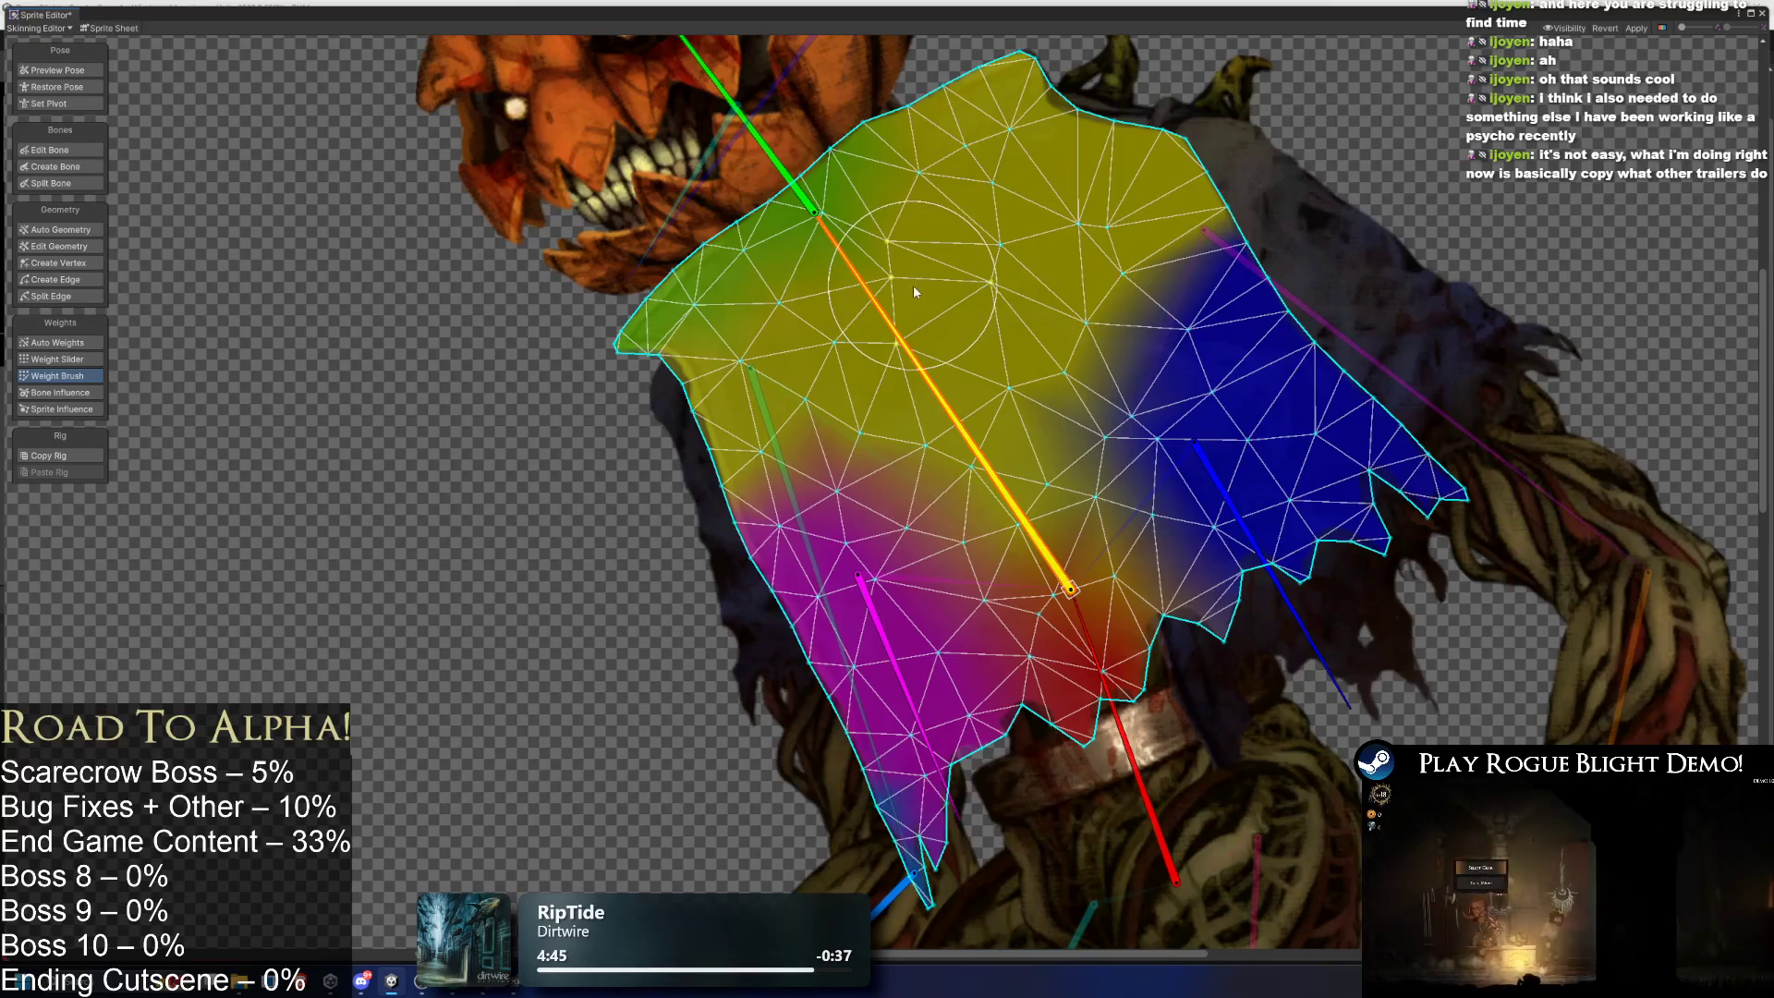
- Swing the head bone left, right and back upright to test the pumpkin head's cloth deformation
{"action": "left_click_drag", "start_coordinate": [912, 293], "coordinate": [903, 358]}
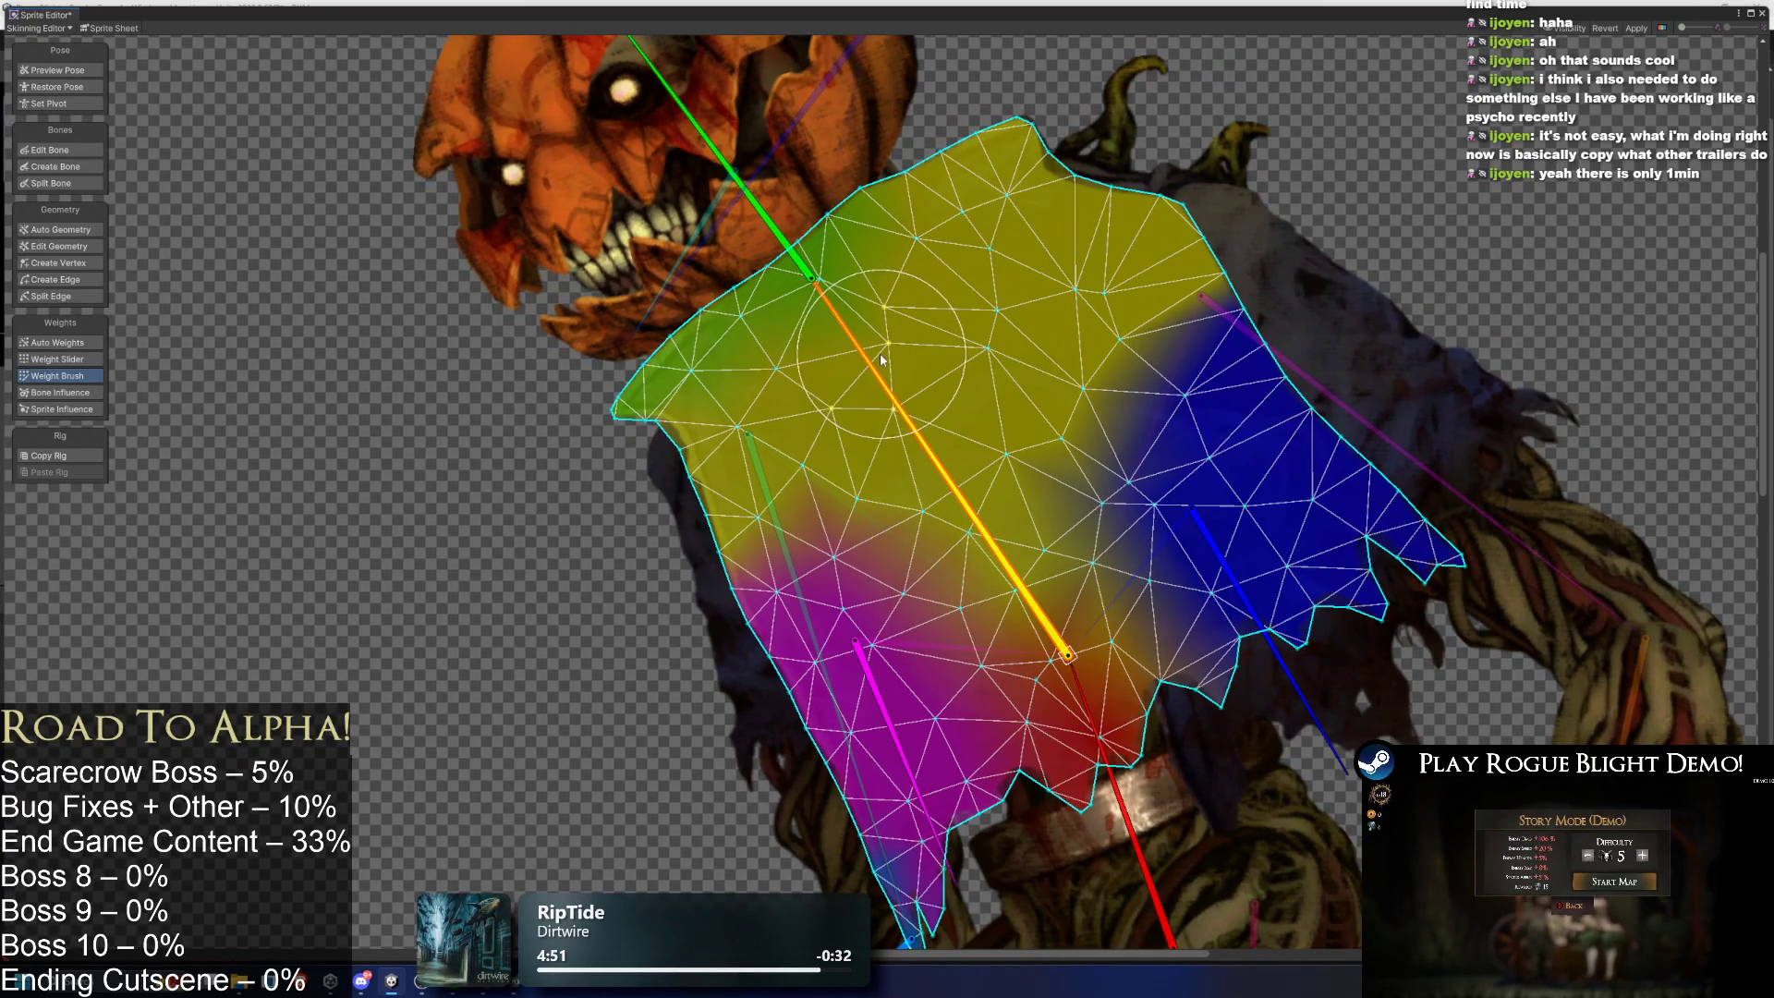
{"action": "left_click", "coordinate": [706, 214]}
{"action": "mouse_move", "coordinate": [739, 169]}
{"action": "left_mouse_down"}
{"action": "mouse_move", "coordinate": [652, 136]}
{"action": "mouse_move", "coordinate": [635, 153]}
{"action": "mouse_move", "coordinate": [774, 129]}
{"action": "left_mouse_up"}
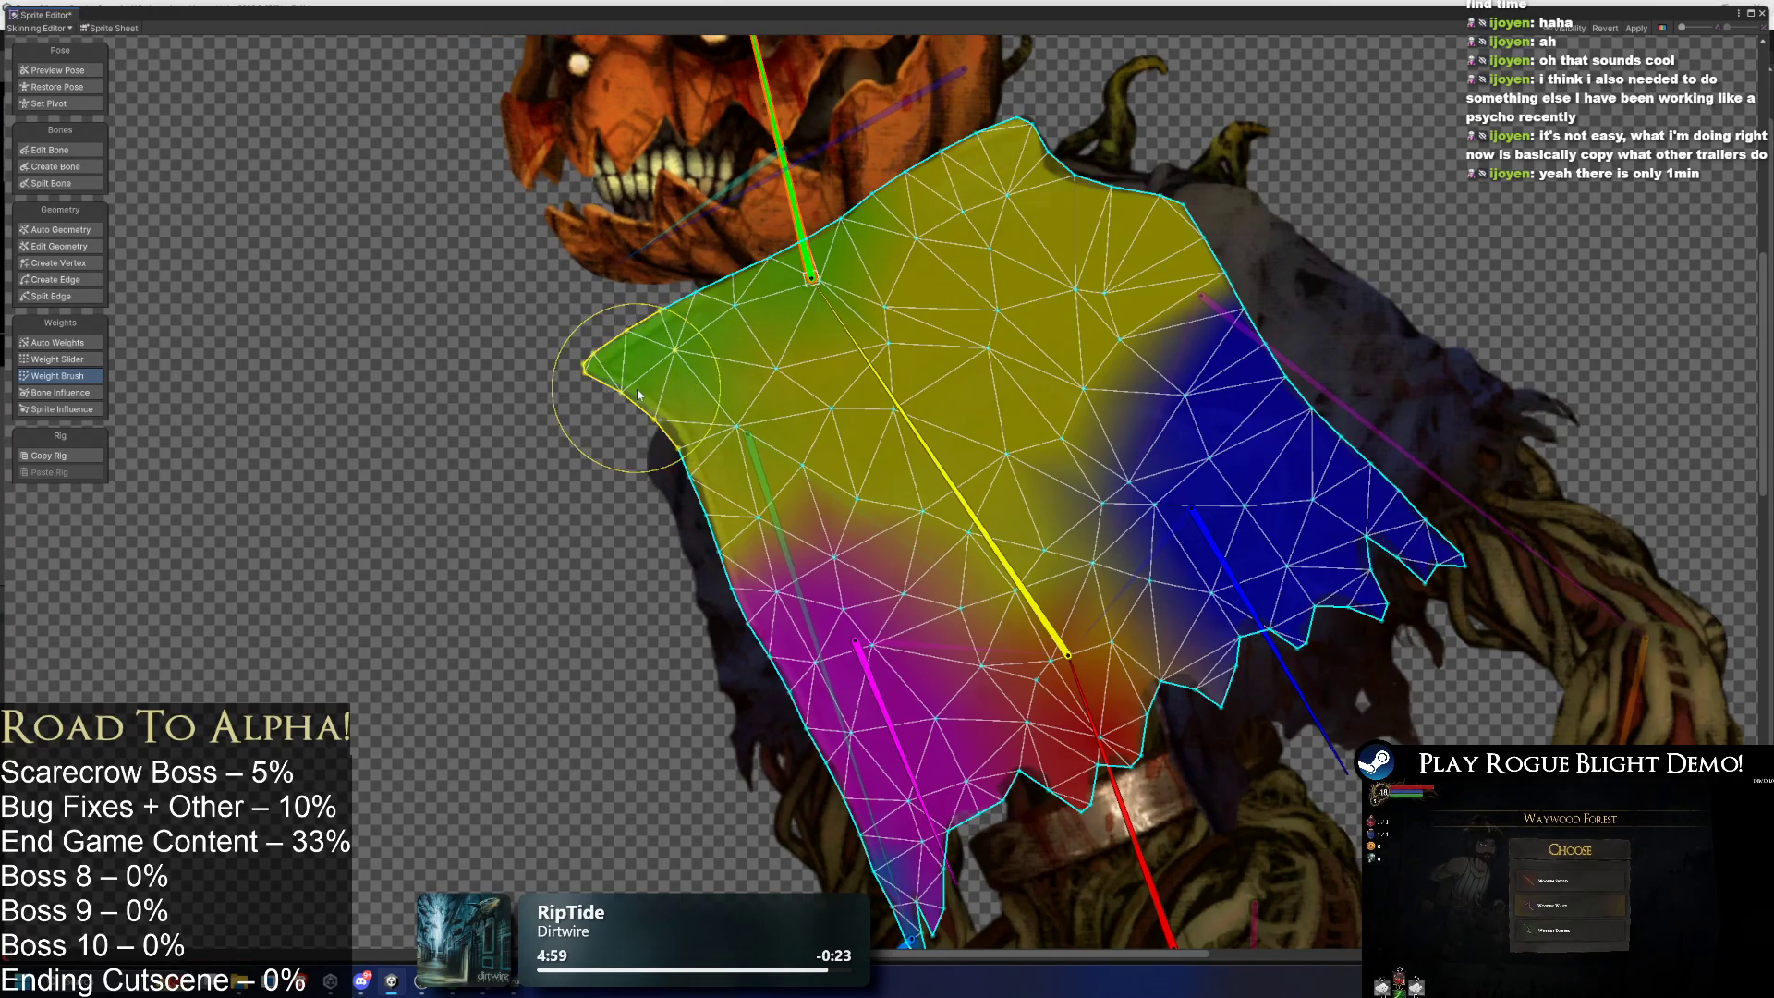
{"action": "mouse_move", "coordinate": [785, 169]}
{"action": "left_mouse_down"}
{"action": "mouse_move", "coordinate": [736, 195]}
{"action": "mouse_move", "coordinate": [750, 179]}
{"action": "left_mouse_up"}
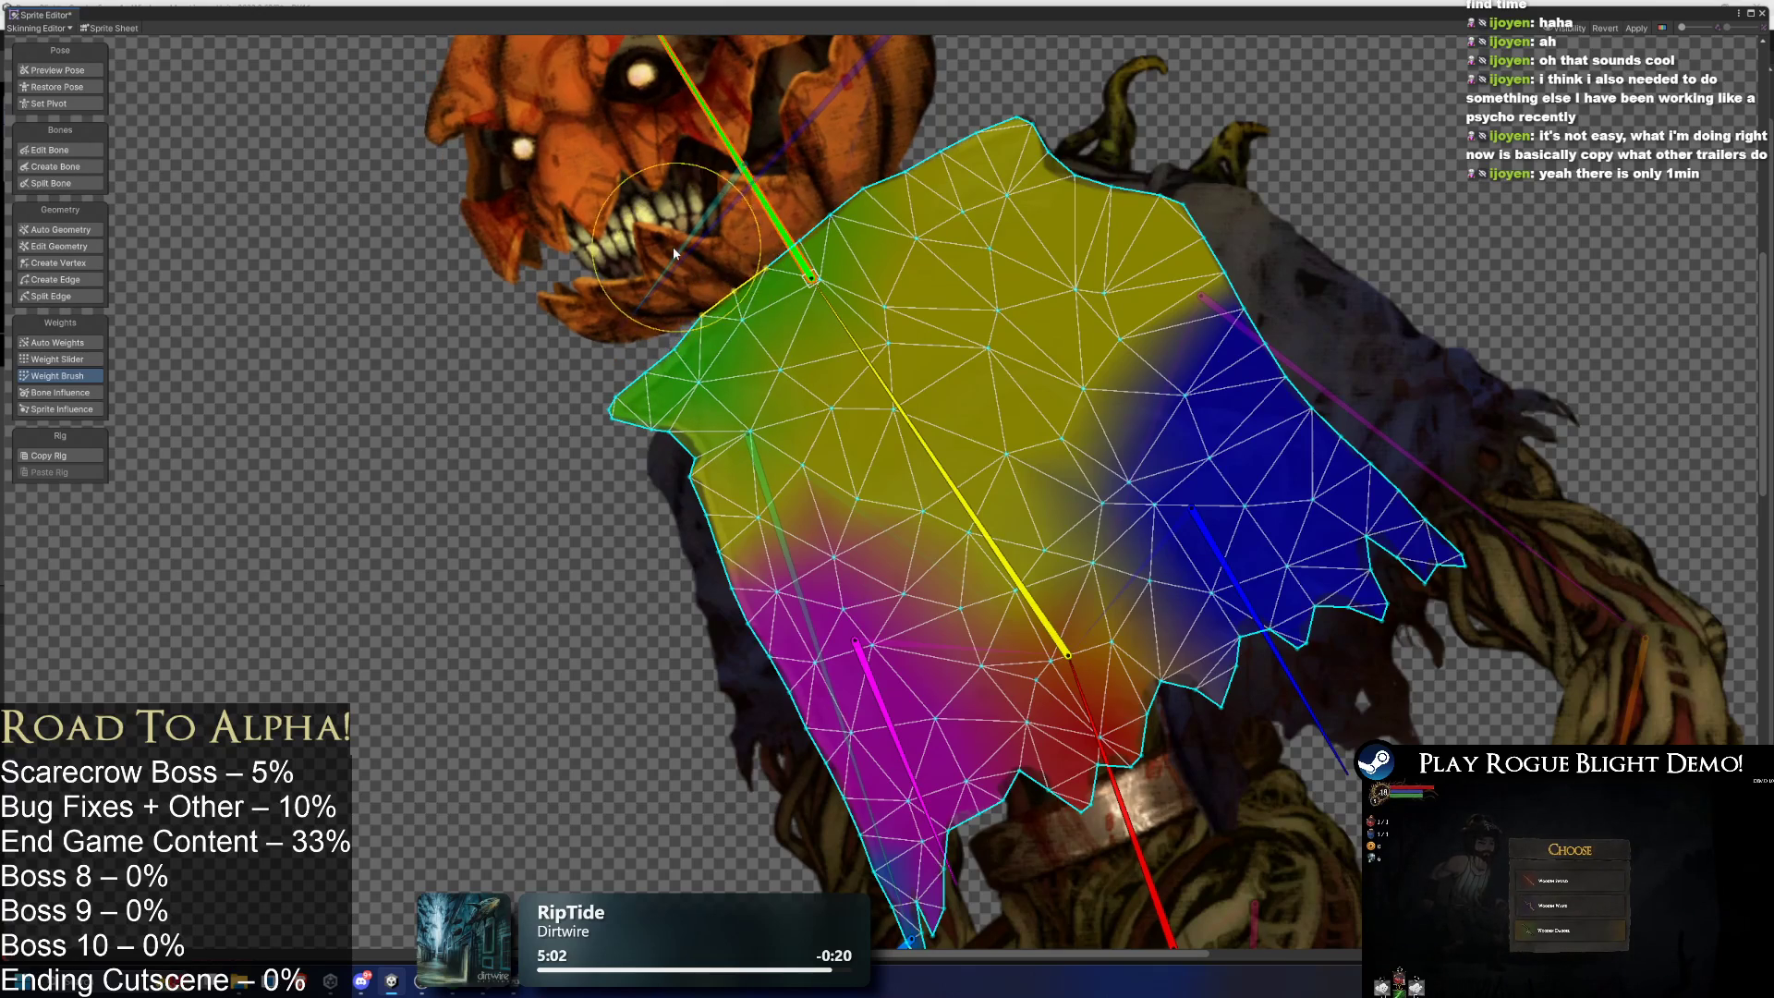
{"action": "left_click_drag", "start_coordinate": [730, 99], "coordinate": [811, 88]}
{"action": "left_click_drag", "start_coordinate": [941, 669], "coordinate": [798, 391]}
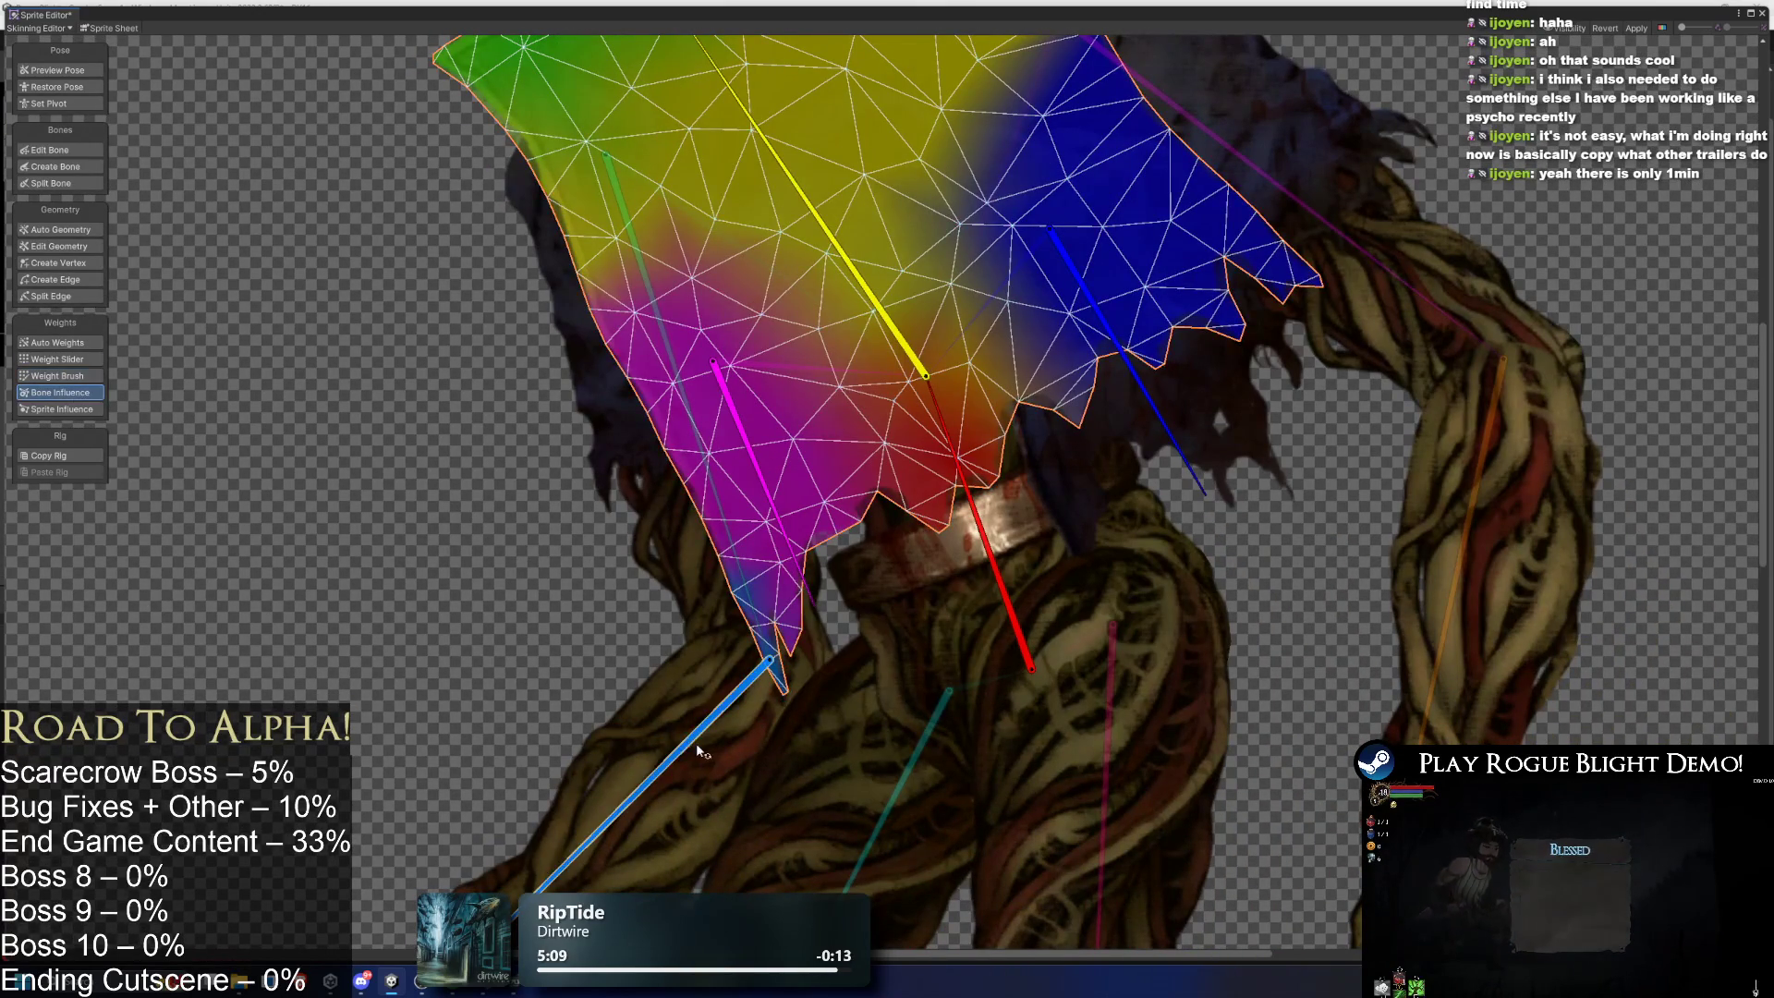
- Review each bone's influence and apply the weight changes to the sprite
{"action": "left_click", "coordinate": [74, 391]}
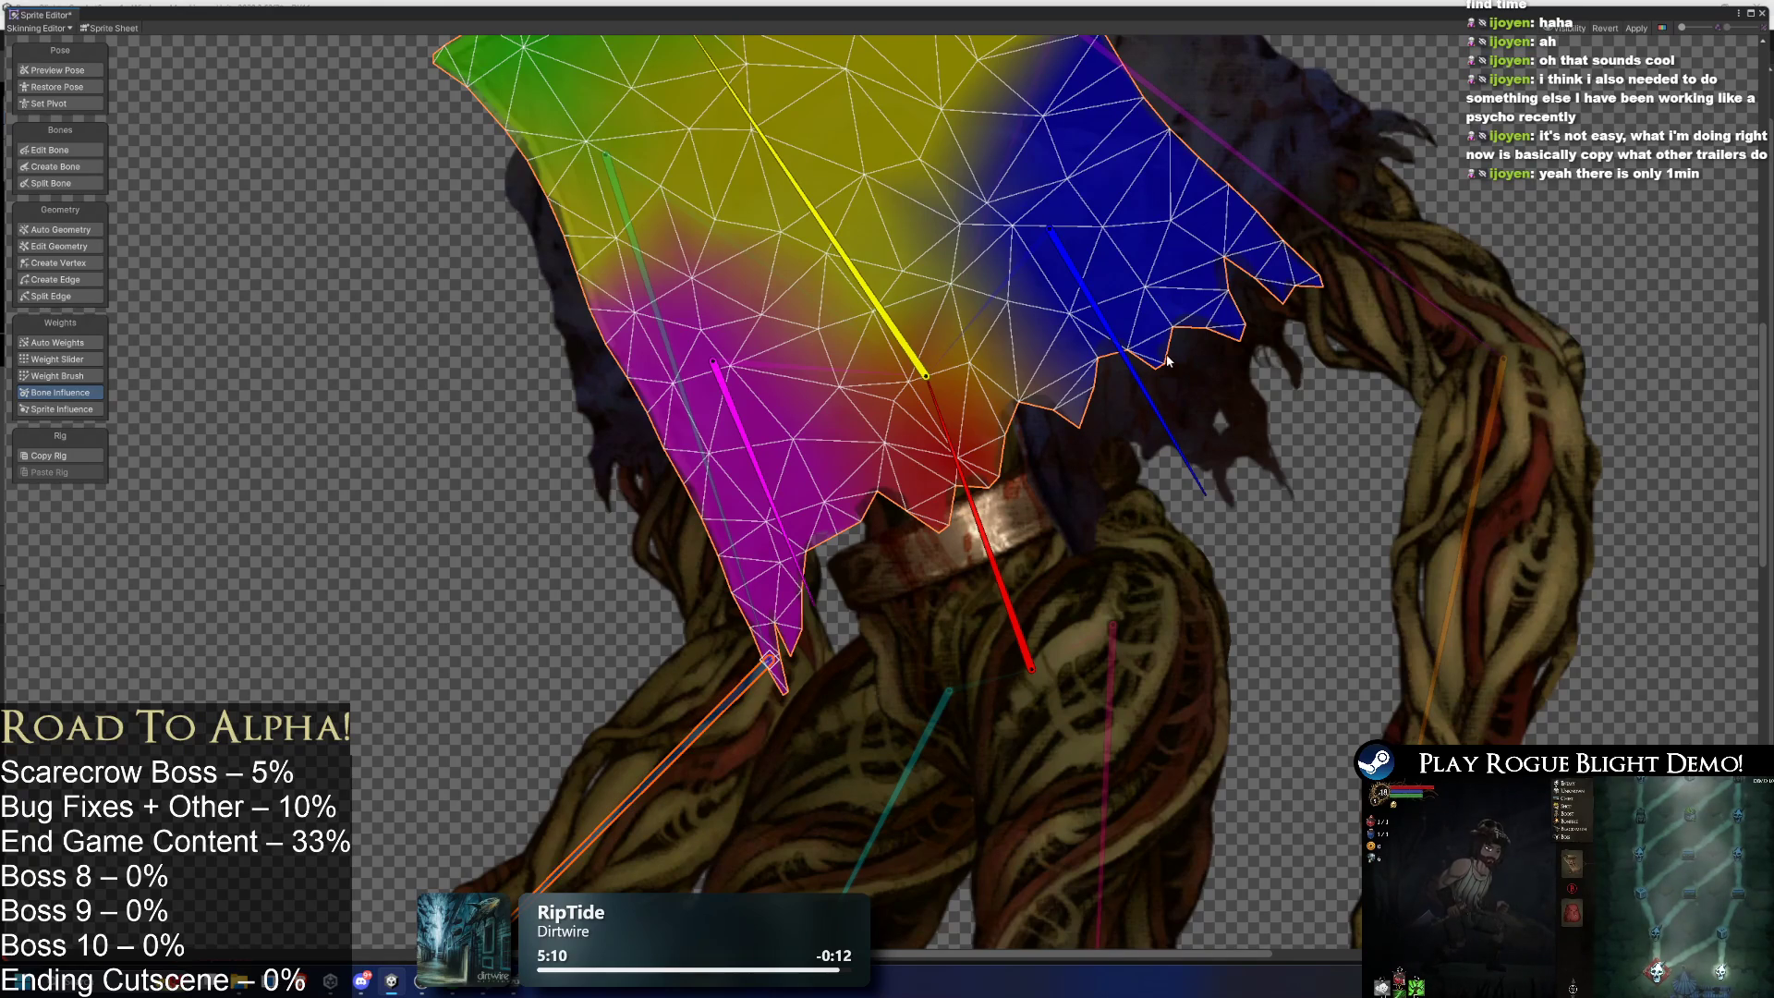
{"action": "scroll", "coordinate": [1378, 192], "scroll_direction": "down", "scroll_amount": 3}
{"action": "left_click", "coordinate": [1637, 28]}
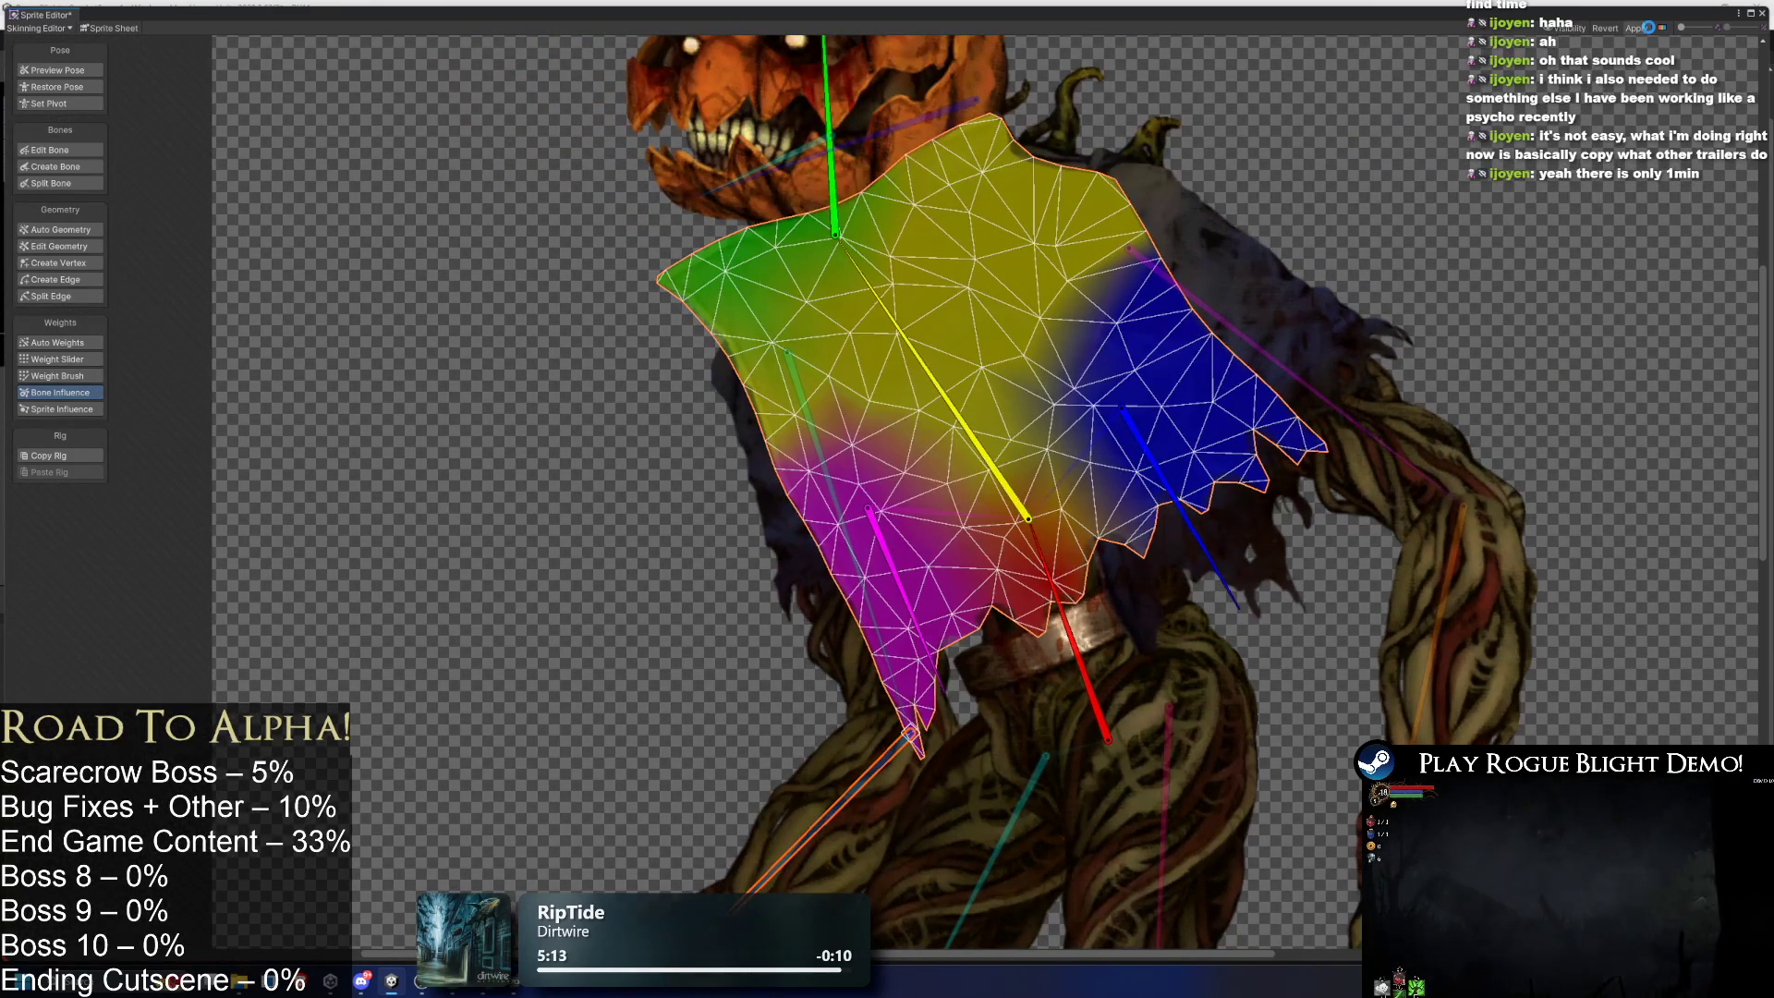
{"action": "left_click", "coordinate": [1638, 29]}
- Test the arm bone on the sleeve, undo the last sleeve mesh edit, and save and close
{"action": "left_click_drag", "start_coordinate": [887, 757], "coordinate": [721, 448]}
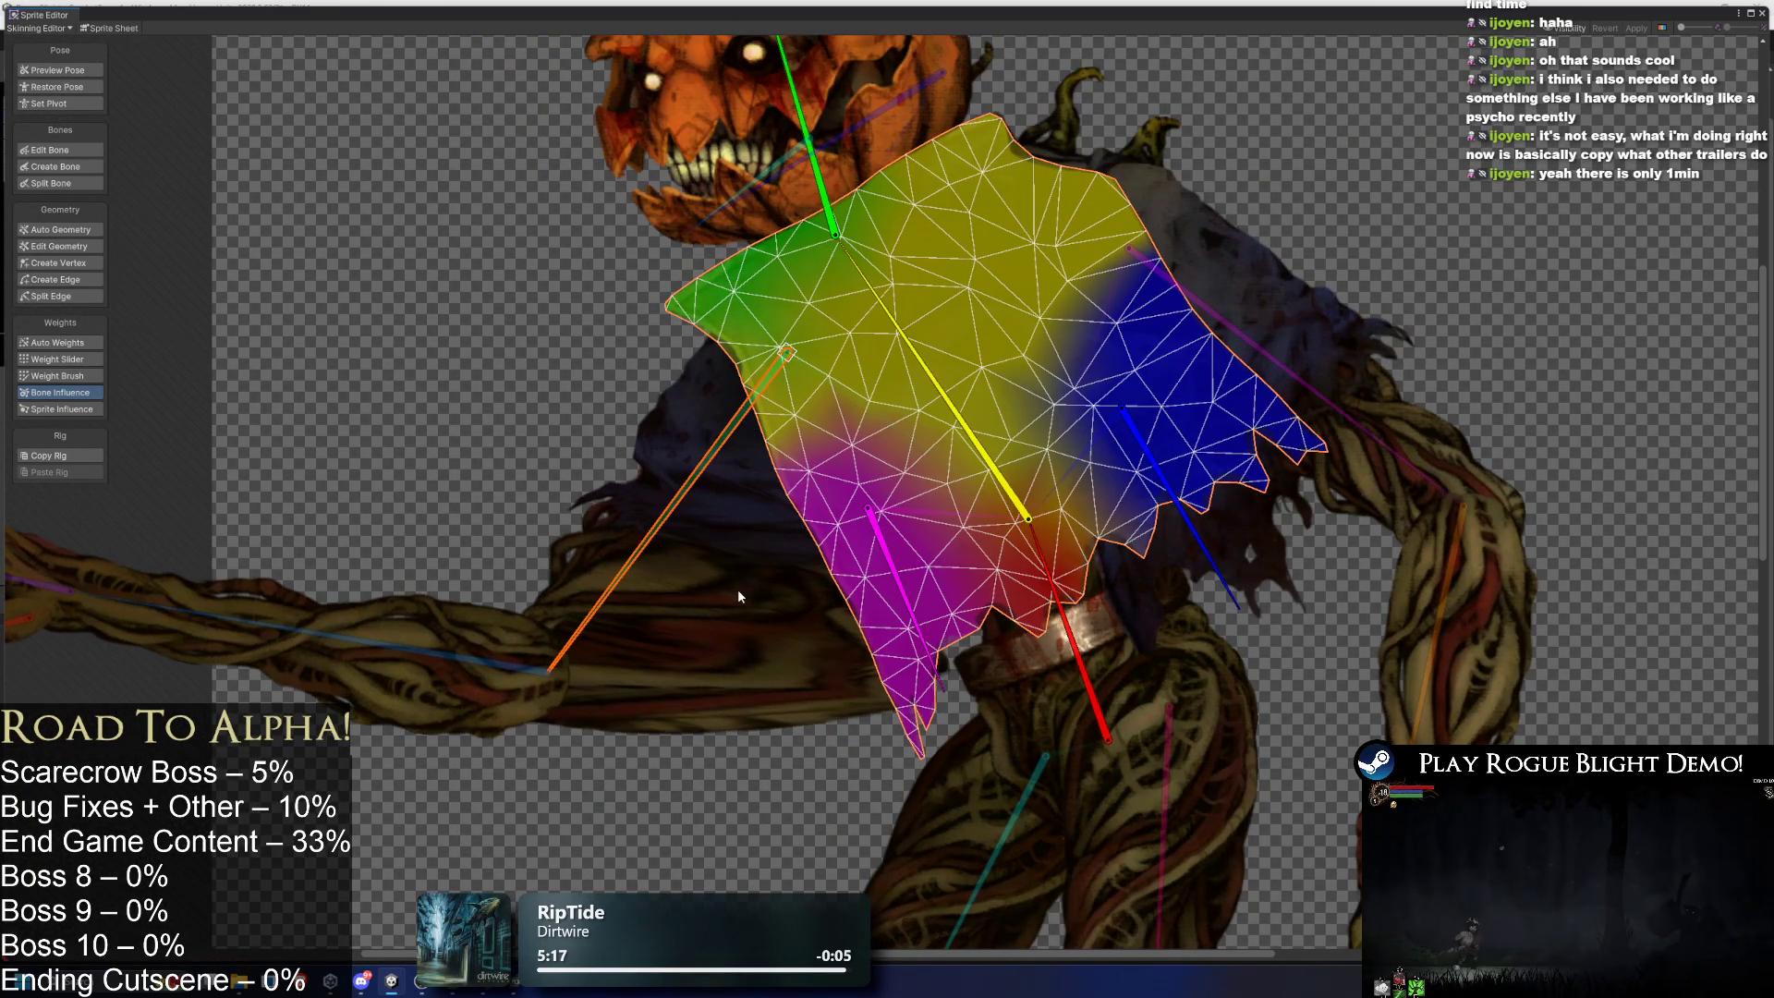
{"action": "left_click", "coordinate": [739, 592]}
{"action": "left_click", "coordinate": [907, 580]}
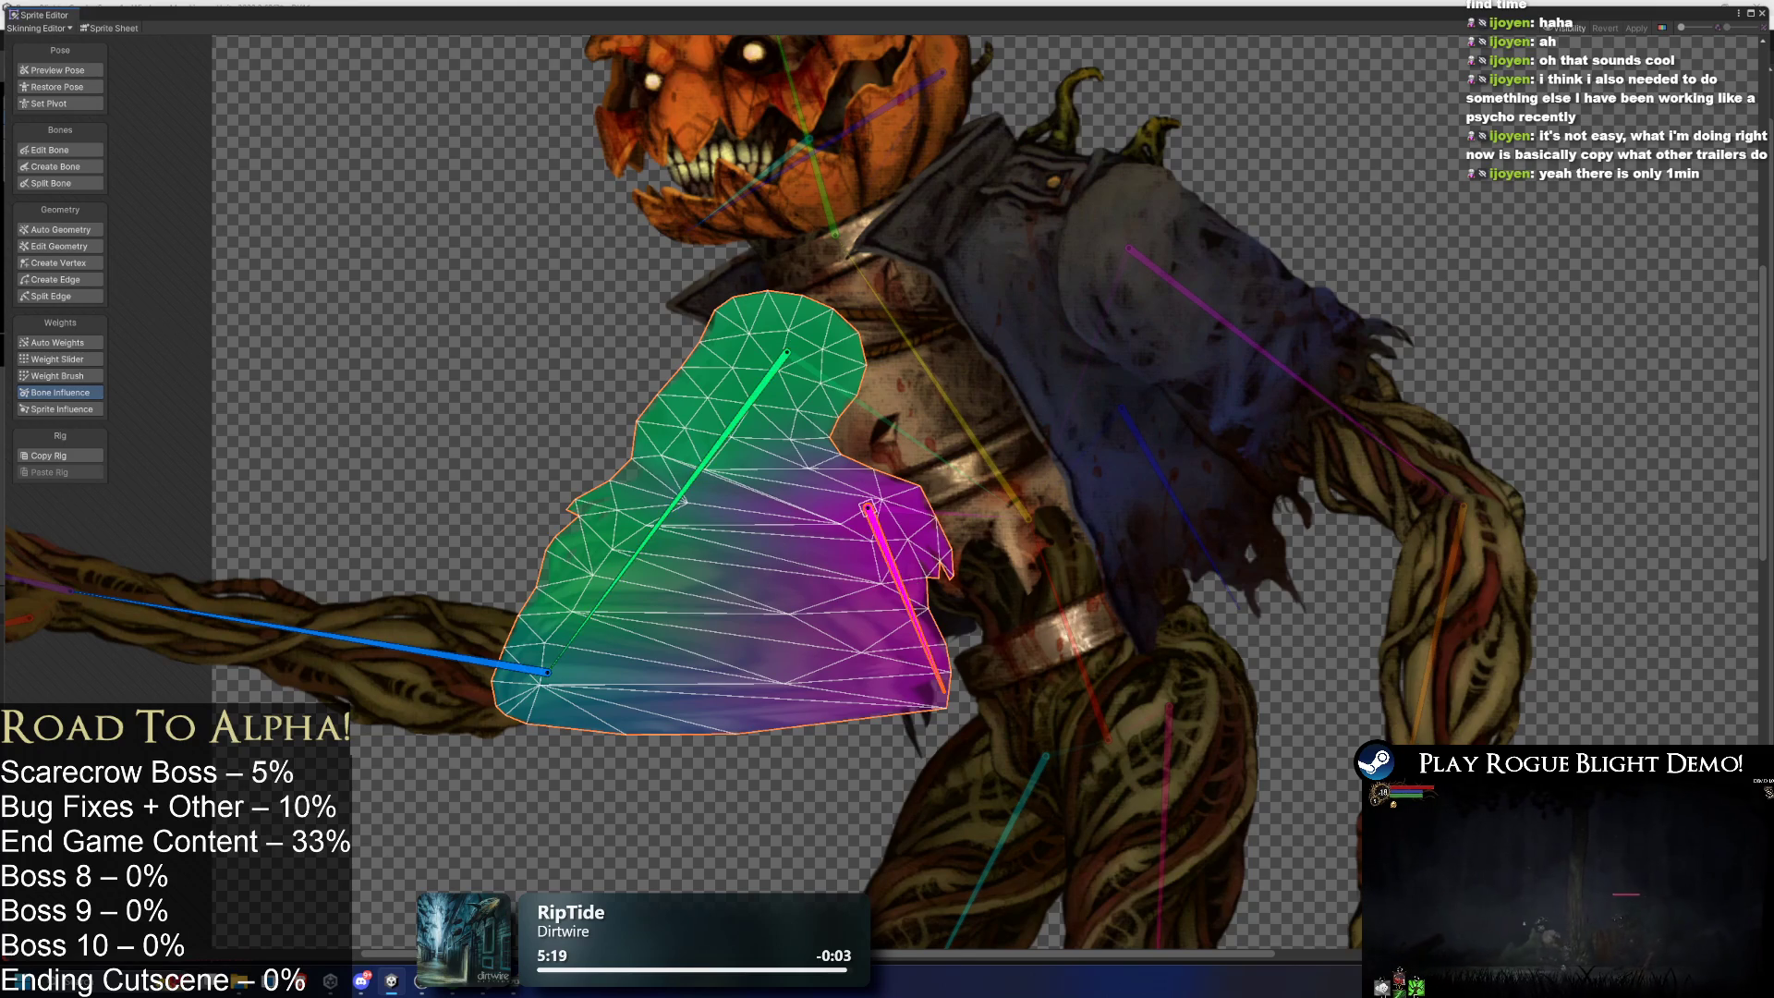
{"action": "key", "text": "ctrl+z"}
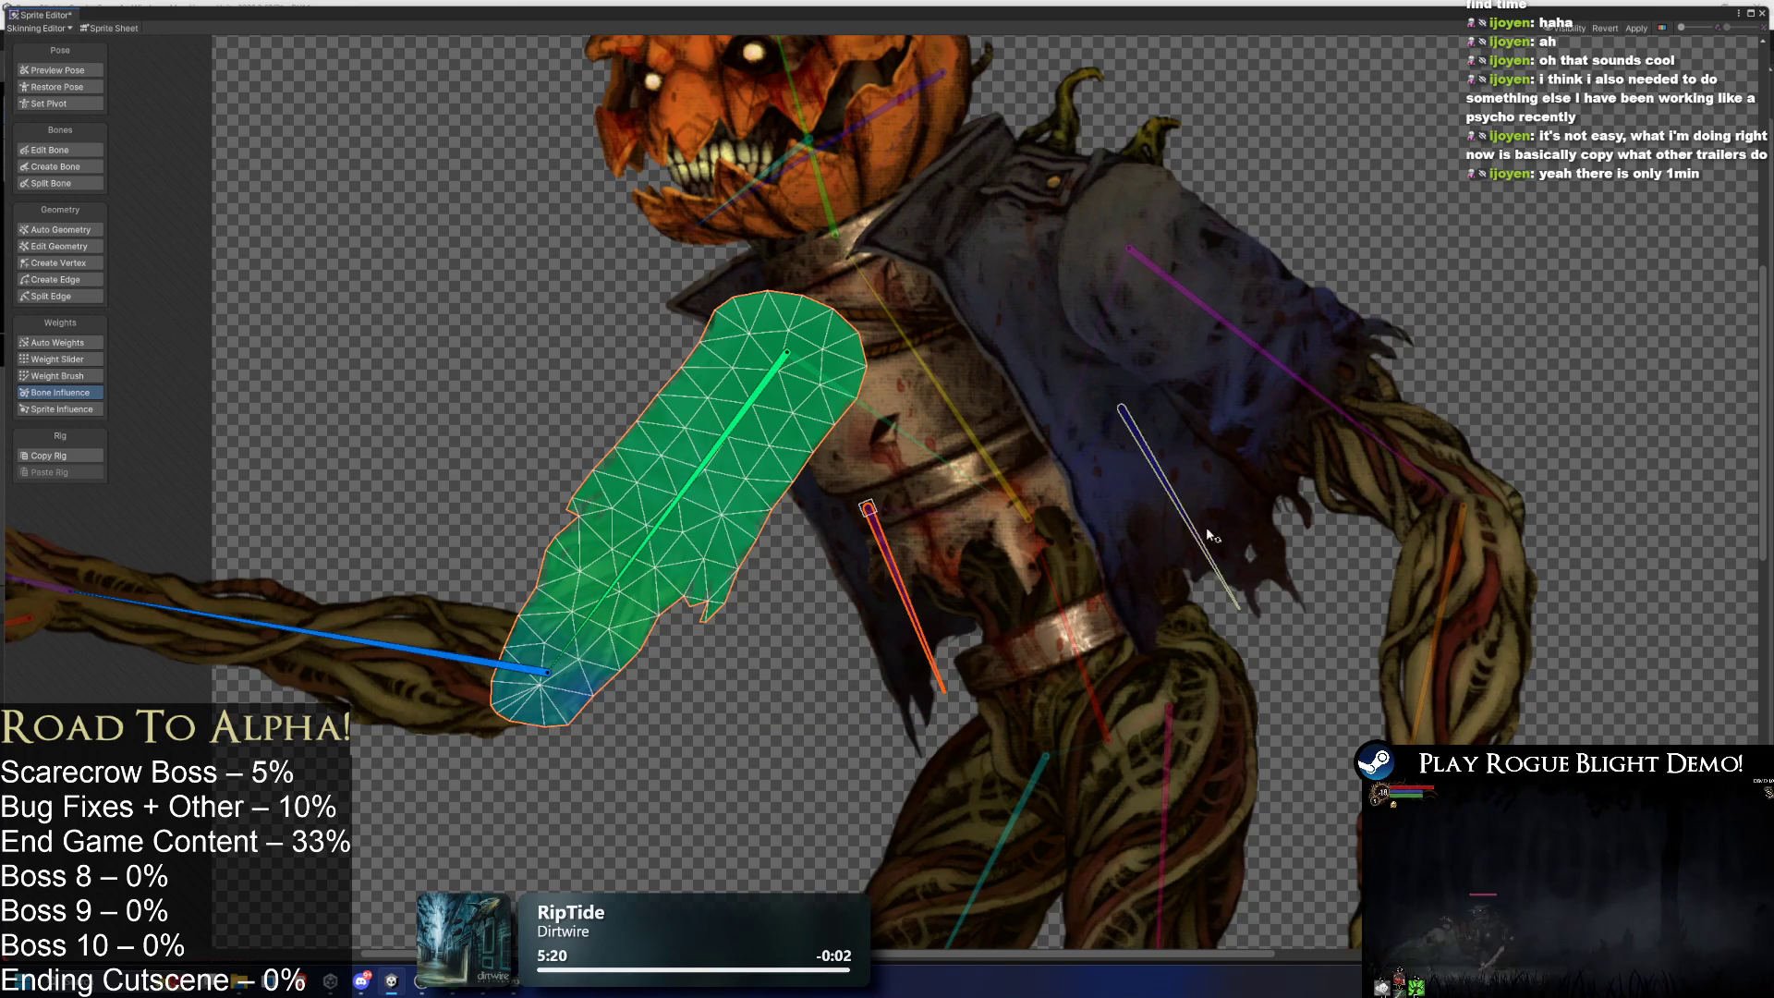
{"action": "key", "text": "ctrl+s"}
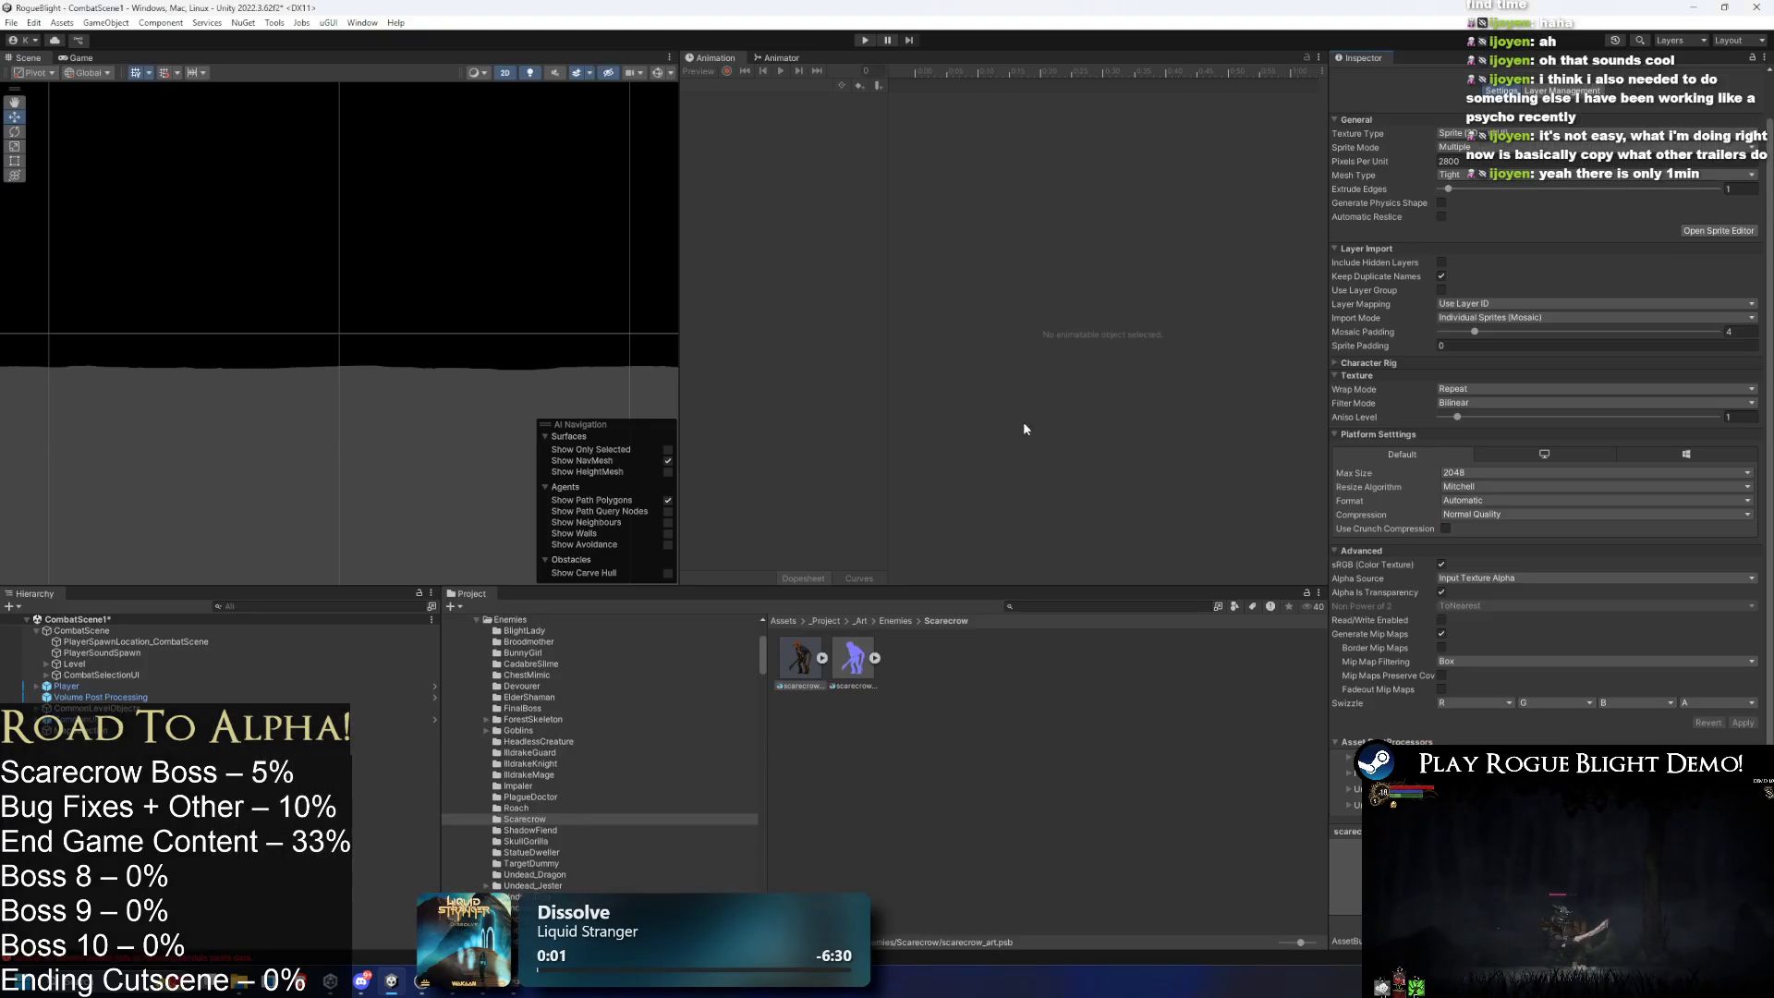
- Copy scarecrow_art.psb.meta to Downloads, replacing the existing copy there
{"action": "right_click", "coordinate": [828, 657]}
{"action": "left_click", "coordinate": [928, 222]}
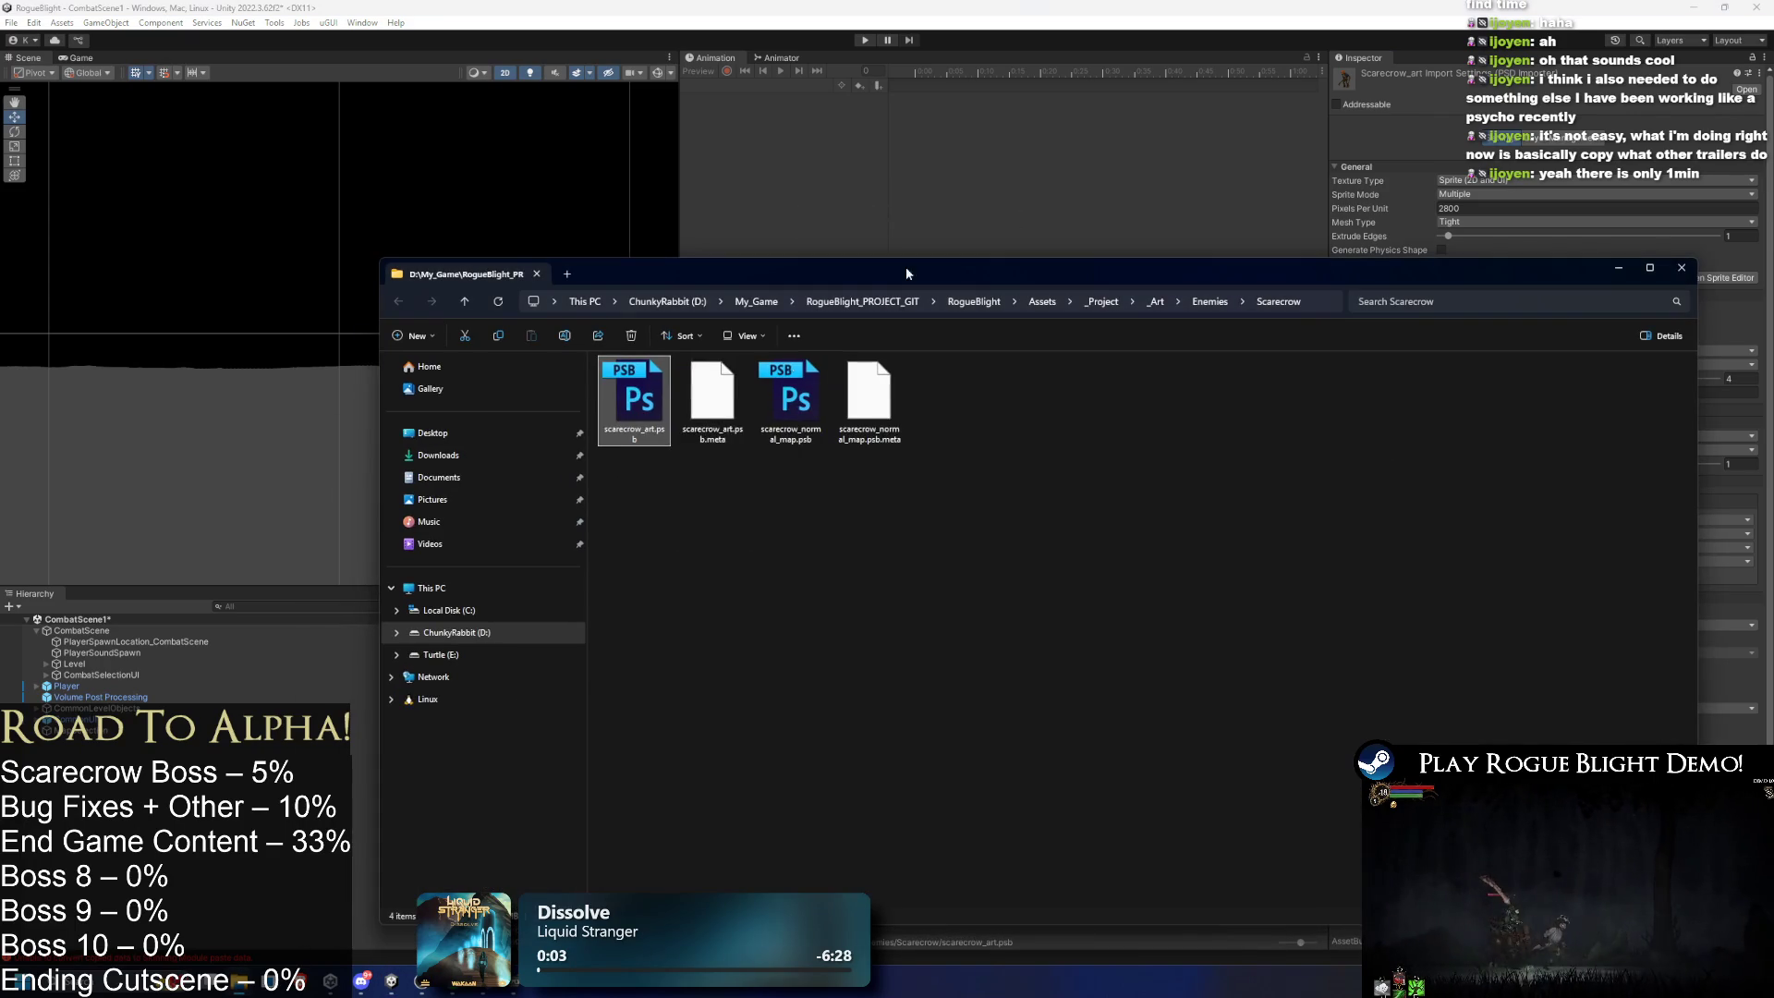
{"action": "left_click", "coordinate": [693, 392]}
{"action": "left_click", "coordinate": [800, 252]}
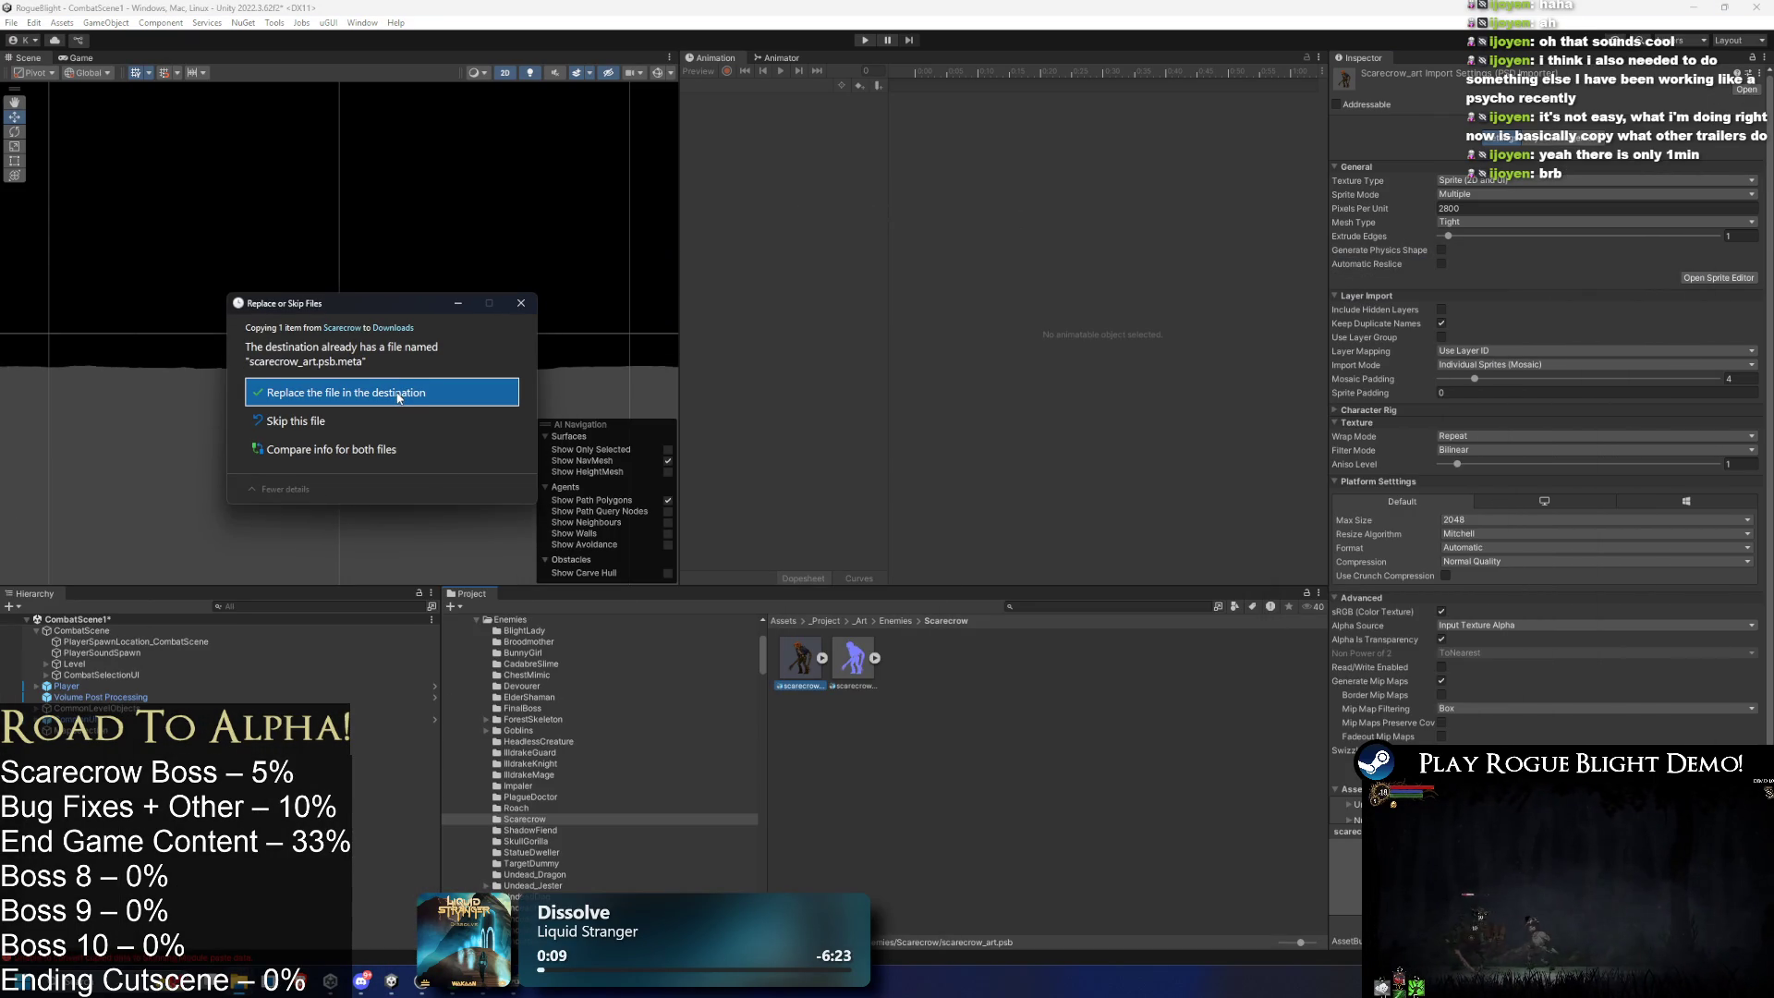
{"action": "left_click", "coordinate": [398, 394]}
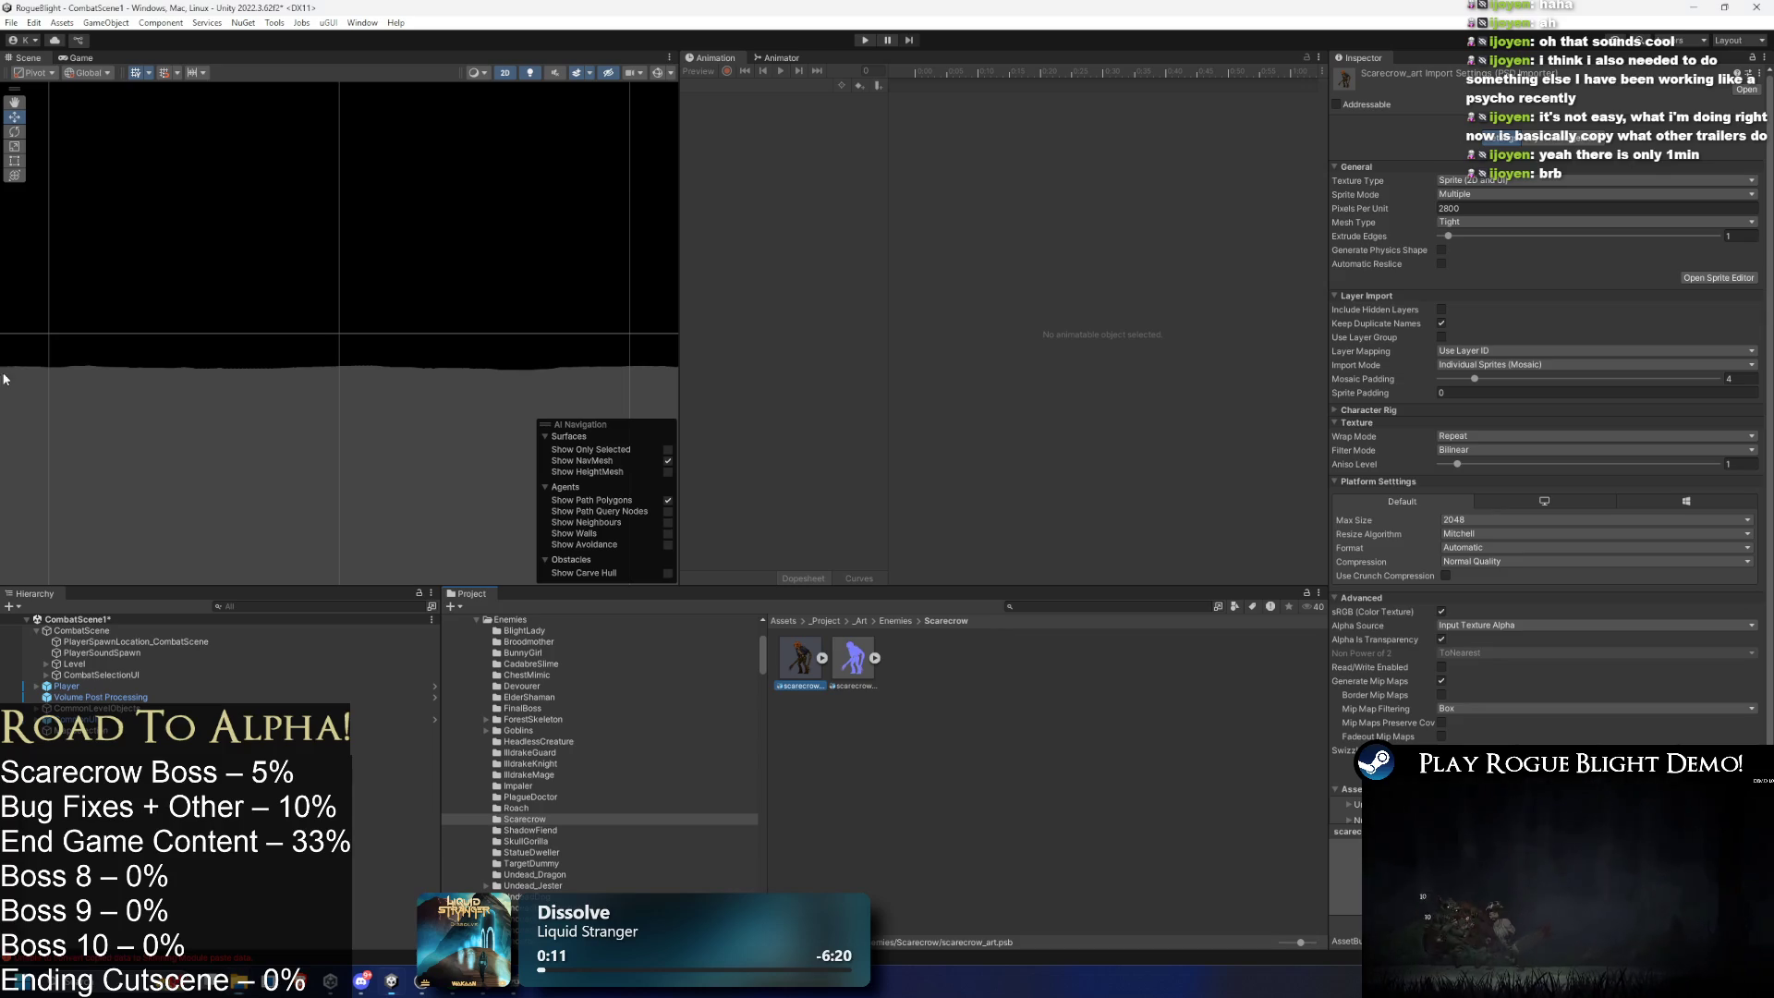
- Reopen the scarecrow art in the Sprite Editor's Skinning Editor mode
{"action": "left_click", "coordinate": [1717, 278]}
{"action": "left_click", "coordinate": [37, 28]}
{"action": "left_click", "coordinate": [42, 104]}
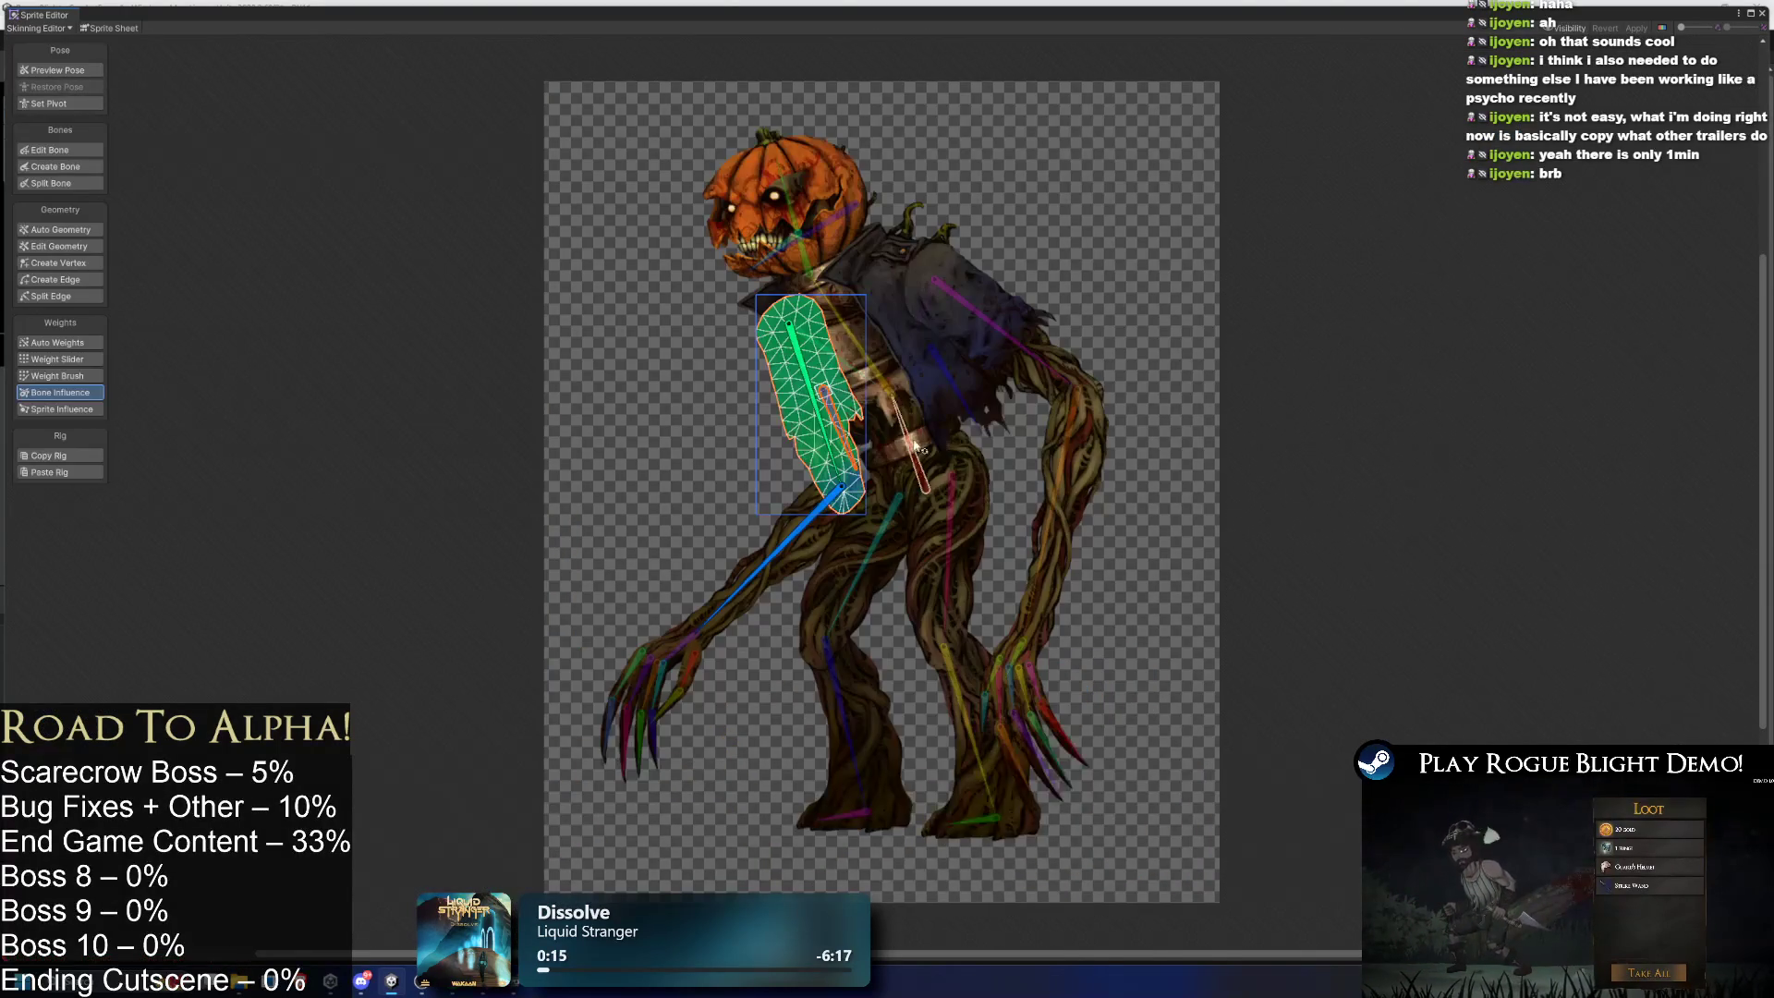
- Select the forearm sprite and zoom in on the forearm and its finger bones
{"action": "scroll", "coordinate": [823, 591], "scroll_direction": "up", "scroll_amount": 5}
{"action": "left_click", "coordinate": [824, 599]}
{"action": "left_click_drag", "start_coordinate": [824, 601], "coordinate": [591, 391]}
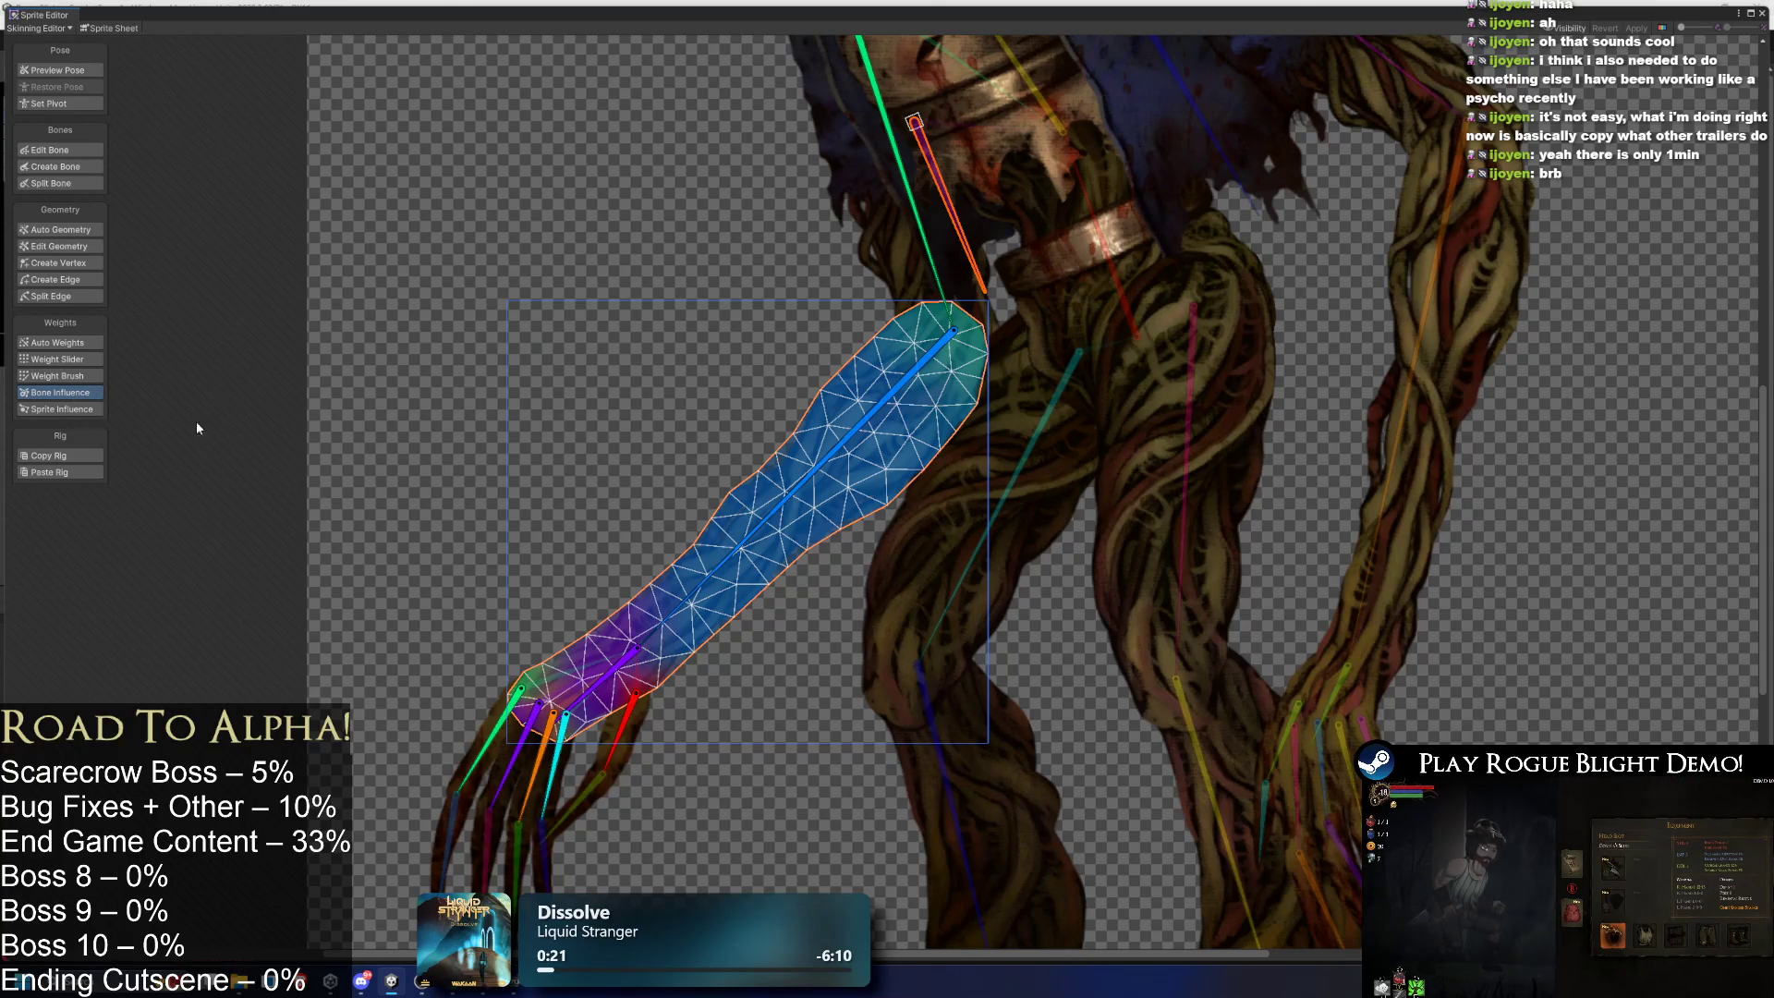
{"action": "scroll", "coordinate": [597, 532], "scroll_direction": "up", "scroll_amount": 3}
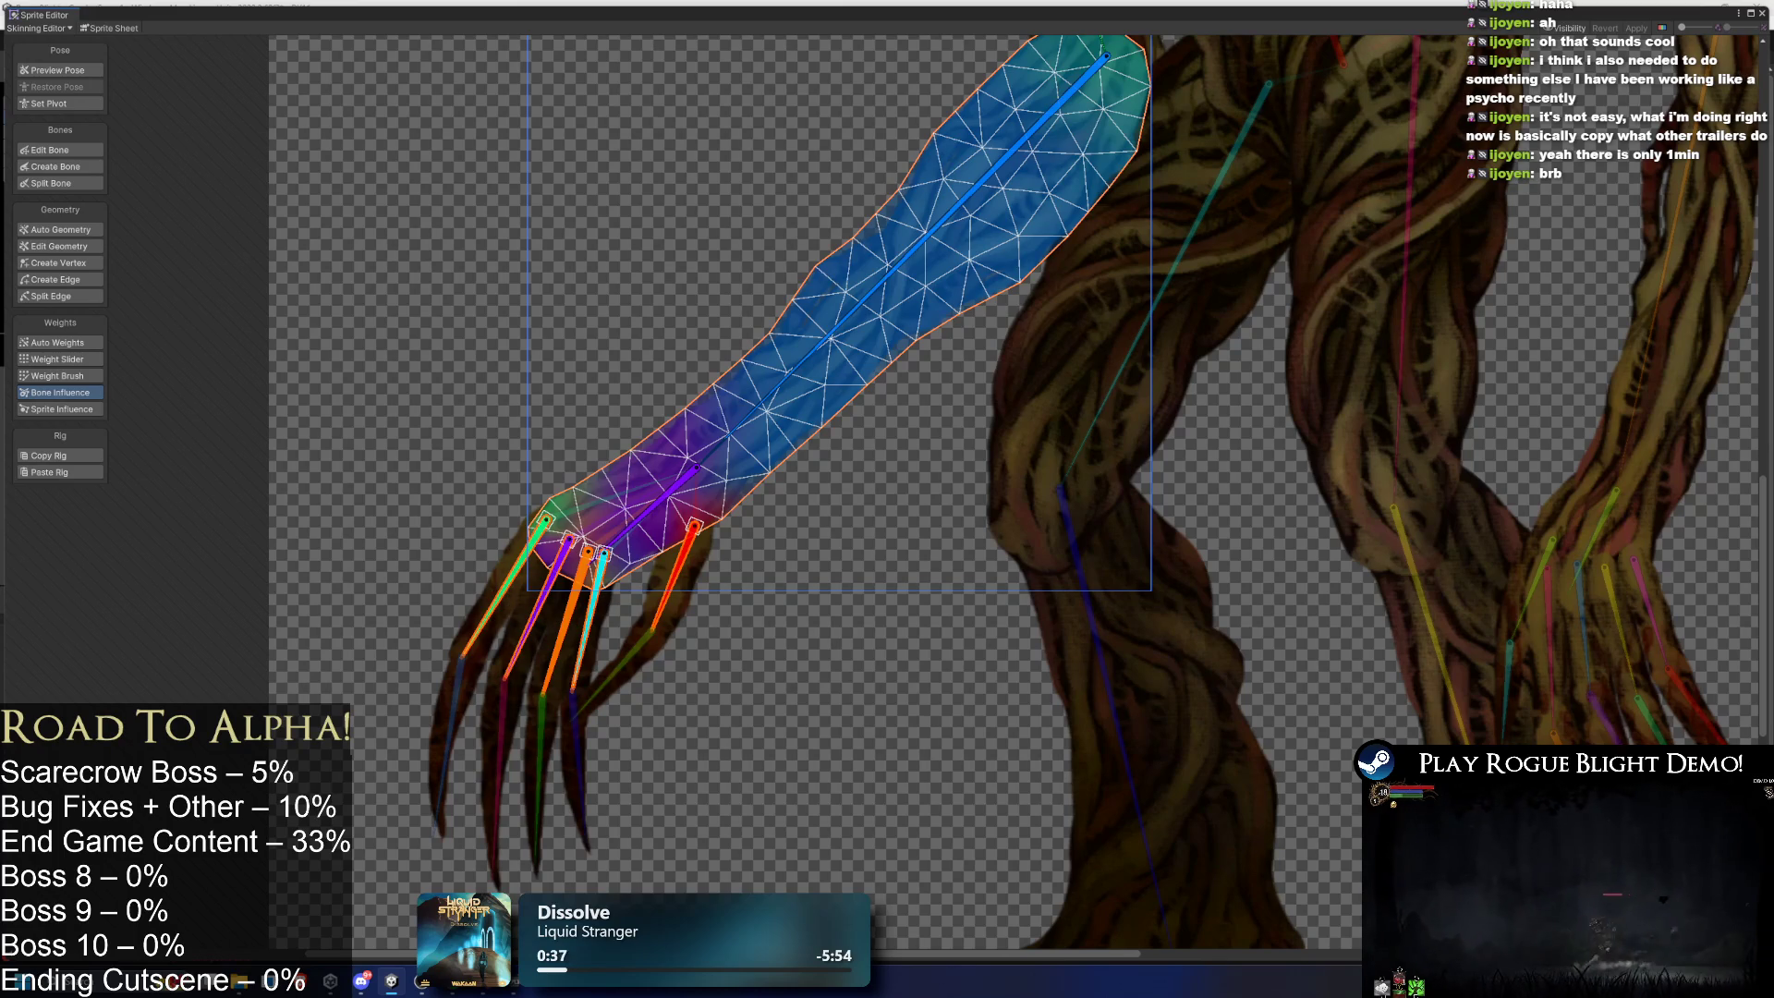
{"action": "key", "text": "ctrl+z"}
- Check the other hand's finger and palm bone influences, then select a left-hand claw sprite
{"action": "left_click_drag", "start_coordinate": [684, 559], "coordinate": [867, 480]}
{"action": "left_click", "coordinate": [924, 409]}
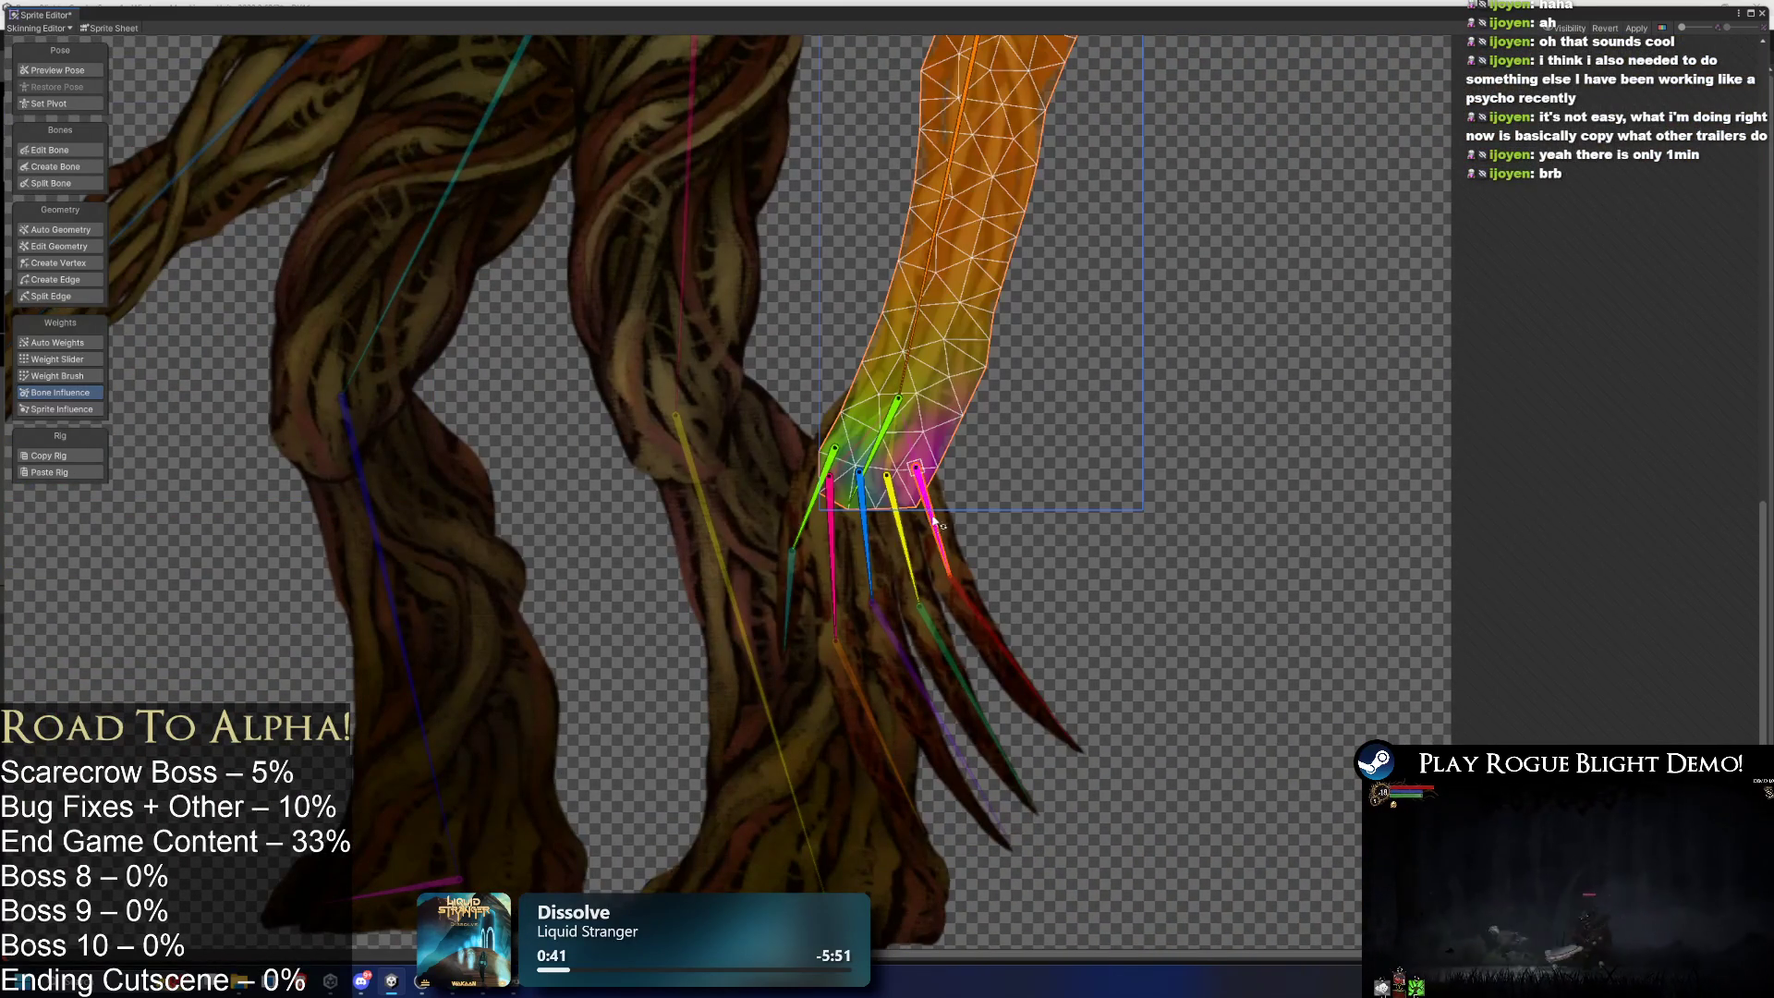
{"action": "left_click", "coordinate": [806, 511]}
{"action": "left_click", "coordinate": [884, 427]}
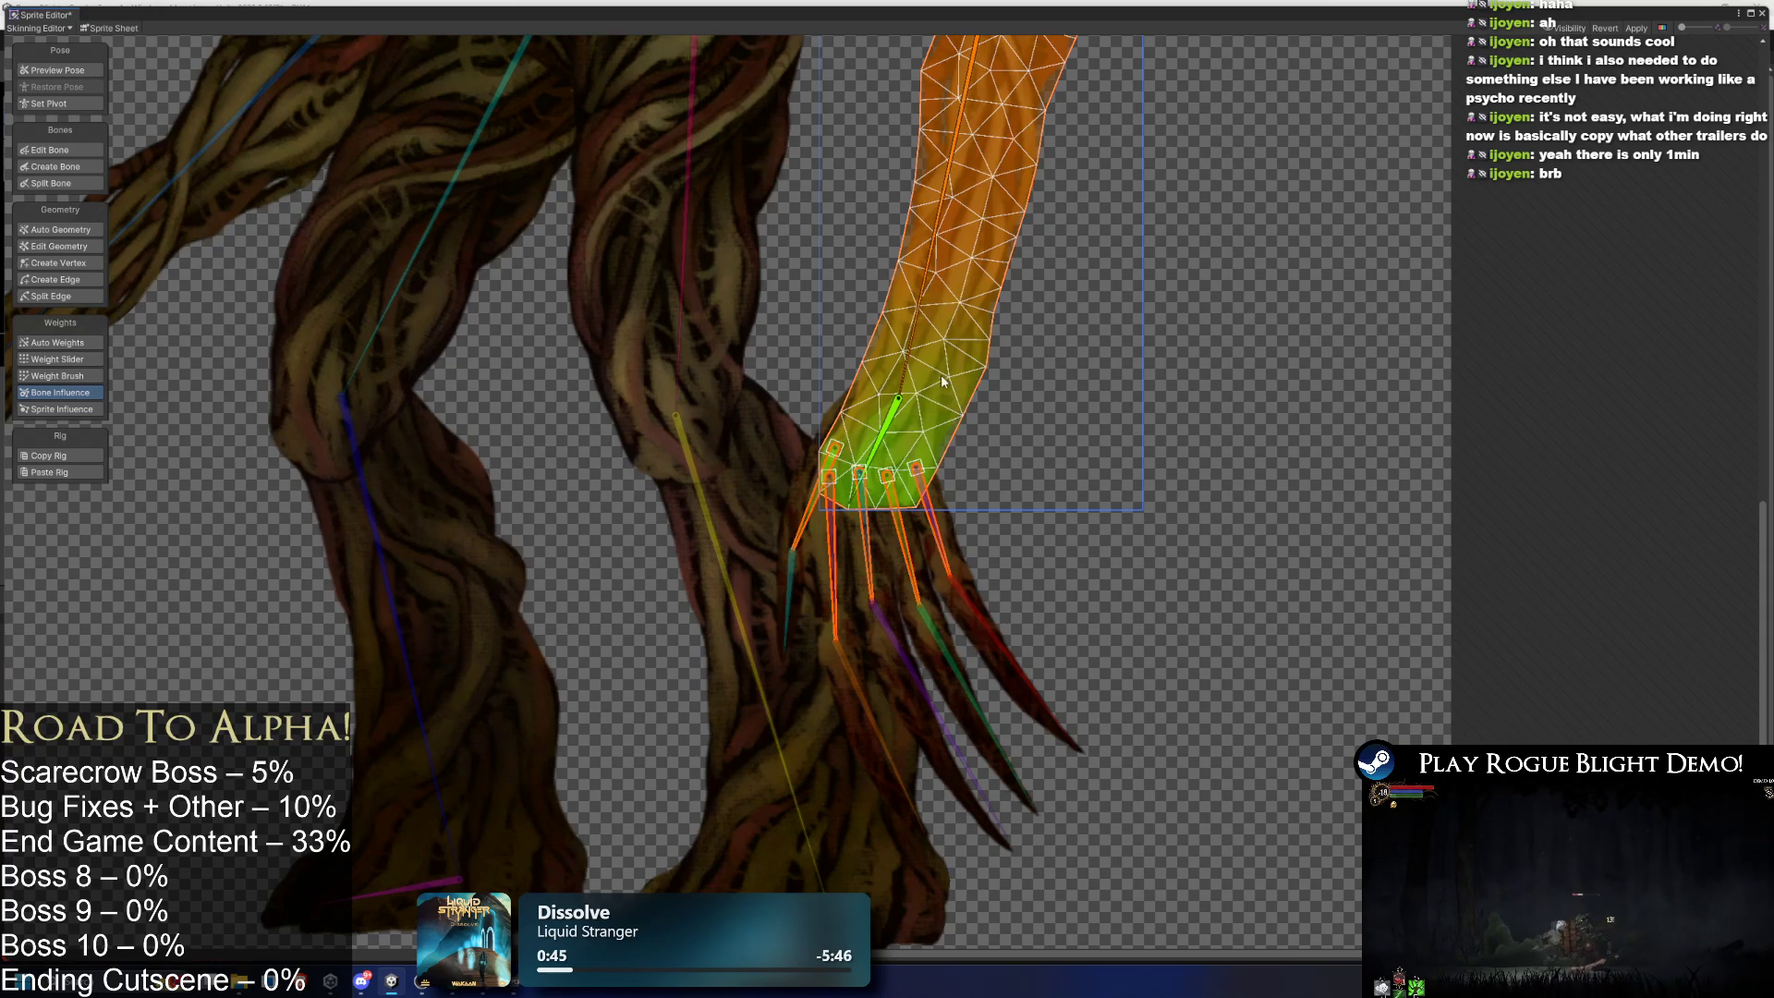
{"action": "scroll", "coordinate": [610, 369], "scroll_direction": "left", "scroll_amount": 10}
{"action": "left_click", "coordinate": [603, 575]}
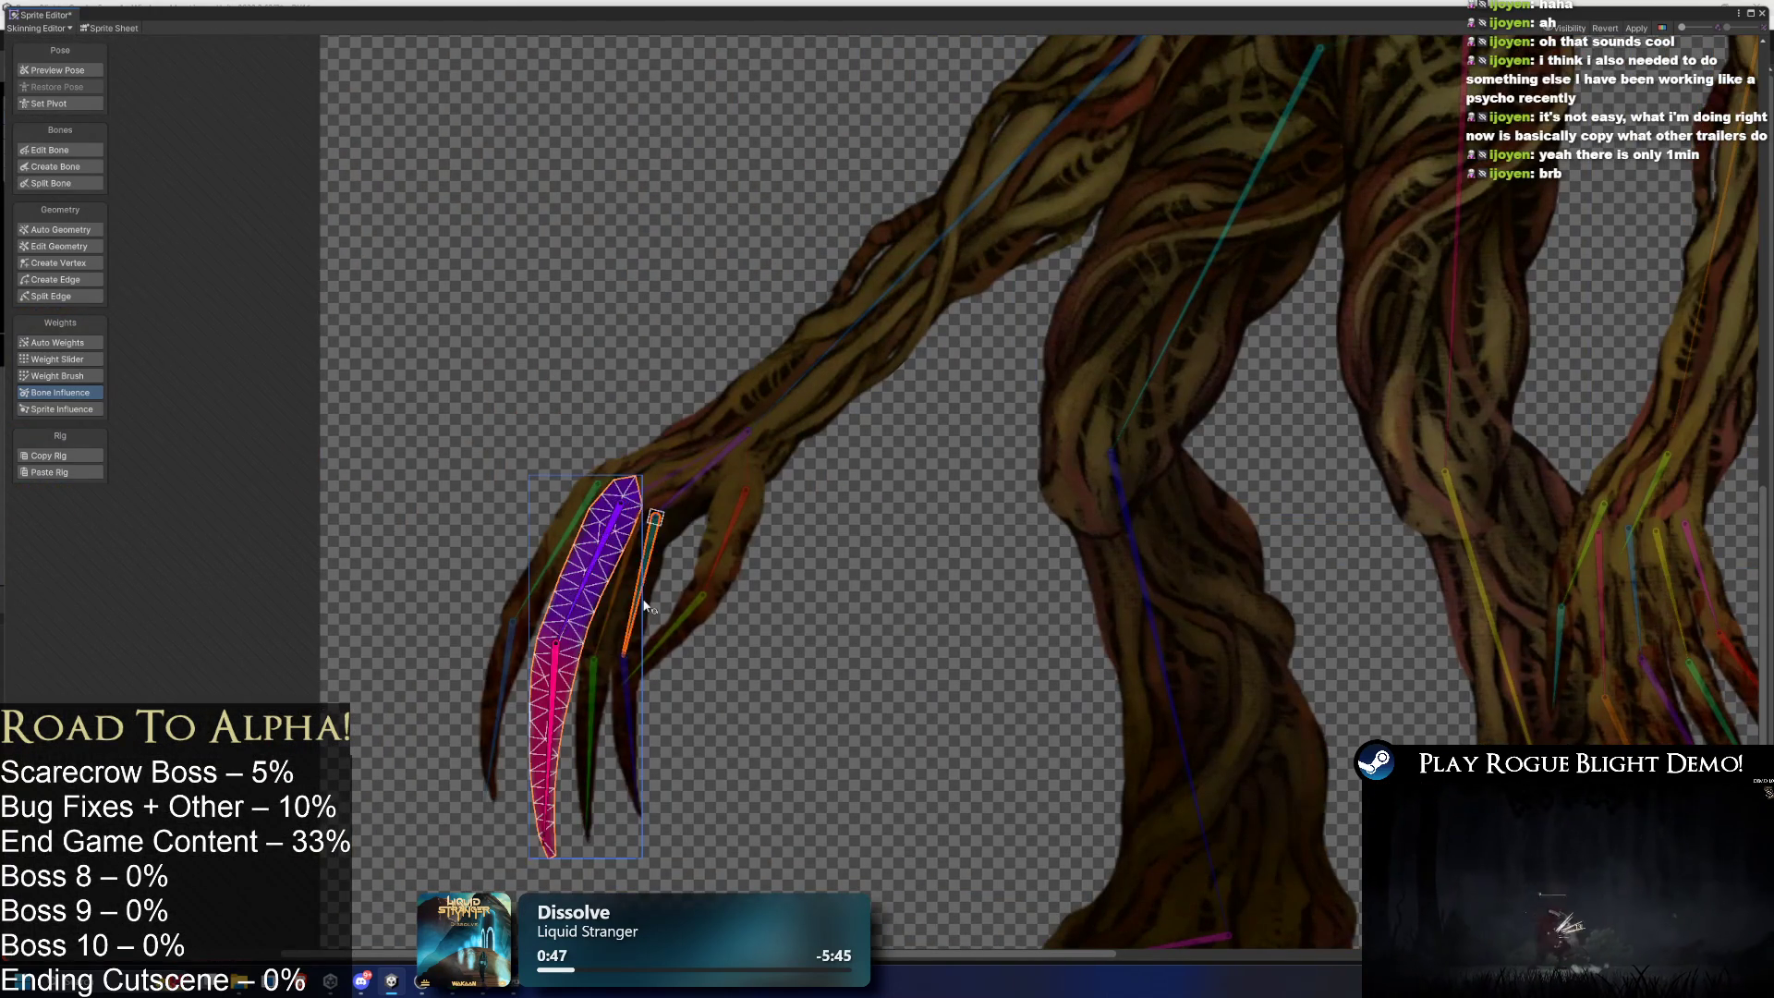
{"action": "left_click", "coordinate": [649, 592]}
{"action": "left_click", "coordinate": [673, 551]}
{"action": "left_click", "coordinate": [666, 555]}
{"action": "left_click", "coordinate": [695, 497]}
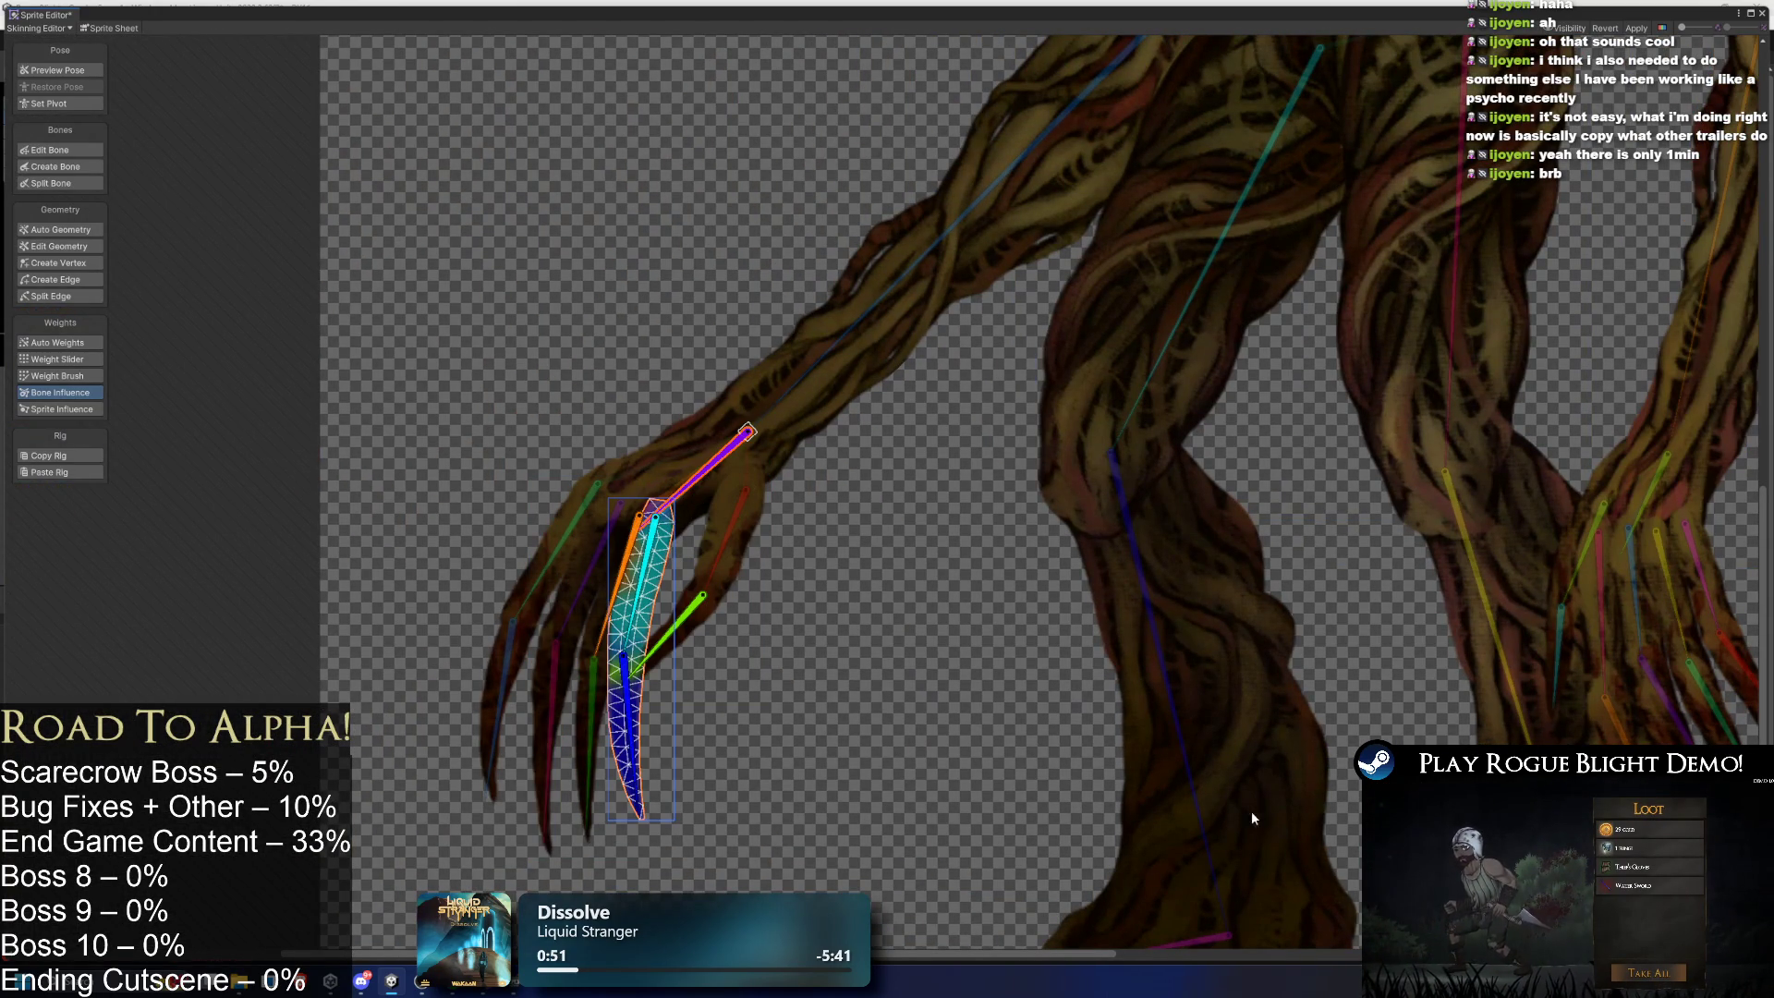
{"action": "left_click", "coordinate": [702, 595], "text": "shift"}
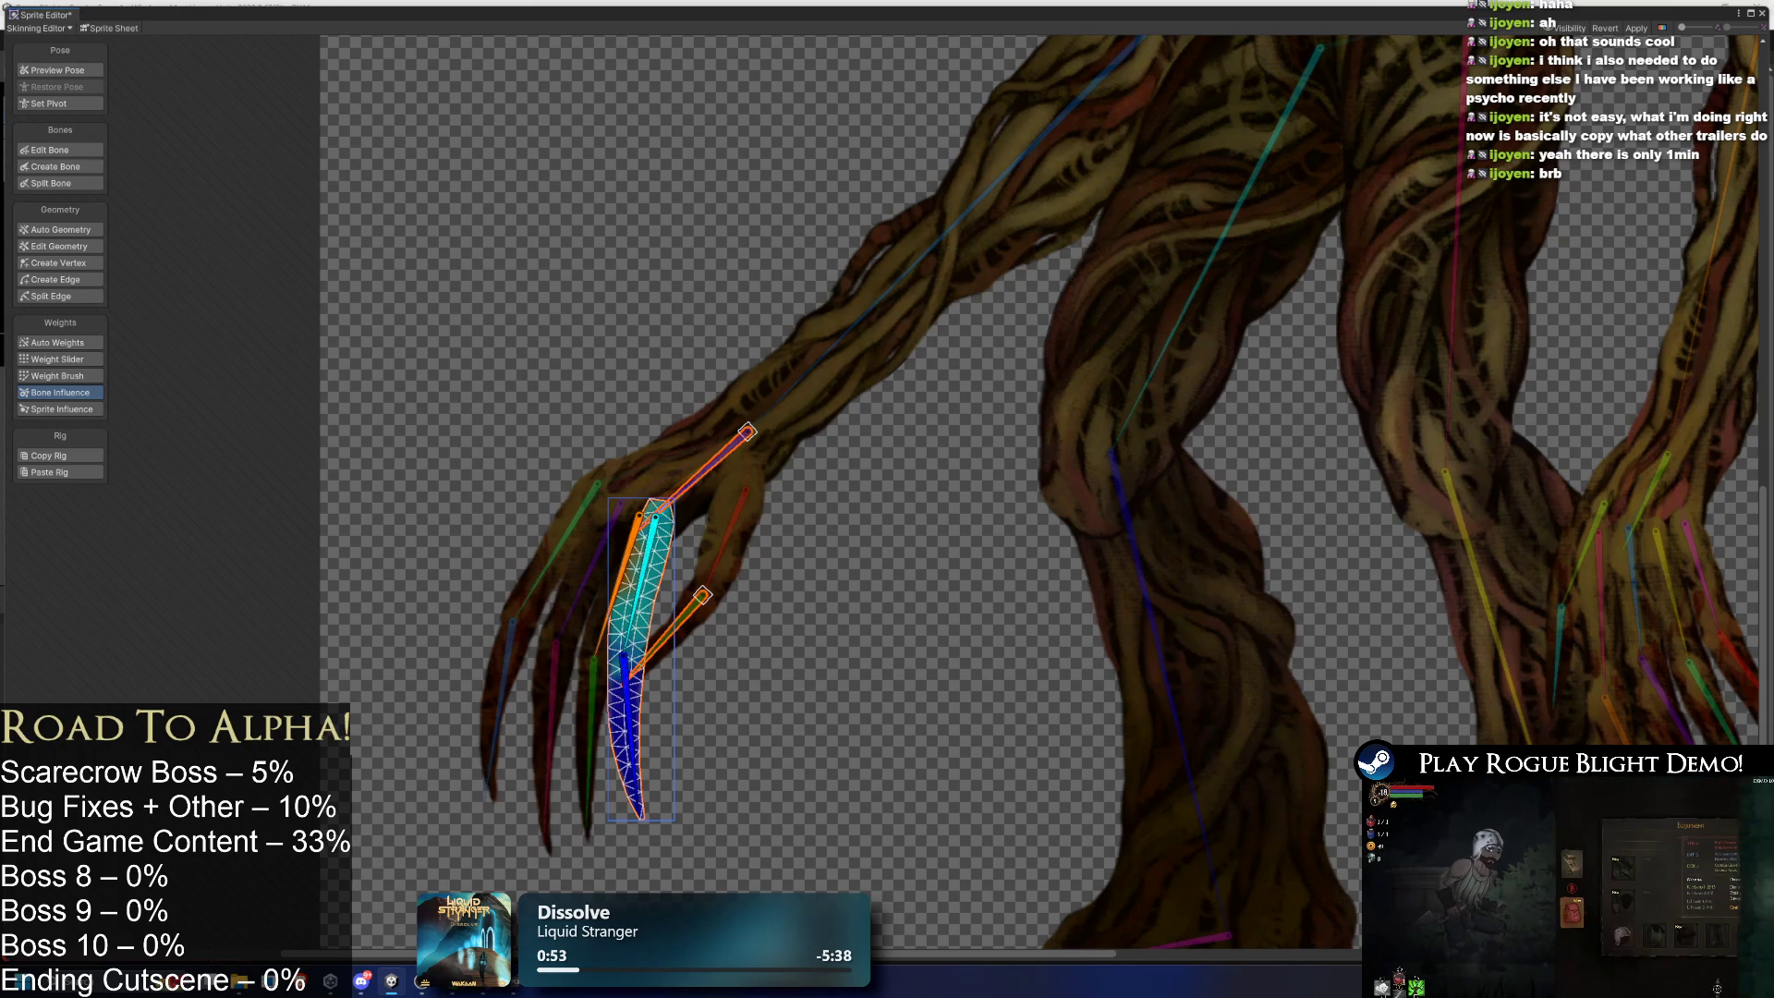
{"action": "left_click", "coordinate": [580, 662]}
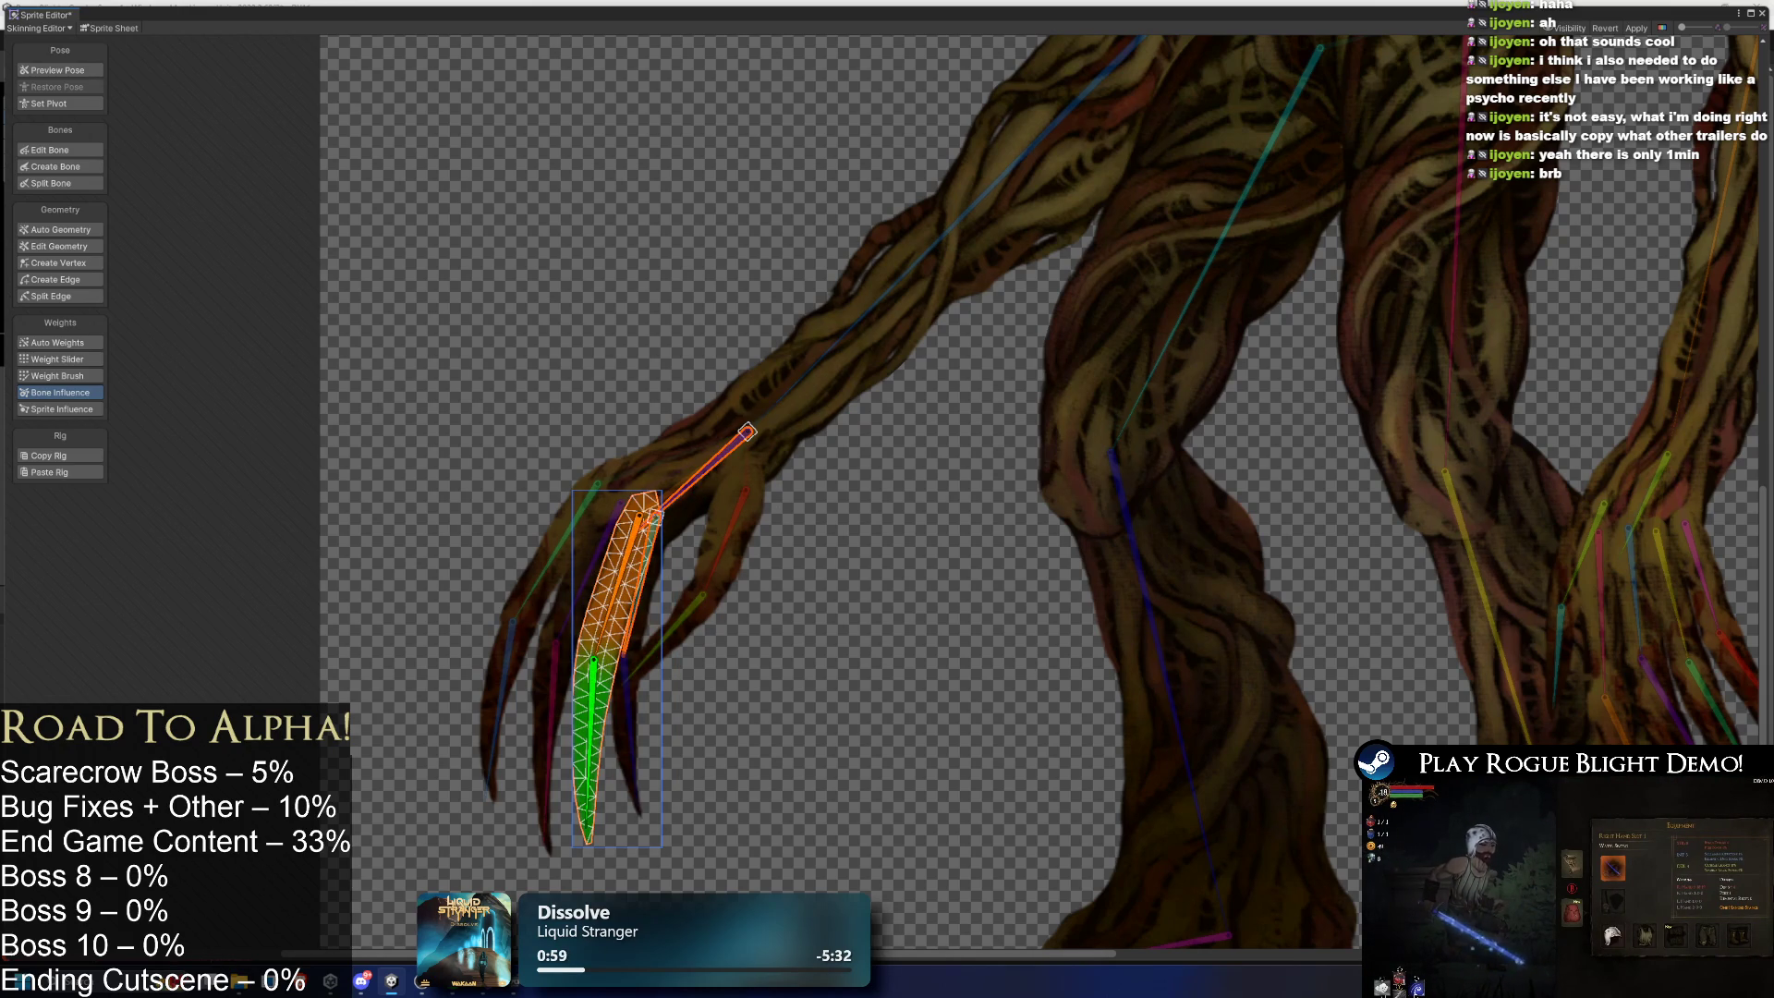
{"action": "left_click", "coordinate": [517, 637]}
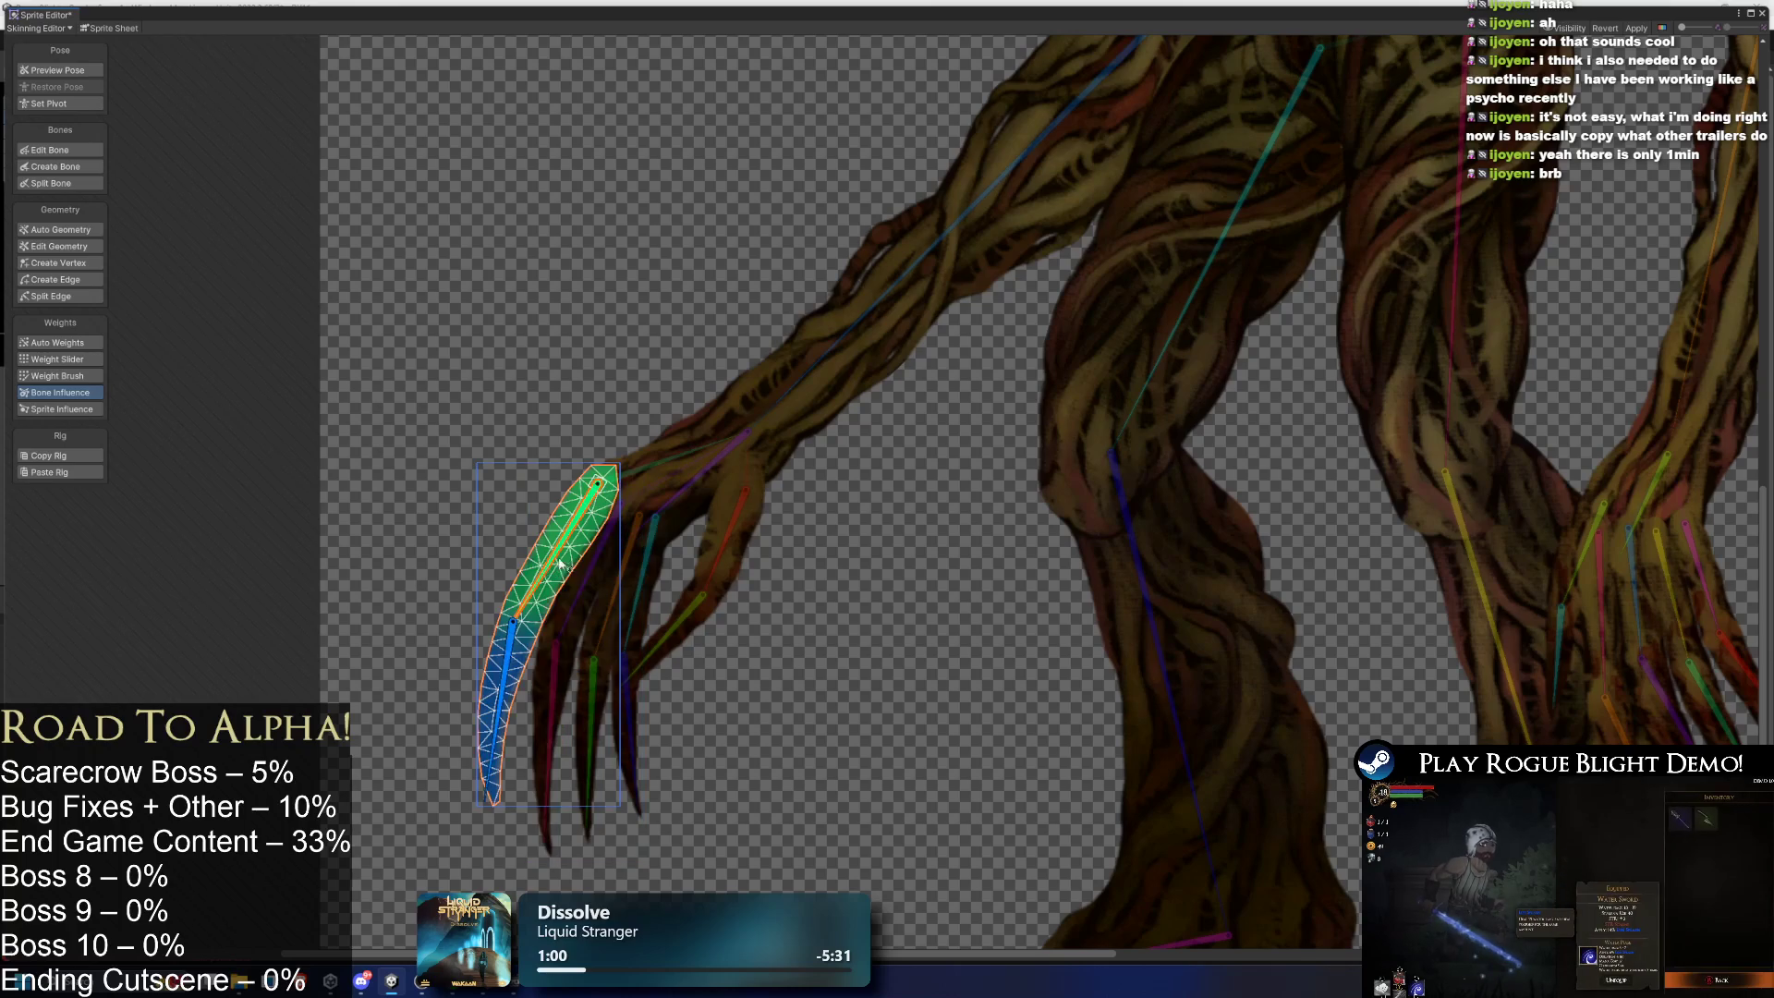
{"action": "left_click", "coordinate": [720, 578]}
{"action": "left_click", "coordinate": [728, 584]}
{"action": "left_click", "coordinate": [728, 584]}
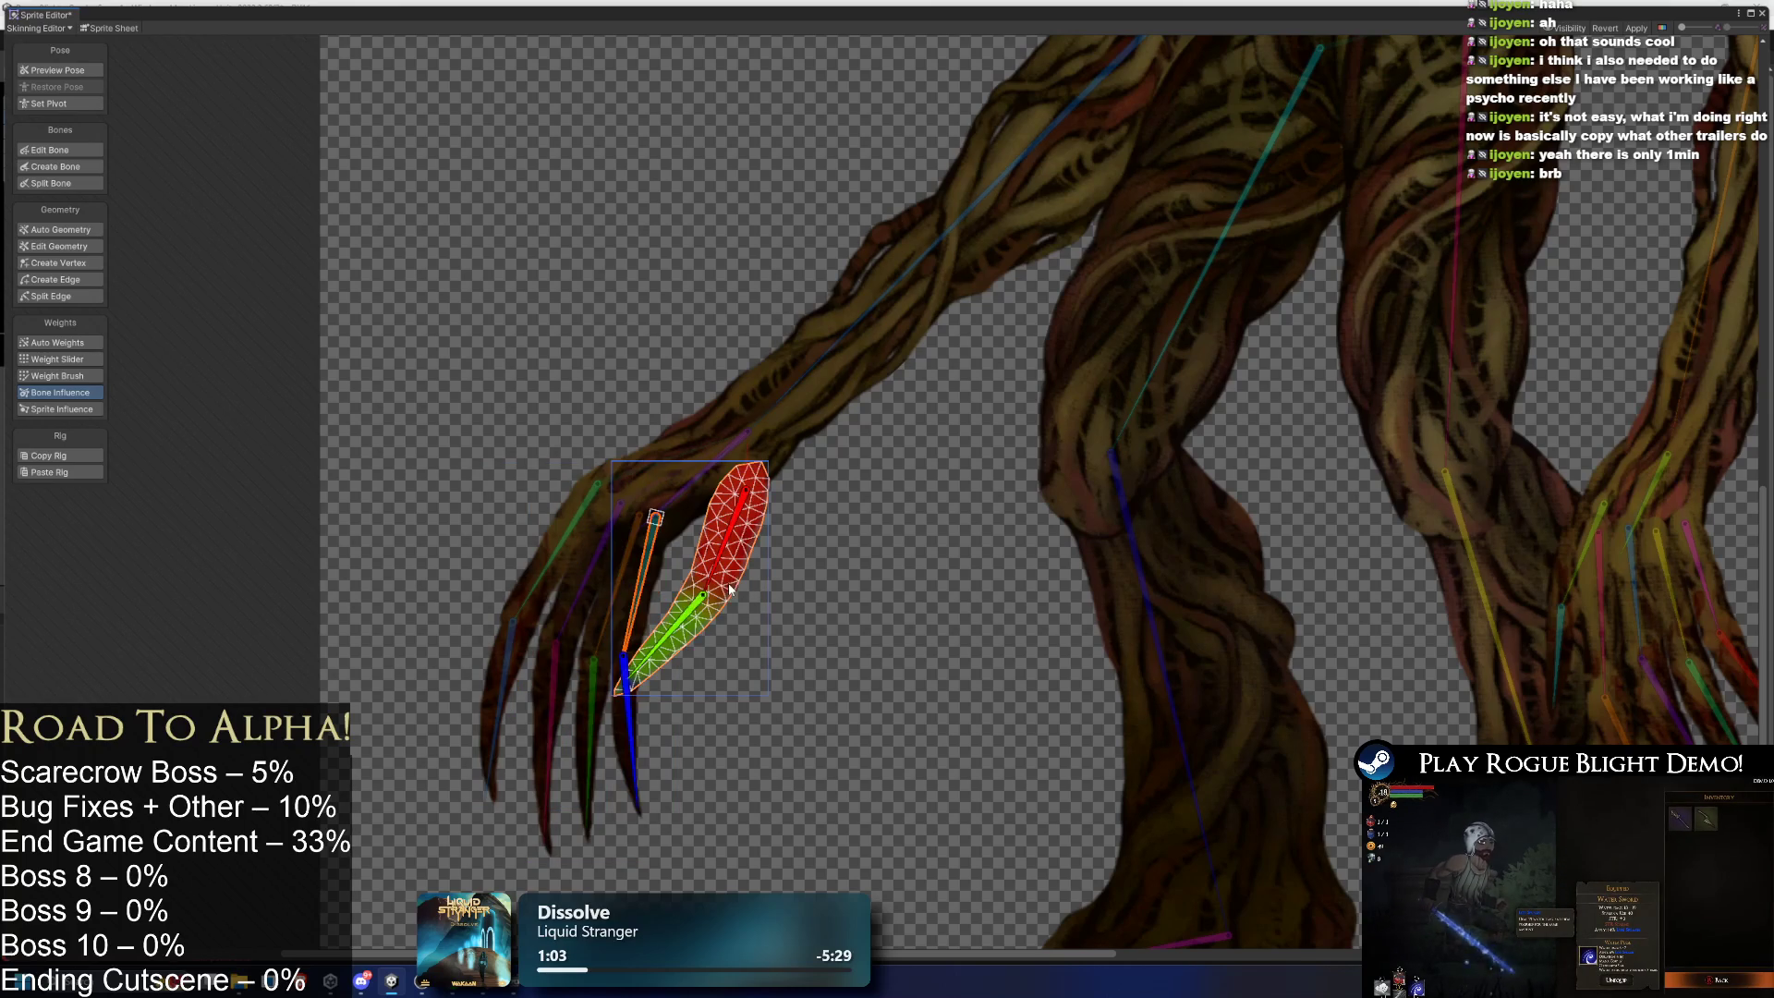
{"action": "left_click", "coordinate": [631, 691]}
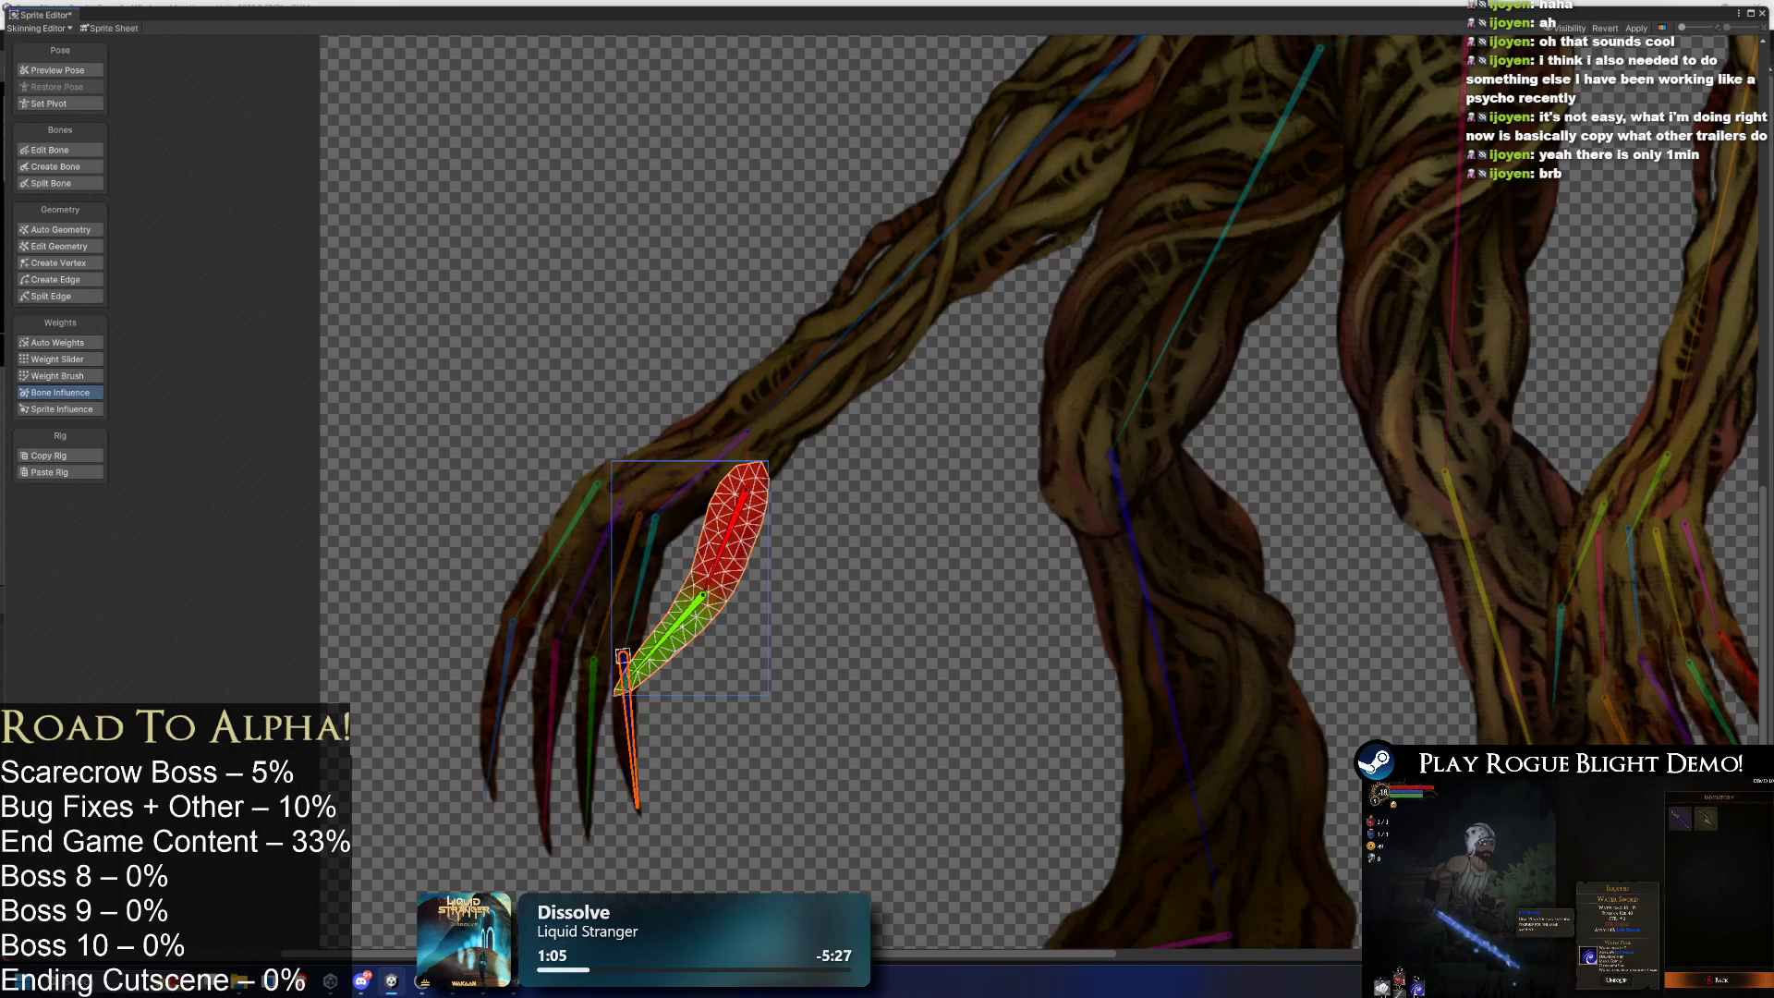
{"action": "left_click_drag", "start_coordinate": [749, 627], "coordinate": [513, 617]}
{"action": "left_click", "coordinate": [399, 591]}
{"action": "left_click", "coordinate": [383, 546]}
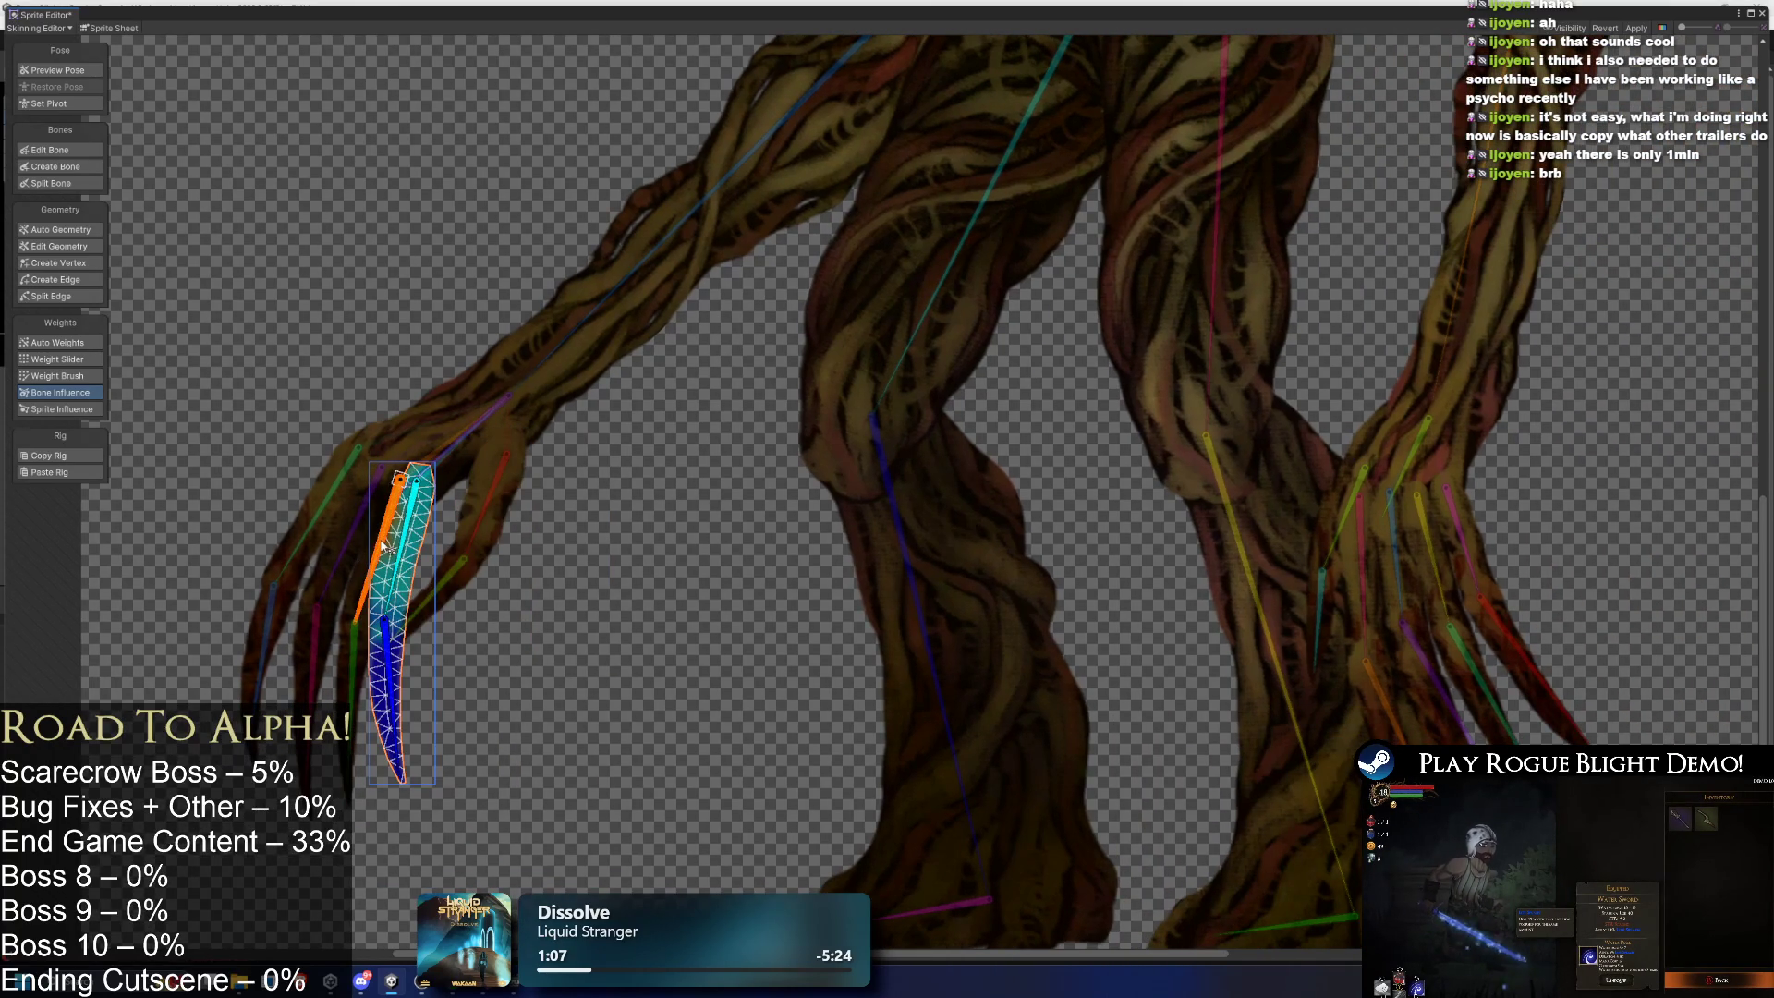
{"action": "left_click", "coordinate": [388, 591]}
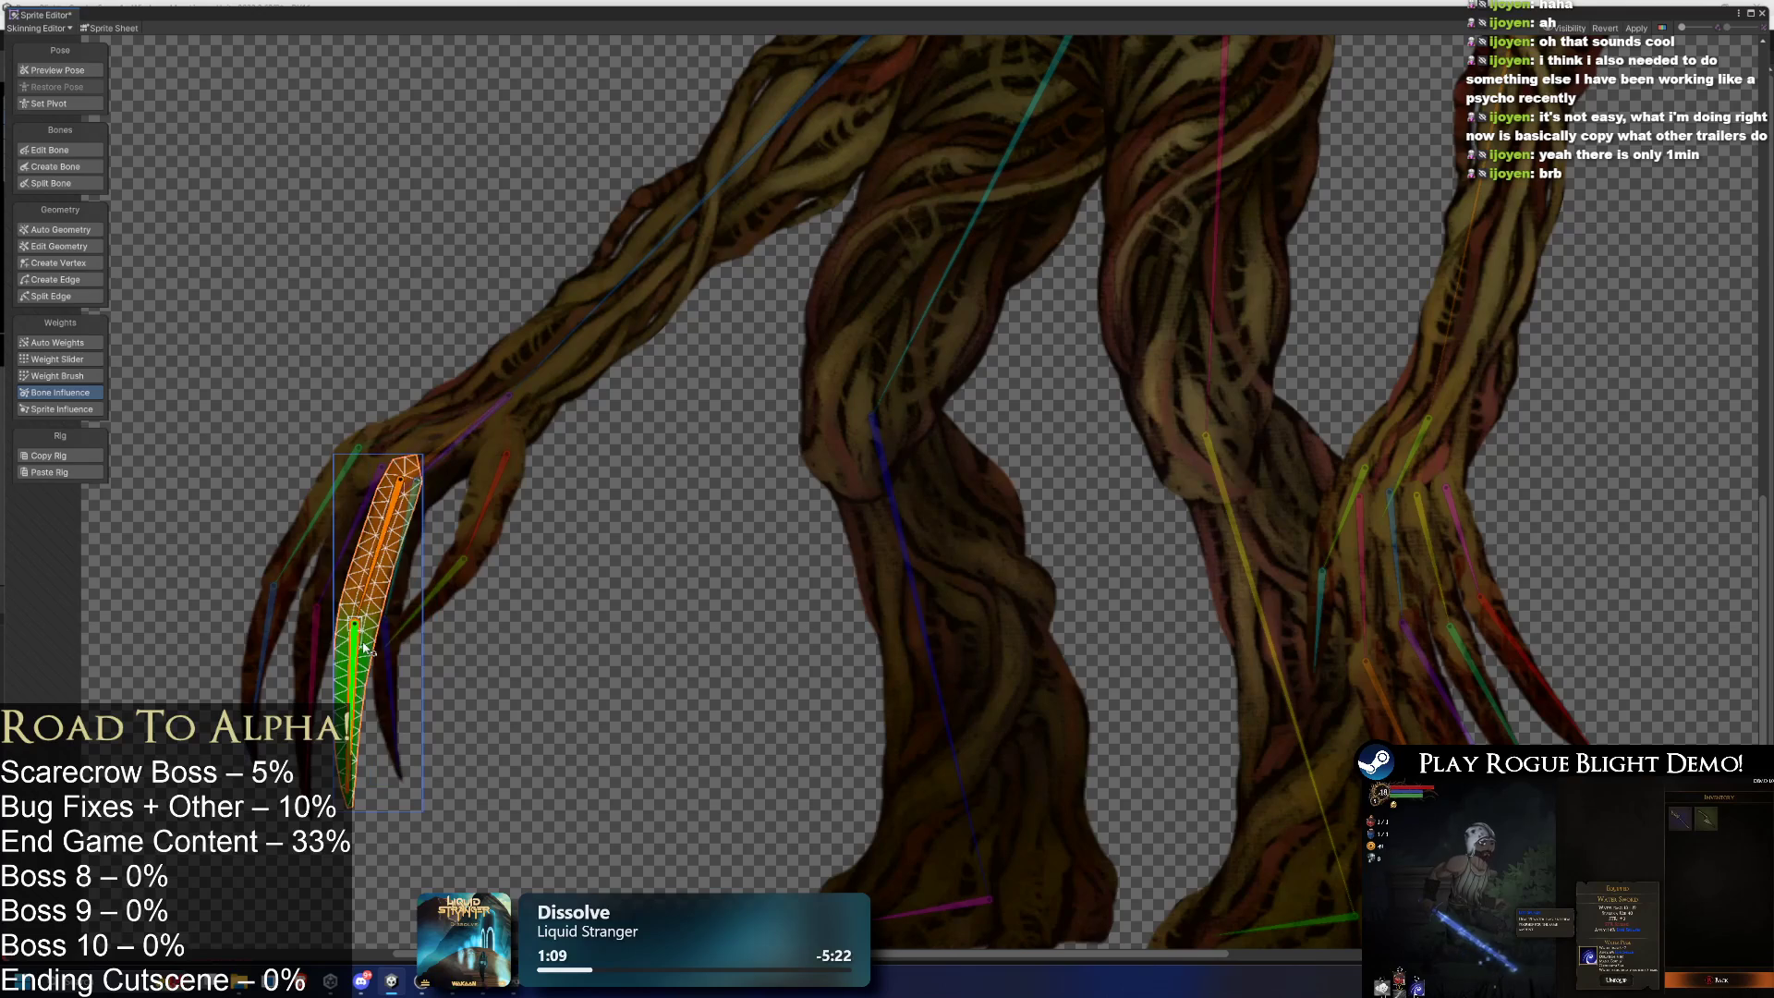
{"action": "left_click", "coordinate": [311, 548]}
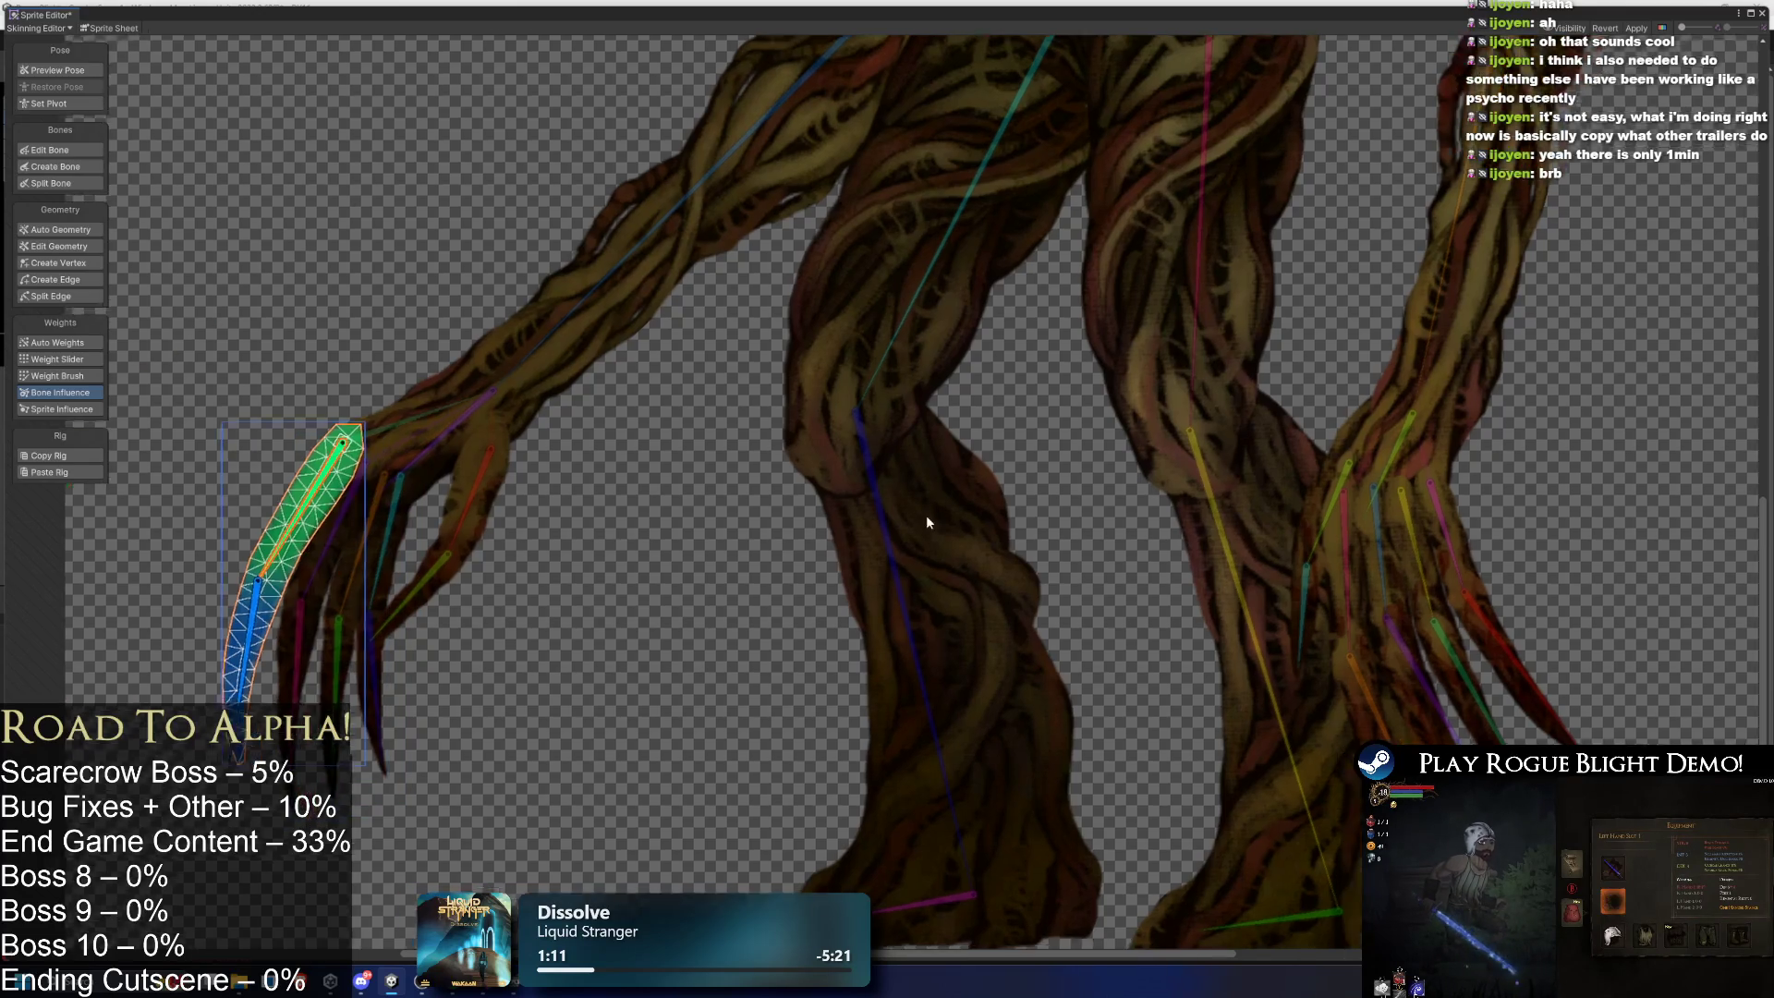
{"action": "scroll", "coordinate": [926, 514], "scroll_direction": "right", "scroll_amount": 5}
{"action": "left_click", "coordinate": [929, 455]}
{"action": "left_click", "coordinate": [929, 462]}
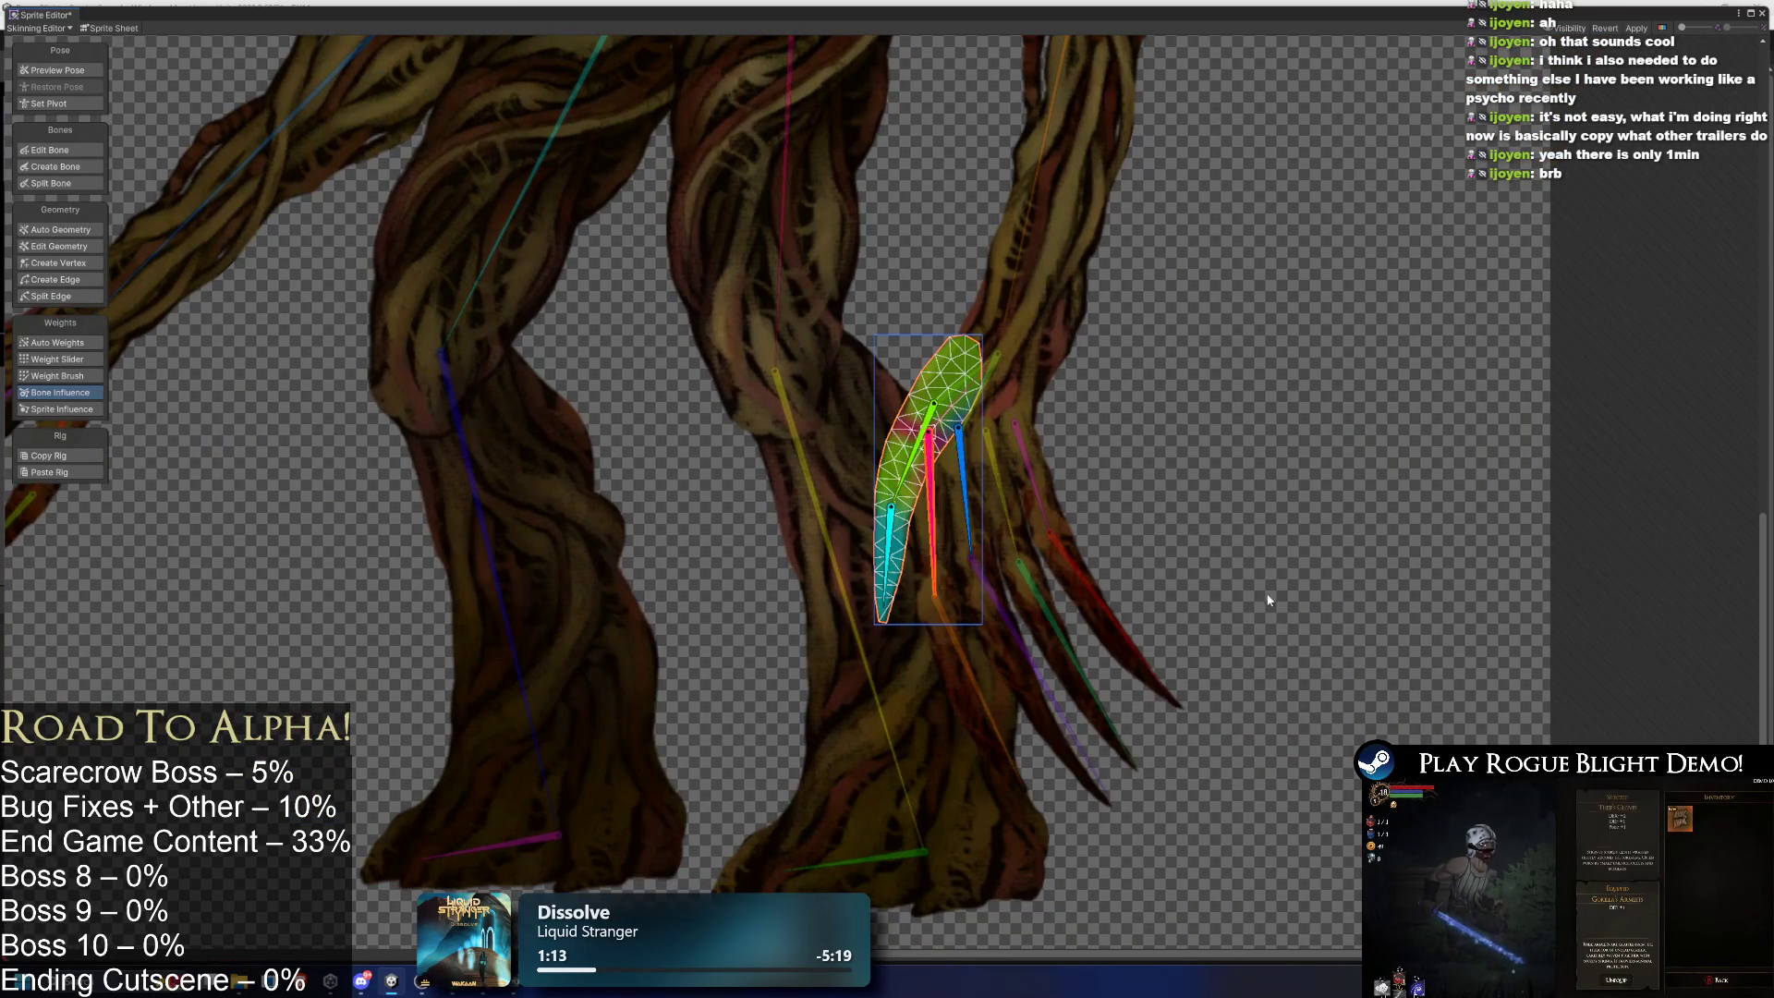
- Move the claw's bone and paint stronger bone weight onto the claw tip
{"action": "left_click_drag", "start_coordinate": [931, 478], "coordinate": [996, 354]}
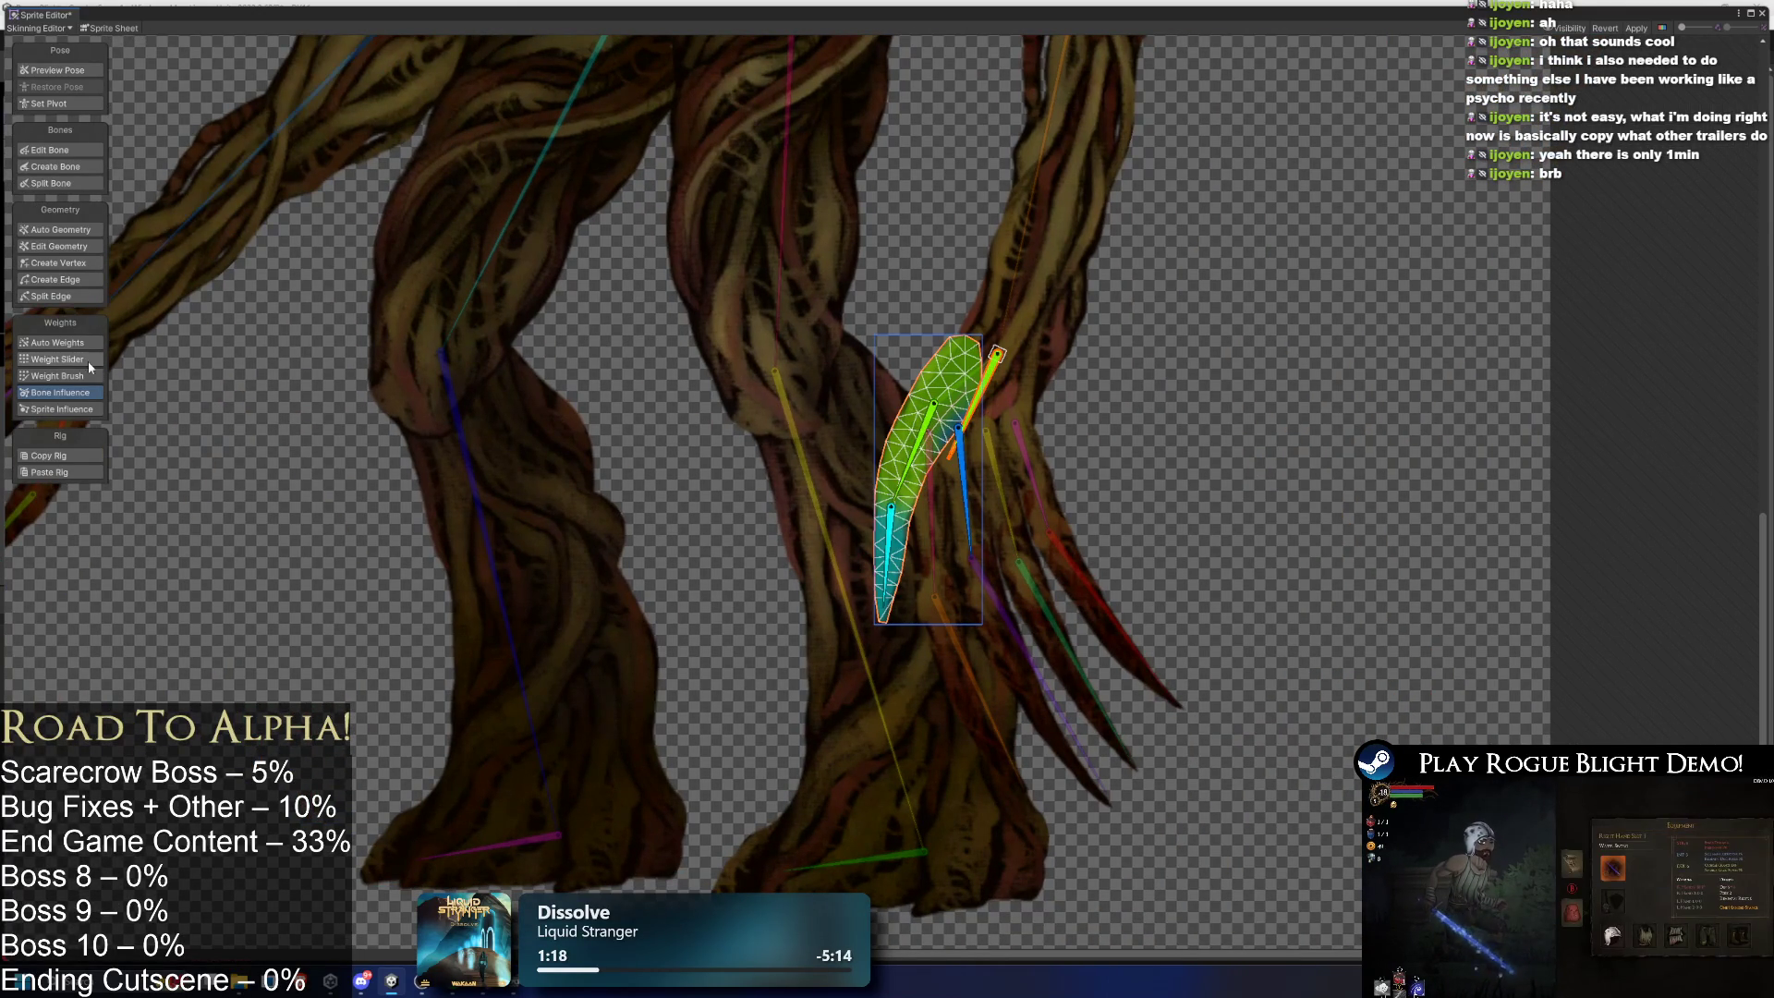
{"action": "mouse_move", "coordinate": [990, 323]}
{"action": "left_mouse_down"}
{"action": "mouse_move", "coordinate": [873, 424]}
{"action": "mouse_move", "coordinate": [931, 442]}
{"action": "mouse_move", "coordinate": [889, 432]}
{"action": "left_mouse_up"}
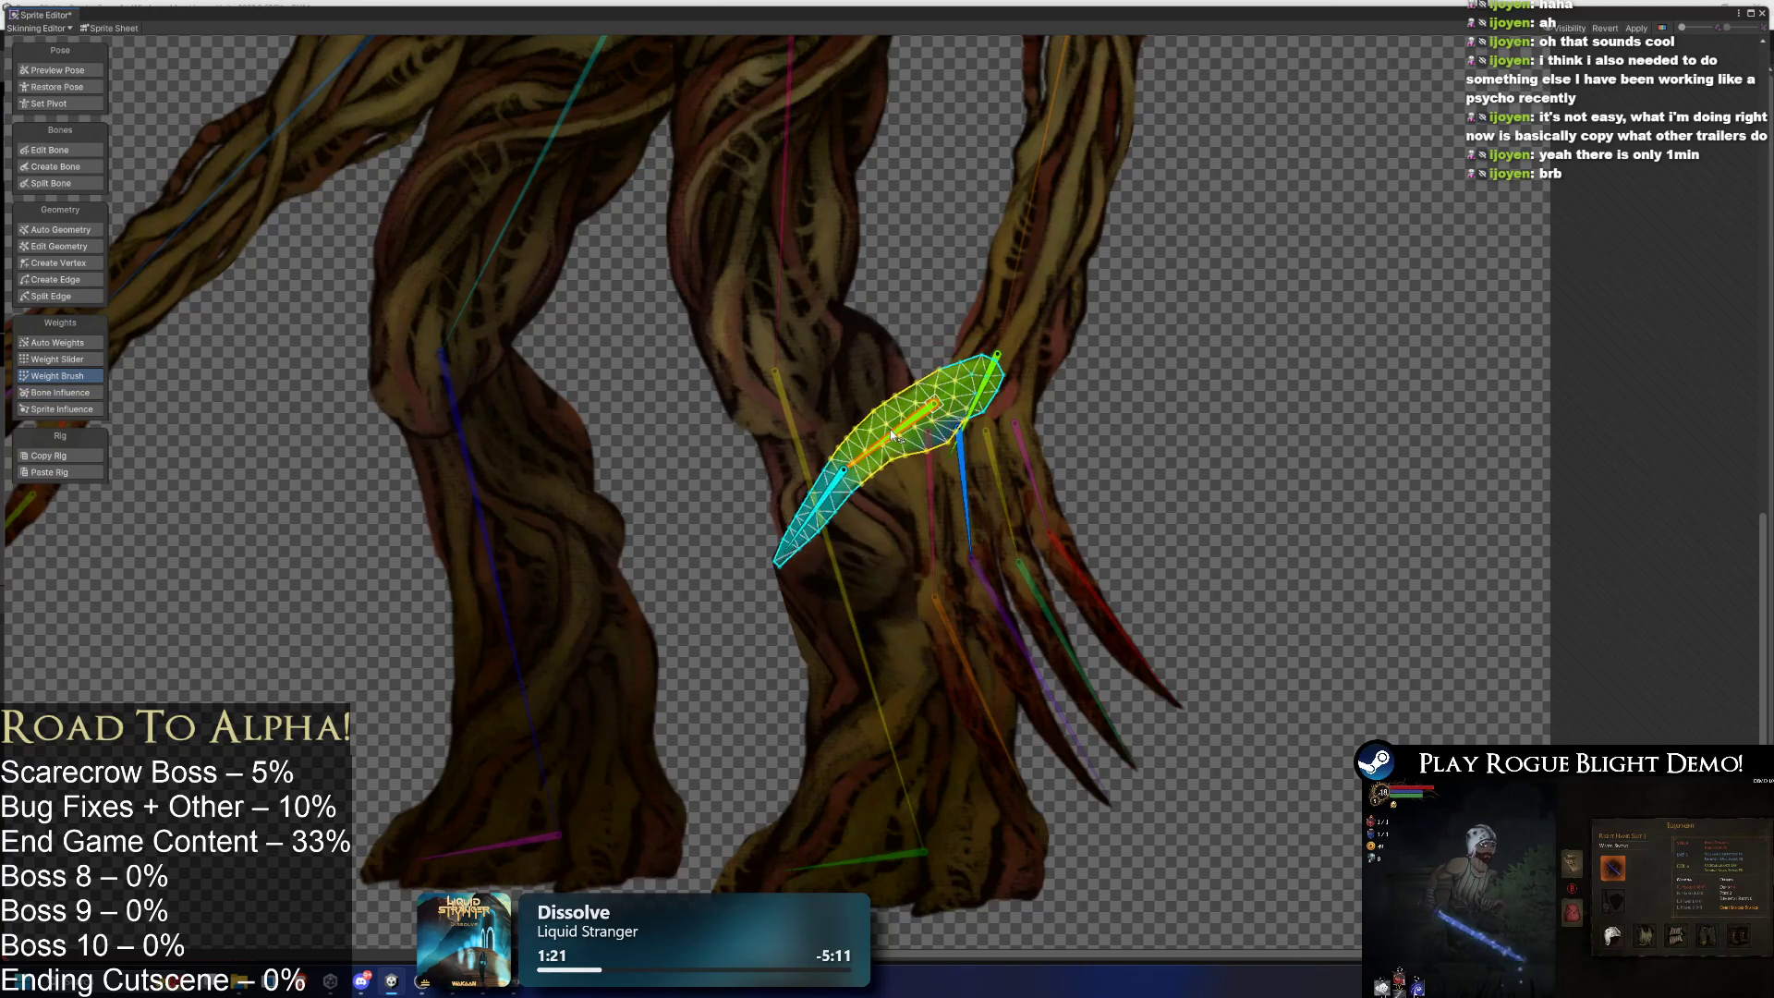
{"action": "mouse_move", "coordinate": [1011, 369]}
{"action": "left_mouse_down"}
{"action": "mouse_move", "coordinate": [989, 369]}
{"action": "mouse_move", "coordinate": [982, 408]}
{"action": "mouse_move", "coordinate": [1010, 337]}
{"action": "mouse_move", "coordinate": [950, 338]}
{"action": "mouse_move", "coordinate": [1007, 476]}
{"action": "mouse_move", "coordinate": [935, 443]}
{"action": "mouse_move", "coordinate": [960, 438]}
{"action": "left_mouse_up"}
- Check the blue and green claw bones and each claw sprite, ending on the large foot sprite
{"action": "left_click", "coordinate": [982, 434]}
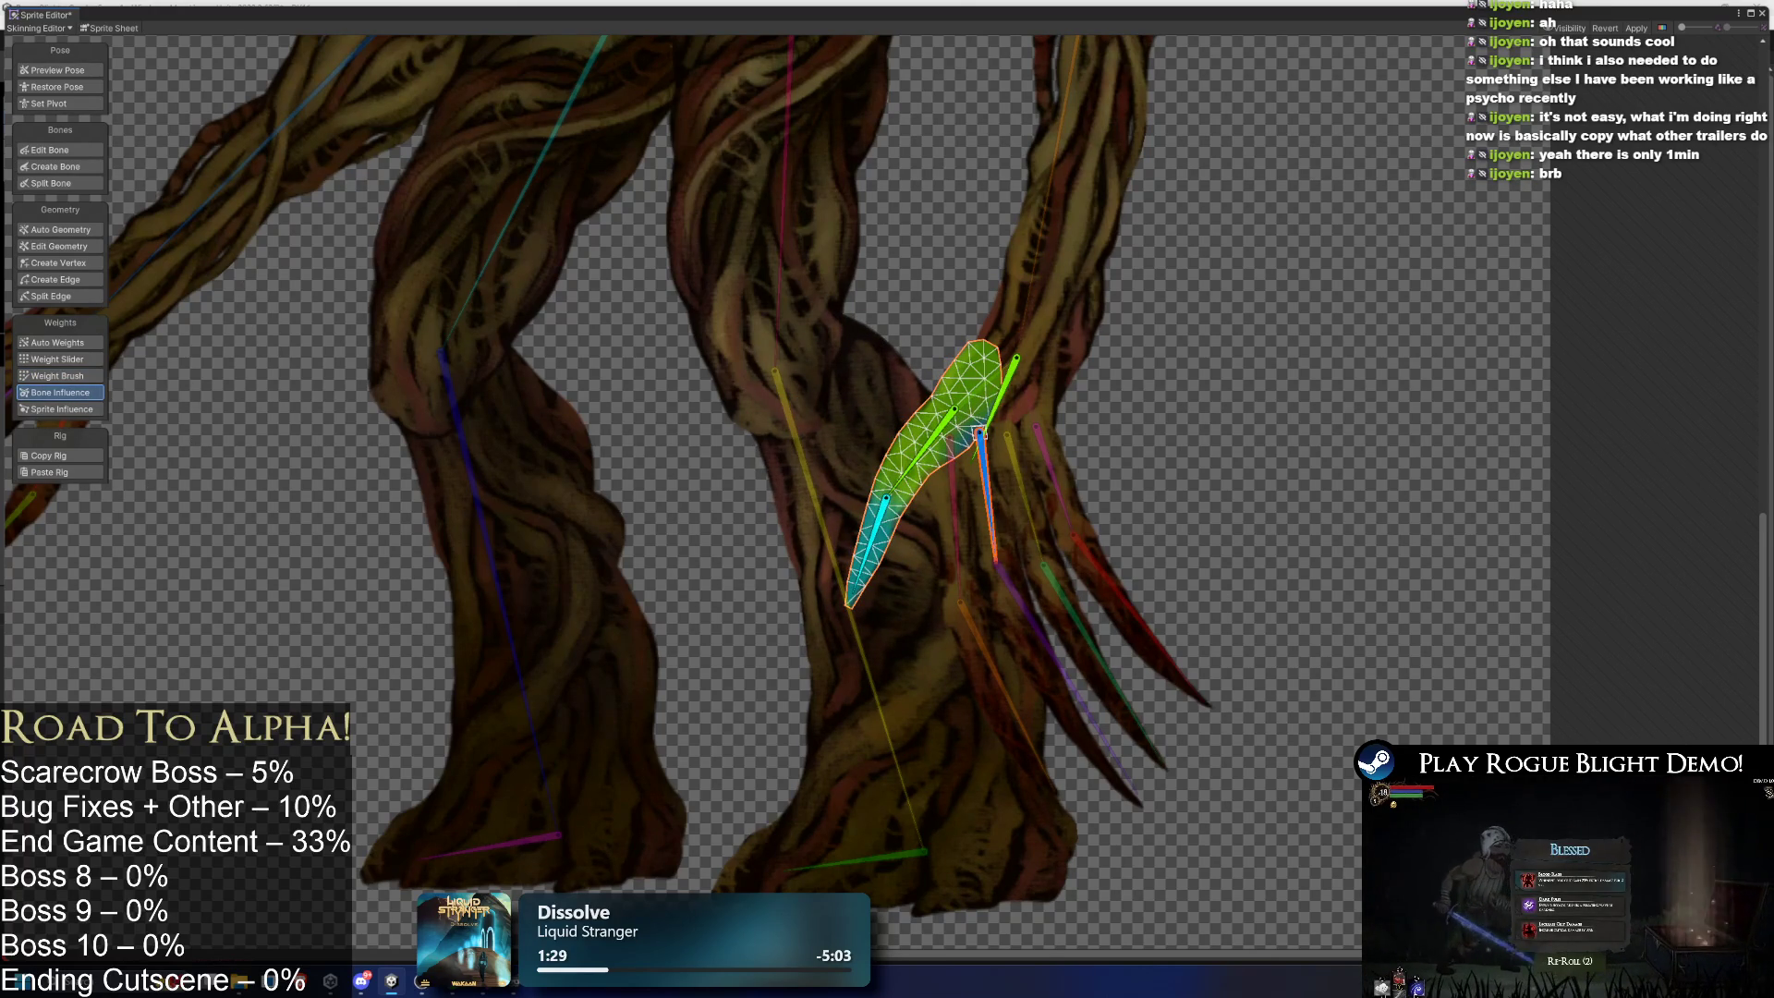
{"action": "left_click", "coordinate": [961, 452]}
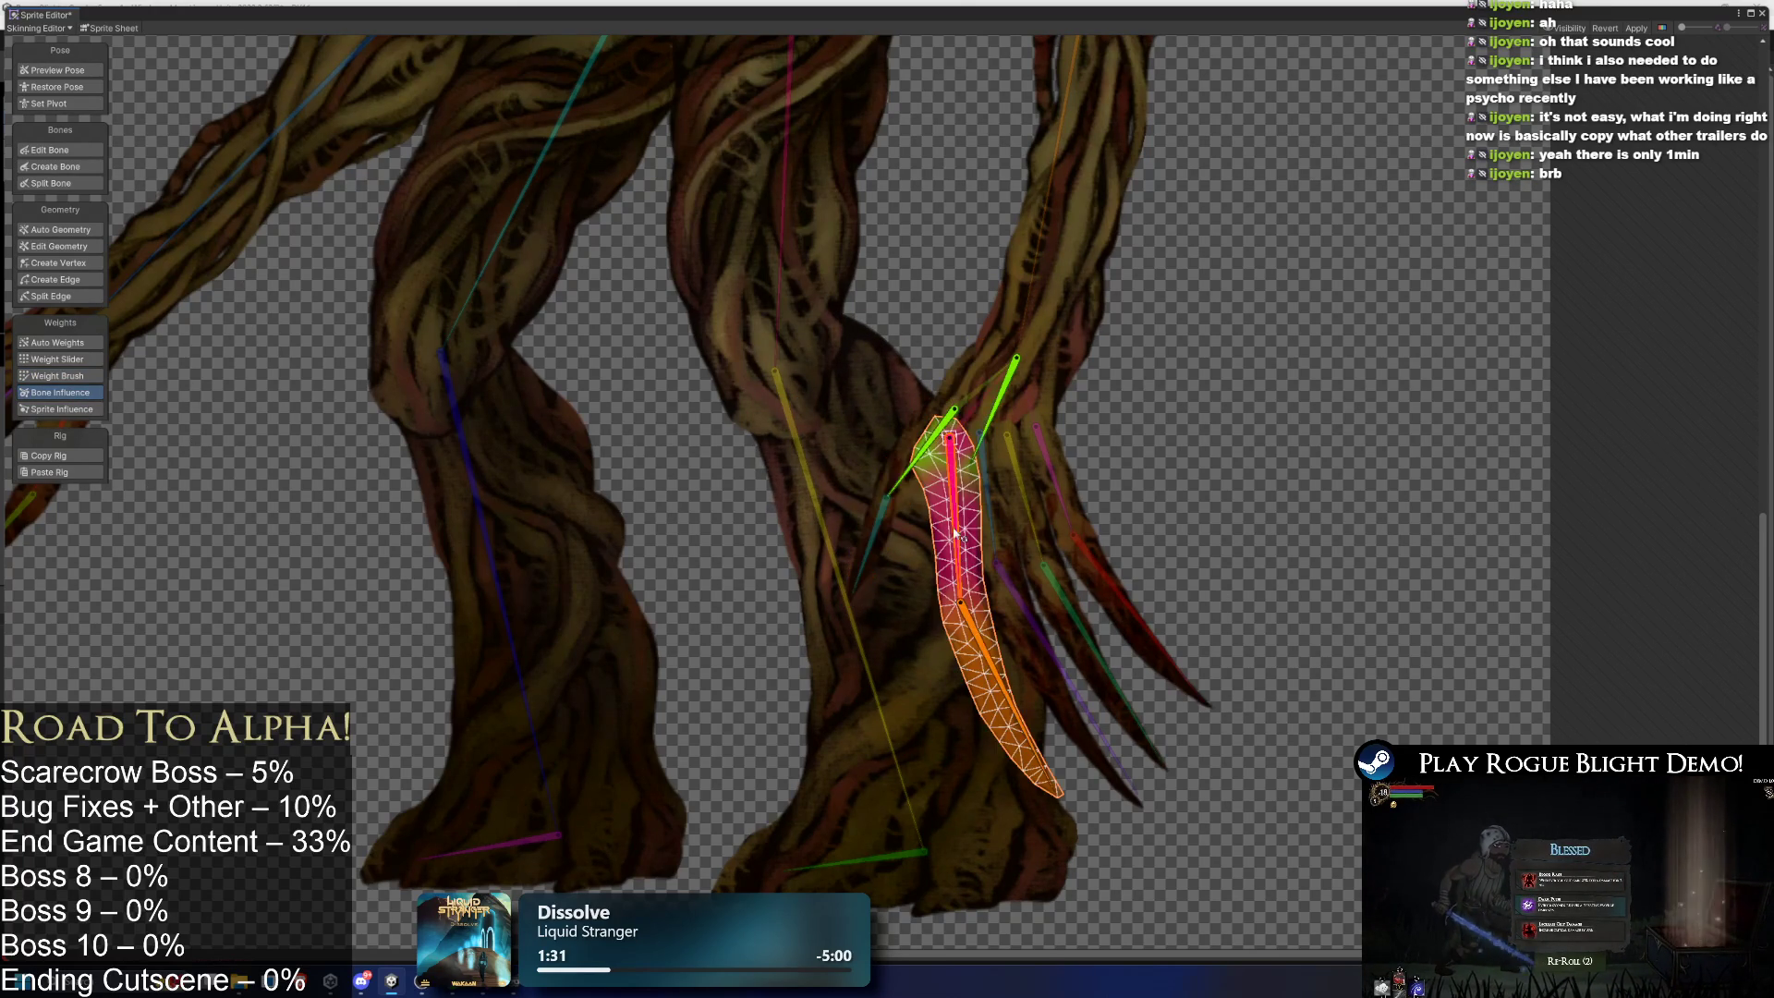
{"action": "left_click", "coordinate": [1002, 379]}
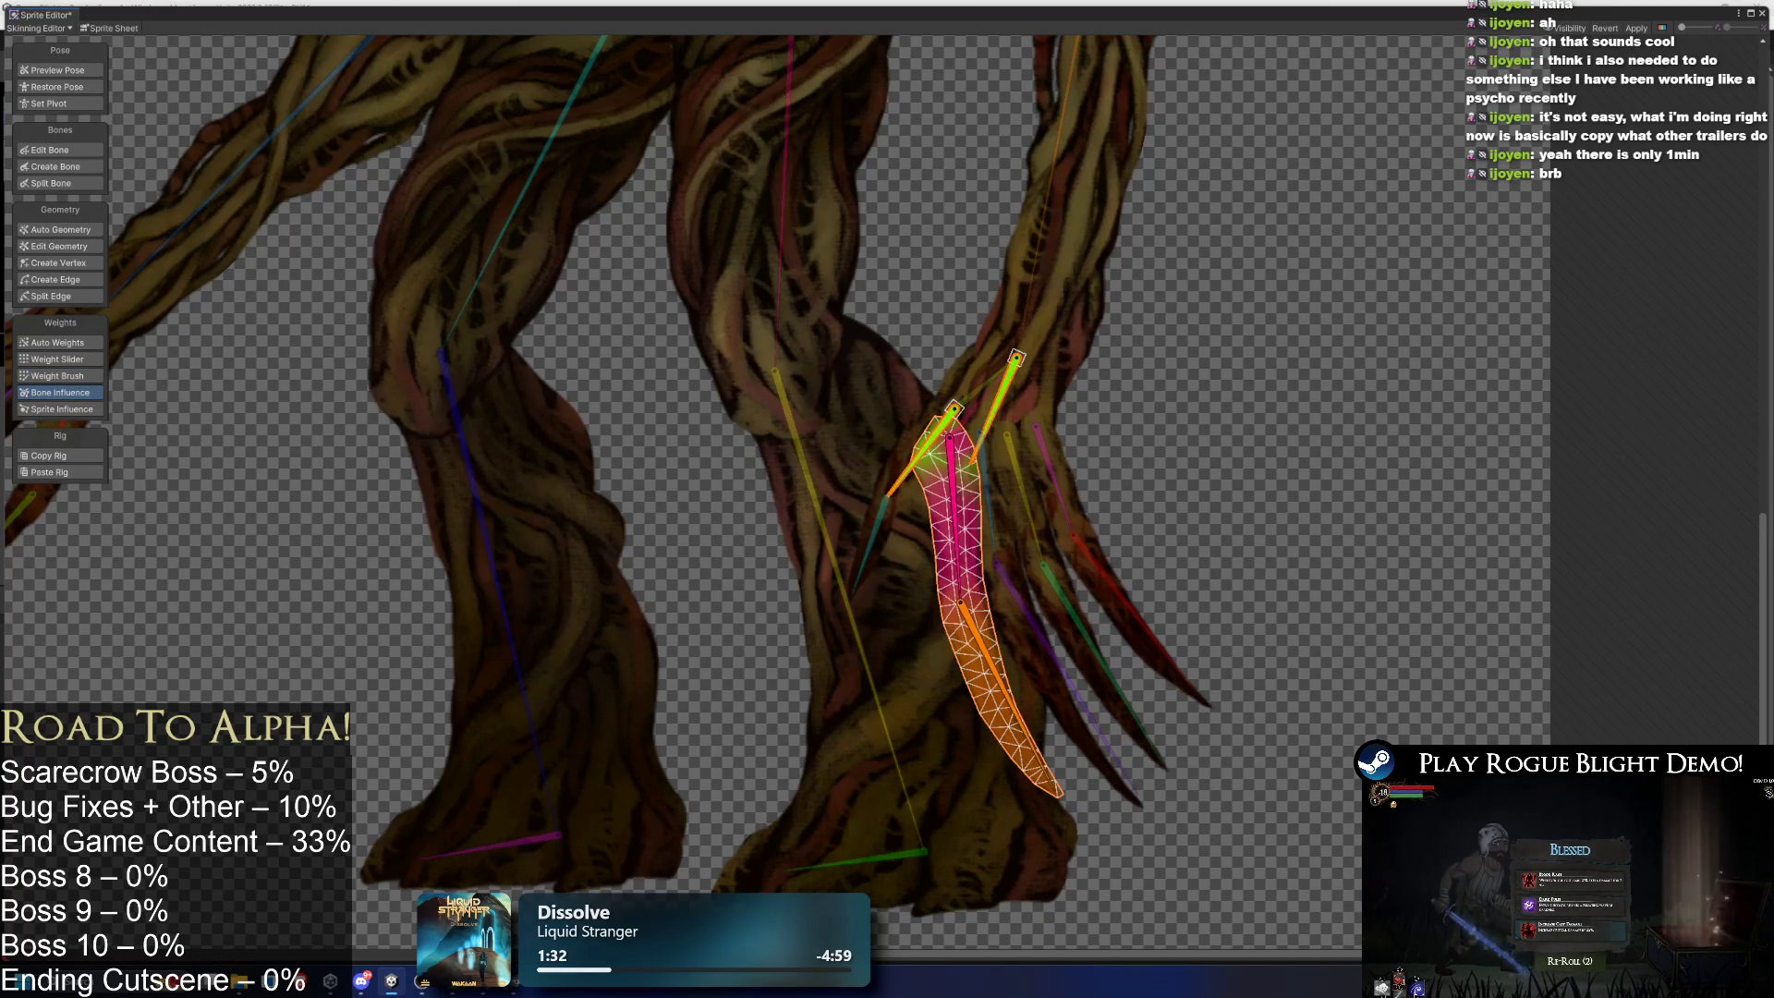
{"action": "left_click", "coordinate": [981, 495]}
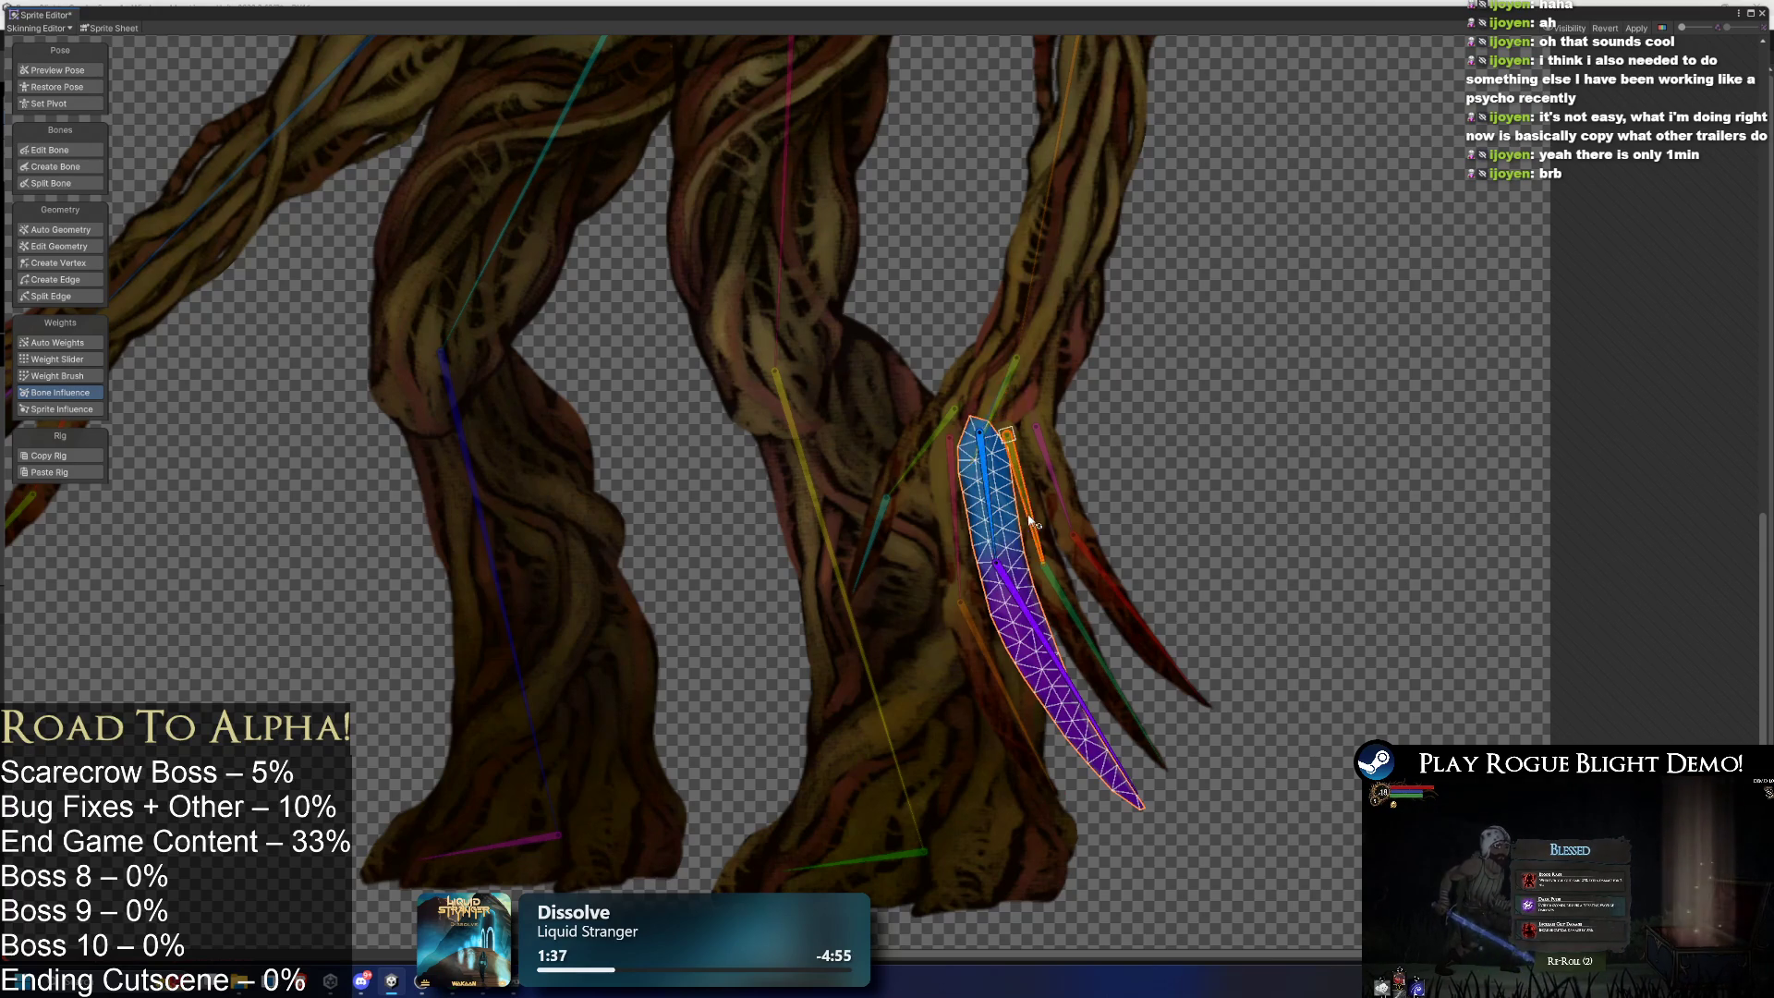
{"action": "left_click", "coordinate": [1029, 519]}
{"action": "left_click", "coordinate": [1052, 445]}
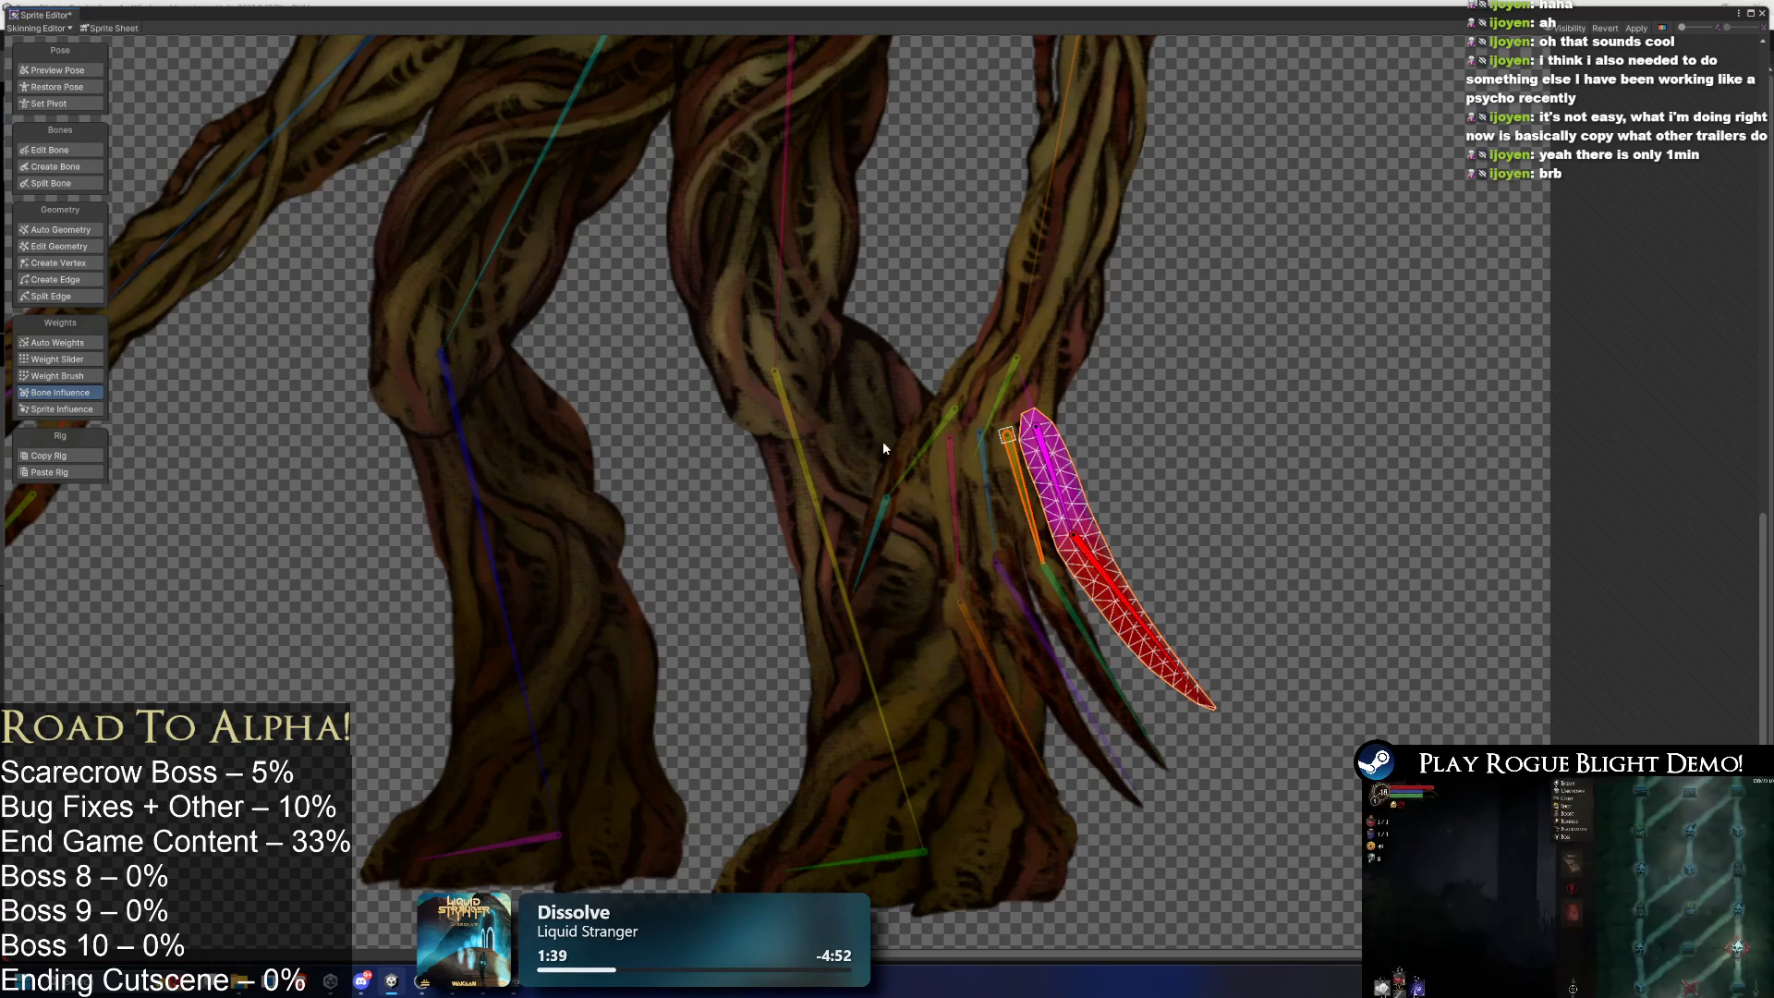
{"action": "left_click", "coordinate": [890, 436]}
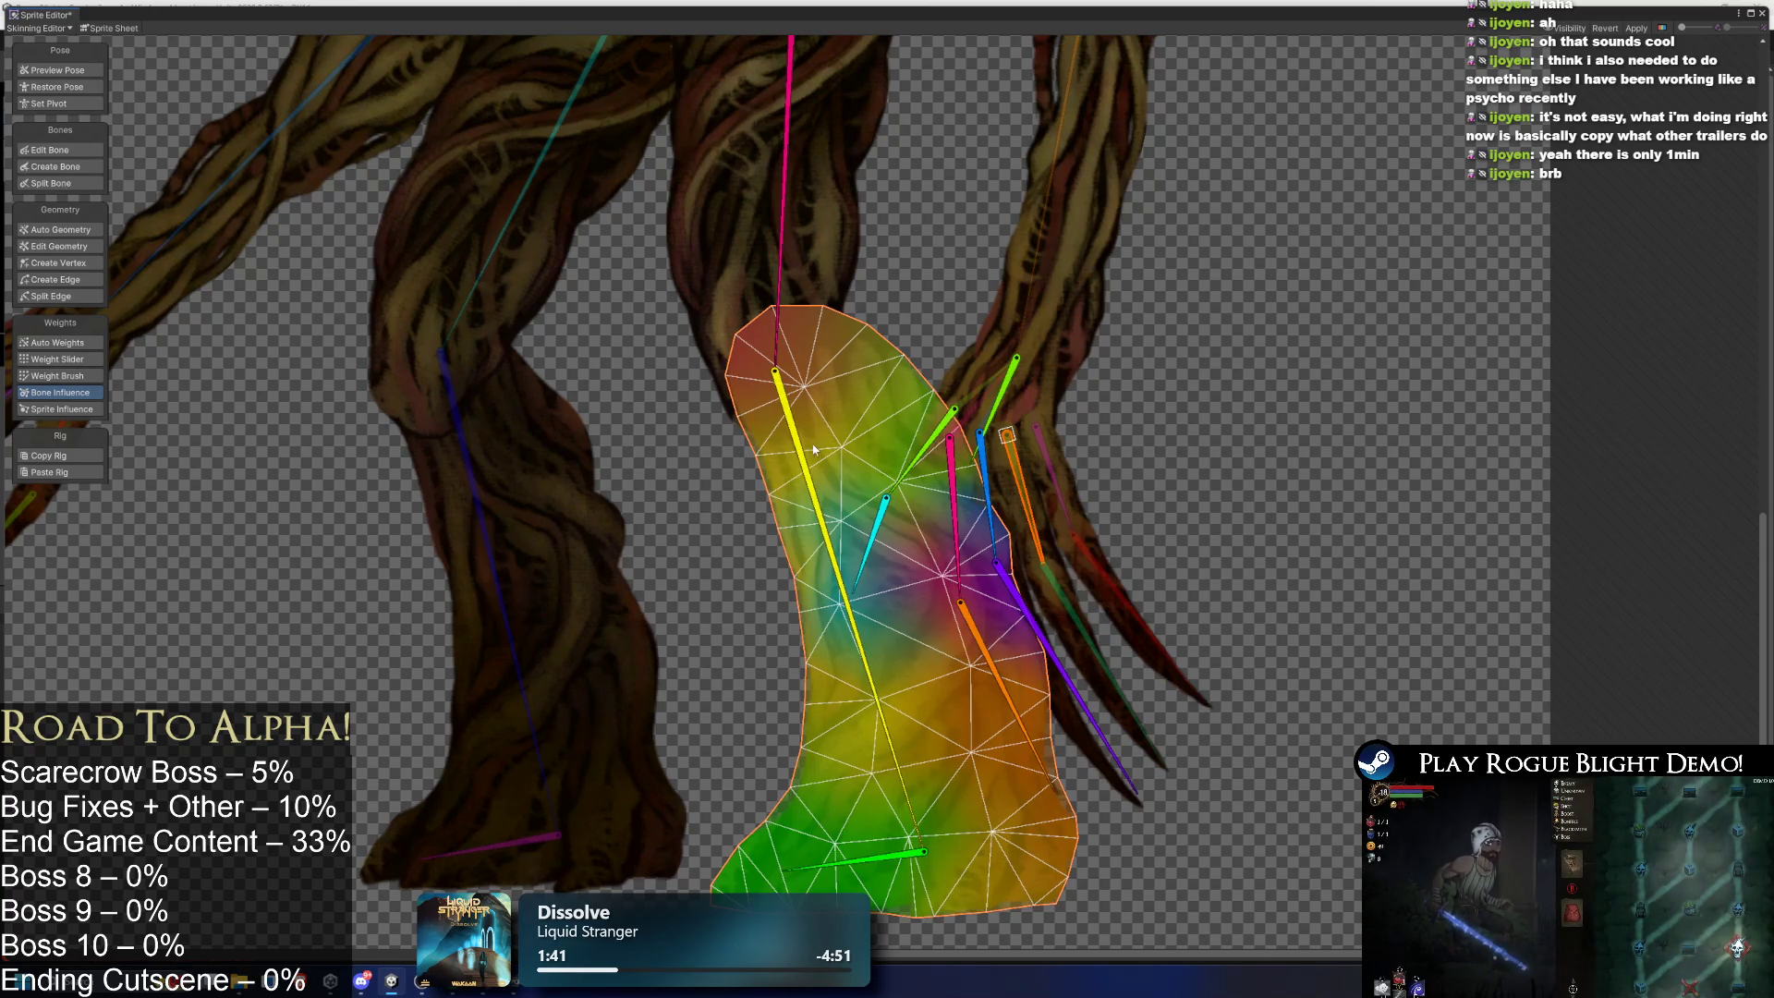
- Clear the foot mesh's bone weights and regenerate them with Auto Weights
{"action": "left_click", "coordinate": [929, 438]}
{"action": "left_click", "coordinate": [951, 487]}
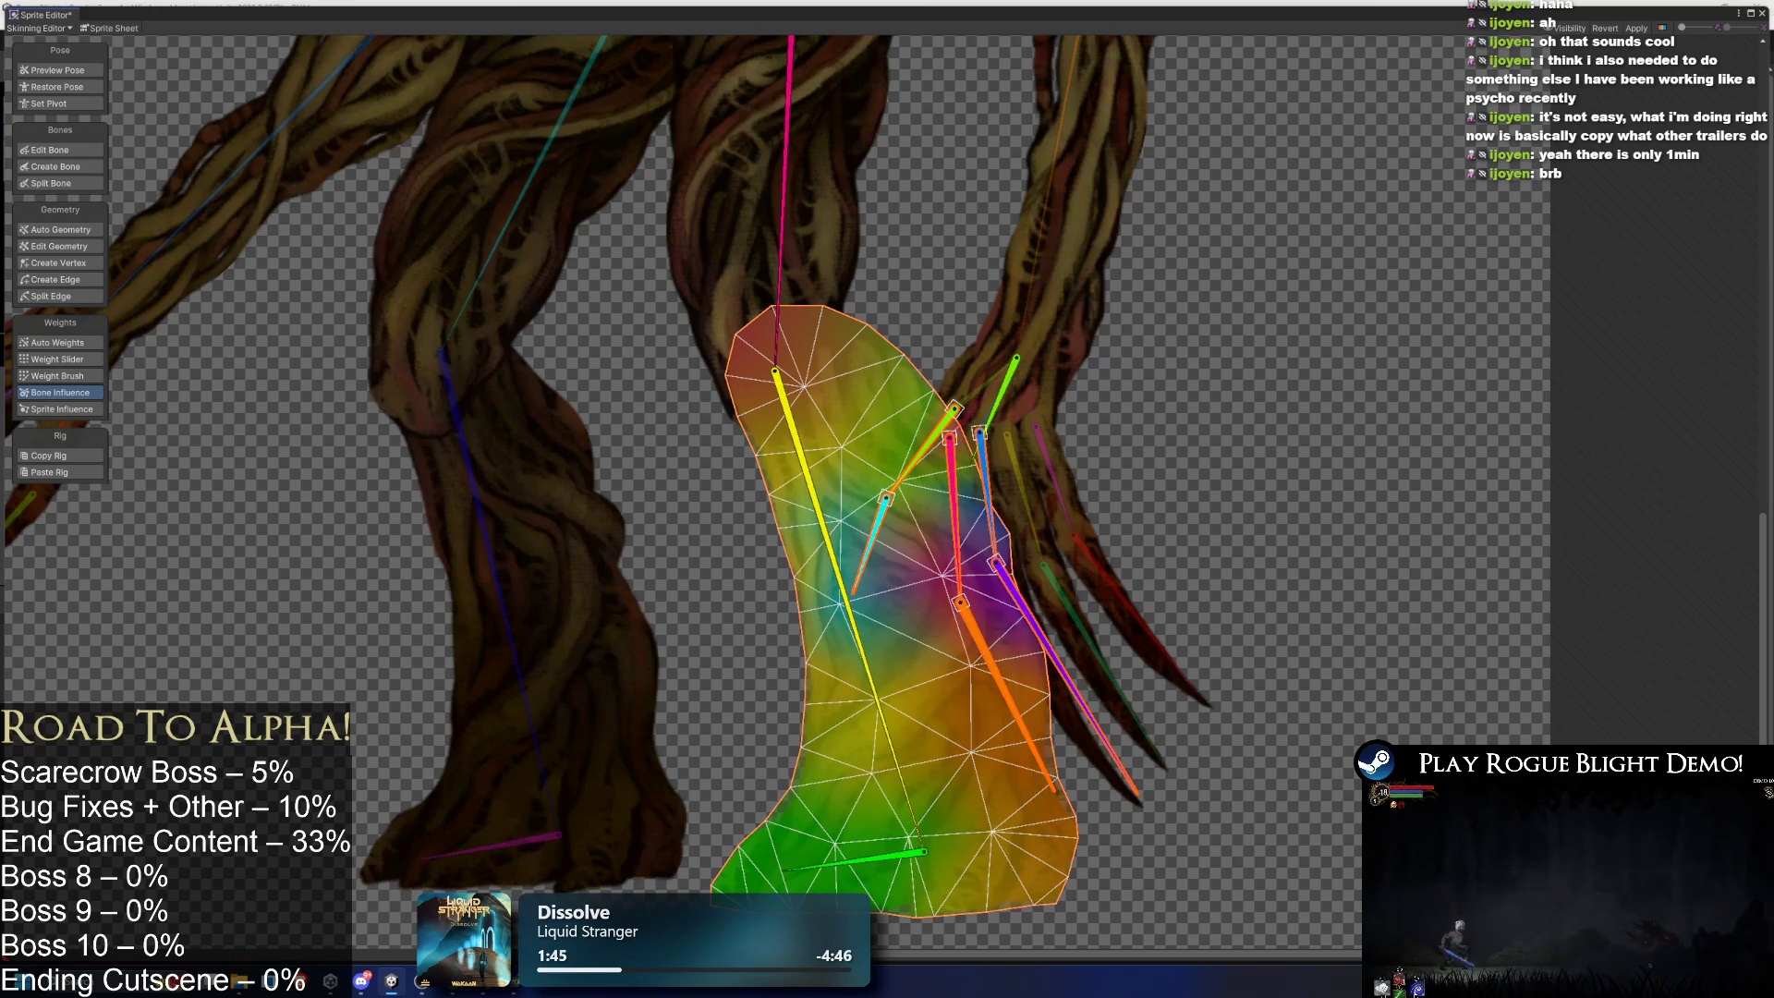
{"action": "key", "text": "Delete"}
{"action": "left_click", "coordinate": [93, 341]}
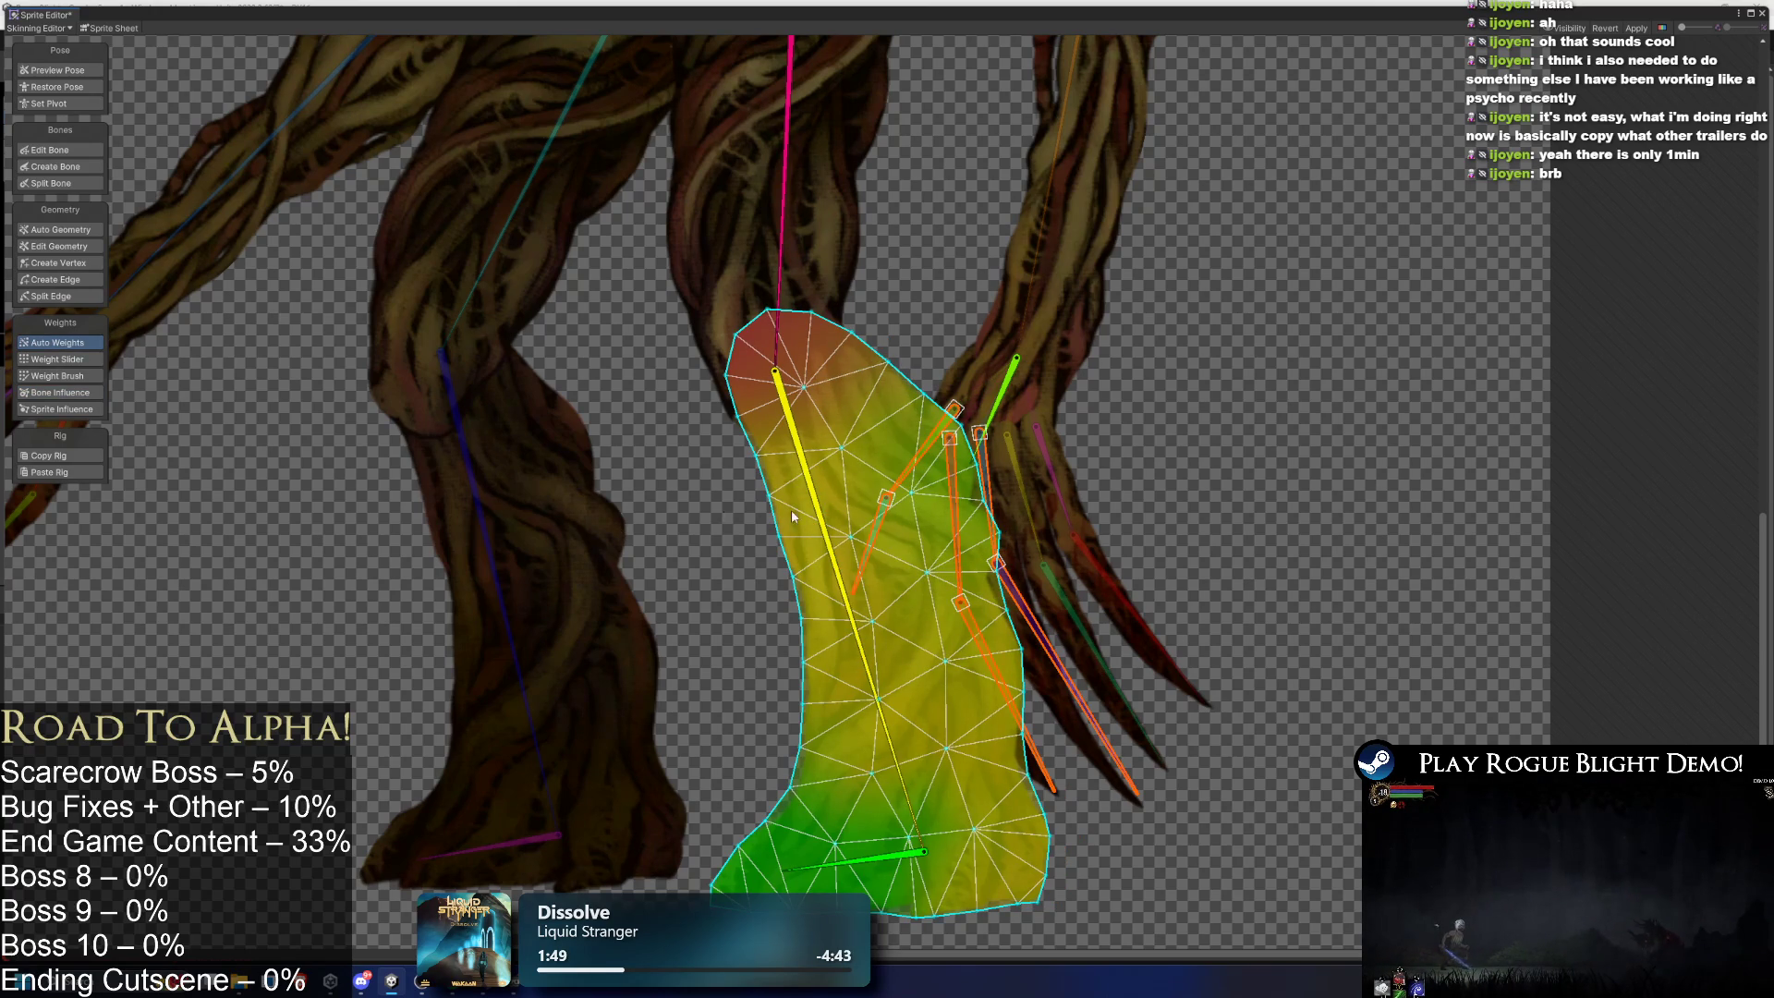
{"action": "left_click", "coordinate": [60, 392]}
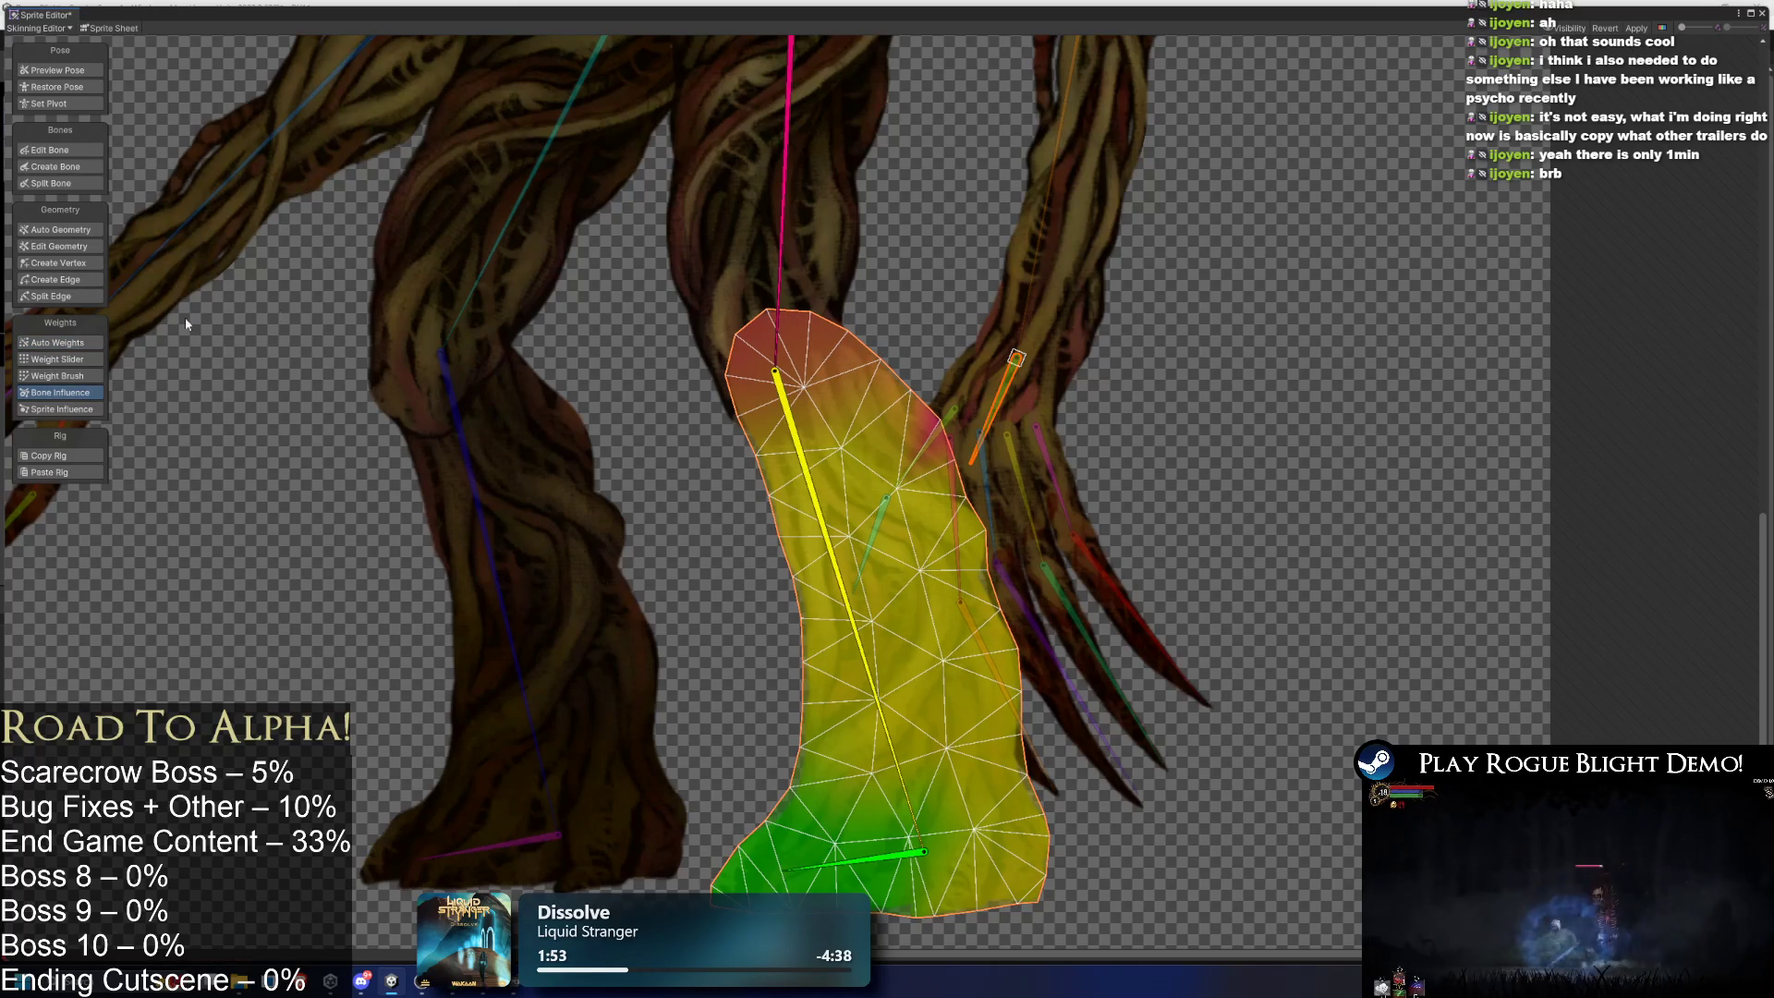
{"action": "left_click", "coordinate": [61, 376]}
{"action": "left_click", "coordinate": [60, 343]}
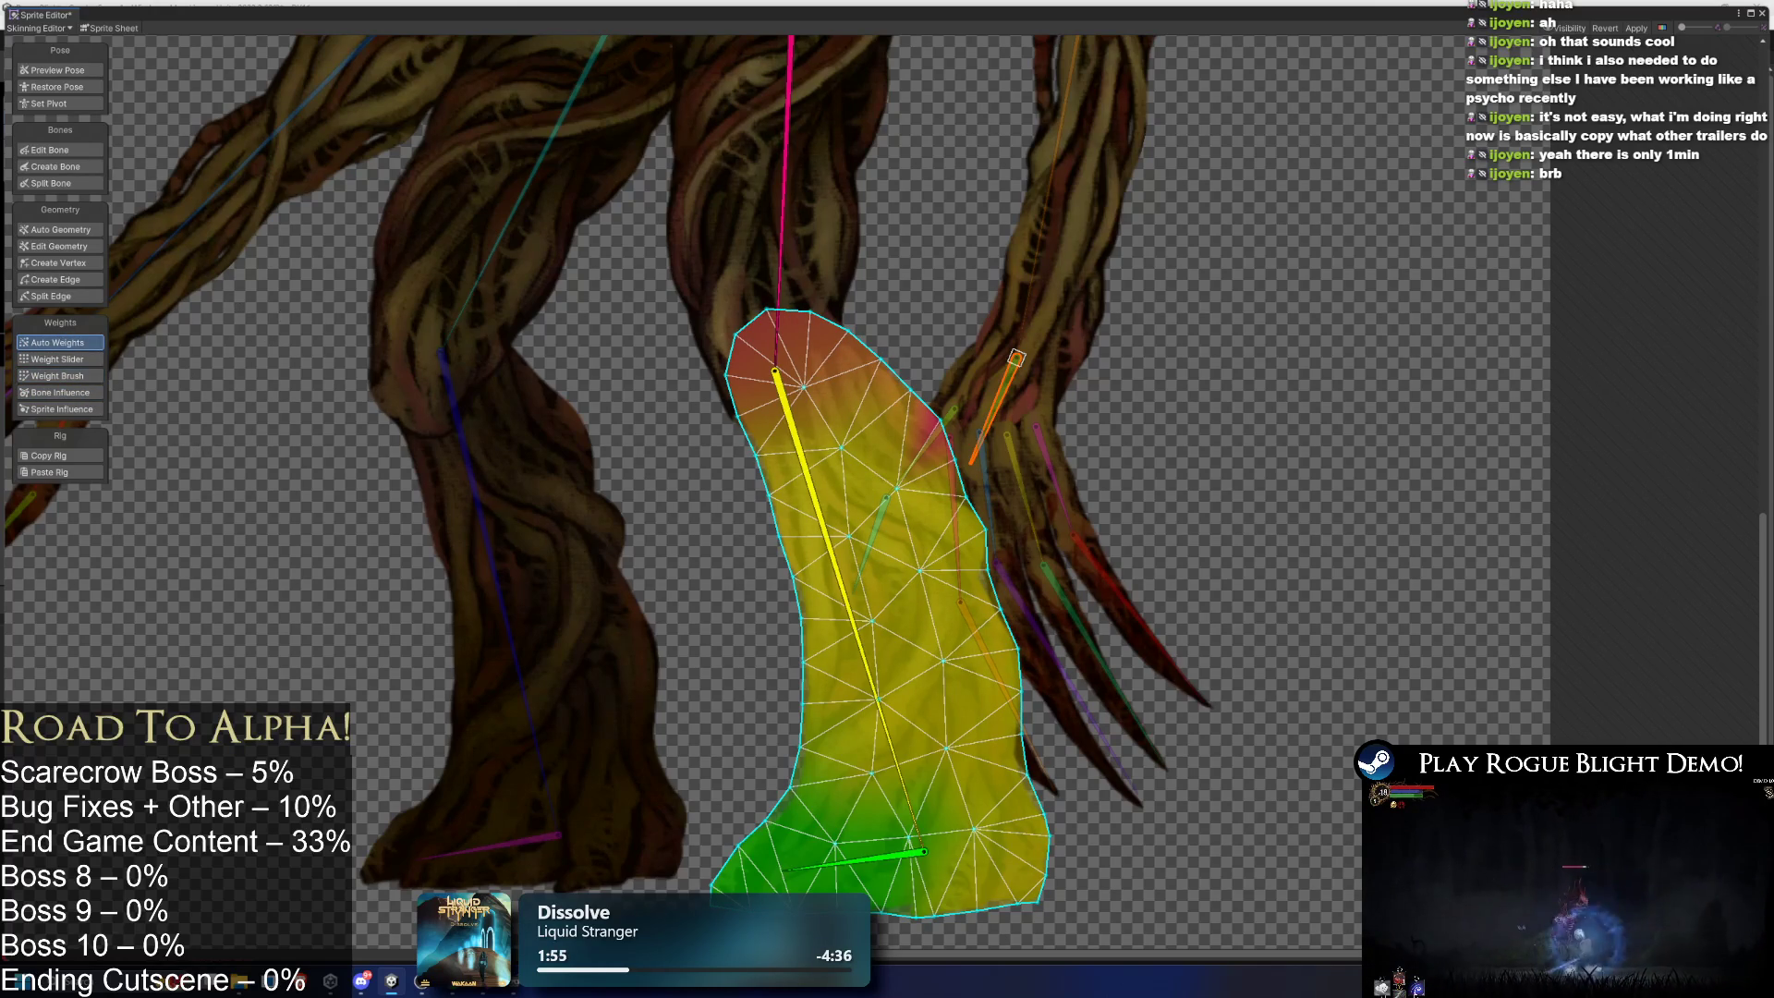
- Paint weight along the left leg's lower edge, testing it with the left foot bone
{"action": "left_click", "coordinate": [571, 541]}
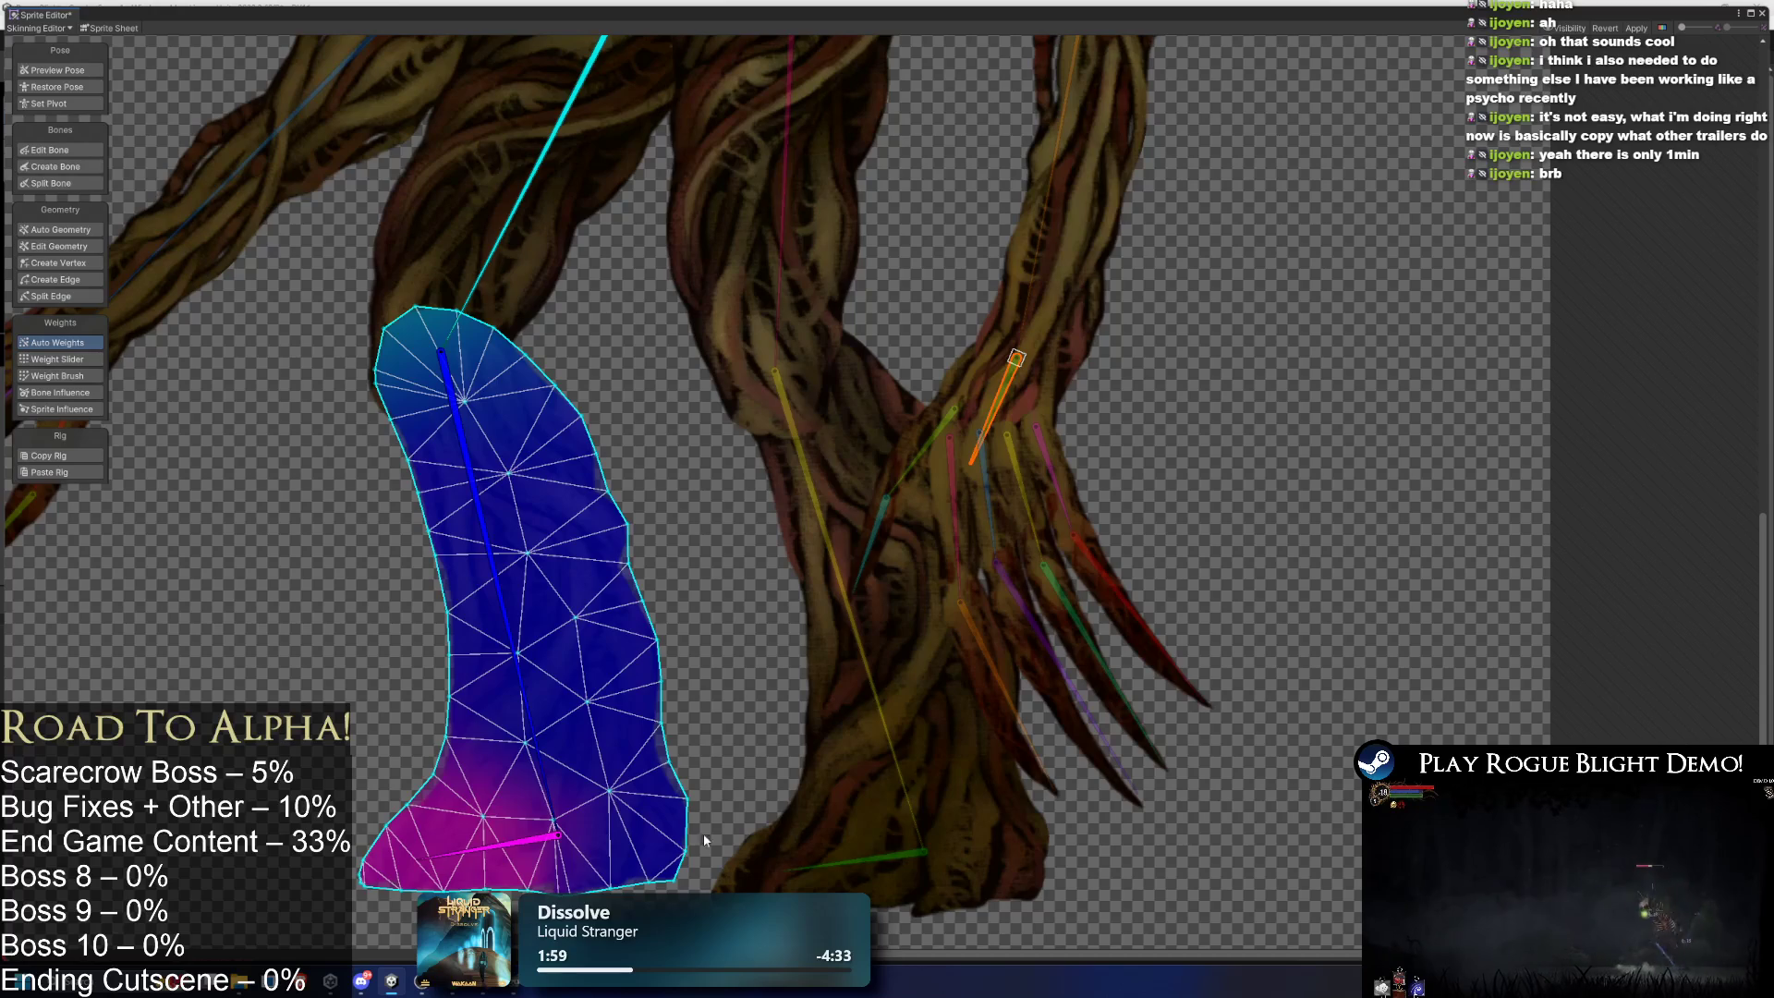
{"action": "left_click_drag", "start_coordinate": [444, 854], "coordinate": [517, 898]}
{"action": "left_click", "coordinate": [61, 375]}
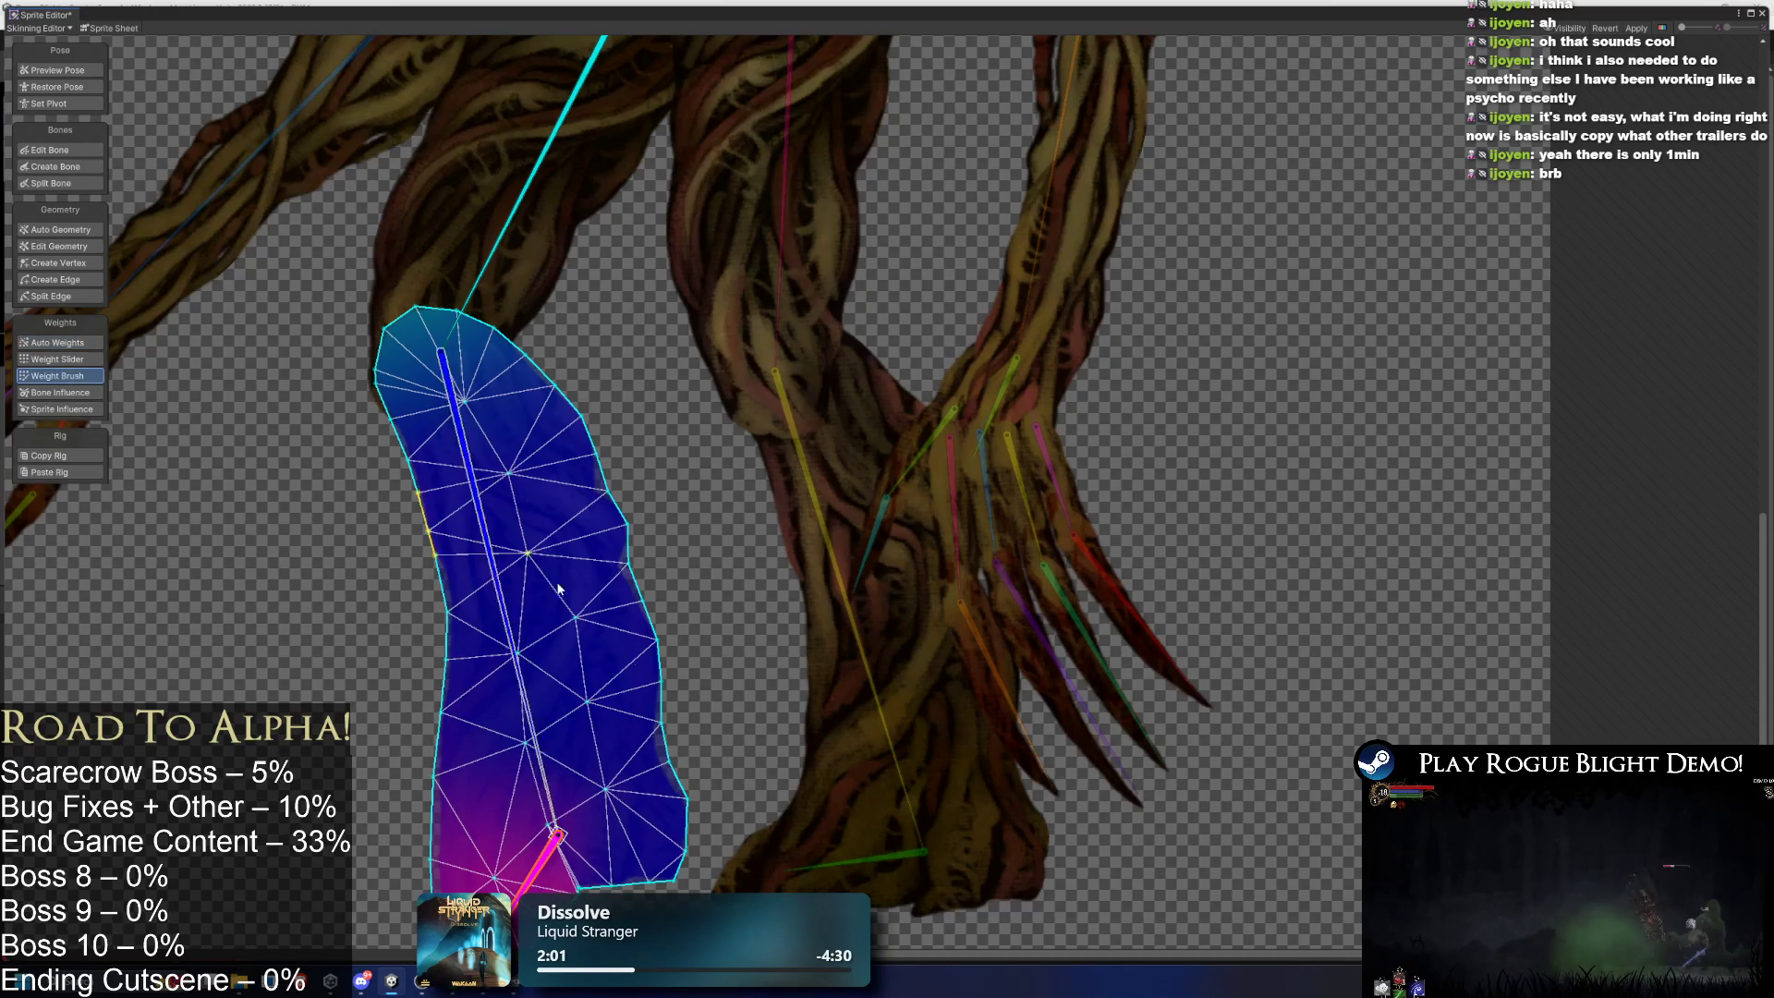
{"action": "mouse_move", "coordinate": [633, 816]}
{"action": "left_mouse_down"}
{"action": "mouse_move", "coordinate": [565, 840]}
{"action": "mouse_move", "coordinate": [690, 762]}
{"action": "mouse_move", "coordinate": [628, 735]}
{"action": "mouse_move", "coordinate": [634, 707]}
{"action": "left_mouse_up"}
- Swing the foot bone to test the foot mesh, then select the hip sprite in Preview Pose
{"action": "left_click", "coordinate": [973, 762]}
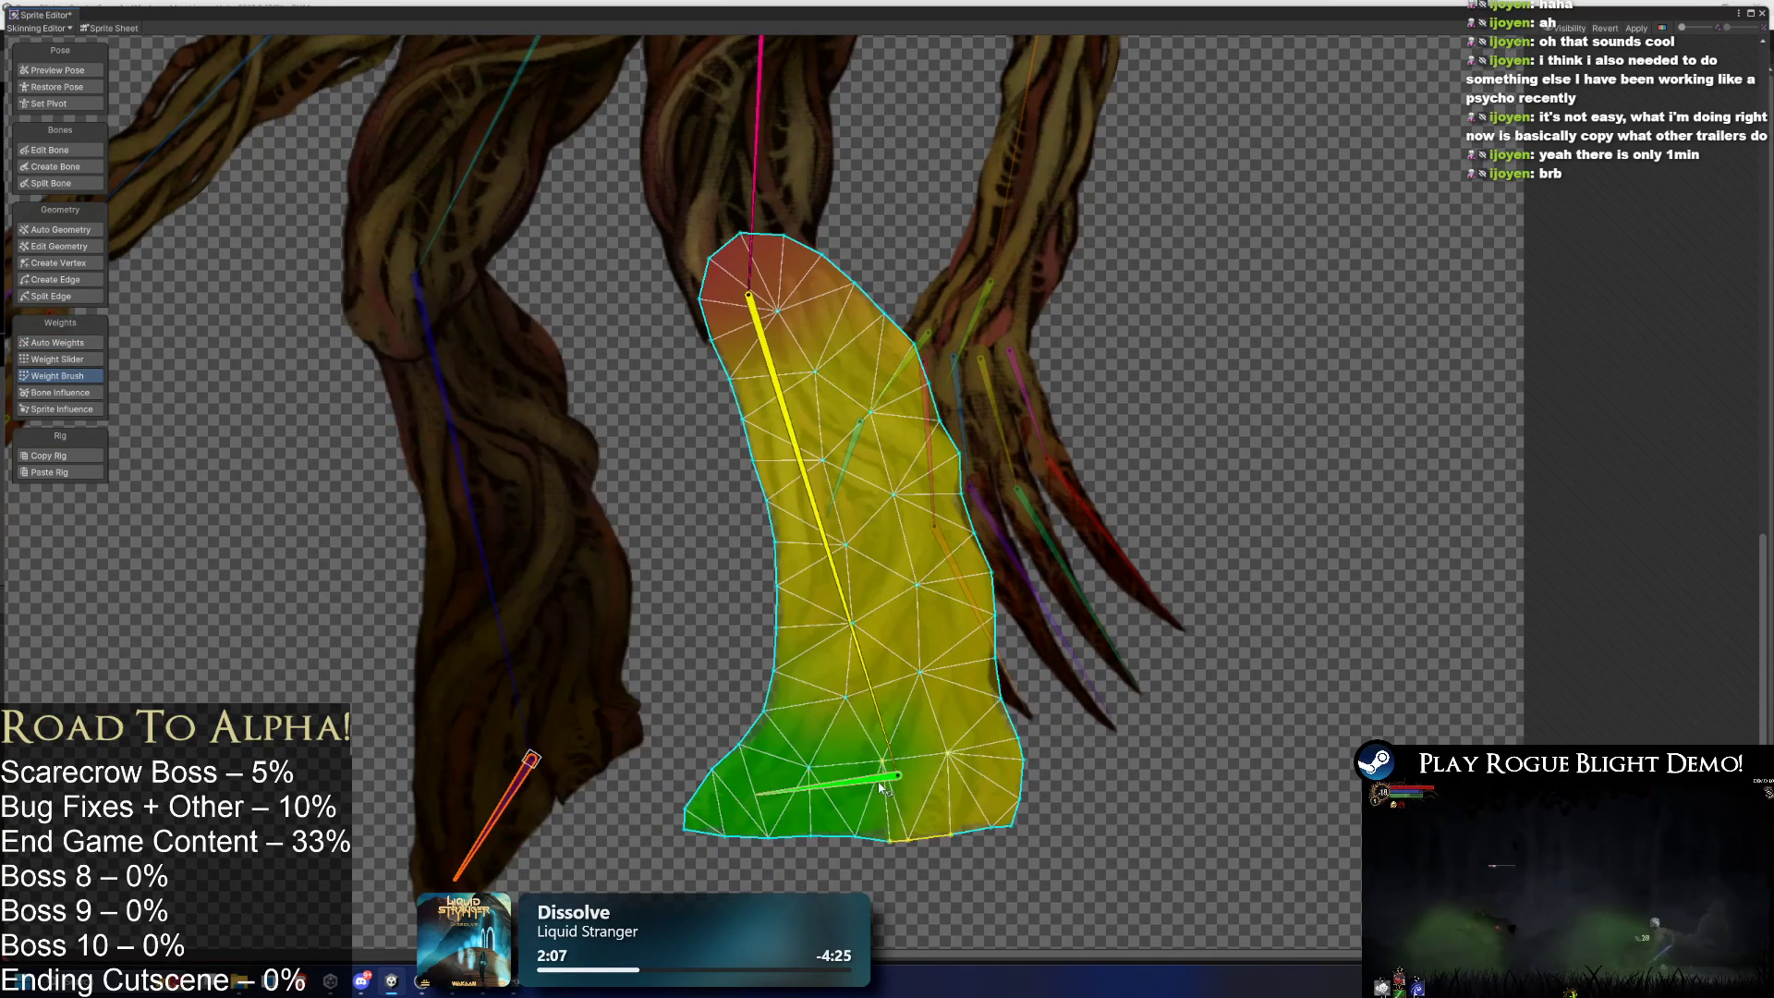
{"action": "left_click_drag", "start_coordinate": [977, 780], "coordinate": [842, 828]}
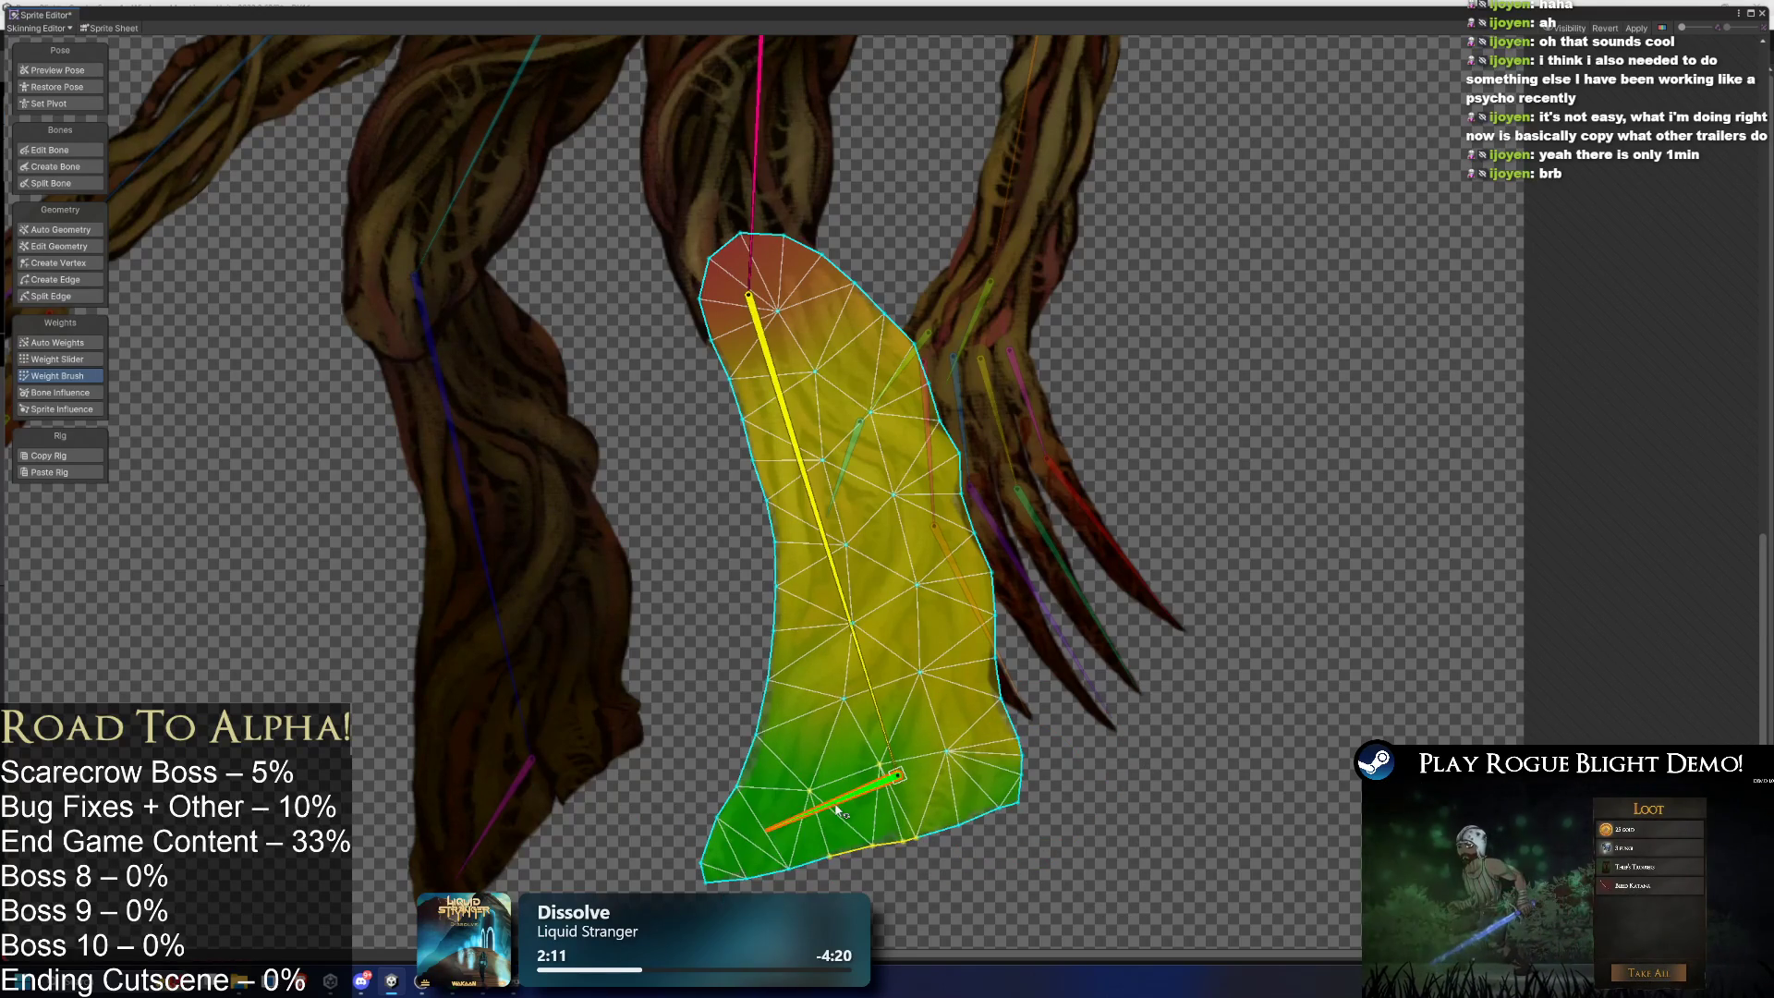
{"action": "mouse_move", "coordinate": [978, 778]}
{"action": "left_mouse_down"}
{"action": "mouse_move", "coordinate": [806, 838]}
{"action": "mouse_move", "coordinate": [854, 831]}
{"action": "left_mouse_up"}
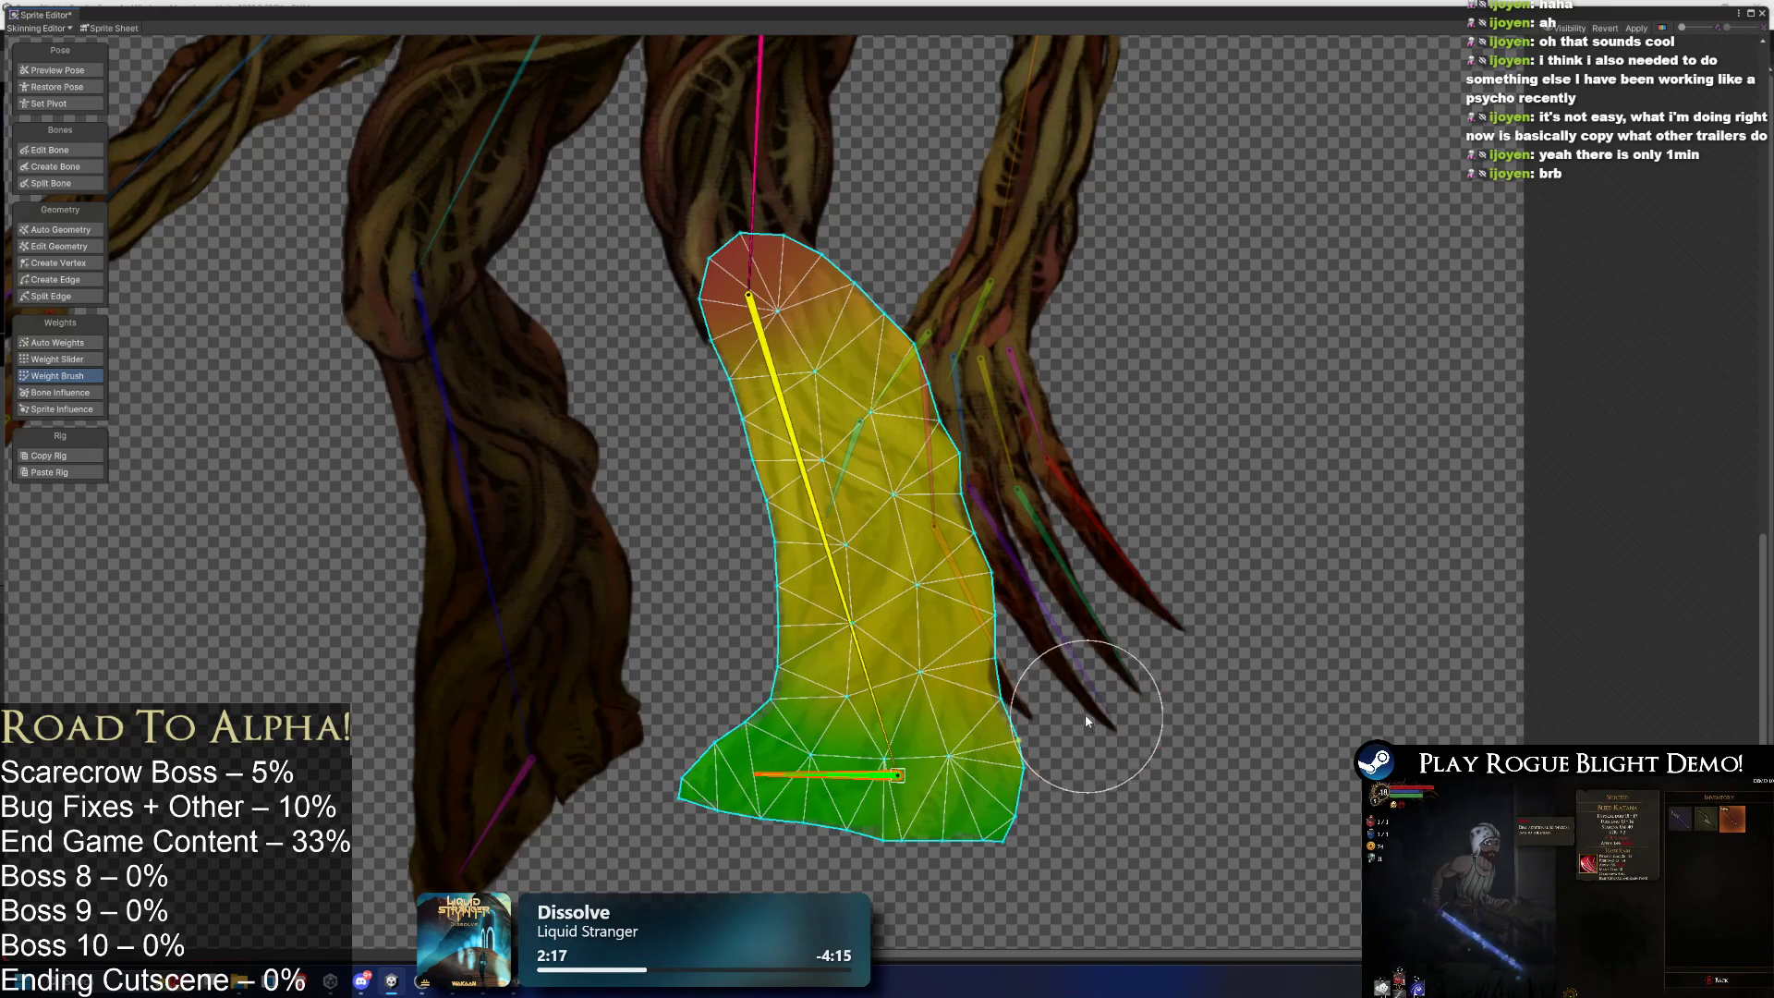
{"action": "left_click_drag", "start_coordinate": [817, 776], "coordinate": [841, 827]}
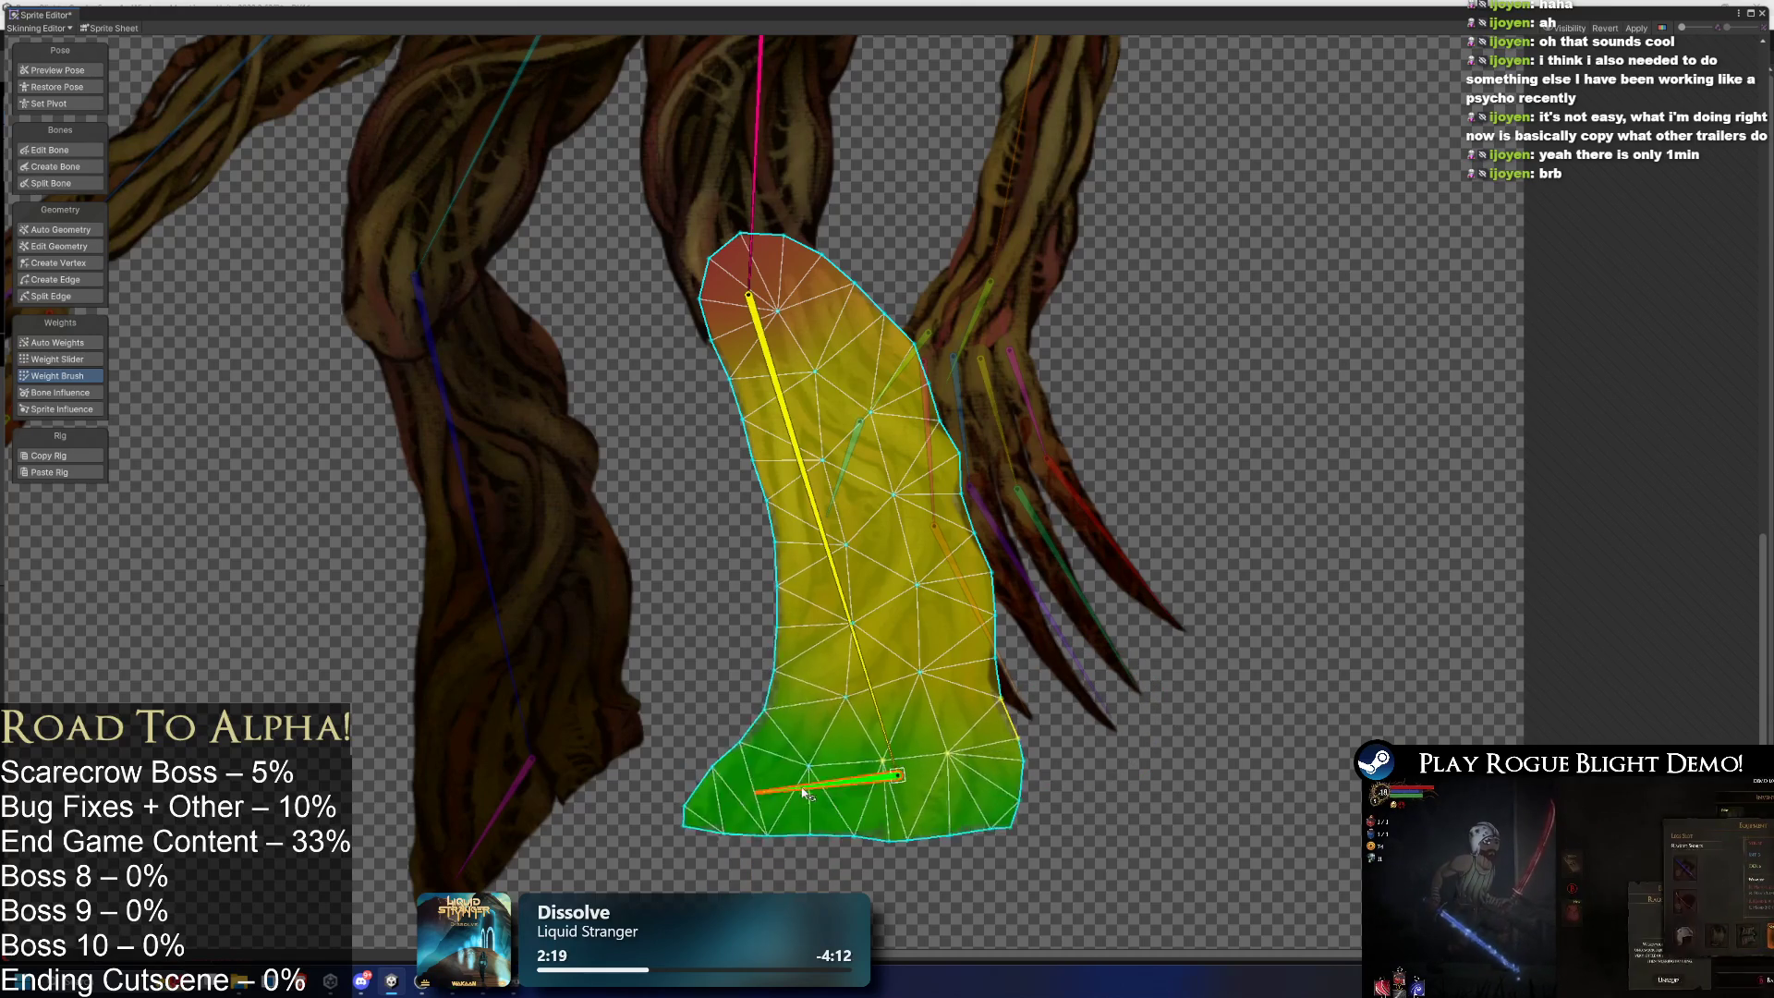
{"action": "left_click_drag", "start_coordinate": [485, 86], "coordinate": [641, 284]}
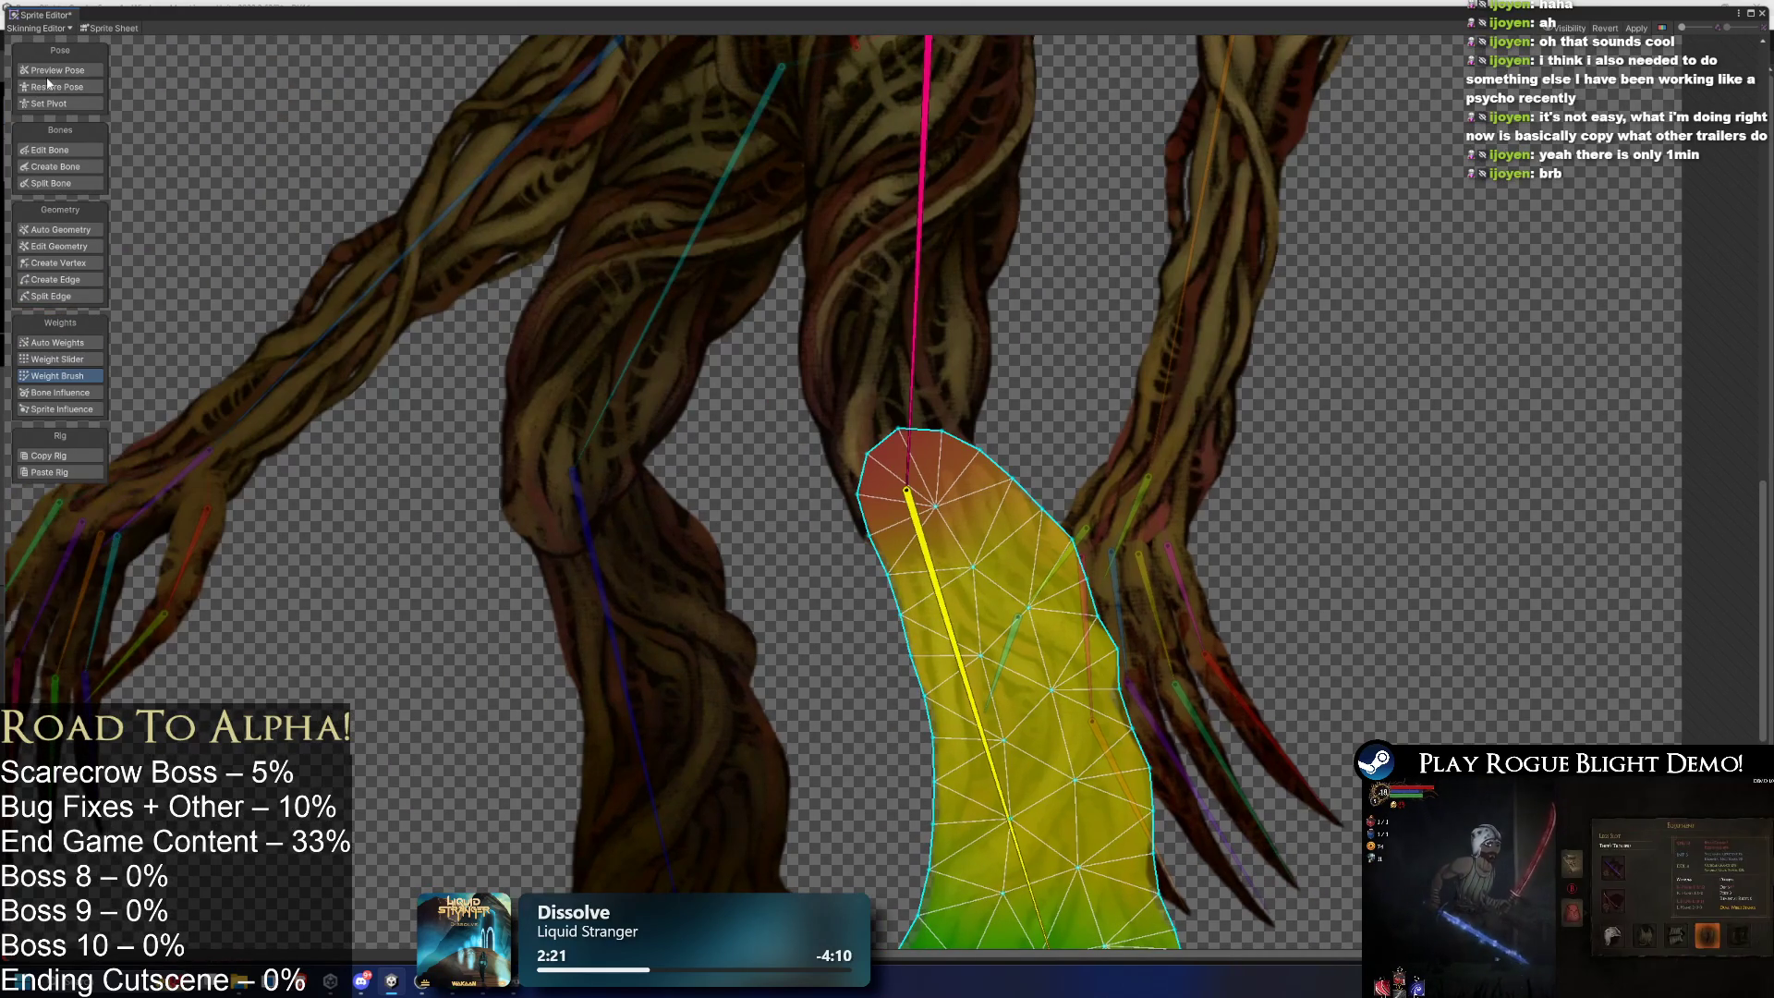
{"action": "left_click", "coordinate": [57, 70]}
{"action": "left_click", "coordinate": [550, 265]}
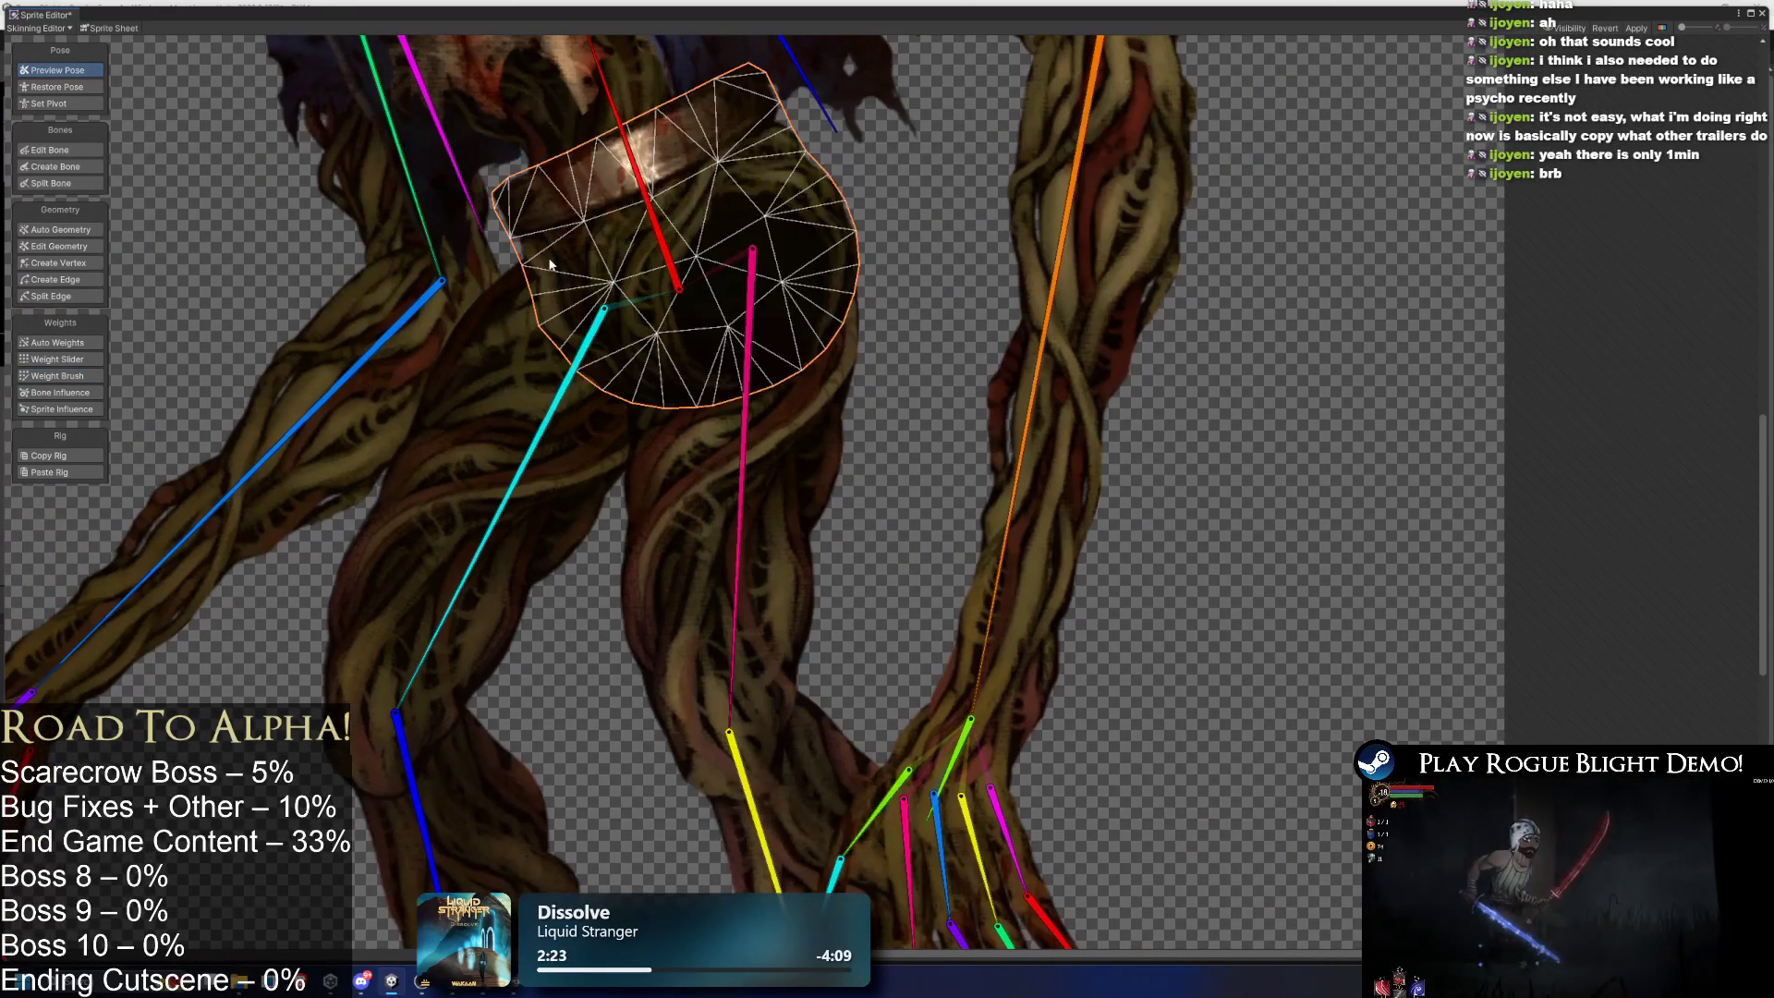
- Check the red bone's influence on the hip, then rotate the thigh and shin bones to test
{"action": "left_click", "coordinate": [51, 392]}
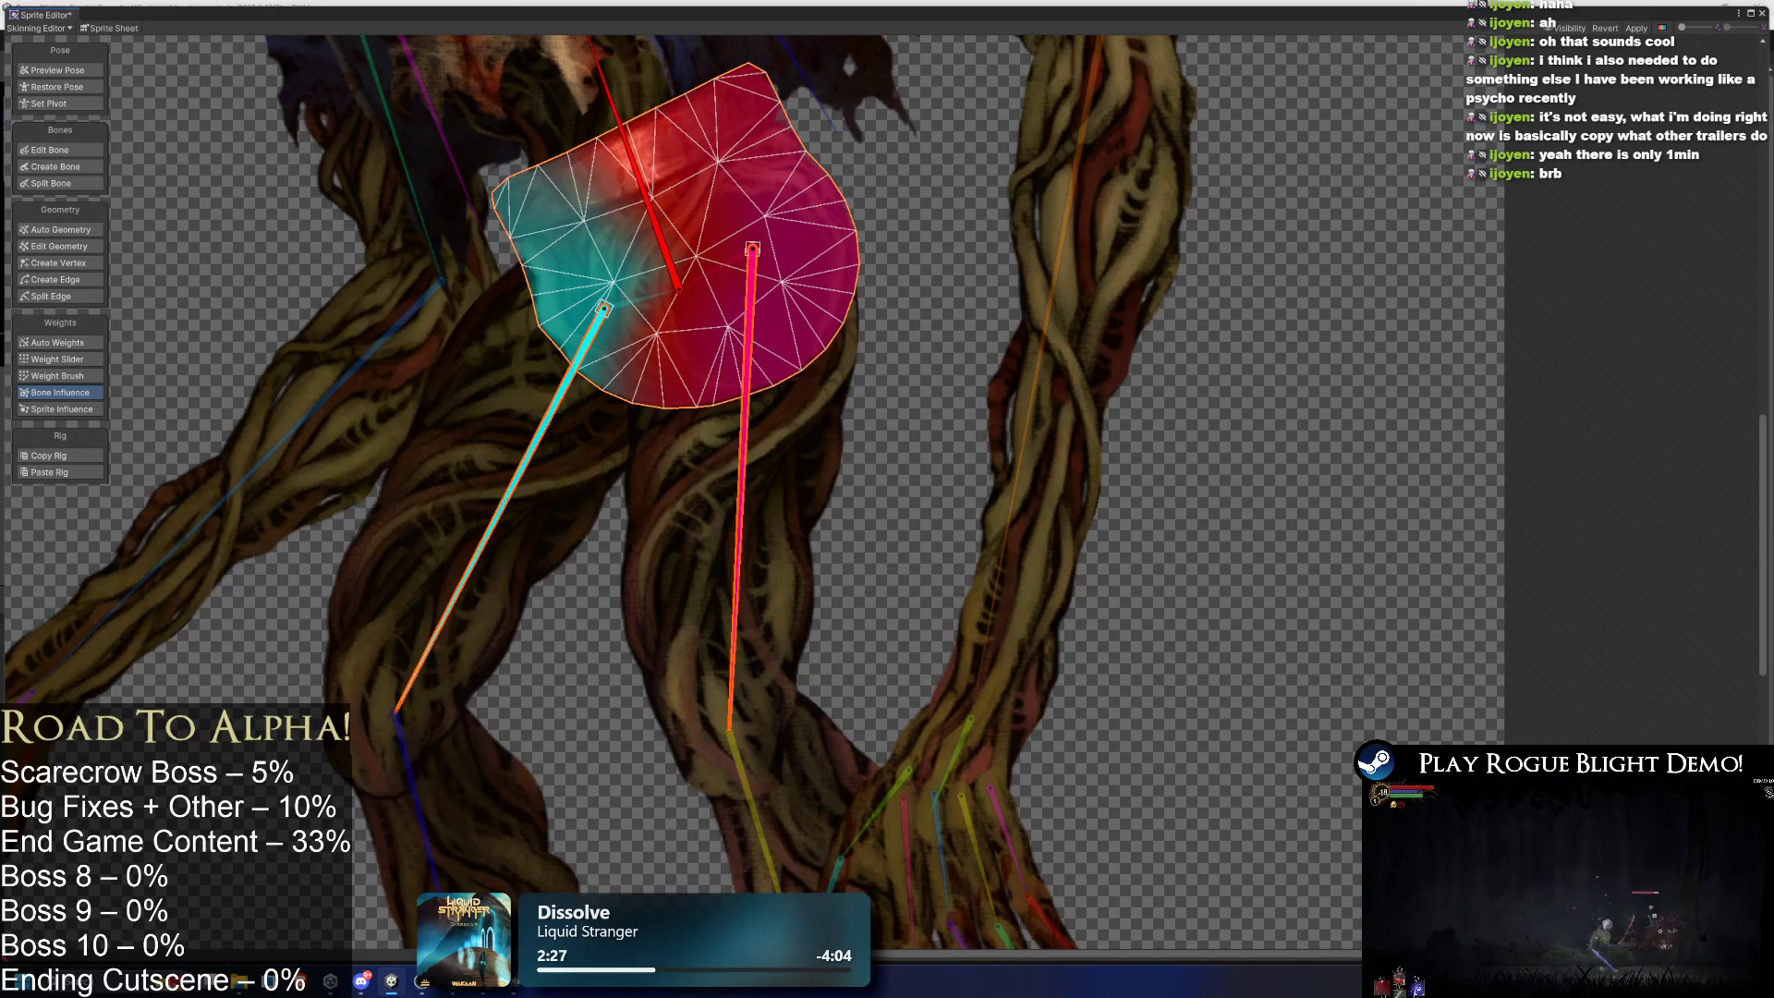
{"action": "left_click", "coordinate": [427, 422]}
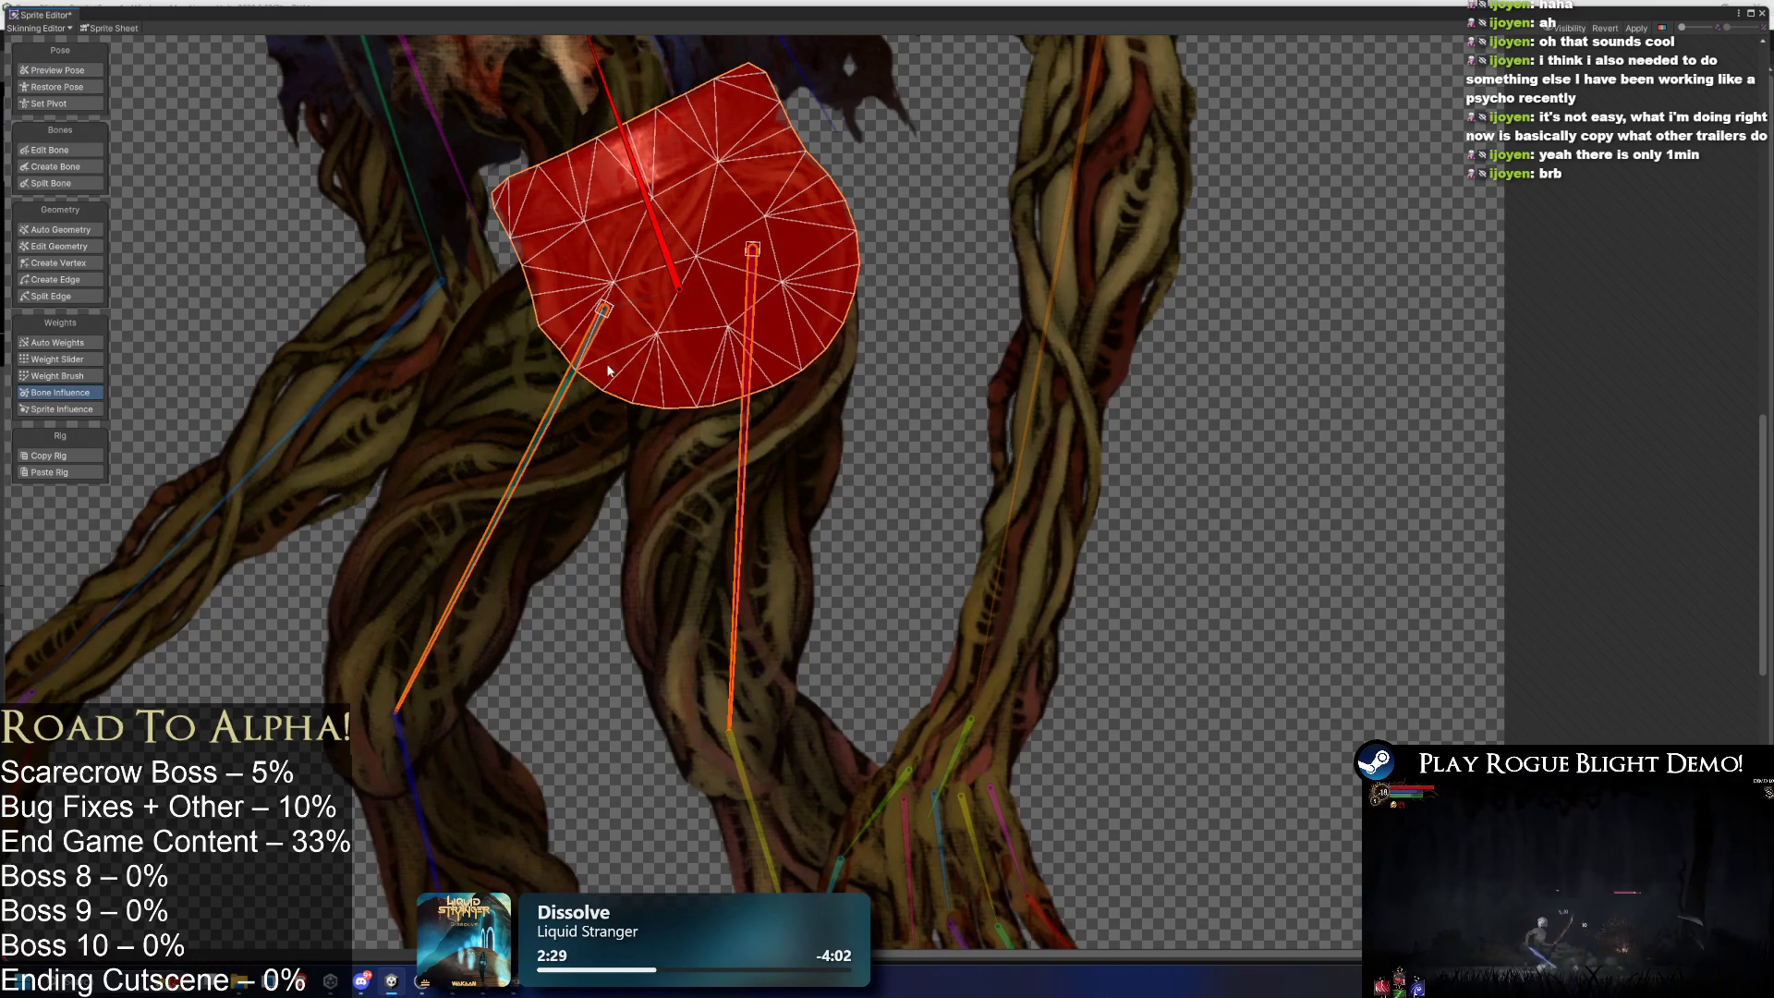
{"action": "left_click", "coordinate": [485, 386]}
{"action": "left_click_drag", "start_coordinate": [558, 434], "coordinate": [718, 402]}
{"action": "mouse_move", "coordinate": [545, 474]}
{"action": "left_mouse_down"}
{"action": "mouse_move", "coordinate": [1071, 476]}
{"action": "mouse_move", "coordinate": [1145, 529]}
{"action": "left_mouse_up"}
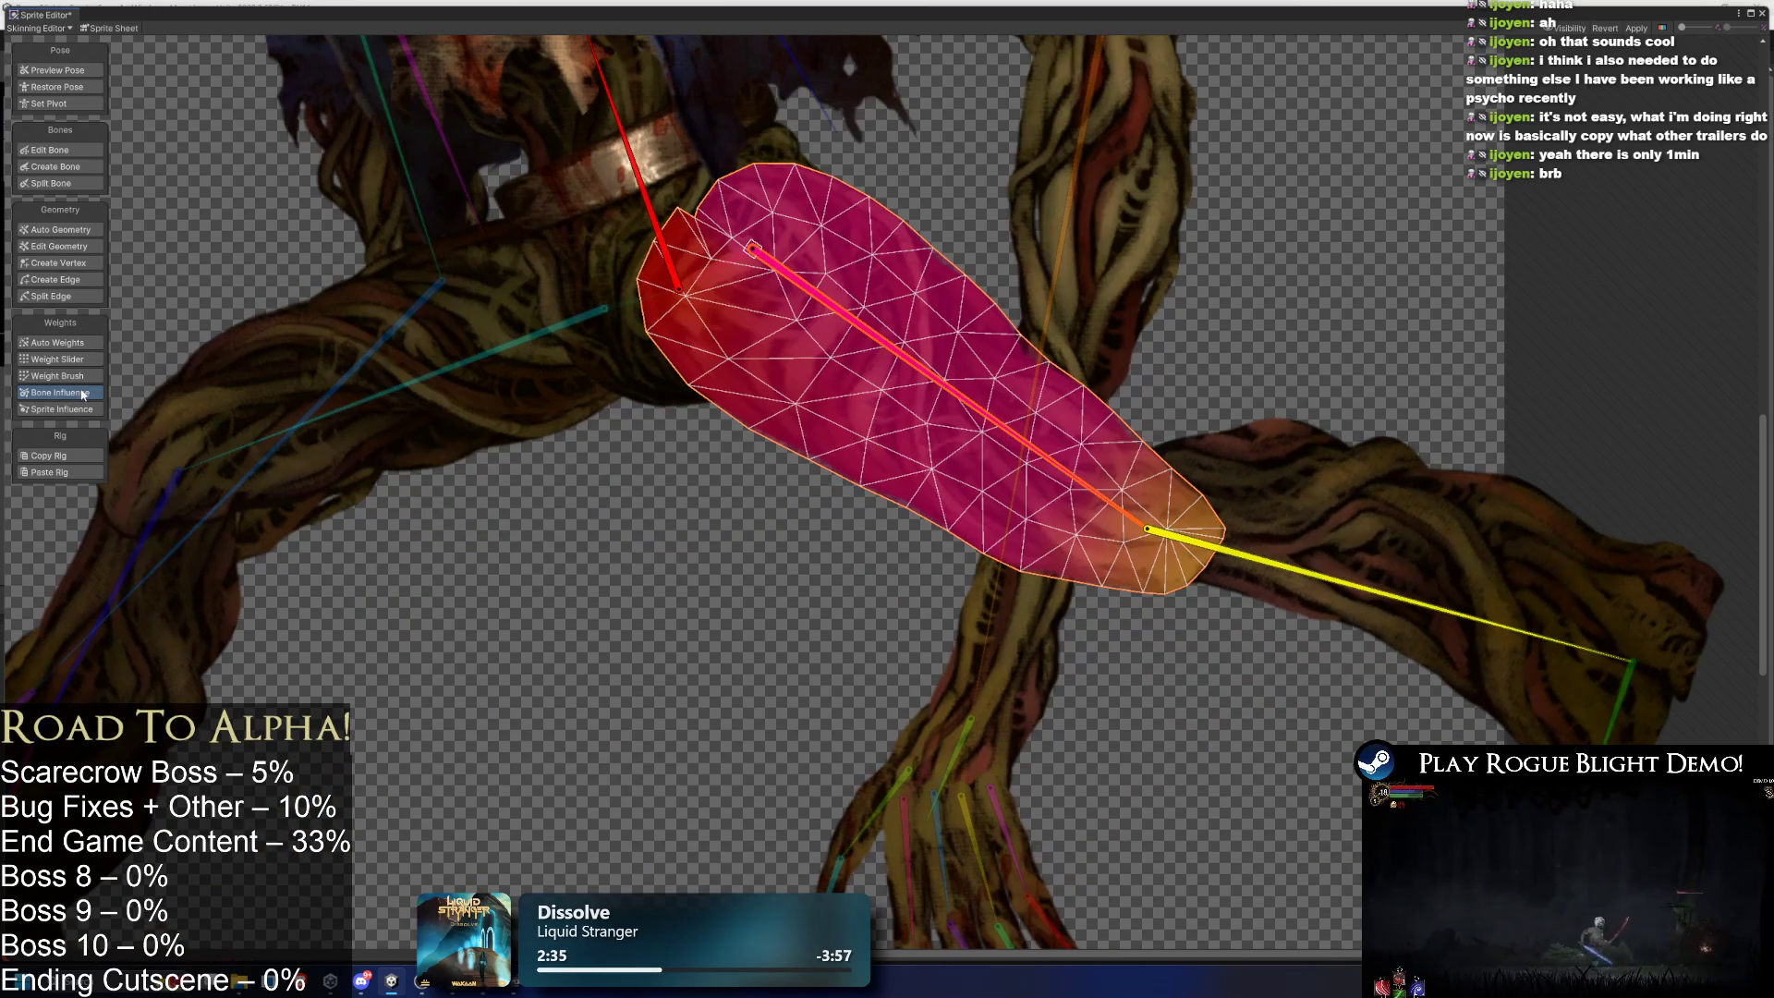
{"action": "left_click", "coordinate": [677, 286]}
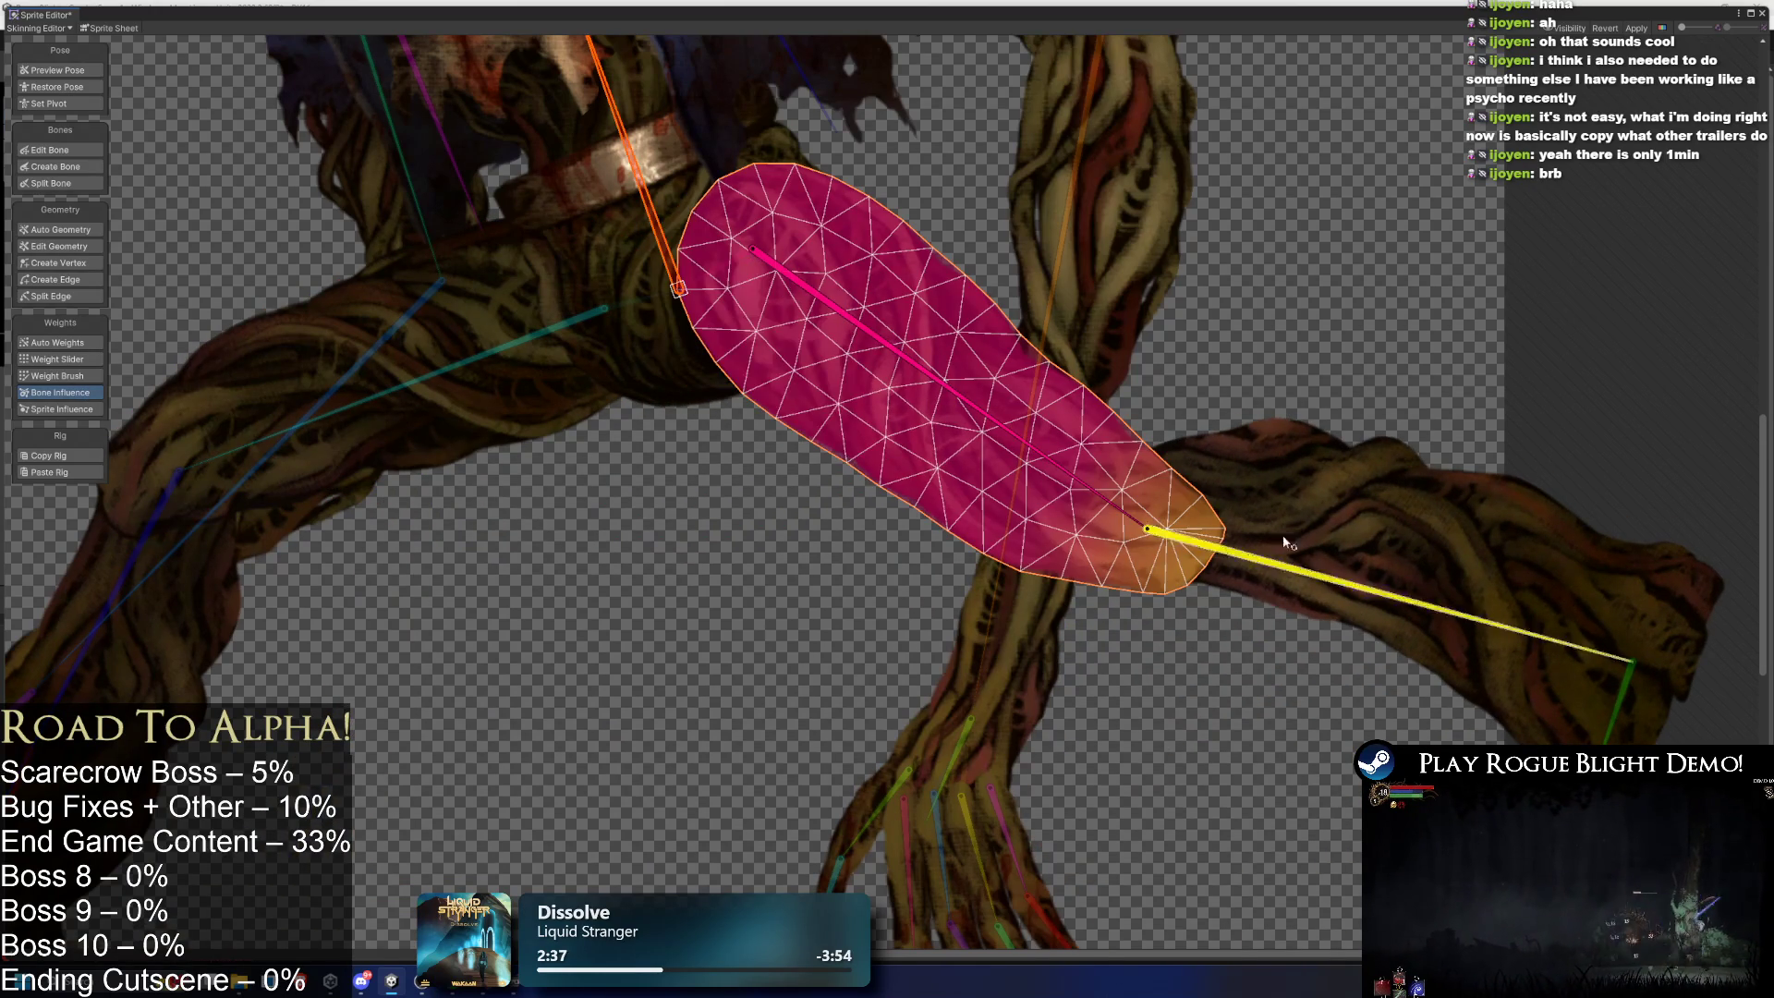
{"action": "mouse_move", "coordinate": [871, 341]}
{"action": "left_mouse_down"}
{"action": "mouse_move", "coordinate": [740, 396]}
{"action": "mouse_move", "coordinate": [669, 371]}
{"action": "left_mouse_up"}
- Apply the changes and rotate the torso bone in Preview Pose to test its mesh
{"action": "left_click", "coordinate": [1636, 28]}
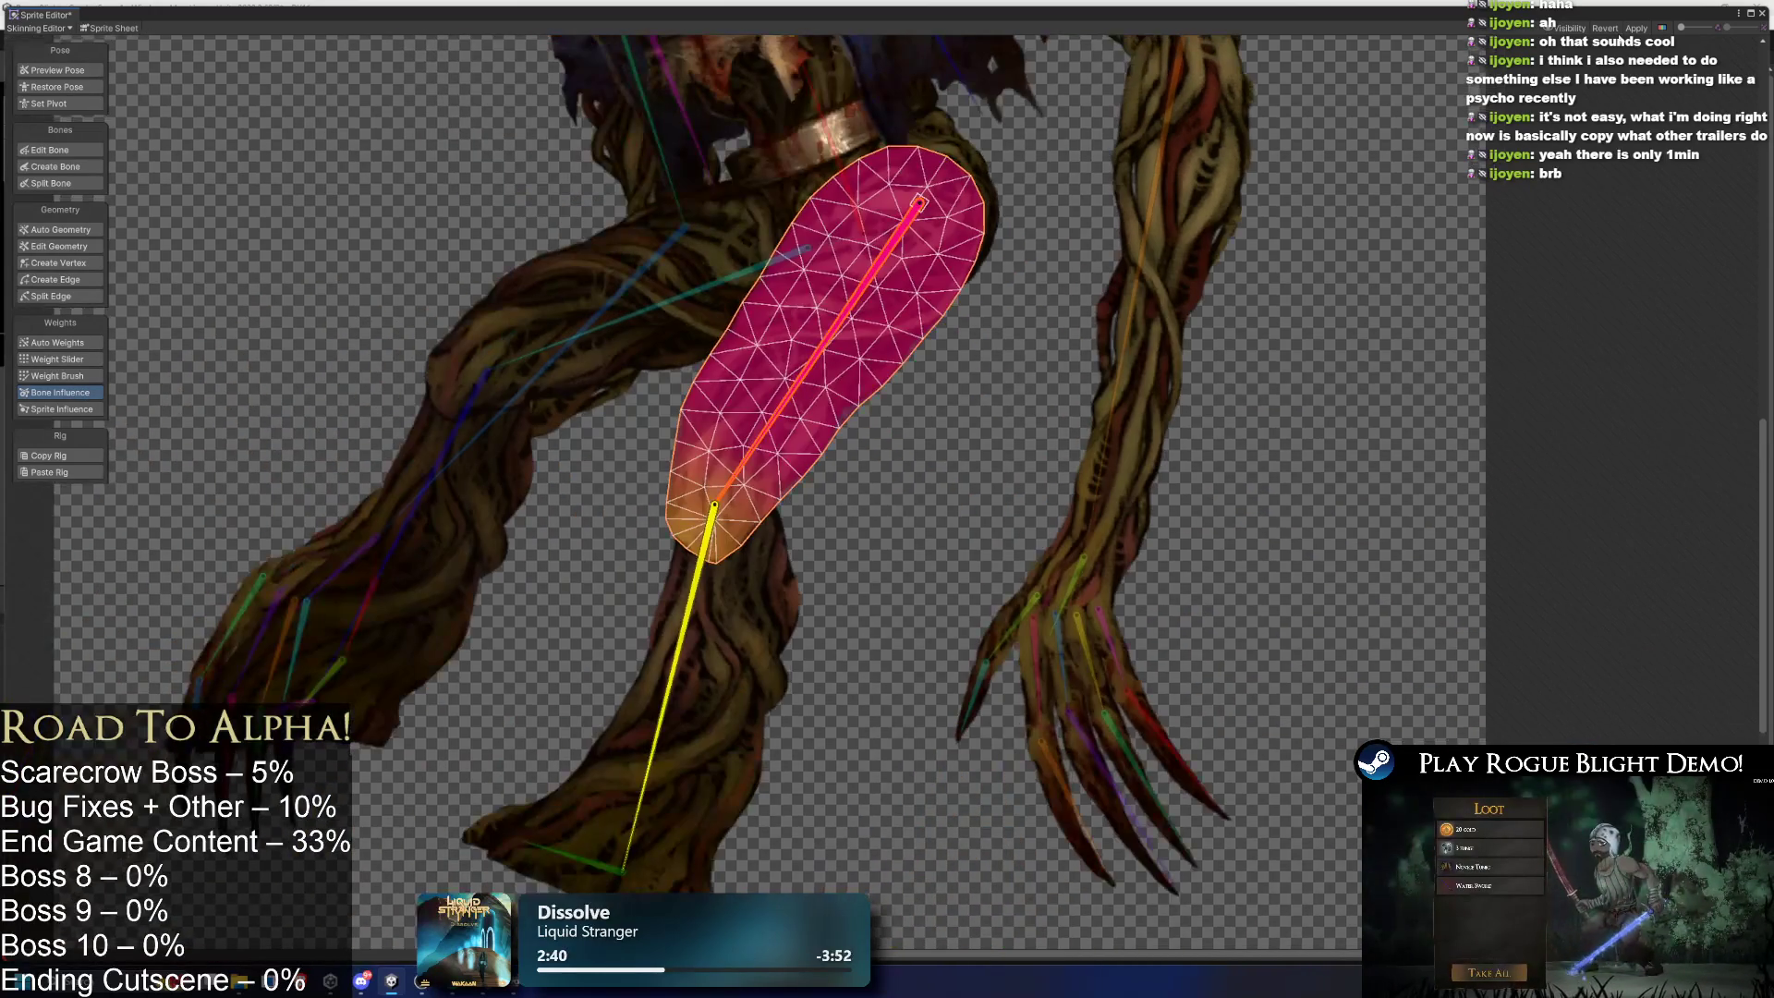
{"action": "left_click", "coordinate": [57, 68]}
{"action": "left_click", "coordinate": [876, 365]}
{"action": "left_click_drag", "start_coordinate": [870, 386], "coordinate": [588, 262]}
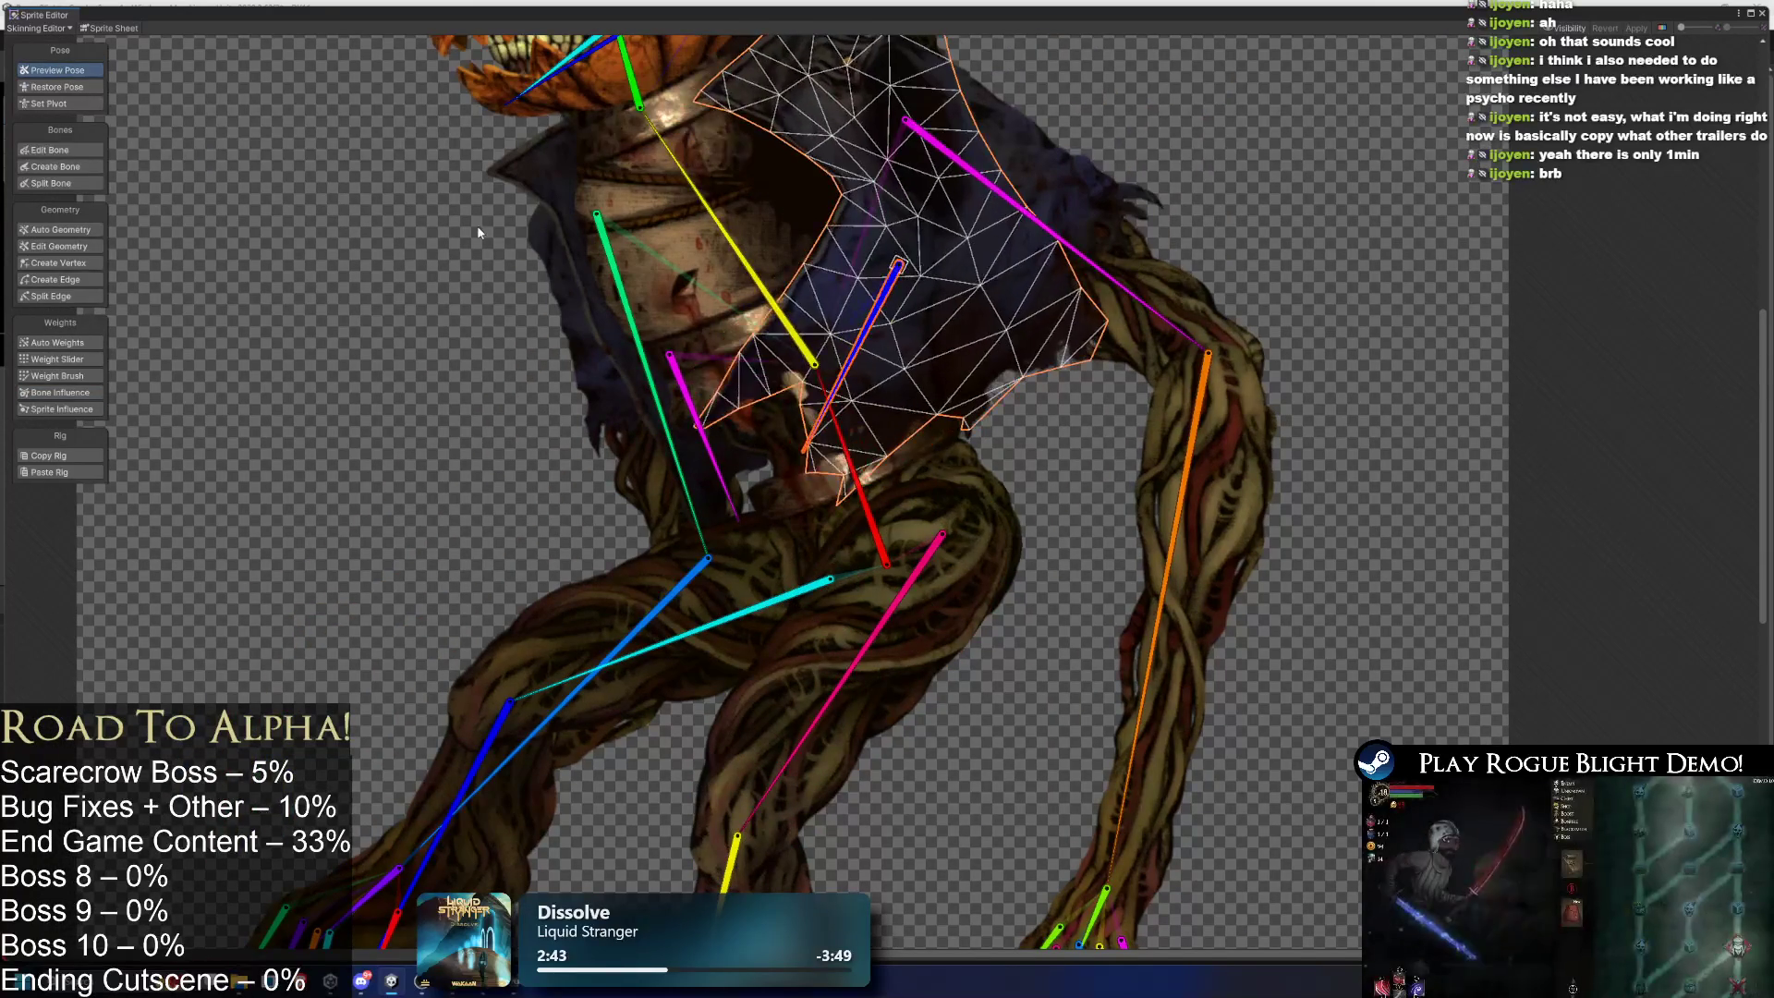
- Paint the pink and yellow bones' weights onto the upper torso cloth
{"action": "left_click", "coordinate": [65, 392]}
{"action": "left_click", "coordinate": [702, 209]}
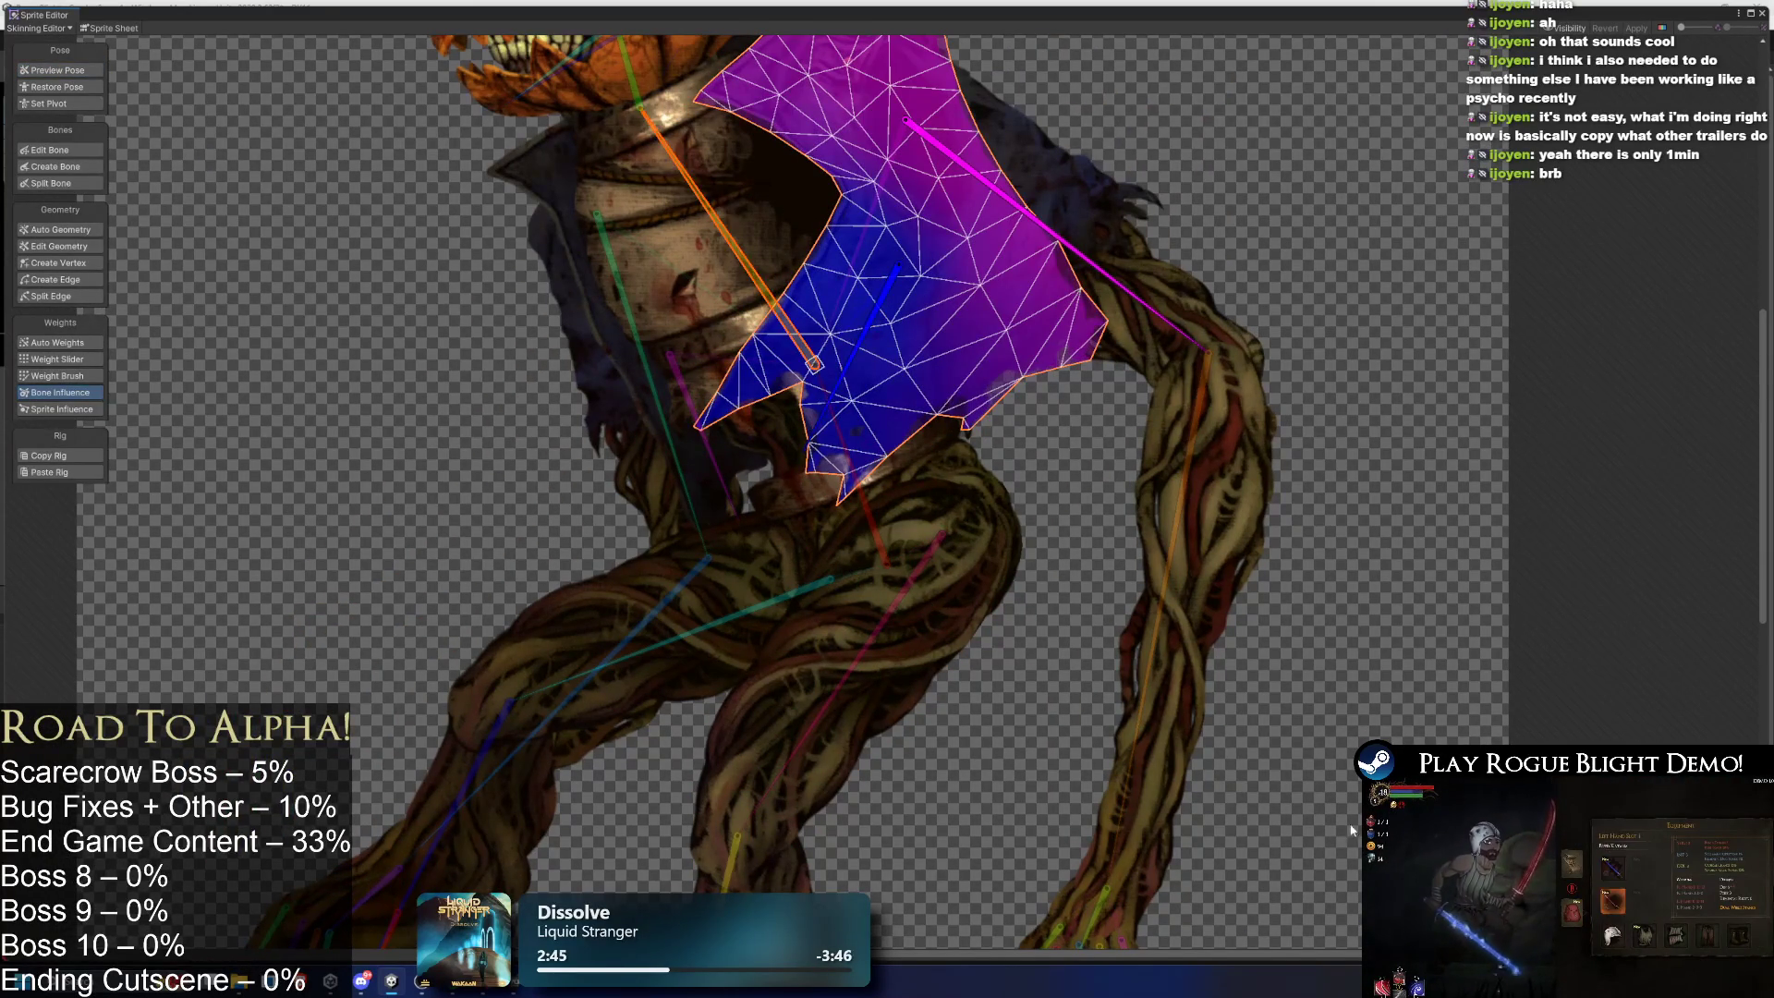
{"action": "left_click", "coordinate": [1099, 261]}
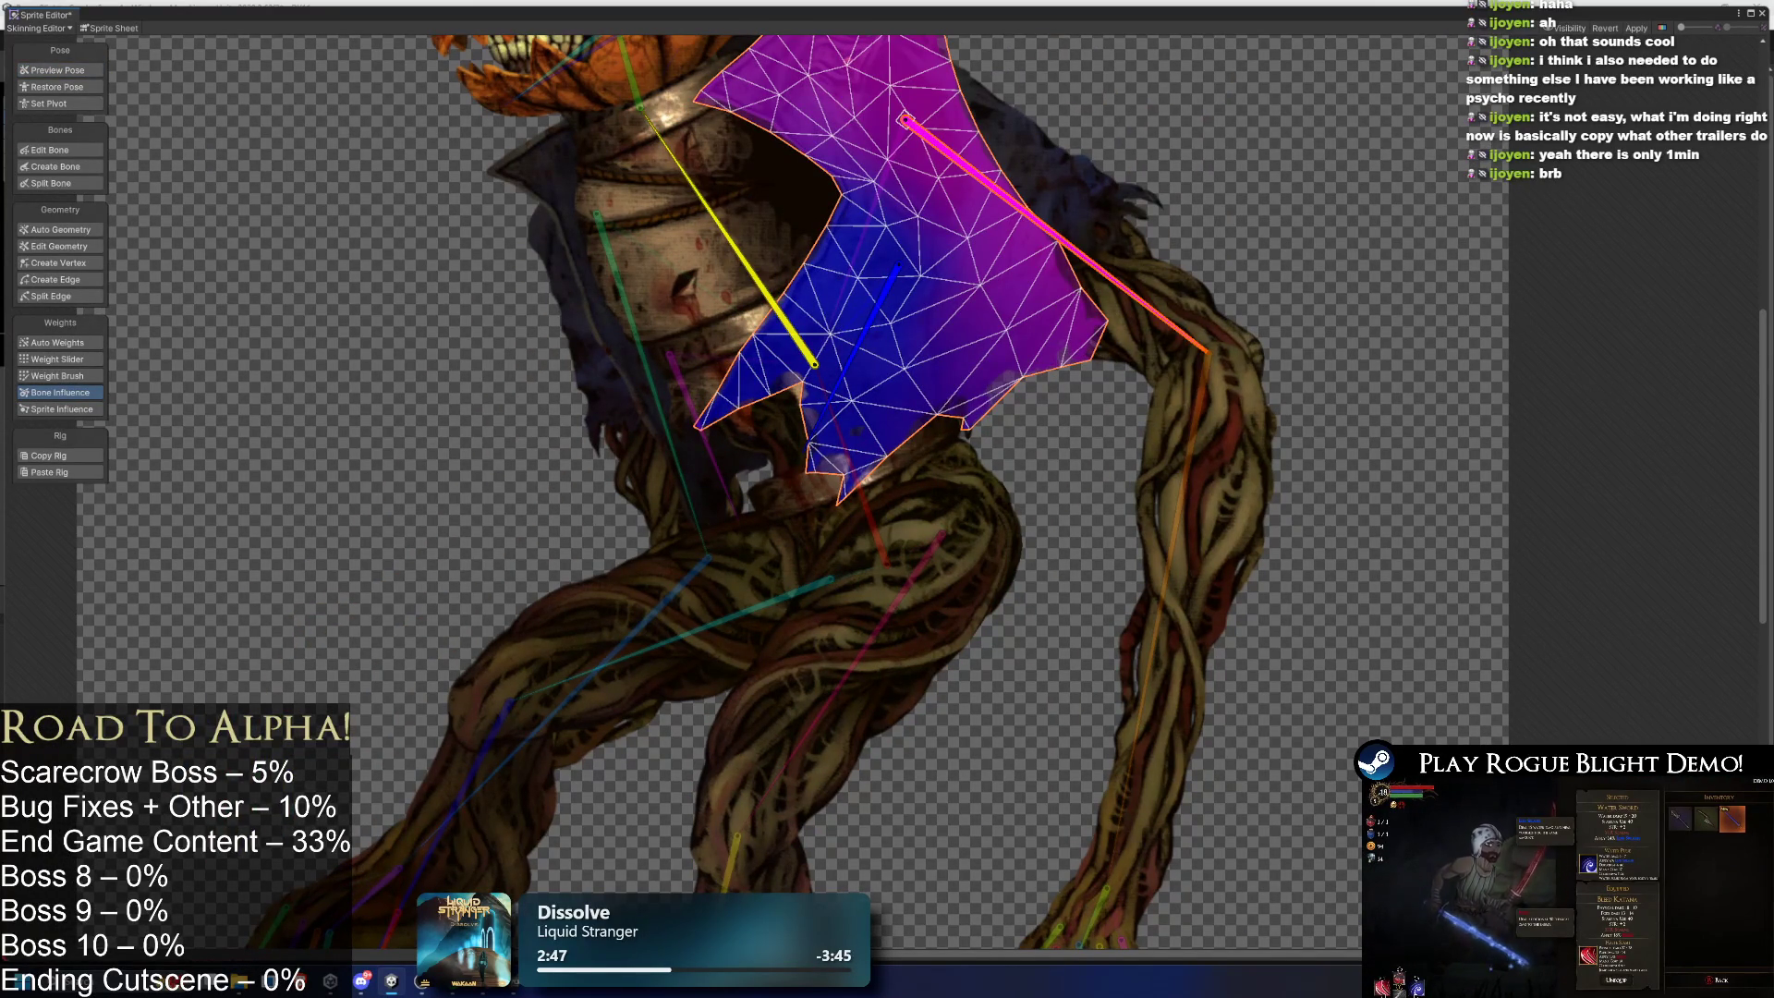
{"action": "key", "text": "ctrl+z"}
{"action": "left_click", "coordinate": [56, 375]}
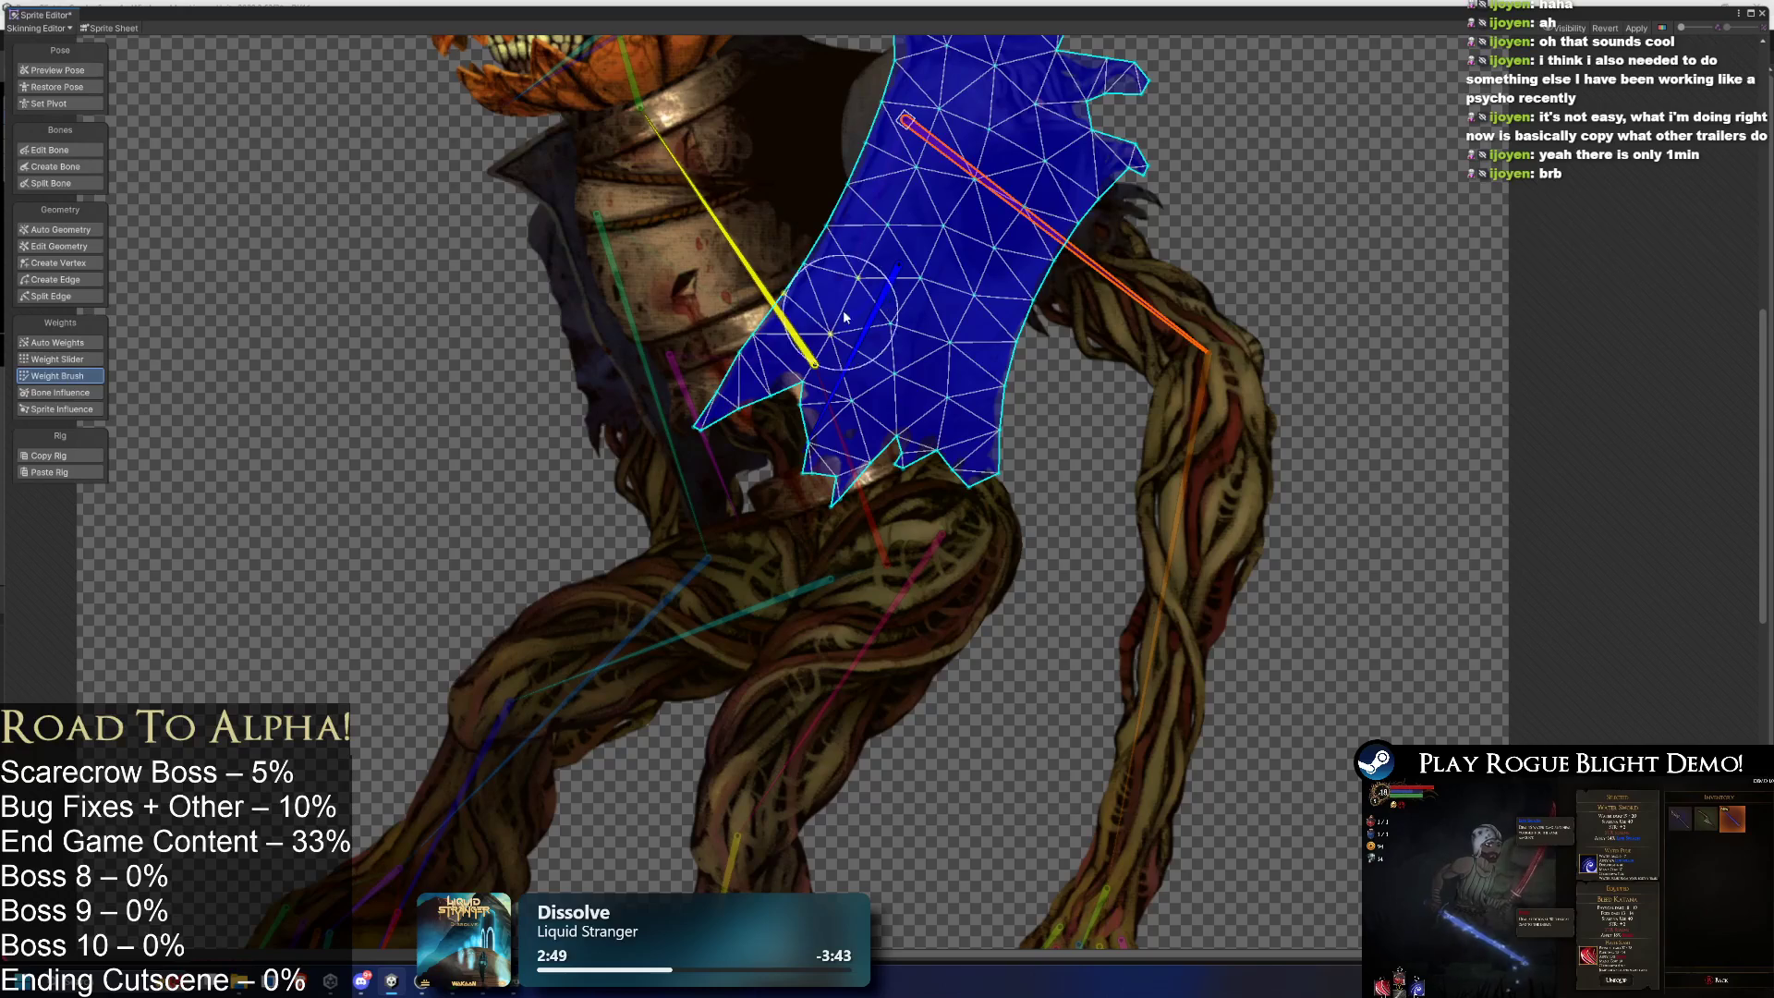
{"action": "left_click_drag", "start_coordinate": [729, 212], "coordinate": [721, 224]}
{"action": "left_click", "coordinate": [720, 224]}
{"action": "mouse_move", "coordinate": [952, 159]}
{"action": "left_mouse_down"}
{"action": "mouse_move", "coordinate": [832, 111]}
{"action": "mouse_move", "coordinate": [721, 102]}
{"action": "mouse_move", "coordinate": [756, 132]}
{"action": "mouse_move", "coordinate": [1016, 166]}
{"action": "mouse_move", "coordinate": [924, 240]}
{"action": "mouse_move", "coordinate": [961, 333]}
{"action": "left_mouse_up"}
- Smooth the yellow–blue weight boundary, then rotate the blue and pink bones to test the cloth
{"action": "left_click", "coordinate": [963, 395]}
{"action": "key", "text": "ctrl+z"}
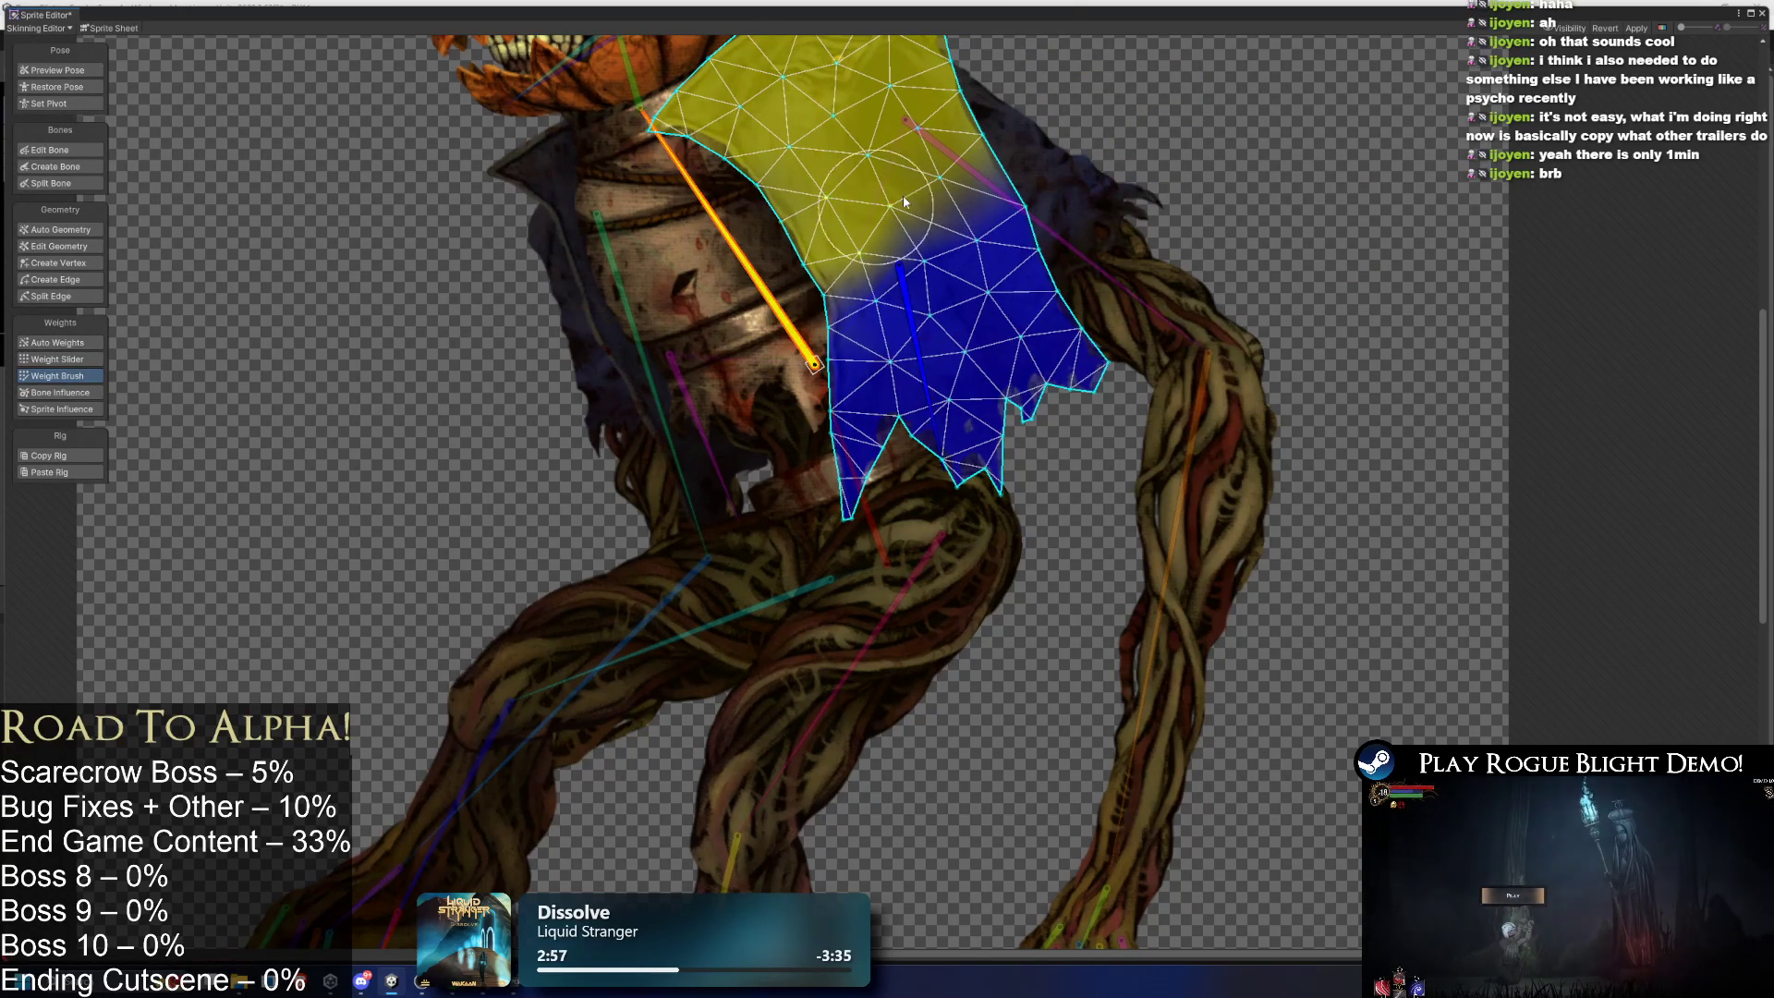
{"action": "left_click", "coordinate": [951, 157]}
{"action": "left_click", "coordinate": [739, 252]}
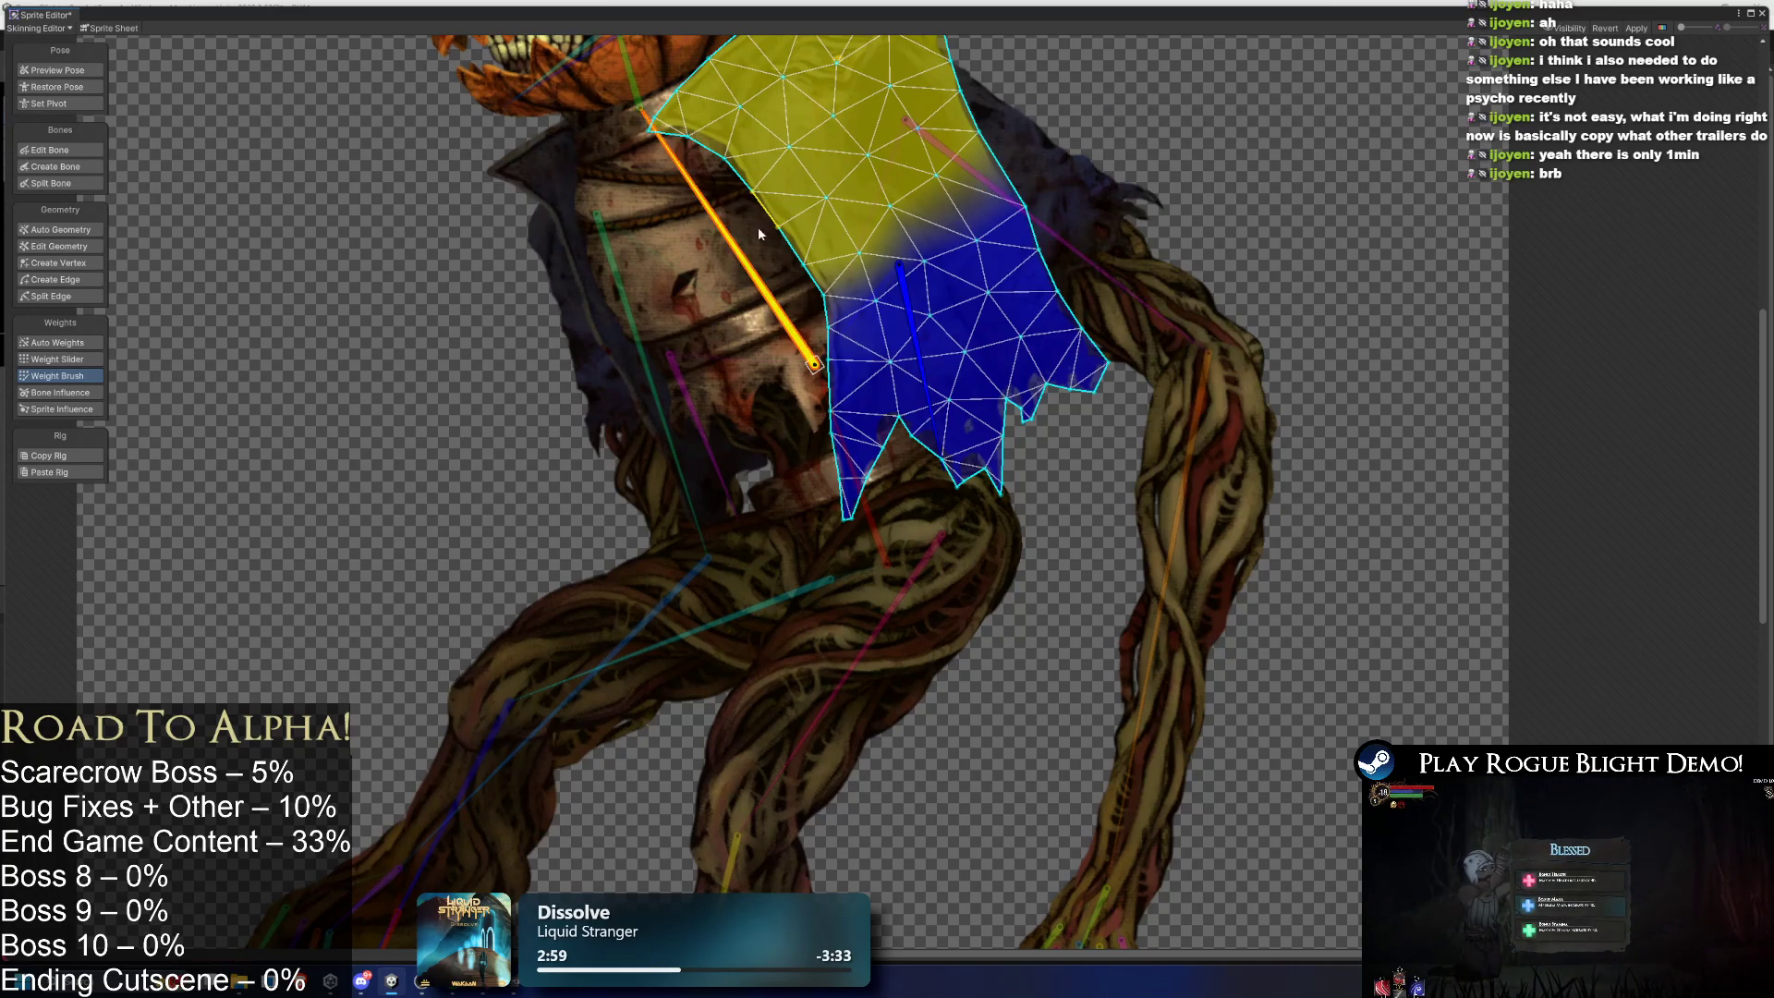
{"action": "mouse_move", "coordinate": [972, 237]}
{"action": "left_mouse_down"}
{"action": "mouse_move", "coordinate": [893, 245]}
{"action": "mouse_move", "coordinate": [841, 278]}
{"action": "mouse_move", "coordinate": [993, 259]}
{"action": "left_mouse_up"}
{"action": "mouse_move", "coordinate": [912, 338]}
{"action": "left_mouse_down"}
{"action": "mouse_move", "coordinate": [933, 362]}
{"action": "mouse_move", "coordinate": [881, 354]}
{"action": "mouse_move", "coordinate": [1007, 322]}
{"action": "mouse_move", "coordinate": [905, 397]}
{"action": "mouse_move", "coordinate": [832, 379]}
{"action": "mouse_move", "coordinate": [1042, 399]}
{"action": "left_mouse_up"}
{"action": "left_click", "coordinate": [785, 324]}
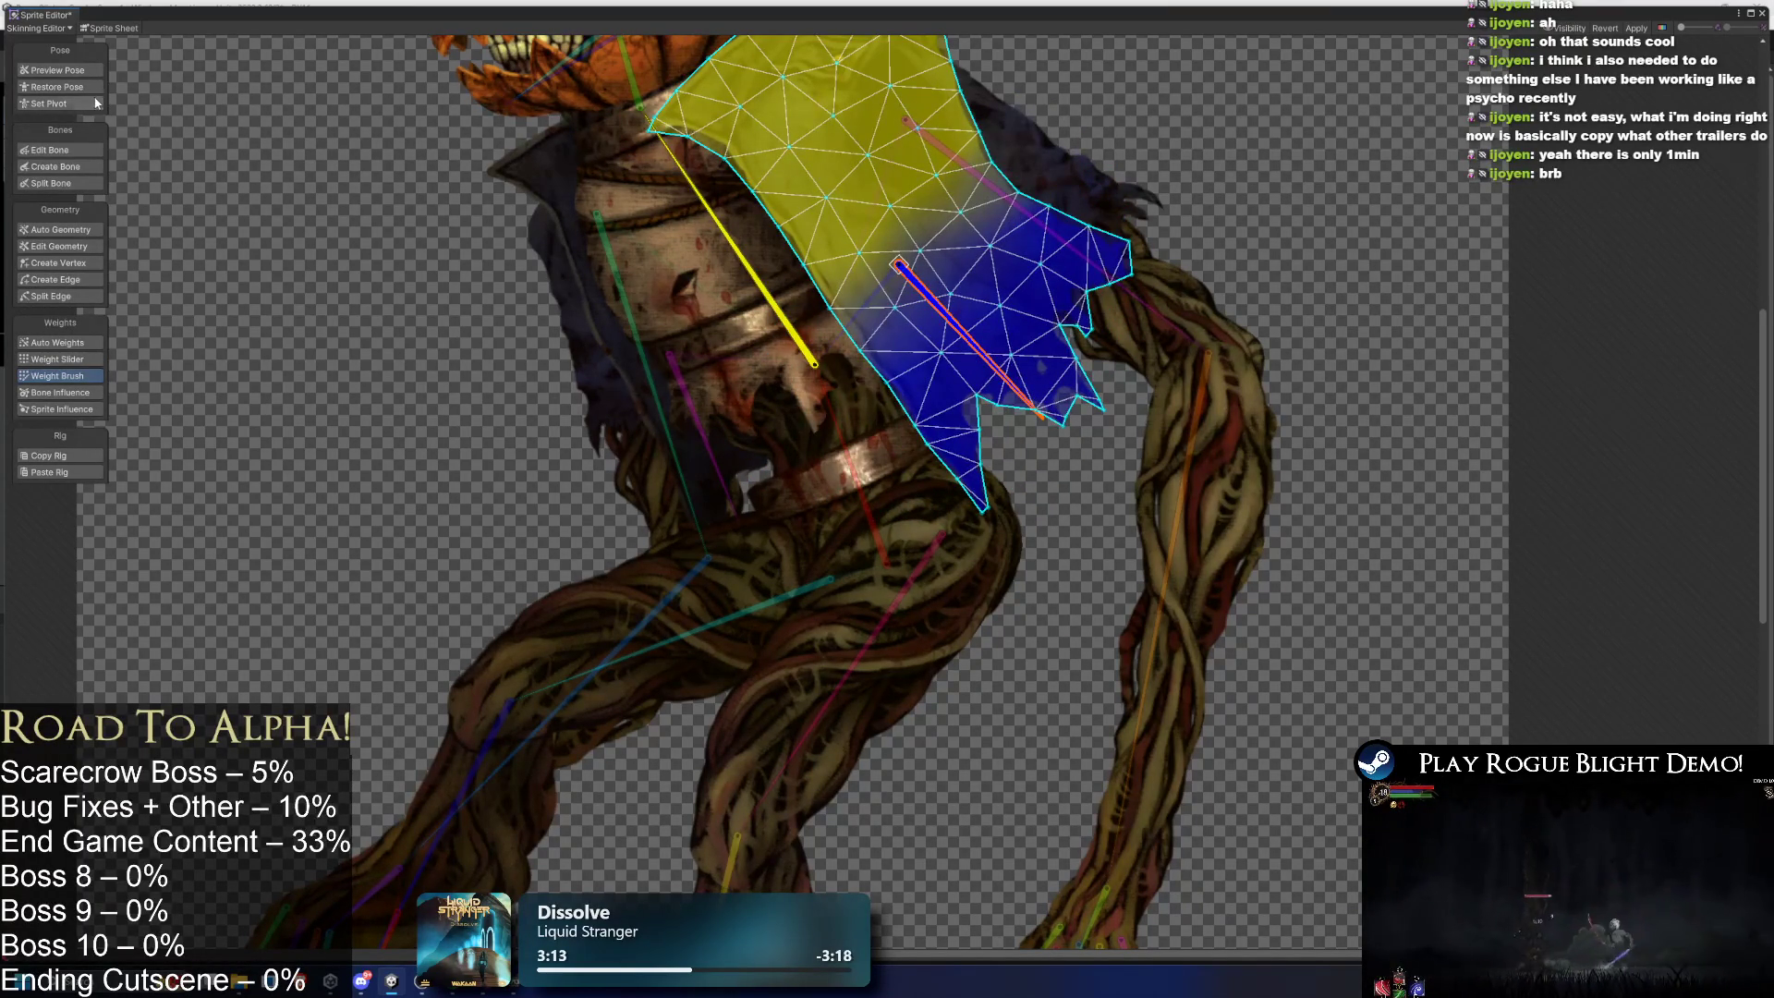
{"action": "mouse_move", "coordinate": [684, 392]}
{"action": "left_mouse_down"}
{"action": "mouse_move", "coordinate": [617, 468]}
{"action": "mouse_move", "coordinate": [625, 431]}
{"action": "left_mouse_up"}
- Remove the magenta bone's influence from the round belly piece
{"action": "left_click", "coordinate": [791, 429]}
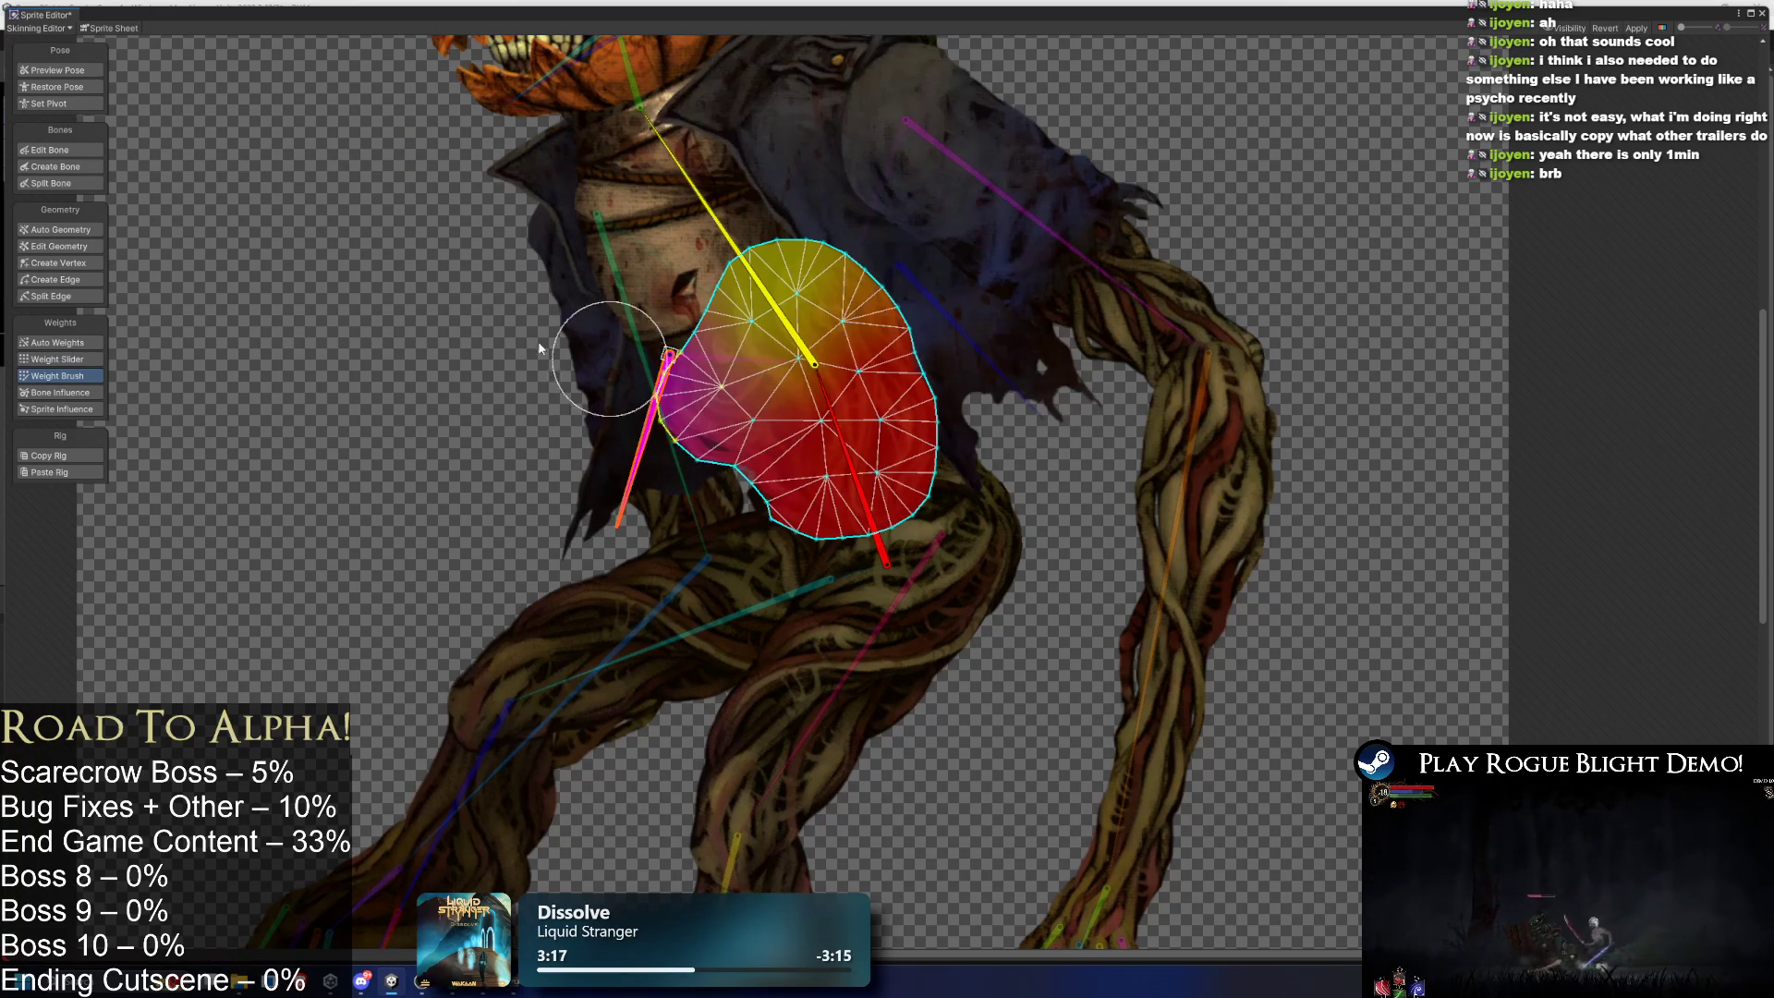
{"action": "key", "text": "shift+v"}
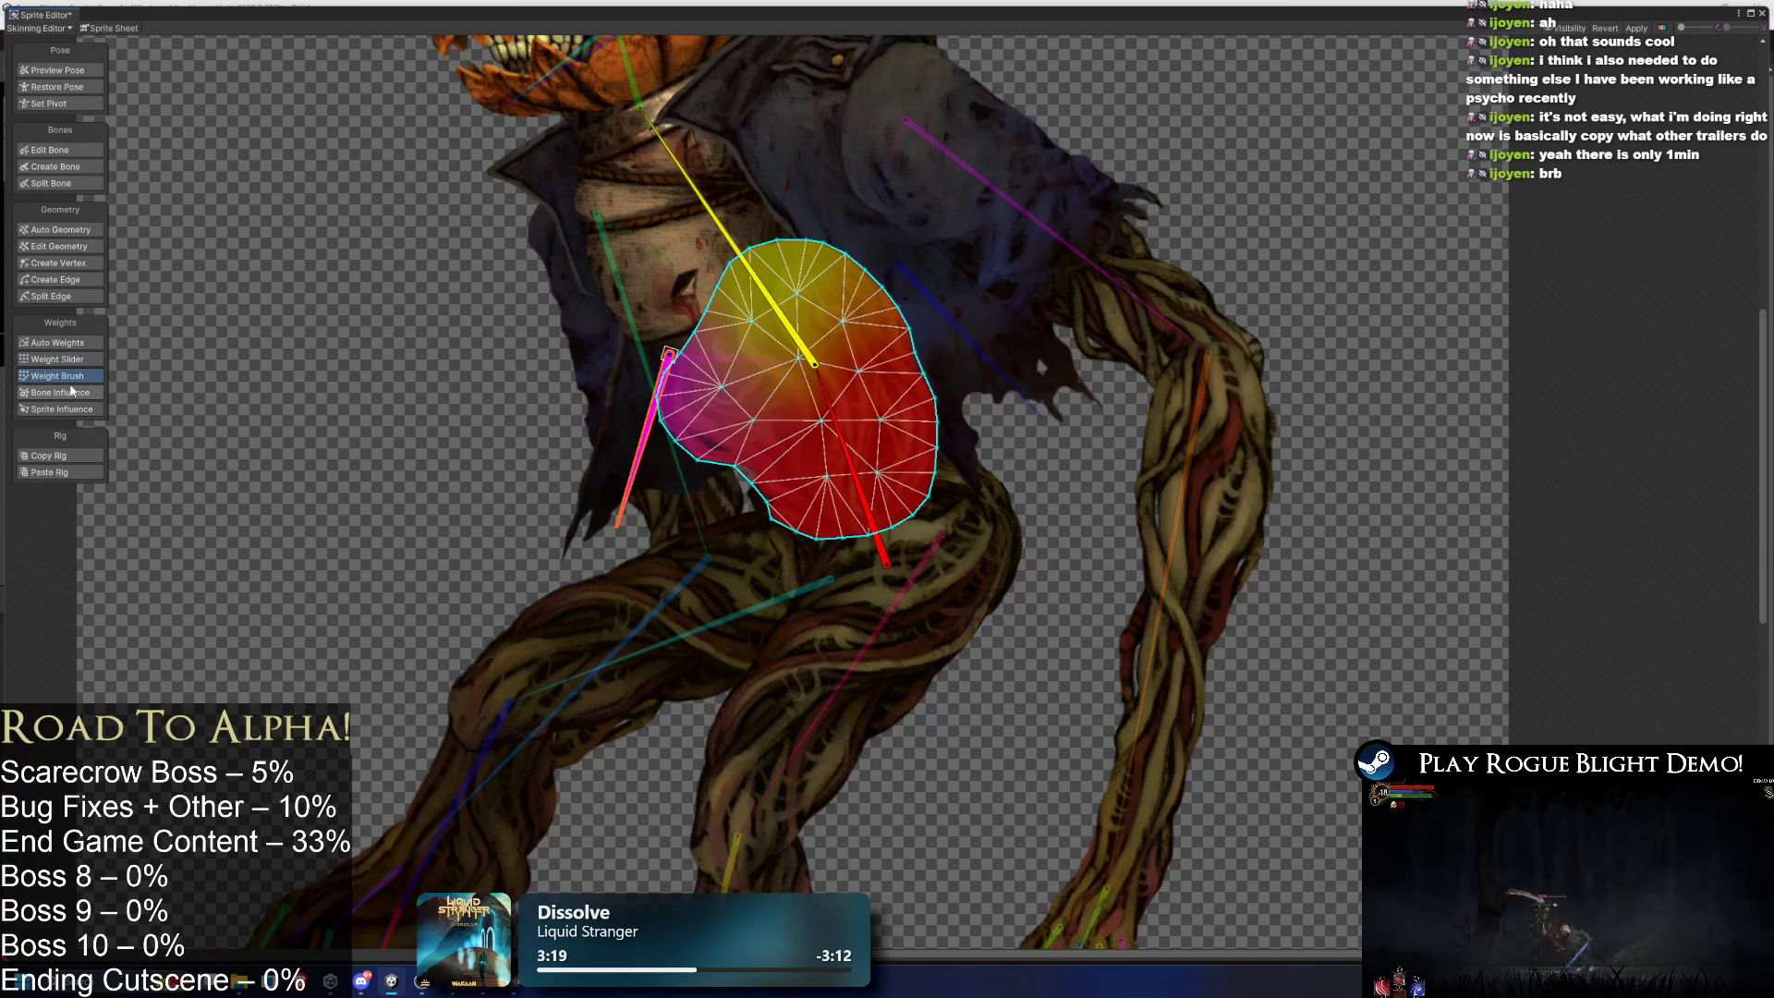
{"action": "key", "text": "Delete"}
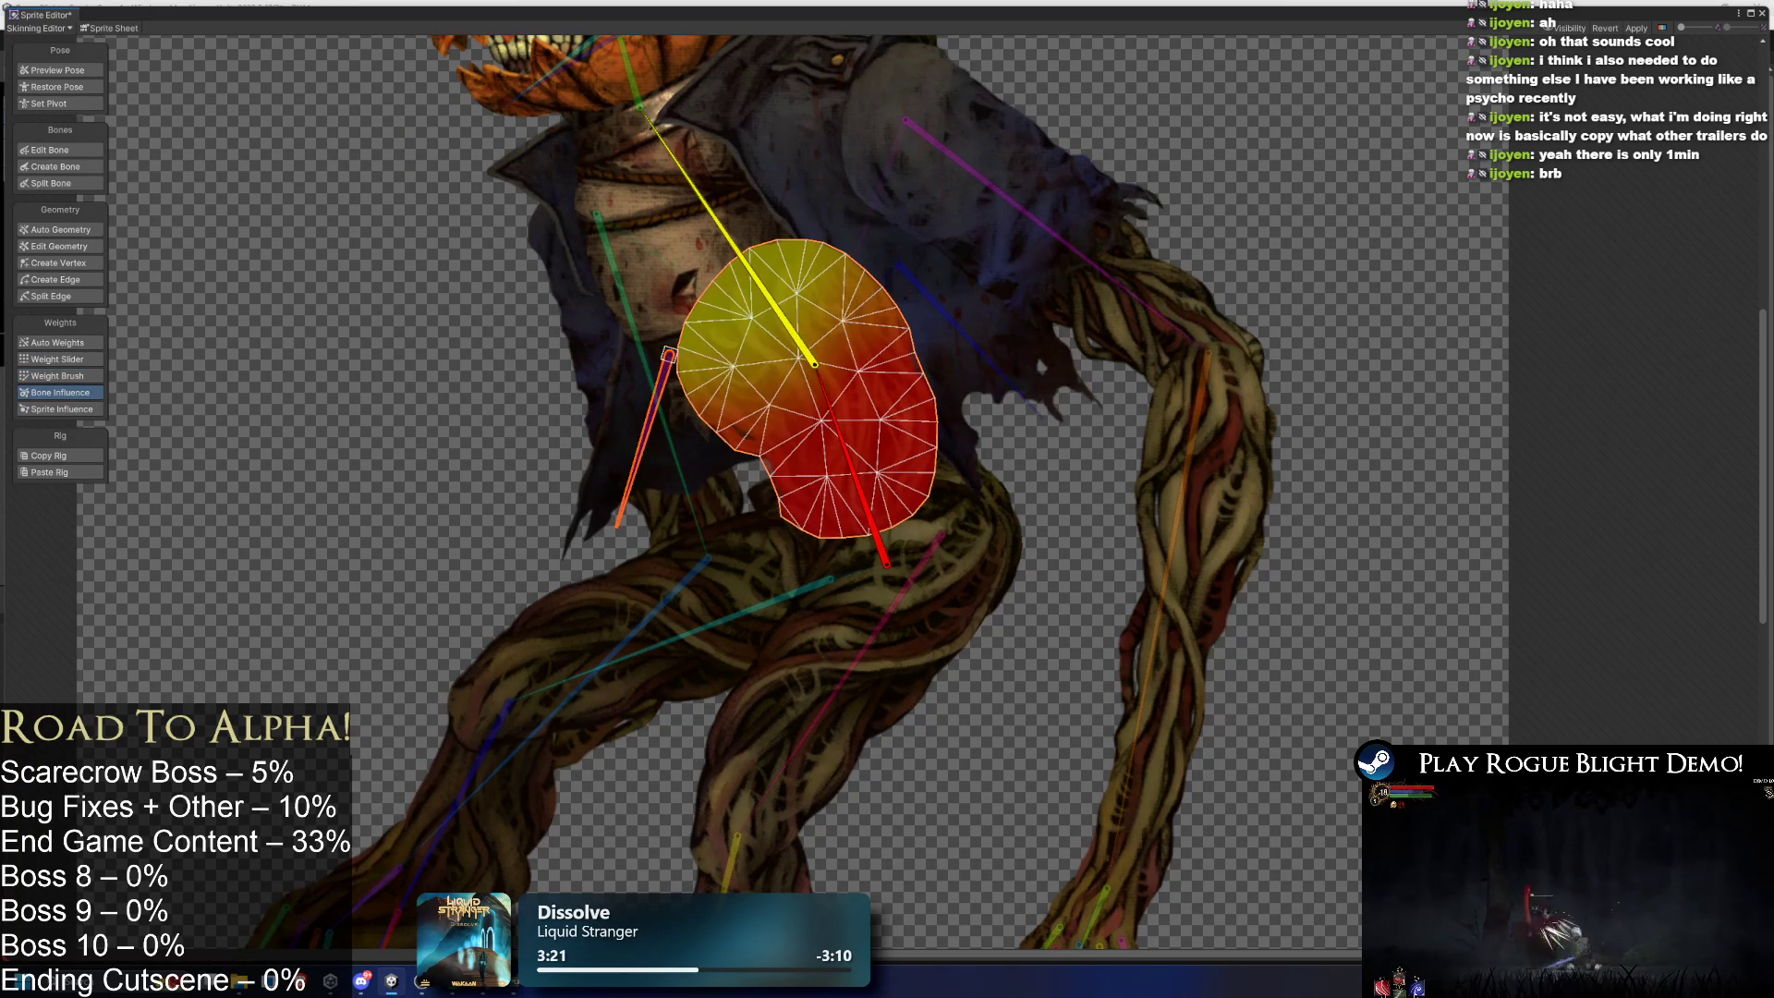
{"action": "key", "text": "shift+z"}
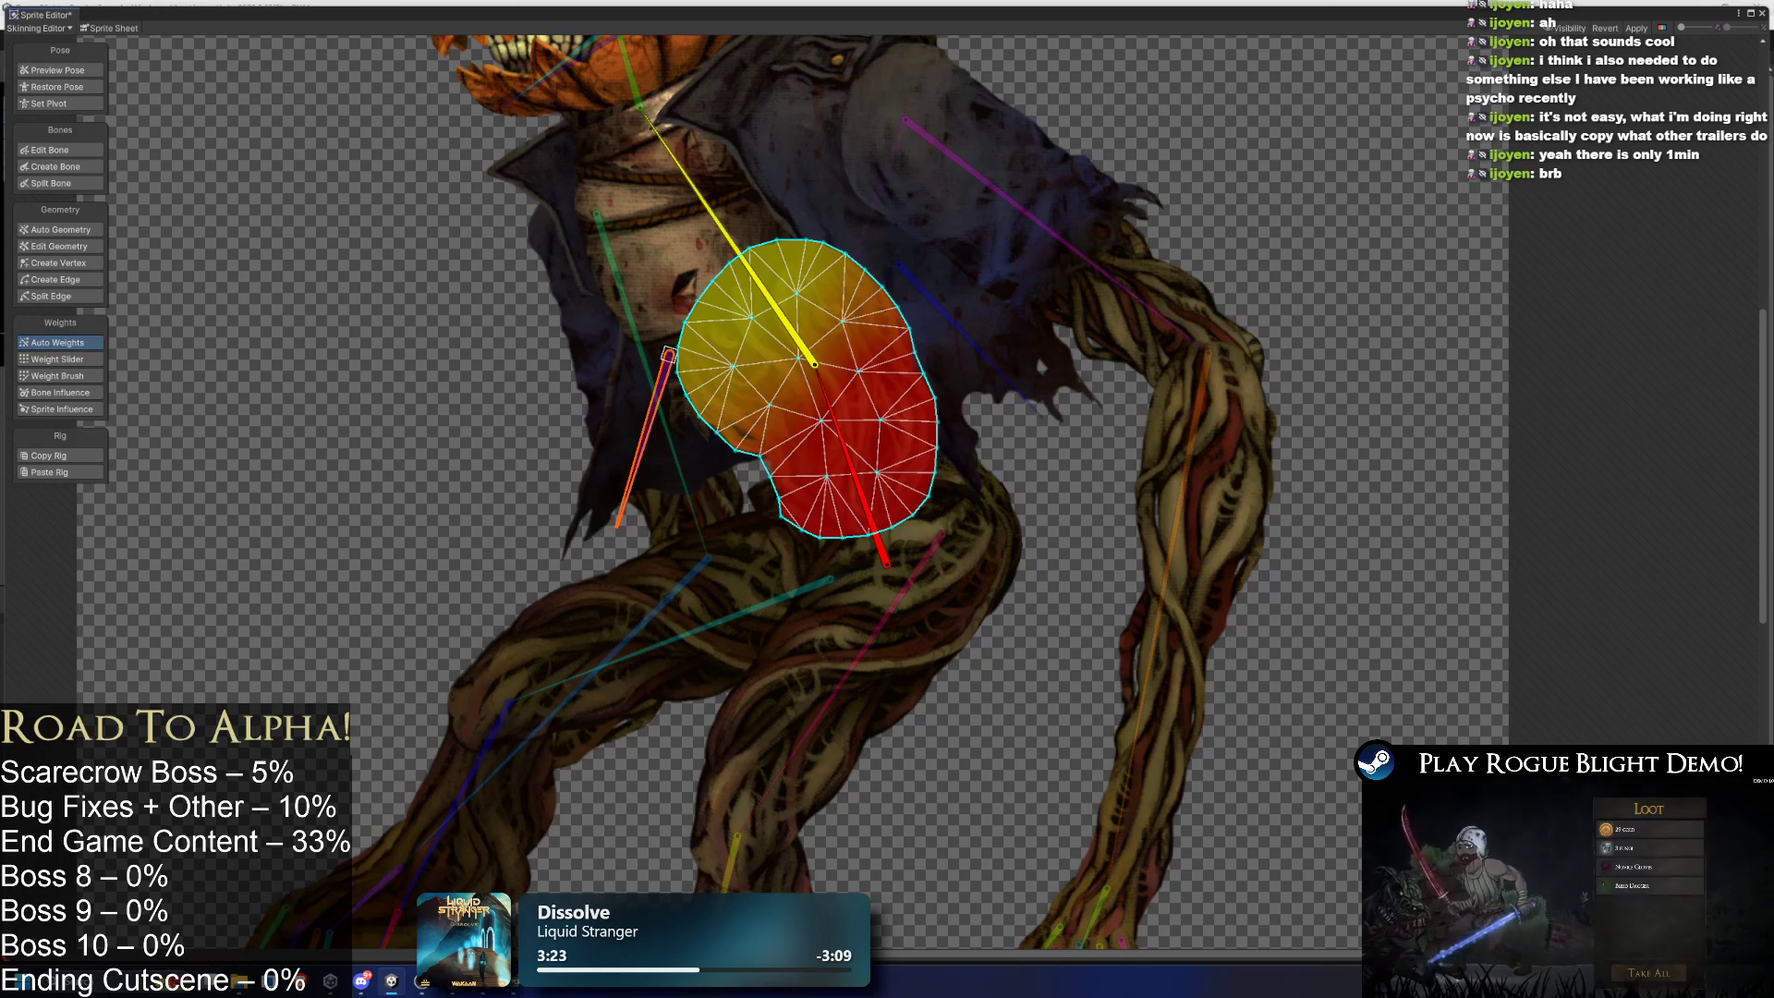
- Regenerate Auto Weights for the chest cloth, the multicoloured chest piece and the arm
{"action": "left_click", "coordinate": [675, 269]}
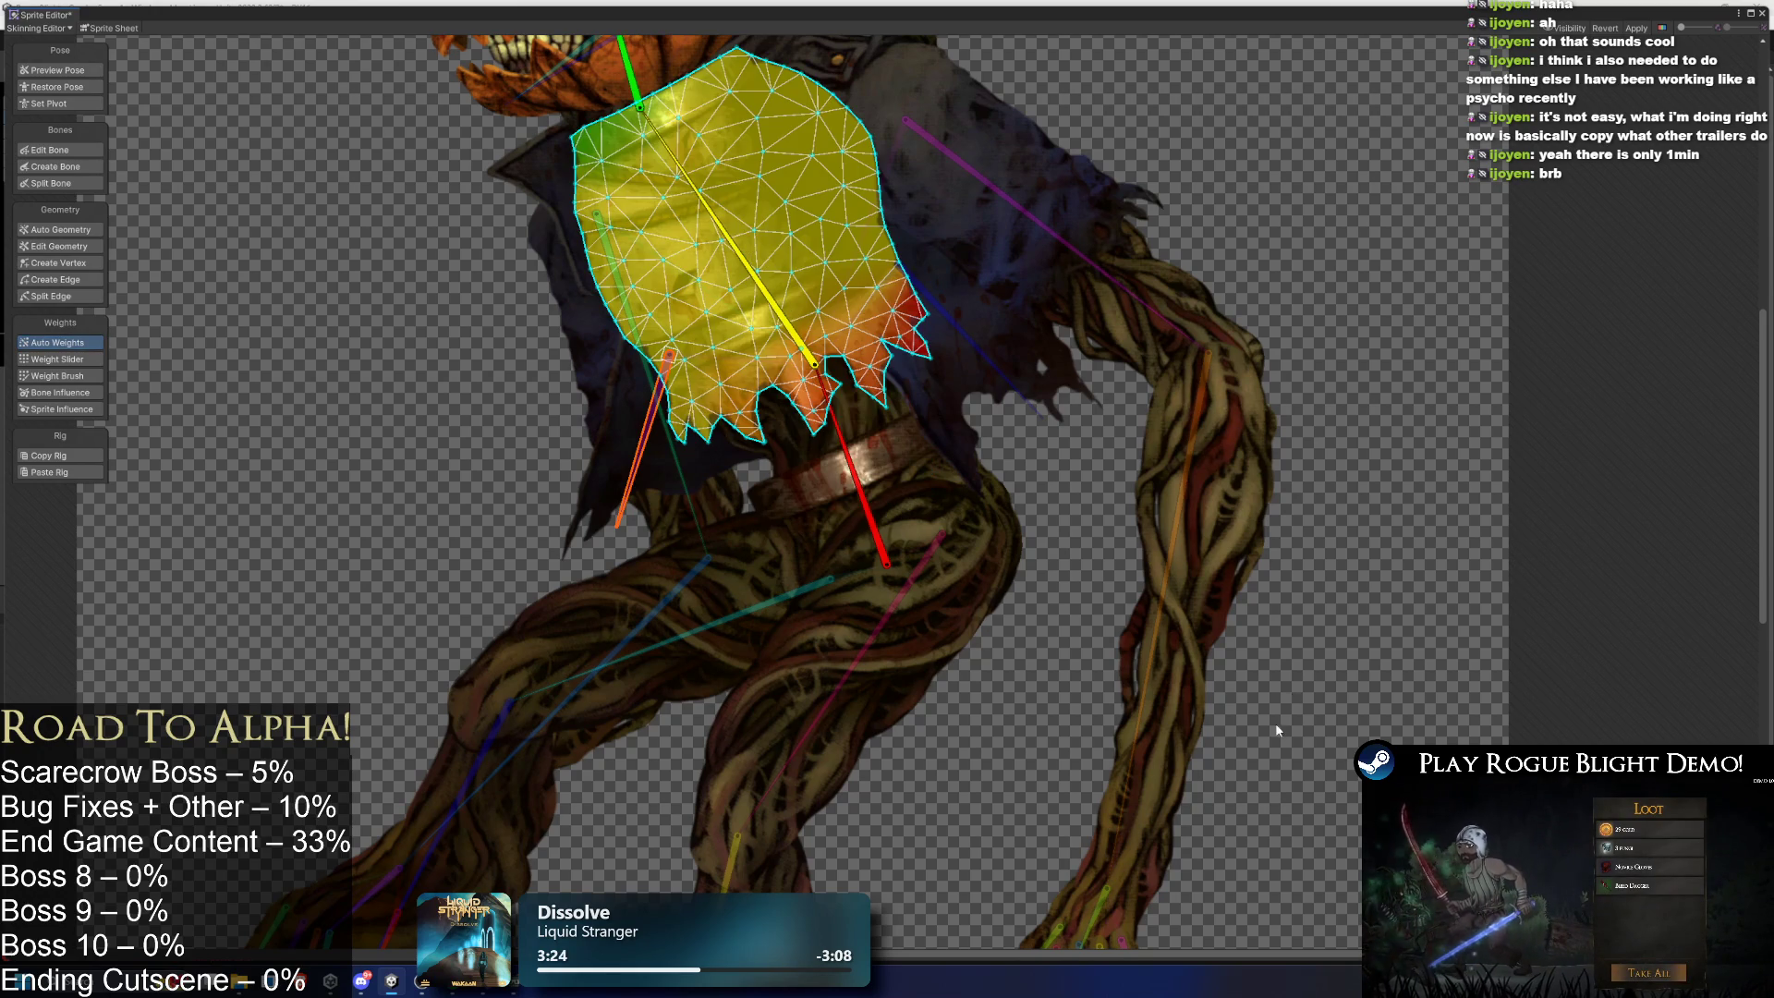
{"action": "left_click", "coordinate": [640, 375]}
{"action": "left_click", "coordinate": [579, 331]}
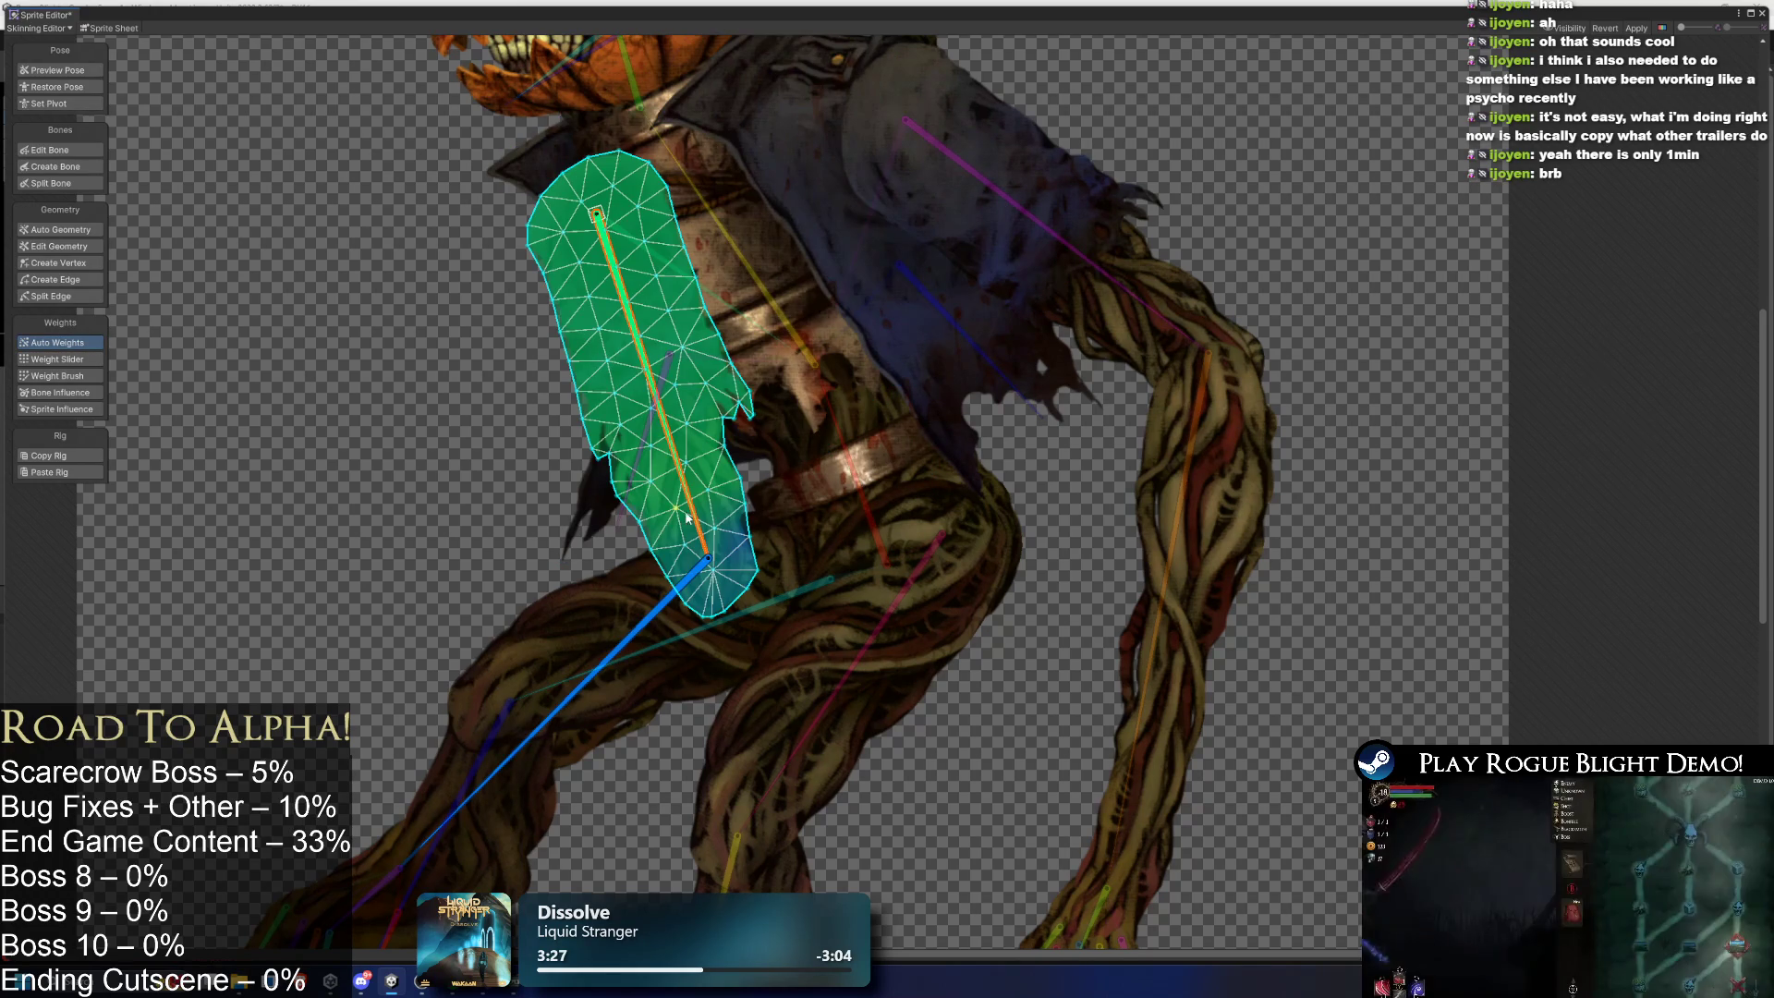
{"action": "key", "text": "ctrl+z"}
{"action": "scroll", "coordinate": [633, 374], "scroll_direction": "down", "scroll_amount": 5}
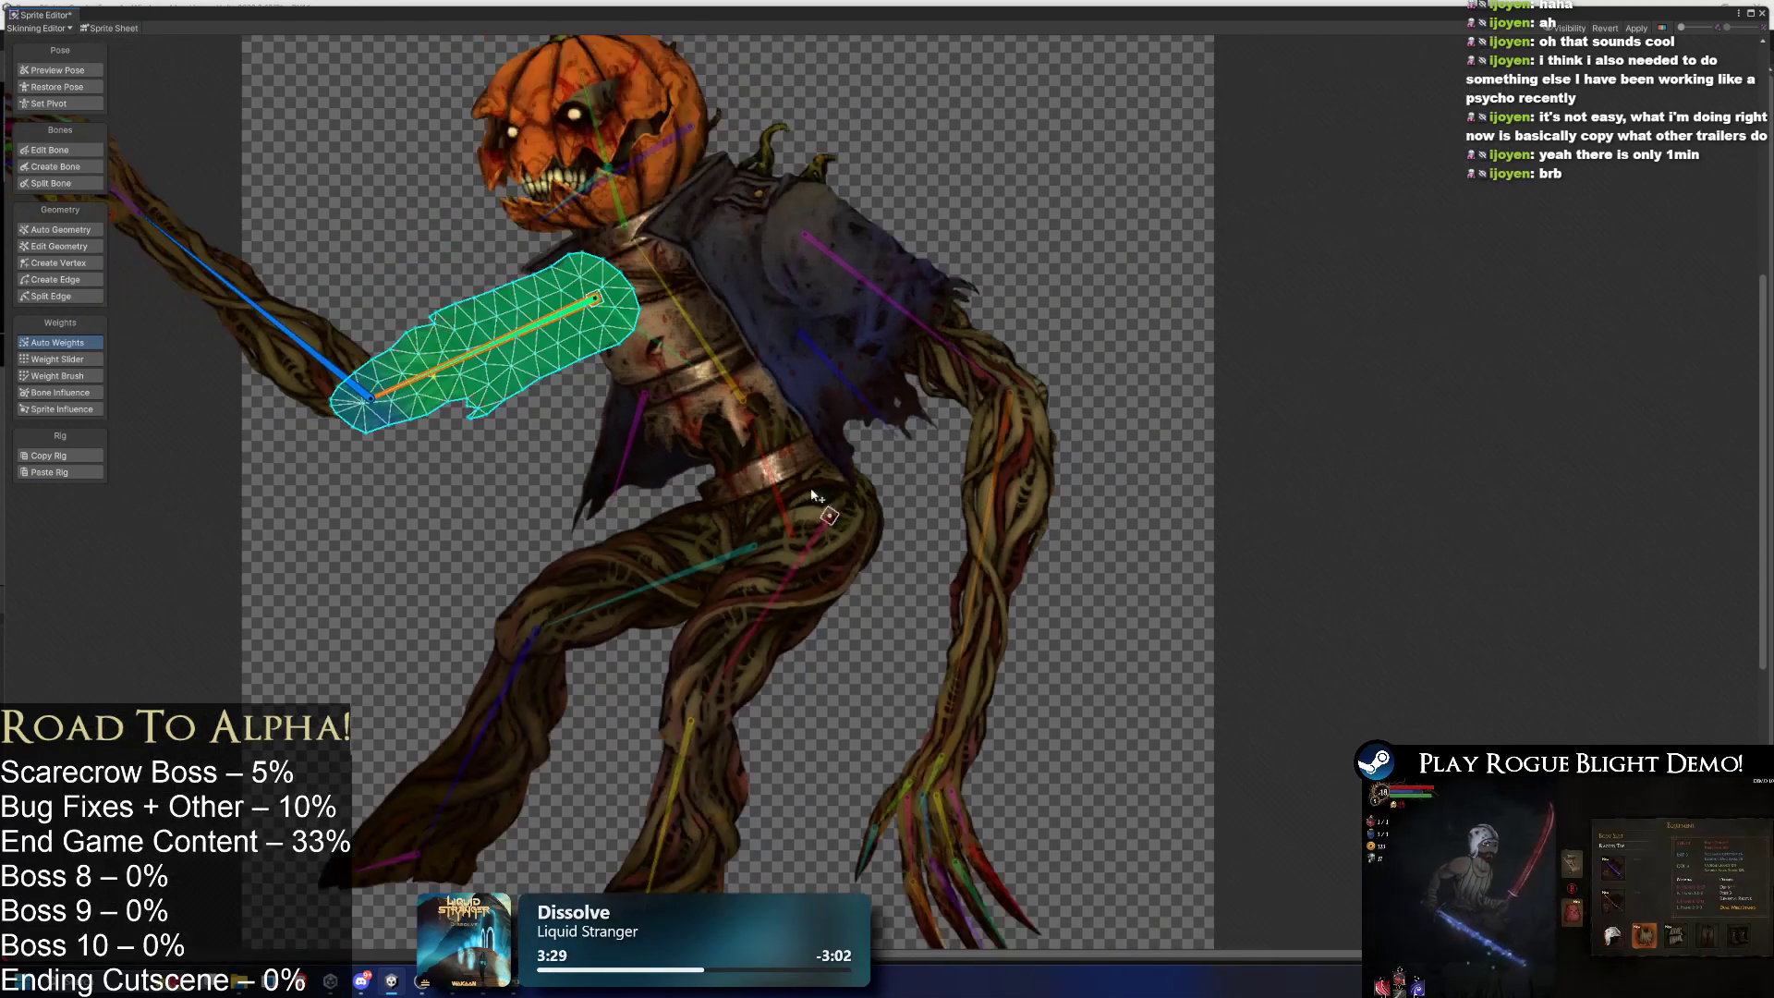
- Apply the rig changes to the sprite and switch to Preview Pose
{"action": "left_click", "coordinate": [1653, 32]}
{"action": "left_click", "coordinate": [608, 202]}
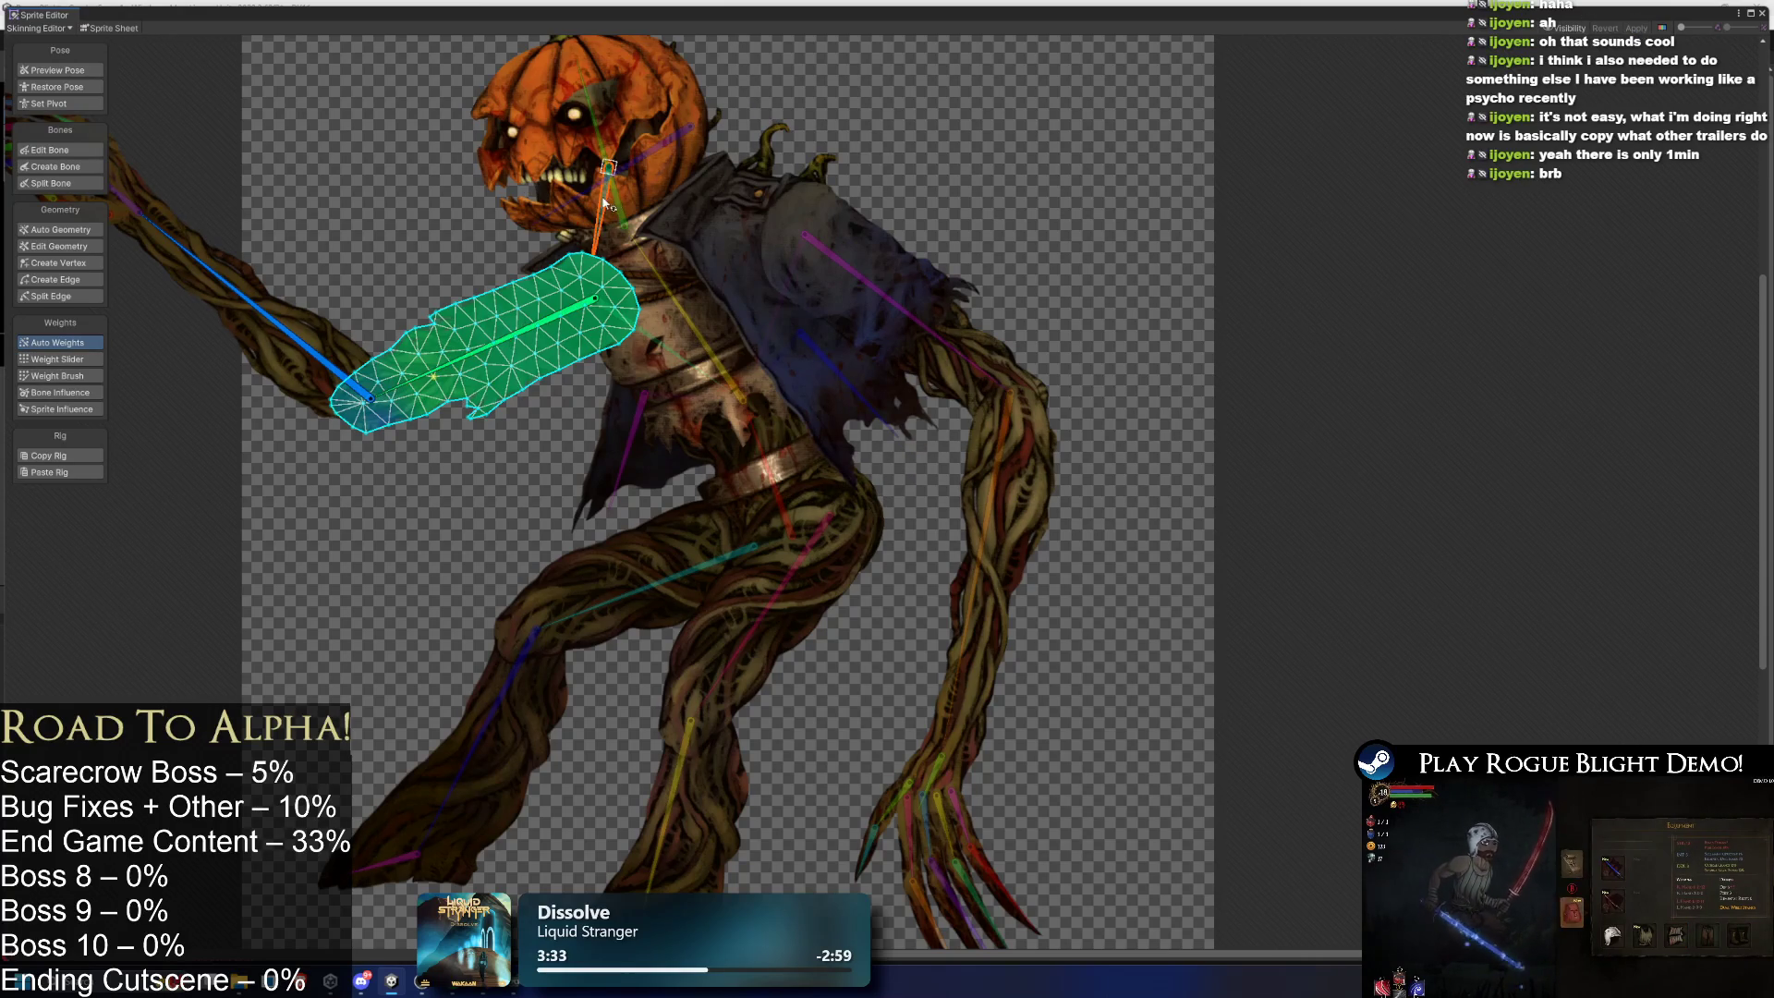
{"action": "key", "text": "shift+1"}
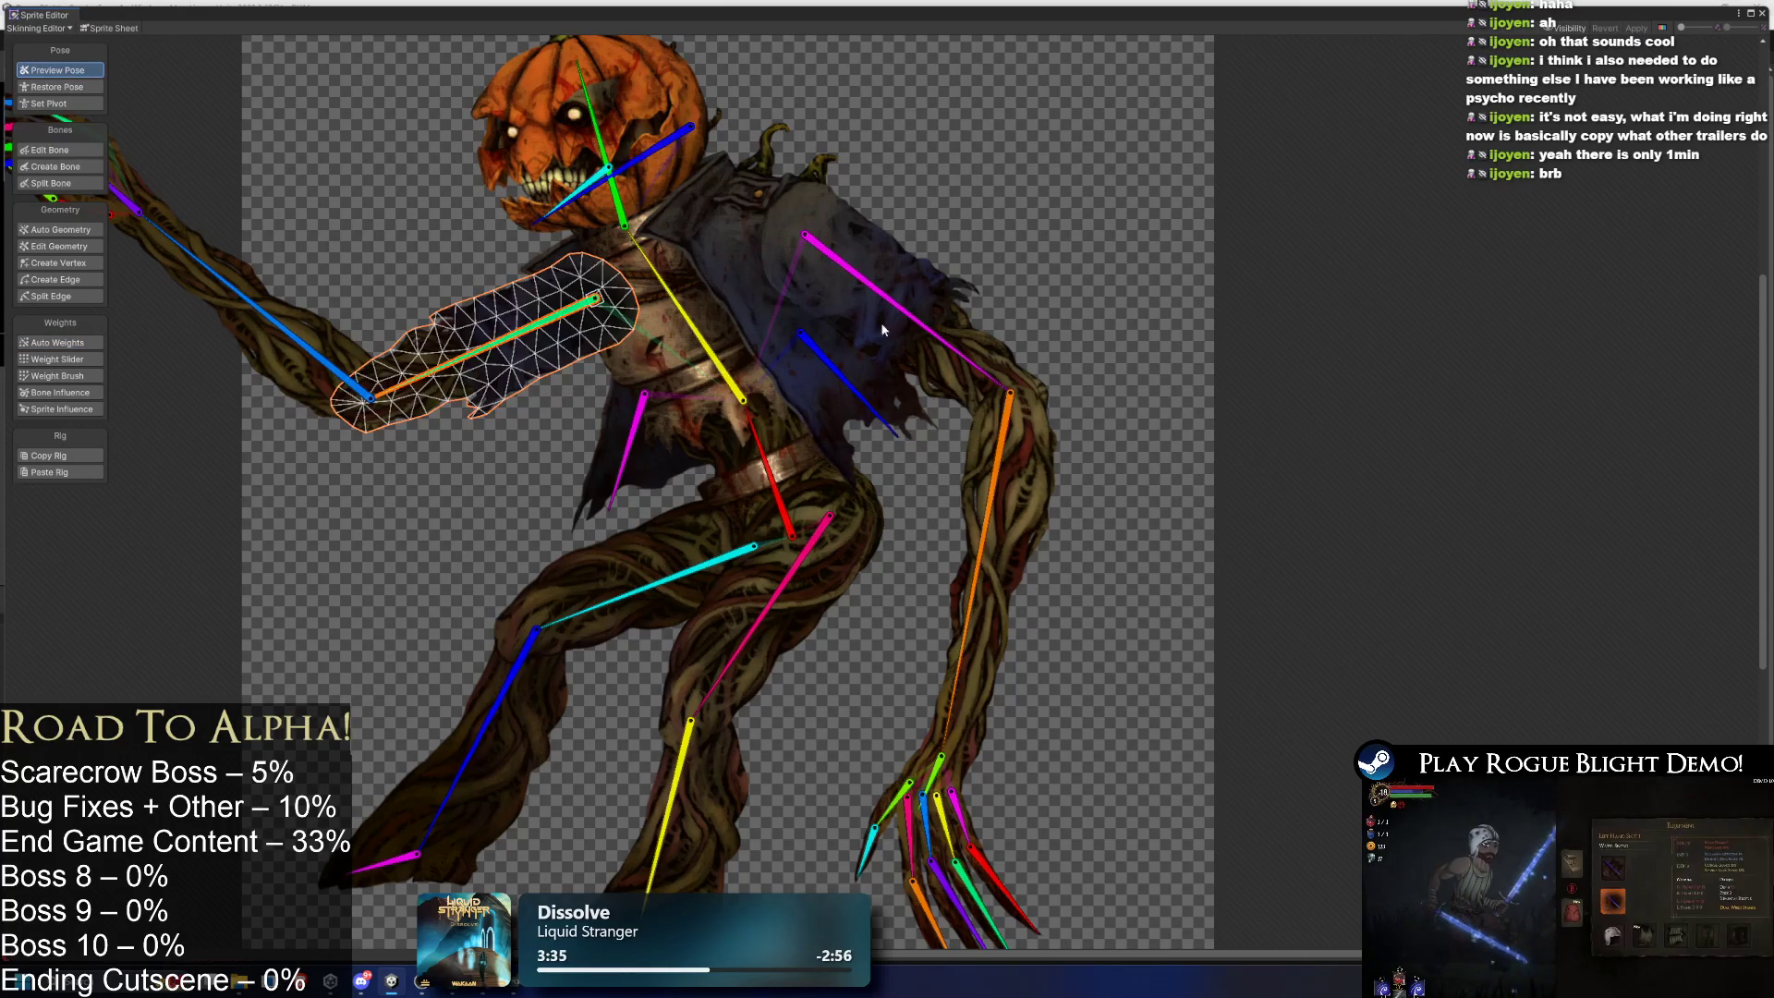
- Pose the right arm, jacket bone, both legs and right foot to test the rig
{"action": "left_click_drag", "start_coordinate": [870, 299], "coordinate": [922, 280]}
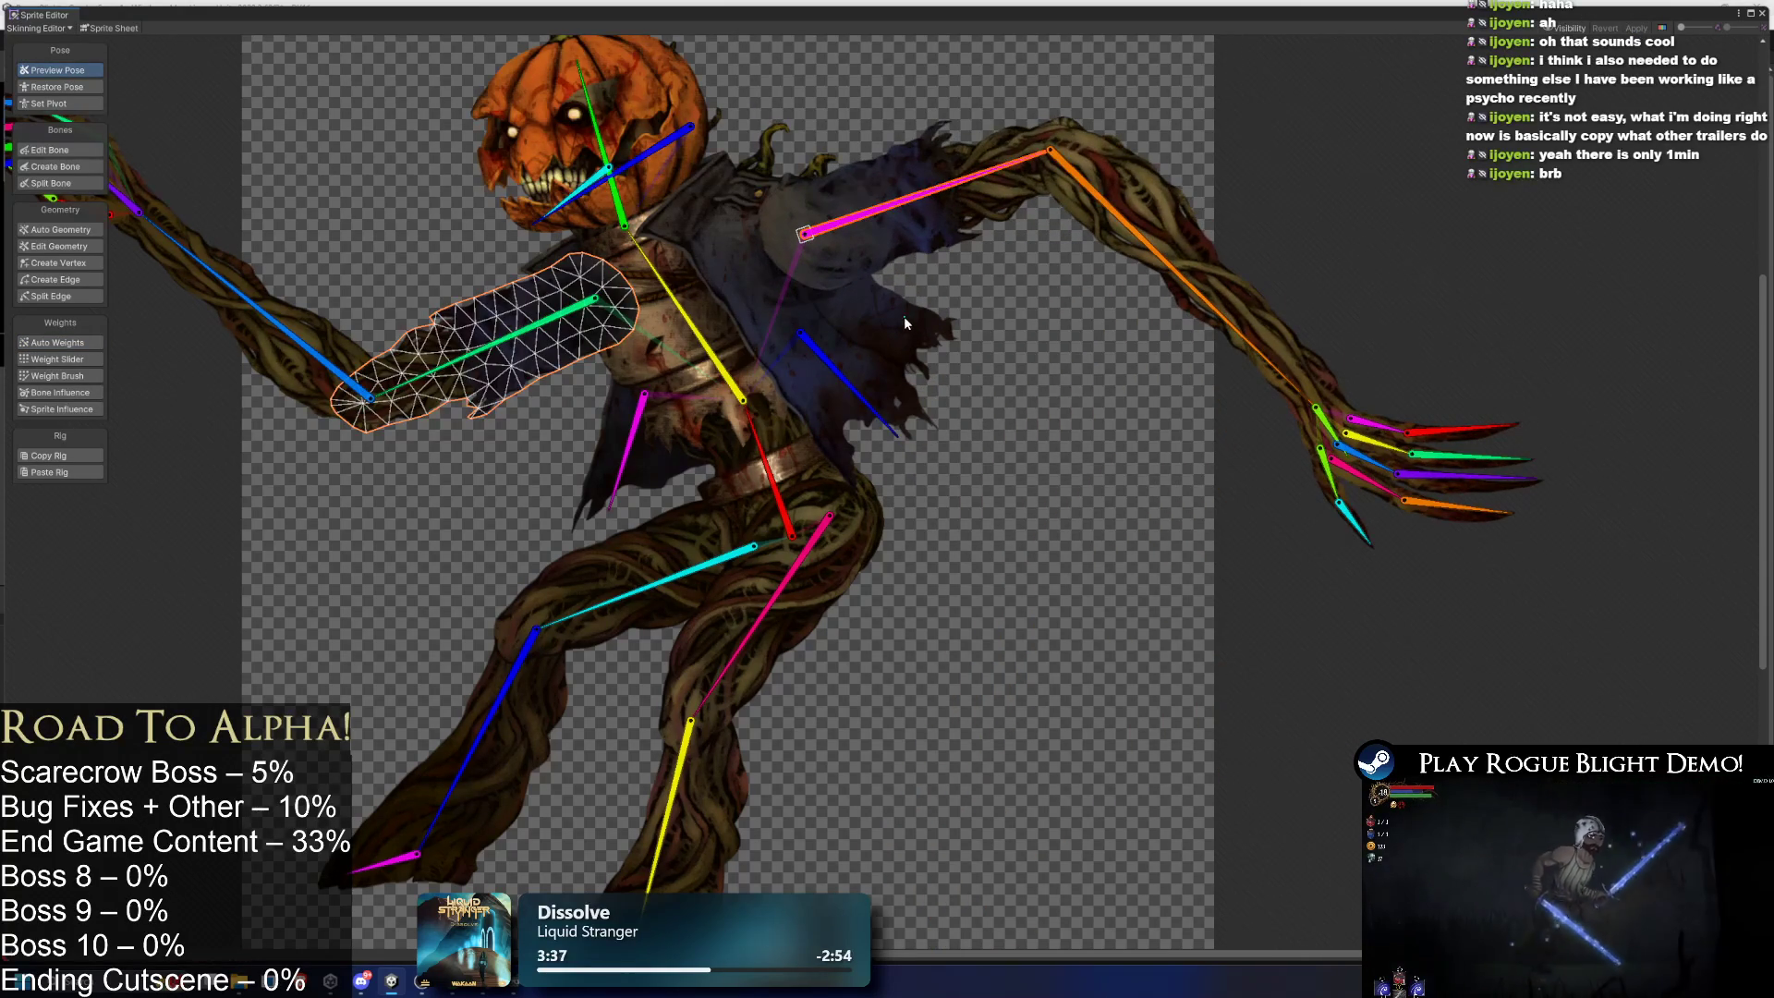
{"action": "left_click_drag", "start_coordinate": [845, 356], "coordinate": [724, 416]}
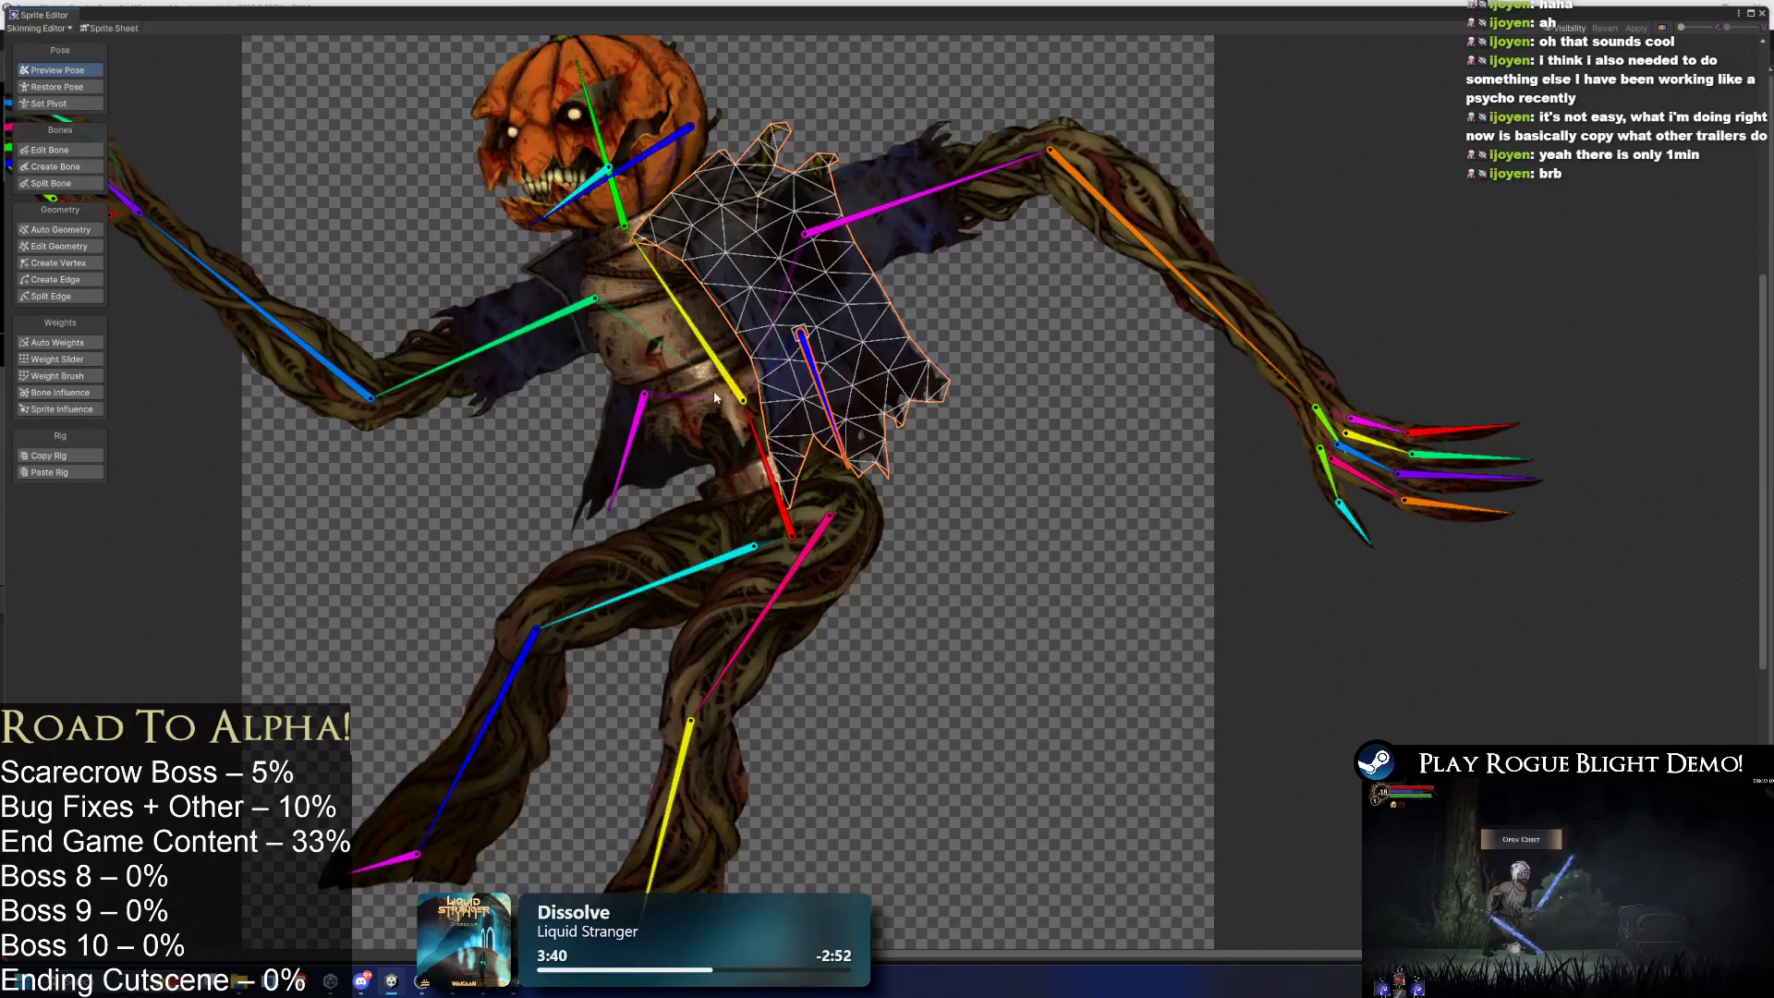
{"action": "key", "text": "ctrl+z"}
{"action": "key", "text": "ctrl+z"}
{"action": "key", "text": "ctrl+z"}
{"action": "left_click_drag", "start_coordinate": [716, 561], "coordinate": [722, 535]}
{"action": "left_click_drag", "start_coordinate": [759, 610], "coordinate": [770, 688]}
{"action": "left_click_drag", "start_coordinate": [759, 794], "coordinate": [861, 776]}
{"action": "mouse_move", "coordinate": [1187, 667]}
{"action": "left_mouse_down"}
{"action": "mouse_move", "coordinate": [970, 739]}
{"action": "mouse_move", "coordinate": [802, 705]}
{"action": "mouse_move", "coordinate": [892, 744]}
{"action": "left_mouse_up"}
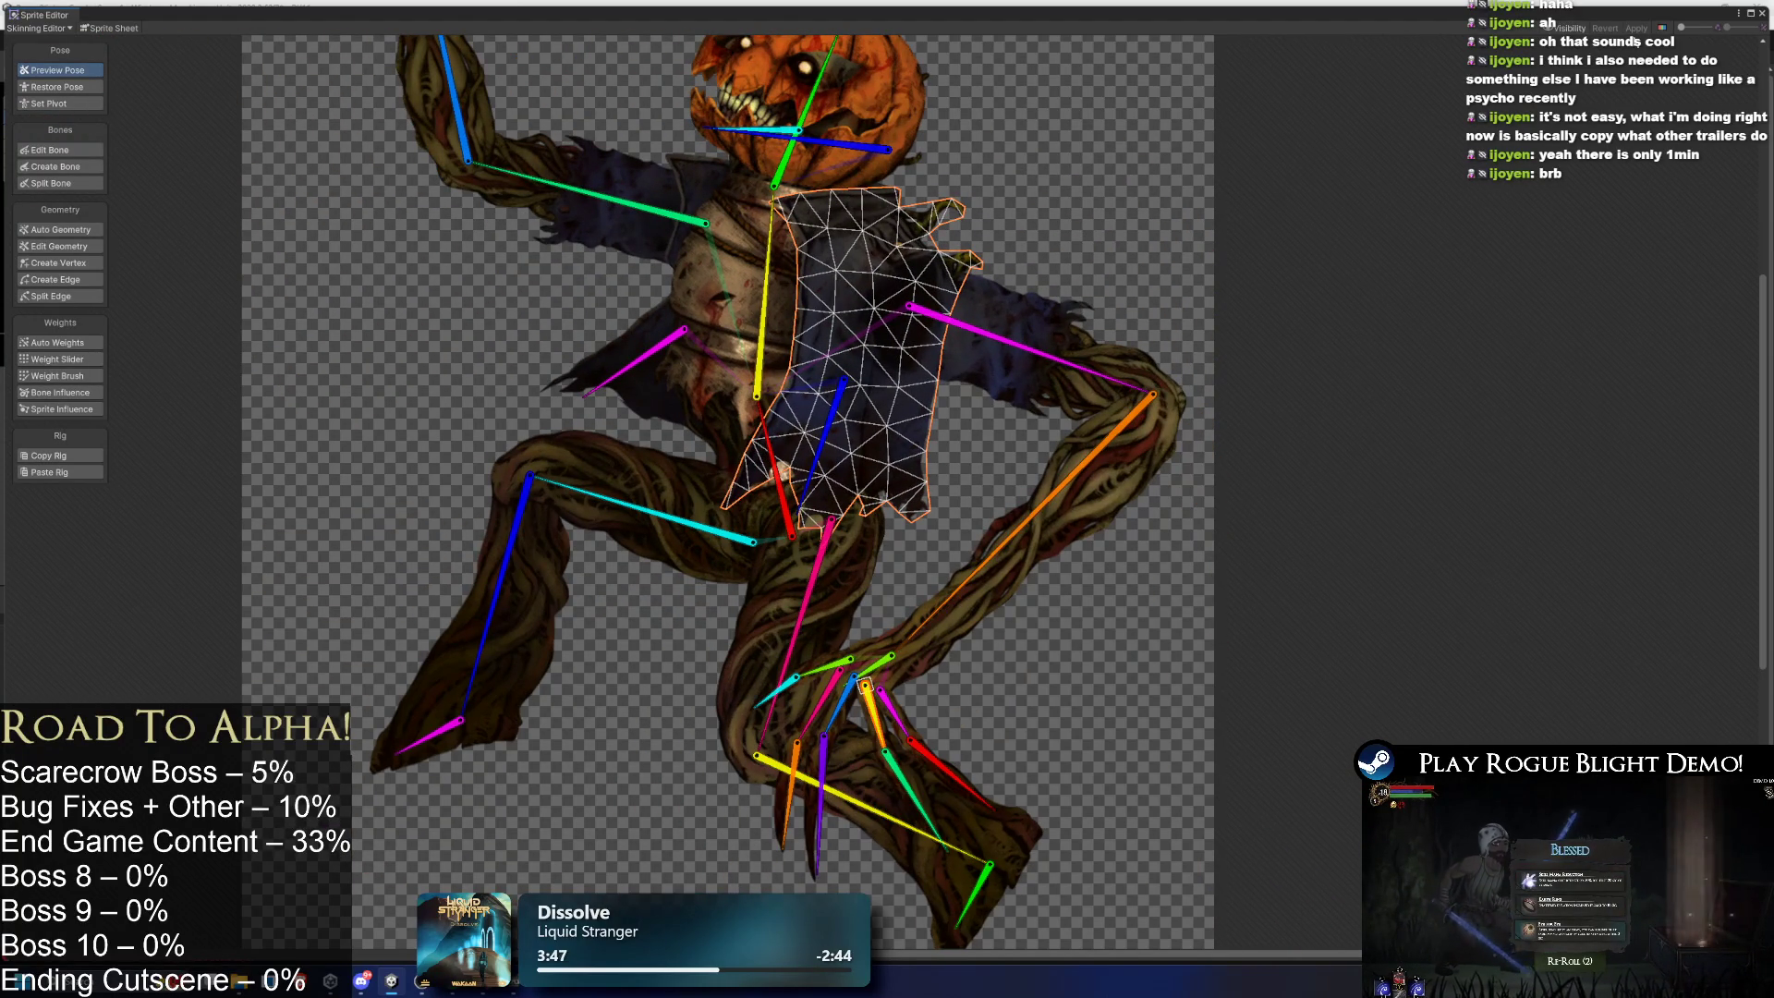
- Close the Sprite Editor and start copying the Scarecrow art file to Downloads
{"action": "left_click", "coordinate": [1757, 5]}
{"action": "right_click", "coordinate": [805, 665]}
{"action": "left_click", "coordinate": [859, 216]}
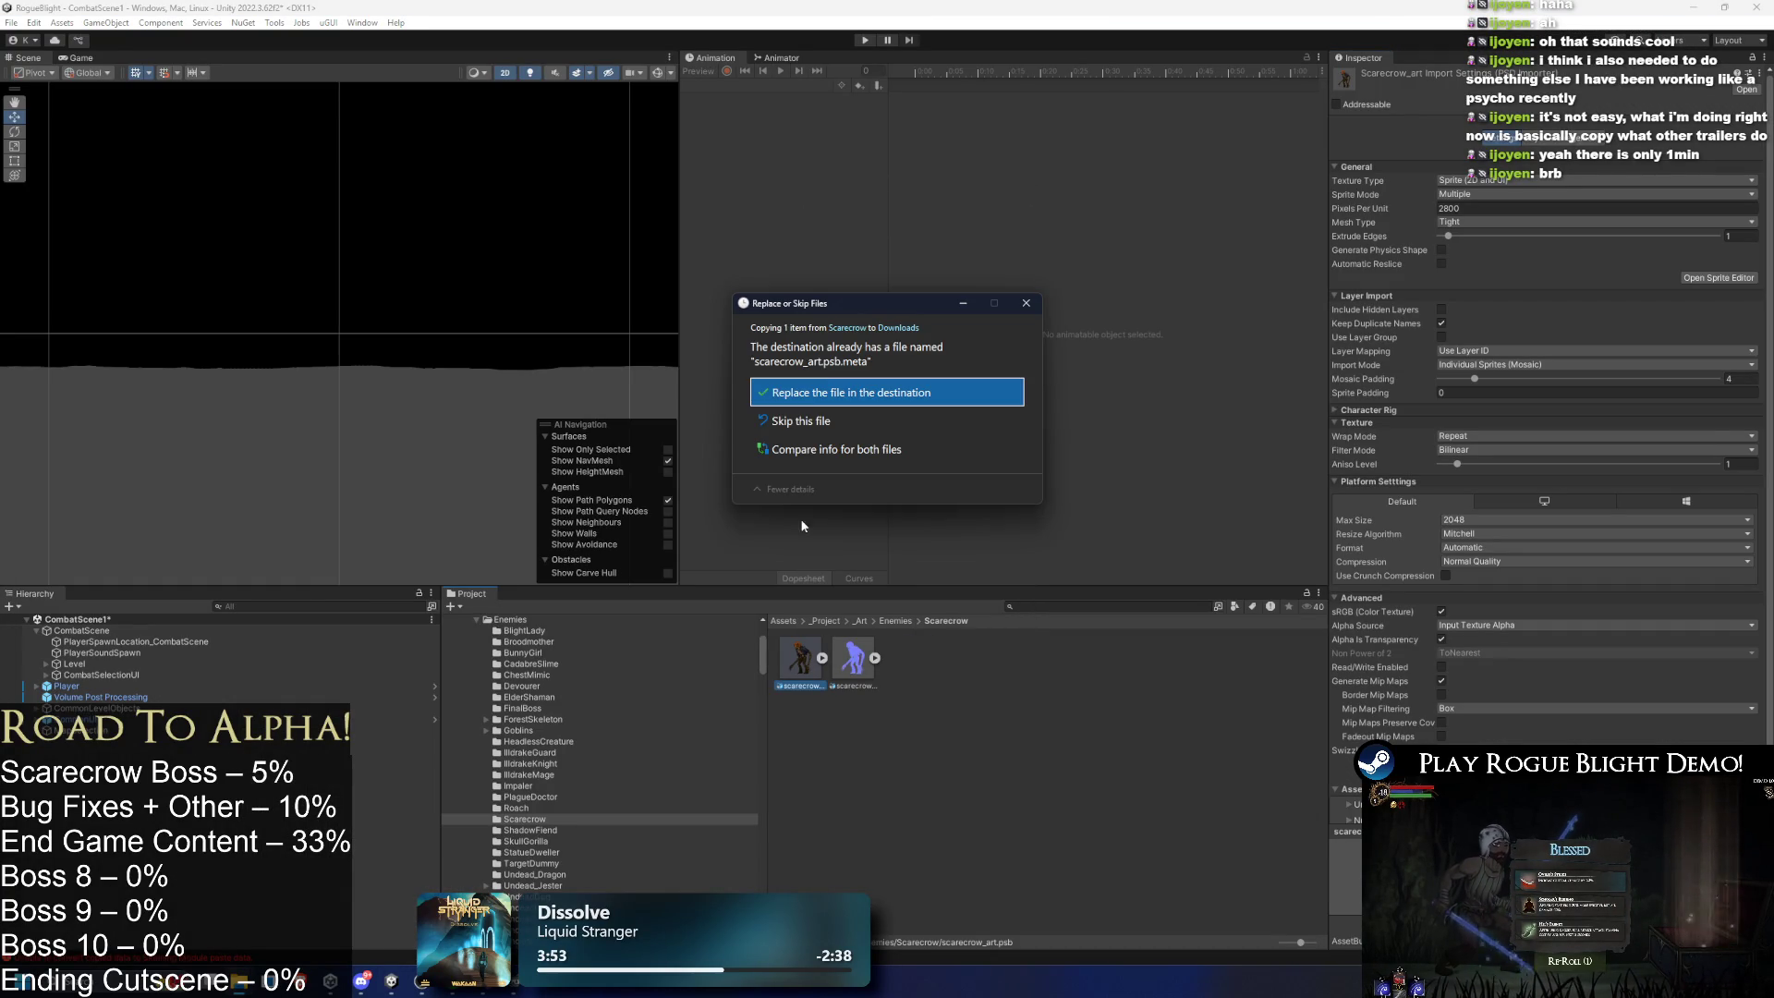
- Replace the Downloads copy of scarecrow_art.psb.meta and reopen the Skinning Editor
{"action": "left_click", "coordinate": [781, 279]}
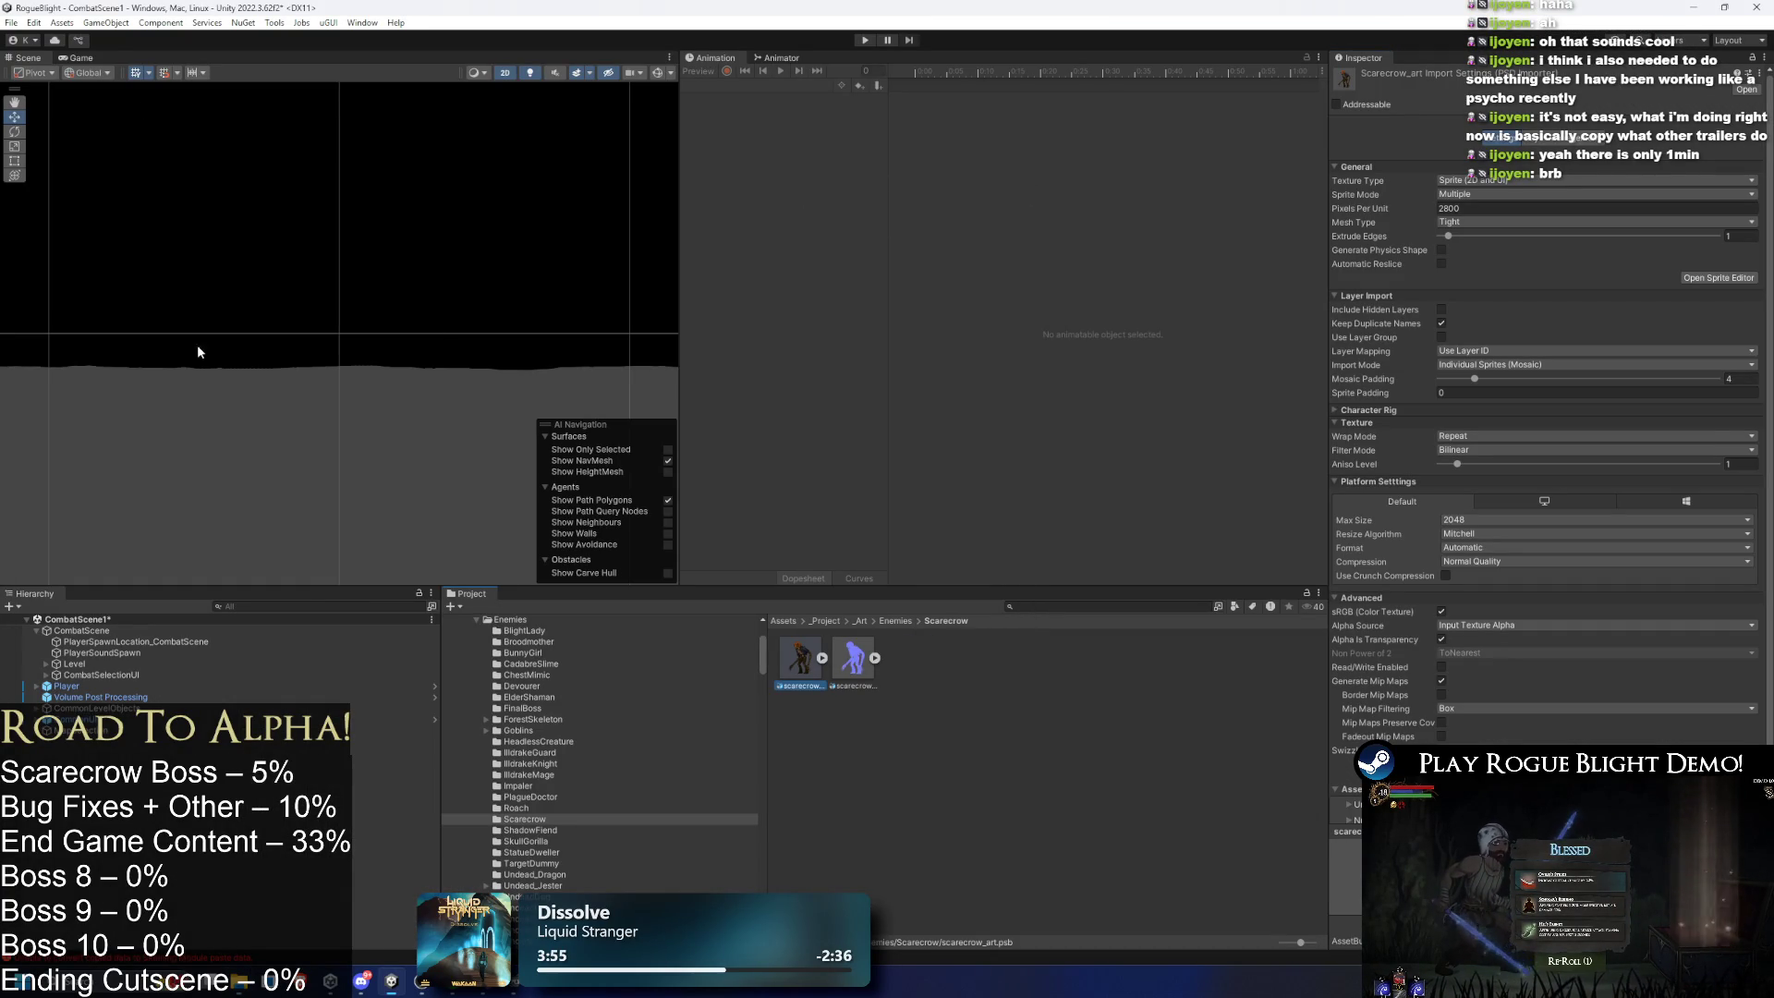
{"action": "left_click", "coordinate": [1704, 278]}
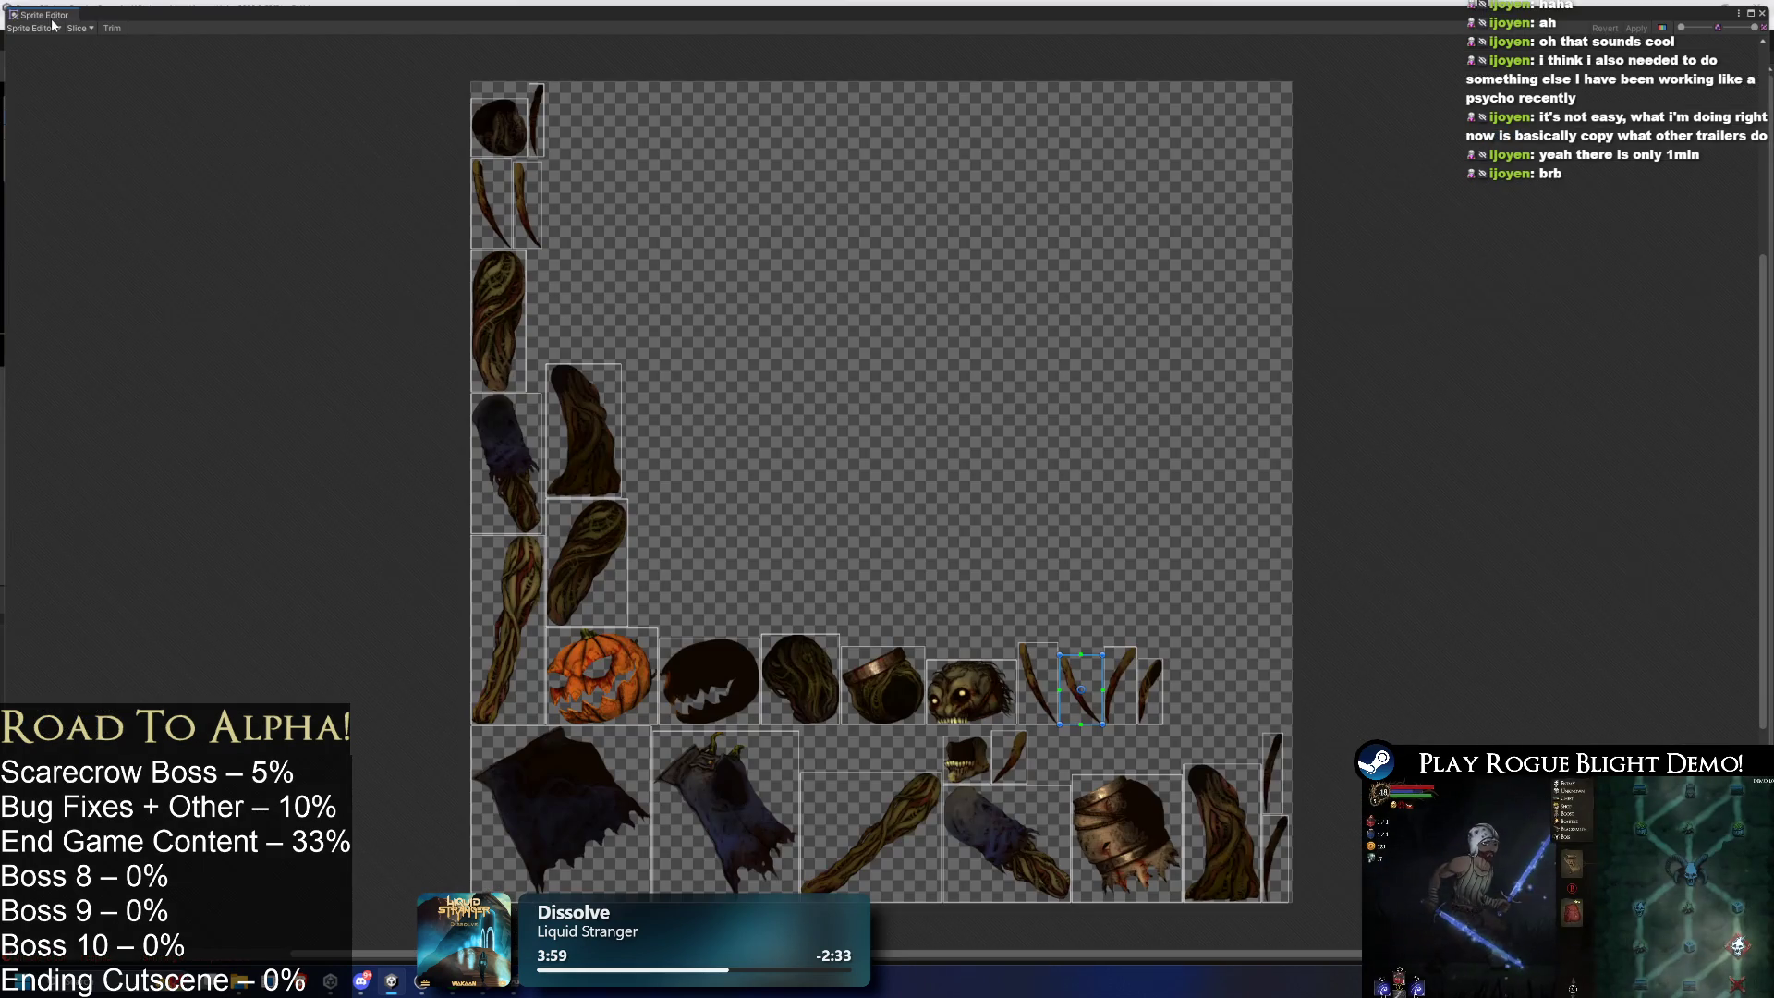
{"action": "left_click", "coordinate": [52, 28]}
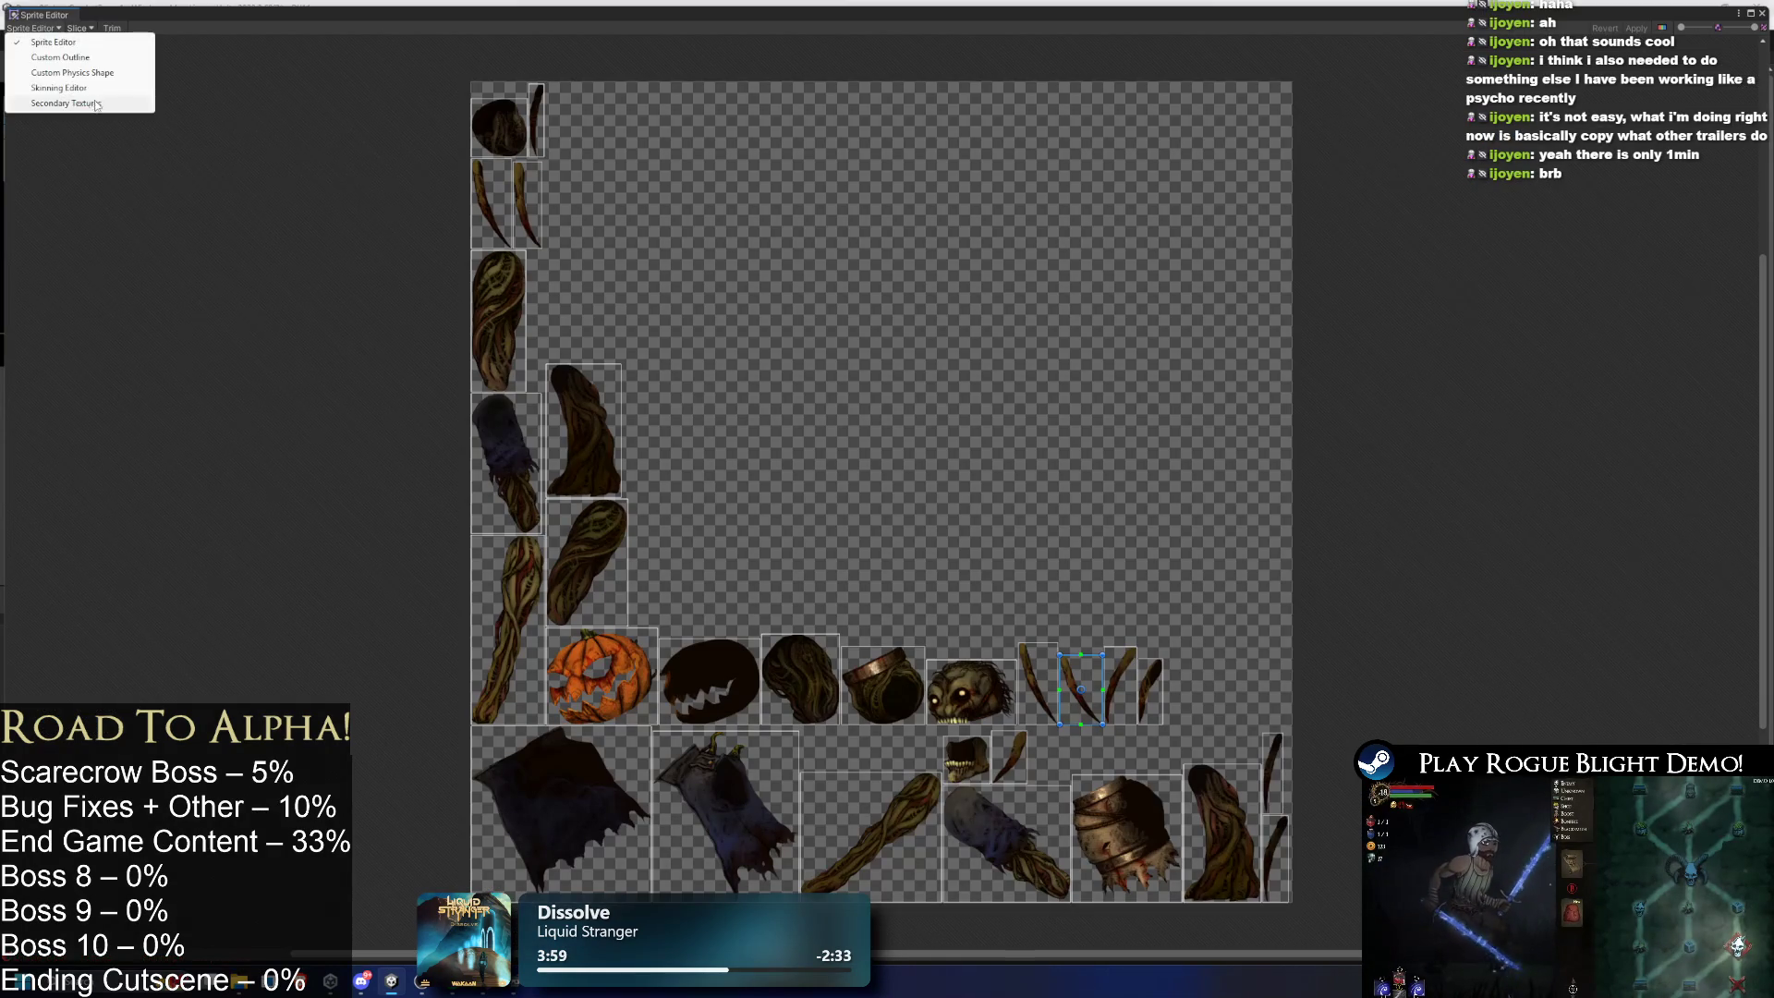
{"action": "left_click", "coordinate": [42, 104]}
- Review the mesh geometry and auto-generated weights, then close the Sprite Editor
{"action": "left_click", "coordinate": [74, 231]}
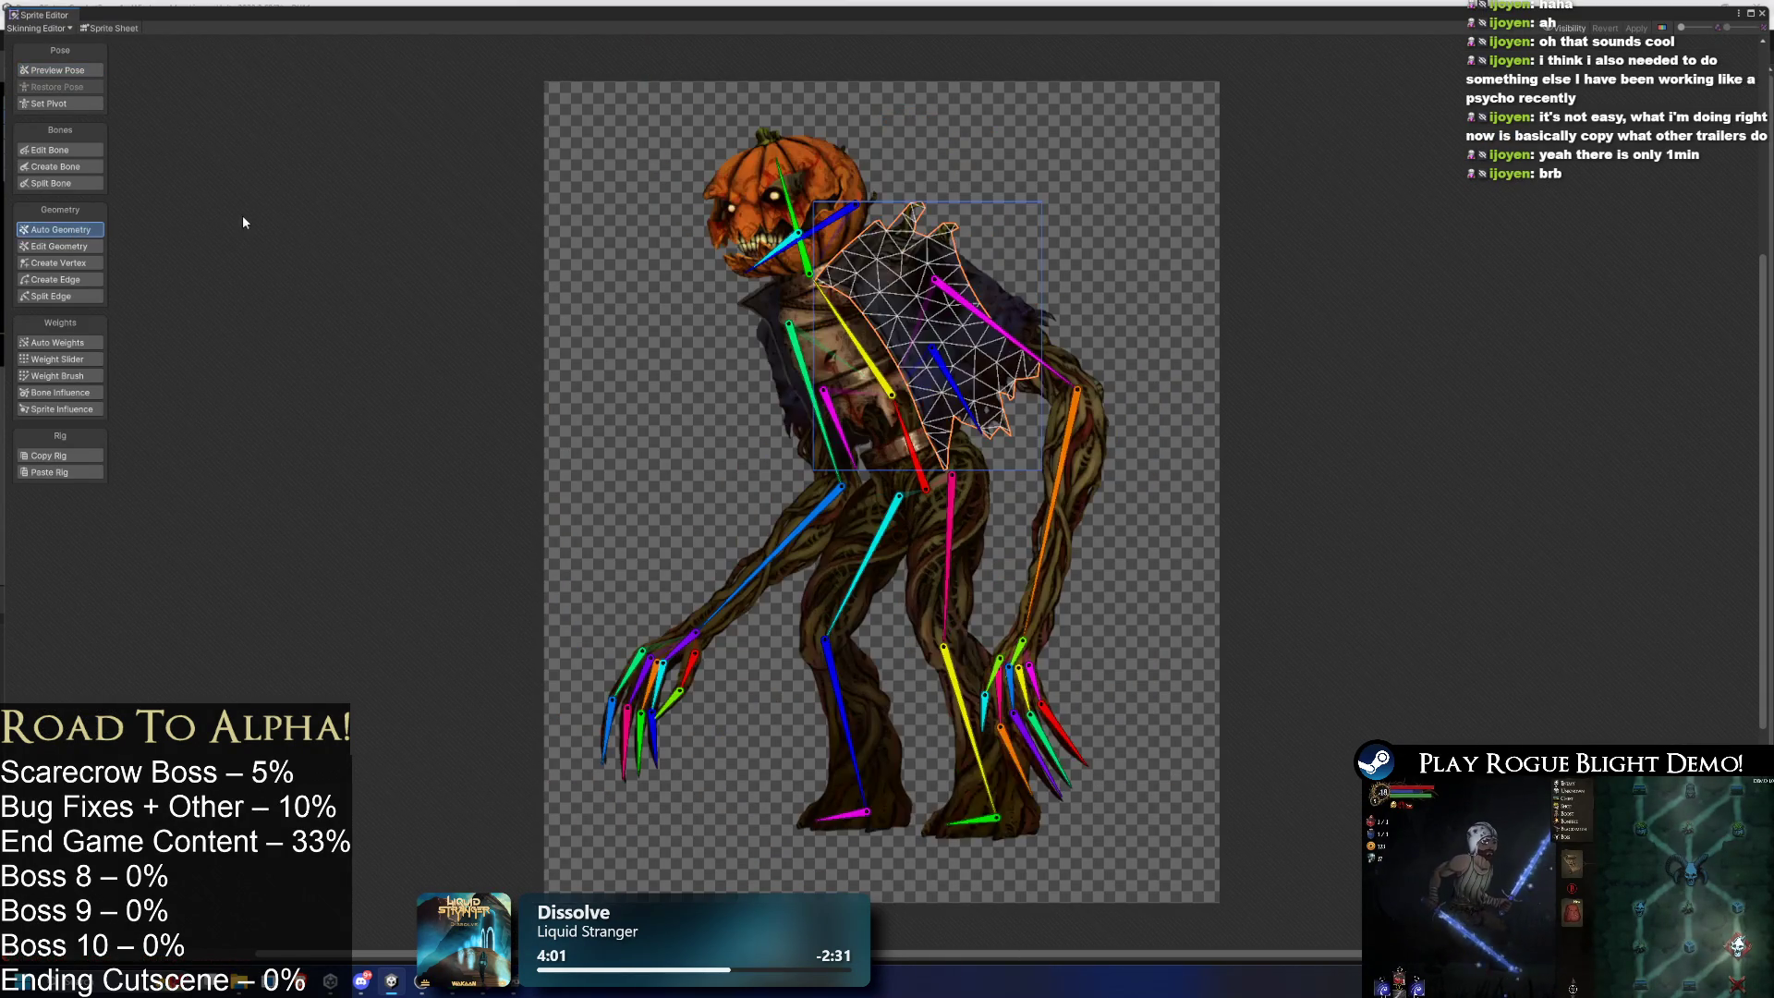
{"action": "left_click", "coordinate": [69, 342]}
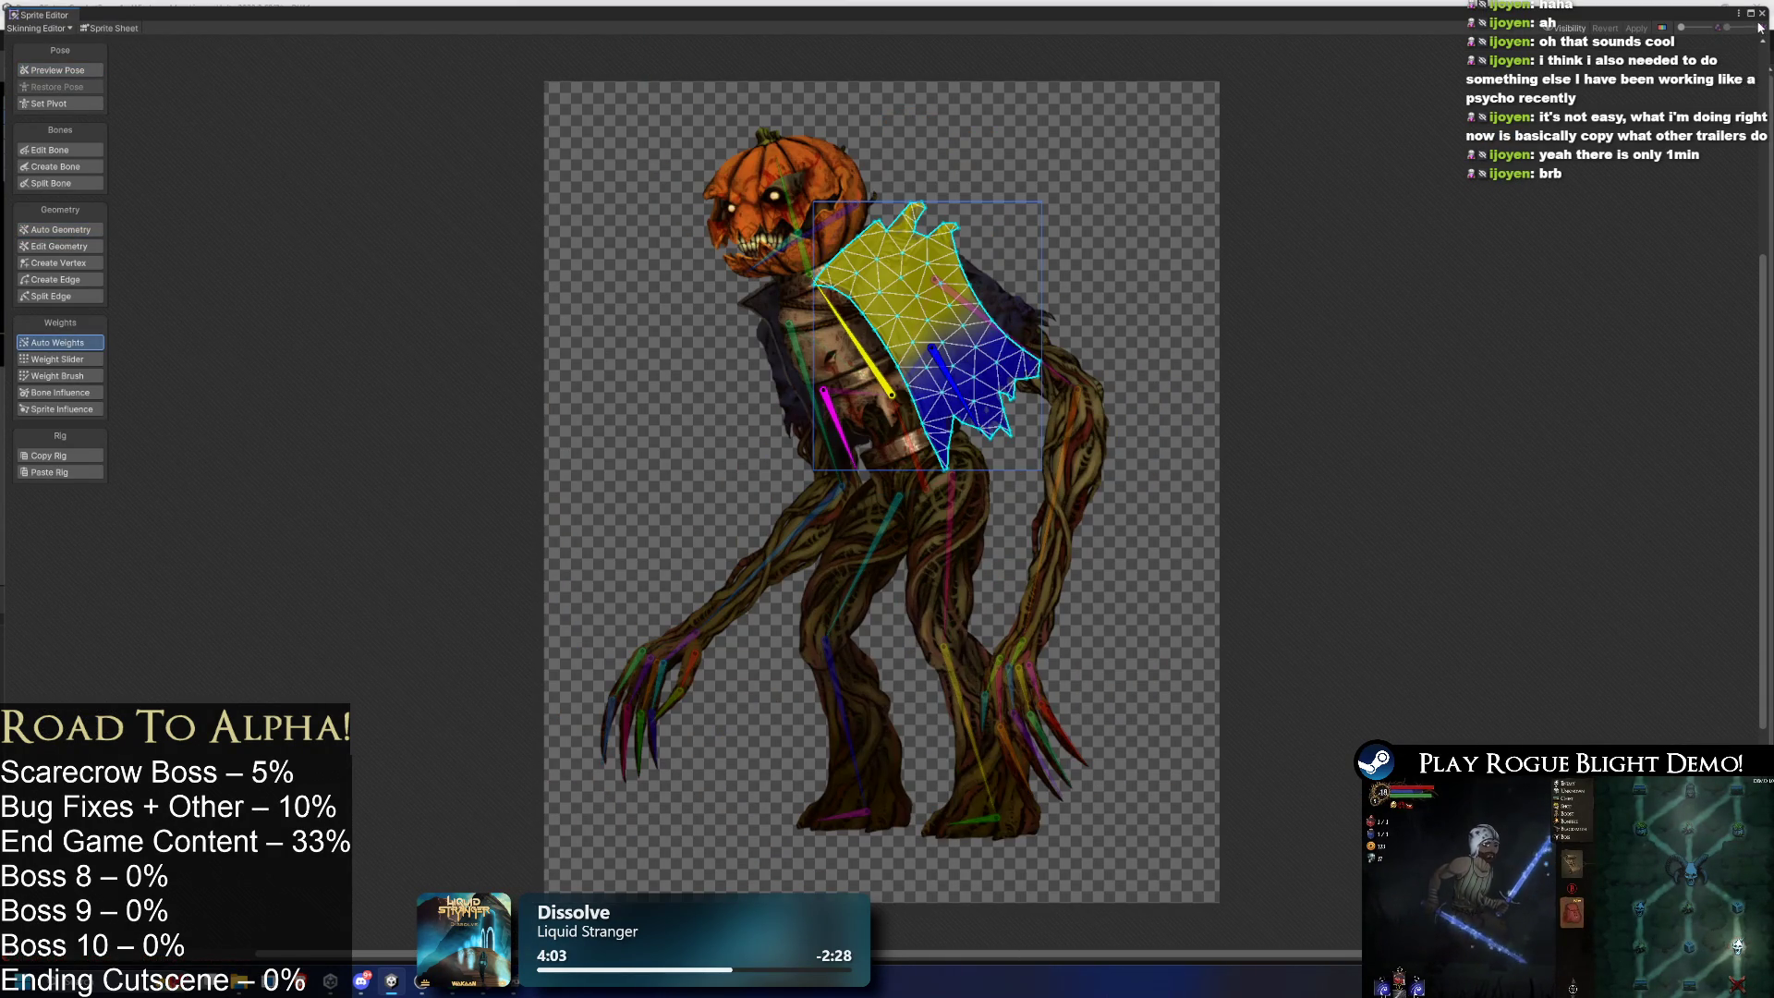
{"action": "left_click", "coordinate": [1762, 13]}
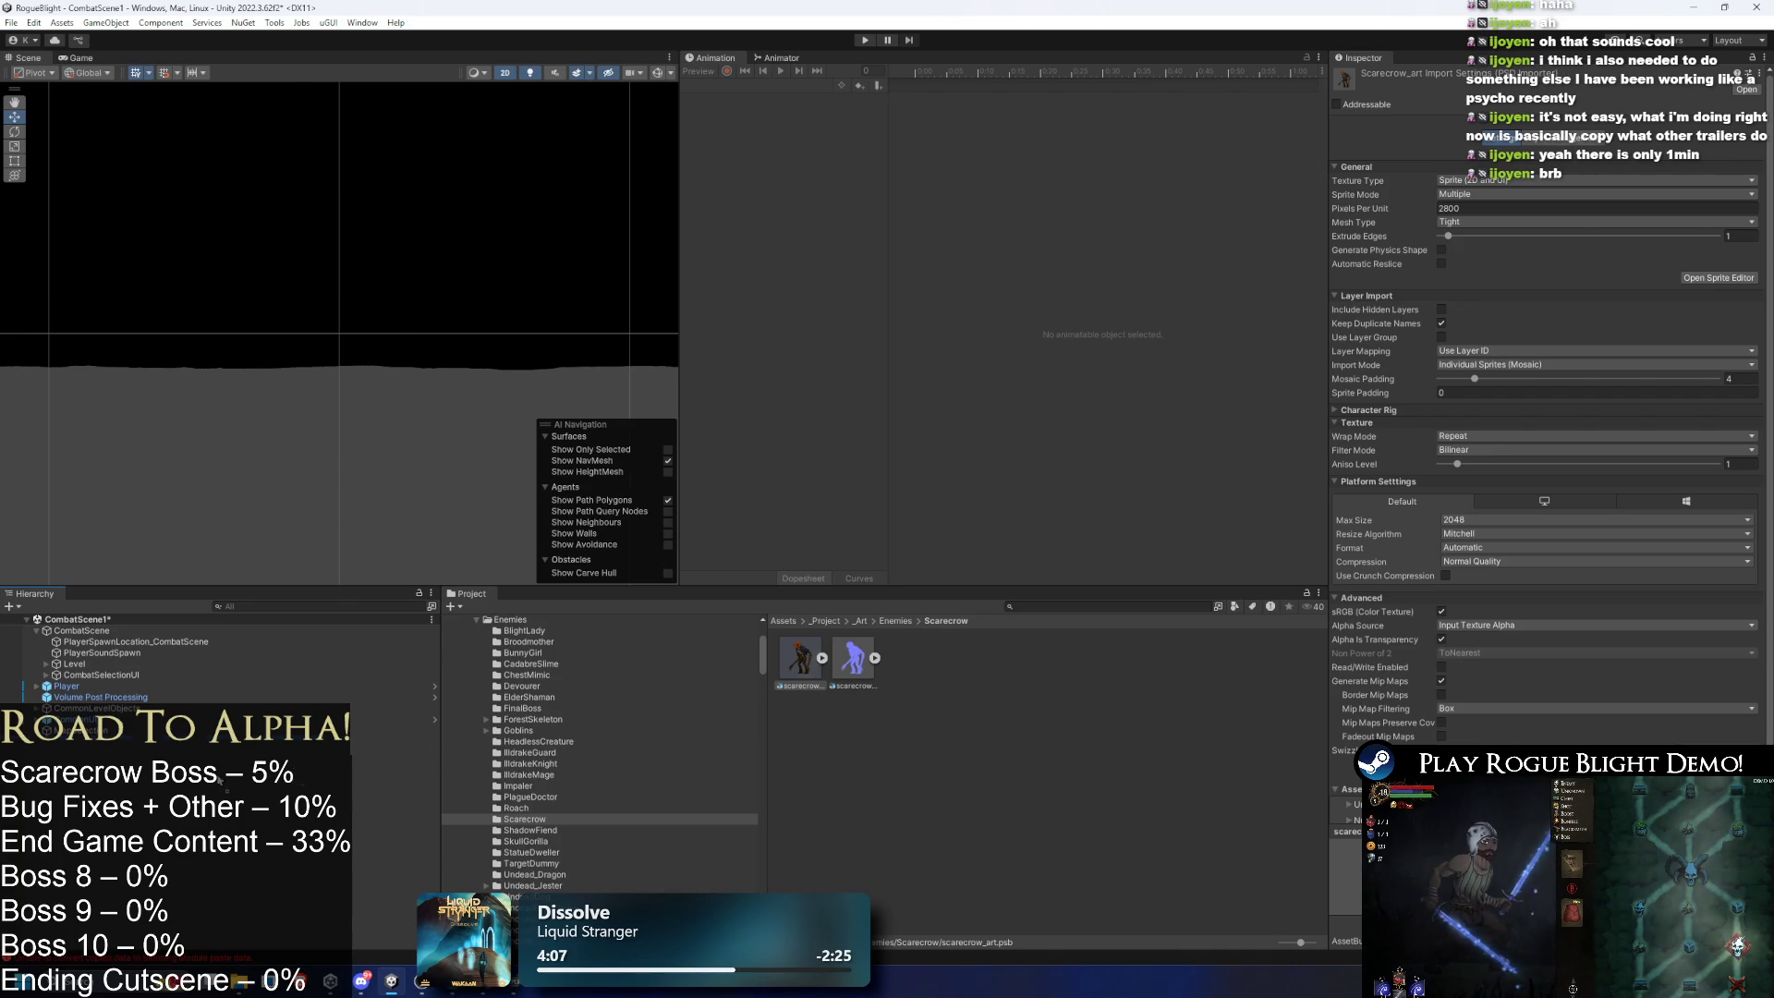
- Place scarecrow_art into the scene and fully unpack its prefab
{"action": "left_click_drag", "start_coordinate": [219, 780], "coordinate": [110, 741]}
{"action": "right_click", "coordinate": [83, 741]}
{"action": "mouse_move", "coordinate": [169, 367]}
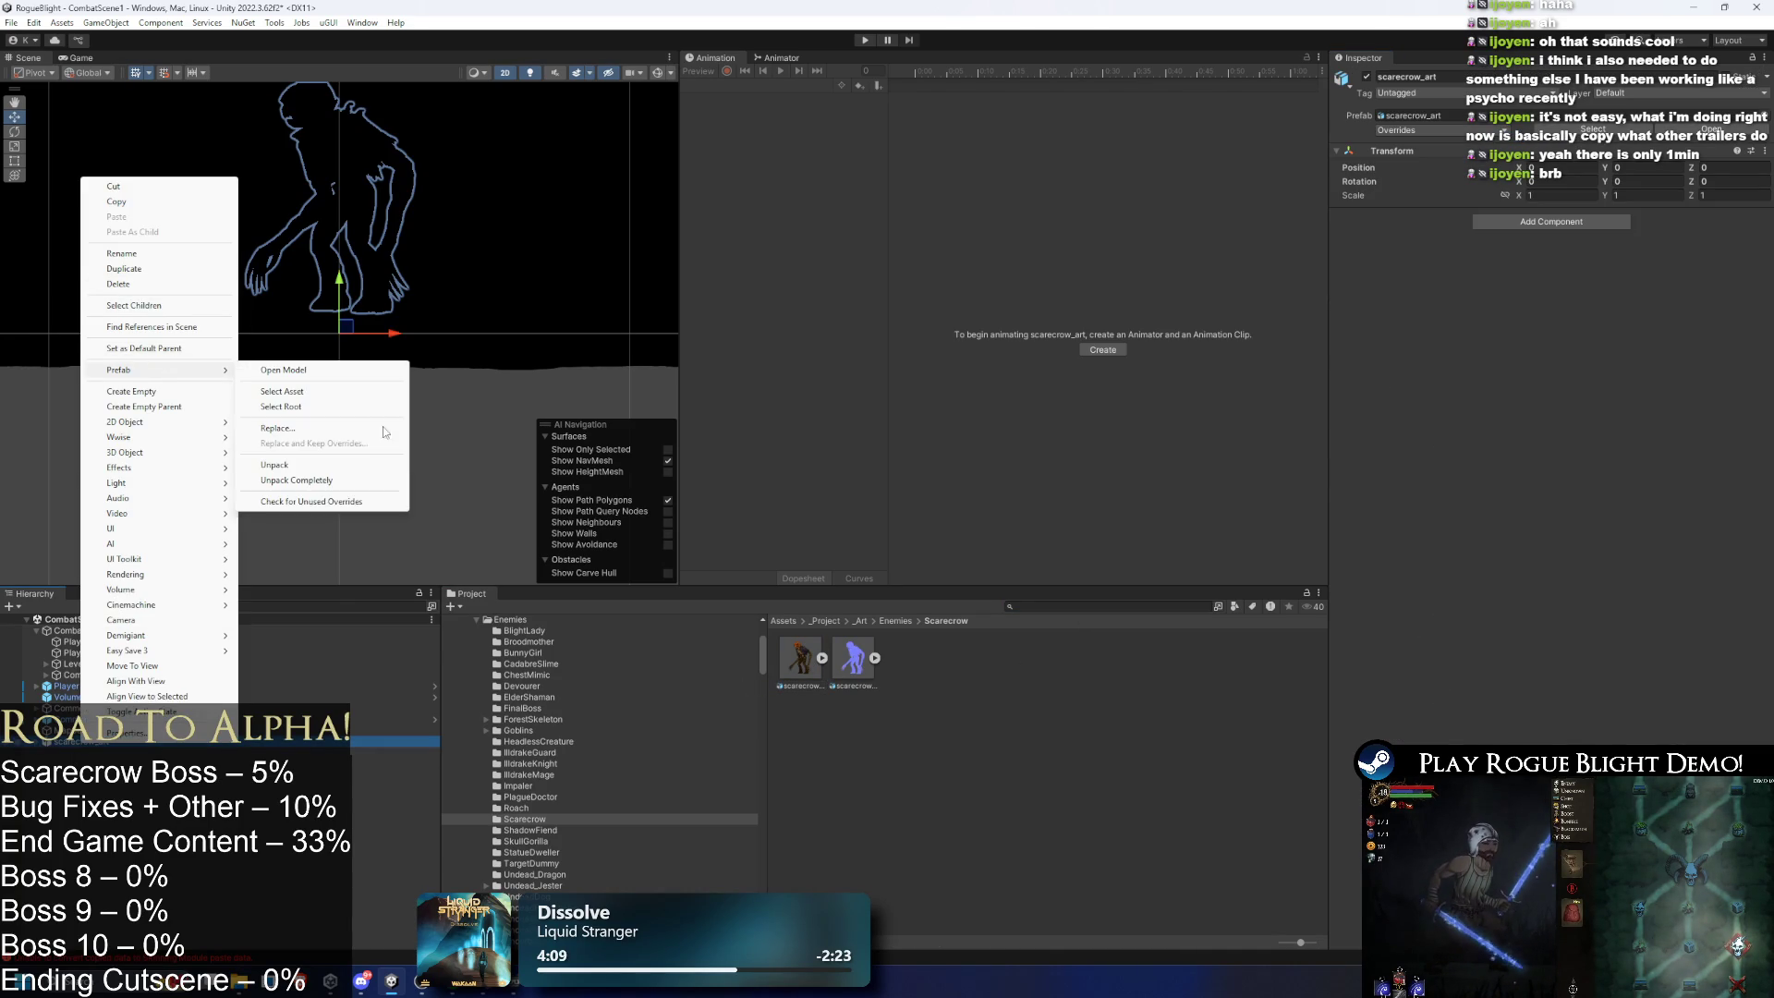
{"action": "left_click", "coordinate": [314, 479]}
- Rename the scene object to scarecrow_prefab
{"action": "right_click", "coordinate": [117, 750]}
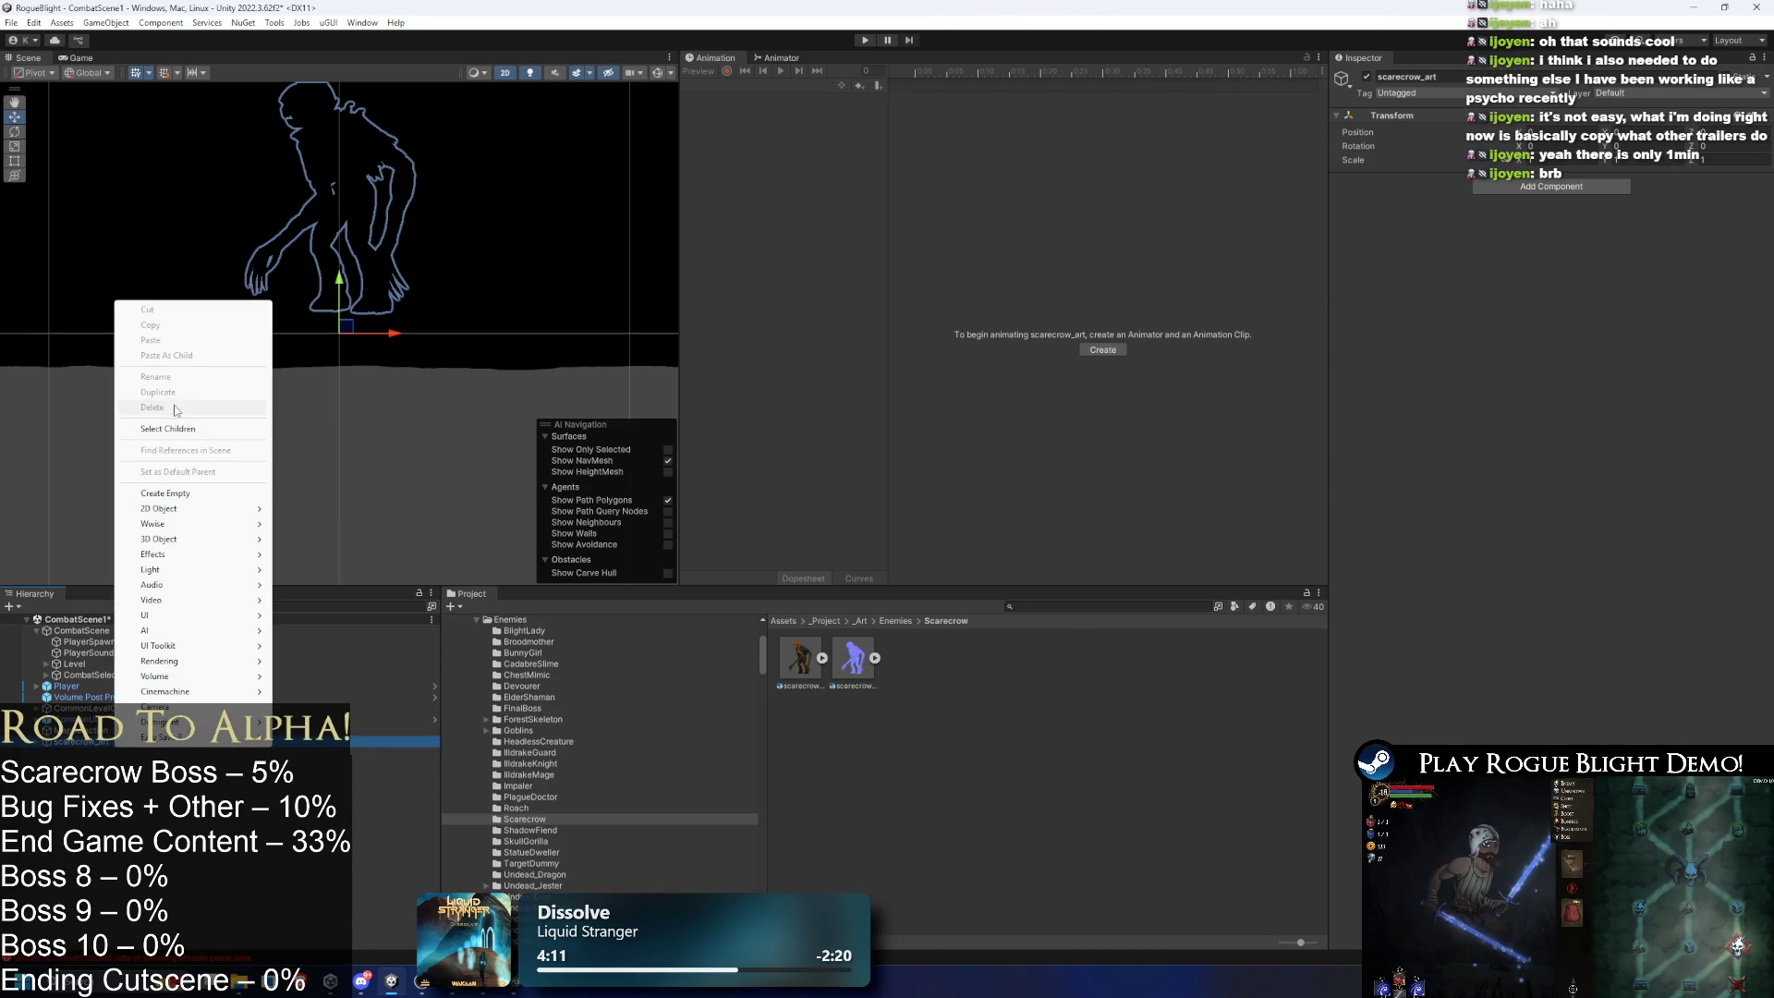
{"action": "right_click", "coordinate": [90, 741]}
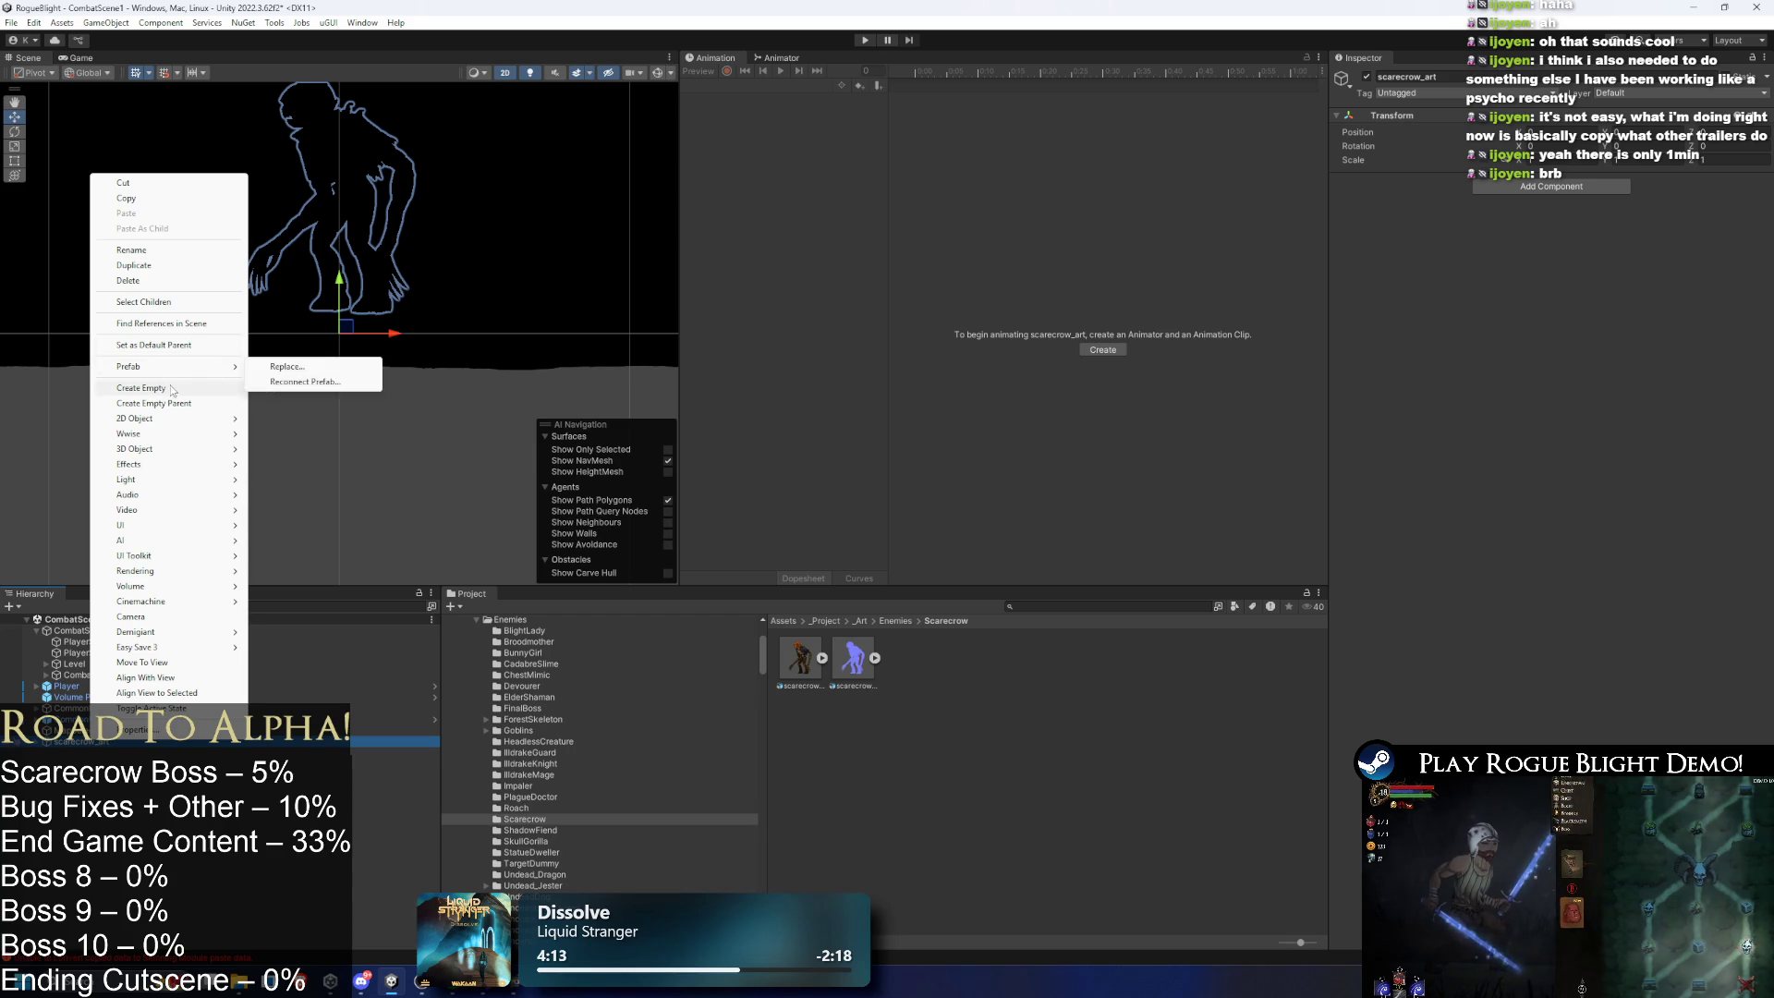
{"action": "left_click", "coordinate": [138, 251]}
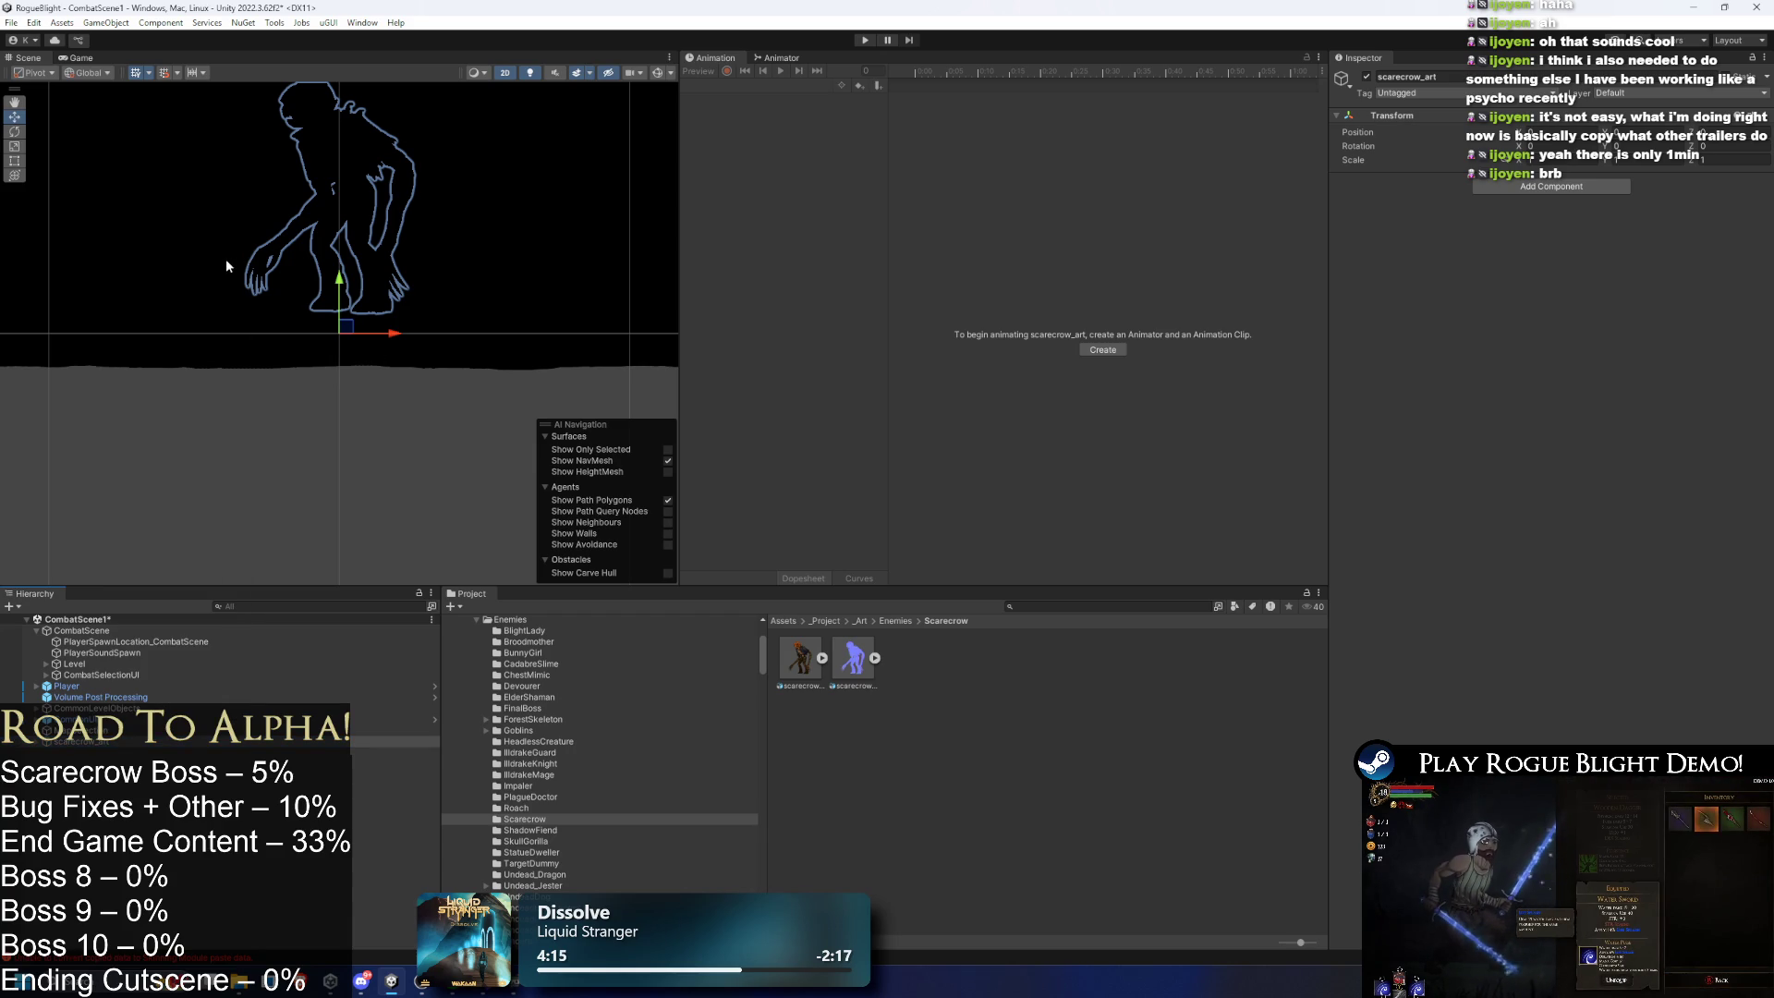
{"action": "right_click", "coordinate": [89, 741]}
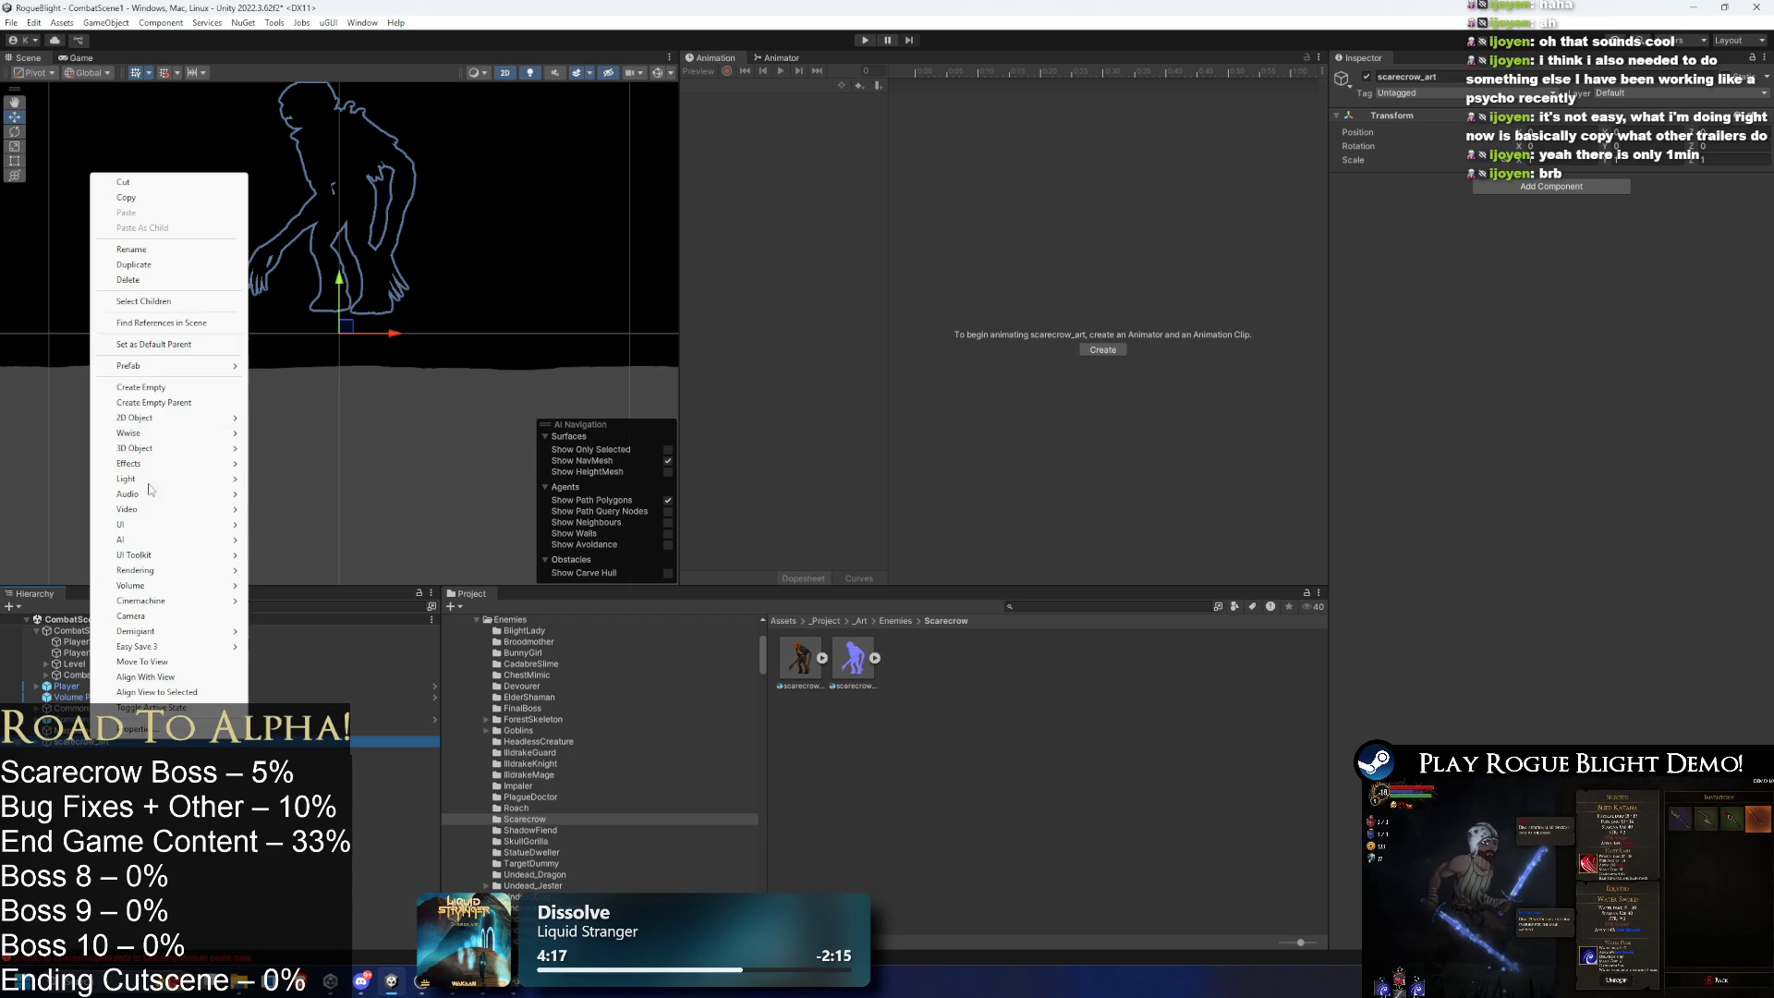
{"action": "left_click", "coordinate": [167, 251]}
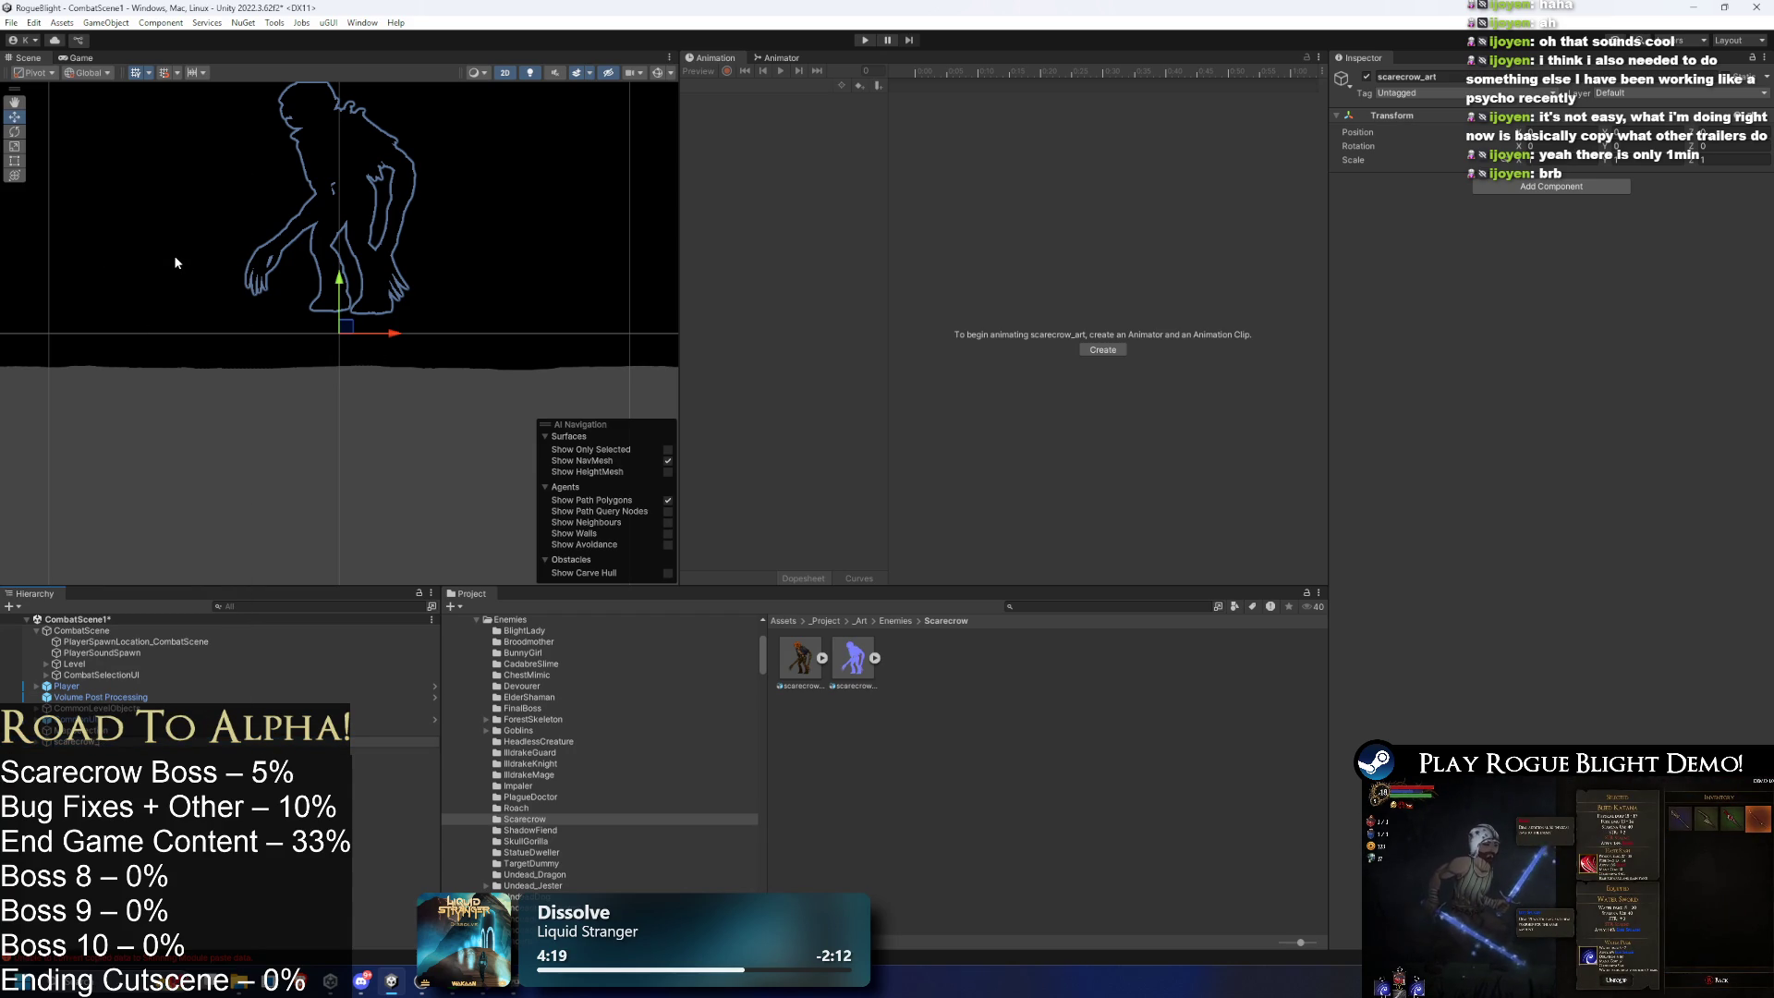
{"action": "key", "text": "Return"}
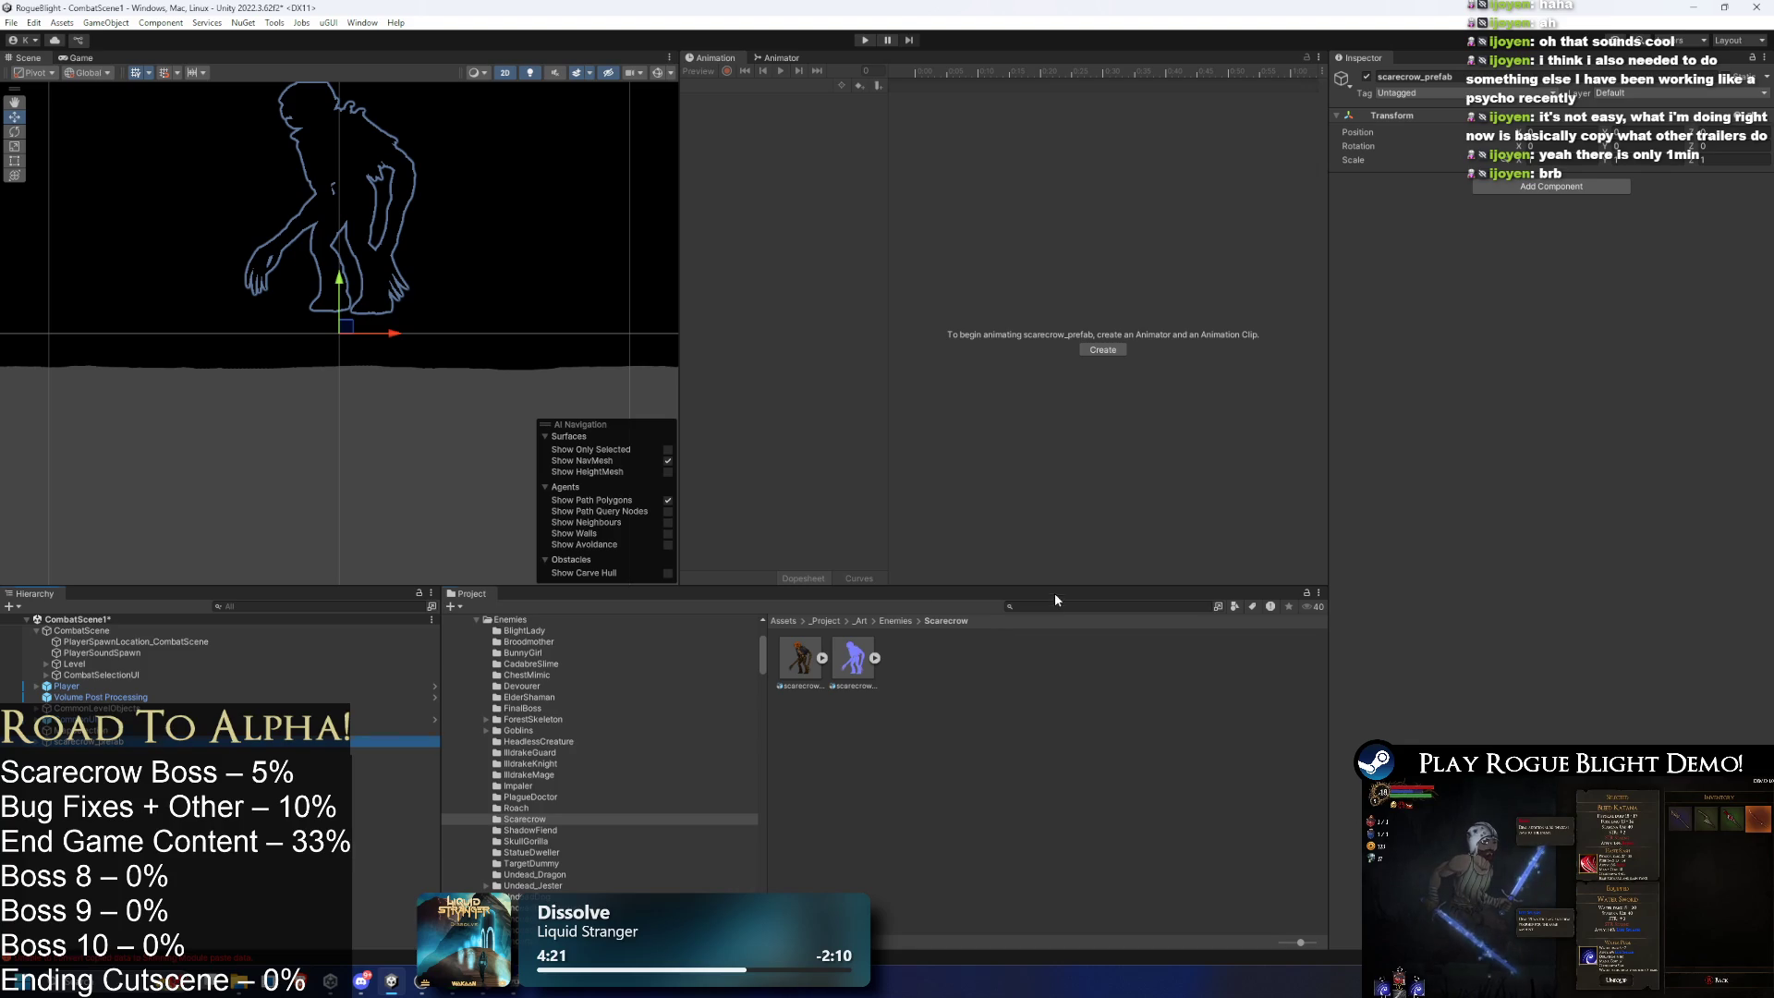
- Delete the old Scarecrow prefab asset from the project
{"action": "type", "text": "scarecrow"}
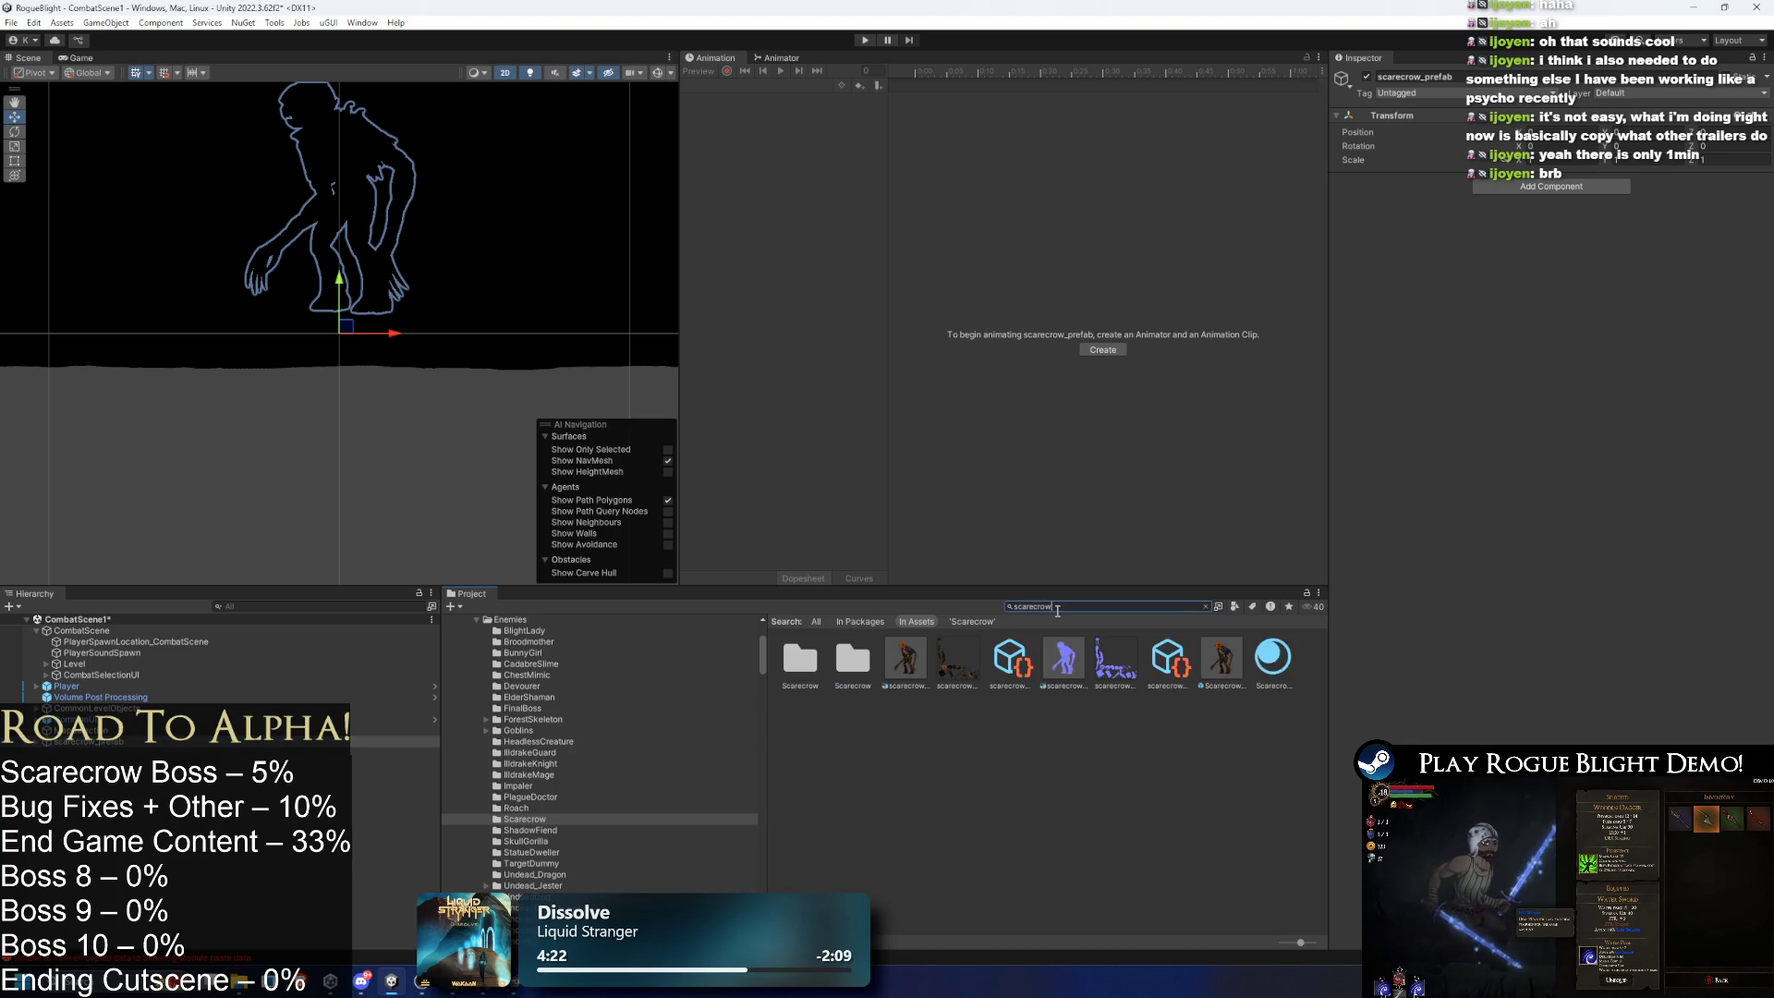
{"action": "left_click", "coordinate": [1217, 659]}
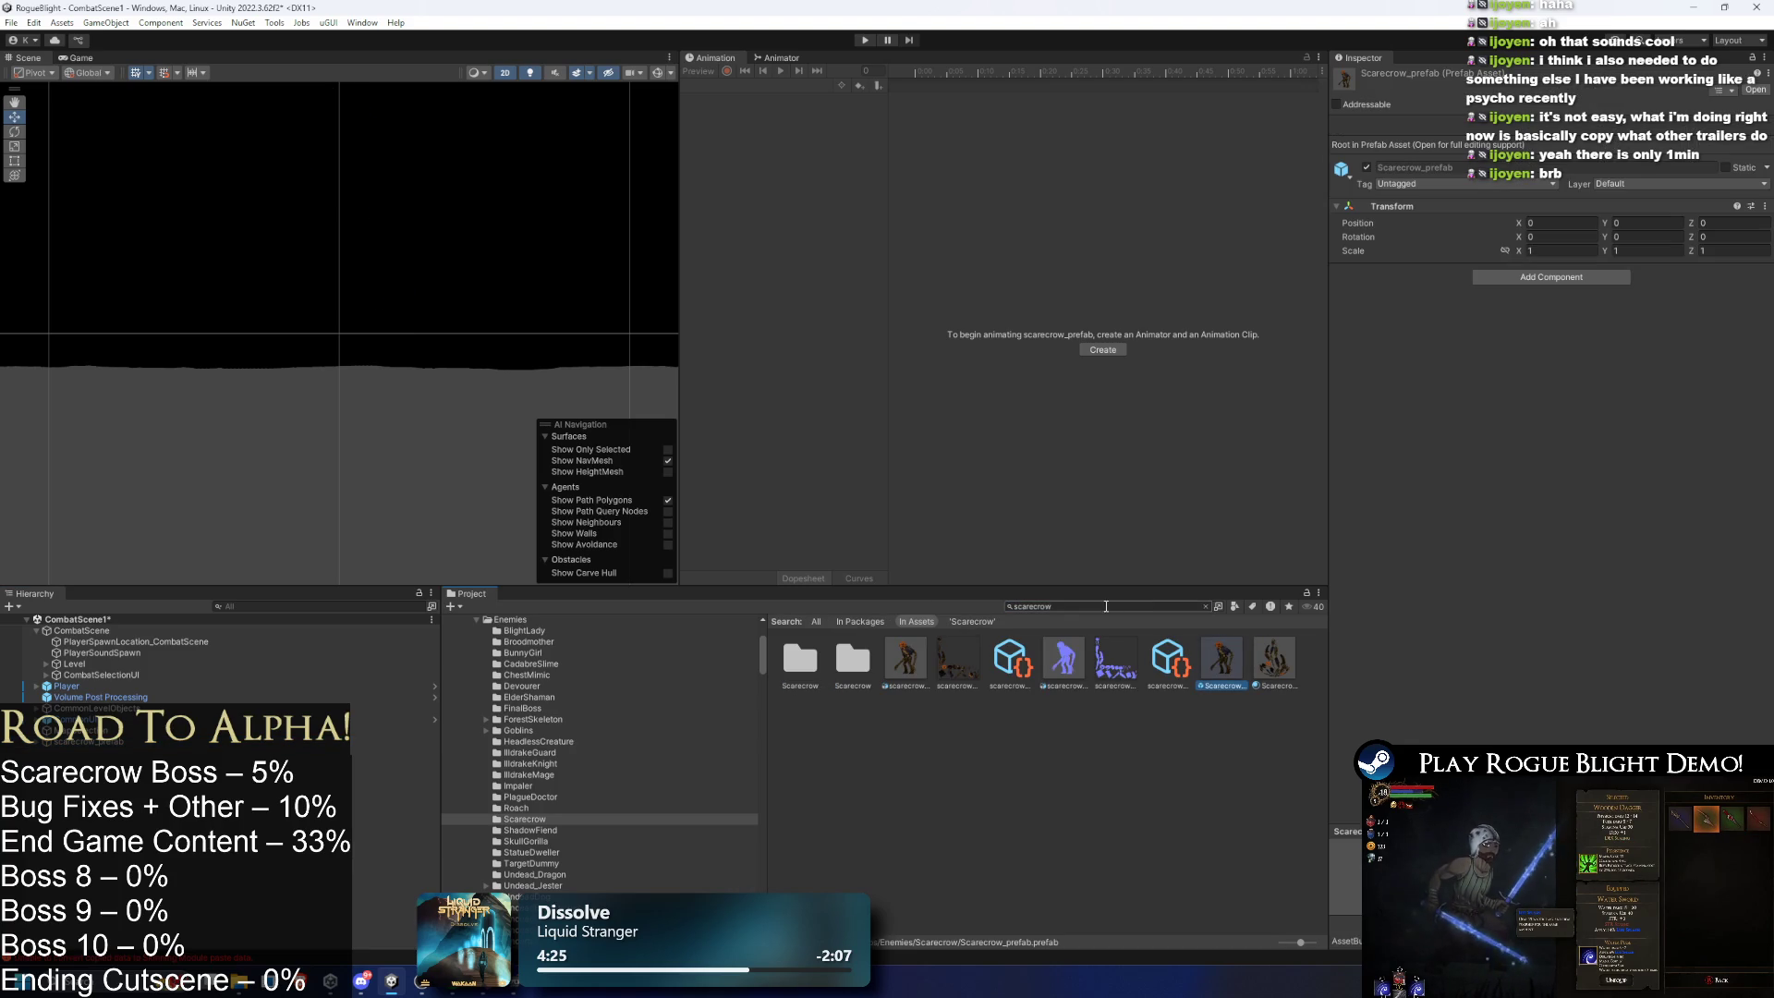
{"action": "key", "text": "BackSpace"}
{"action": "key", "text": "Delete"}
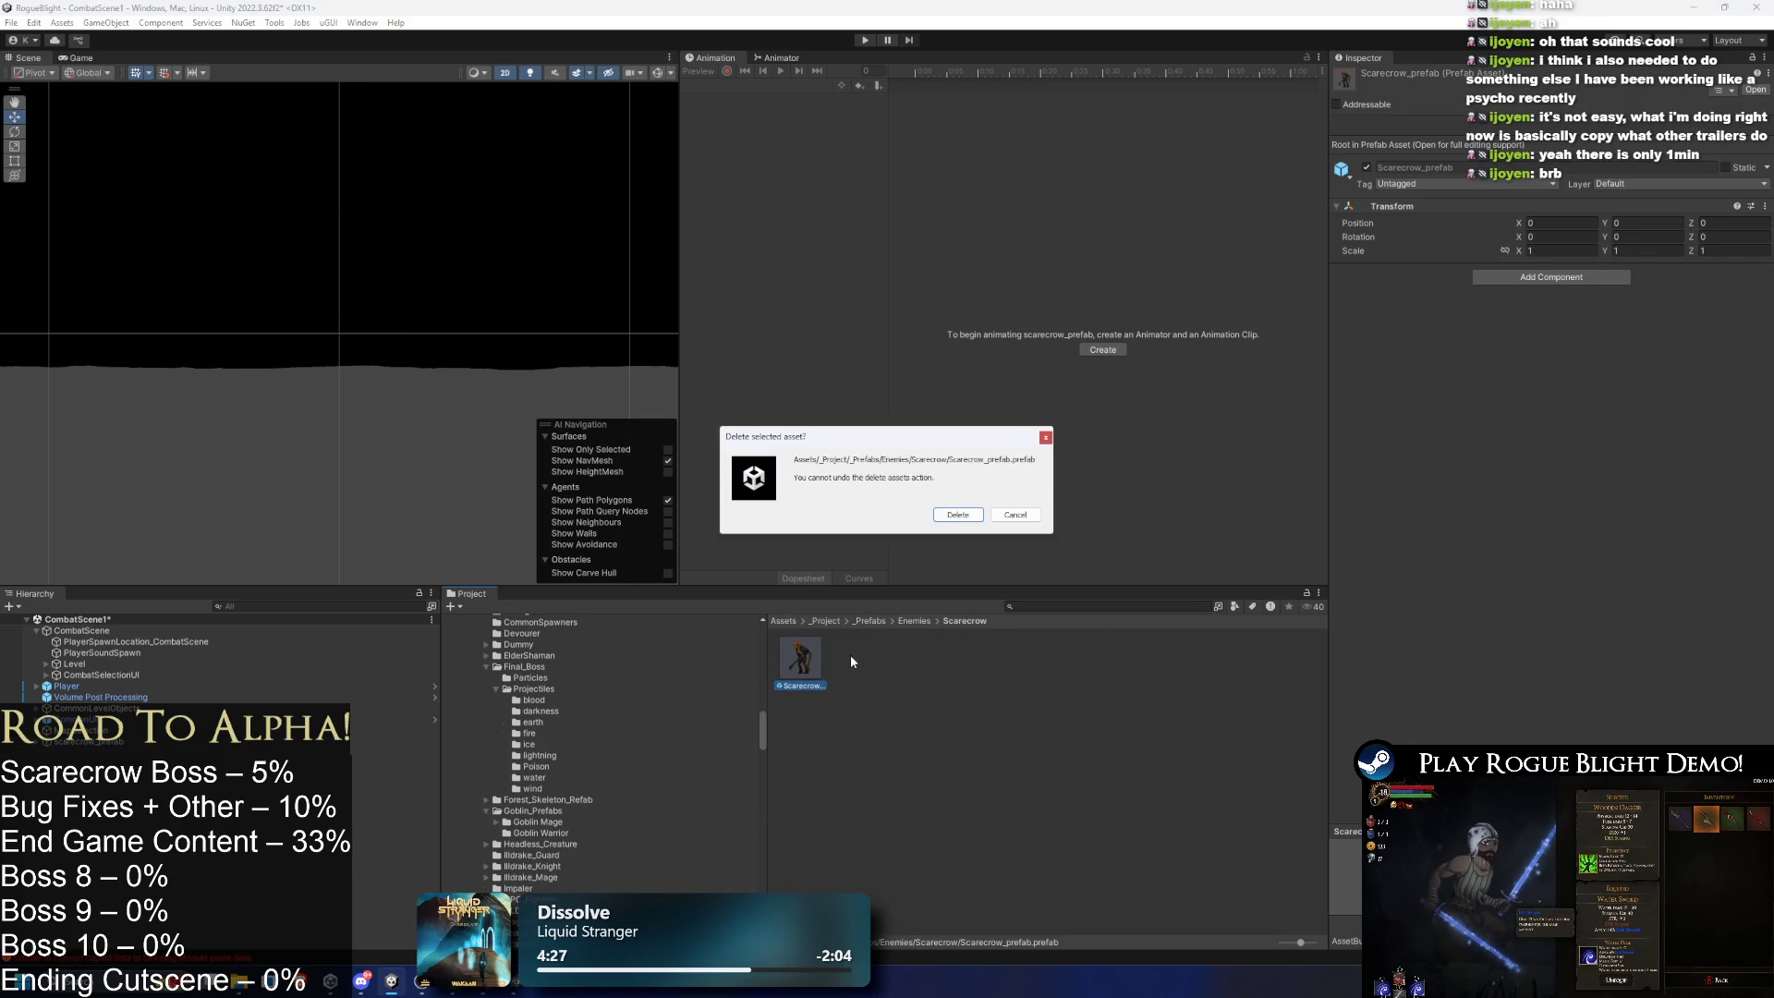
{"action": "key", "text": "Return"}
- Rename it Scarecrow_prefab, save it as a prefab in the Scarecrow folder, and open it
{"action": "right_click", "coordinate": [100, 741]}
{"action": "left_click", "coordinate": [174, 266]}
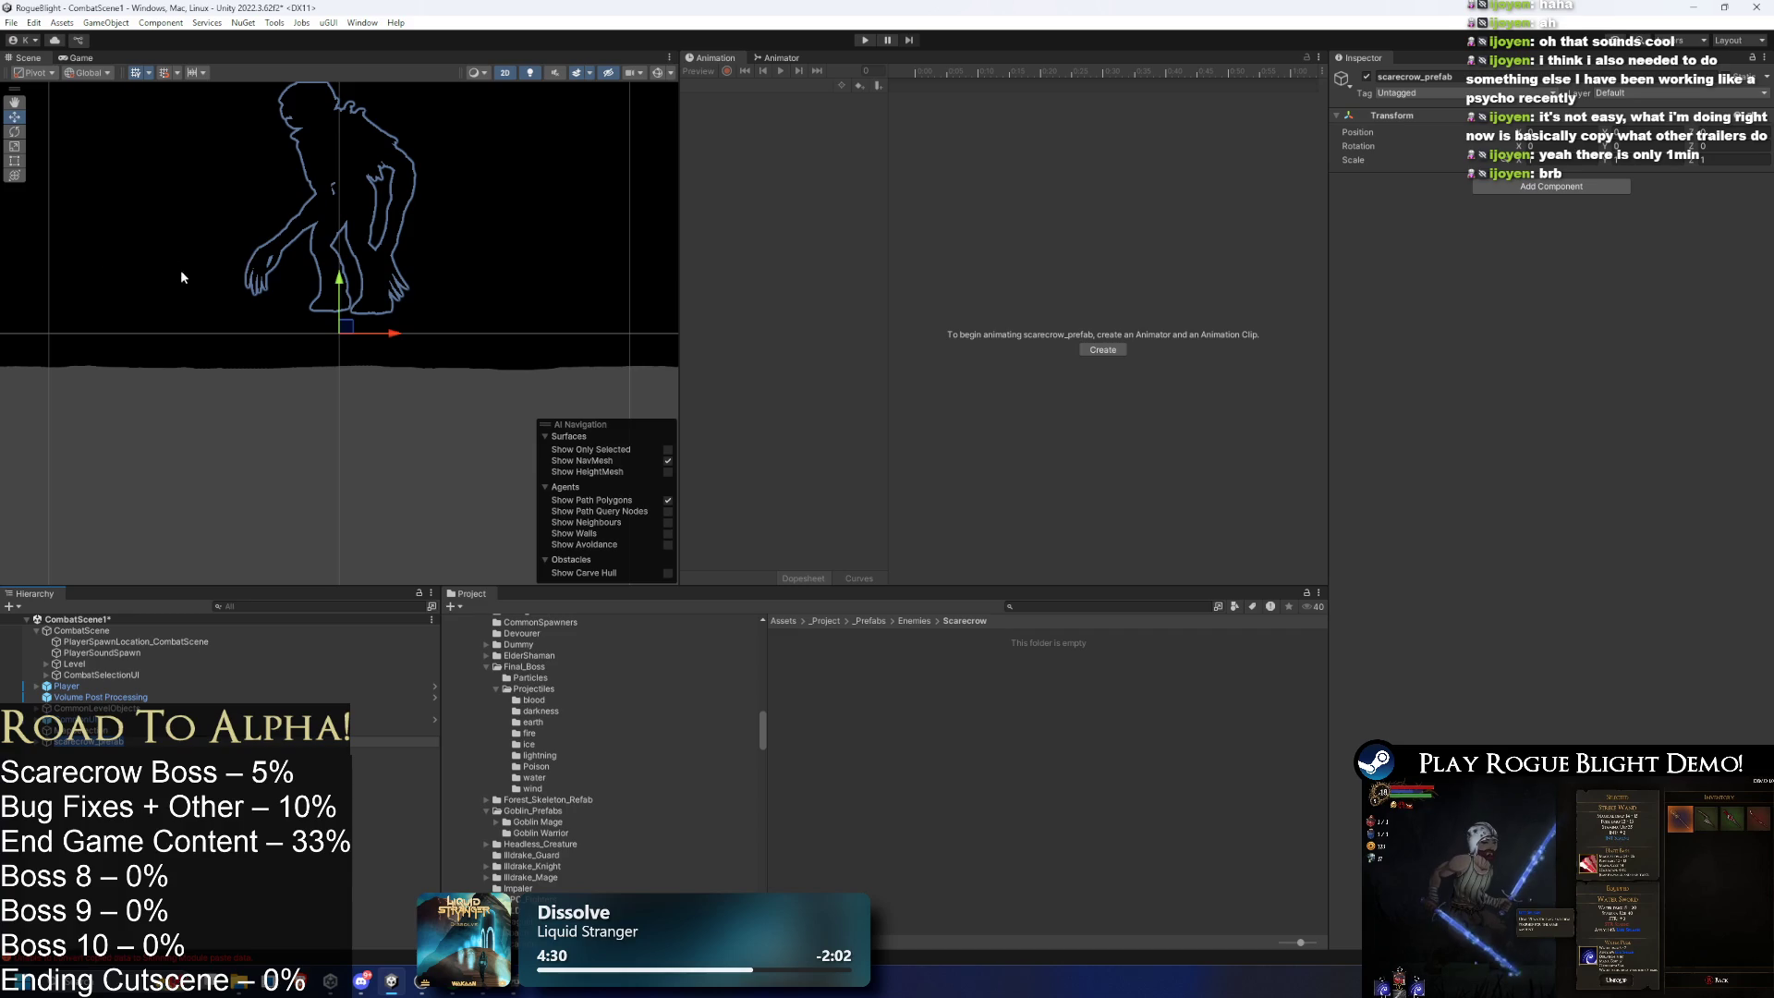
{"action": "key", "text": "Return"}
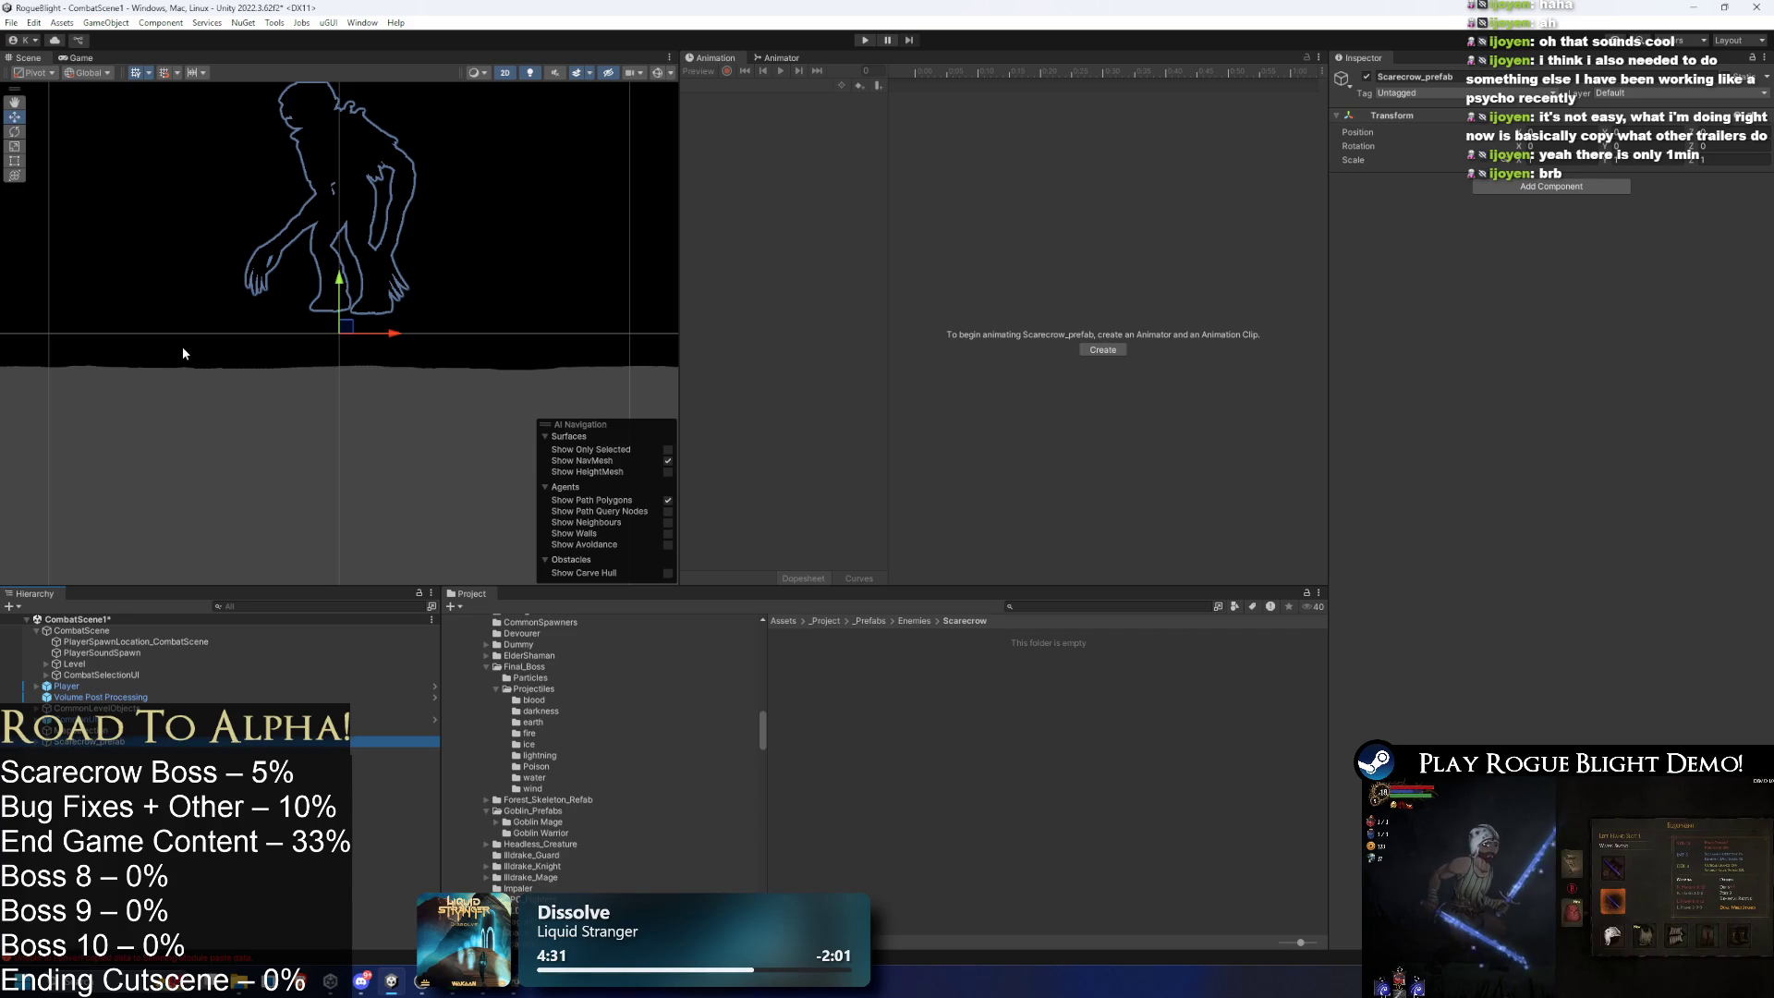
{"action": "left_click_drag", "start_coordinate": [913, 680], "coordinate": [910, 679]}
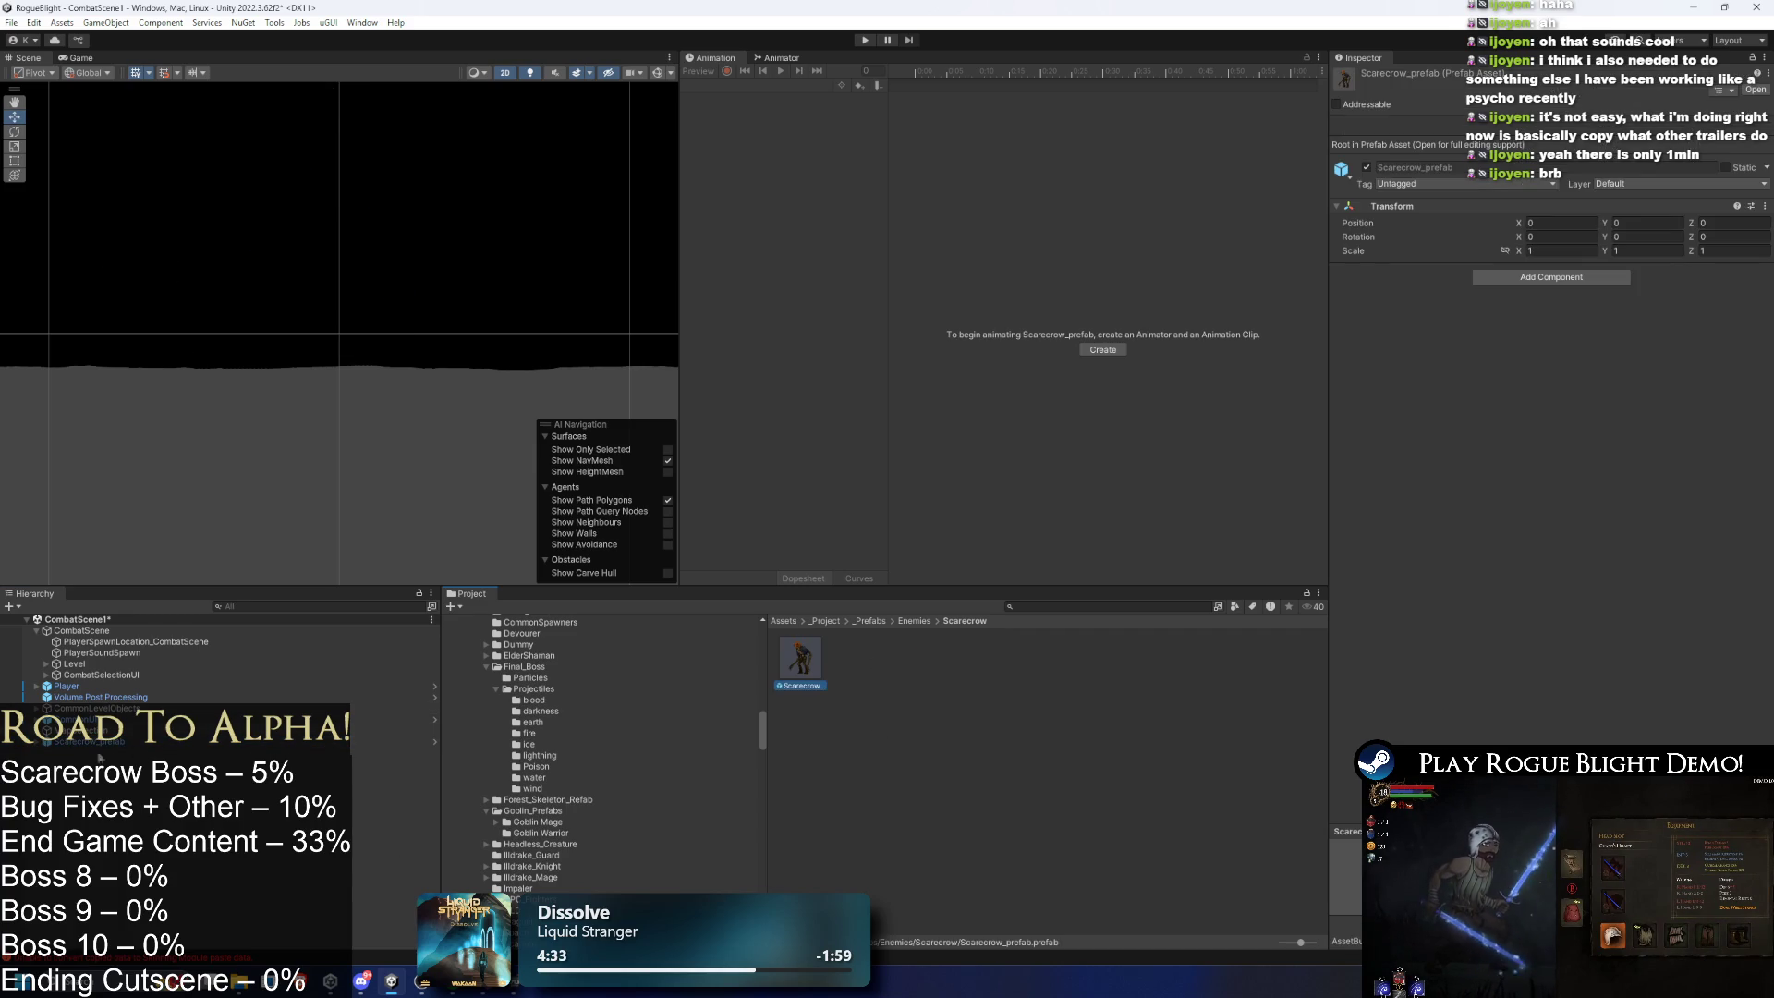
{"action": "double_click", "coordinate": [786, 652]}
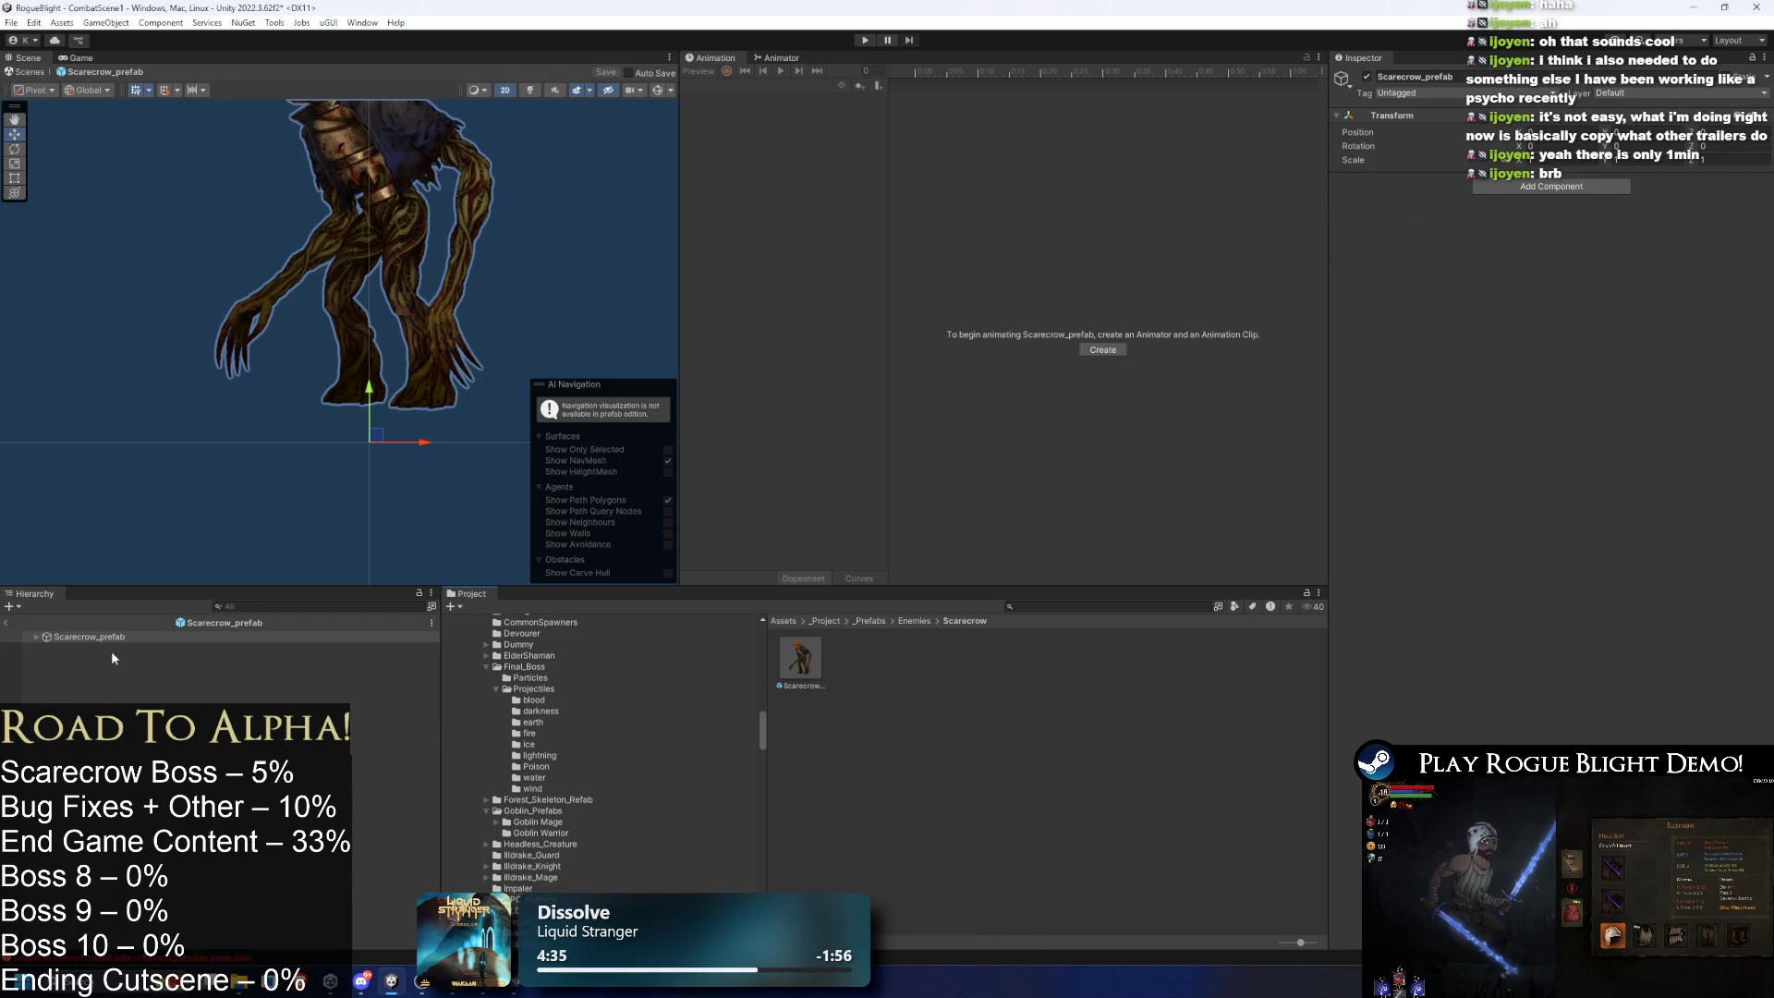
- Add an empty child named 'sprites' under the Scarecrow_prefab root
{"action": "key", "text": "Right"}
{"action": "left_click", "coordinate": [219, 646]}
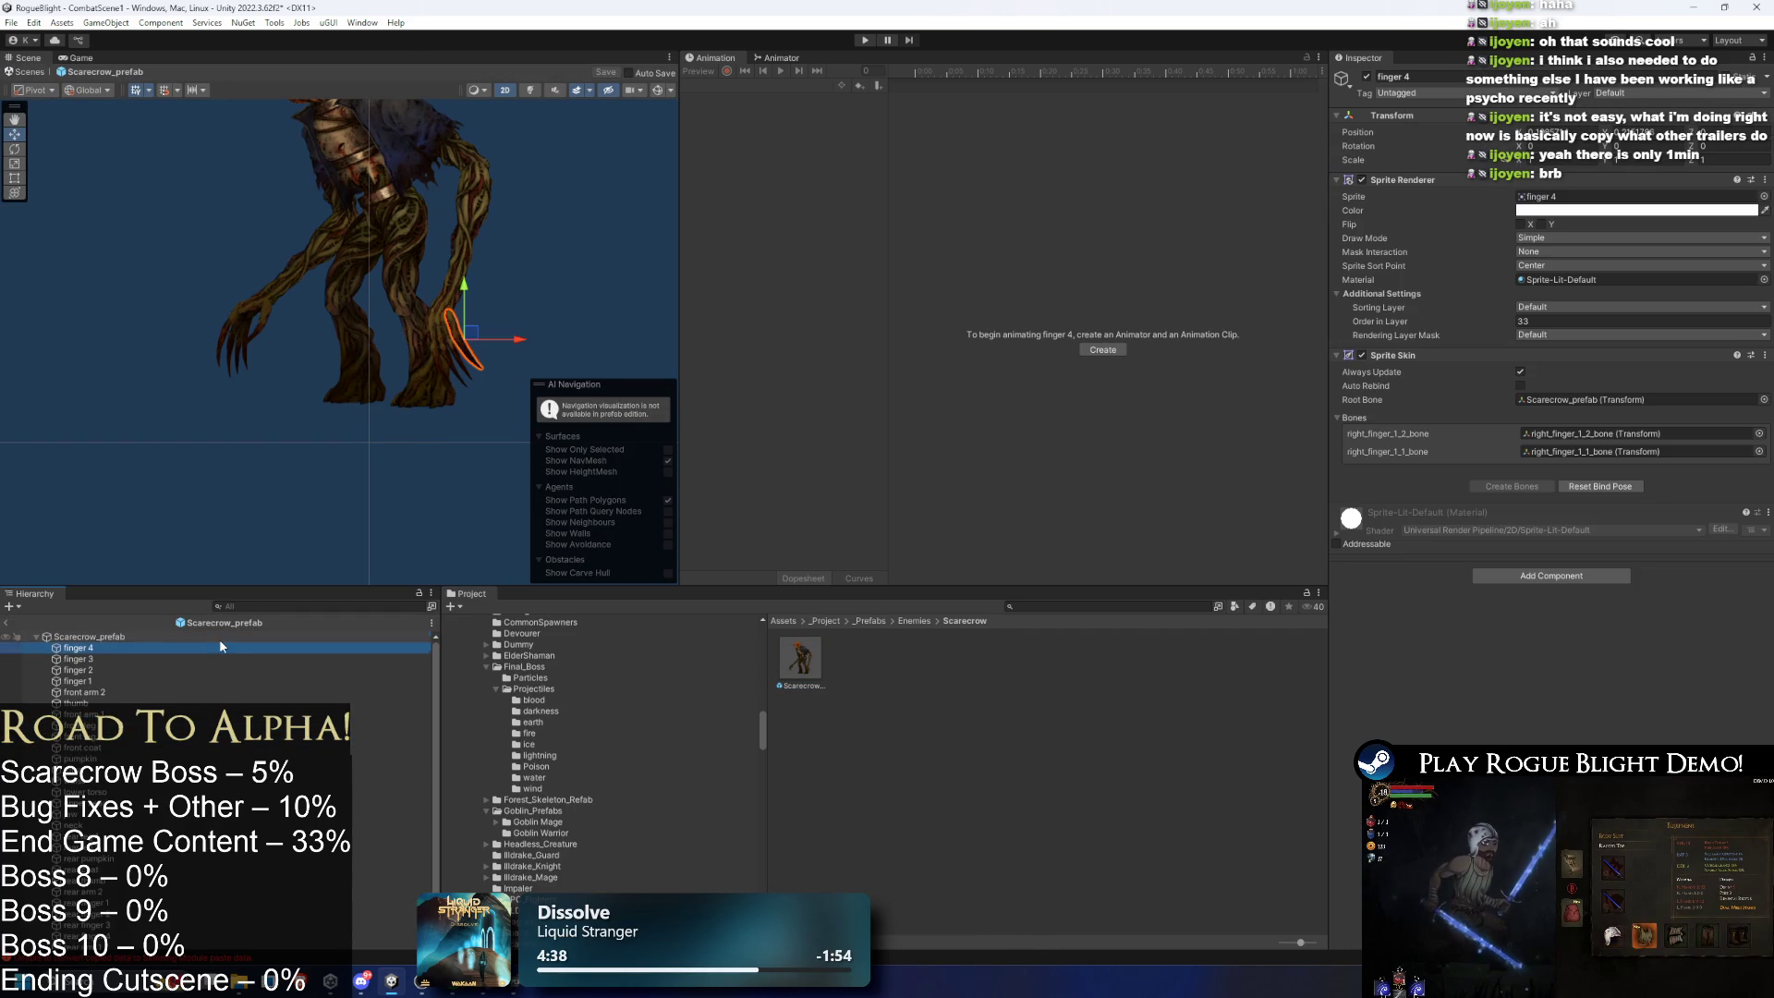
{"action": "left_click", "coordinate": [121, 636]}
{"action": "key", "text": "Left"}
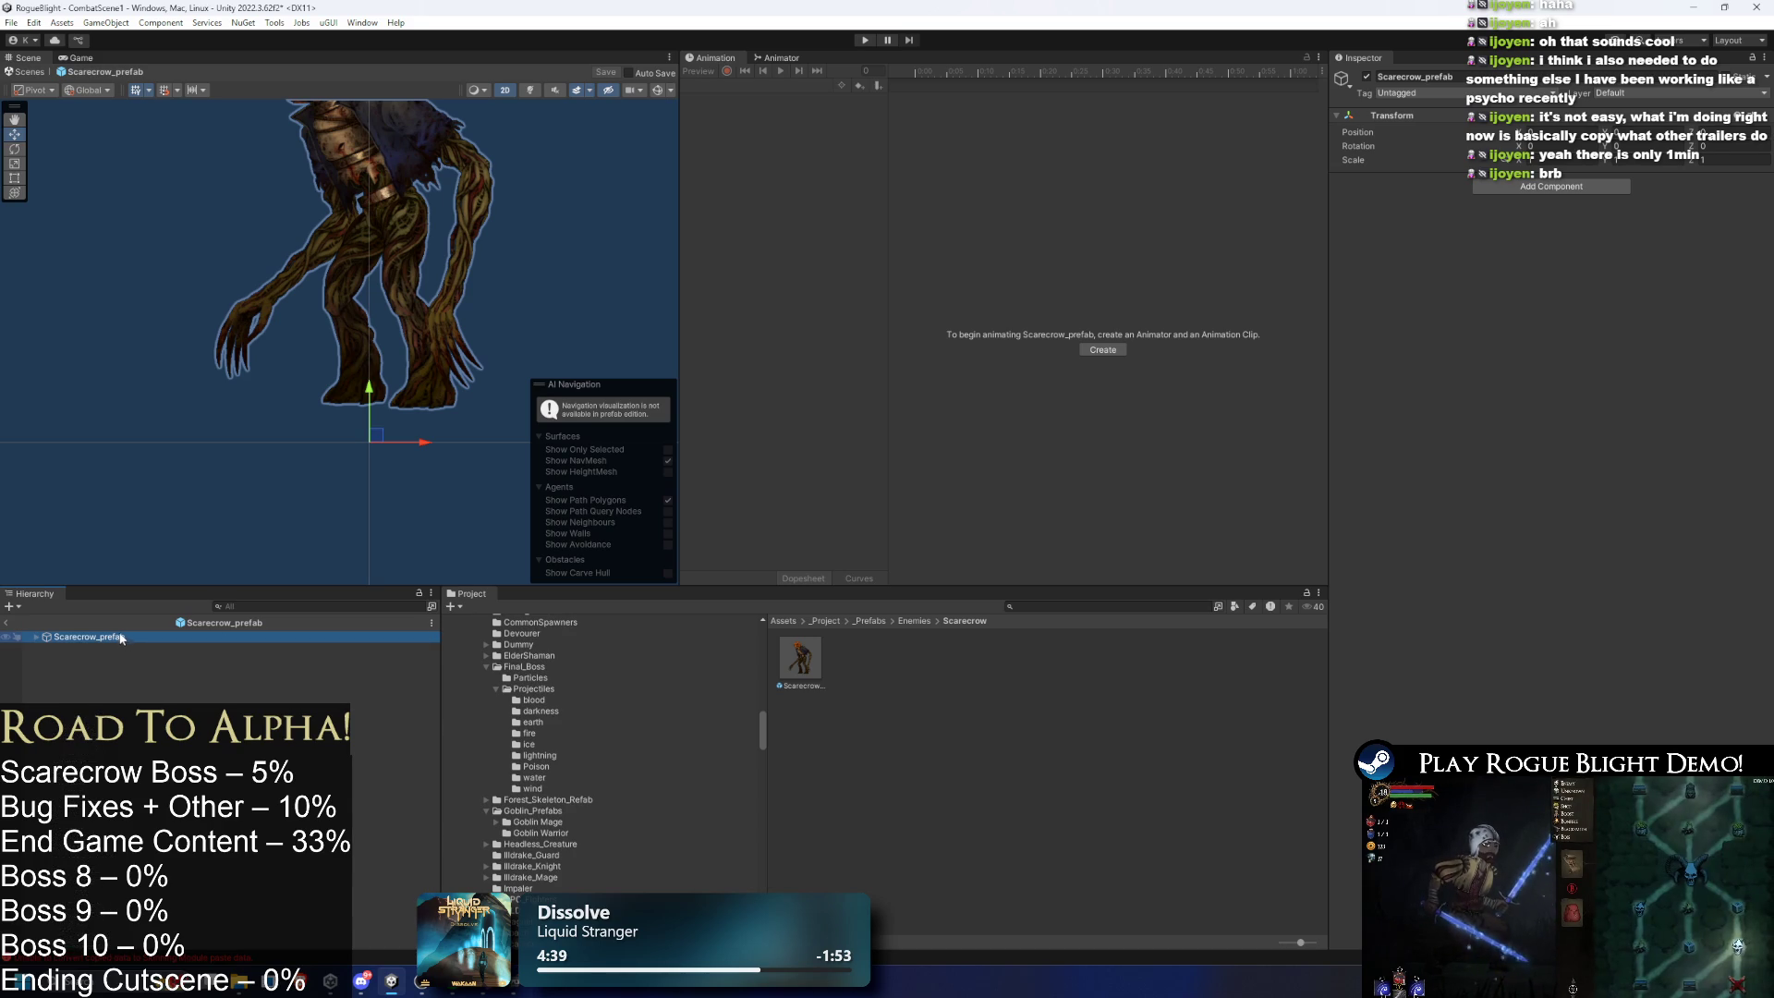
{"action": "right_click", "coordinate": [121, 636]}
{"action": "left_click", "coordinate": [214, 296]}
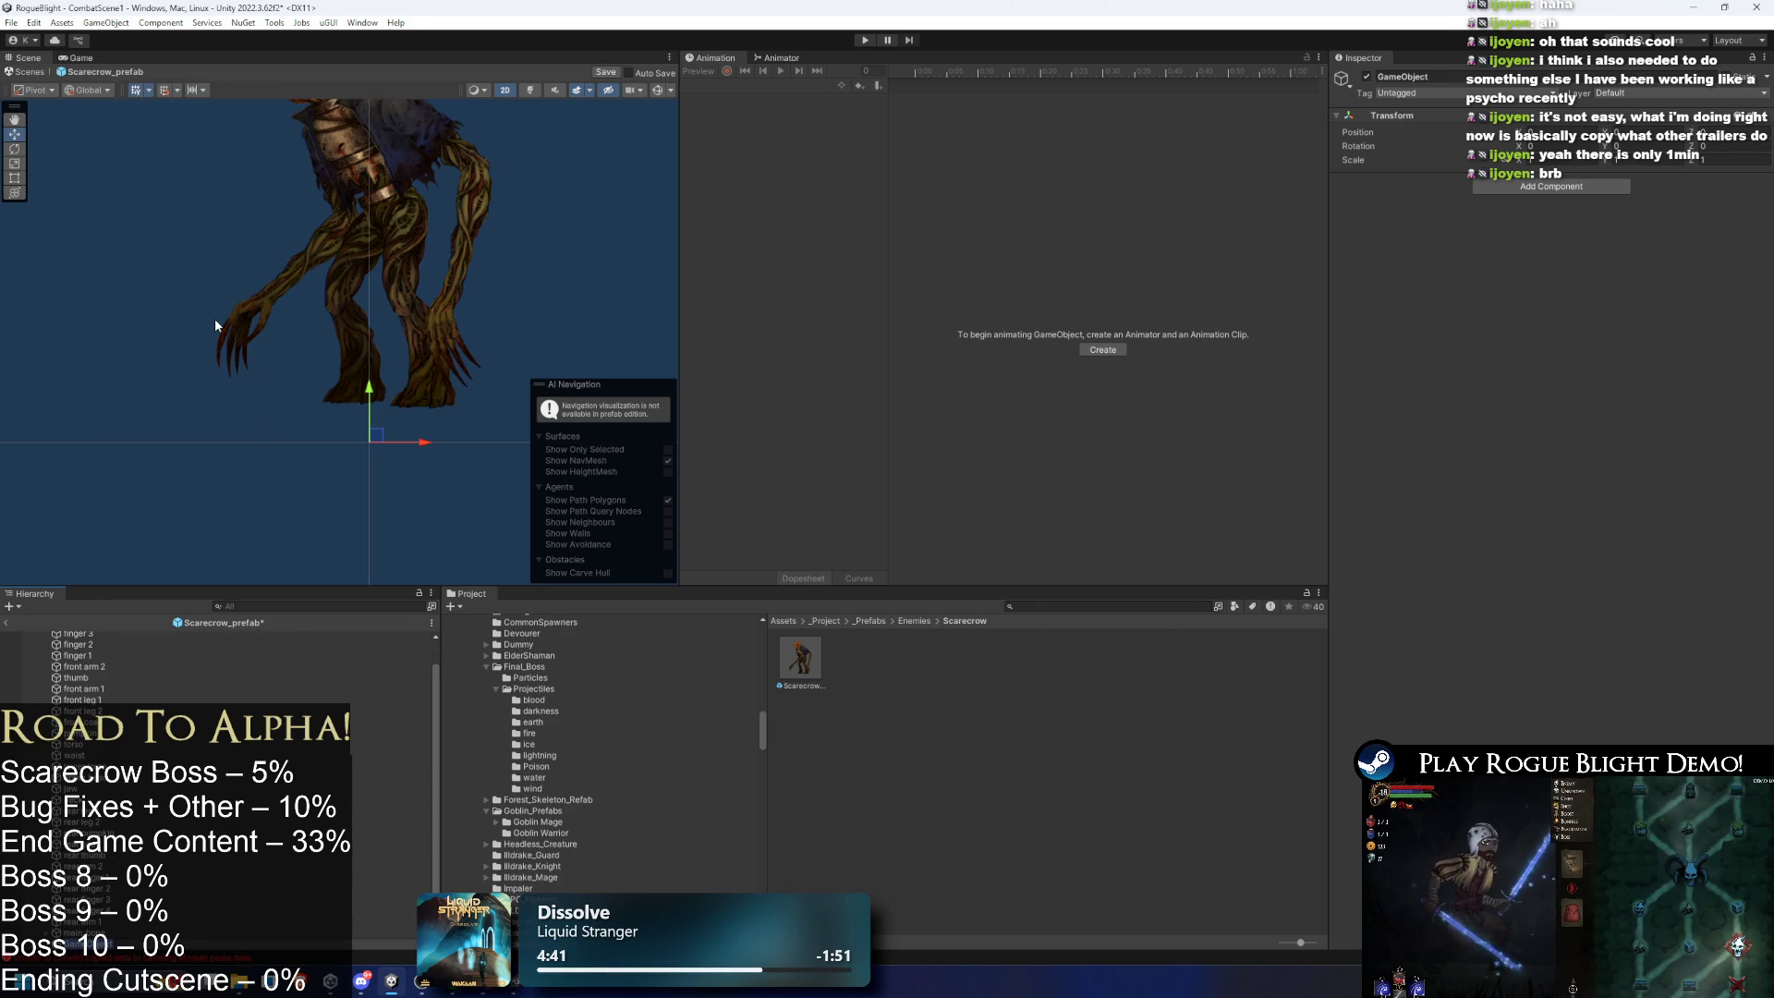
{"action": "type", "text": "sprites"}
{"action": "key", "text": "Return"}
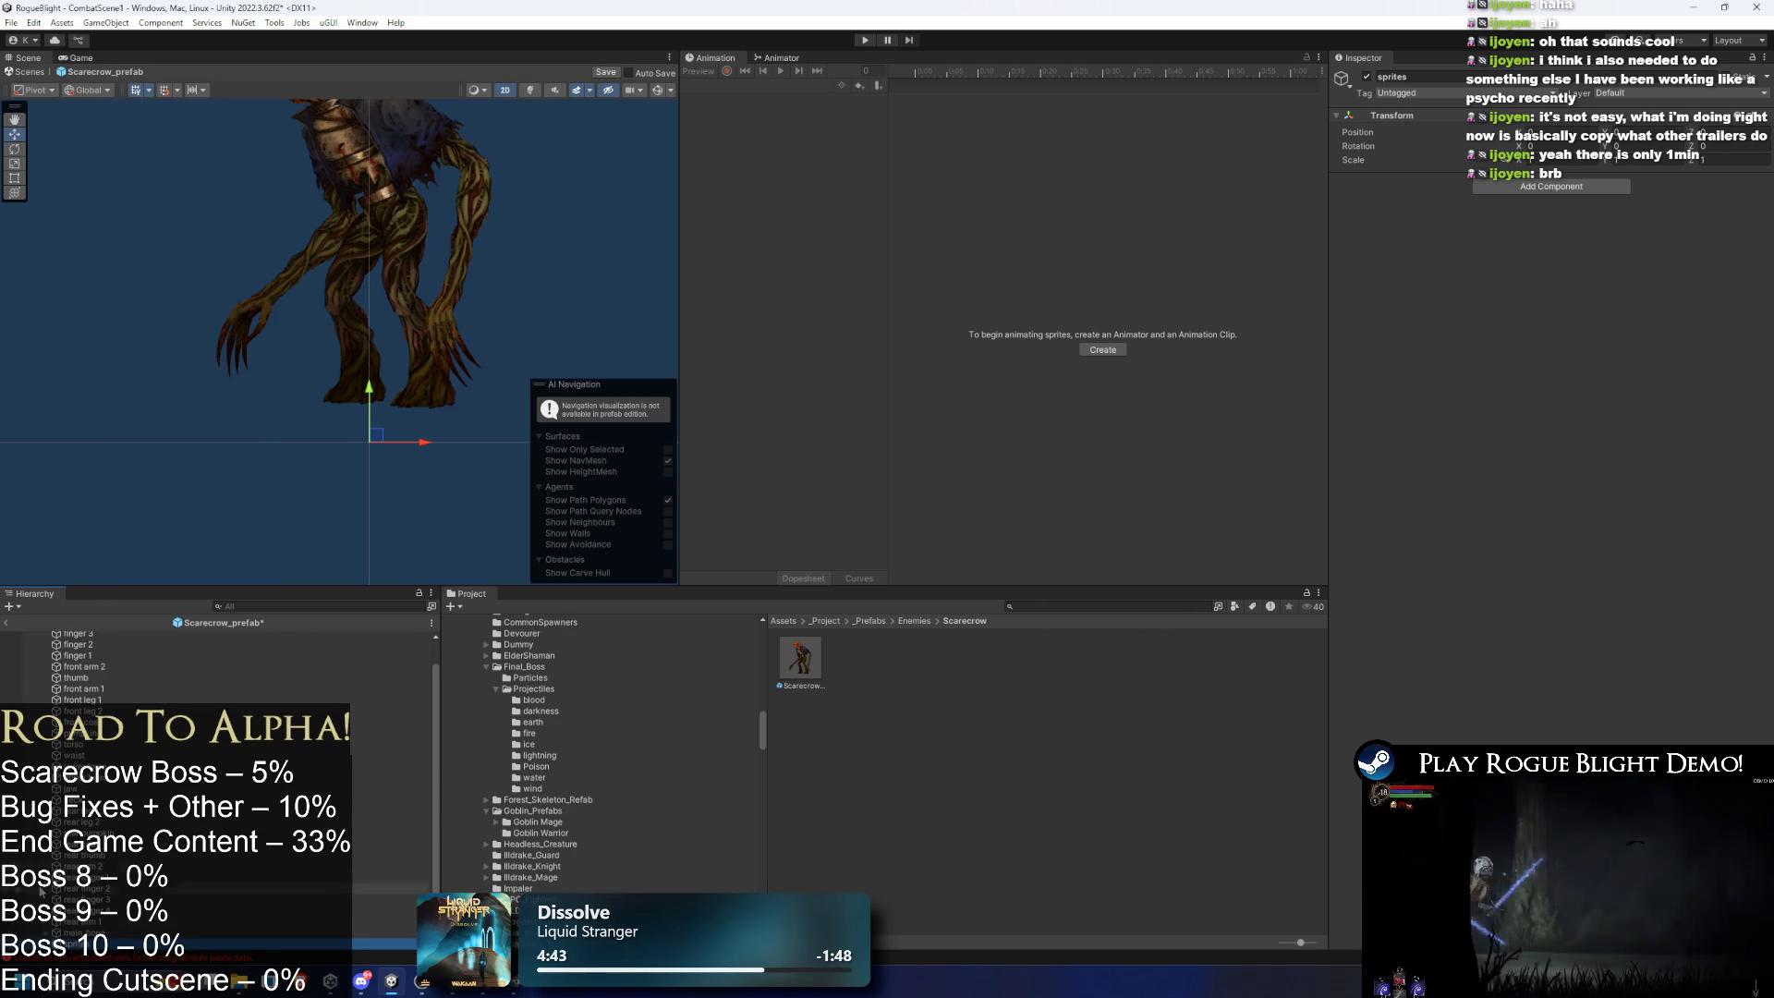
- Move all the body-part sprites under the sprites object
{"action": "left_click", "coordinate": [93, 921]}
{"action": "left_click", "coordinate": [96, 649], "text": "shift"}
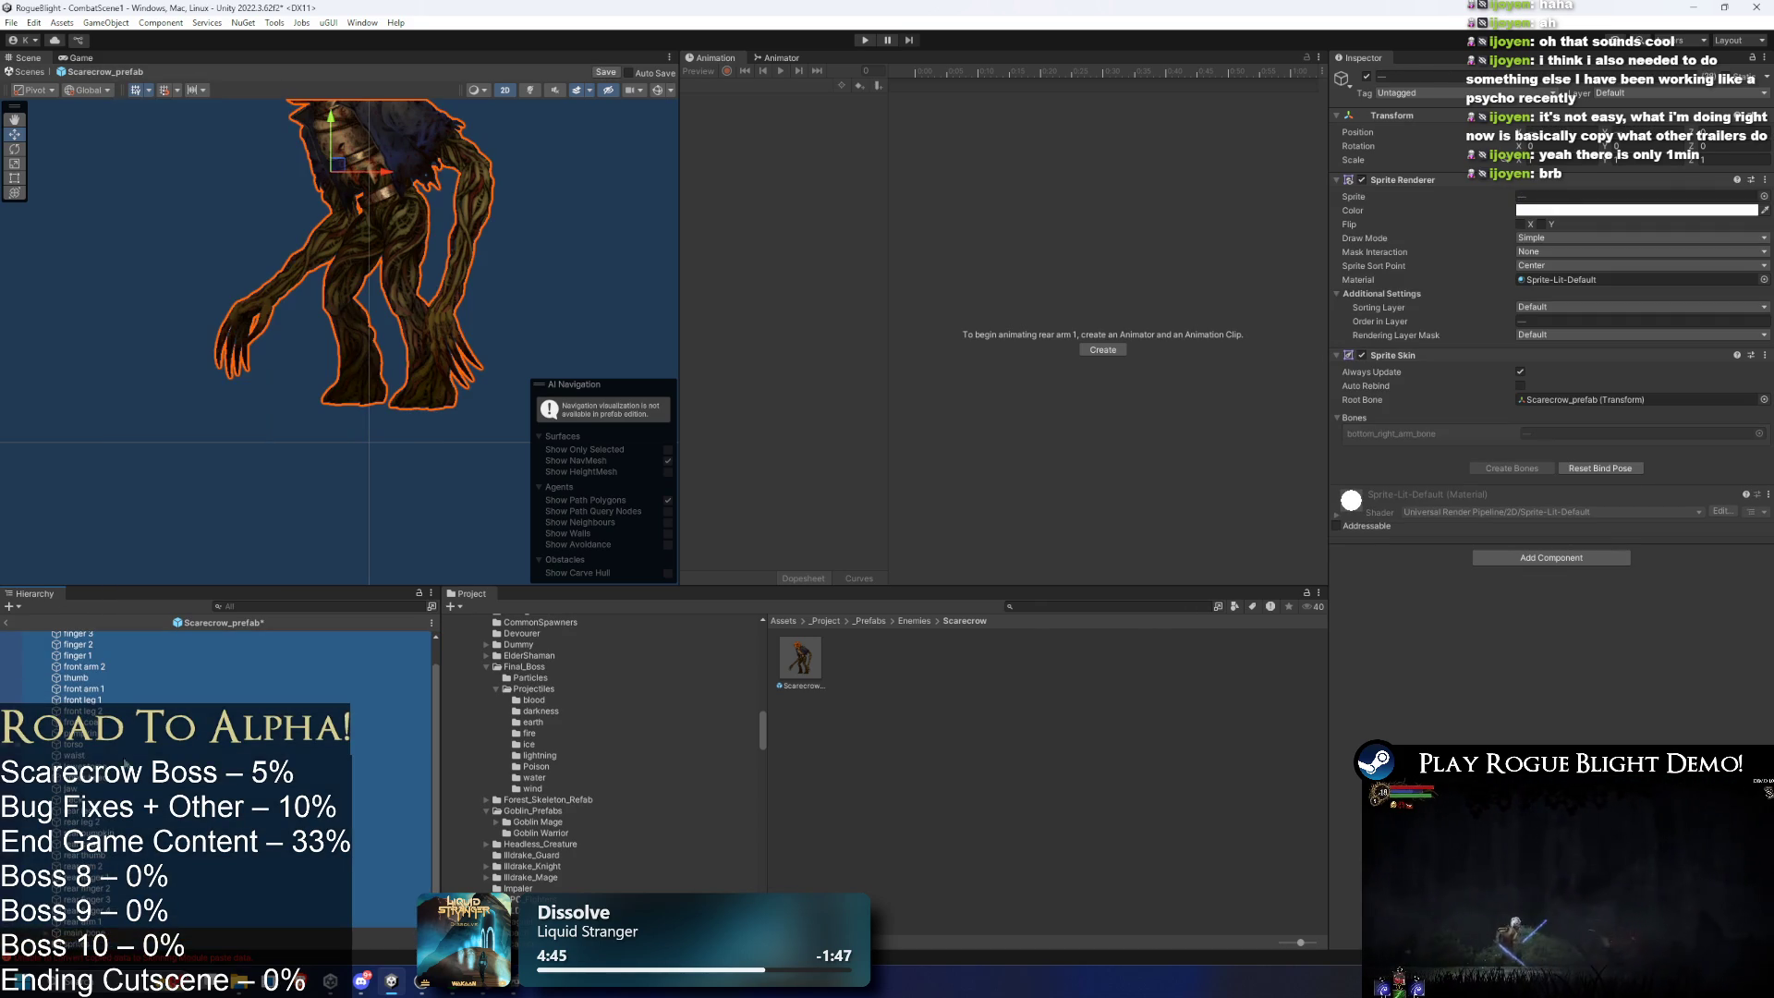
{"action": "left_click_drag", "start_coordinate": [88, 665], "coordinate": [79, 634]}
- Drag main_bone downward so the whole character shifts lower
{"action": "scroll", "coordinate": [96, 647], "scroll_direction": "up", "scroll_amount": 1}
{"action": "left_click", "coordinate": [102, 649]}
{"action": "left_click_drag", "start_coordinate": [401, 219], "coordinate": [386, 264]}
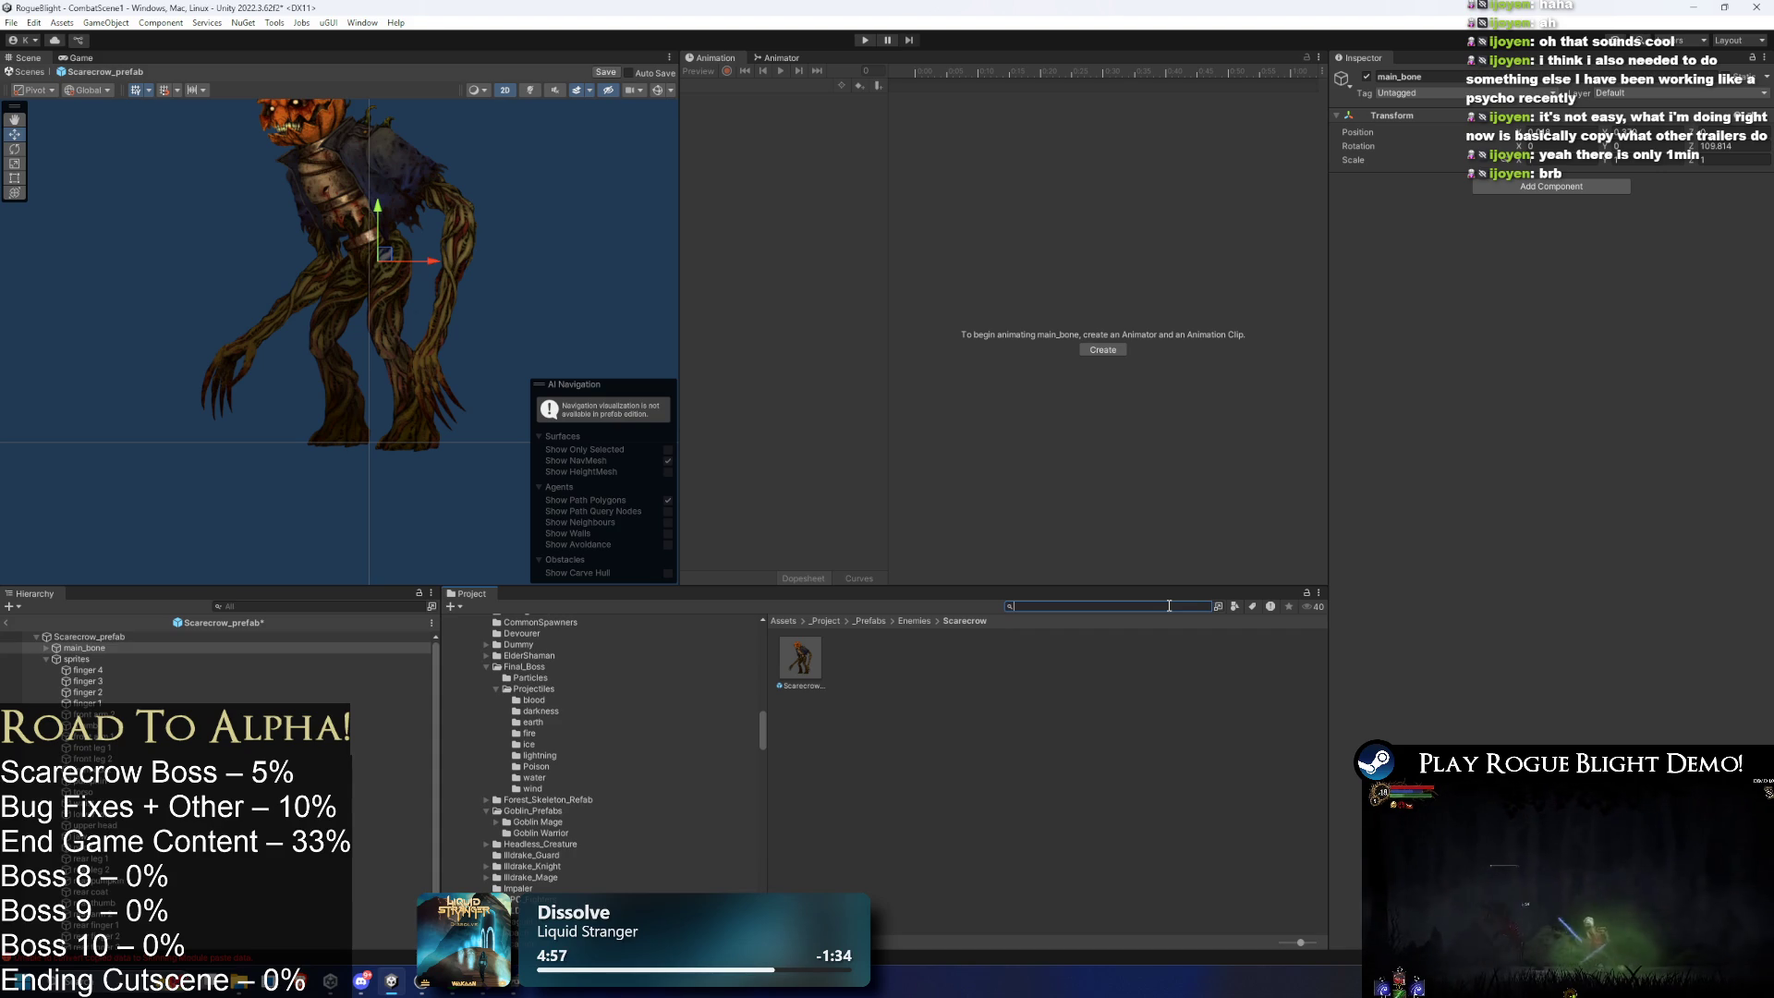
- Try Project searches for sp, boo, brood, dweller art, gorilla and art
{"action": "type", "text": "spide"}
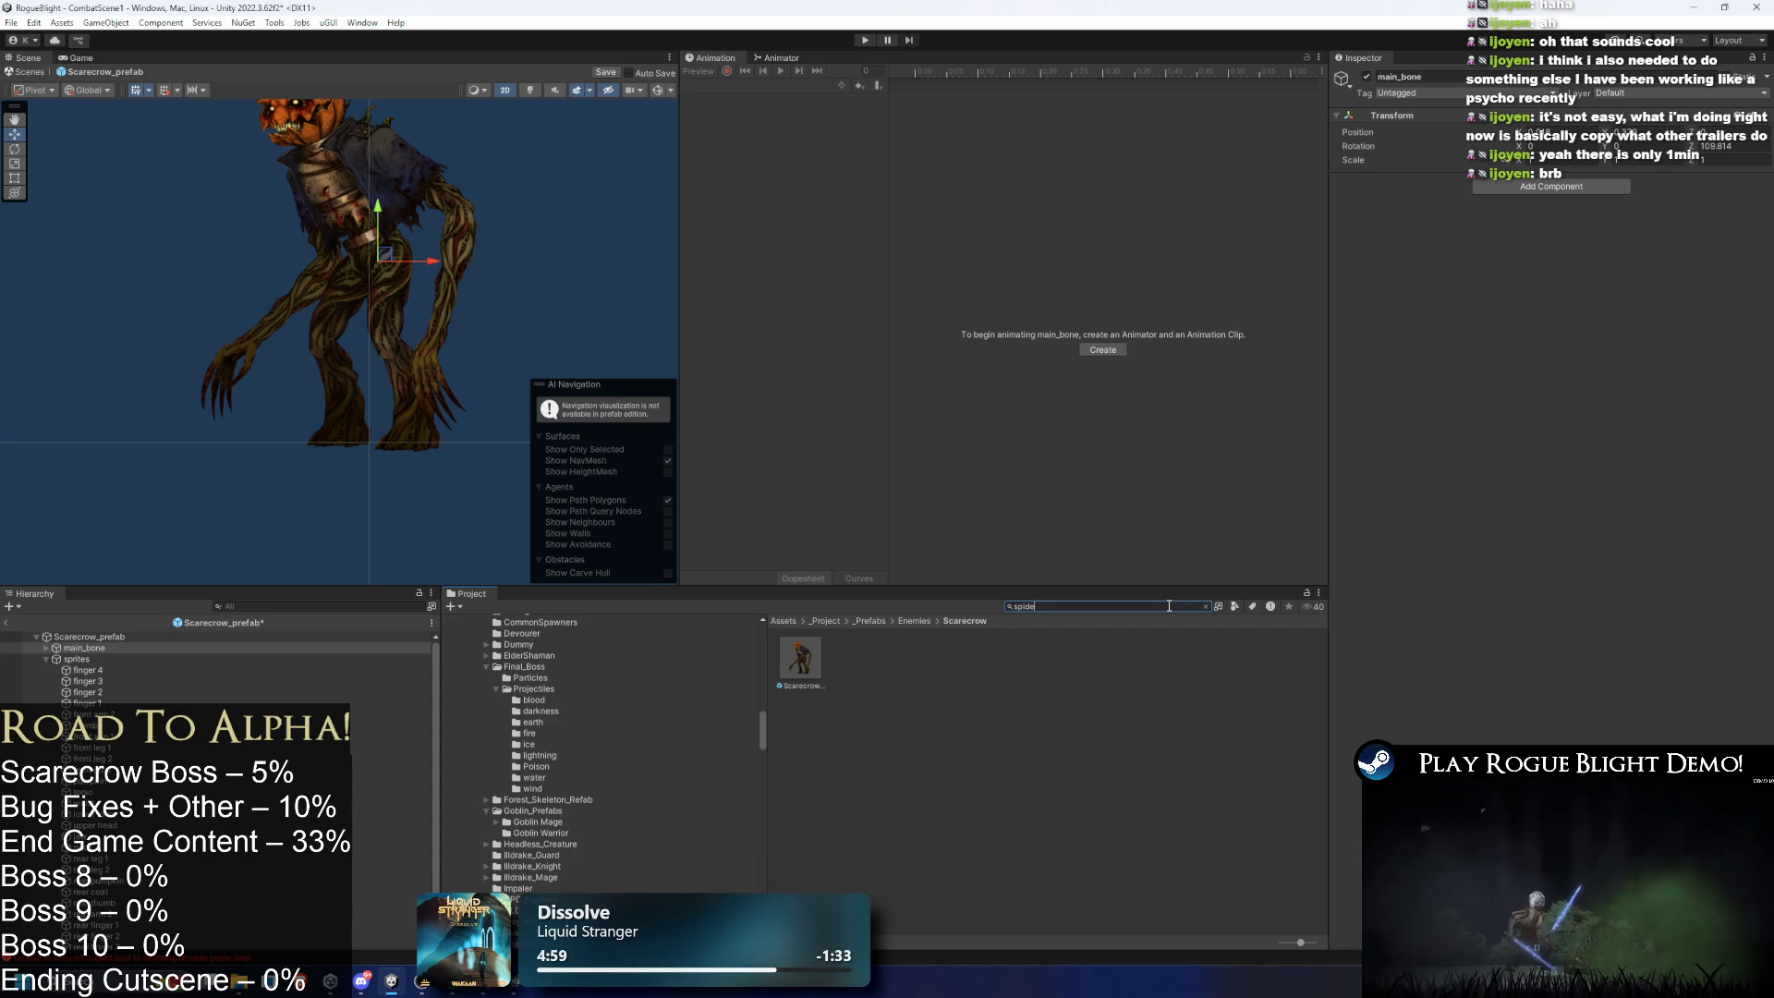
{"action": "key", "text": "BackSpace"}
{"action": "key", "text": "BackSpace"}
{"action": "key", "text": "BackSpace"}
{"action": "type", "text": "boor"}
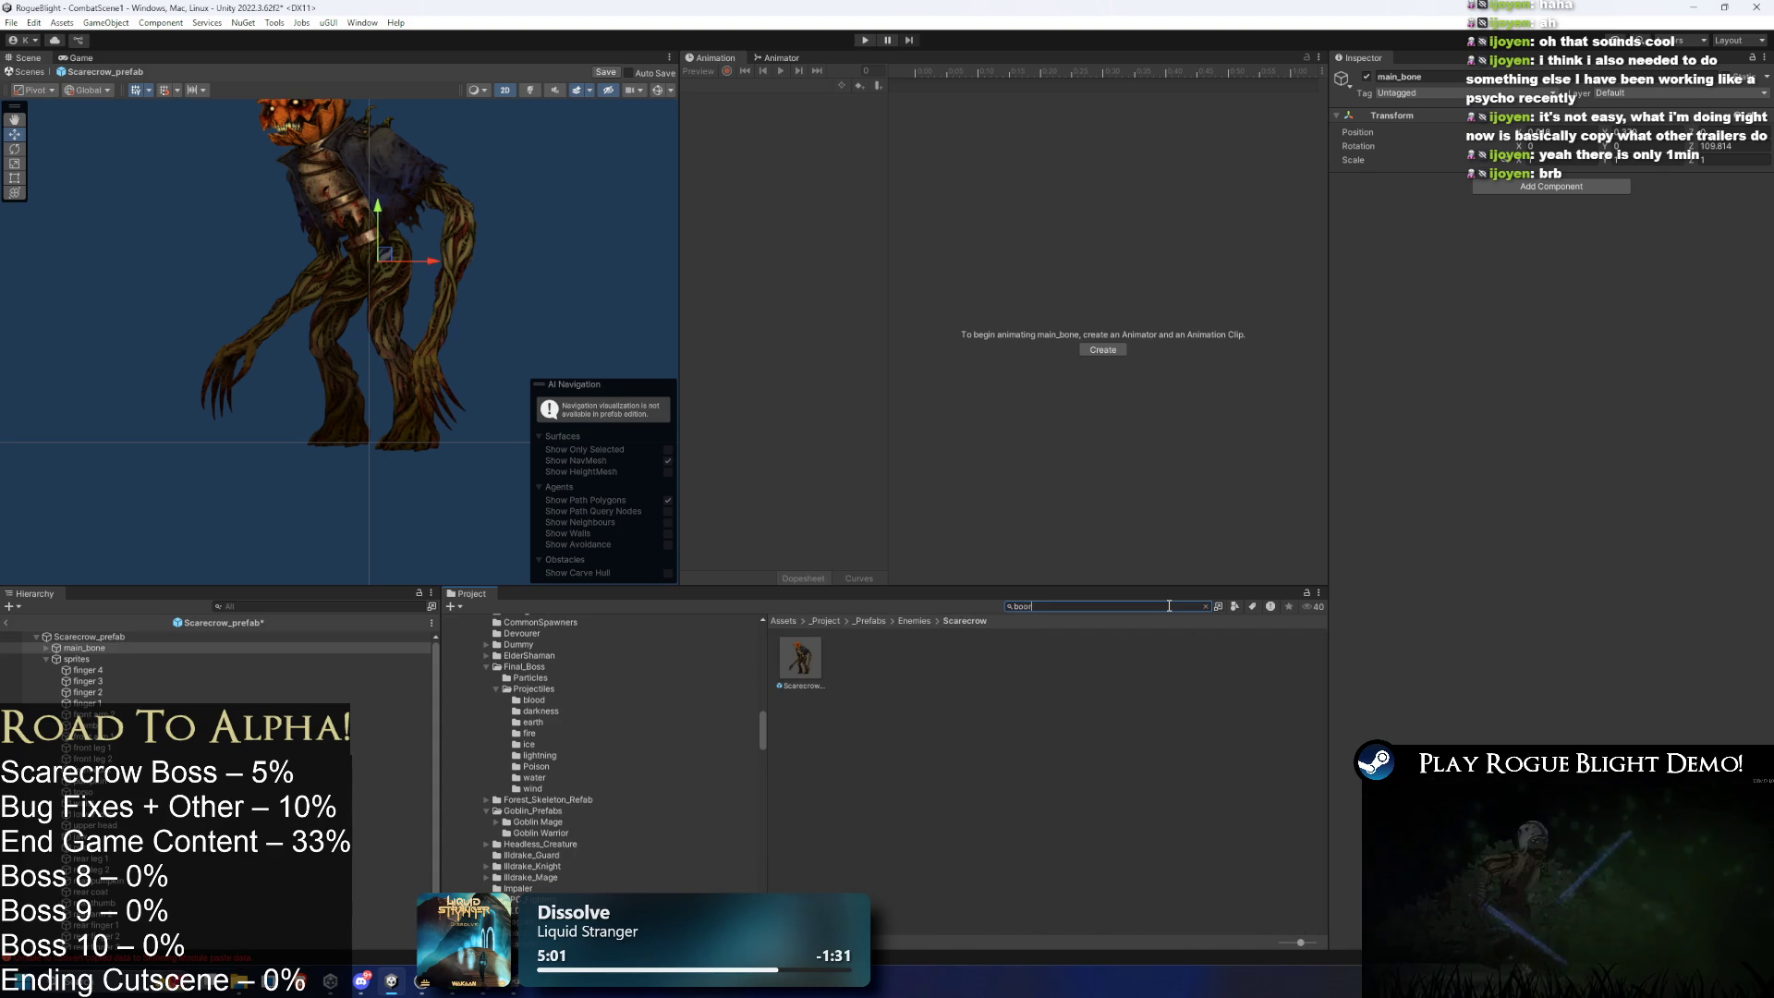
{"action": "key", "text": "BackSpace"}
{"action": "key", "text": "BackSpace"}
{"action": "type", "text": "rood"}
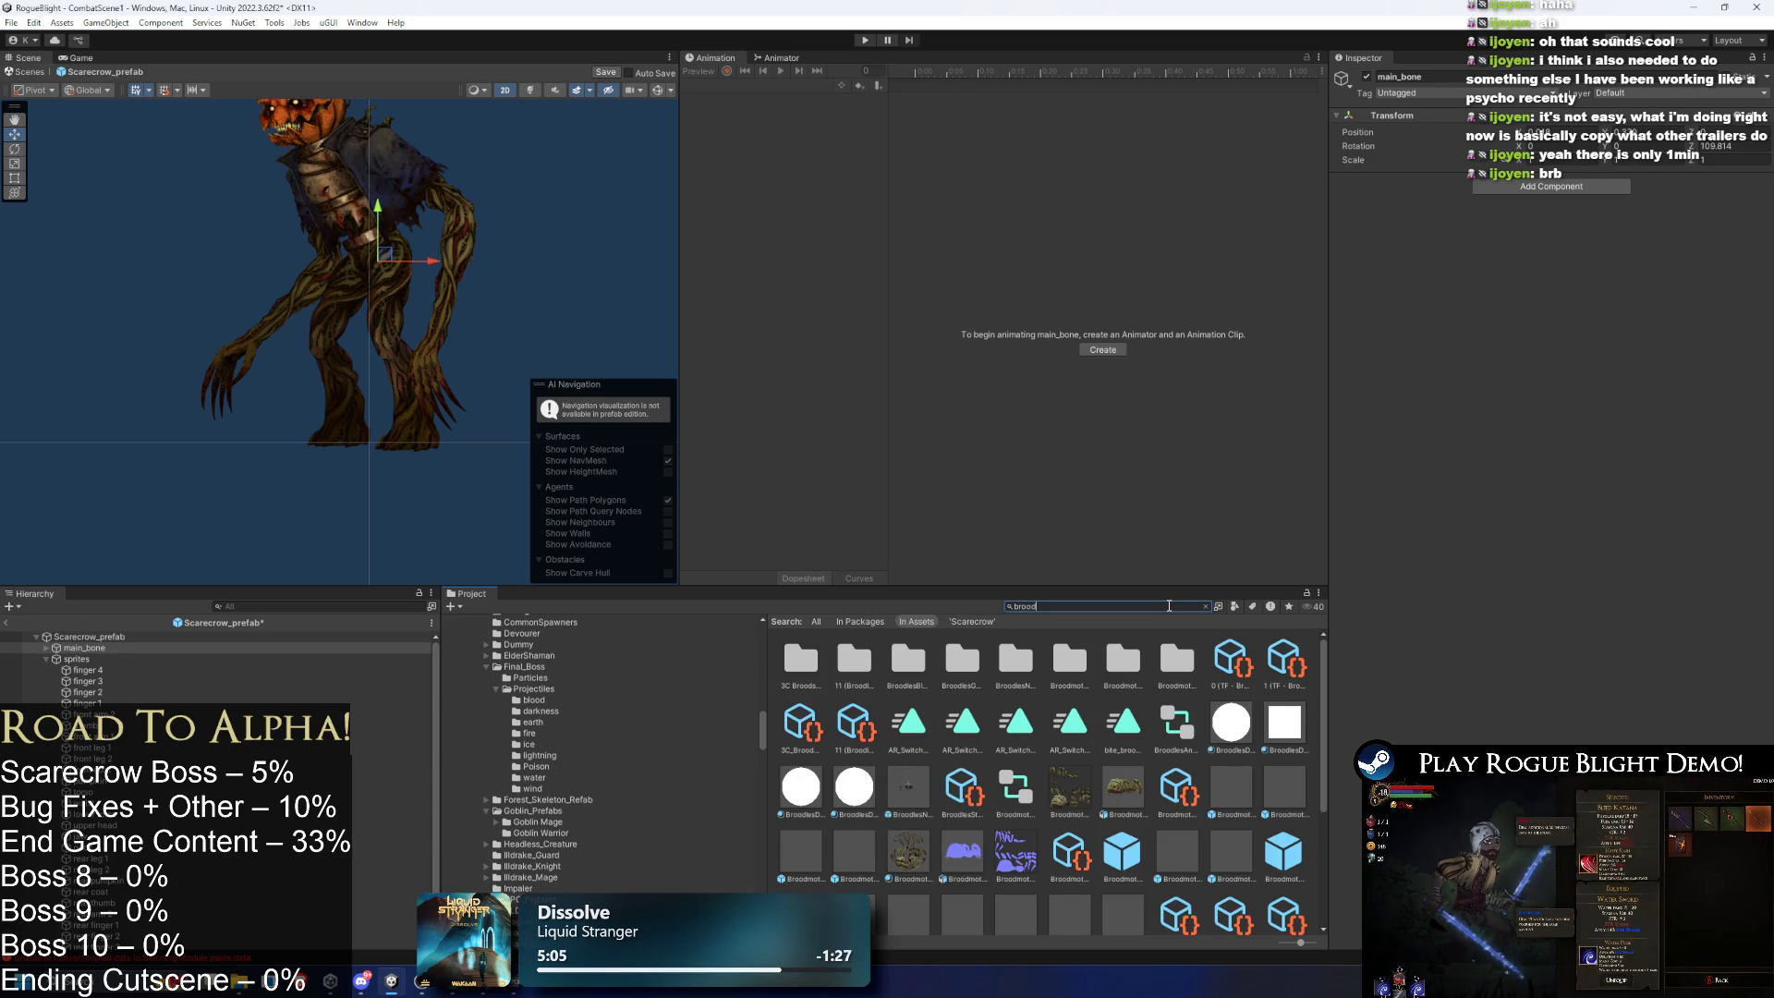
{"action": "key", "text": "BackSpace"}
{"action": "key", "text": "BackSpace"}
{"action": "key", "text": "BackSpace"}
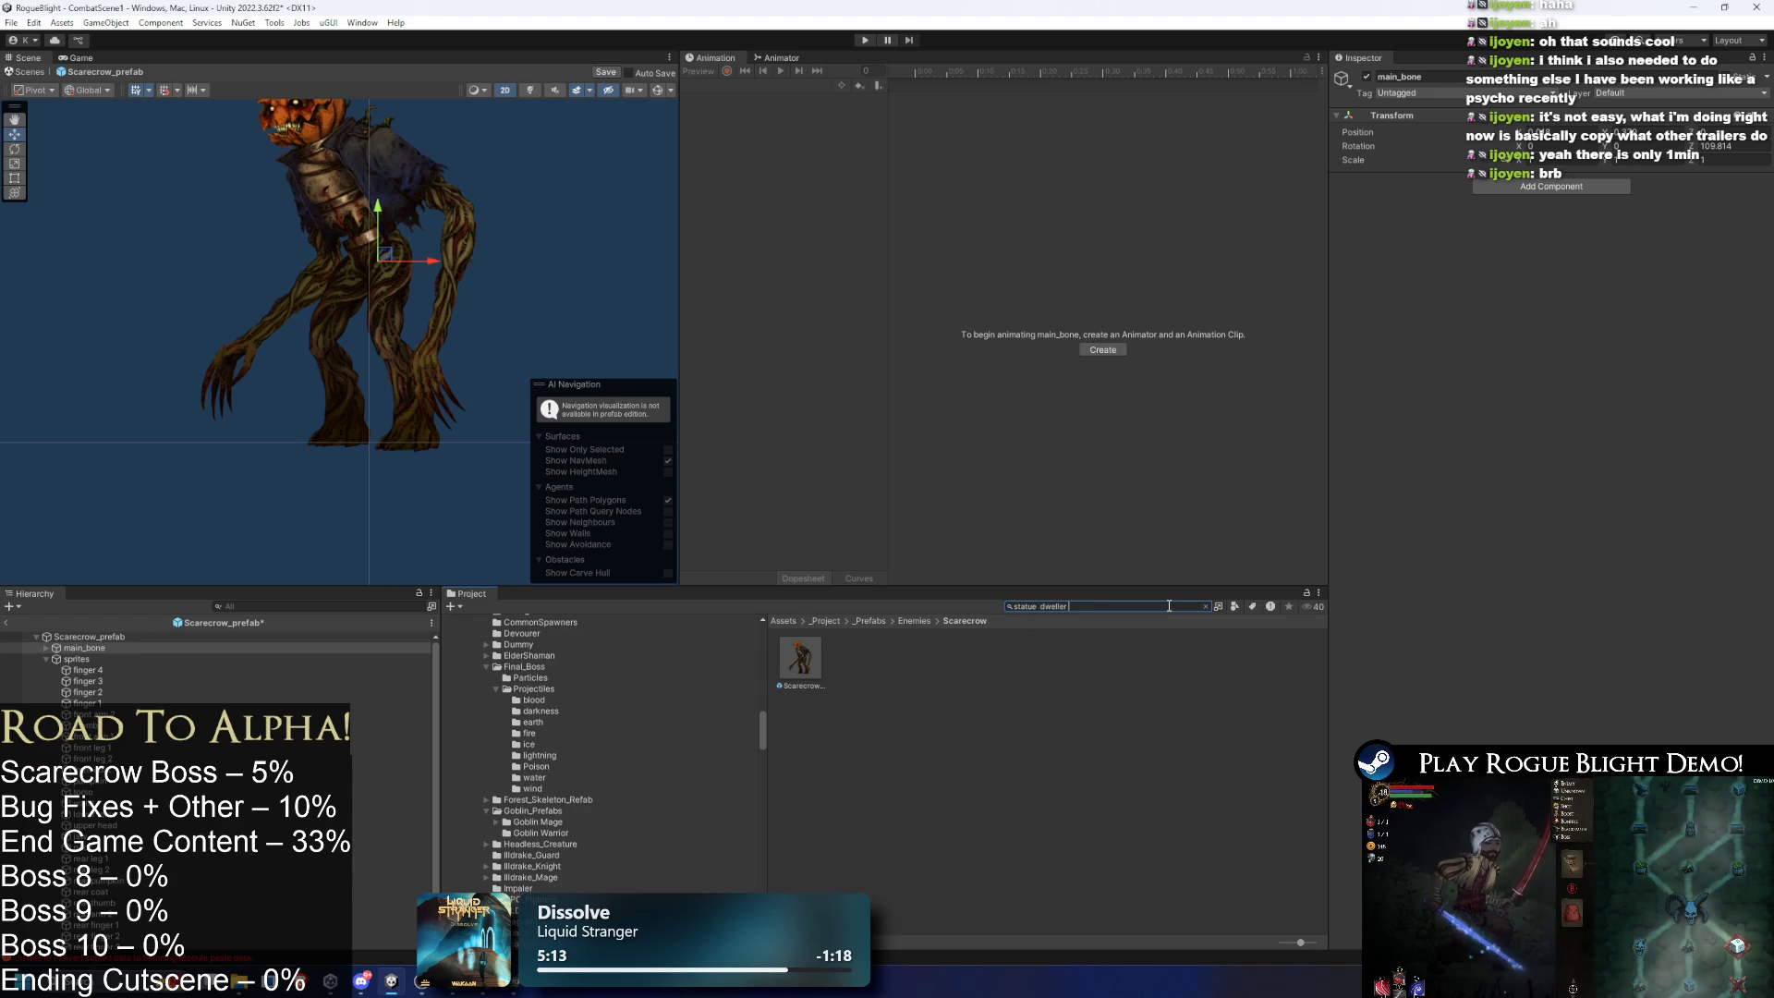
{"action": "type", "text": "a"}
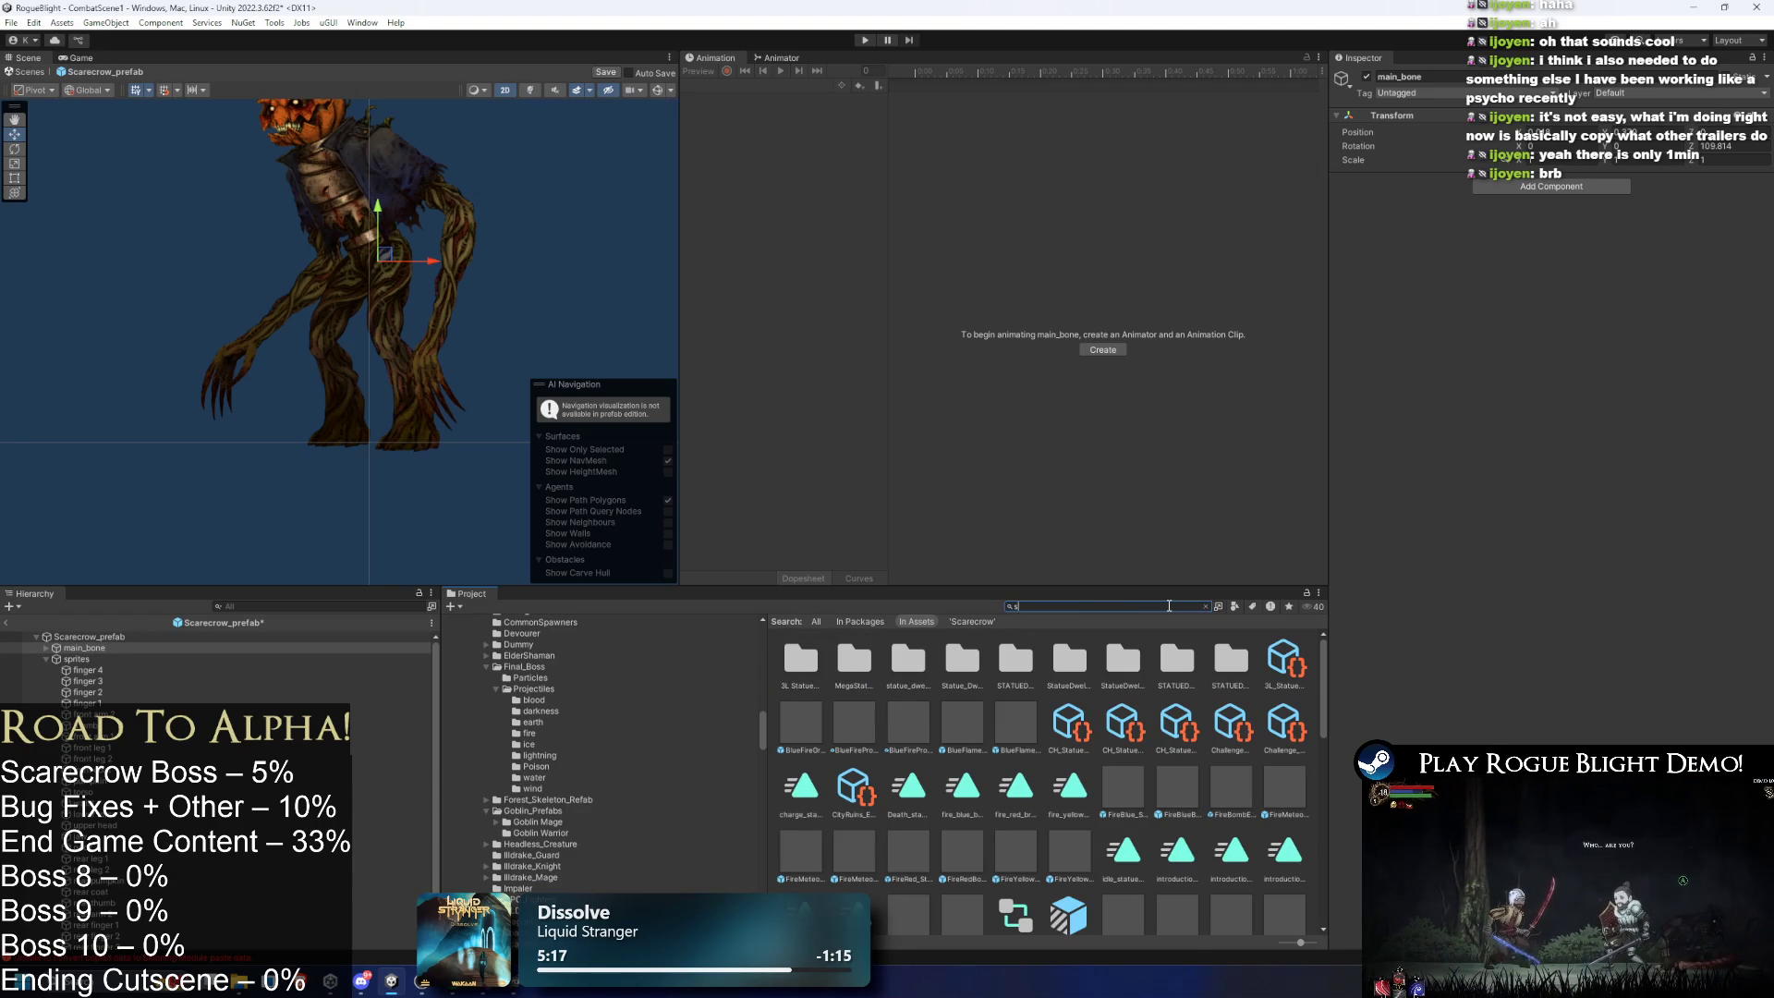
{"action": "type", "text": "t"}
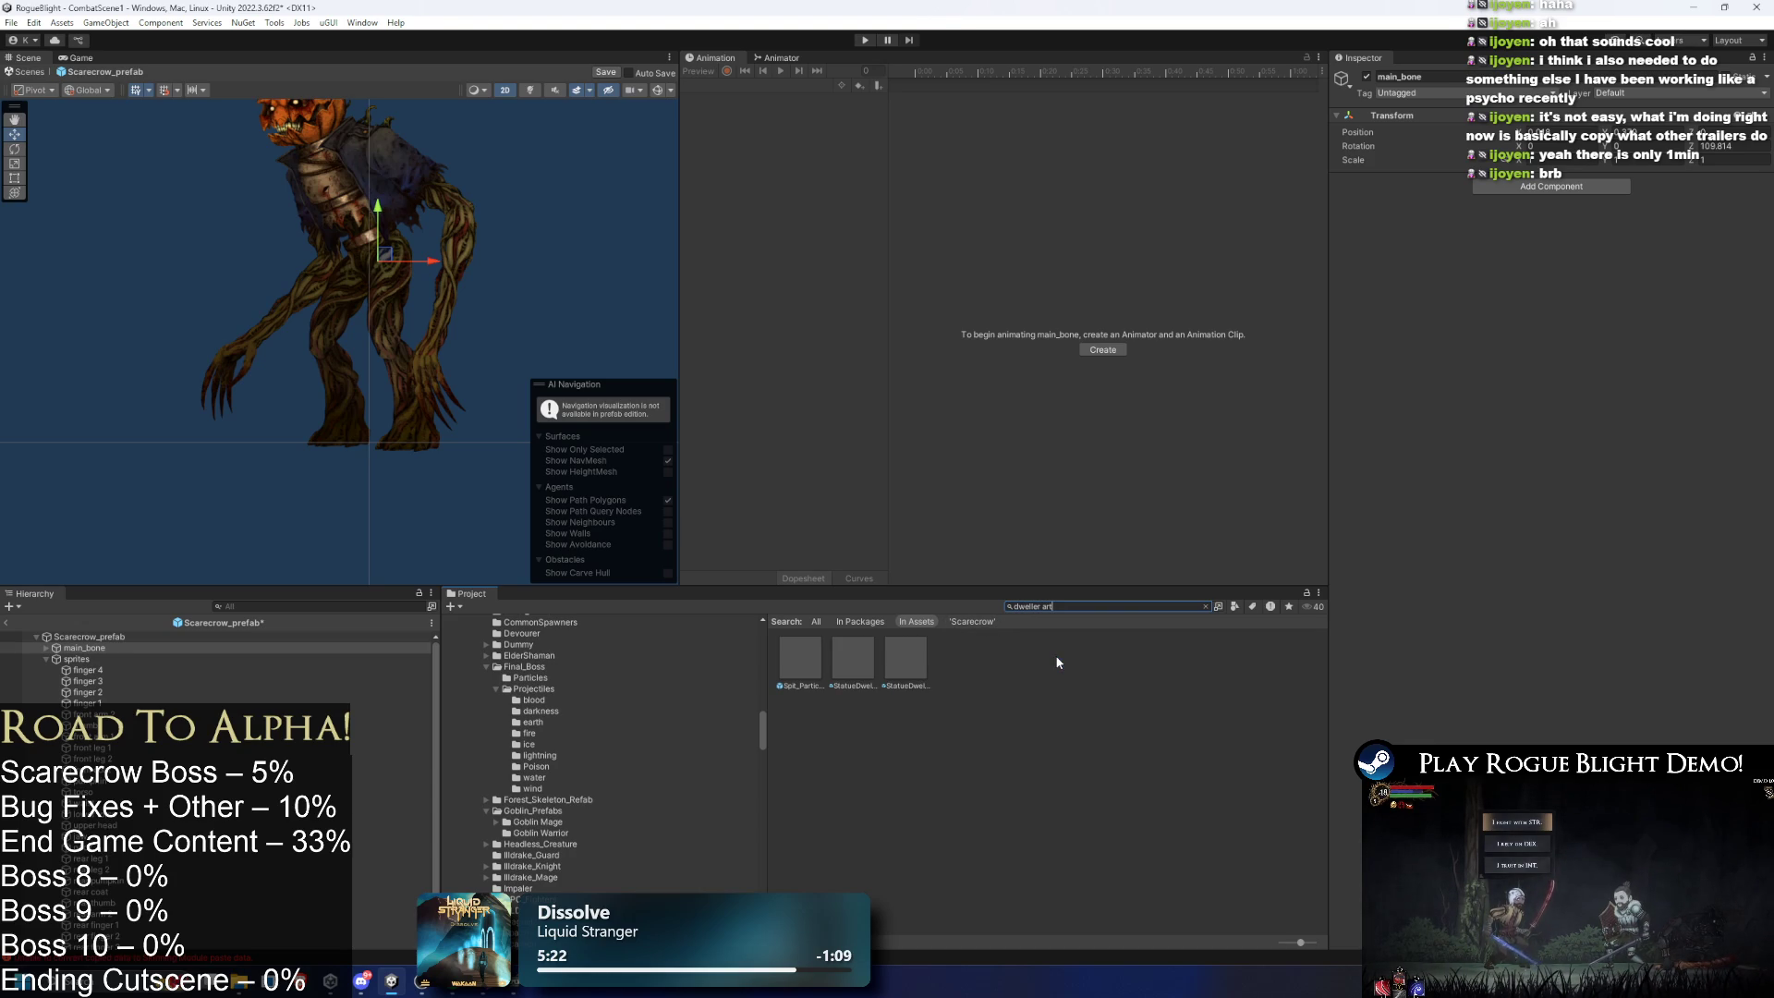
{"action": "key", "text": "BackSpace"}
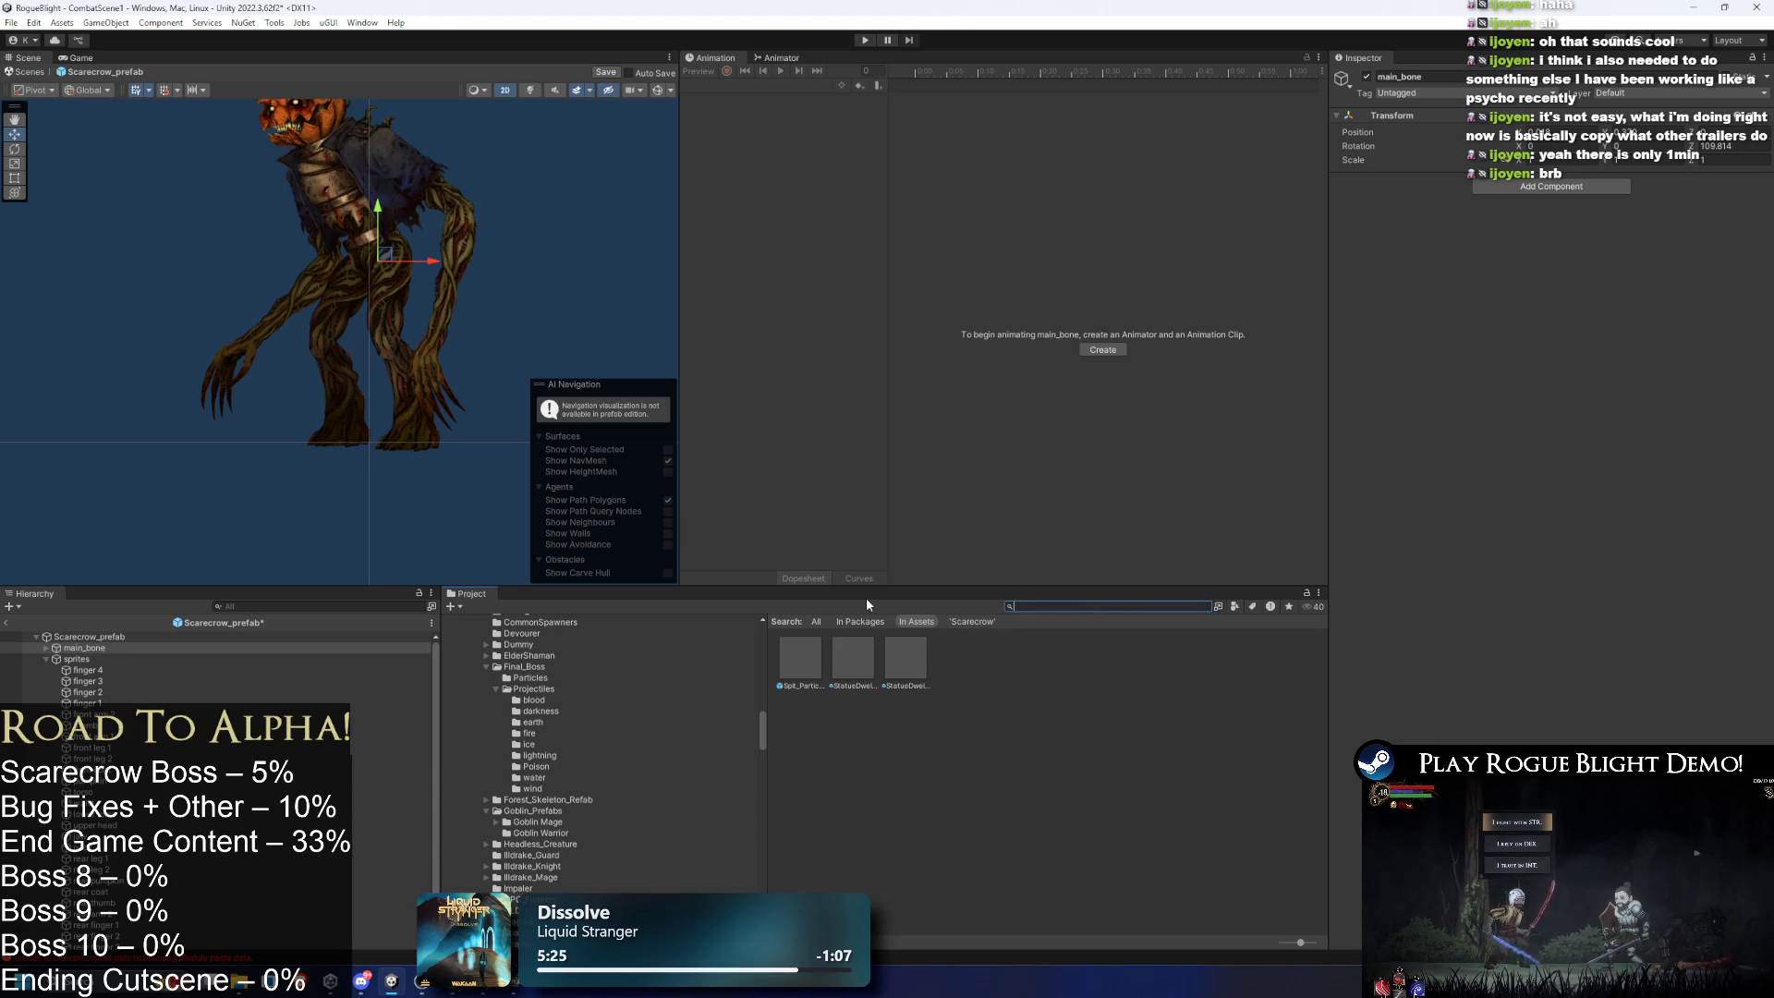
{"action": "type", "text": "gor"}
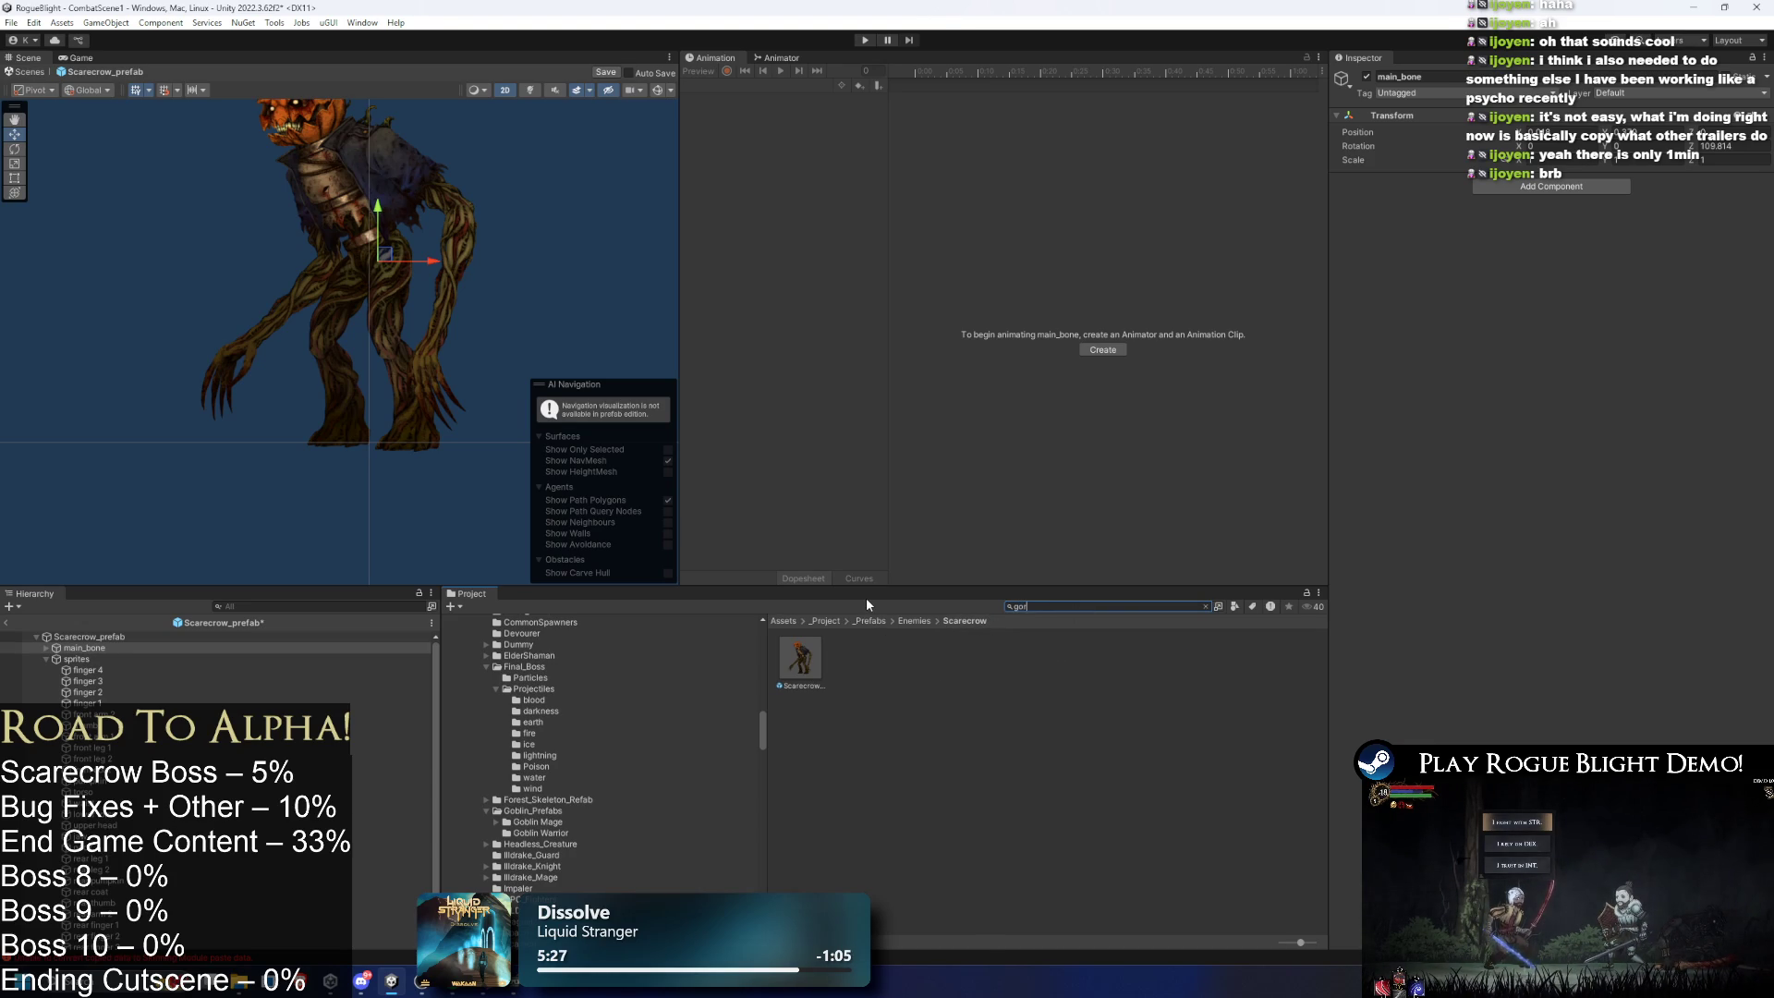
{"action": "type", "text": "illa"}
{"action": "key", "text": "ctrl+a"}
{"action": "key", "text": "BackSpace"}
{"action": "type", "text": "art"}
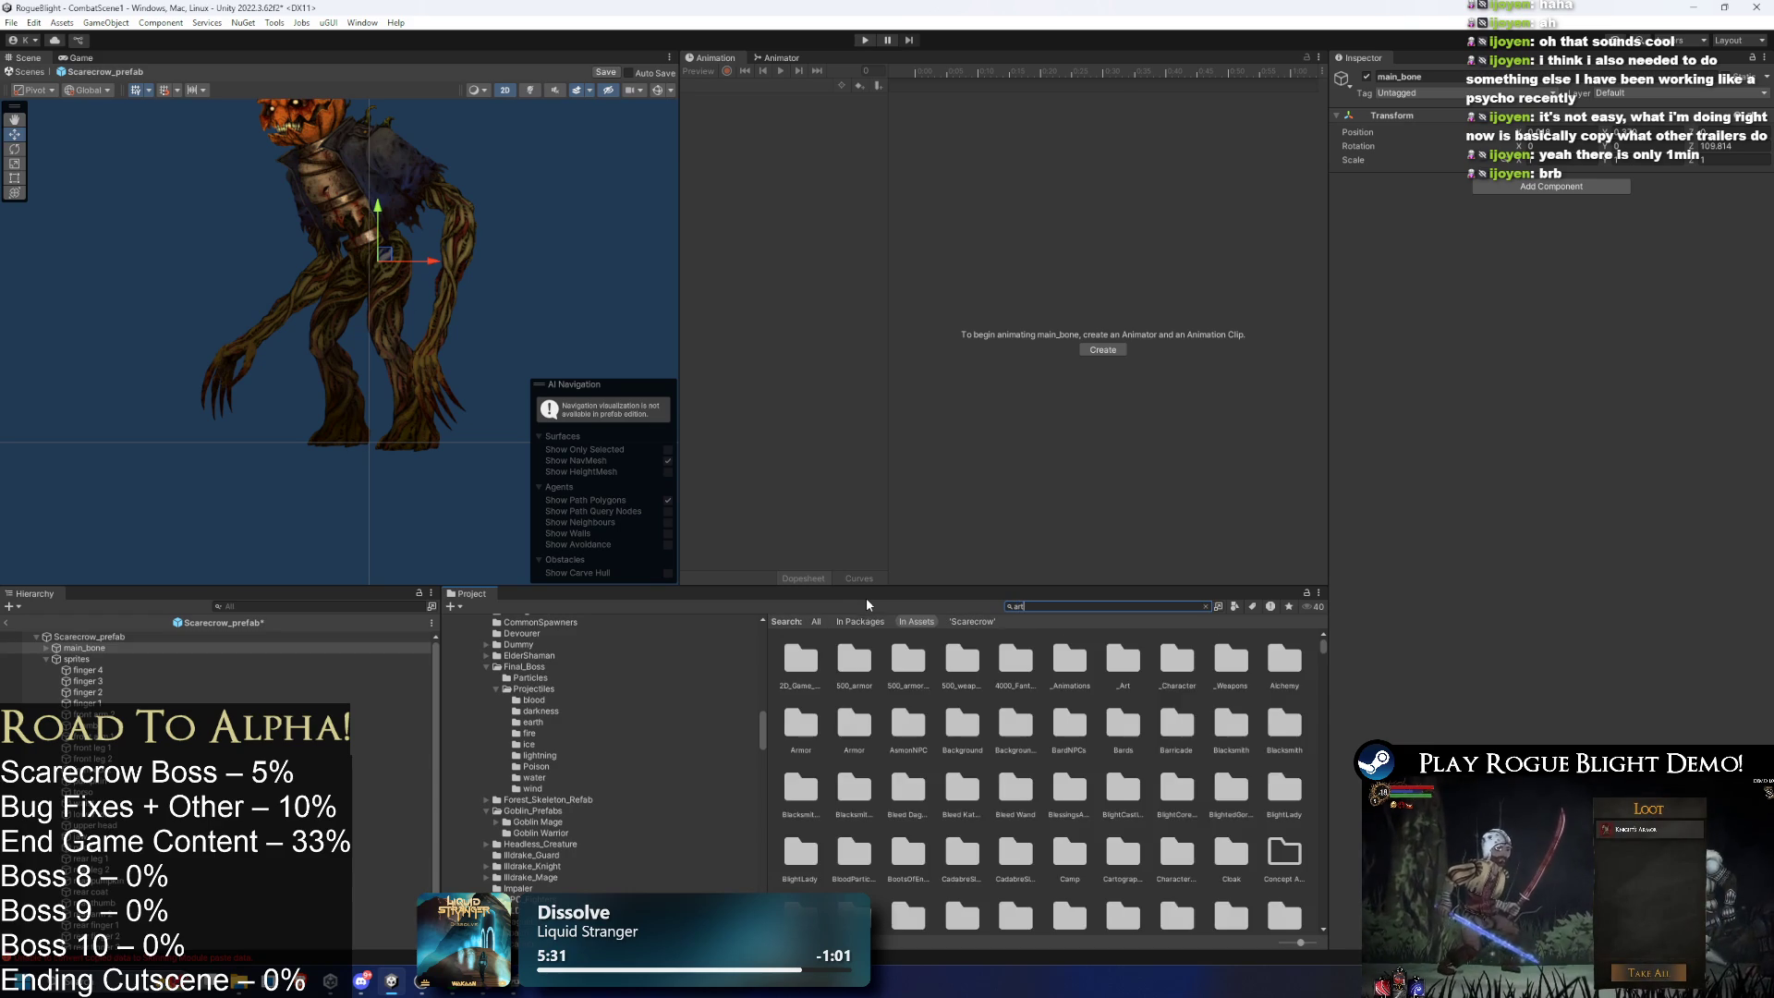
- Scroll the art results, then search 'illdrake guard prefab' to find the guard
{"action": "scroll", "coordinate": [1092, 691], "scroll_direction": "down", "scroll_amount": 2}
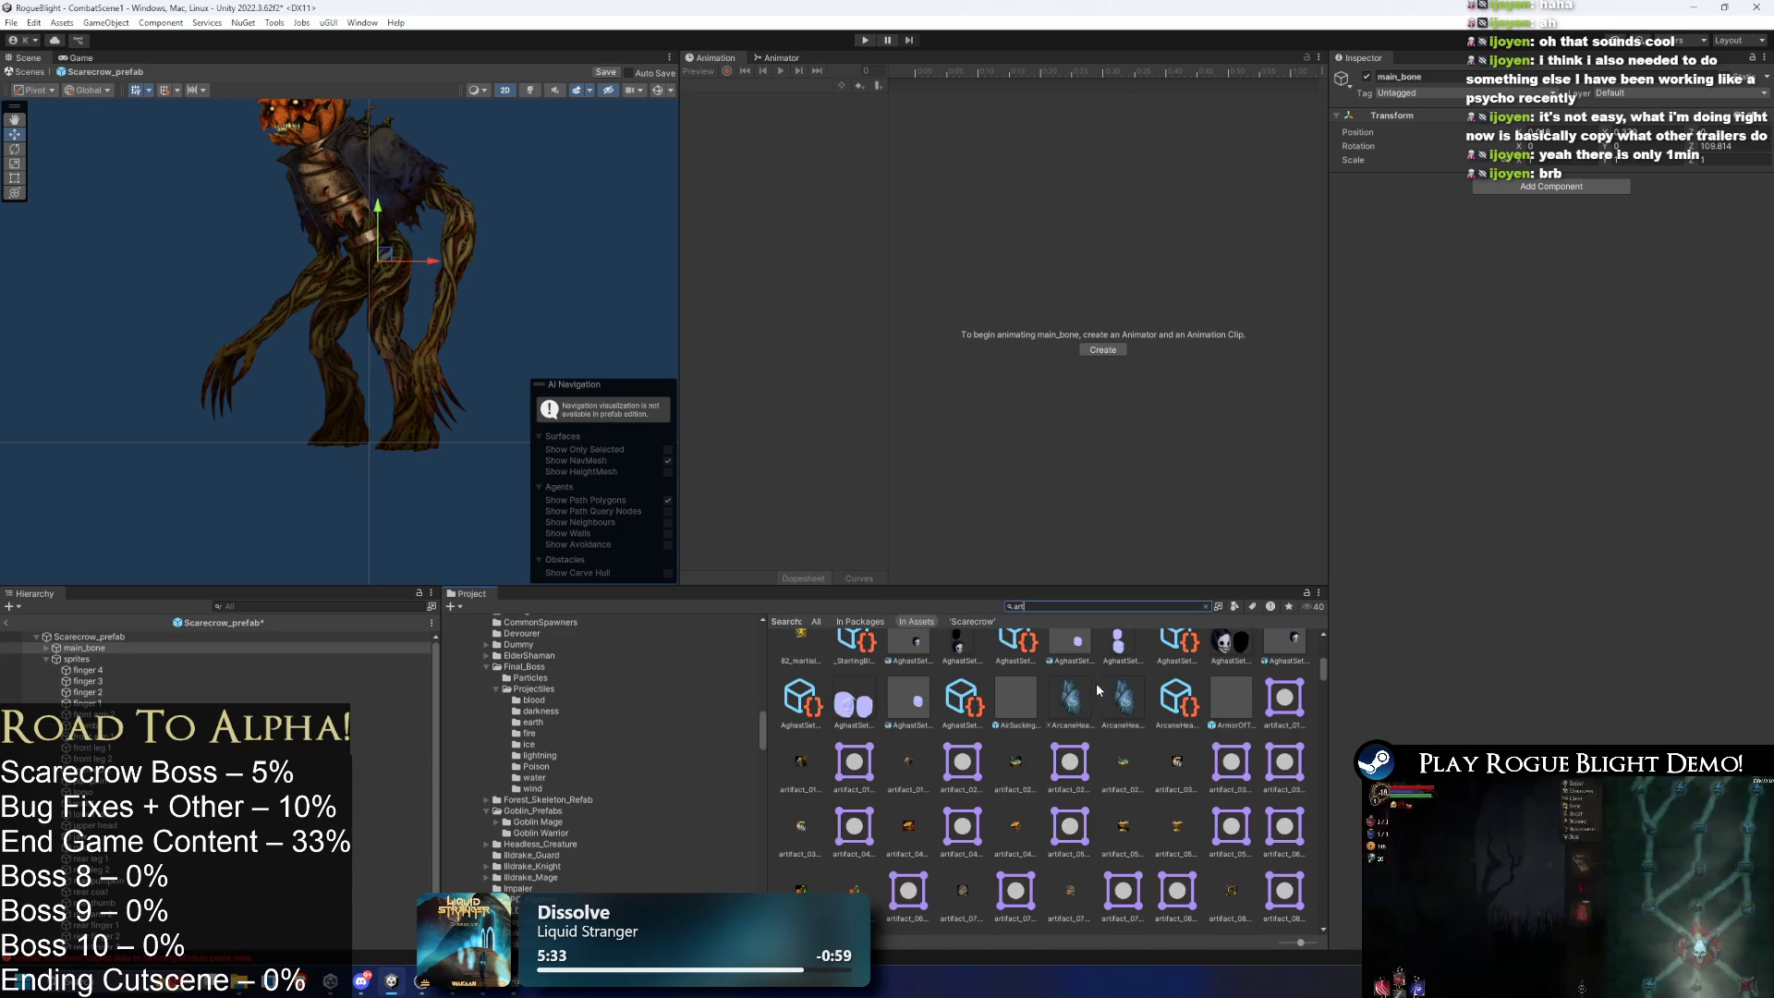
{"action": "scroll", "coordinate": [1096, 685], "scroll_direction": "down", "scroll_amount": 5}
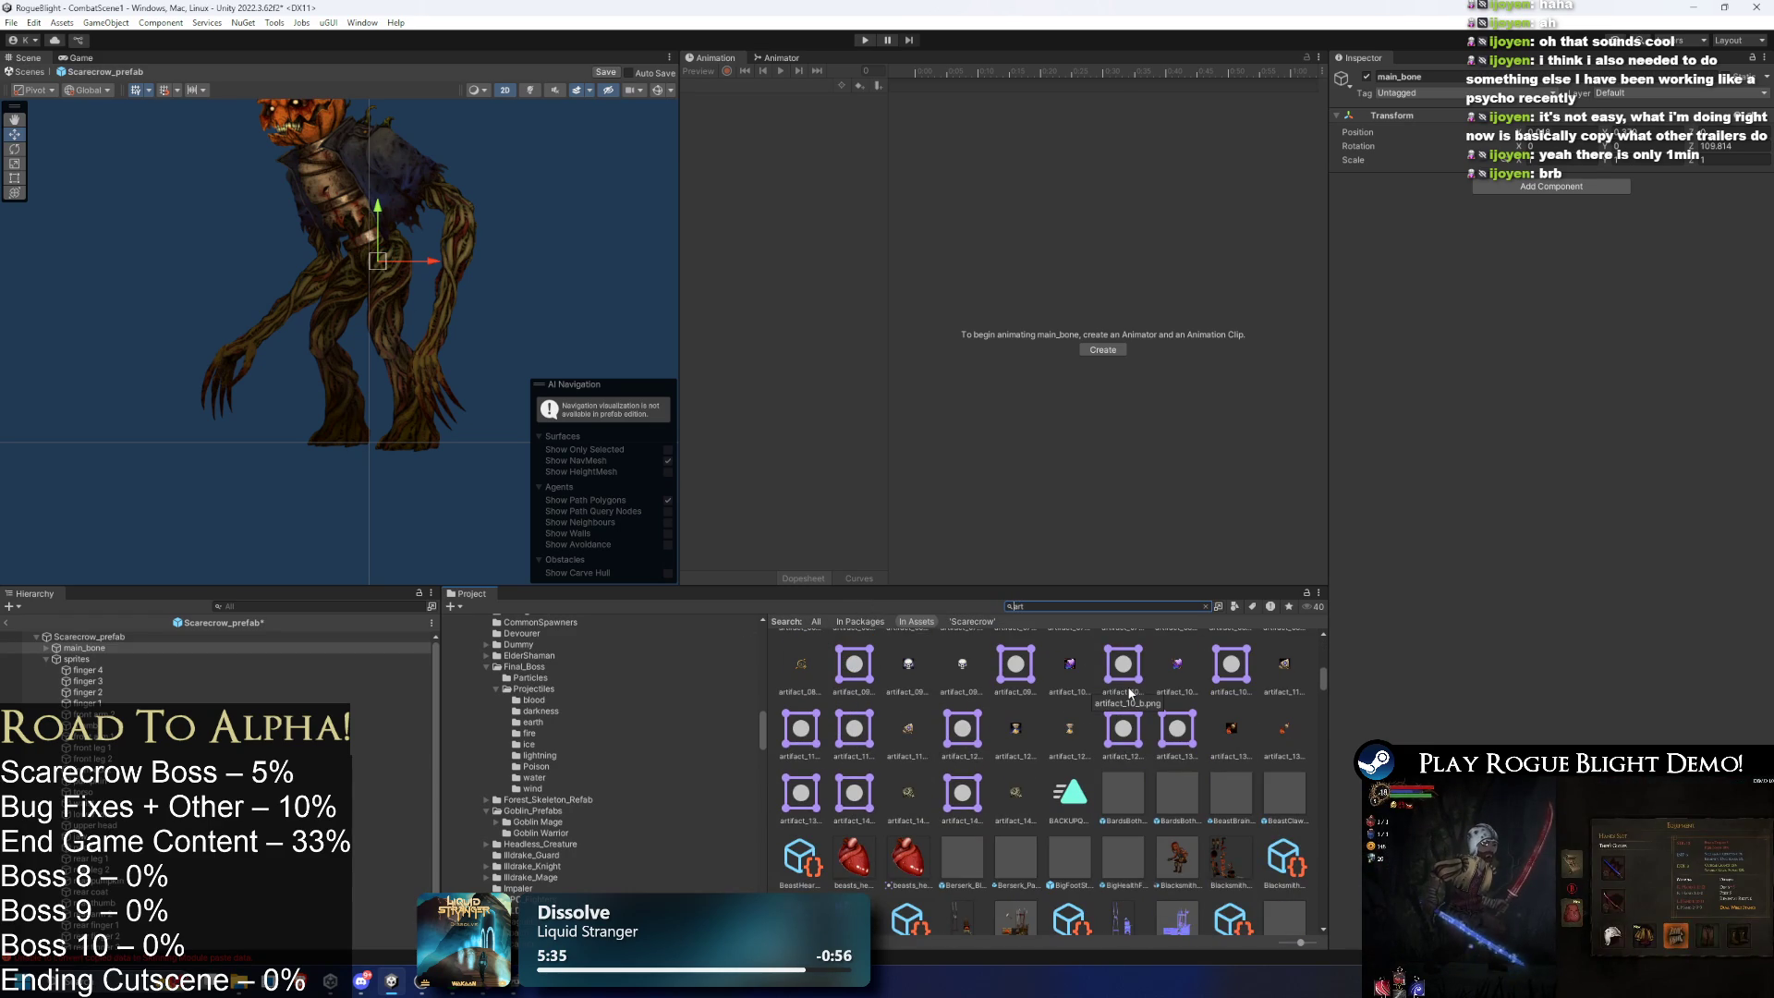
{"action": "scroll", "coordinate": [1093, 758], "scroll_direction": "down", "scroll_amount": 10}
{"action": "scroll", "coordinate": [1219, 750], "scroll_direction": "down", "scroll_amount": 10}
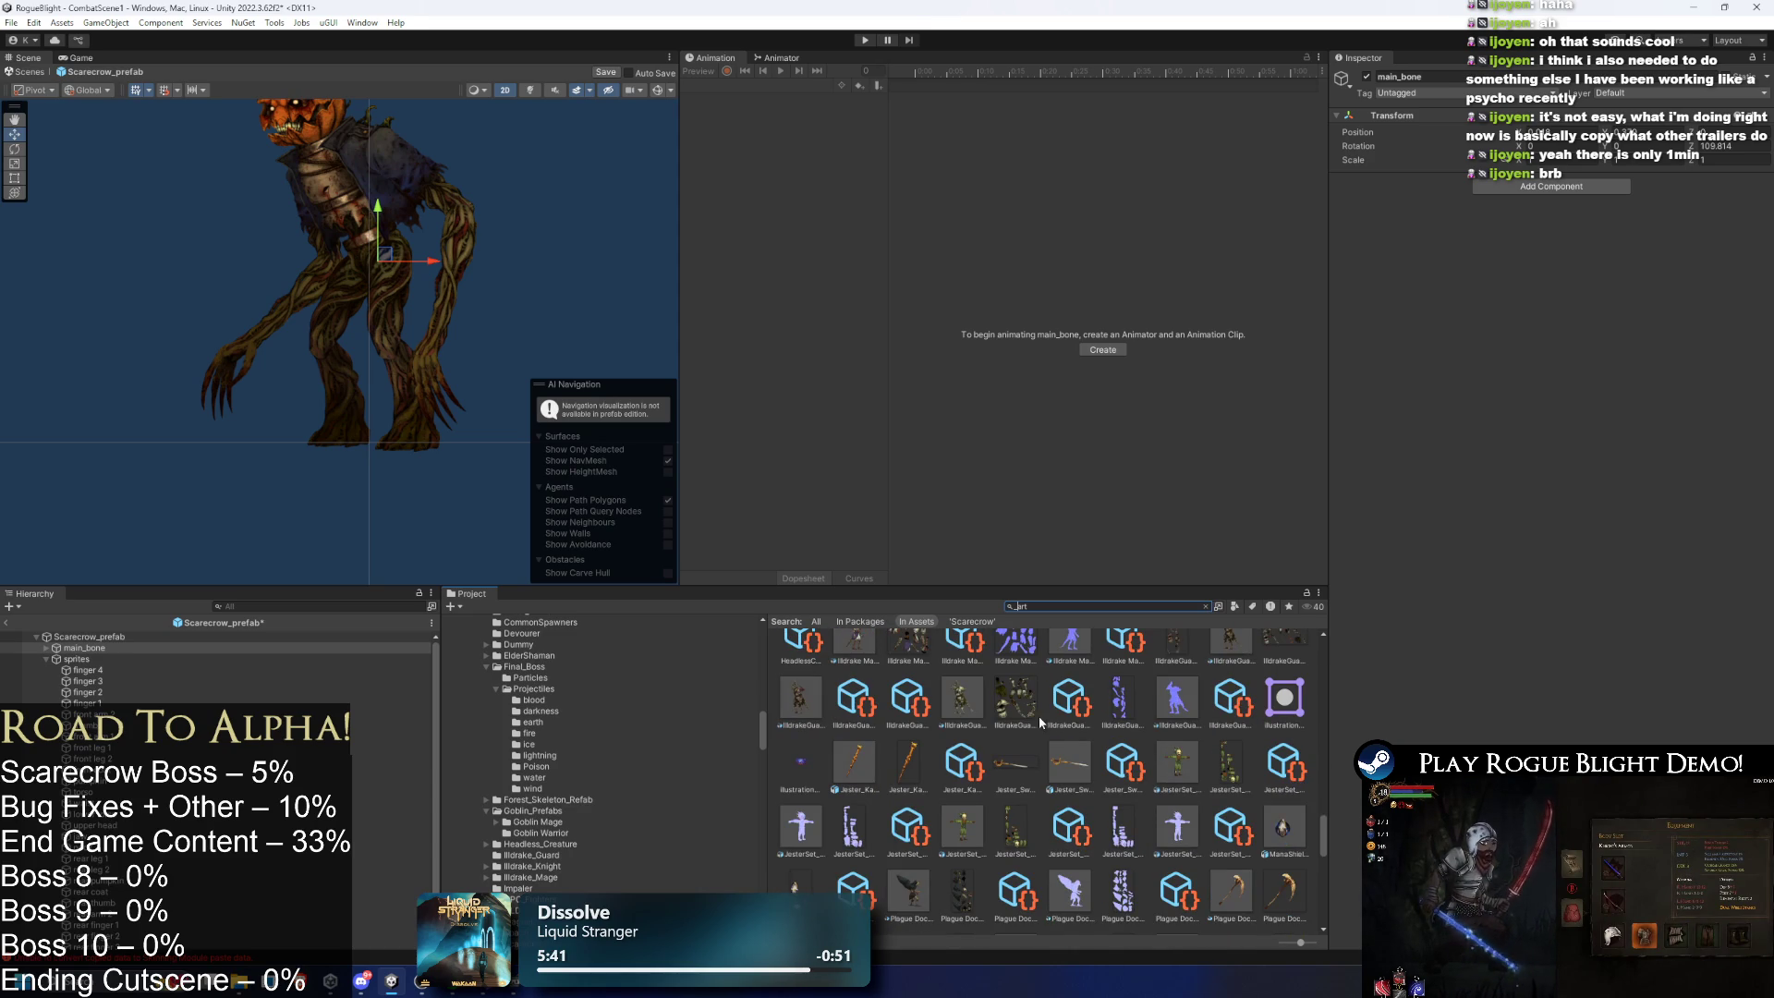
{"action": "type", "text": "illdr"}
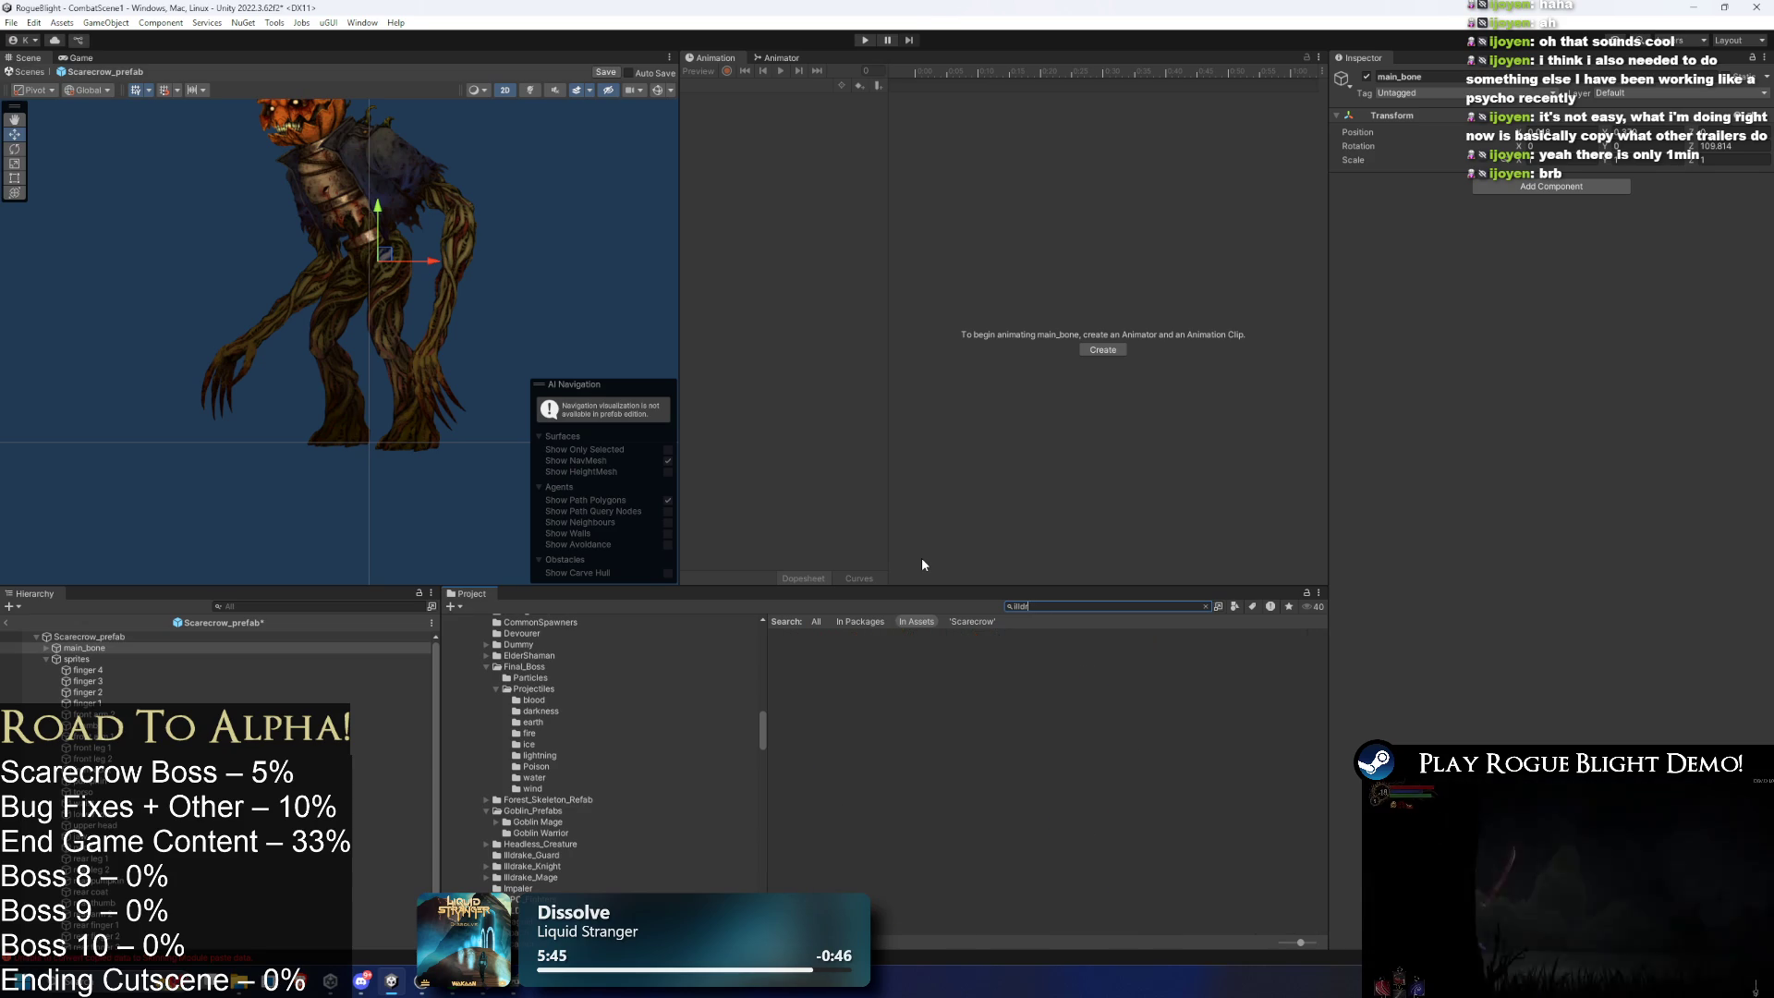
{"action": "type", "text": "ake guard"}
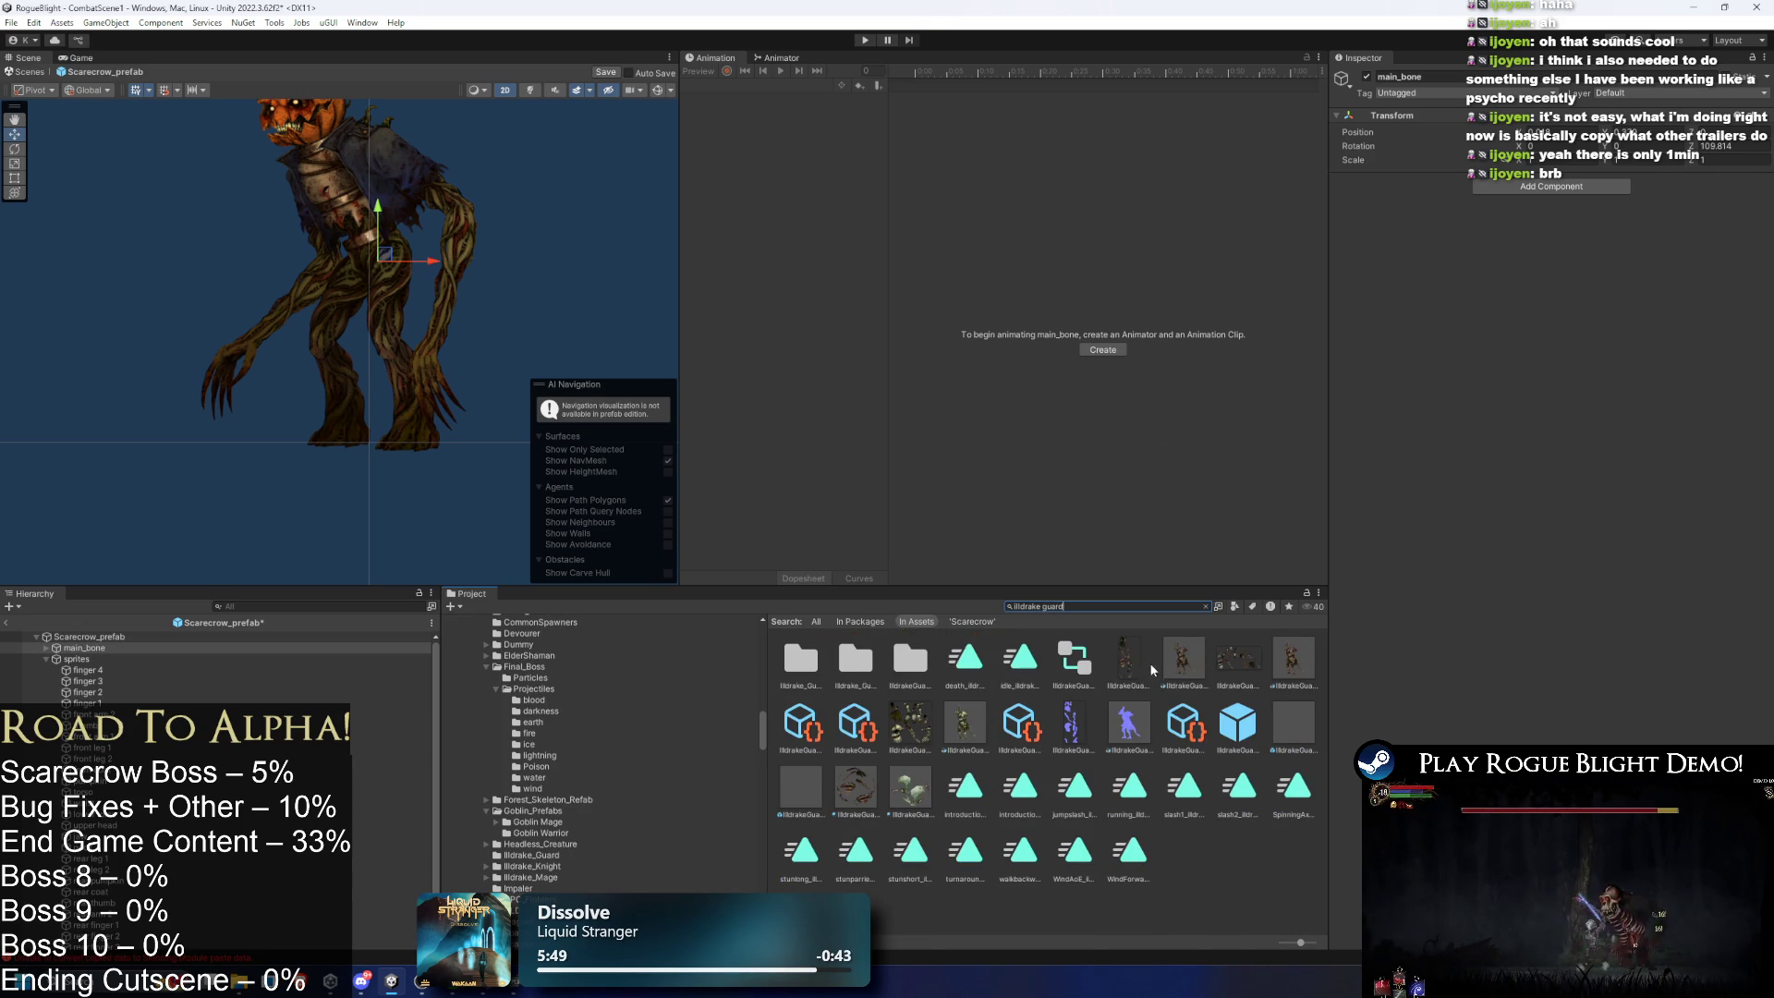
{"action": "type", "text": " prefa"}
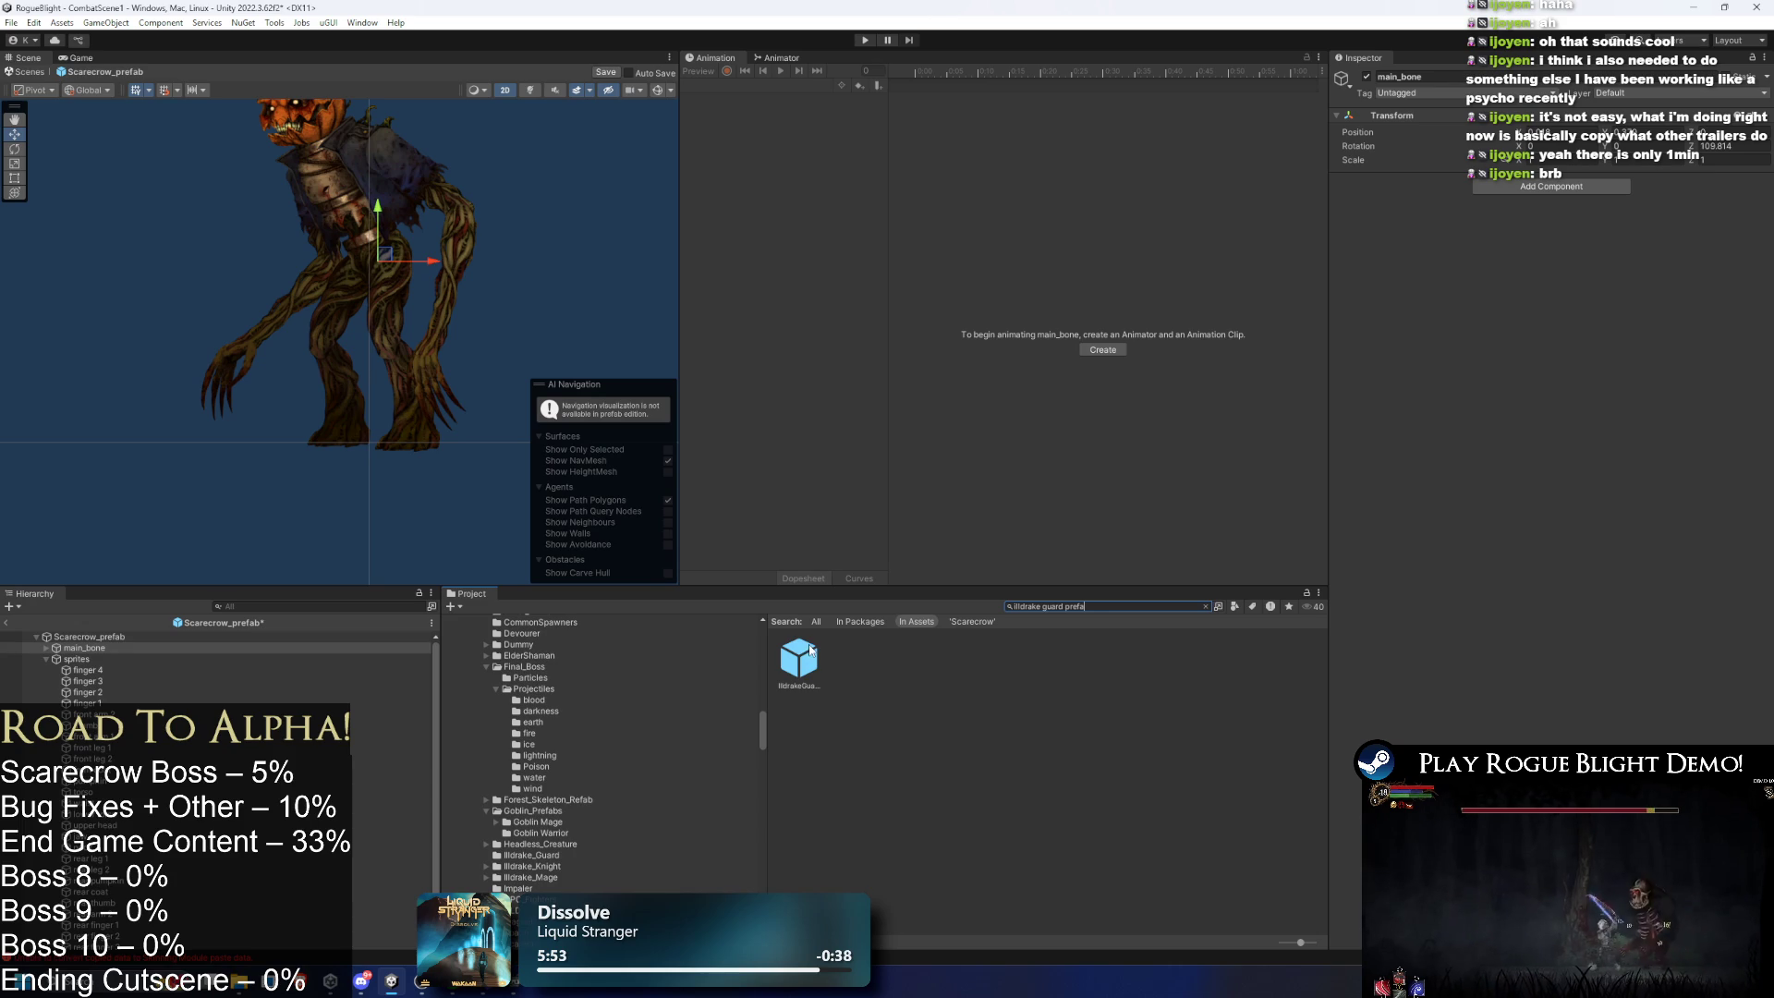
- Place the Illdrake guard beside the scarecrow and inspect its upper arm and main_bone
{"action": "left_click_drag", "start_coordinate": [51, 338], "coordinate": [360, 281]}
{"action": "scroll", "coordinate": [360, 281], "scroll_direction": "down", "scroll_amount": 2}
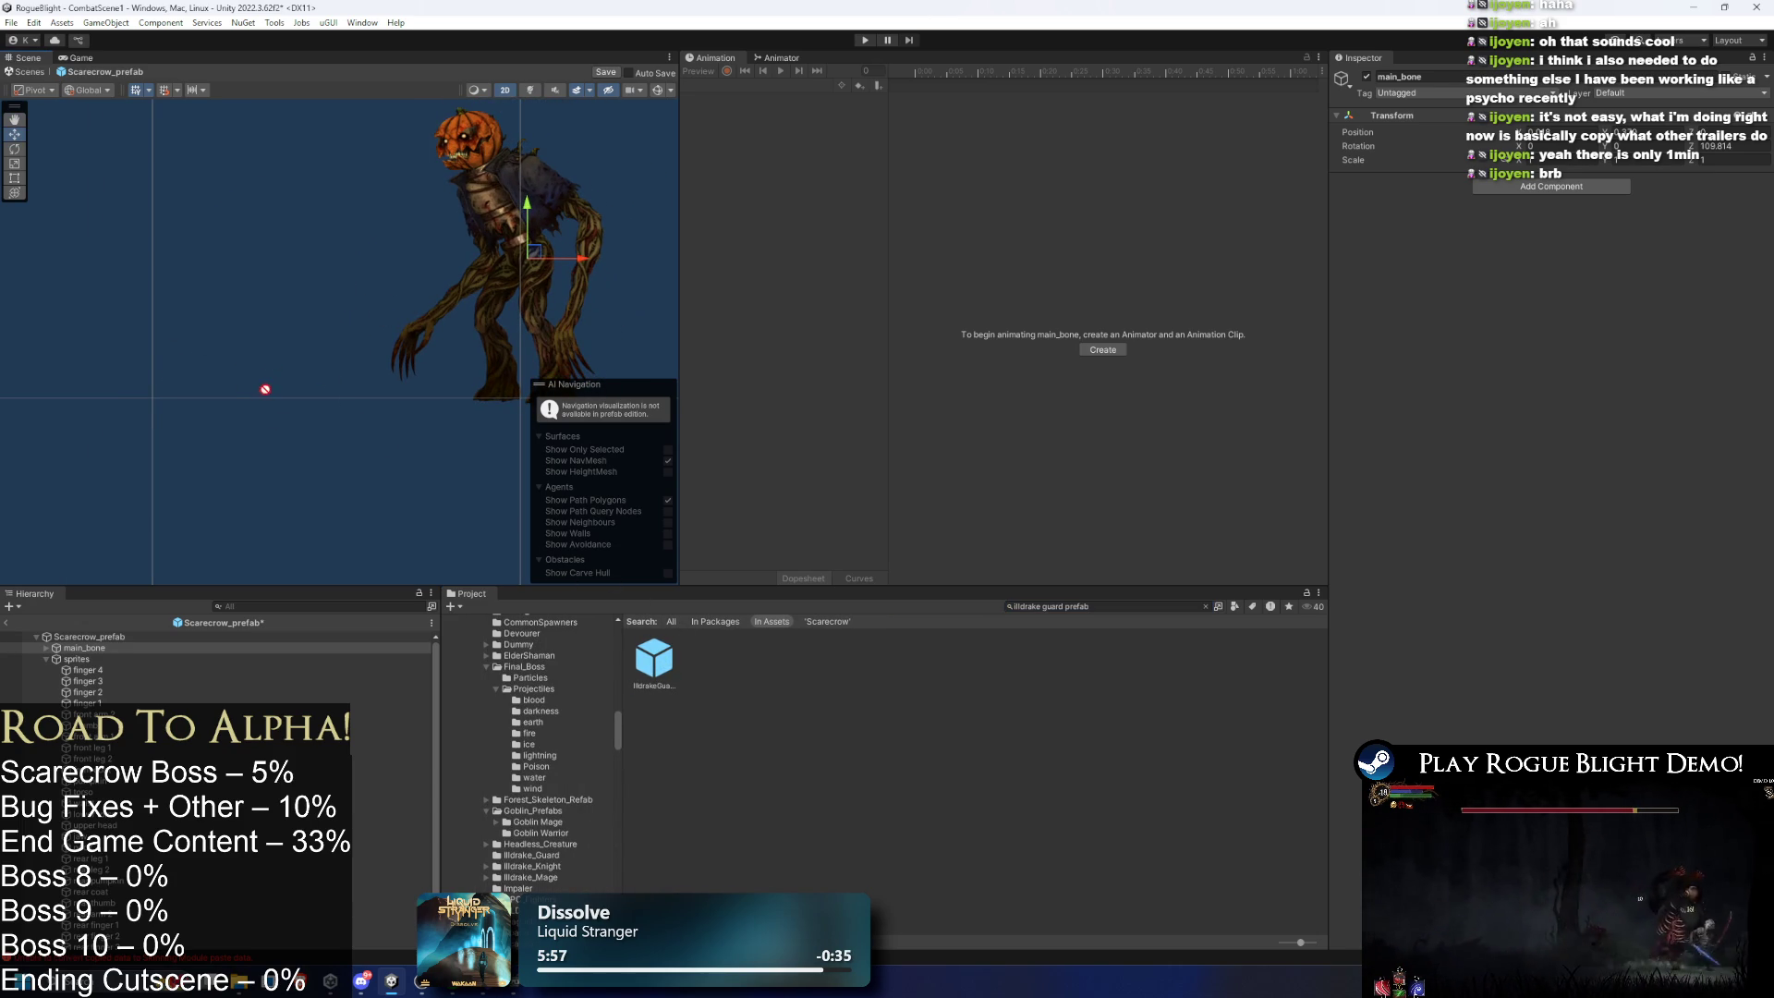
{"action": "left_click_drag", "start_coordinate": [265, 389], "coordinate": [265, 389]}
{"action": "left_click", "coordinate": [282, 231]}
{"action": "scroll", "coordinate": [157, 636], "scroll_direction": "down", "scroll_amount": 5}
{"action": "left_click", "coordinate": [92, 876]}
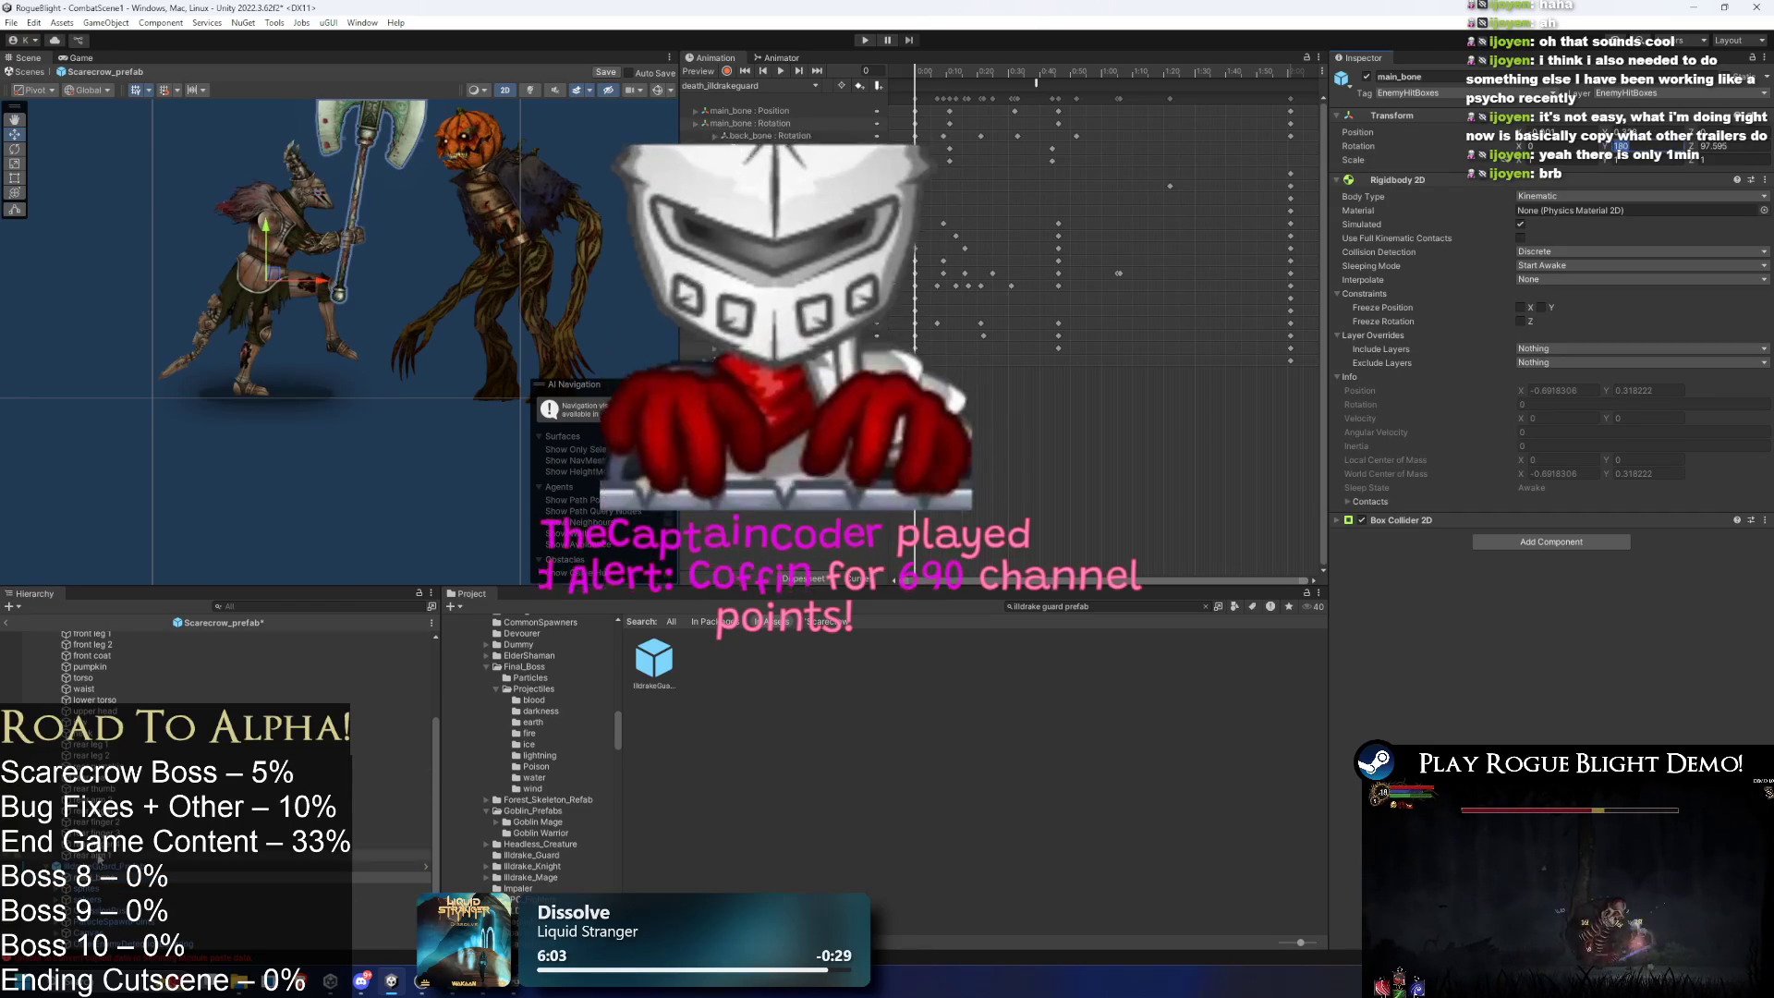
- Delete the guard, frame the scarecrow with F, and widen the Scene view
{"action": "key", "text": "Delete"}
{"action": "left_click", "coordinate": [90, 636]}
{"action": "left_click", "coordinate": [108, 644]}
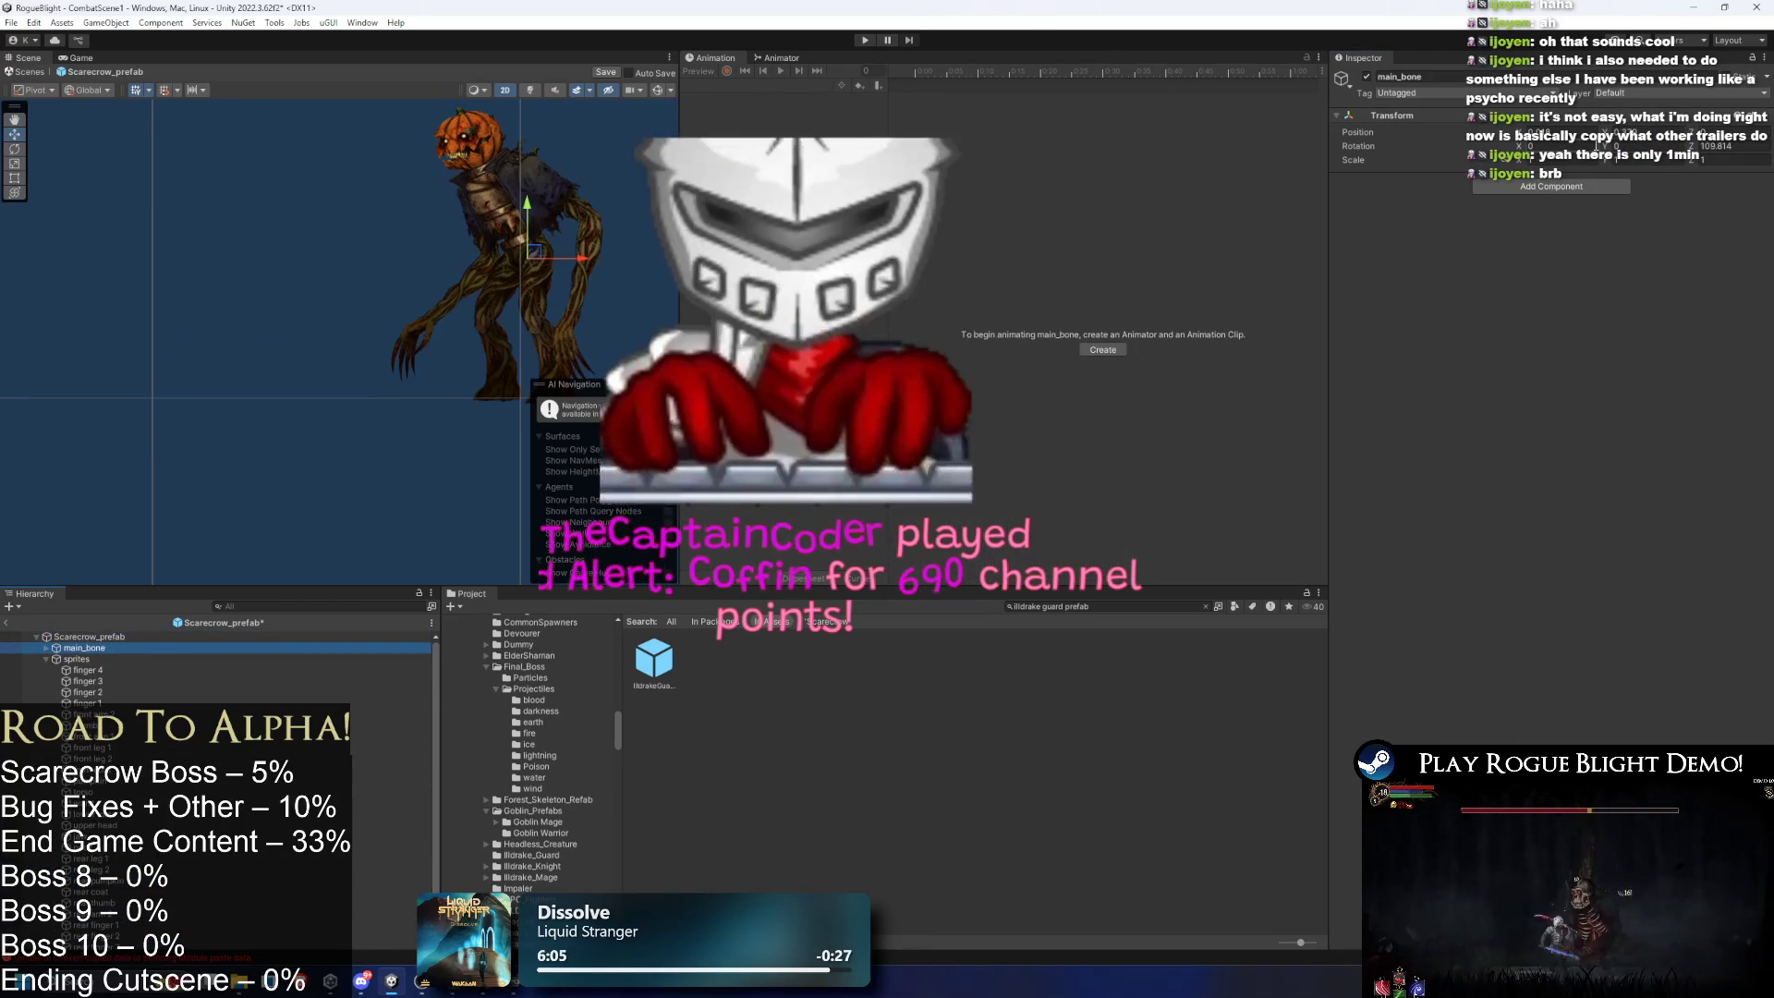
{"action": "left_click_drag", "start_coordinate": [383, 261], "coordinate": [314, 255]}
{"action": "key", "text": "f"}
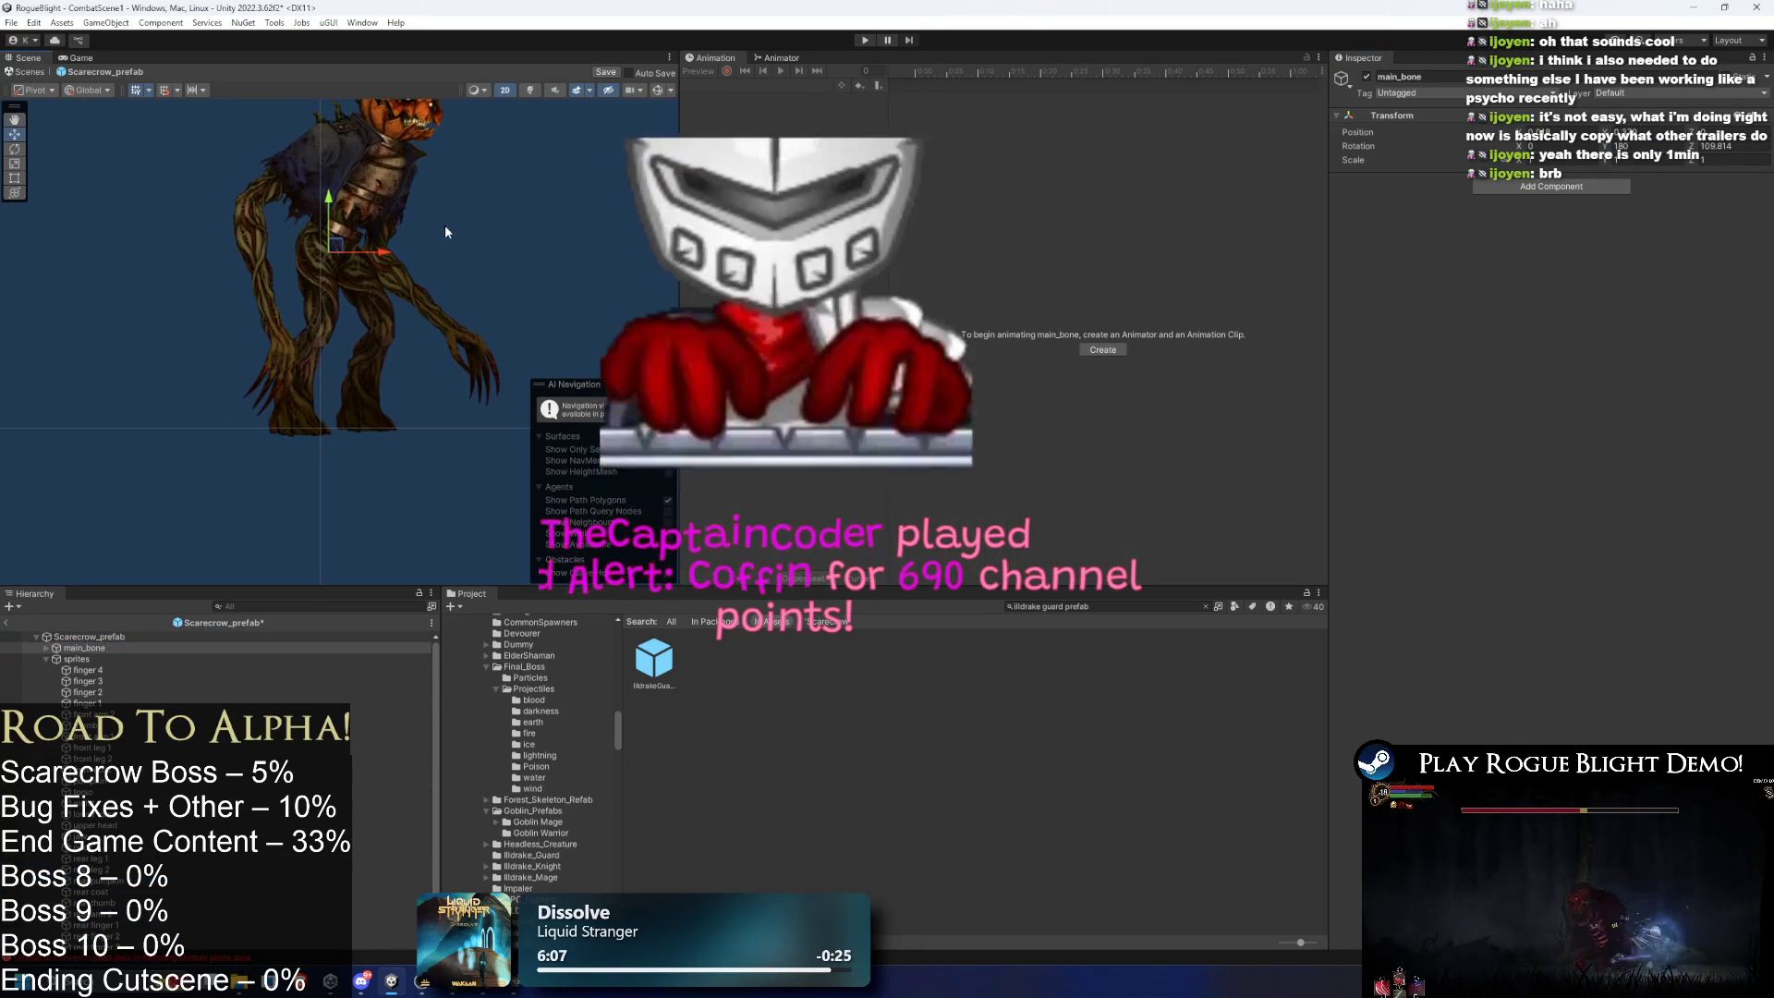
{"action": "left_click_drag", "start_coordinate": [680, 234], "coordinate": [1050, 234]}
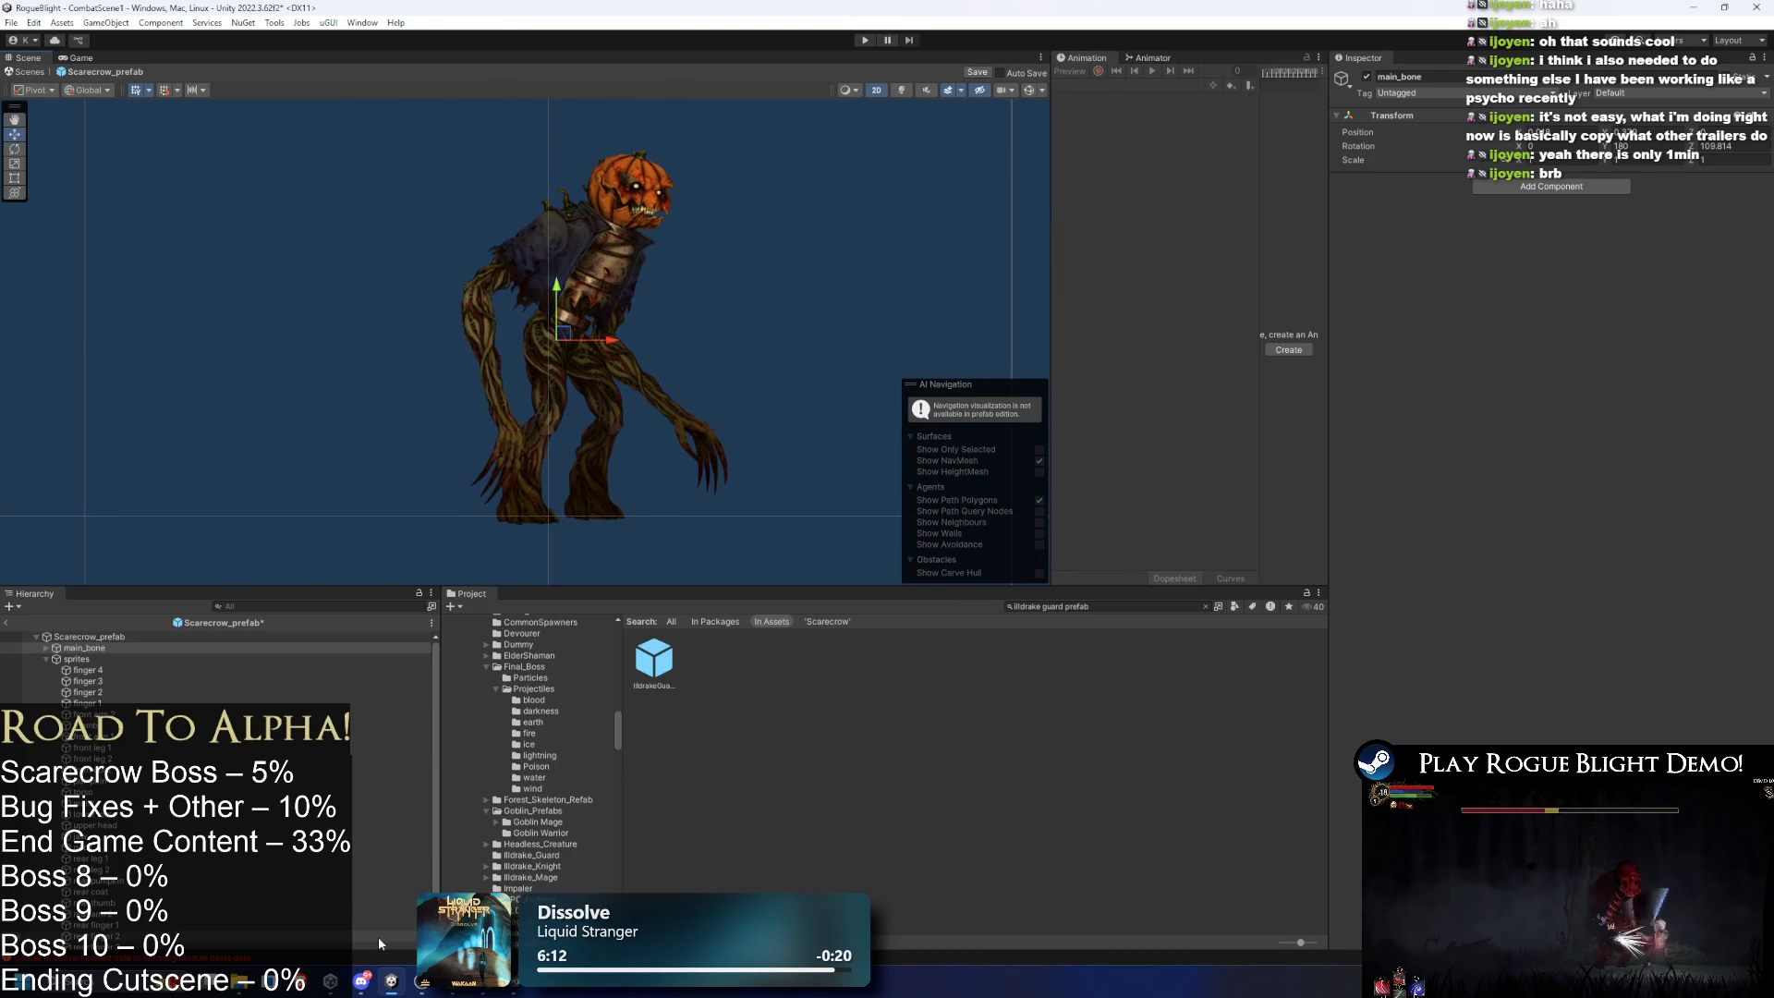
- Drag main_bone slightly left to shift the scarecrow, then expand the sprites group
{"action": "left_click", "coordinate": [111, 648]}
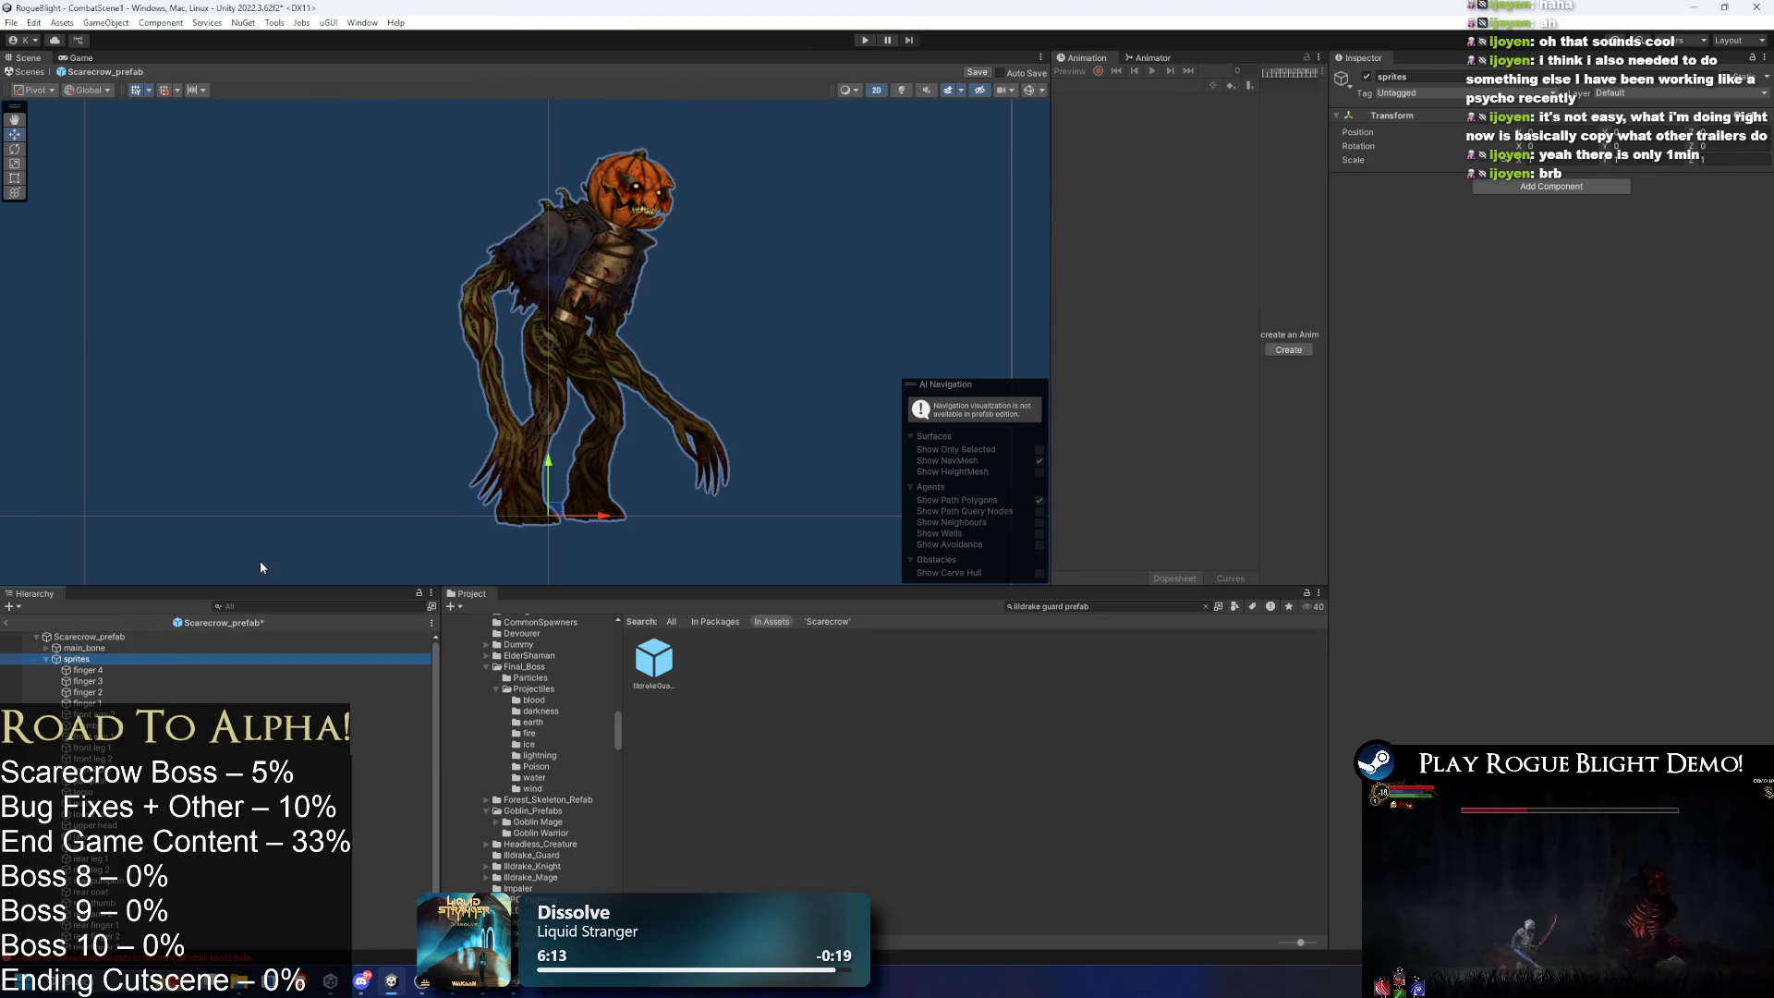
{"action": "scroll", "coordinate": [601, 335], "scroll_direction": "up", "scroll_amount": 3}
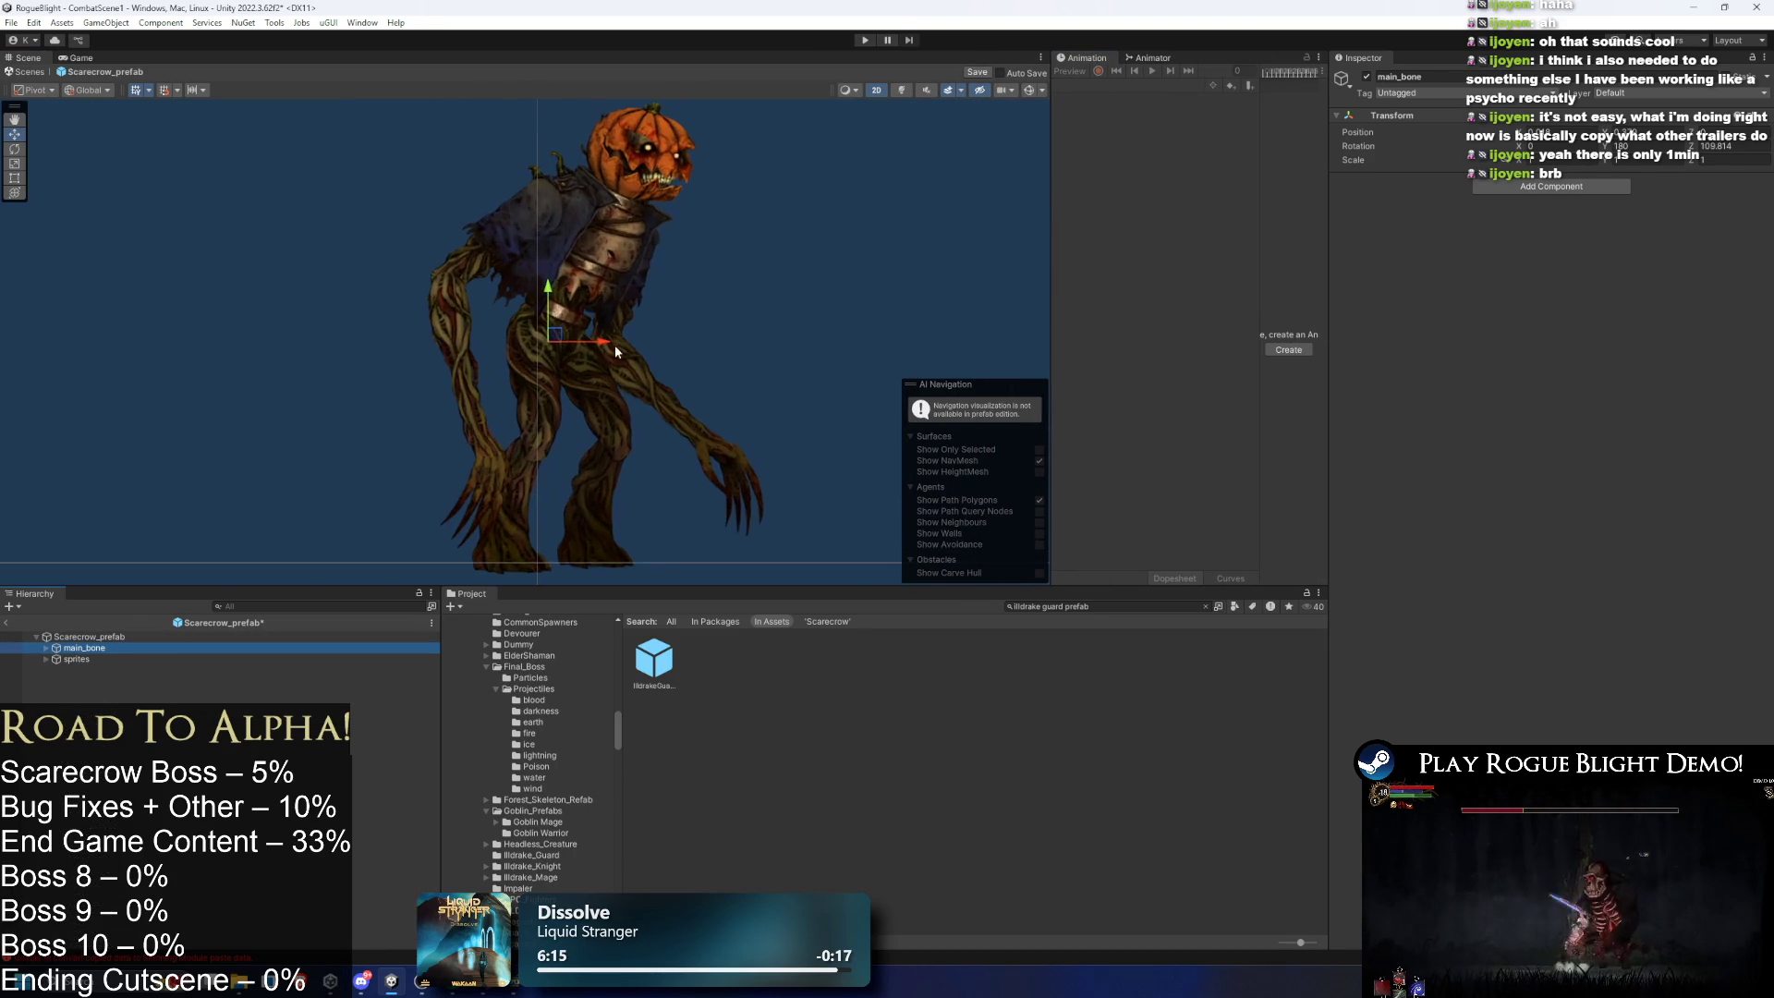
{"action": "left_click_drag", "start_coordinate": [566, 241], "coordinate": [546, 243]}
{"action": "scroll", "coordinate": [599, 262], "scroll_direction": "down", "scroll_amount": 2}
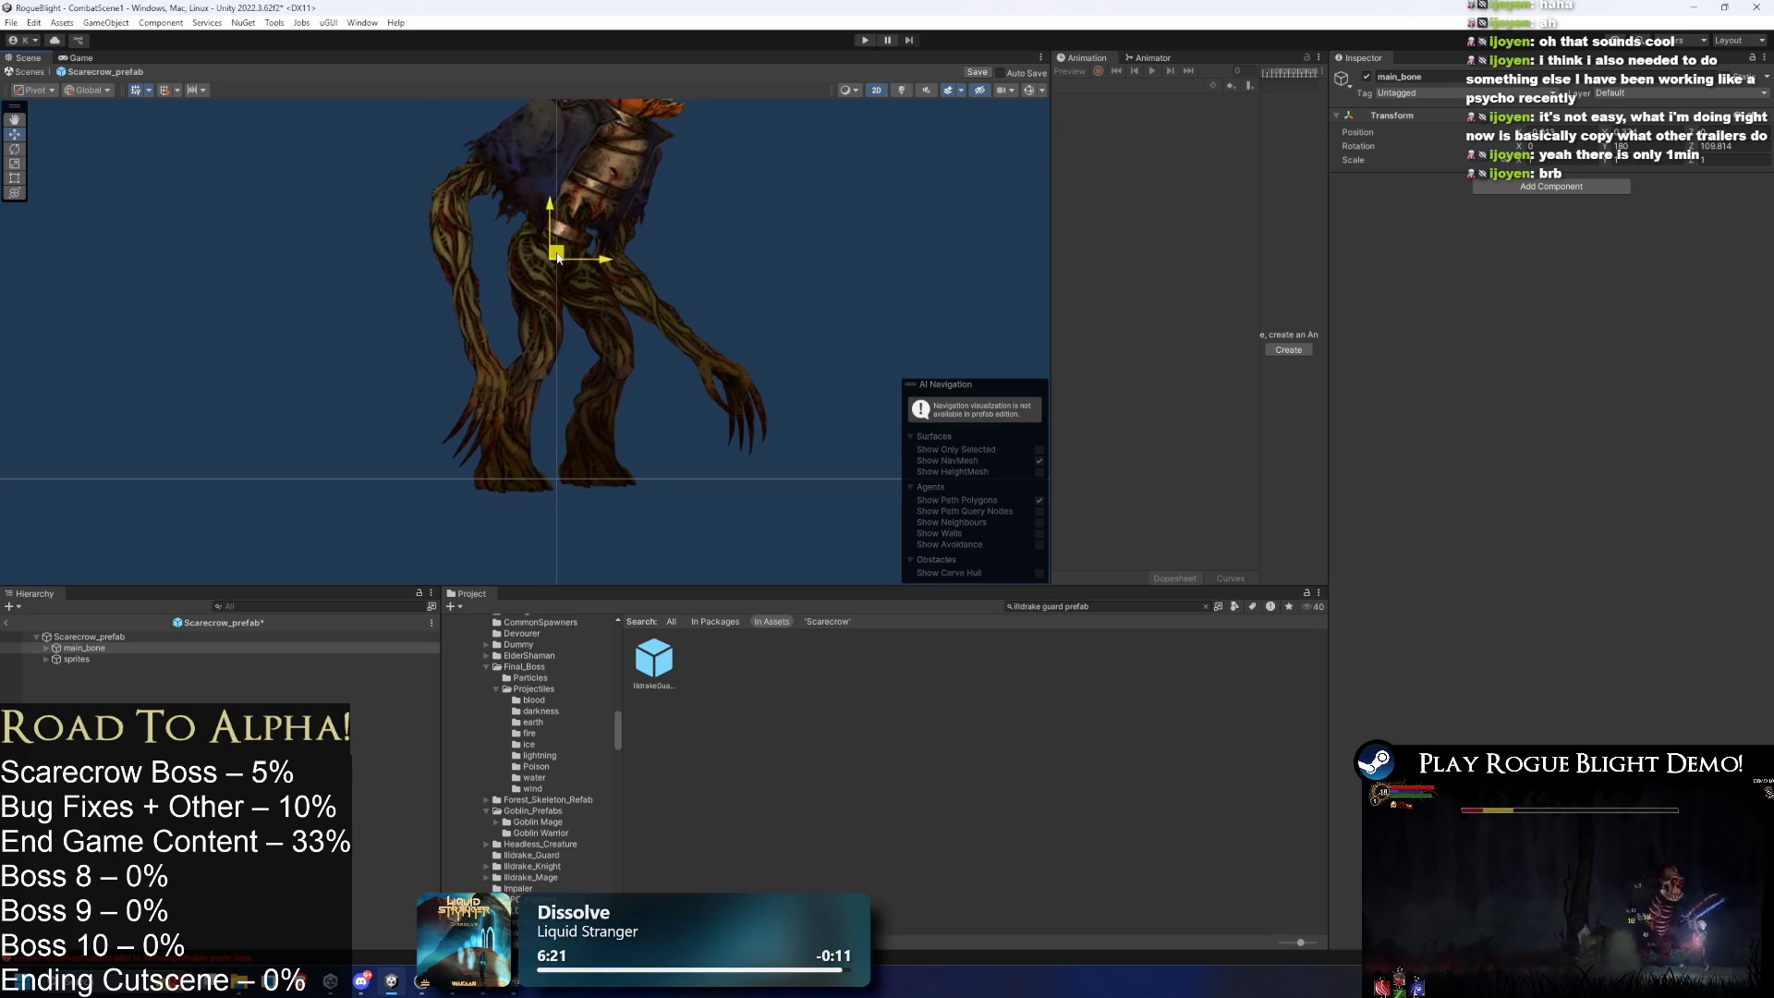
{"action": "left_click", "coordinate": [82, 659]}
{"action": "key", "text": "Right"}
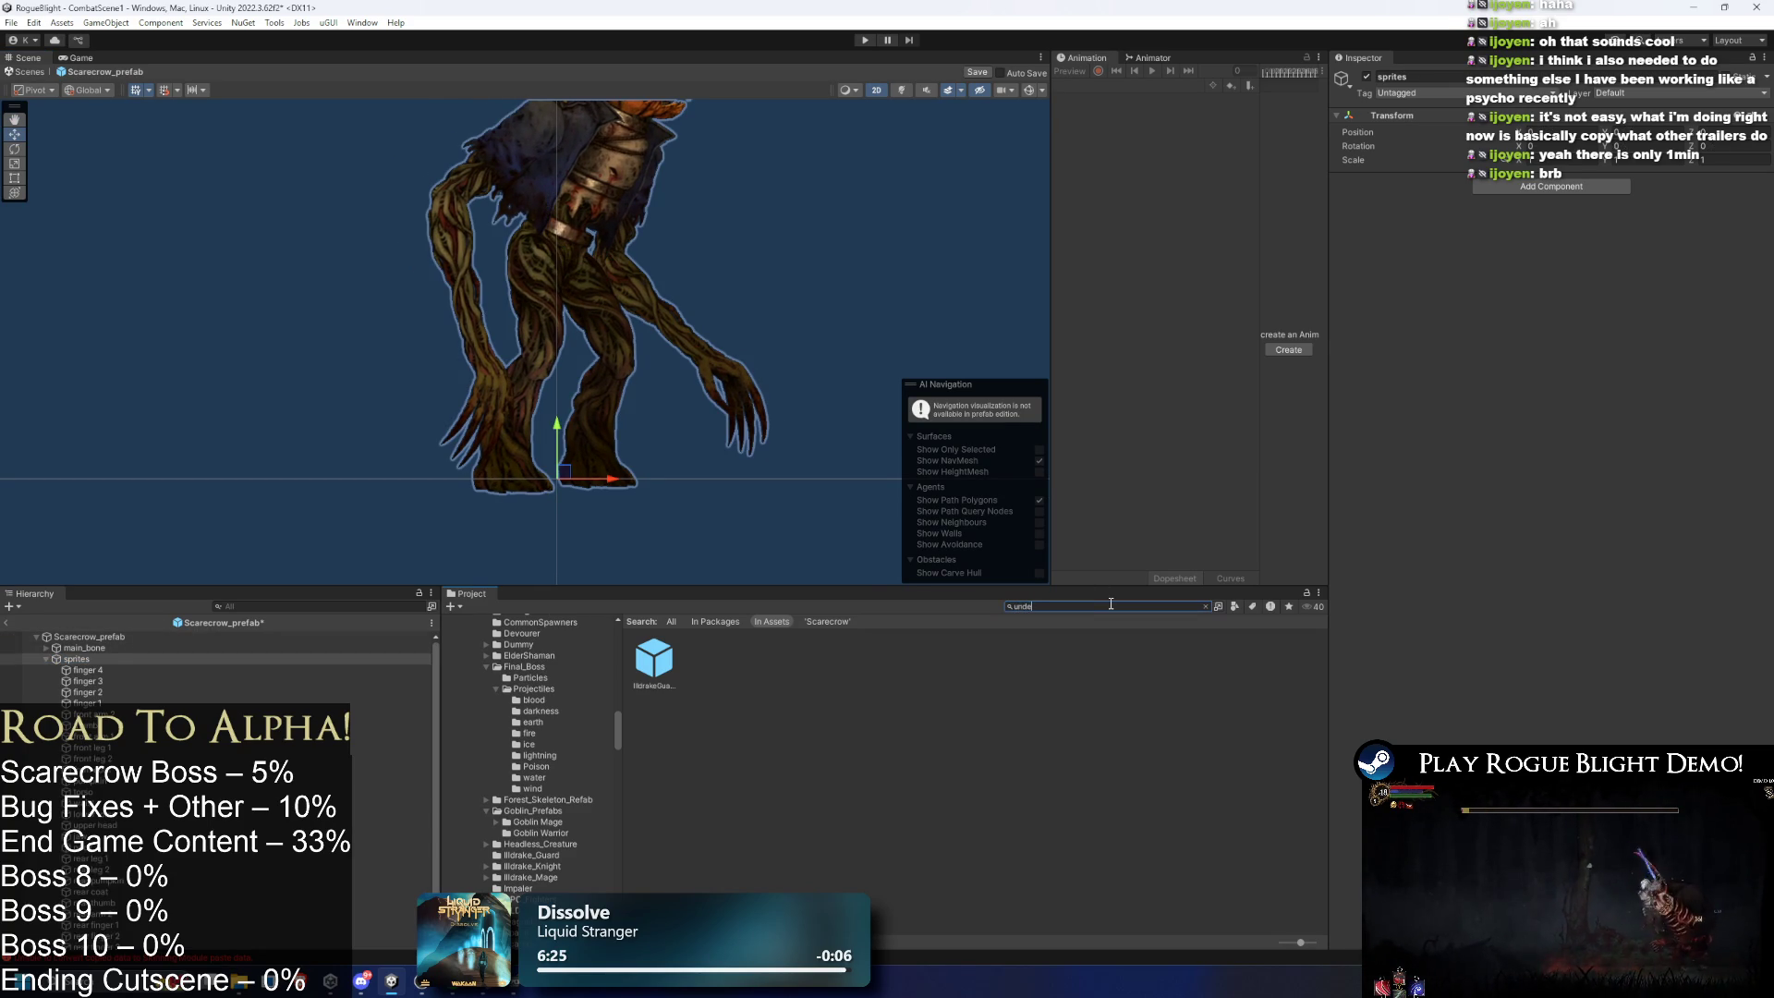
- Search 'undertaker prefab' and drop the Undertaker into the scene beside the scarecrow
{"action": "type", "text": "ertaker prefa"}
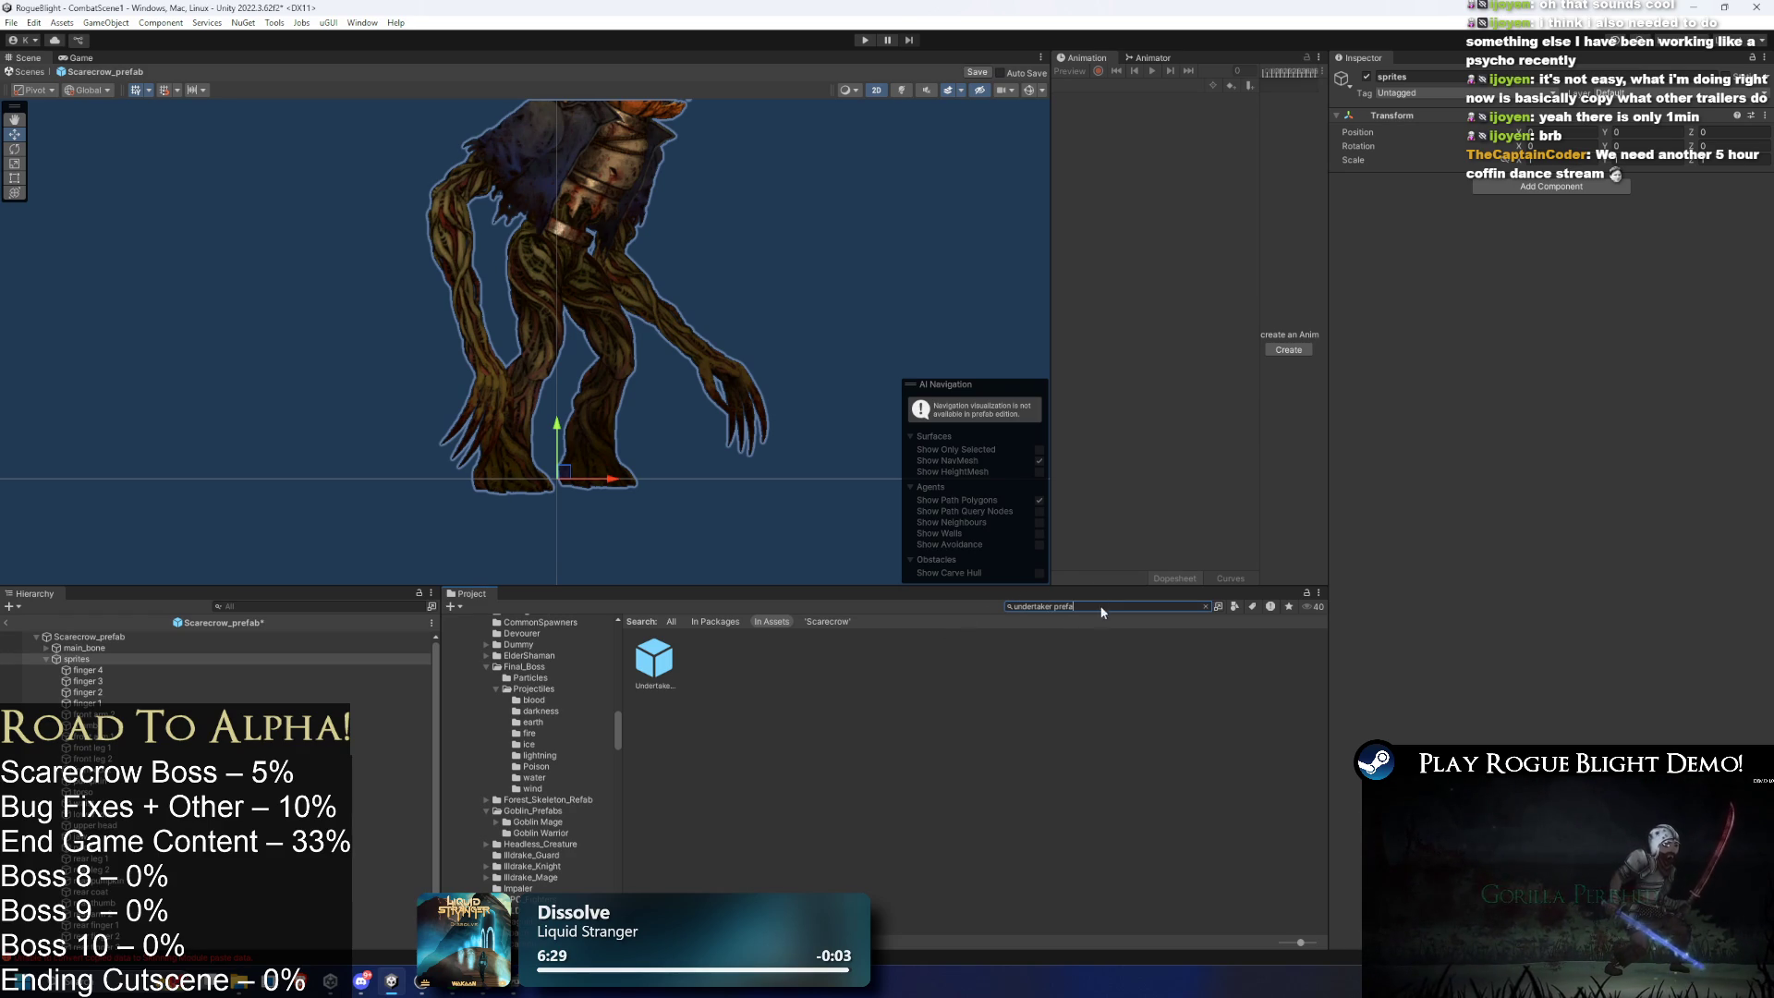
{"action": "key", "text": "Escape"}
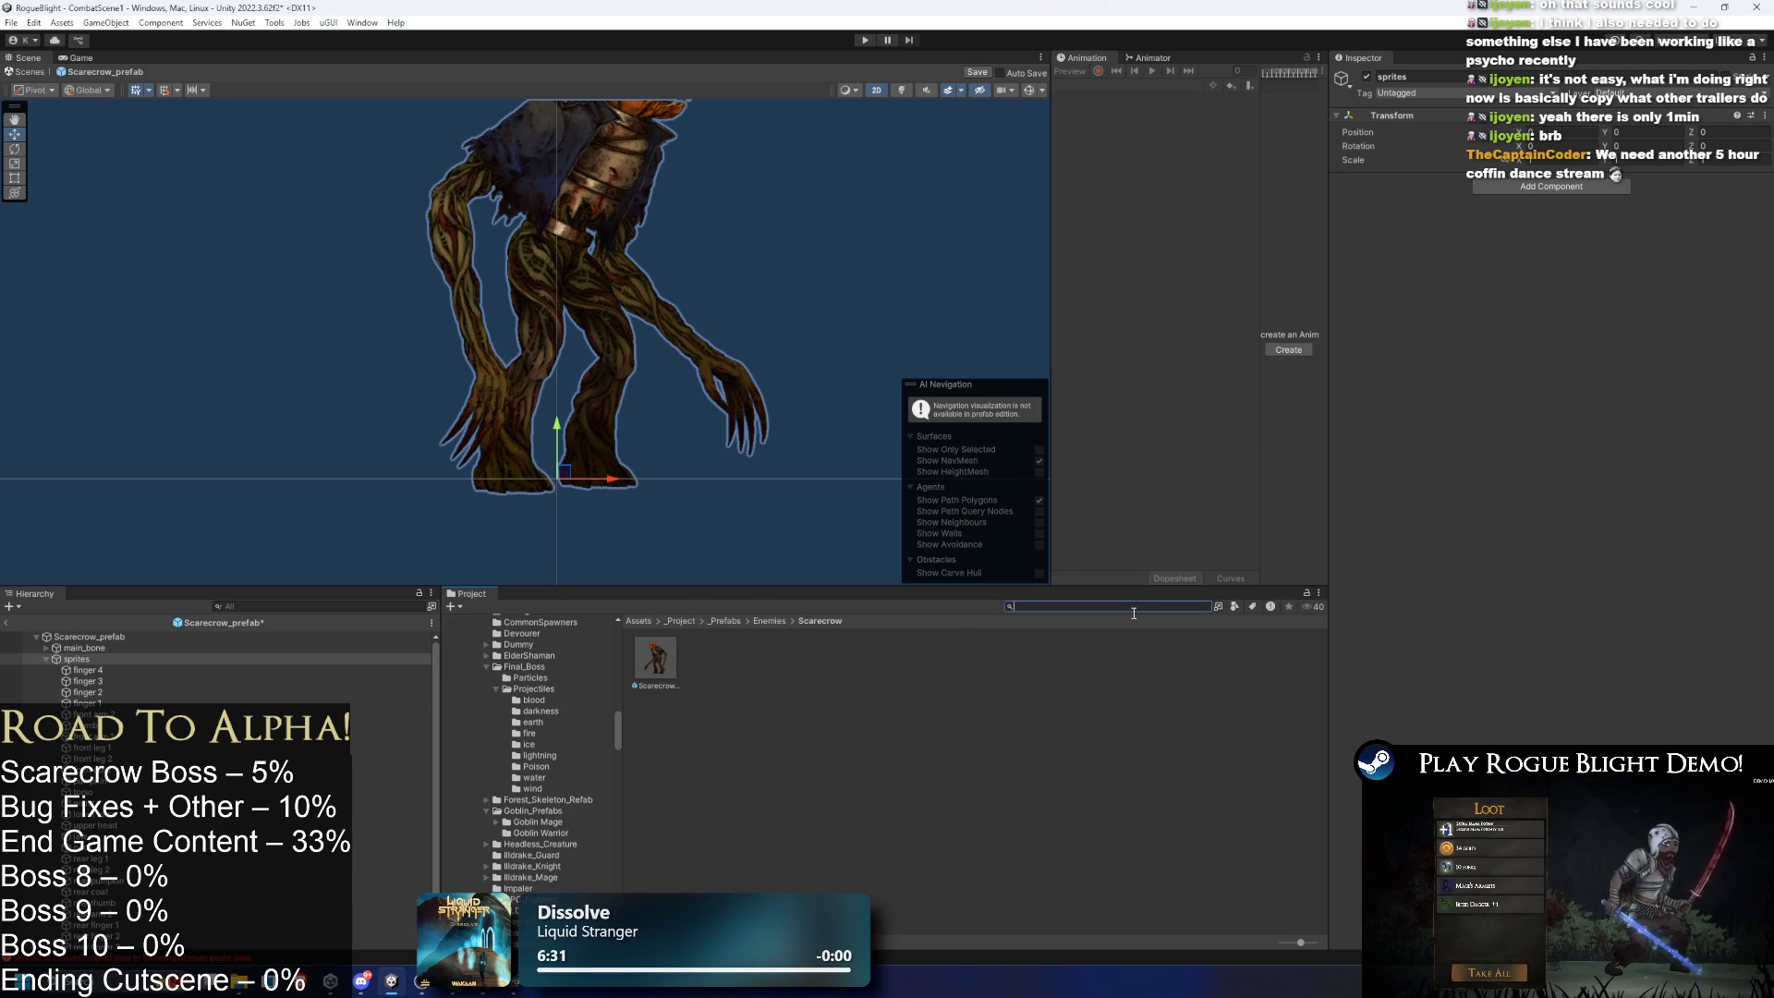
{"action": "type", "text": "undertake p"}
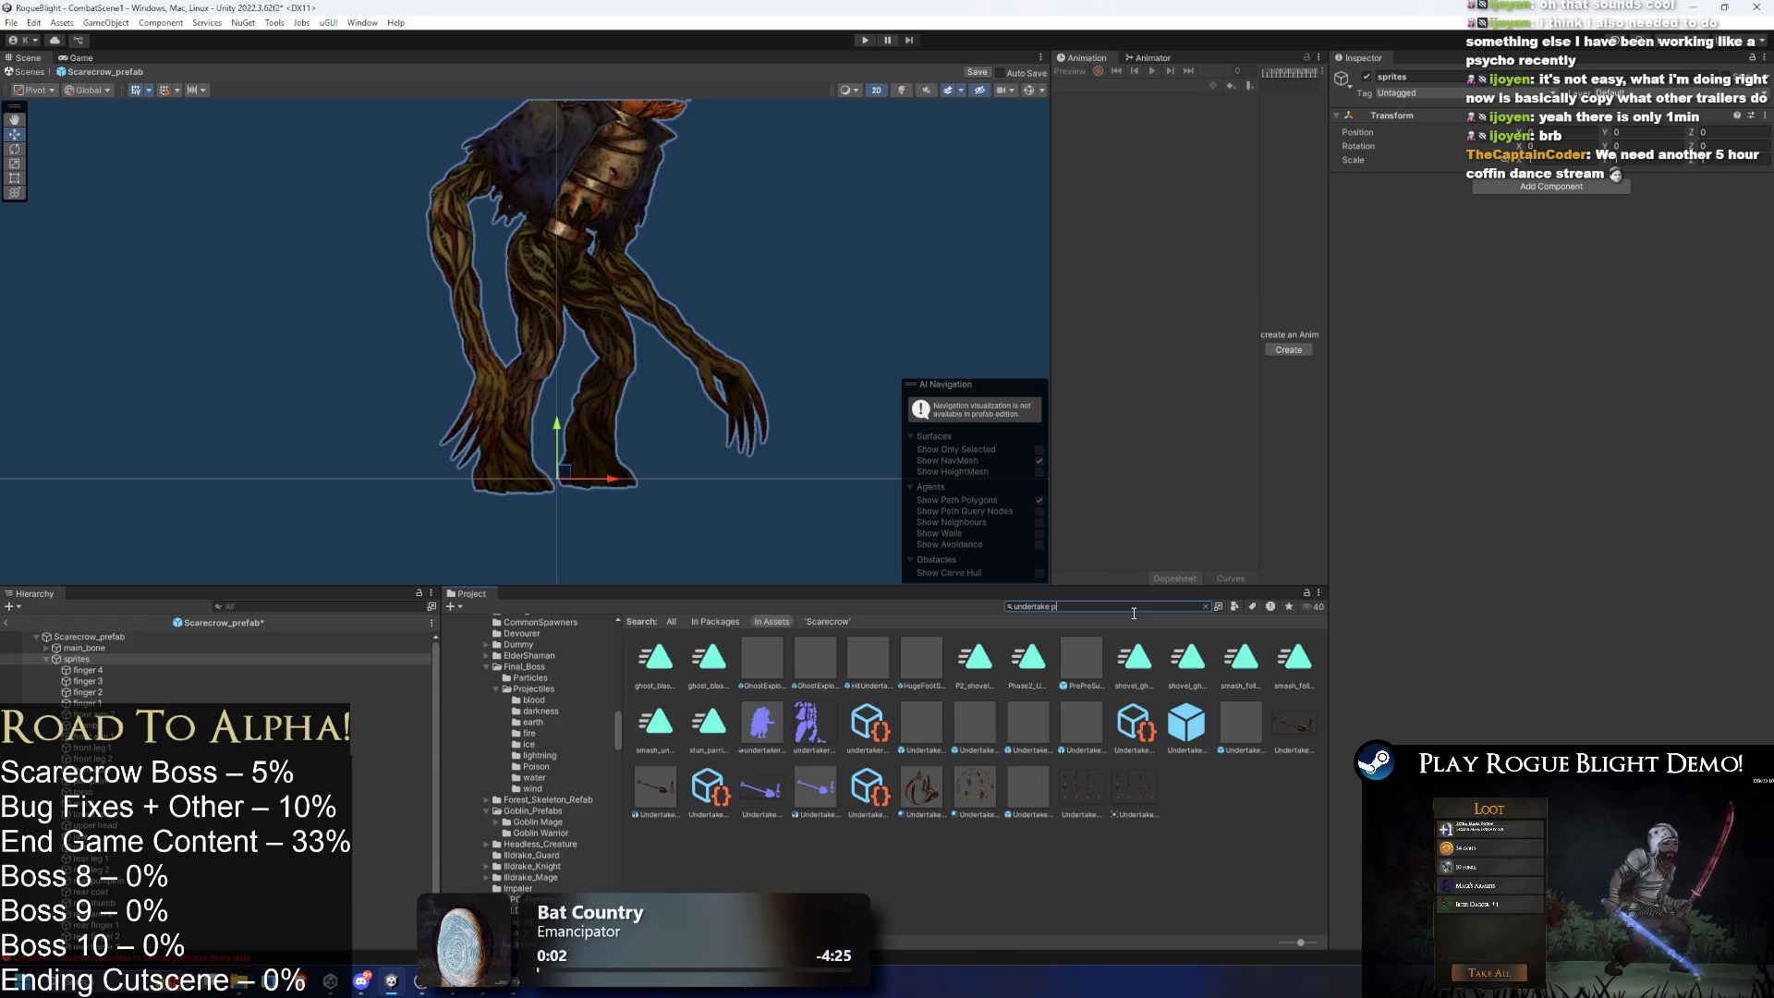
{"action": "type", "text": "rea"}
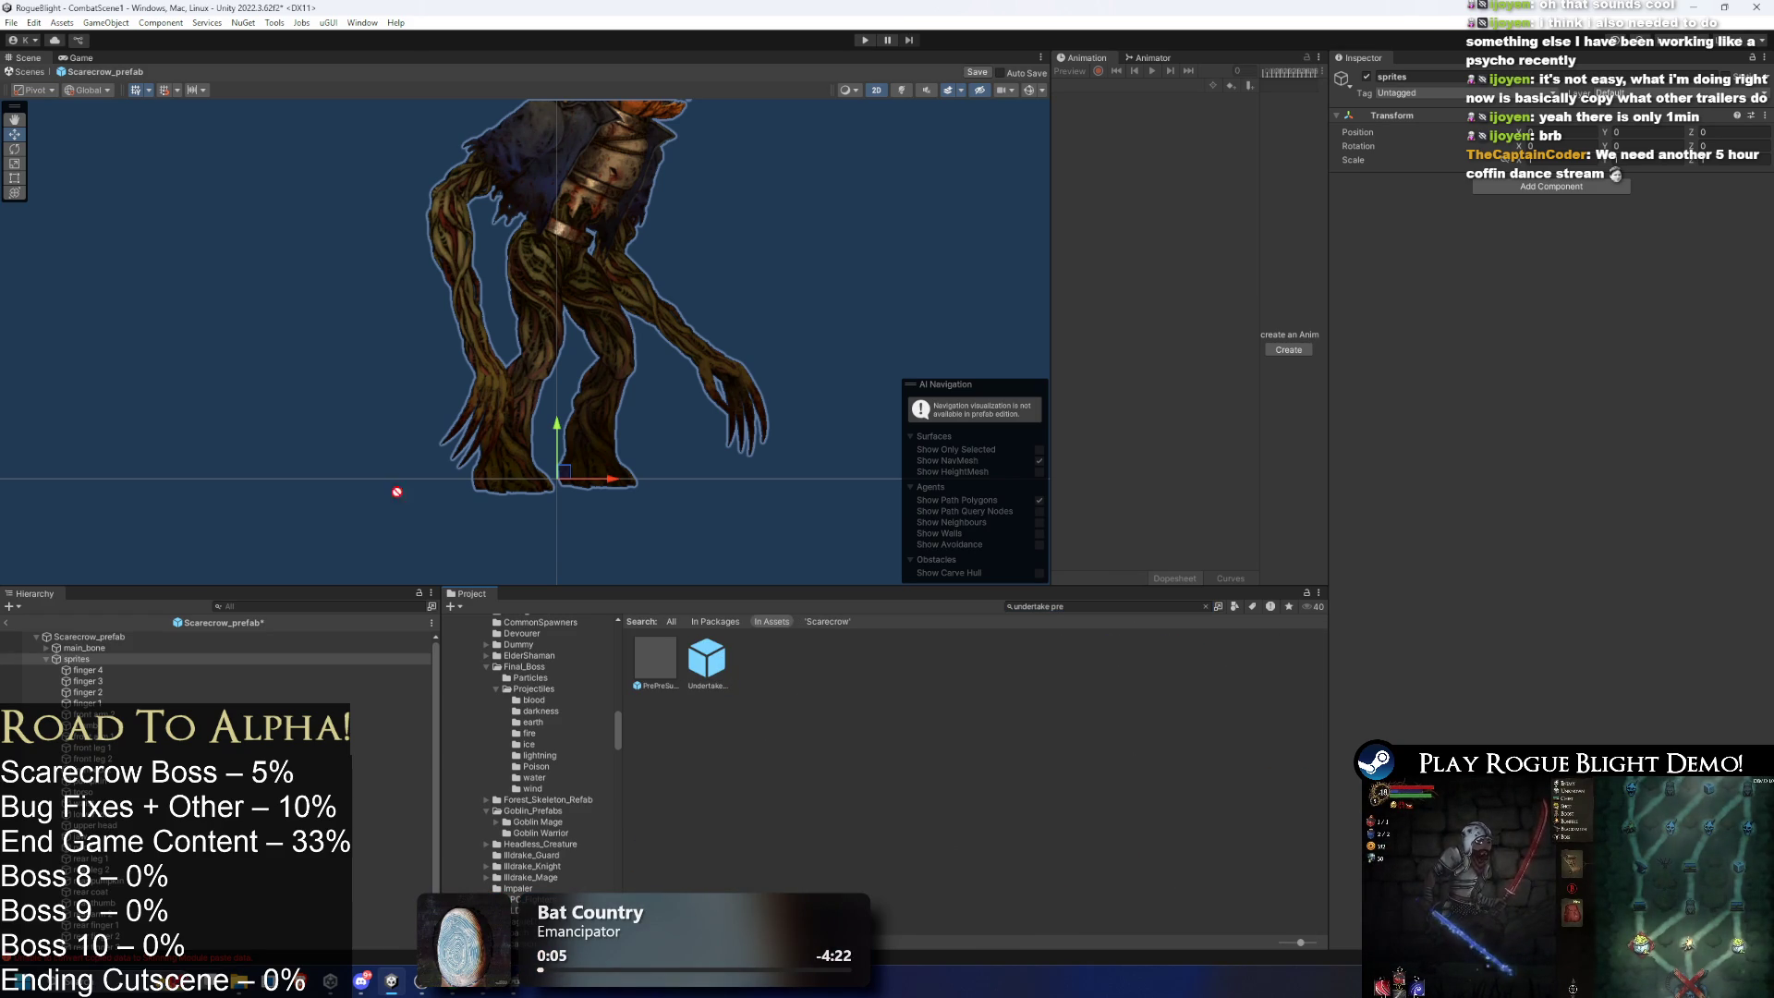
{"action": "left_click_drag", "start_coordinate": [490, 533], "coordinate": [231, 502]}
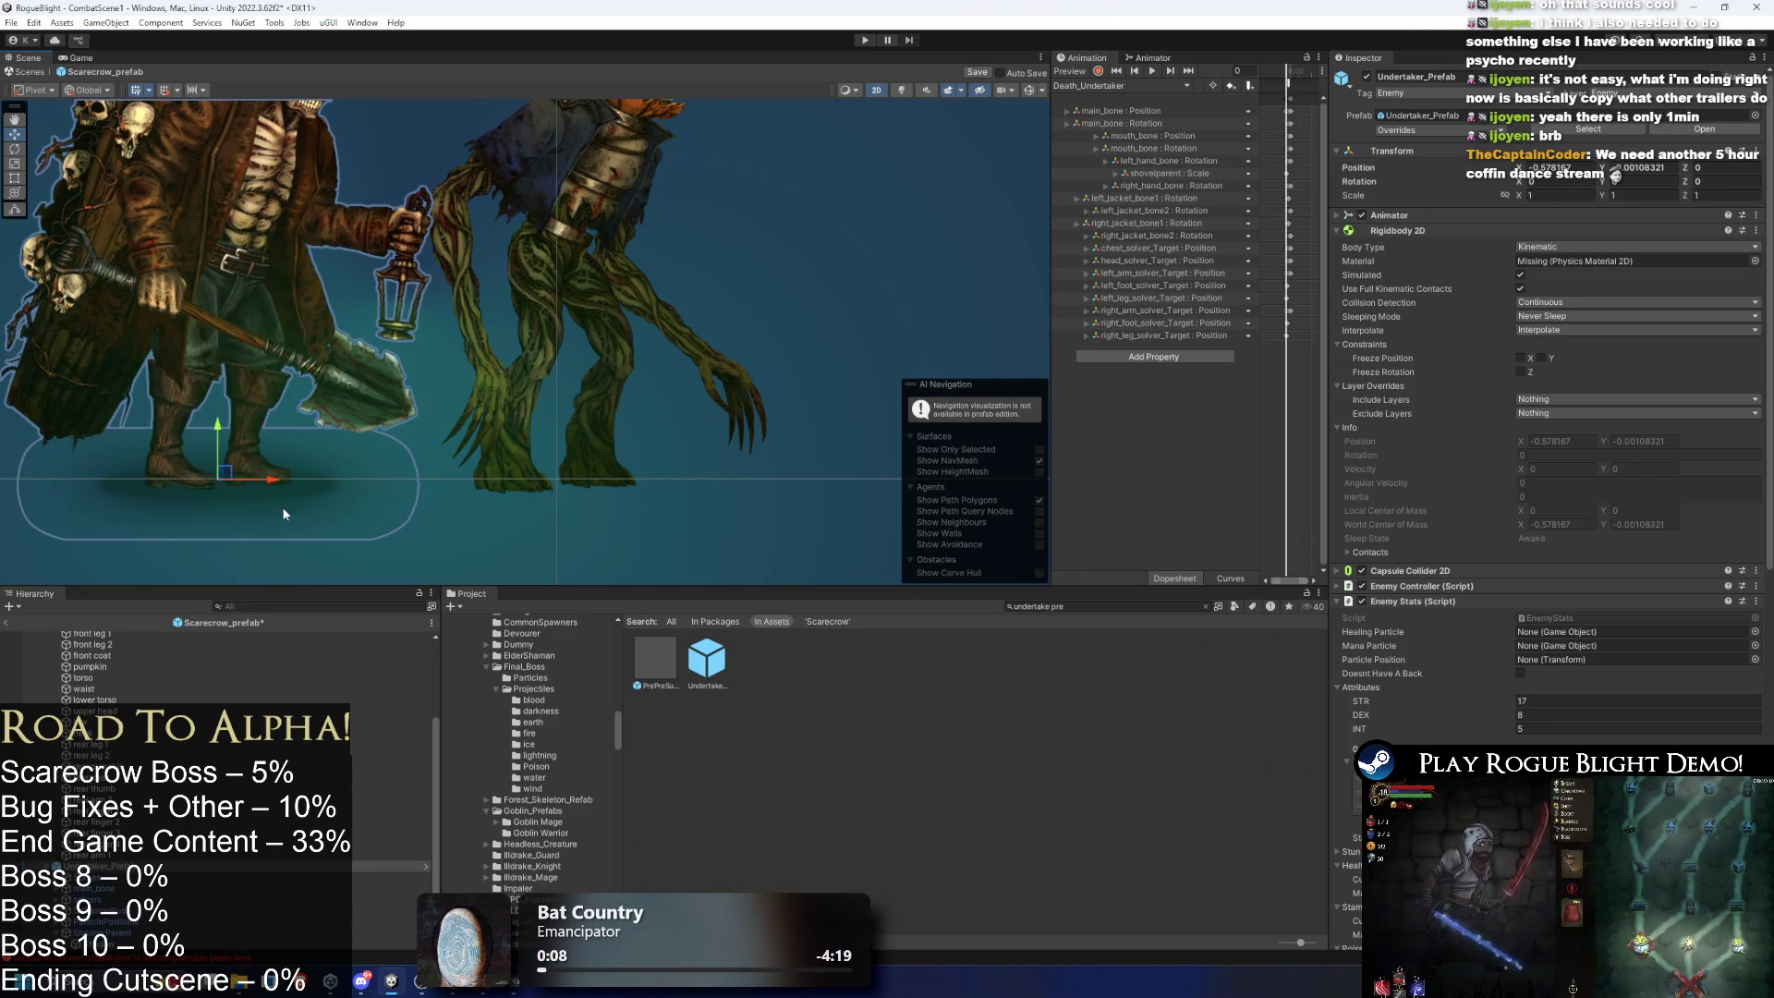
{"action": "left_click", "coordinate": [310, 534]}
- Copy the Undertaker's shadow capsule, remove the Undertaker, and paste the shadow under sprites
{"action": "right_click", "coordinate": [277, 522]}
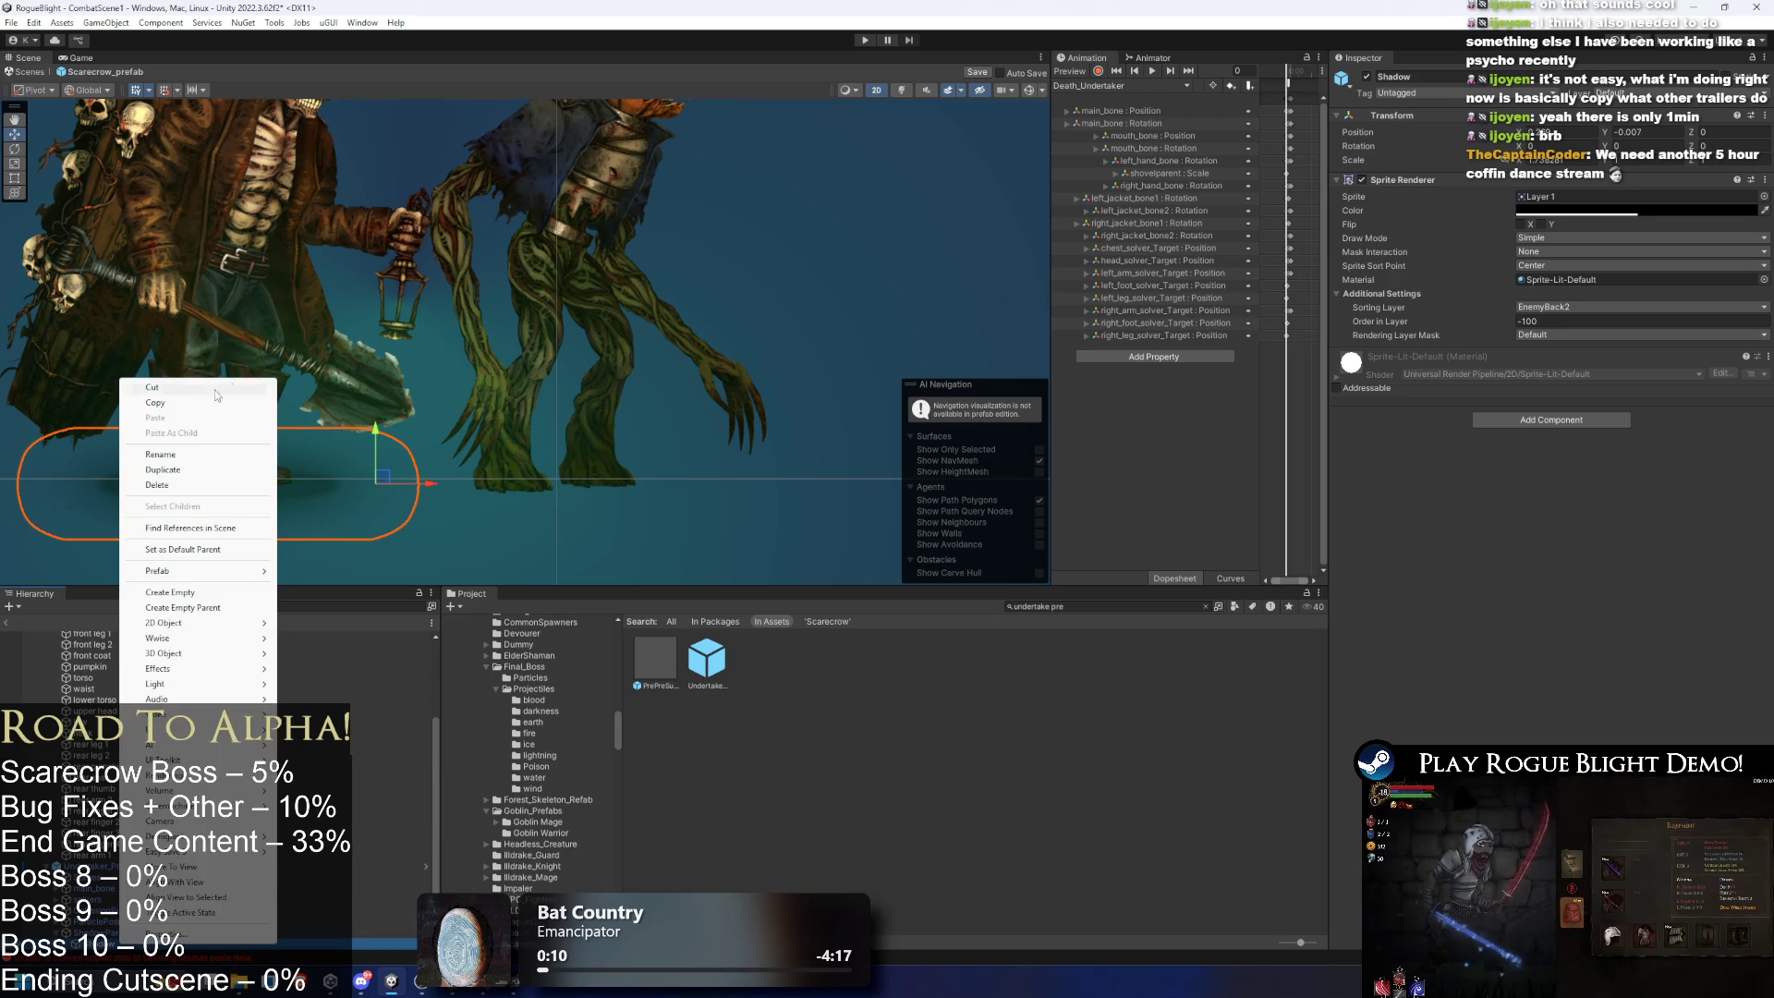
{"action": "left_click", "coordinate": [233, 389]}
{"action": "key", "text": "ctrl+z"}
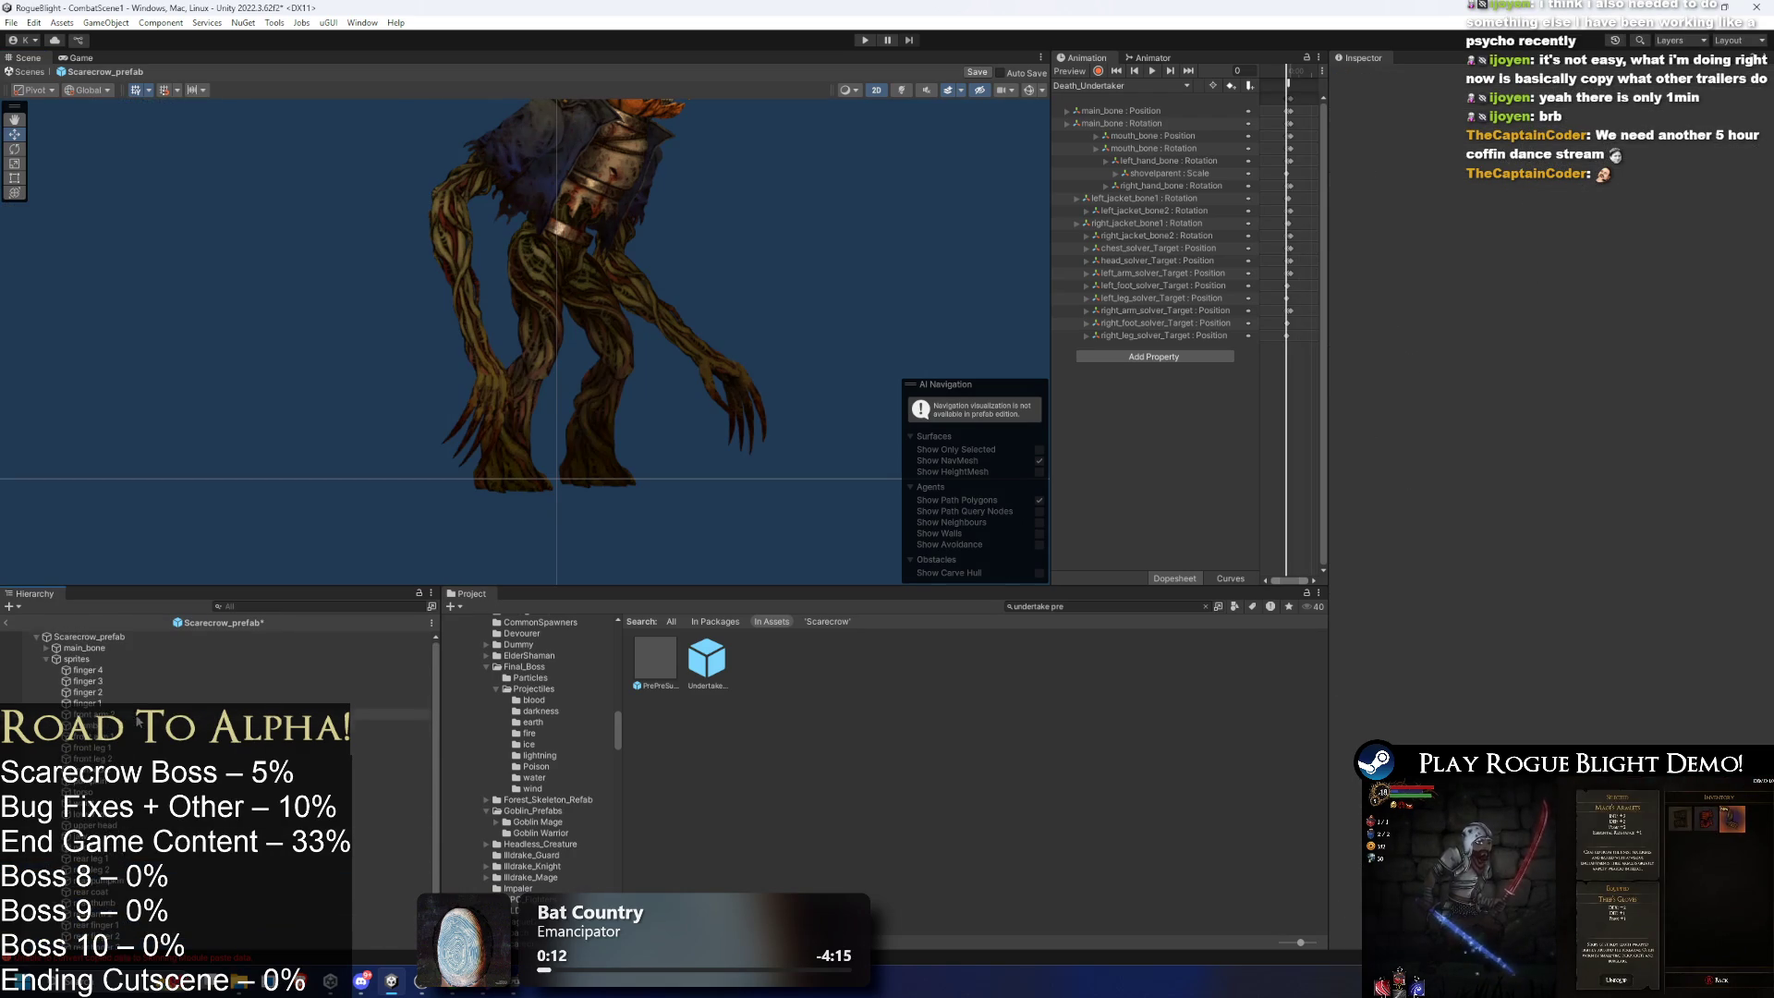
{"action": "right_click", "coordinate": [70, 659]}
{"action": "left_click", "coordinate": [137, 133]}
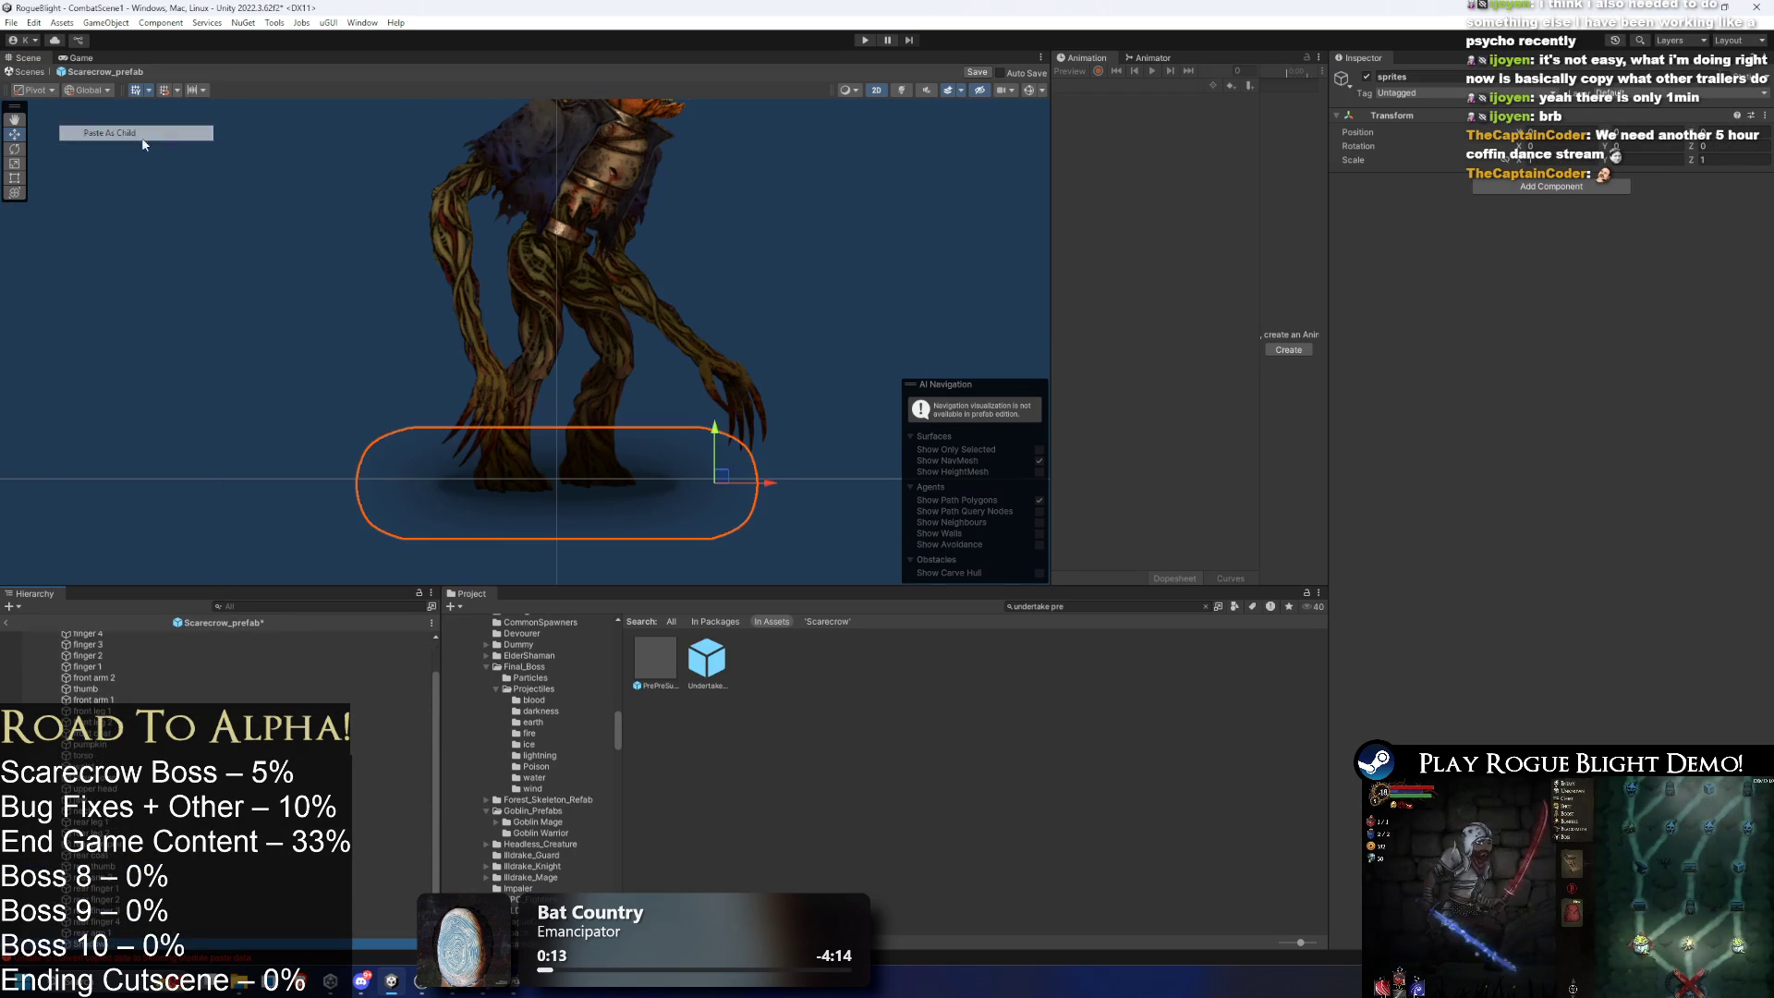
- Select all body sprites from finger 4 down, excluding the shadow
{"action": "left_click", "coordinate": [534, 369]}
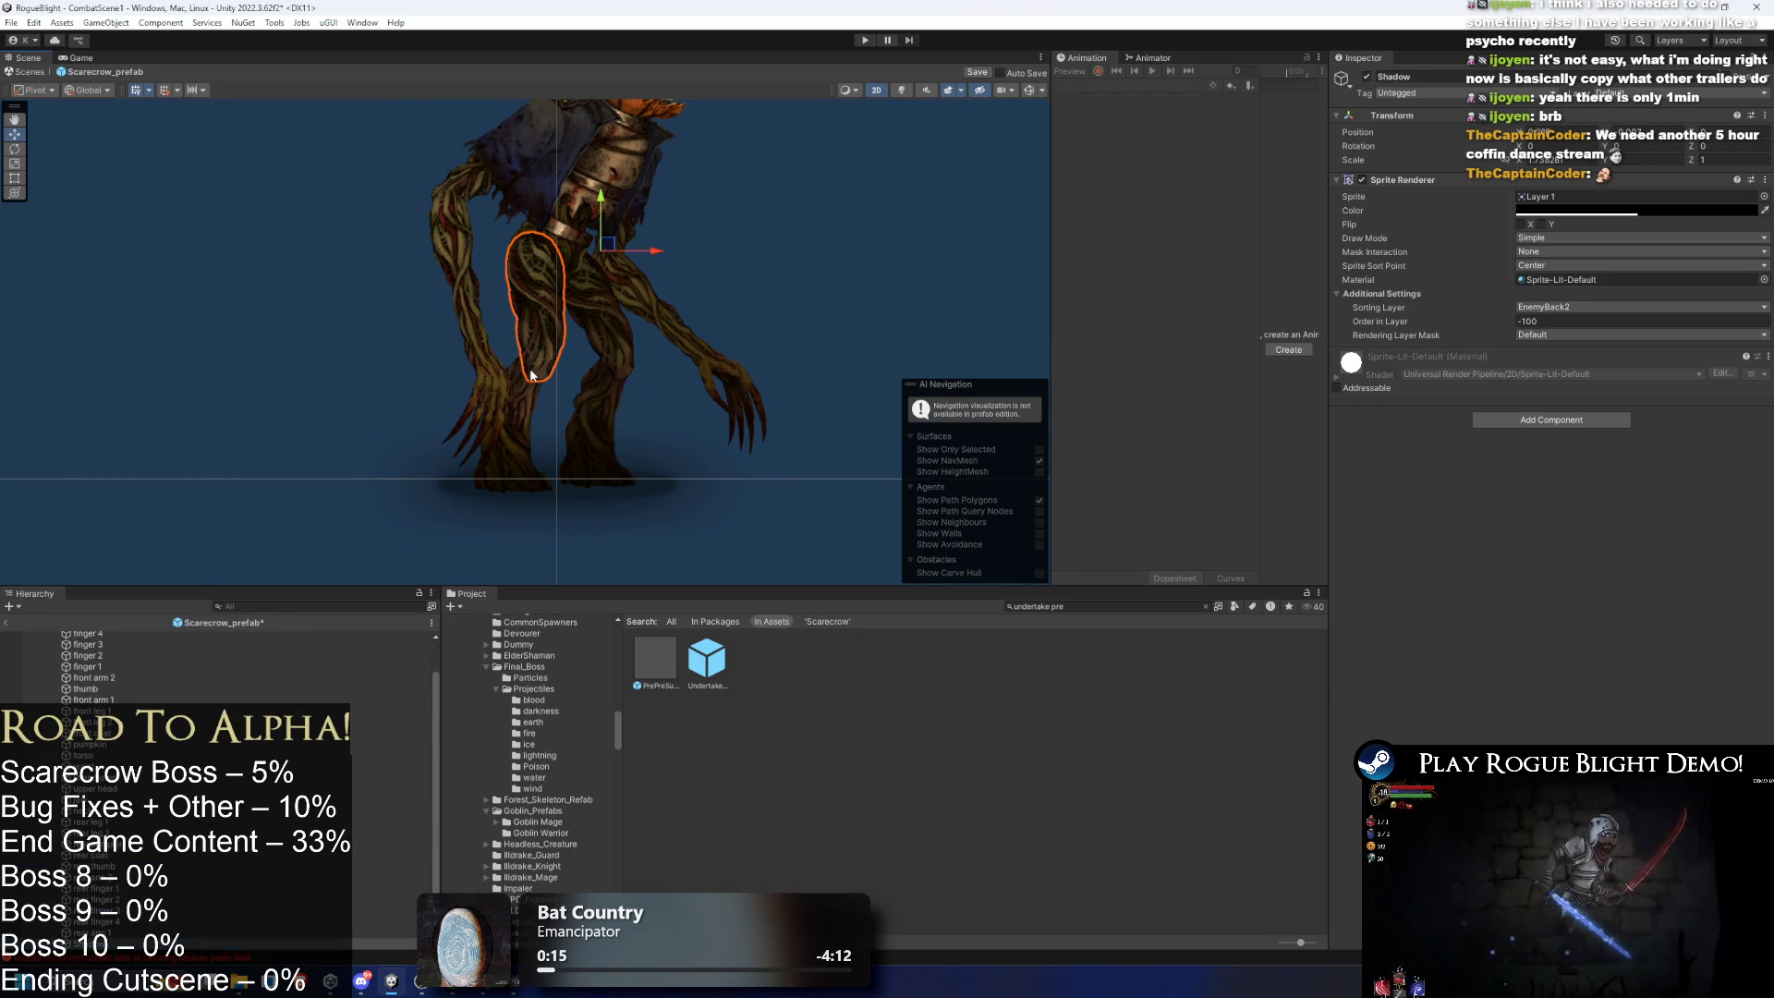
{"action": "left_click", "coordinate": [230, 634]}
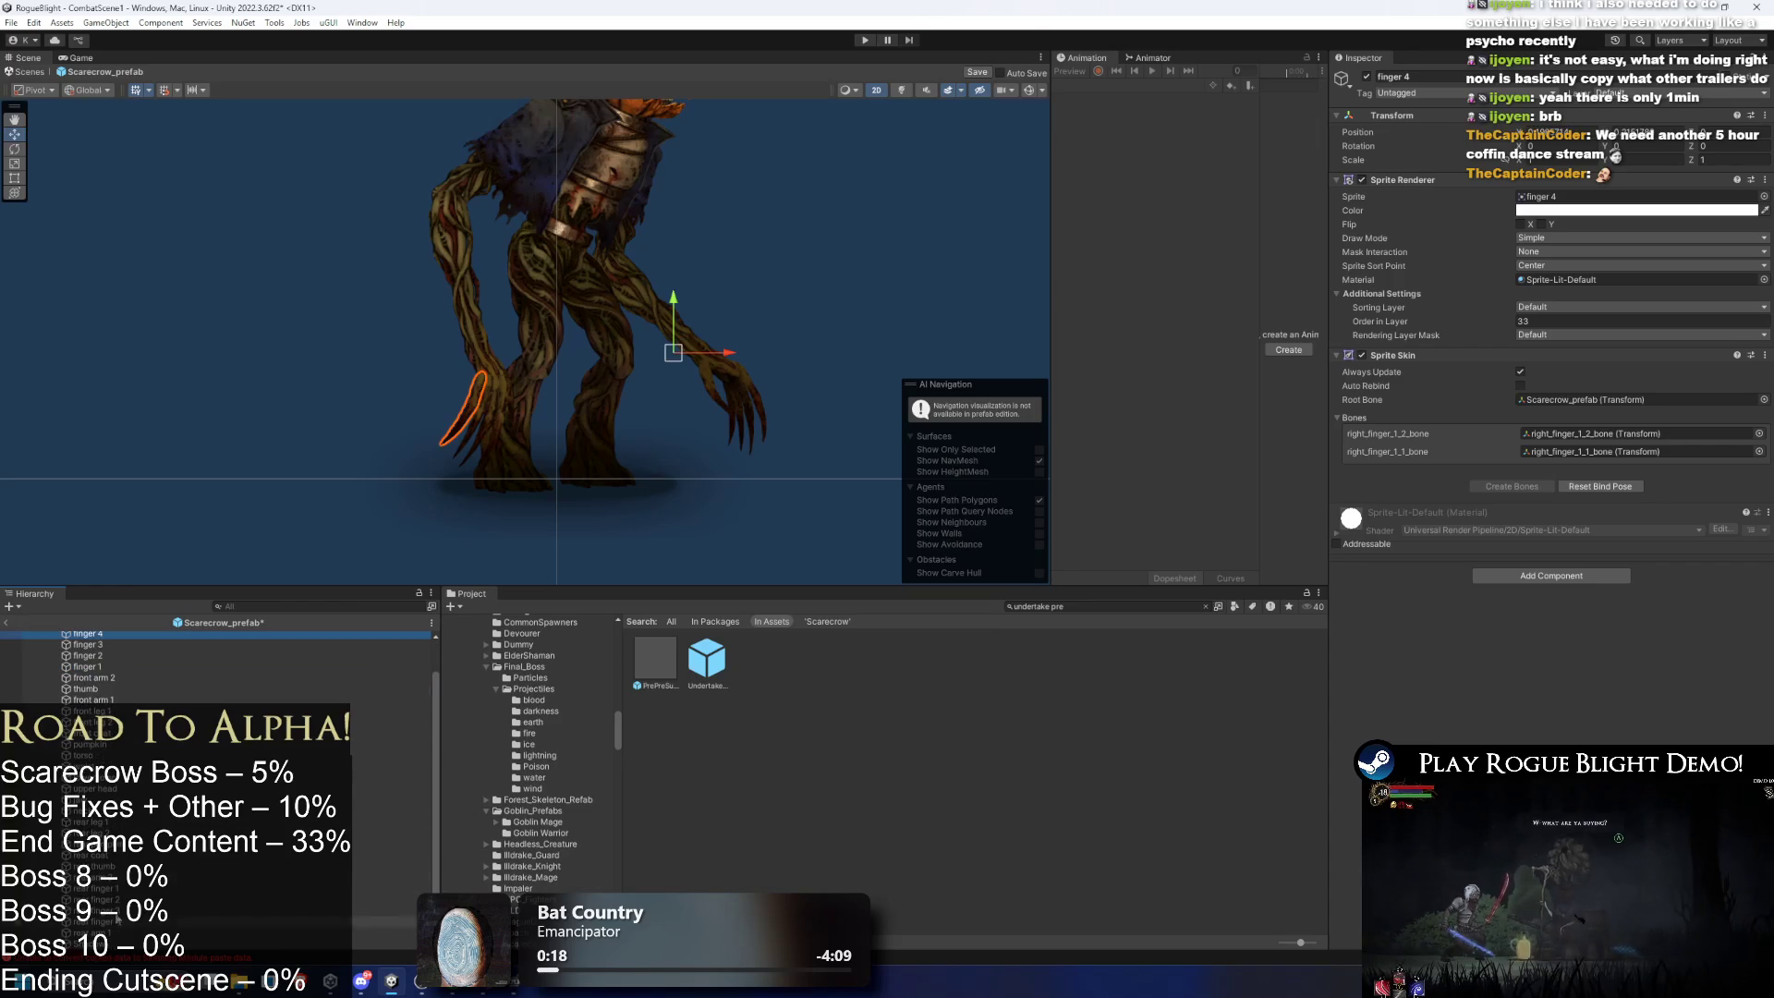
{"action": "left_click", "coordinate": [111, 934], "text": "shift"}
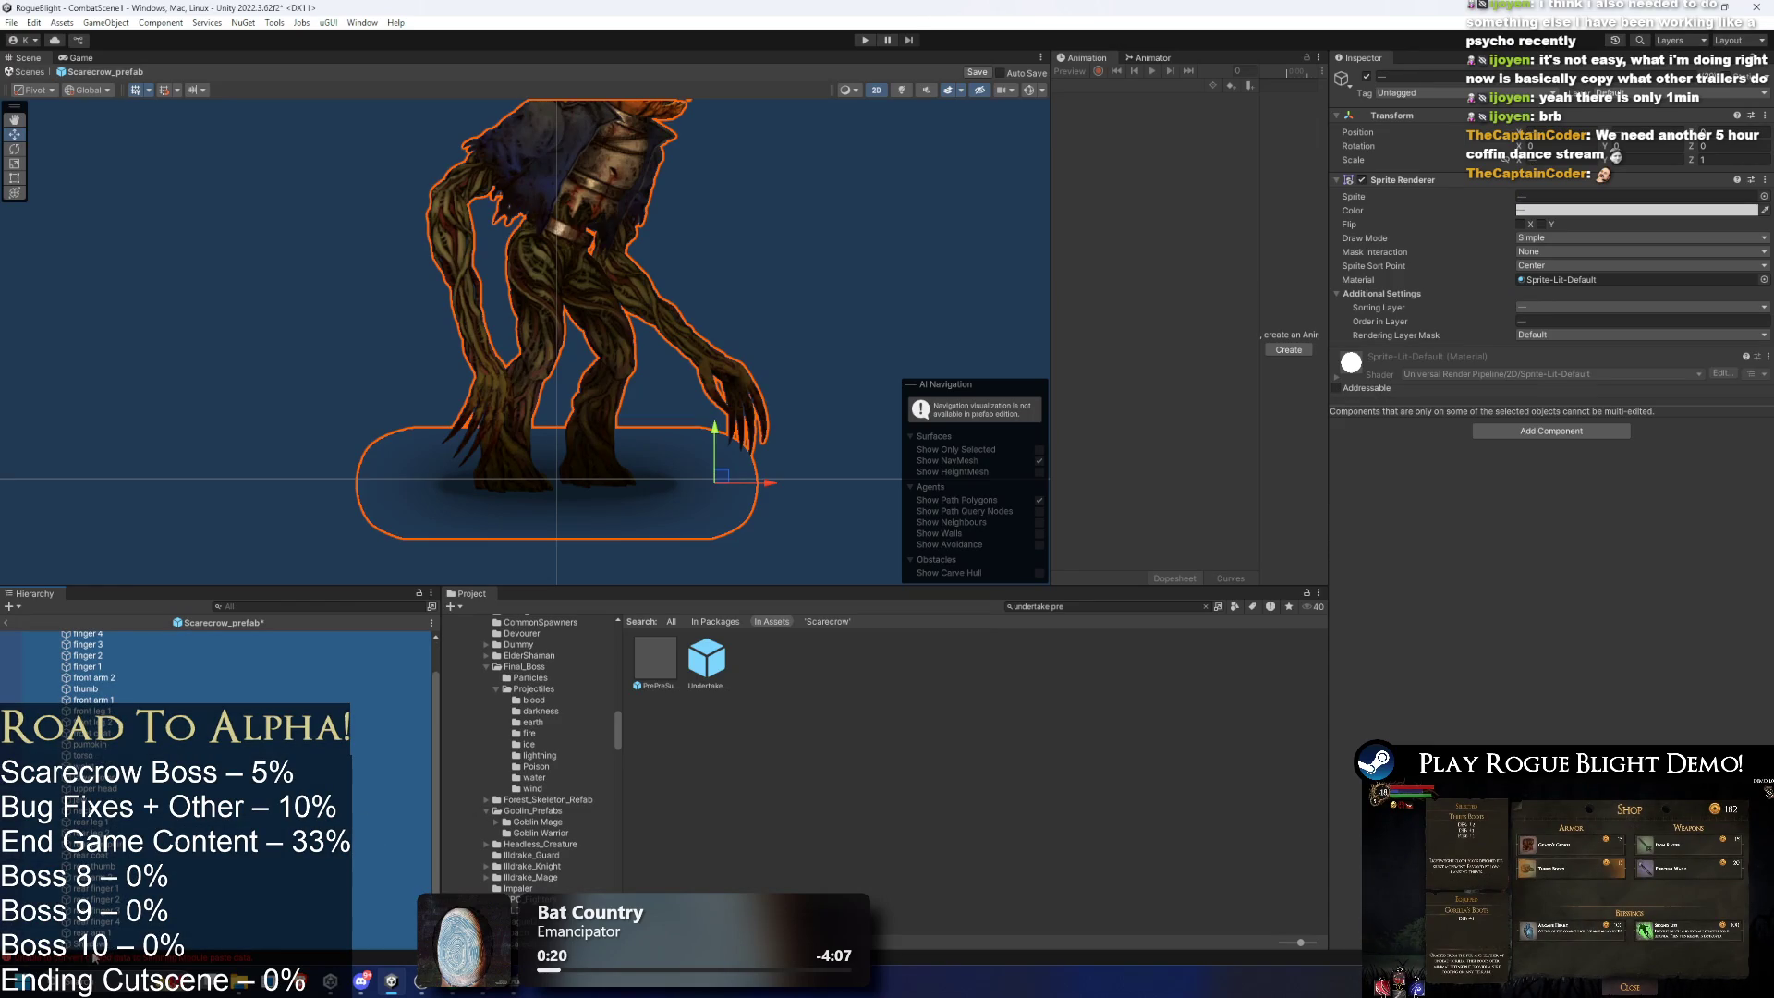
{"action": "left_click", "coordinate": [93, 960], "text": "ctrl"}
{"action": "left_click", "coordinate": [1576, 308]}
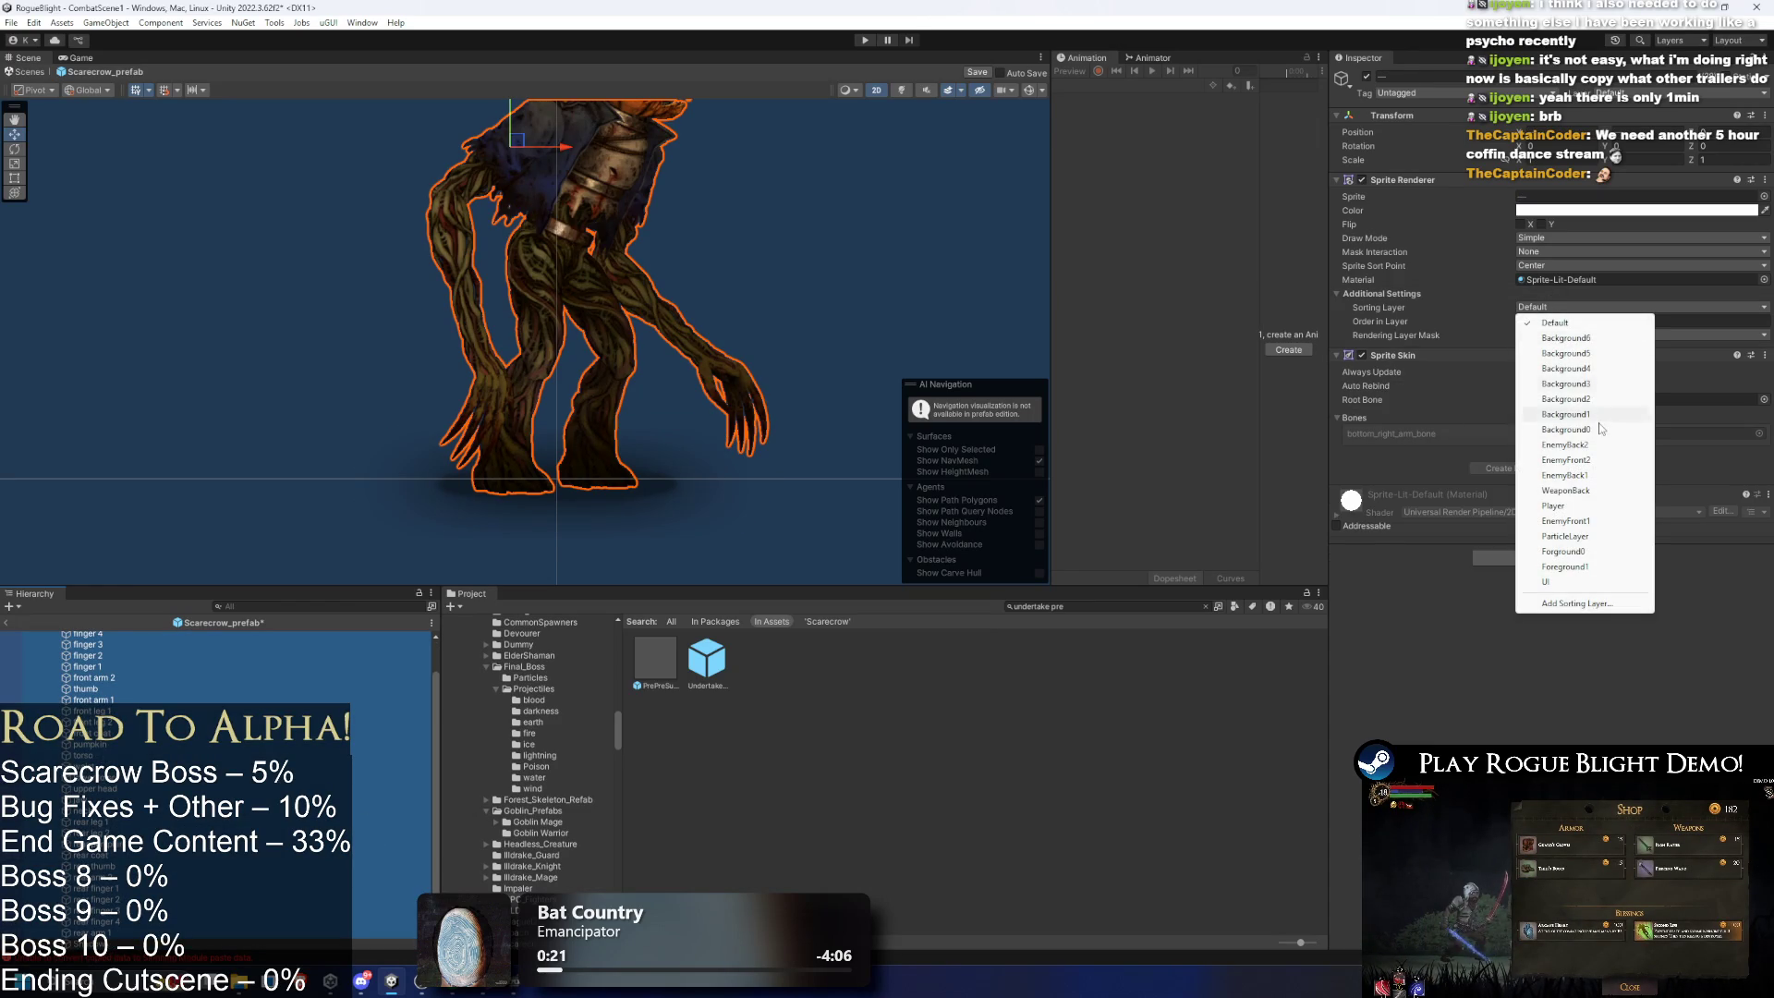
- Put the selected body sprites on the EnemyBack1 sorting layer
{"action": "left_click", "coordinate": [1591, 475]}
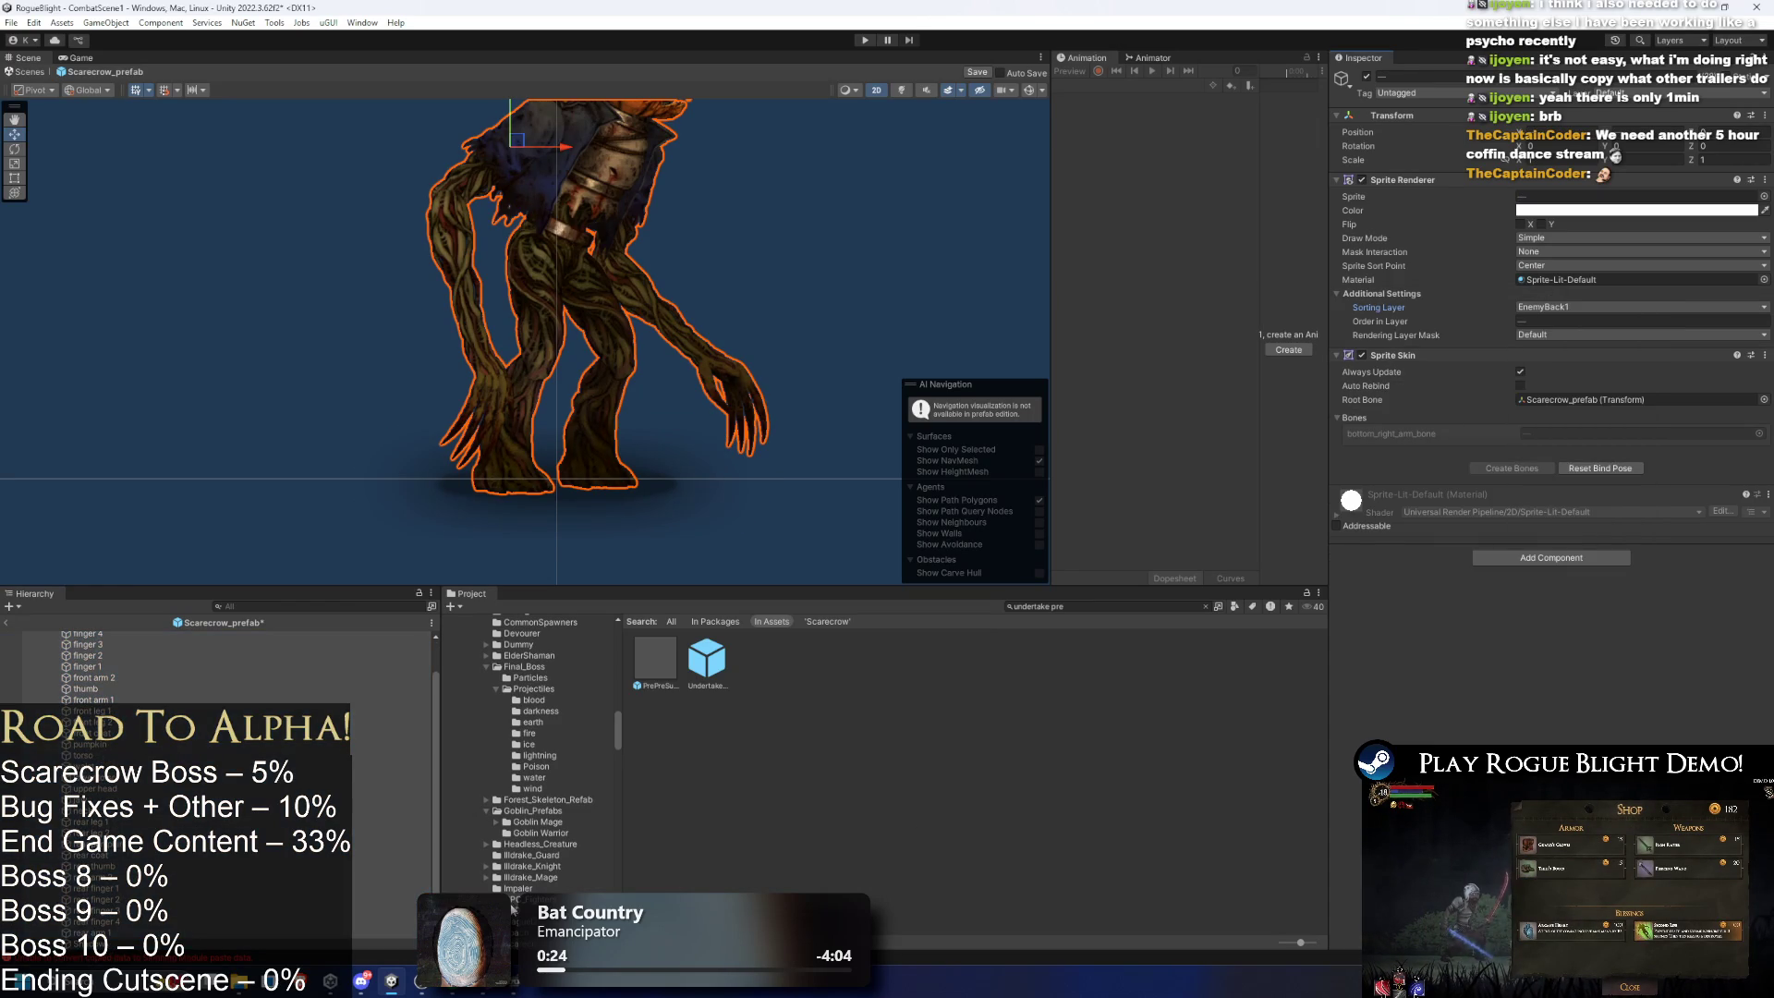
{"action": "mouse_move", "coordinate": [453, 990]}
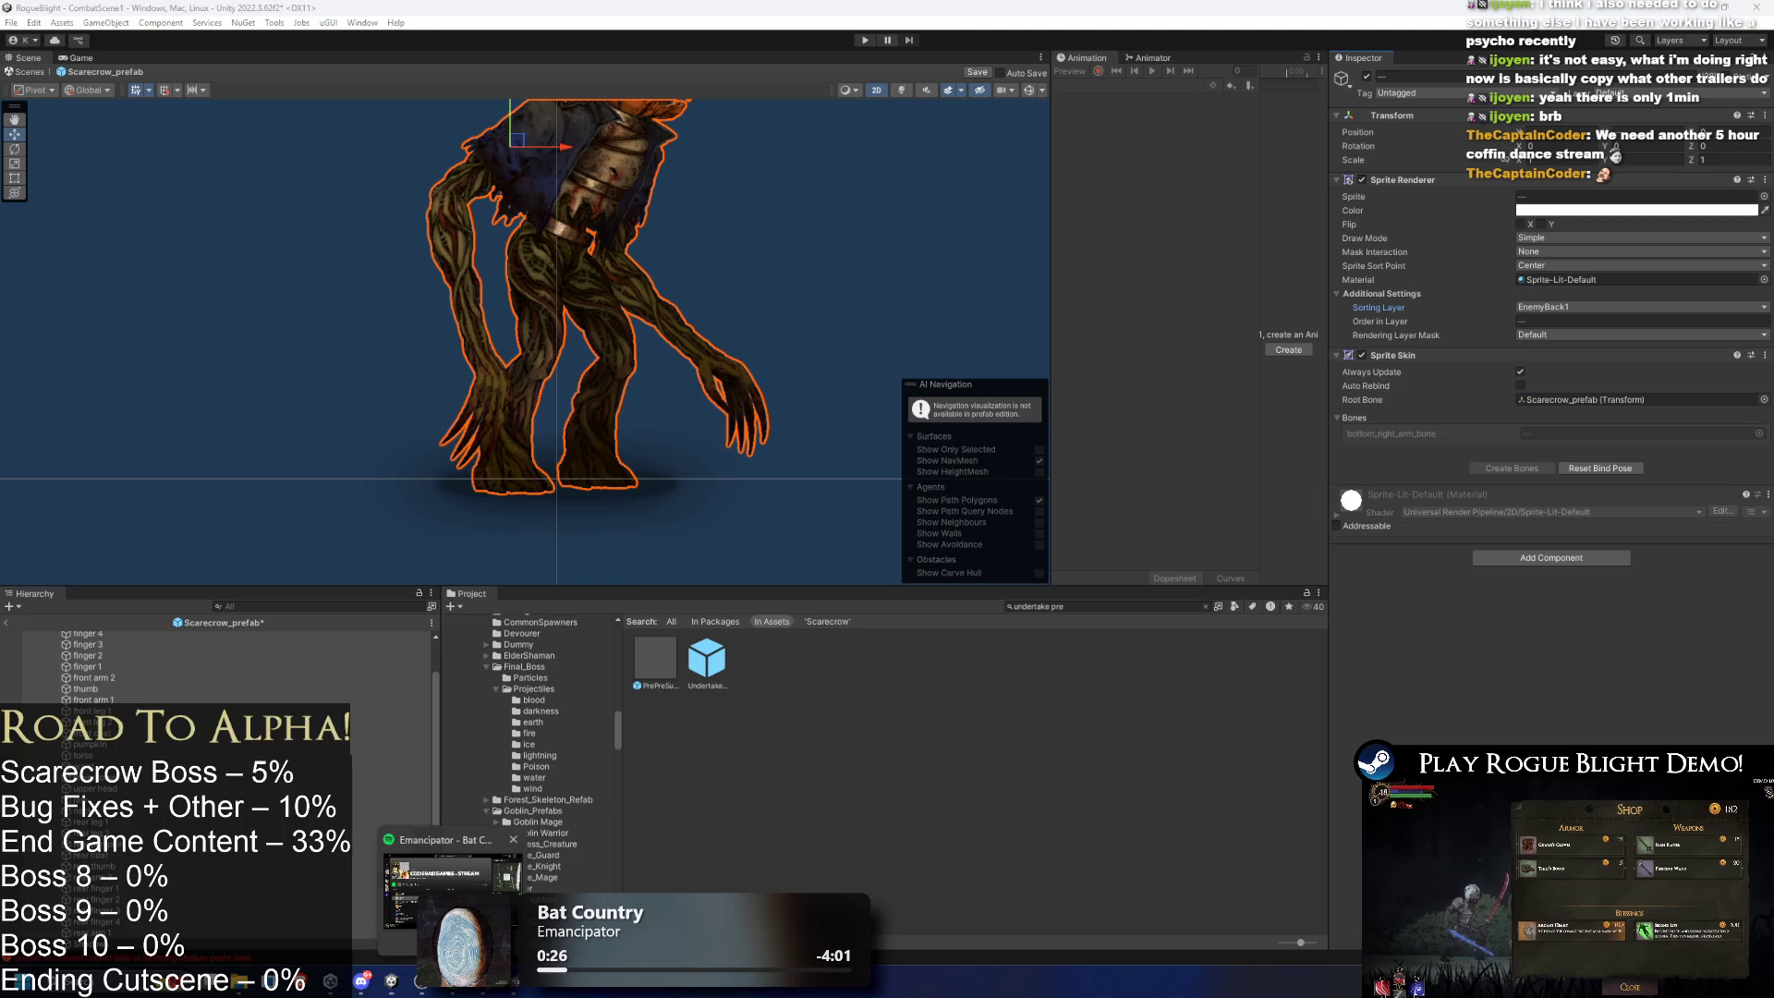
{"action": "scroll", "coordinate": [706, 380], "scroll_direction": "up", "scroll_amount": 2}
{"action": "left_click_drag", "start_coordinate": [586, 256], "coordinate": [526, 339]}
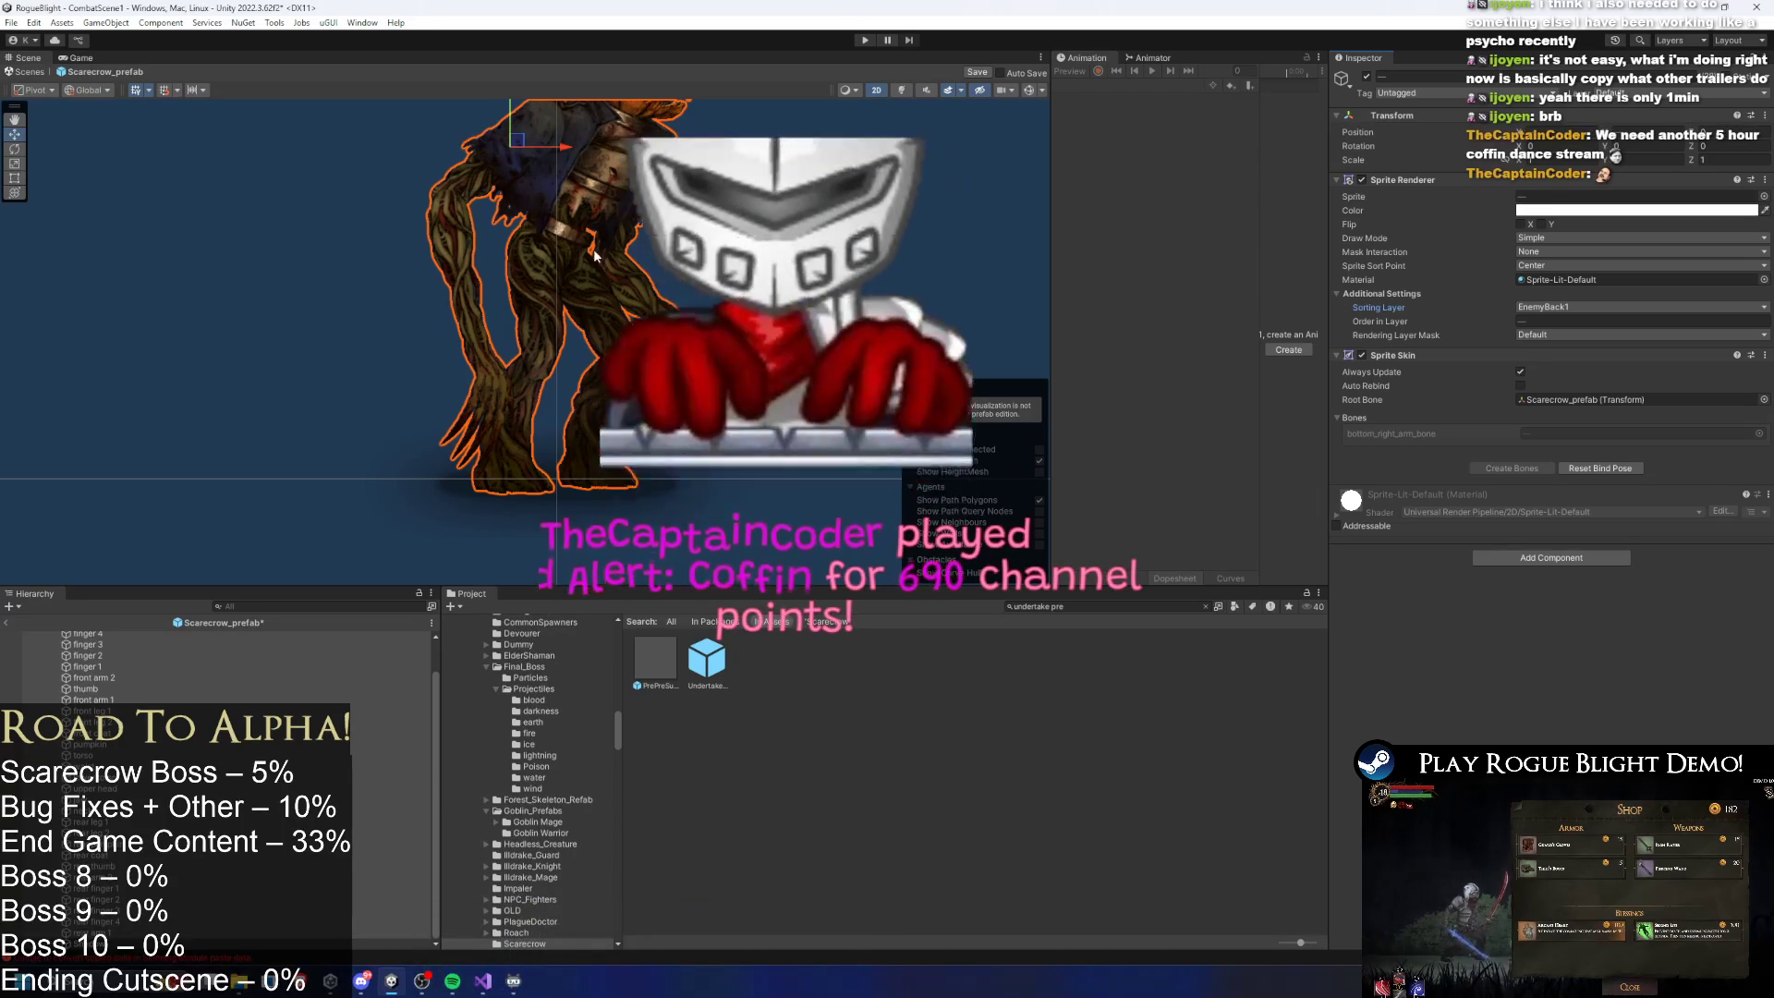
- Move the scarecrow's front arm onto the EnemyFront1 sorting layer
{"action": "left_click", "coordinate": [382, 396]}
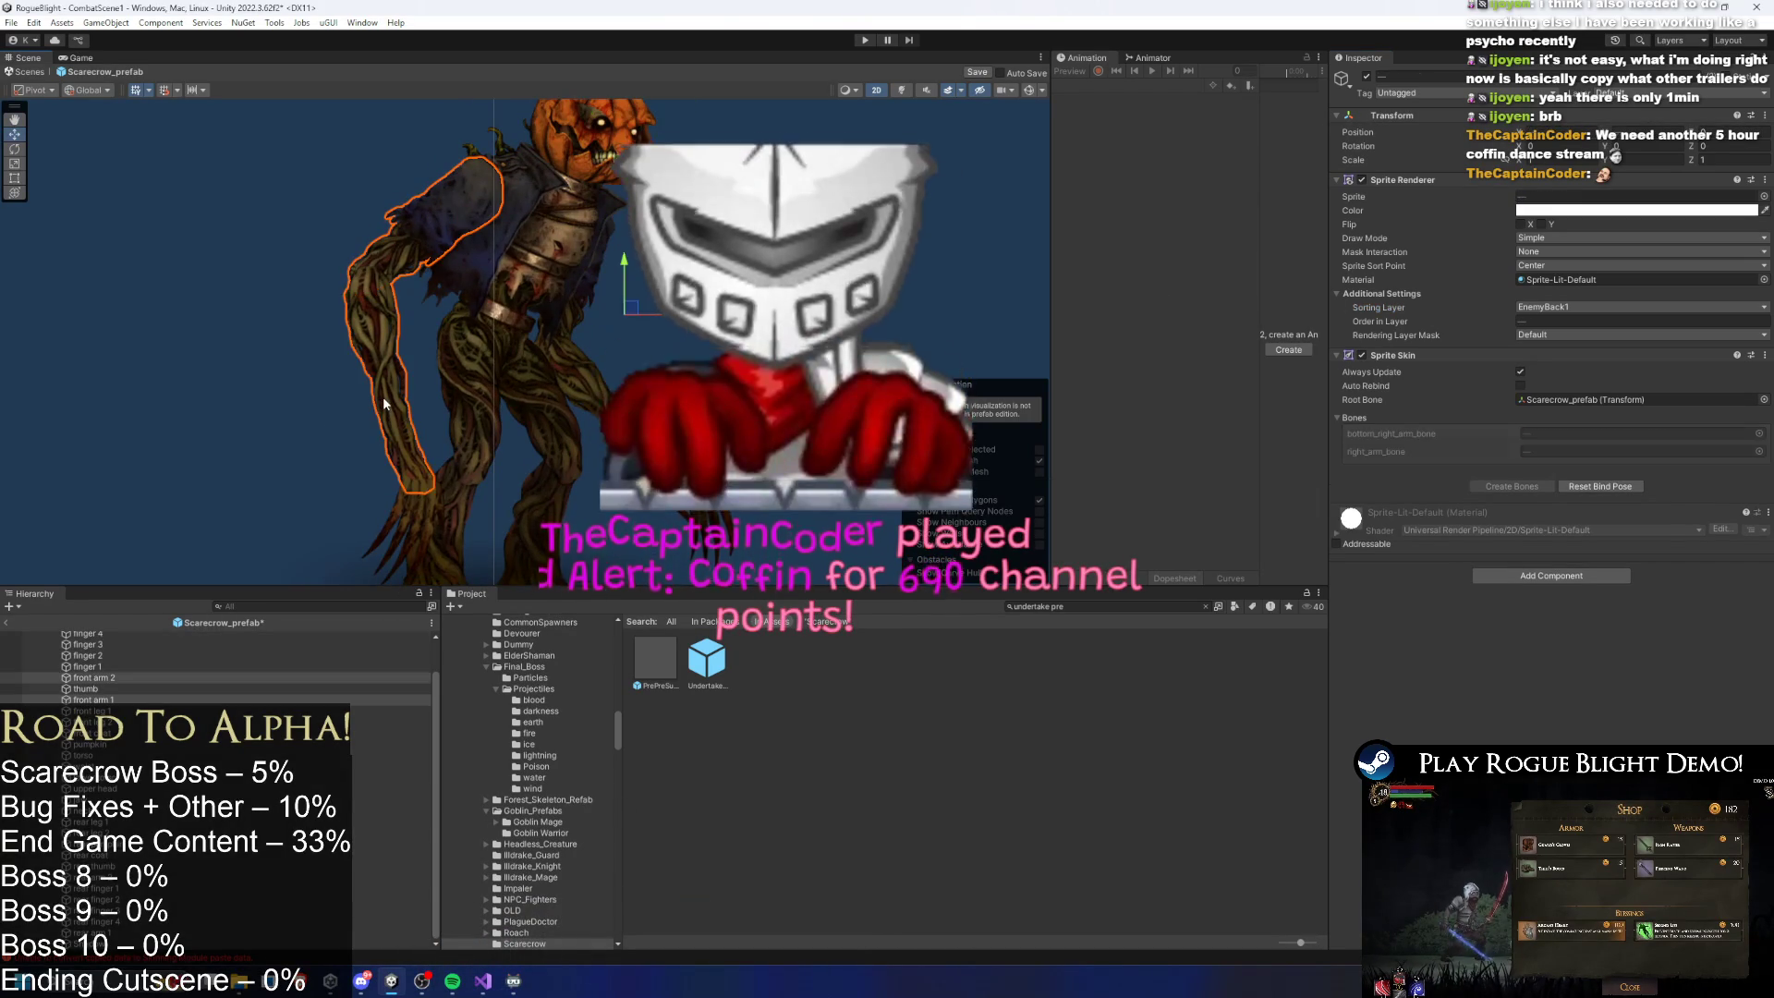
{"action": "scroll", "coordinate": [407, 512], "scroll_direction": "up", "scroll_amount": 1}
{"action": "scroll", "coordinate": [413, 504], "scroll_direction": "up", "scroll_amount": 1}
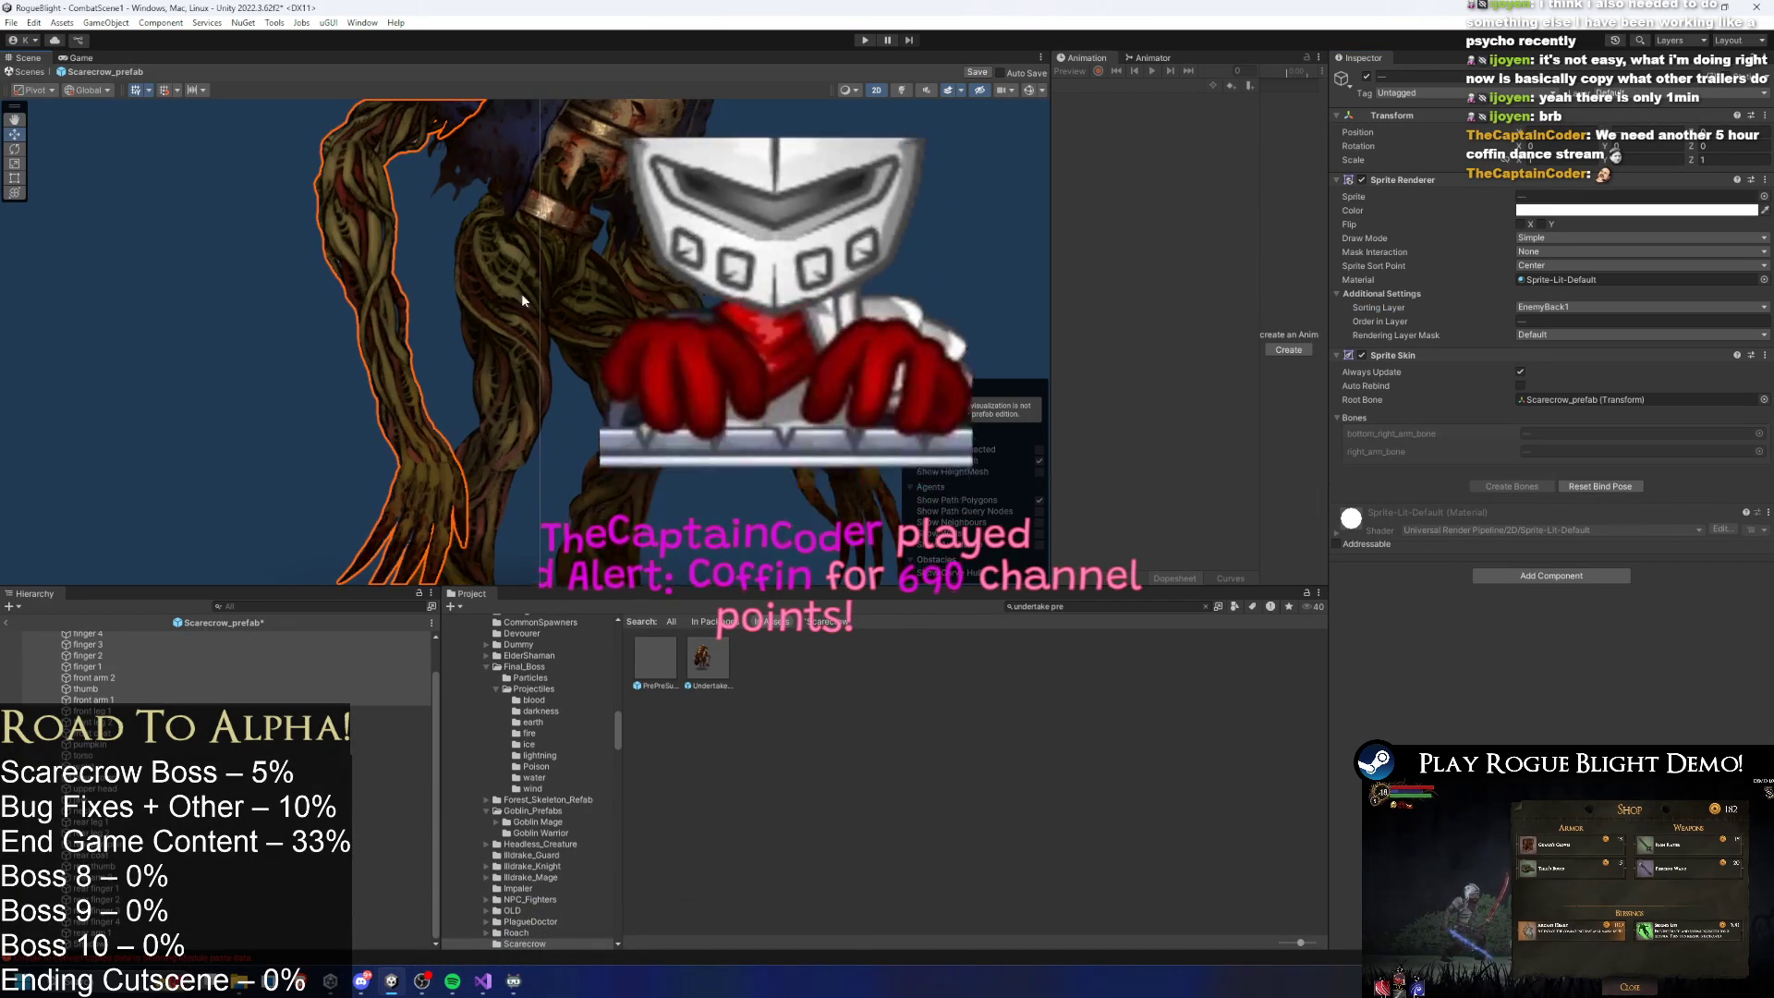
{"action": "scroll", "coordinate": [502, 366], "scroll_direction": "down", "scroll_amount": 2}
{"action": "left_click", "coordinate": [1640, 307]}
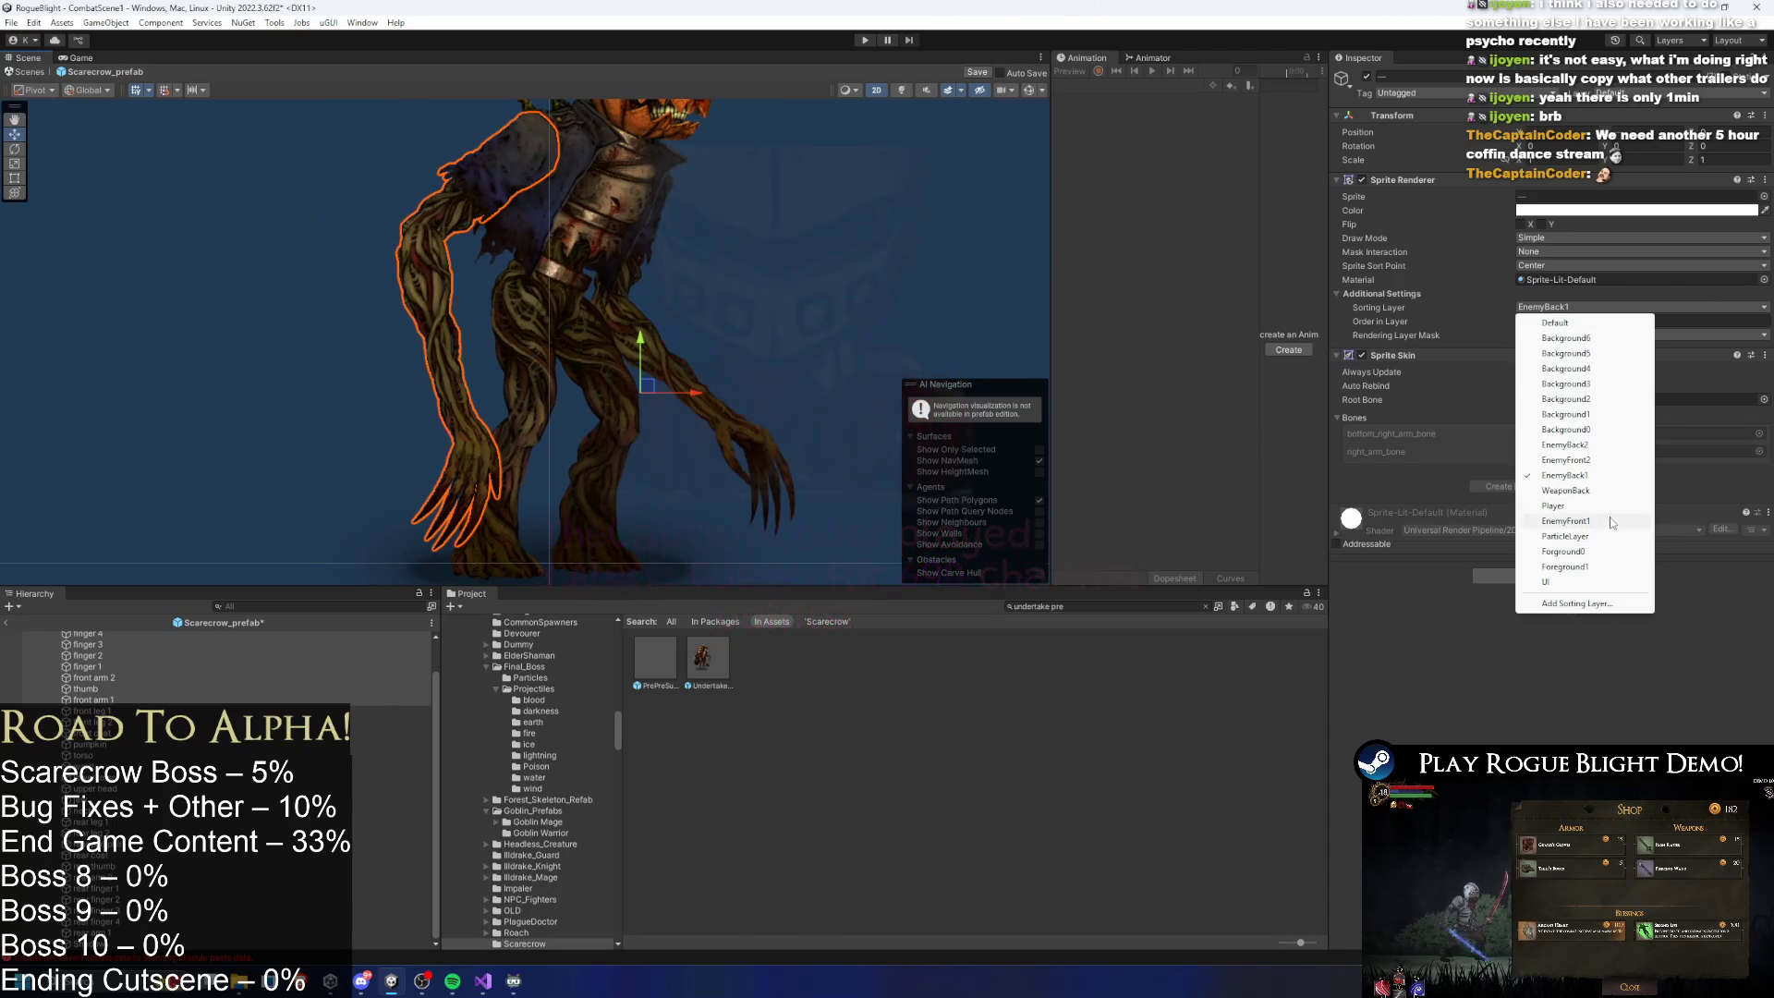
{"action": "left_click", "coordinate": [1570, 522]}
{"action": "left_click", "coordinate": [782, 319]}
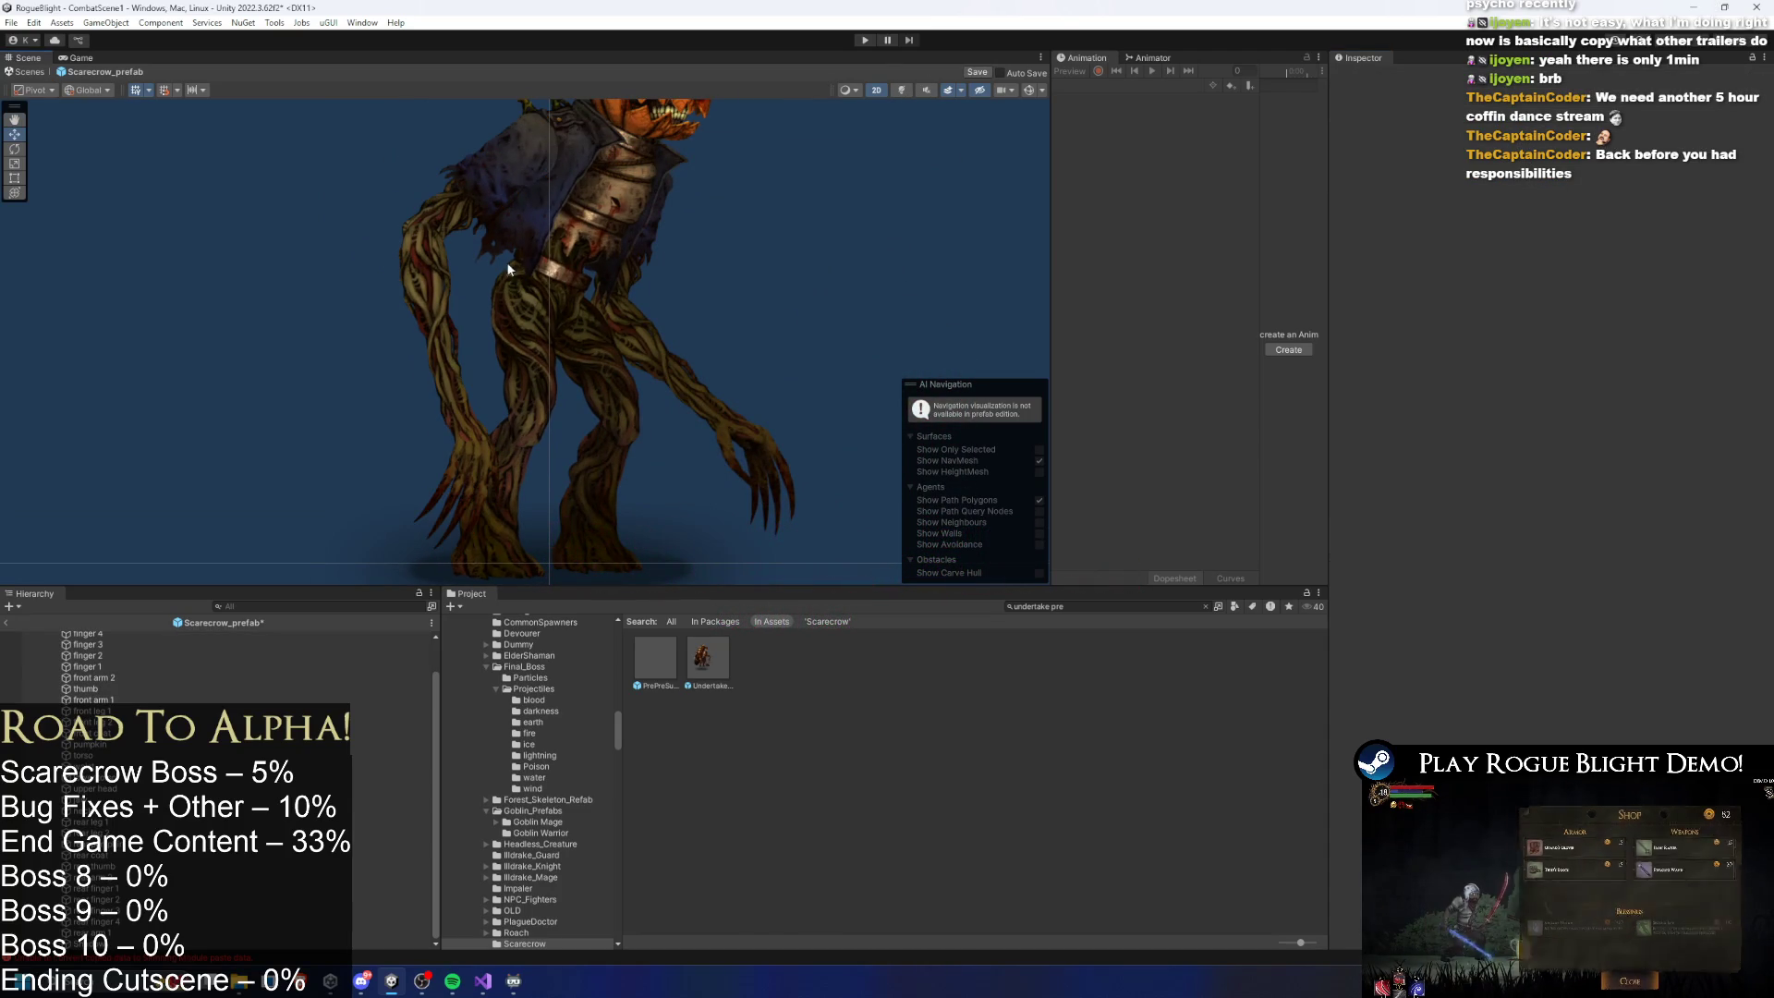
- Turn on scene lighting to view the scarecrow's silhouette
{"action": "scroll", "coordinate": [564, 270], "scroll_direction": "down", "scroll_amount": 1}
{"action": "left_click", "coordinate": [900, 90]}
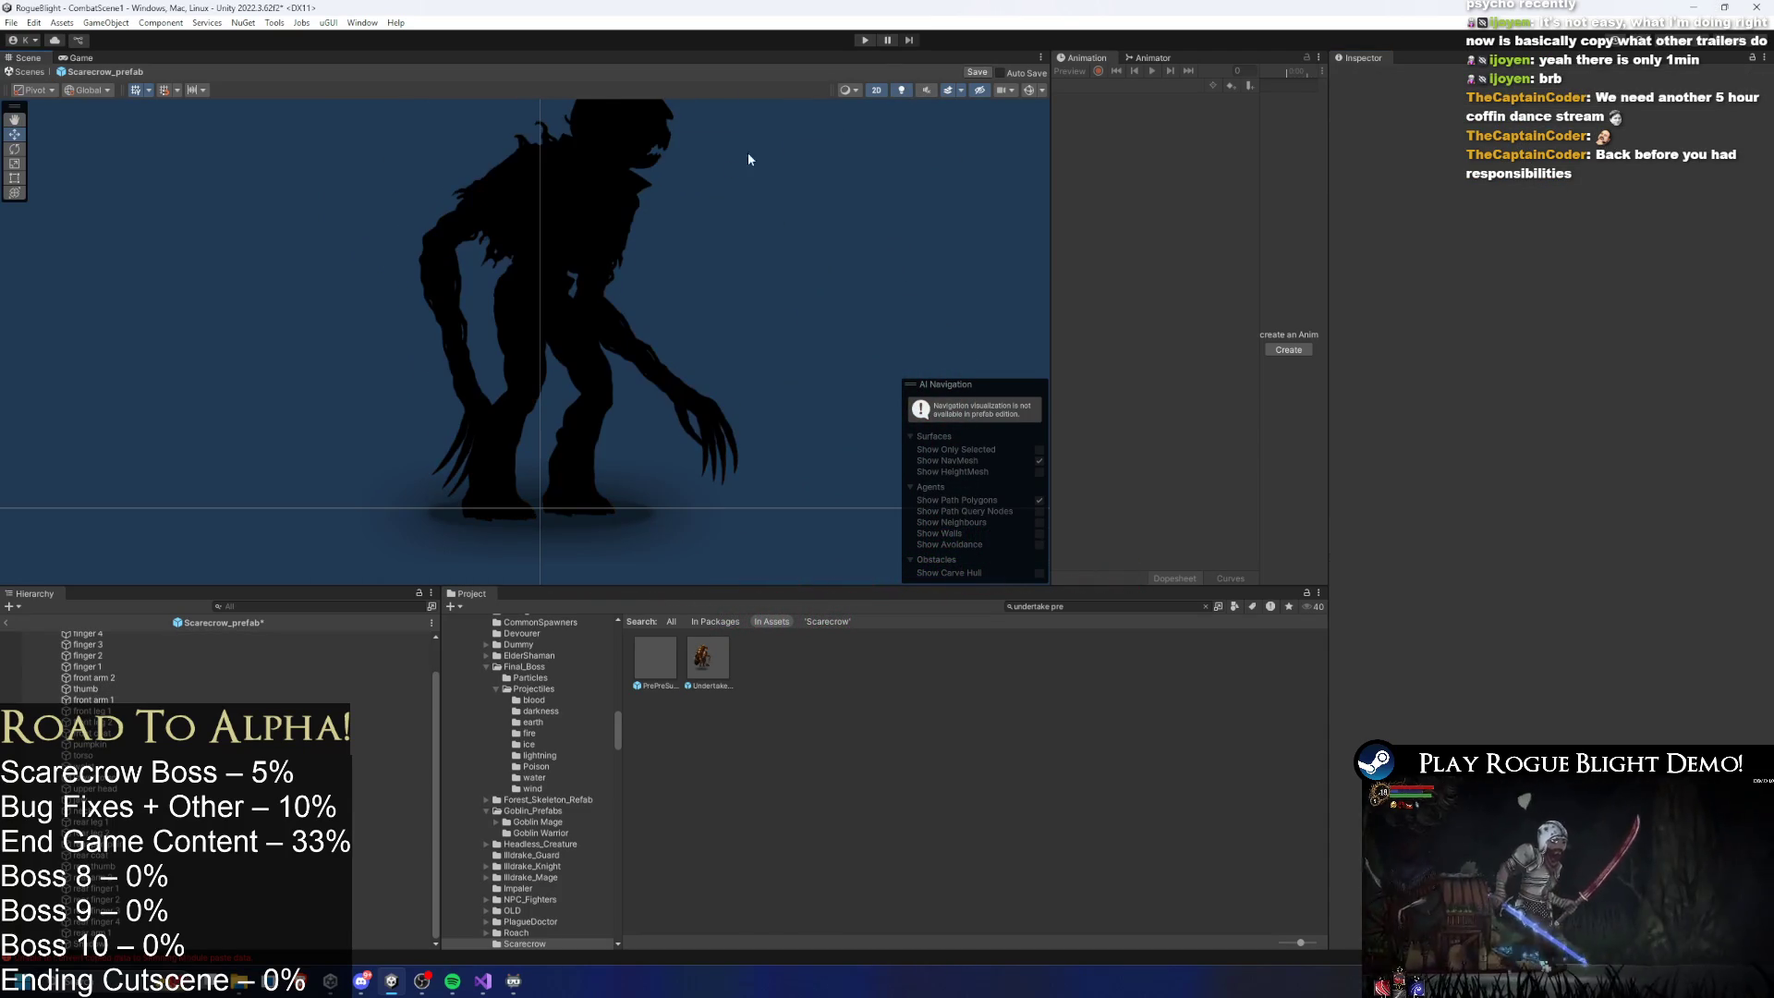
{"action": "scroll", "coordinate": [789, 141], "scroll_direction": "up", "scroll_amount": 1}
{"action": "scroll", "coordinate": [121, 683], "scroll_direction": "up", "scroll_amount": 2}
- Select main_bone and the sprites group, collapsing the sprites children
{"action": "left_click", "coordinate": [115, 646]}
{"action": "left_click", "coordinate": [118, 658]}
{"action": "key", "text": "Left"}
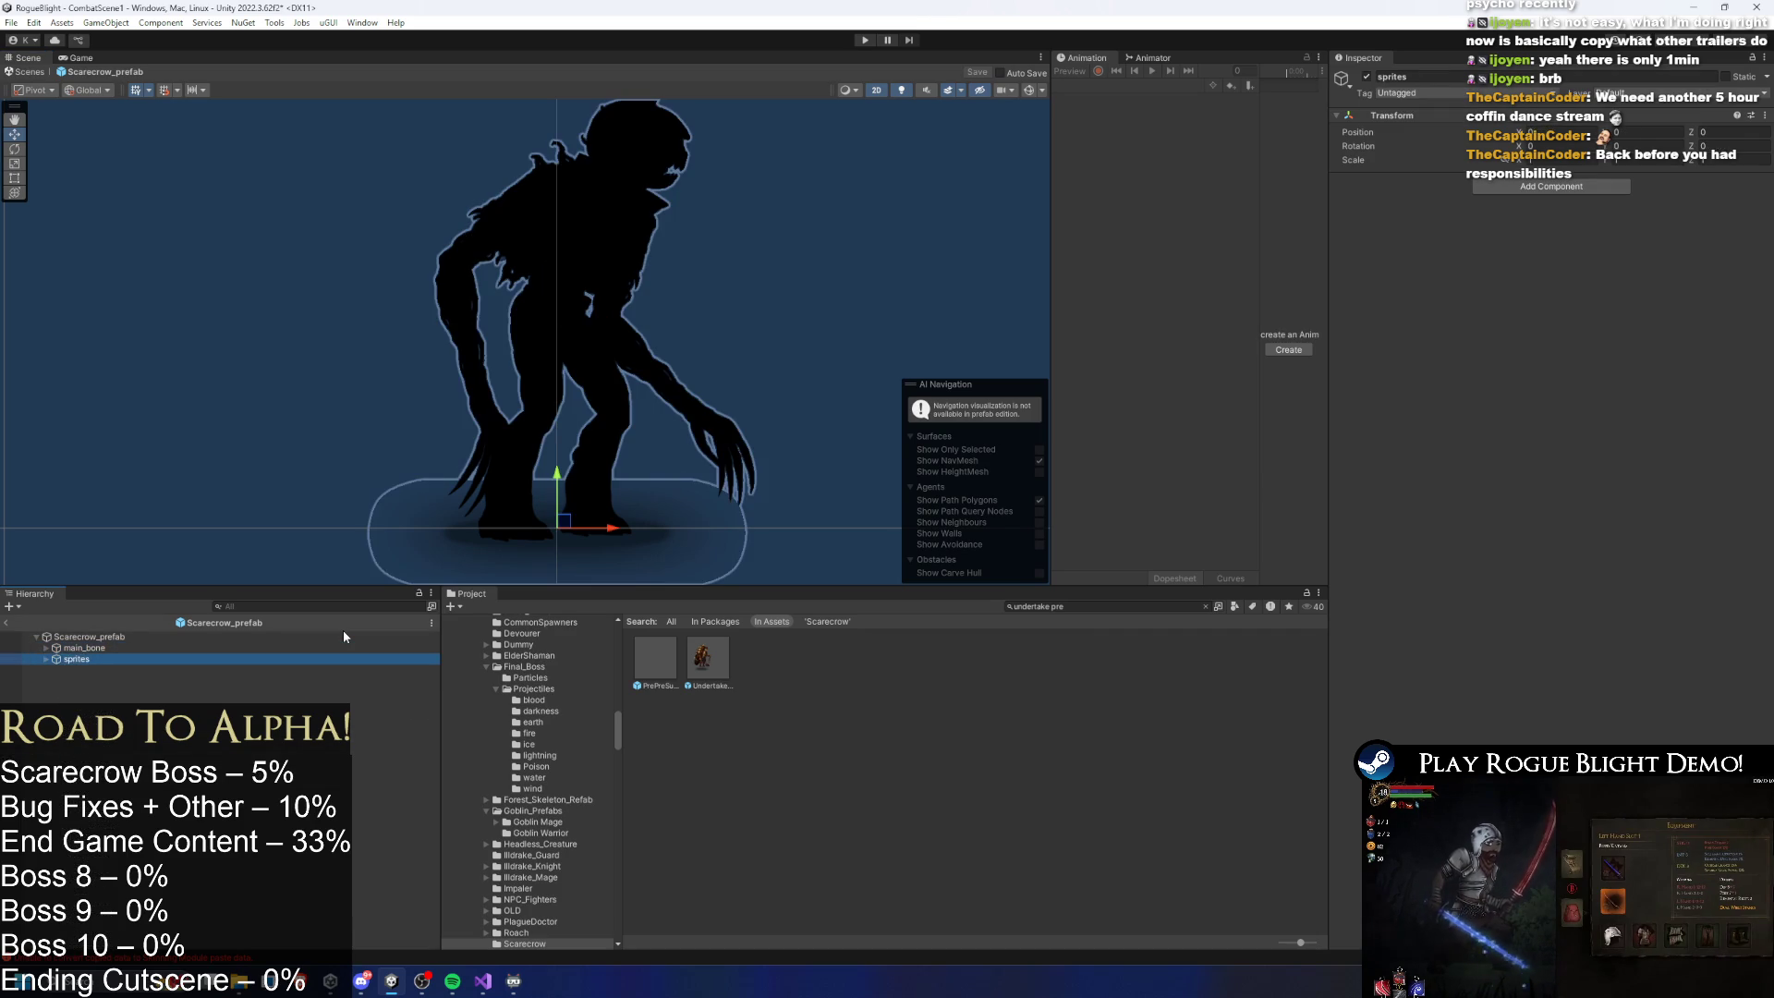
{"action": "key", "text": "Up"}
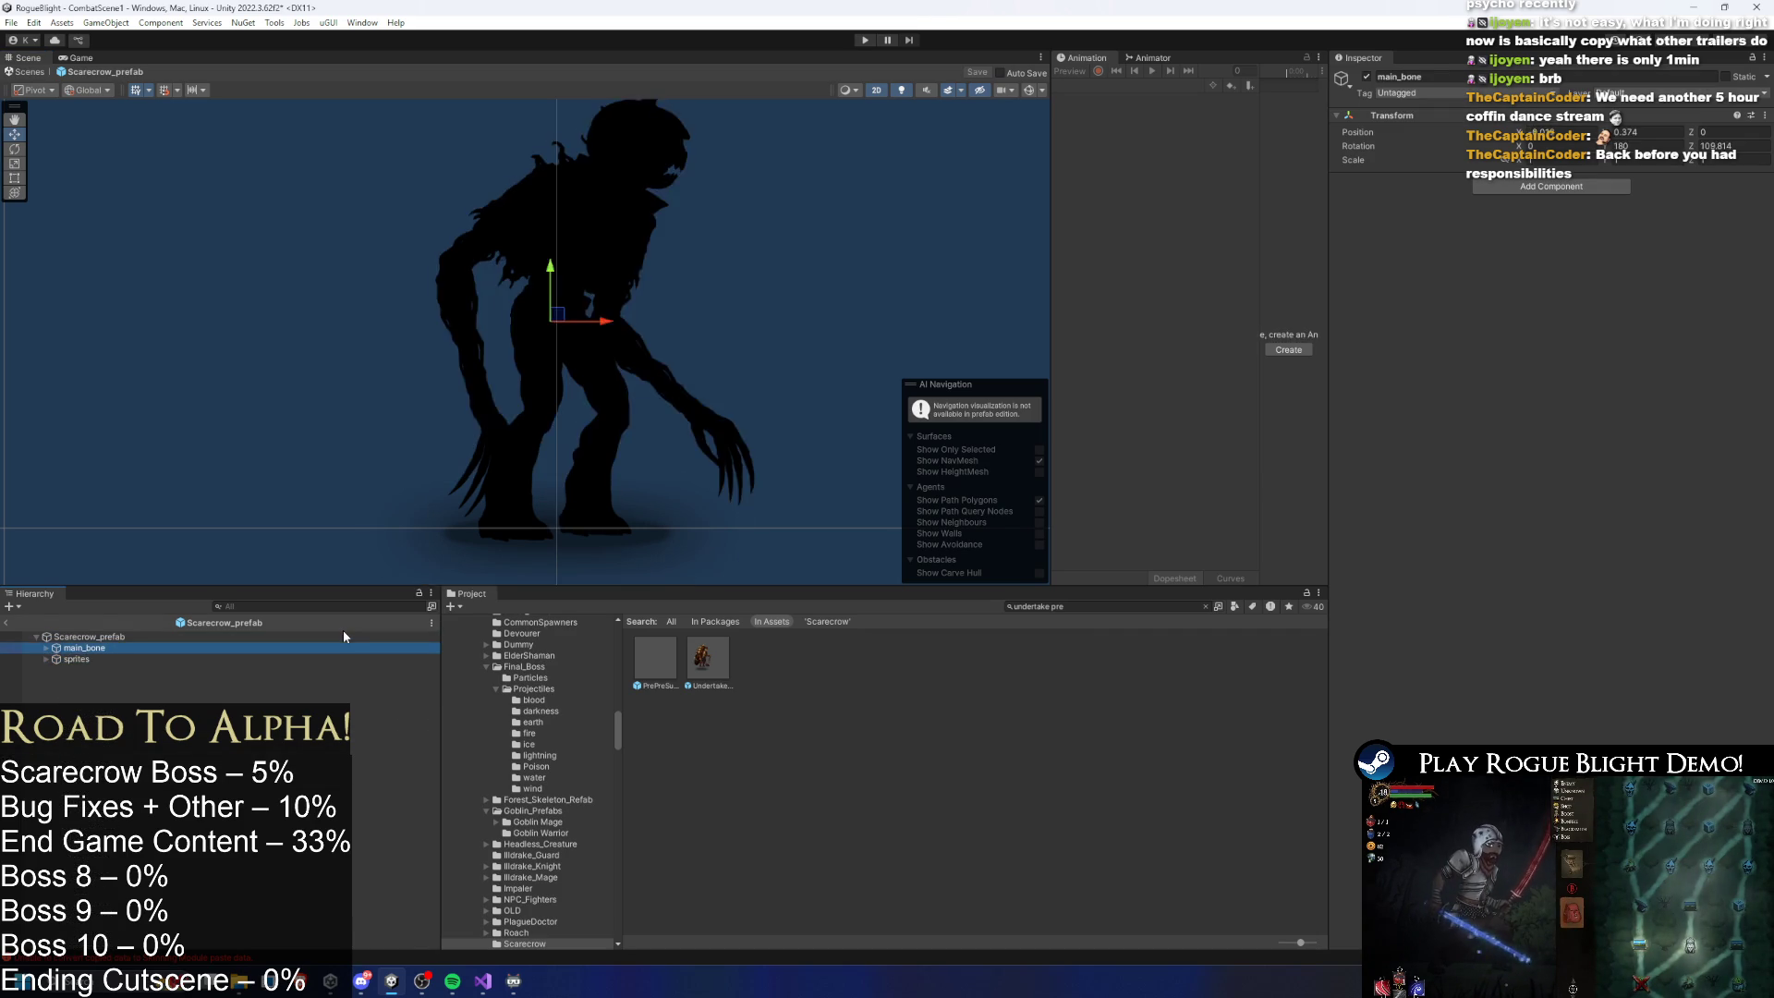
{"action": "key", "text": "Down"}
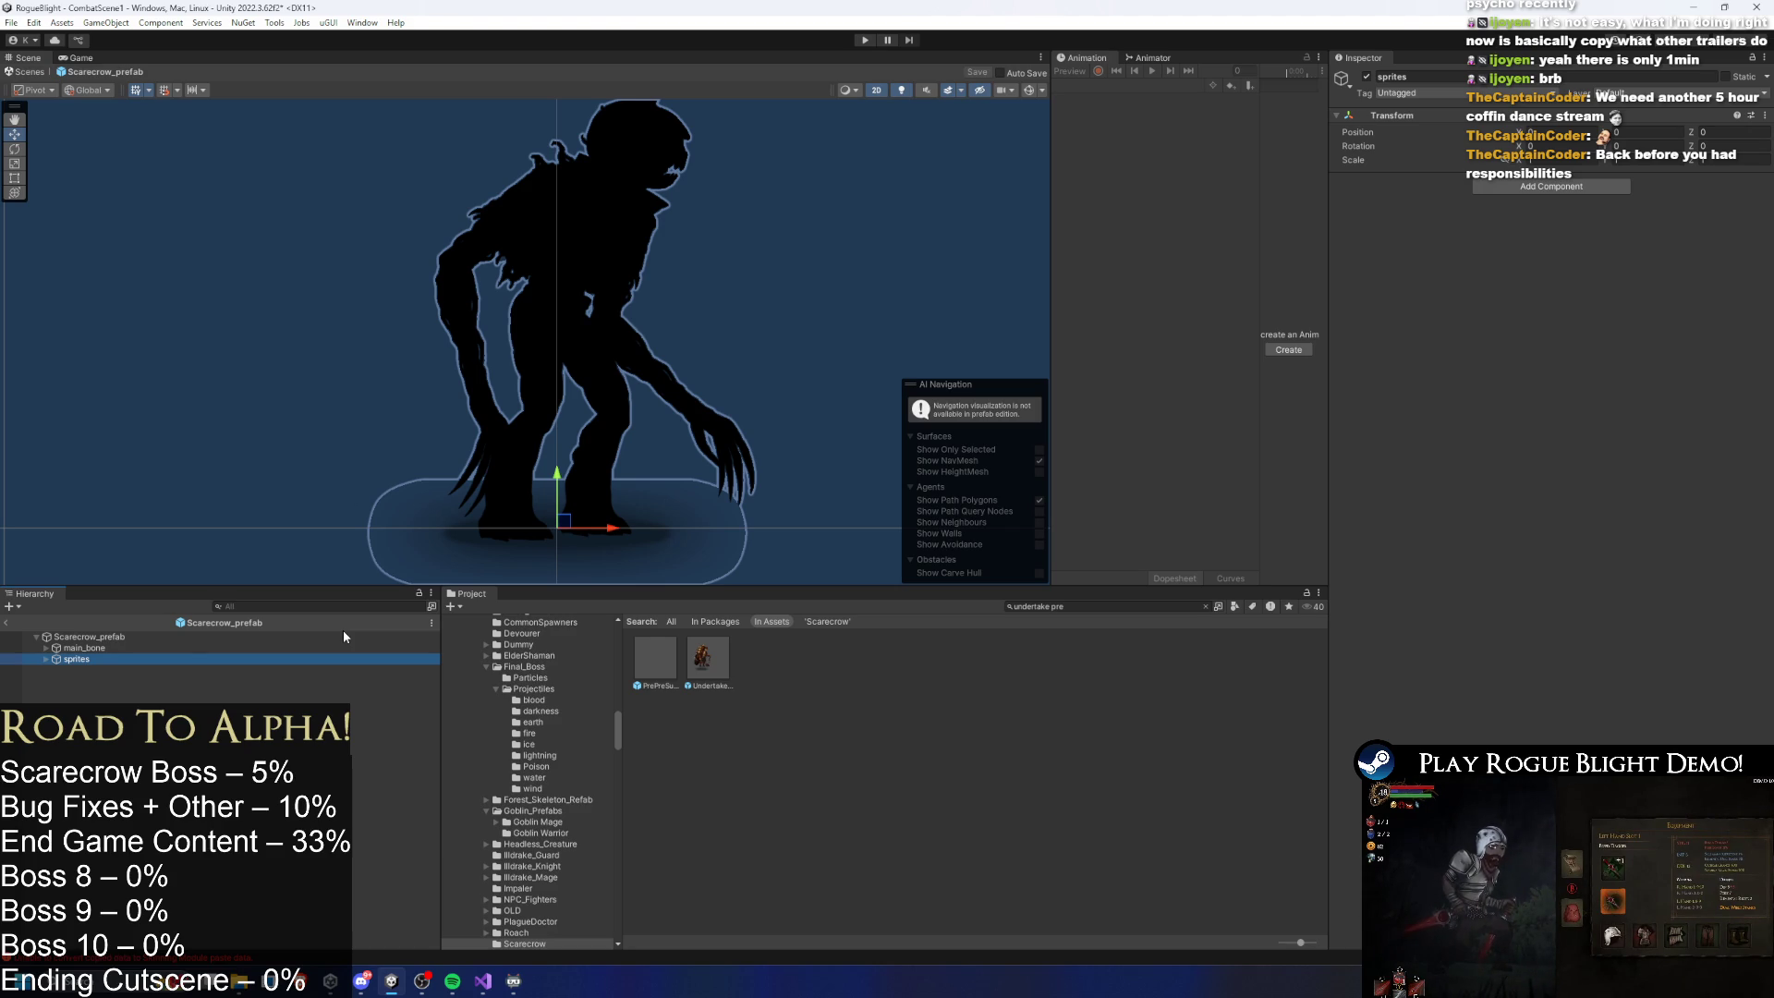
- Navigate the hierarchy to the finger 4 sprite and locate its sprite asset in the project
{"action": "left_click", "coordinate": [173, 641]}
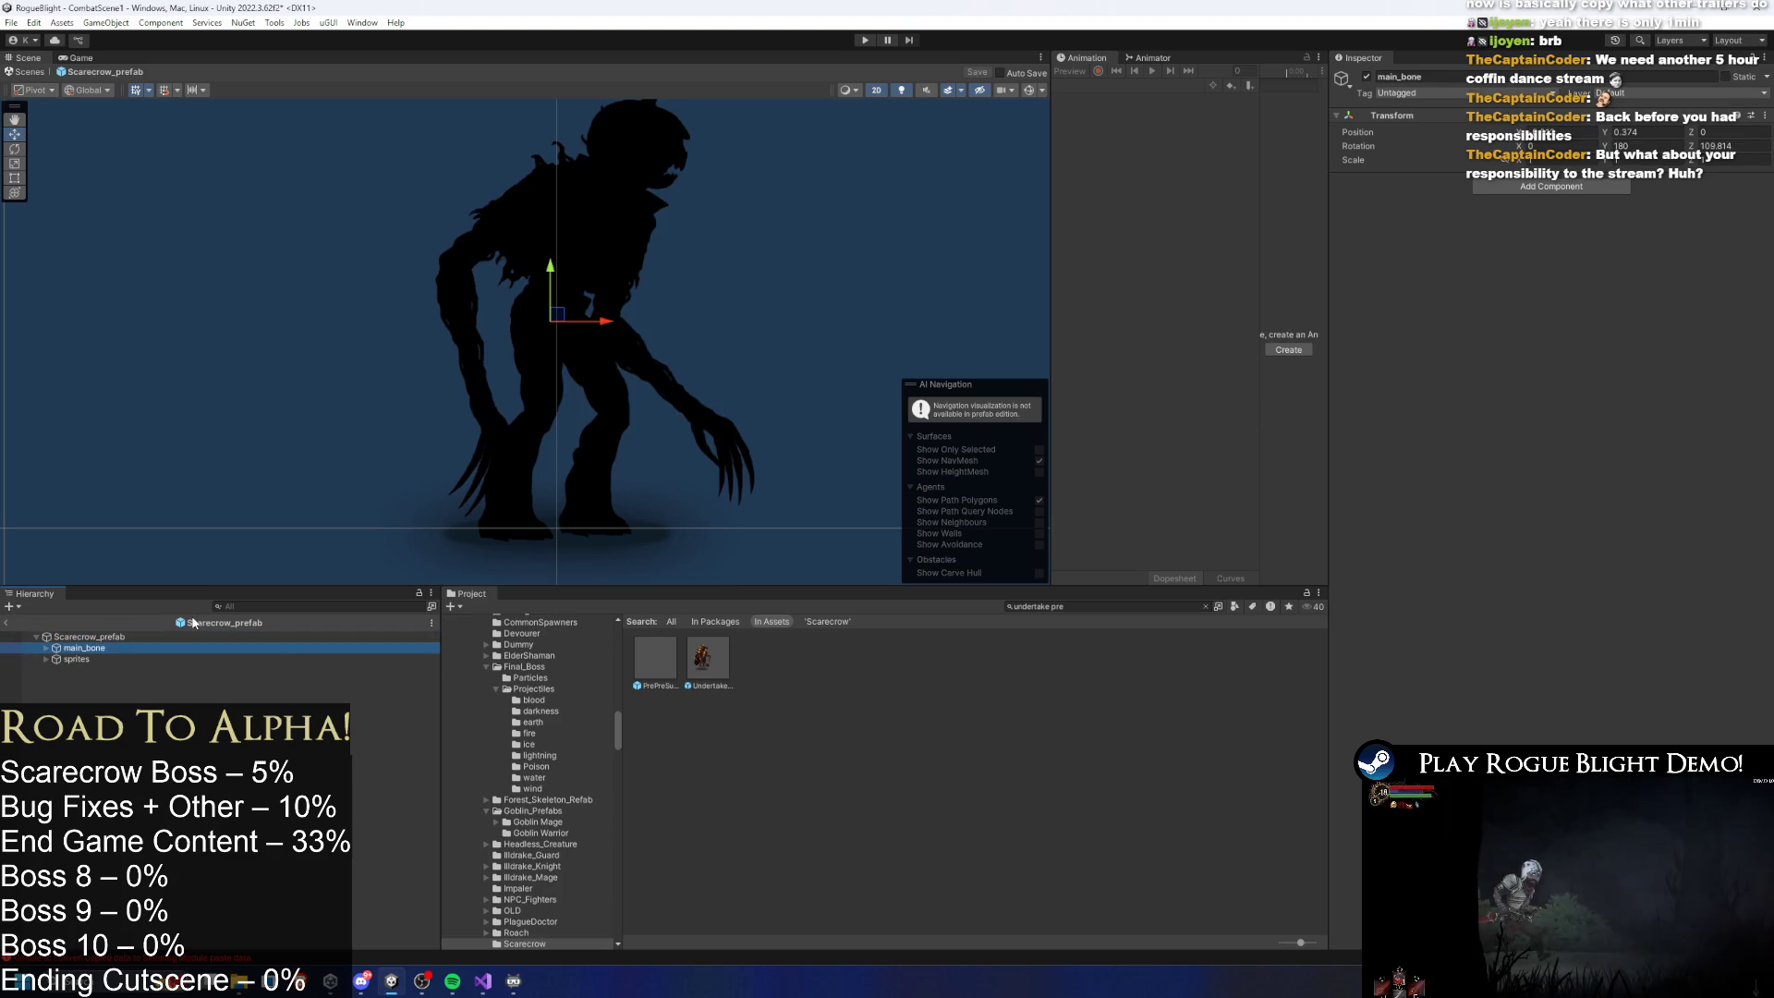
{"action": "left_click", "coordinate": [184, 636]}
{"action": "left_click", "coordinate": [185, 648]}
{"action": "key", "text": "Right"}
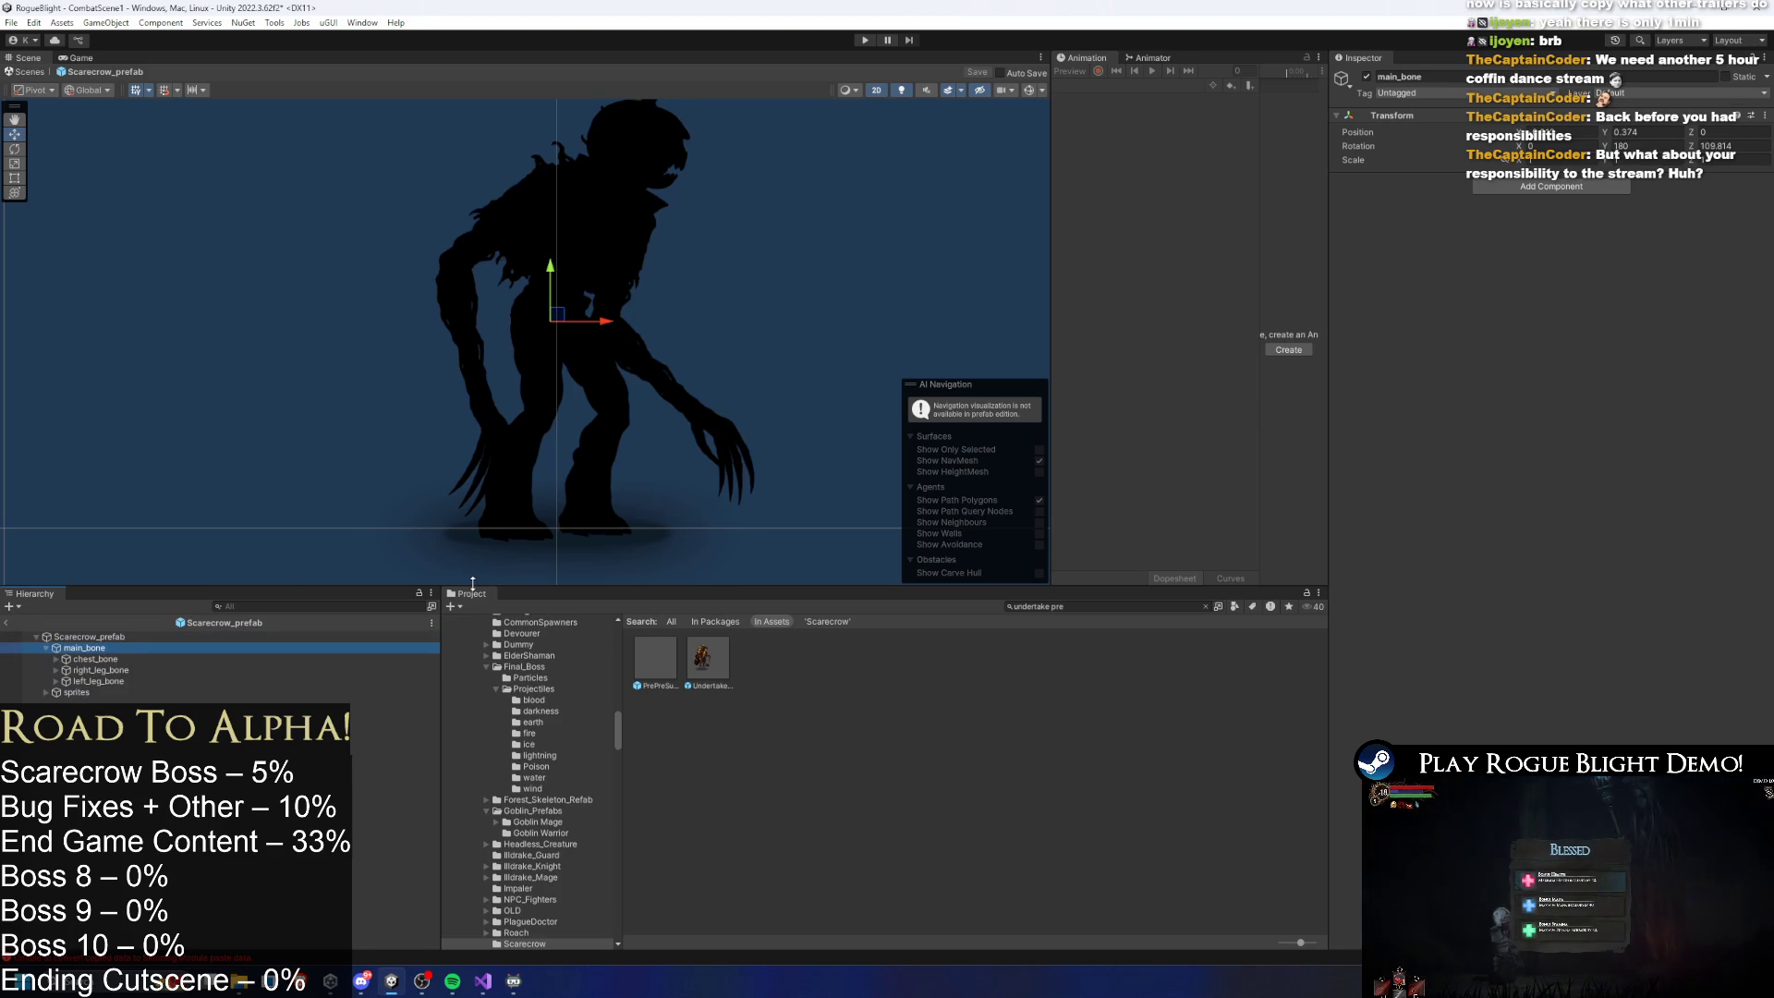
{"action": "key", "text": "Down"}
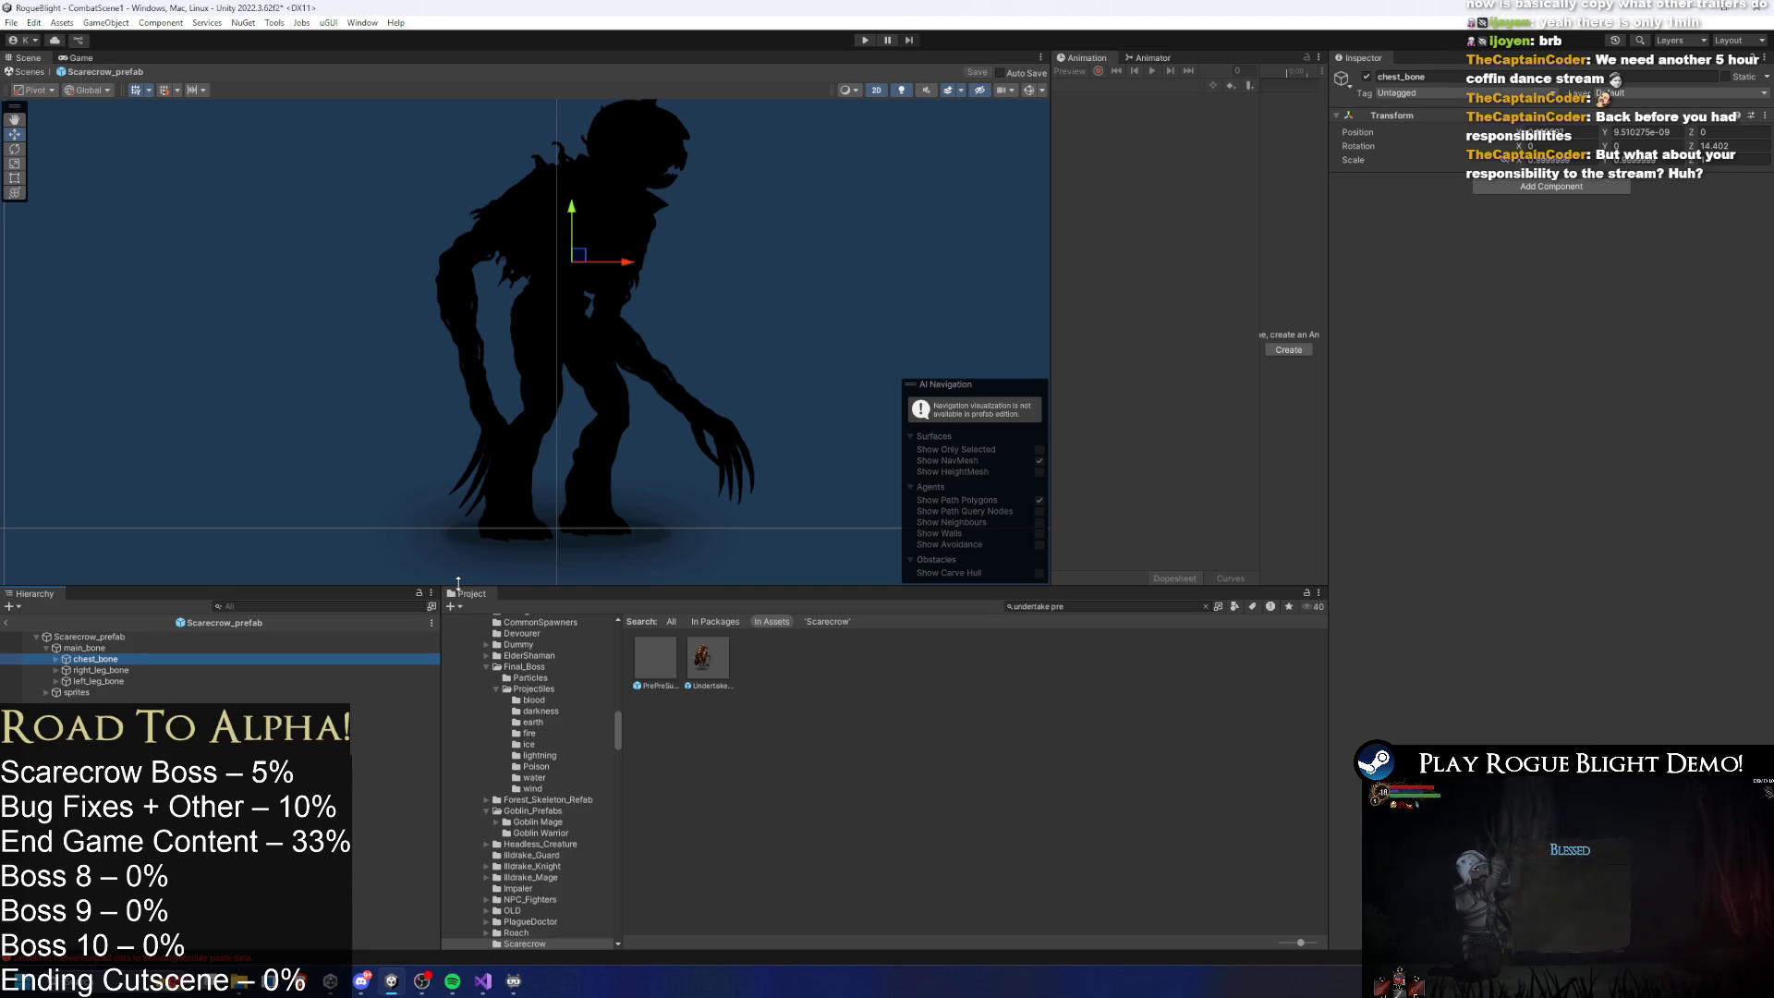
{"action": "key", "text": "Left"}
{"action": "key", "text": "Left"}
{"action": "key", "text": "Down"}
{"action": "key", "text": "Right"}
{"action": "key", "text": "Down"}
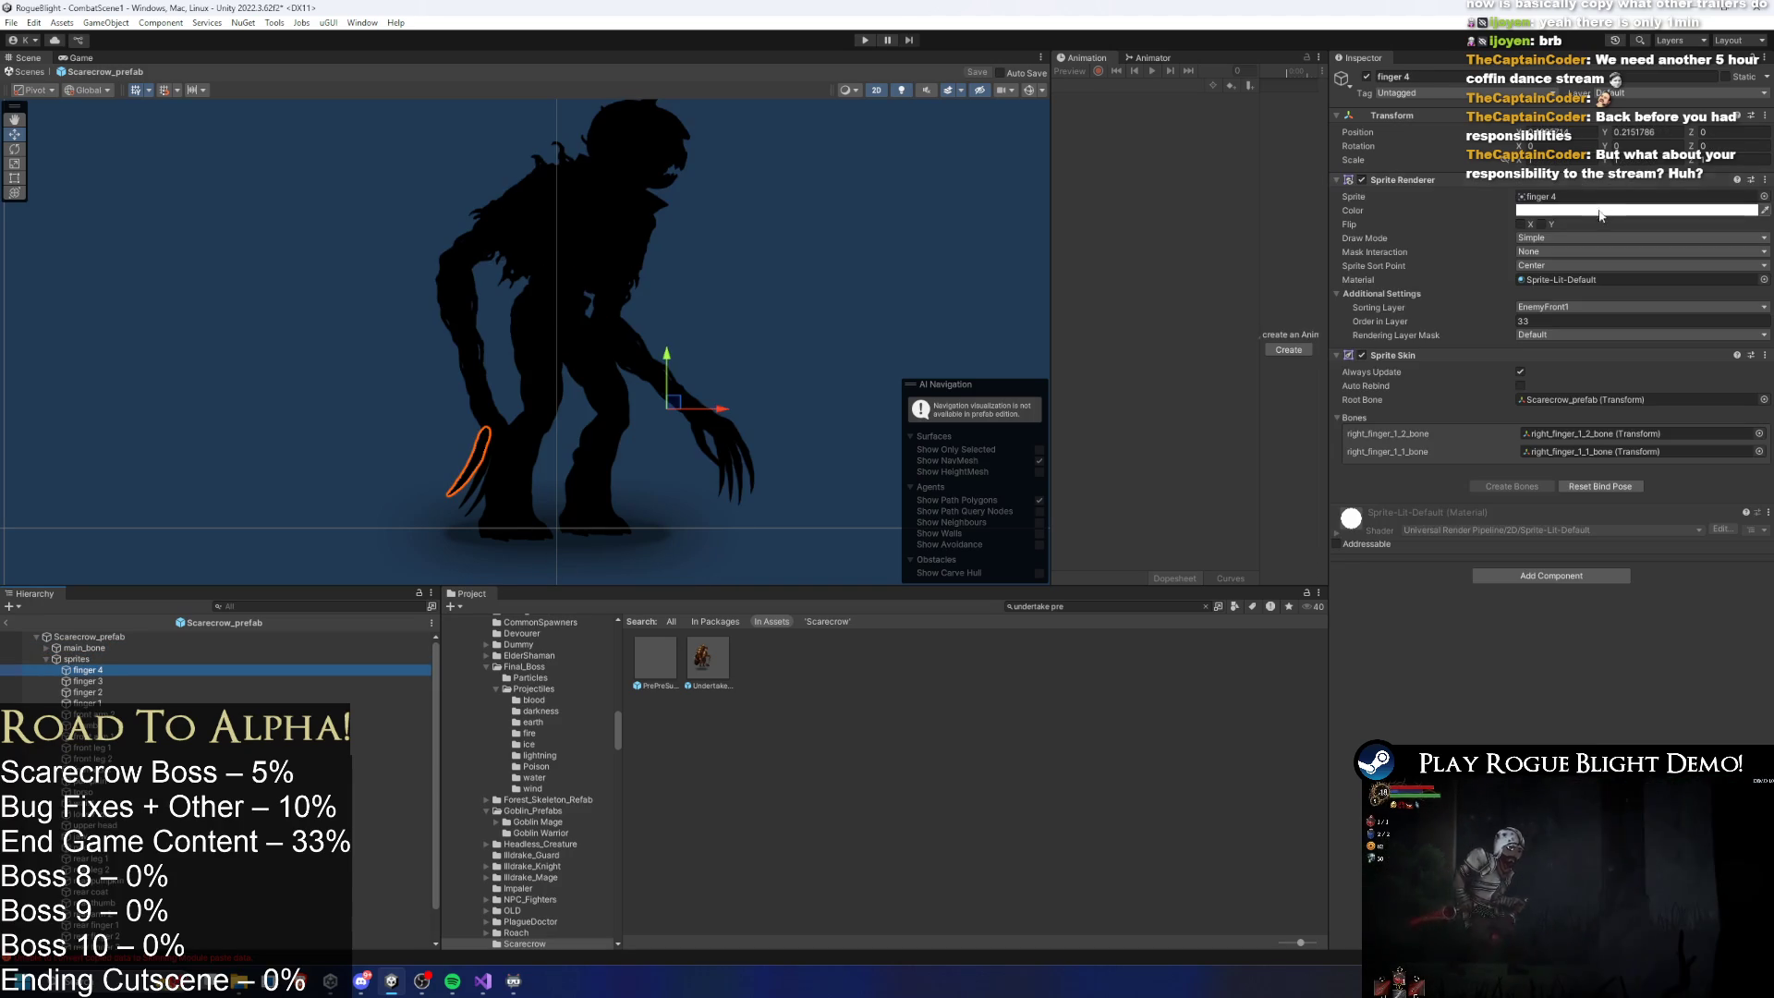
{"action": "left_click", "coordinate": [1571, 197]}
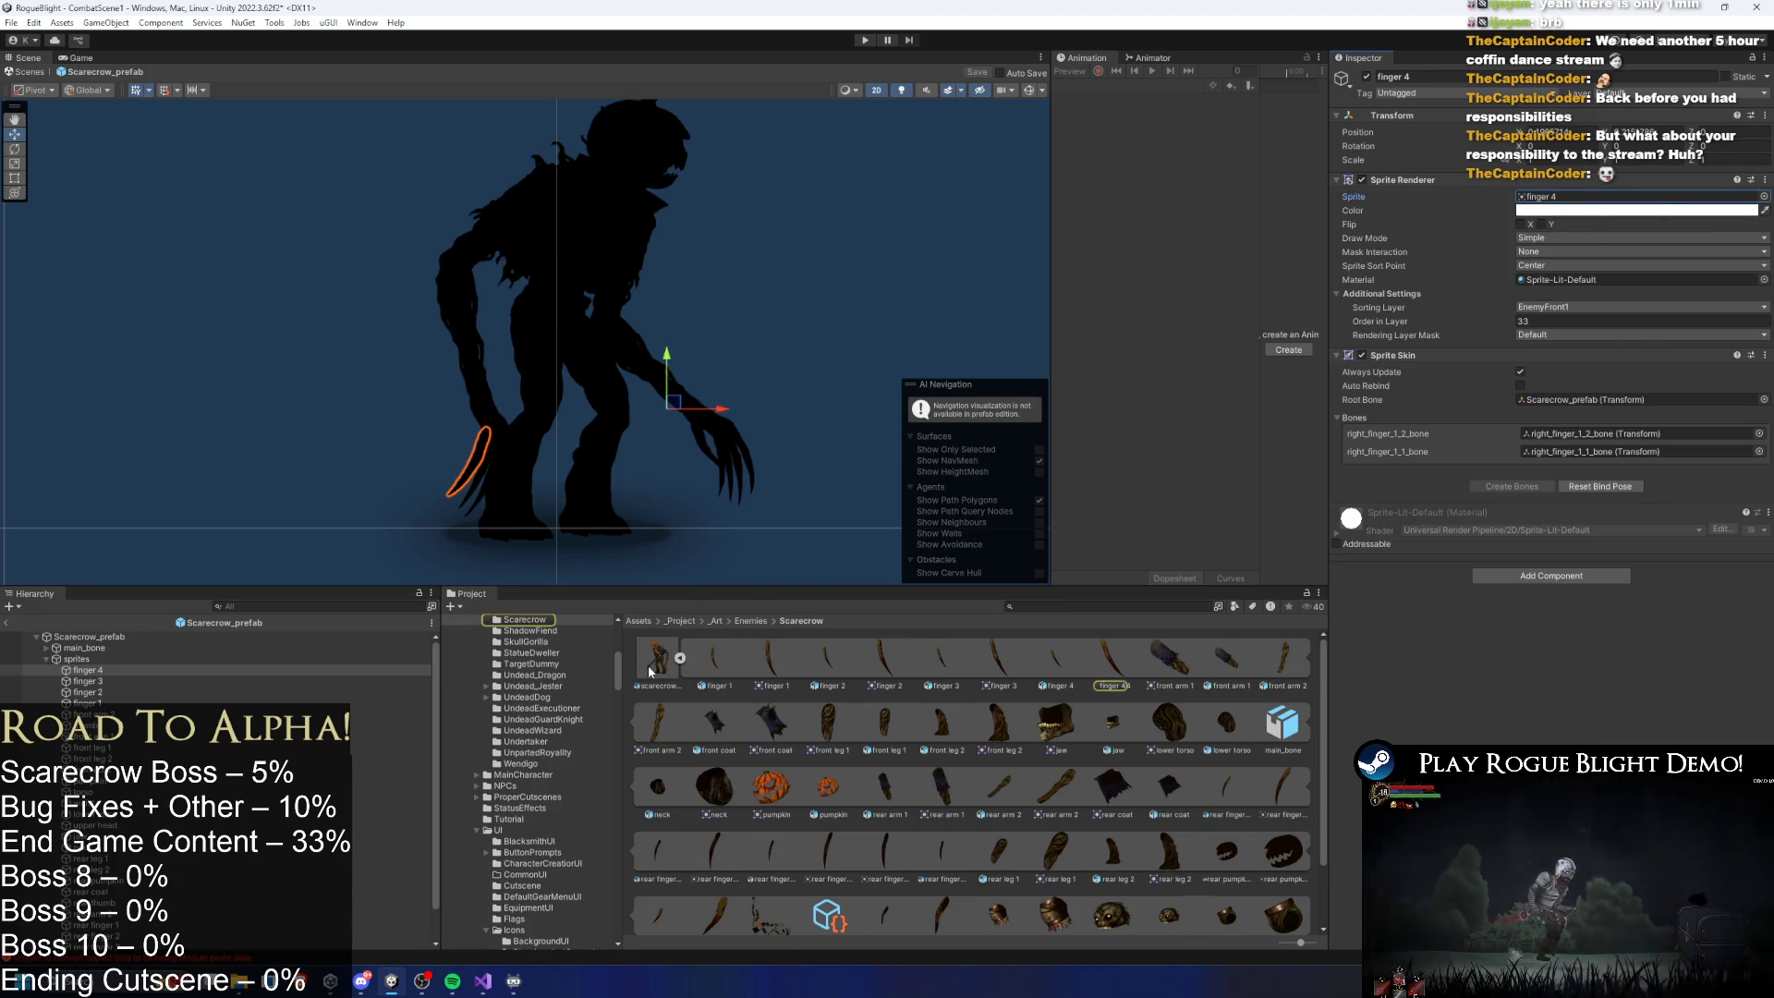
- Set the scarecrow art file's Max Size to 4096 and Compression to High Quality
{"action": "left_click", "coordinate": [650, 667]}
{"action": "left_click", "coordinate": [679, 658]}
{"action": "left_click", "coordinate": [1478, 519]}
{"action": "left_click", "coordinate": [1478, 644]}
{"action": "left_click", "coordinate": [1478, 561]}
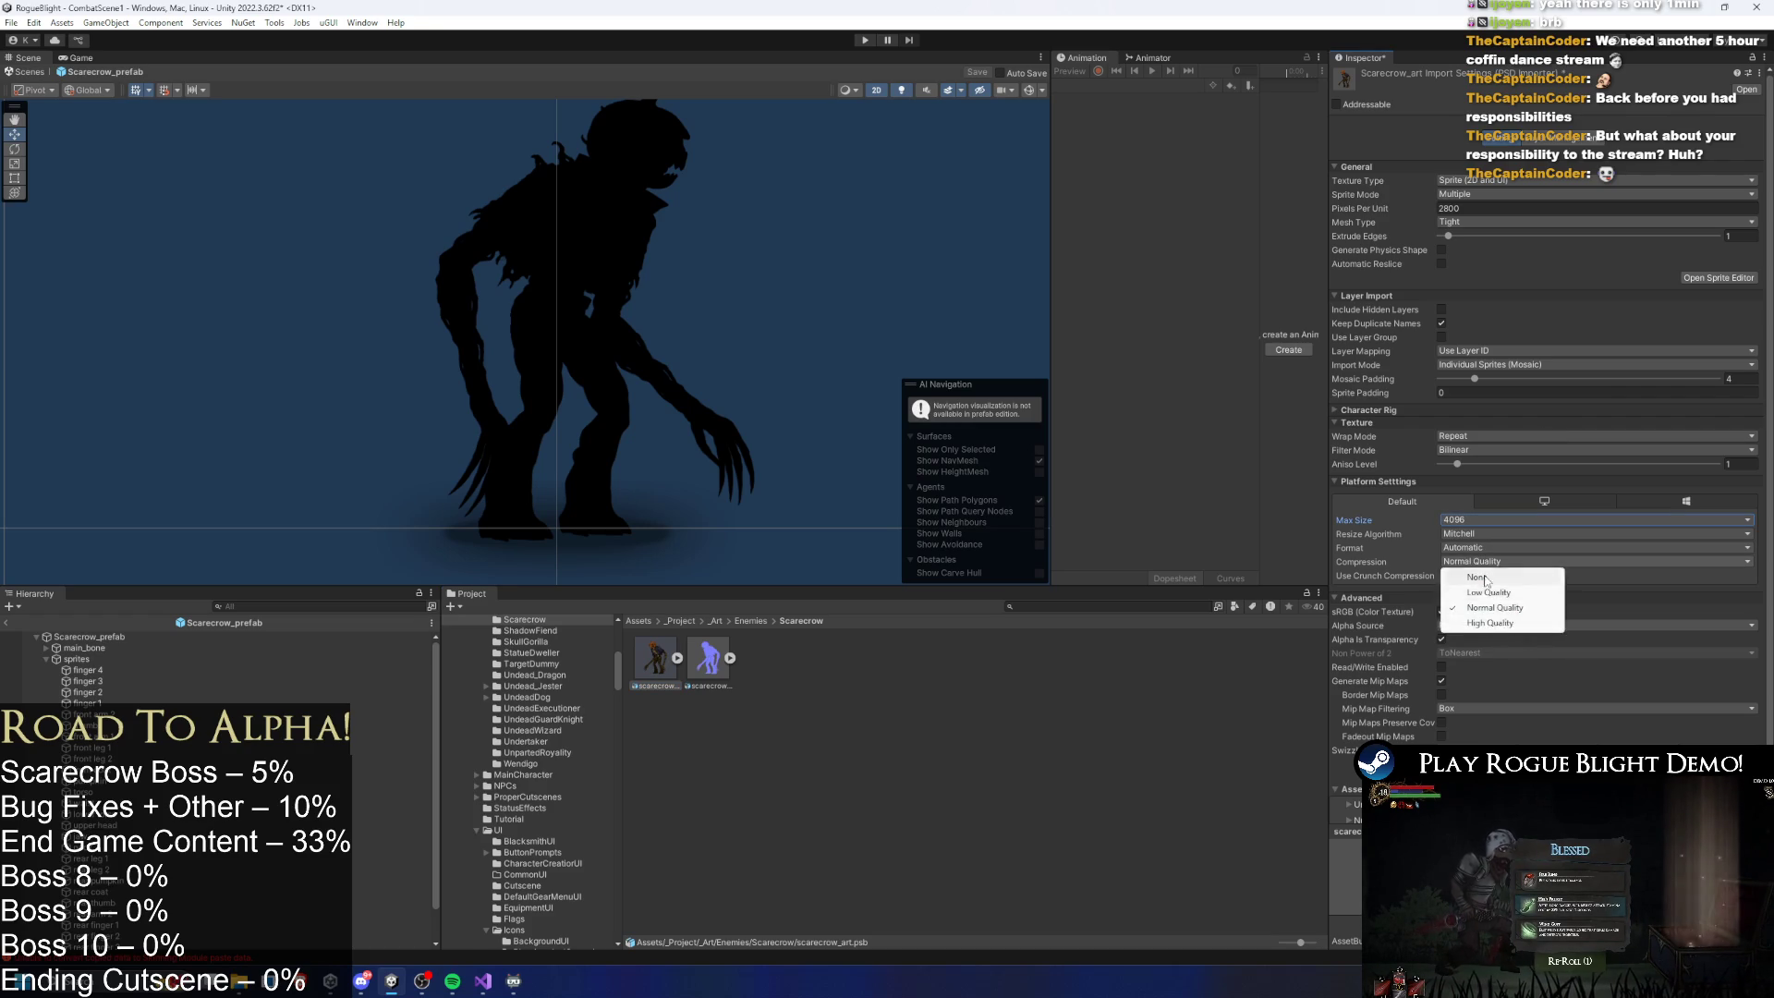
{"action": "left_click", "coordinate": [1489, 623]}
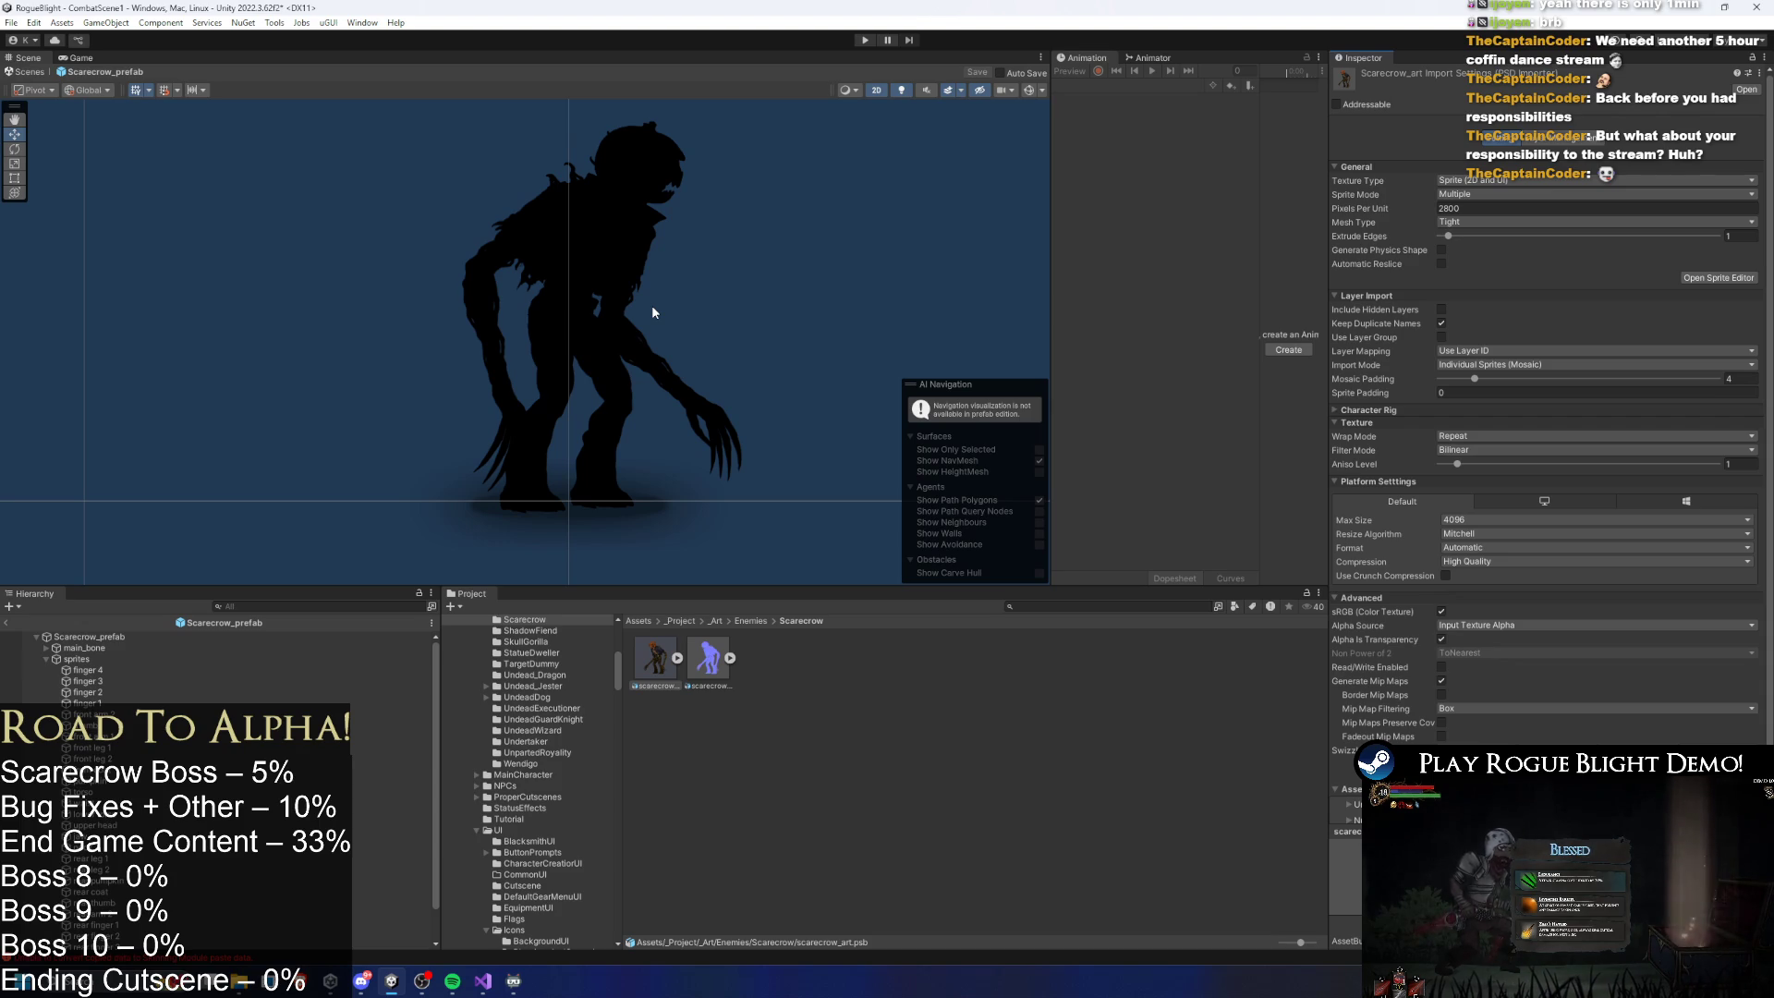
- Select the pumpkin head in the scene, then clear the selection
{"action": "left_click", "coordinate": [649, 177]}
{"action": "left_click", "coordinate": [810, 216]}
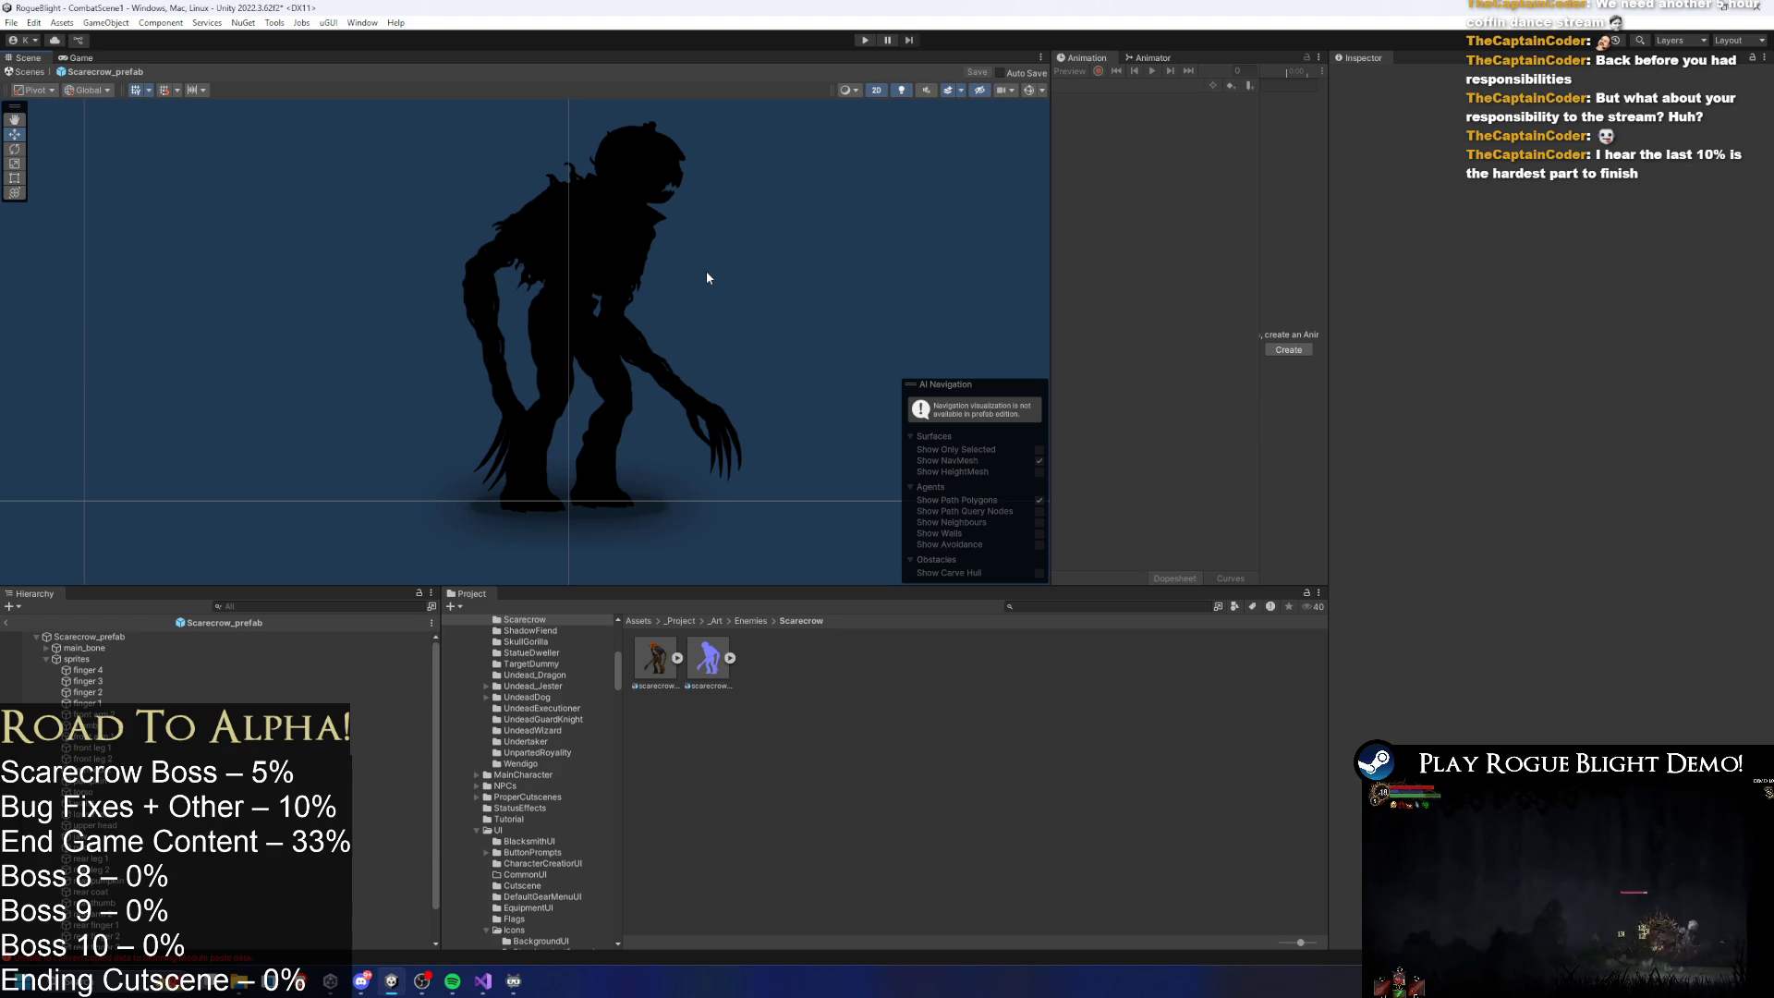
{"action": "mouse_move", "coordinate": [452, 981]}
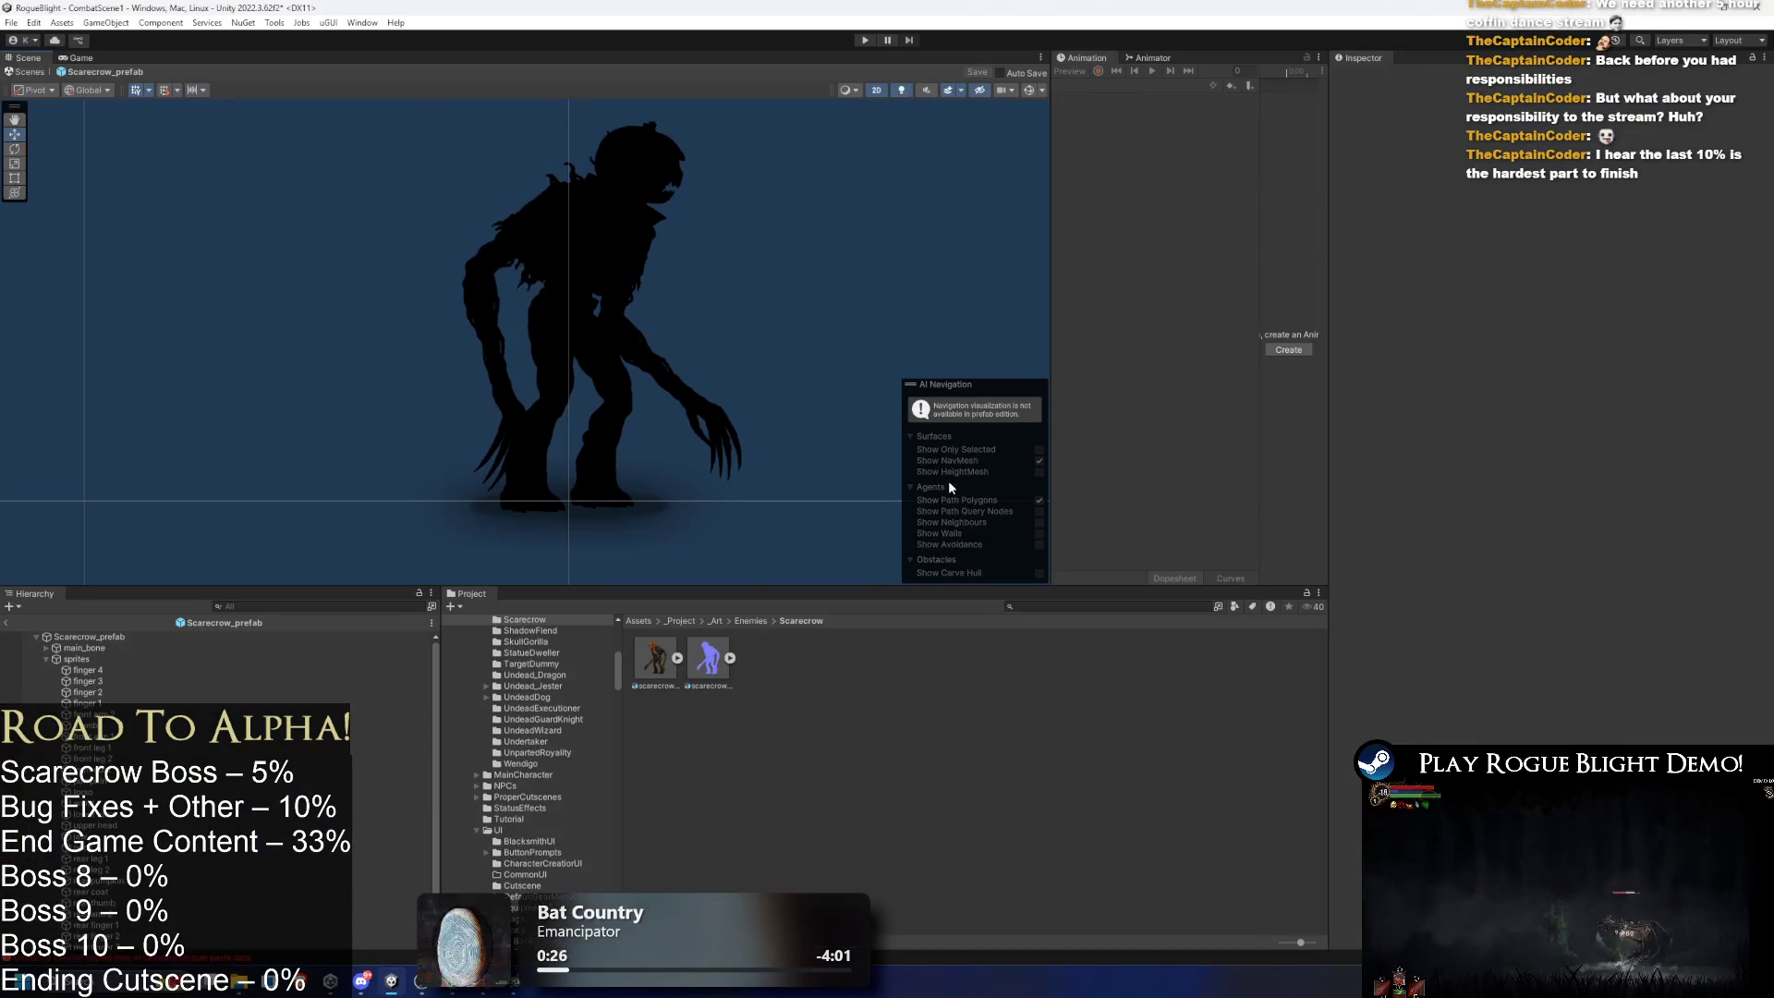
- Expand the sprites group and multi-select every sprite from finger 4 through the last child
{"action": "left_click", "coordinate": [76, 659]}
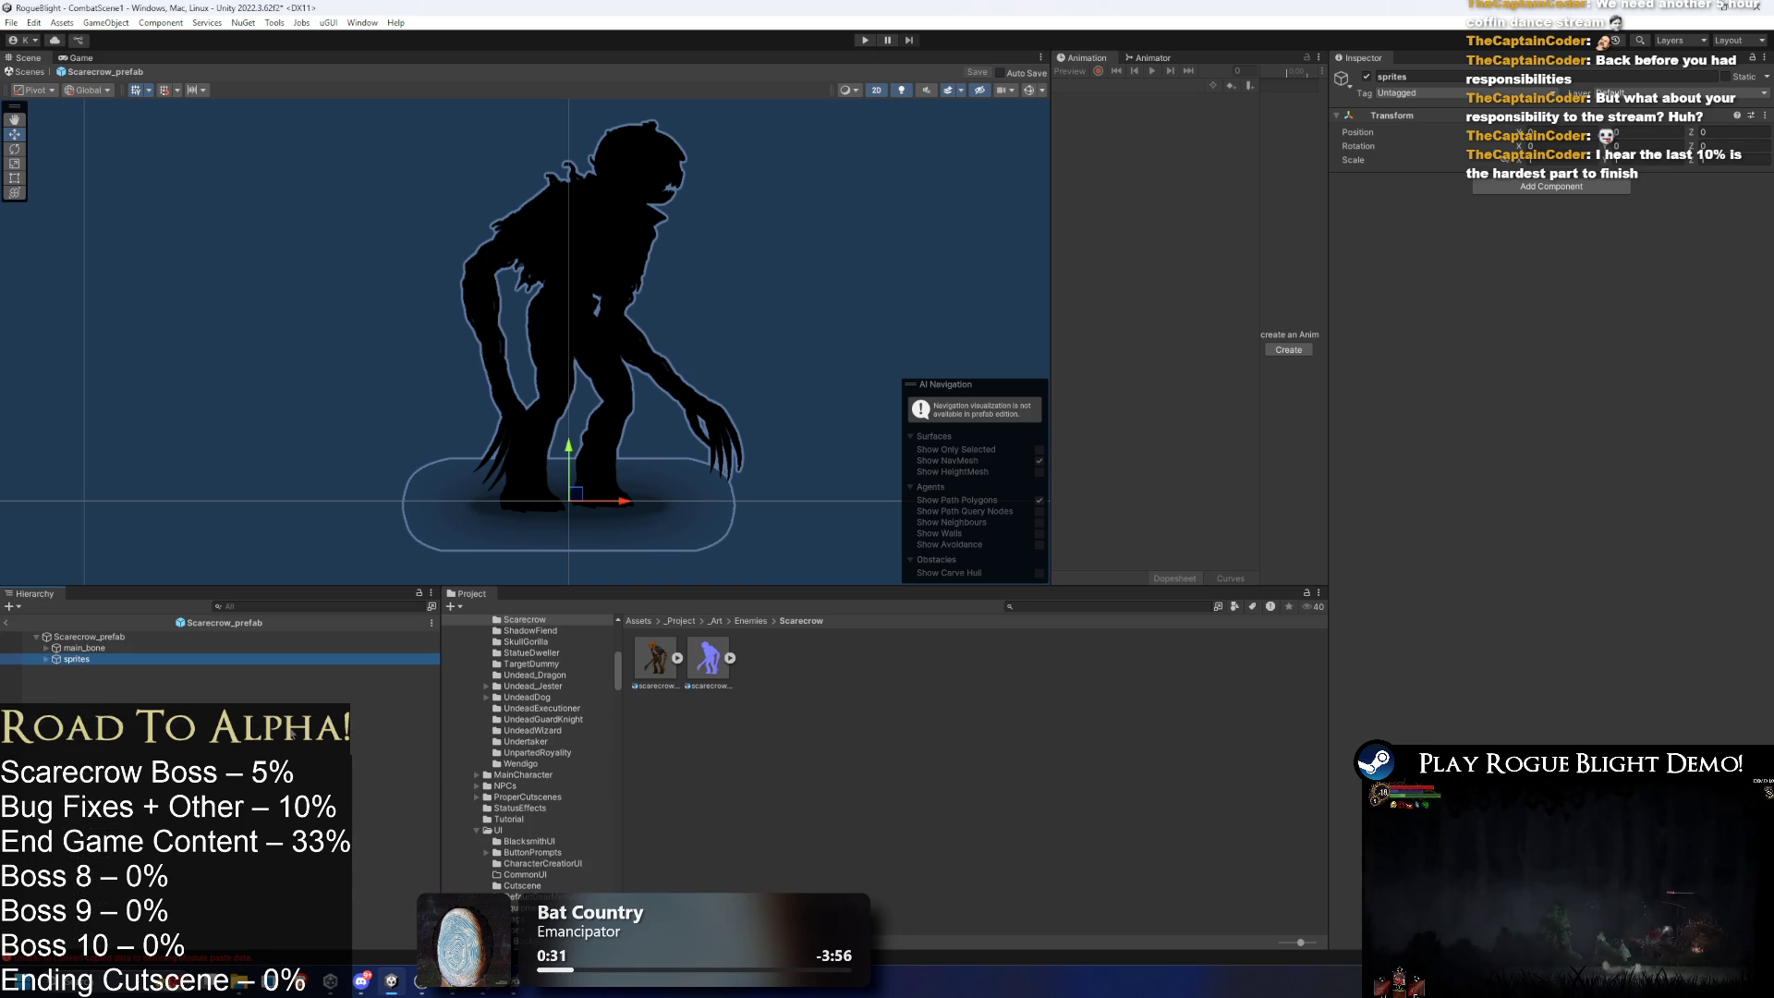
{"action": "key", "text": "Down"}
{"action": "key", "text": "Down"}
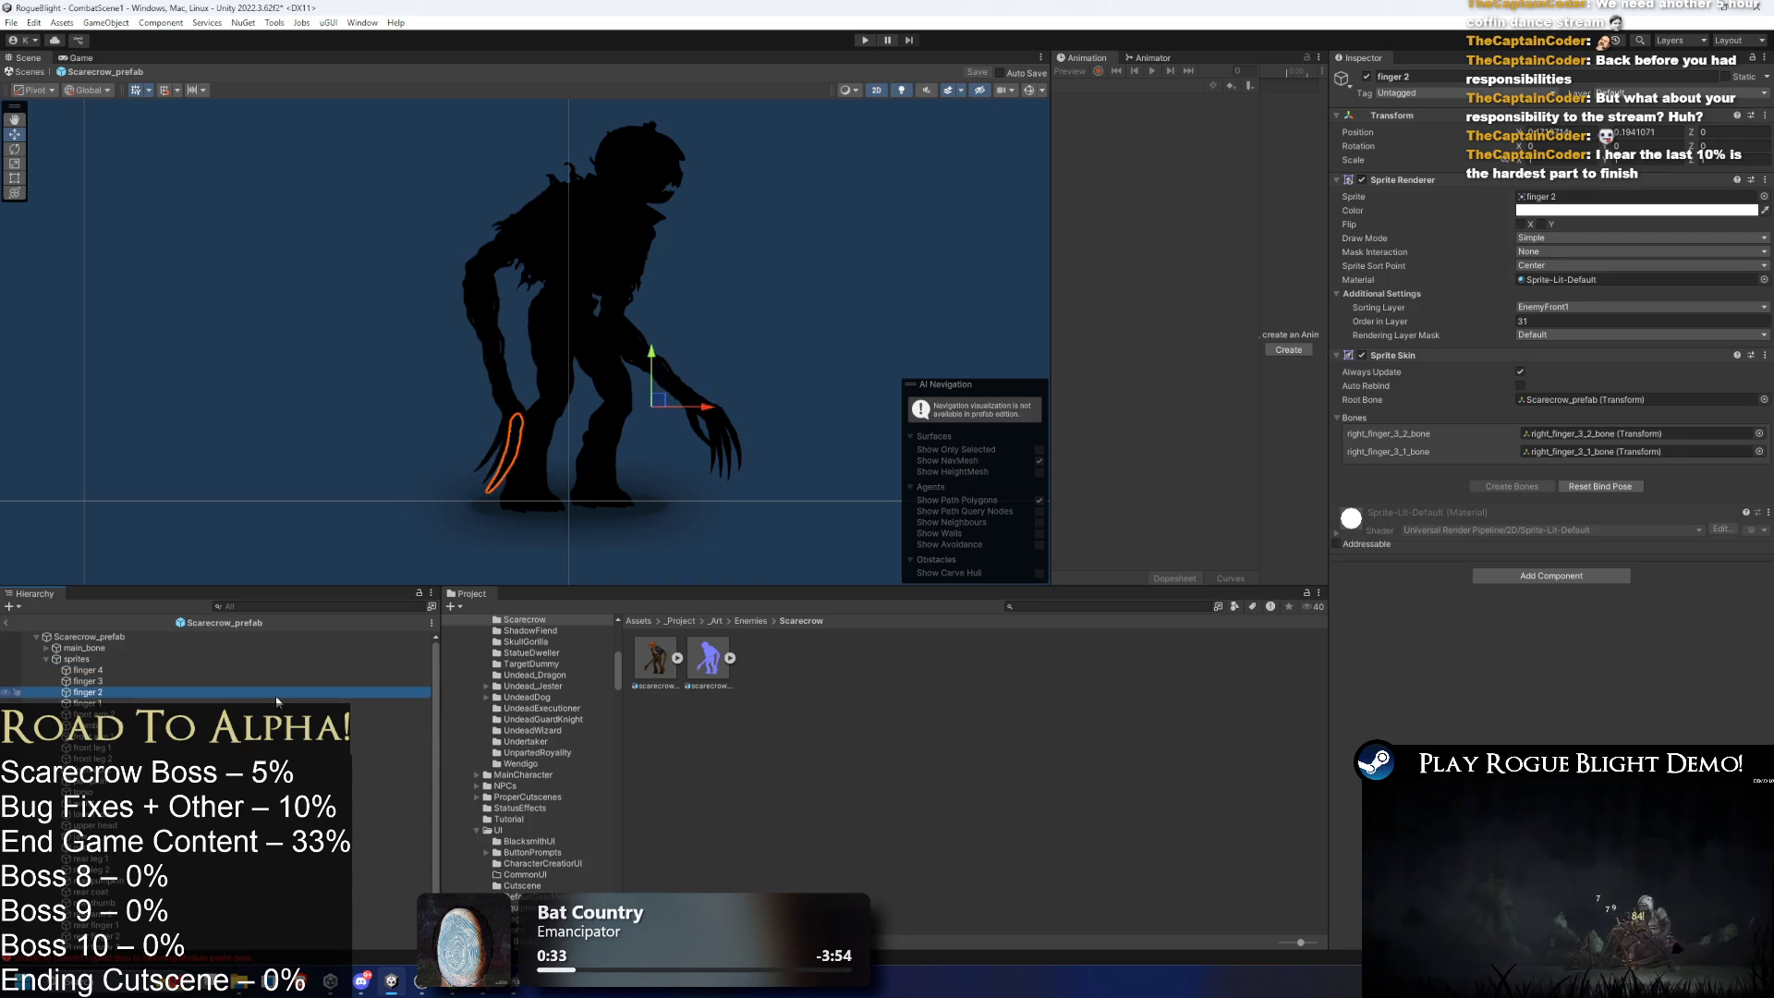
{"action": "key", "text": "Up"}
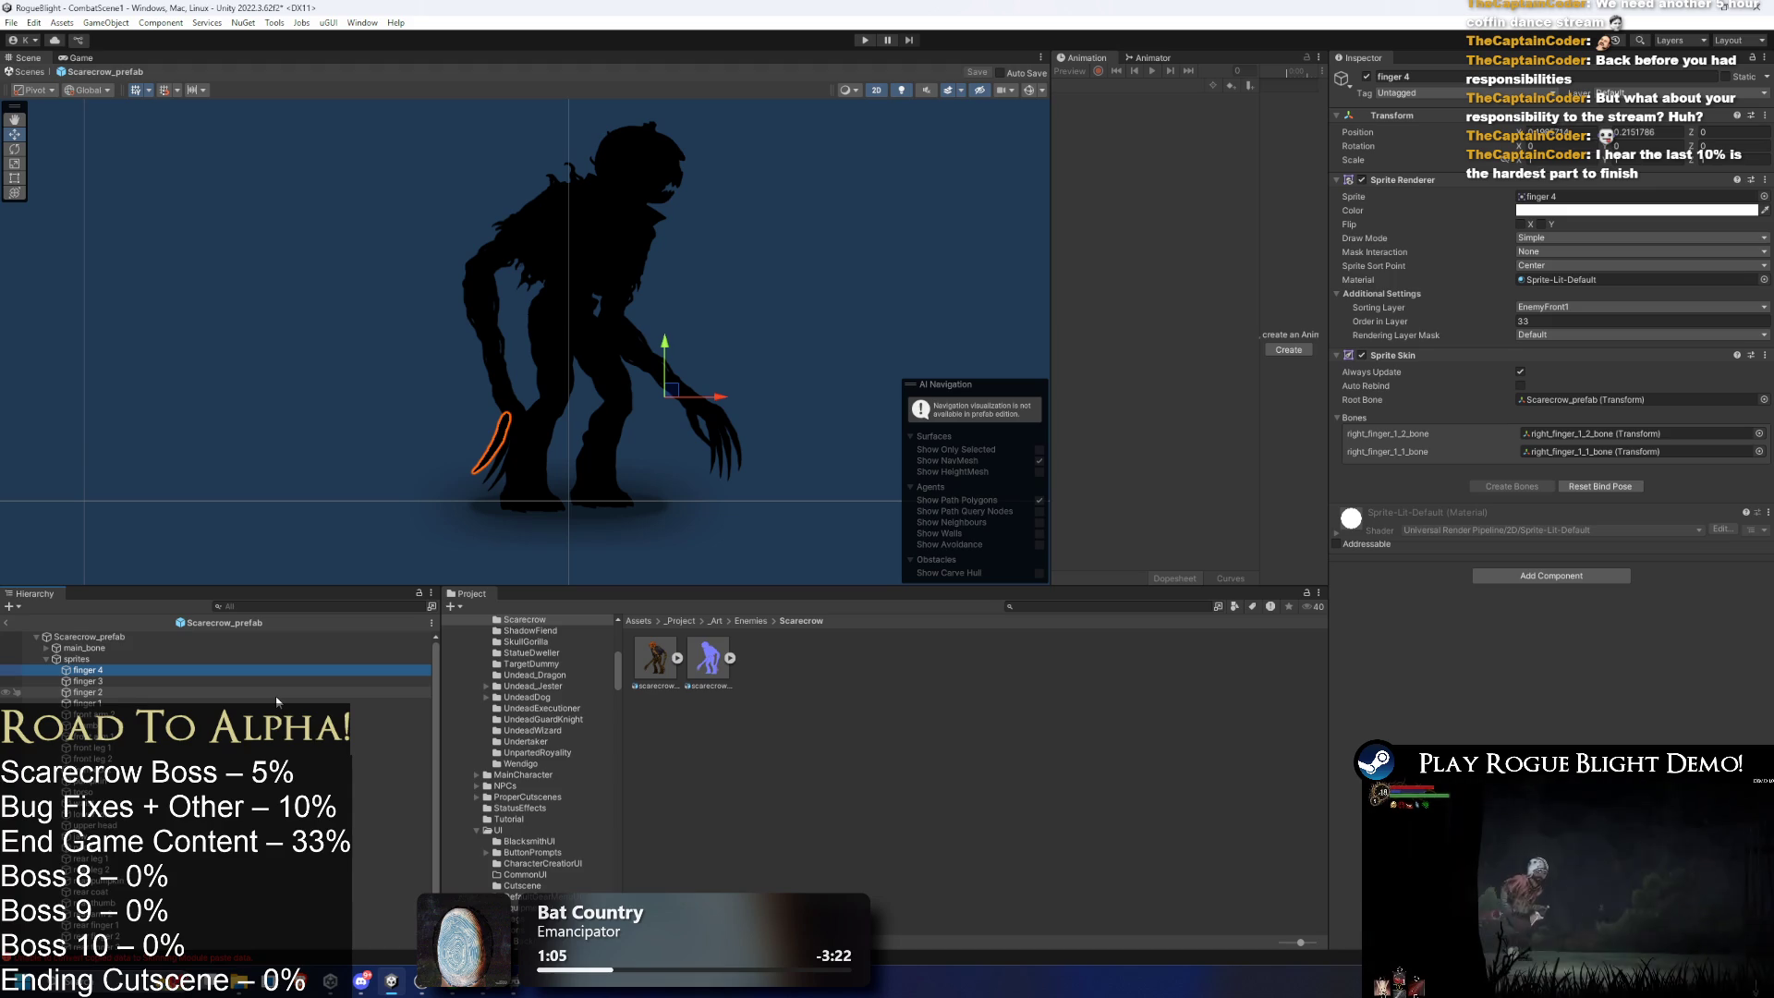
{"action": "left_click", "coordinate": [124, 636]}
{"action": "left_click", "coordinate": [166, 646]}
{"action": "key", "text": "Right"}
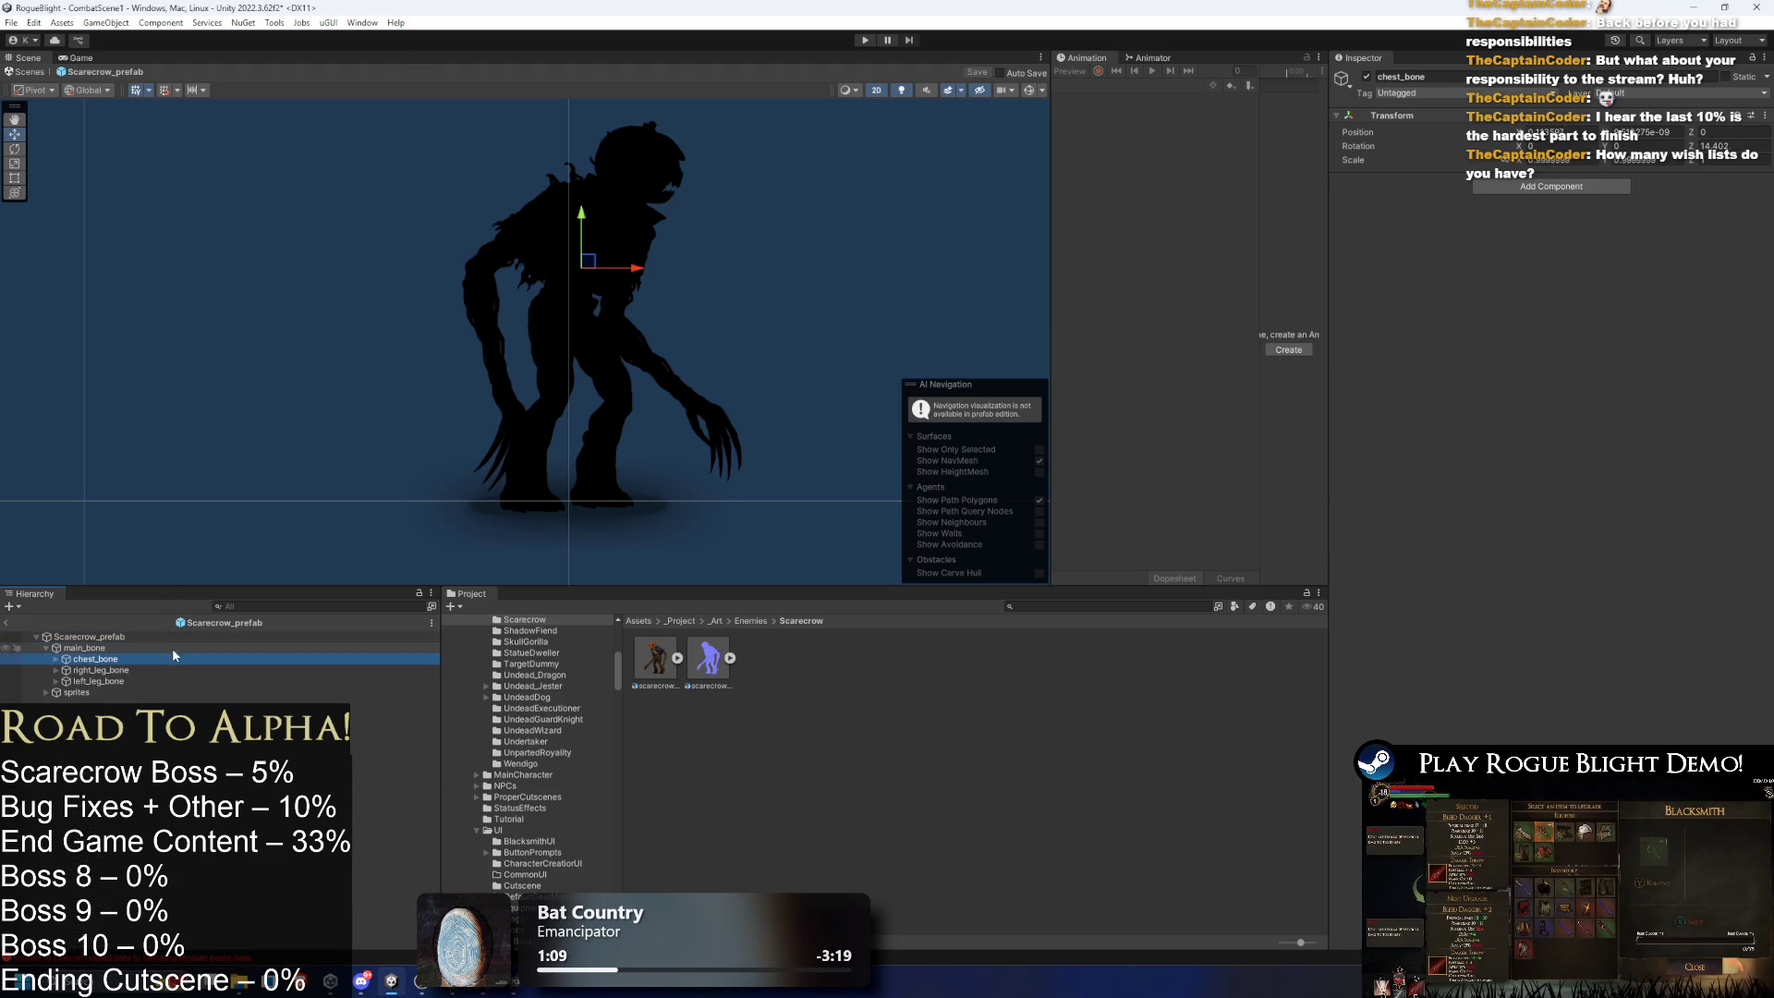
{"action": "left_click", "coordinate": [146, 691]}
{"action": "key", "text": "Right"}
{"action": "key", "text": "Down"}
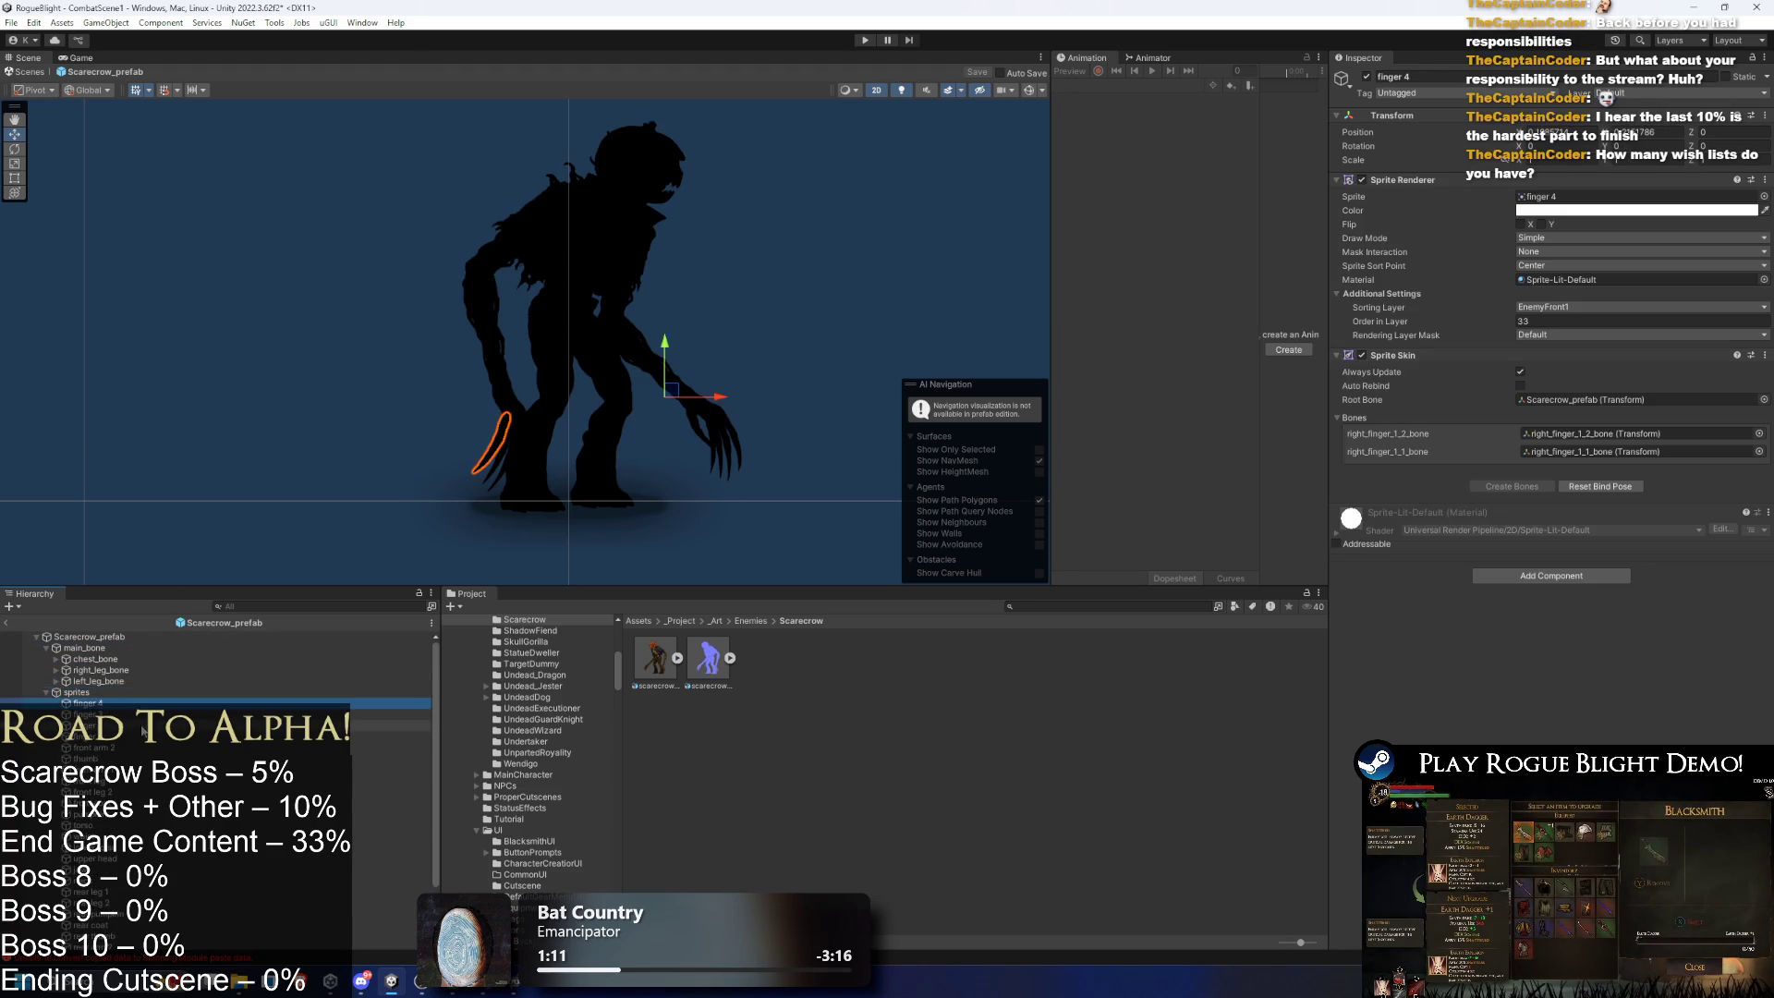
{"action": "left_click", "coordinate": [316, 889], "text": "shift"}
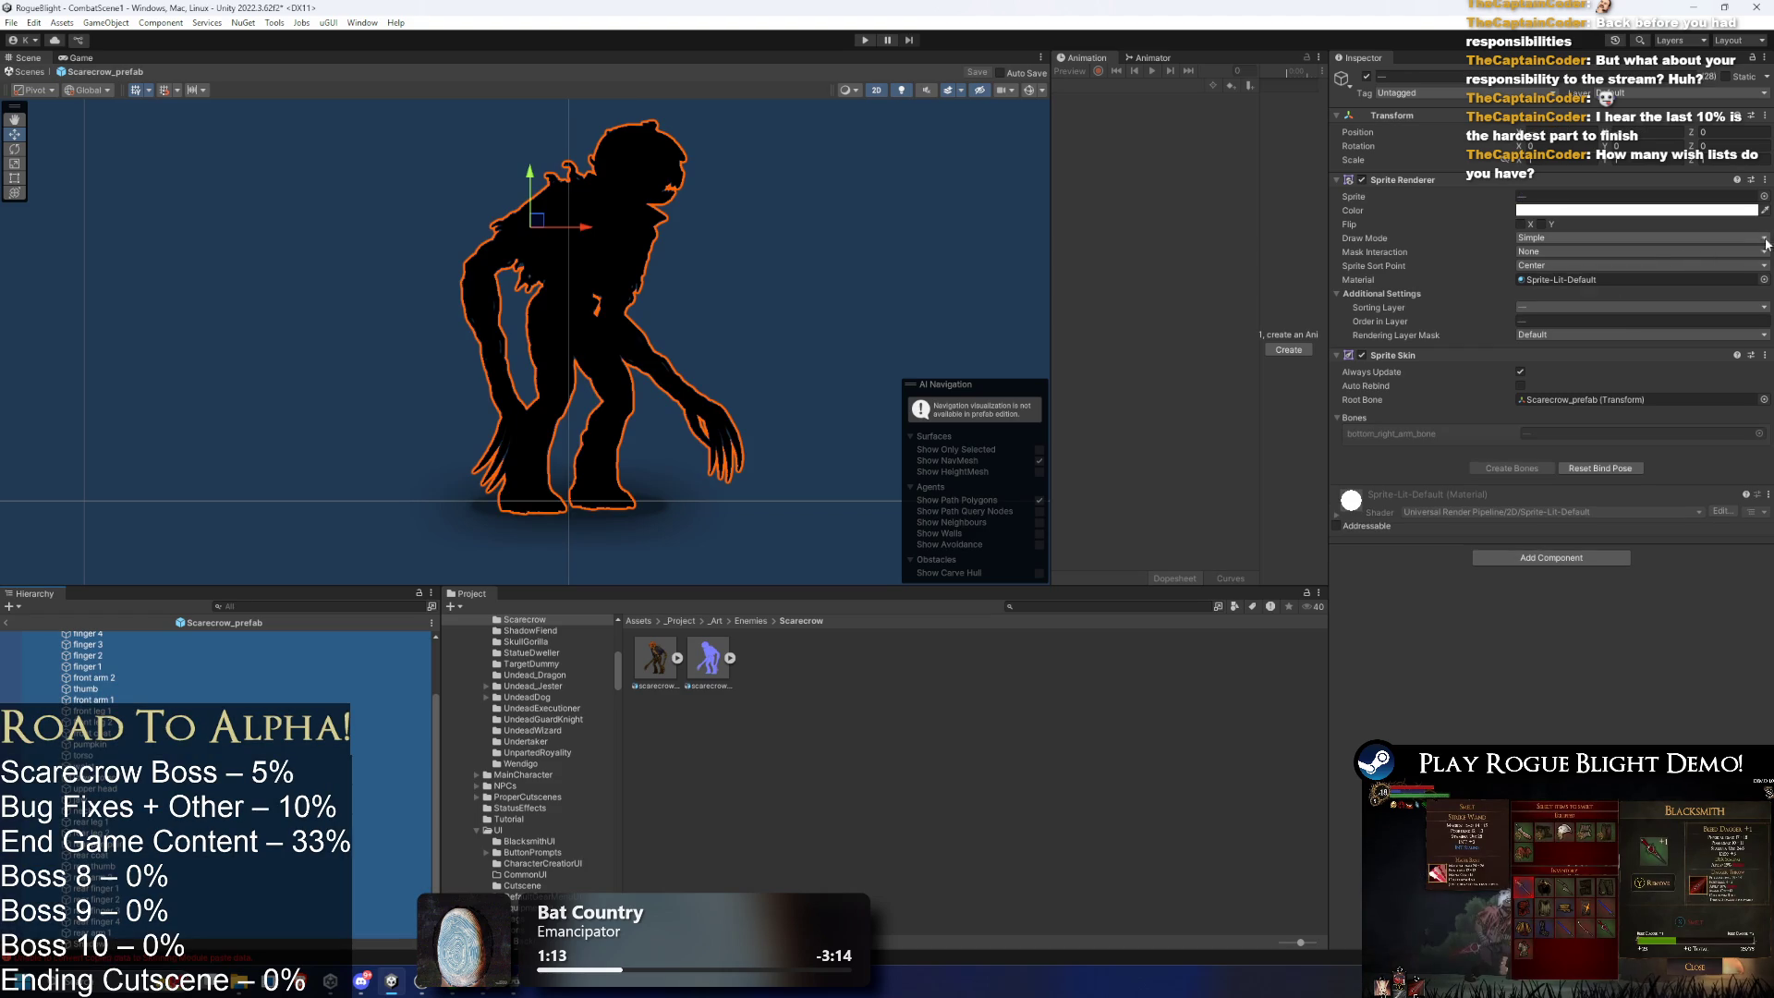
{"action": "left_click", "coordinate": [1762, 279]}
- Assign ScarecrowMaterial to all the selected scarecrow sprites
{"action": "type", "text": "scarecr"}
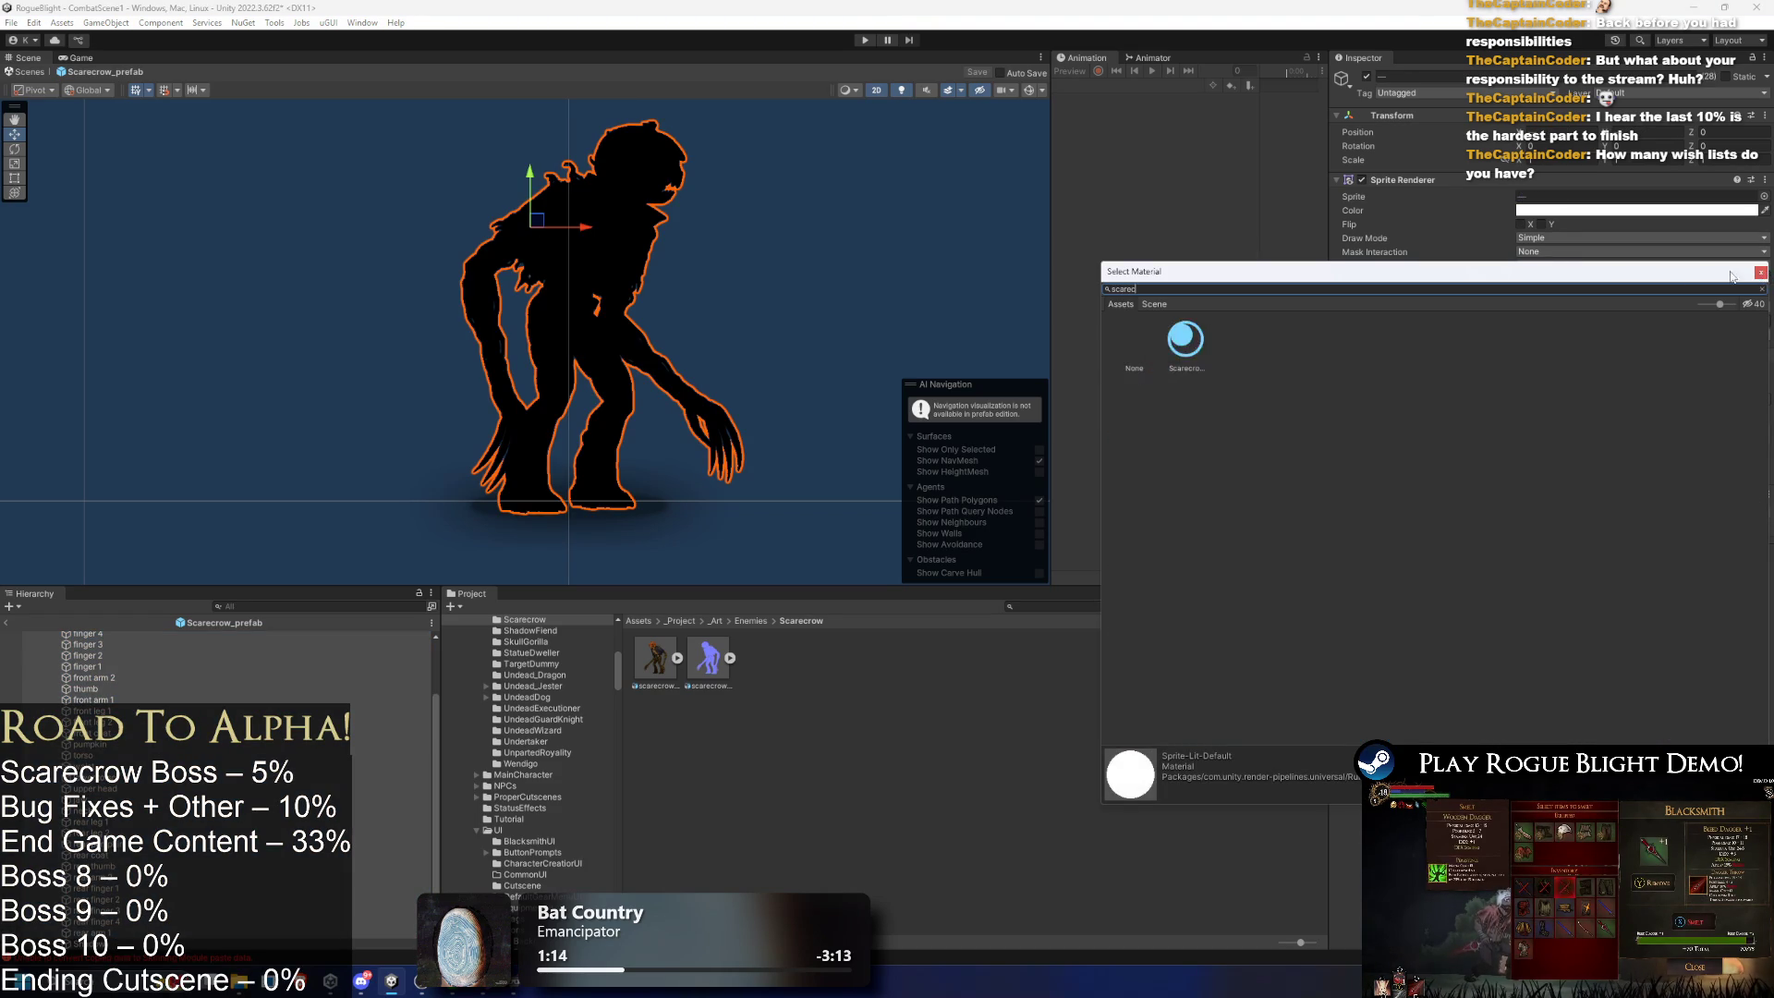
{"action": "double_click", "coordinate": [1186, 342]}
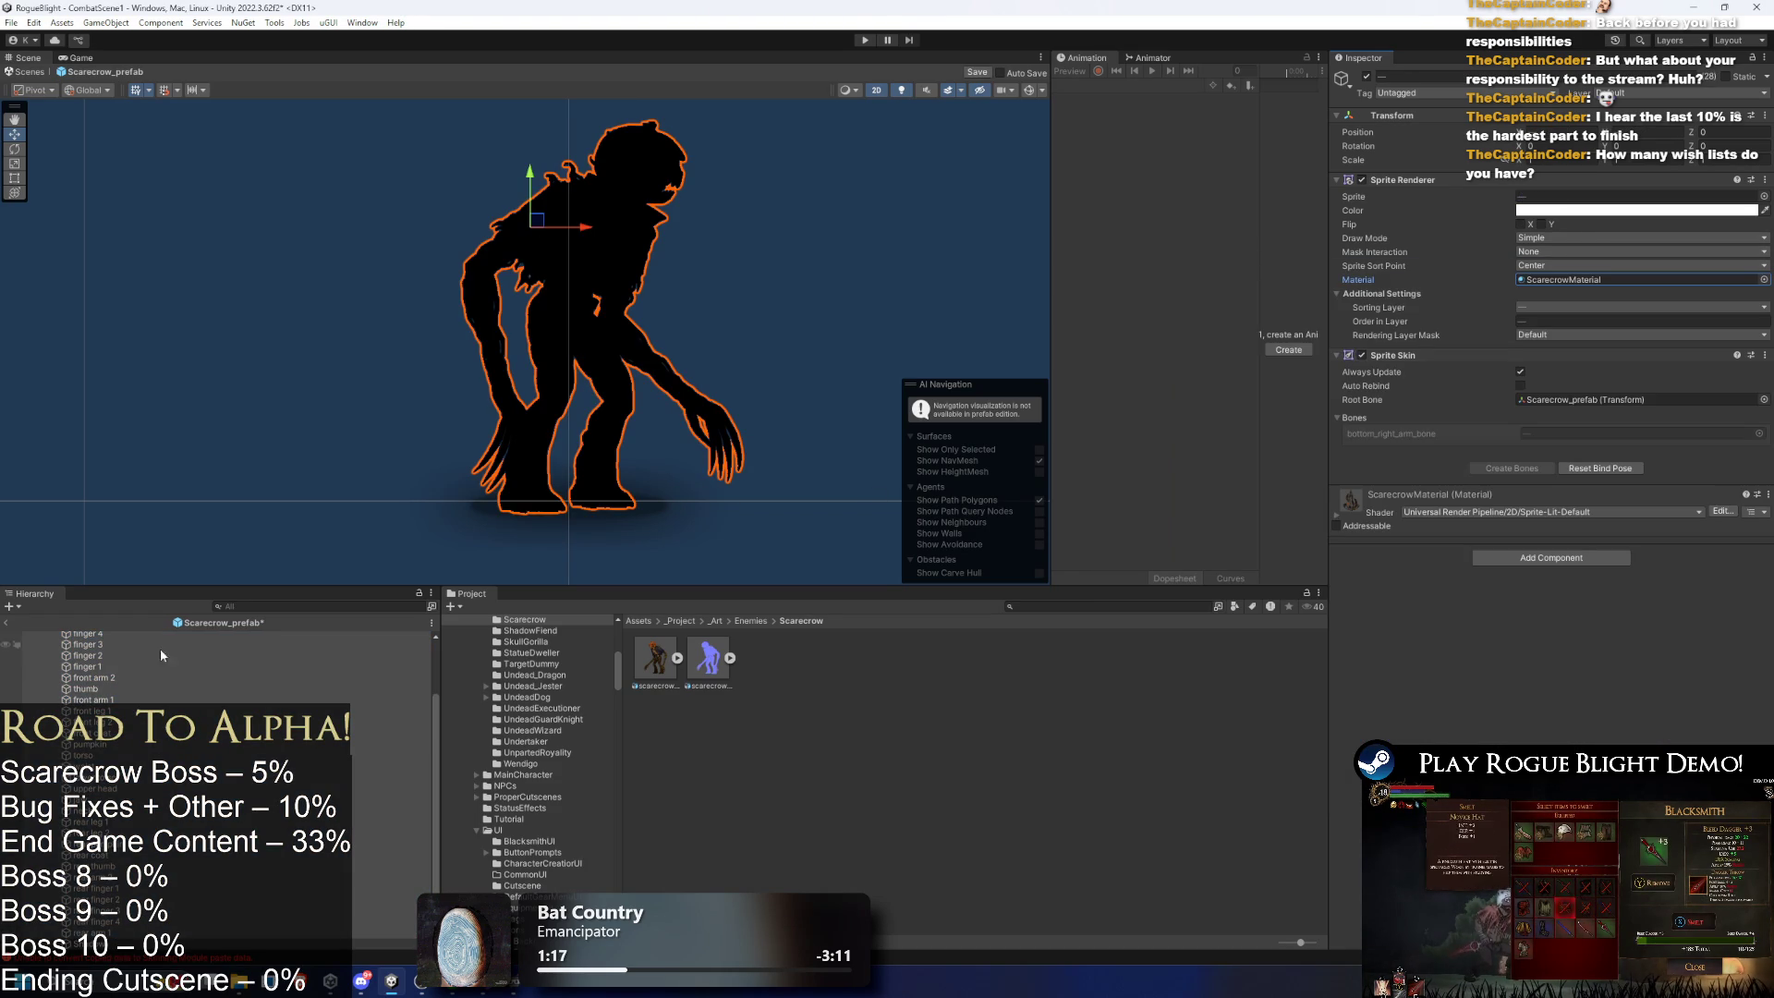
{"action": "scroll", "coordinate": [153, 665], "scroll_direction": "up", "scroll_amount": 5}
{"action": "left_click", "coordinate": [109, 692]}
{"action": "key", "text": "Left"}
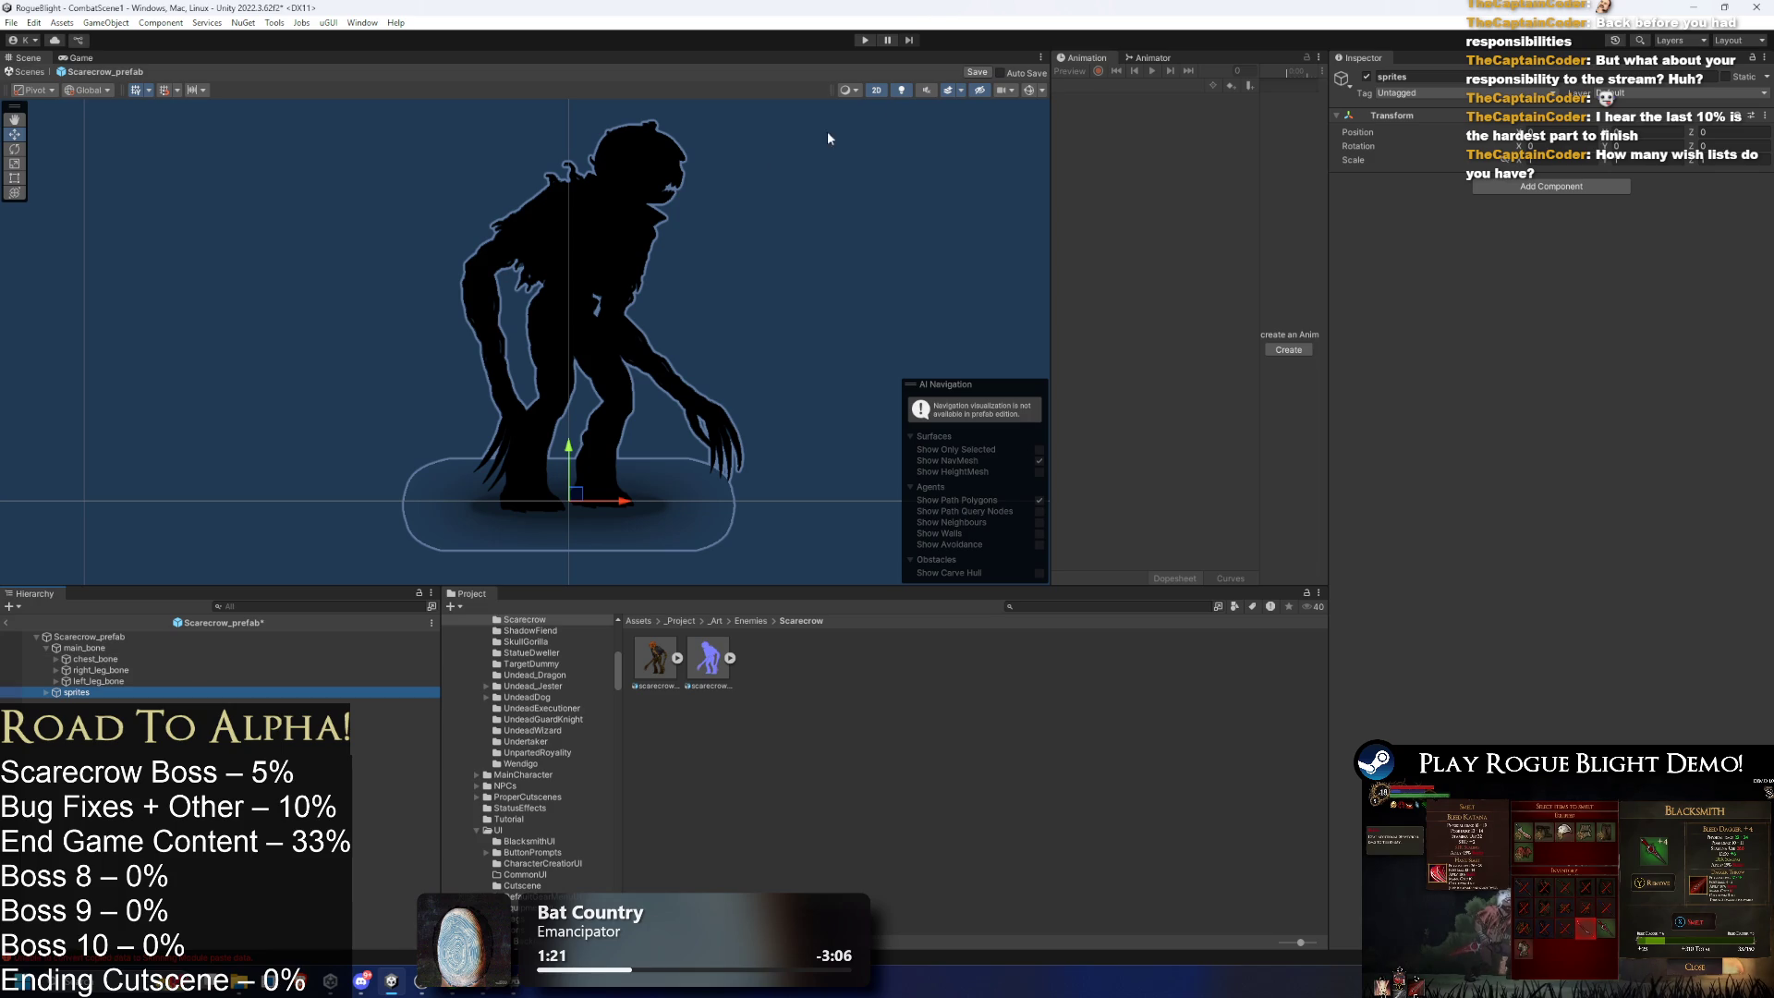
- Show the scene fully lit and tint the two pumpkin head pieces dark grey (444444)
{"action": "left_click", "coordinate": [903, 89]}
{"action": "left_click", "coordinate": [905, 90]}
{"action": "left_click", "coordinate": [907, 89]}
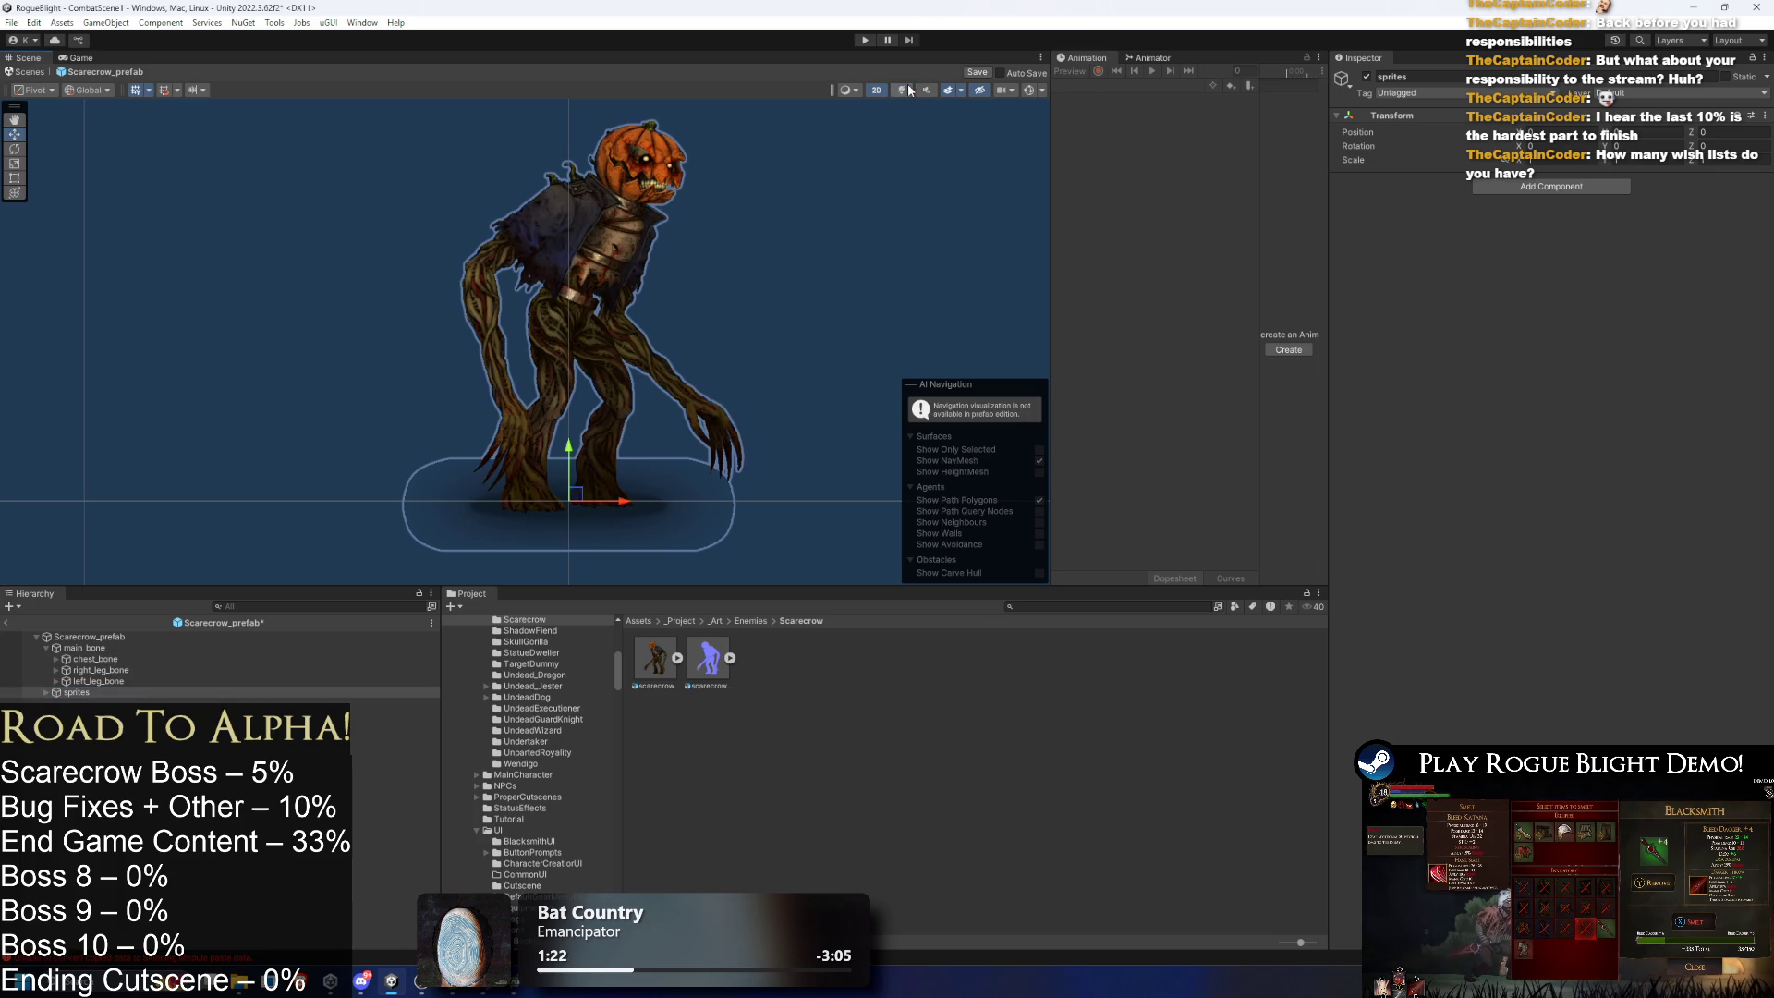
{"action": "left_click", "coordinate": [641, 168]}
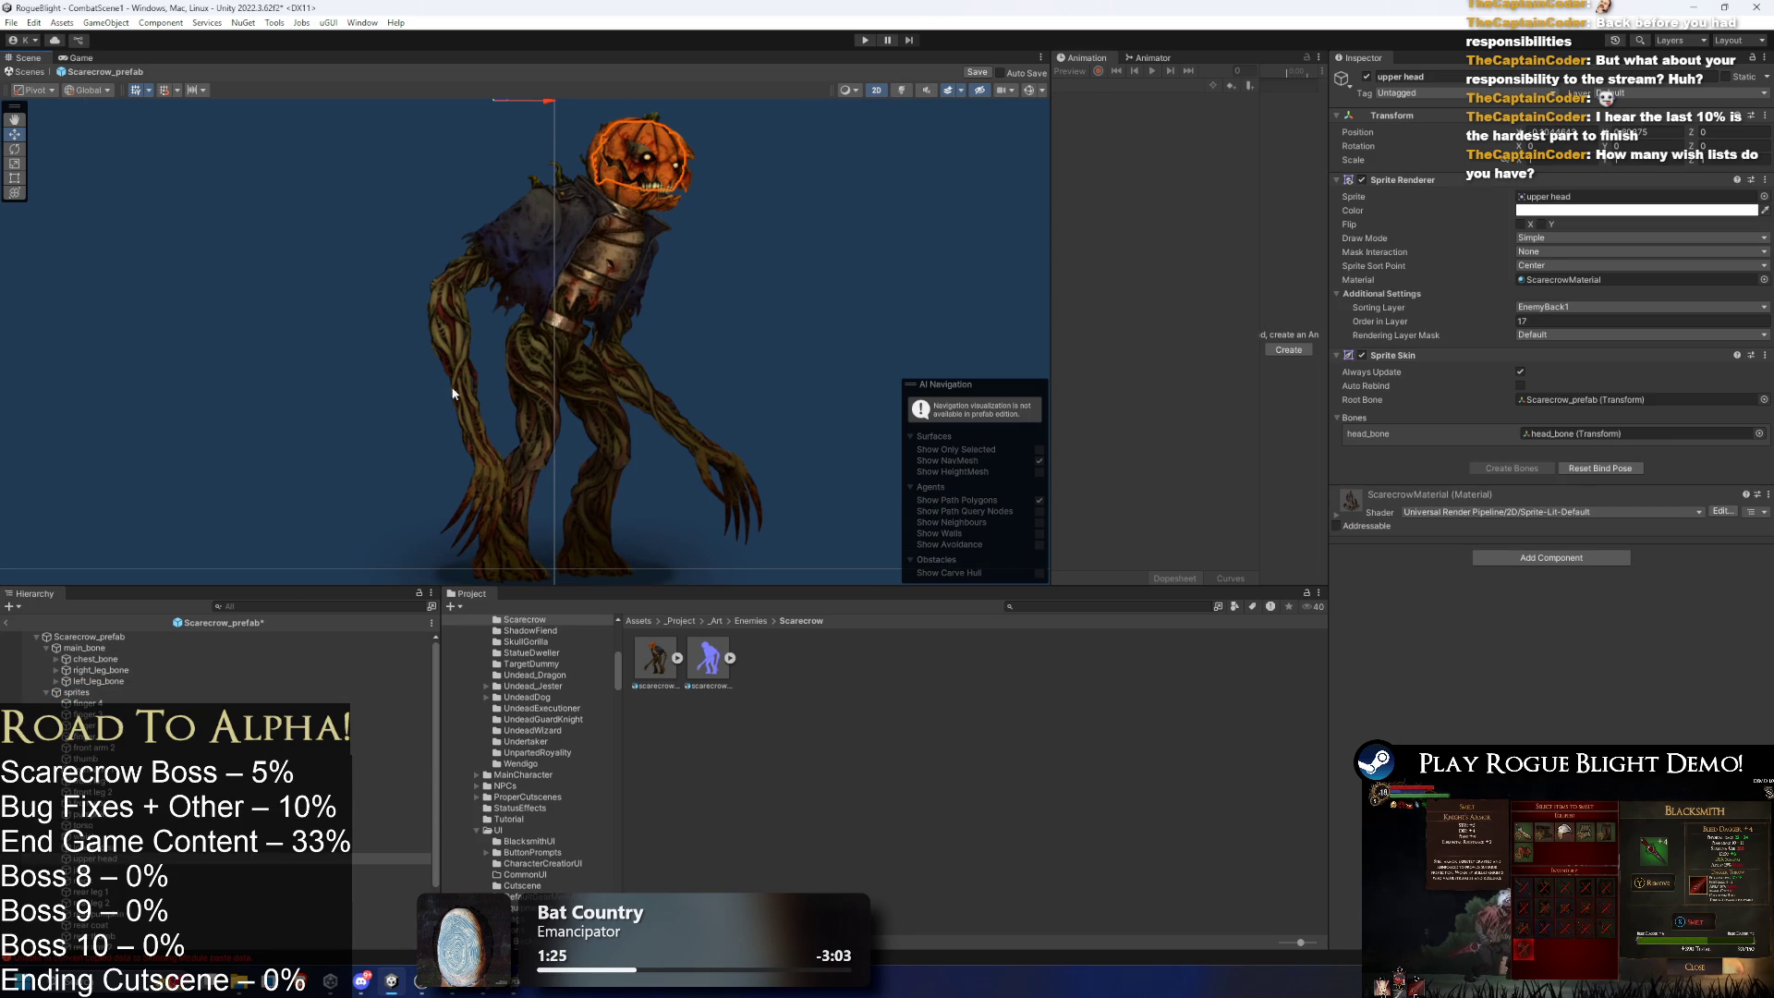
{"action": "left_click", "coordinate": [105, 870], "text": "ctrl"}
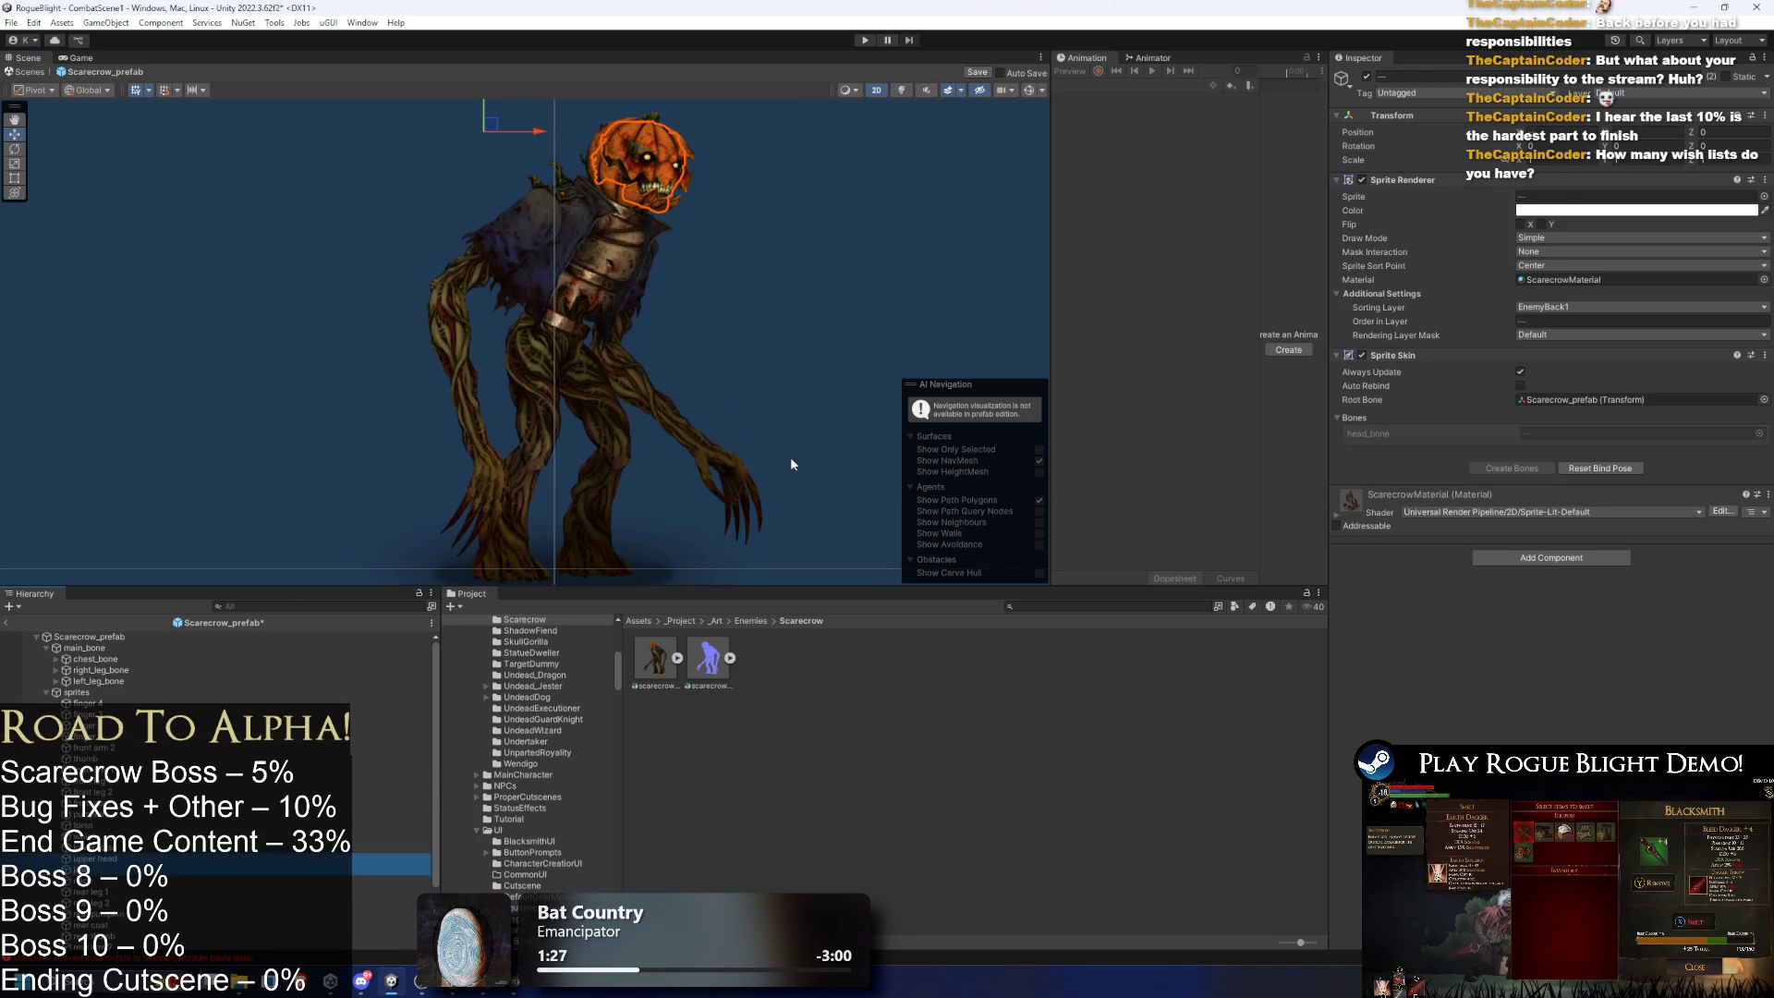
{"action": "mouse_move", "coordinate": [1601, 321]}
{"action": "left_mouse_down"}
{"action": "mouse_move", "coordinate": [1591, 346]}
{"action": "mouse_move", "coordinate": [1570, 310]}
{"action": "mouse_move", "coordinate": [1541, 342]}
{"action": "left_mouse_up"}
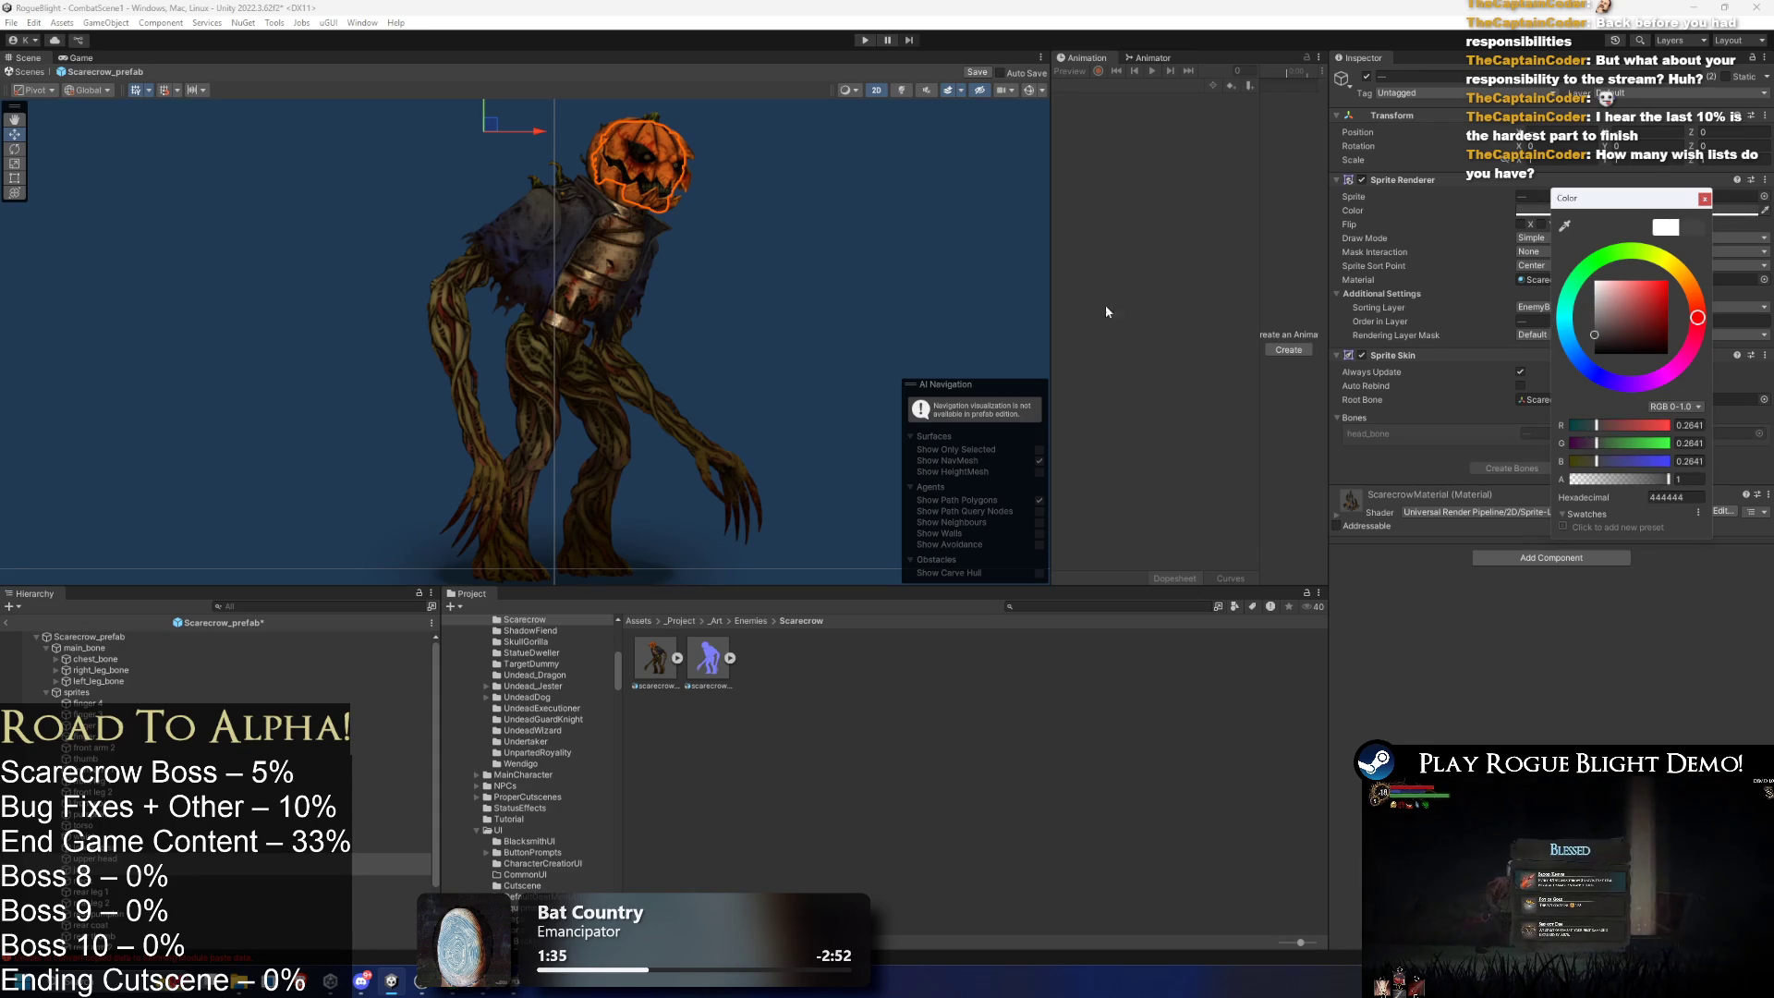
- Lighten the pumpkin head's Sprite Renderer tint from 444444 to grey 494949
{"action": "left_click", "coordinate": [813, 264]}
{"action": "scroll", "coordinate": [813, 266], "scroll_direction": "down", "scroll_amount": 2}
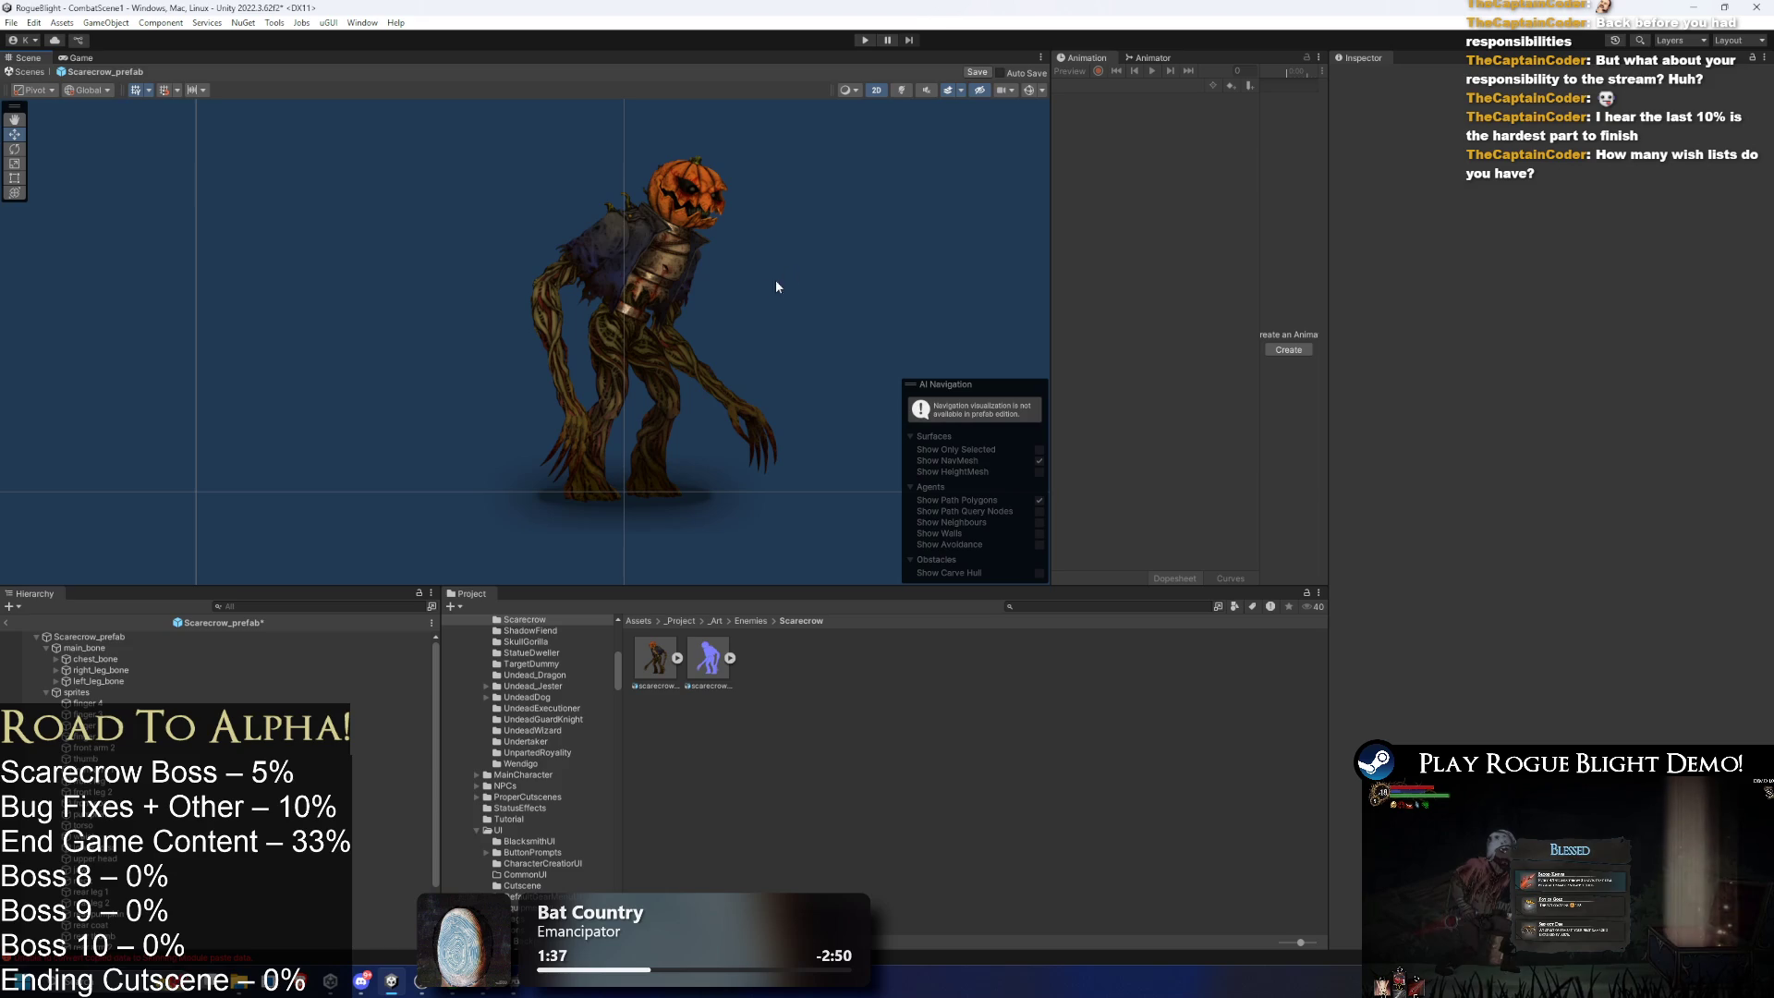
{"action": "left_click", "coordinate": [688, 190]}
{"action": "left_click", "coordinate": [1541, 218]}
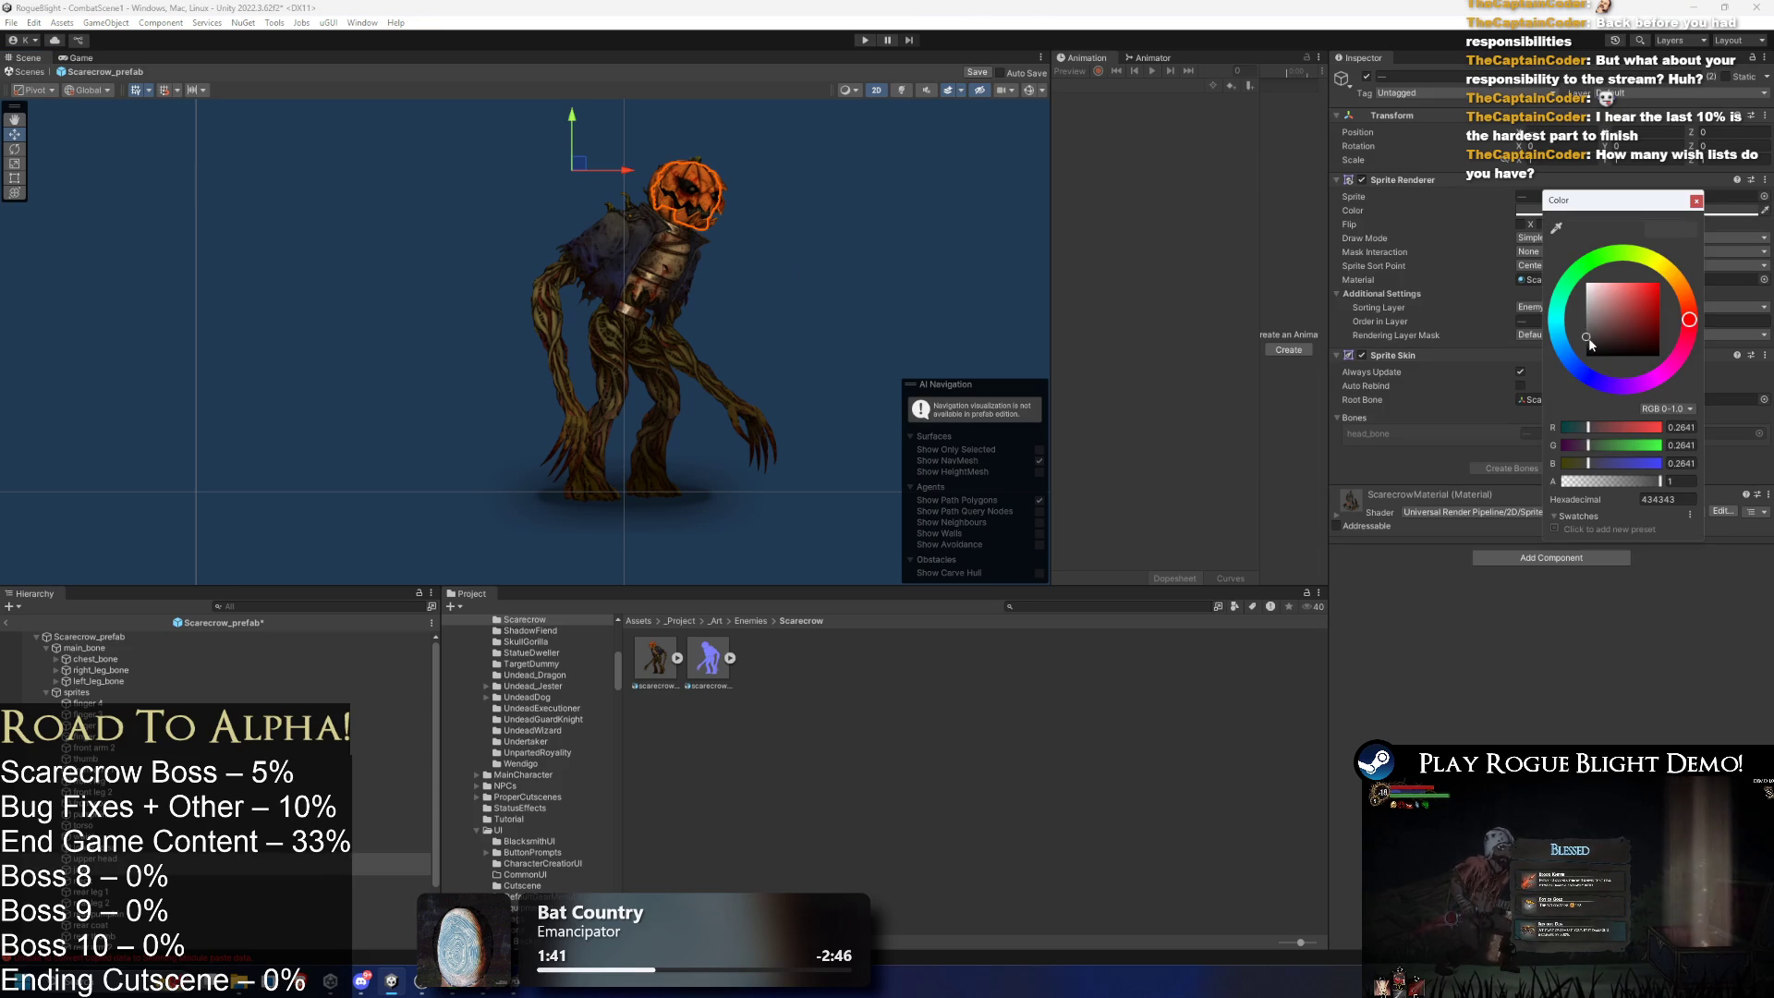
{"action": "left_click", "coordinate": [1593, 341]}
{"action": "left_click_drag", "start_coordinate": [1585, 345], "coordinate": [1513, 335]}
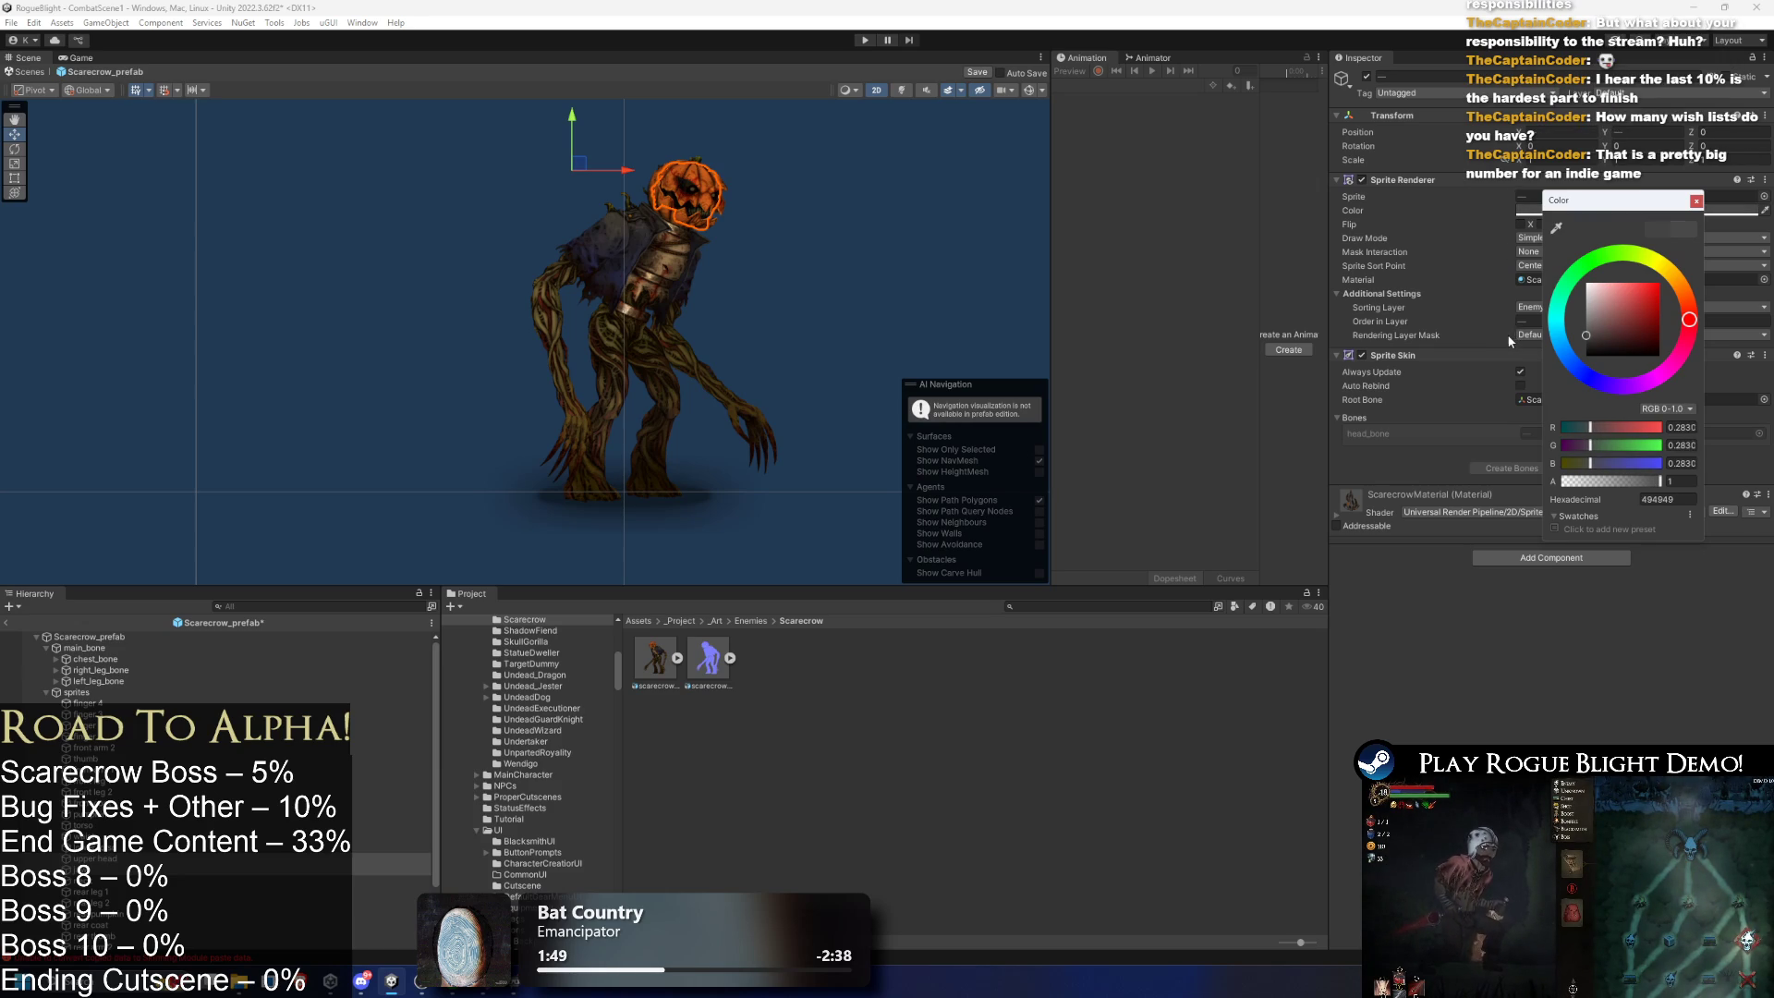
{"action": "left_click", "coordinate": [847, 232]}
{"action": "scroll", "coordinate": [658, 166], "scroll_direction": "up", "scroll_amount": 5}
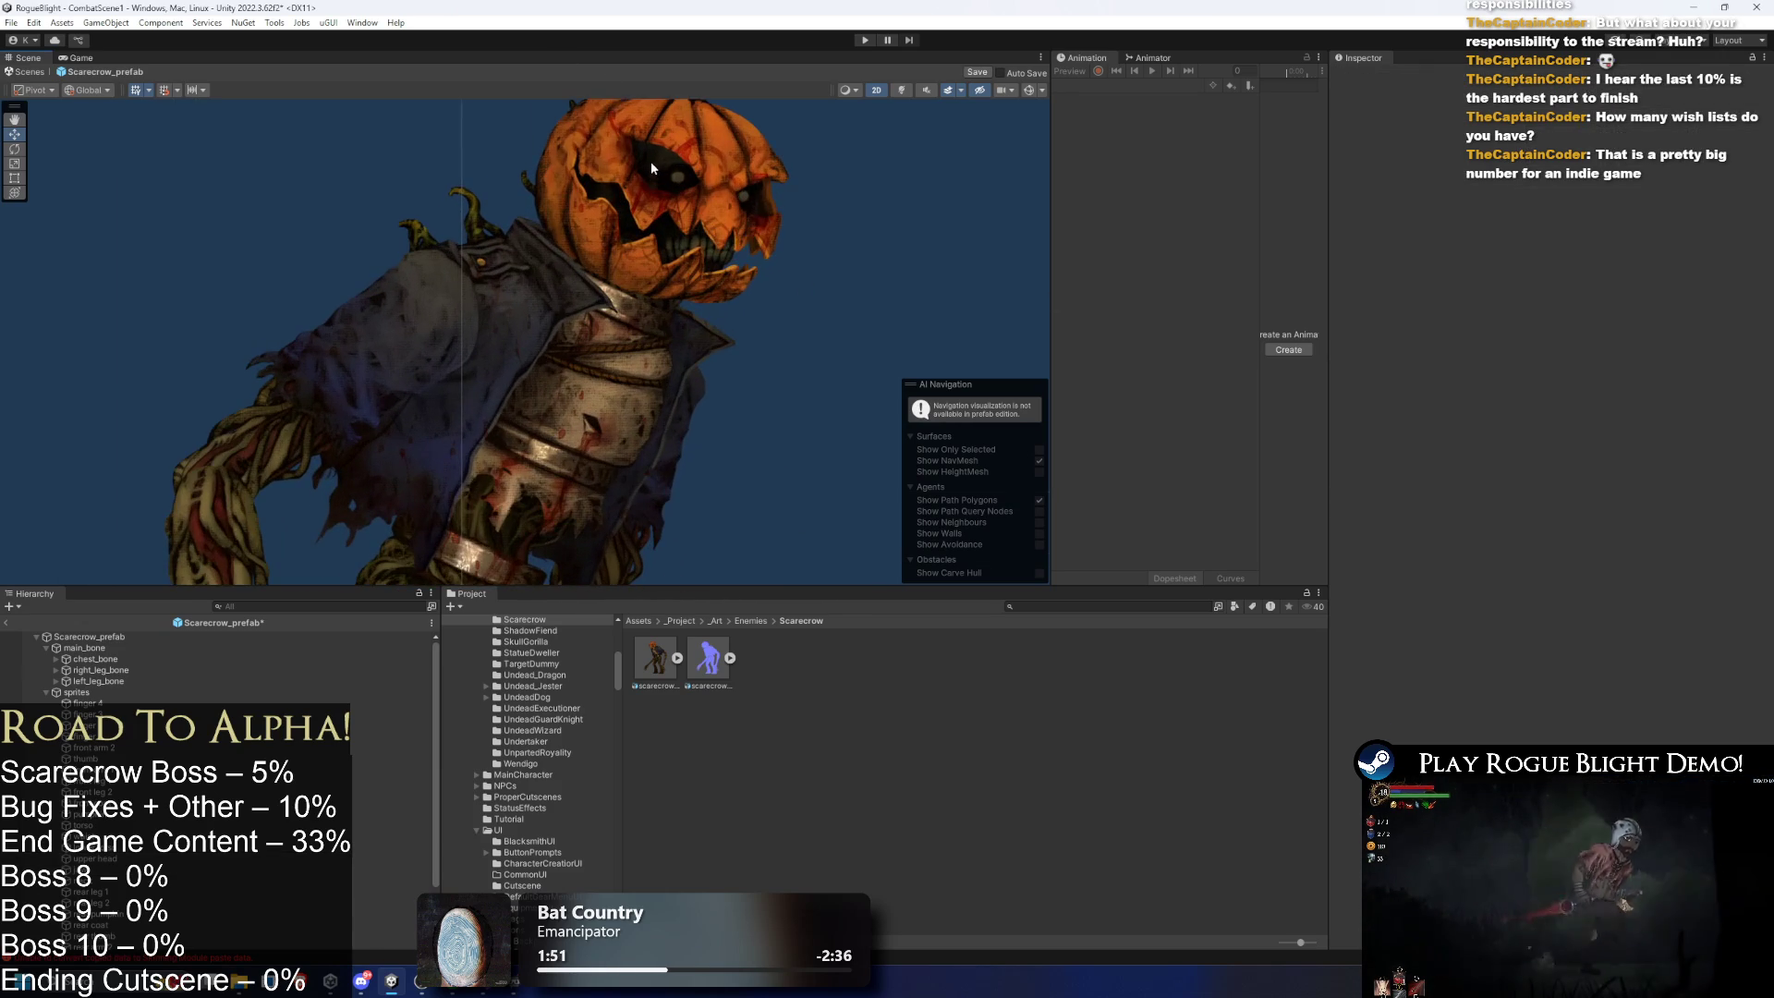
- Create an empty child object named eye_left under head_bone
{"action": "left_click", "coordinate": [658, 163]}
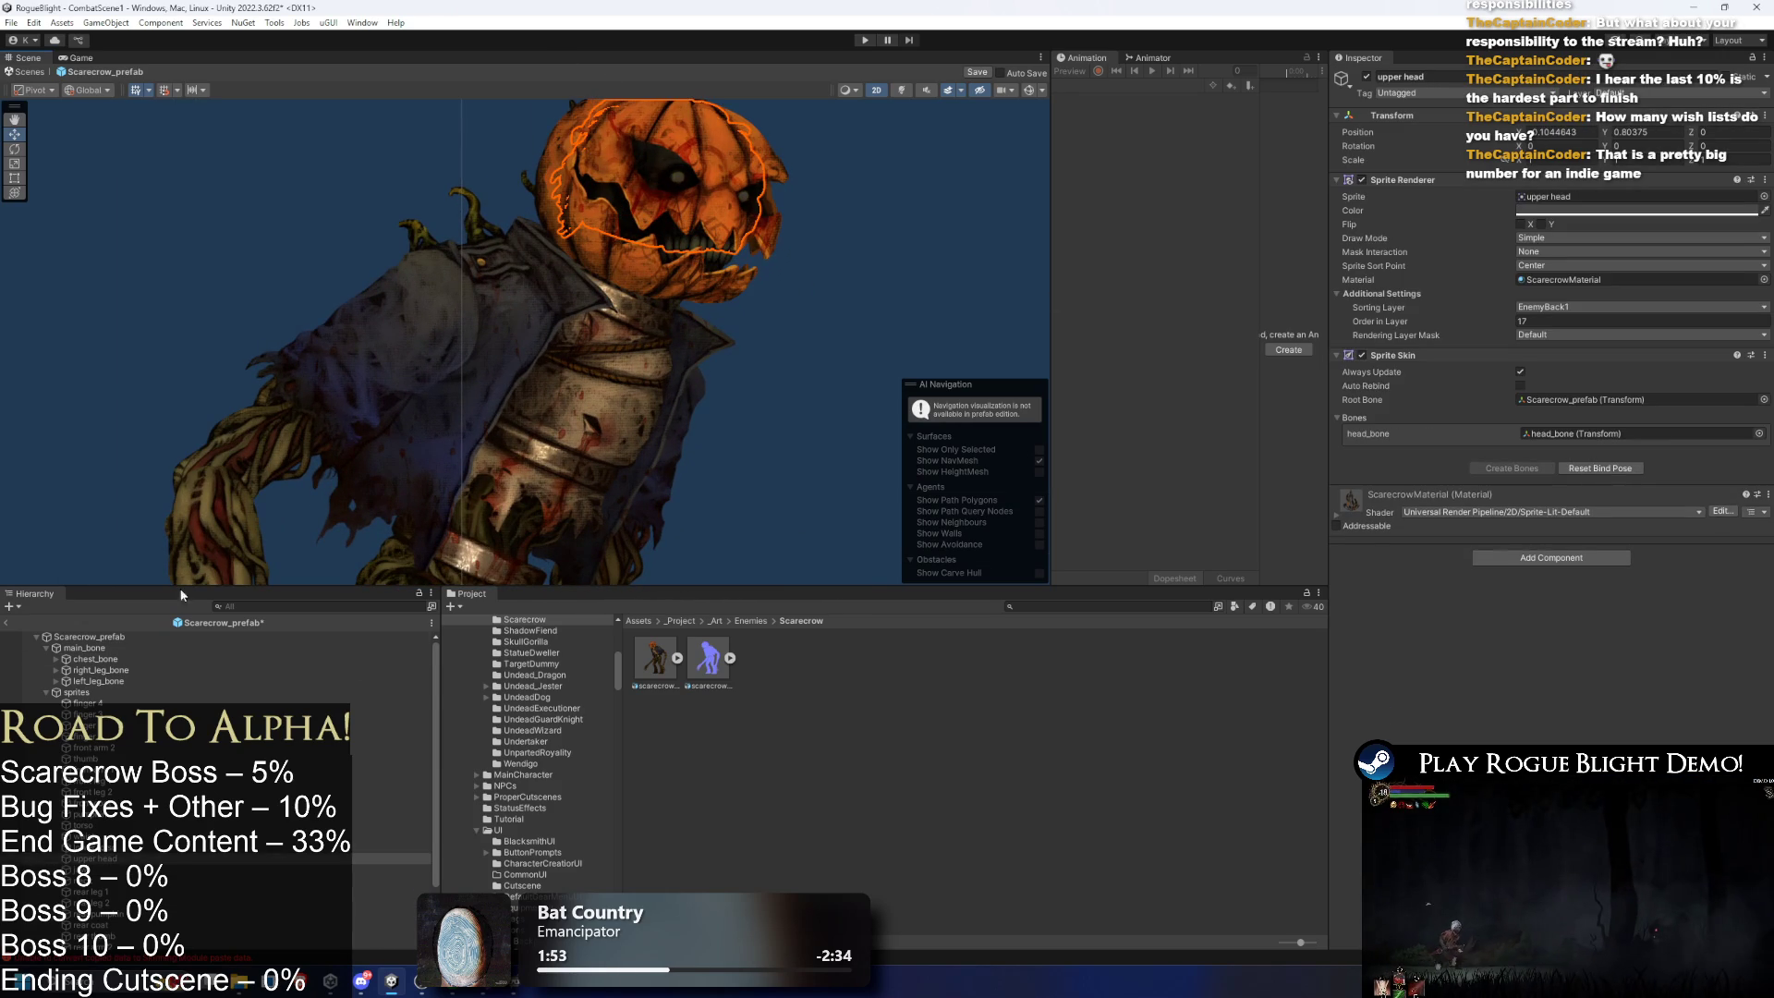
{"action": "left_click", "coordinate": [83, 693]}
{"action": "left_click", "coordinate": [130, 669]}
{"action": "left_click", "coordinate": [162, 681]}
{"action": "left_click", "coordinate": [119, 670]}
{"action": "right_click", "coordinate": [120, 669]}
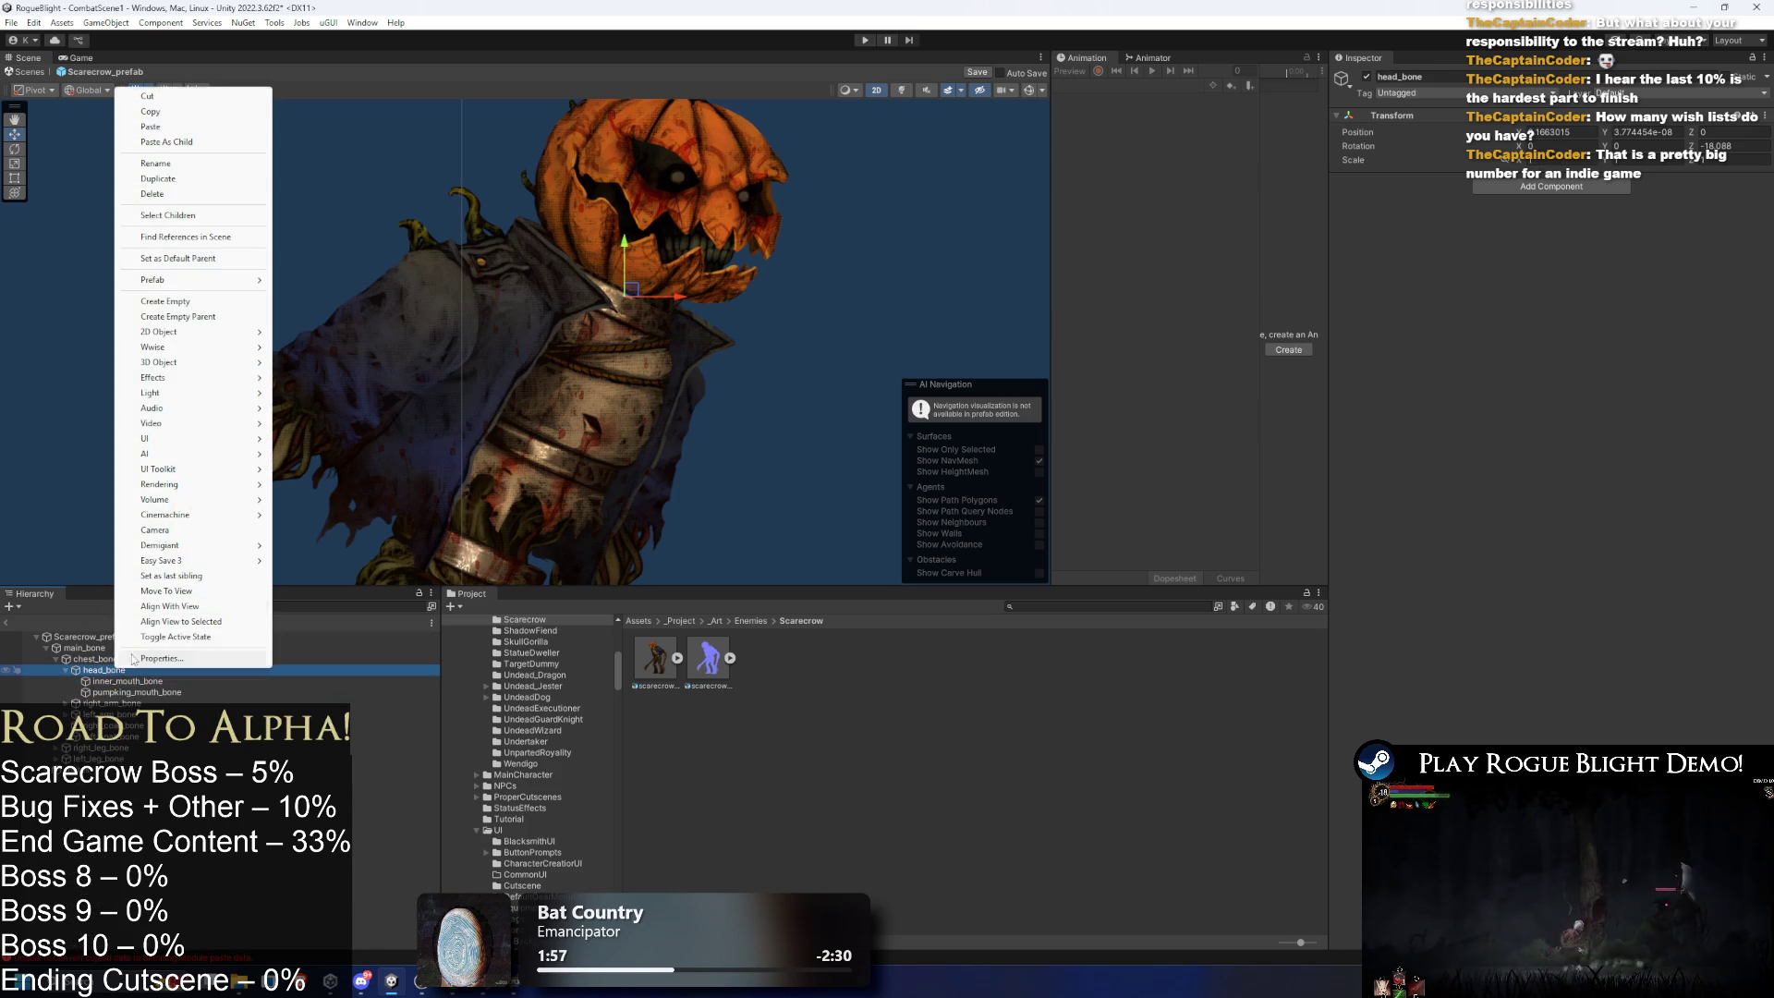
{"action": "left_click", "coordinate": [198, 302]}
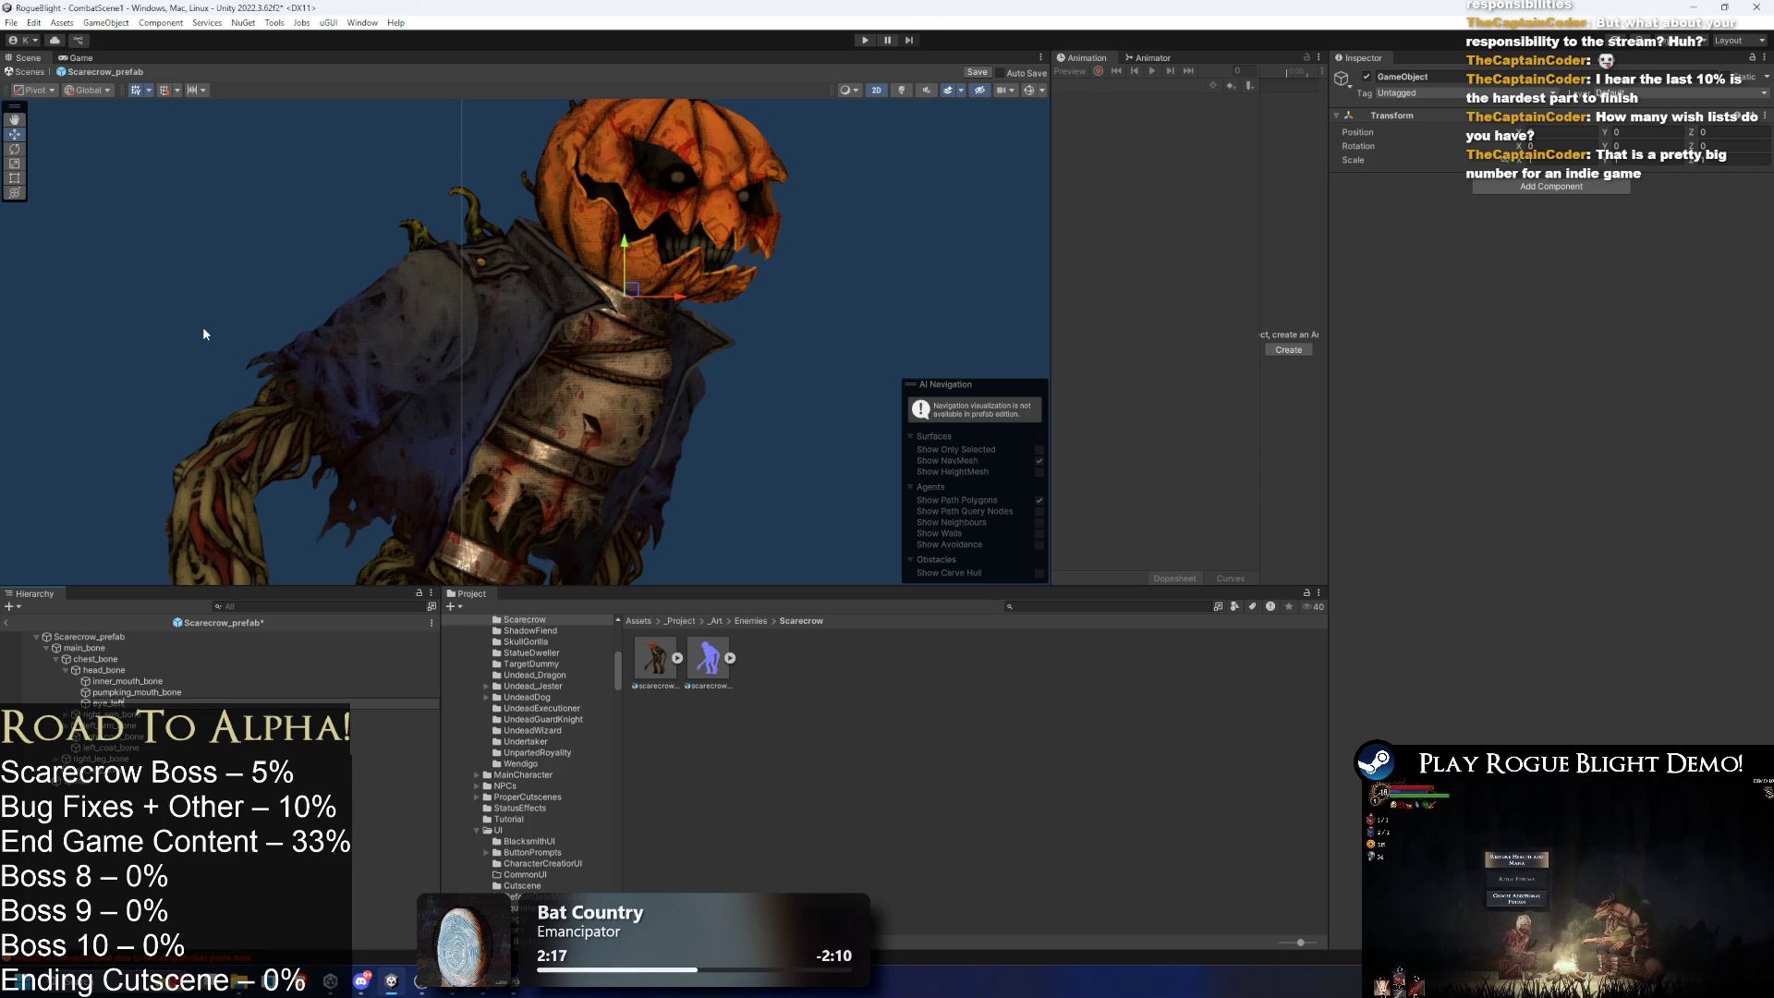
{"action": "key", "text": "Return"}
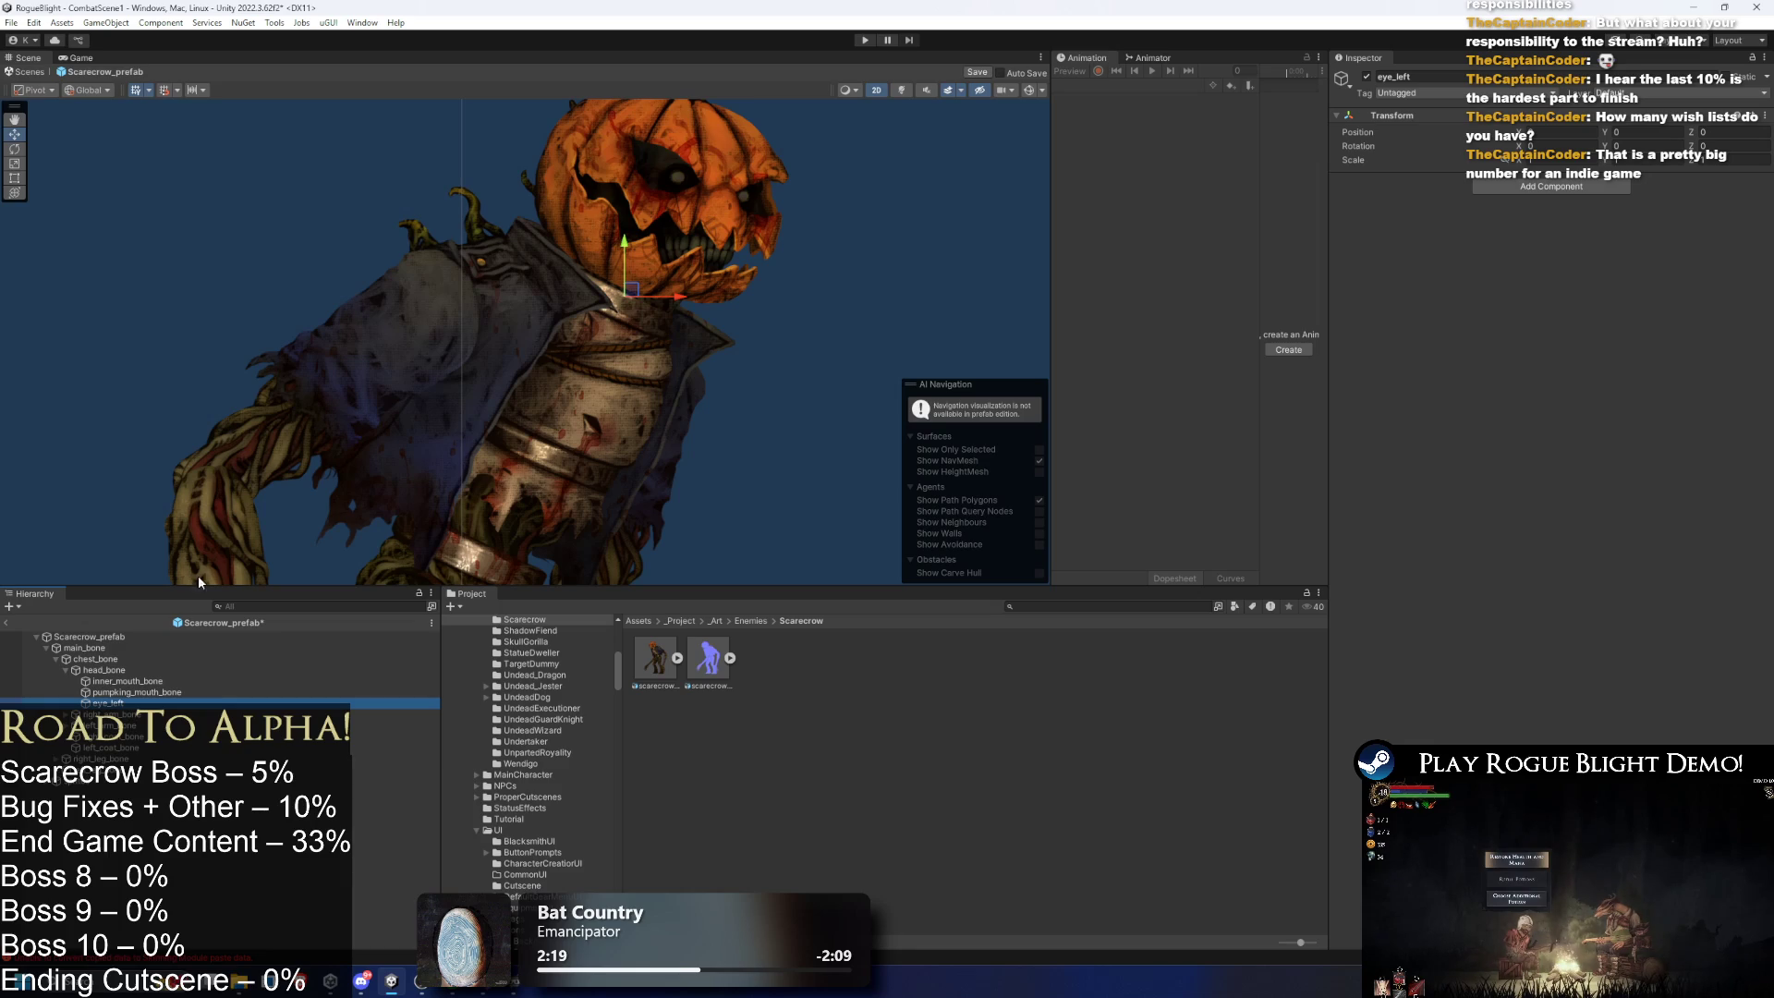
- Create an empty object named 'eyes' and make it the parent of eye_left
{"action": "right_click", "coordinate": [126, 707]}
{"action": "left_click", "coordinate": [221, 331]}
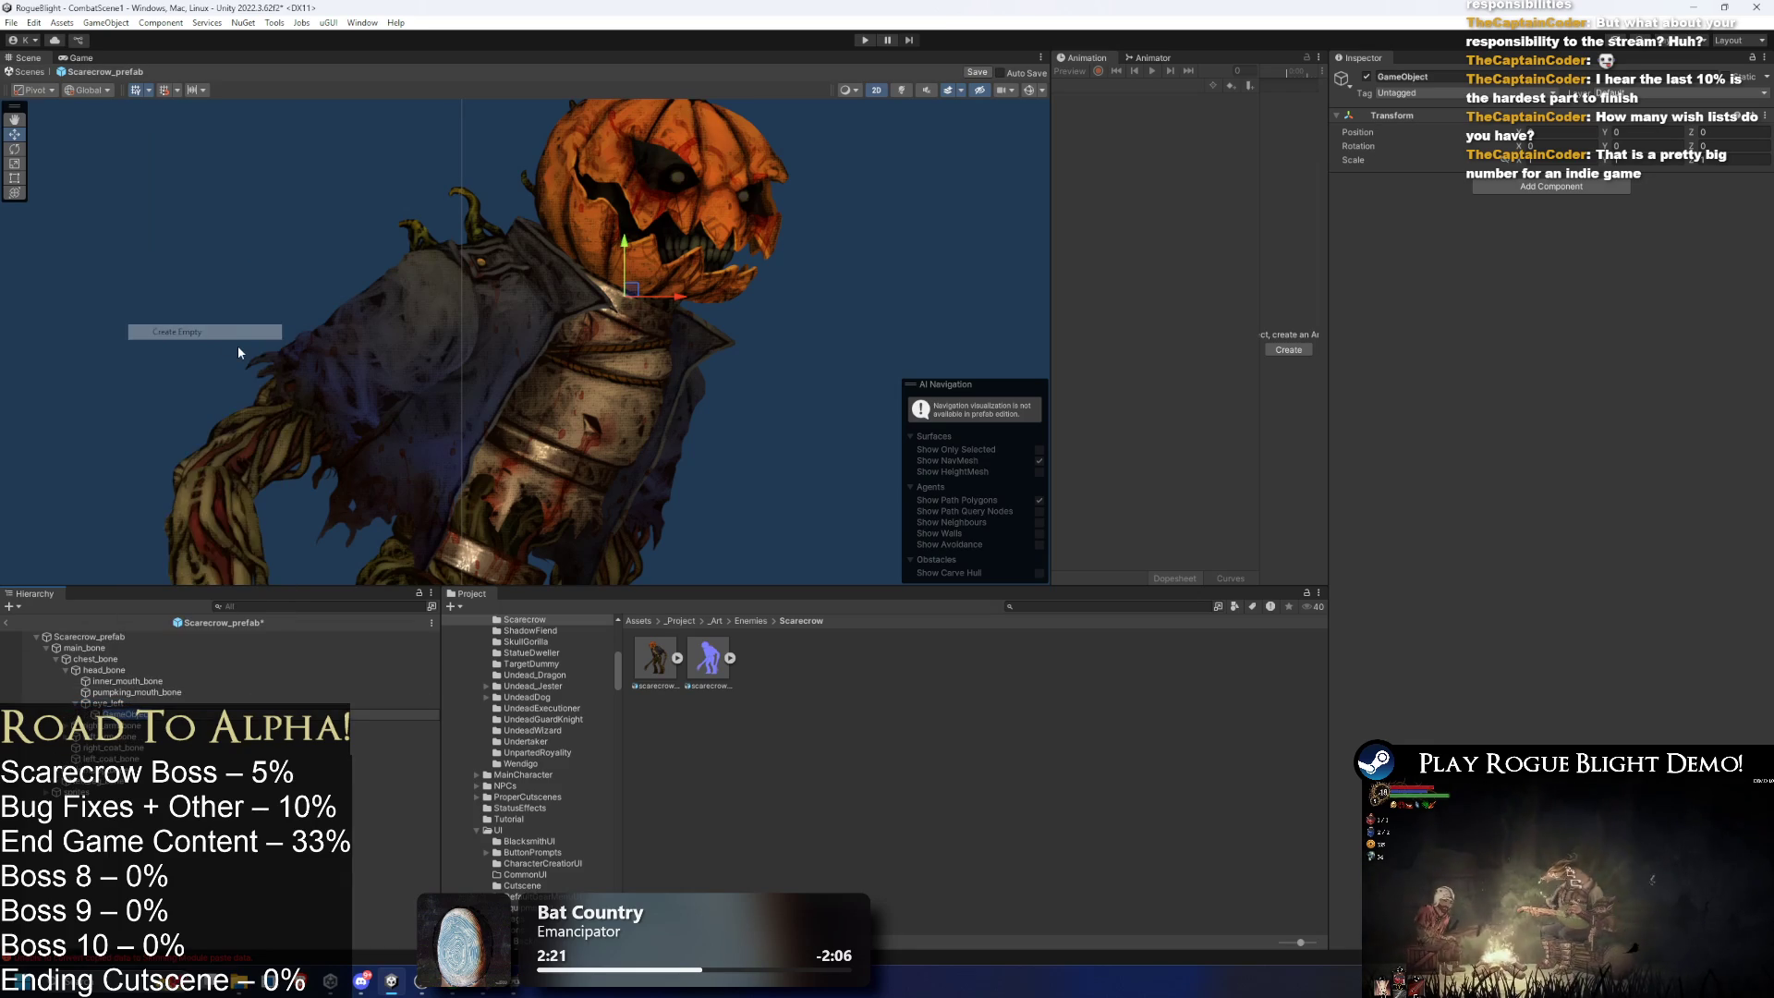
{"action": "type", "text": "eyes"}
{"action": "key", "text": "Return"}
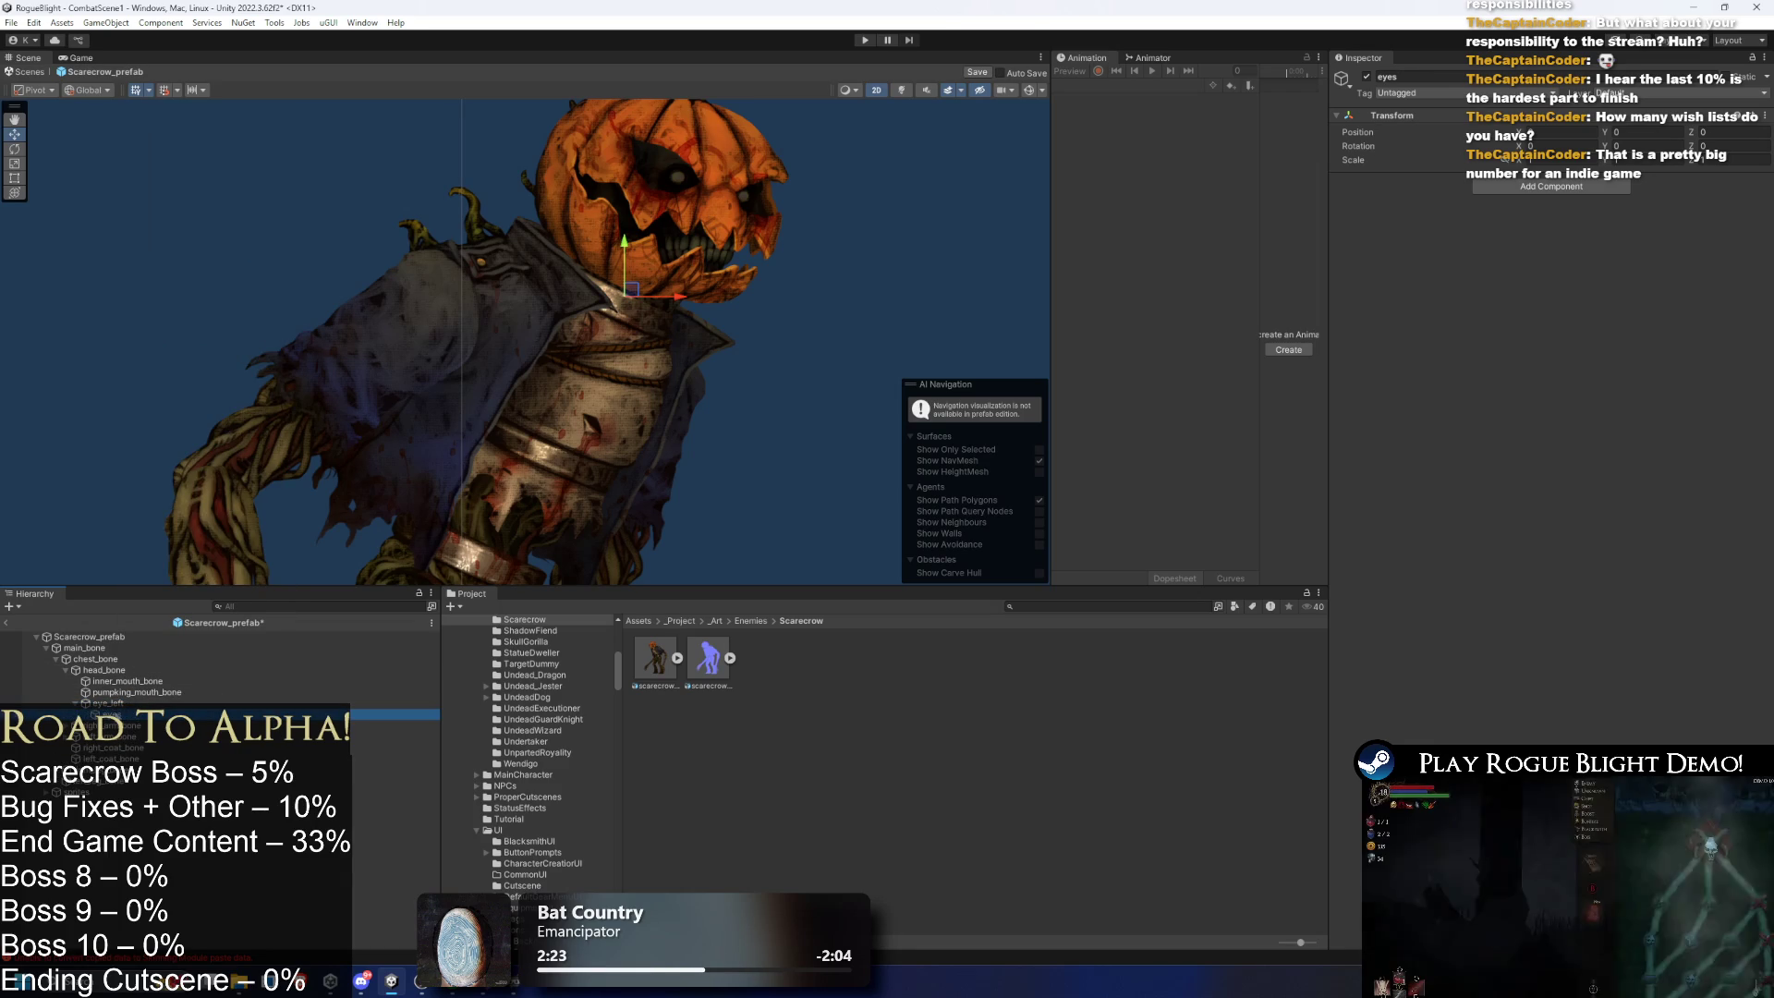
{"action": "left_click_drag", "start_coordinate": [111, 715], "coordinate": [102, 703]}
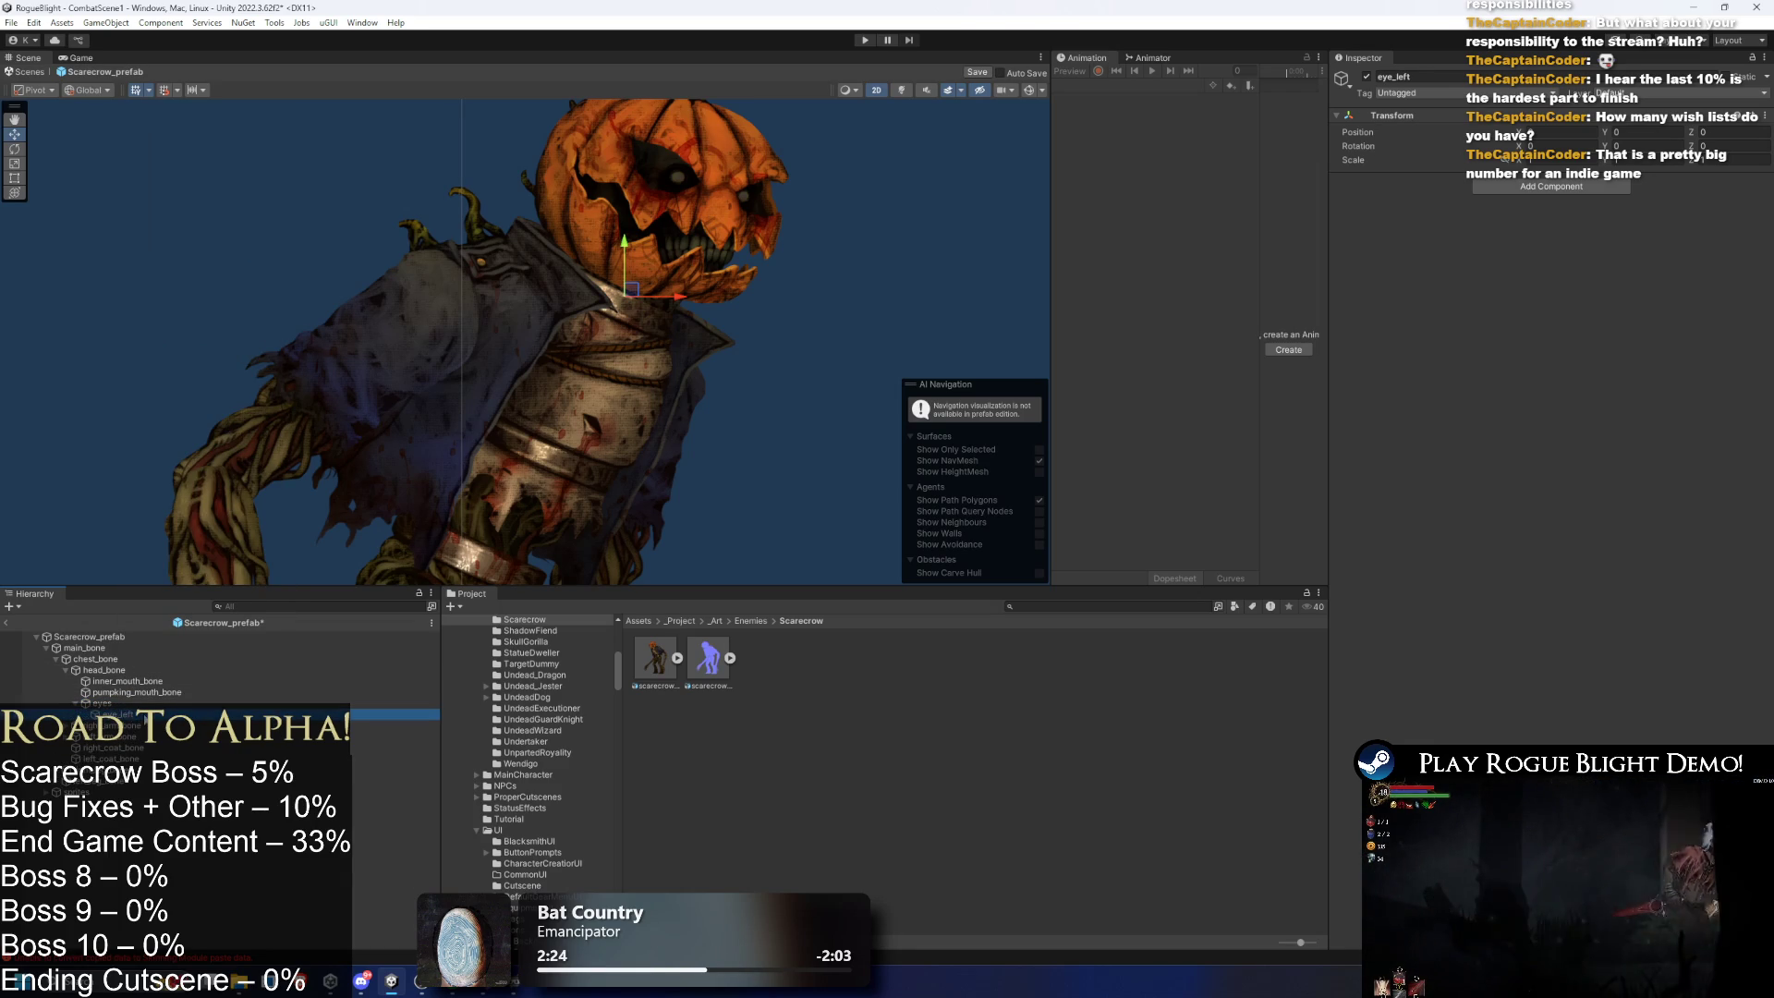
- Add a Light 2D to eye_left and move it into the pumpkin's left eye socket
{"action": "left_click", "coordinate": [1524, 187]}
{"action": "type", "text": "light 2d"}
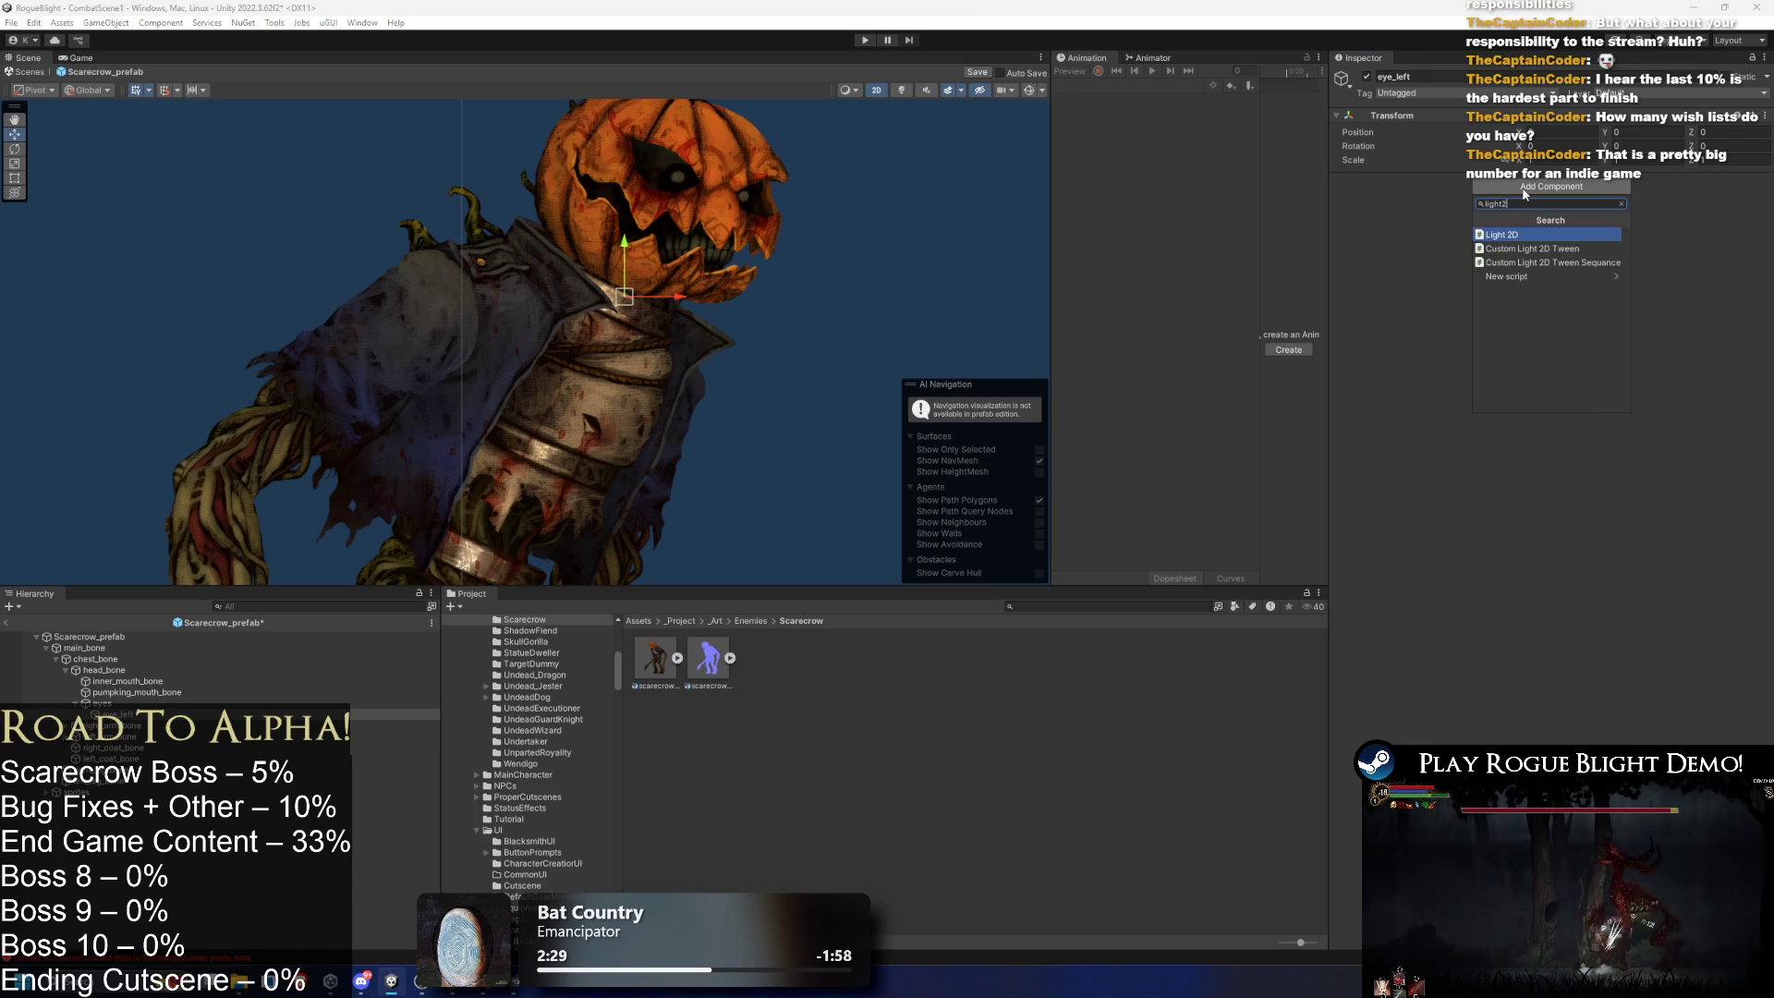
{"action": "key", "text": "Return"}
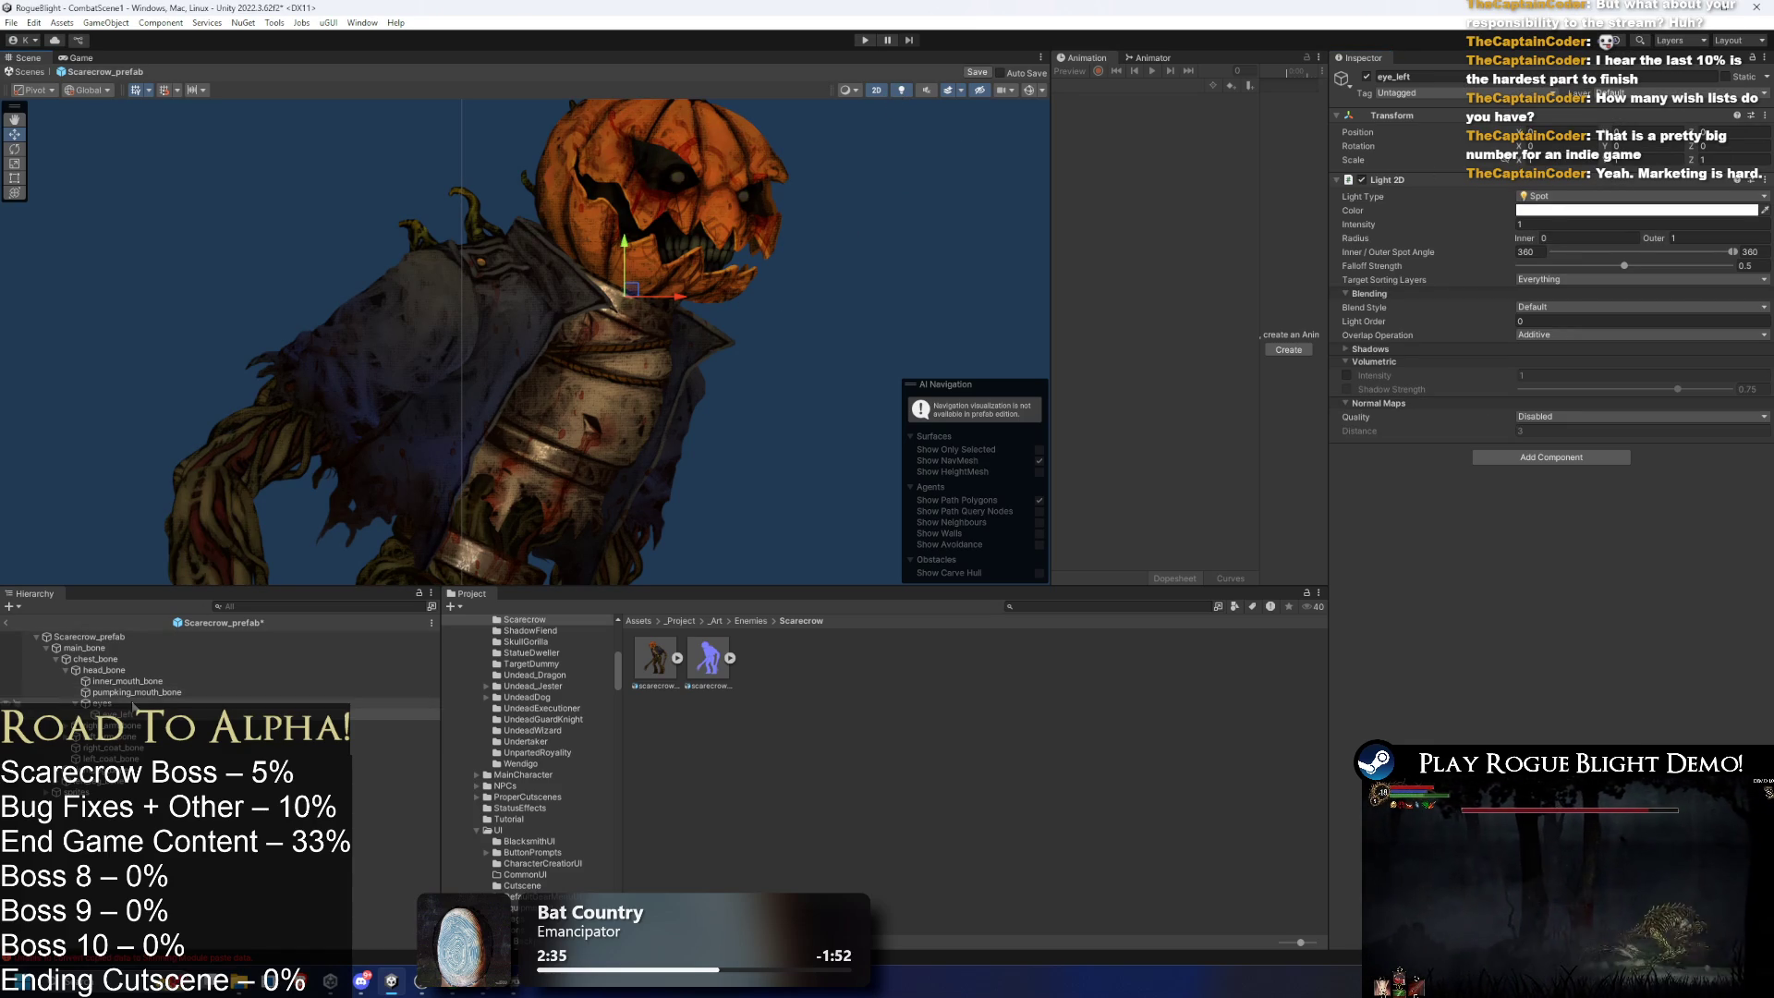
{"action": "left_click", "coordinate": [101, 703]}
{"action": "scroll", "coordinate": [667, 290], "scroll_direction": "up", "scroll_amount": 2}
{"action": "left_click_drag", "start_coordinate": [767, 165], "coordinate": [741, 167]}
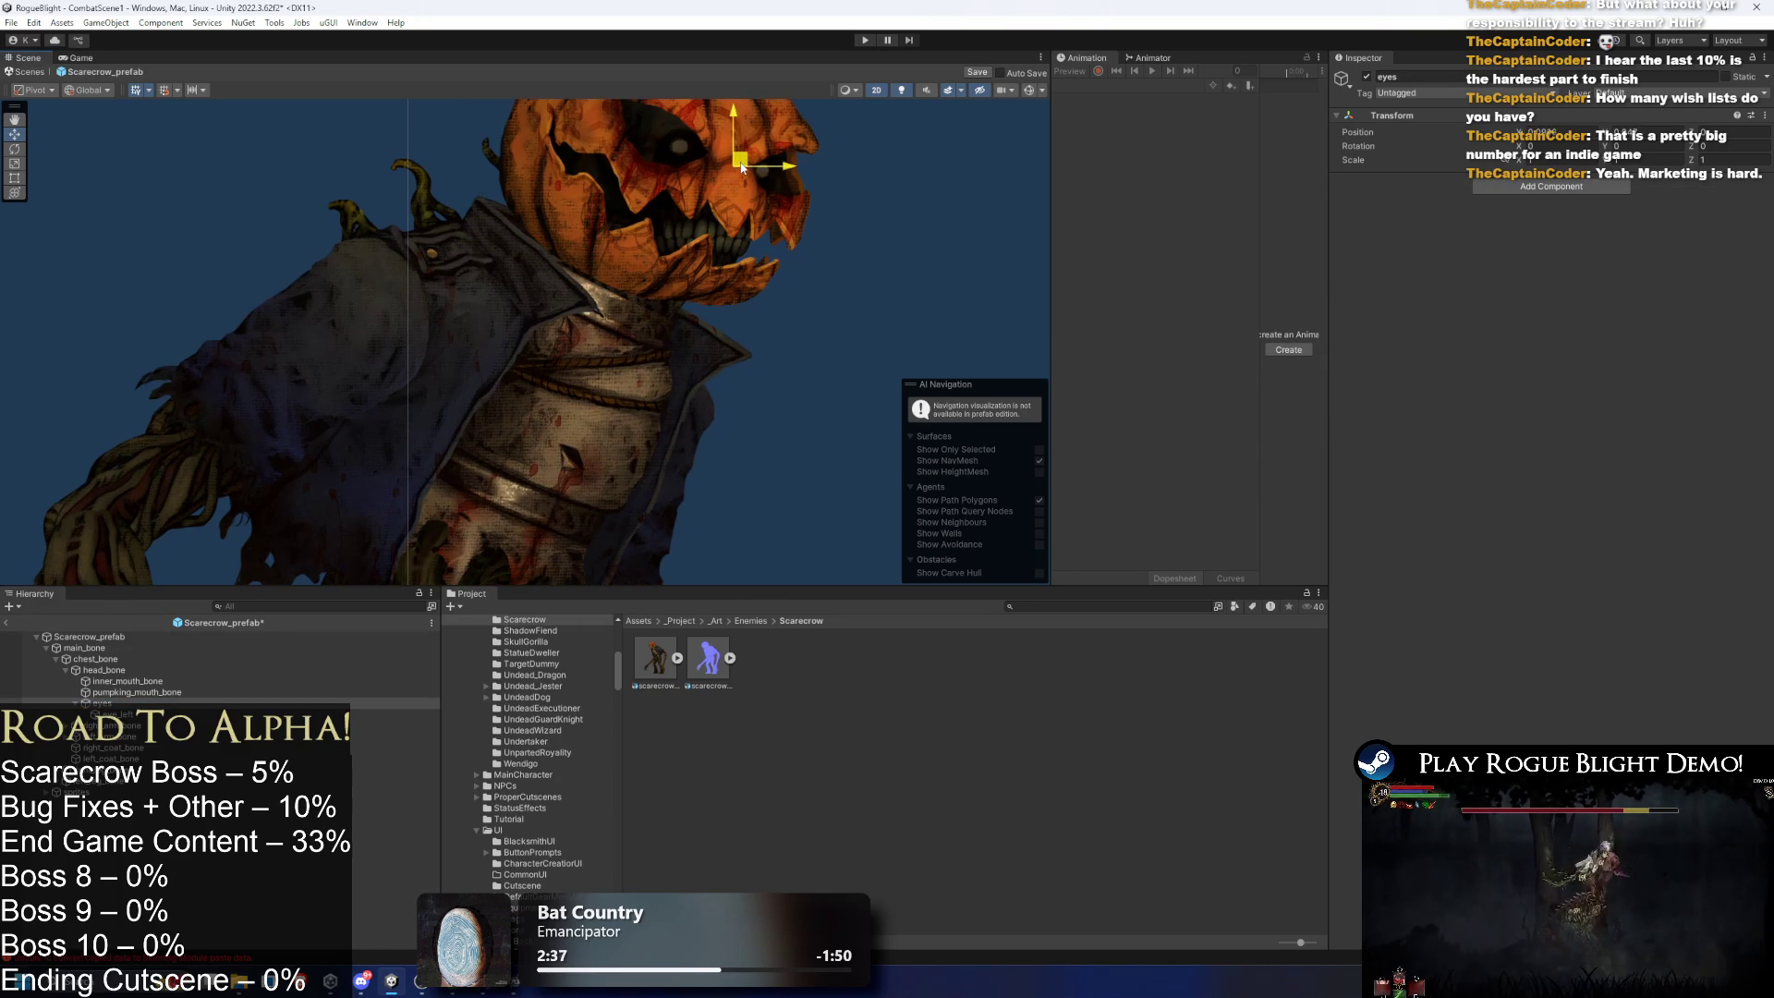
{"action": "double_click", "coordinate": [118, 714]}
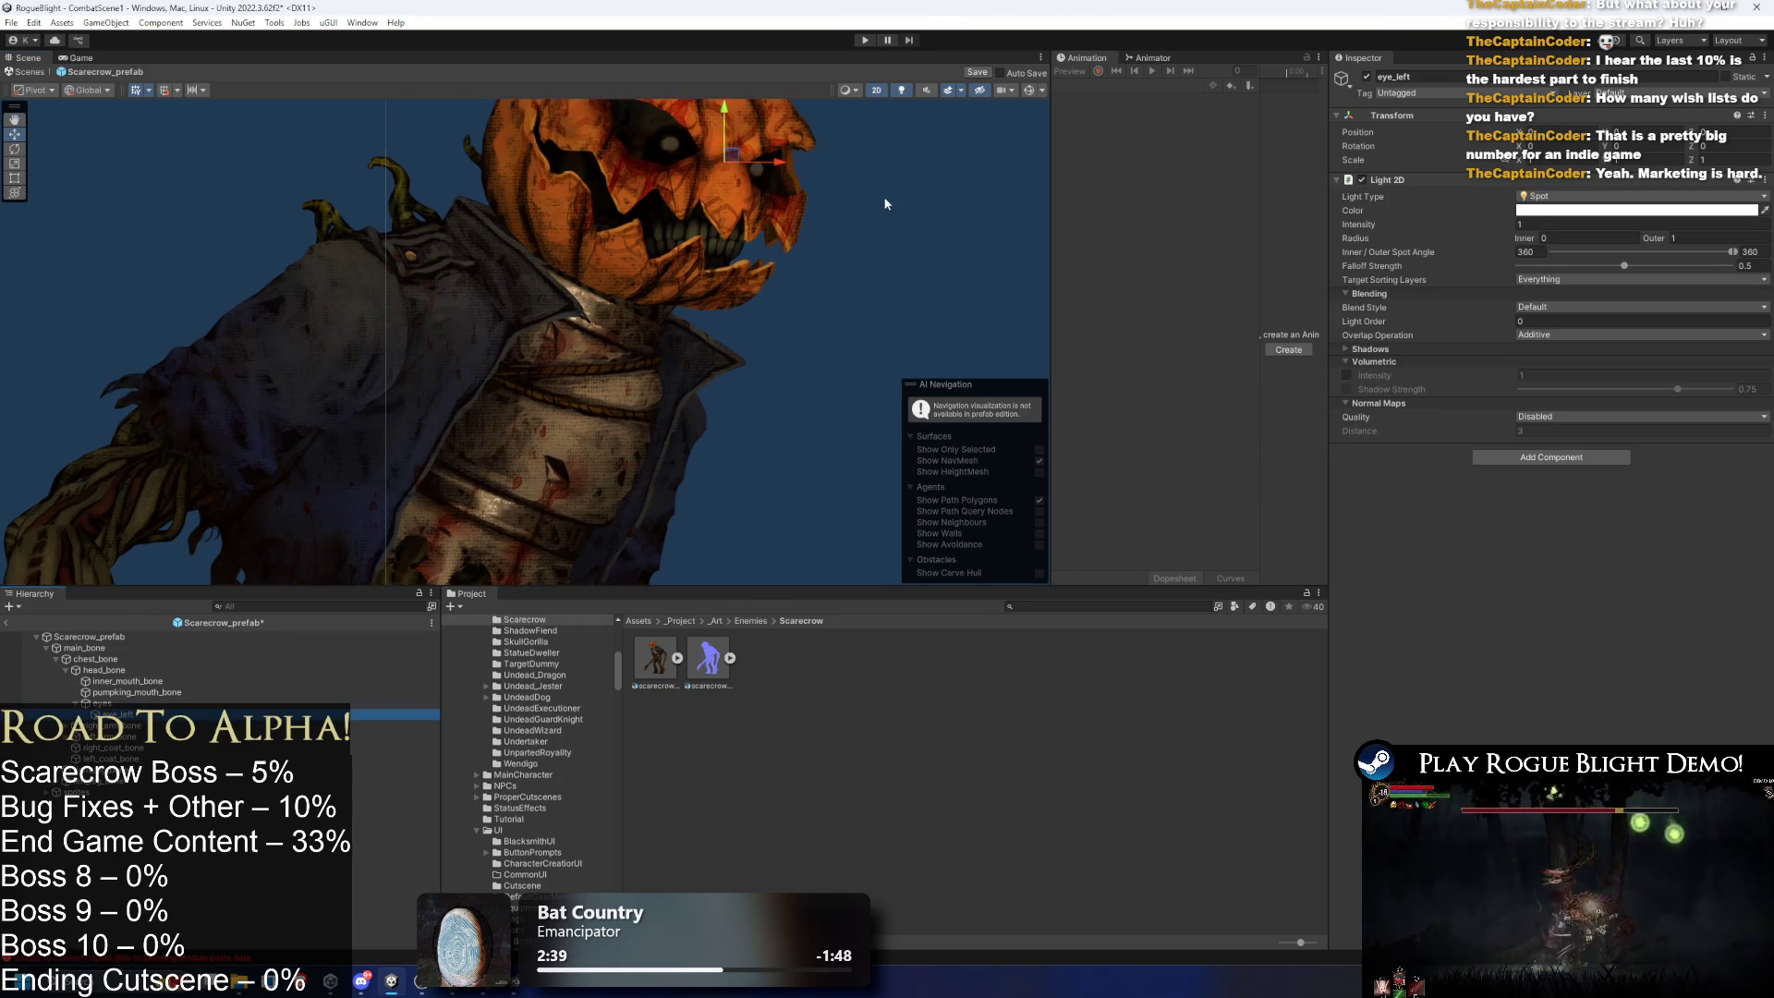
{"action": "left_click_drag", "start_coordinate": [671, 339], "coordinate": [599, 319]}
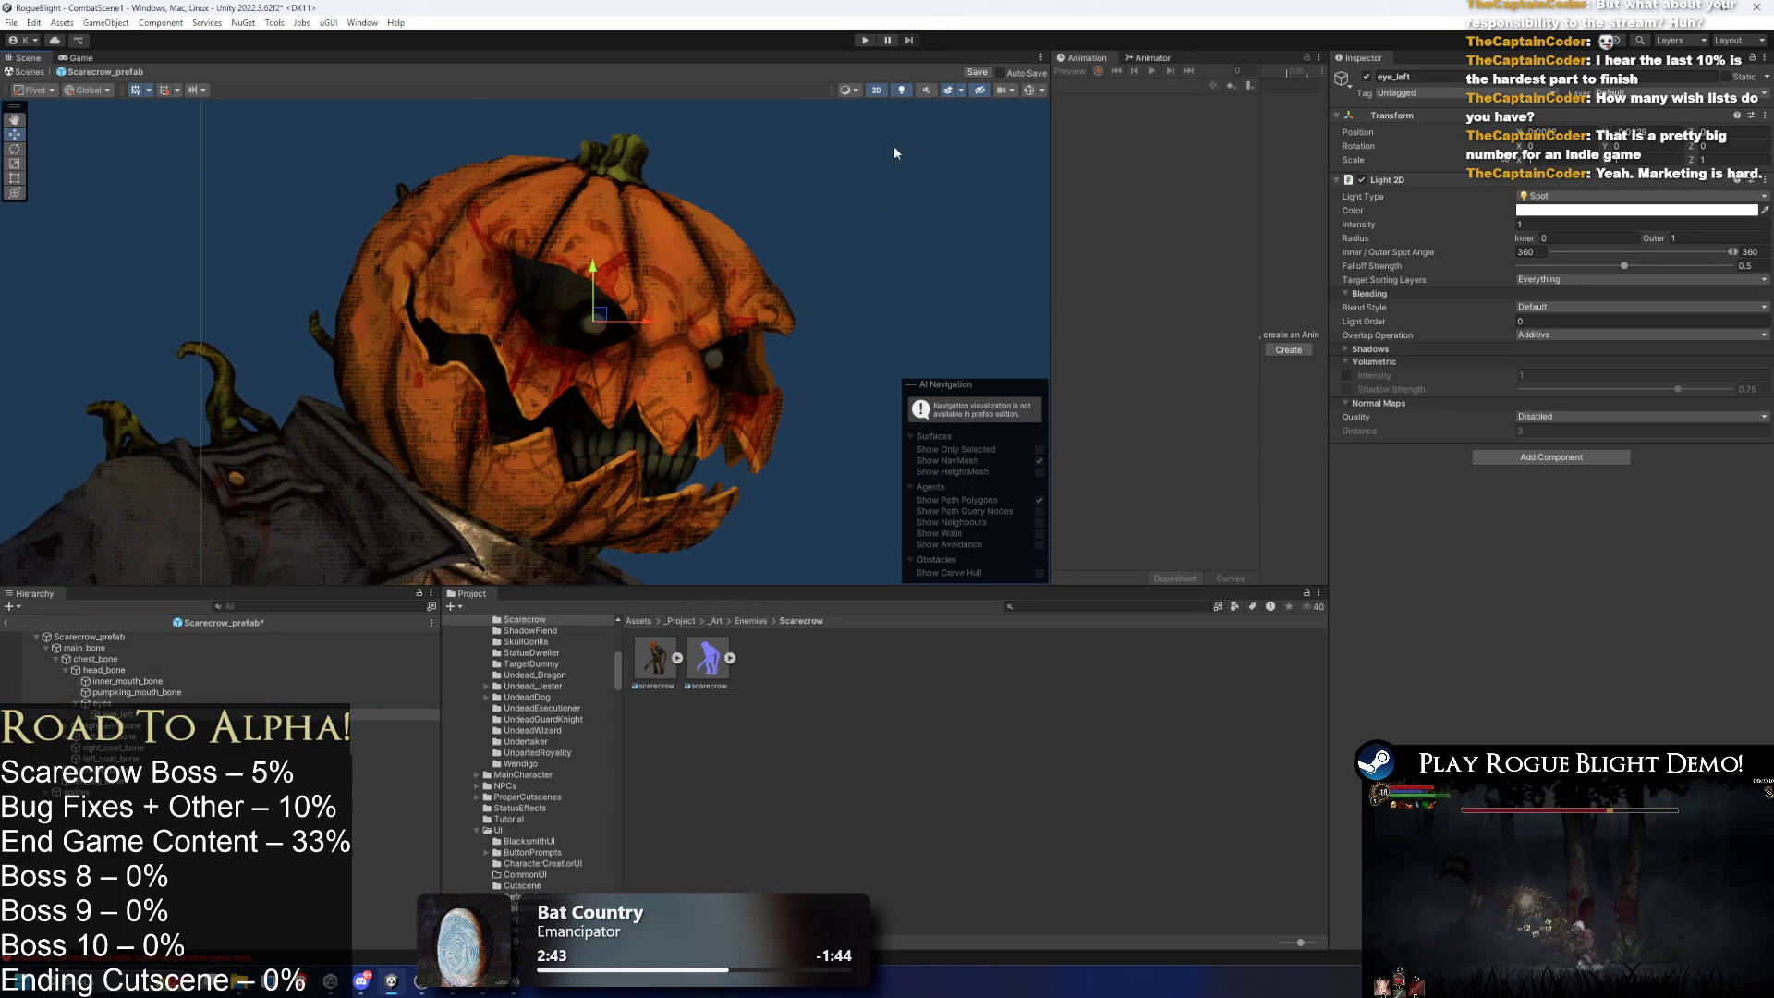
- Turn on the scene lighting preview, try Alpha Blend overlap, then revert to Additive
{"action": "left_click", "coordinate": [905, 91]}
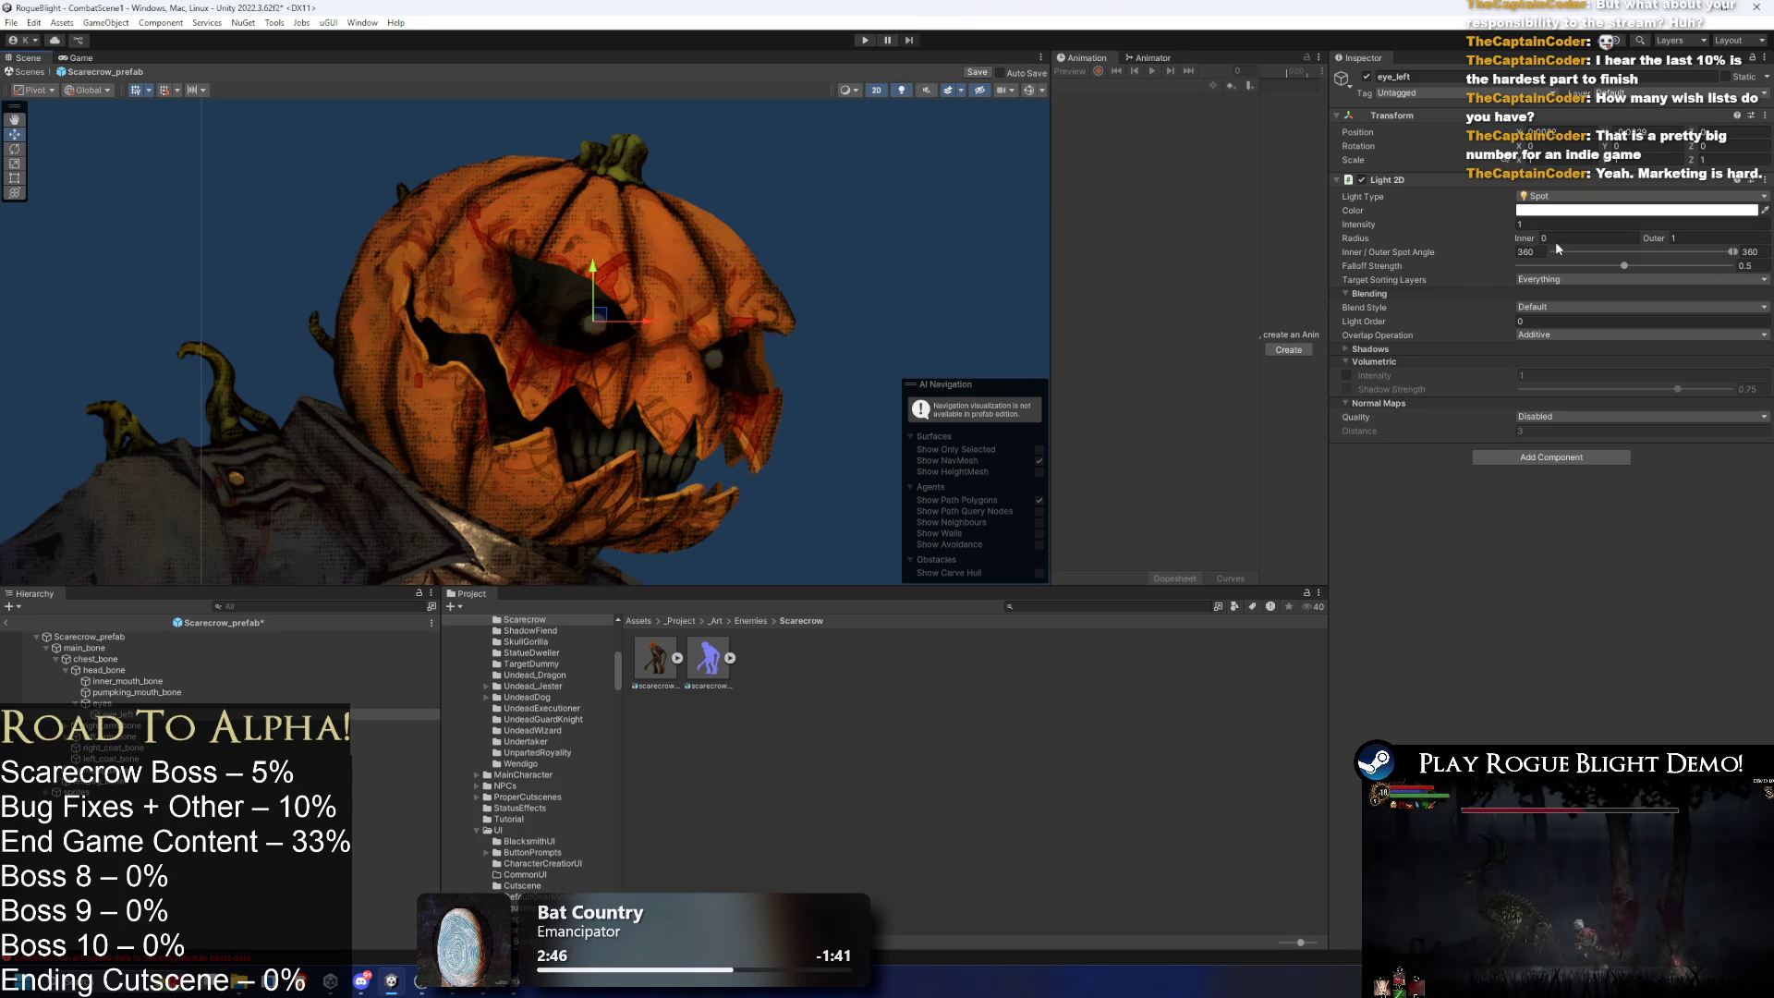
{"action": "left_click", "coordinate": [1545, 334]}
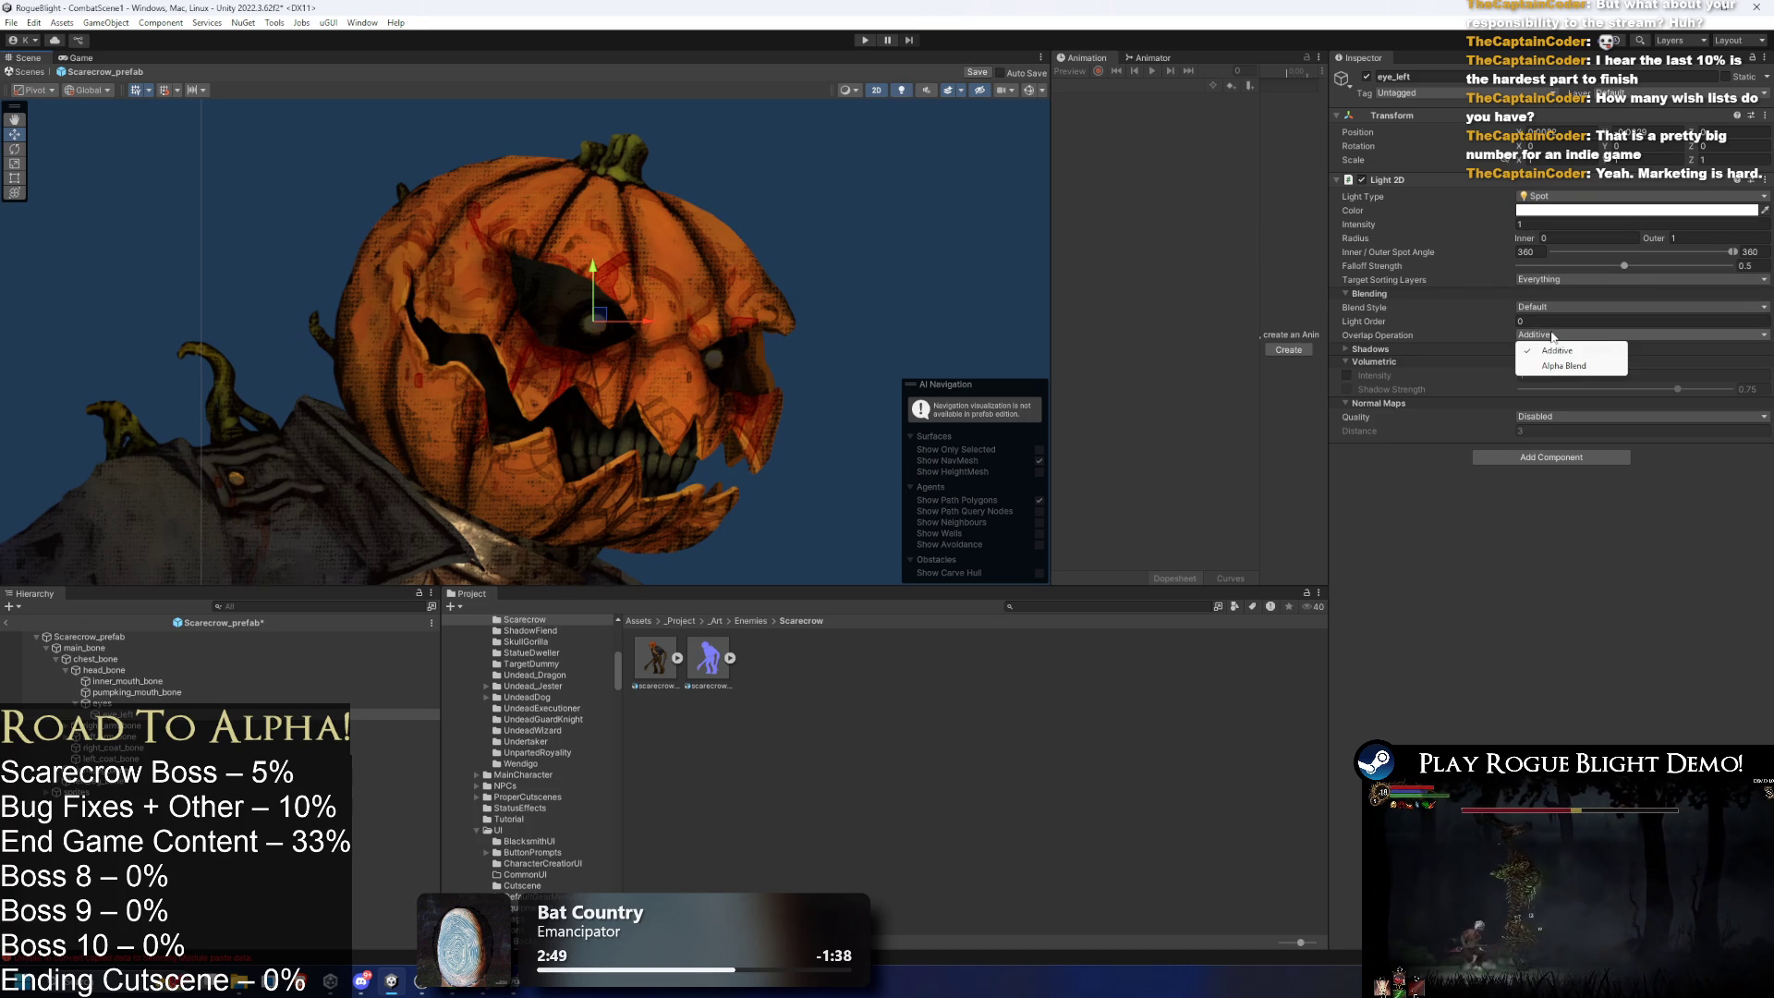
{"action": "left_click", "coordinate": [1570, 366]}
{"action": "left_click", "coordinate": [1574, 335]}
{"action": "left_click", "coordinate": [1557, 350]}
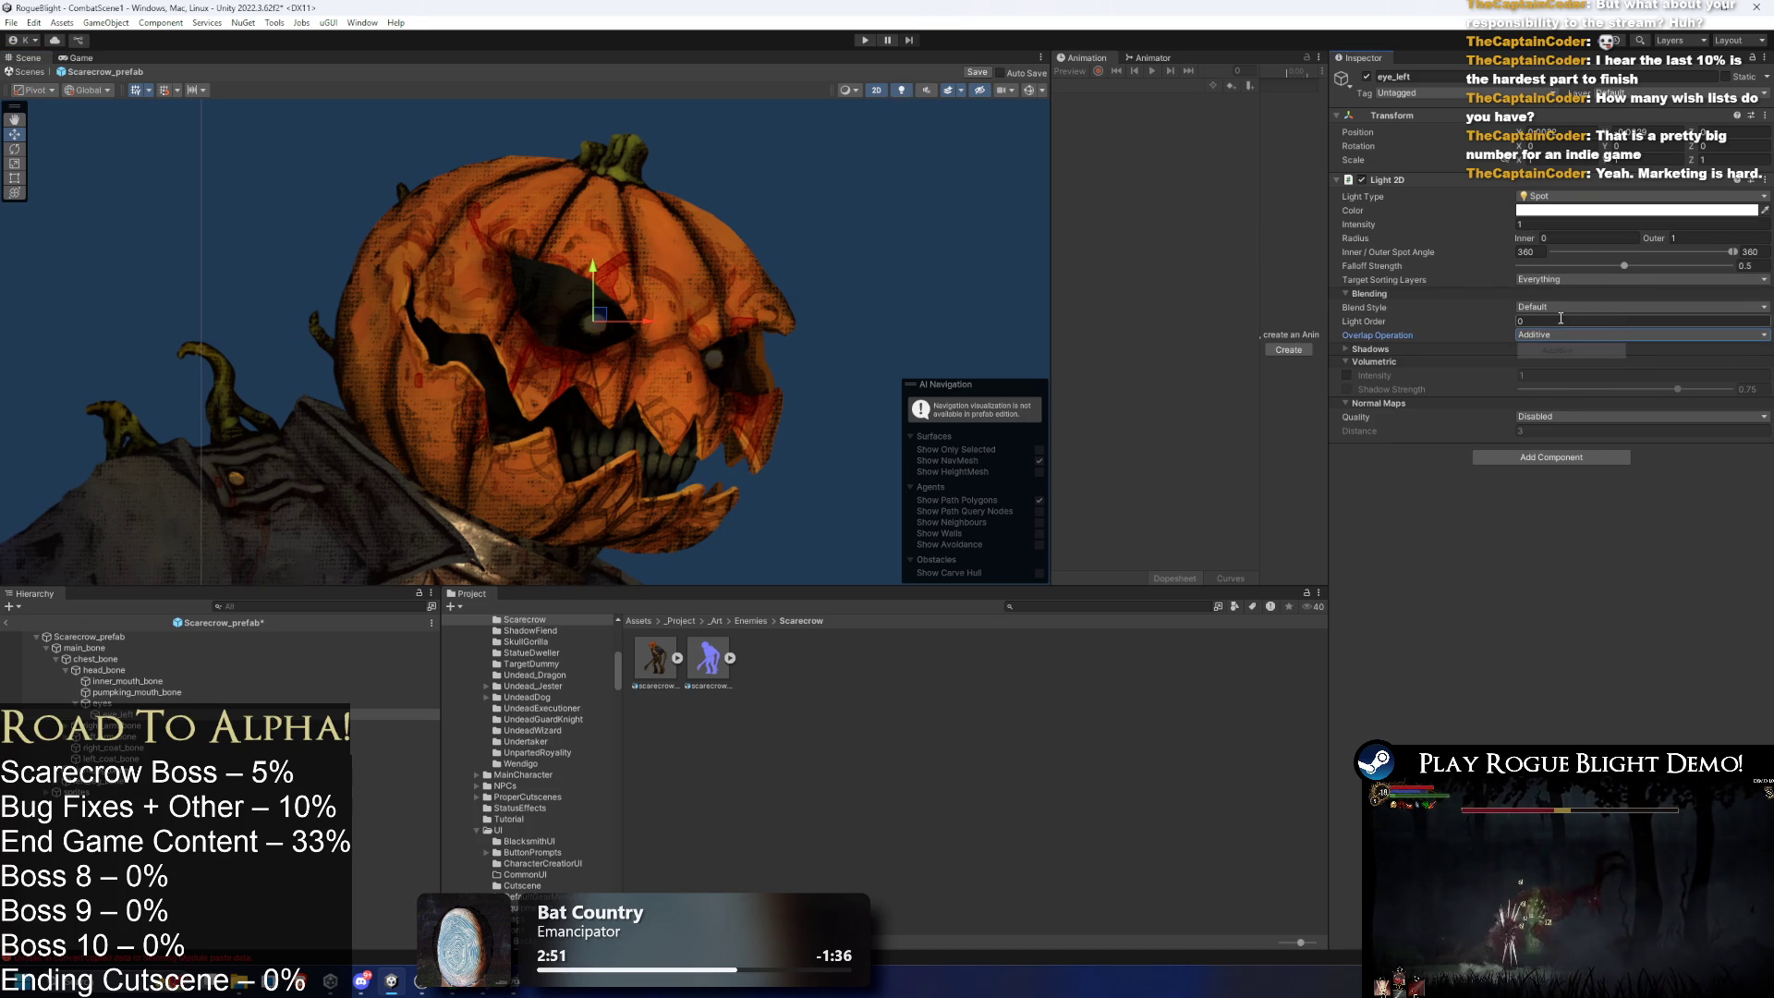
{"action": "scroll", "coordinate": [595, 336], "scroll_direction": "down", "scroll_amount": 2}
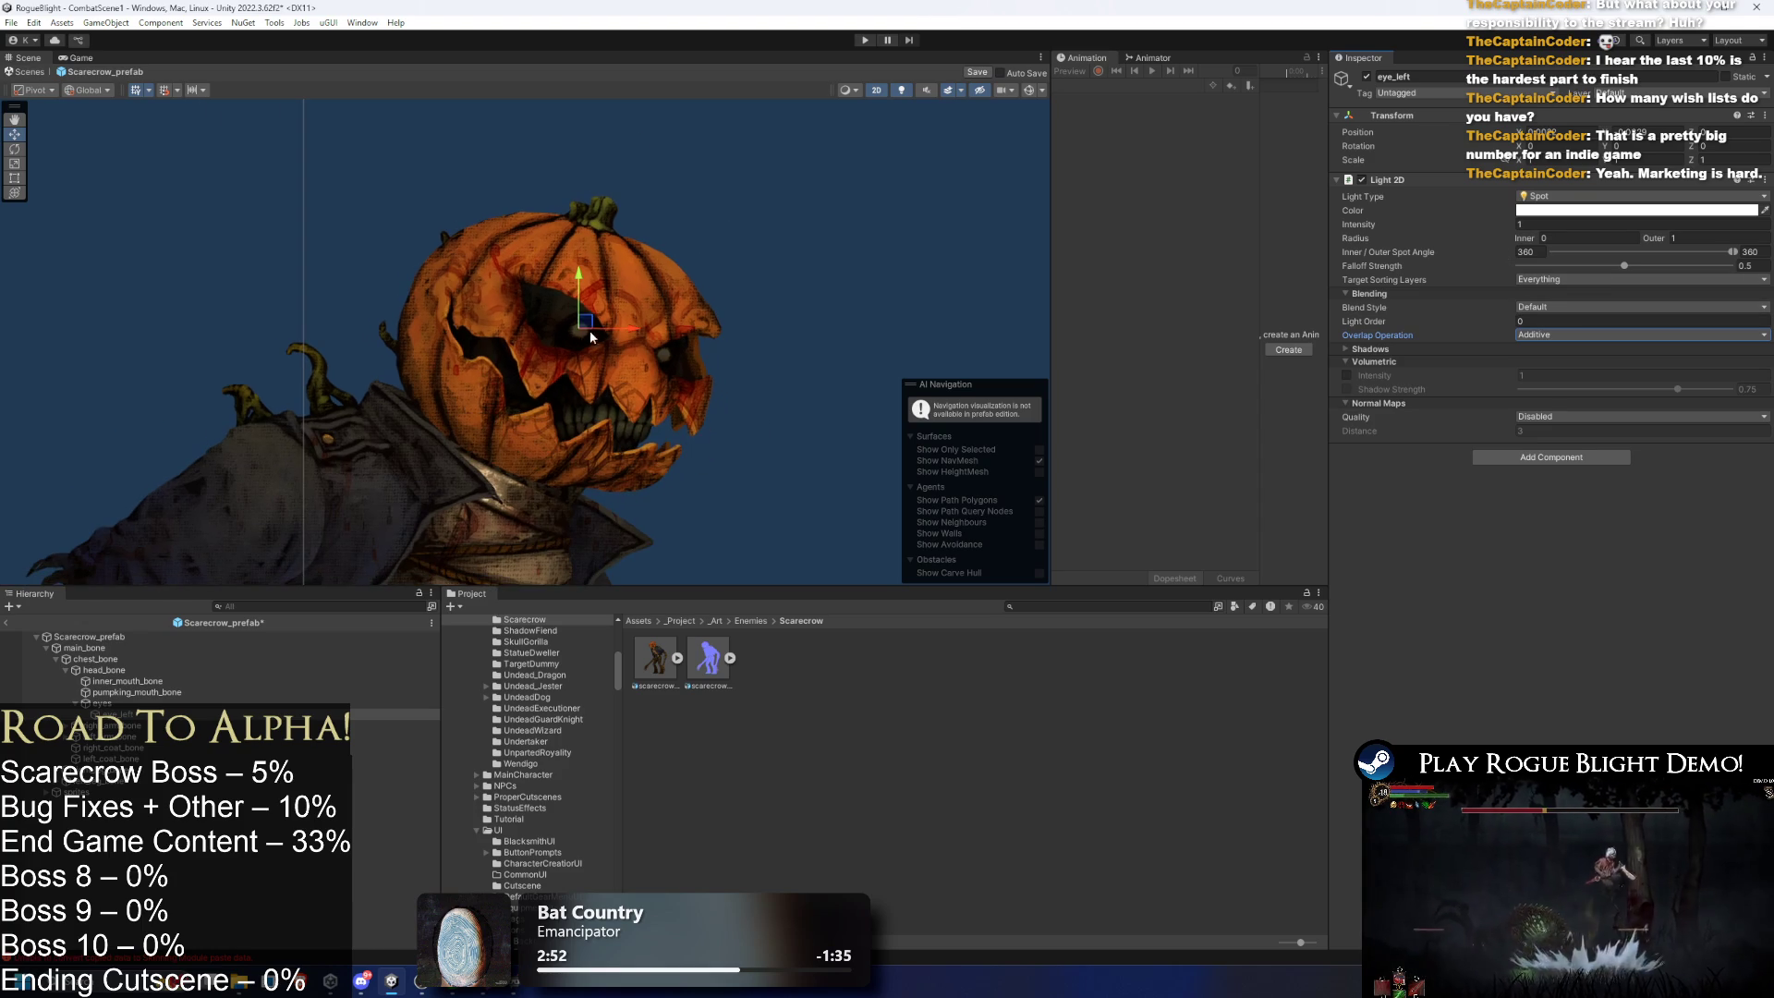
{"action": "scroll", "coordinate": [774, 157], "scroll_direction": "down", "scroll_amount": 2}
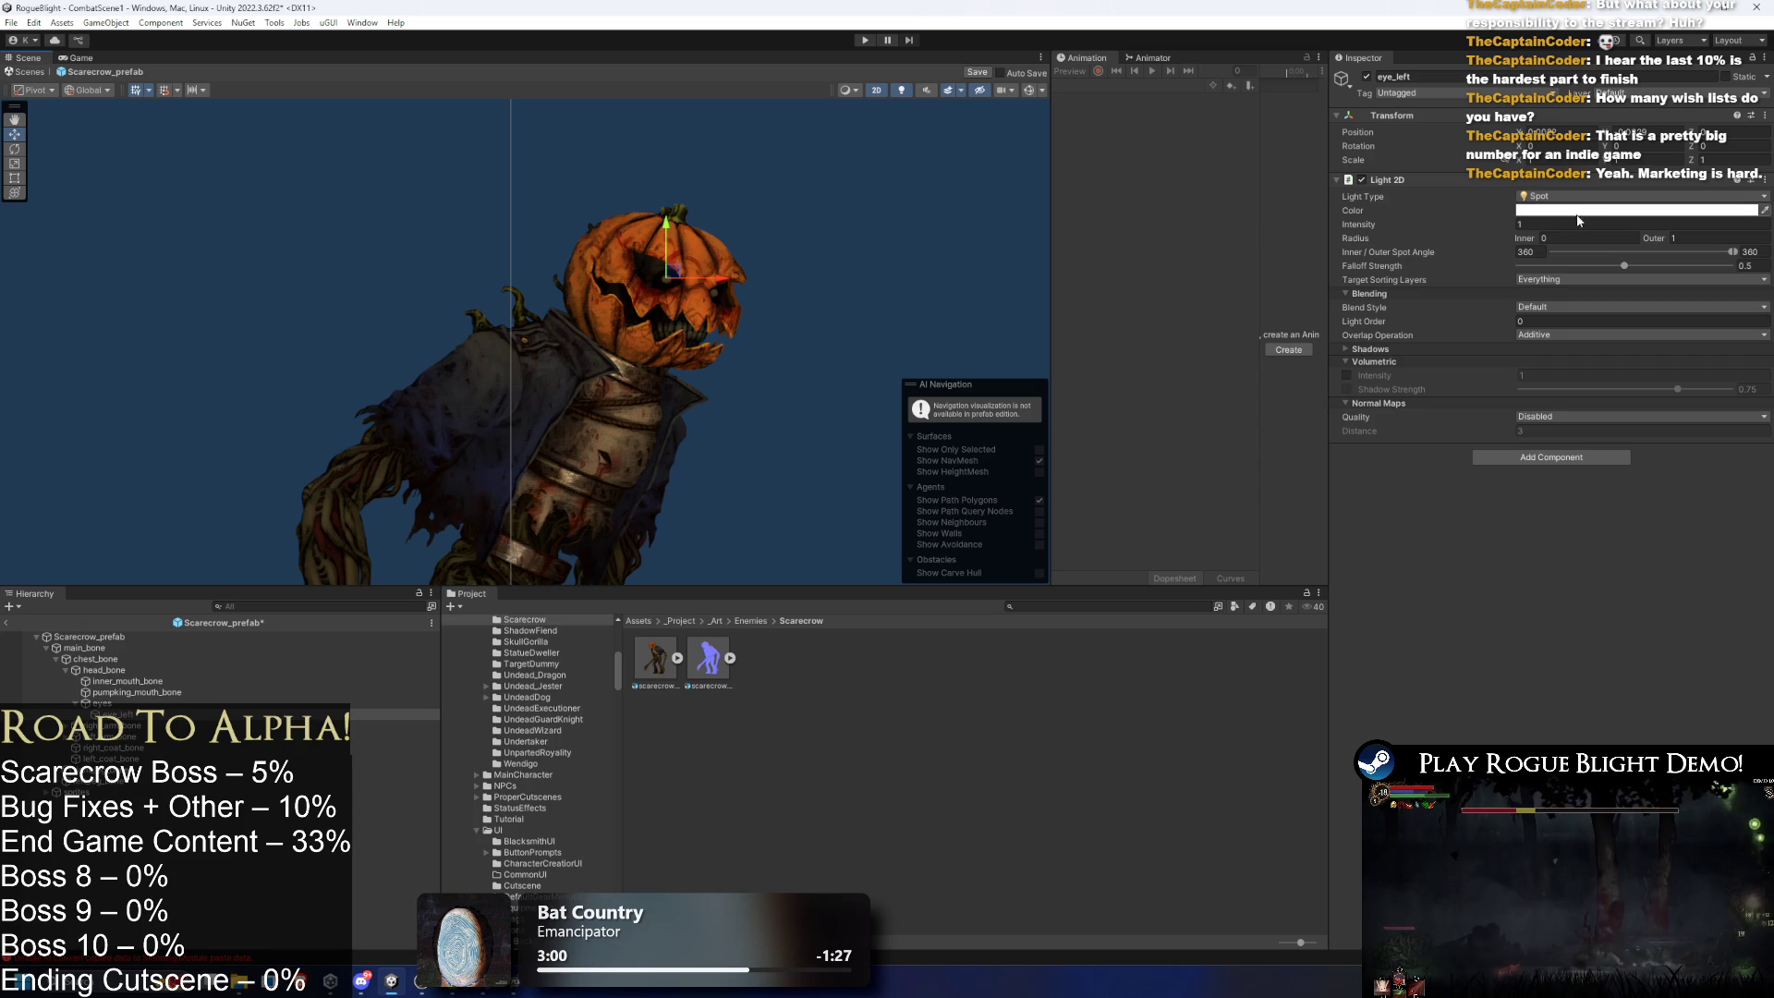
{"action": "scroll", "coordinate": [684, 264], "scroll_direction": "down", "scroll_amount": 4}
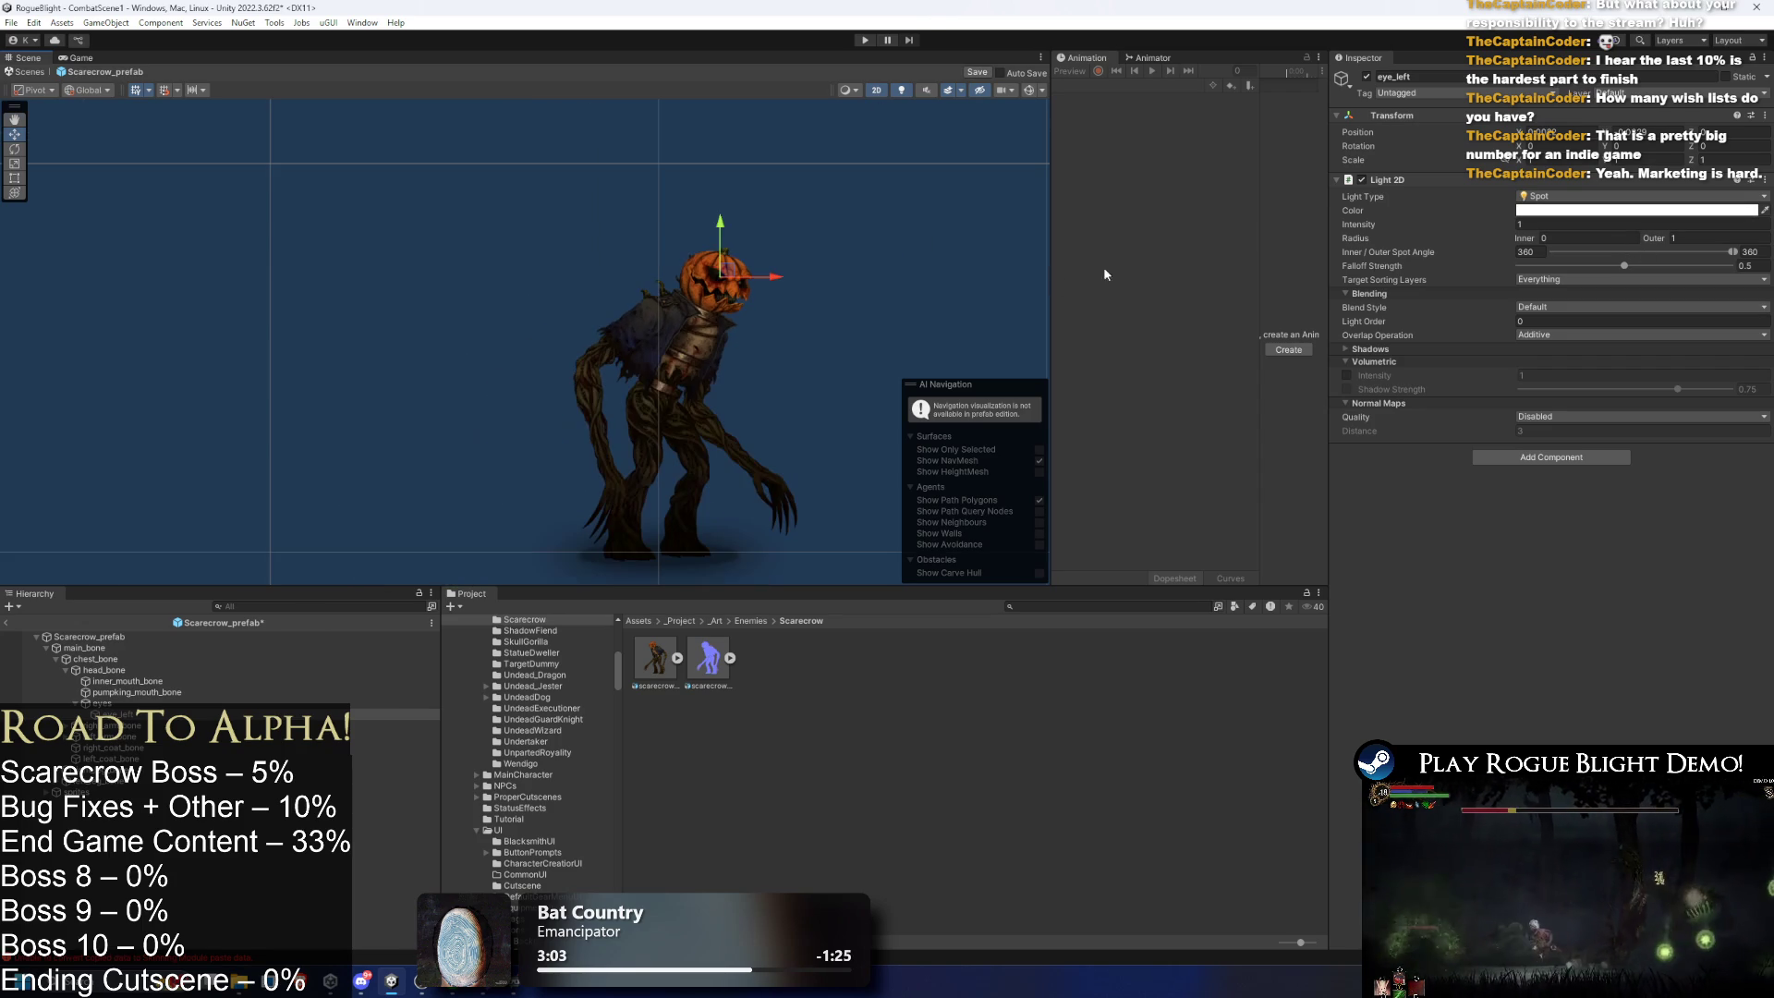
{"action": "scroll", "coordinate": [865, 279], "scroll_direction": "down", "scroll_amount": 5}
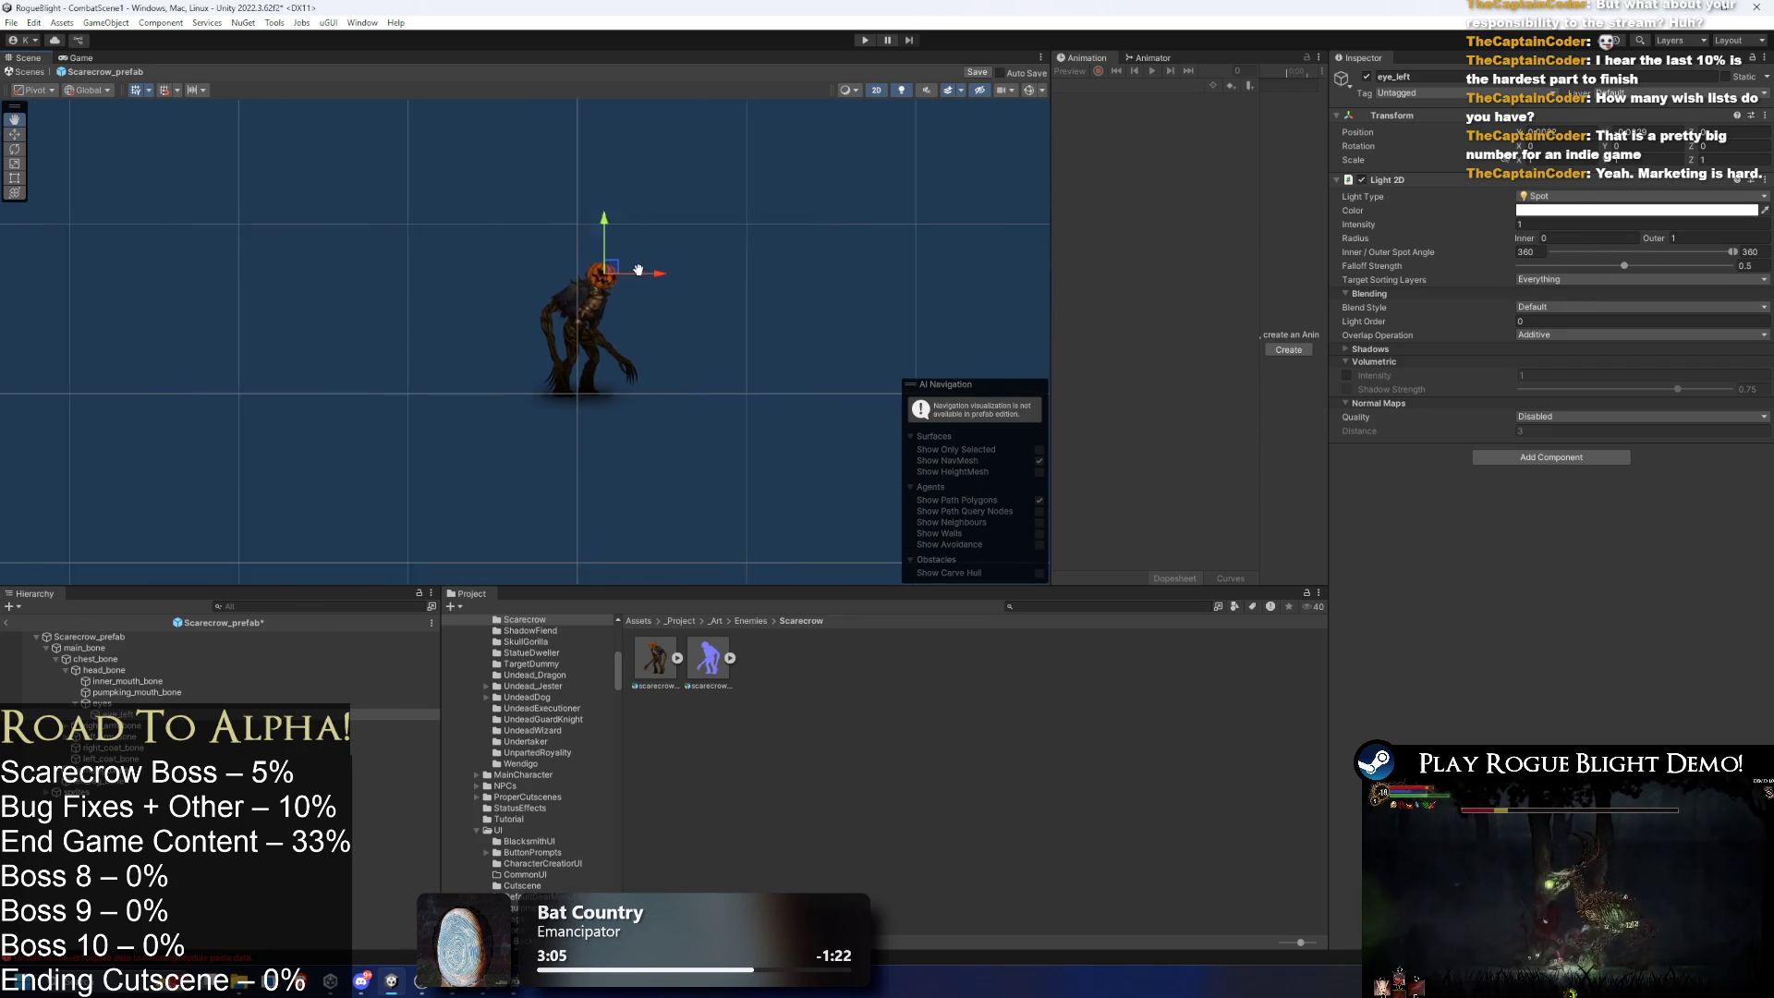
{"action": "left_click", "coordinate": [1584, 197]}
{"action": "left_click", "coordinate": [1580, 217]}
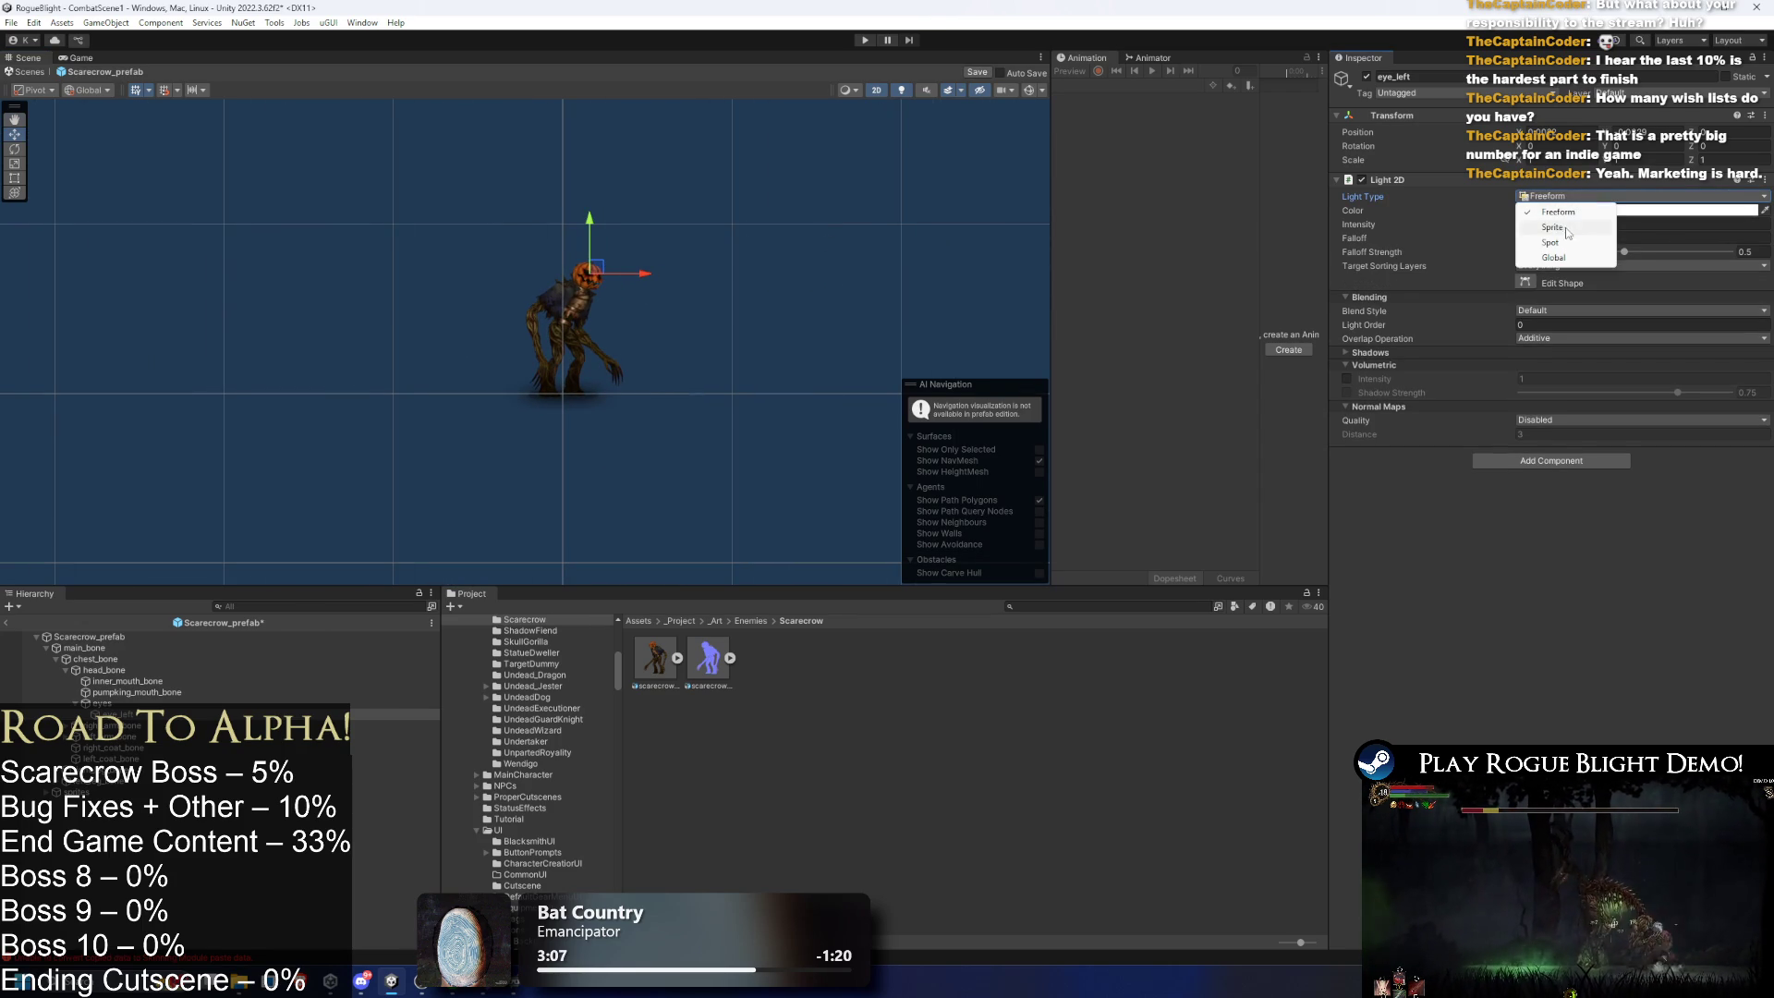
{"action": "left_click", "coordinate": [1561, 243]}
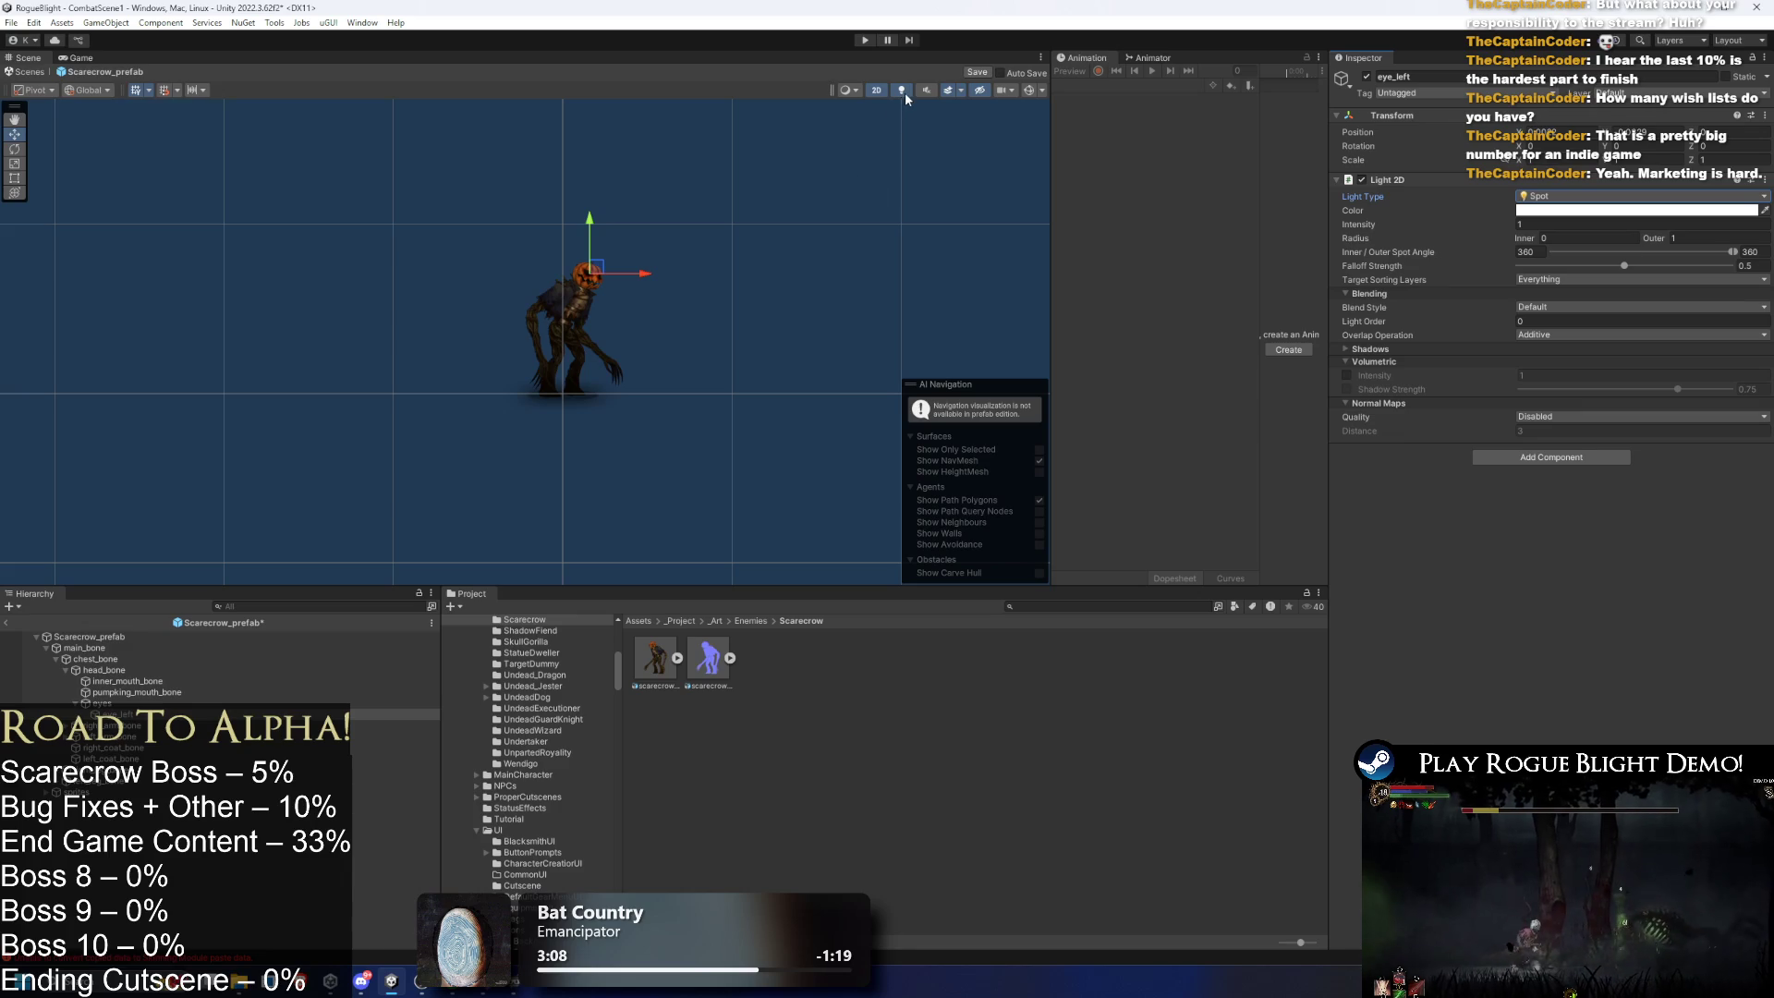
{"action": "left_click", "coordinate": [101, 704]}
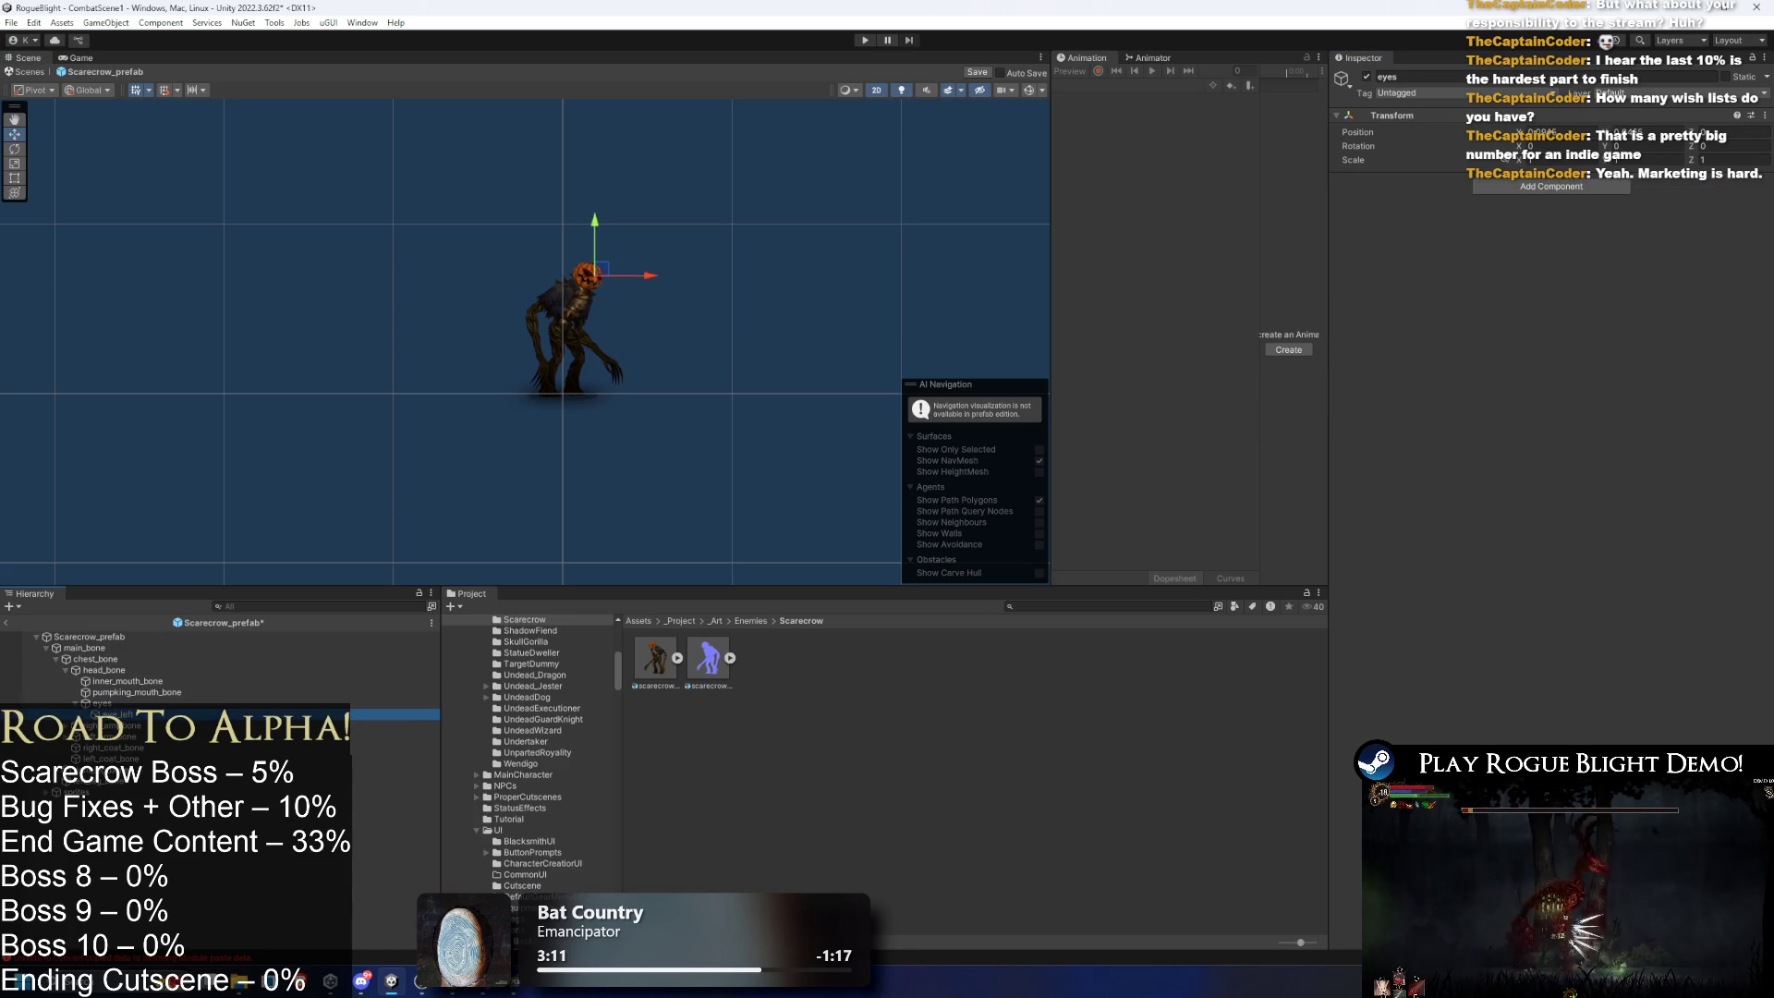
{"action": "left_click", "coordinate": [92, 90]}
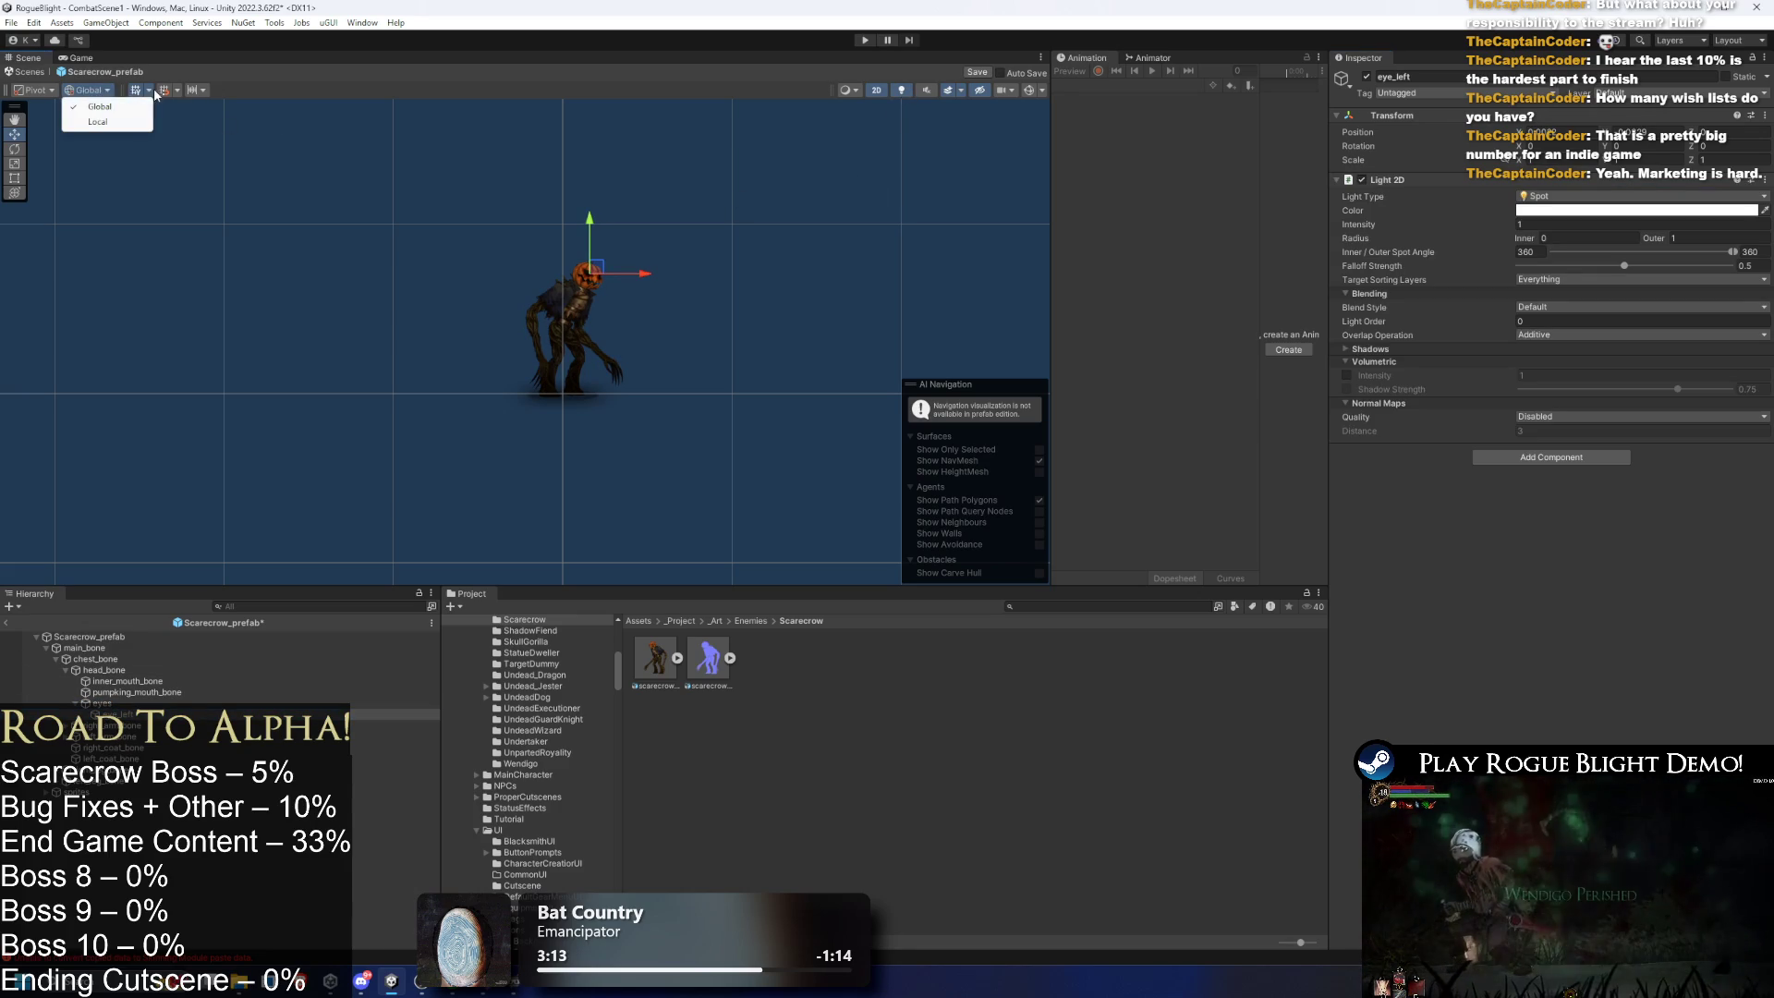
- Shrink the eye light's outer radius to about 0.022 and enable its volumetric glow
{"action": "left_click", "coordinate": [1070, 81]}
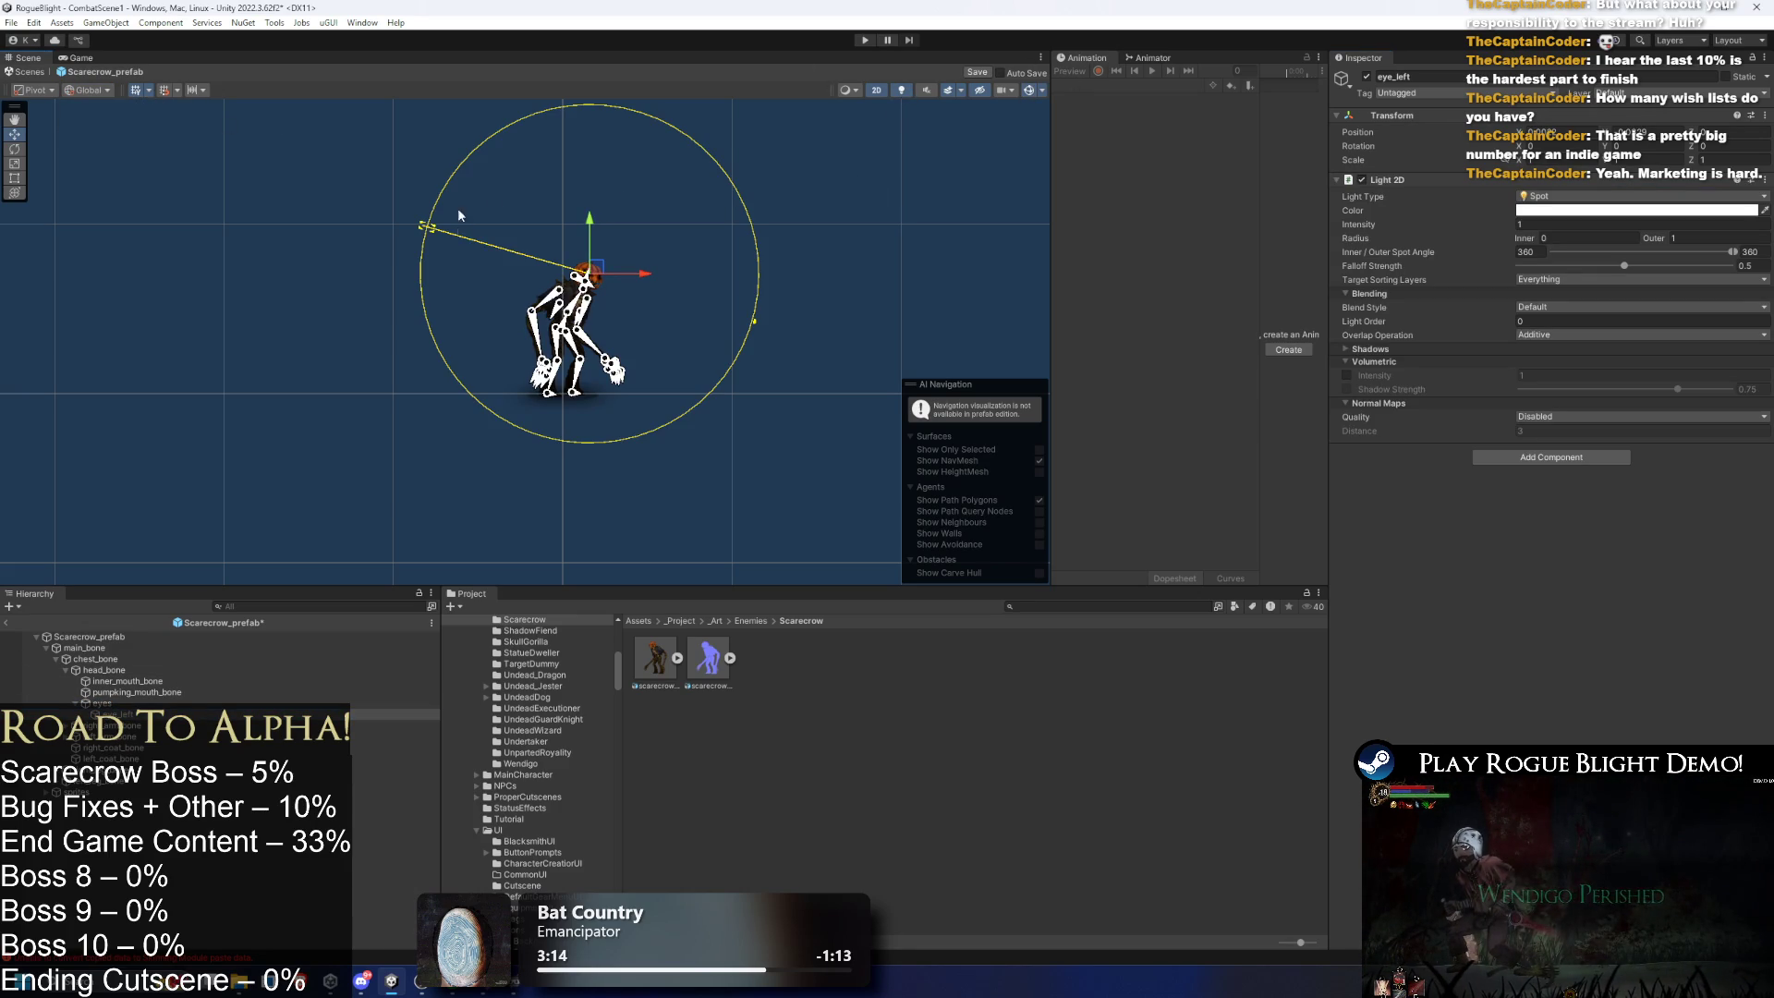
{"action": "left_click_drag", "start_coordinate": [755, 323], "coordinate": [591, 276]}
{"action": "scroll", "coordinate": [600, 280], "scroll_direction": "up", "scroll_amount": 10}
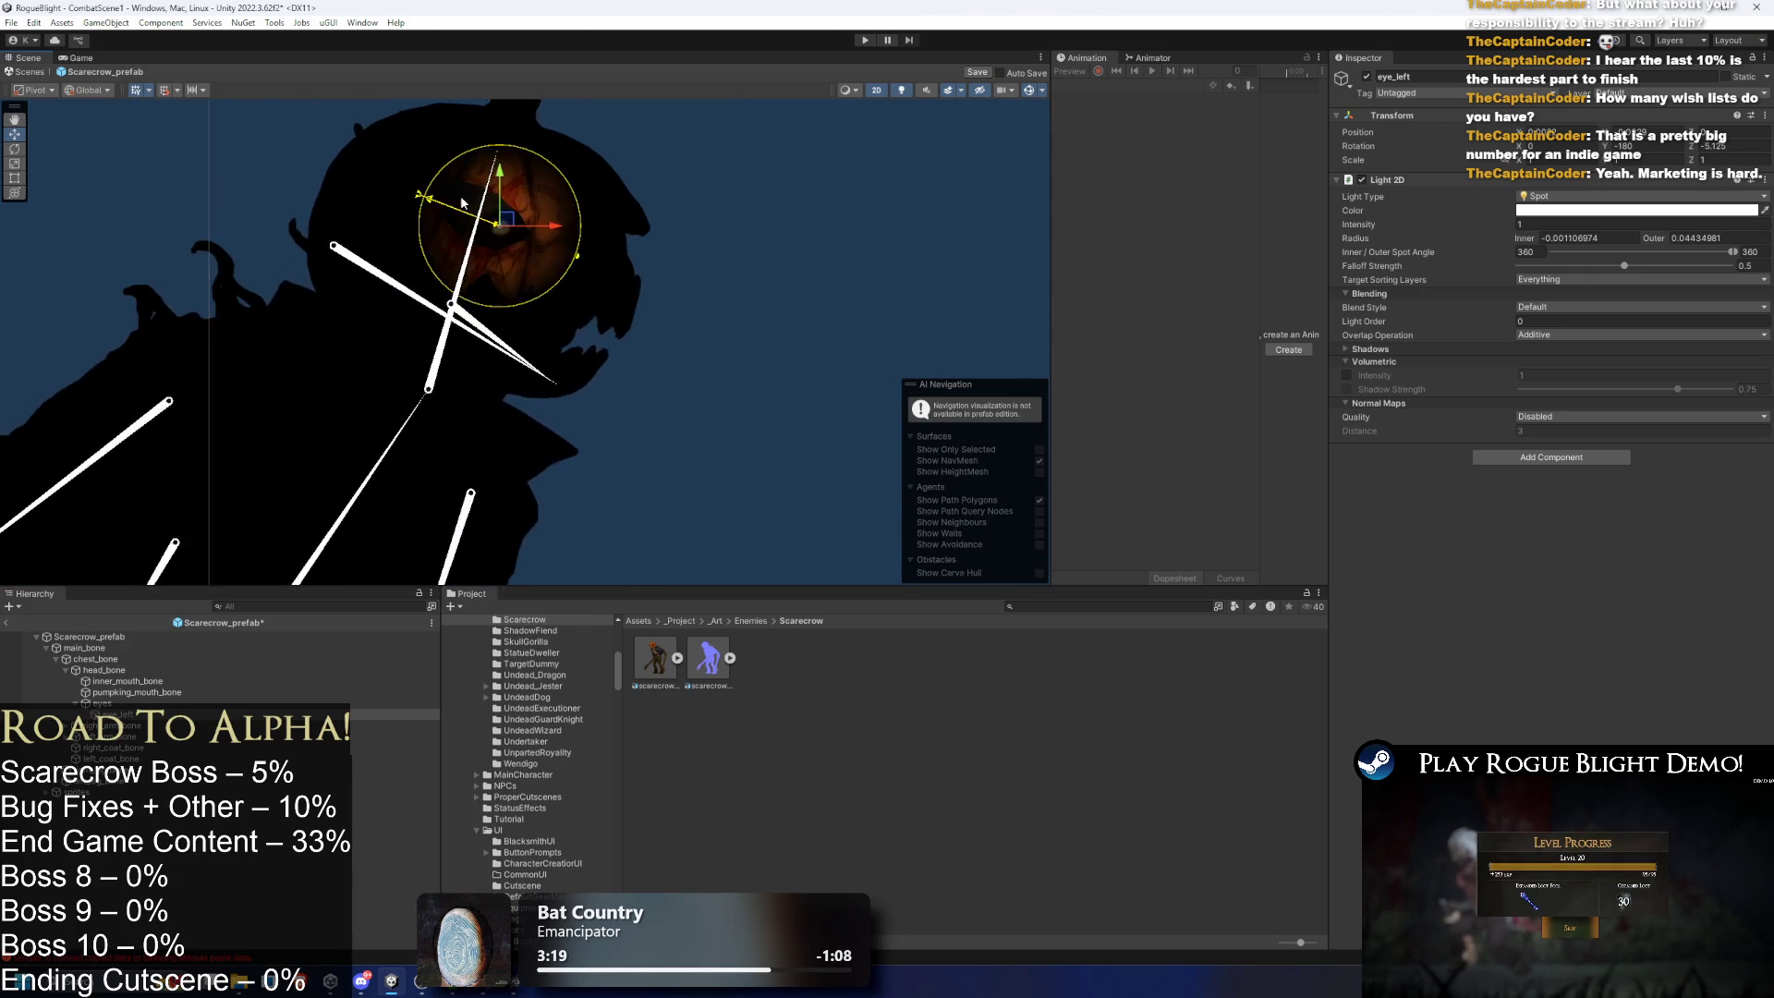
{"action": "scroll", "coordinate": [573, 264], "scroll_direction": "up", "scroll_amount": 5}
{"action": "left_click_drag", "start_coordinate": [577, 266], "coordinate": [566, 251]}
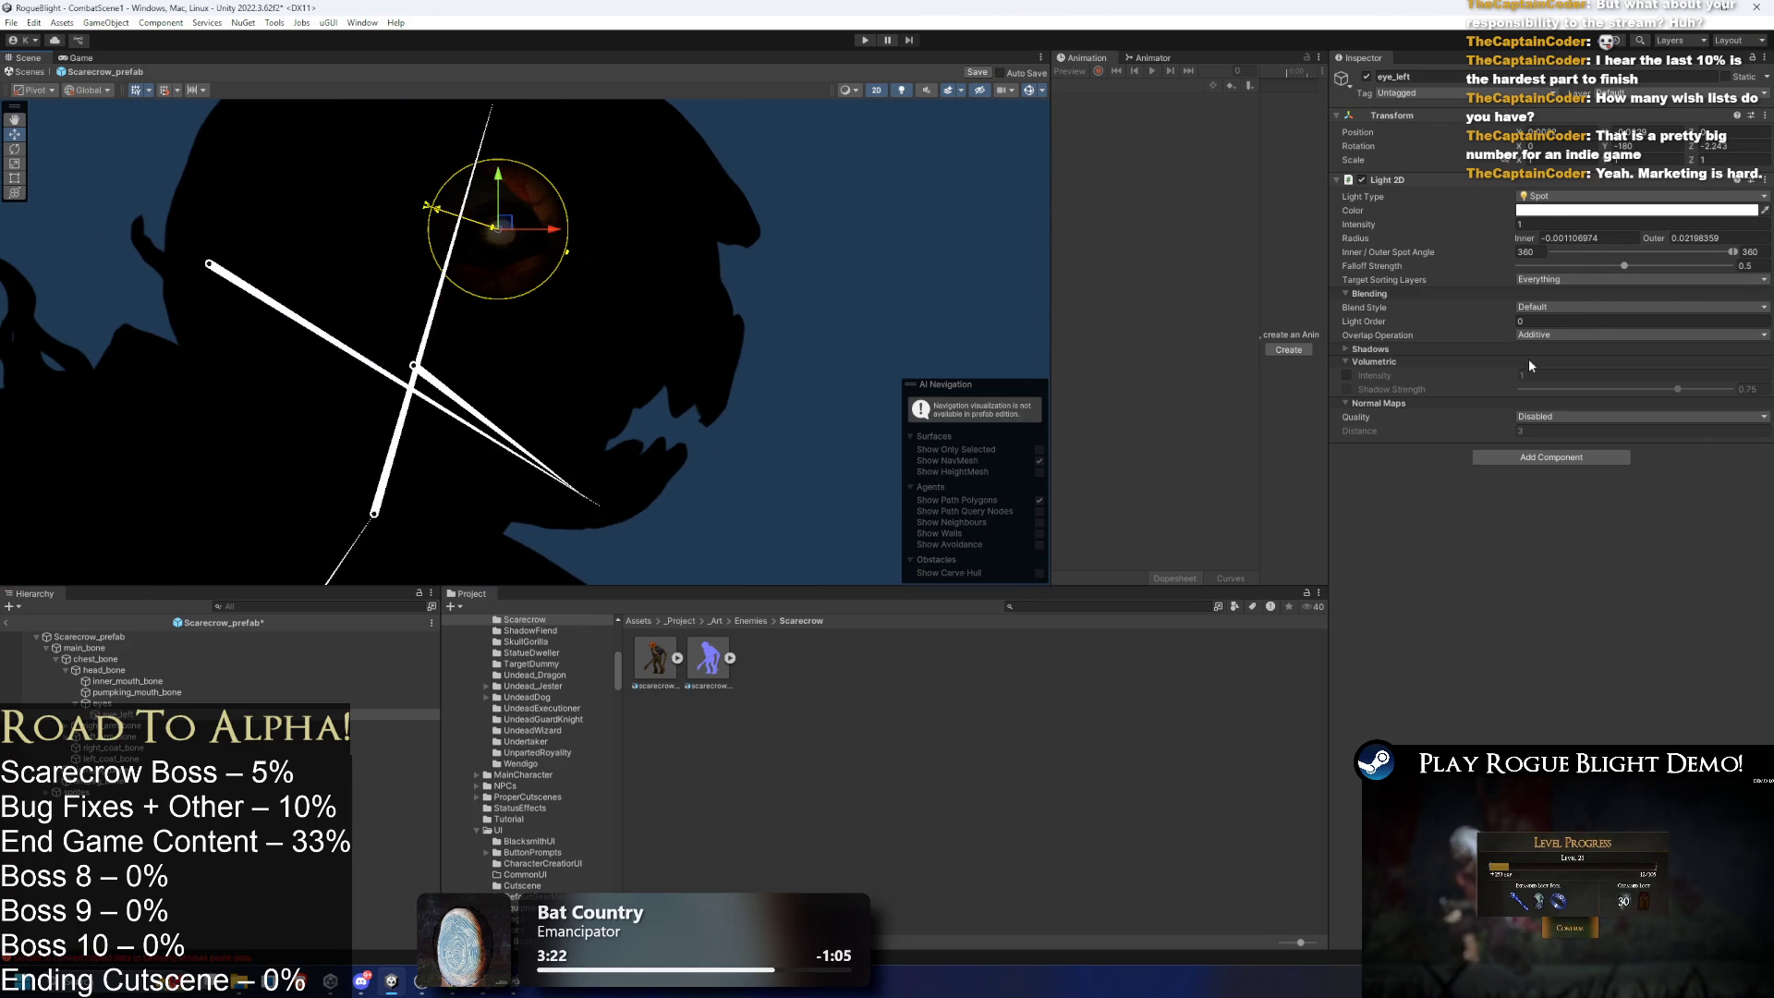
{"action": "left_click", "coordinate": [1347, 375]}
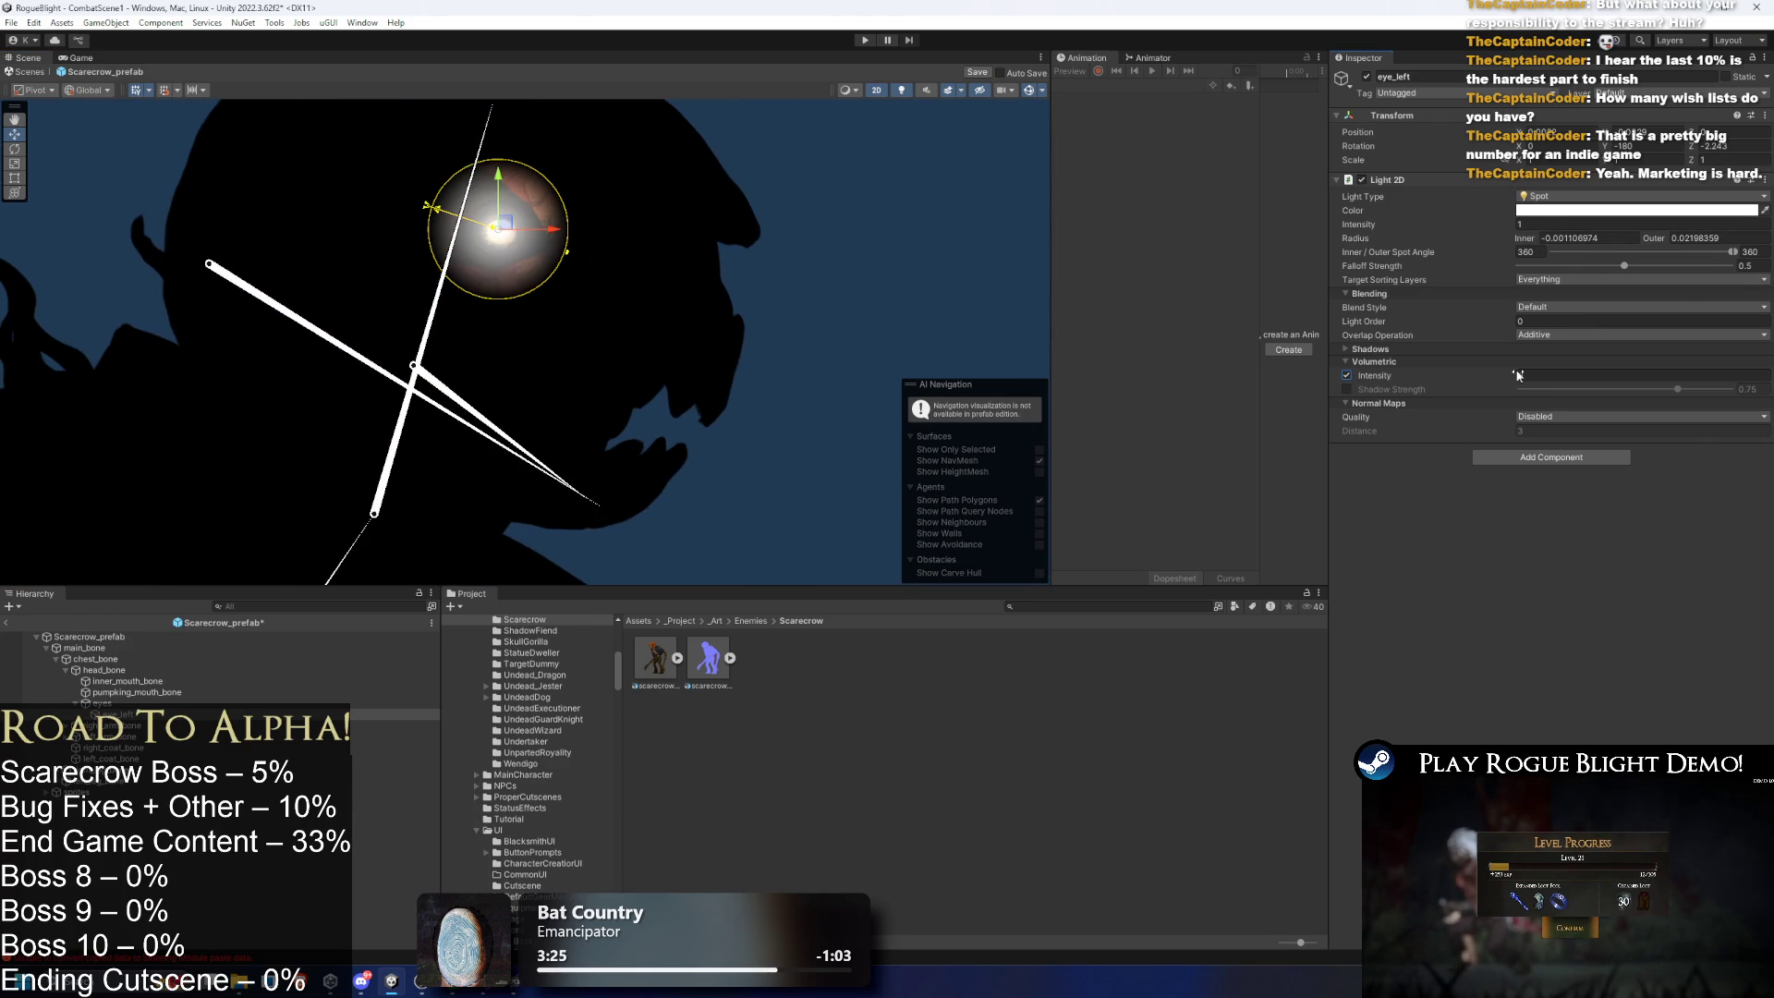
- Keep the Default blend style and set the light's overlap operation to Alpha Blend
{"action": "left_click", "coordinate": [1538, 308]}
{"action": "left_click", "coordinate": [1571, 331]}
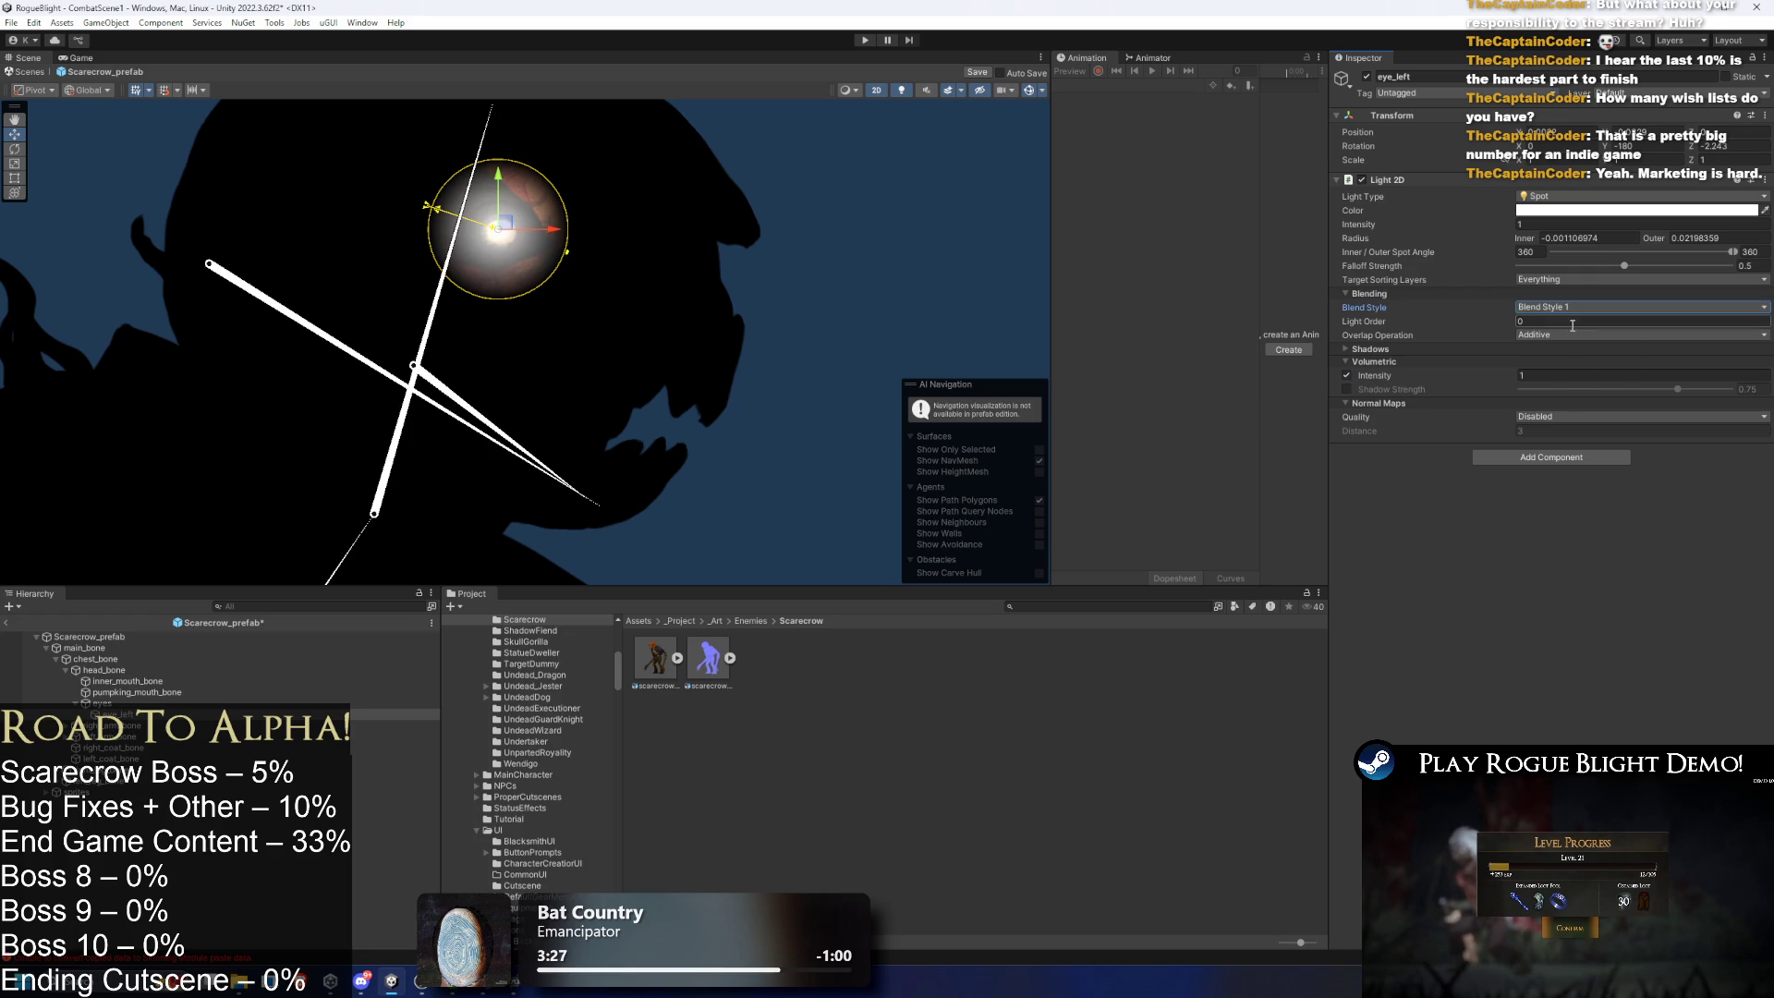
{"action": "key", "text": "ctrl+z"}
{"action": "left_click", "coordinate": [1567, 334]}
{"action": "left_click", "coordinate": [1561, 362]}
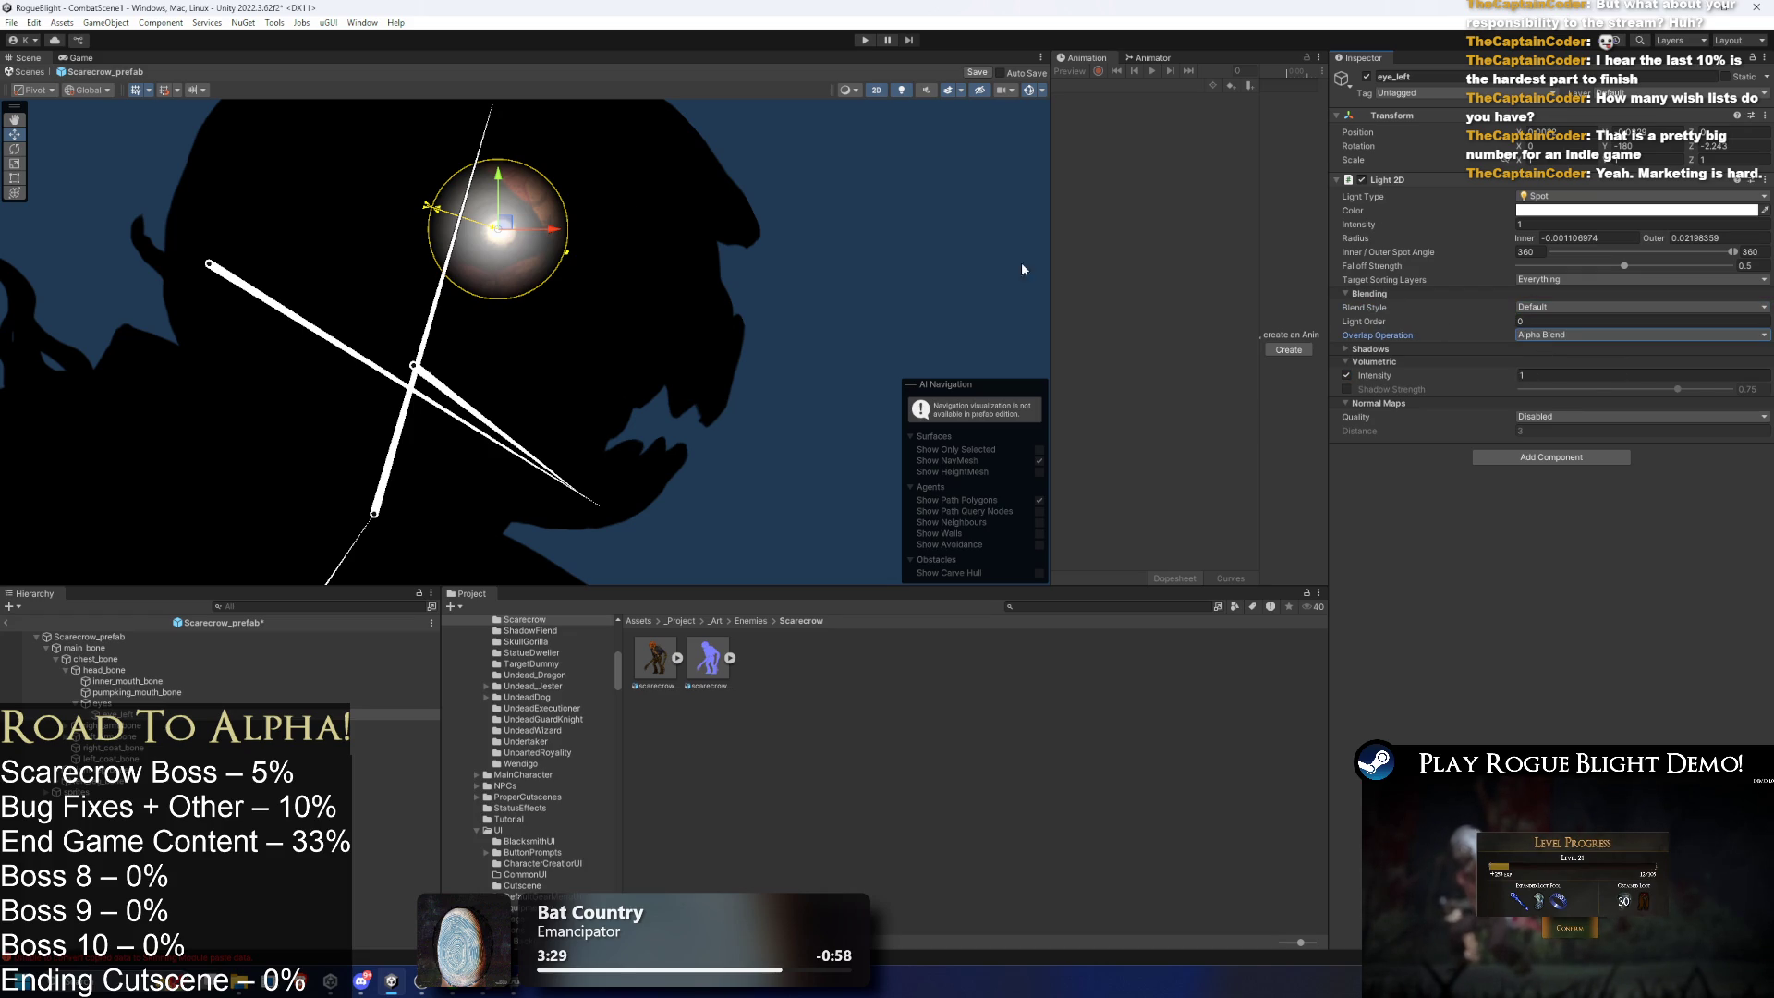
{"action": "scroll", "coordinate": [450, 220], "scroll_direction": "up", "scroll_amount": 2}
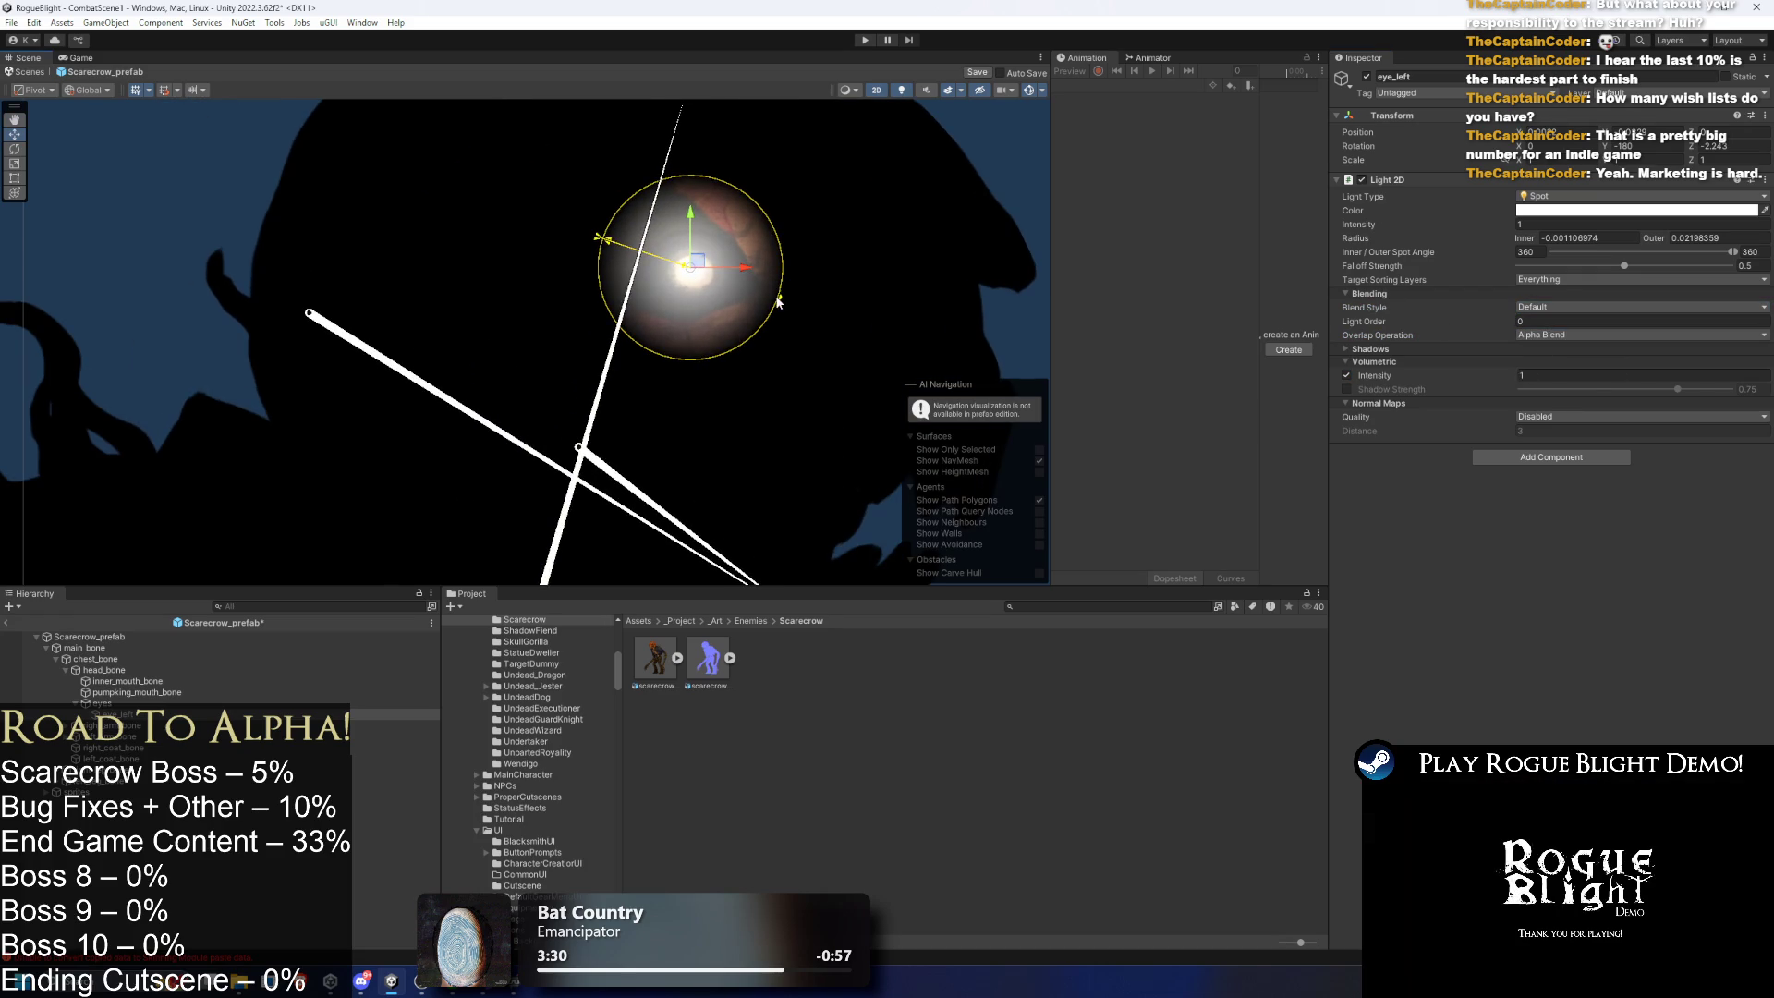
- Set normal map quality to Fast with distance 0.1 and the inner radius to 0
{"action": "mouse_move", "coordinate": [770, 274]}
{"action": "left_mouse_down"}
{"action": "mouse_move", "coordinate": [756, 269]}
{"action": "mouse_move", "coordinate": [795, 268]}
{"action": "left_mouse_up"}
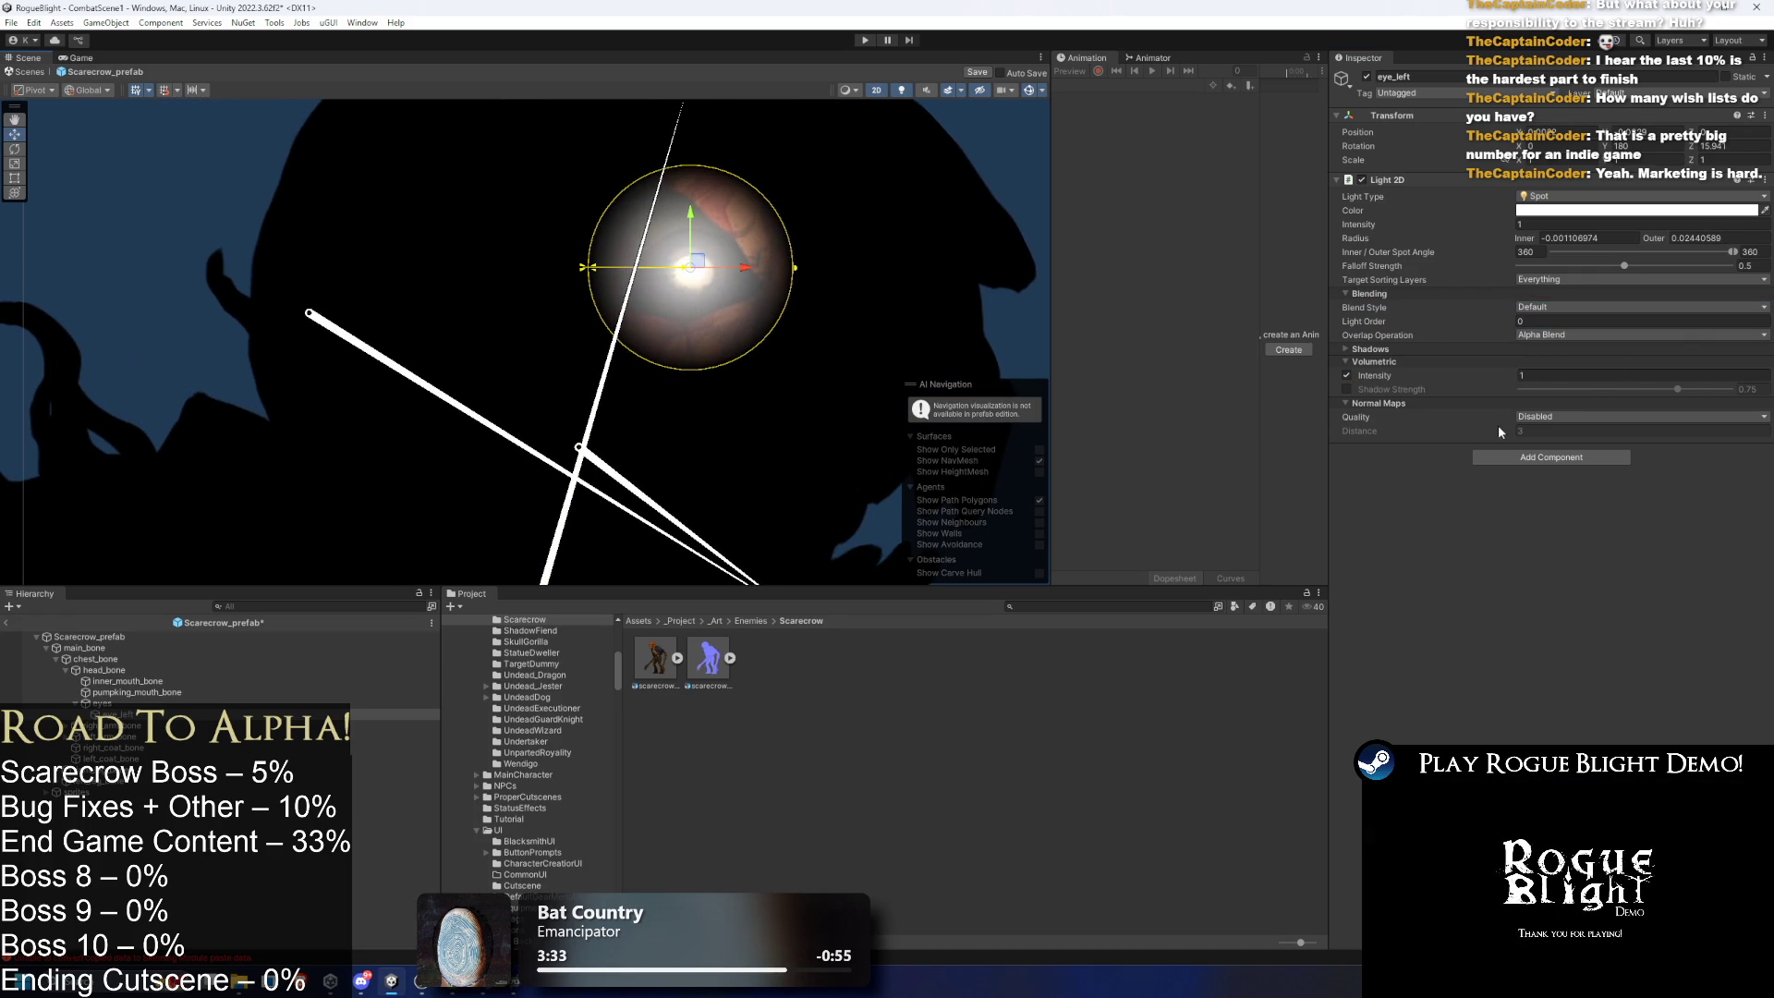
{"action": "left_click", "coordinate": [1407, 379]}
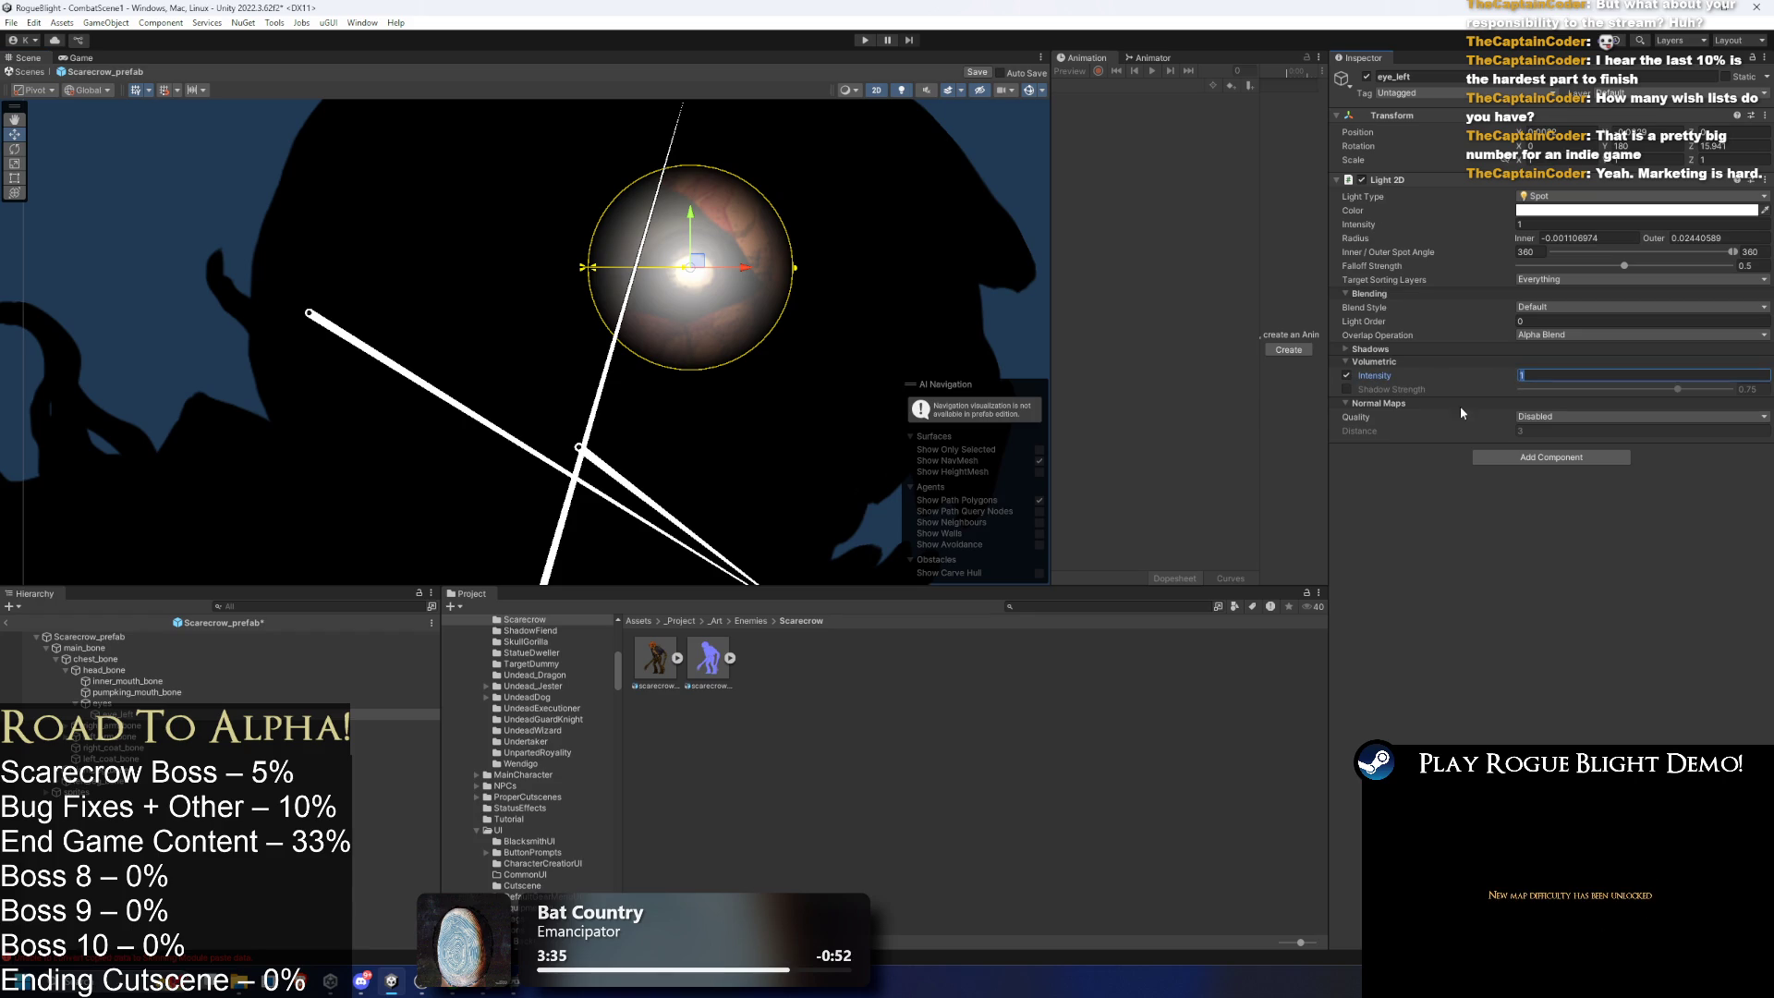
{"action": "left_click", "coordinate": [1536, 418]}
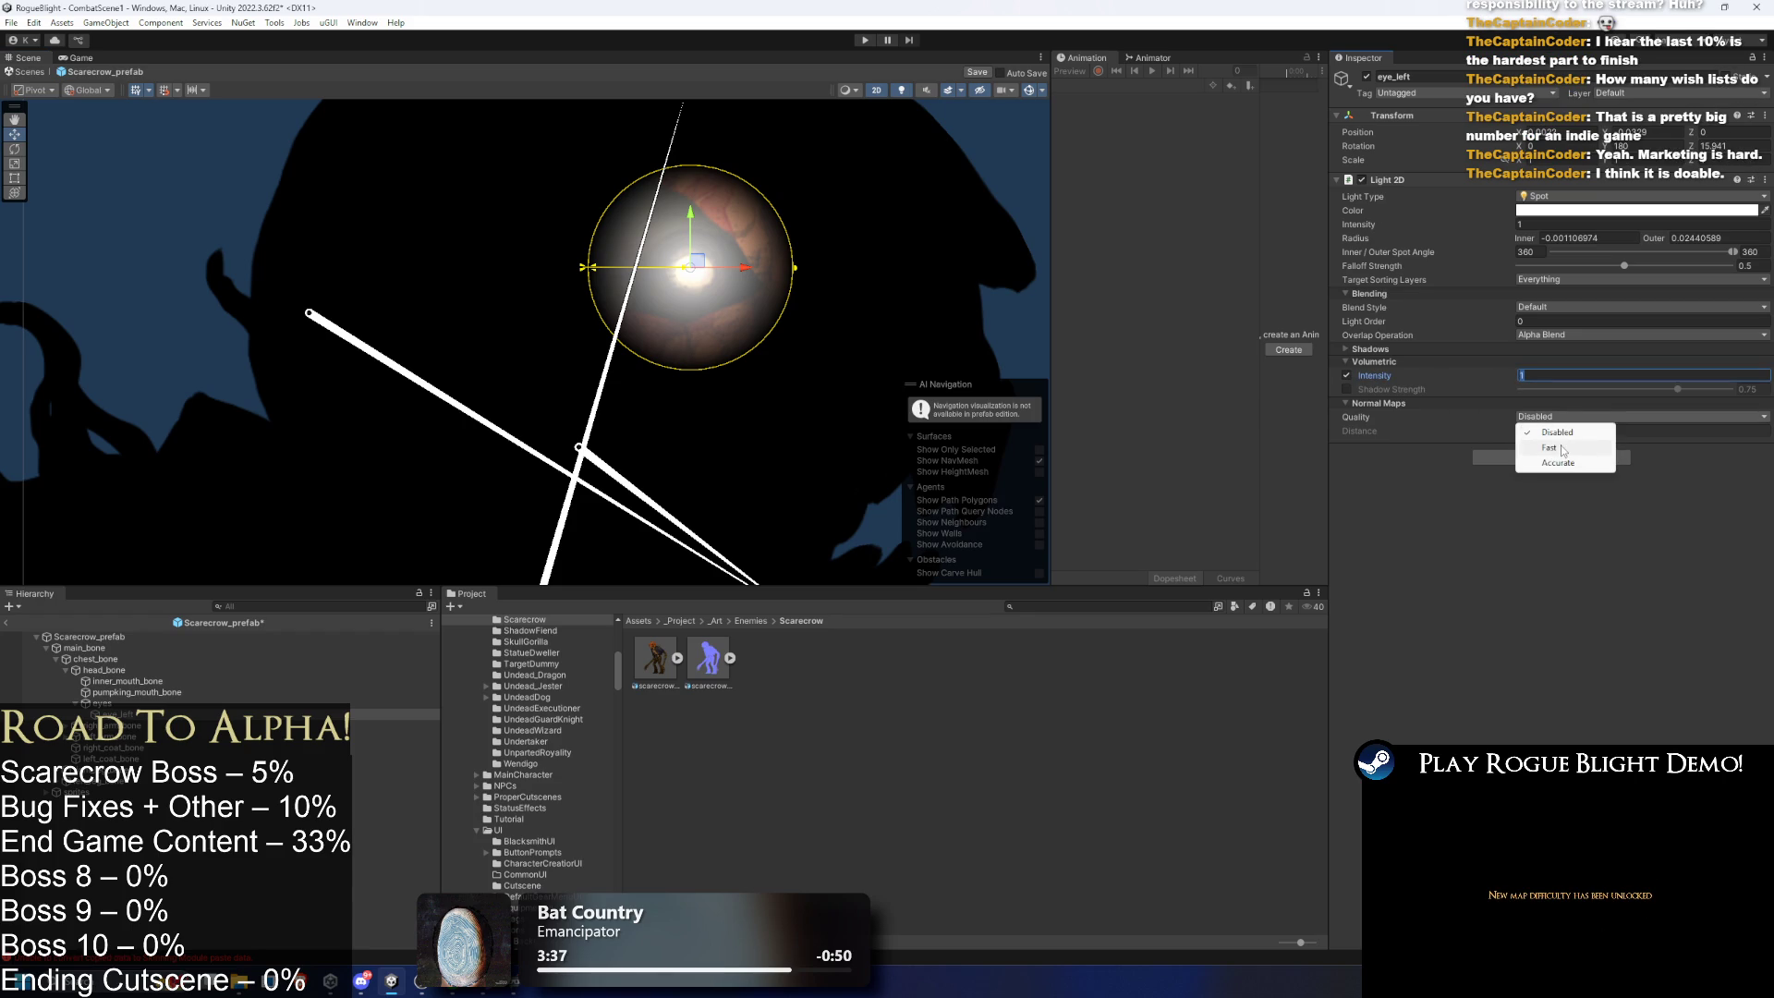
{"action": "left_click", "coordinate": [1560, 449]}
{"action": "type", "text": "0.1"}
{"action": "left_click", "coordinate": [1535, 376]}
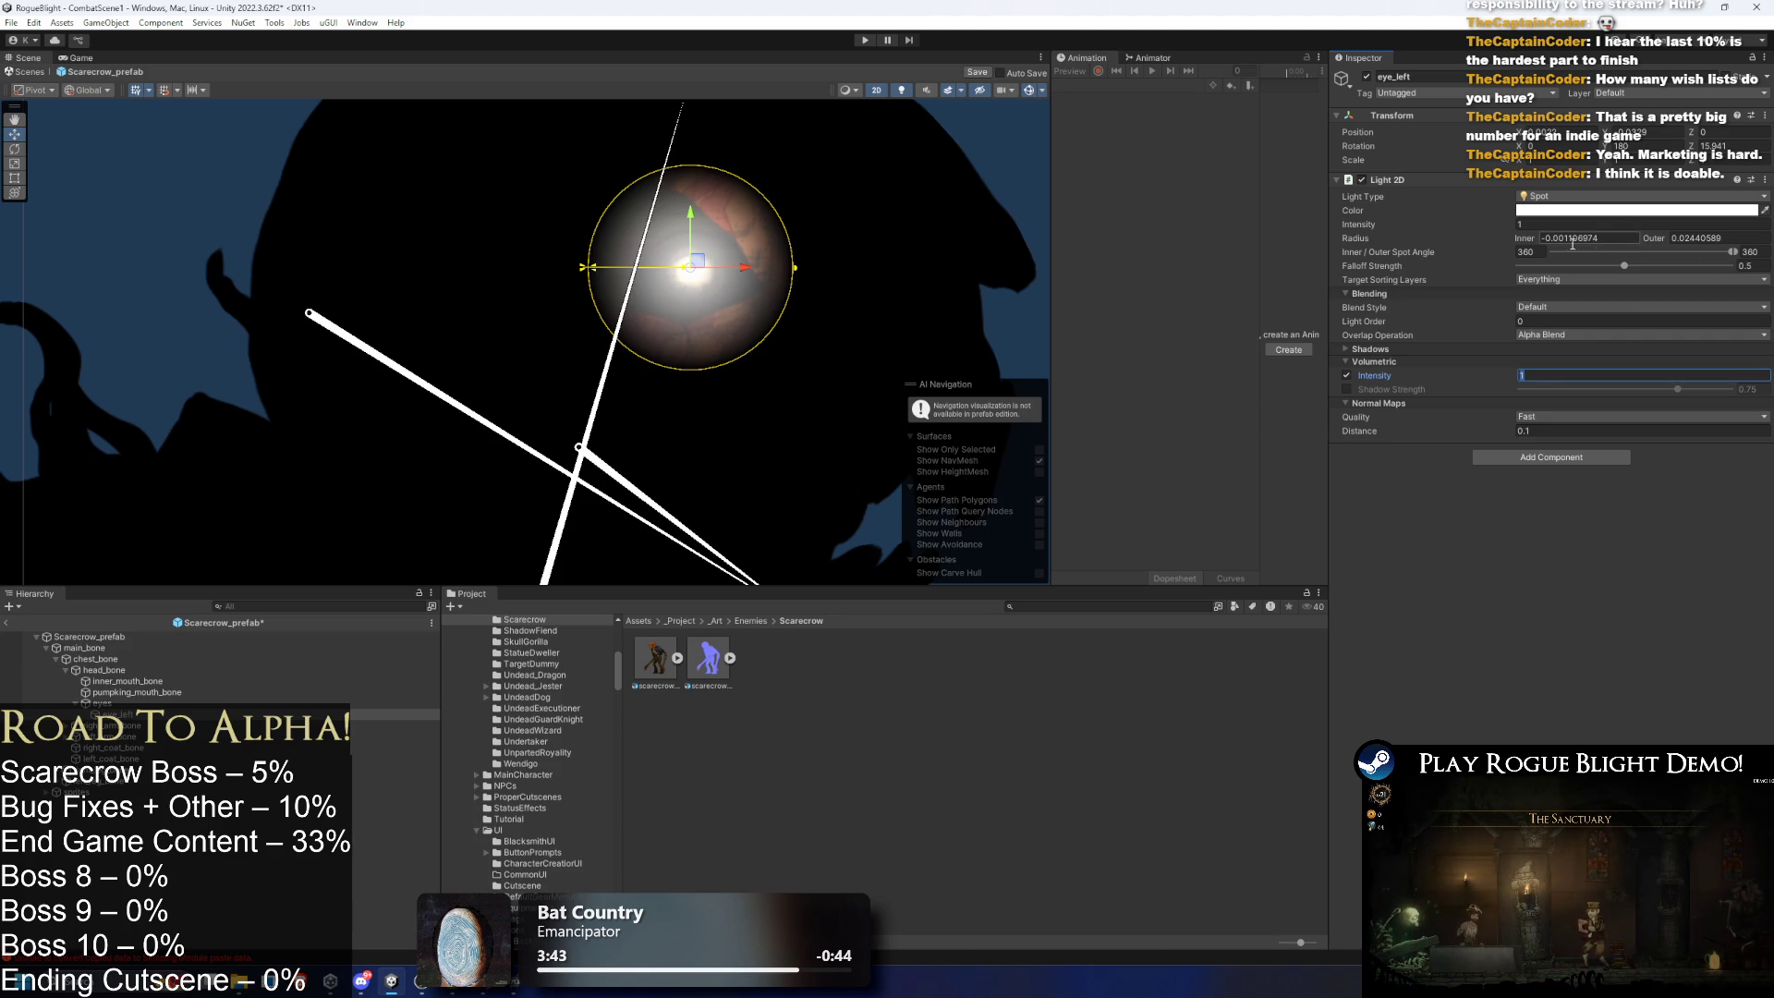
{"action": "left_click", "coordinate": [1618, 236]}
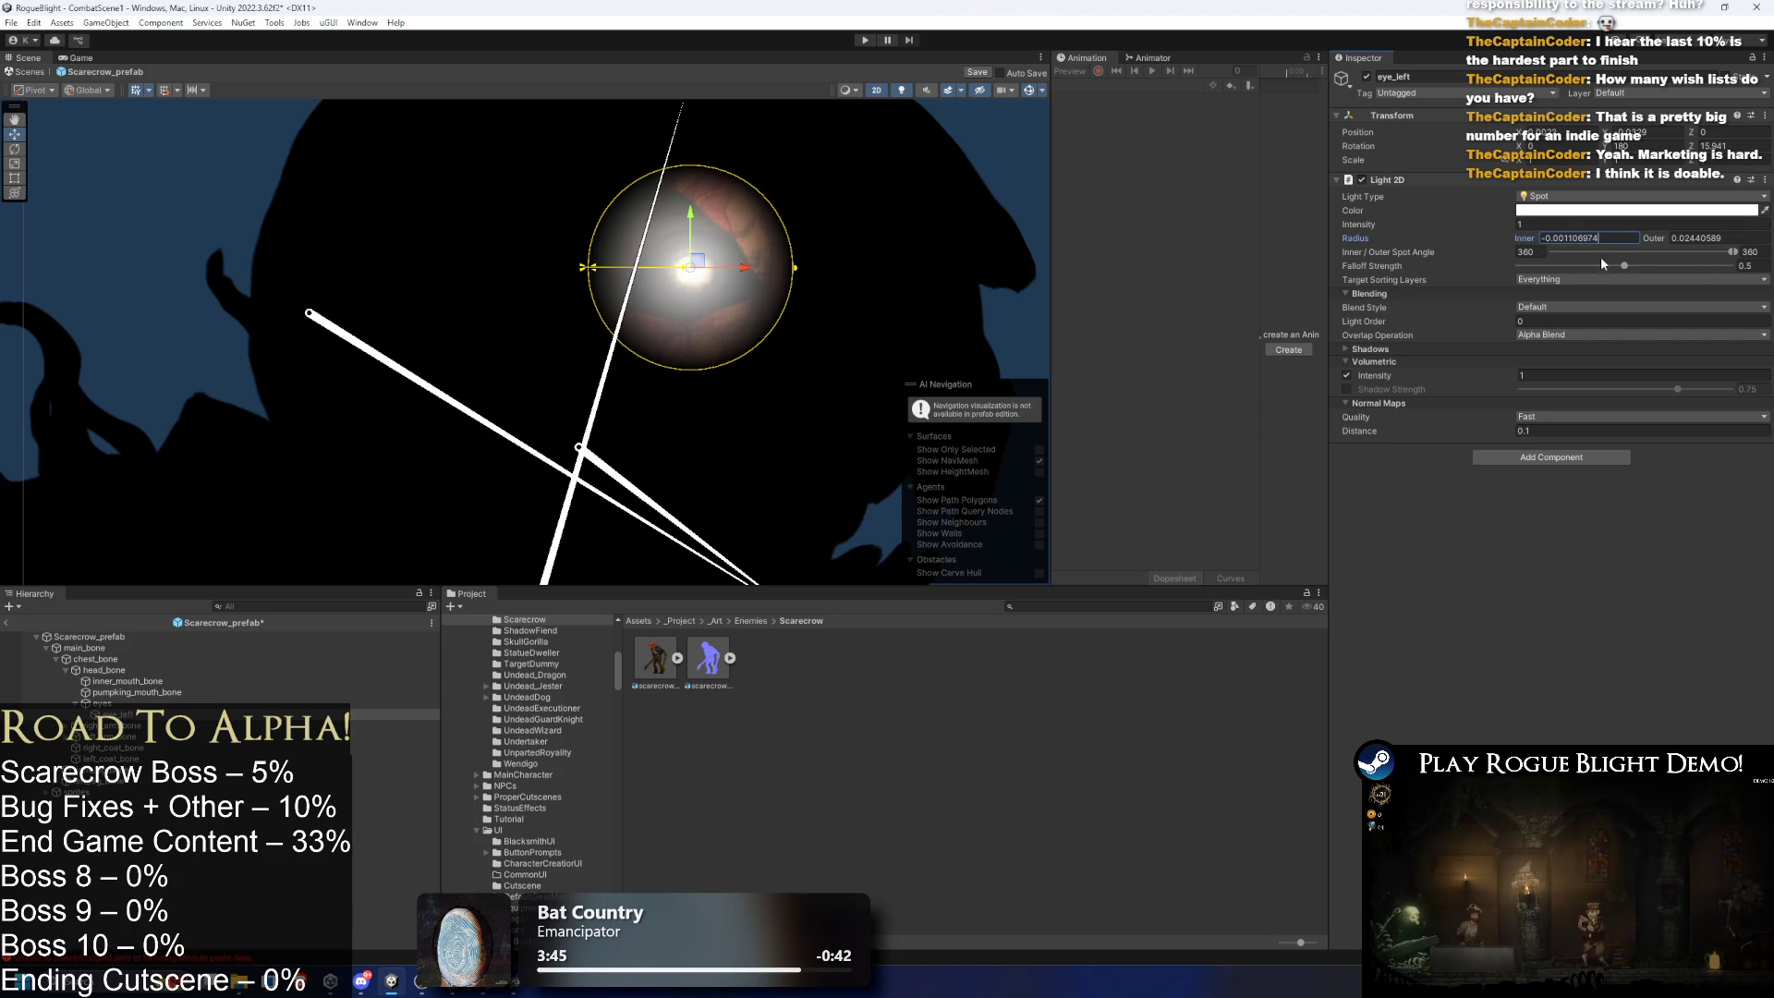
{"action": "type", "text": "0"}
{"action": "key", "text": "Return"}
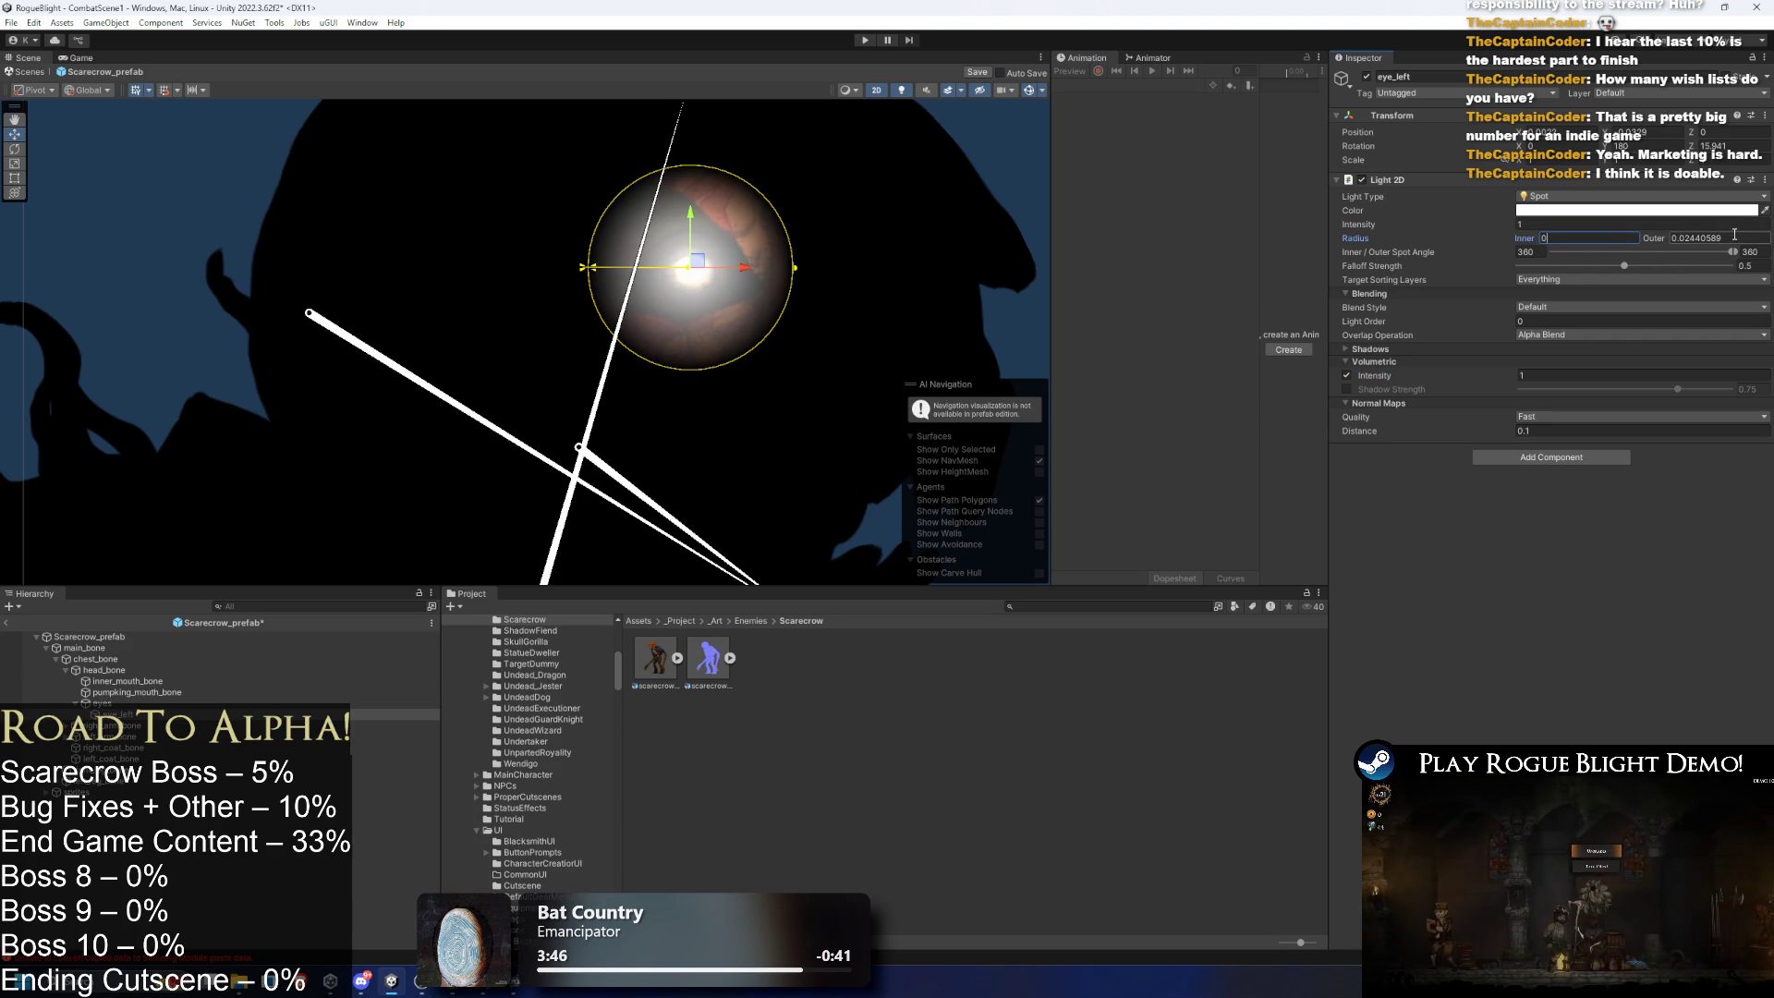
{"action": "mouse_move", "coordinate": [1650, 242]}
{"action": "left_mouse_down"}
{"action": "mouse_move", "coordinate": [1731, 268]}
{"action": "mouse_move", "coordinate": [1672, 264]}
{"action": "mouse_move", "coordinate": [1729, 265]}
{"action": "left_mouse_up"}
{"action": "key", "text": "Escape"}
- Set volumetric intensity to 0.15, widen the outer radius to about 0.030, and intensity to 5
{"action": "left_click", "coordinate": [1605, 225]}
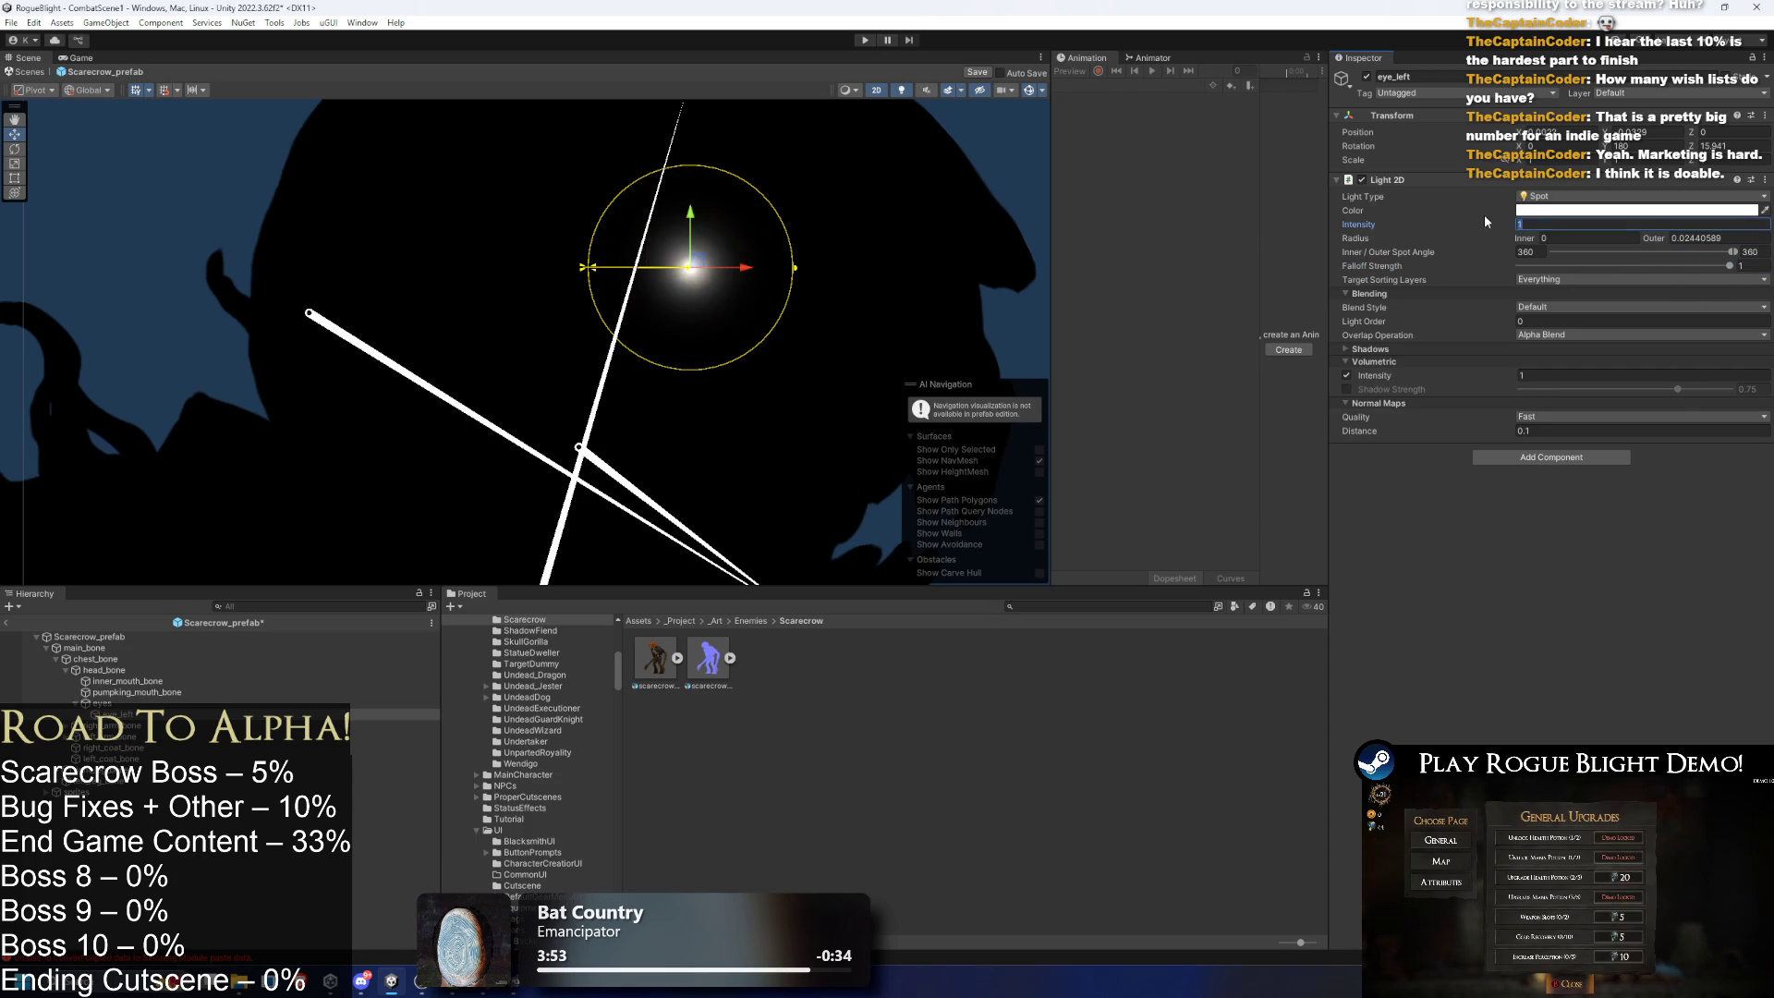
{"action": "type", "text": "2"}
{"action": "key", "text": "Tab"}
{"action": "key", "text": "Tab"}
{"action": "key", "text": "Tab"}
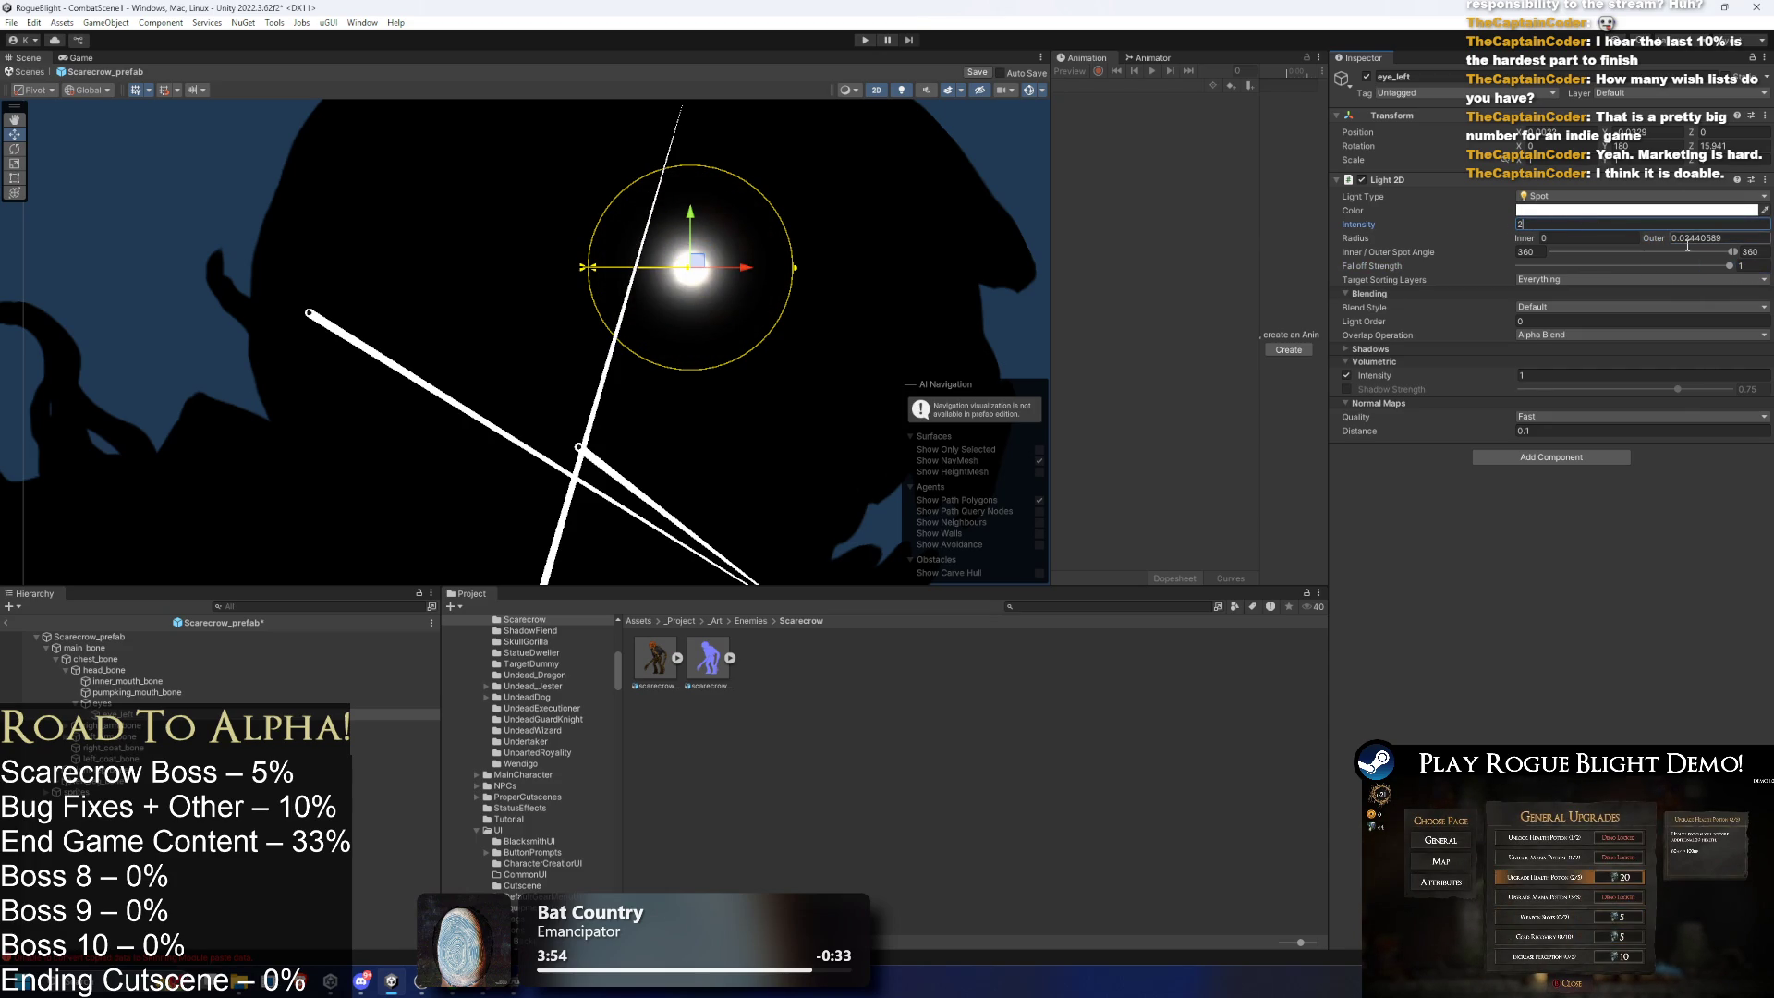
{"action": "type", "text": "0.15"}
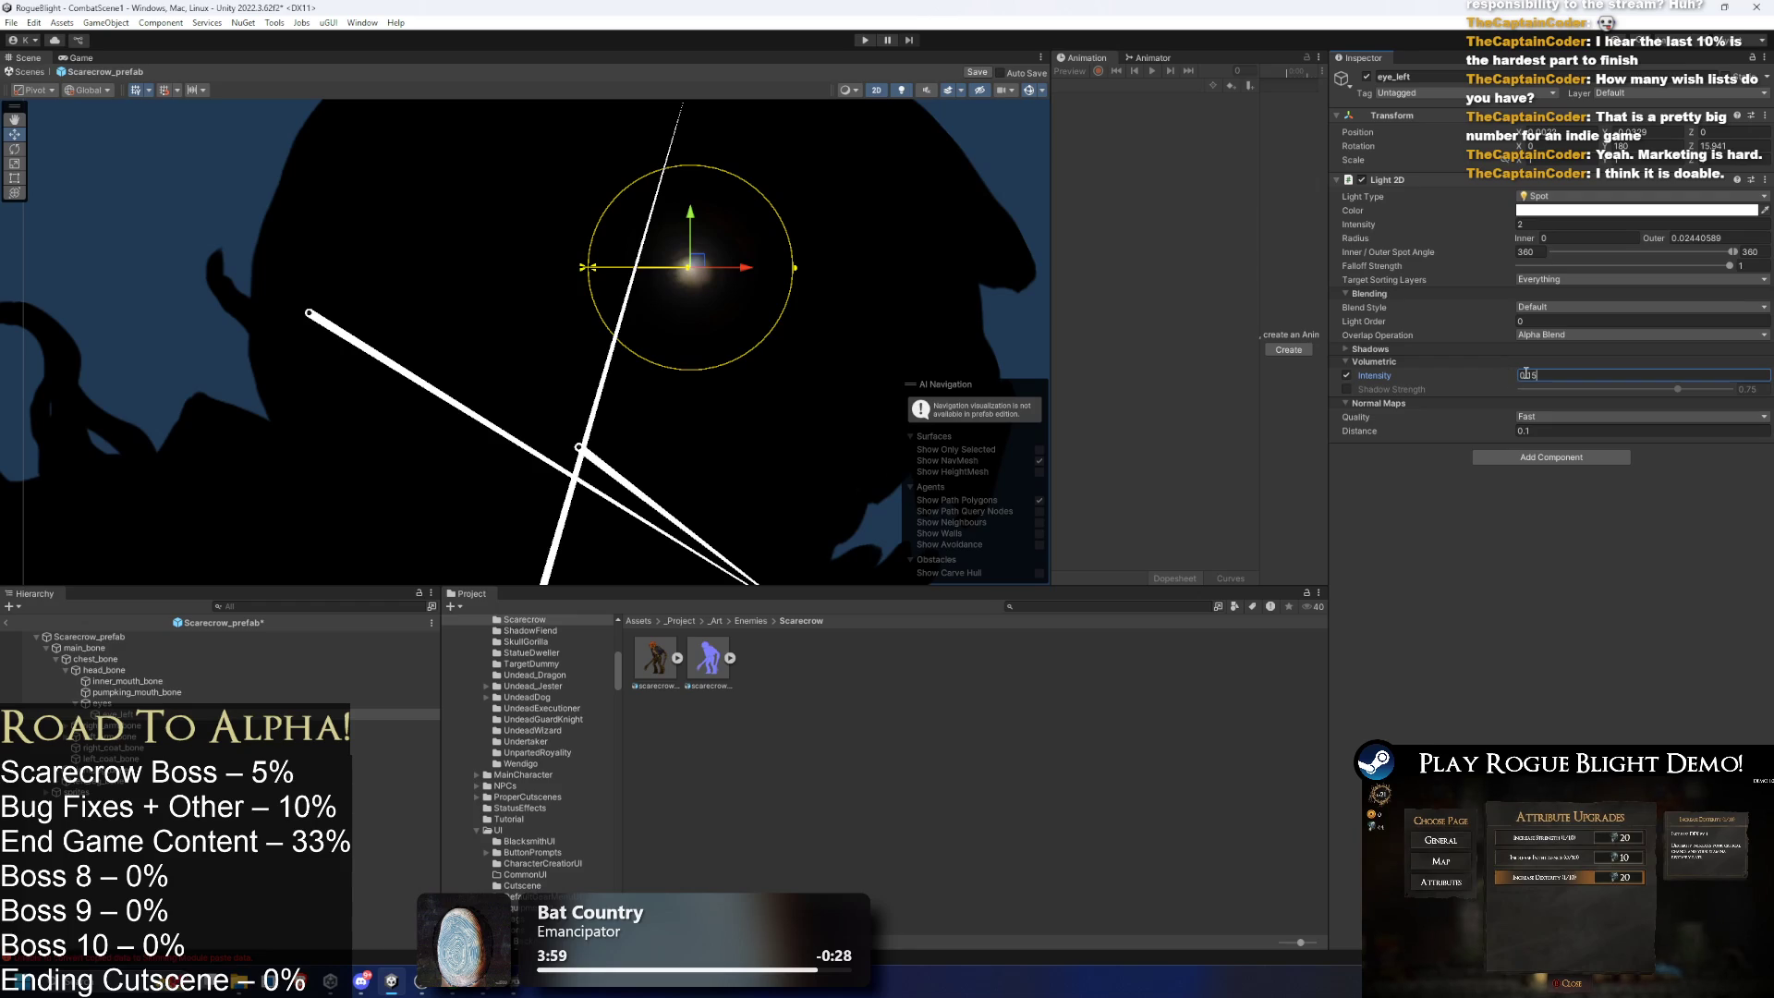
{"action": "mouse_move", "coordinate": [794, 268]}
{"action": "left_mouse_down"}
{"action": "mouse_move", "coordinate": [942, 270]}
{"action": "mouse_move", "coordinate": [778, 258]}
{"action": "left_mouse_up"}
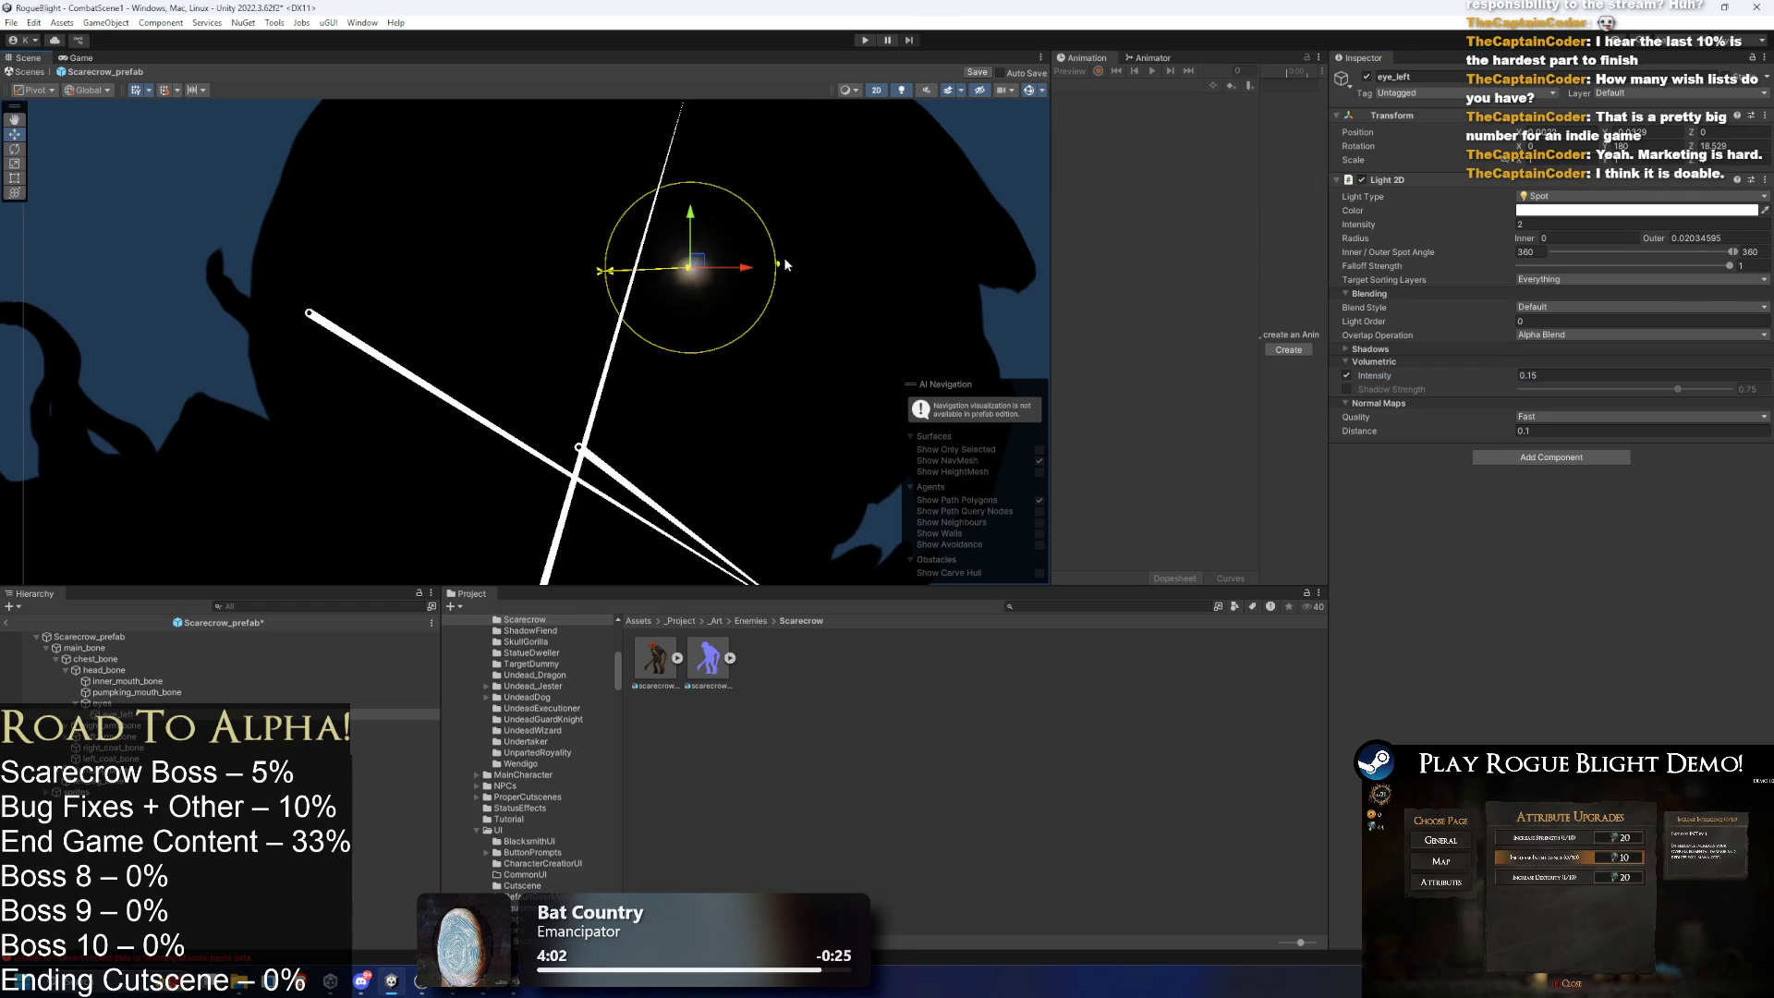
{"action": "mouse_move", "coordinate": [1467, 233]}
{"action": "left_mouse_down"}
{"action": "mouse_move", "coordinate": [1574, 228]}
{"action": "mouse_move", "coordinate": [1494, 214]}
{"action": "left_mouse_up"}
{"action": "type", "text": "5"}
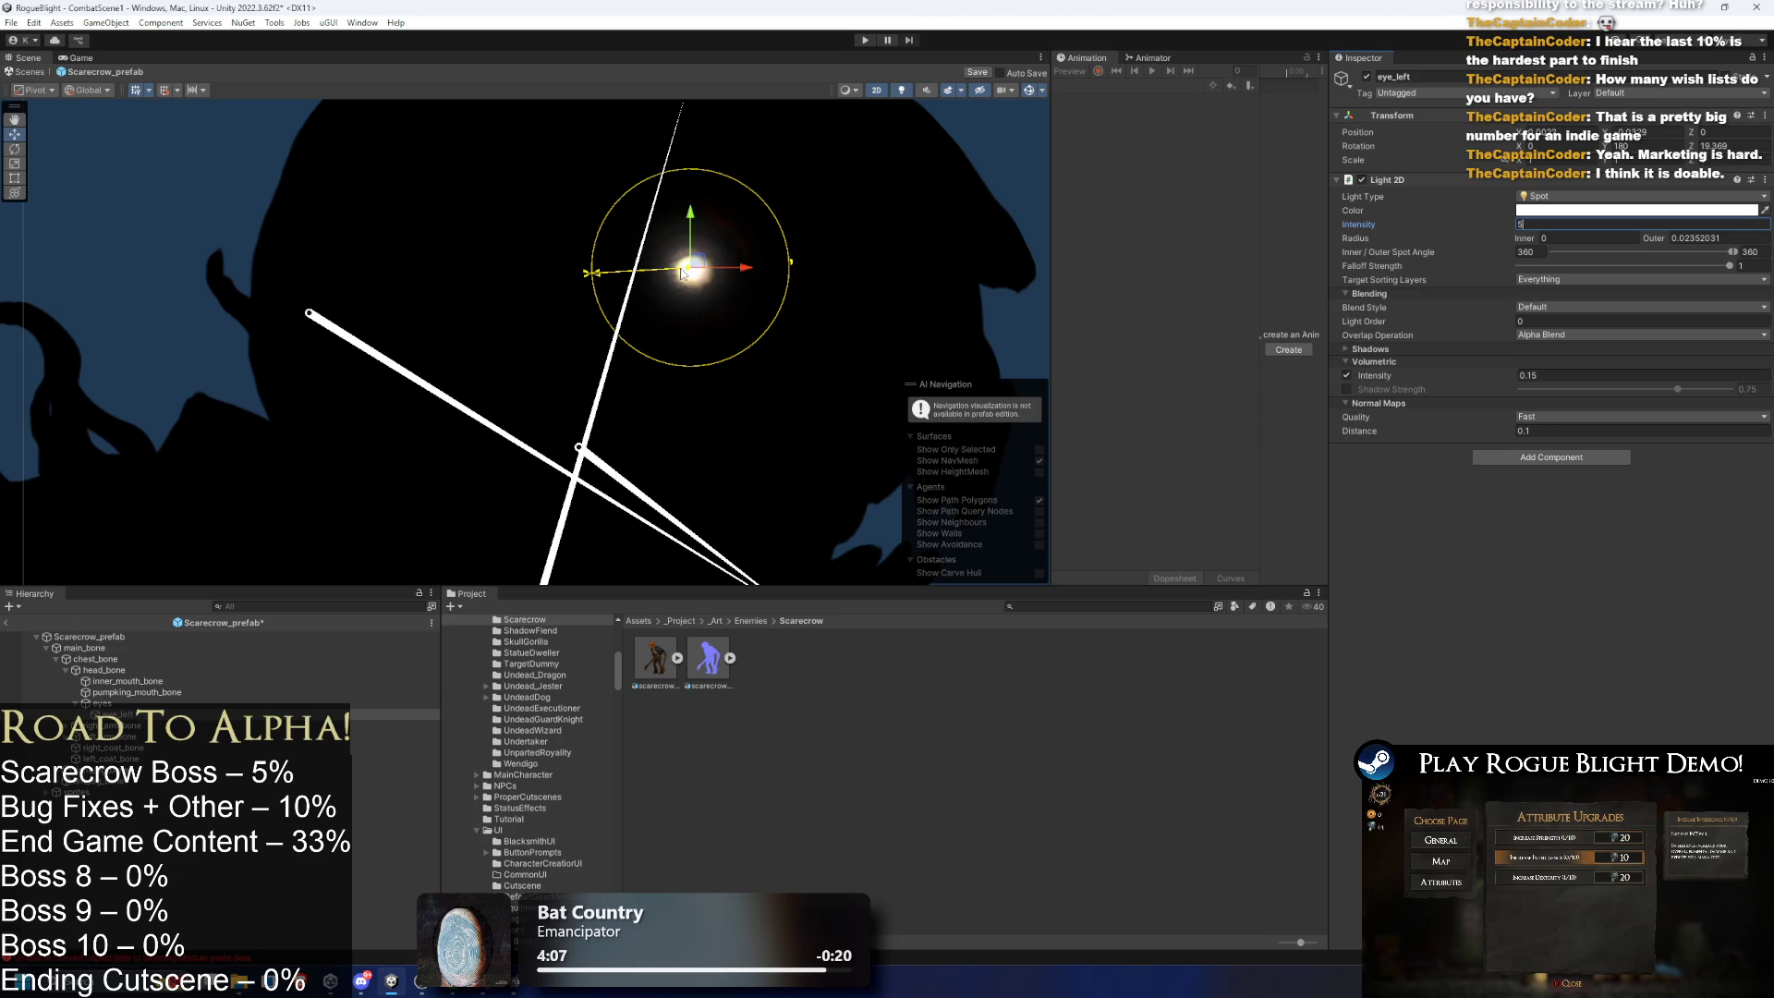
{"action": "left_click_drag", "start_coordinate": [792, 261], "coordinate": [820, 264]}
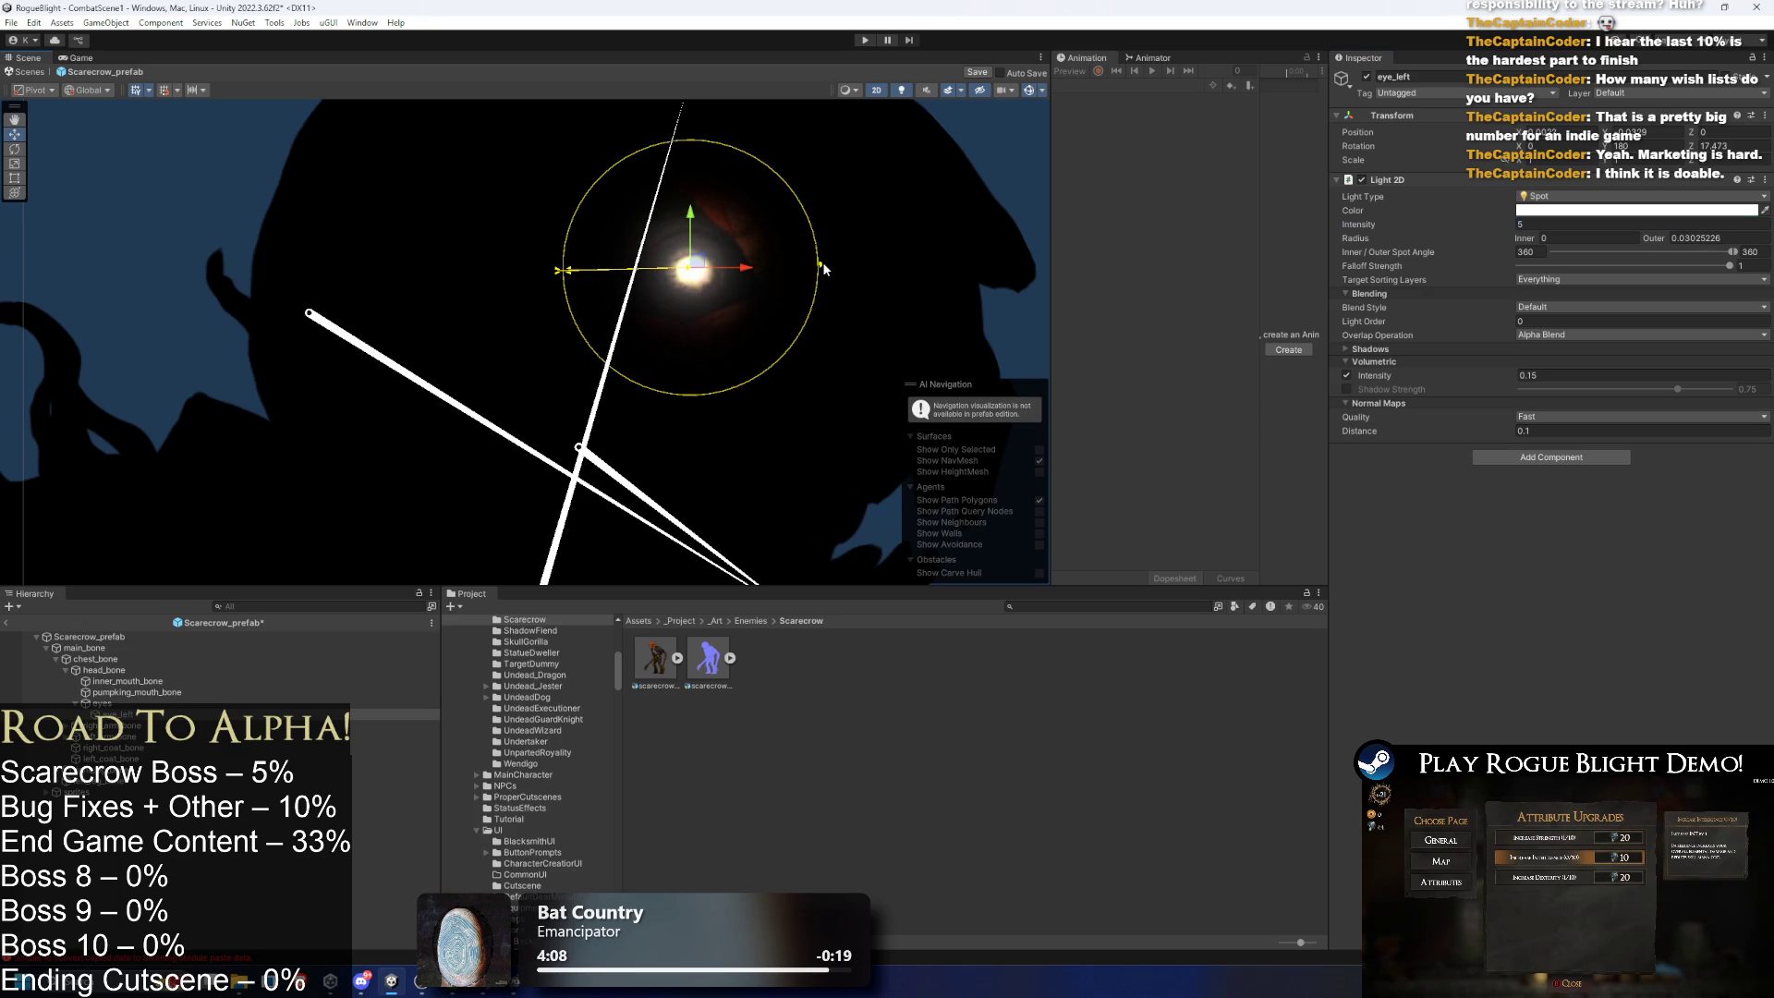
- Set the normal map distance to 0.01 and volumetric intensity to 0.25
{"action": "left_click", "coordinate": [1540, 429]}
{"action": "type", "text": "0.01"}
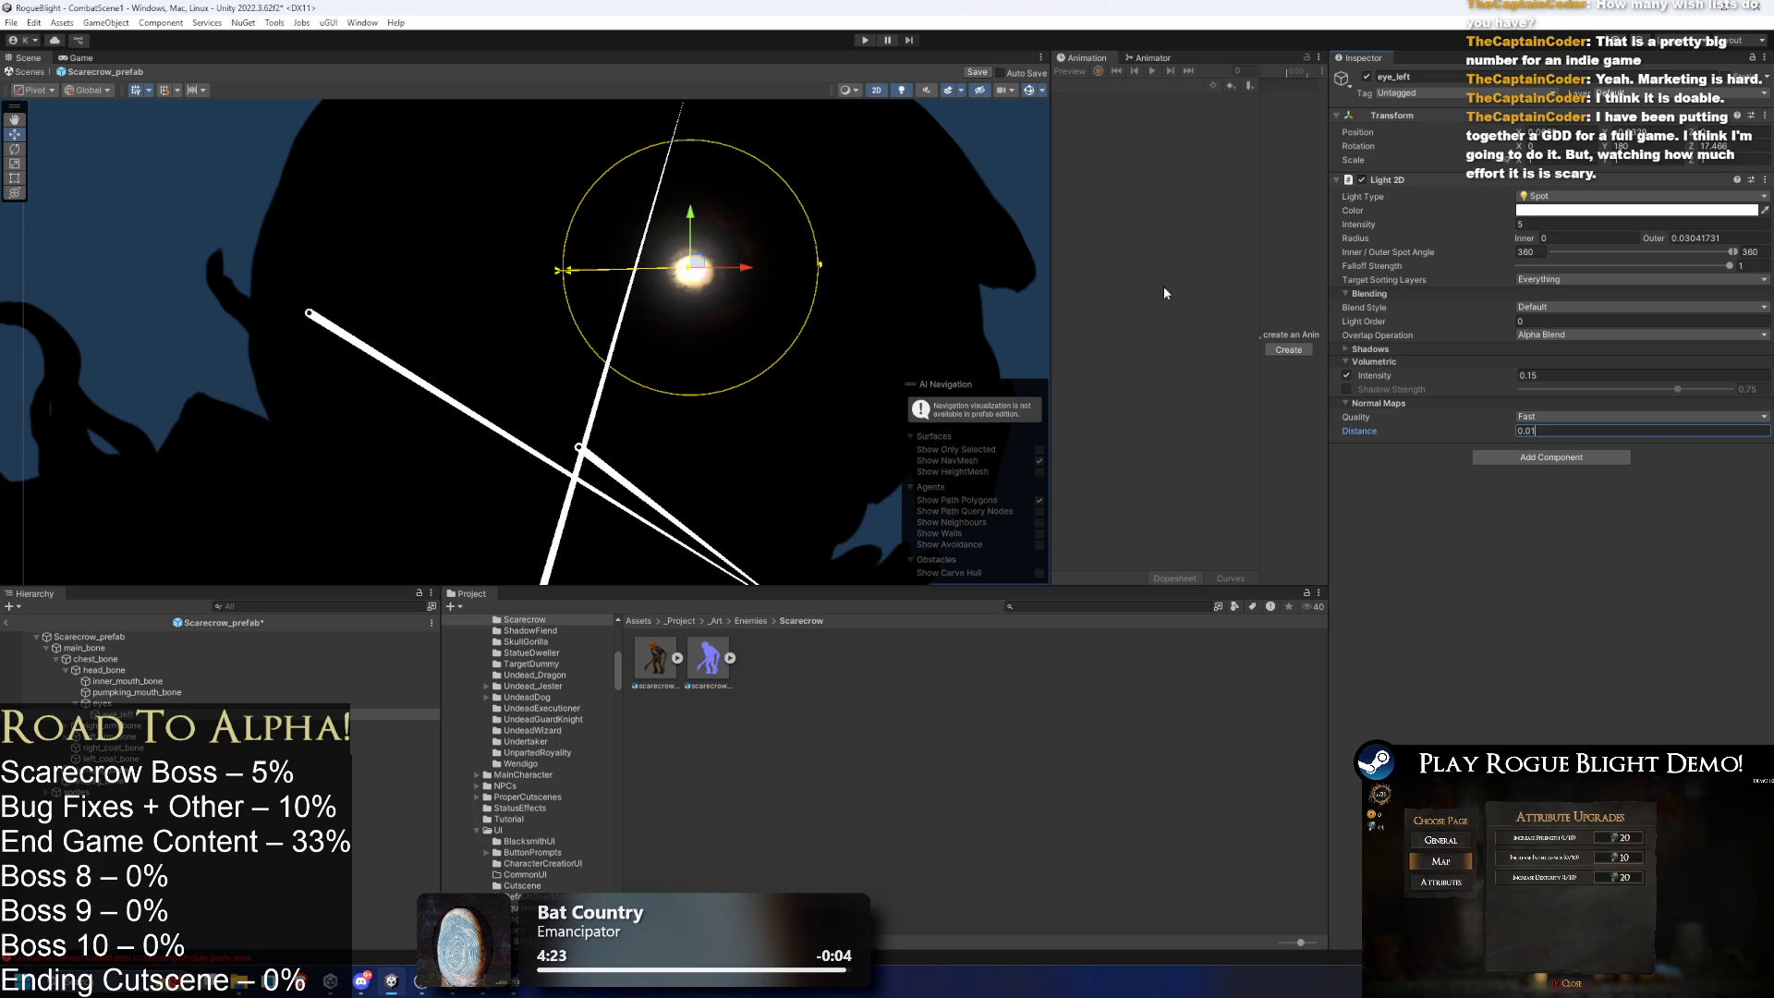
{"action": "mouse_move", "coordinate": [819, 265]}
{"action": "left_mouse_down"}
{"action": "mouse_move", "coordinate": [892, 274]}
{"action": "mouse_move", "coordinate": [805, 273]}
{"action": "mouse_move", "coordinate": [861, 276]}
{"action": "mouse_move", "coordinate": [824, 270]}
{"action": "left_mouse_up"}
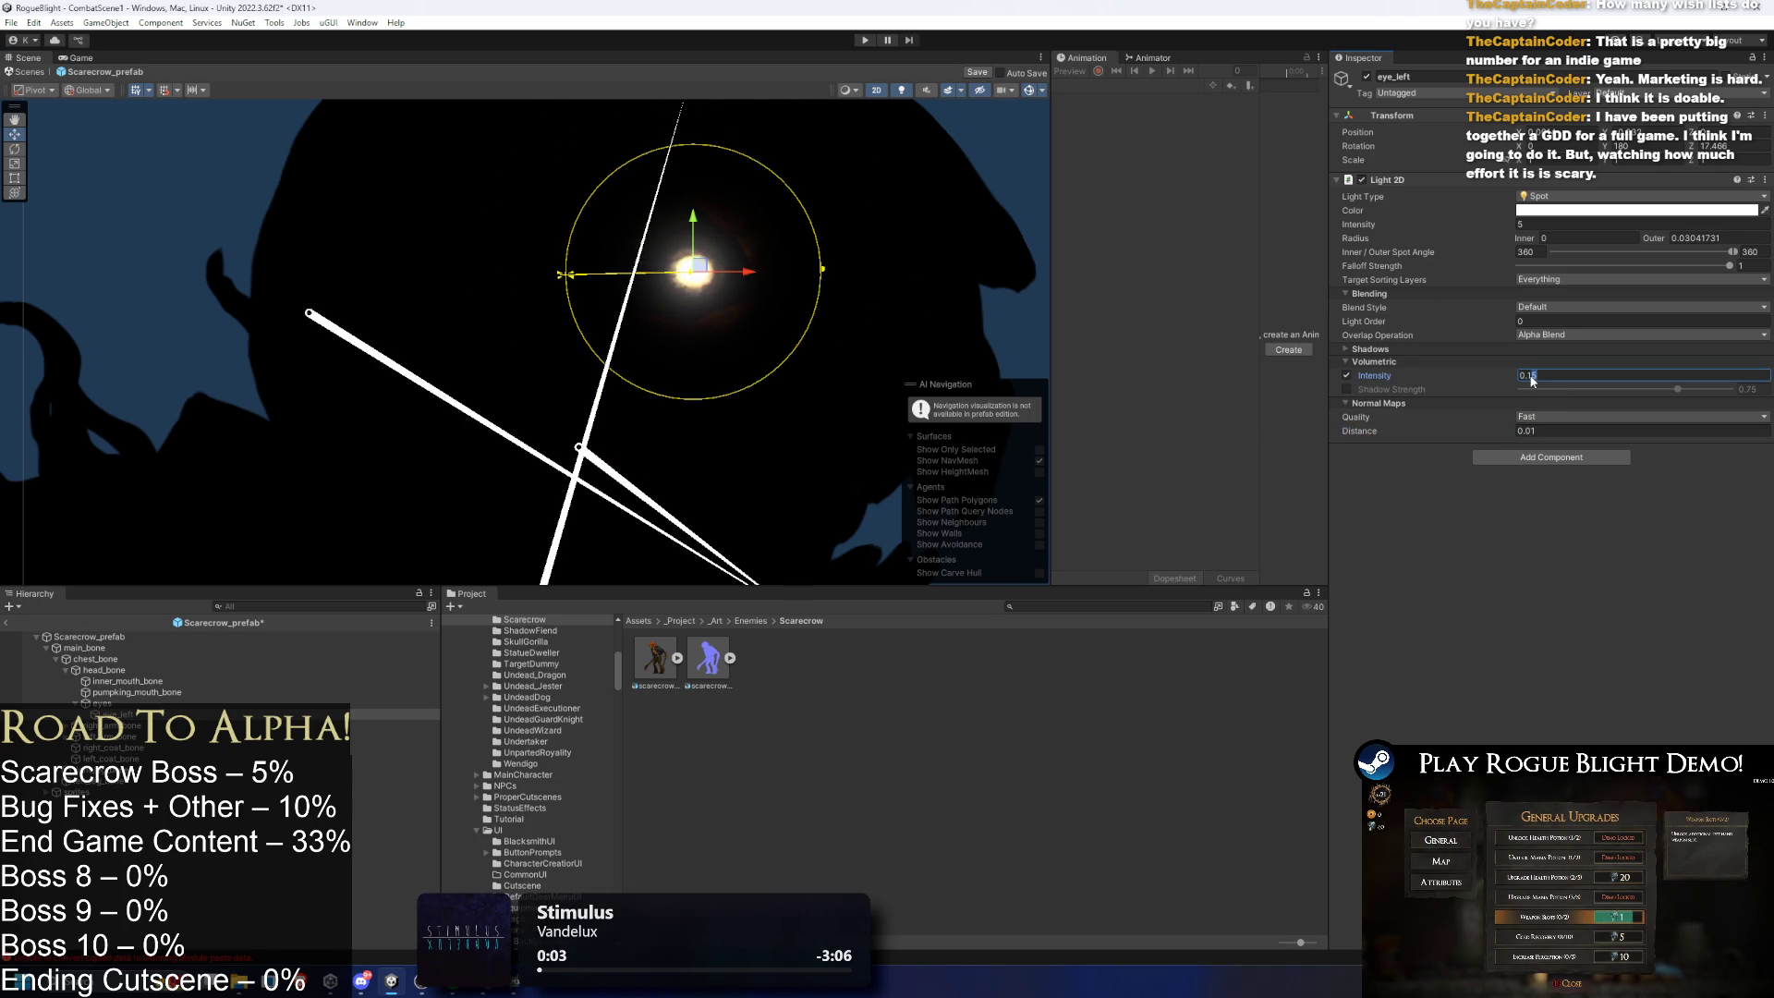
{"action": "type", "text": "0.2"}
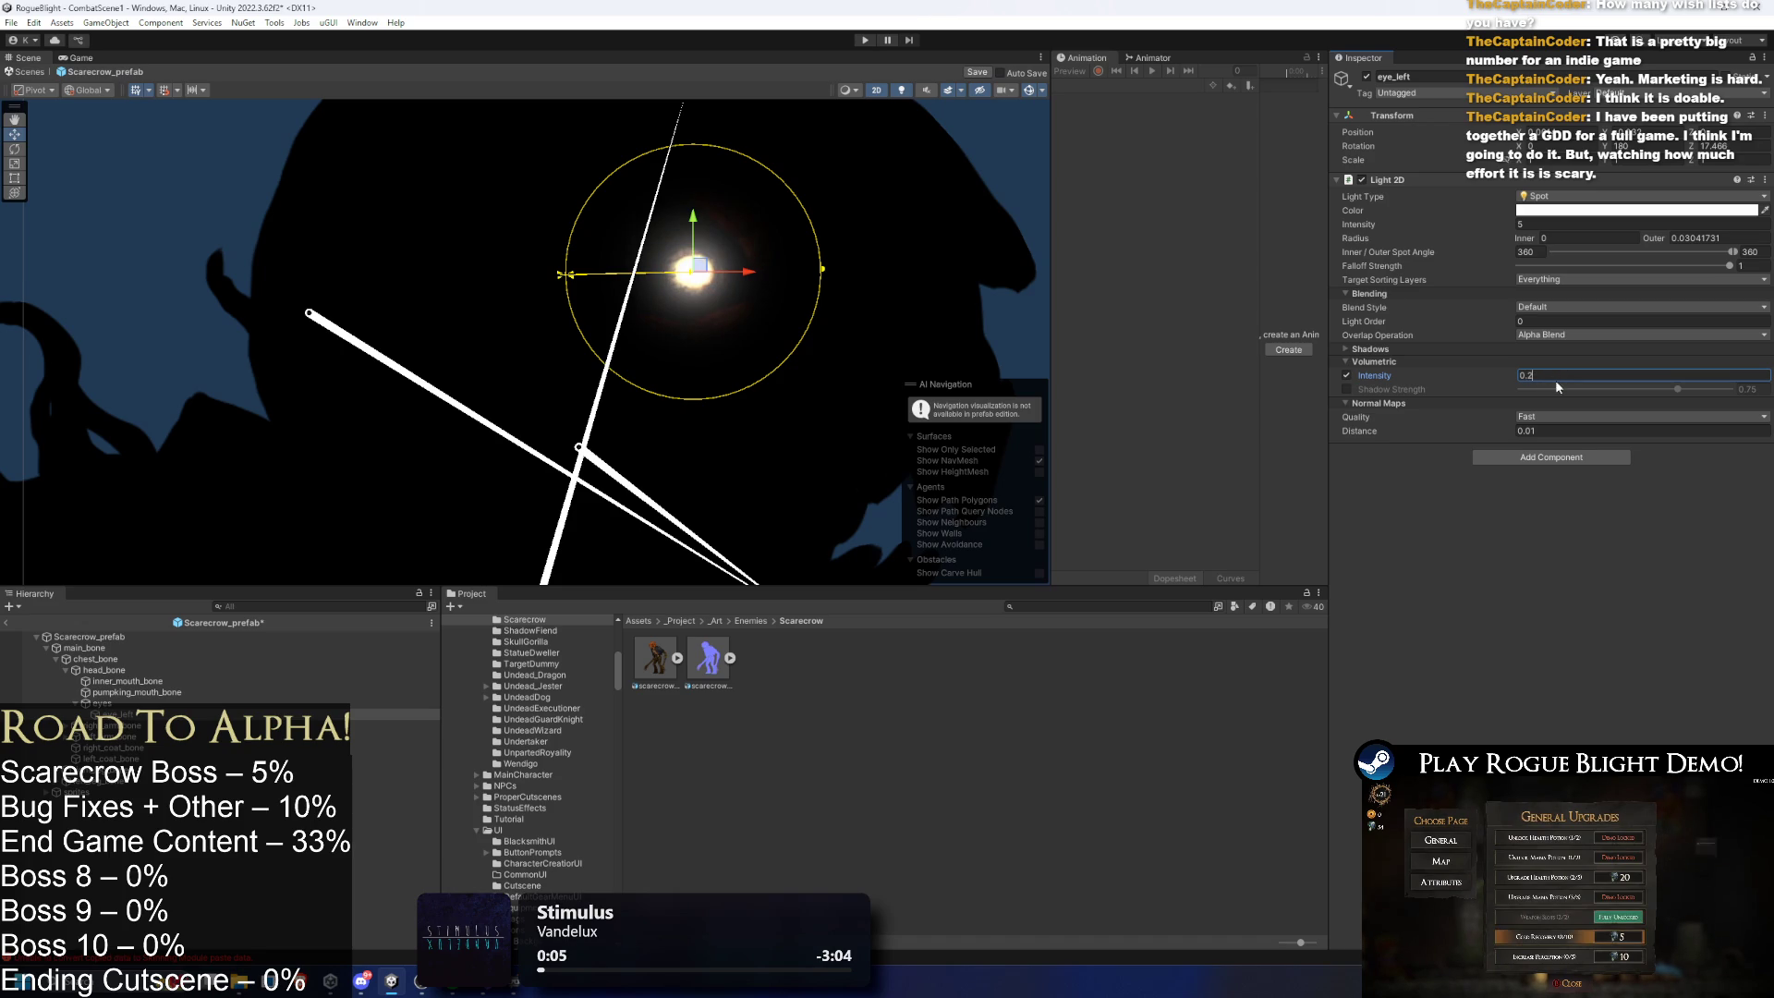
{"action": "type", "text": "5"}
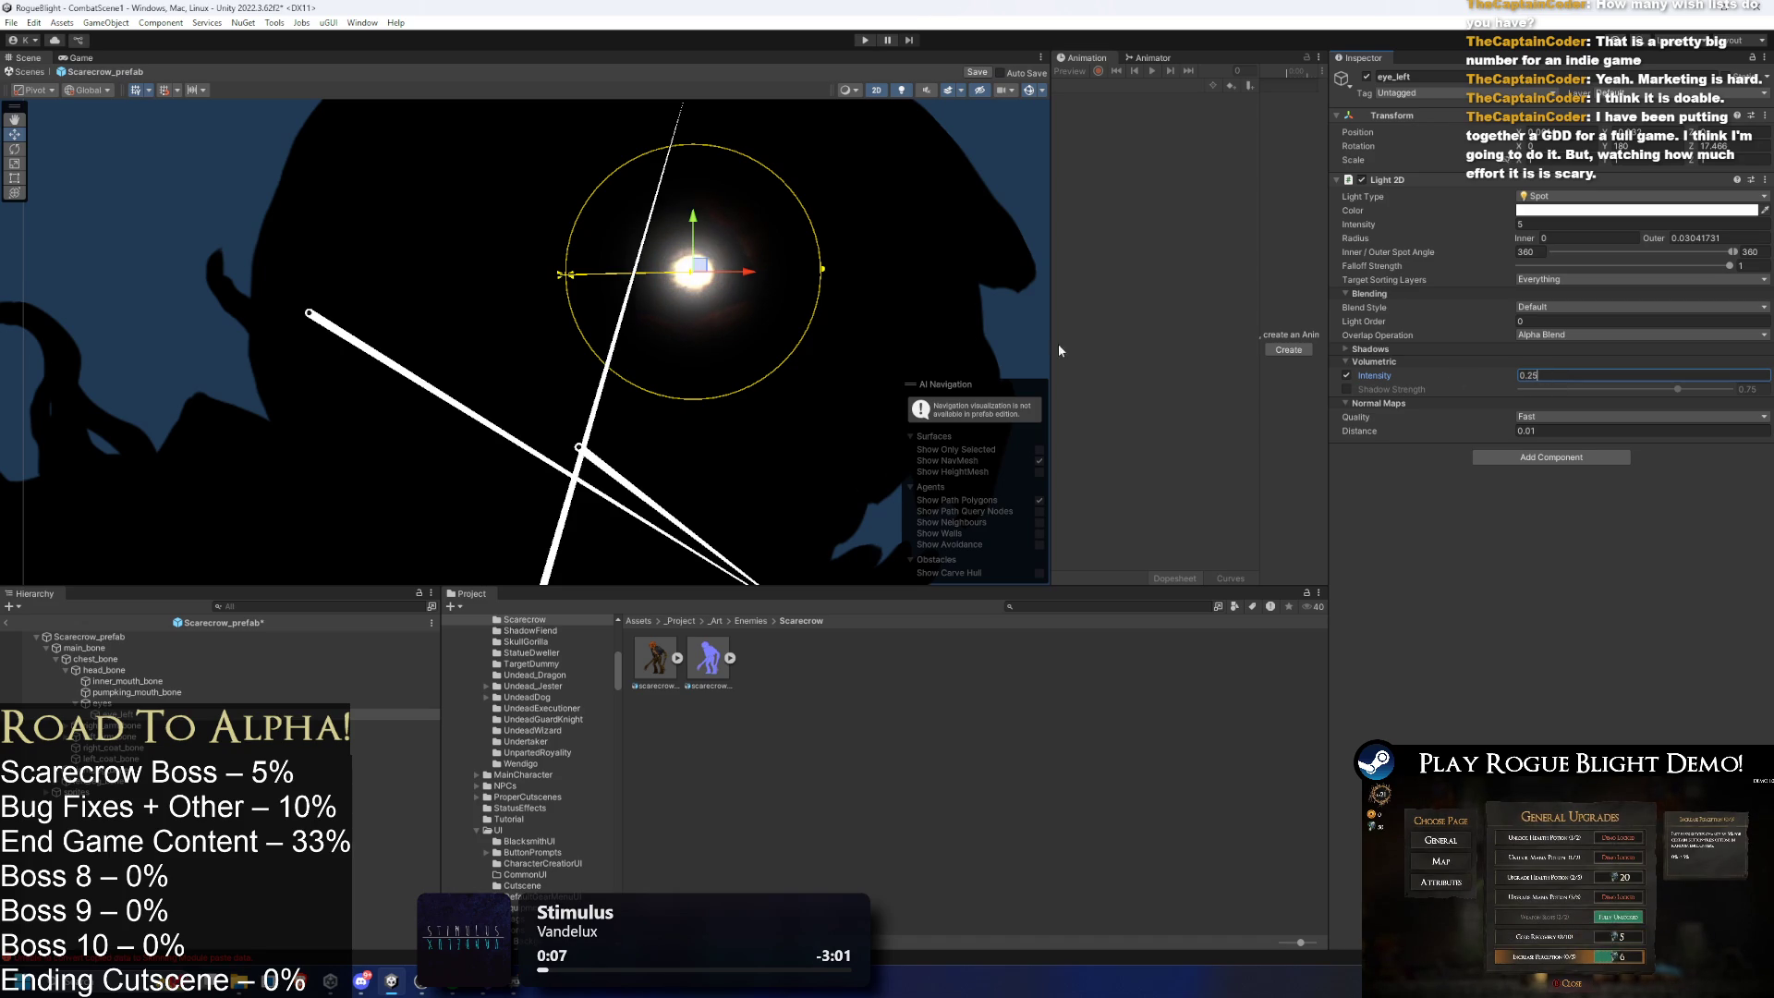
{"action": "mouse_move", "coordinate": [822, 268]}
{"action": "left_mouse_down"}
{"action": "mouse_move", "coordinate": [919, 263]}
{"action": "mouse_move", "coordinate": [820, 272]}
{"action": "mouse_move", "coordinate": [836, 273]}
{"action": "left_mouse_up"}
- Raise the eye light's intensity to 6 and tighten its outer radius to about 0.032
{"action": "left_click", "coordinate": [1660, 240]}
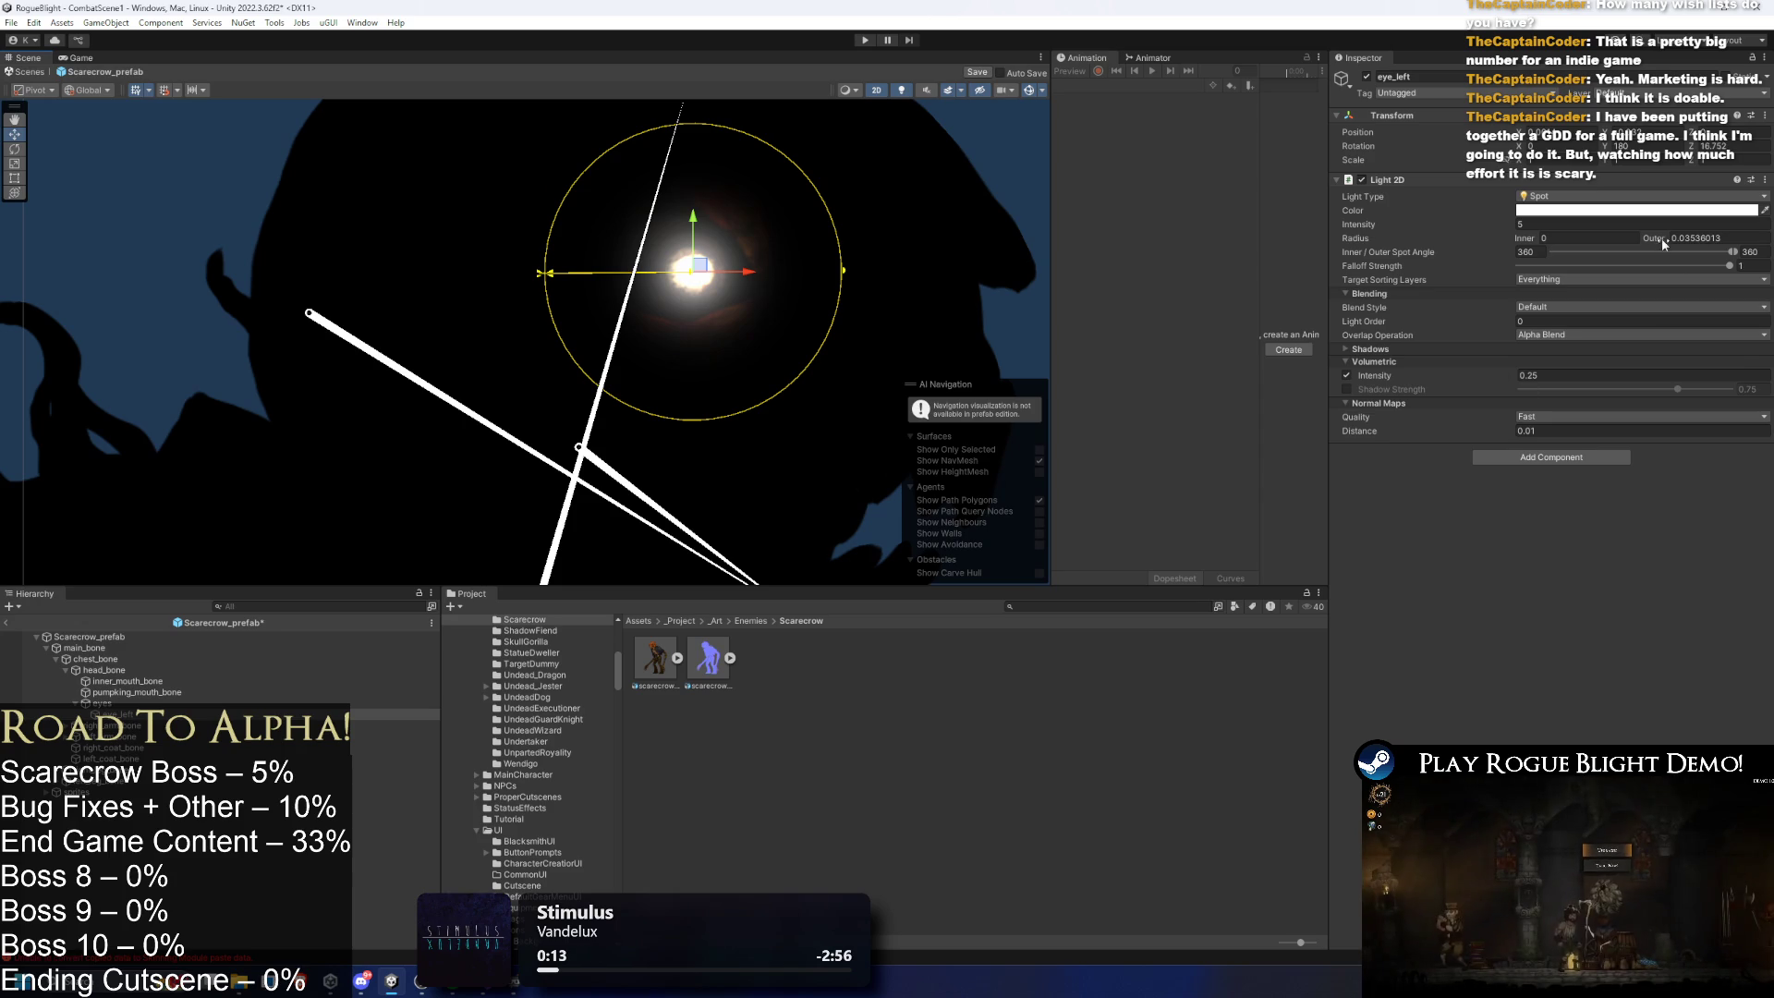
{"action": "type", "text": "0.33"}
{"action": "left_click_drag", "start_coordinate": [1658, 242], "coordinate": [1650, 238]}
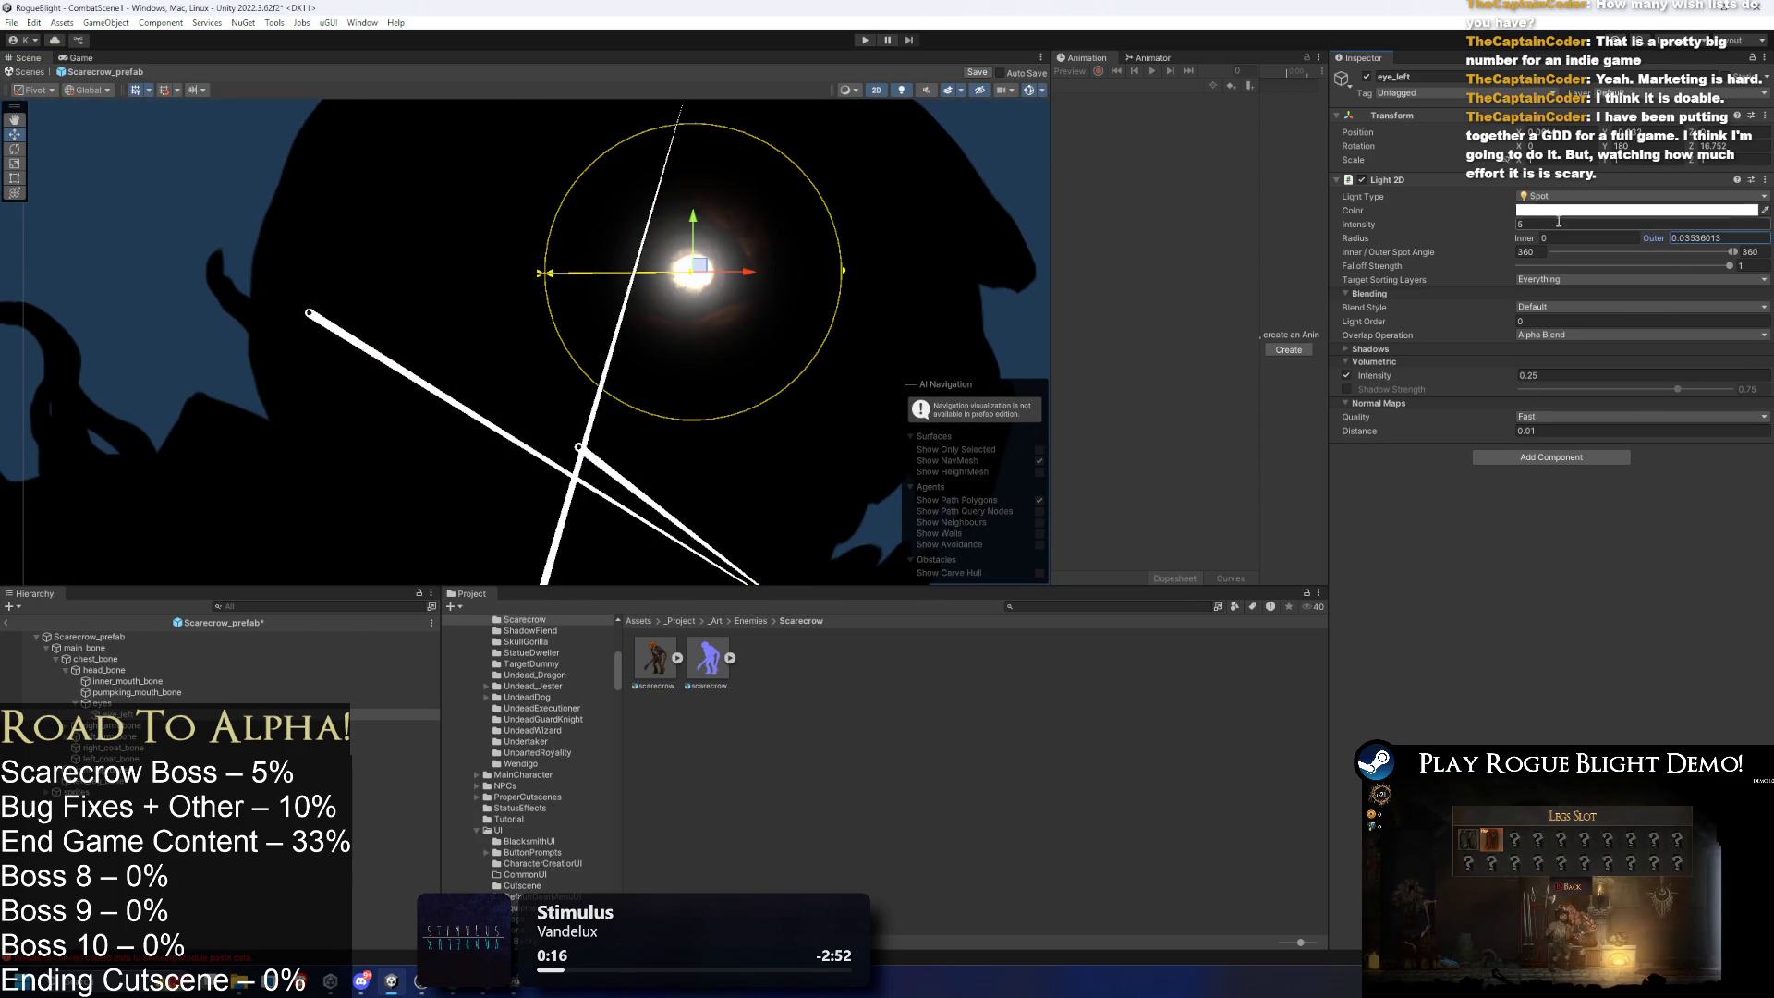
{"action": "left_click", "coordinate": [1524, 225]}
{"action": "type", "text": "6"}
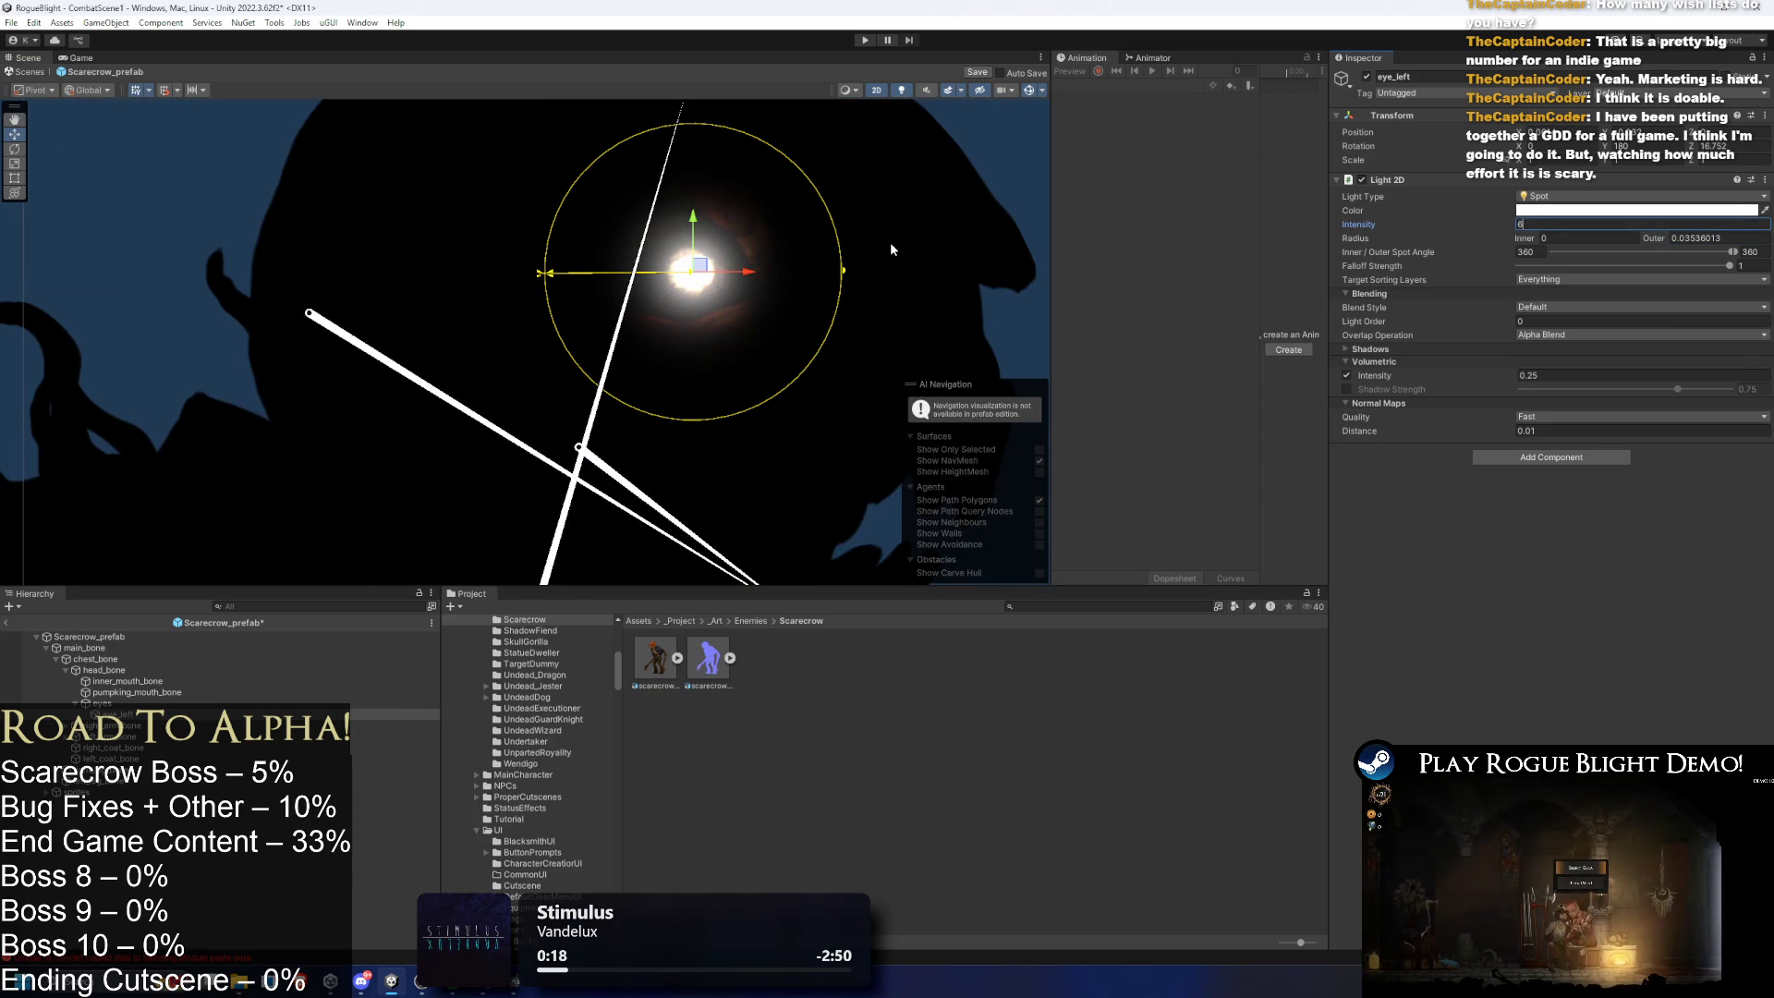
{"action": "left_click_drag", "start_coordinate": [842, 270], "coordinate": [831, 271]}
{"action": "left_click_drag", "start_coordinate": [961, 262], "coordinate": [851, 267]}
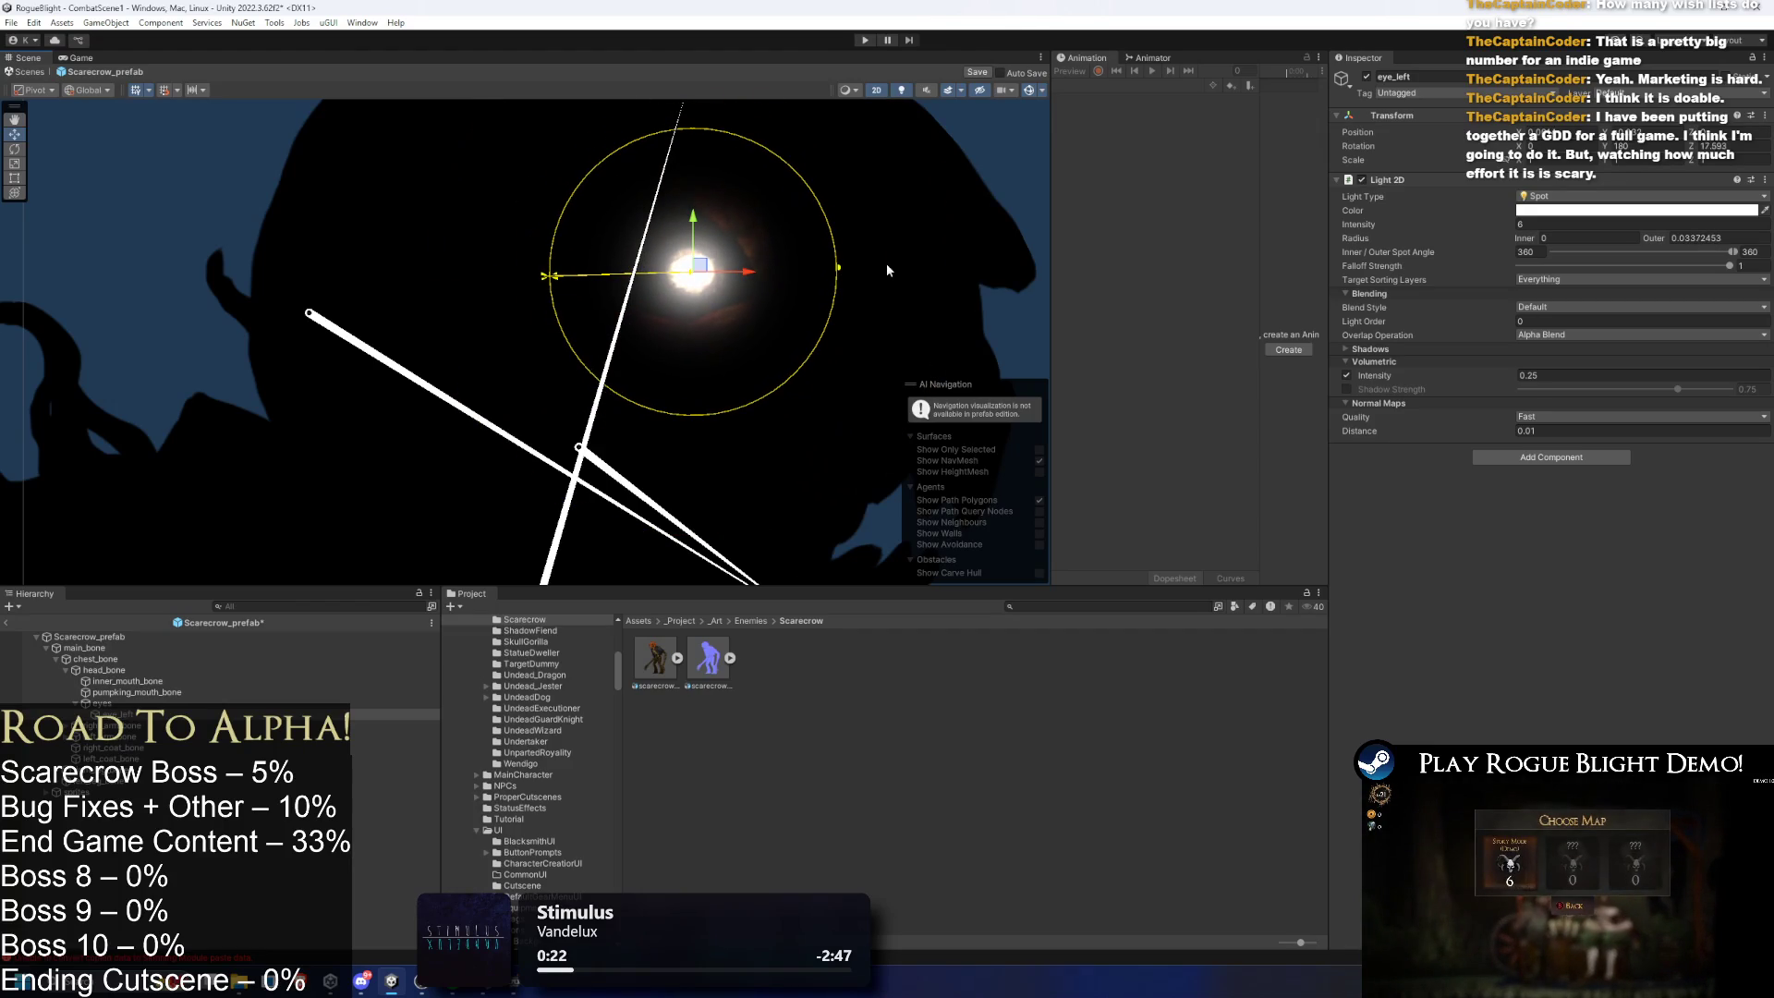
{"action": "left_click", "coordinate": [1543, 336]}
{"action": "left_click", "coordinate": [1558, 352]}
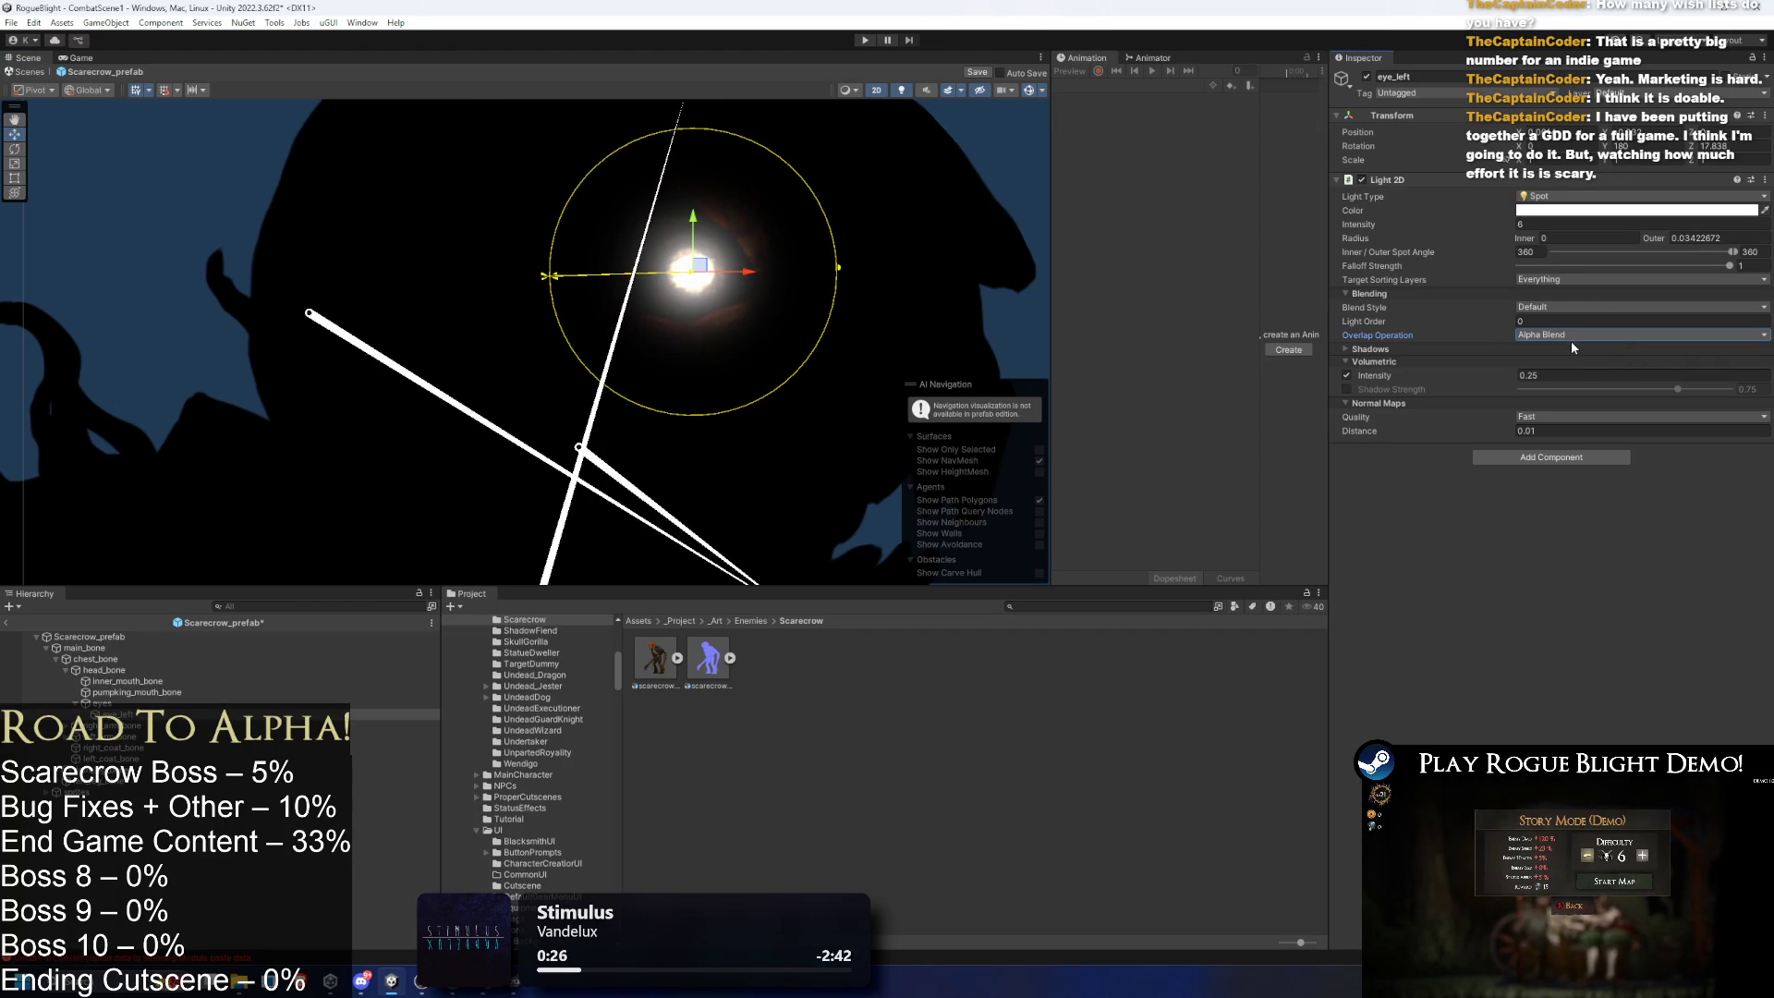
{"action": "left_click", "coordinate": [1665, 238]}
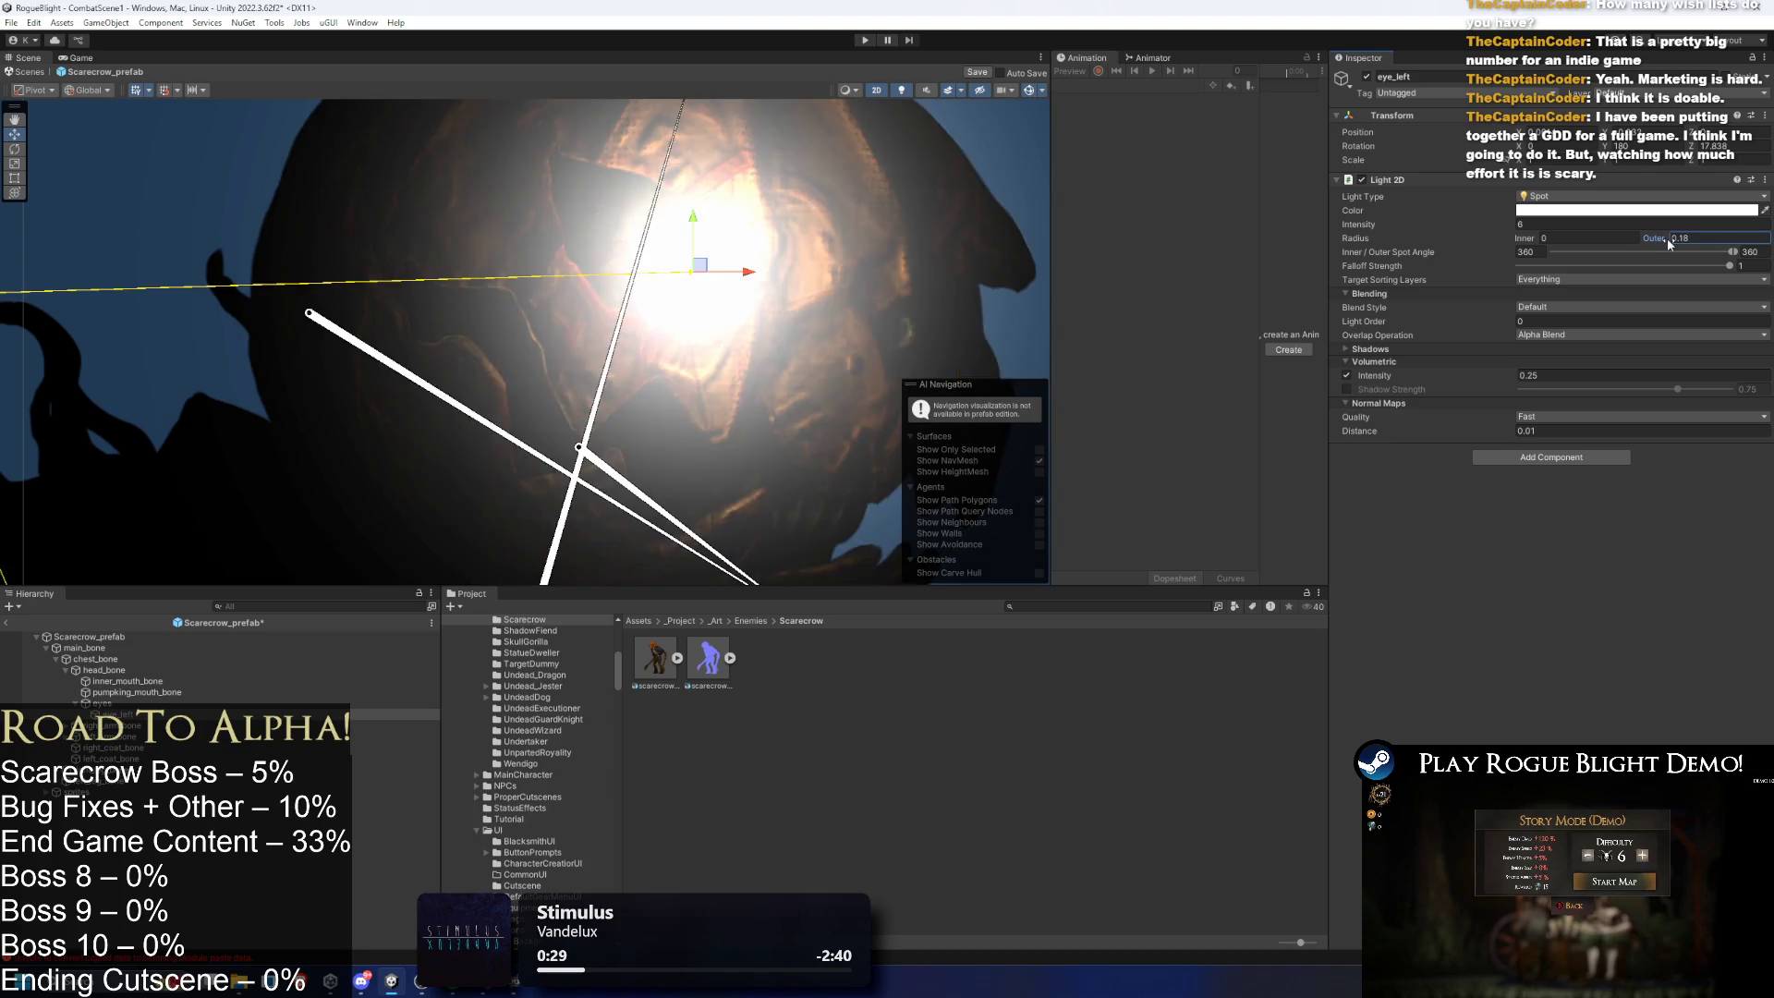
{"action": "mouse_move", "coordinate": [839, 267]}
{"action": "left_mouse_down"}
{"action": "mouse_move", "coordinate": [1117, 249]}
{"action": "mouse_move", "coordinate": [832, 260]}
{"action": "left_mouse_up"}
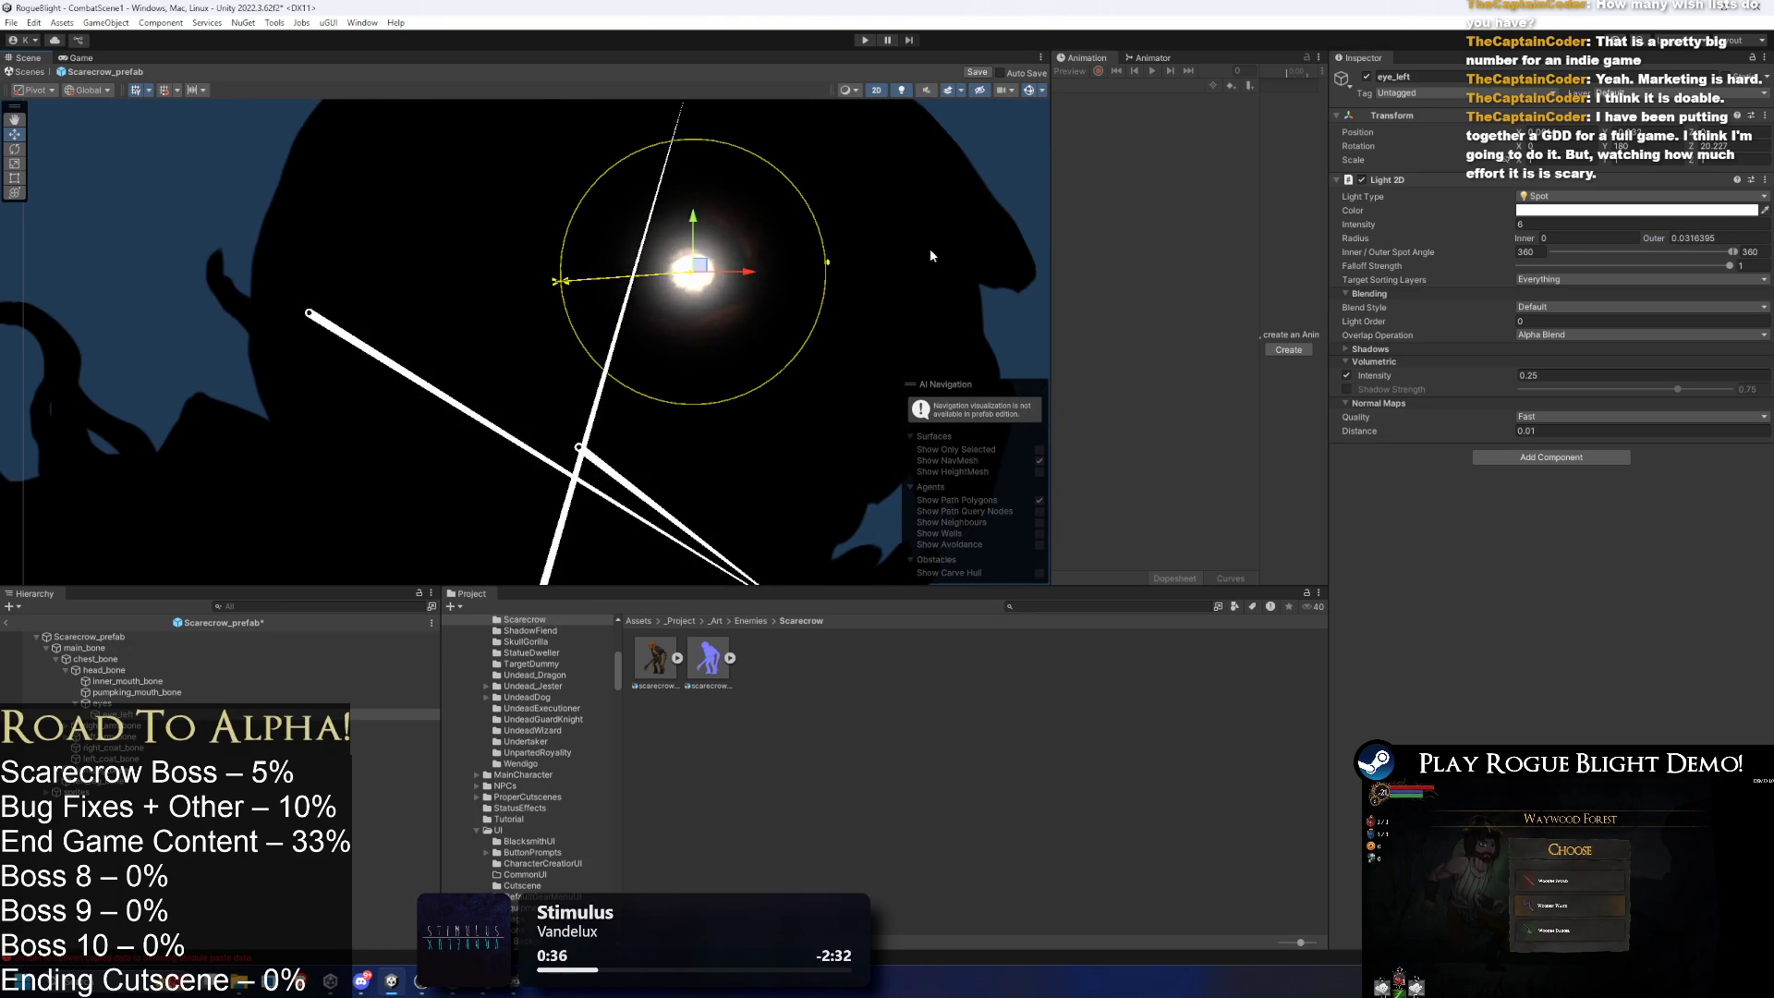
- Turn off scene lighting and nudge the duplicate light eye_left (1) onto the pumpkin's right eye
{"action": "scroll", "coordinate": [909, 251], "scroll_direction": "down", "scroll_amount": 2}
{"action": "left_click", "coordinate": [928, 111]}
{"action": "left_click", "coordinate": [901, 90]}
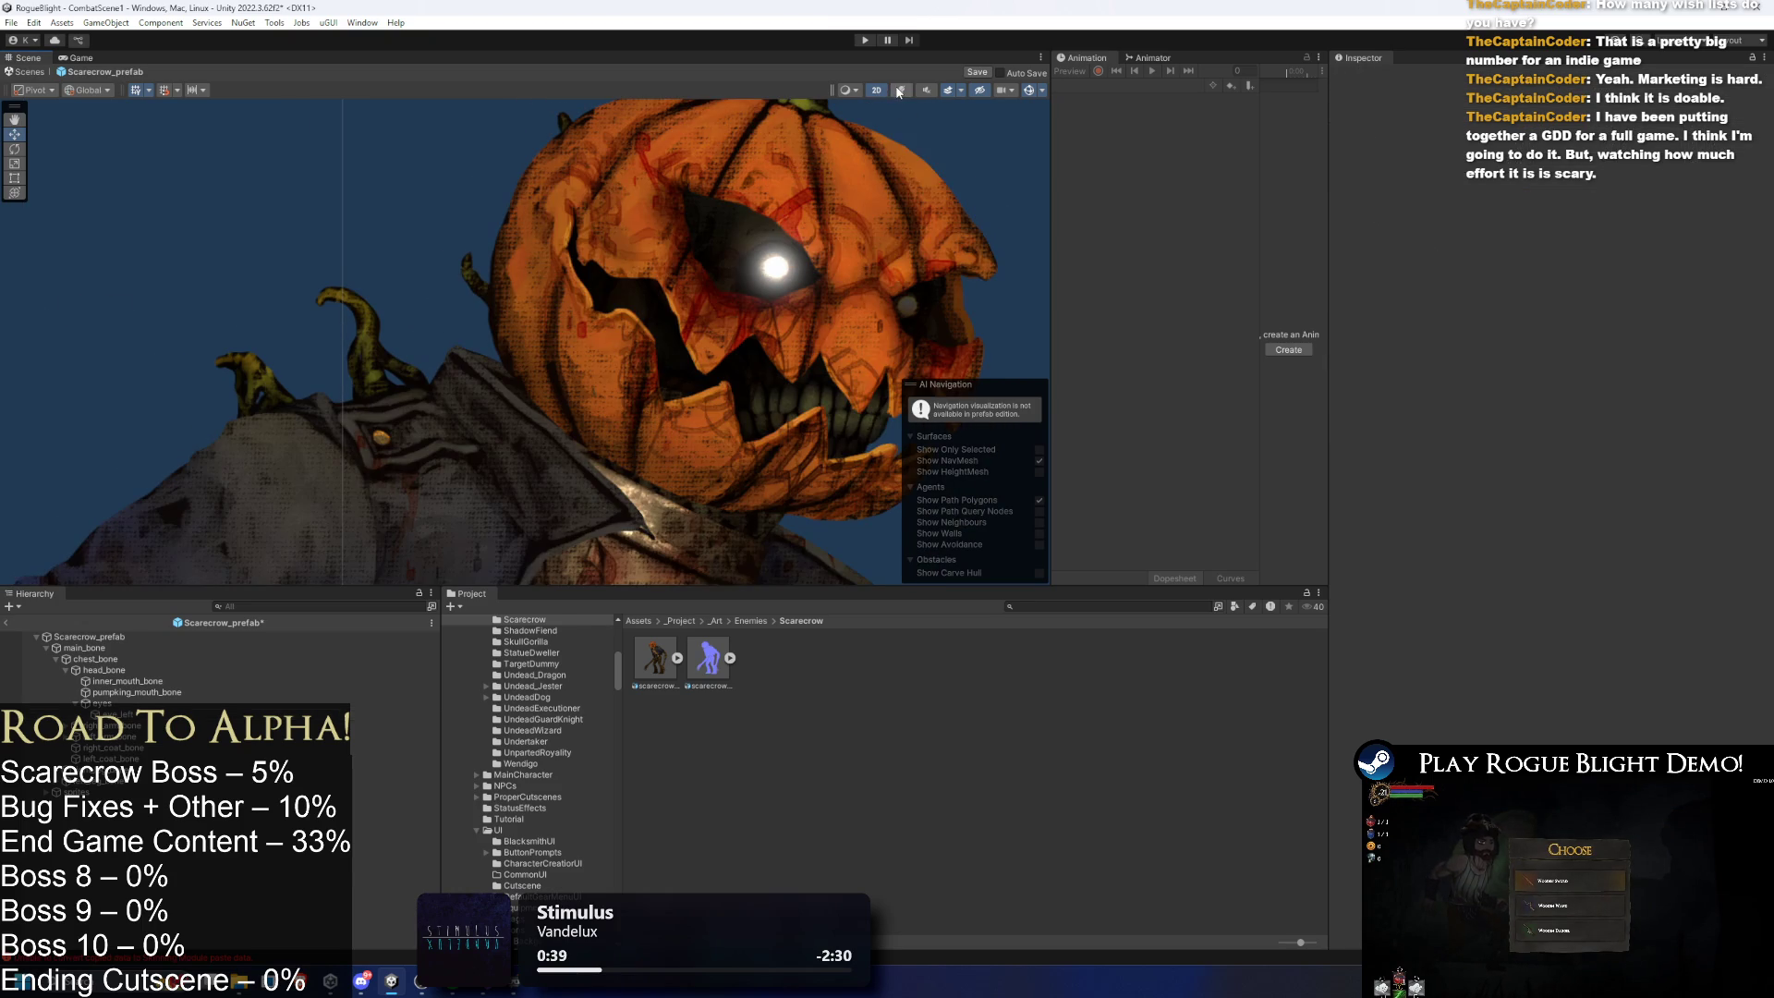
{"action": "left_click", "coordinate": [351, 726]}
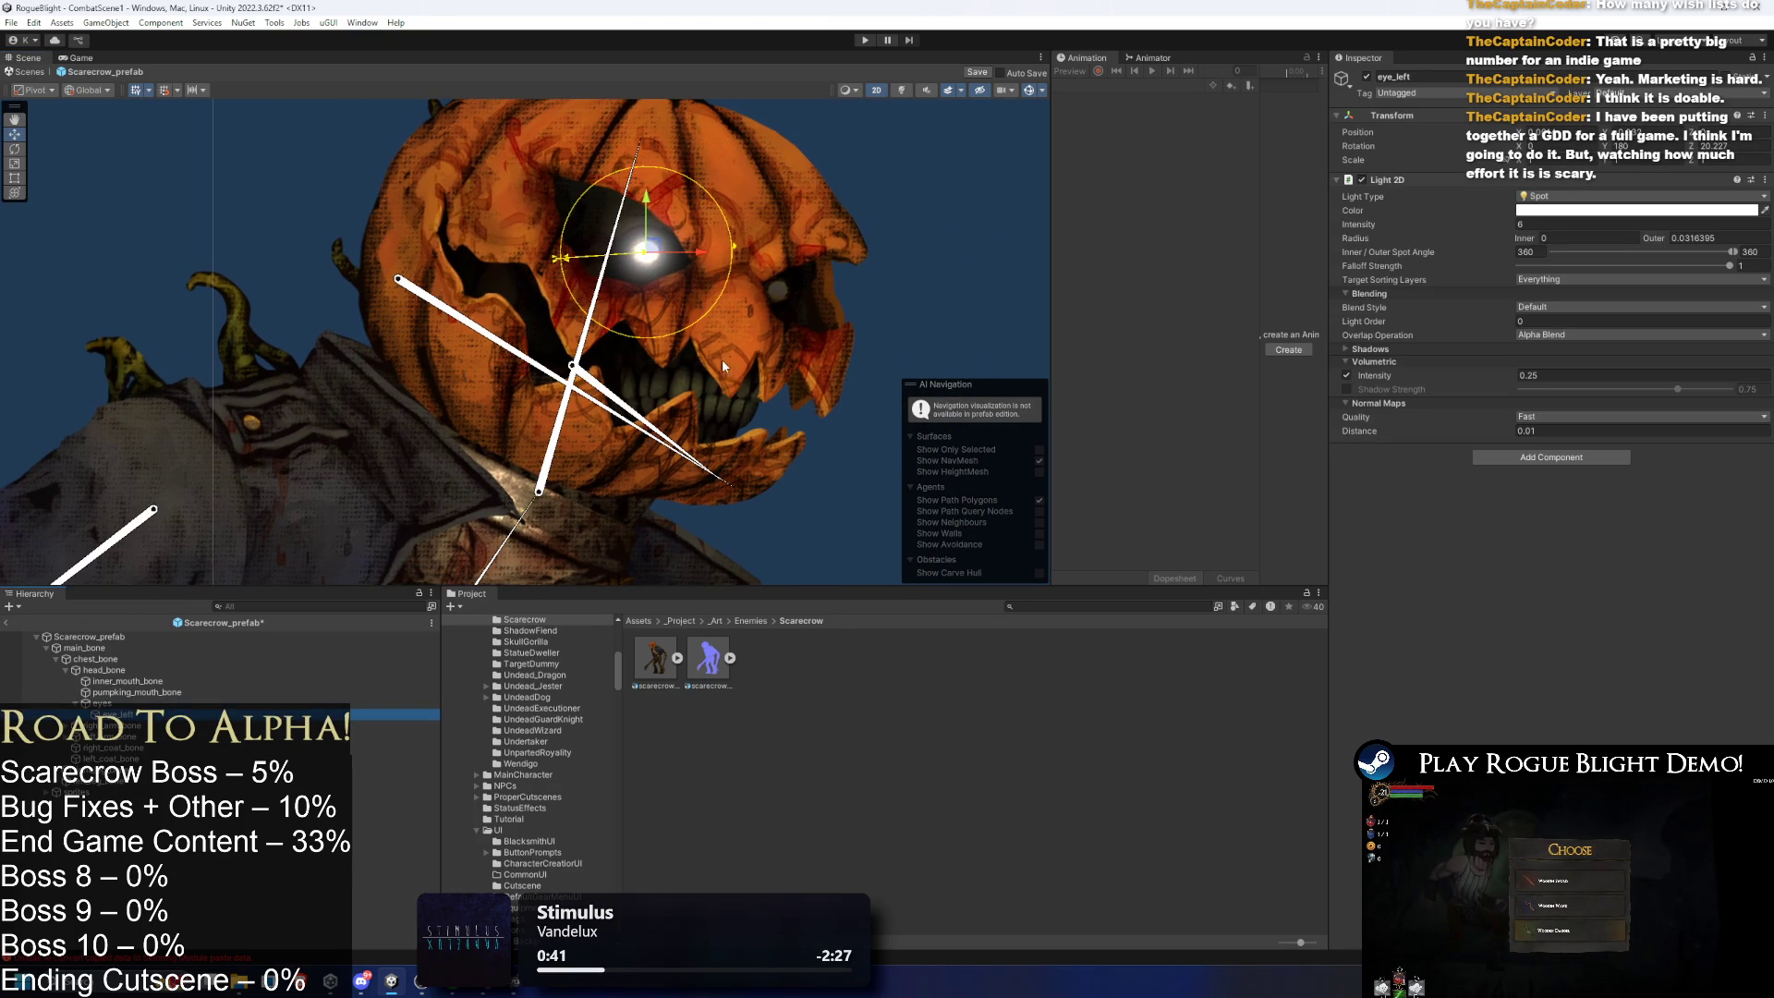
{"action": "left_click_drag", "start_coordinate": [805, 296], "coordinate": [790, 284]}
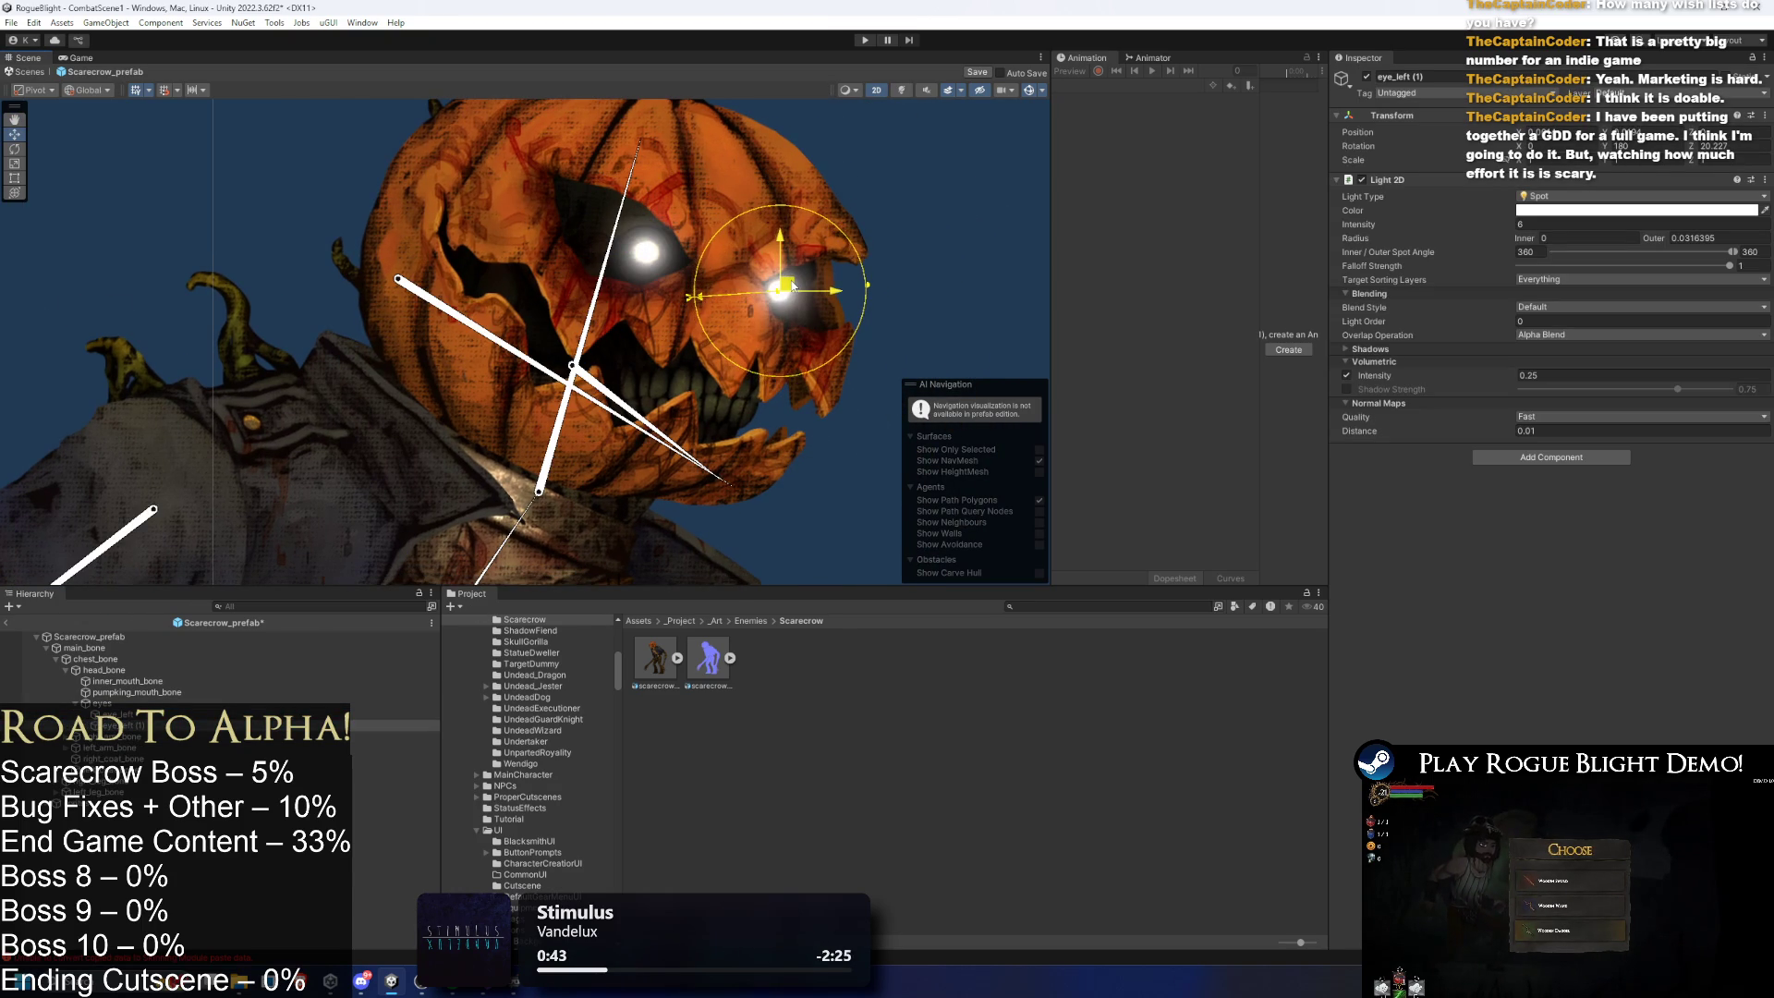
{"action": "scroll", "coordinate": [807, 287], "scroll_direction": "up", "scroll_amount": 1}
{"action": "scroll", "coordinate": [810, 289], "scroll_direction": "up", "scroll_amount": 1}
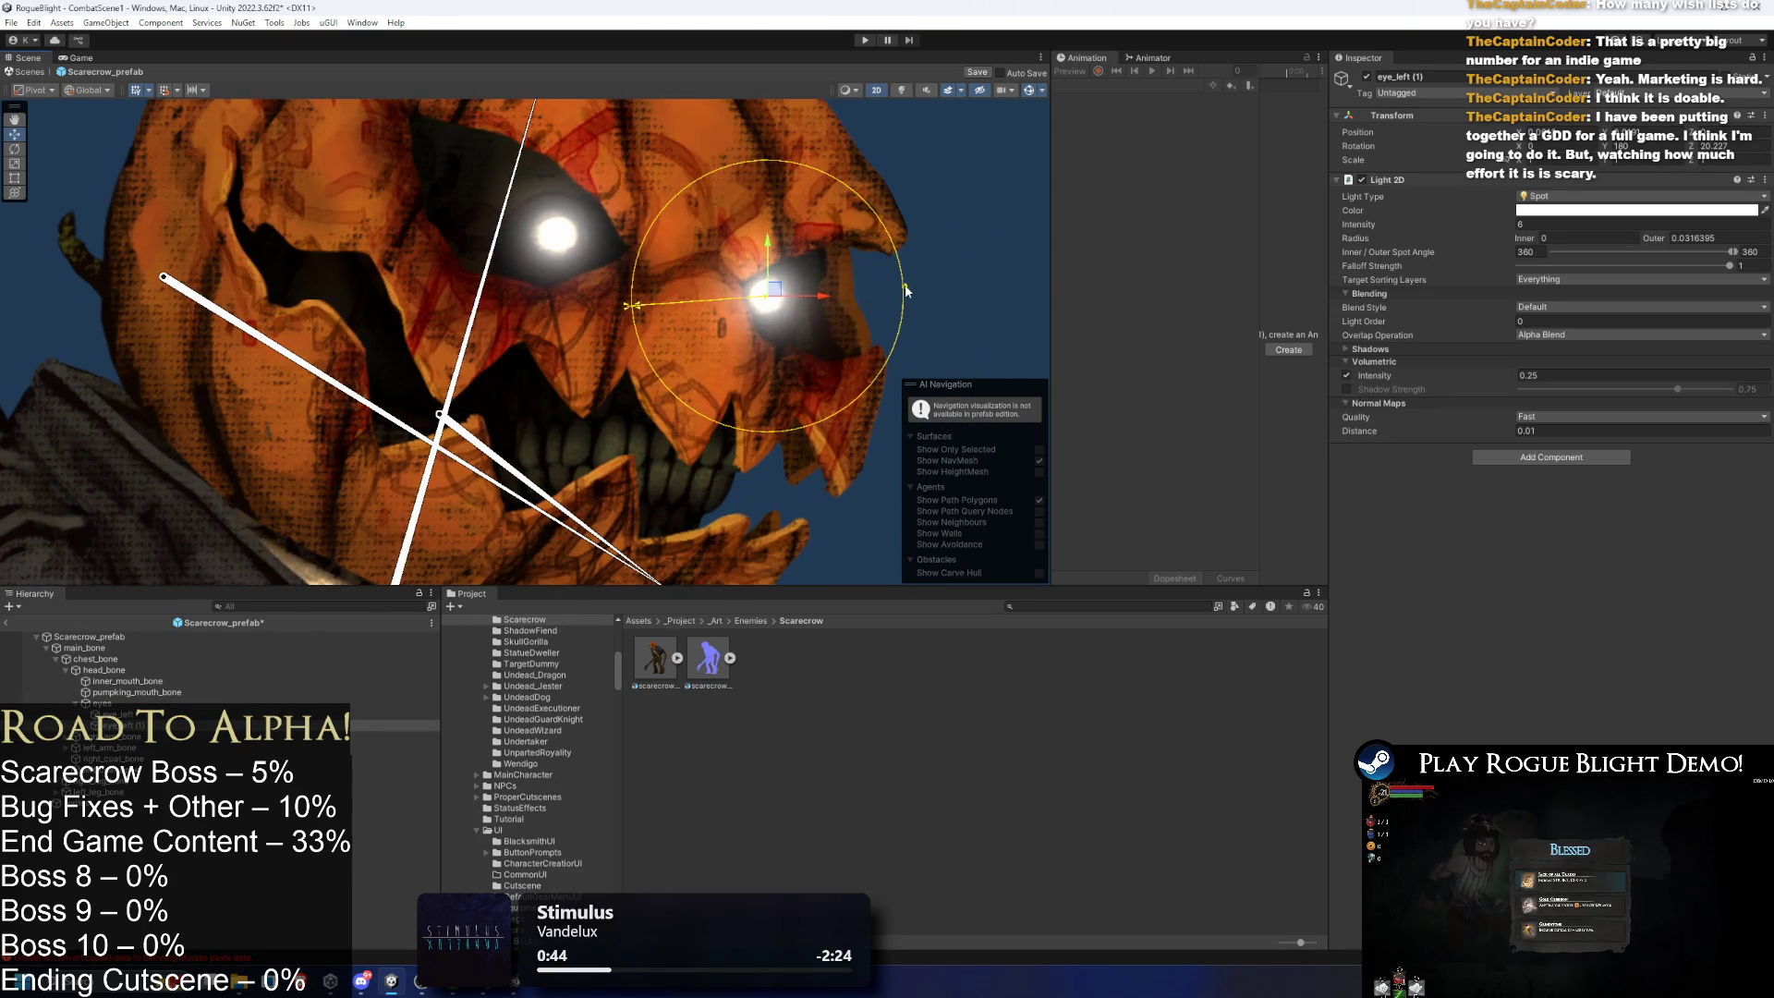
{"action": "left_click", "coordinate": [1560, 282]}
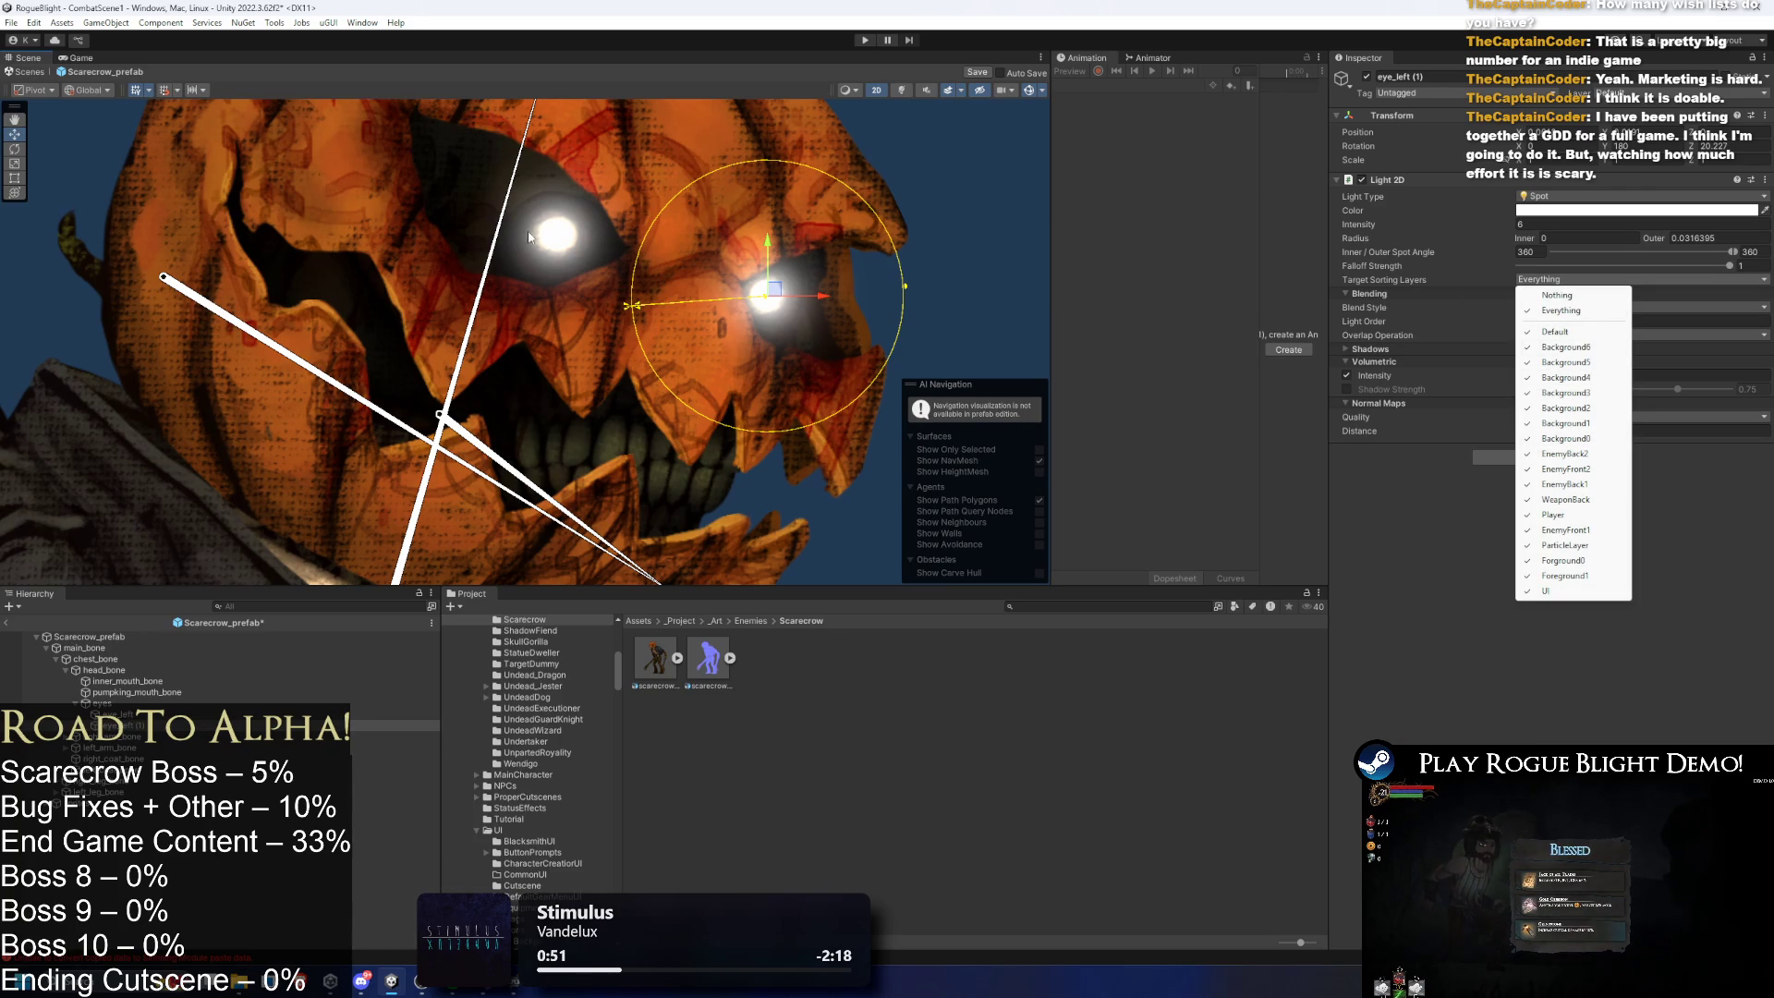
- Move the upper head sprite to the EnemyBack2 sorting layer
{"action": "left_click", "coordinate": [561, 195]}
{"action": "left_click", "coordinate": [561, 195]}
{"action": "left_click", "coordinate": [560, 190]}
{"action": "left_click", "coordinate": [560, 190]}
{"action": "left_click", "coordinate": [568, 191]}
{"action": "left_click", "coordinate": [188, 876], "text": "ctrl"}
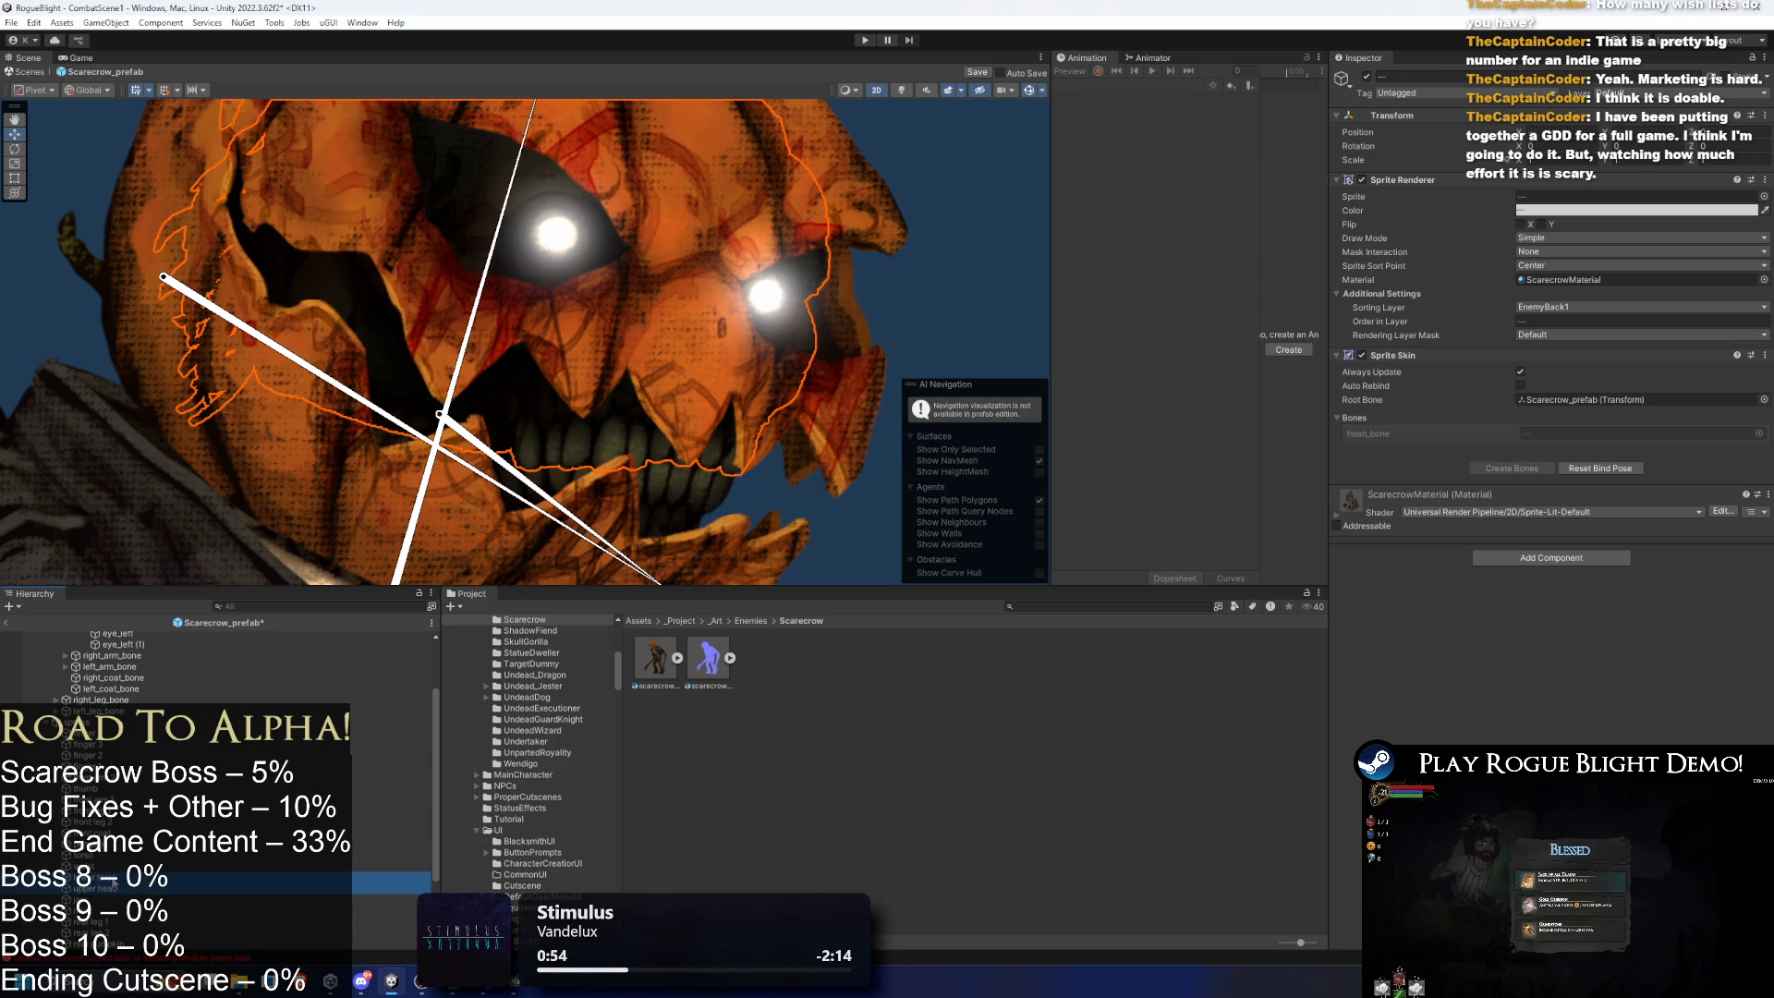
{"action": "scroll", "coordinate": [528, 523], "scroll_direction": "down", "scroll_amount": 3}
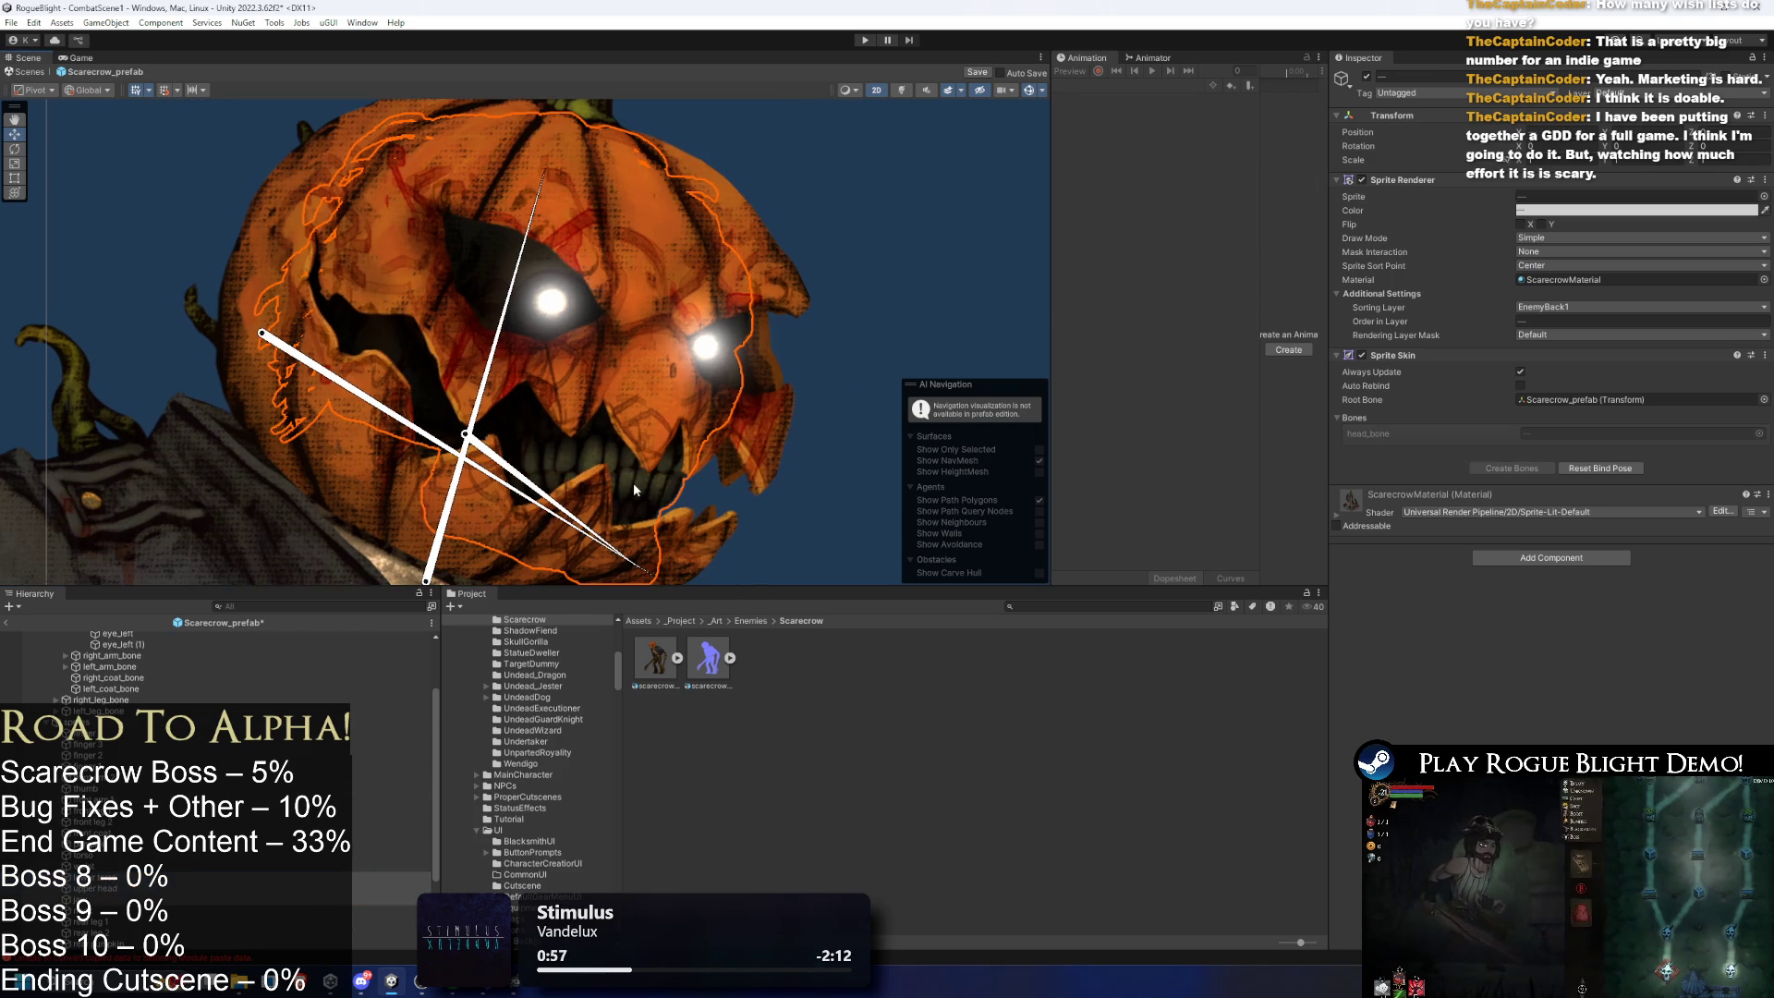
{"action": "scroll", "coordinate": [114, 791], "scroll_direction": "down", "scroll_amount": 3}
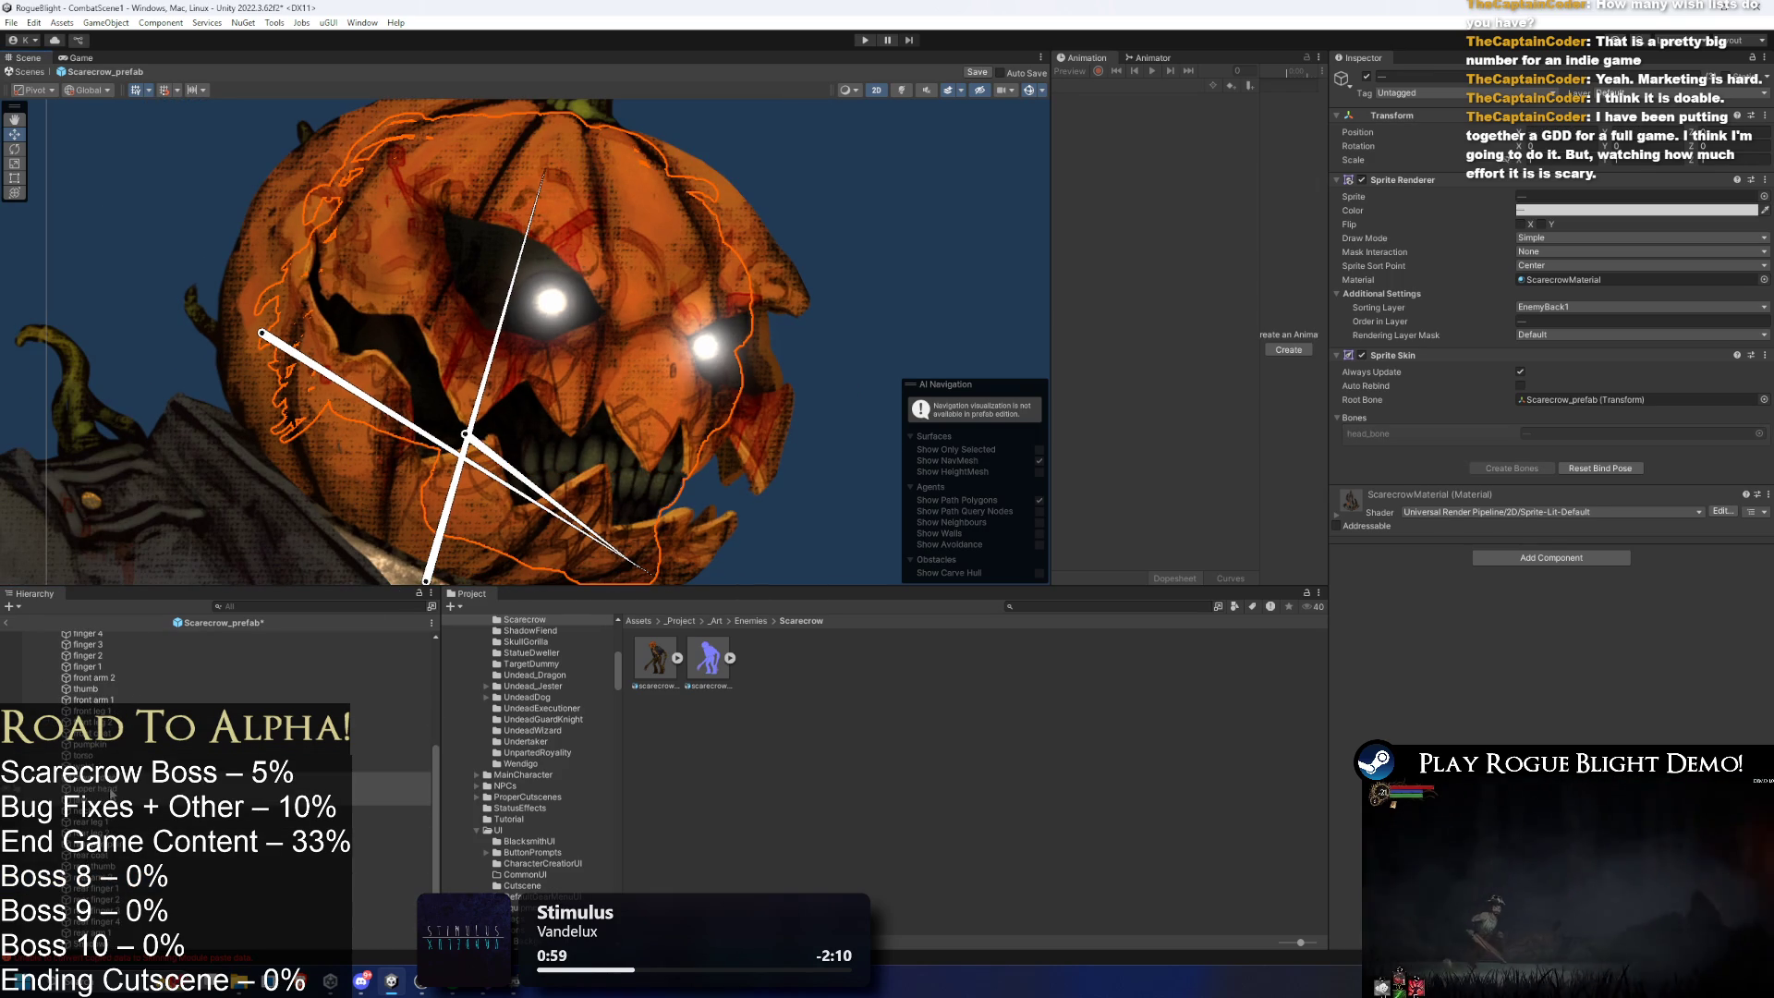
{"action": "left_click", "coordinate": [113, 788]}
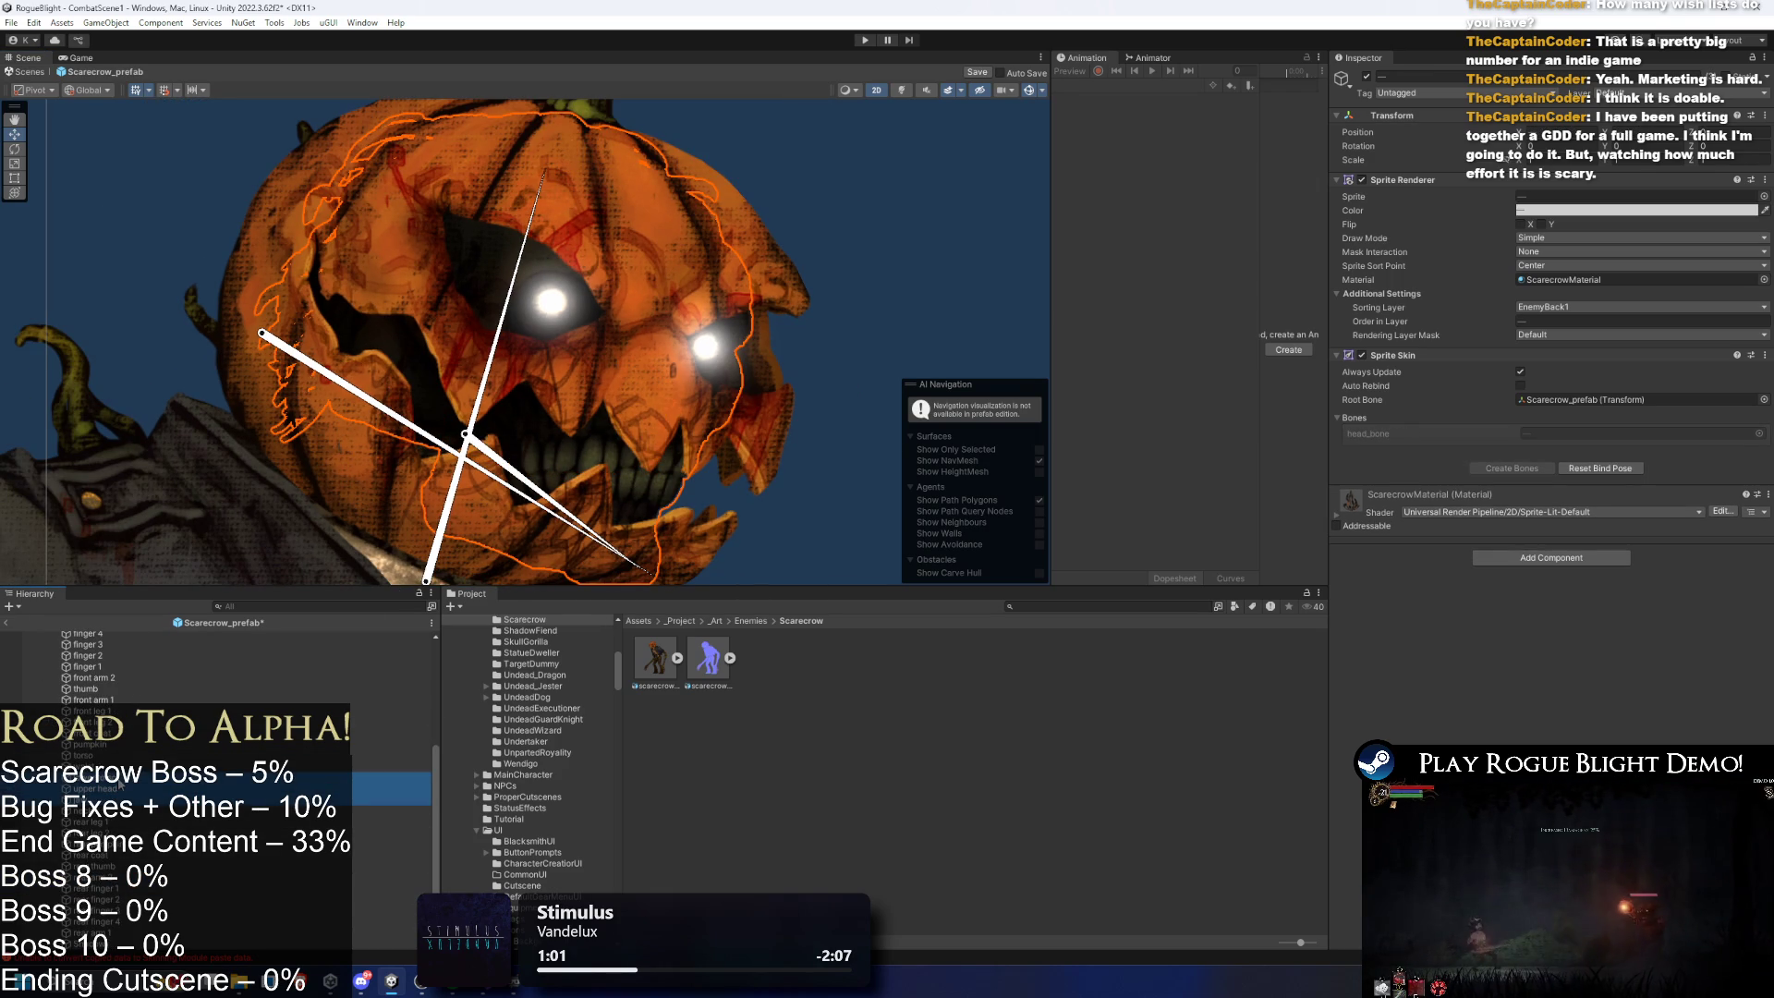
{"action": "left_click", "coordinate": [1572, 307]}
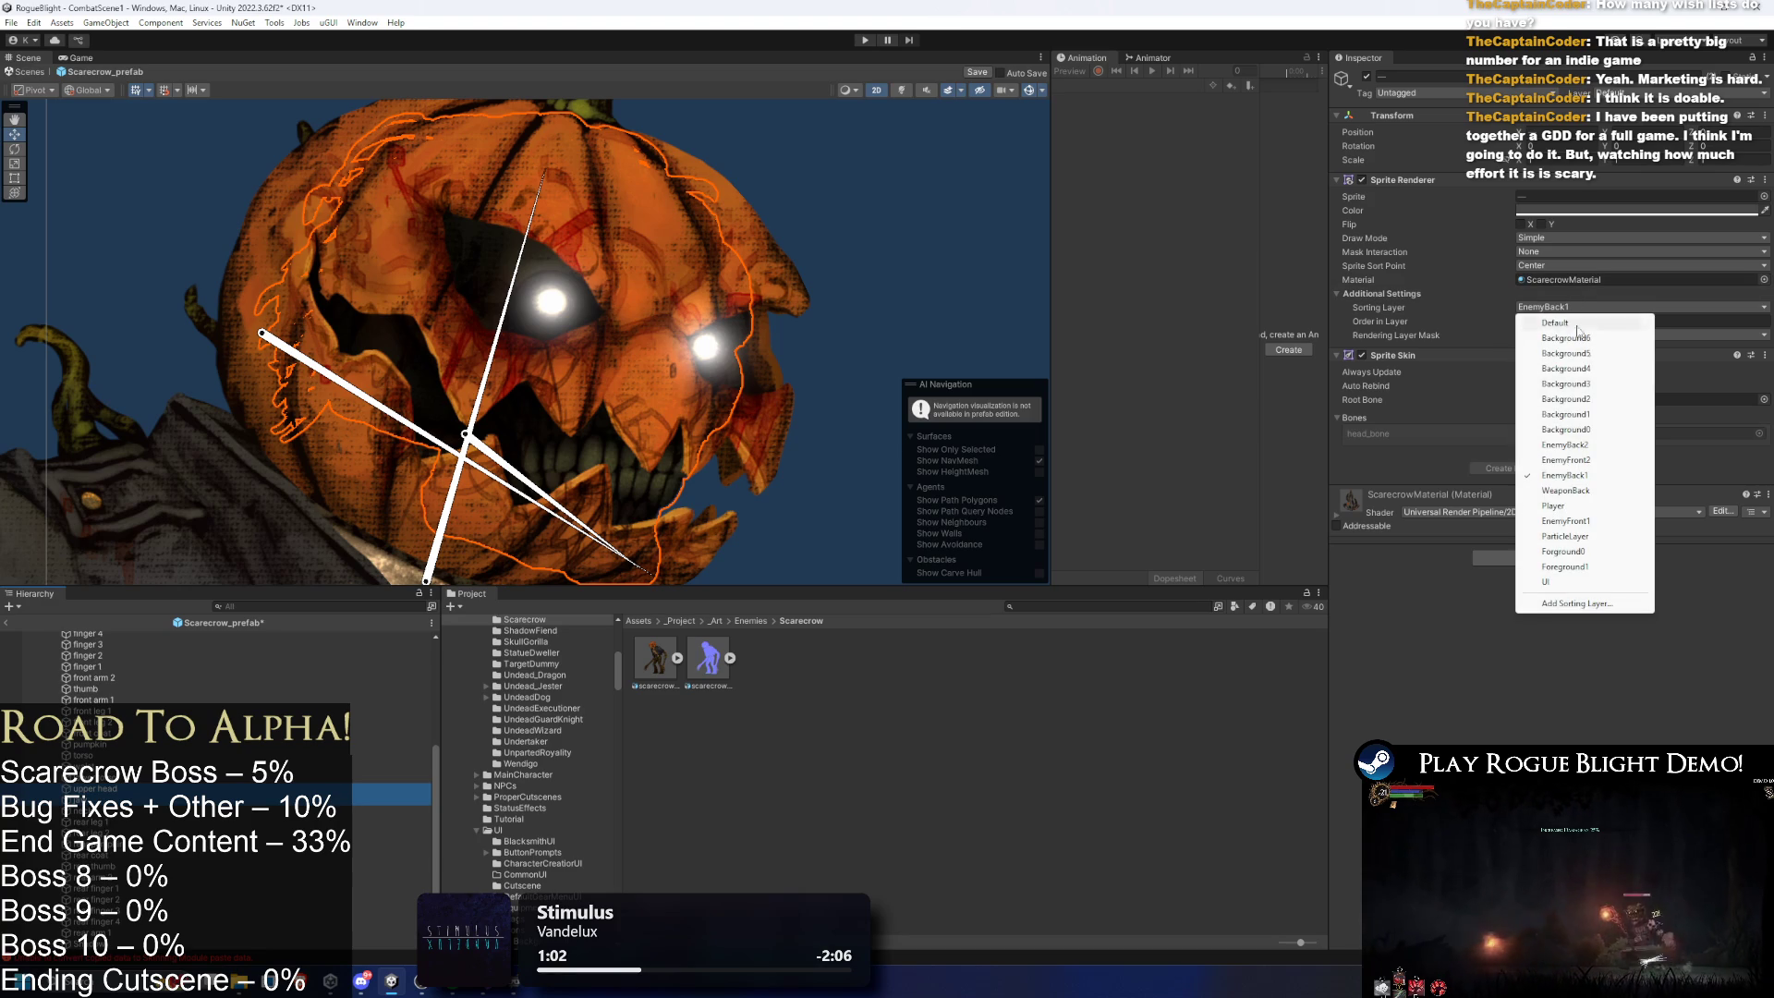
{"action": "left_click", "coordinate": [1590, 447]}
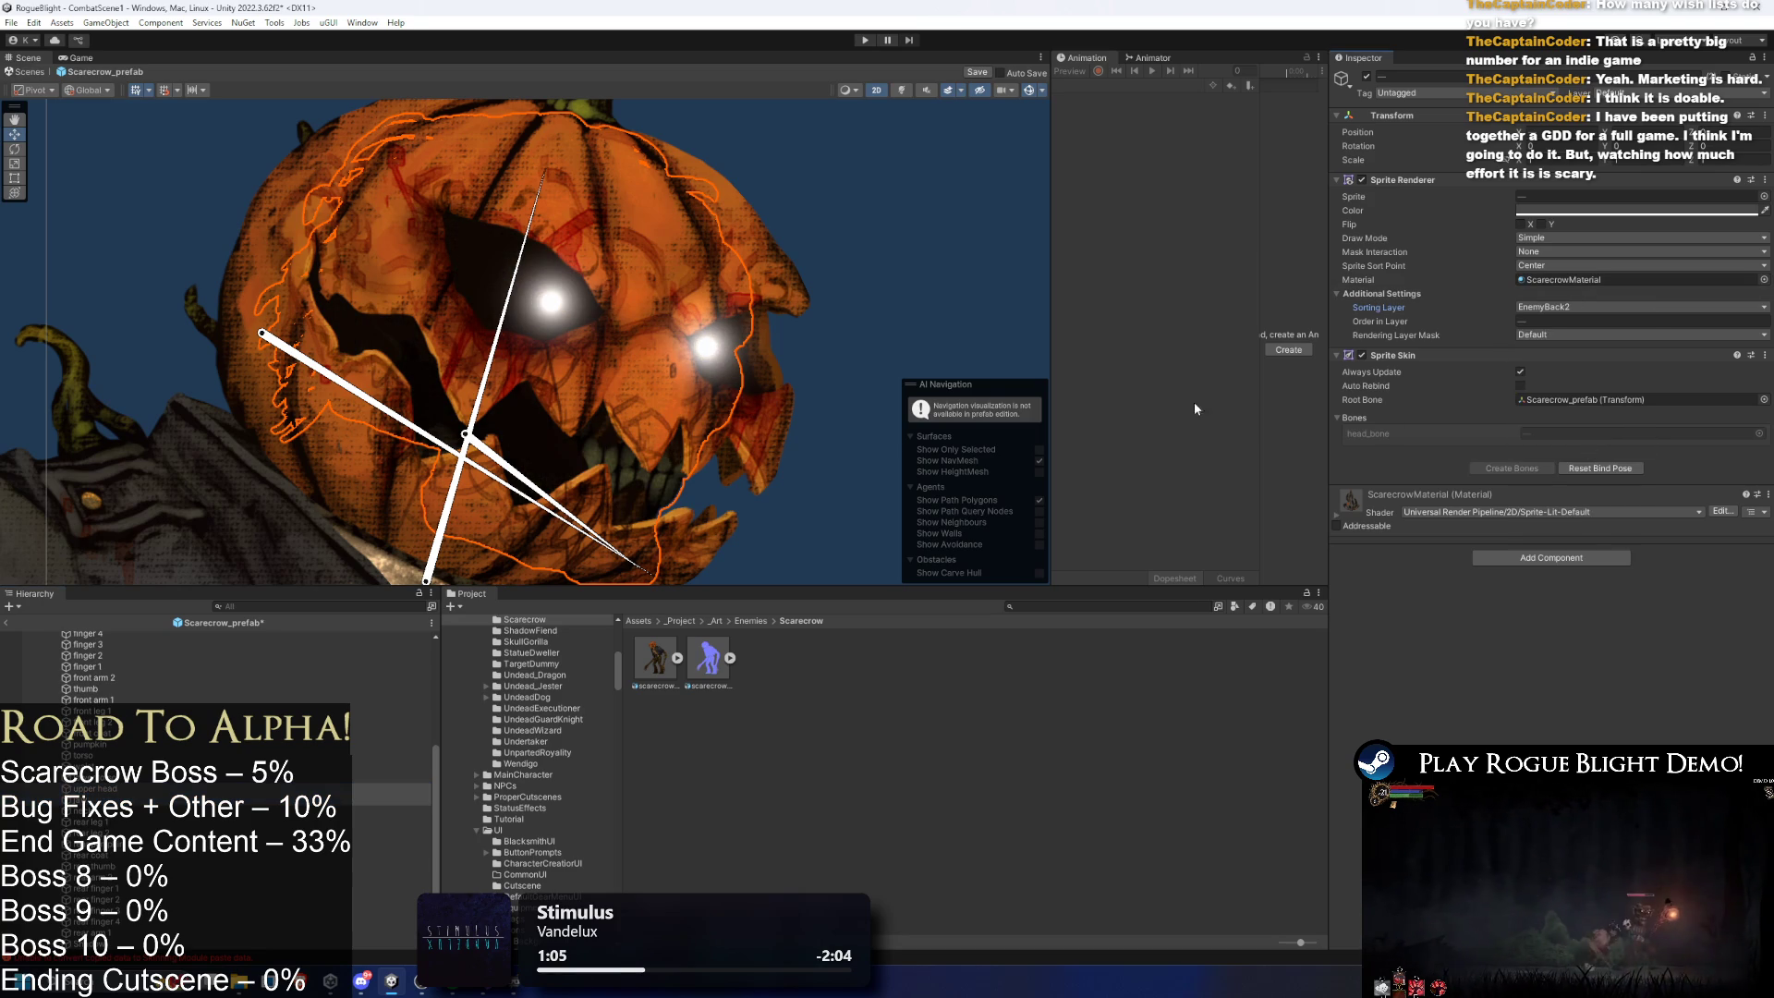
- Move the rear pumpkin sprite to the EnemyBack2 sorting layer as well
{"action": "left_click", "coordinate": [487, 448]}
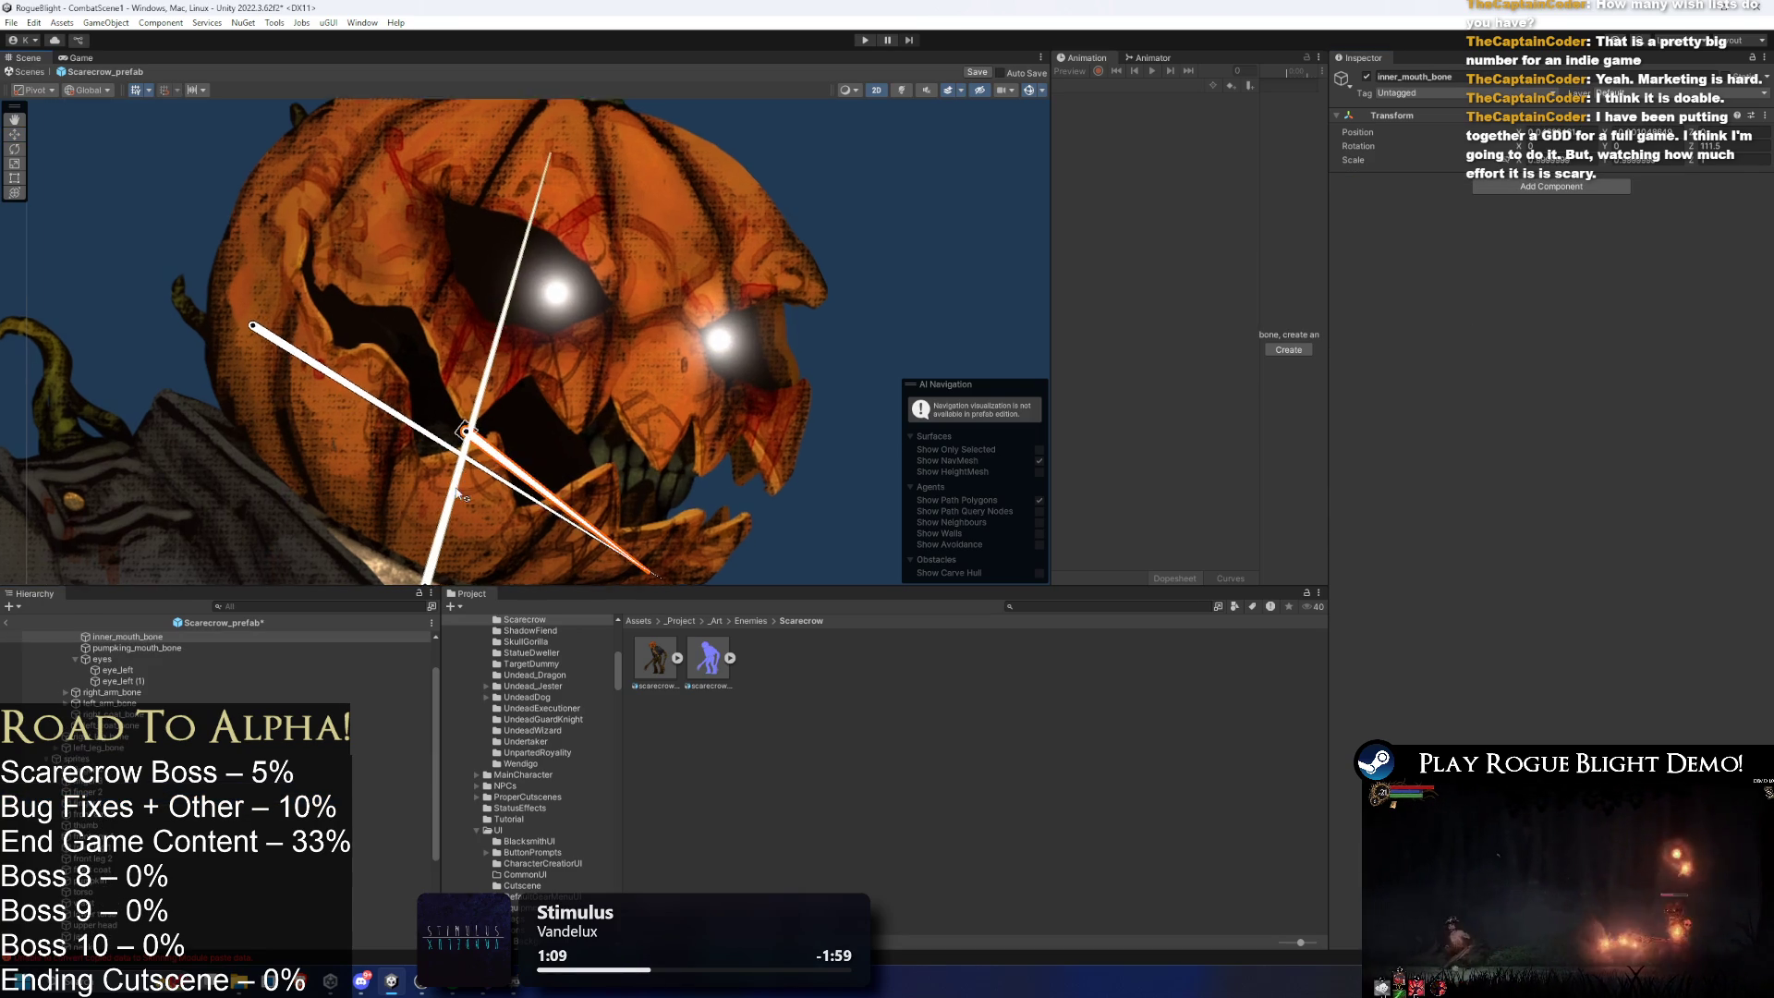
{"action": "left_click", "coordinate": [436, 207]}
{"action": "left_click", "coordinate": [461, 275]}
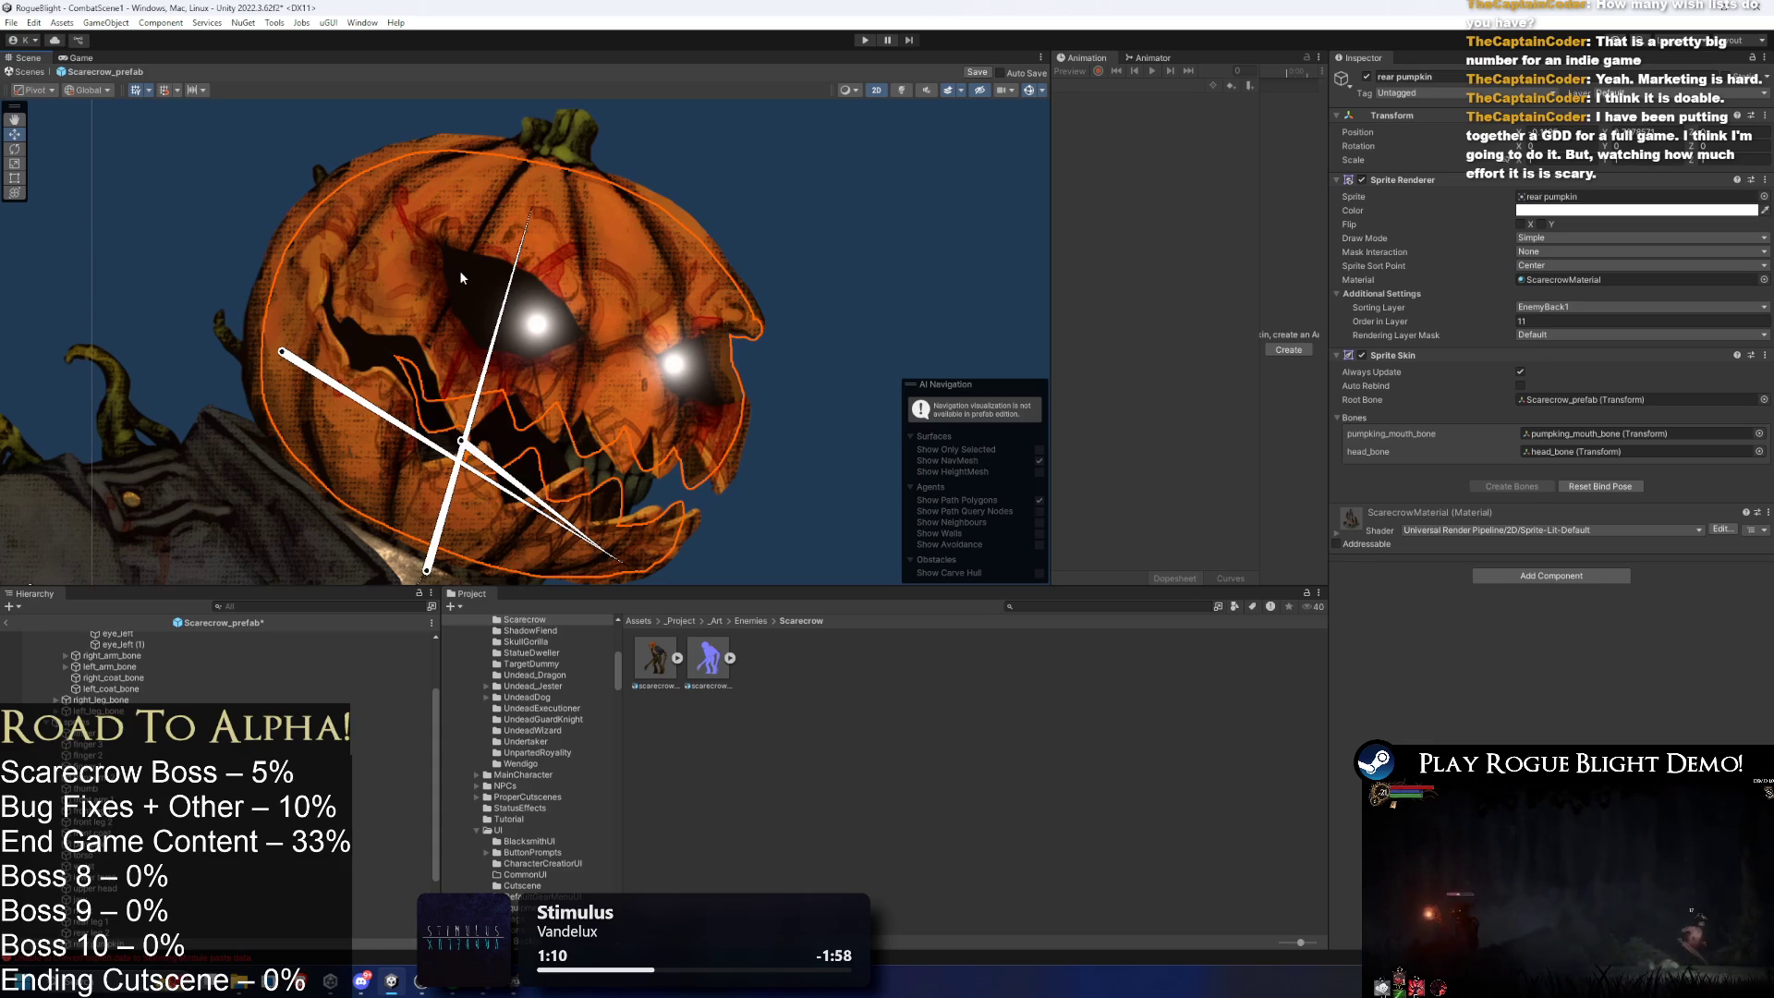
{"action": "left_click", "coordinate": [1598, 307]}
{"action": "left_click", "coordinate": [513, 282]}
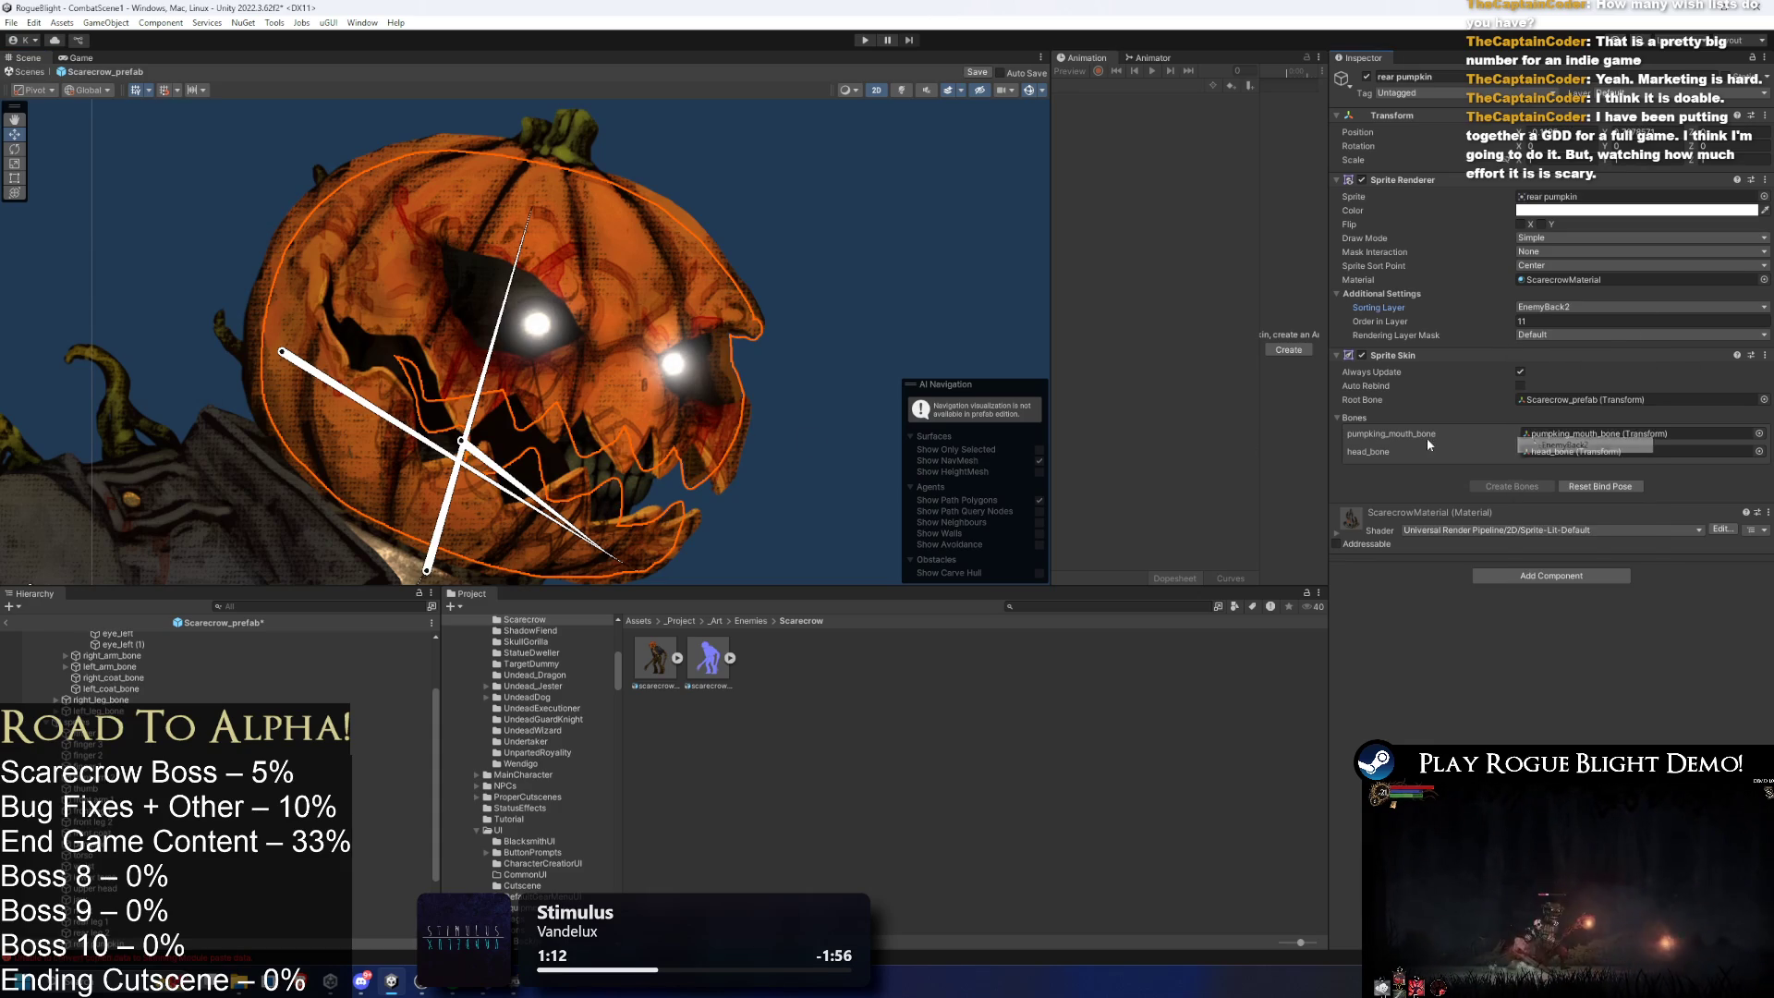
{"action": "left_click", "coordinate": [473, 296]}
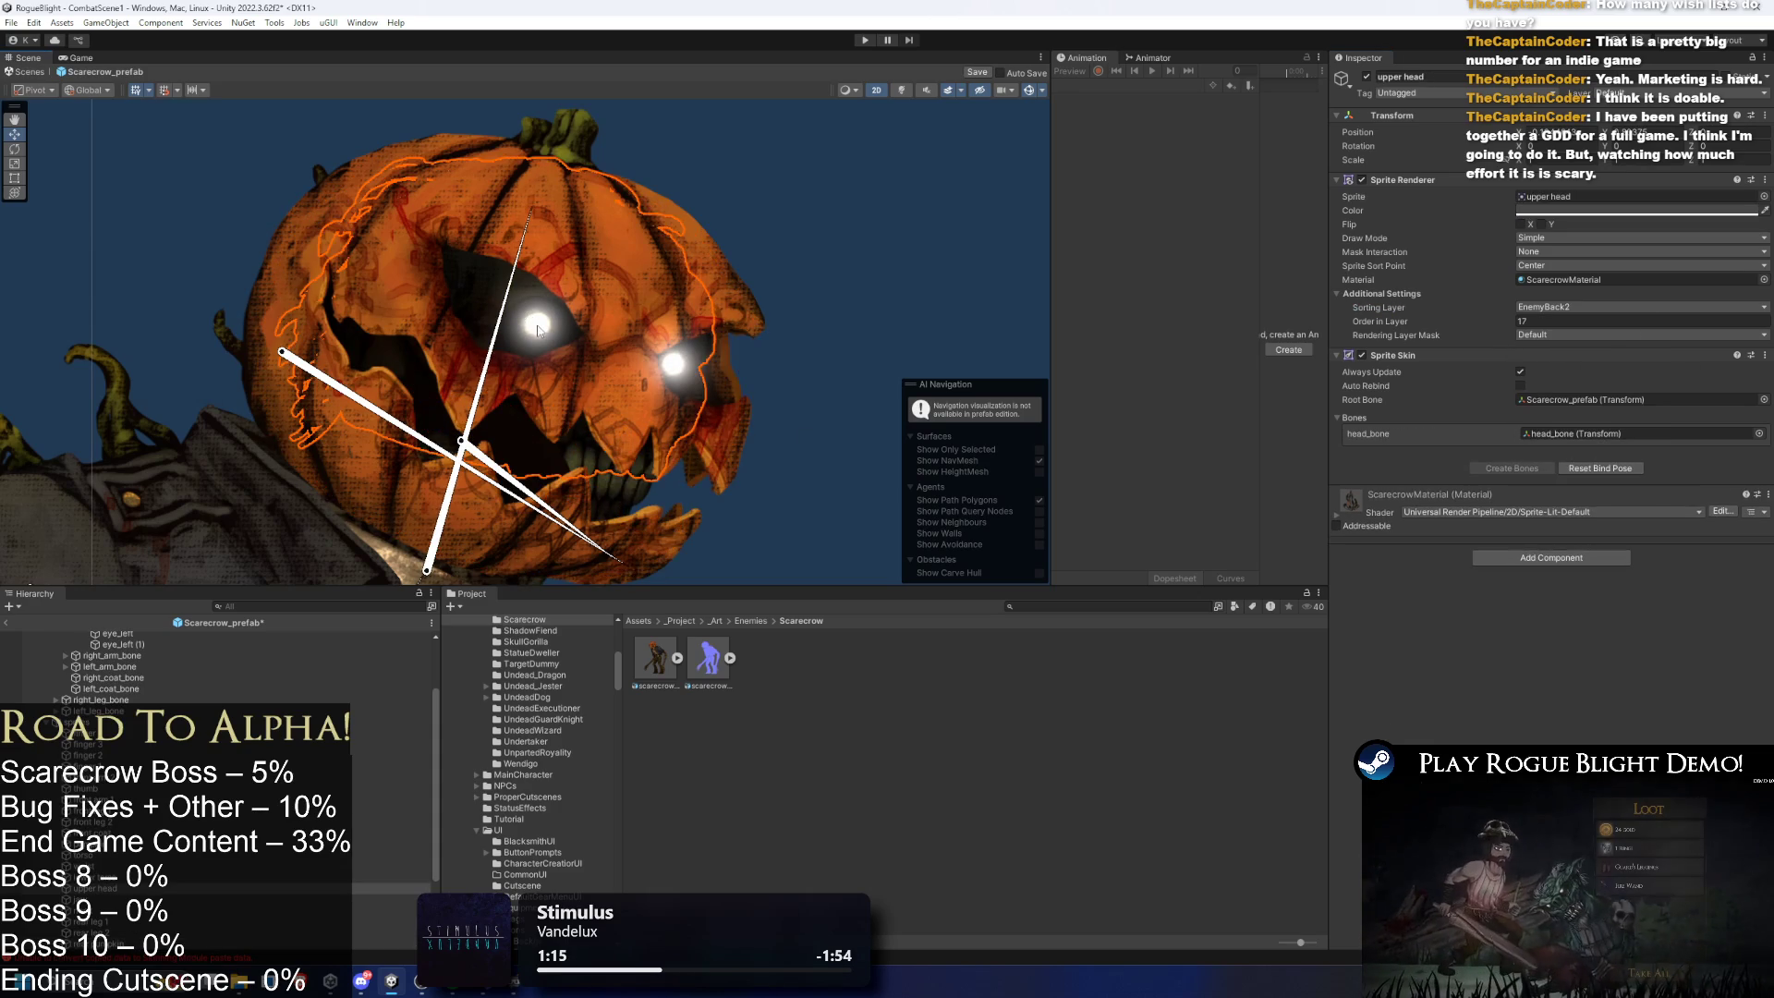
{"action": "left_click", "coordinate": [680, 280]}
- Preview the scene lit only by 2D lights and select both eye lights
{"action": "left_click", "coordinate": [899, 91]}
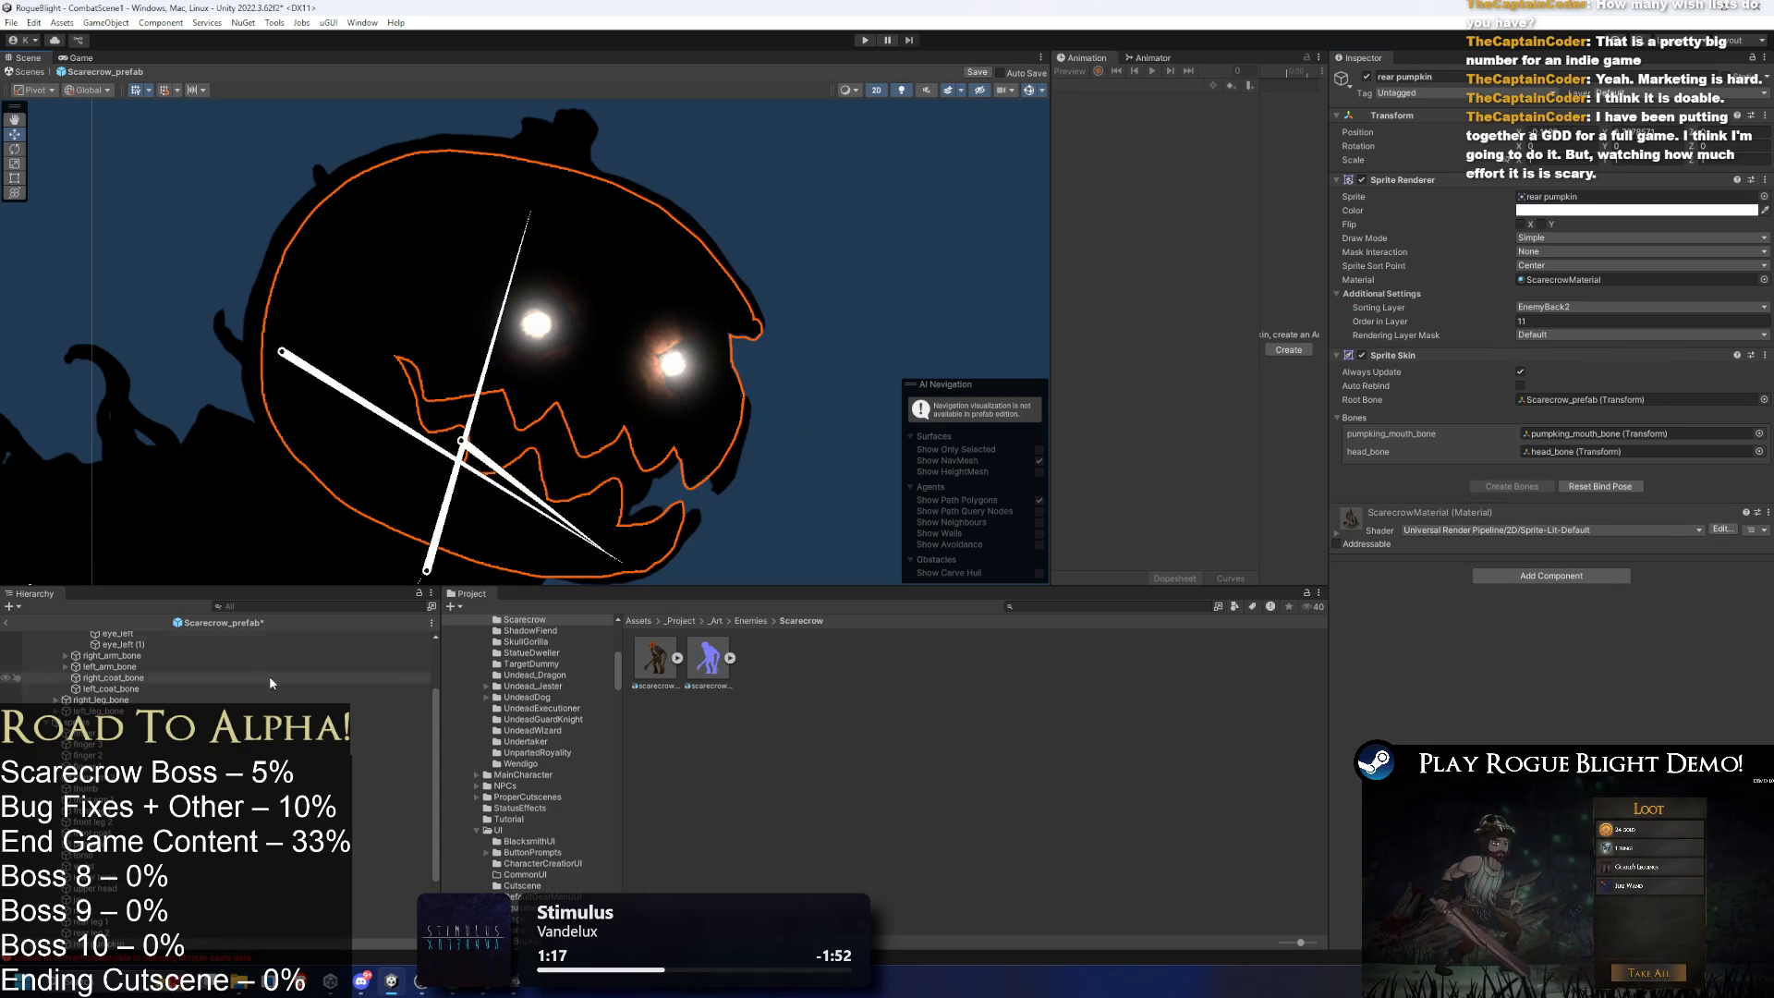
{"action": "left_click", "coordinate": [123, 685]}
{"action": "left_click", "coordinate": [118, 674], "text": "shift"}
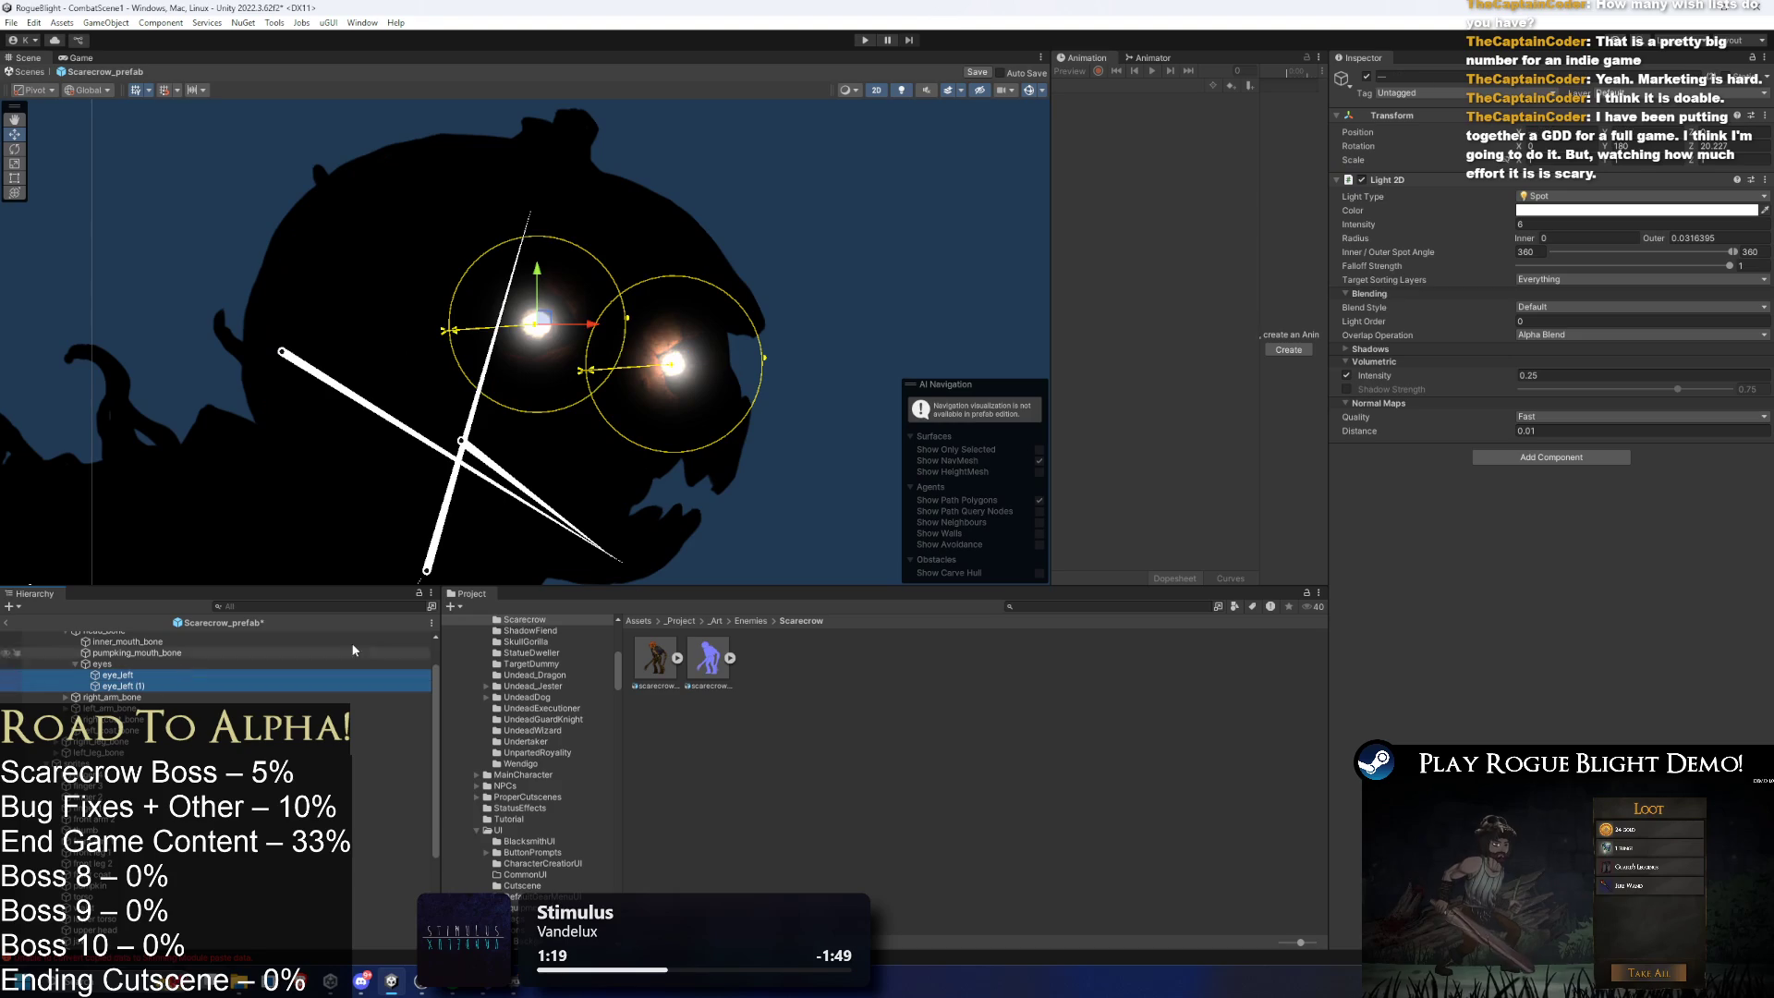
- Set both eye lights' Target Sorting Layers to EnemyBack2 only
{"action": "left_click", "coordinate": [1552, 279]}
{"action": "left_click", "coordinate": [1557, 295]}
{"action": "left_click", "coordinate": [1552, 279]}
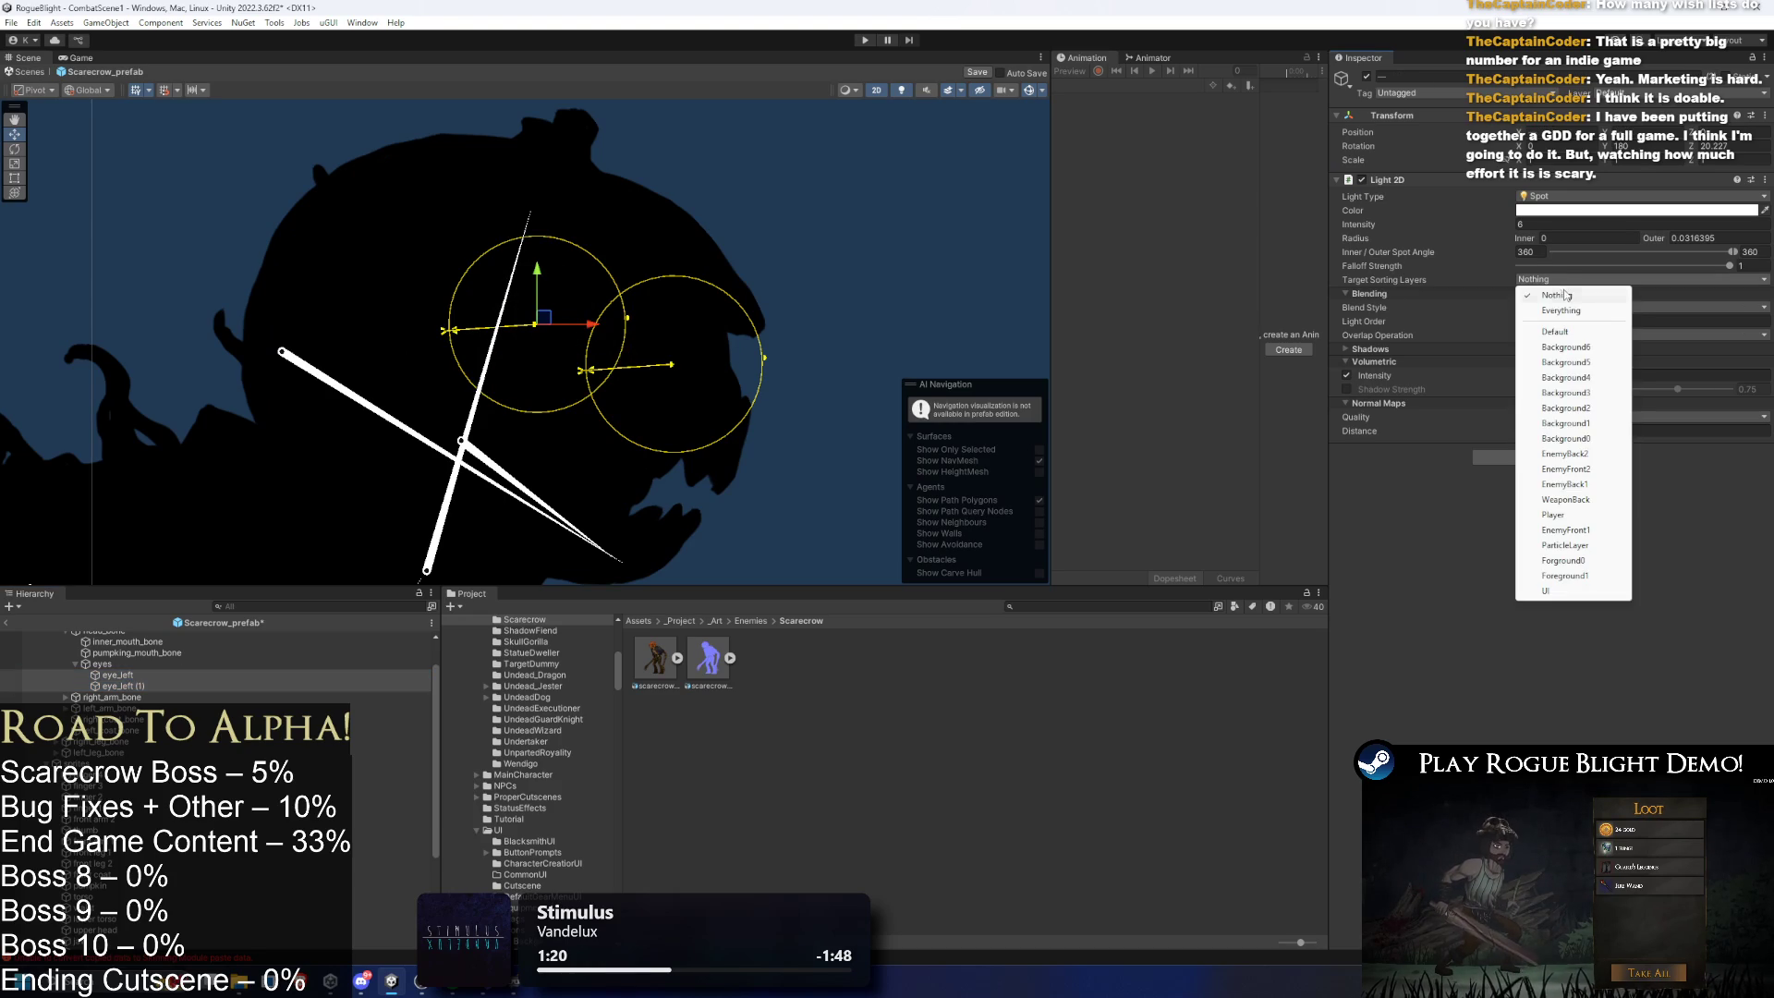
{"action": "left_click", "coordinate": [1565, 454]}
{"action": "left_click", "coordinate": [909, 325]}
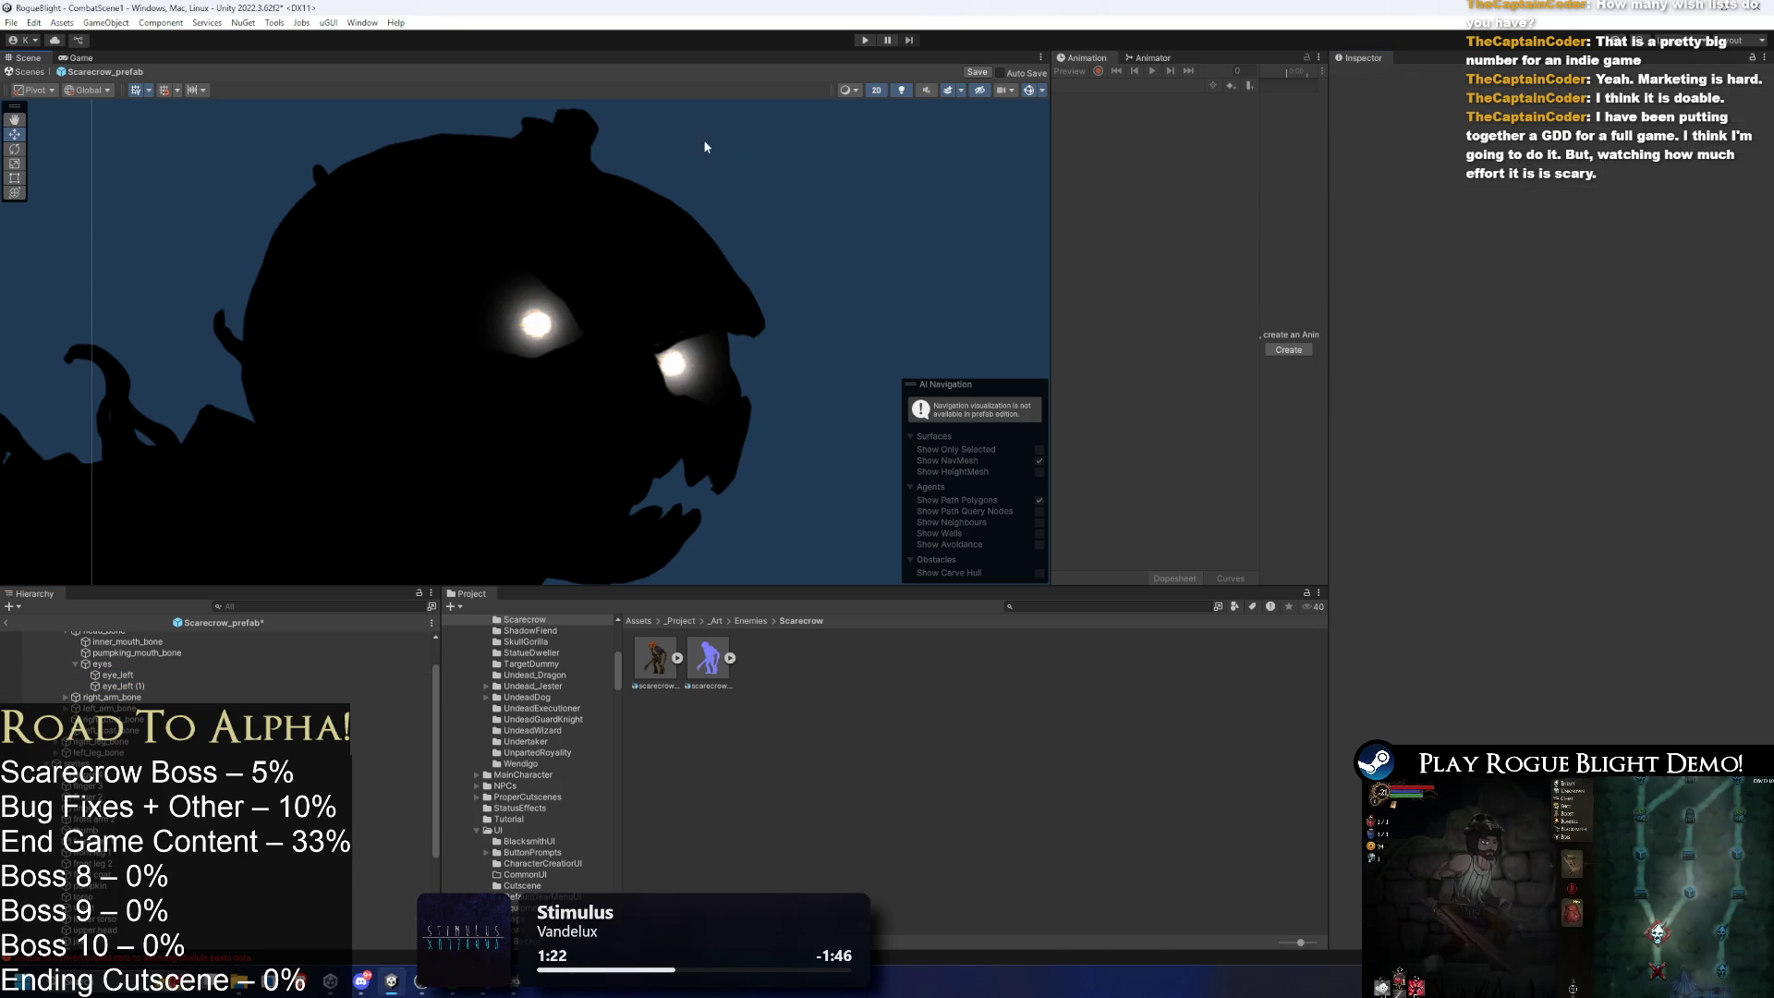
- Compare the whole scarecrow in silhouette and fully lit scene lighting
{"action": "left_click", "coordinate": [901, 90]}
{"action": "left_click", "coordinate": [901, 90]}
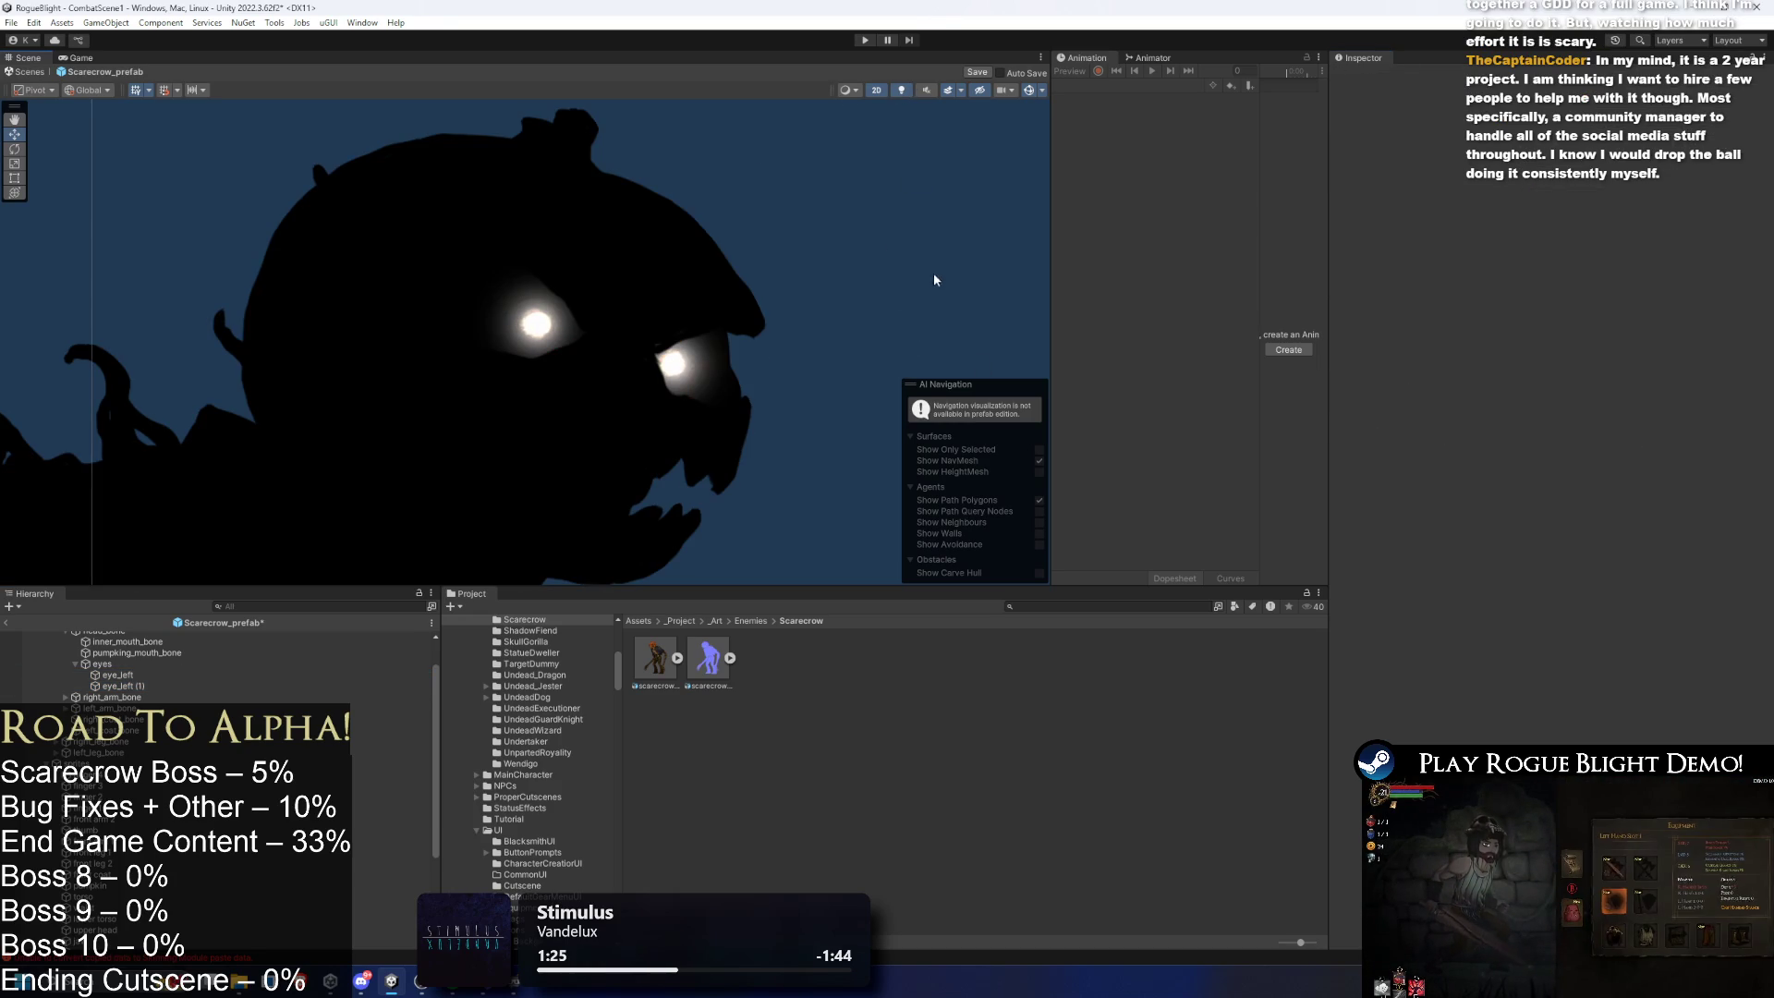
{"action": "scroll", "coordinate": [940, 277], "scroll_direction": "down", "scroll_amount": 5}
{"action": "left_click_drag", "start_coordinate": [811, 463], "coordinate": [734, 191]}
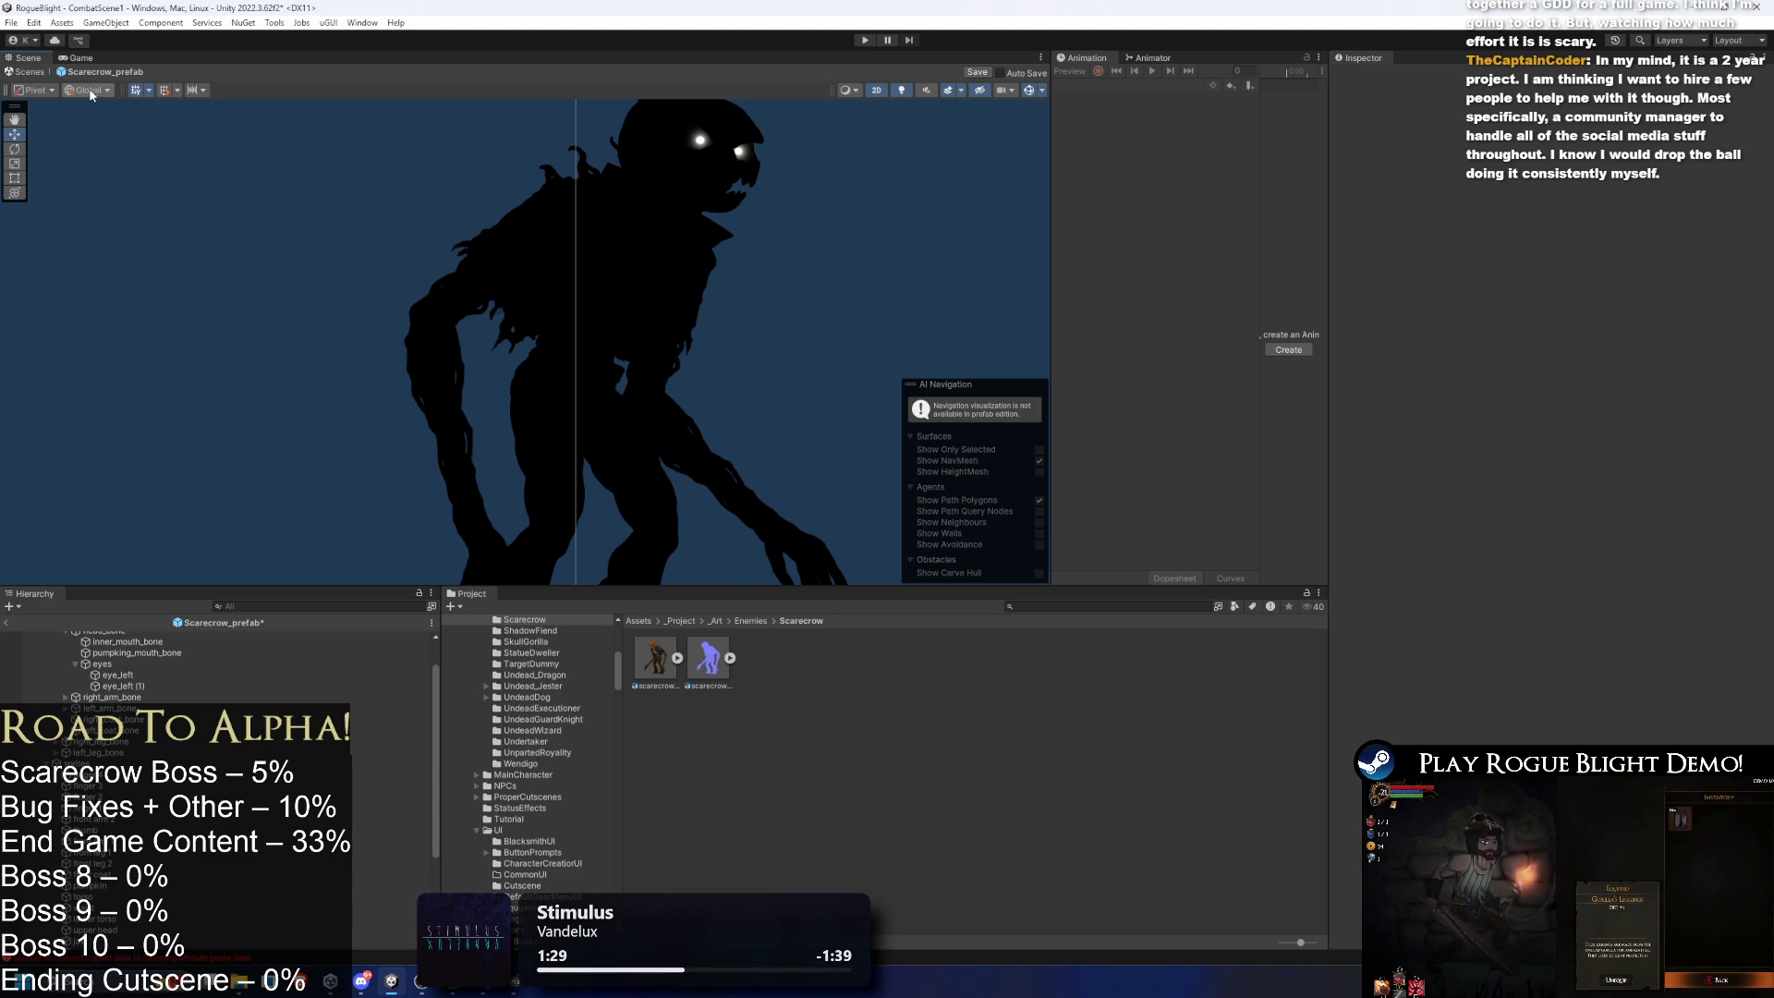
{"action": "scroll", "coordinate": [722, 125], "scroll_direction": "up", "scroll_amount": 3}
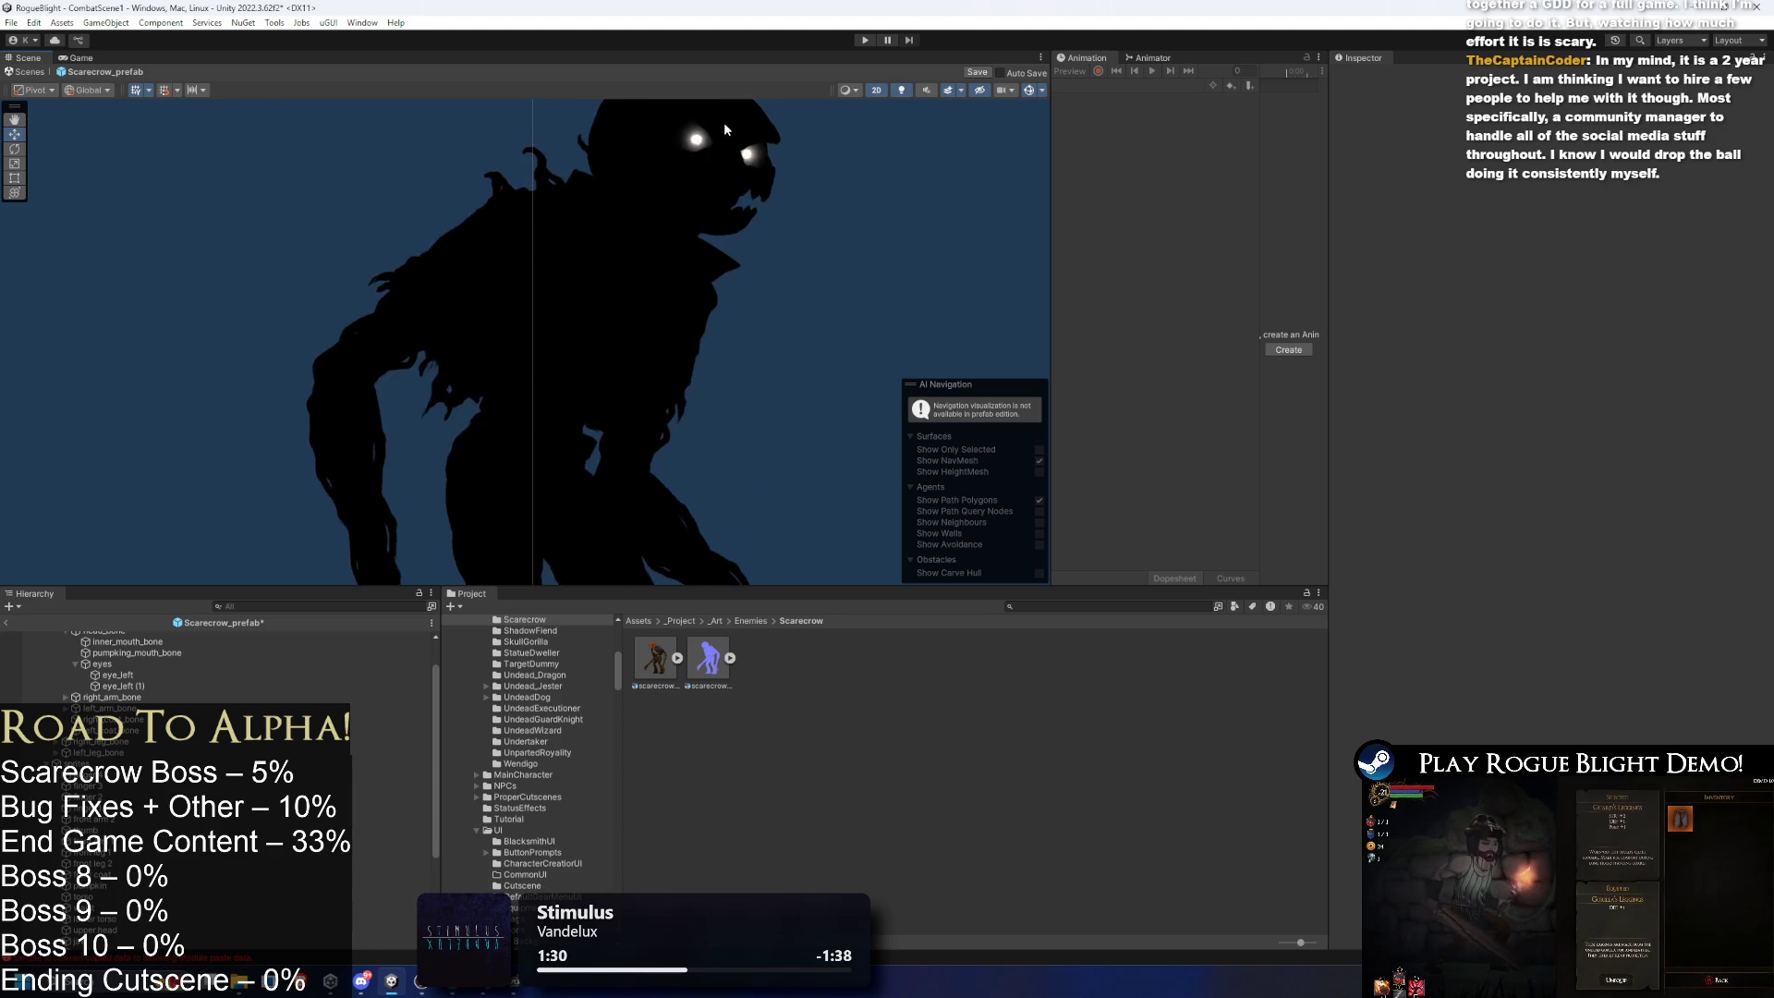
{"action": "left_click", "coordinate": [908, 93]}
{"action": "scroll", "coordinate": [839, 226], "scroll_direction": "down", "scroll_amount": 1}
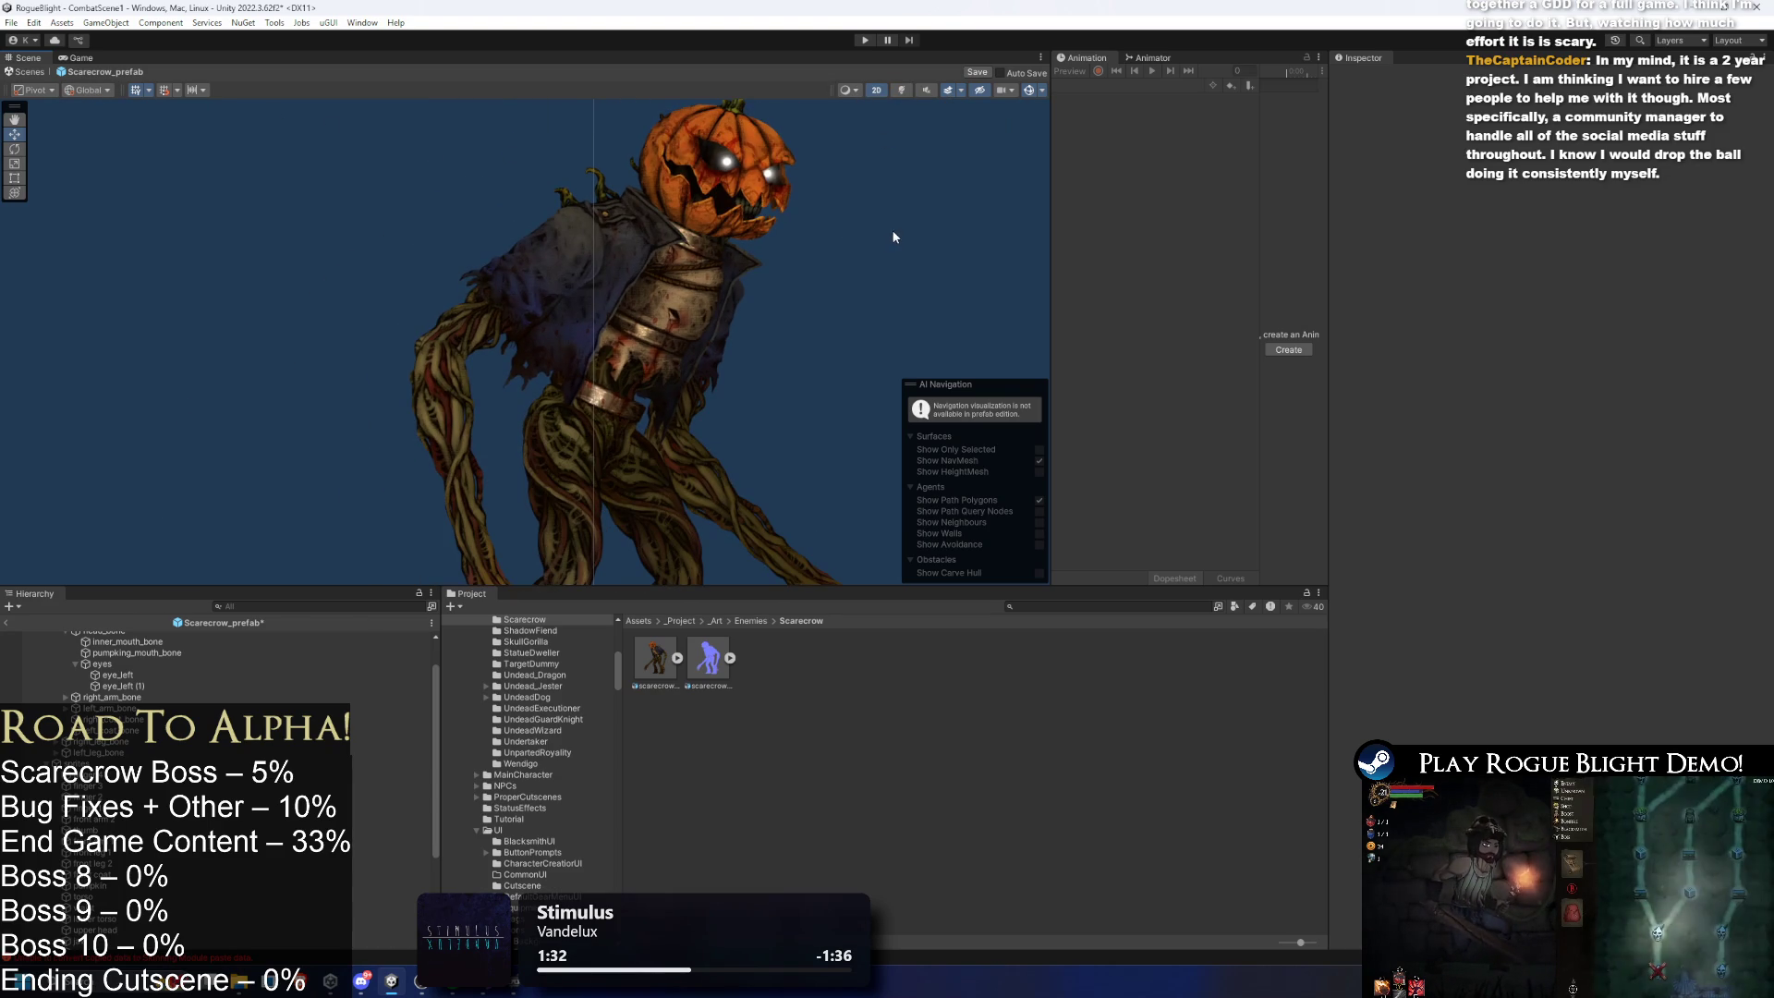
{"action": "scroll", "coordinate": [891, 229], "scroll_direction": "down", "scroll_amount": 1}
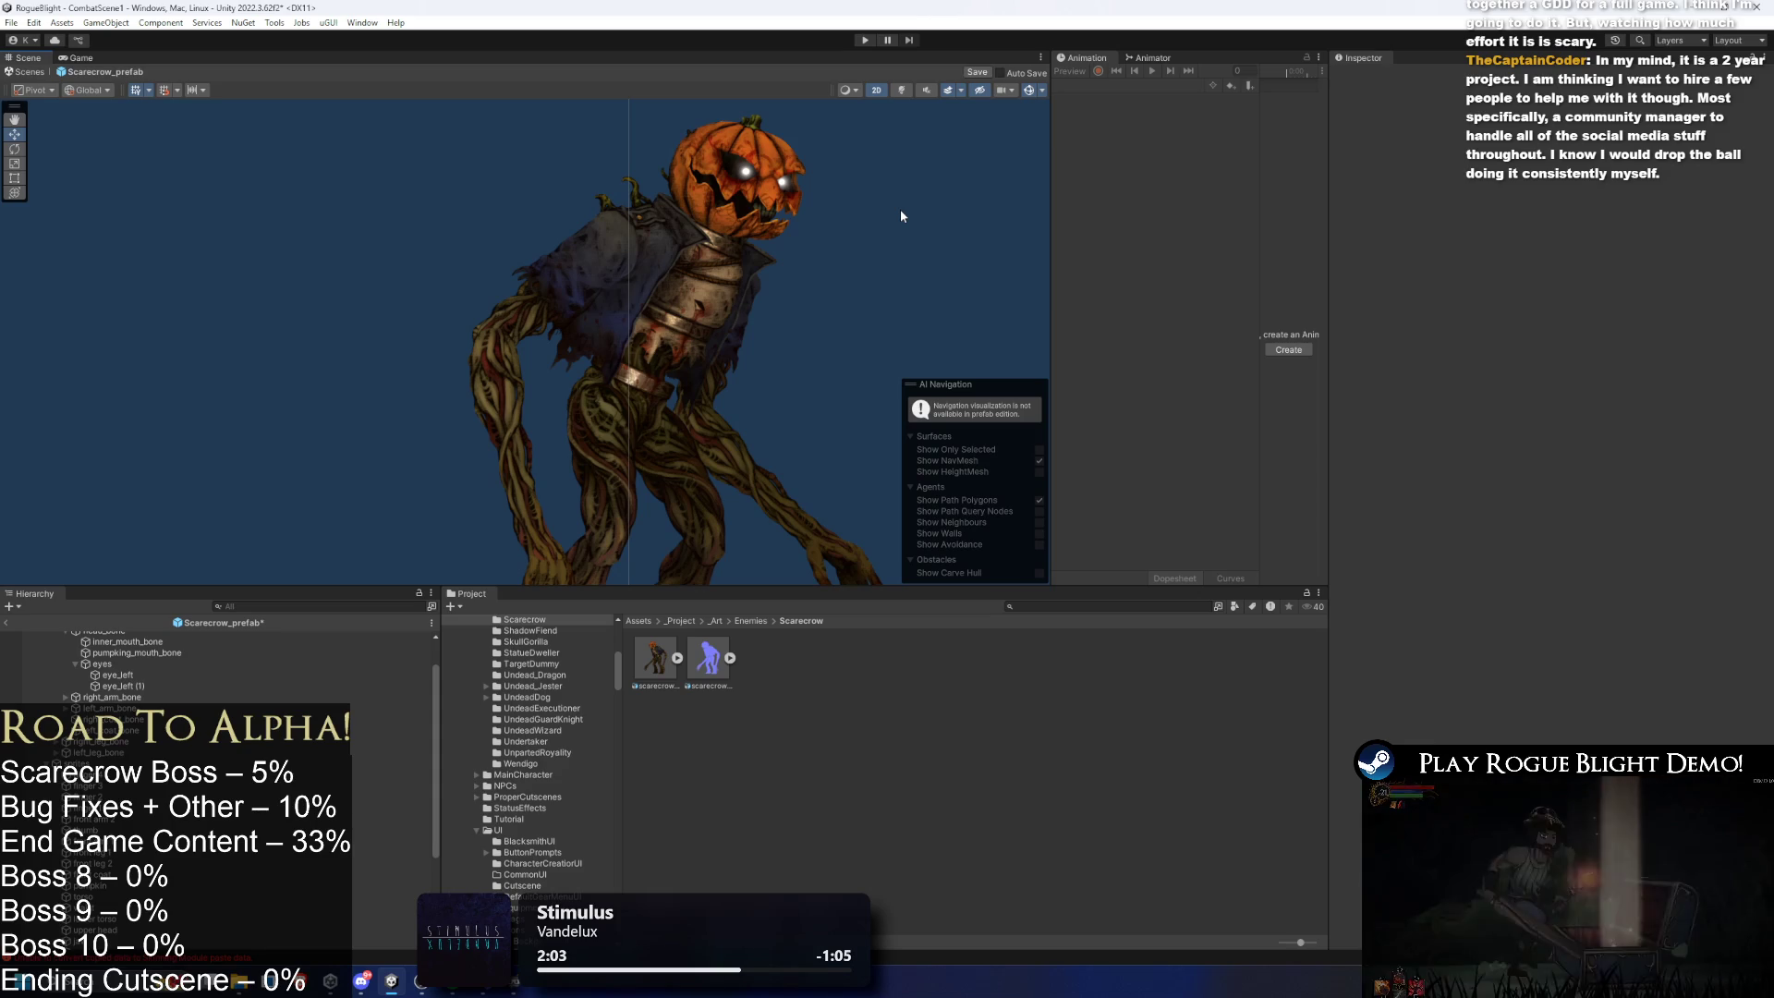
{"action": "left_click", "coordinate": [902, 90]}
{"action": "left_click", "coordinate": [902, 91]}
{"action": "scroll", "coordinate": [784, 208], "scroll_direction": "up", "scroll_amount": 5}
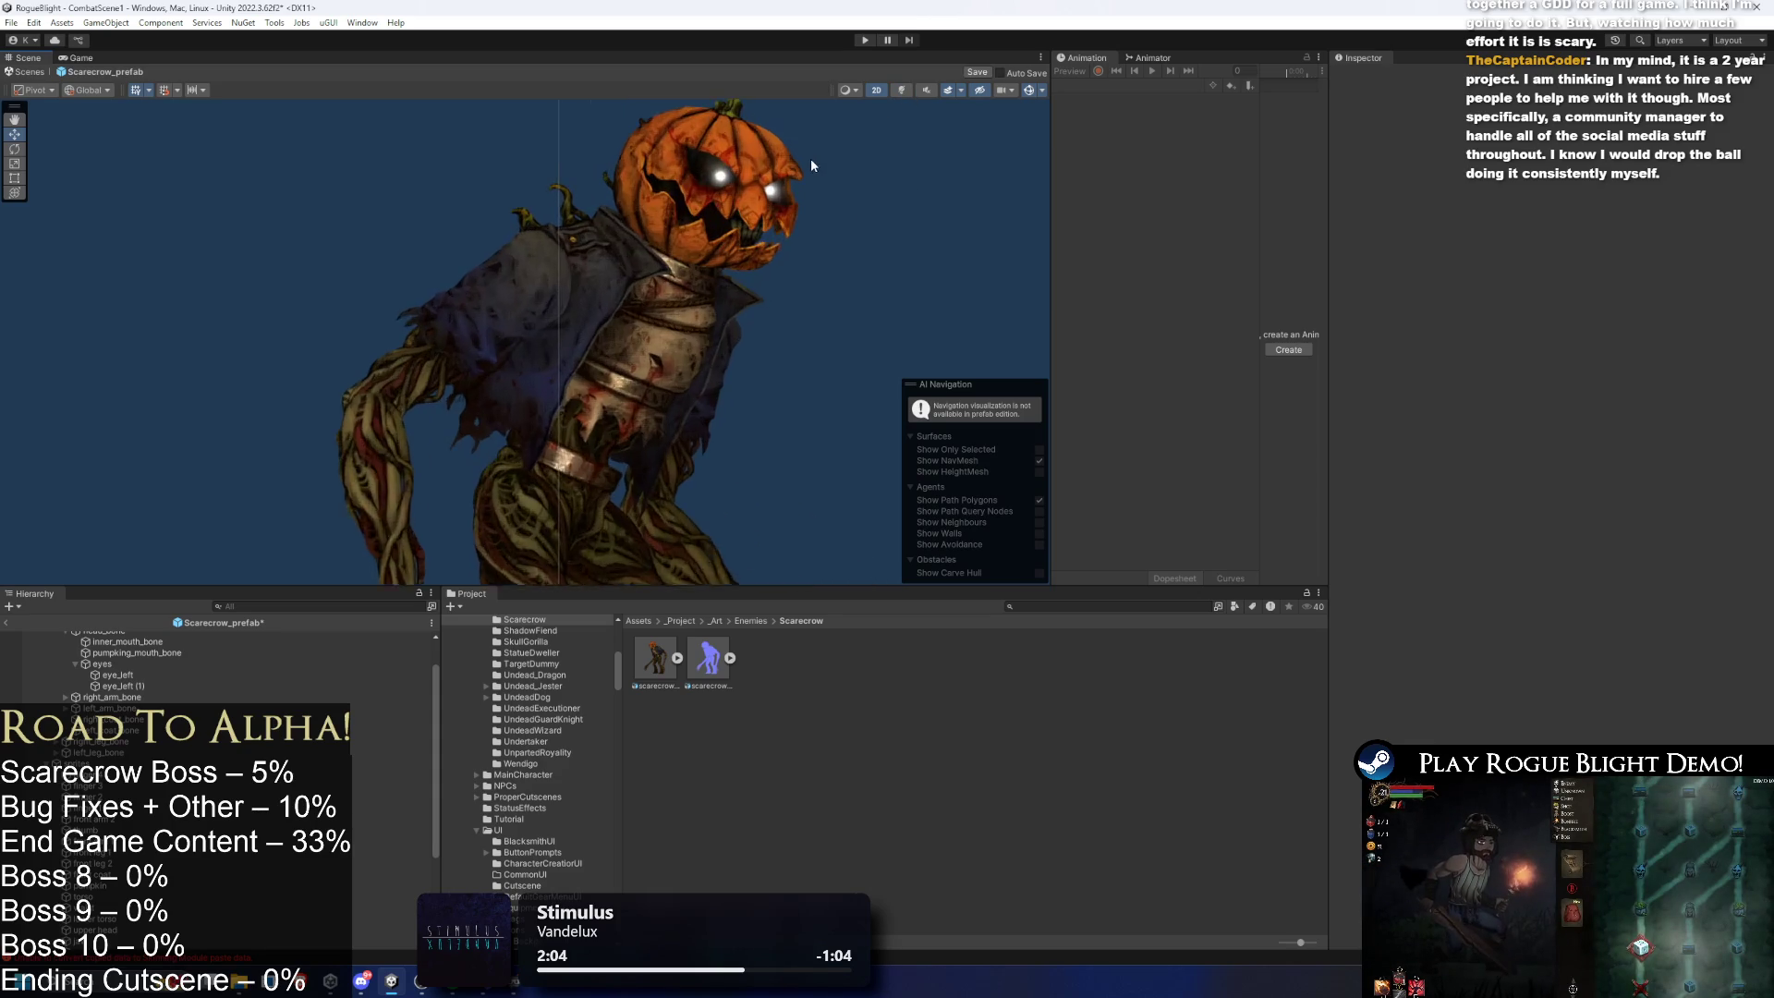
{"action": "left_click", "coordinate": [762, 201]}
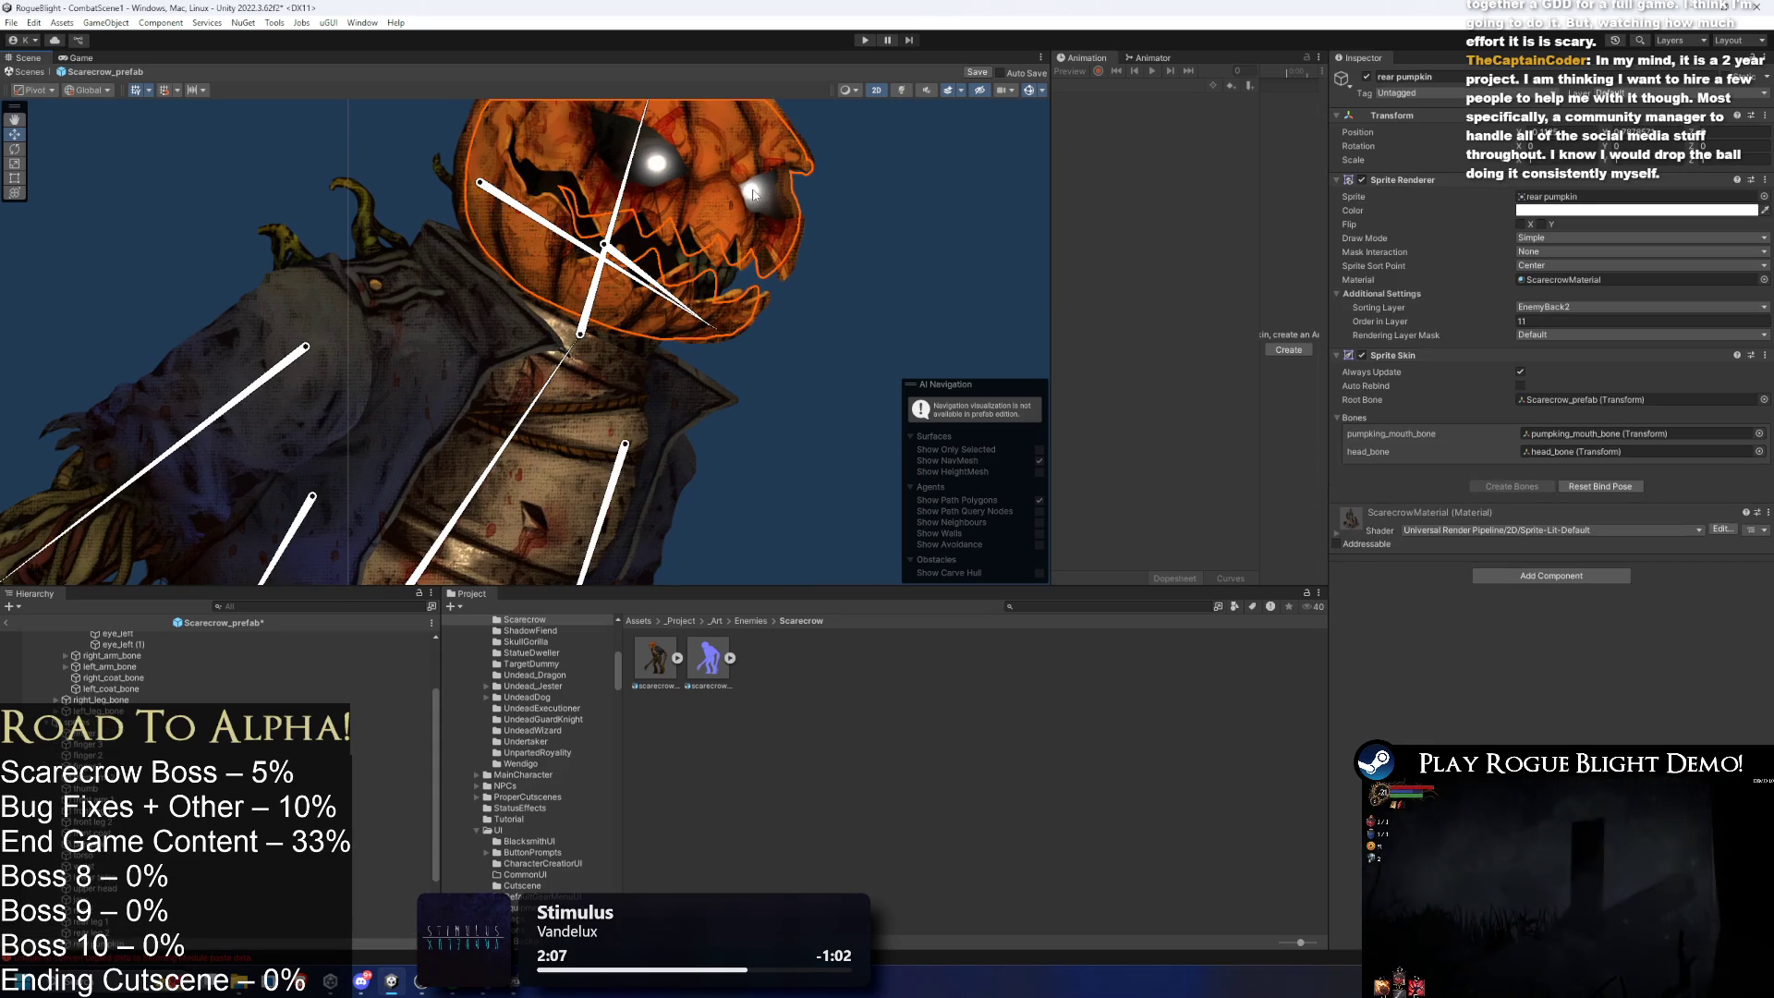
- Rename the duplicate eye light eye_left (1) to eye_right and save the prefab
{"action": "scroll", "coordinate": [175, 730], "scroll_direction": "up", "scroll_amount": 2}
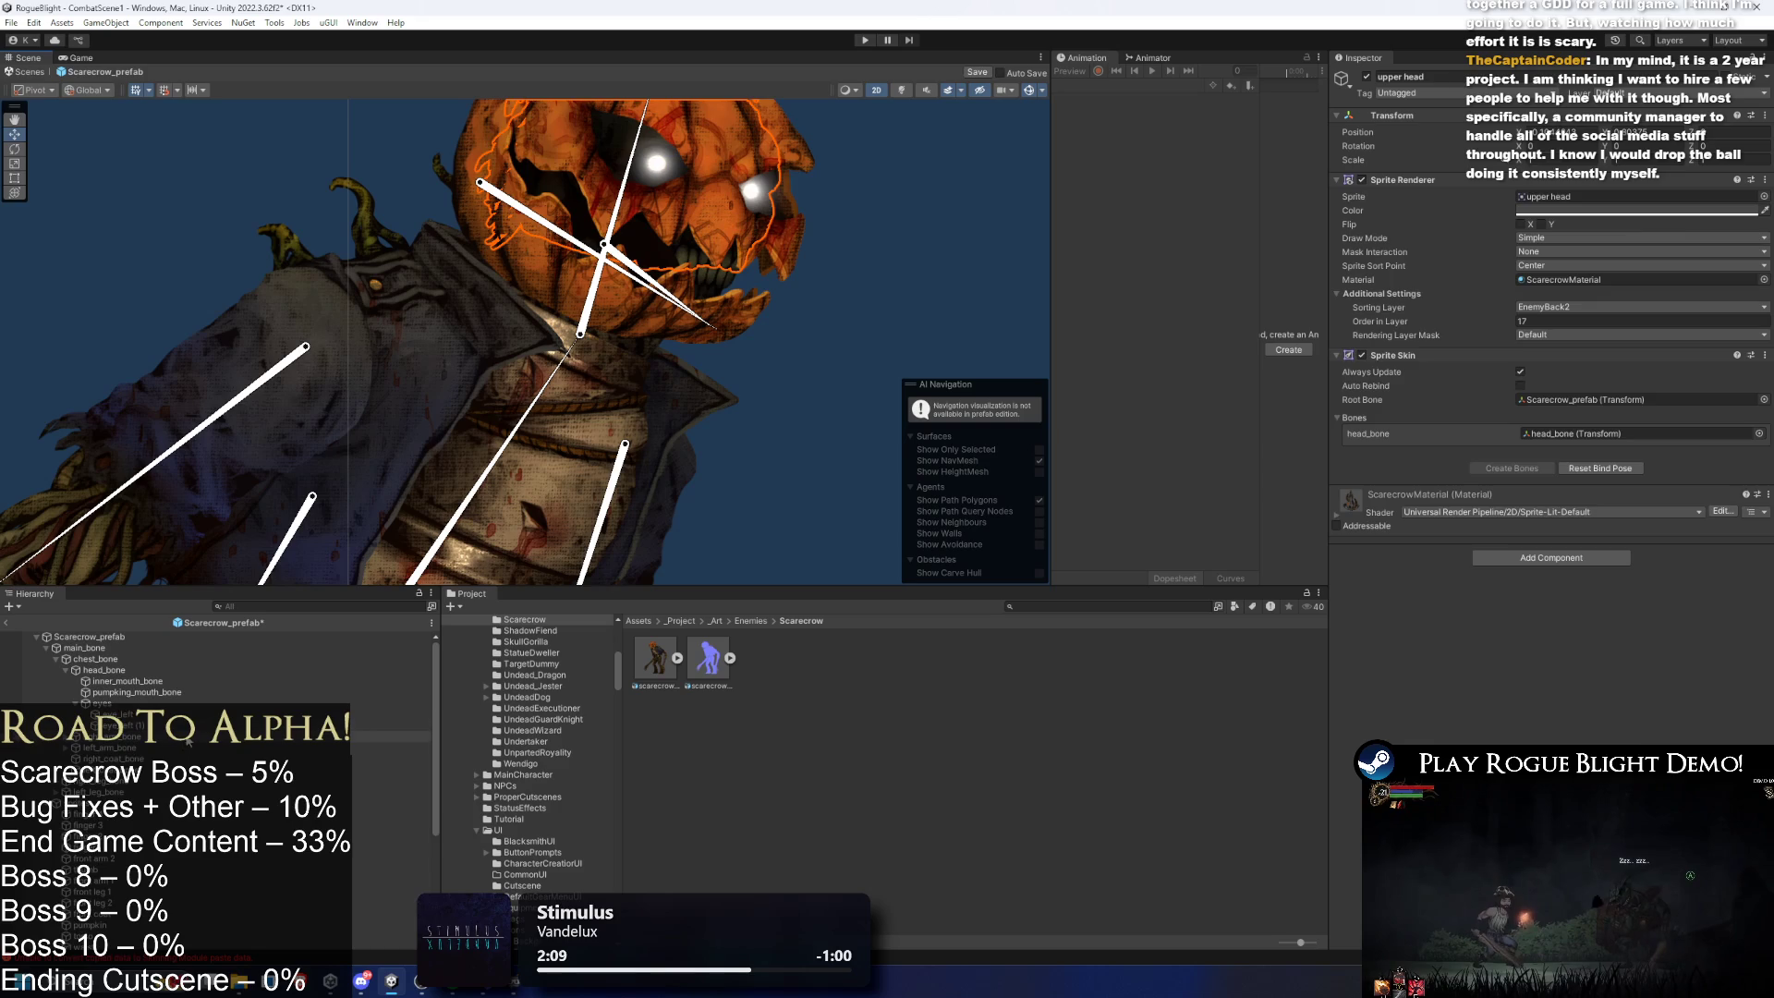
{"action": "left_click", "coordinate": [176, 725]}
{"action": "right_click", "coordinate": [175, 728]}
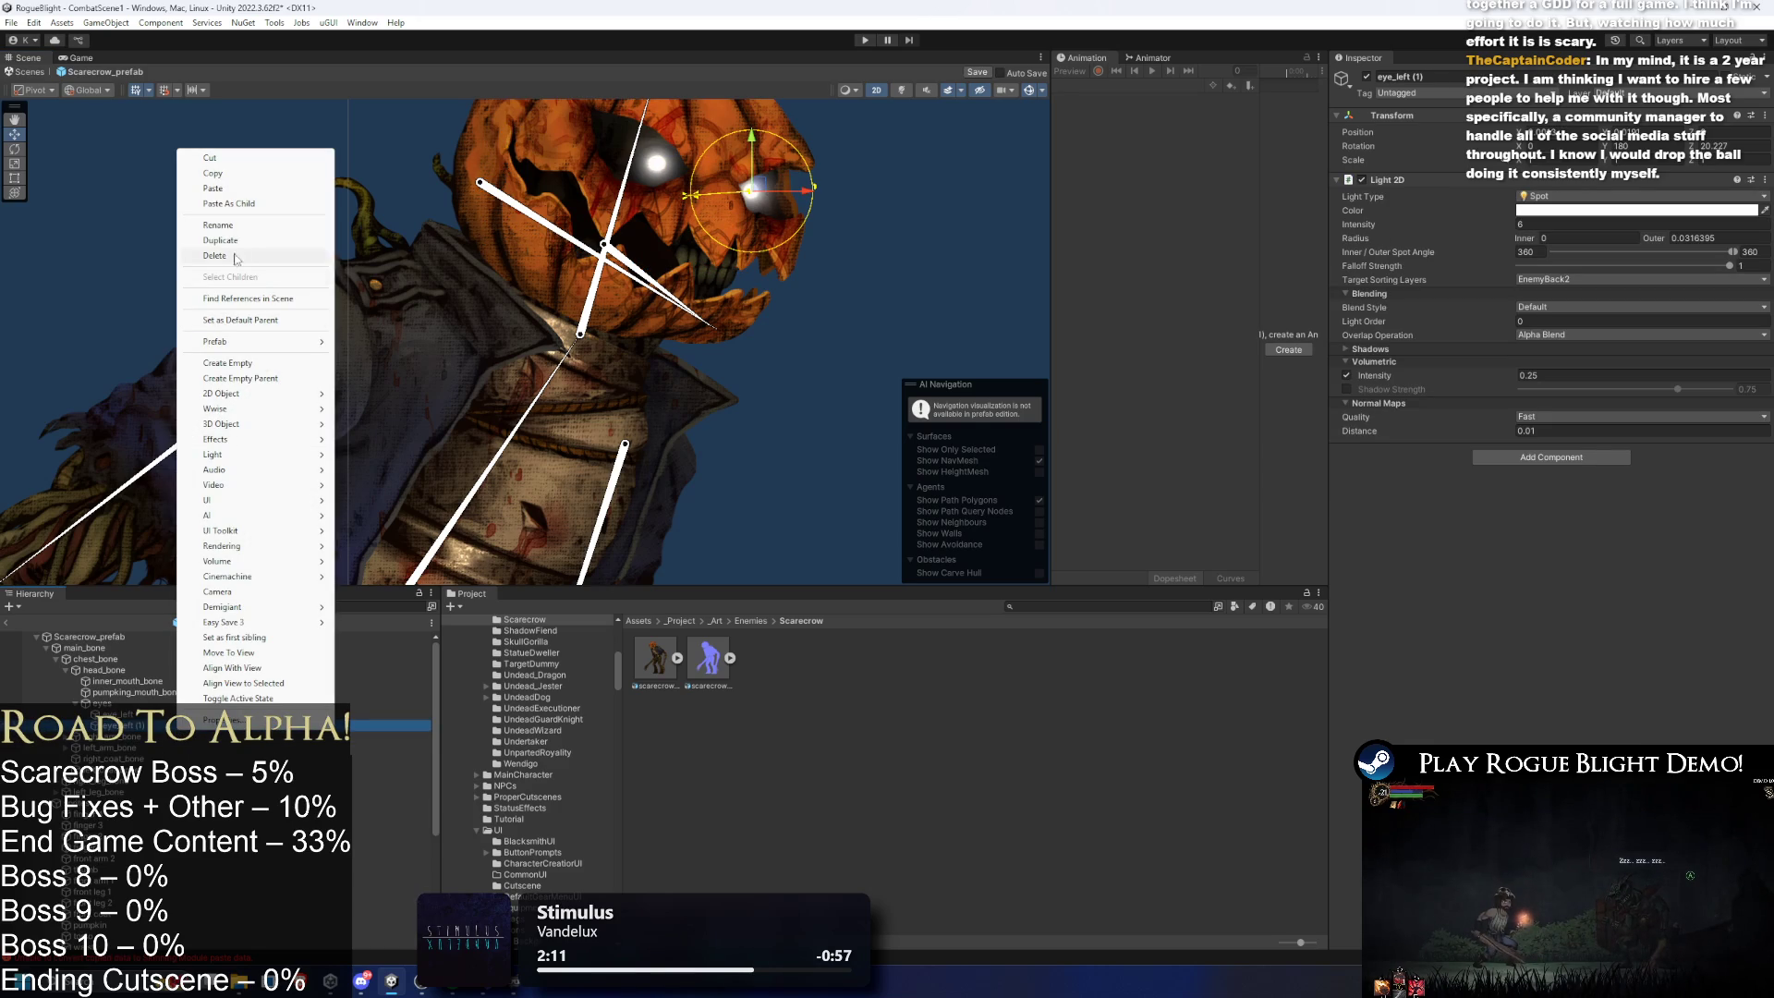
{"action": "left_click", "coordinate": [259, 233]}
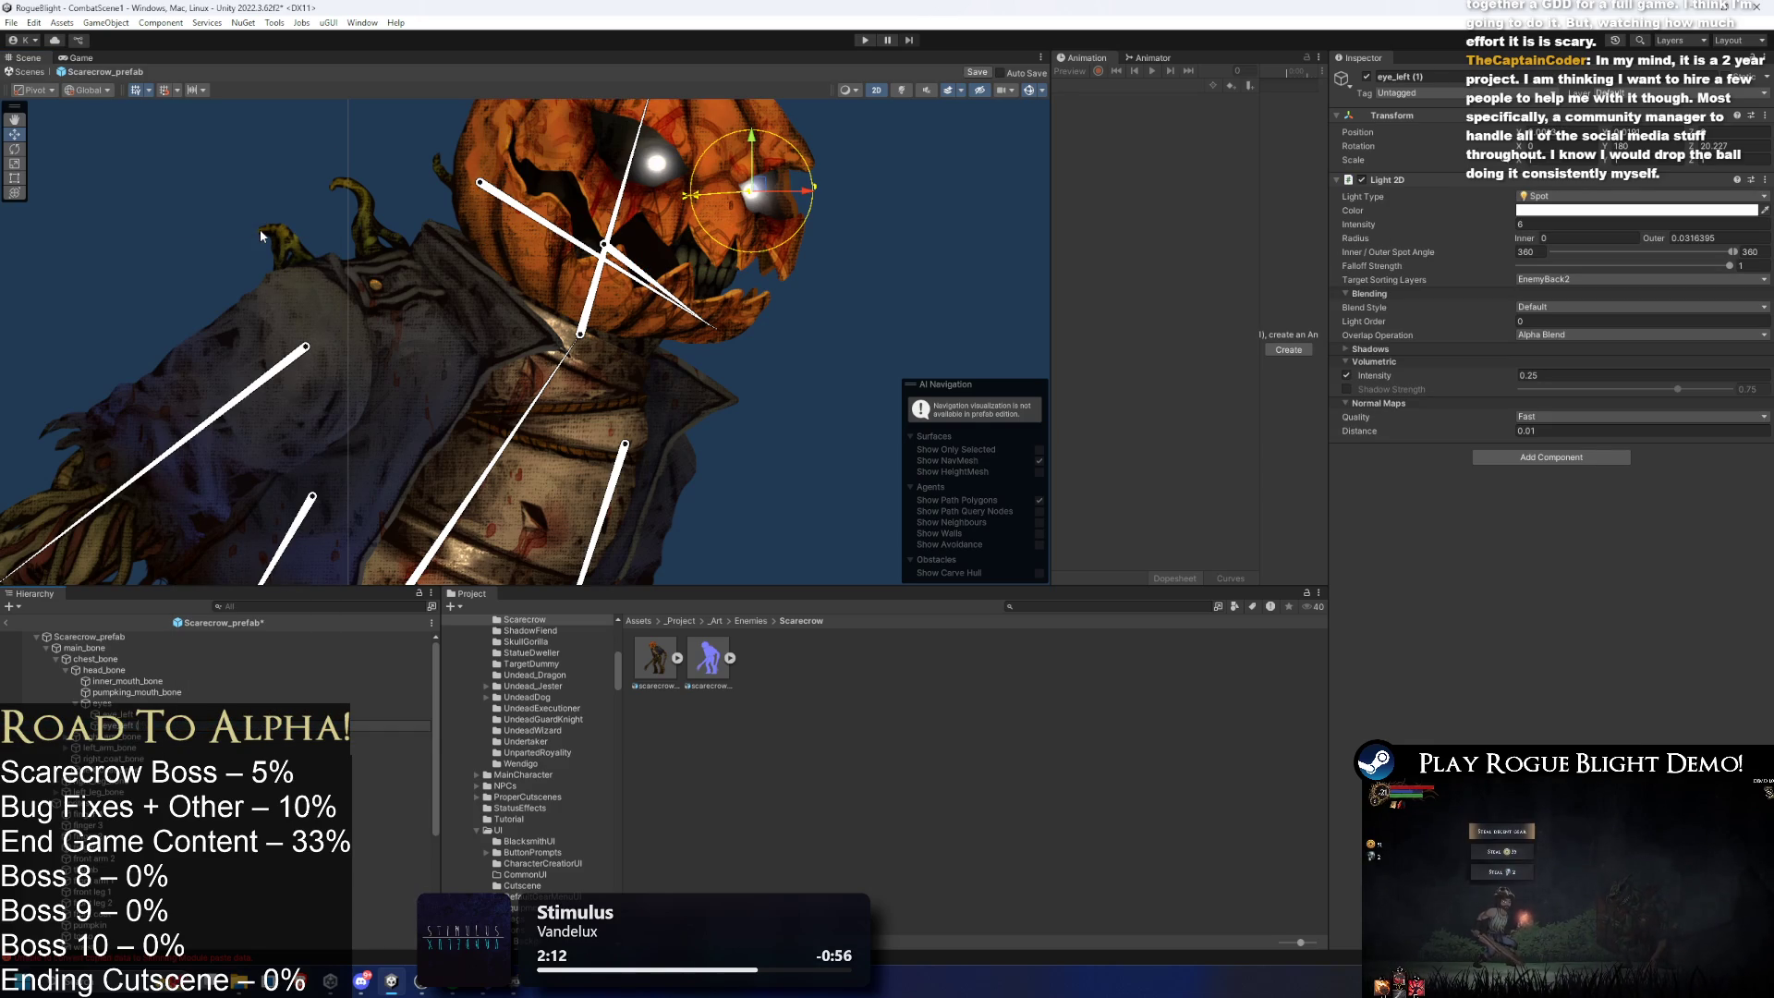
{"action": "key", "text": "Return"}
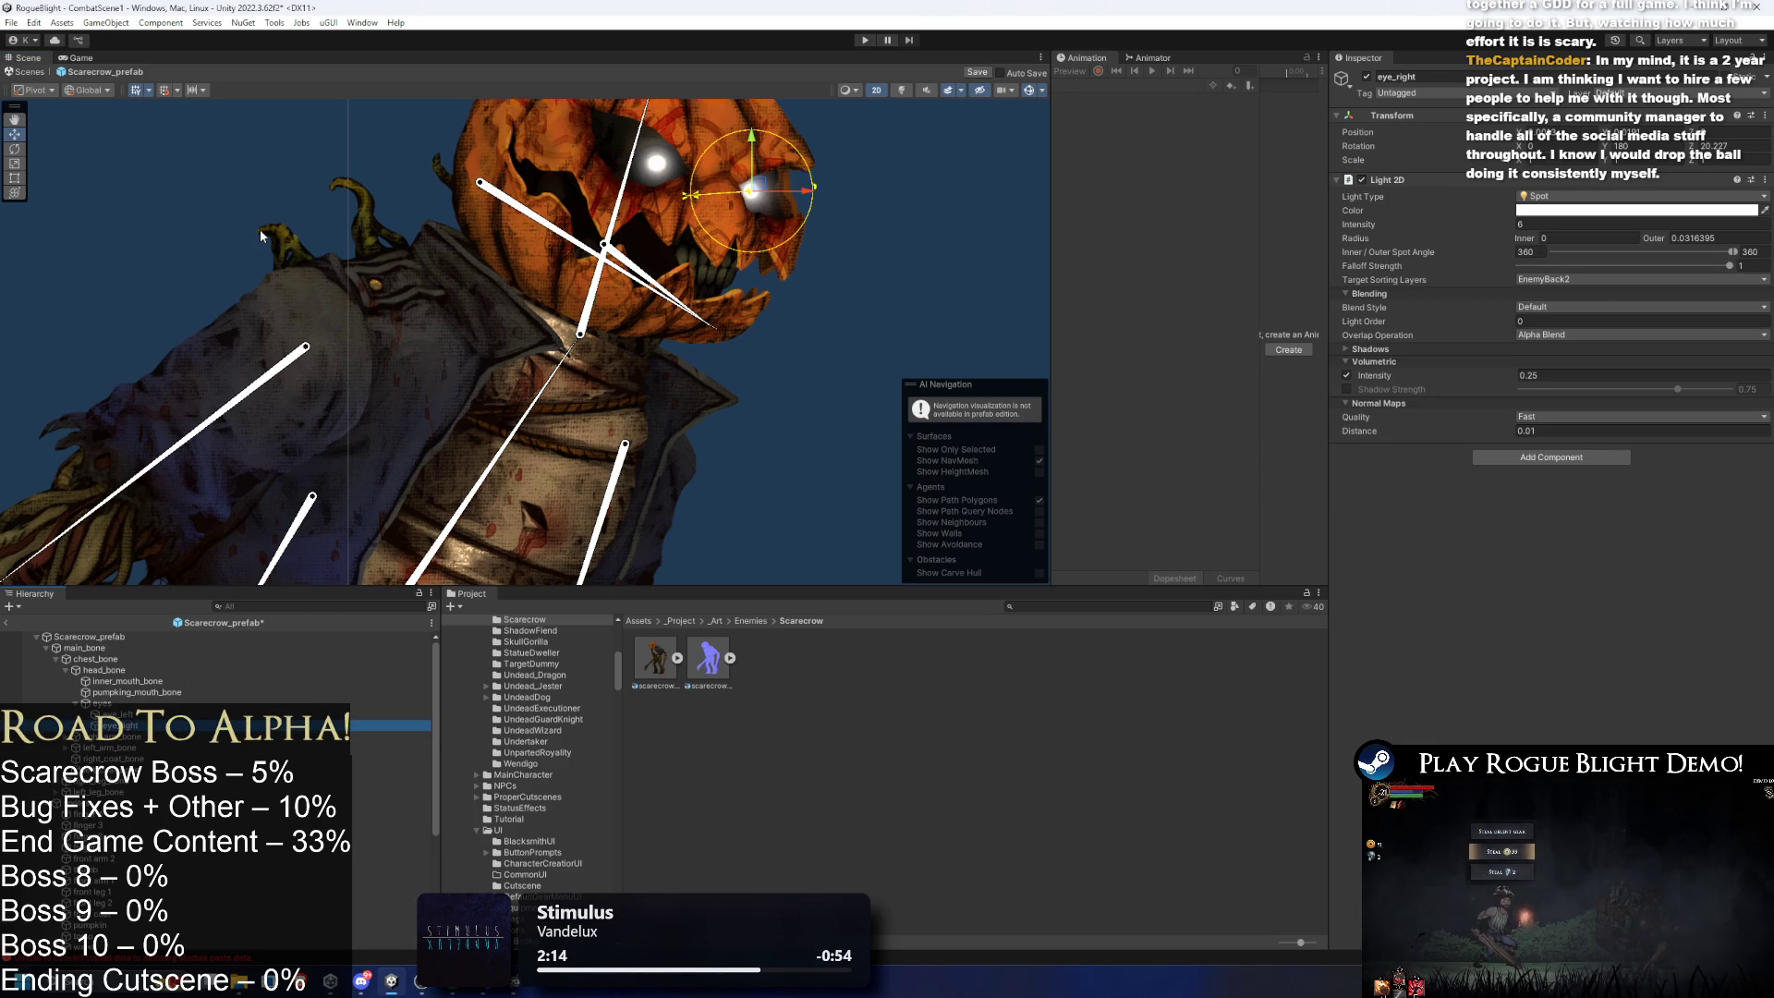
{"action": "scroll", "coordinate": [806, 197], "scroll_direction": "up", "scroll_amount": 3}
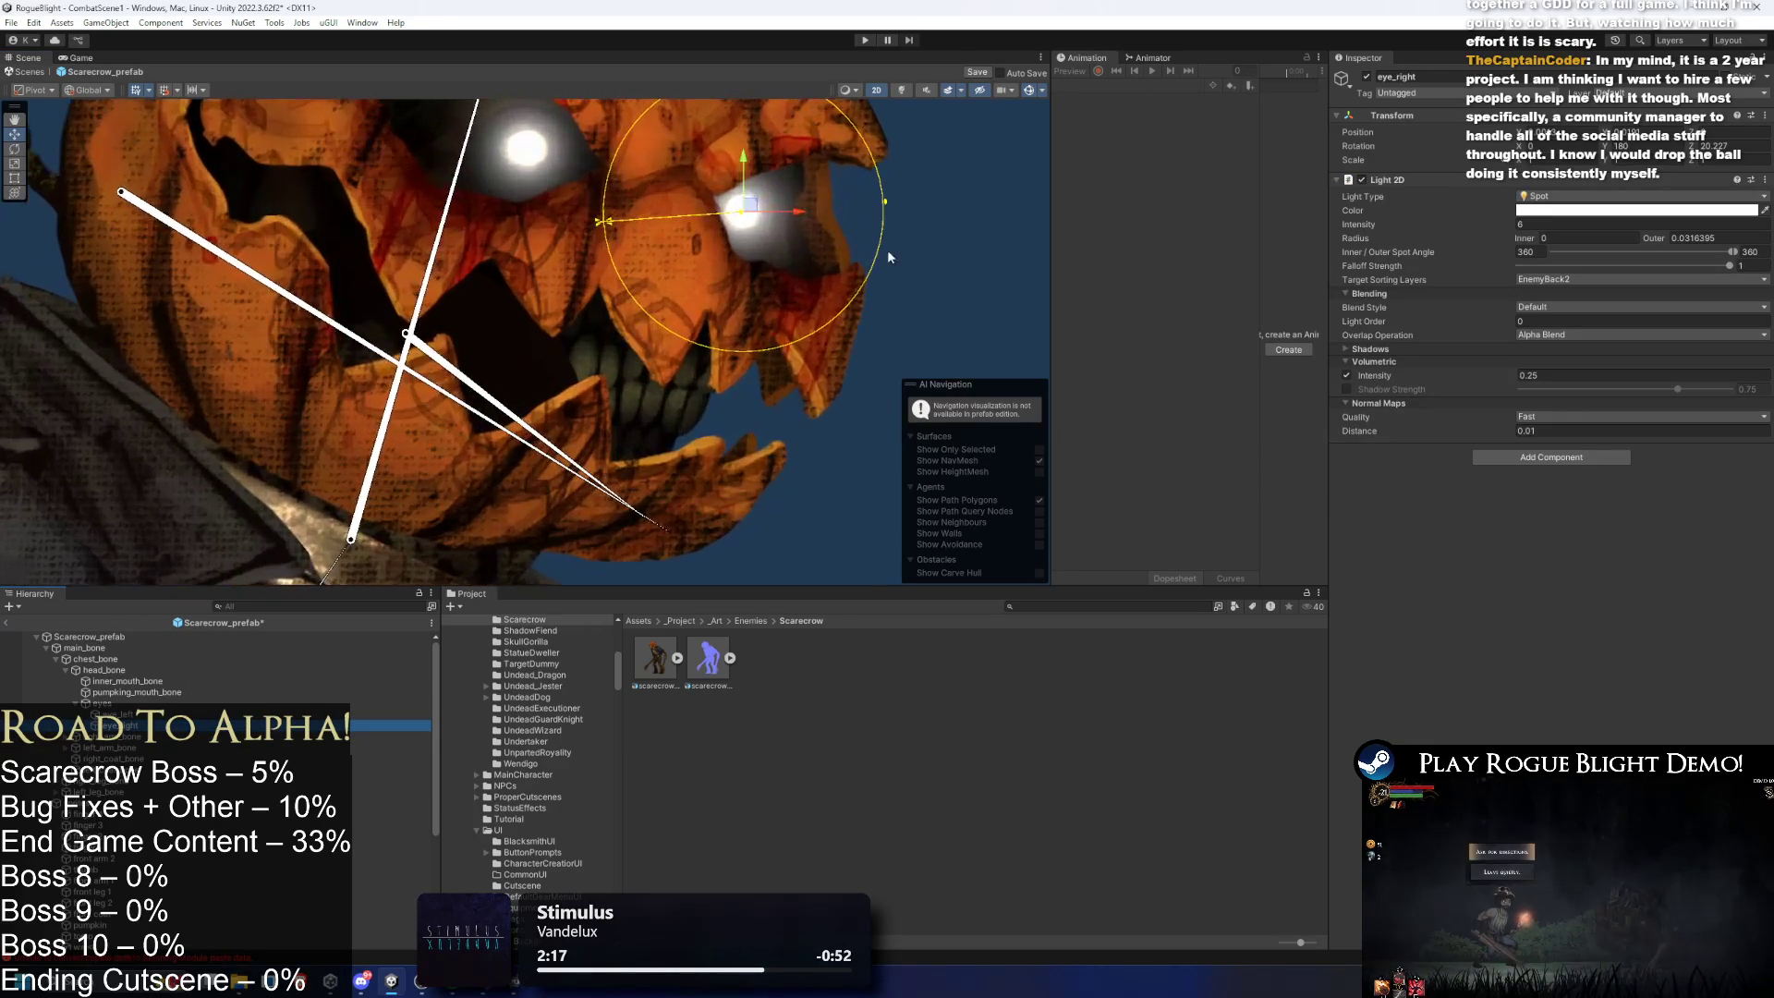
{"action": "left_click", "coordinate": [900, 277]}
{"action": "key", "text": "ctrl+s"}
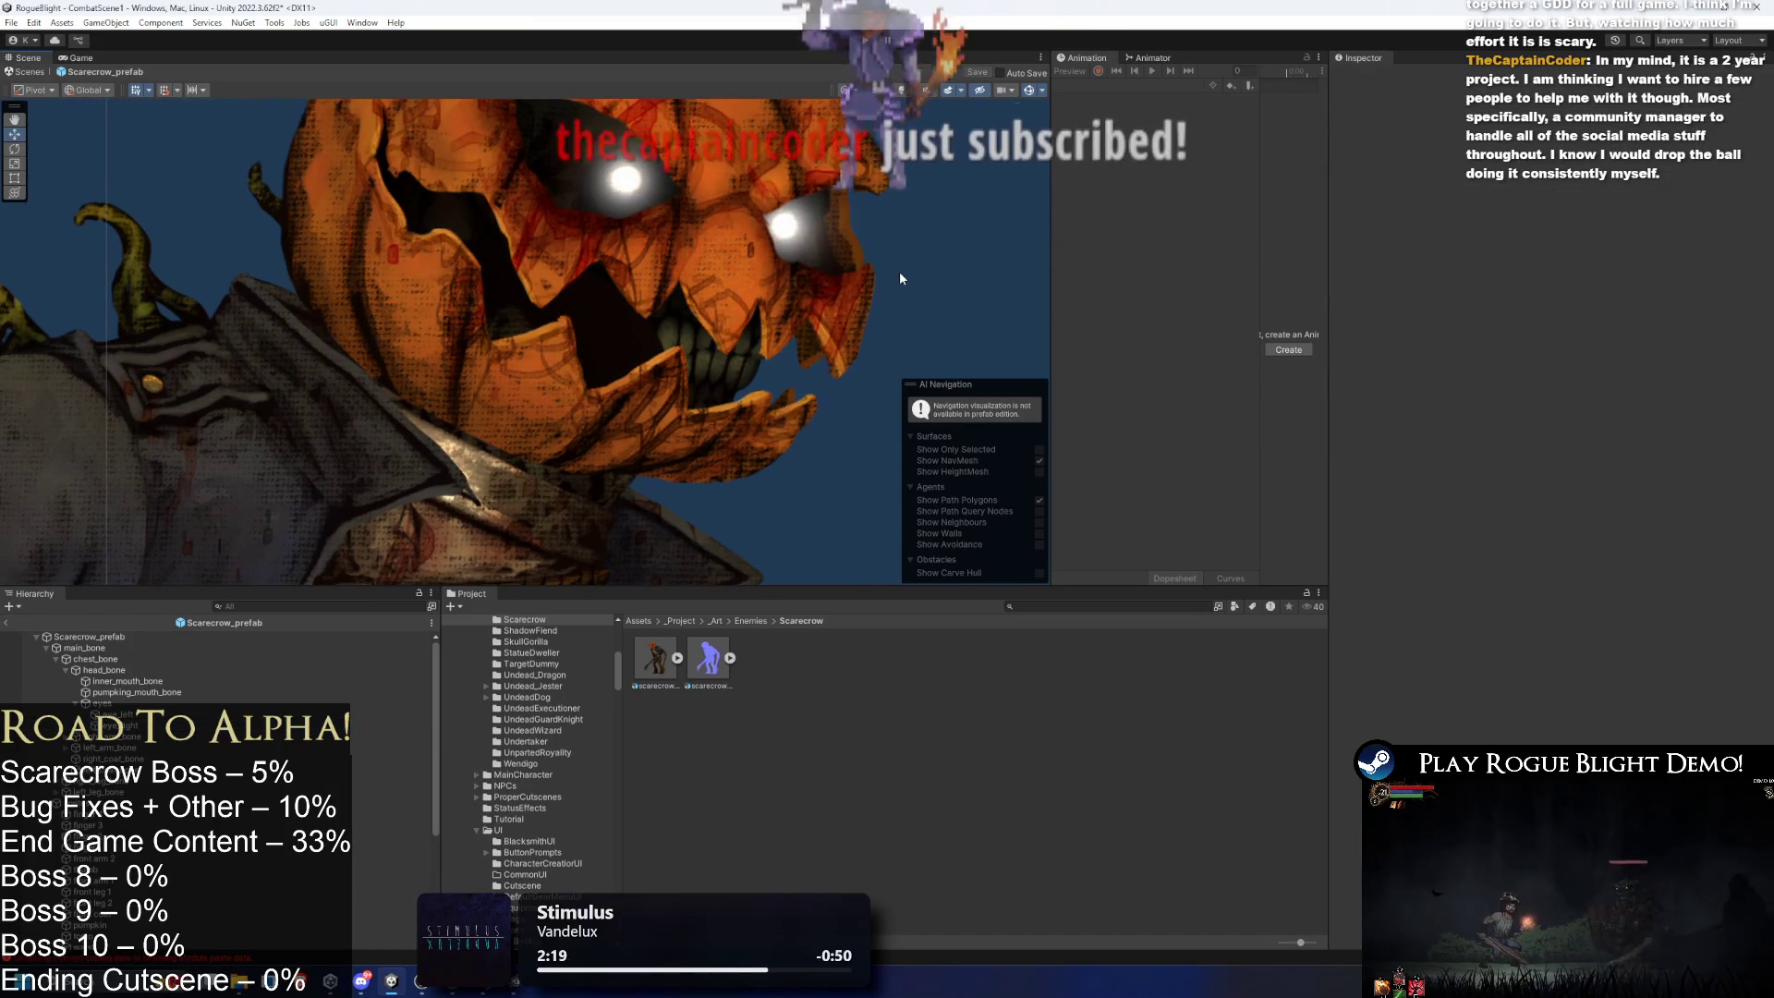
- Put the neck sprite on the EnemyBack2 sorting layer
{"action": "left_click", "coordinate": [600, 329]}
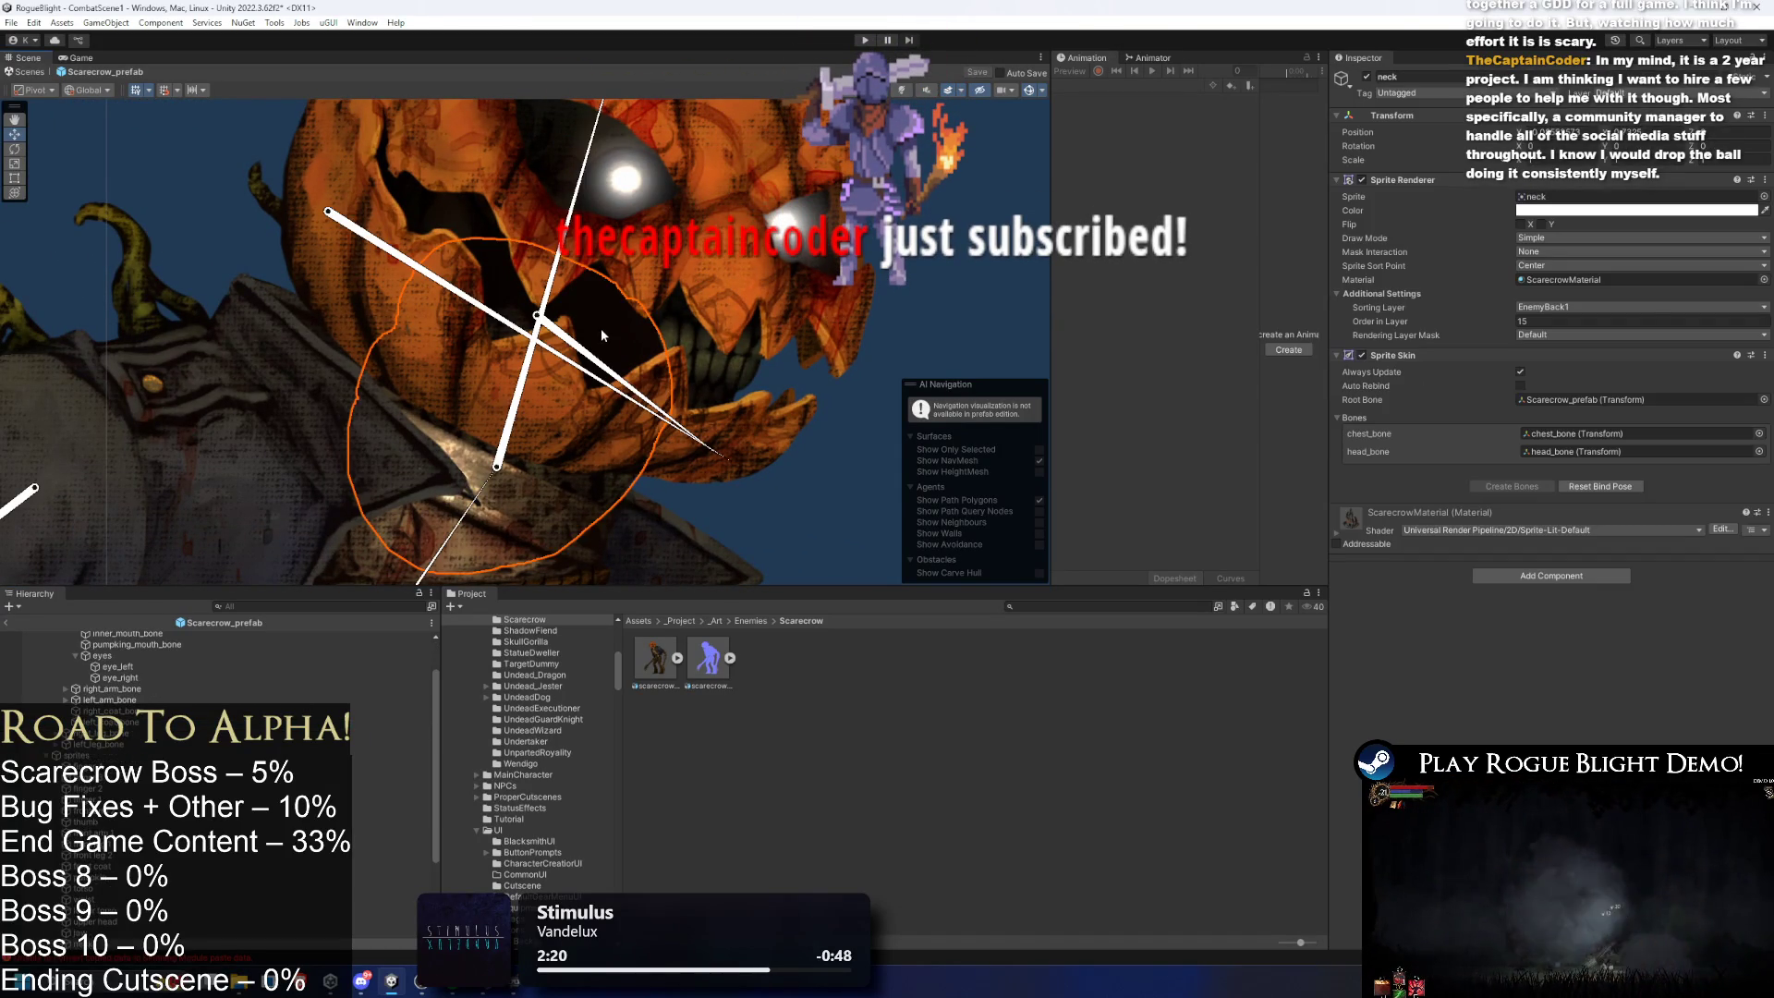
{"action": "left_click", "coordinate": [1550, 308]}
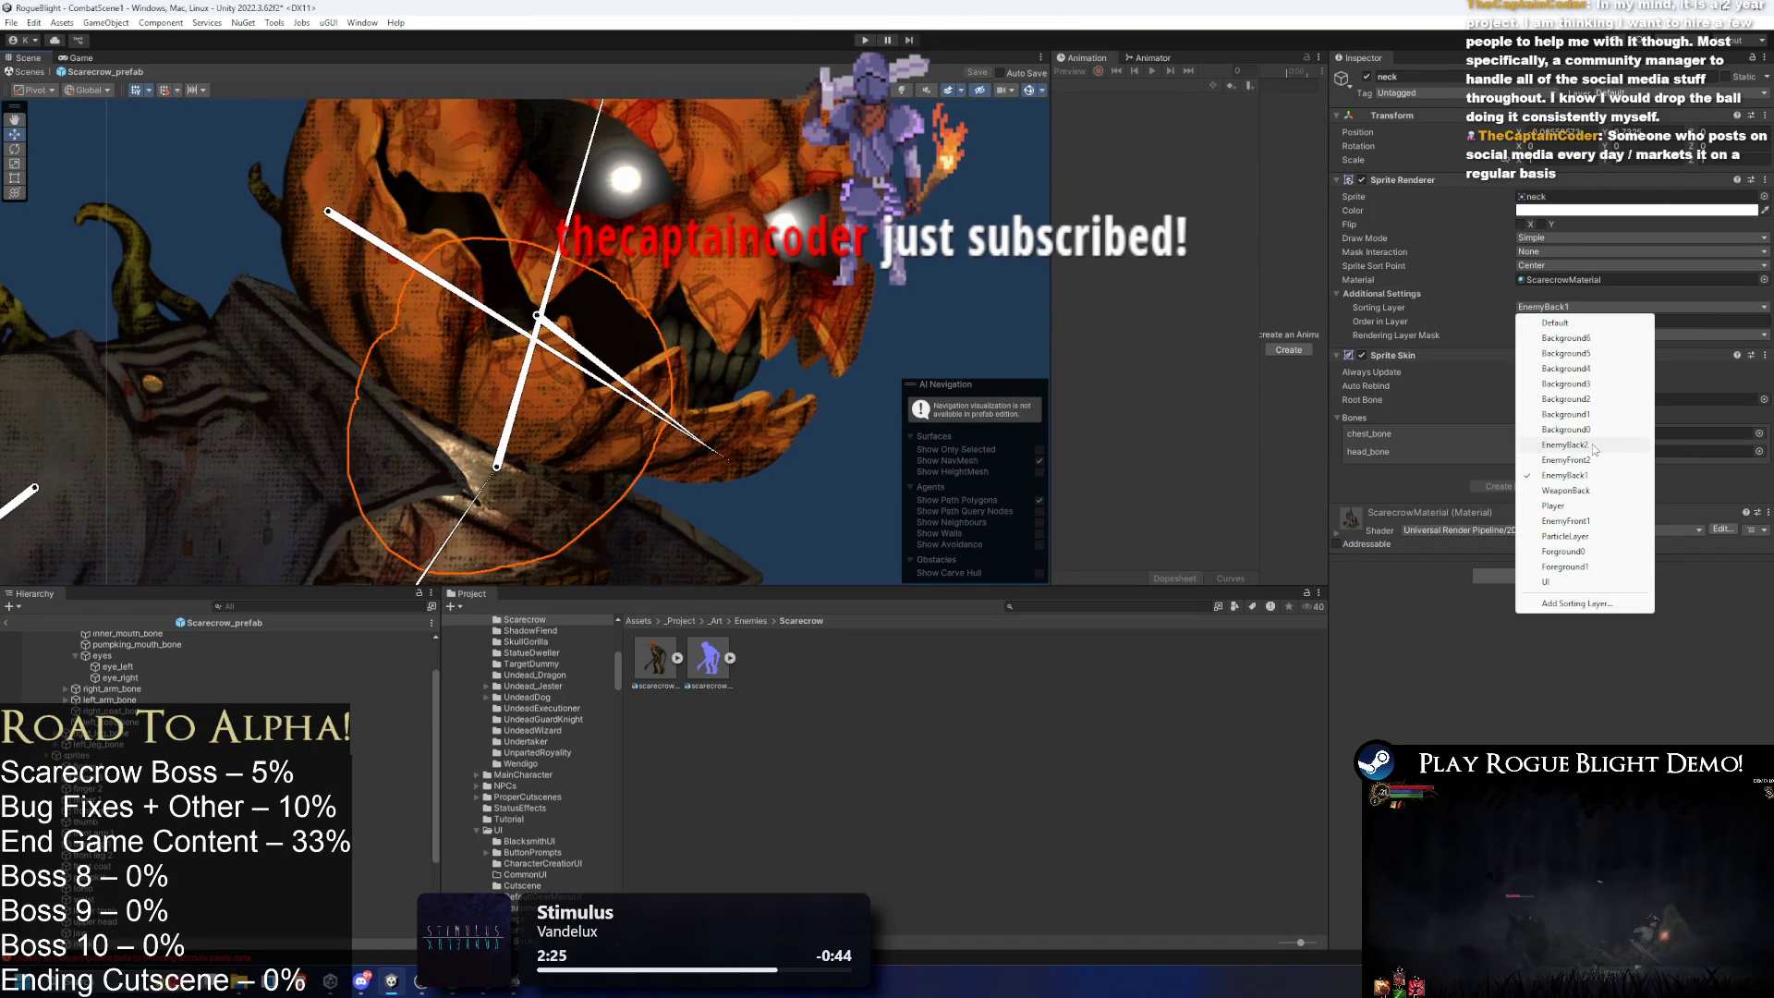
{"action": "left_click", "coordinate": [1565, 444]}
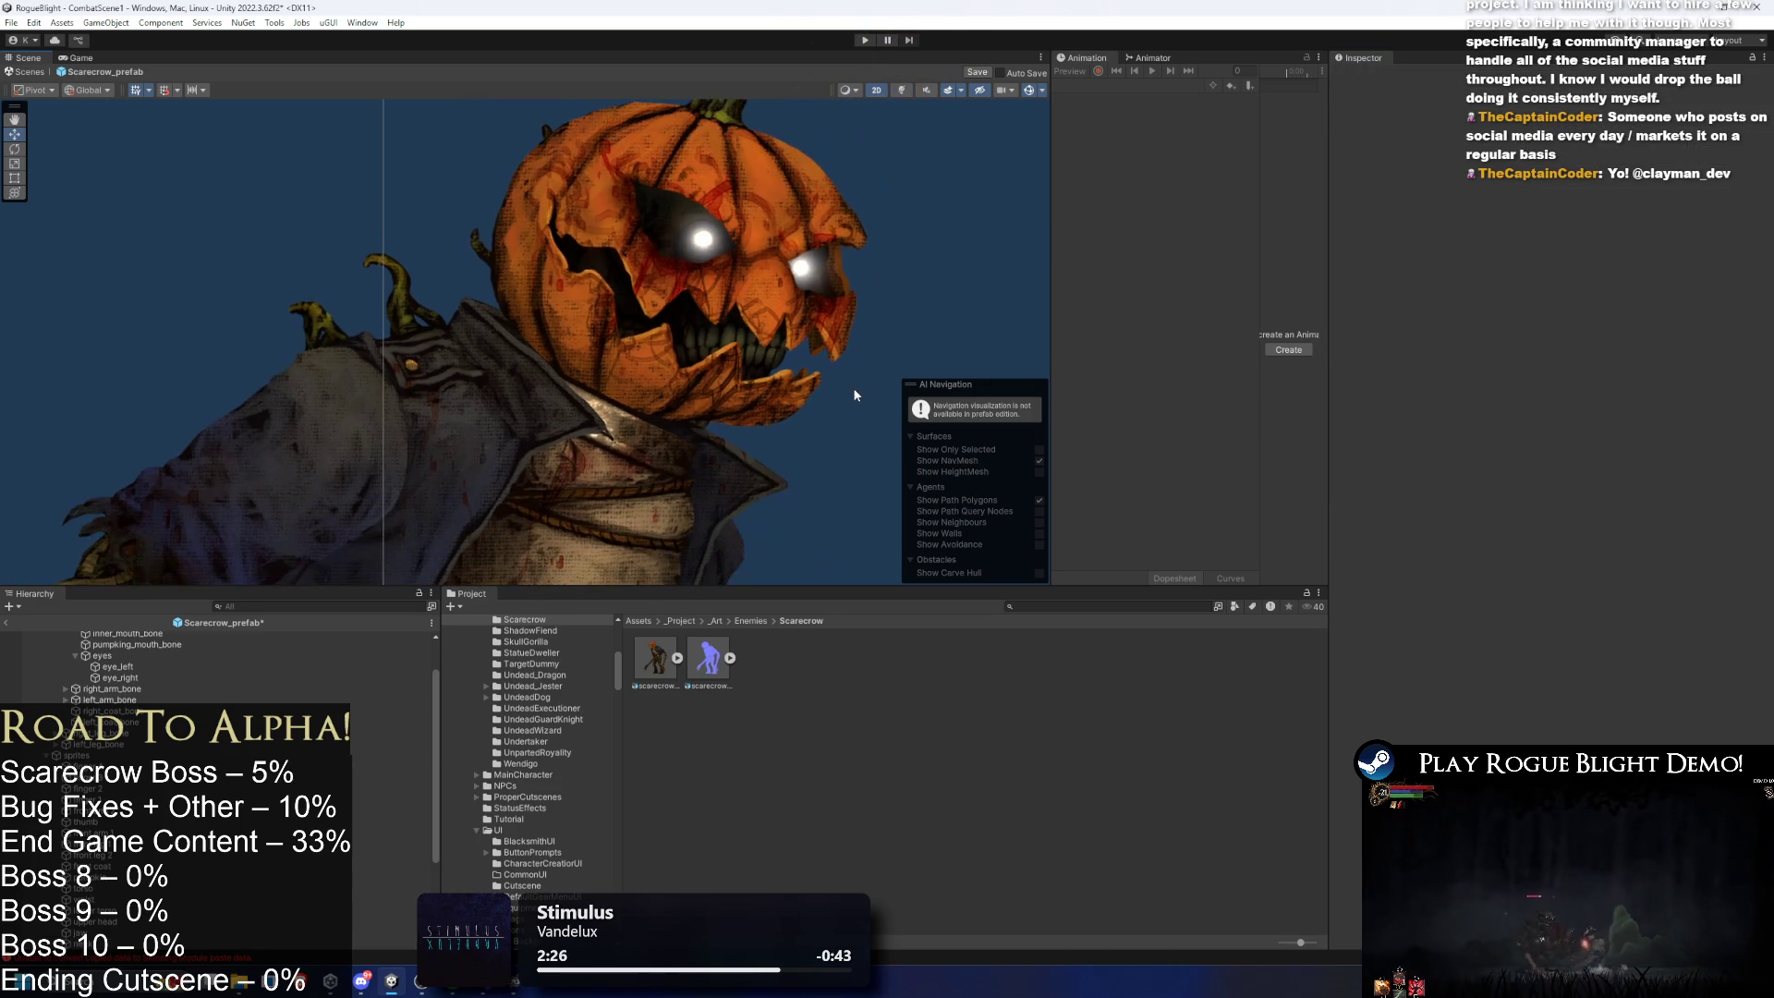
- Save the scarecrow prefab and pan the lit view down to the legs
{"action": "scroll", "coordinate": [850, 369], "scroll_direction": "down", "scroll_amount": 3}
{"action": "key", "text": "ctrl+s"}
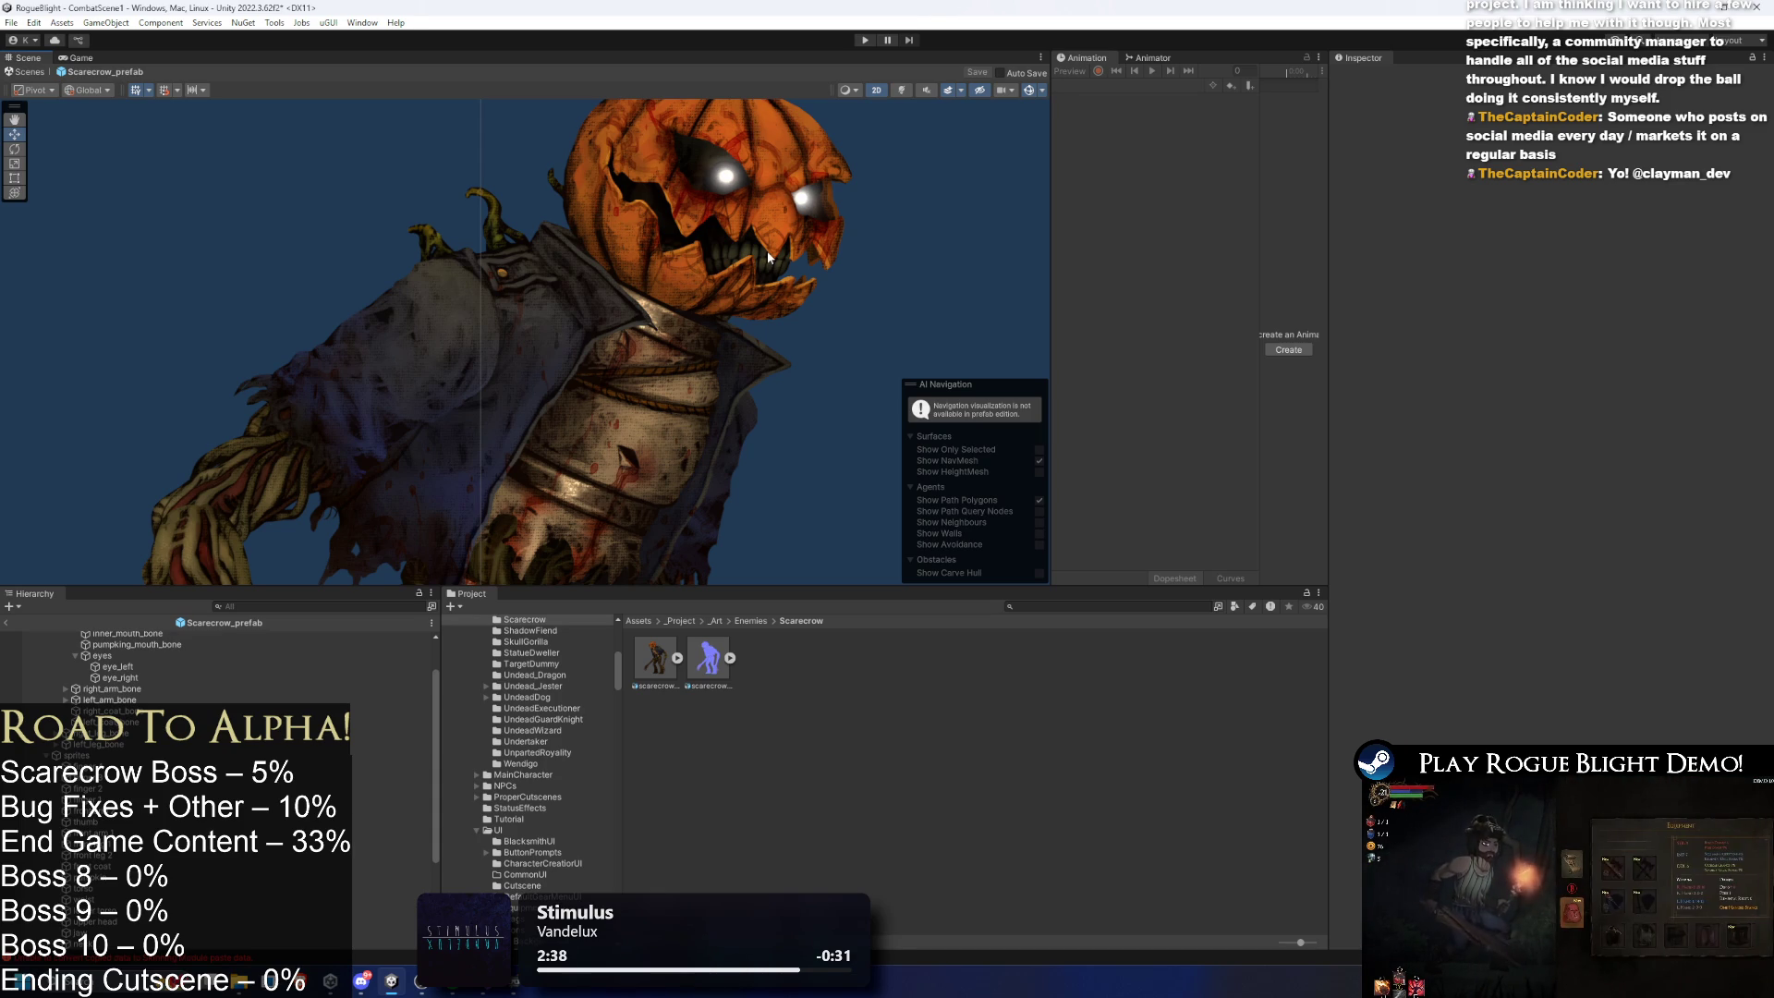
{"action": "scroll", "coordinate": [902, 312], "scroll_direction": "down", "scroll_amount": 3}
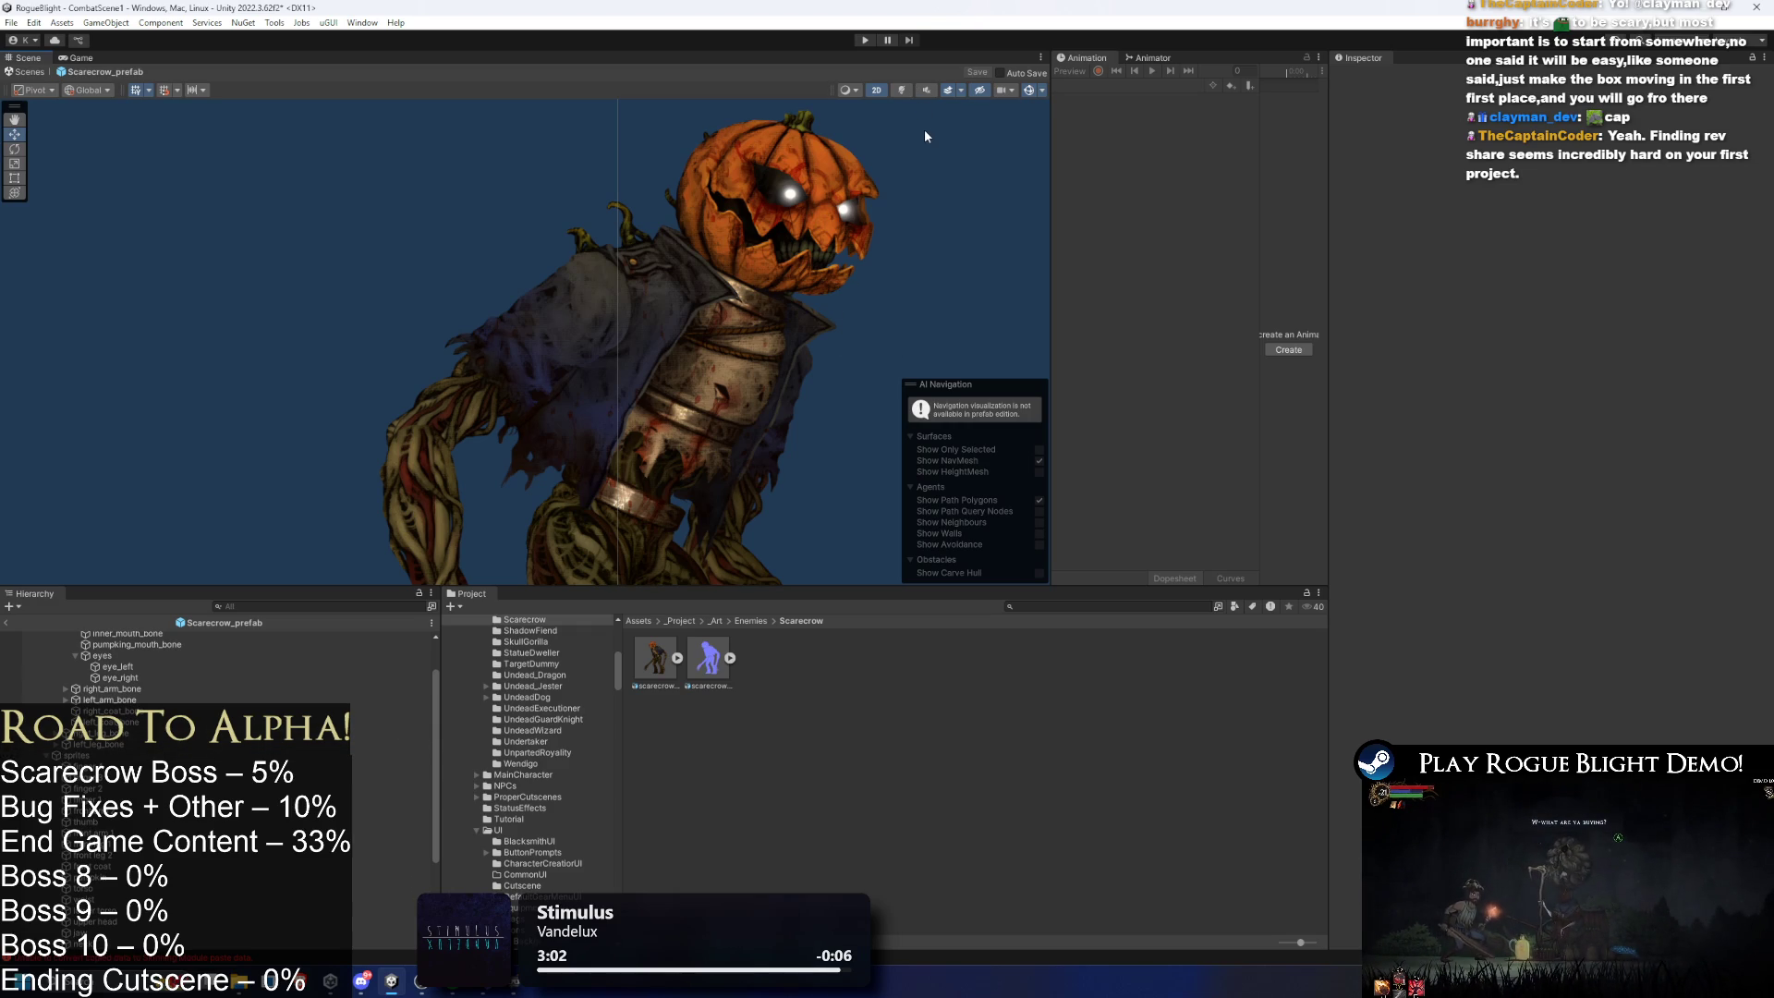
{"action": "left_click_drag", "start_coordinate": [925, 136], "coordinate": [737, 235]}
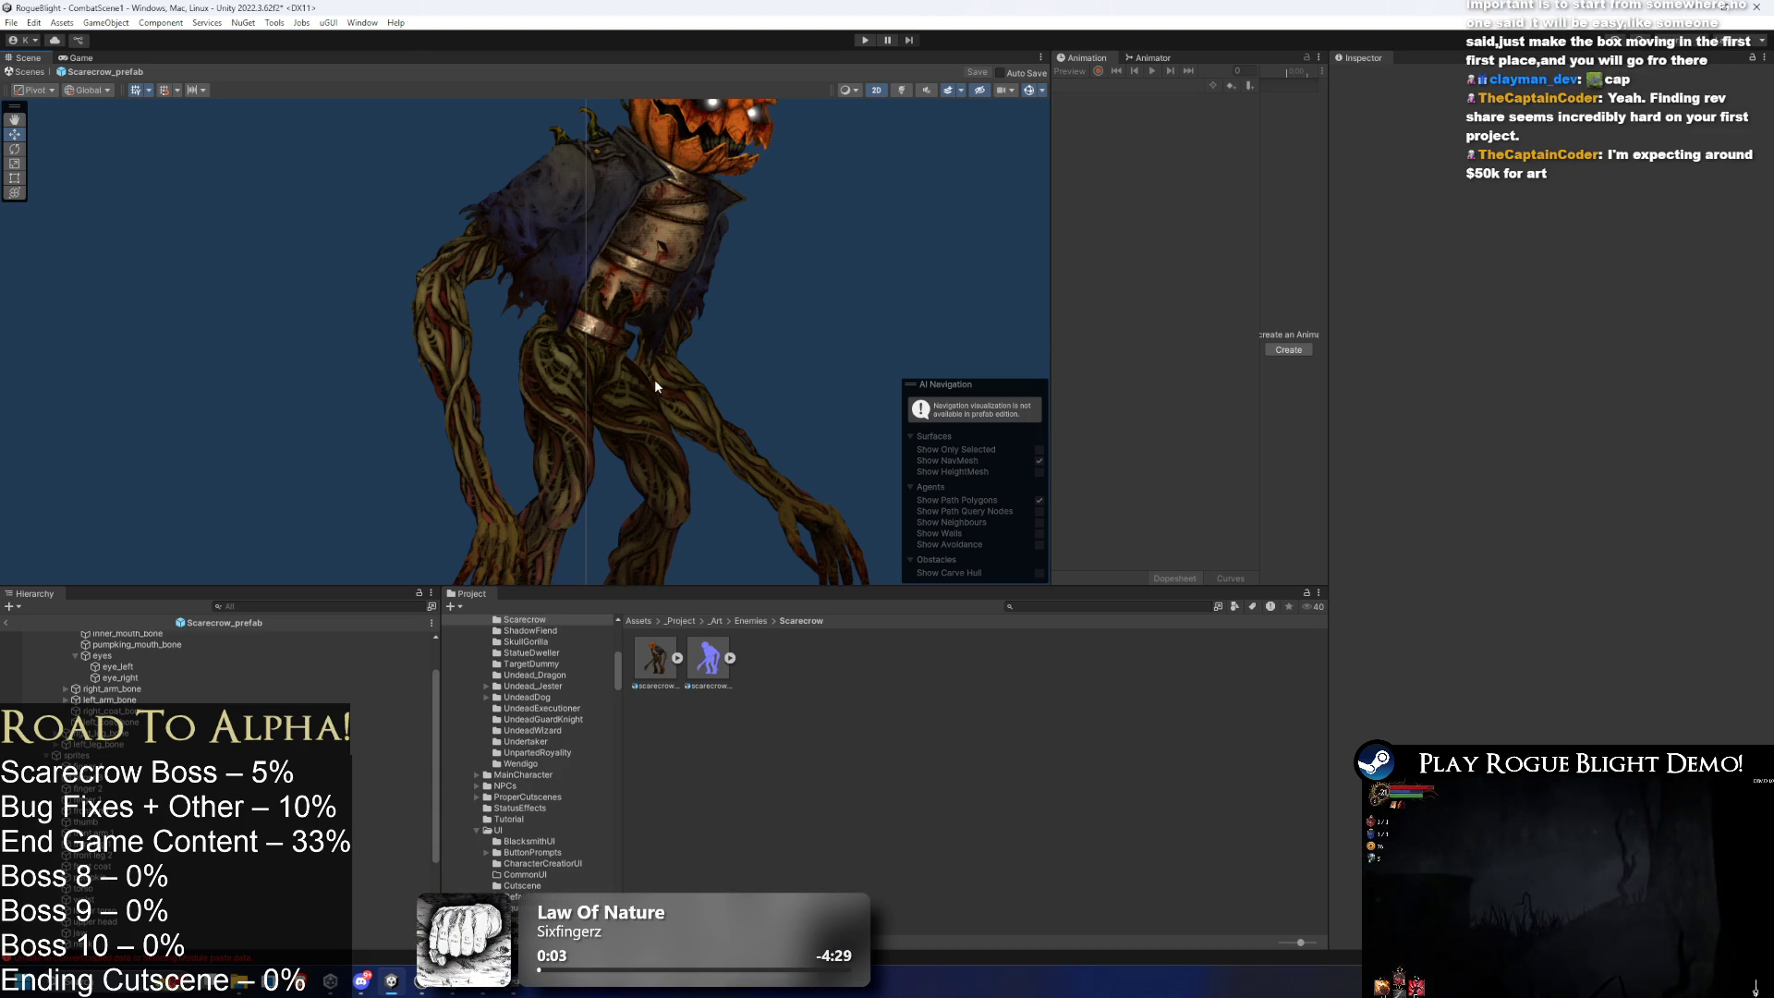
{"action": "scroll", "coordinate": [831, 259], "scroll_direction": "down", "scroll_amount": 2}
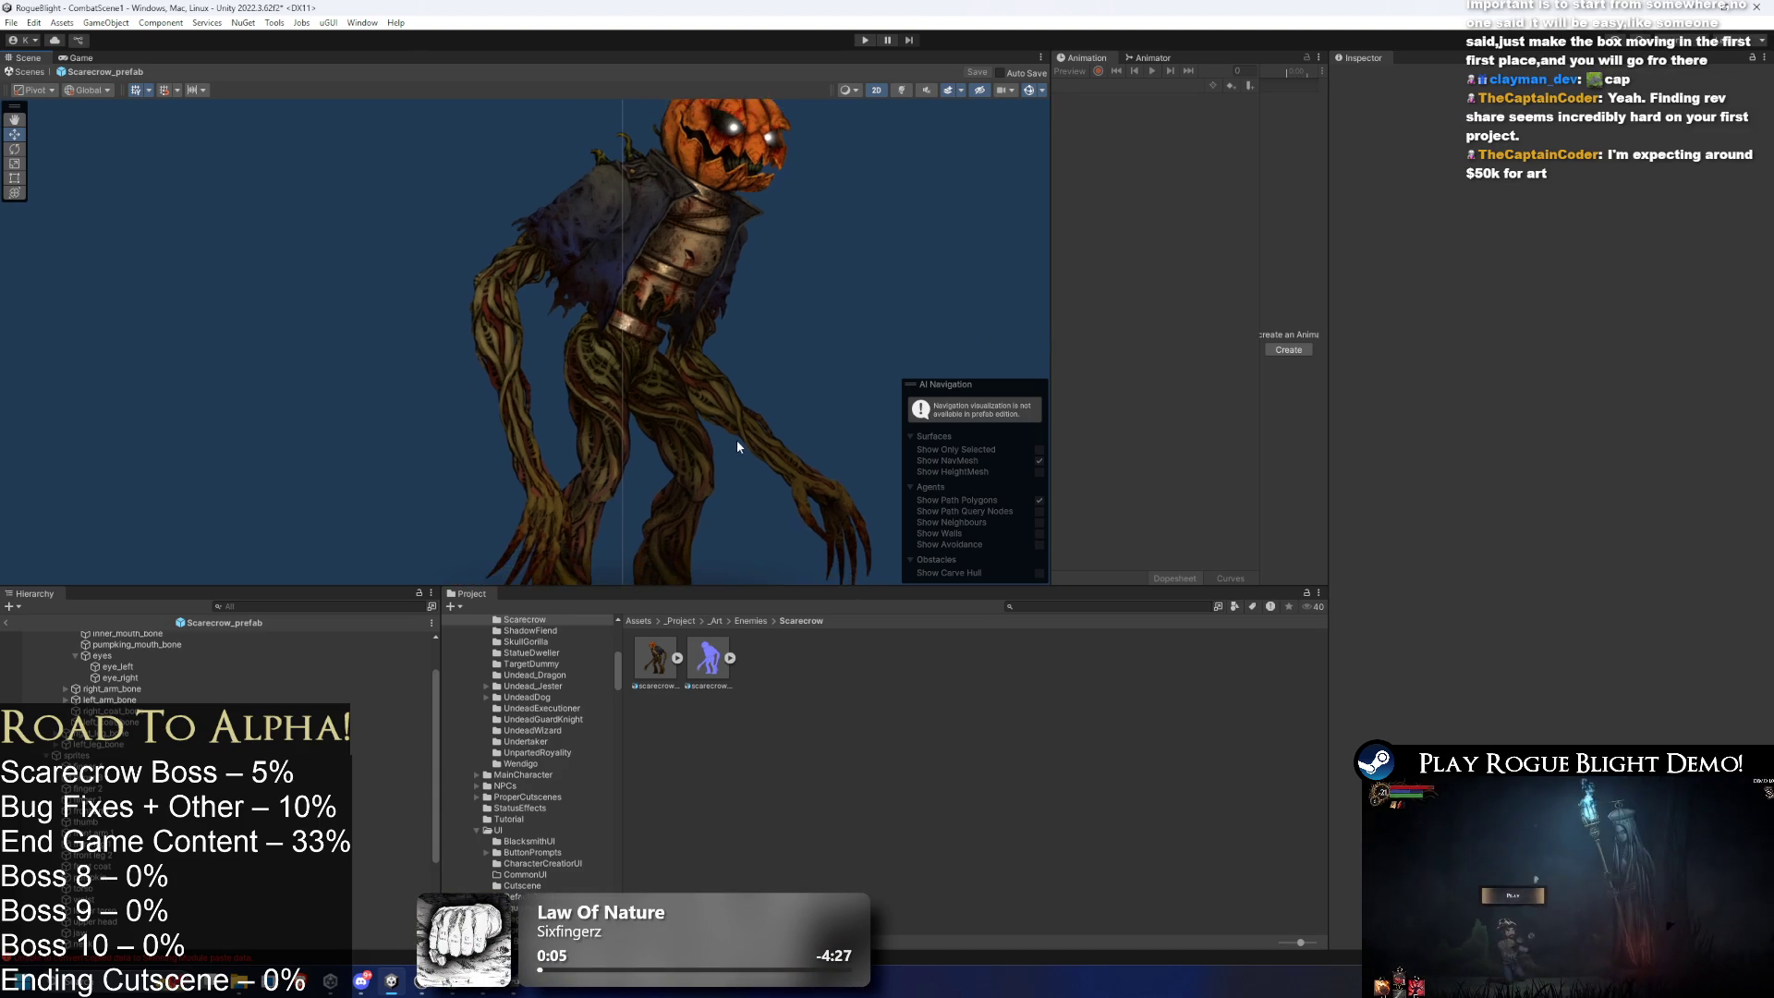
{"action": "scroll", "coordinate": [681, 348], "scroll_direction": "up", "scroll_amount": 2}
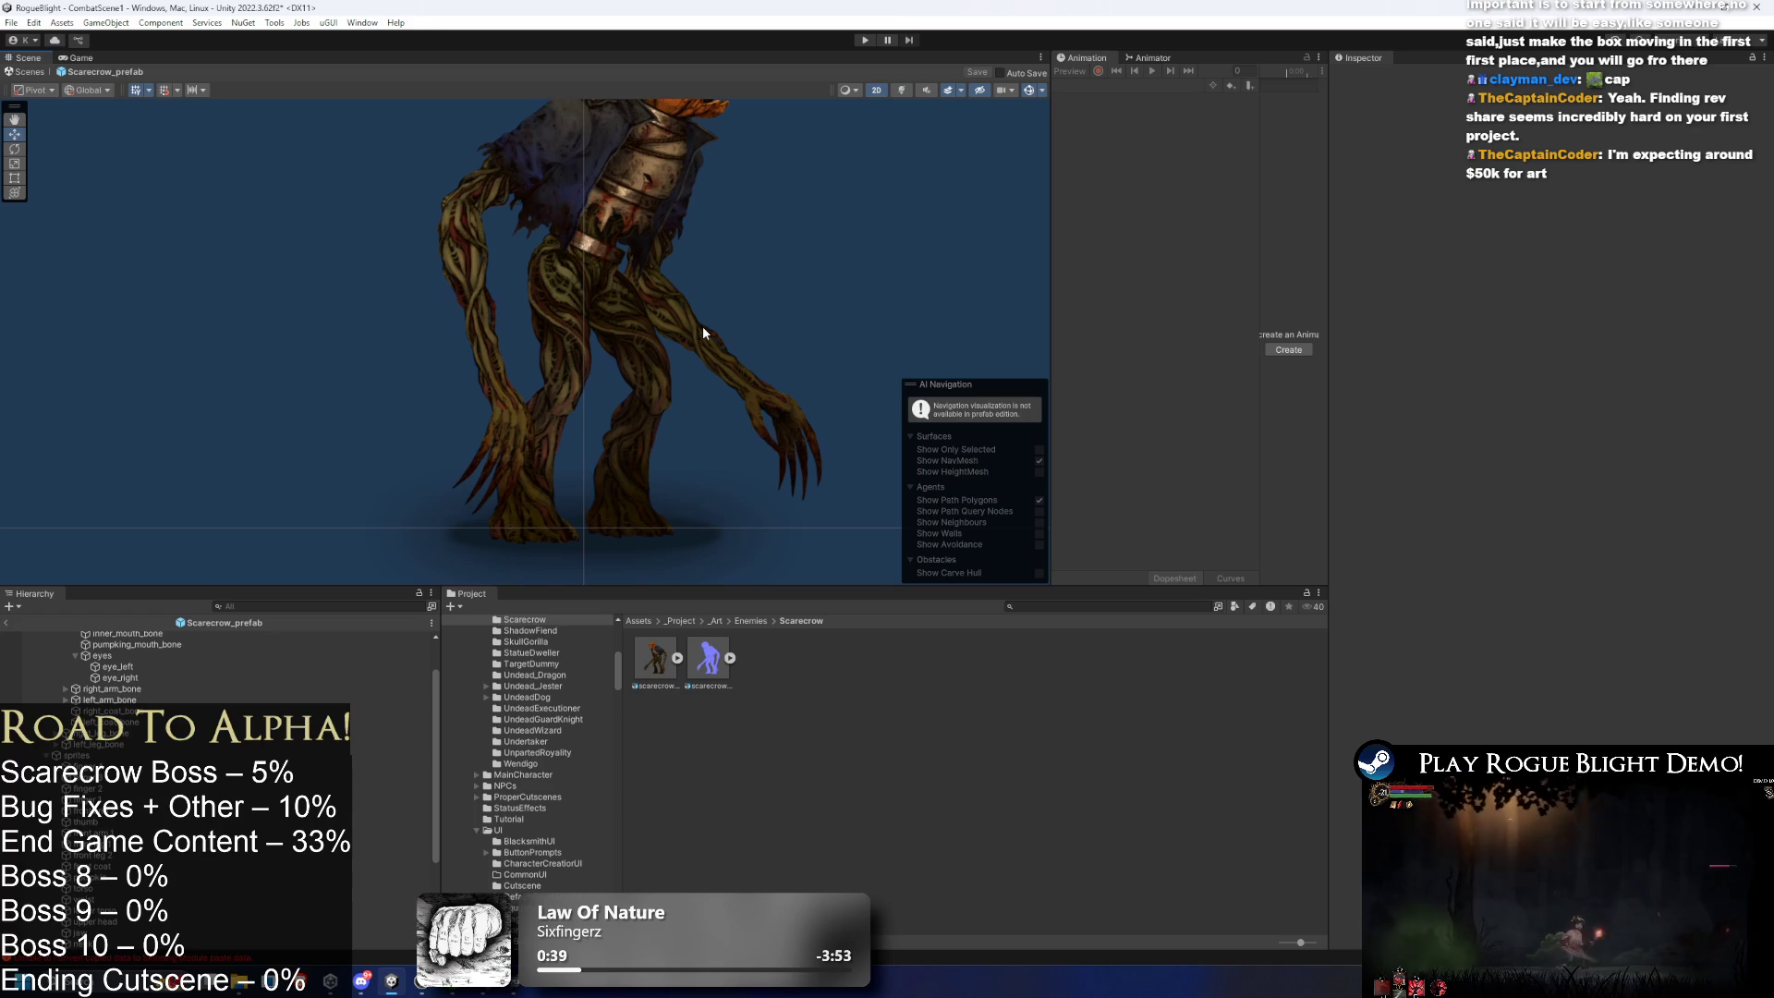
- Frame the scarecrow in silhouette lighting, flicking to fully lit to compare the glowing eyes
{"action": "left_click", "coordinate": [900, 90]}
{"action": "scroll", "coordinate": [802, 326], "scroll_direction": "down", "scroll_amount": 2}
{"action": "left_click_drag", "start_coordinate": [803, 326], "coordinate": [812, 354]}
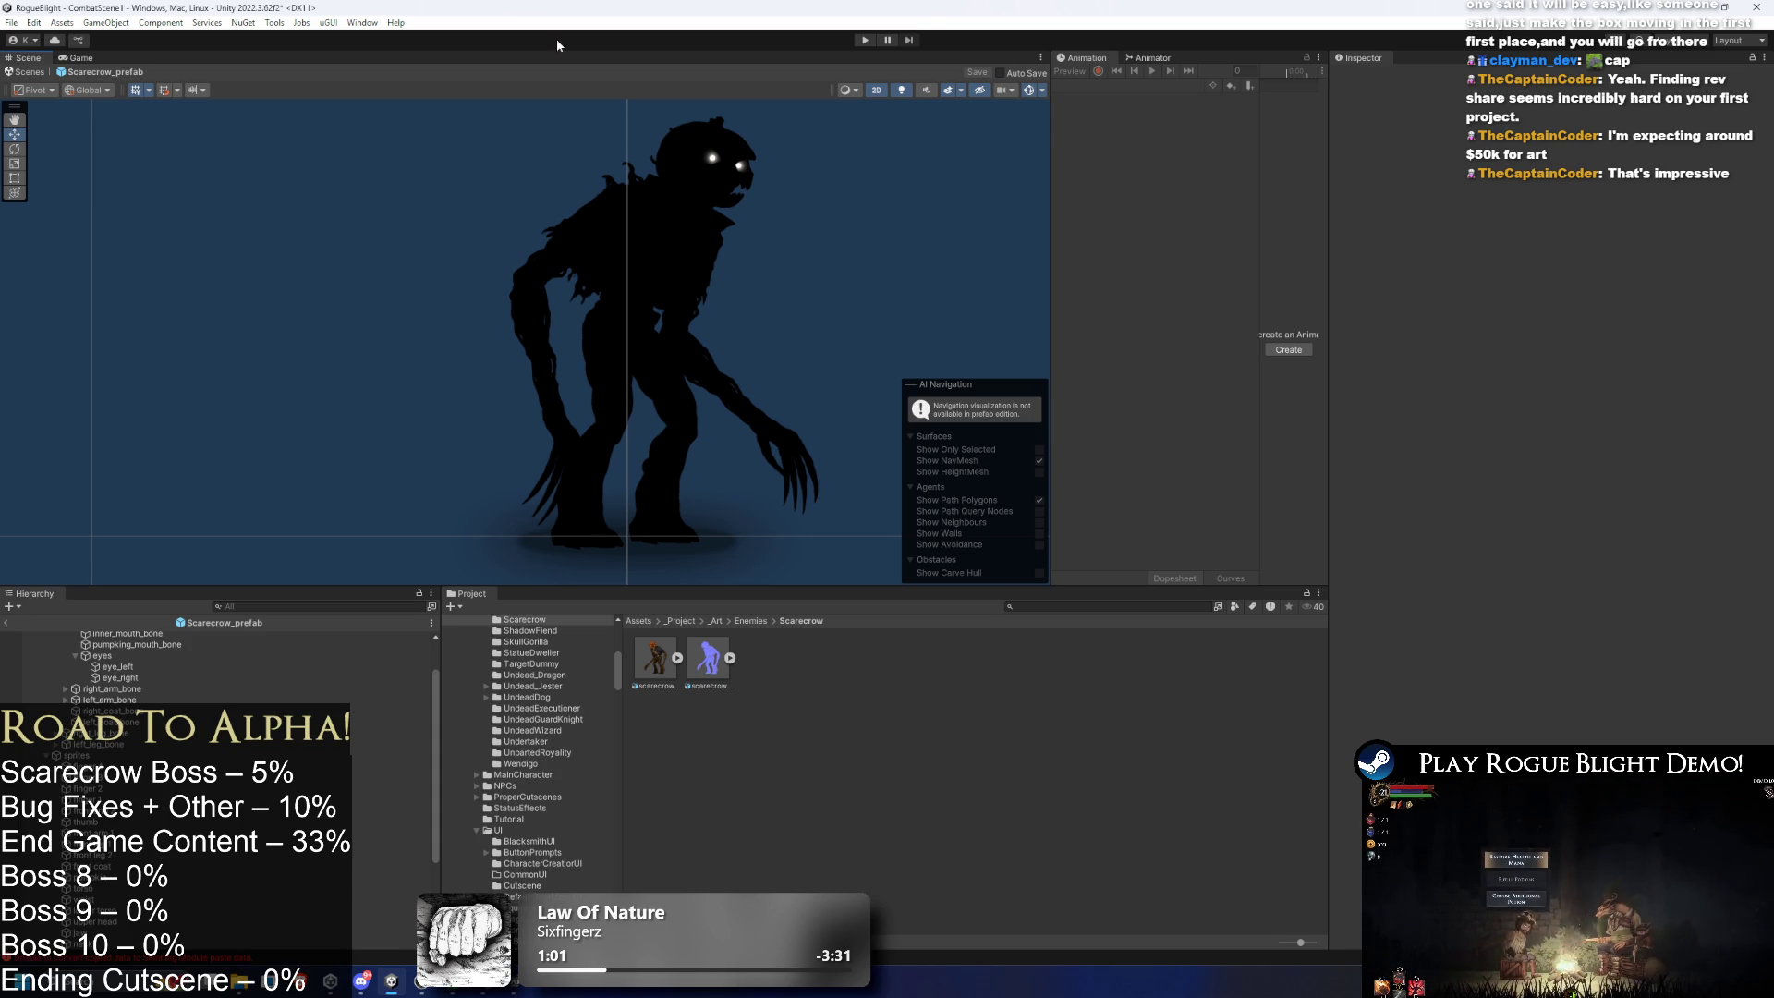
{"action": "left_click", "coordinate": [908, 93]}
{"action": "left_click", "coordinate": [908, 93]}
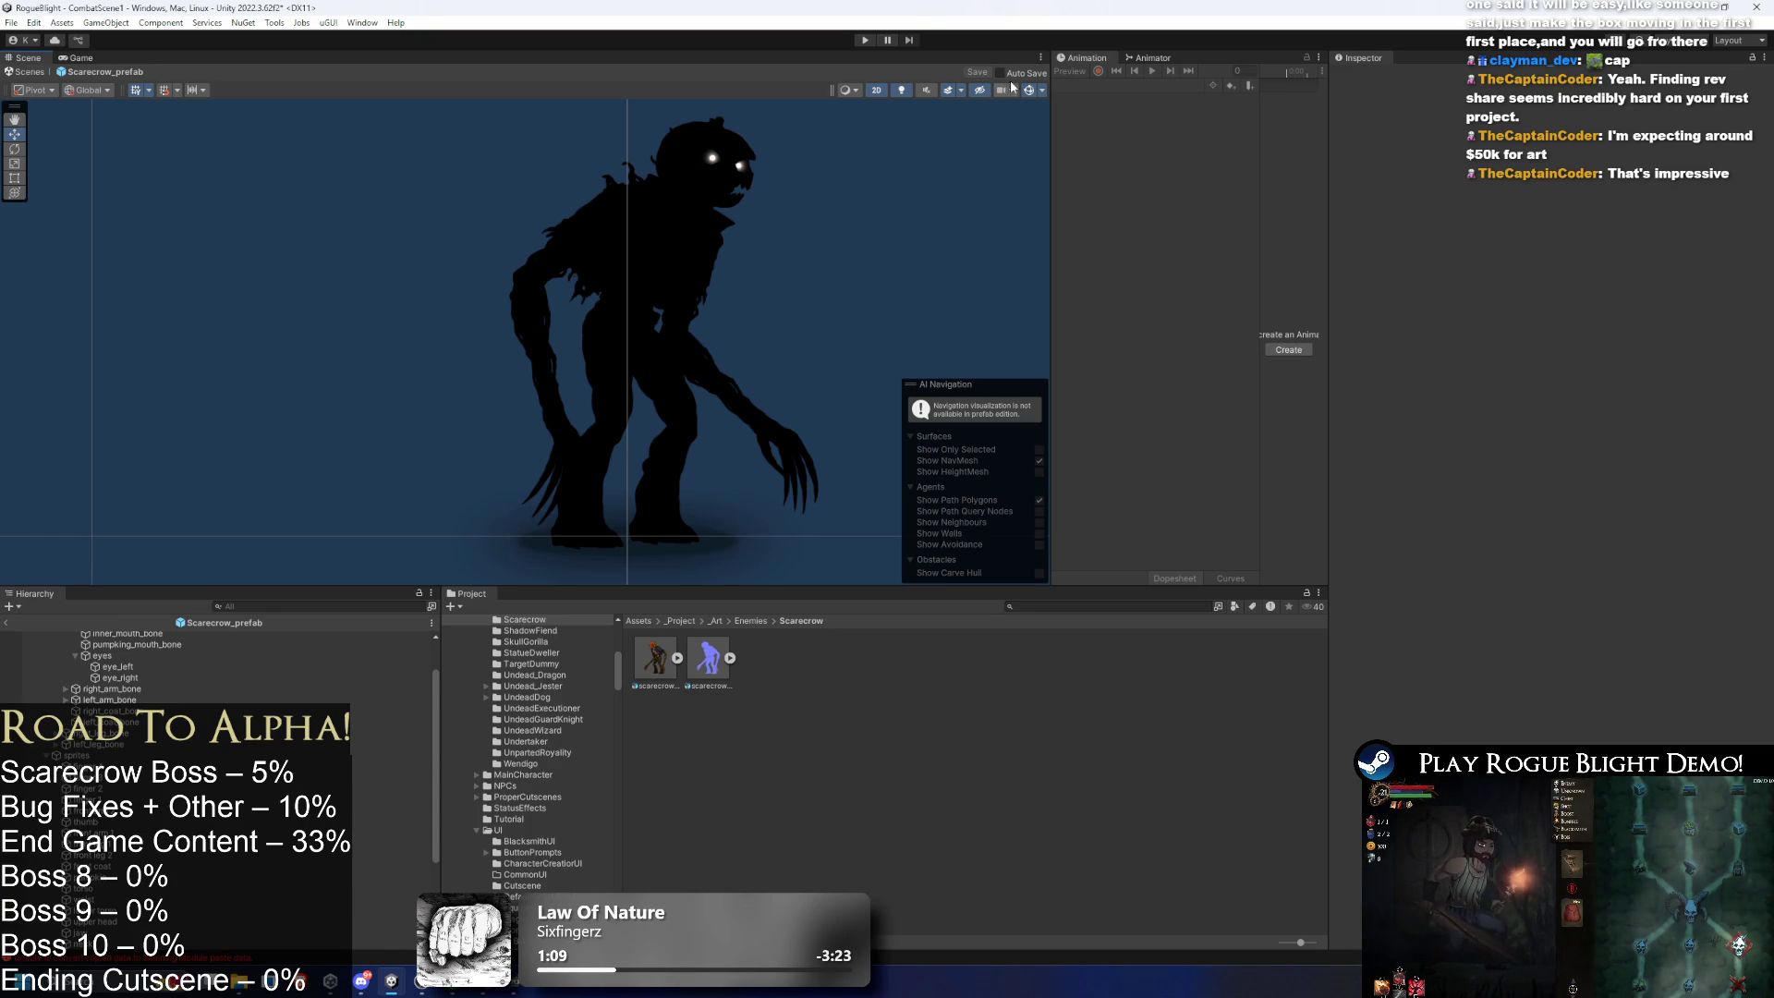
{"action": "left_click", "coordinate": [911, 94]}
{"action": "left_click", "coordinate": [911, 93]}
{"action": "scroll", "coordinate": [734, 170], "scroll_direction": "up", "scroll_amount": 1}
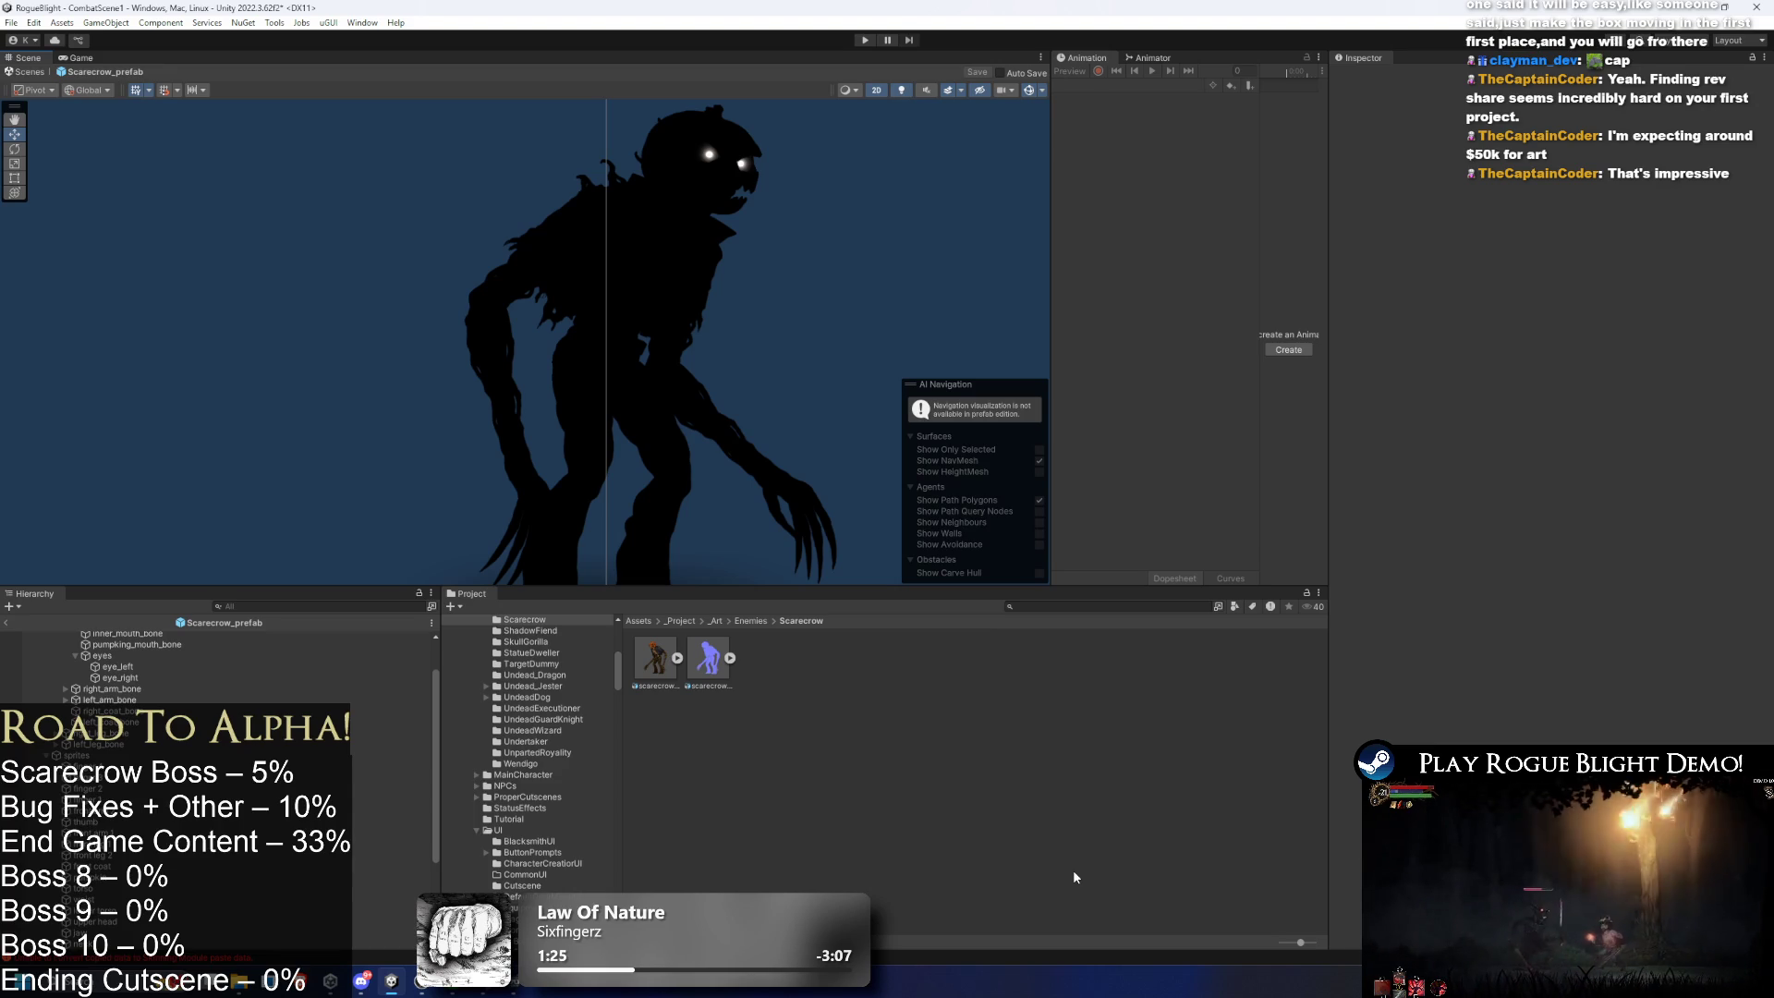
{"action": "scroll", "coordinate": [883, 270], "scroll_direction": "down", "scroll_amount": 1}
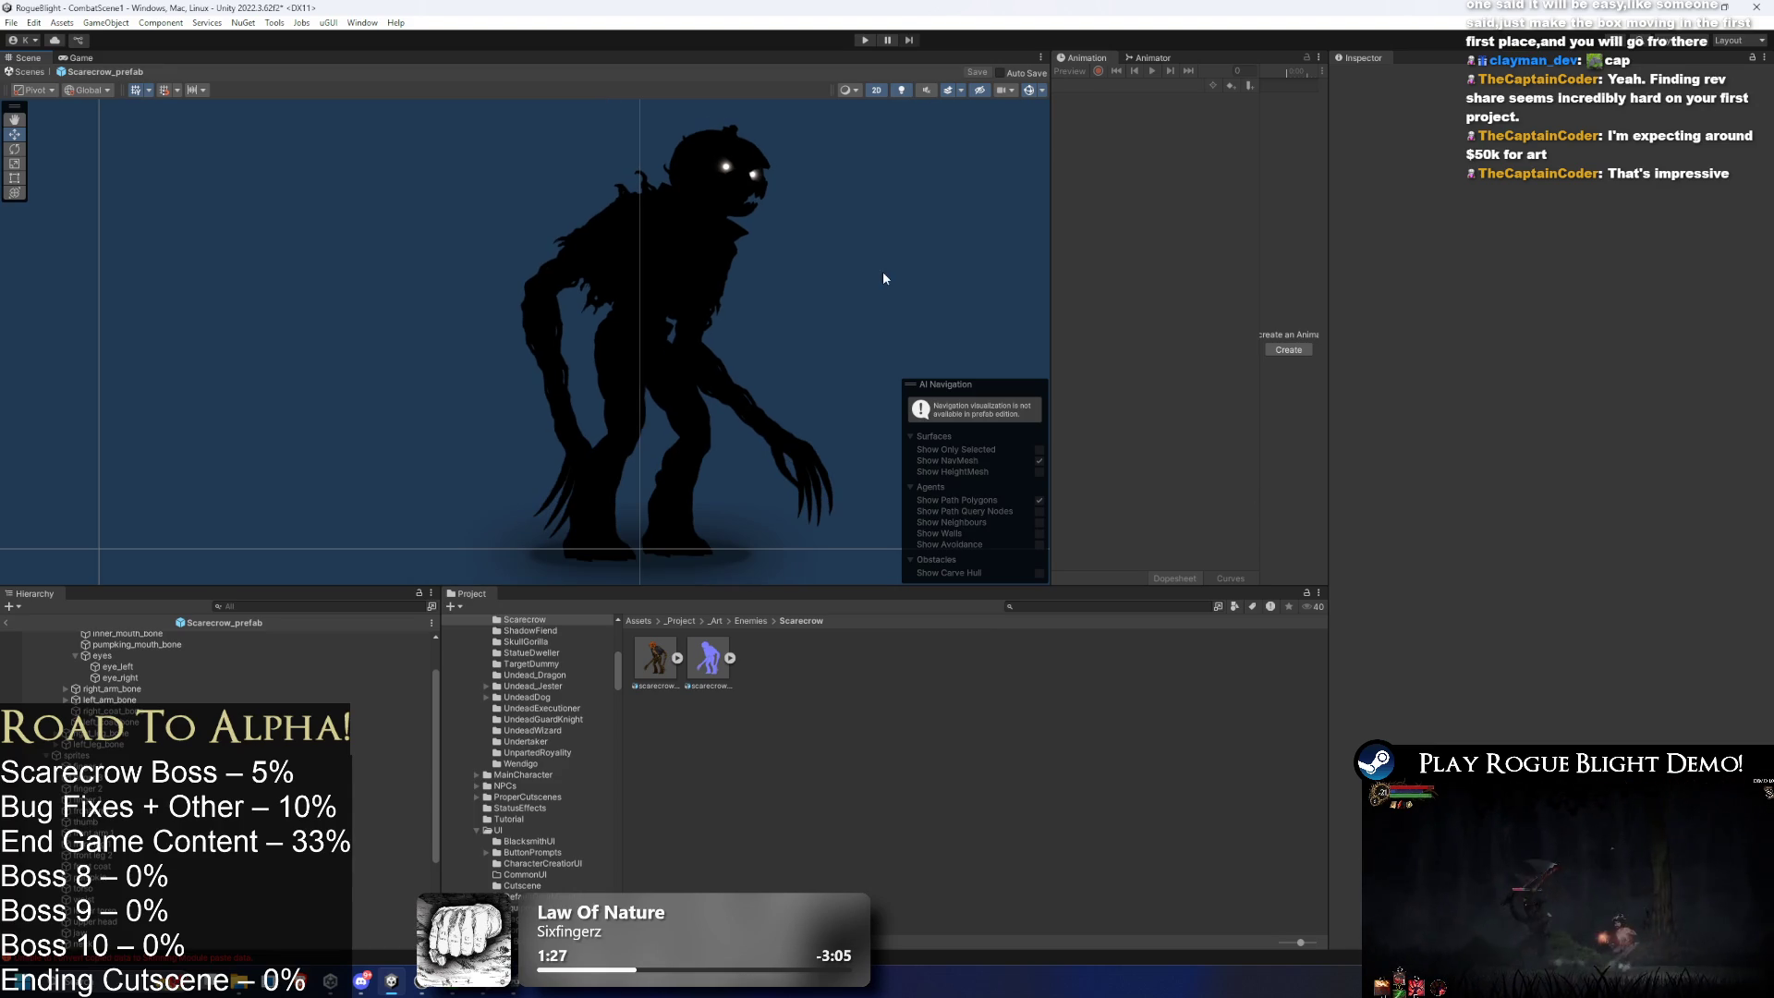
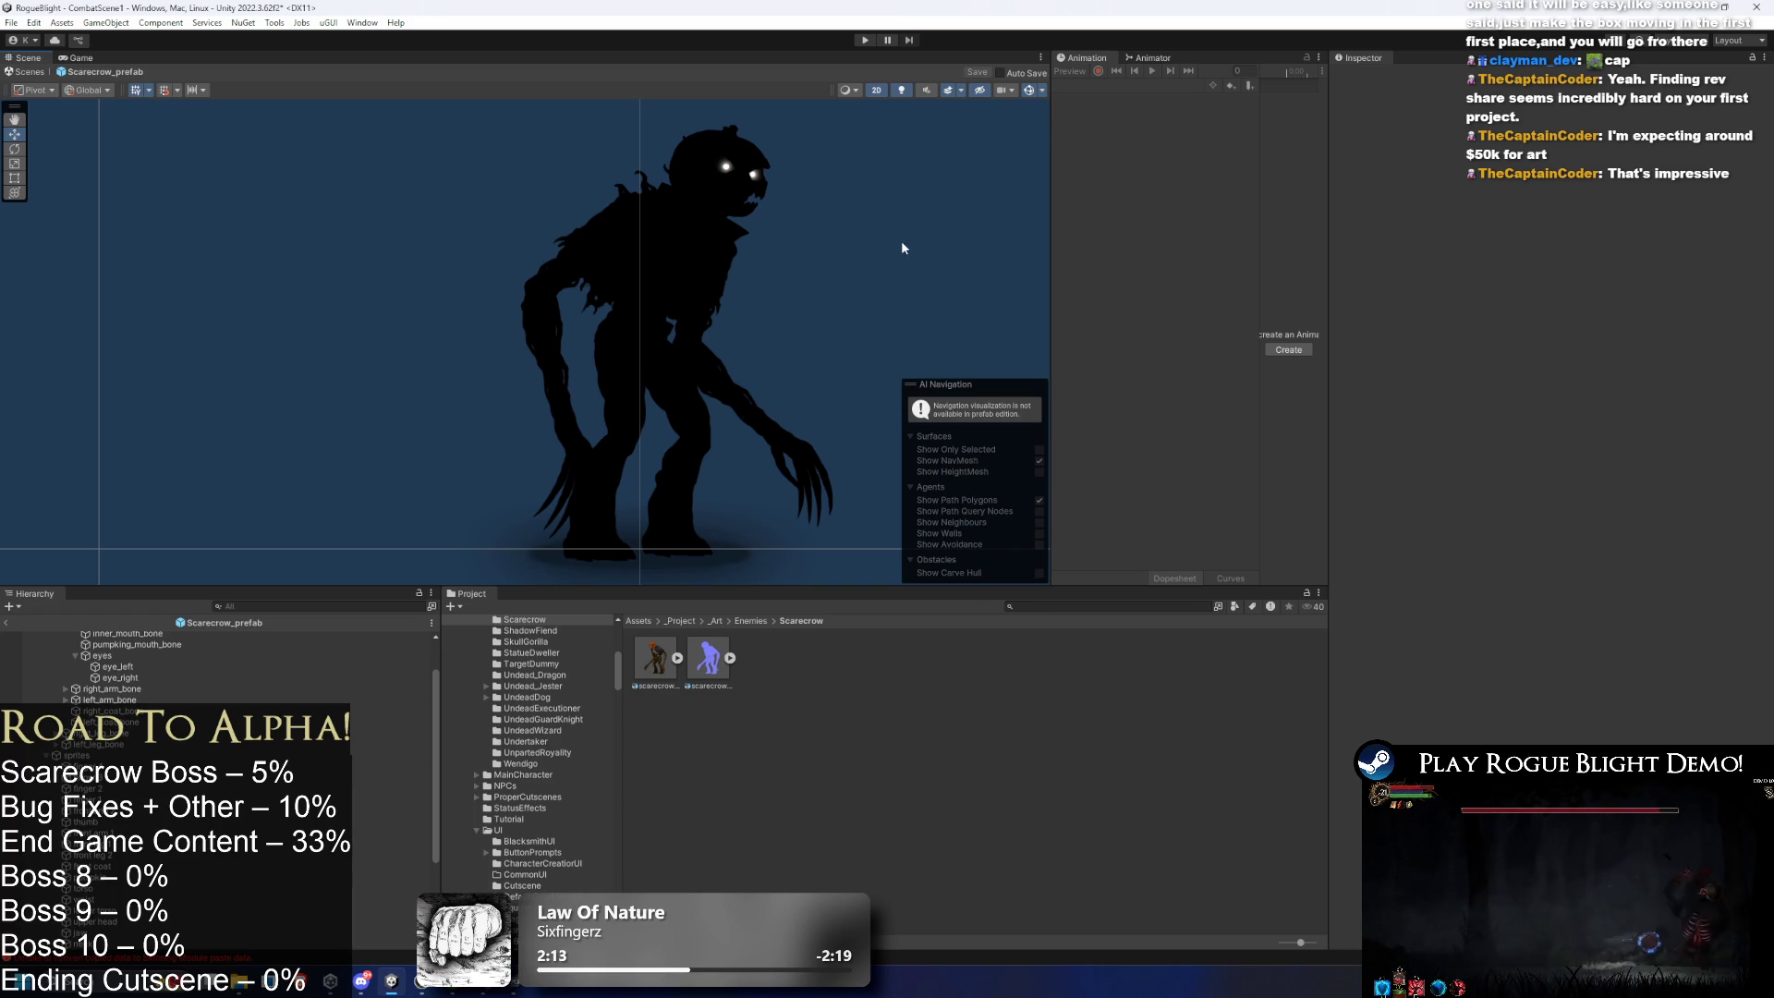
- Recentre the scarecrow in the Scene view and enlarge the view area
{"action": "mouse_move", "coordinate": [859, 354]}
{"action": "left_mouse_down"}
{"action": "mouse_move", "coordinate": [756, 289]}
{"action": "mouse_move", "coordinate": [776, 287]}
{"action": "left_mouse_up"}
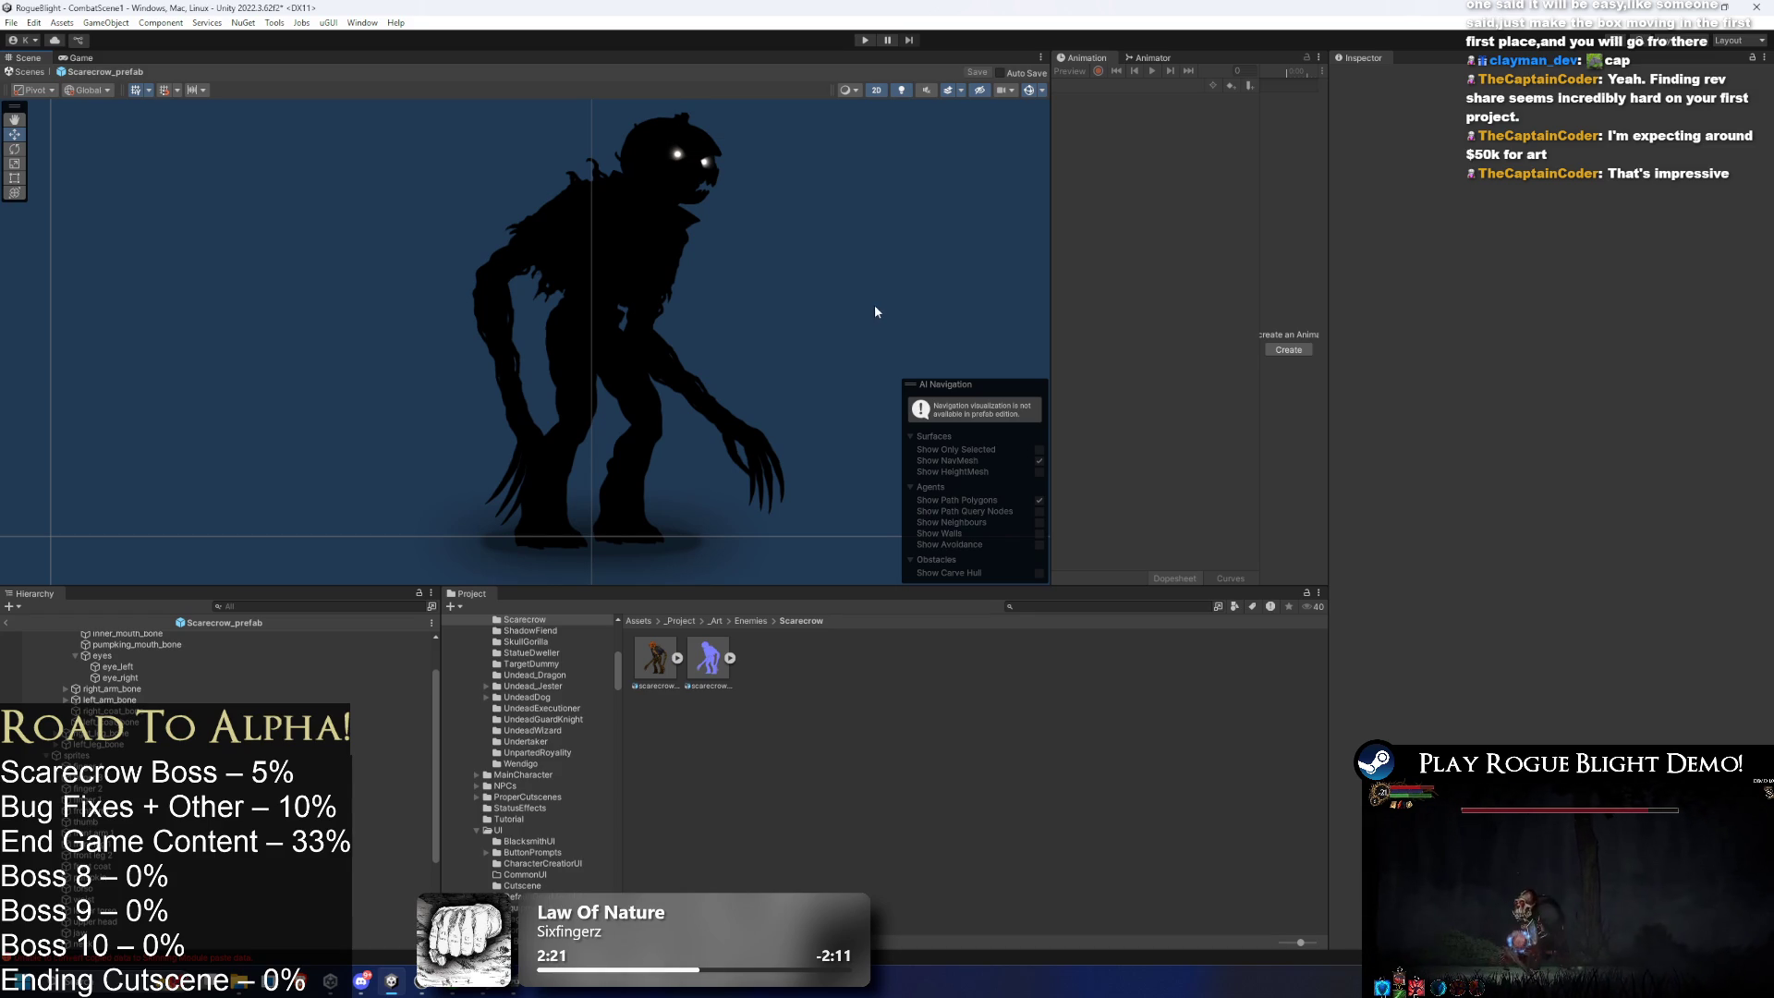
{"action": "double_click", "coordinate": [902, 92]}
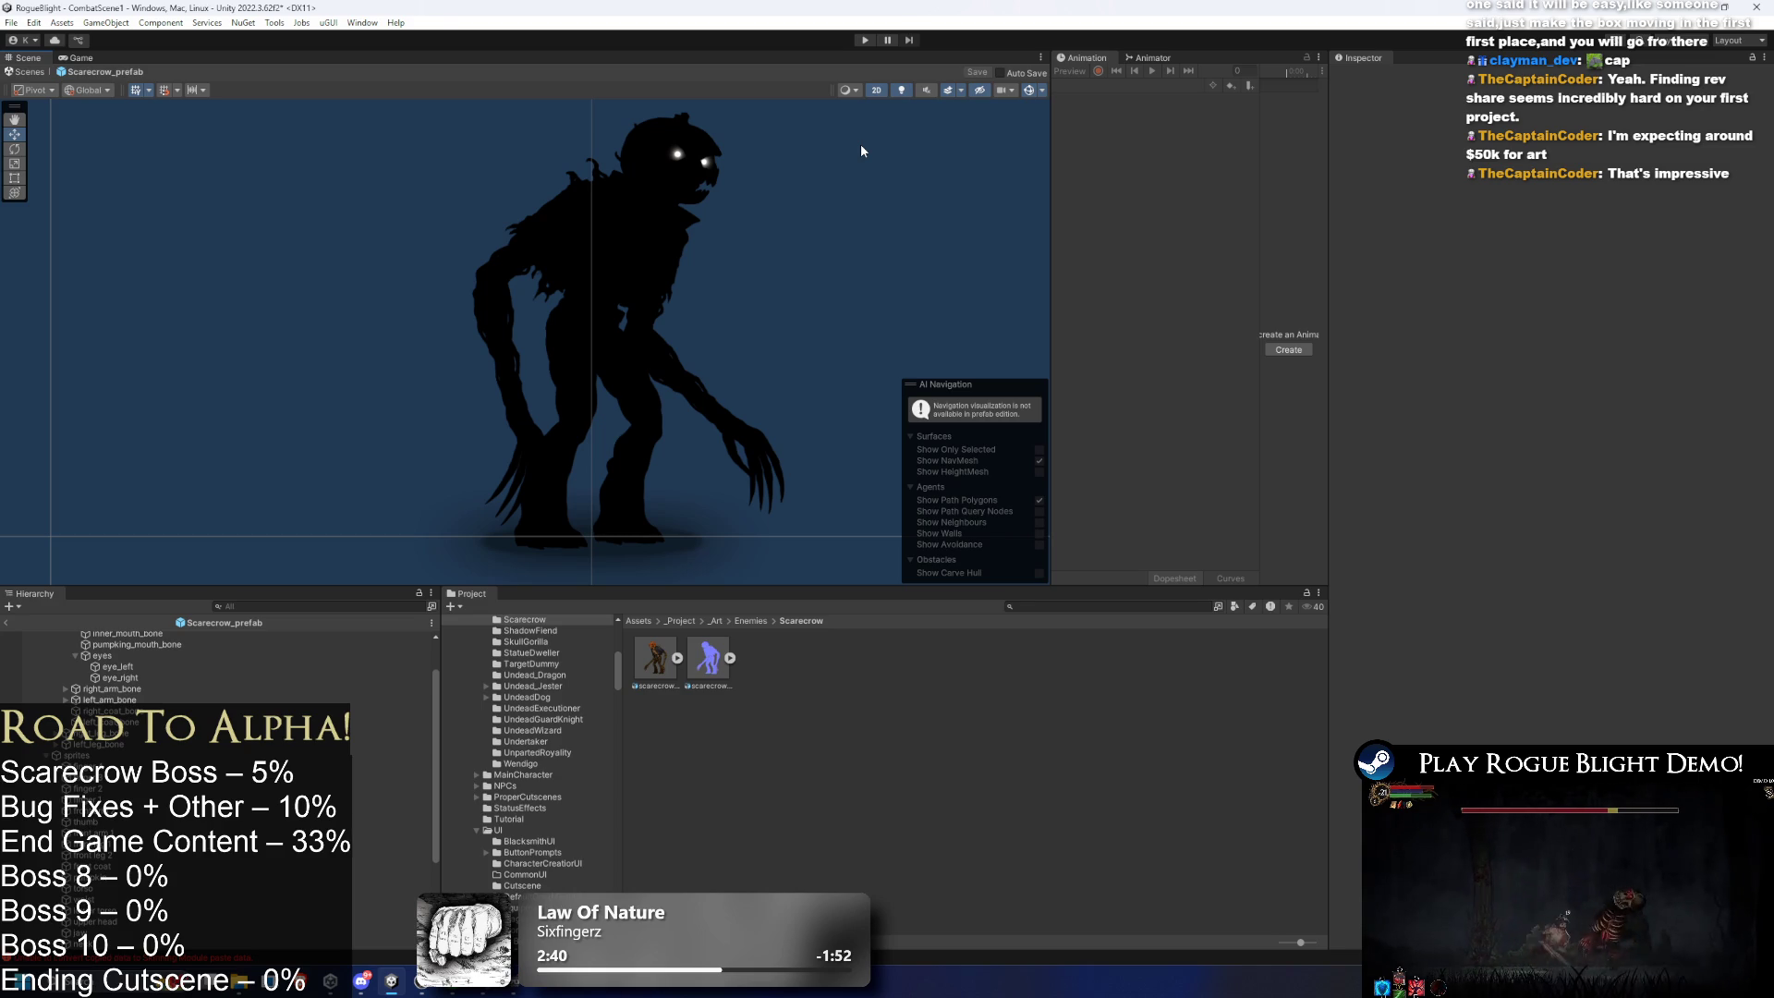
{"action": "key", "text": "Down"}
{"action": "key", "text": "Down"}
{"action": "key", "text": "Down"}
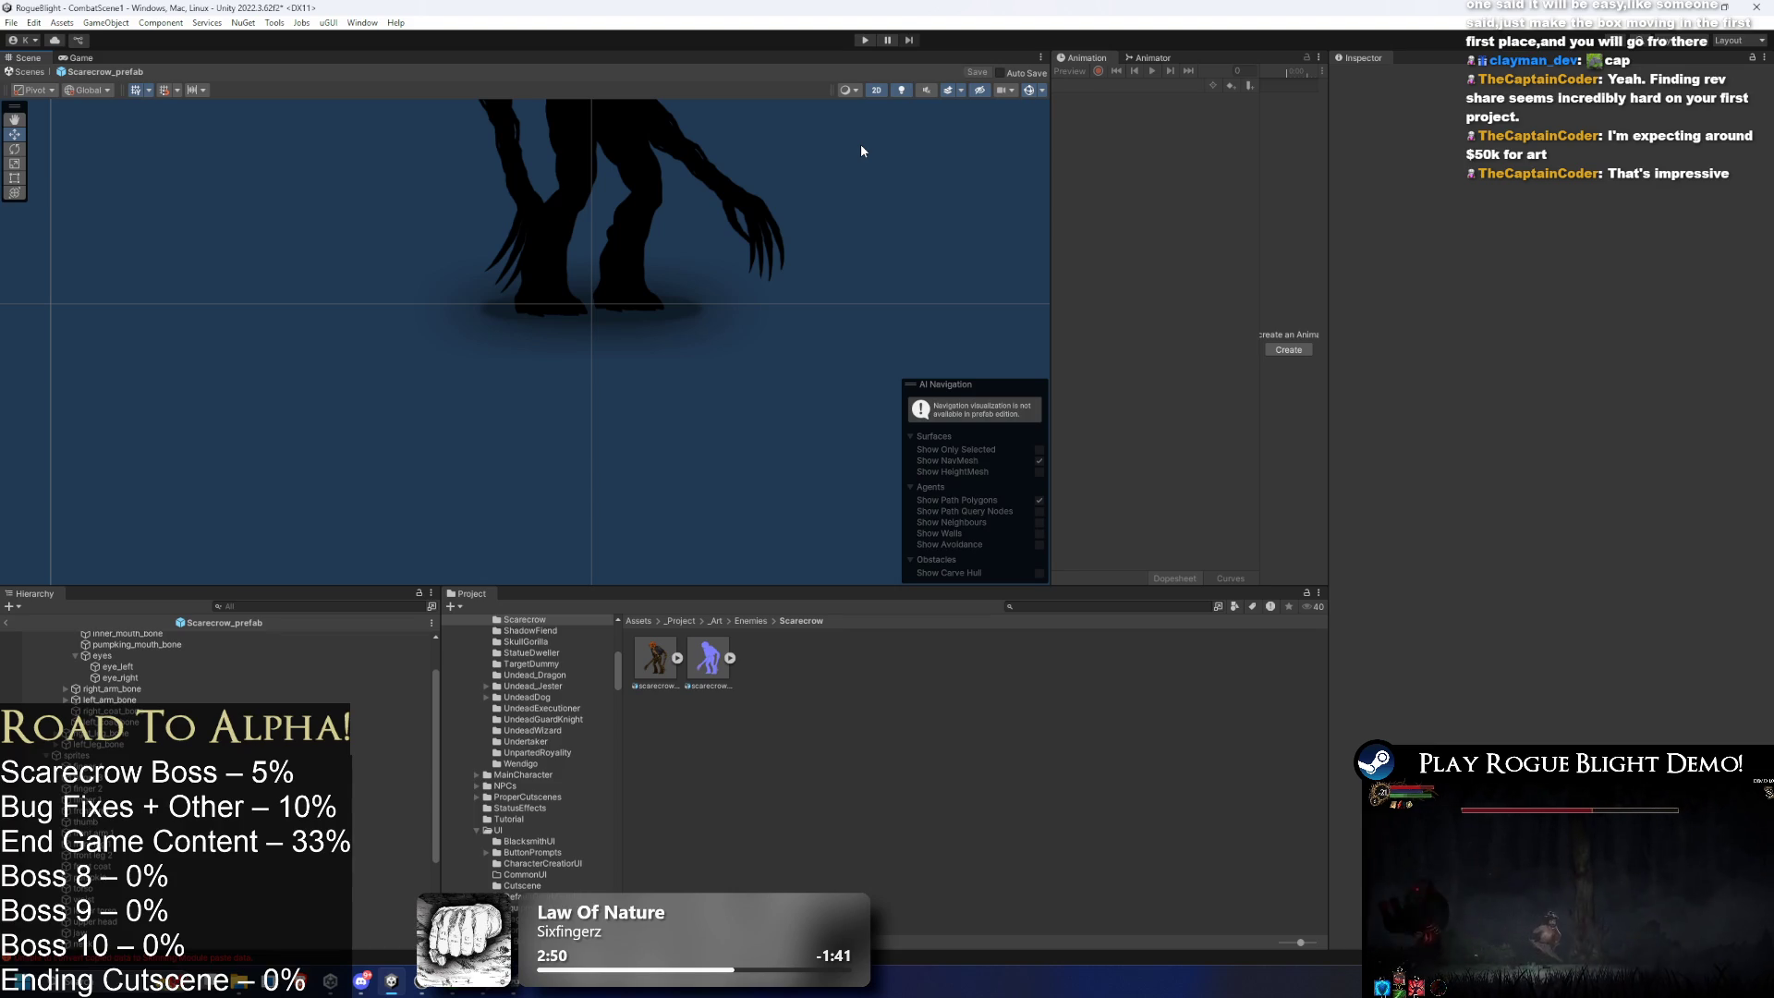
{"action": "left_click_drag", "start_coordinate": [620, 257], "coordinate": [702, 419]}
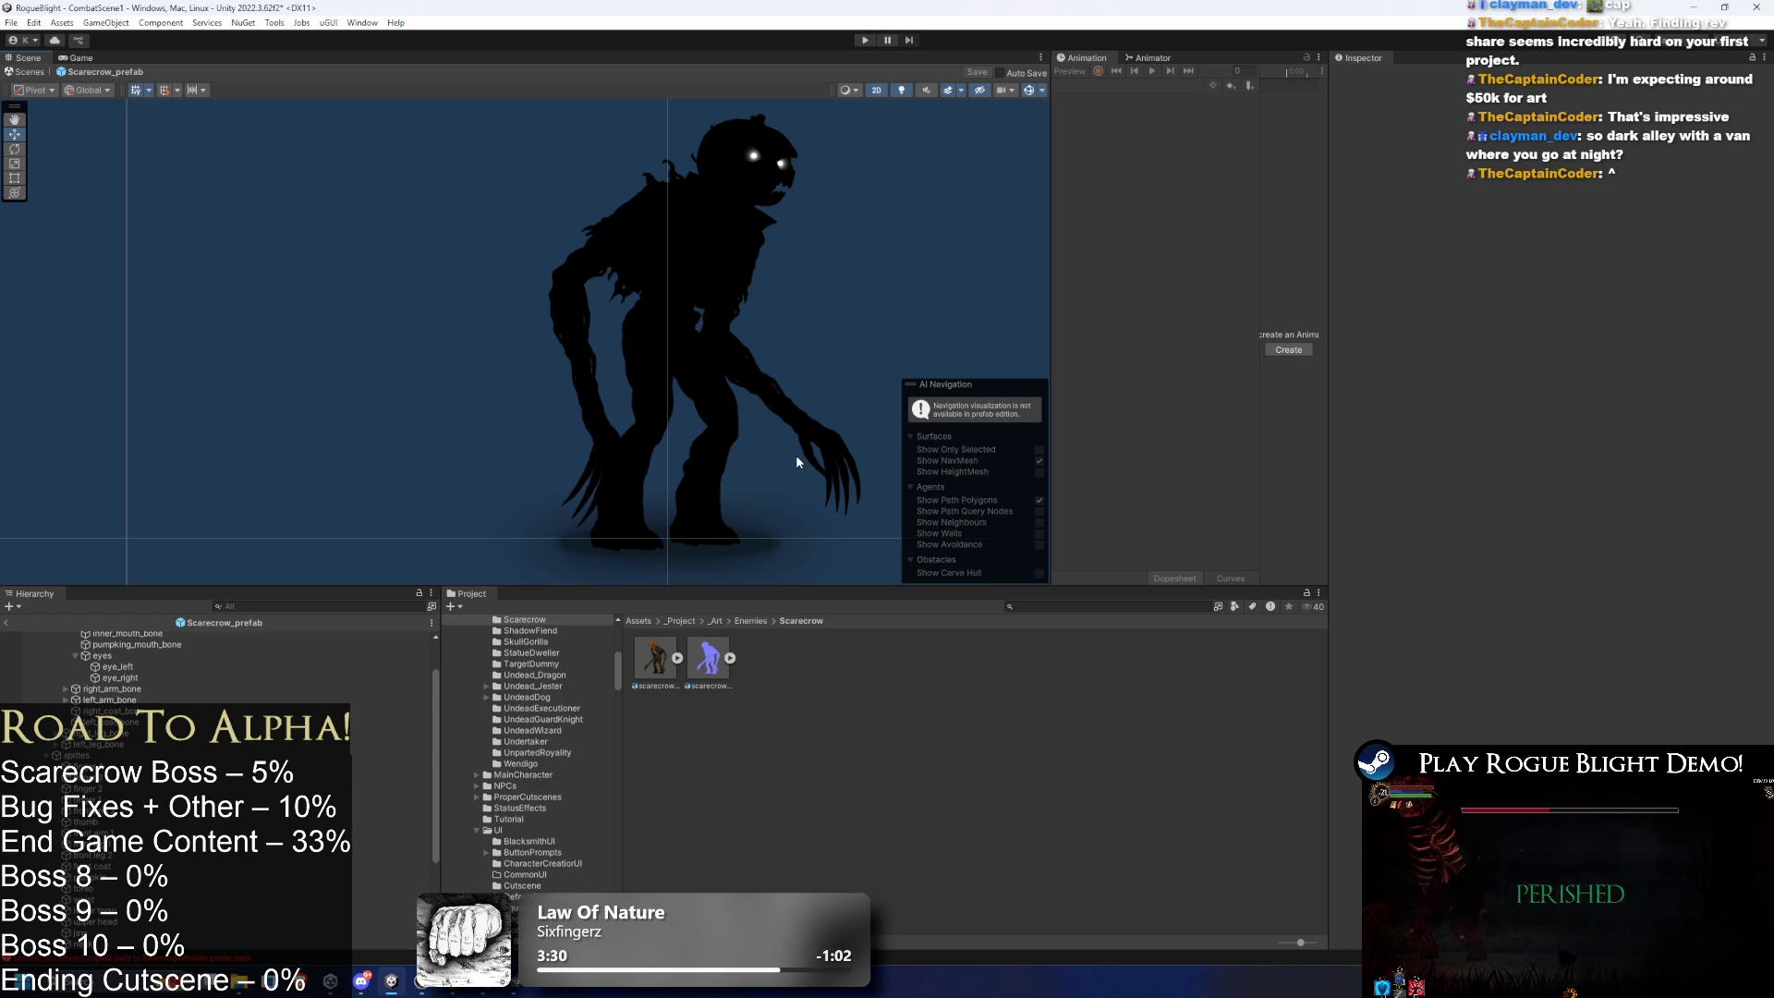
{"action": "left_click_drag", "start_coordinate": [730, 222], "coordinate": [618, 201]}
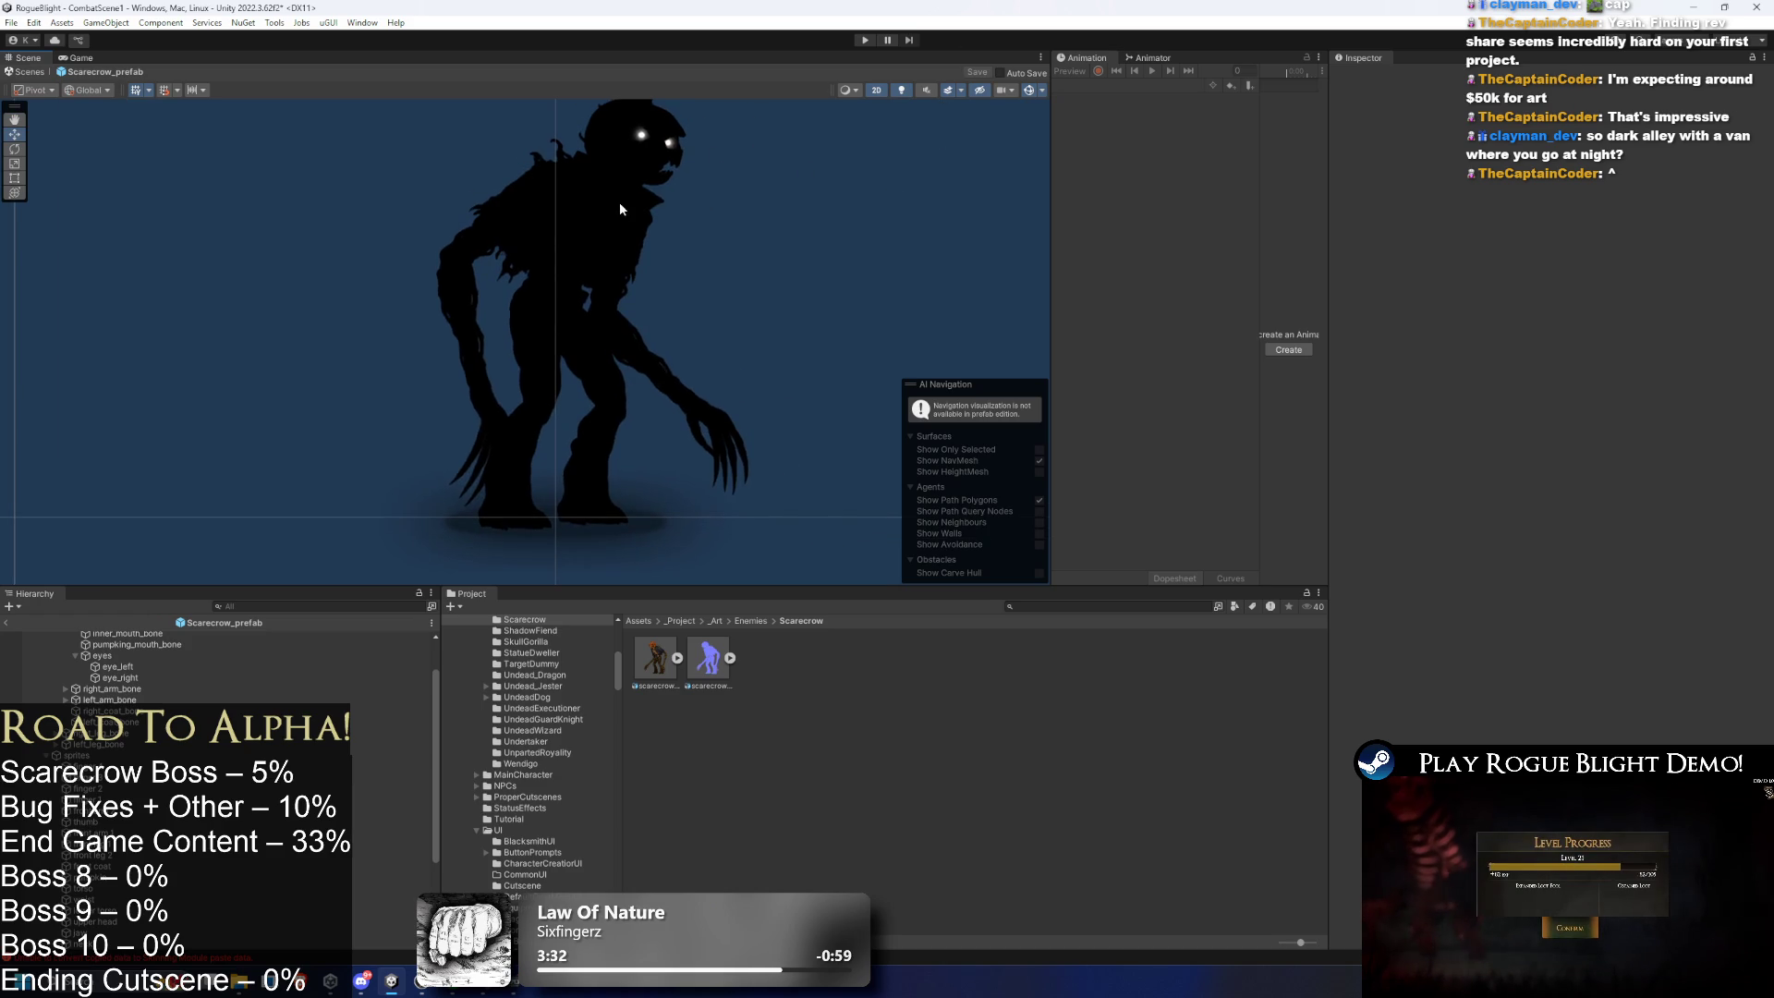
{"action": "left_click", "coordinate": [618, 201]}
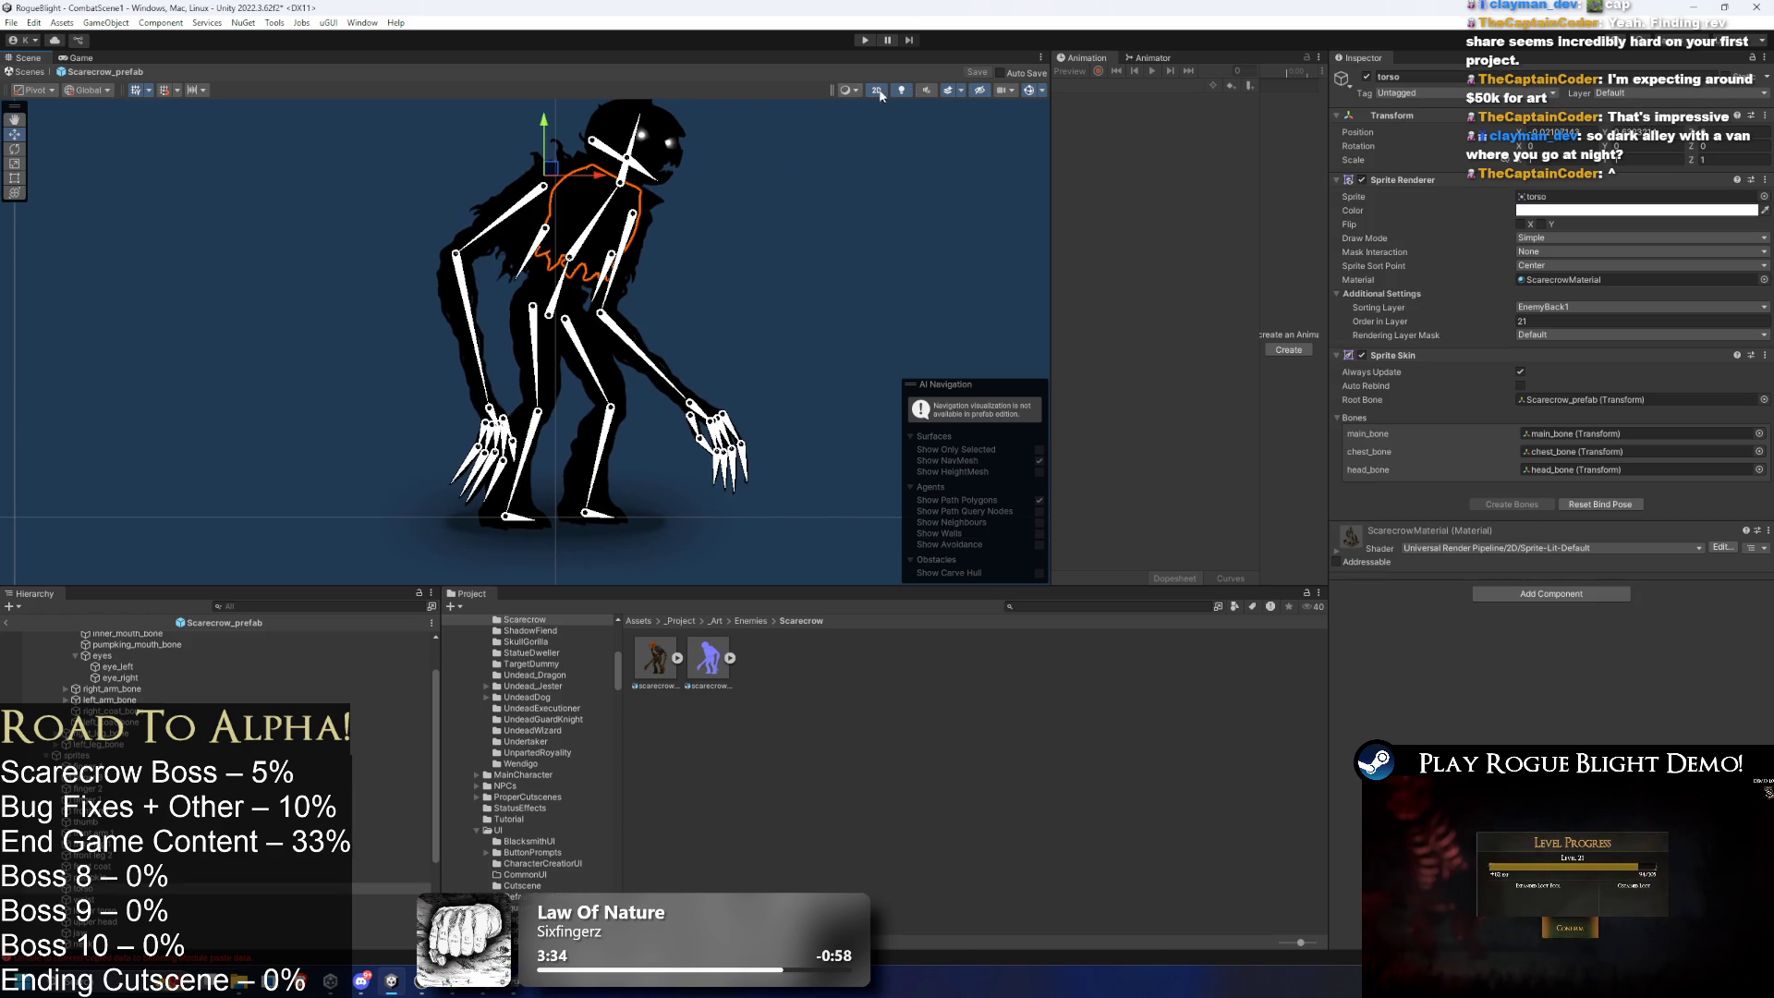
{"action": "left_click", "coordinate": [695, 266]}
{"action": "left_click_drag", "start_coordinate": [677, 584], "coordinate": [677, 715]}
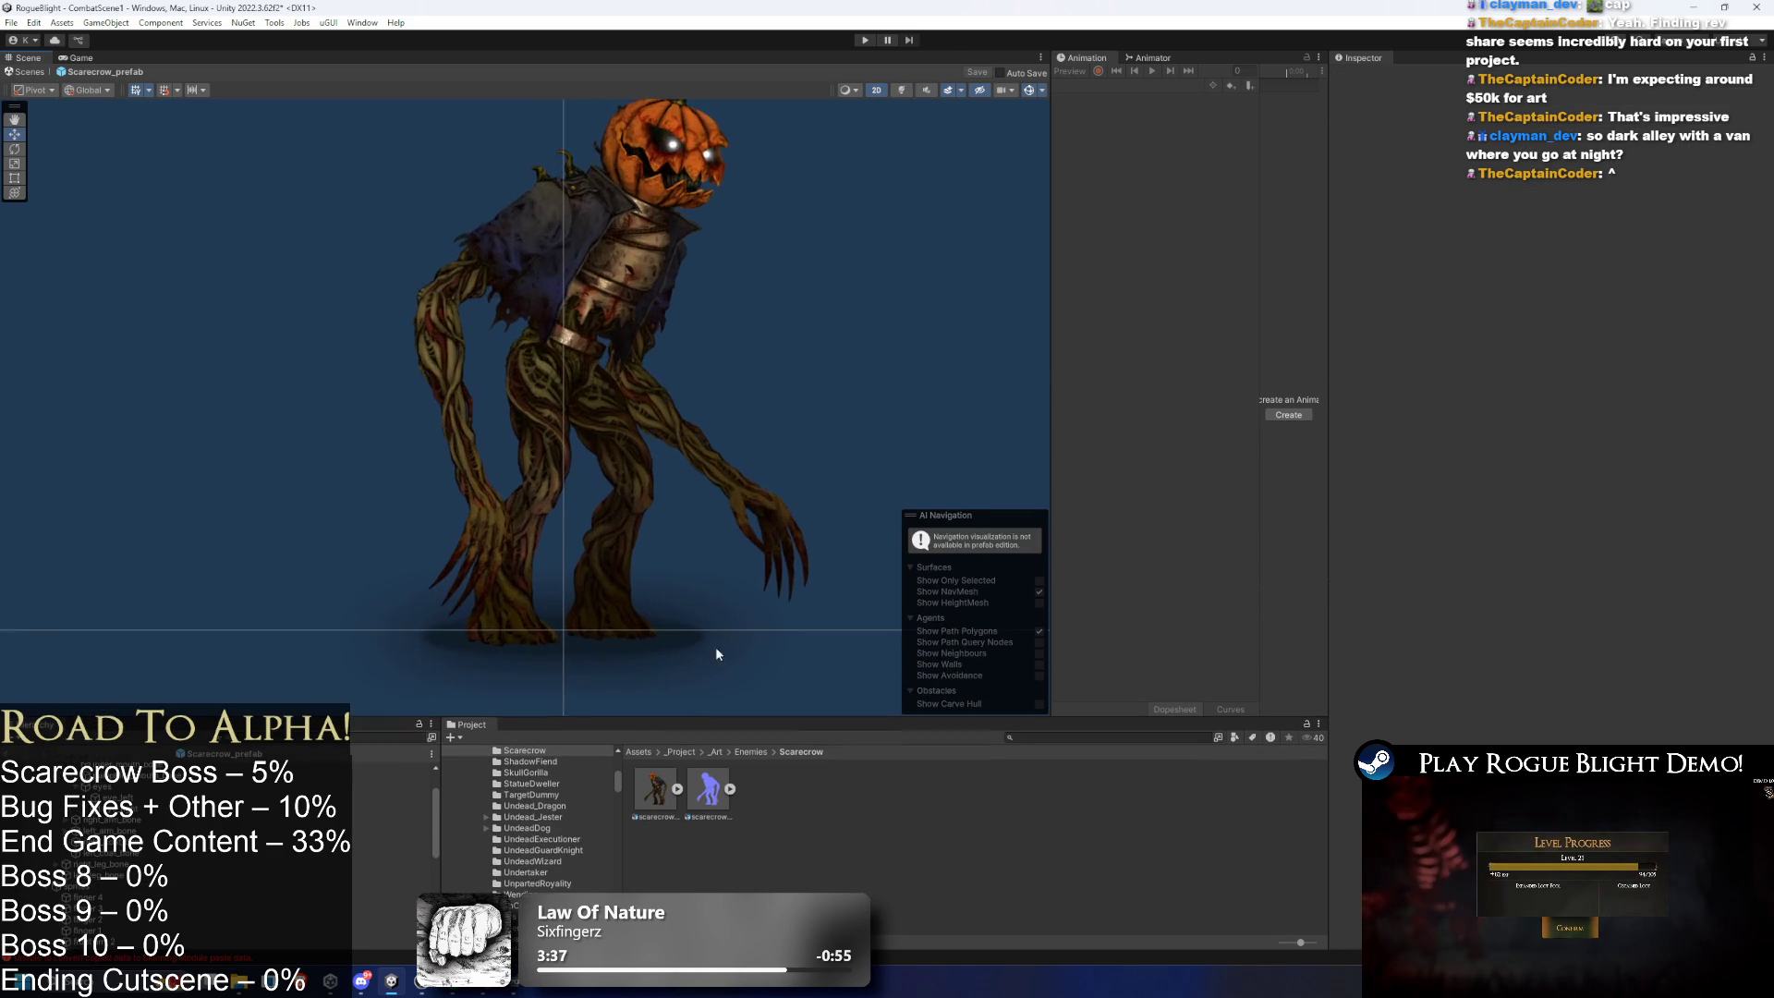
- Select the scarecrow's torso and leg bones, then main_bone and chest_bone
{"action": "left_click", "coordinate": [634, 371]}
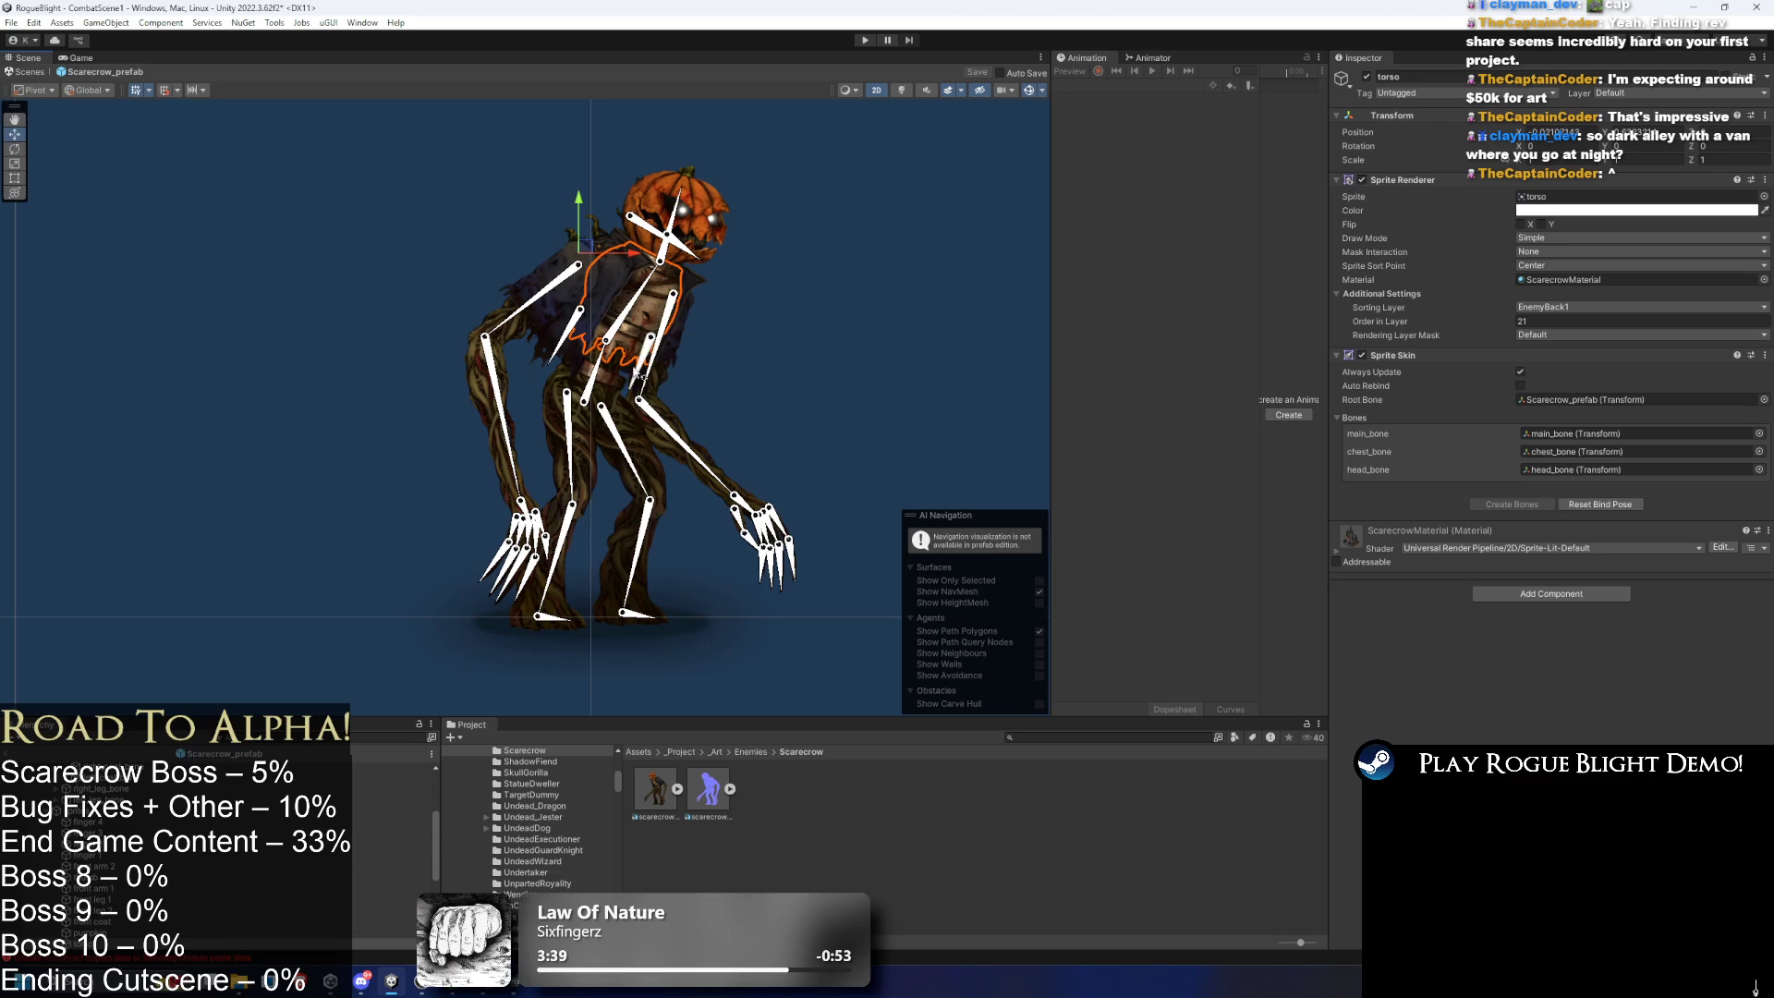
{"action": "left_click", "coordinate": [632, 455]}
{"action": "left_click", "coordinate": [651, 547]}
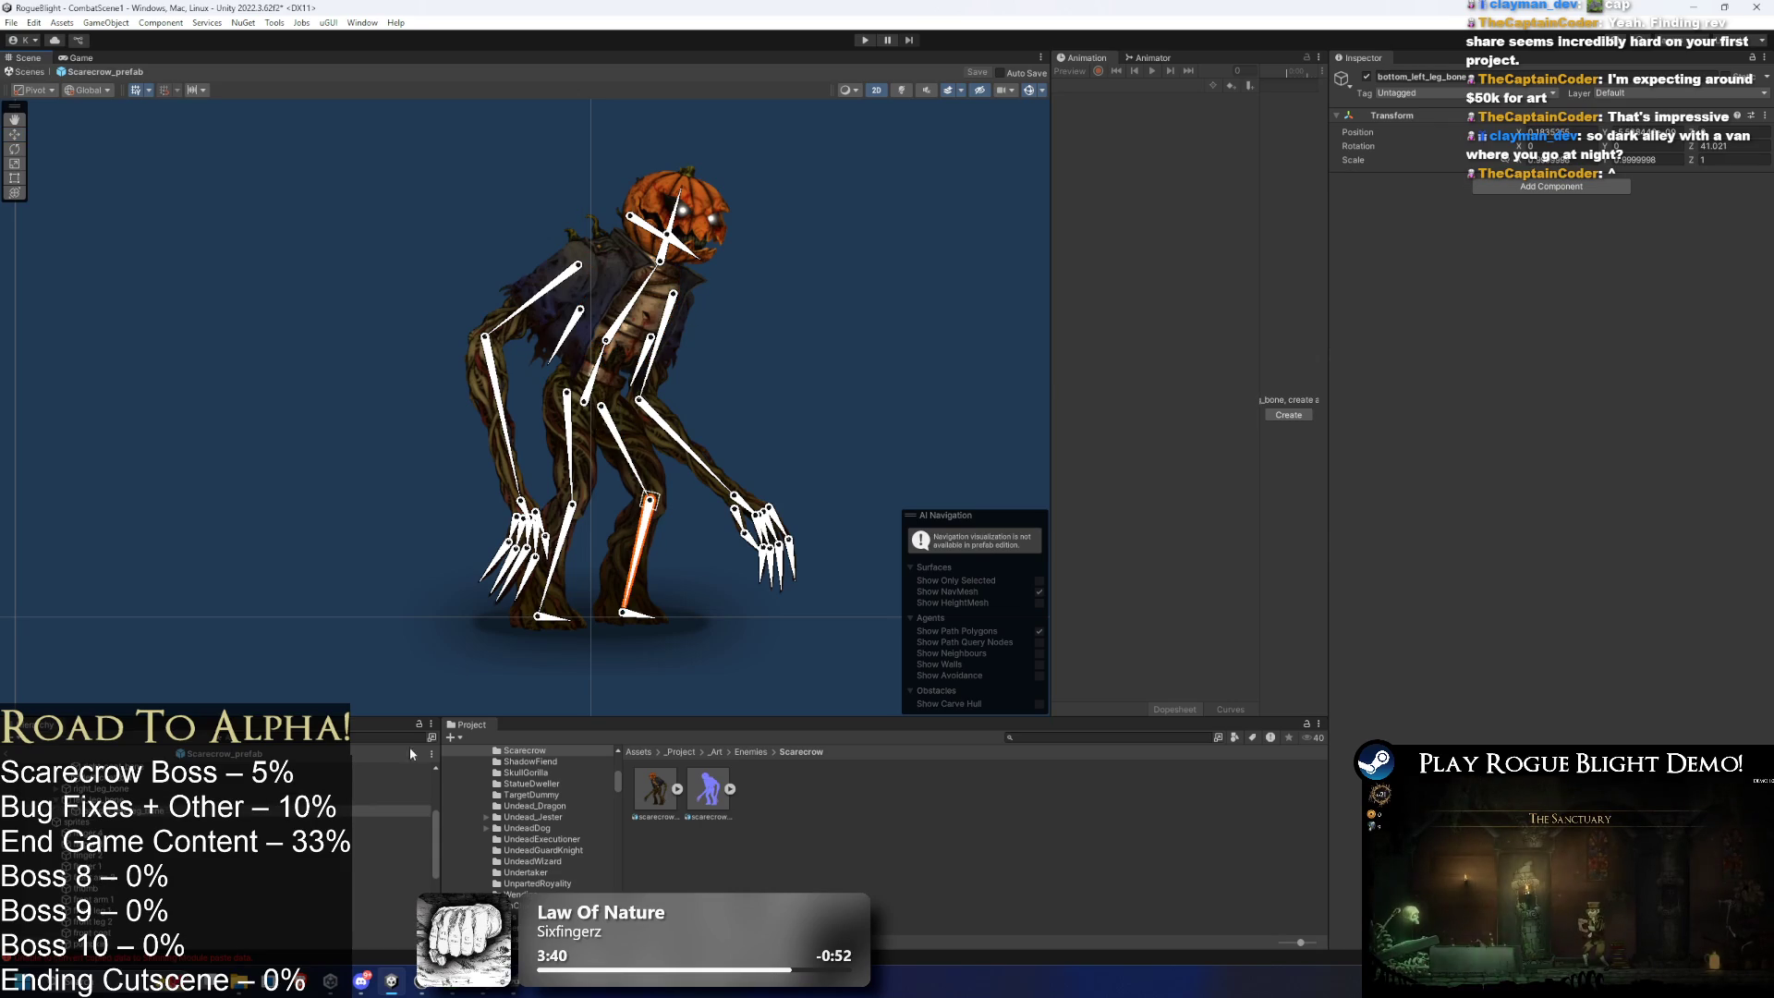
{"action": "right_click", "coordinate": [163, 817]}
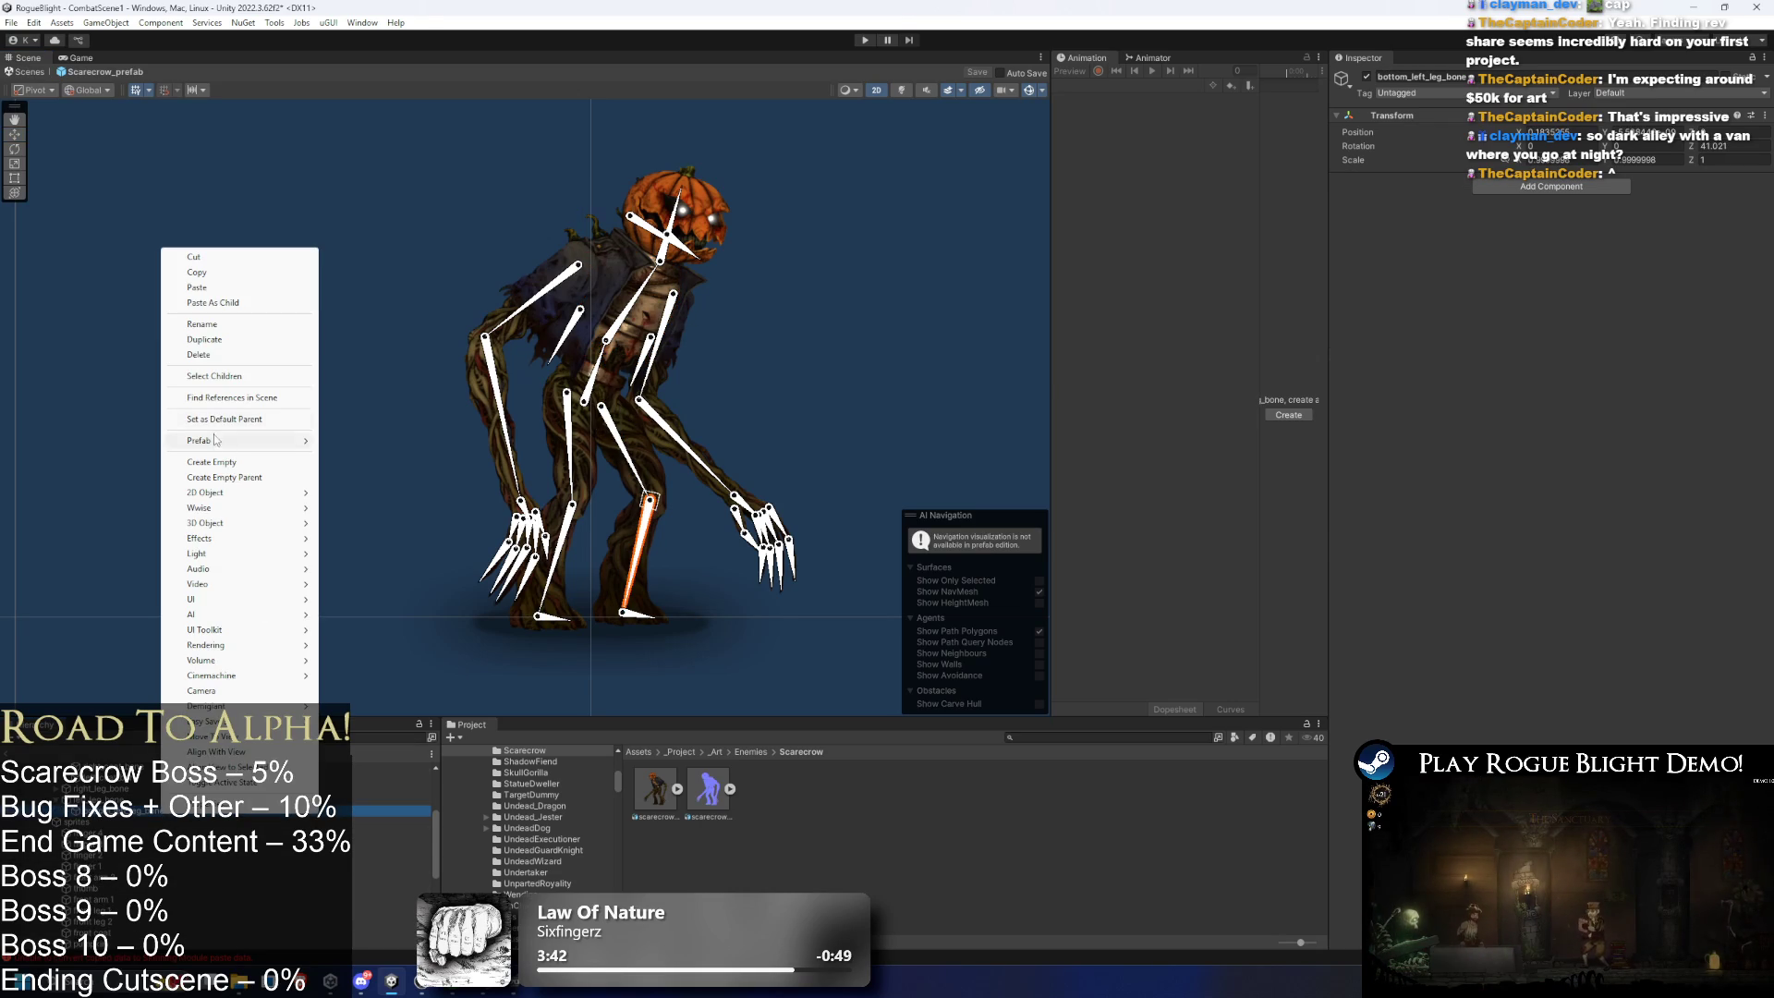
{"action": "left_click", "coordinate": [612, 344]}
{"action": "left_click", "coordinate": [621, 319]}
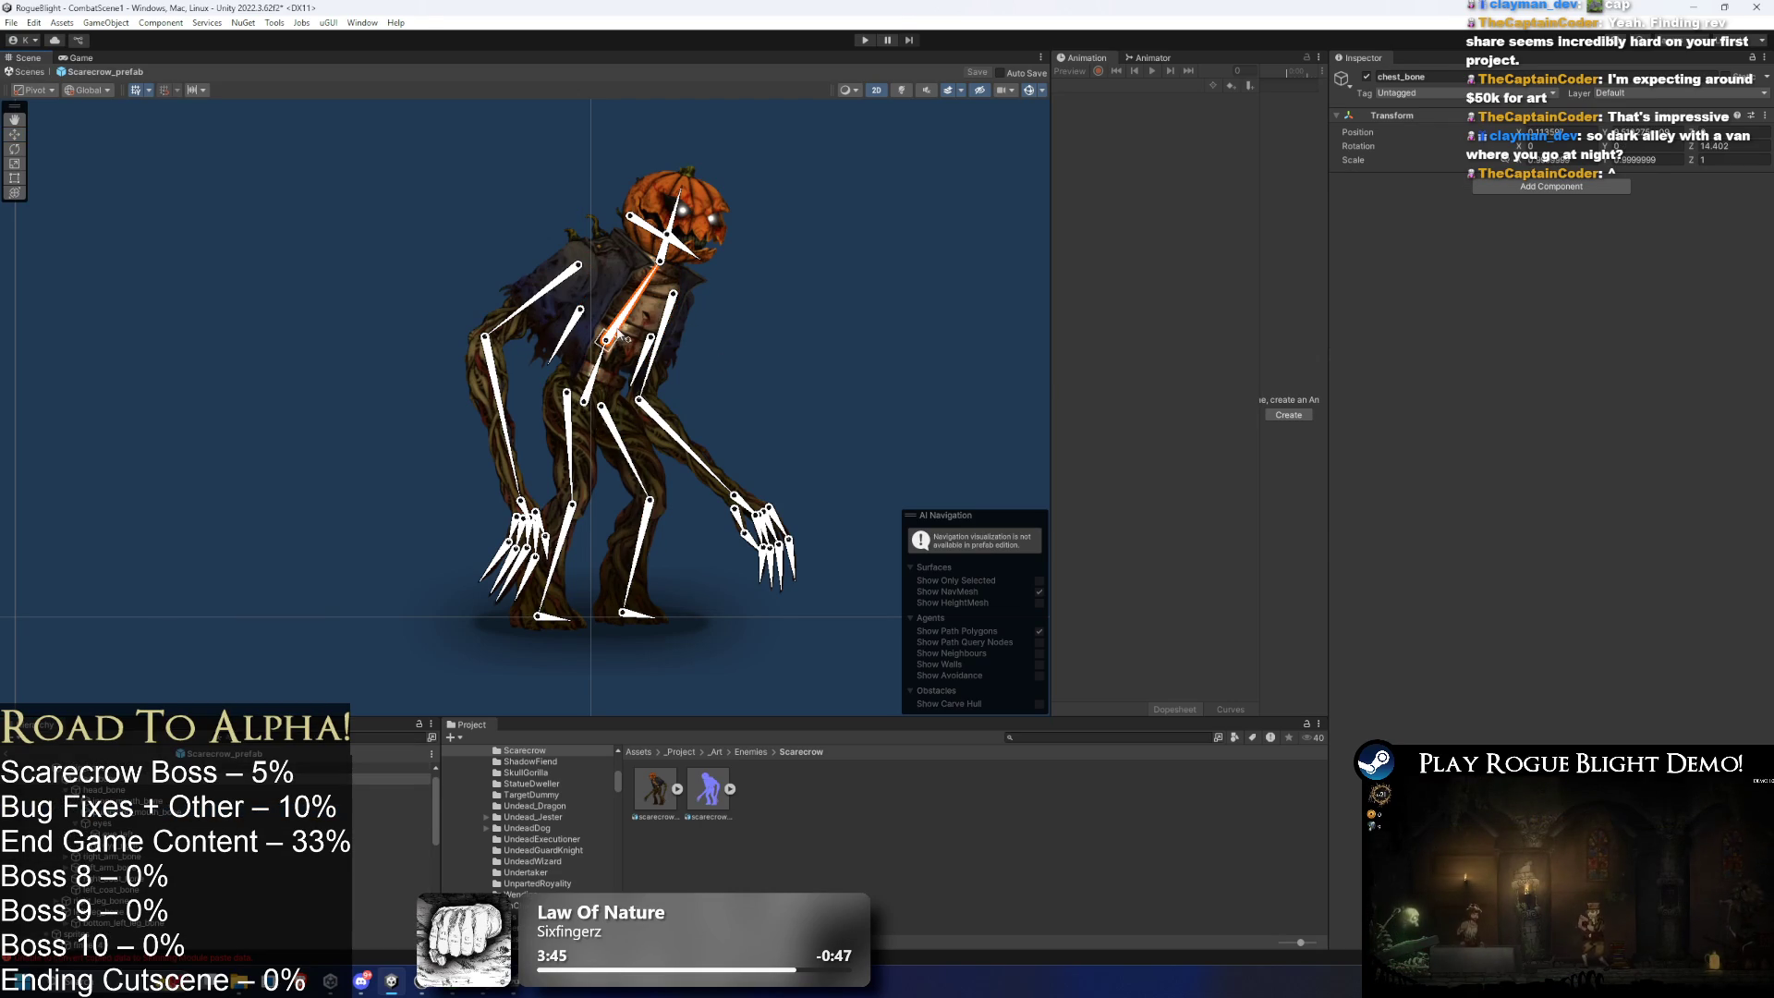
- Create an empty child of chest_bone named chest_eff
{"action": "right_click", "coordinate": [121, 778]}
{"action": "left_click", "coordinate": [192, 271]}
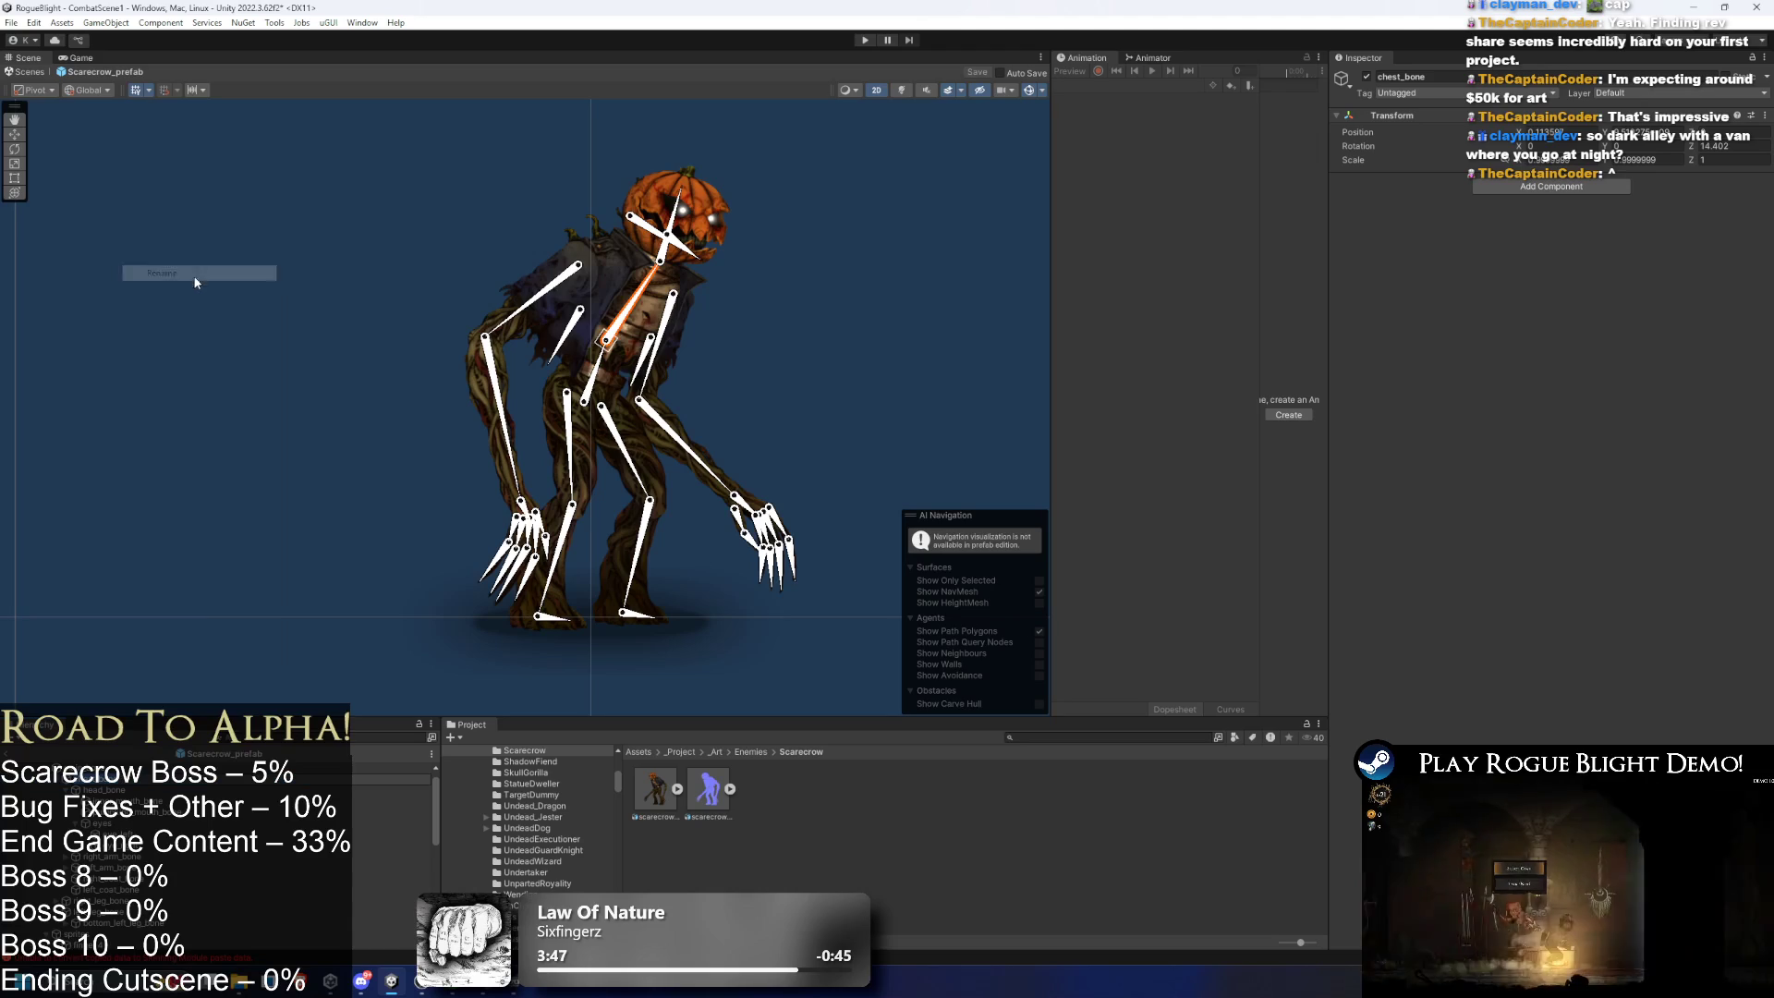
{"action": "right_click", "coordinate": [102, 781]}
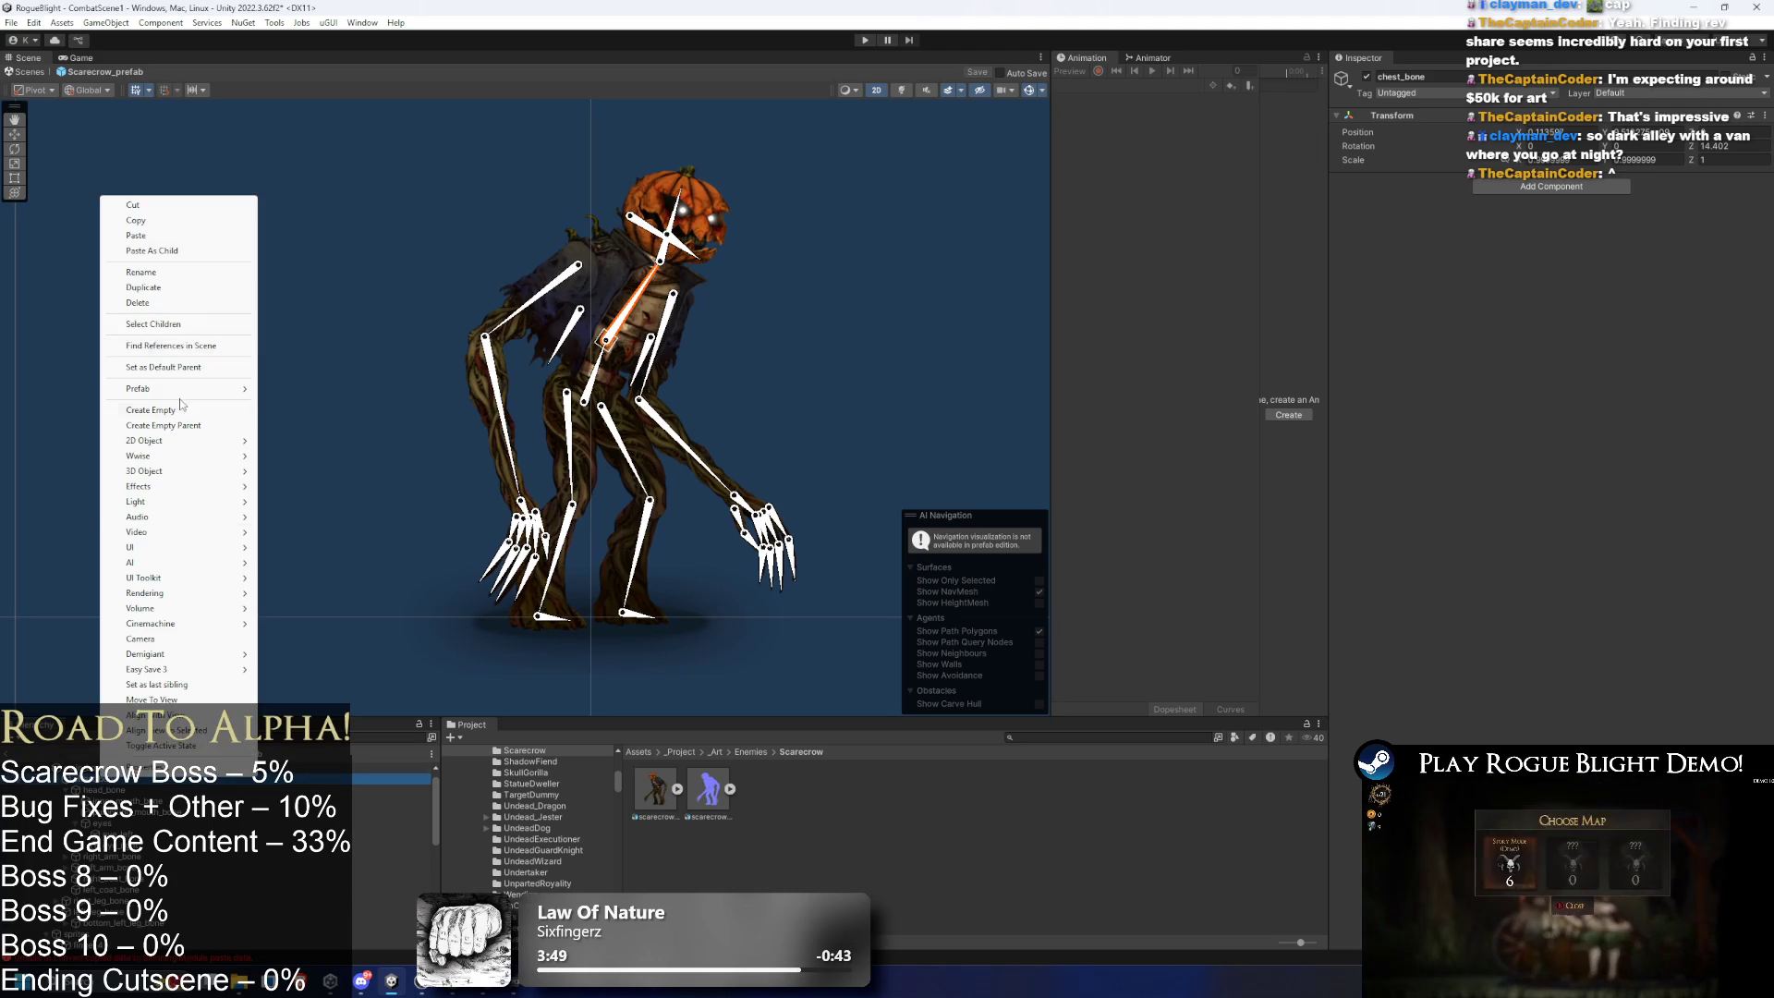
{"action": "left_click", "coordinate": [181, 414]}
{"action": "type", "text": "chest_eff"}
{"action": "key", "text": "Return"}
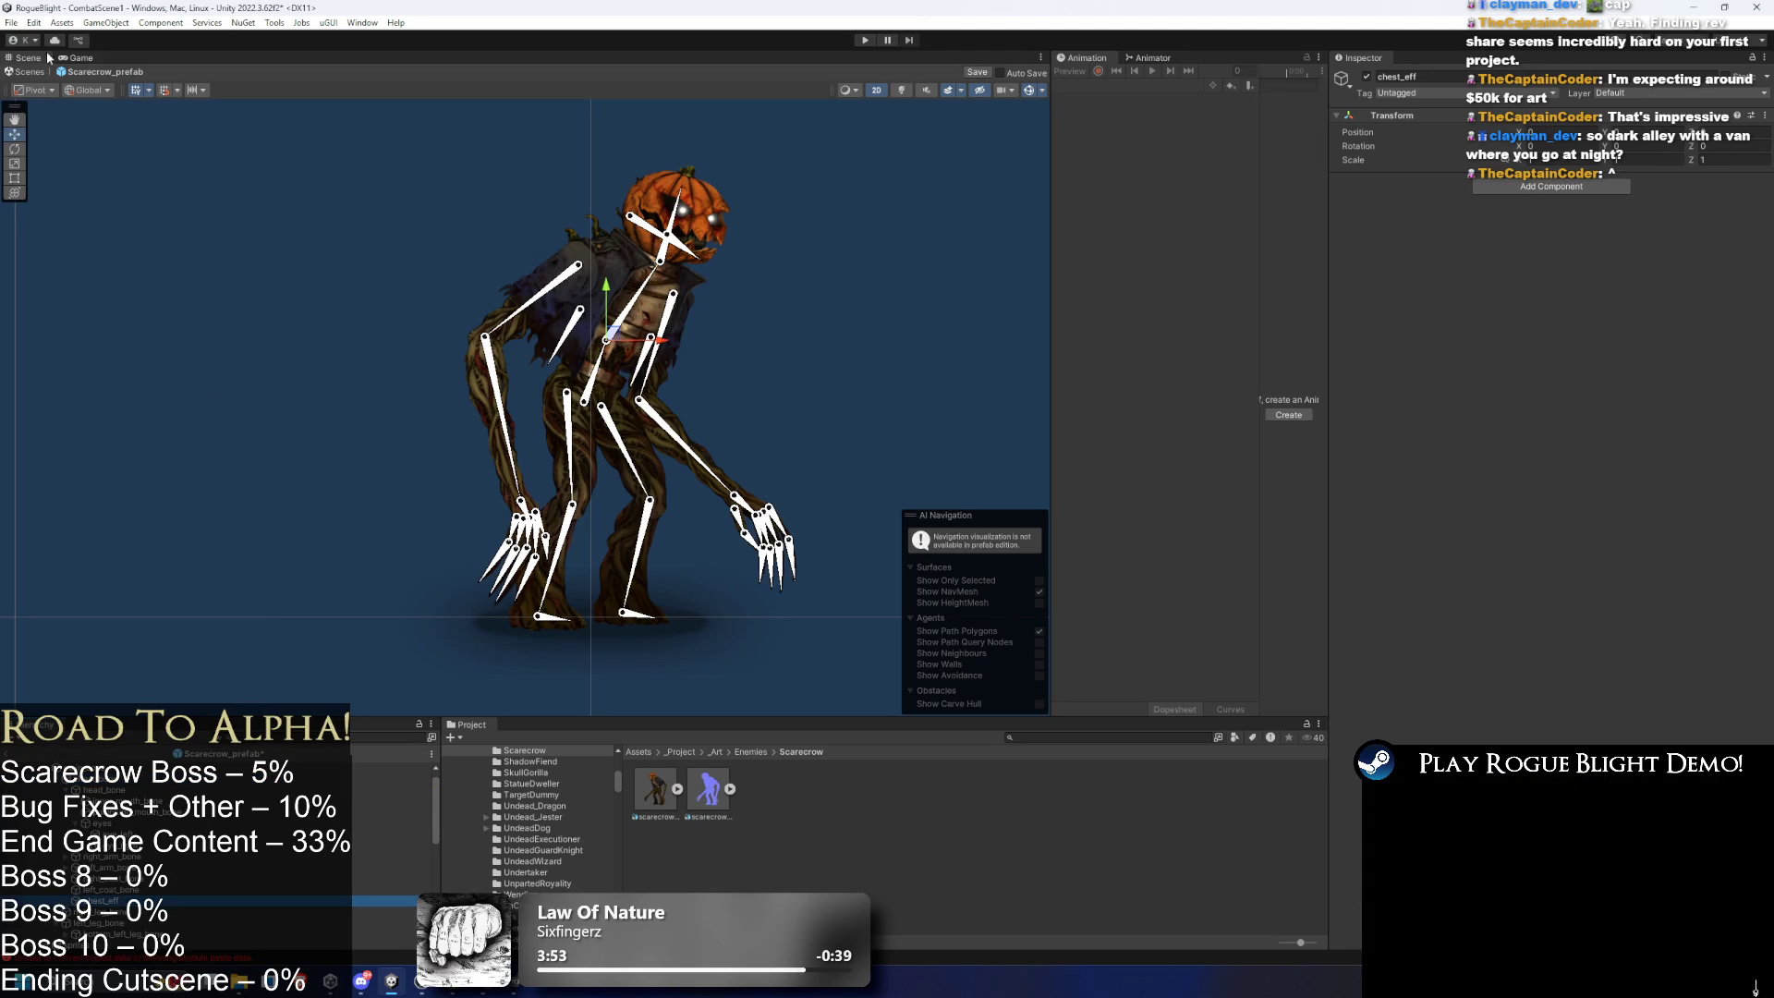
- Set handles to Center and Local, then drag chest_eff above and right of the pumpkin head
{"action": "left_click", "coordinate": [41, 89]}
{"action": "left_click", "coordinate": [48, 106]}
{"action": "left_click", "coordinate": [38, 95]}
{"action": "left_click", "coordinate": [46, 123]}
{"action": "left_click", "coordinate": [105, 99]}
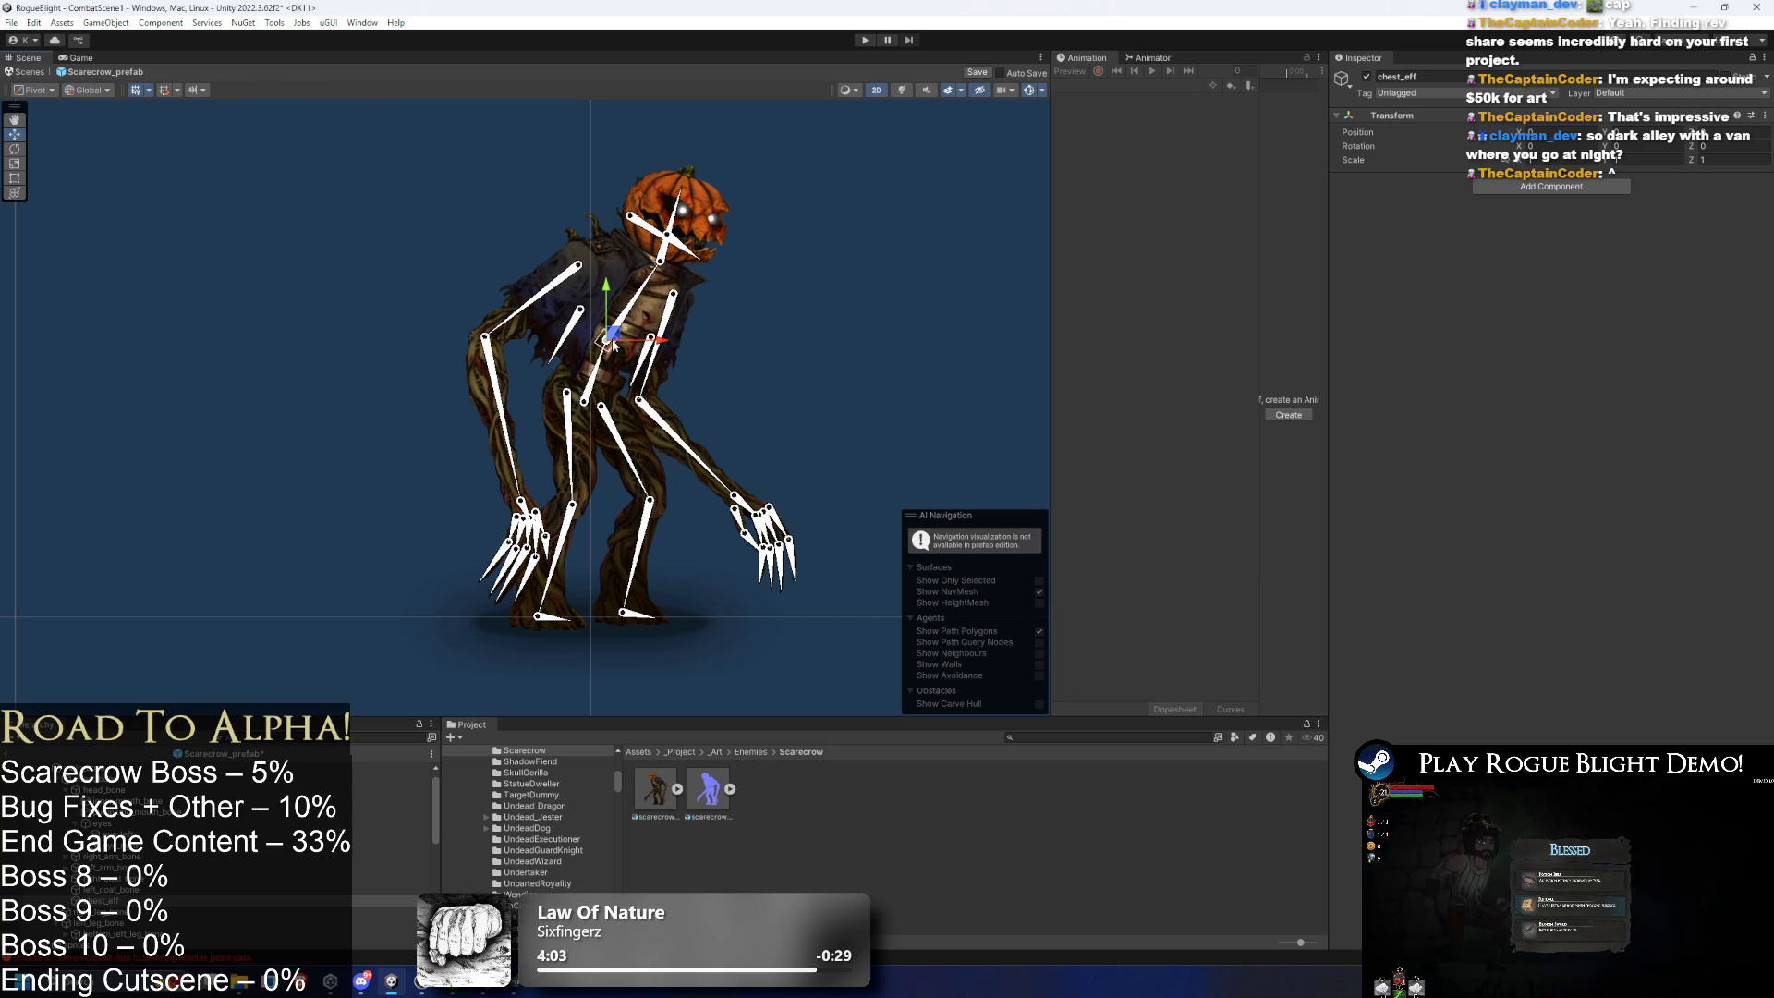
{"action": "left_click", "coordinate": [108, 90]}
{"action": "left_click", "coordinate": [318, 75]}
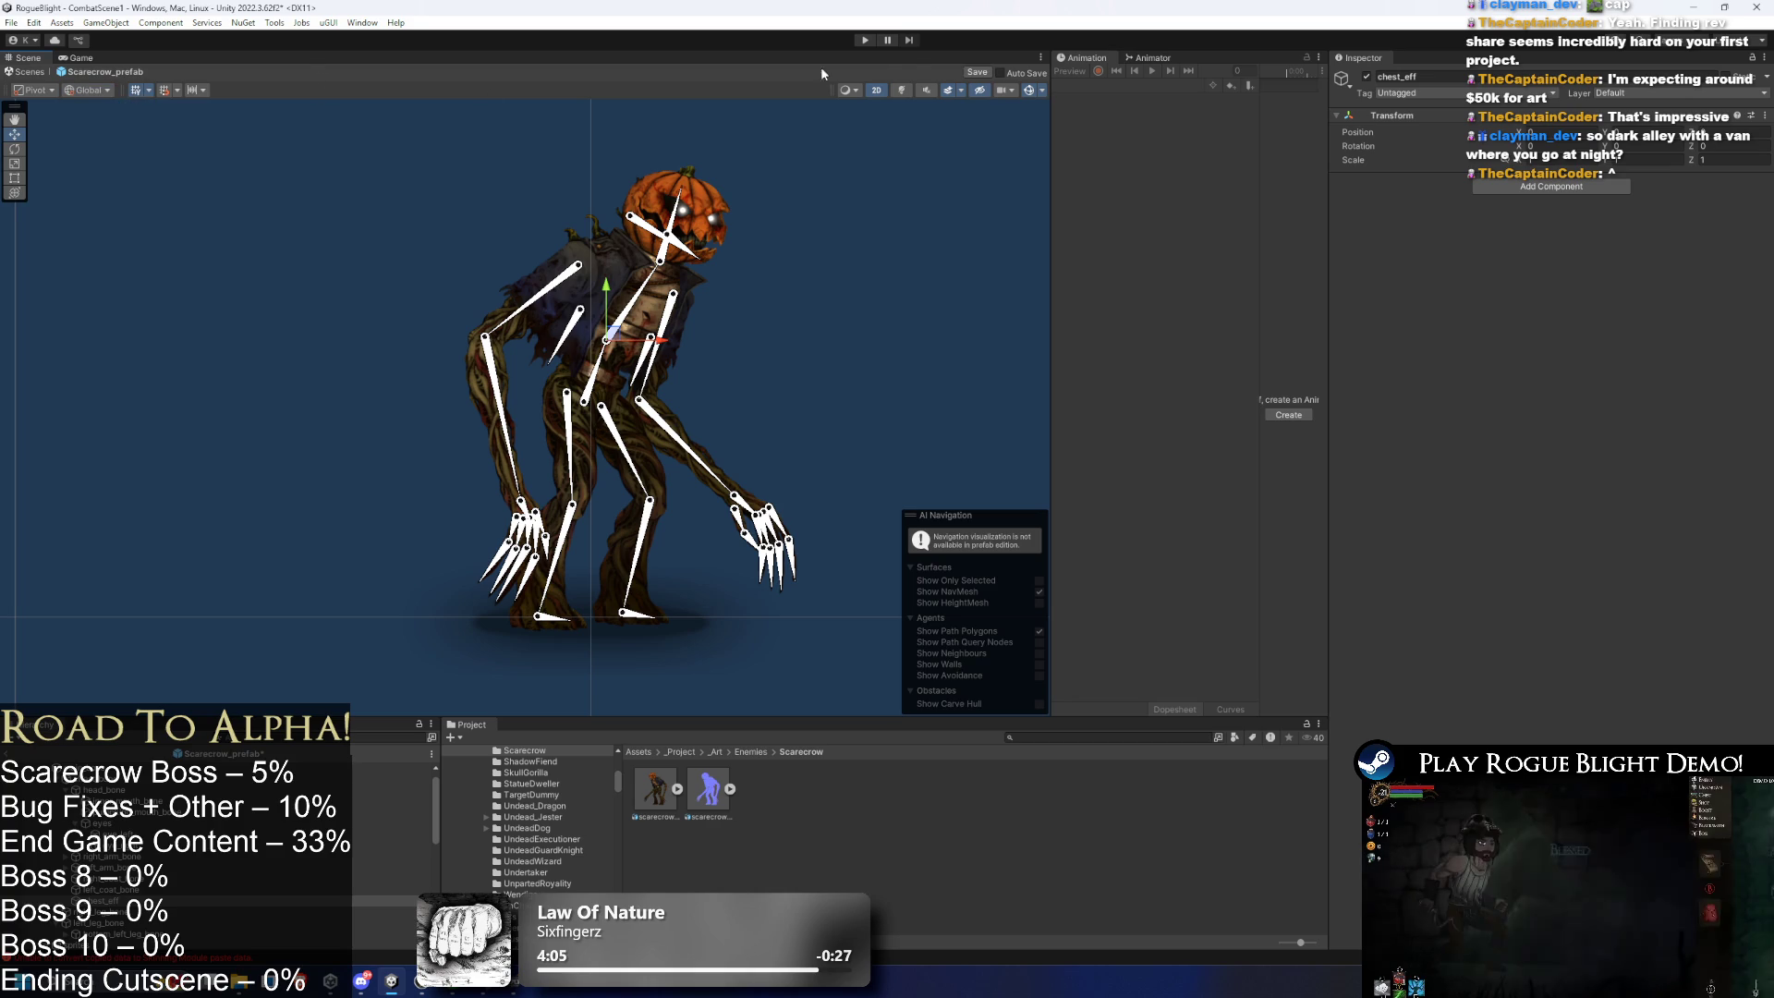
{"action": "left_click", "coordinate": [35, 90]}
{"action": "left_click", "coordinate": [37, 104]}
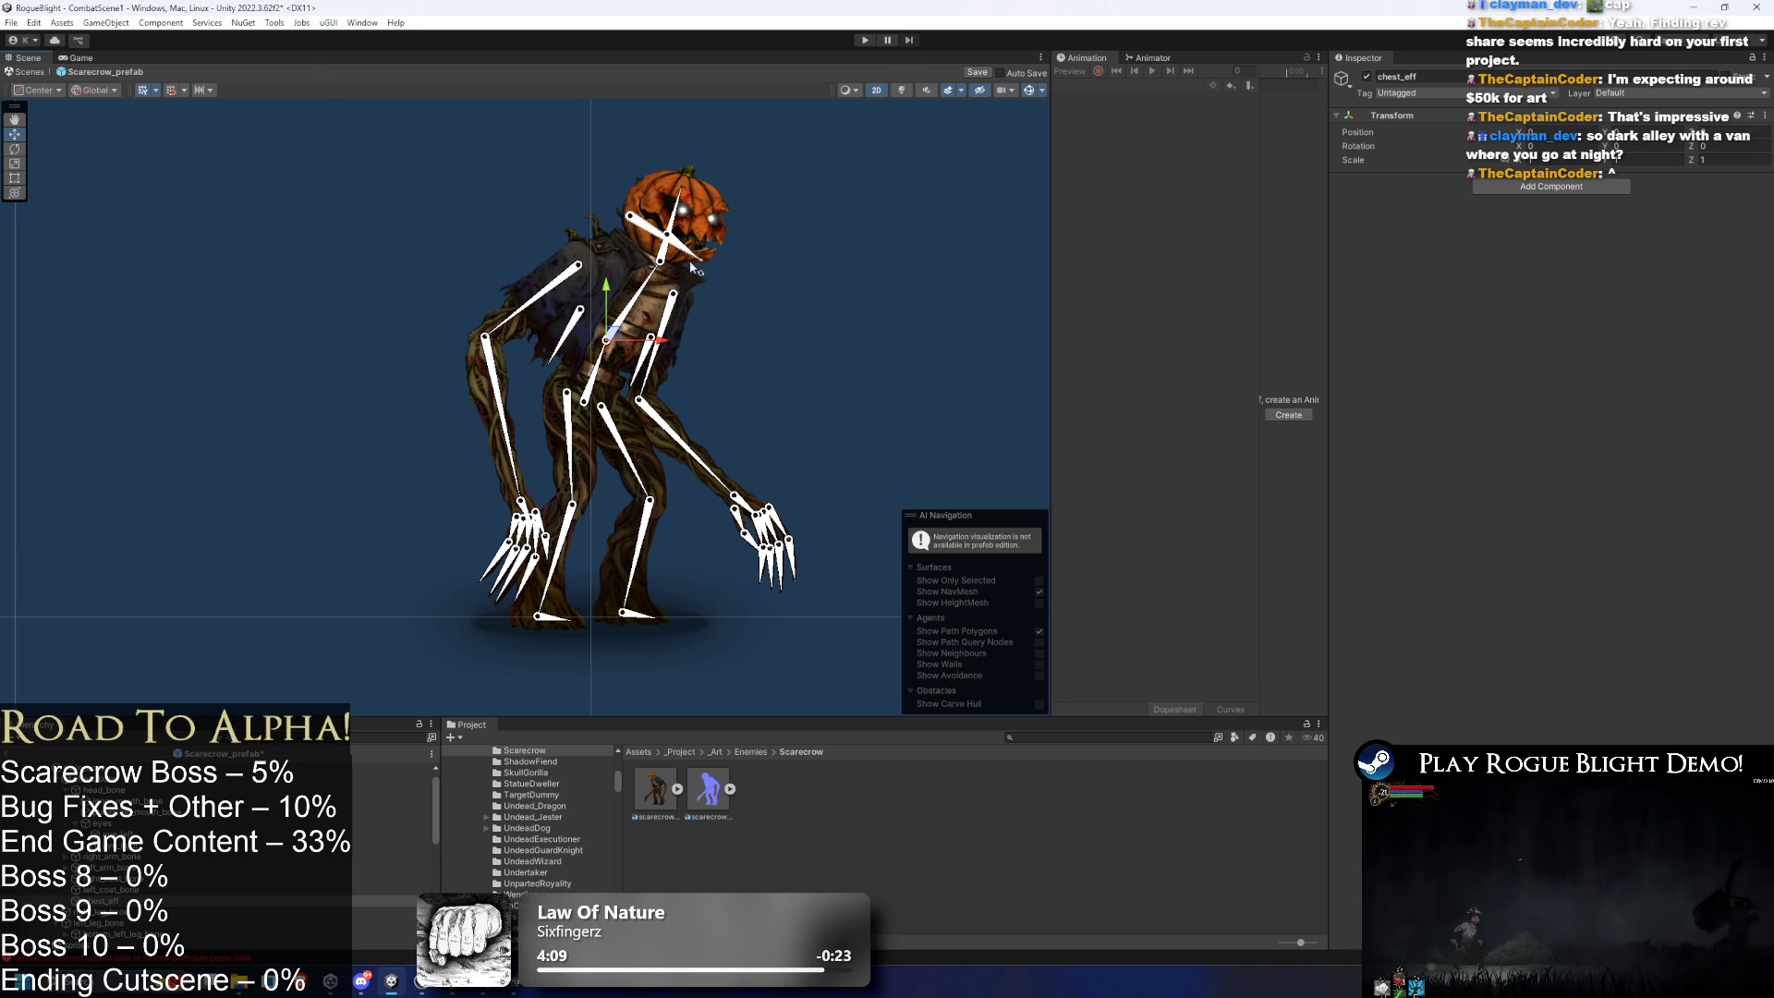
{"action": "left_click", "coordinate": [37, 90]}
{"action": "left_click", "coordinate": [92, 89]}
{"action": "left_click", "coordinate": [92, 120]}
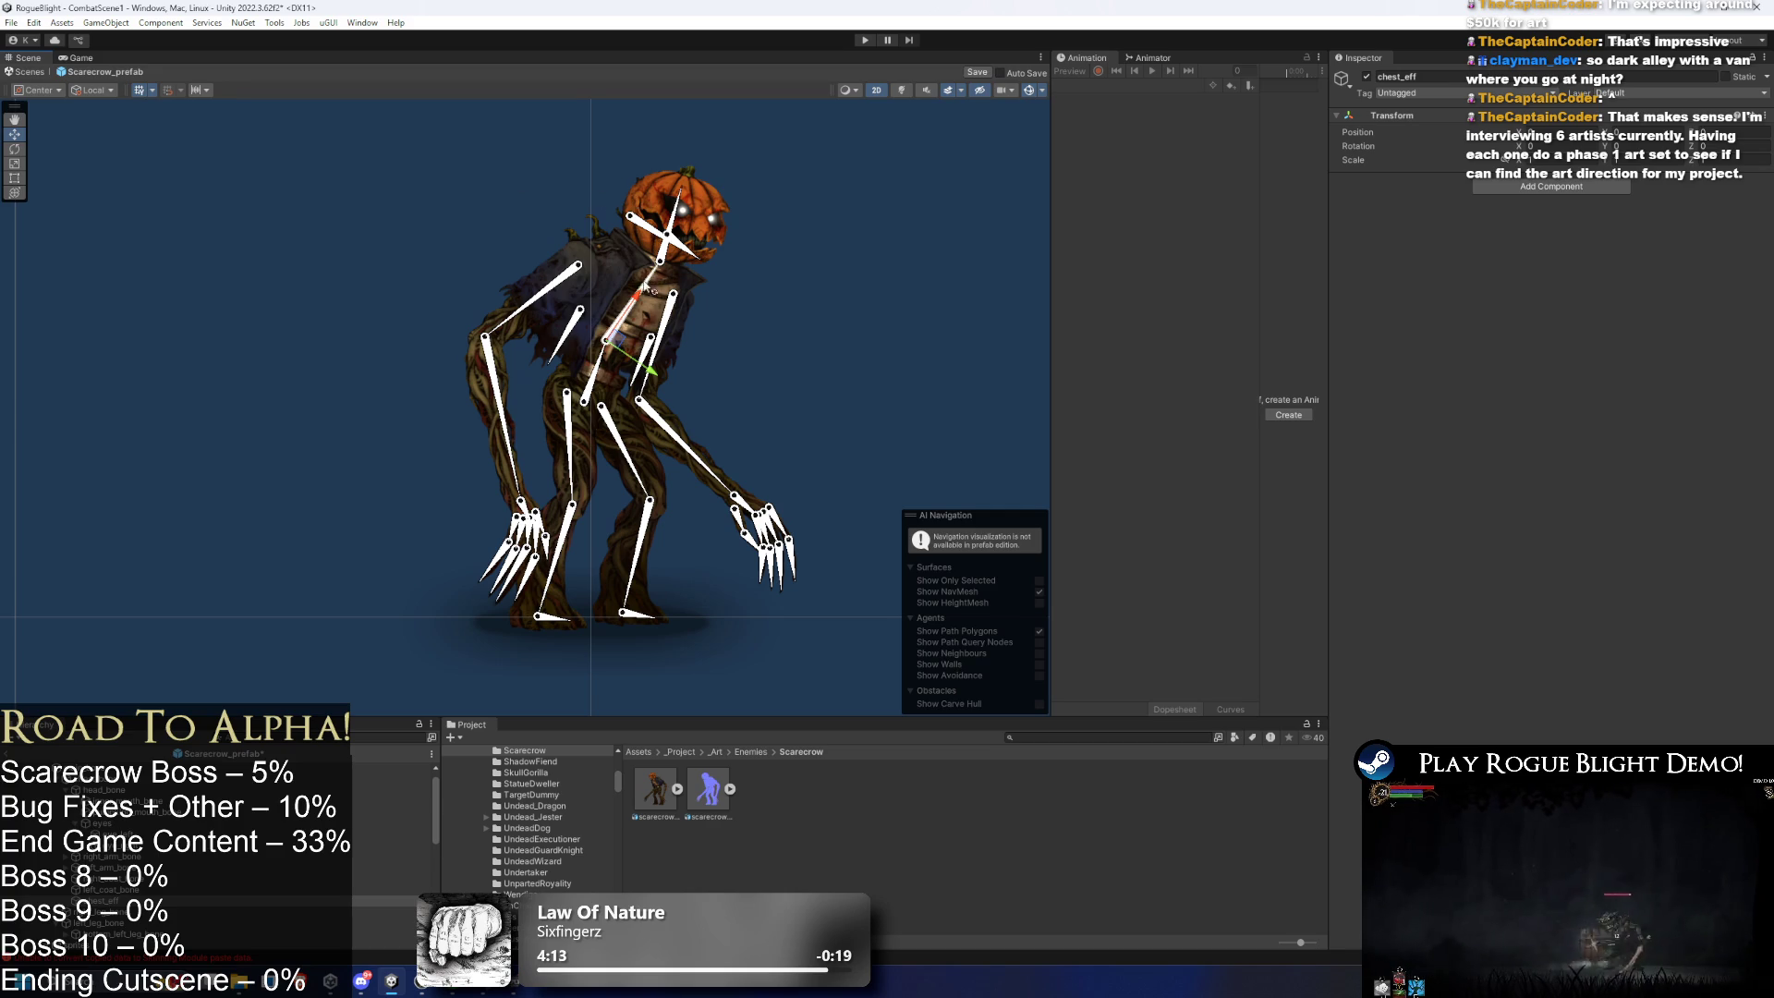
{"action": "left_click_drag", "start_coordinate": [639, 298], "coordinate": [787, 136]}
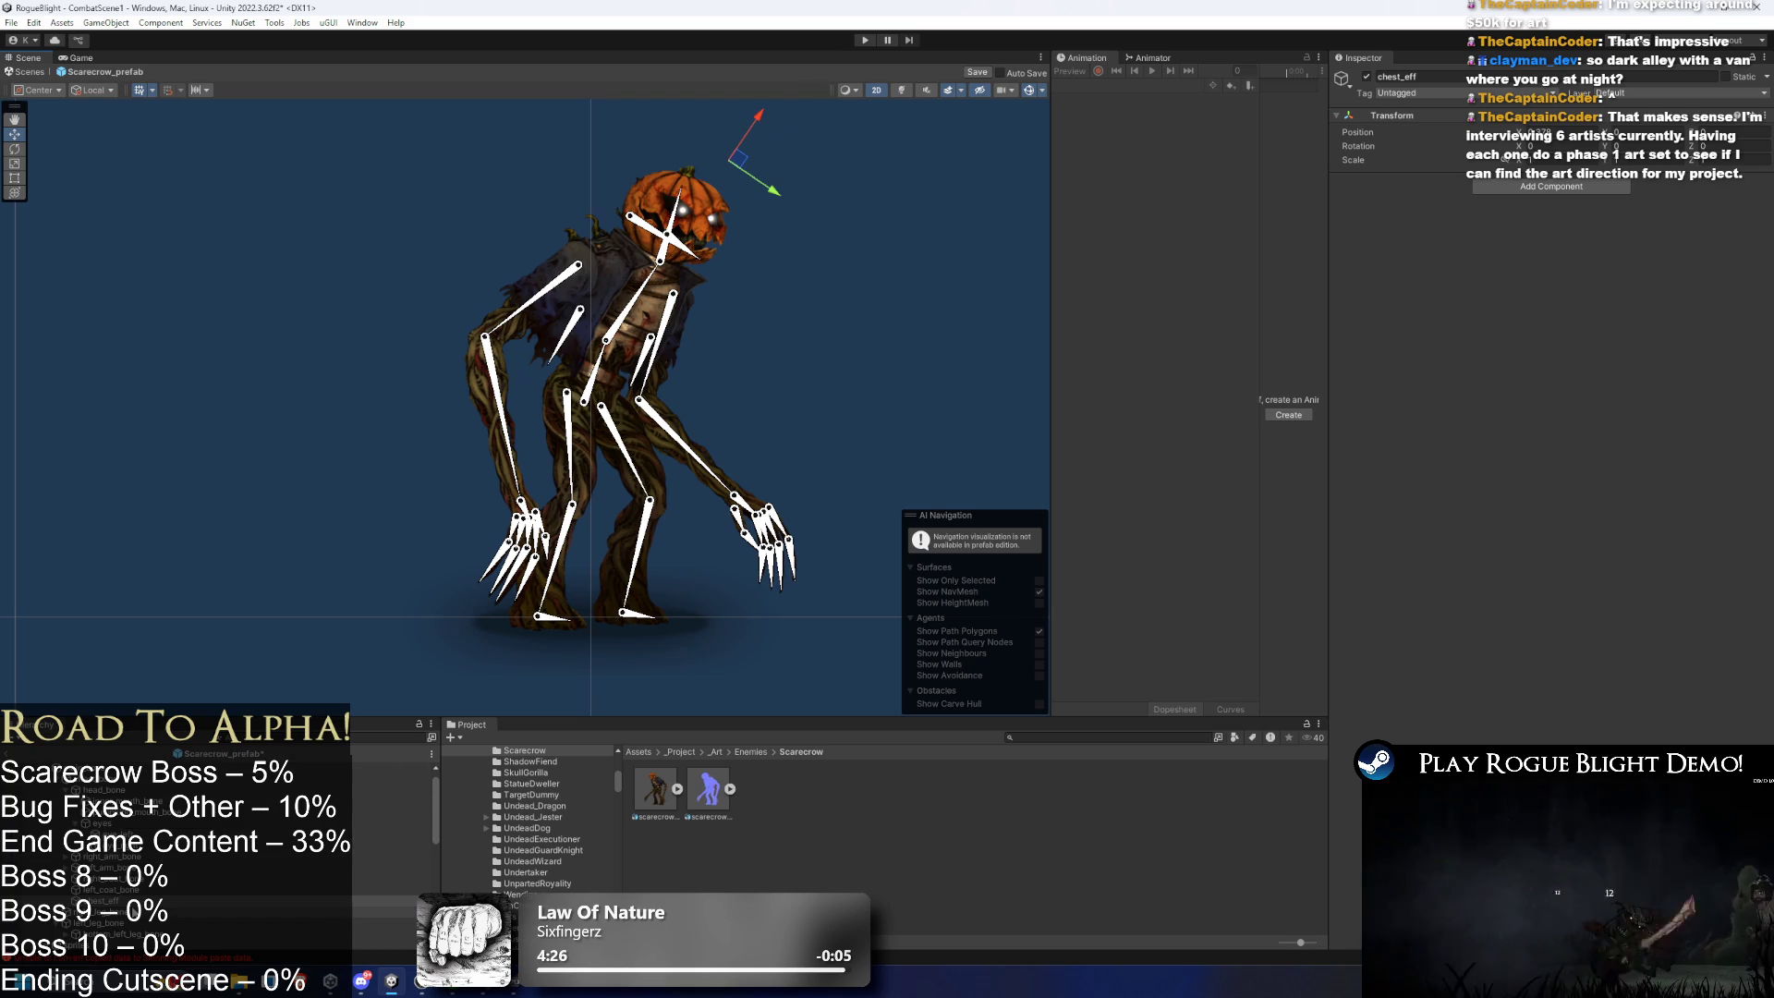
- Add an IK Manager 2D component with a Chain (CCD) solver
{"action": "left_click", "coordinate": [1551, 187]}
{"action": "type", "text": "ik"}
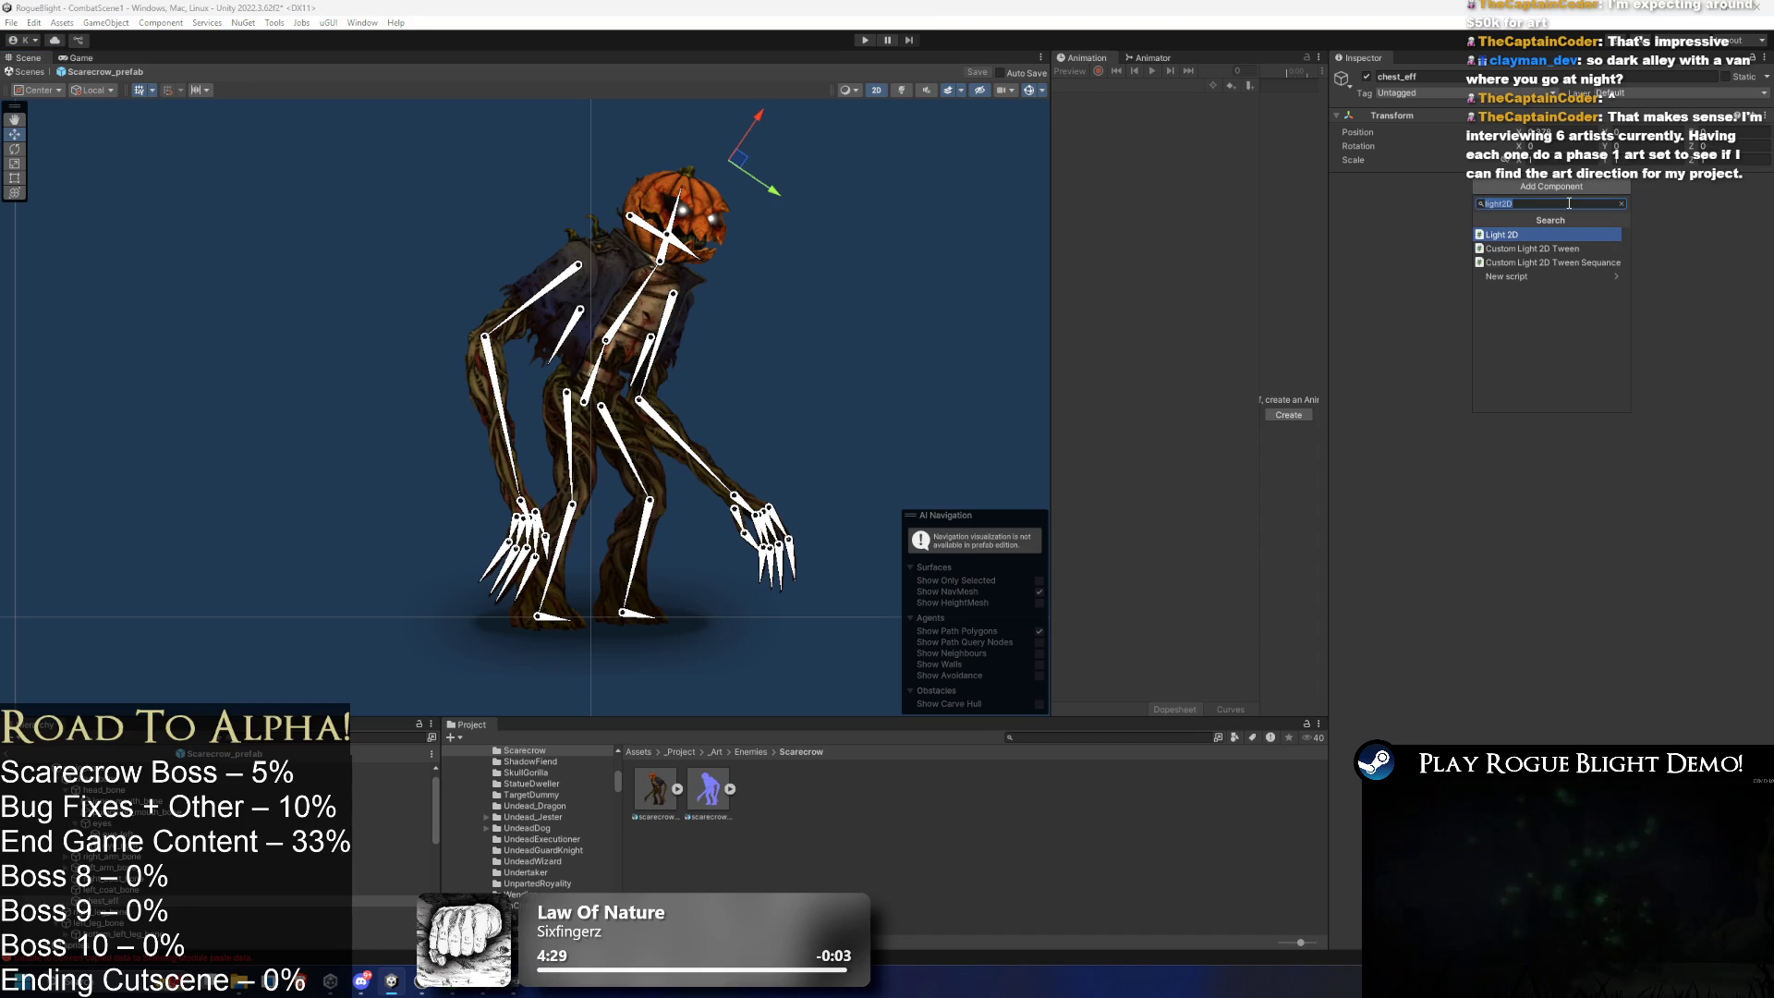
{"action": "key", "text": "Down"}
{"action": "key", "text": "Down"}
{"action": "key", "text": "Down"}
{"action": "key", "text": "Return"}
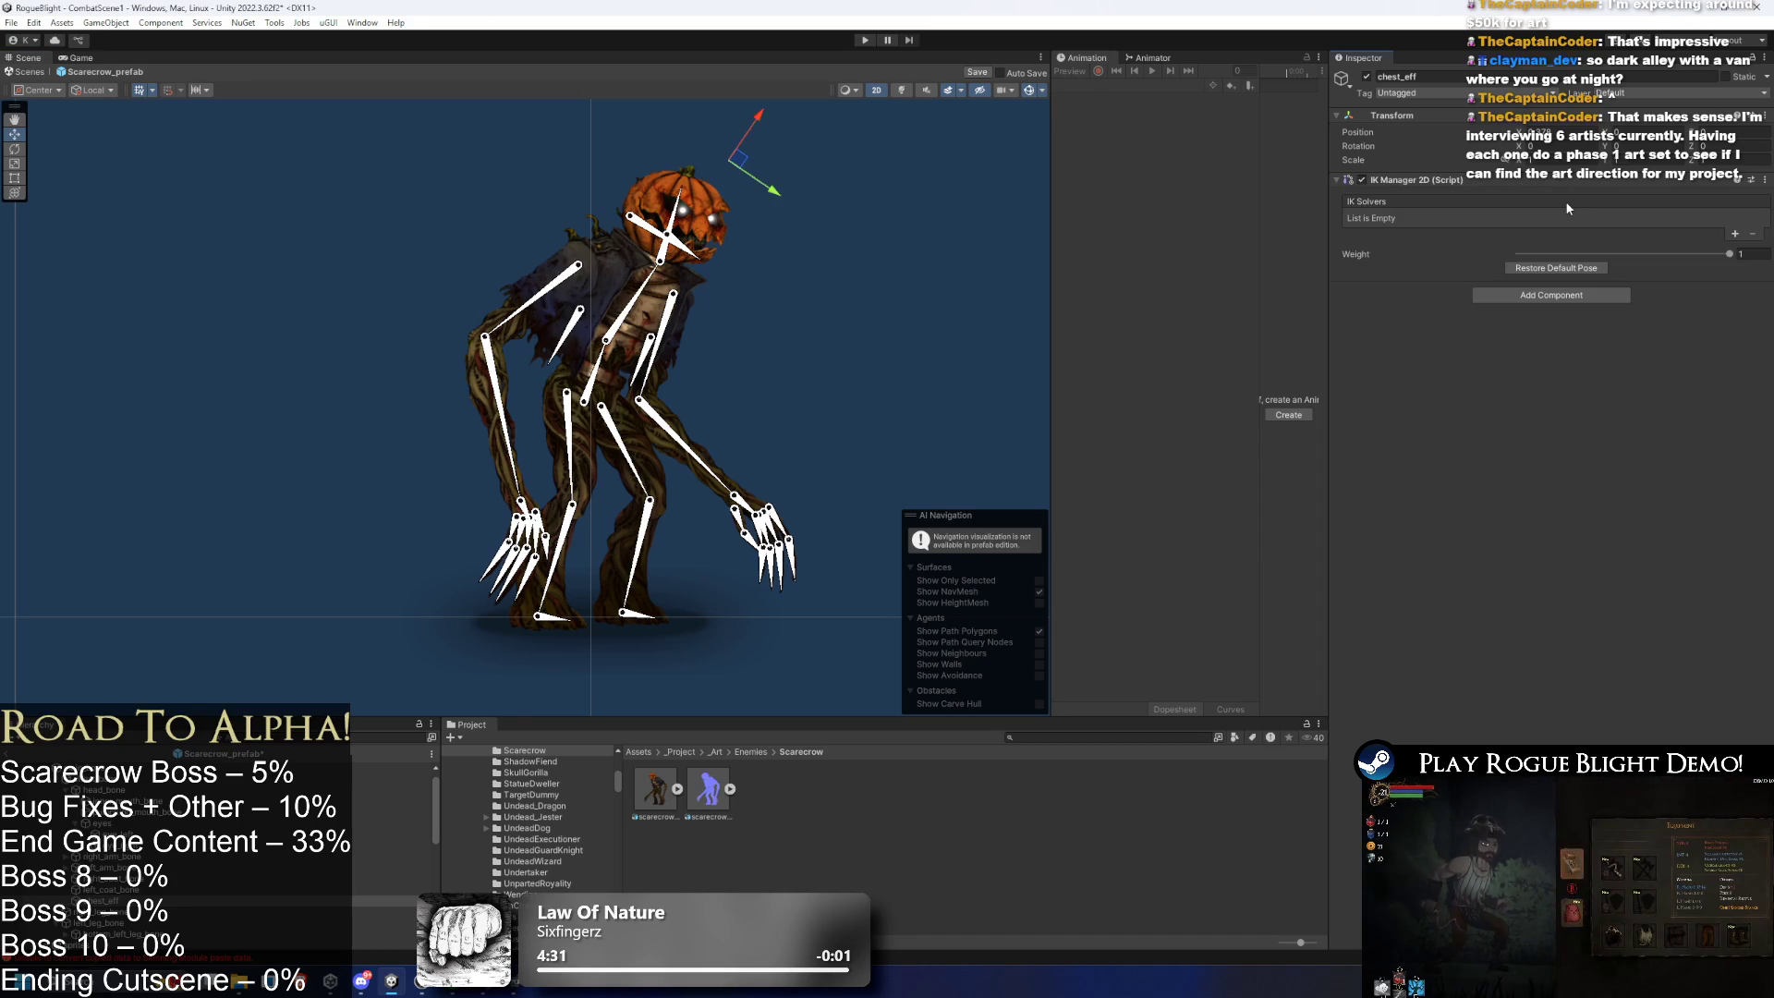
{"action": "left_click", "coordinate": [1736, 234]}
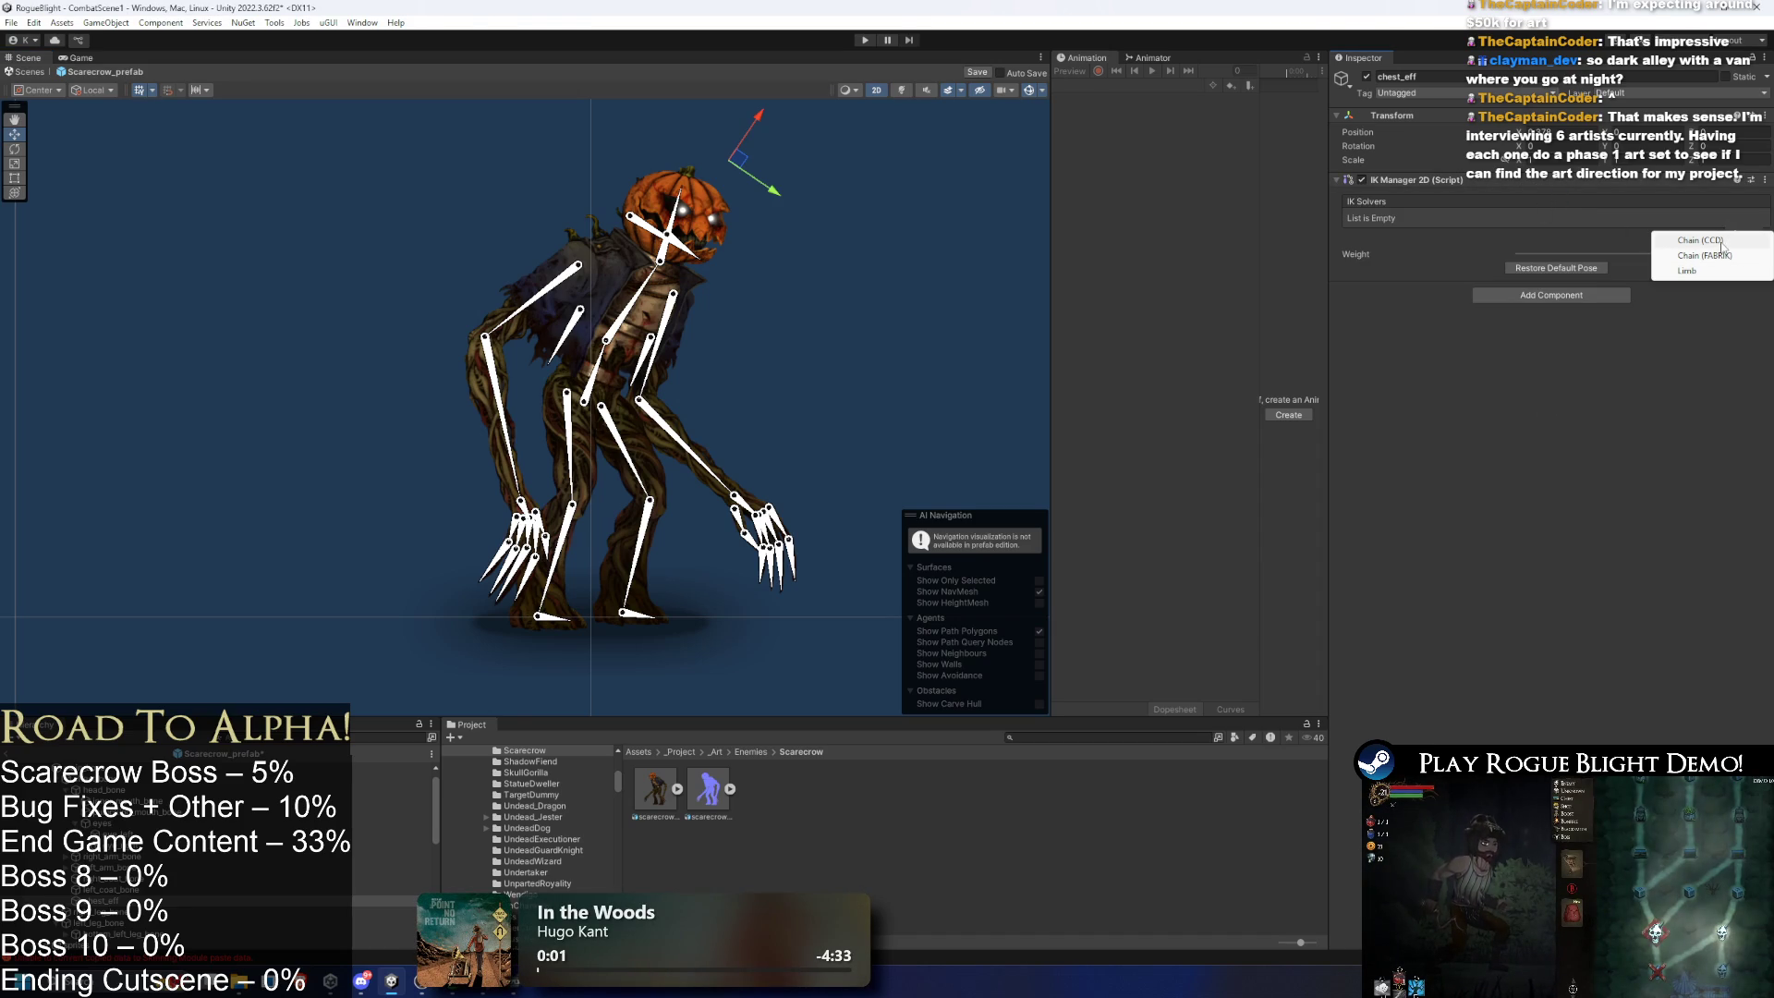
{"action": "left_click", "coordinate": [1720, 242]}
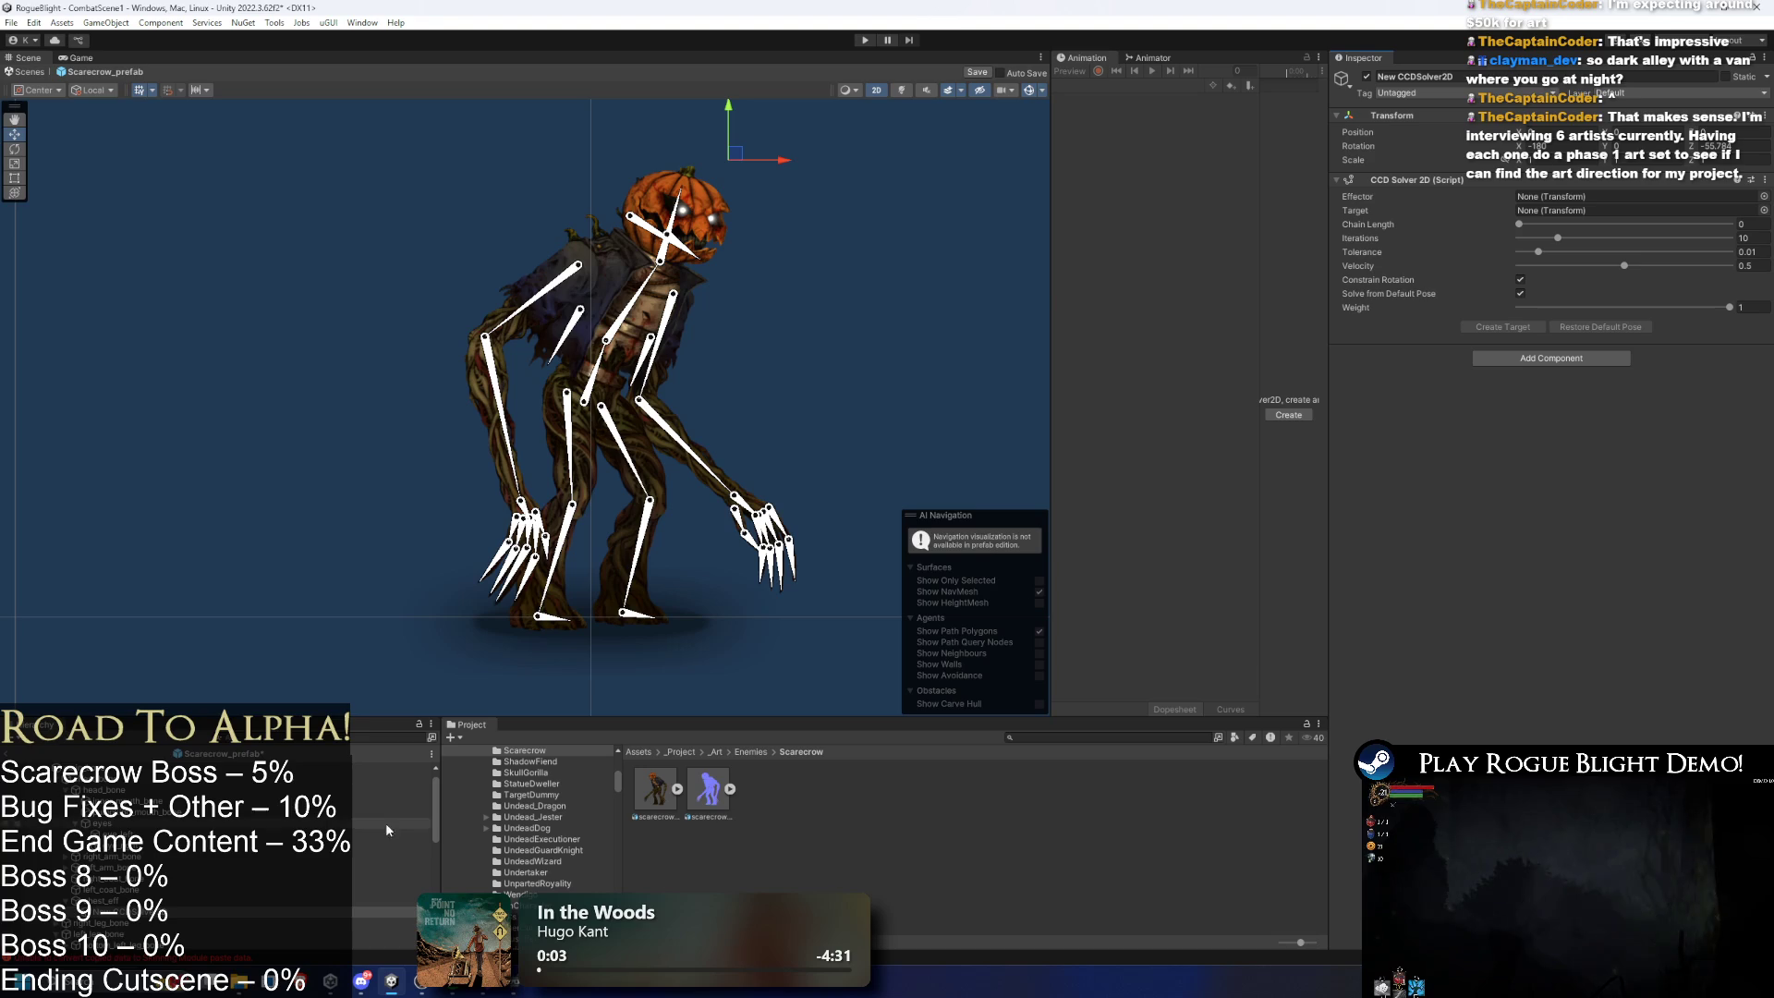
- Rename the new solver object to chest_solver
{"action": "right_click", "coordinate": [137, 926]}
{"action": "left_click", "coordinate": [235, 485]}
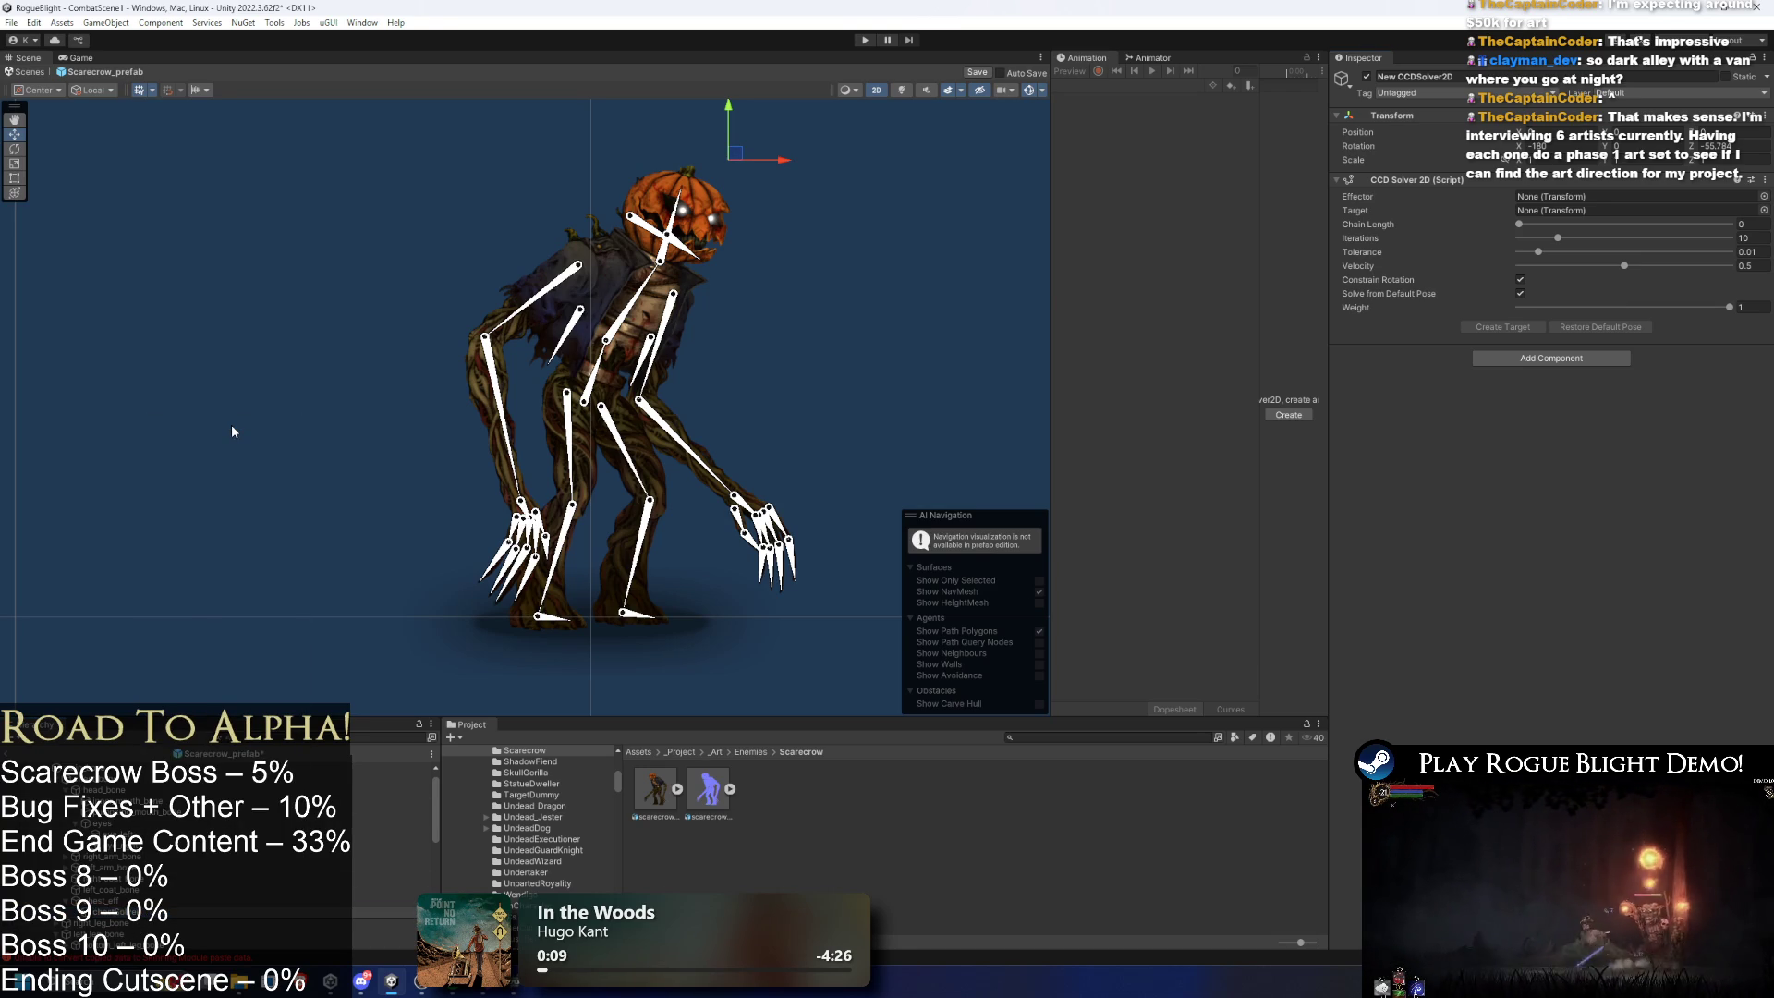
{"action": "type", "text": "chest_solver"}
{"action": "key", "text": "Return"}
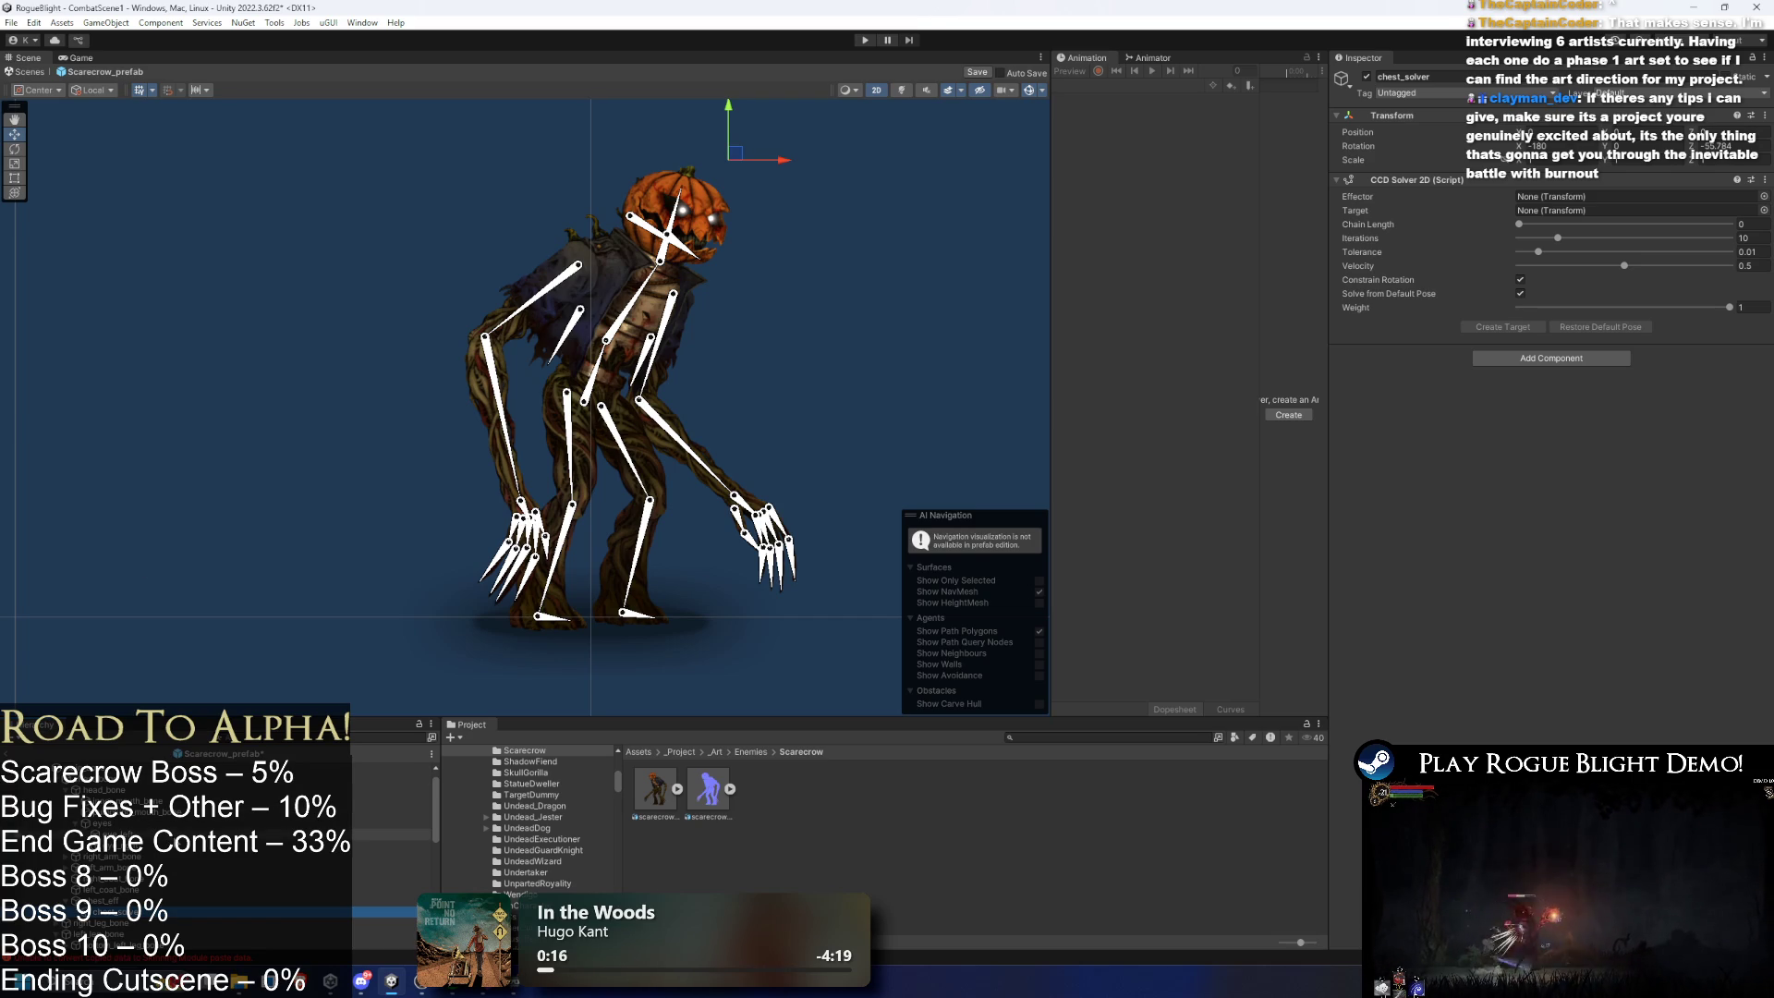
{"action": "scroll", "coordinate": [194, 860], "scroll_direction": "down", "scroll_amount": 4}
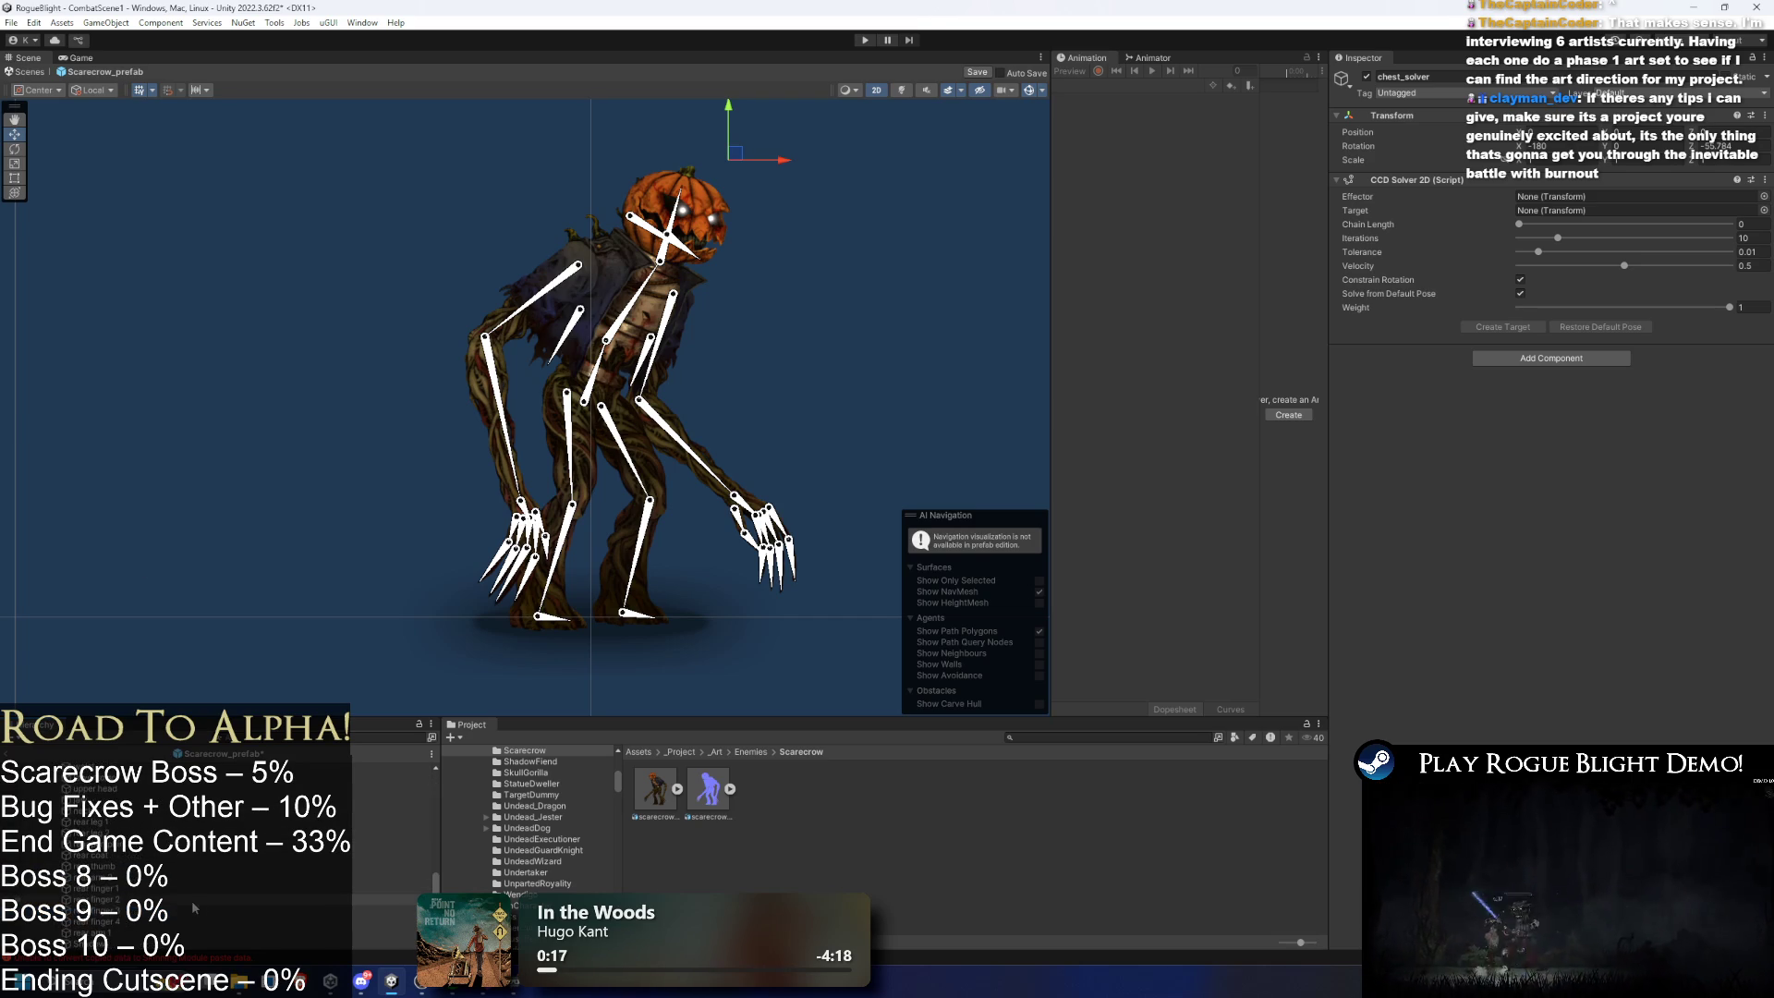
{"action": "scroll", "coordinate": [194, 859], "scroll_direction": "up", "scroll_amount": 4}
- Create an empty object named Solver under the Scarecrow_prefab root
{"action": "left_click", "coordinate": [139, 780]}
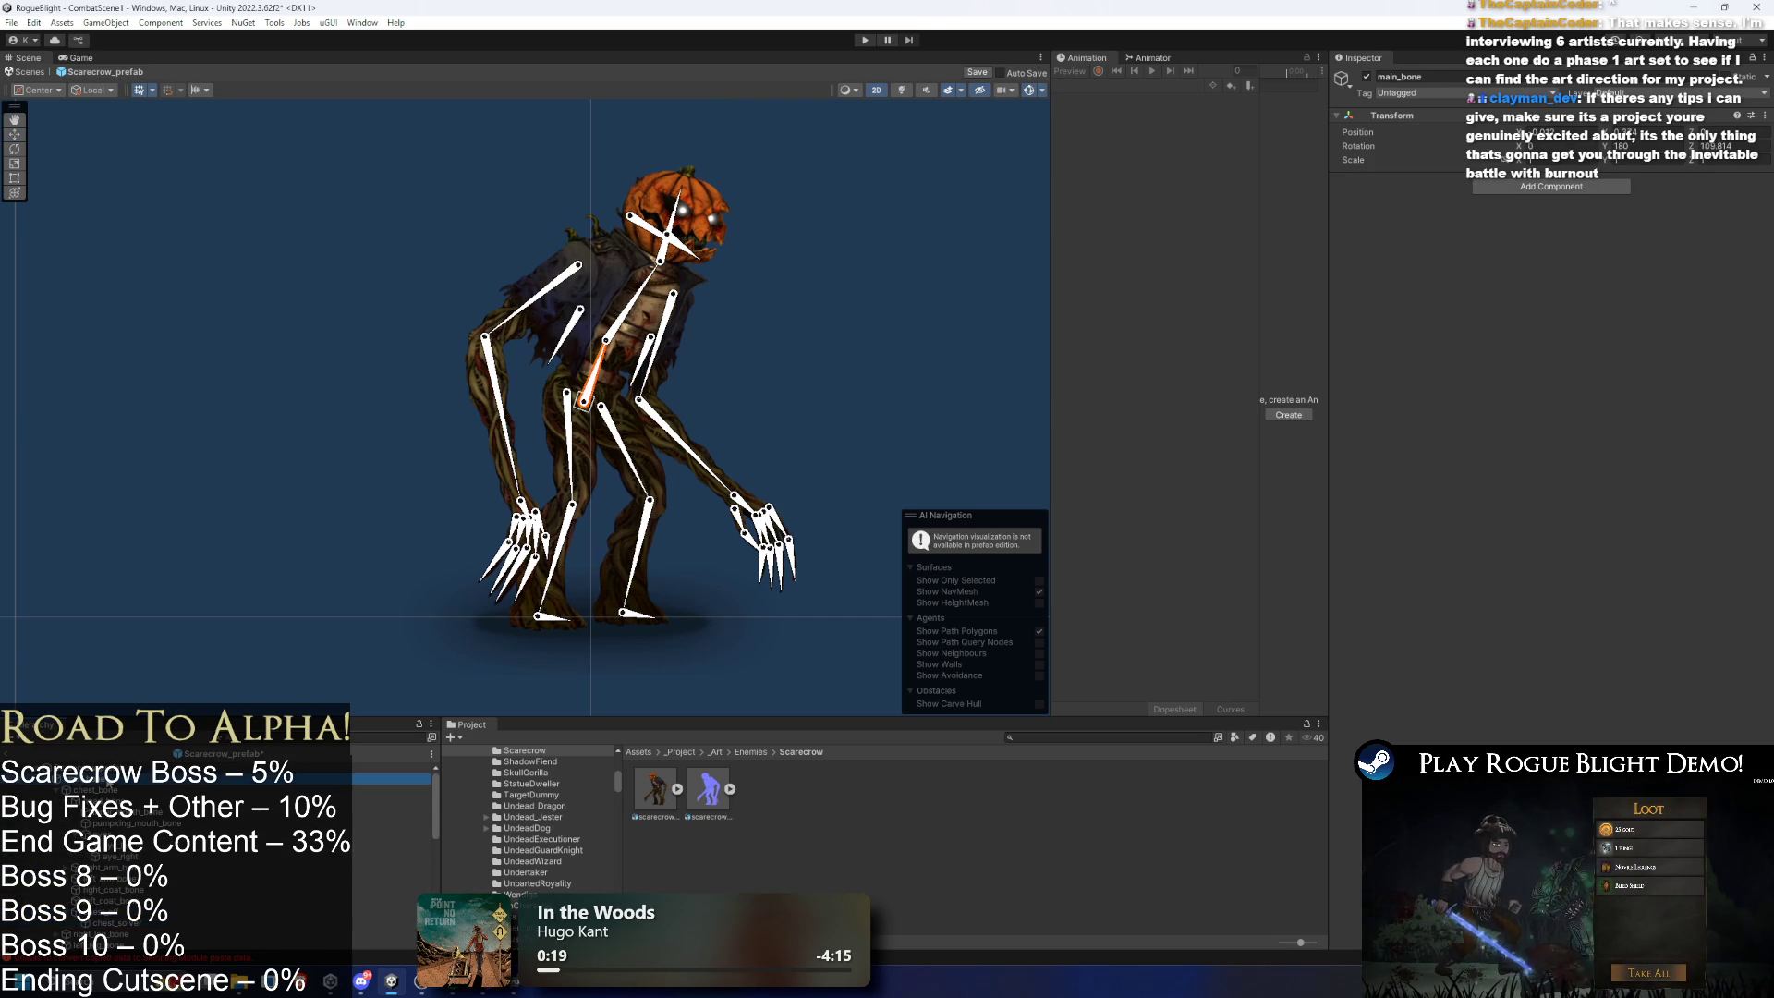
{"action": "right_click", "coordinate": [96, 768]}
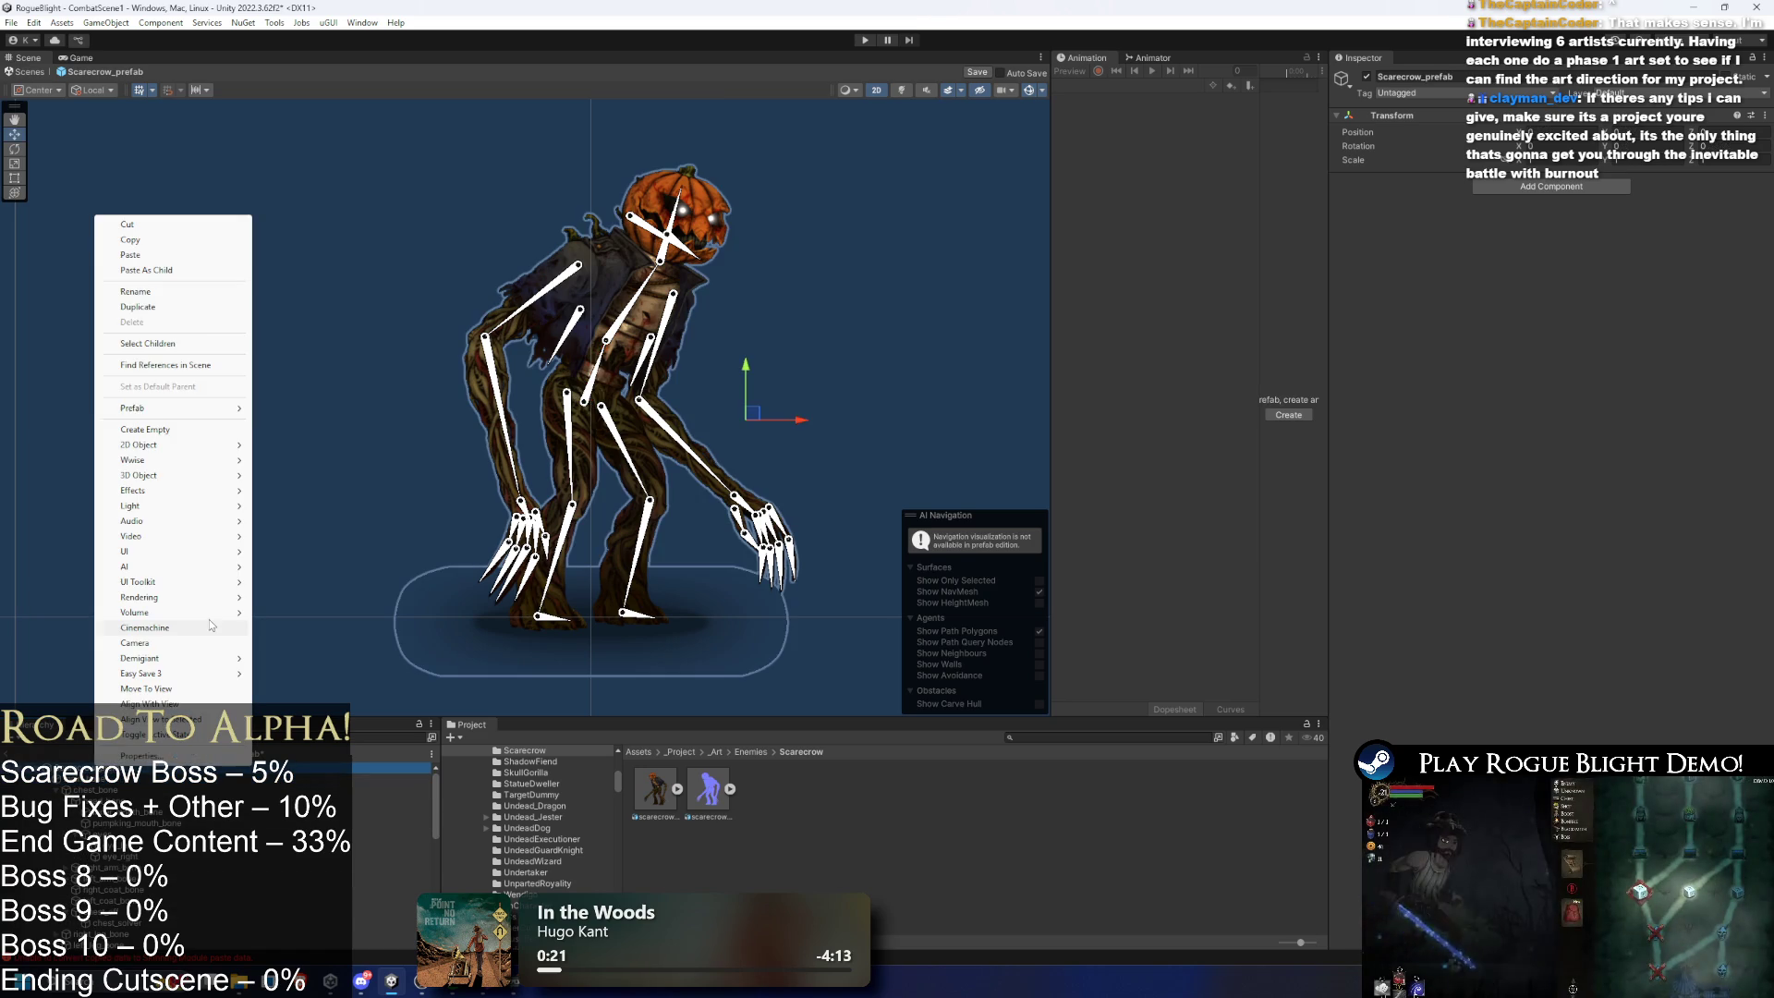
{"action": "left_click", "coordinate": [146, 430]}
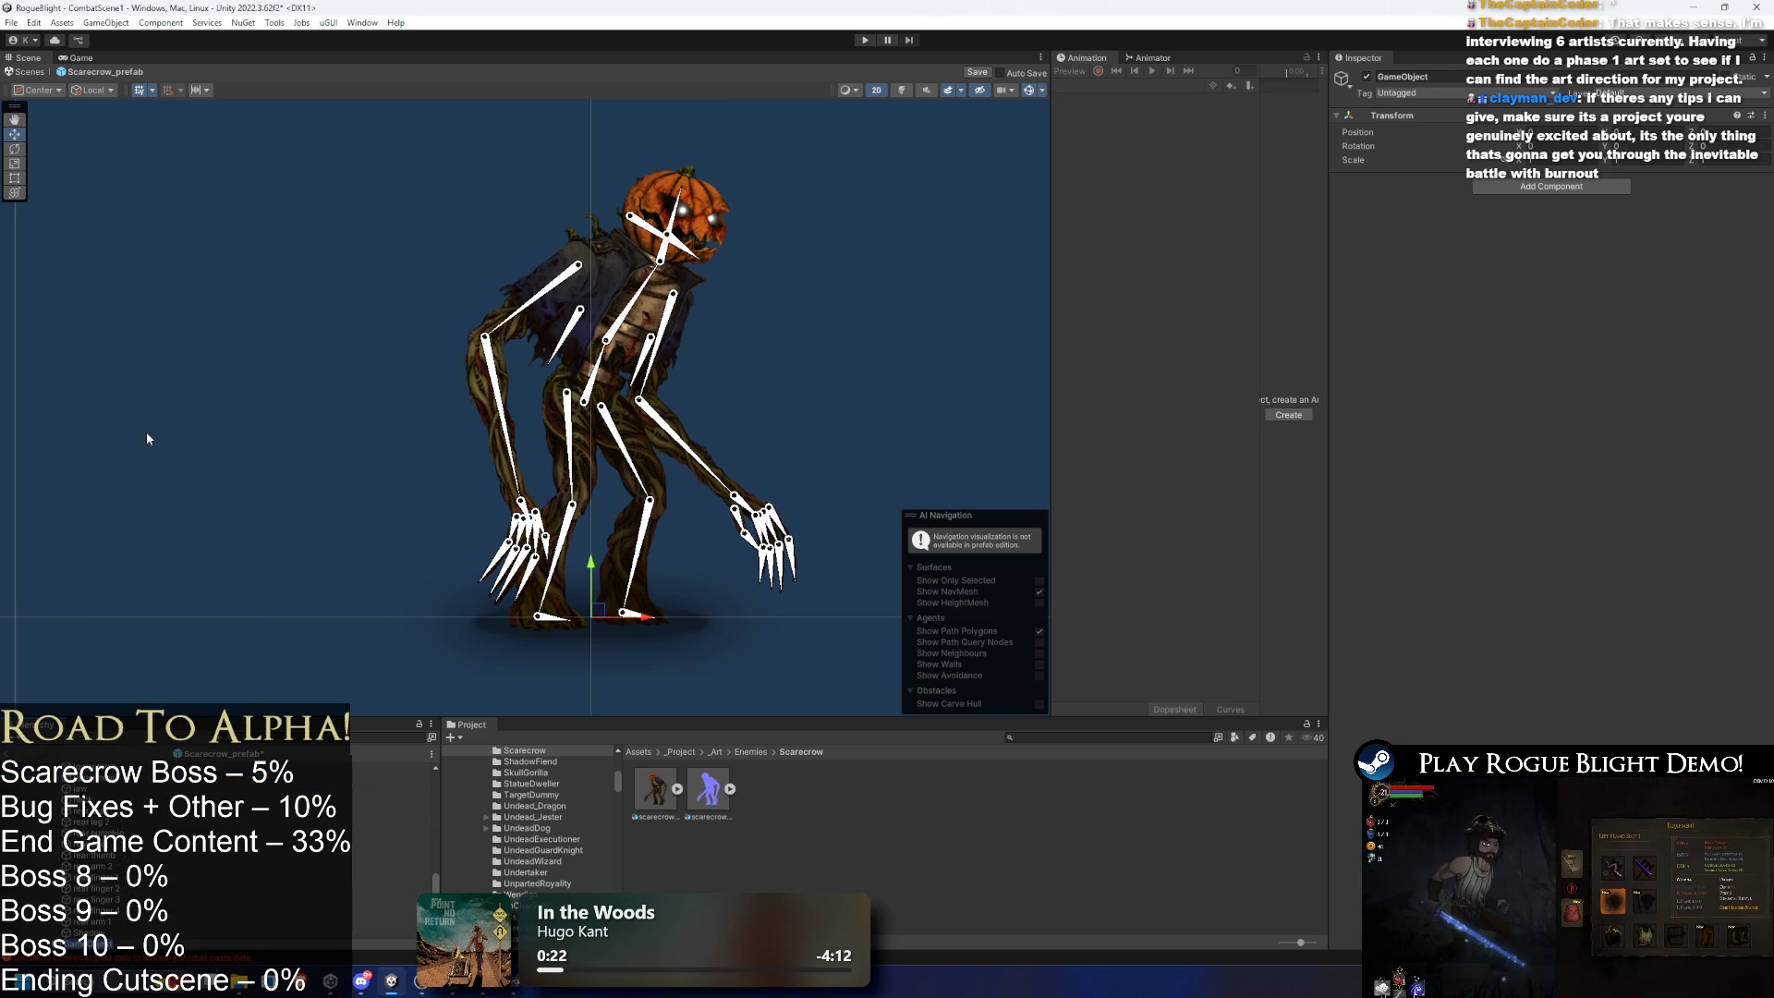
{"action": "type", "text": "Solver"}
{"action": "key", "text": "Return"}
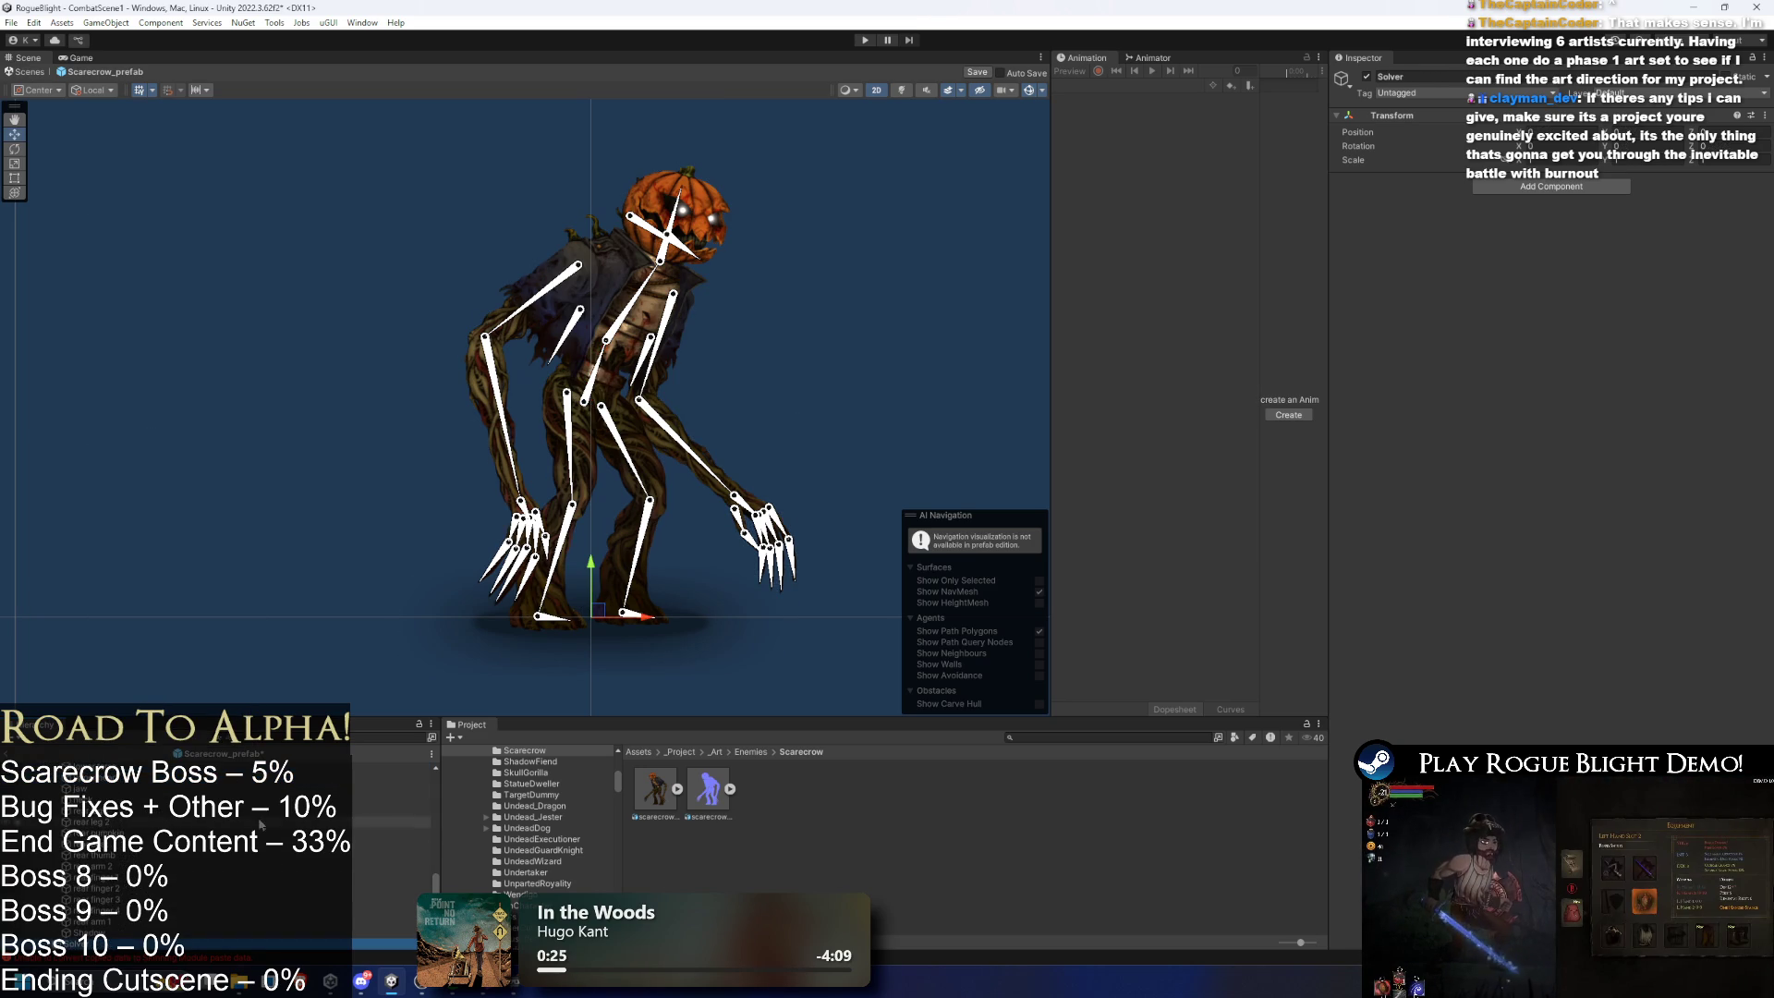
{"action": "scroll", "coordinate": [270, 872], "scroll_direction": "up", "scroll_amount": 5}
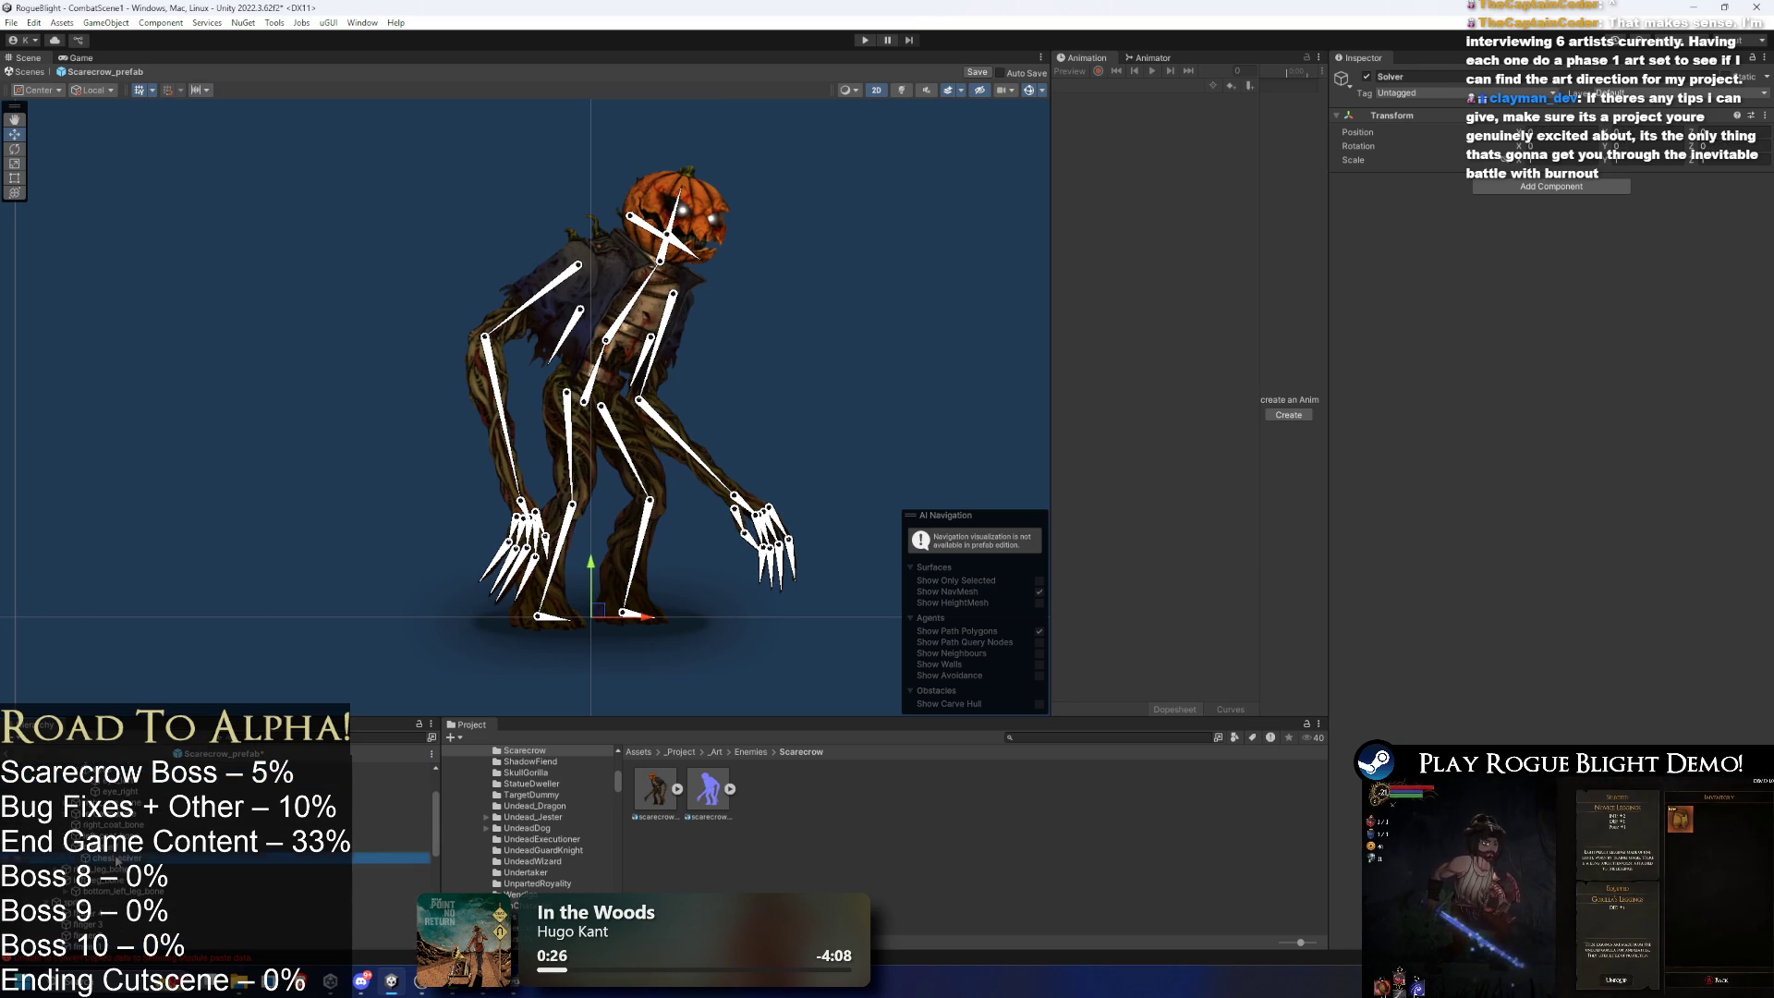
{"action": "scroll", "coordinate": [120, 954], "scroll_direction": "down", "scroll_amount": 5}
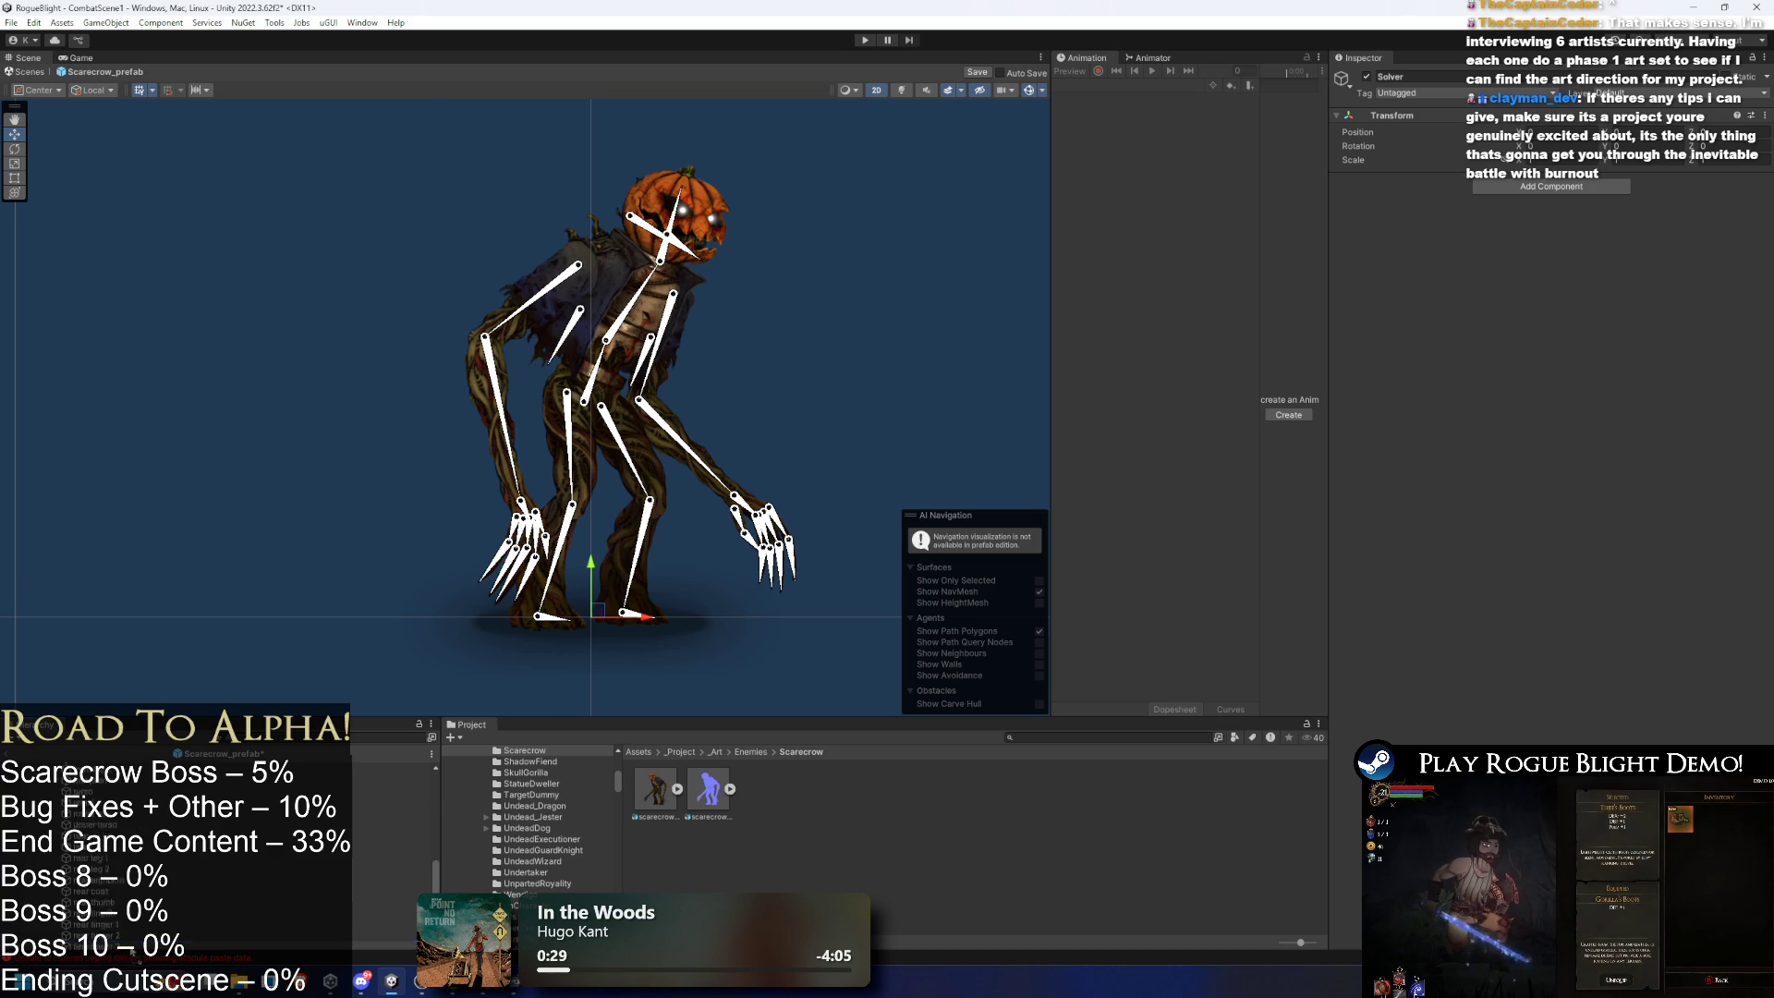
- Show chest_solver's CCD Solver 2D settings and bring up the effector transform picker
{"action": "left_click", "coordinate": [134, 958]}
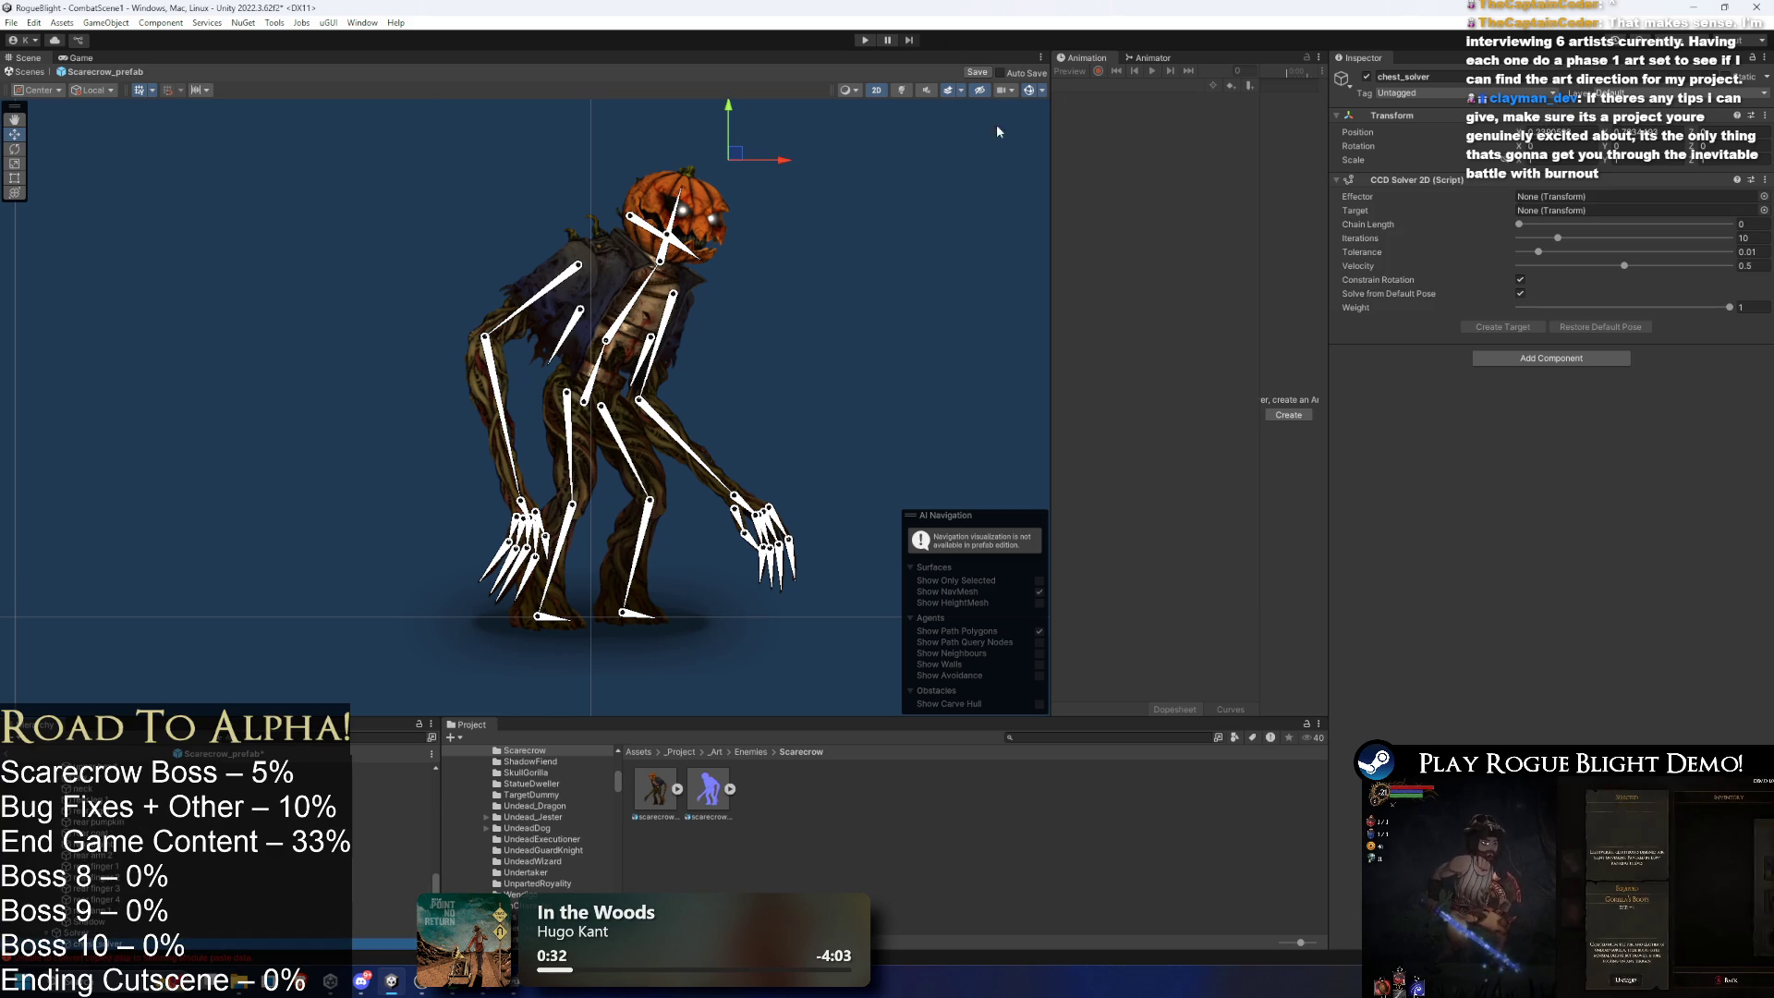
{"action": "scroll", "coordinate": [134, 924], "scroll_direction": "up", "scroll_amount": 2}
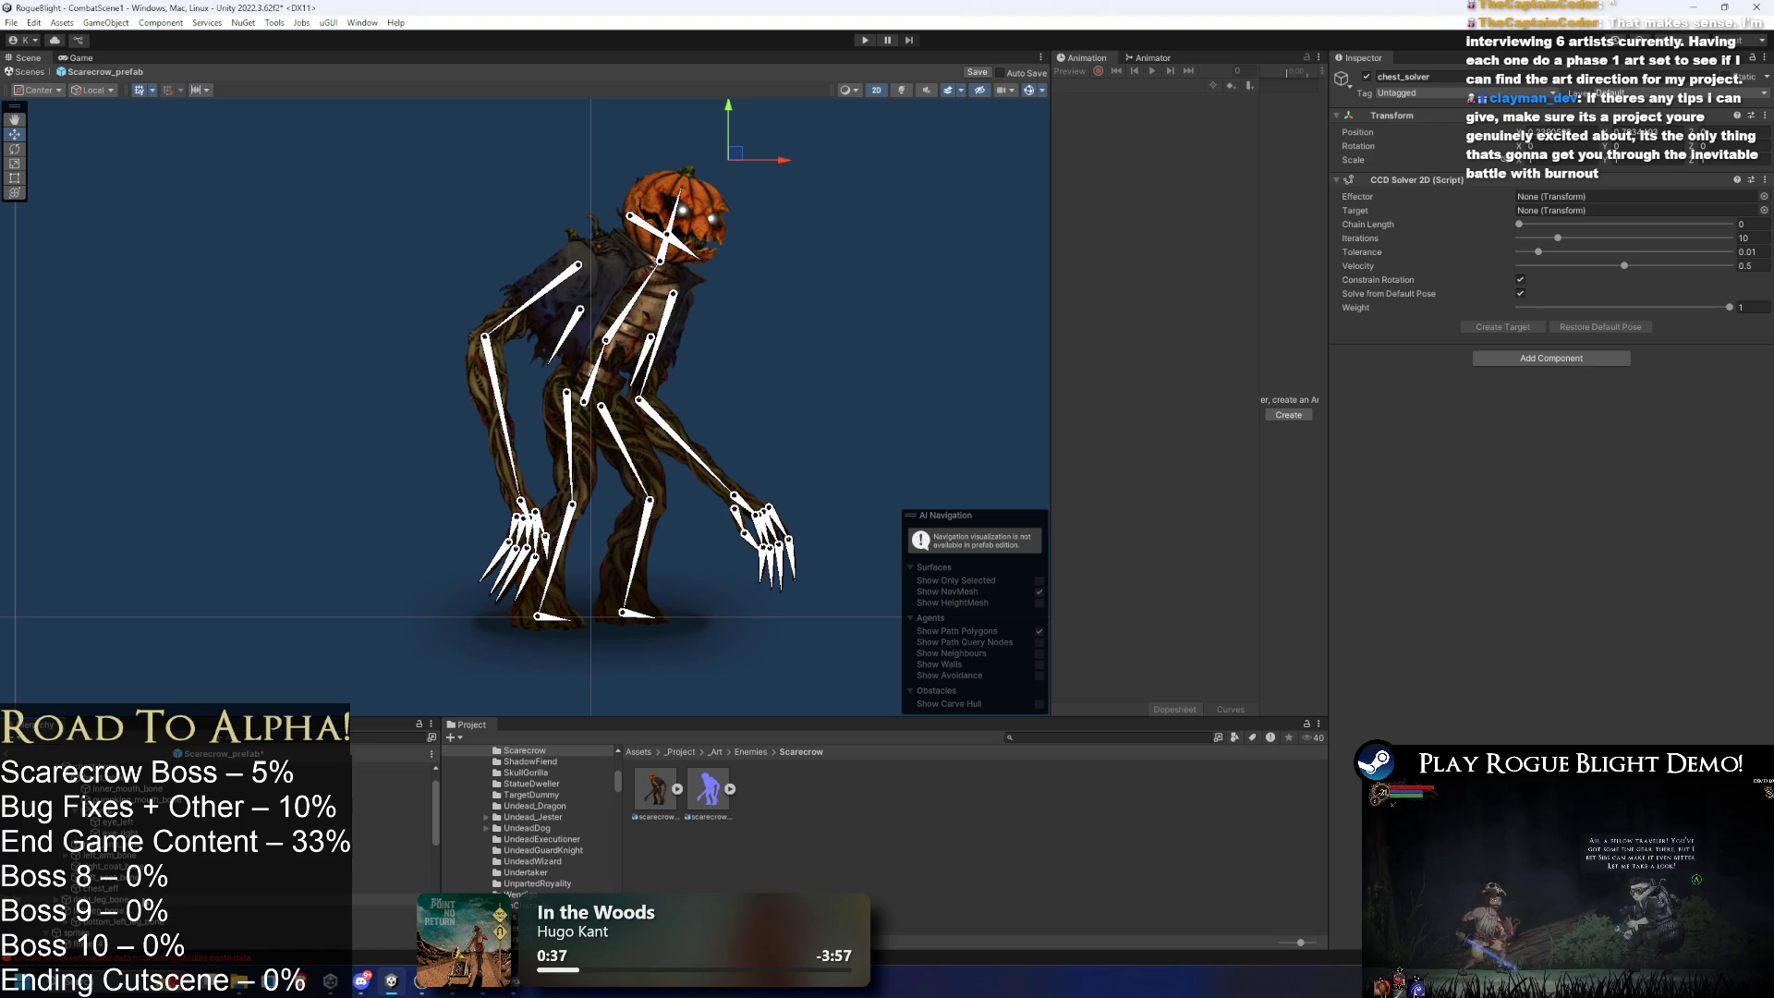
{"action": "scroll", "coordinate": [148, 896], "scroll_direction": "up", "scroll_amount": 2}
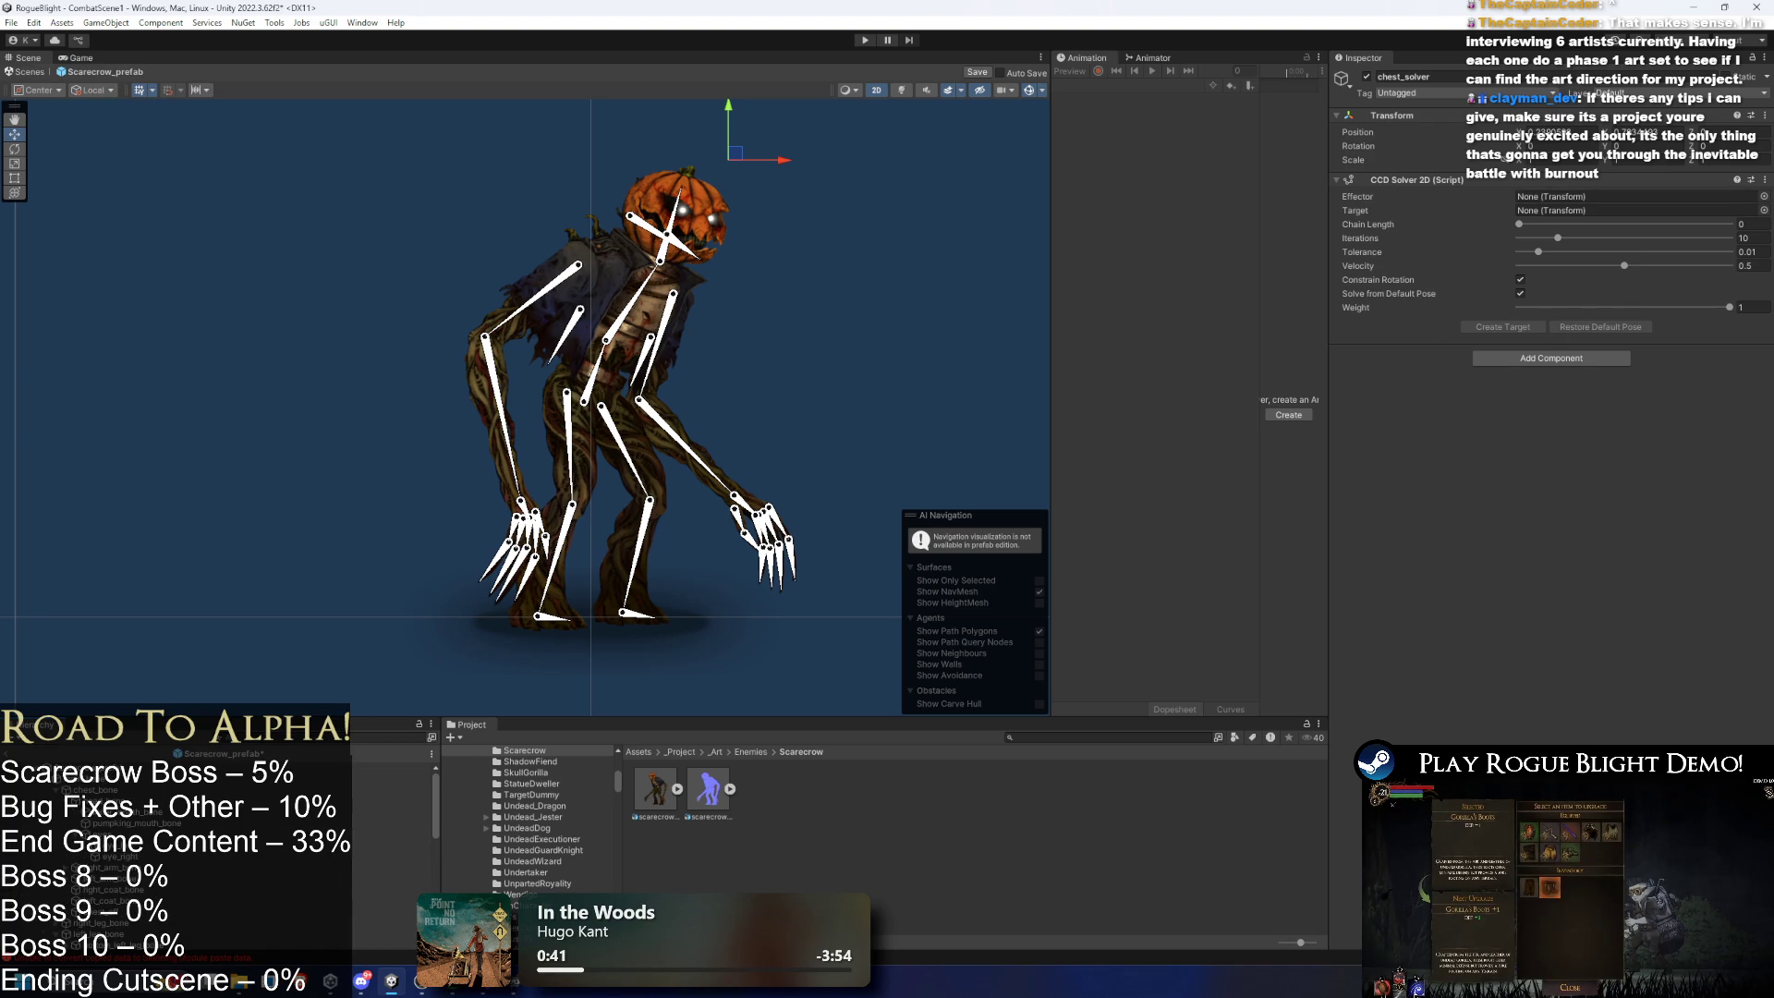
{"action": "left_click", "coordinate": [1762, 196]}
- Set chest_eff as the effector, raise chain length to 2, and create an IK target
{"action": "type", "text": "eff"}
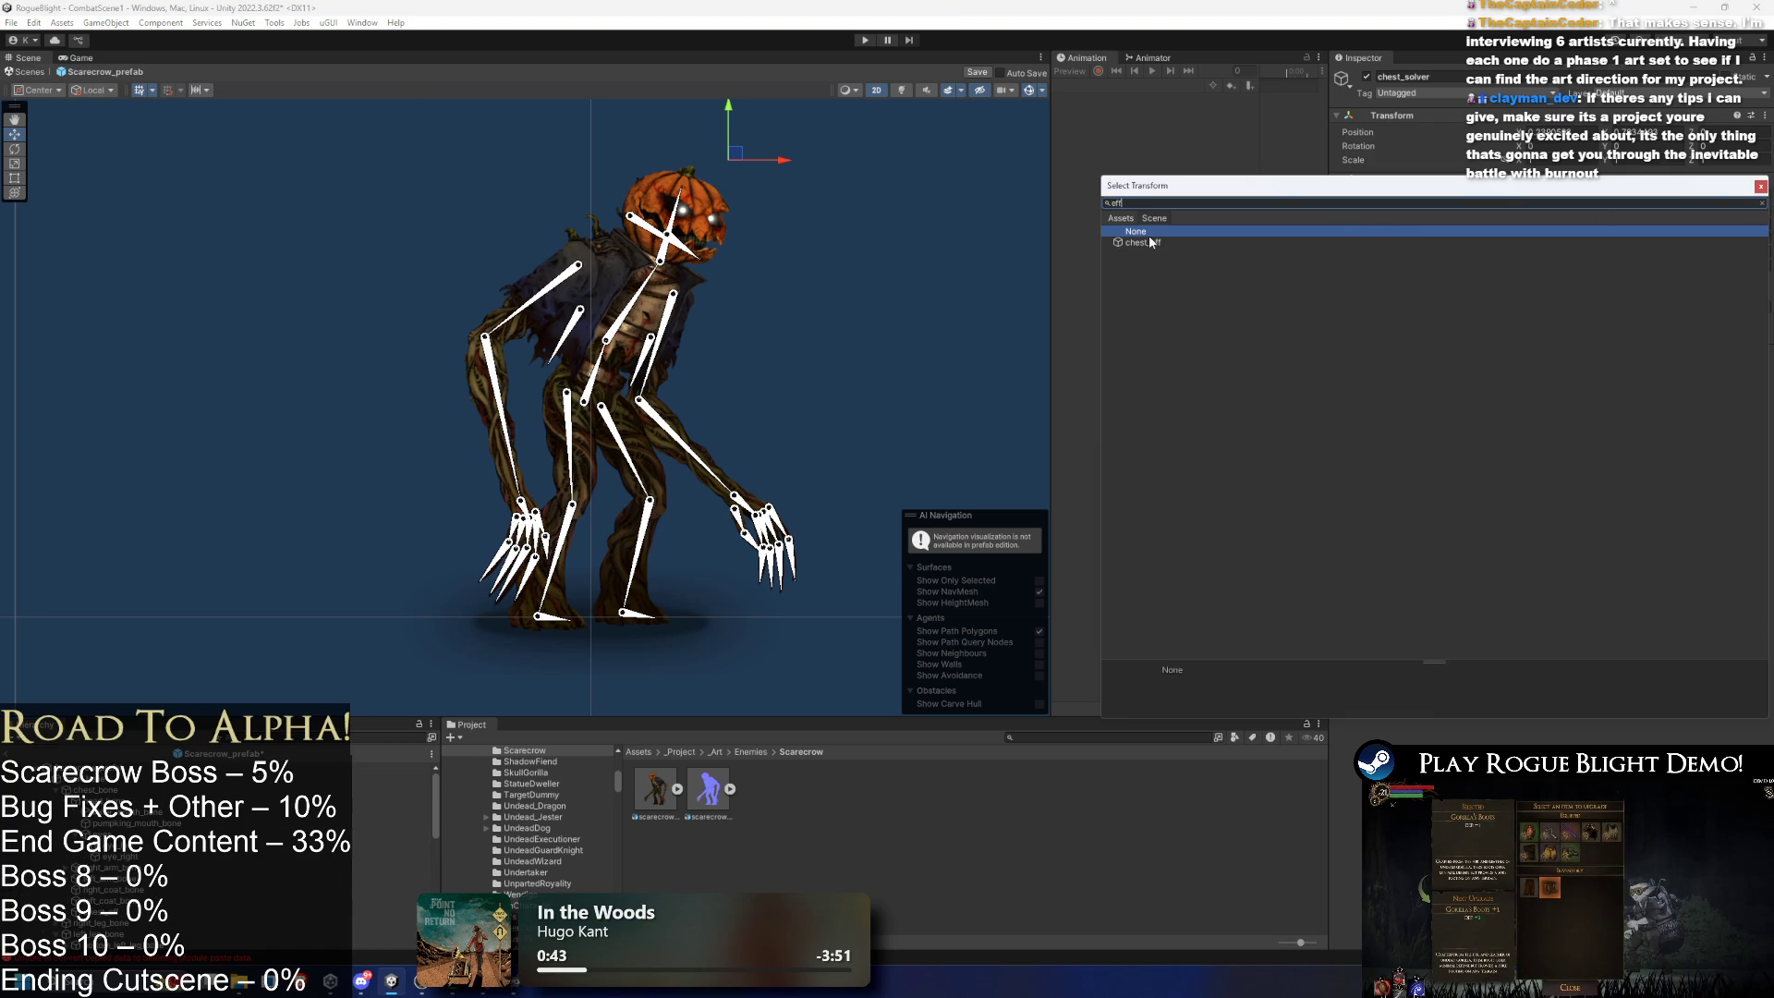
{"action": "double_click", "coordinate": [1149, 238]}
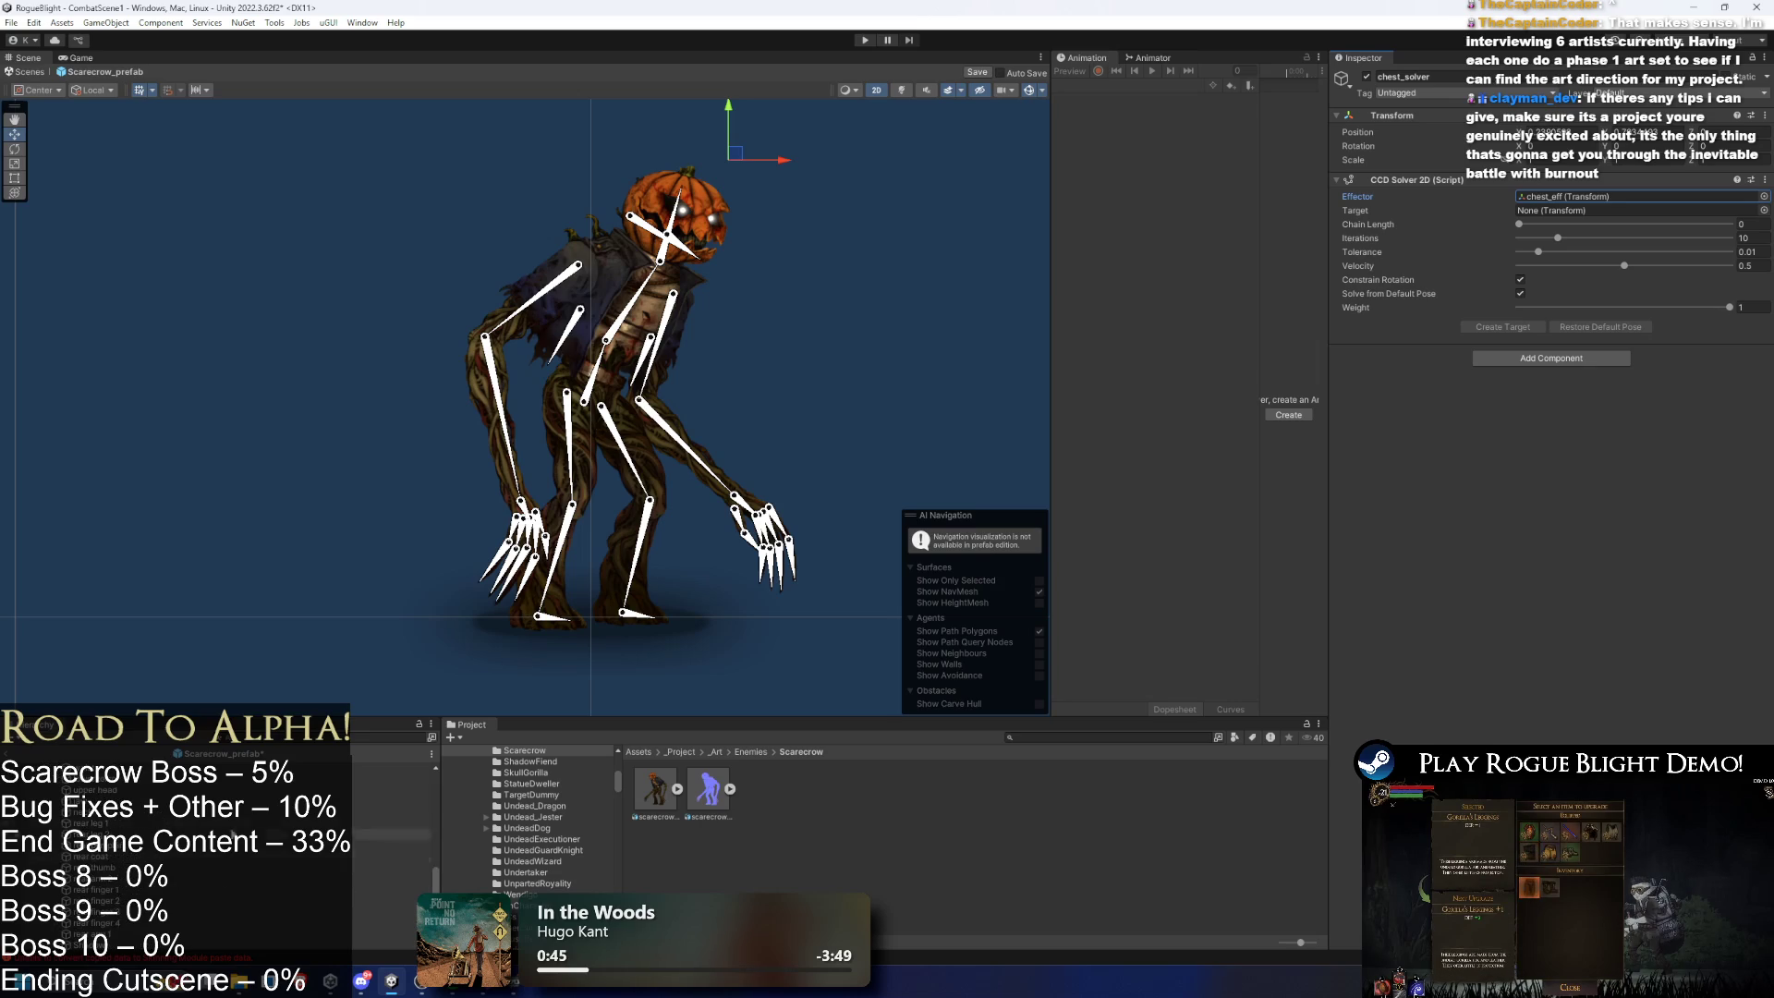
{"action": "left_click_drag", "start_coordinate": [1518, 224], "coordinate": [1558, 226]}
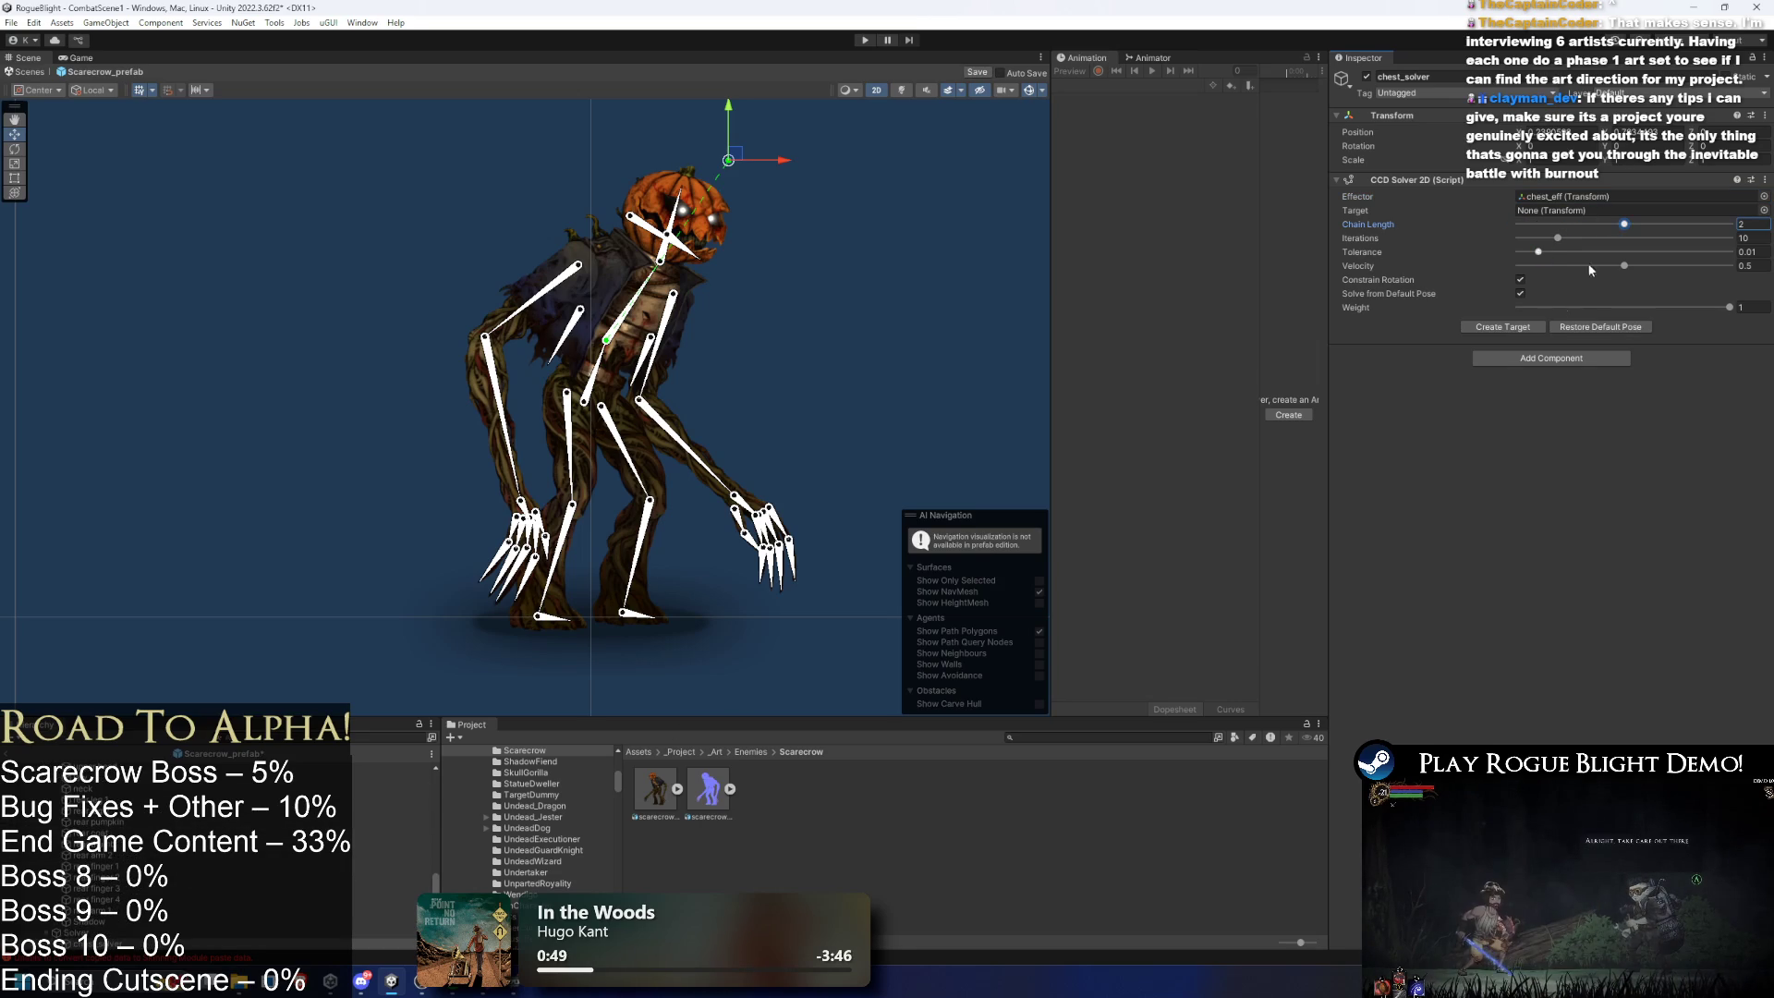
{"action": "left_click", "coordinate": [1527, 328]}
- Move the chest IK target so the scarecrow leans forward
{"action": "left_click", "coordinate": [661, 227]}
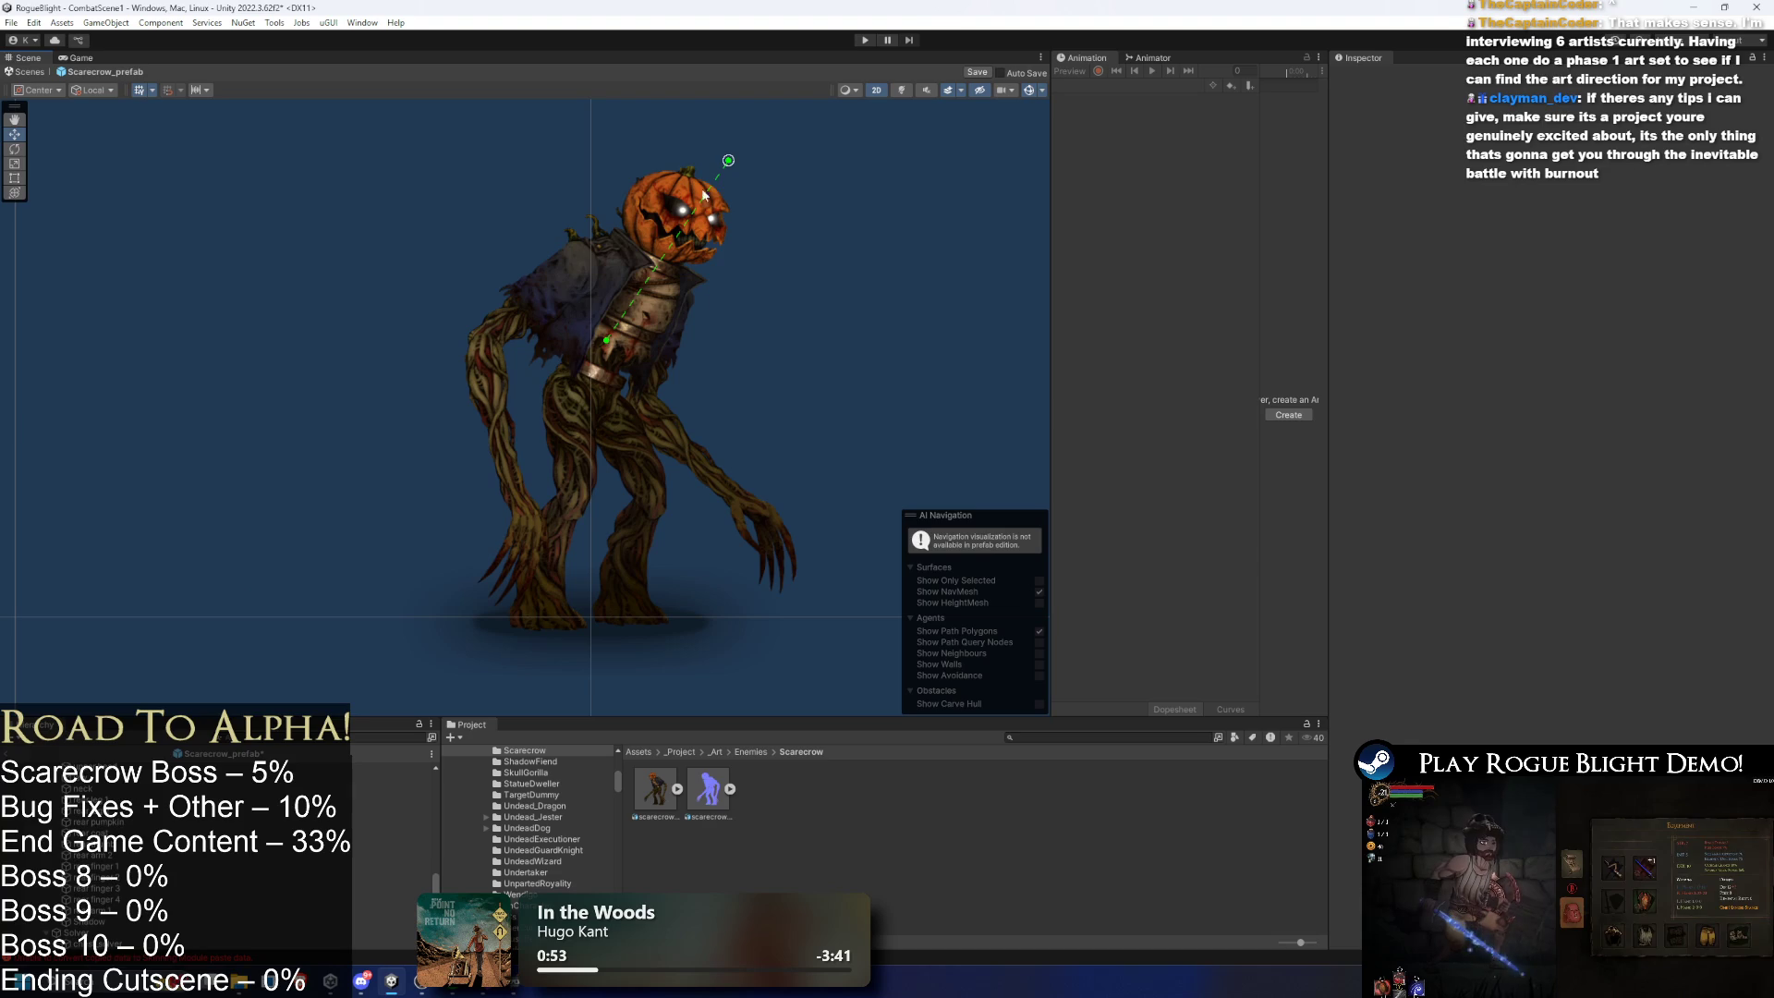
{"action": "mouse_move", "coordinate": [727, 161]}
{"action": "left_mouse_down"}
{"action": "mouse_move", "coordinate": [570, 116]}
{"action": "mouse_move", "coordinate": [735, 52]}
{"action": "mouse_move", "coordinate": [959, 351]}
{"action": "mouse_move", "coordinate": [829, 214]}
{"action": "mouse_move", "coordinate": [492, 94]}
{"action": "mouse_move", "coordinate": [835, 281]}
{"action": "mouse_move", "coordinate": [682, 128]}
{"action": "mouse_move", "coordinate": [773, 59]}
{"action": "mouse_move", "coordinate": [731, 152]}
{"action": "left_mouse_up"}
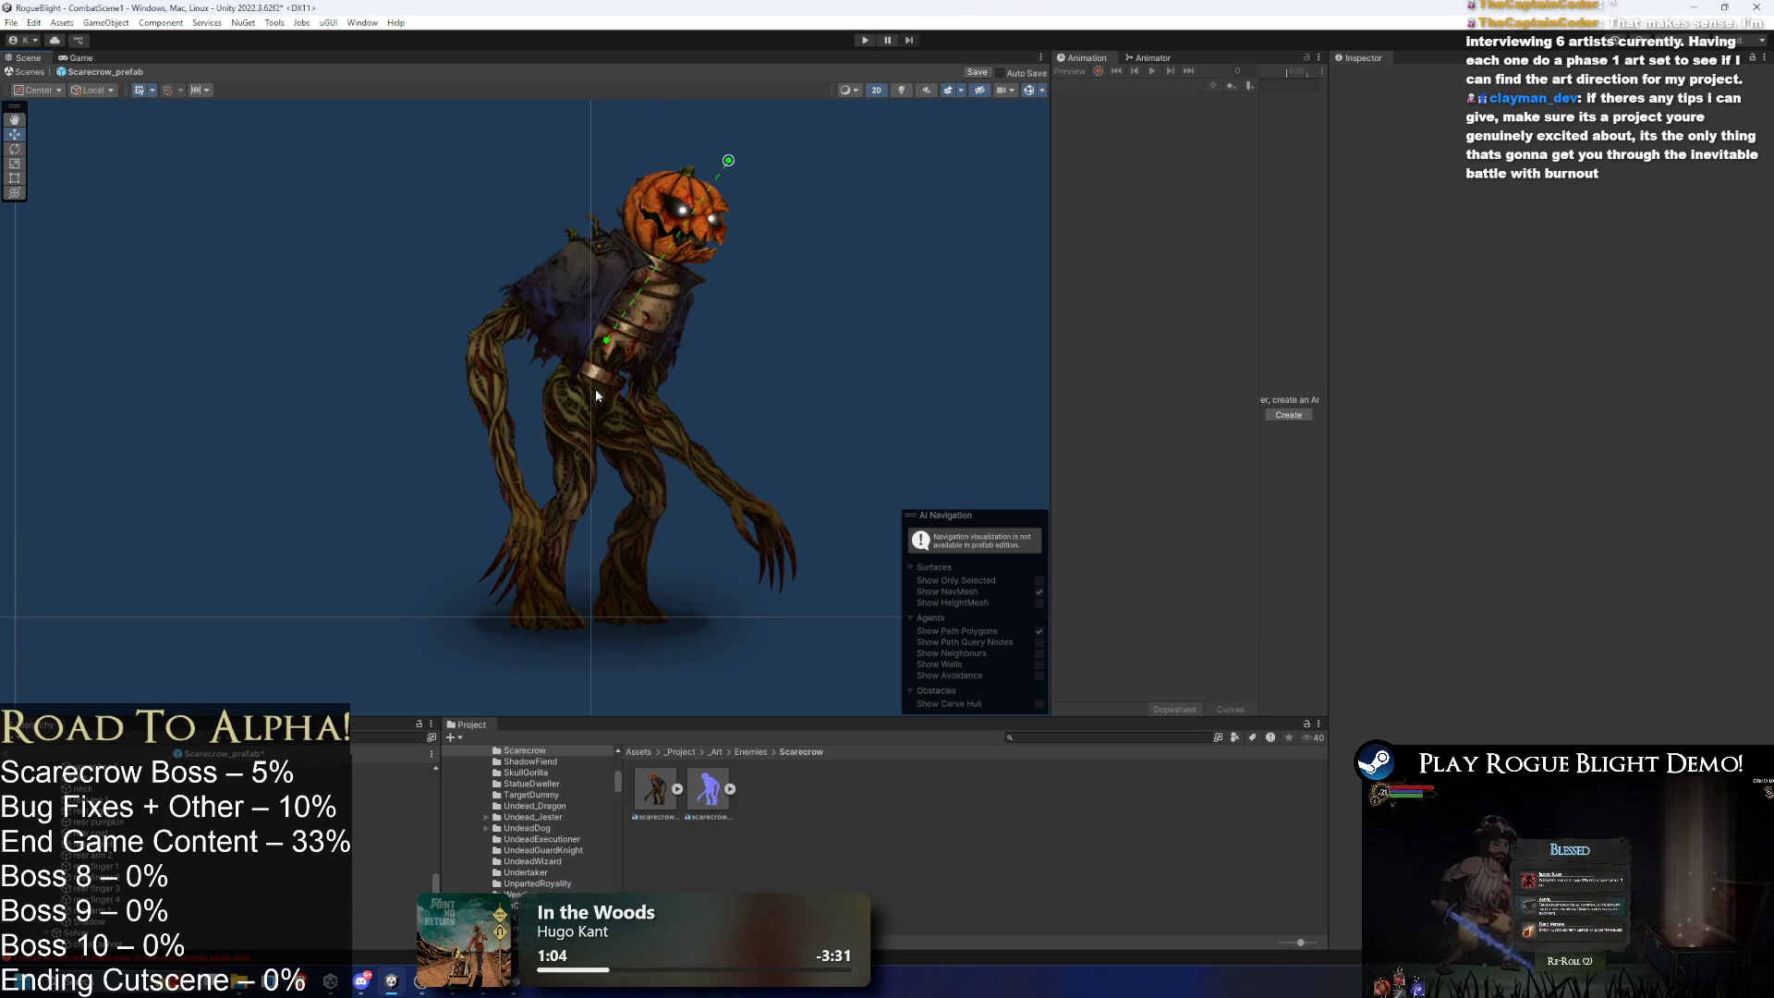
{"action": "left_click", "coordinate": [628, 314]}
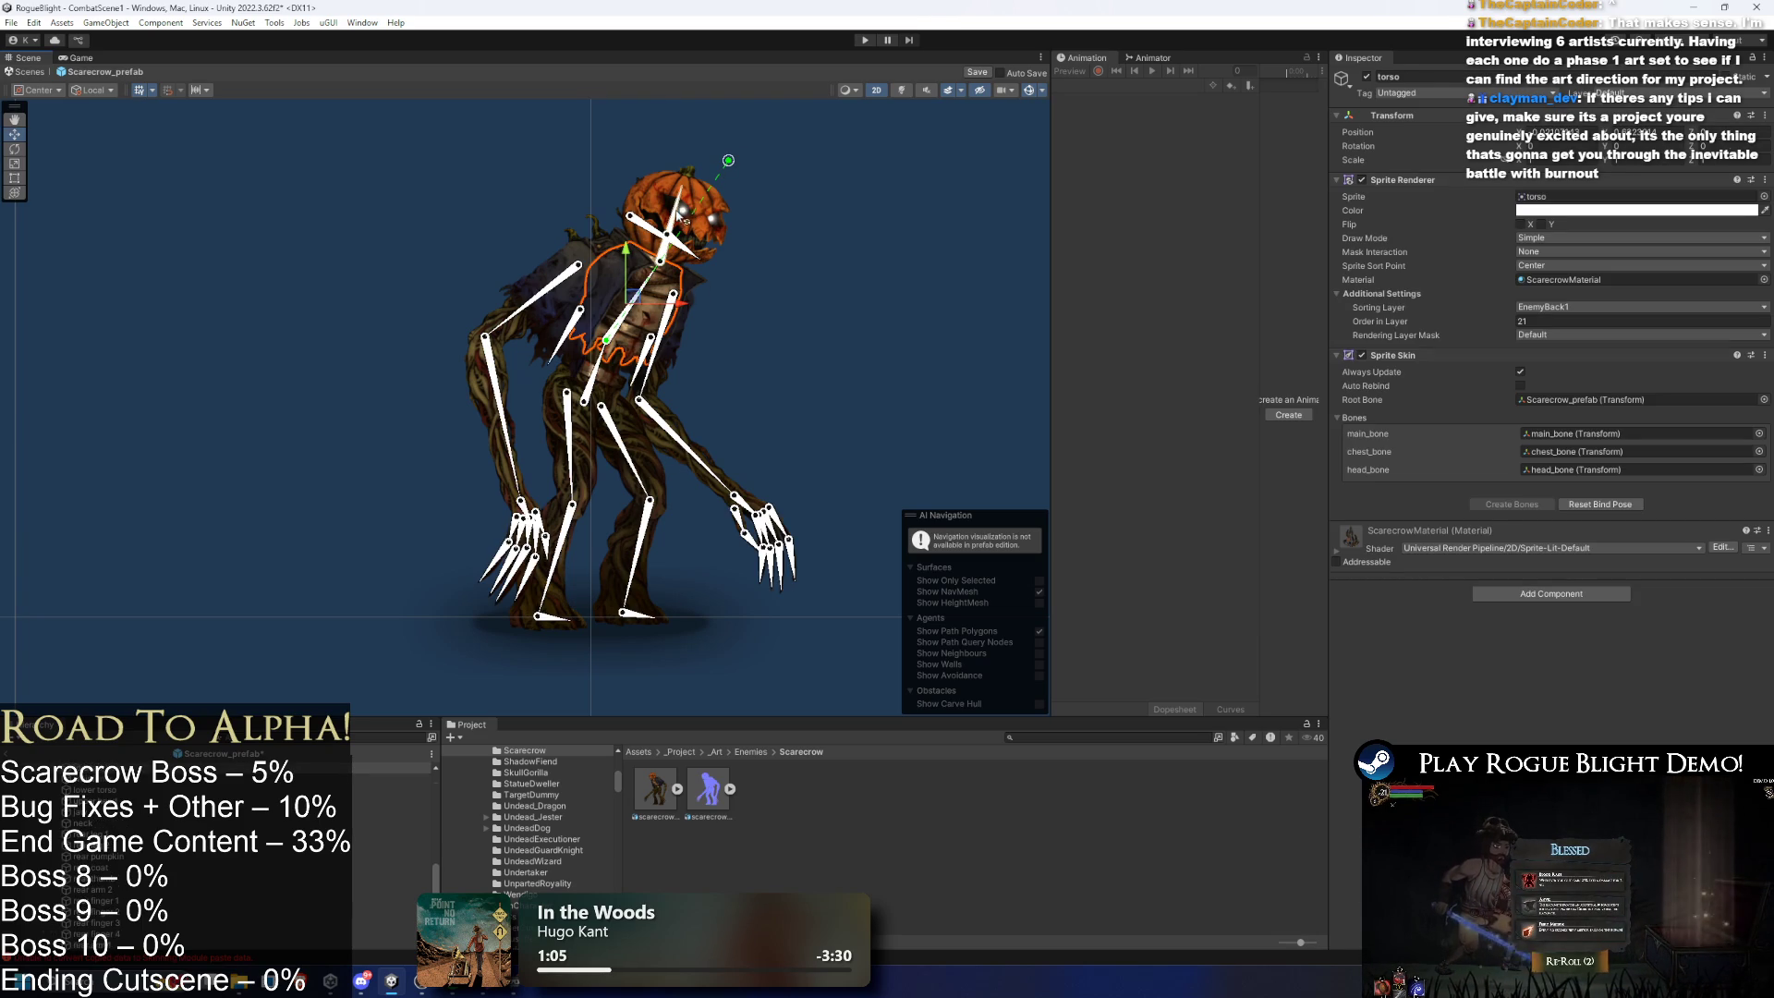
- Create an empty head_eff child under the head bone
{"action": "left_click", "coordinate": [681, 218]}
{"action": "right_click", "coordinate": [132, 769]}
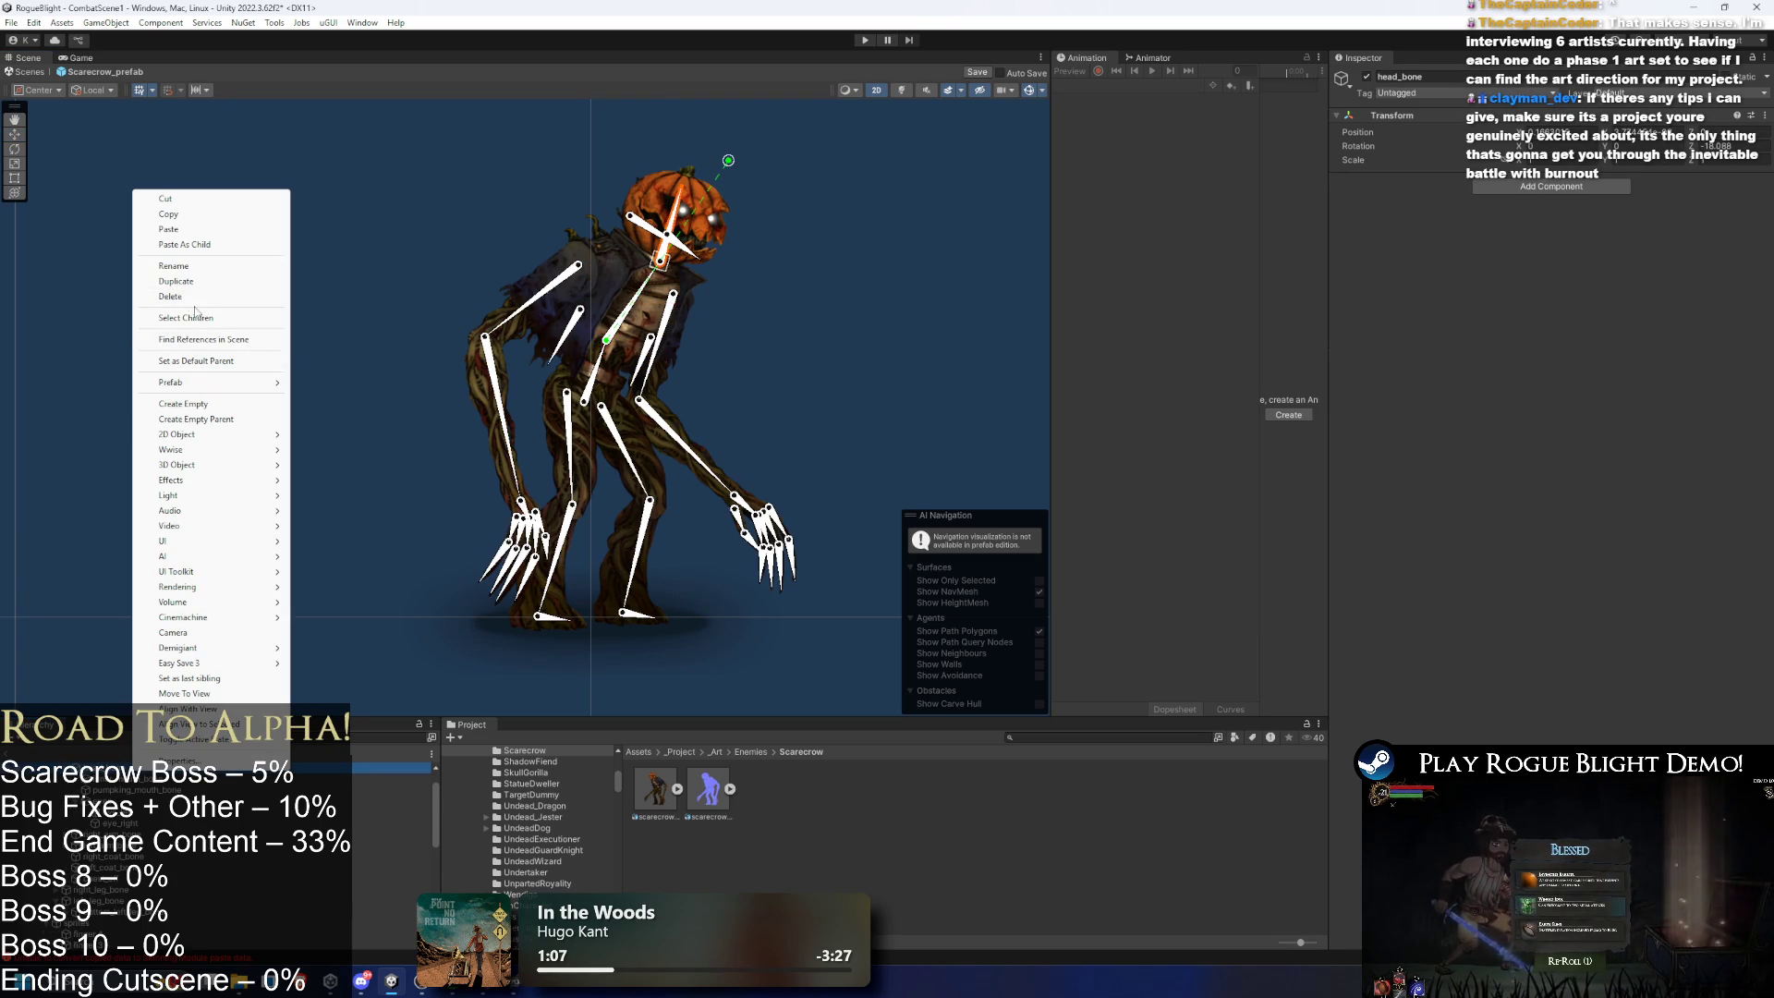
{"action": "left_click", "coordinate": [267, 404]}
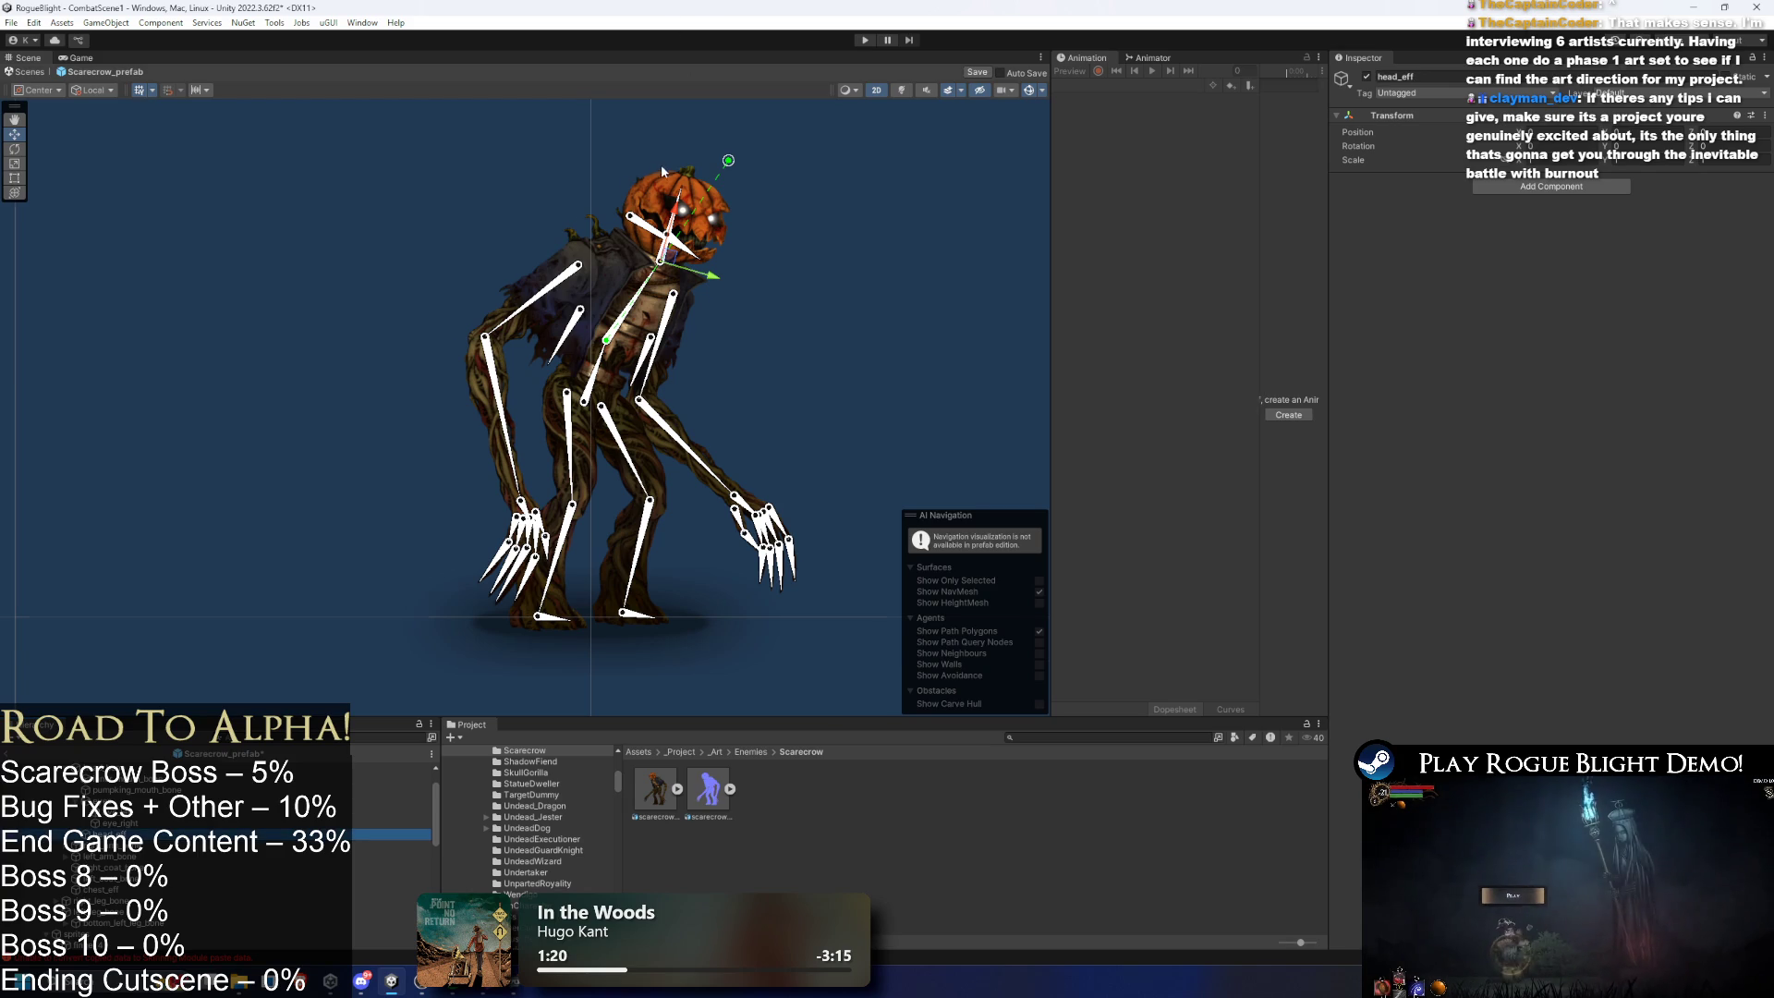
{"action": "left_click", "coordinate": [685, 219]}
{"action": "scroll", "coordinate": [686, 219], "scroll_direction": "up", "scroll_amount": 2}
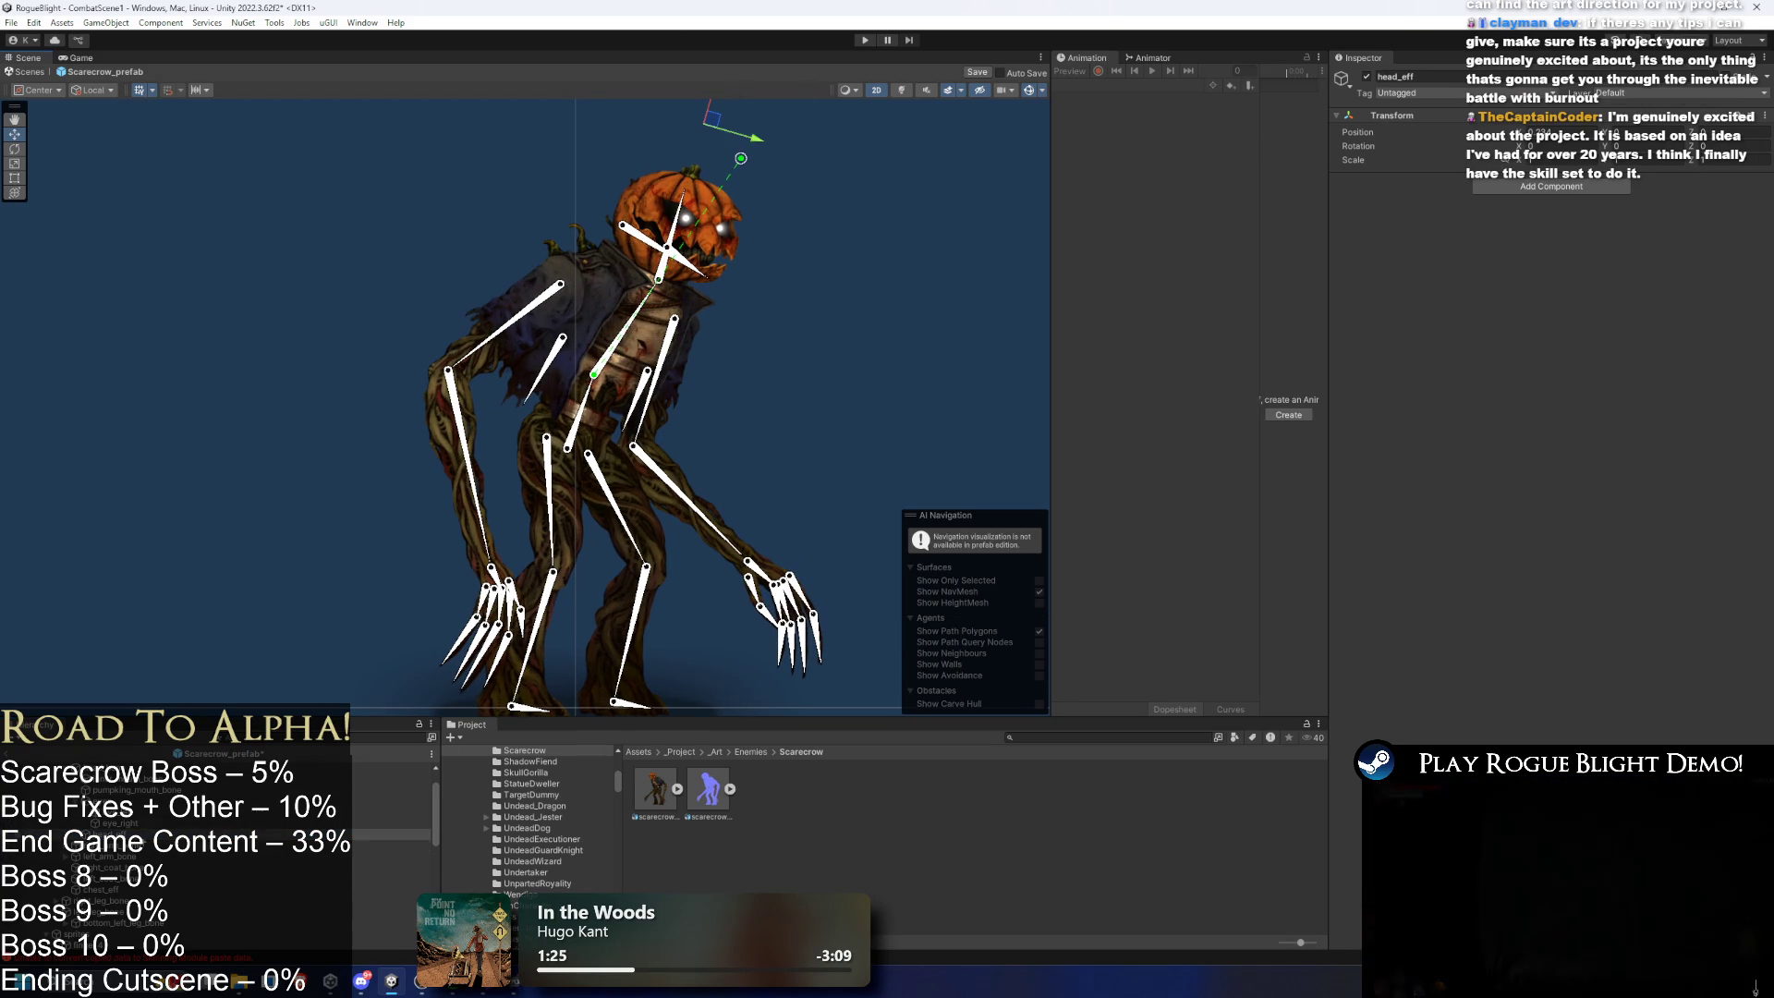
- Add an IK Manager 2D with a CCD chain solver named head_solver
{"action": "left_click", "coordinate": [1523, 185]}
{"action": "key", "text": "Return"}
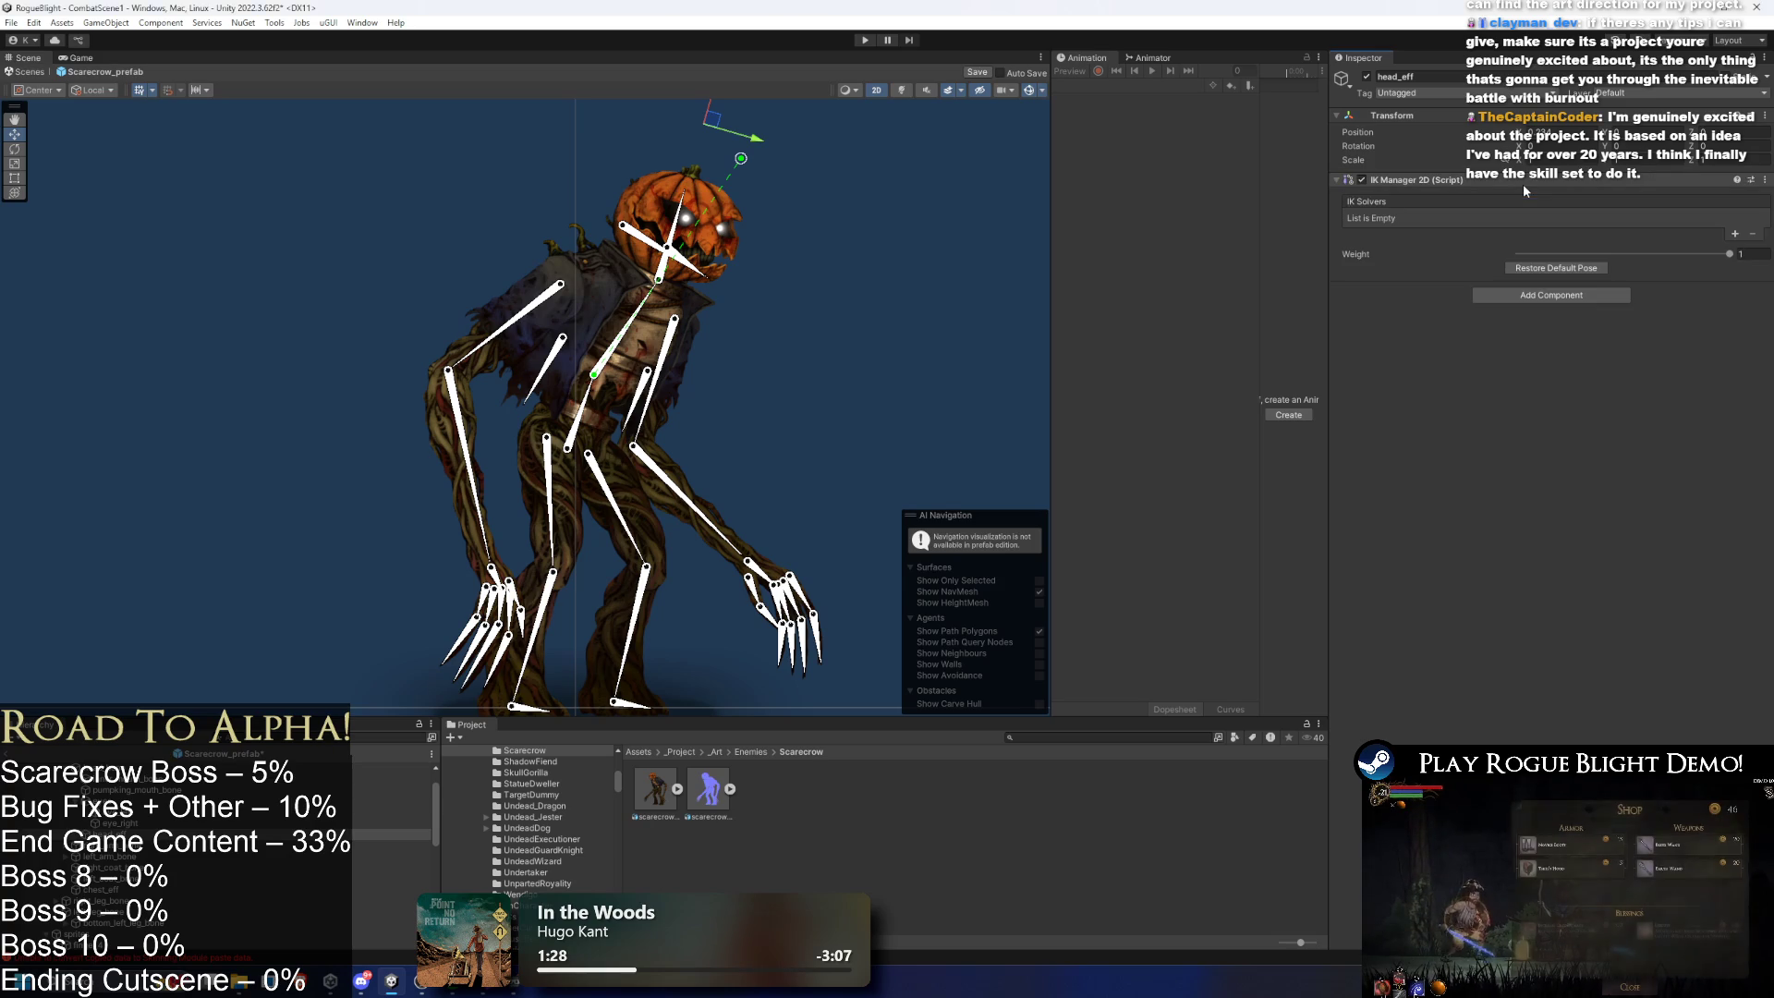
{"action": "left_click", "coordinate": [1735, 234]}
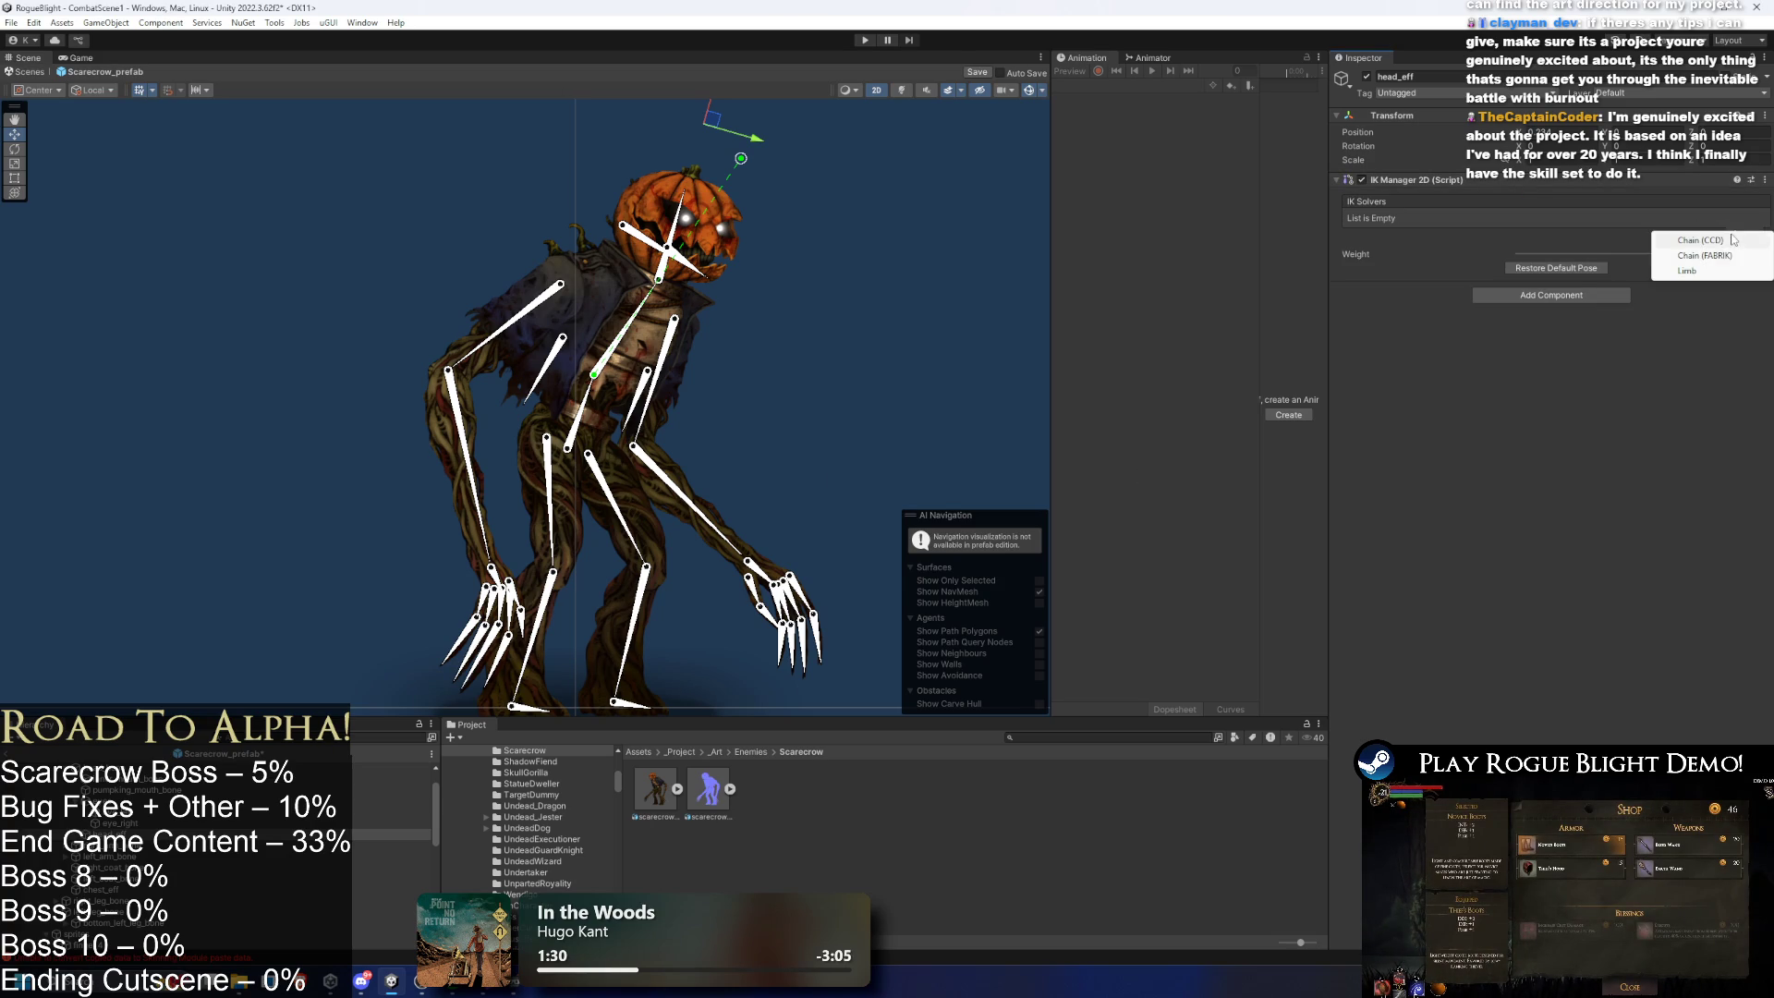
{"action": "left_click", "coordinate": [1737, 242]}
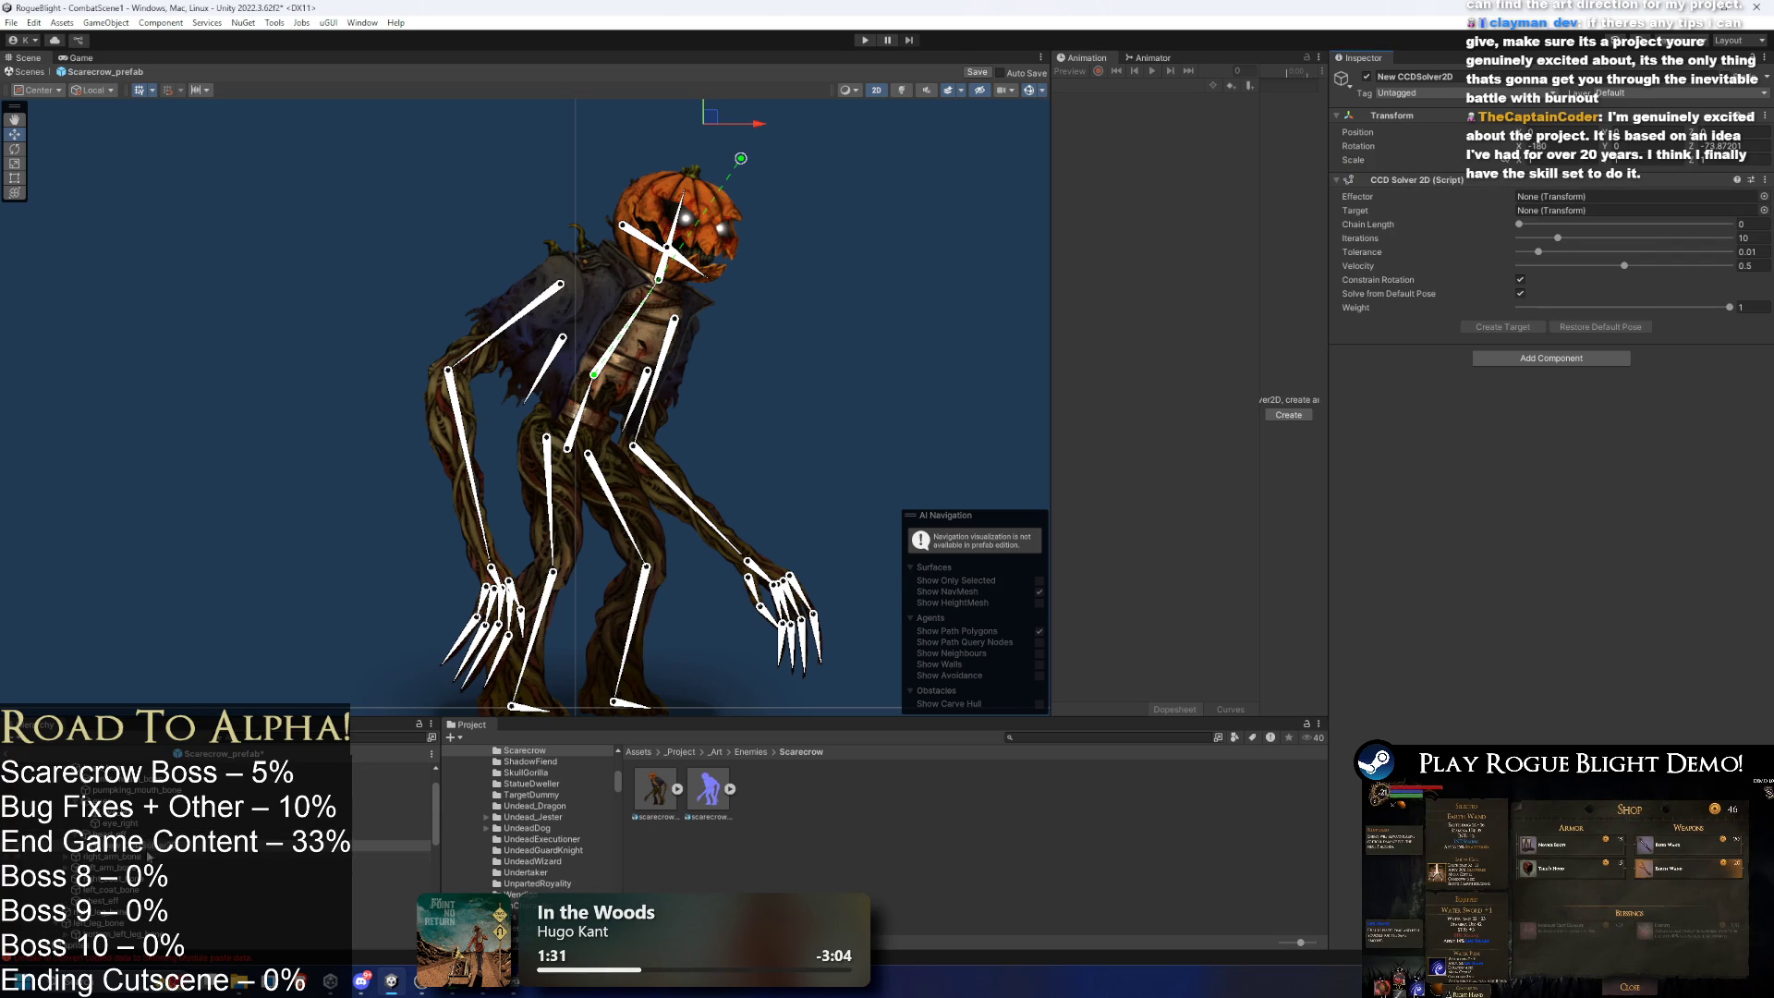
{"action": "right_click", "coordinate": [150, 844]}
{"action": "left_click", "coordinate": [234, 361]}
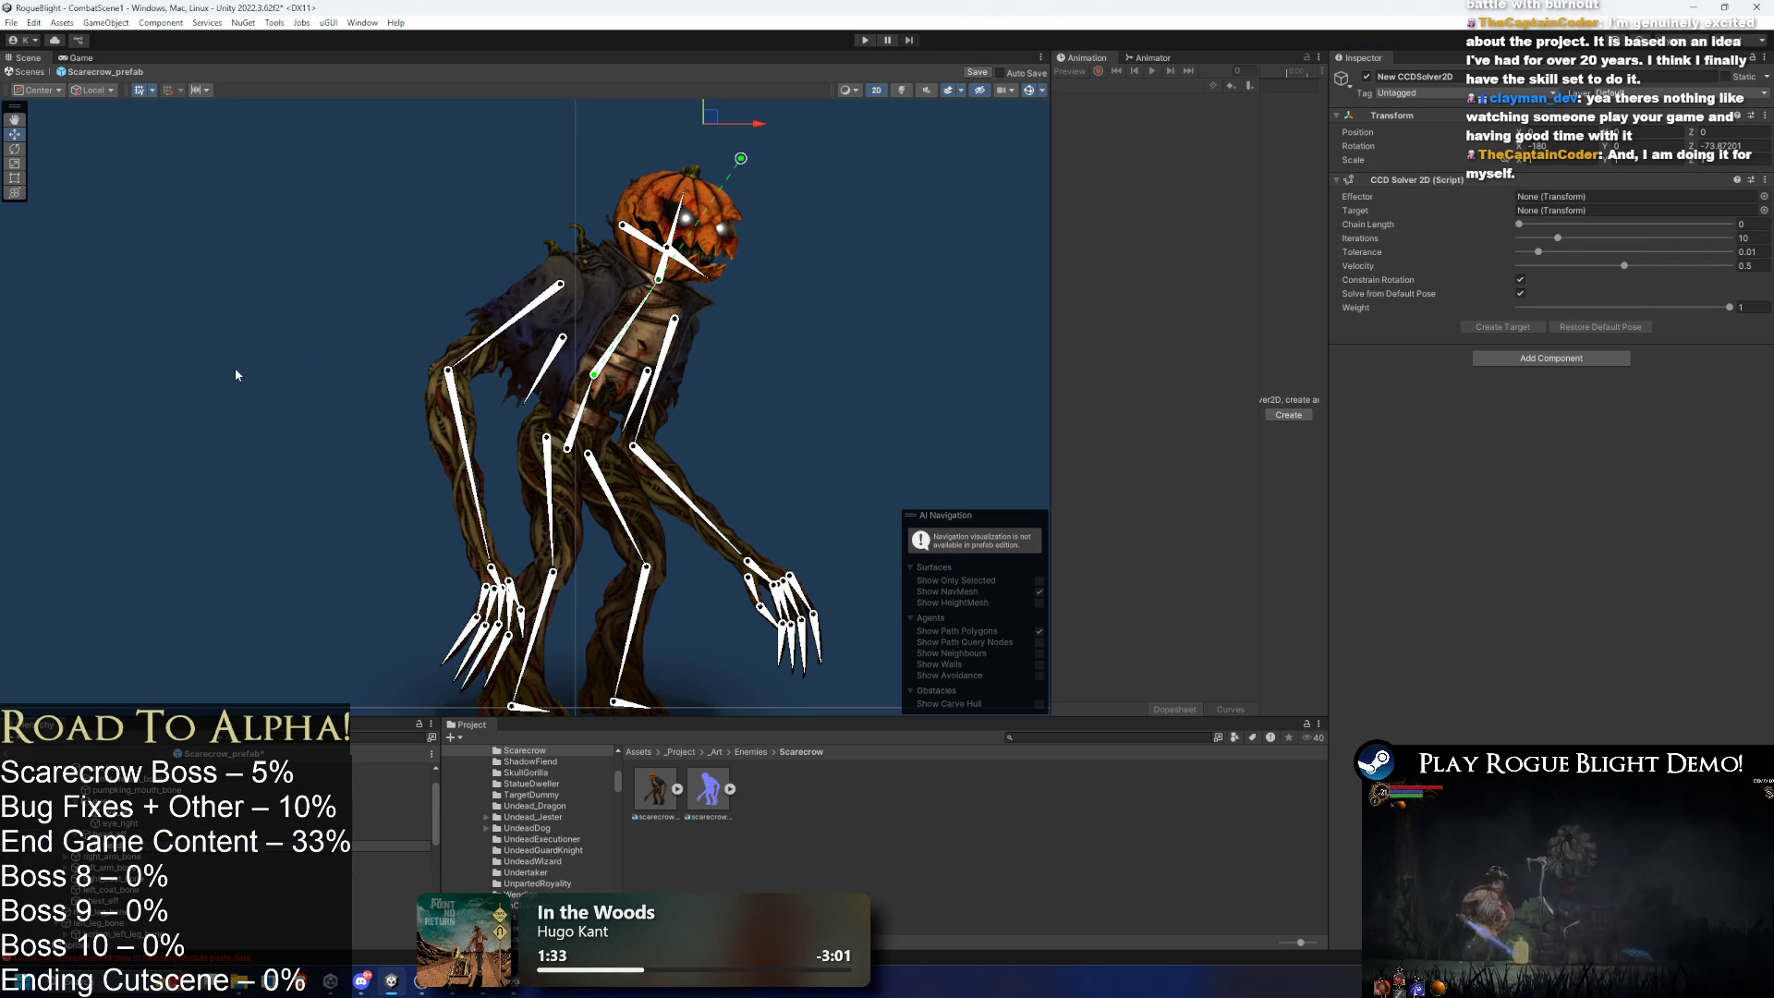
{"action": "type", "text": "head_solver"}
{"action": "key", "text": "Return"}
- Assign head_eff as head_solver's effector and generate its IK target
{"action": "mouse_move", "coordinate": [388, 834]}
{"action": "left_mouse_down"}
{"action": "mouse_move", "coordinate": [1016, 462]}
{"action": "mouse_move", "coordinate": [1571, 196]}
{"action": "mouse_move", "coordinate": [1571, 218]}
{"action": "mouse_move", "coordinate": [1603, 223]}
{"action": "left_mouse_up"}
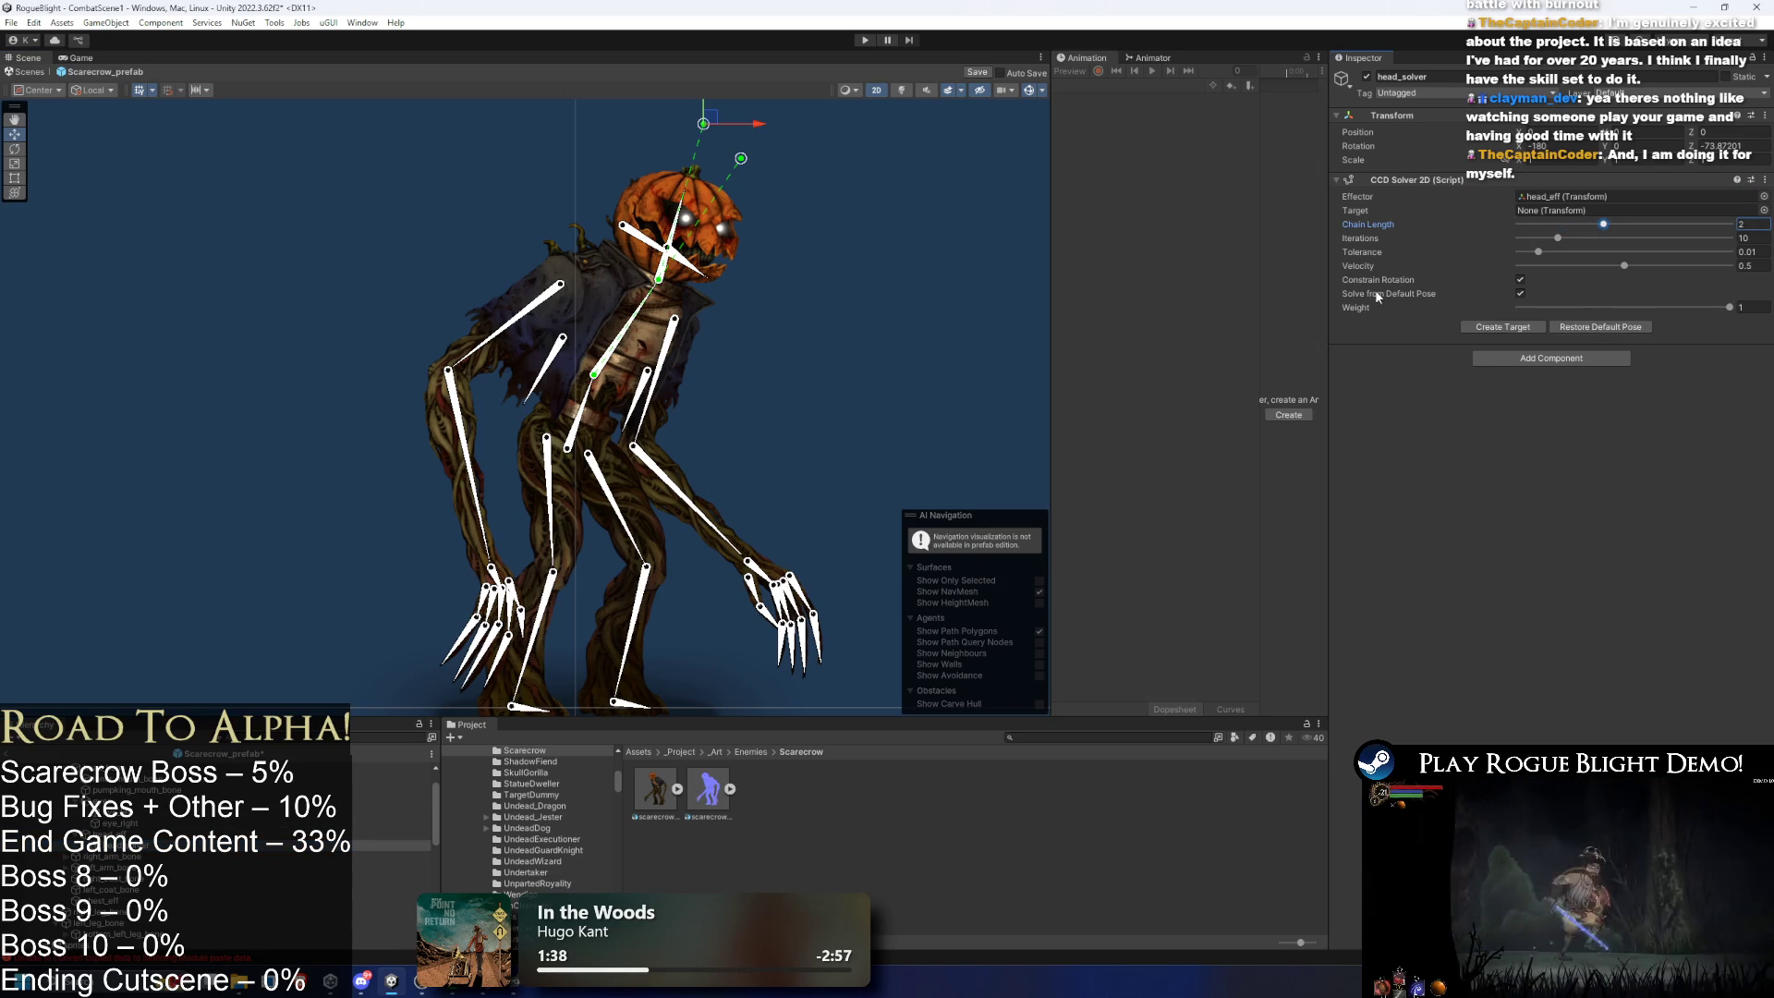
{"action": "left_click", "coordinate": [1524, 328]}
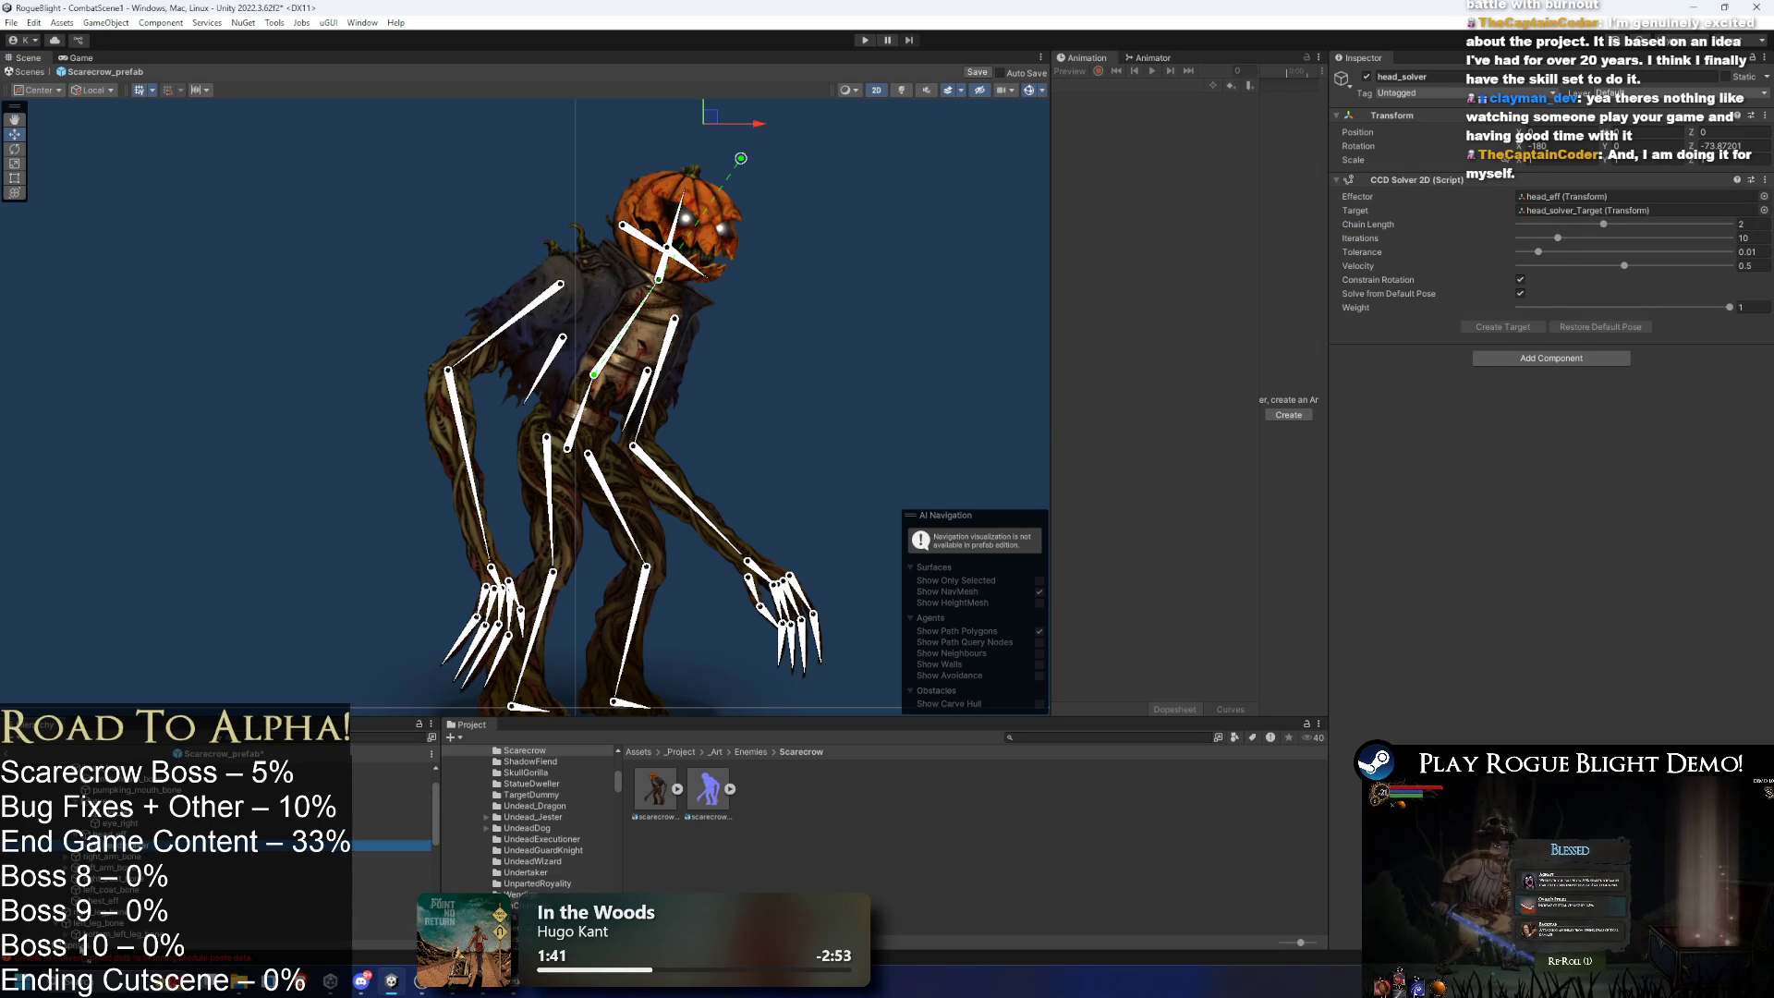
{"action": "scroll", "coordinate": [217, 850], "scroll_direction": "down", "scroll_amount": 5}
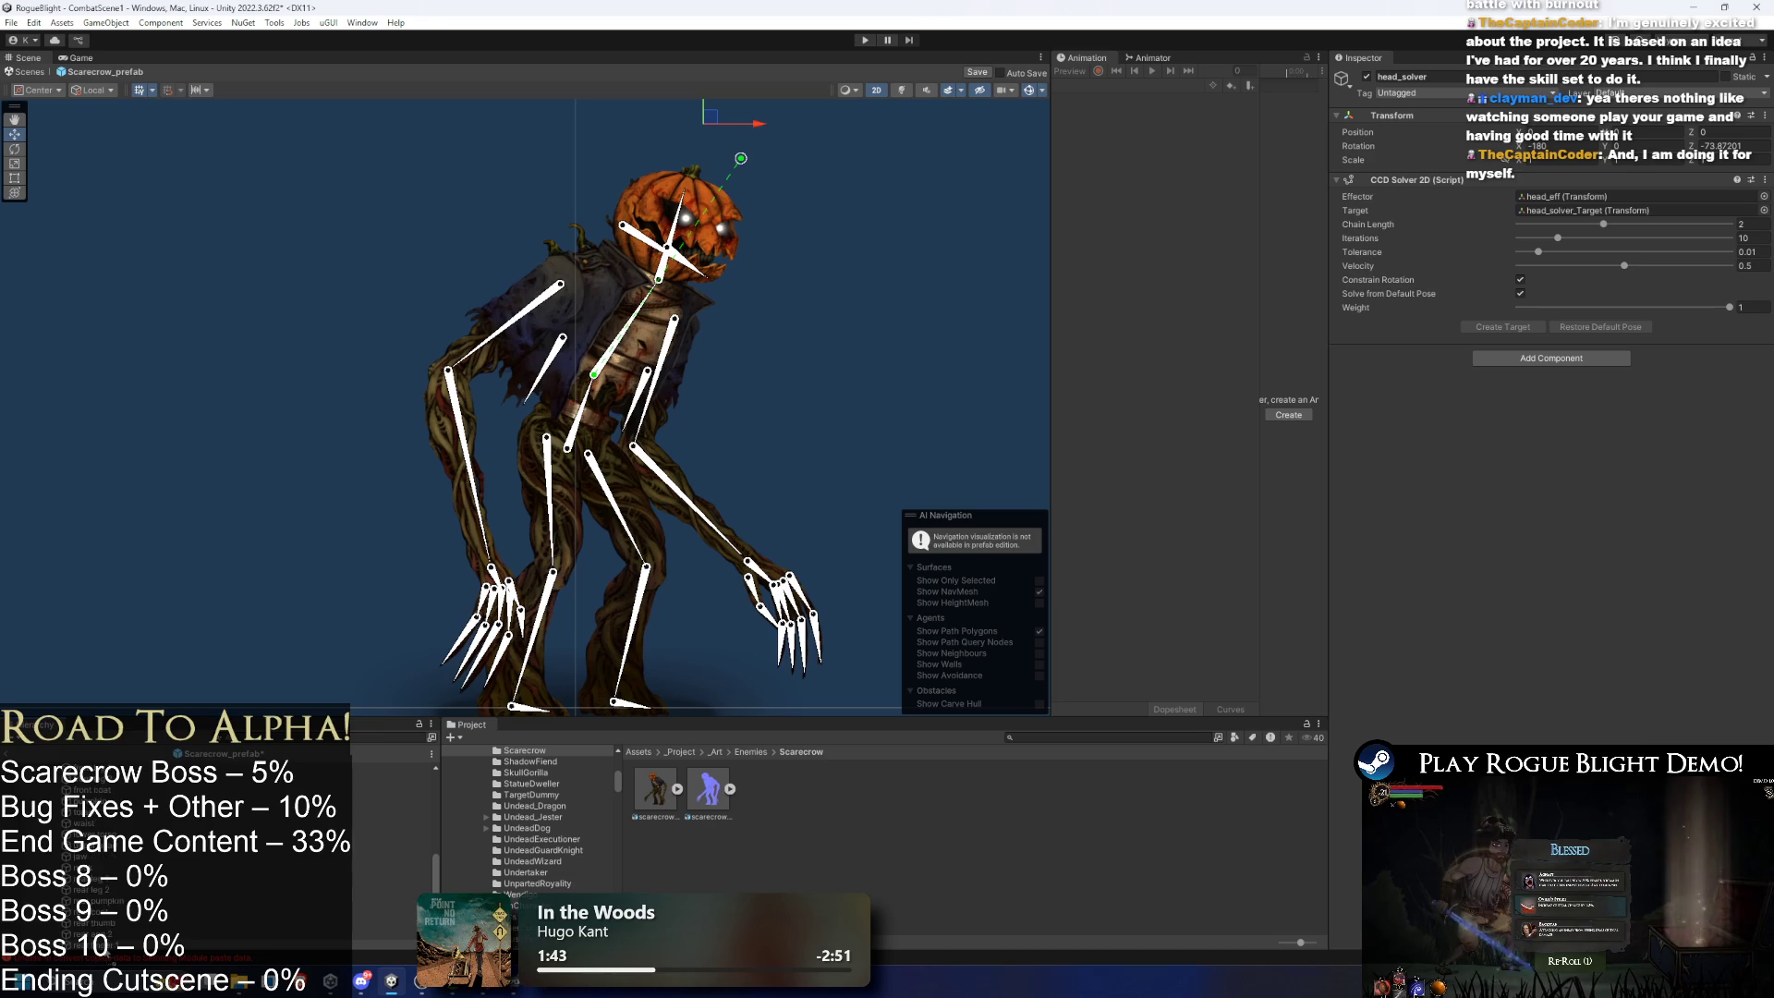
{"action": "left_click", "coordinate": [688, 196]}
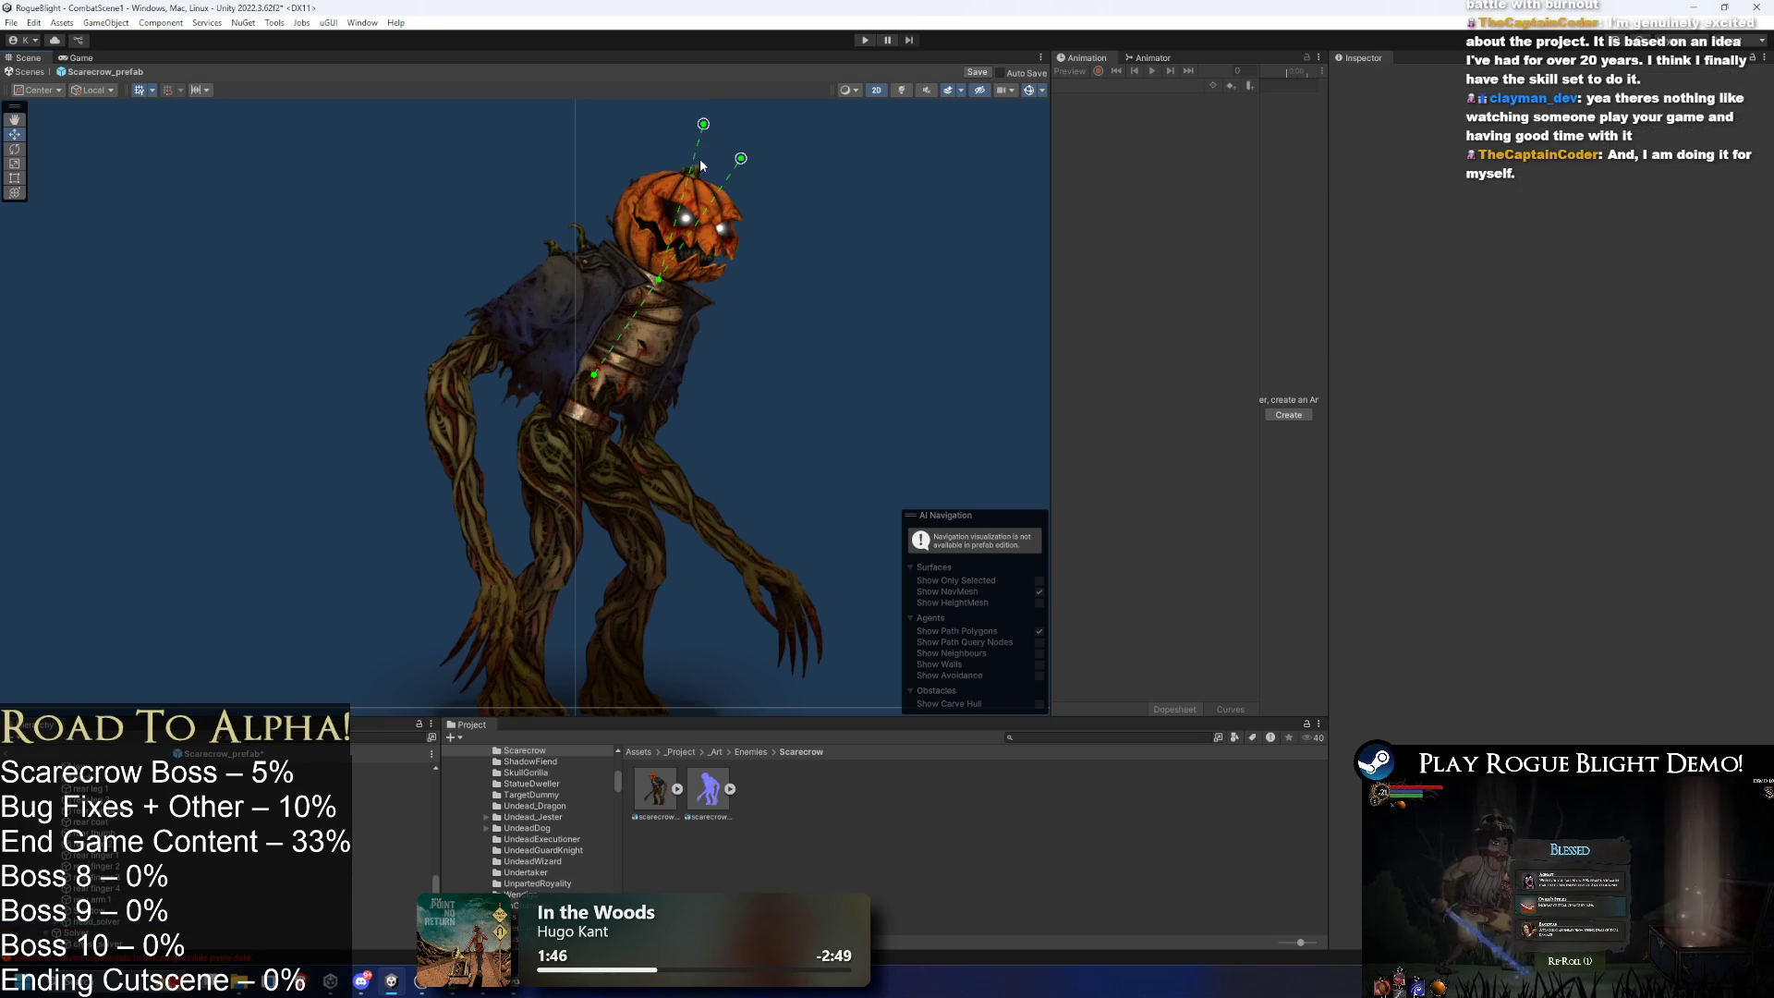
{"action": "scroll", "coordinate": [767, 268], "scroll_direction": "up", "scroll_amount": 2}
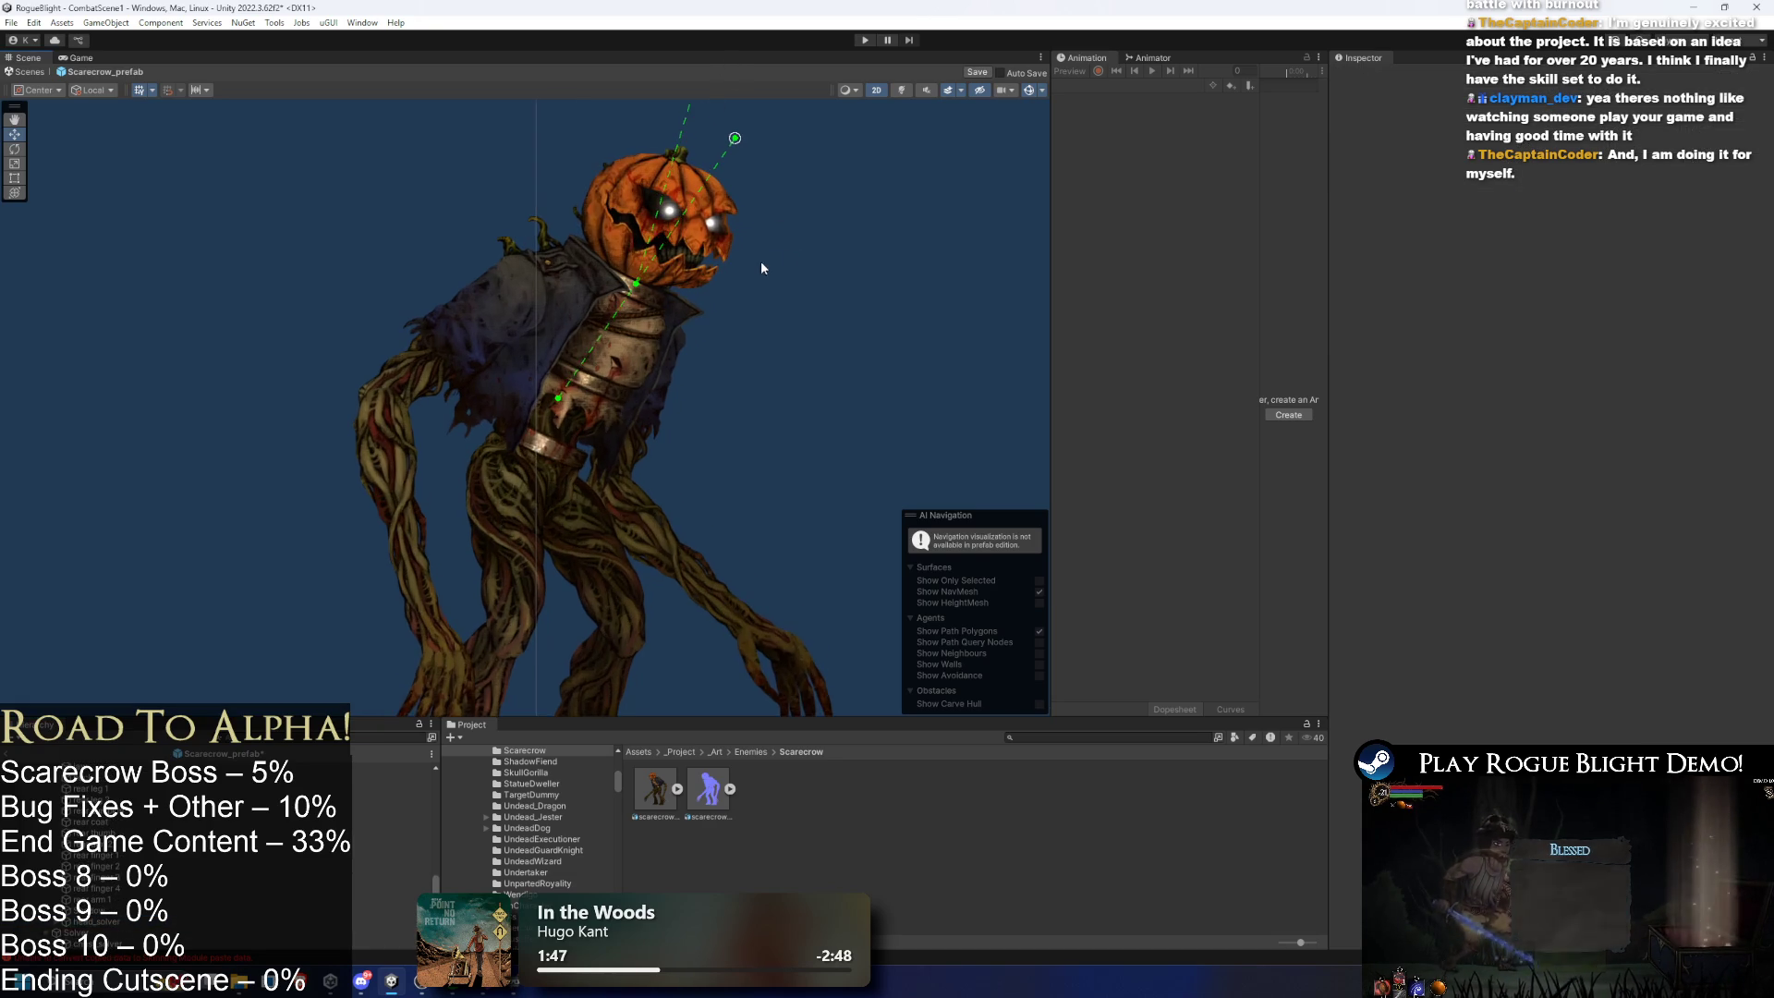
{"action": "left_click", "coordinate": [685, 252]}
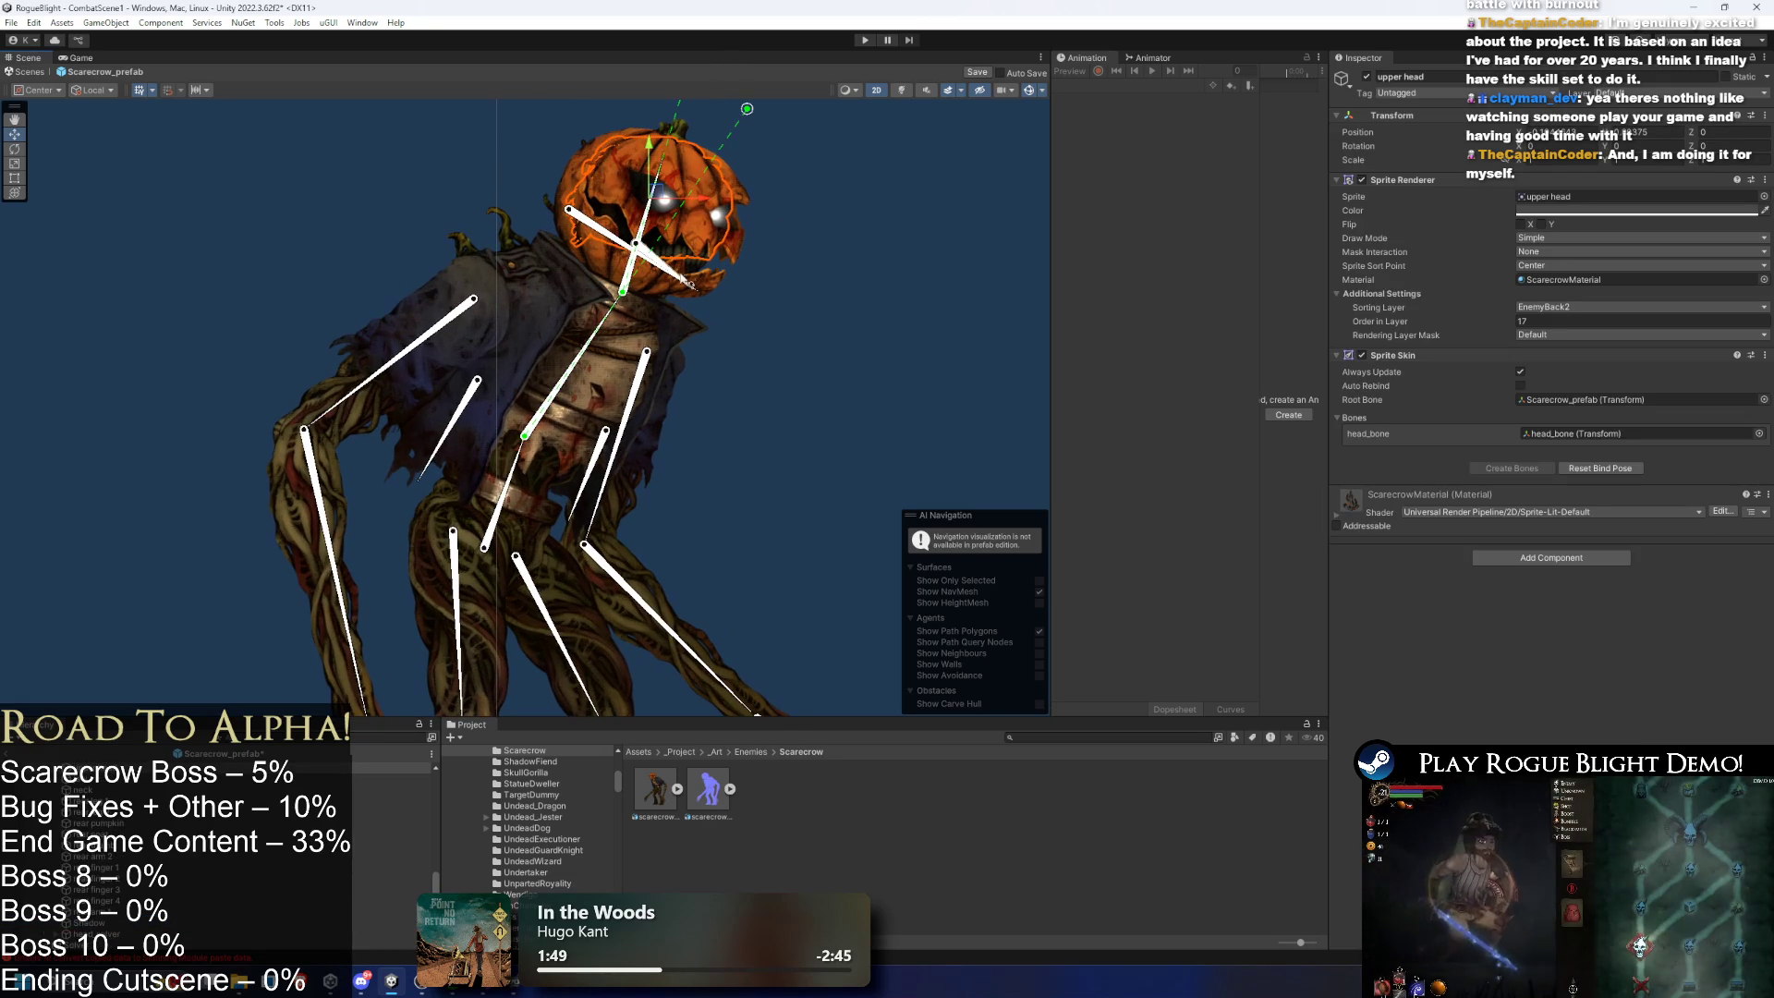
{"action": "left_click_drag", "start_coordinate": [686, 275], "coordinate": [663, 303]}
{"action": "key", "text": "ctrl+z"}
{"action": "key", "text": "ctrl+z"}
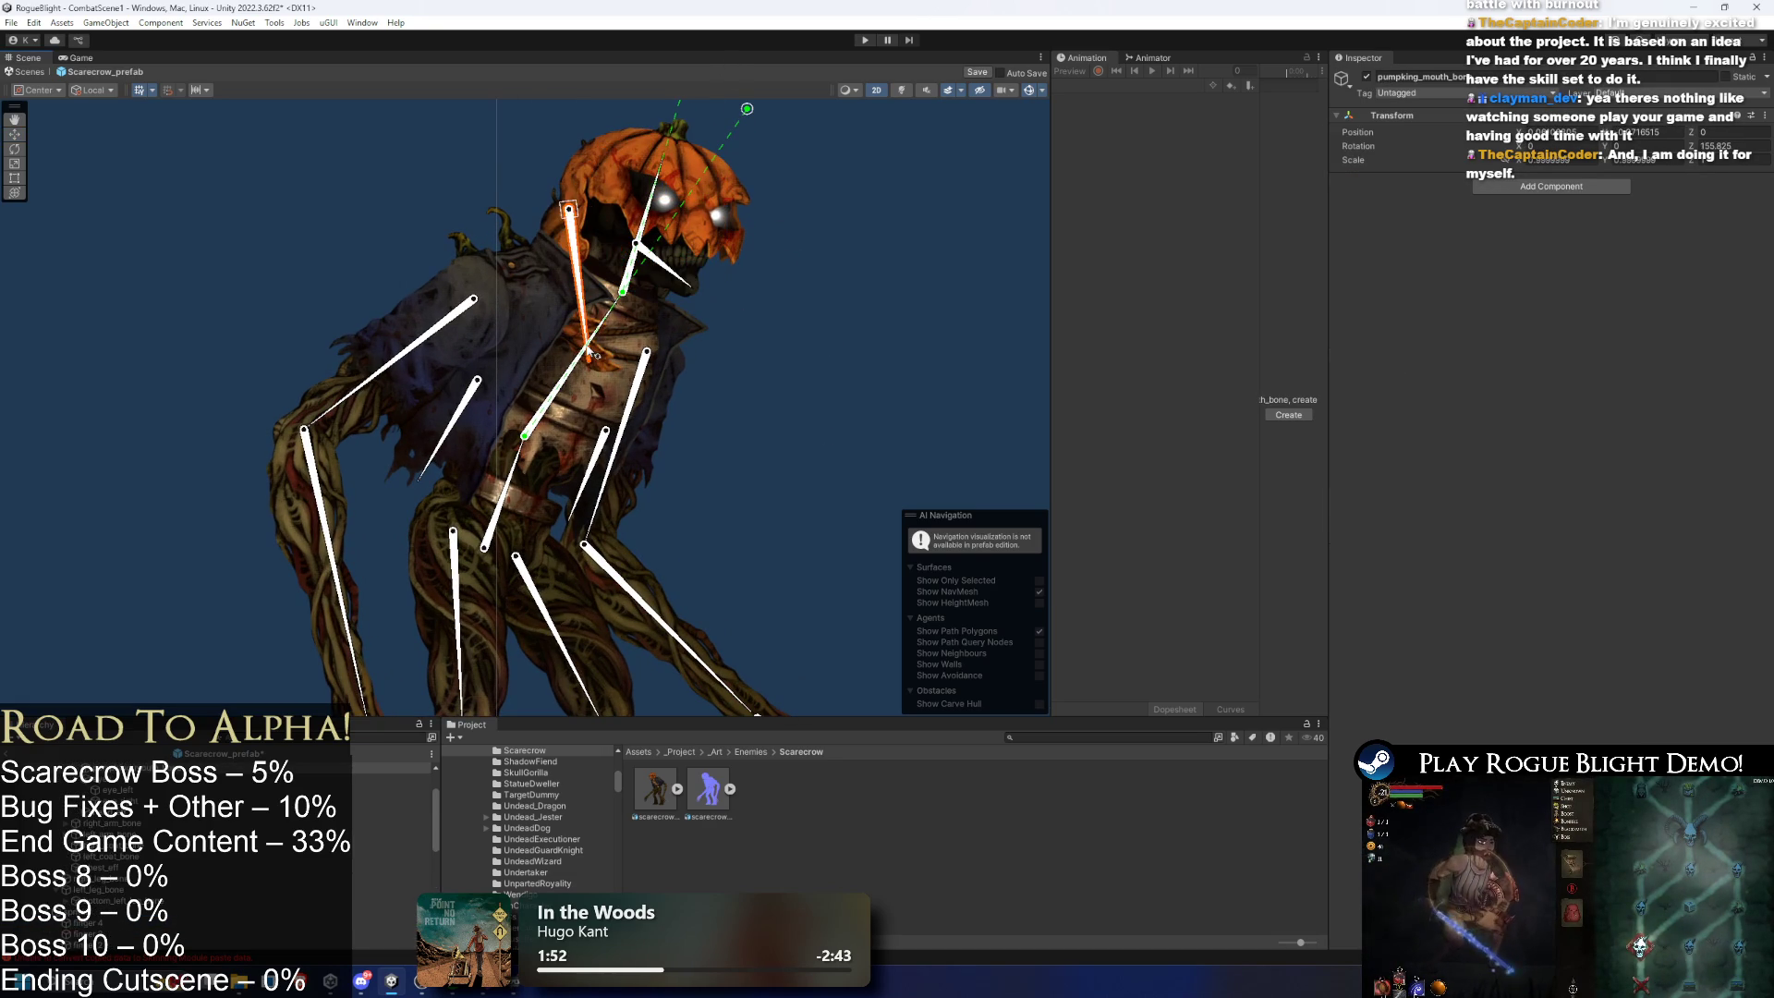
{"action": "left_click", "coordinate": [610, 261]}
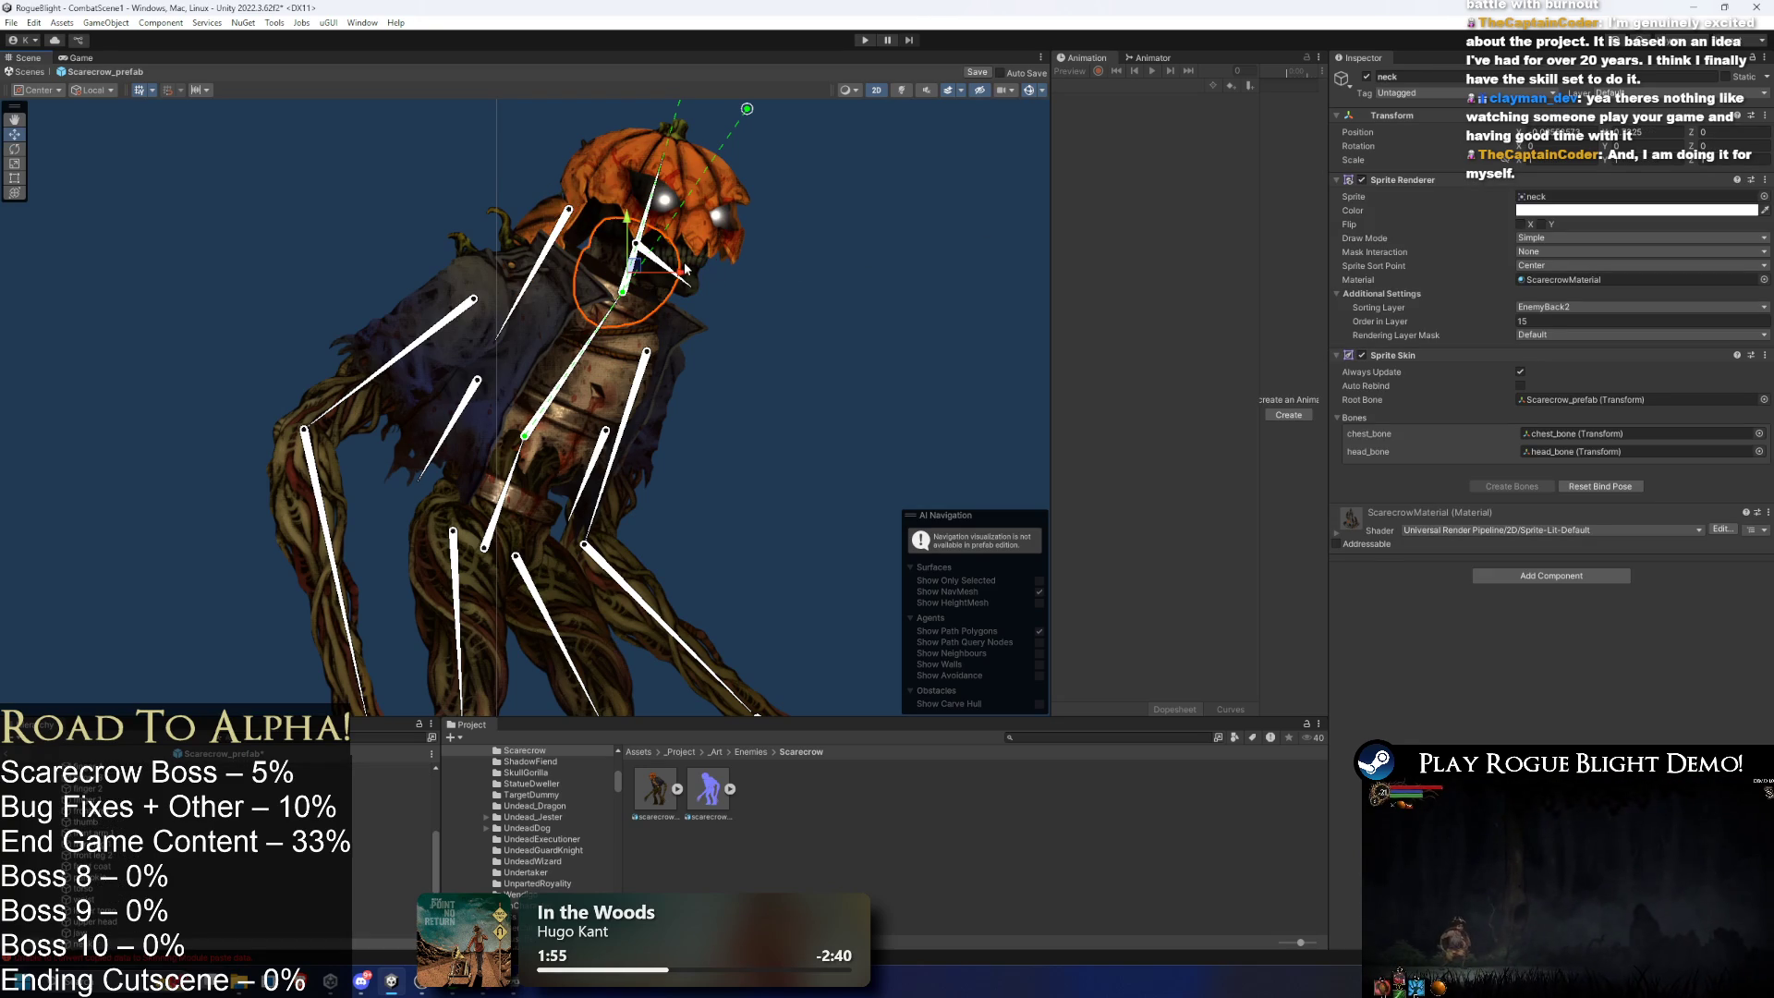
{"action": "left_click", "coordinate": [691, 269]}
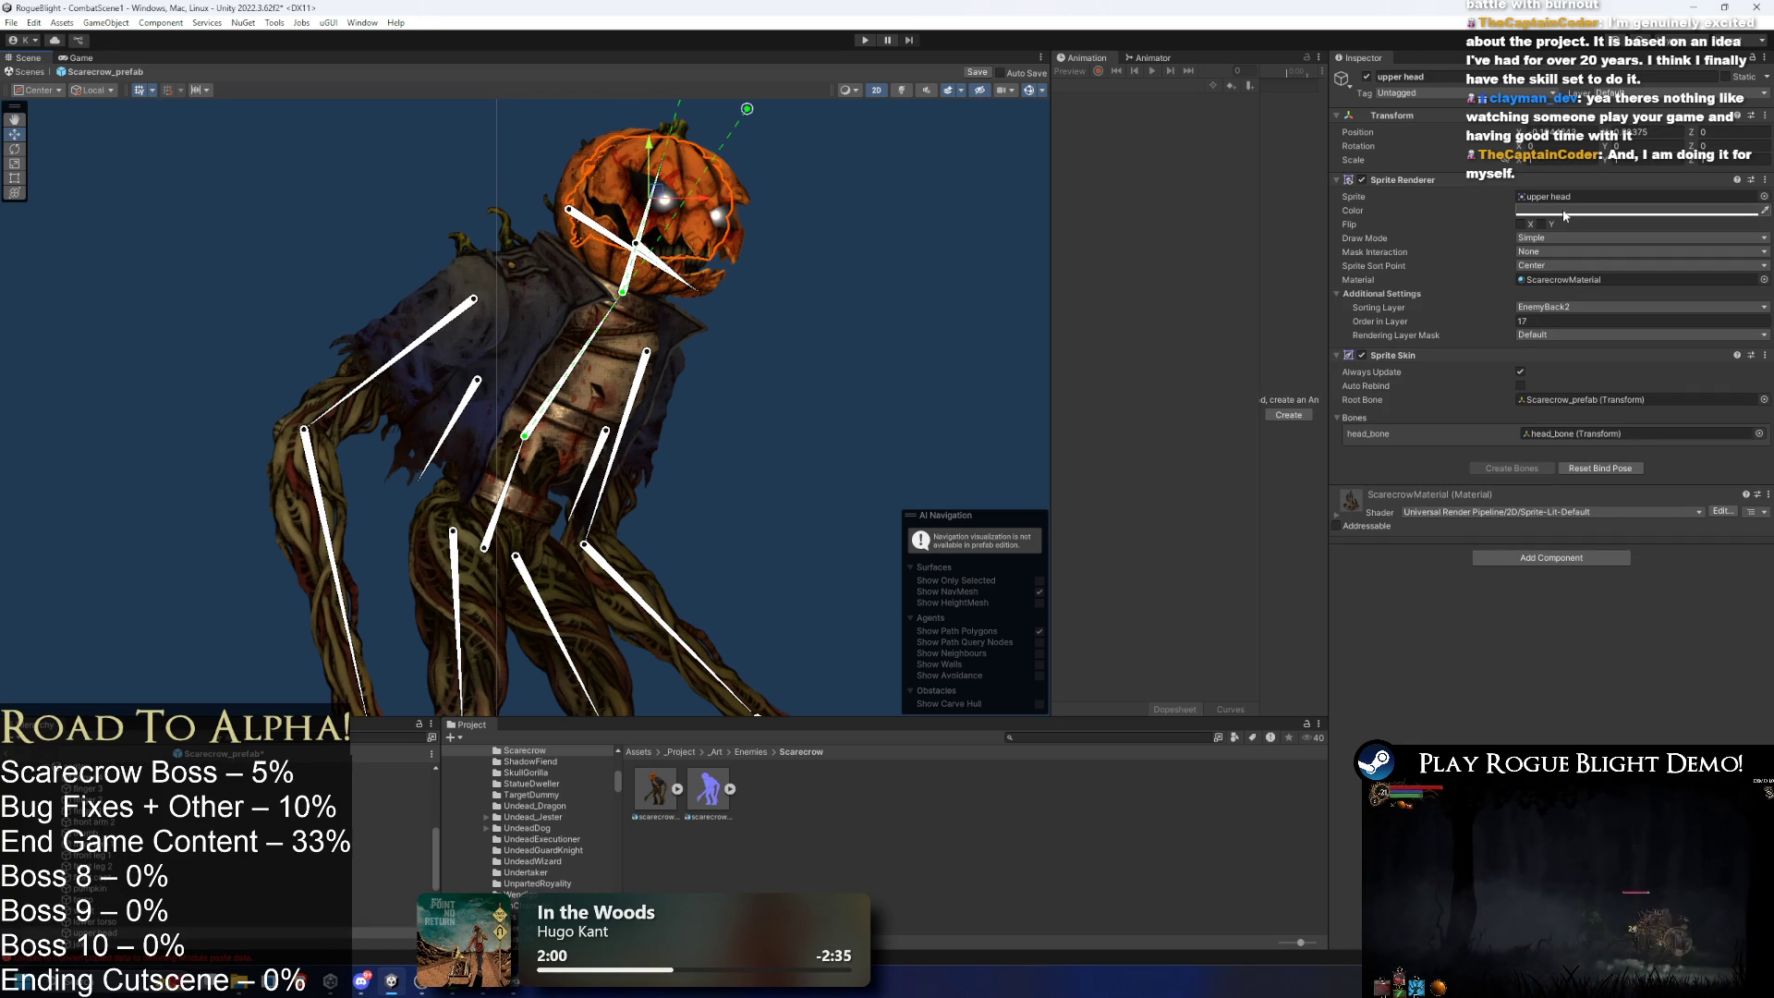
{"action": "left_click", "coordinate": [610, 276]}
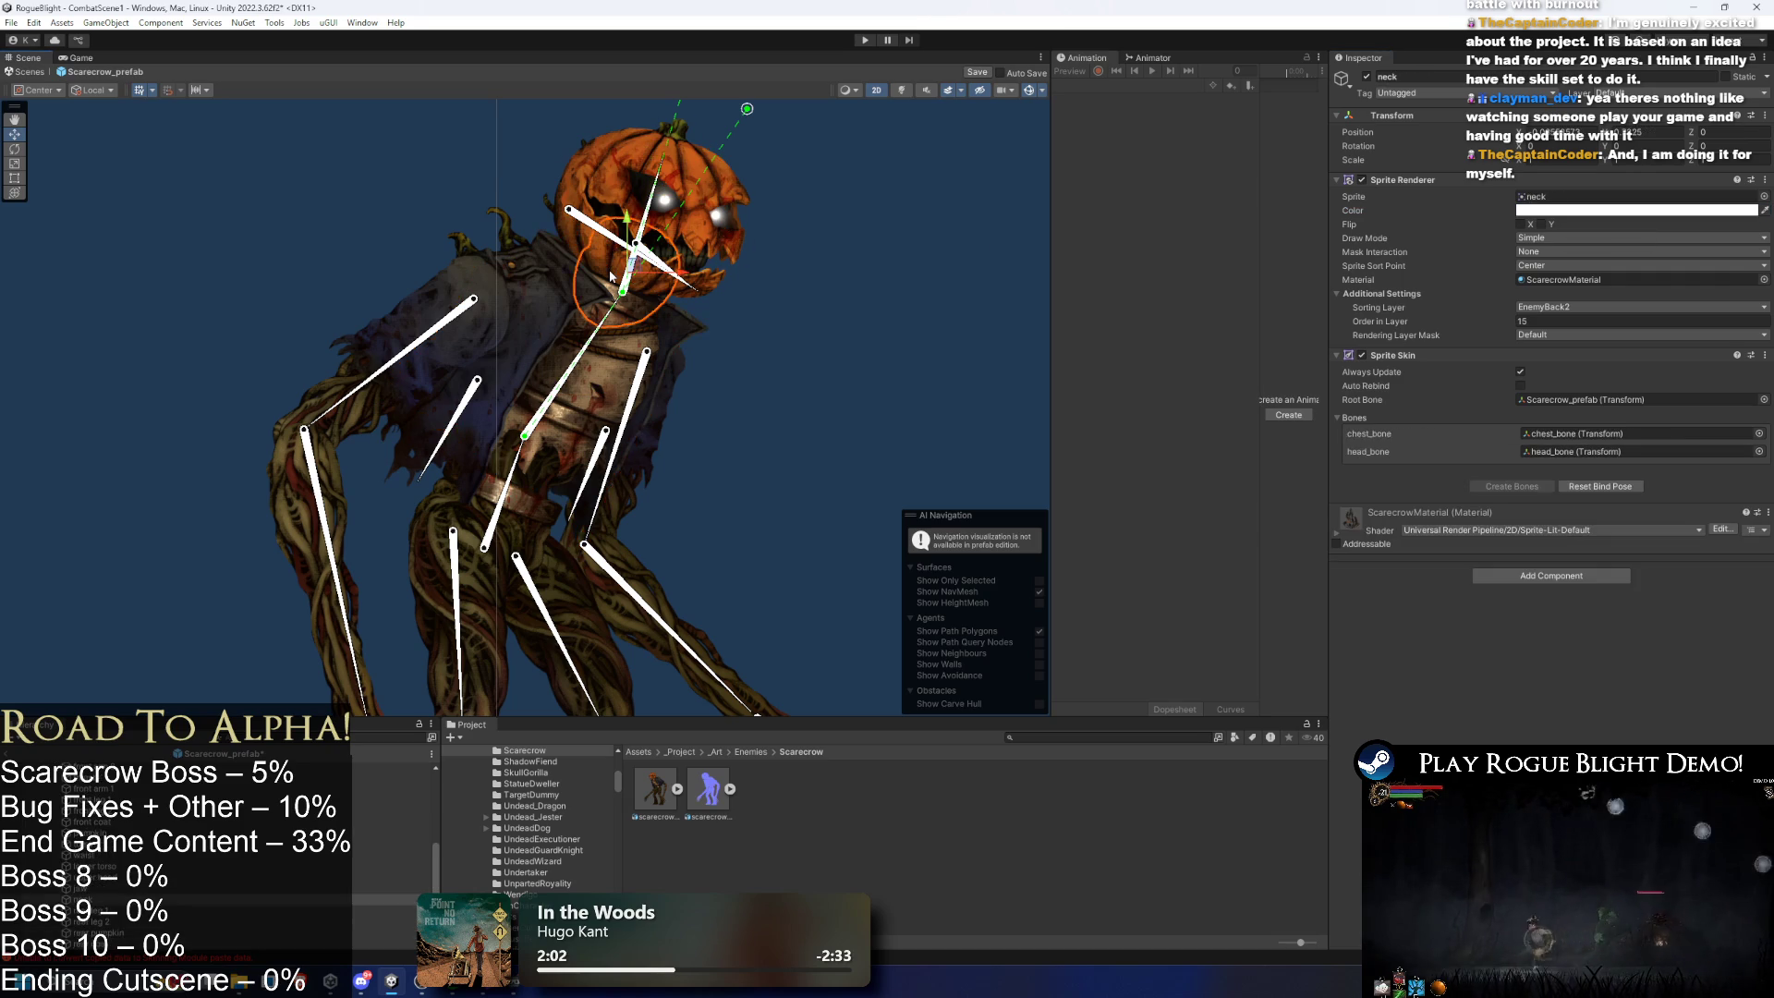
{"action": "right_click", "coordinate": [1561, 213]}
{"action": "left_click", "coordinate": [726, 351]}
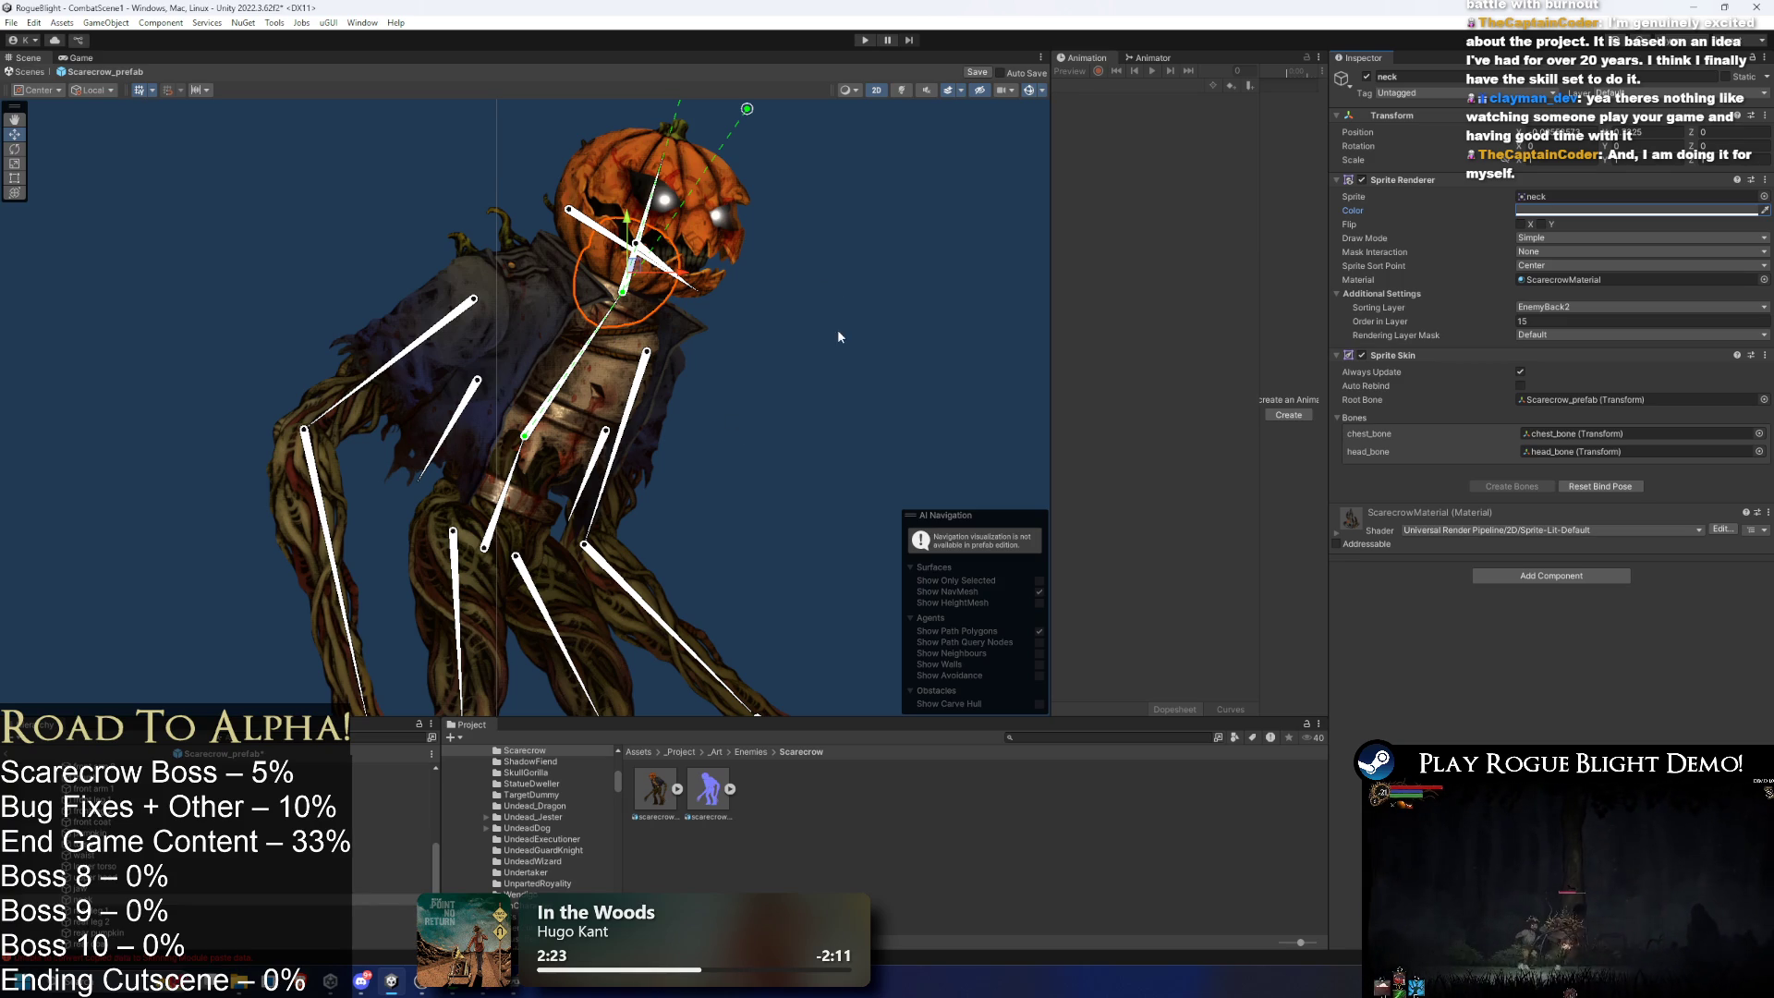
- Create an empty right_leg_eff child under the lower right leg bone
{"action": "scroll", "coordinate": [828, 313], "scroll_direction": "up", "scroll_amount": 3}
{"action": "scroll", "coordinate": [793, 229], "scroll_direction": "down", "scroll_amount": 3}
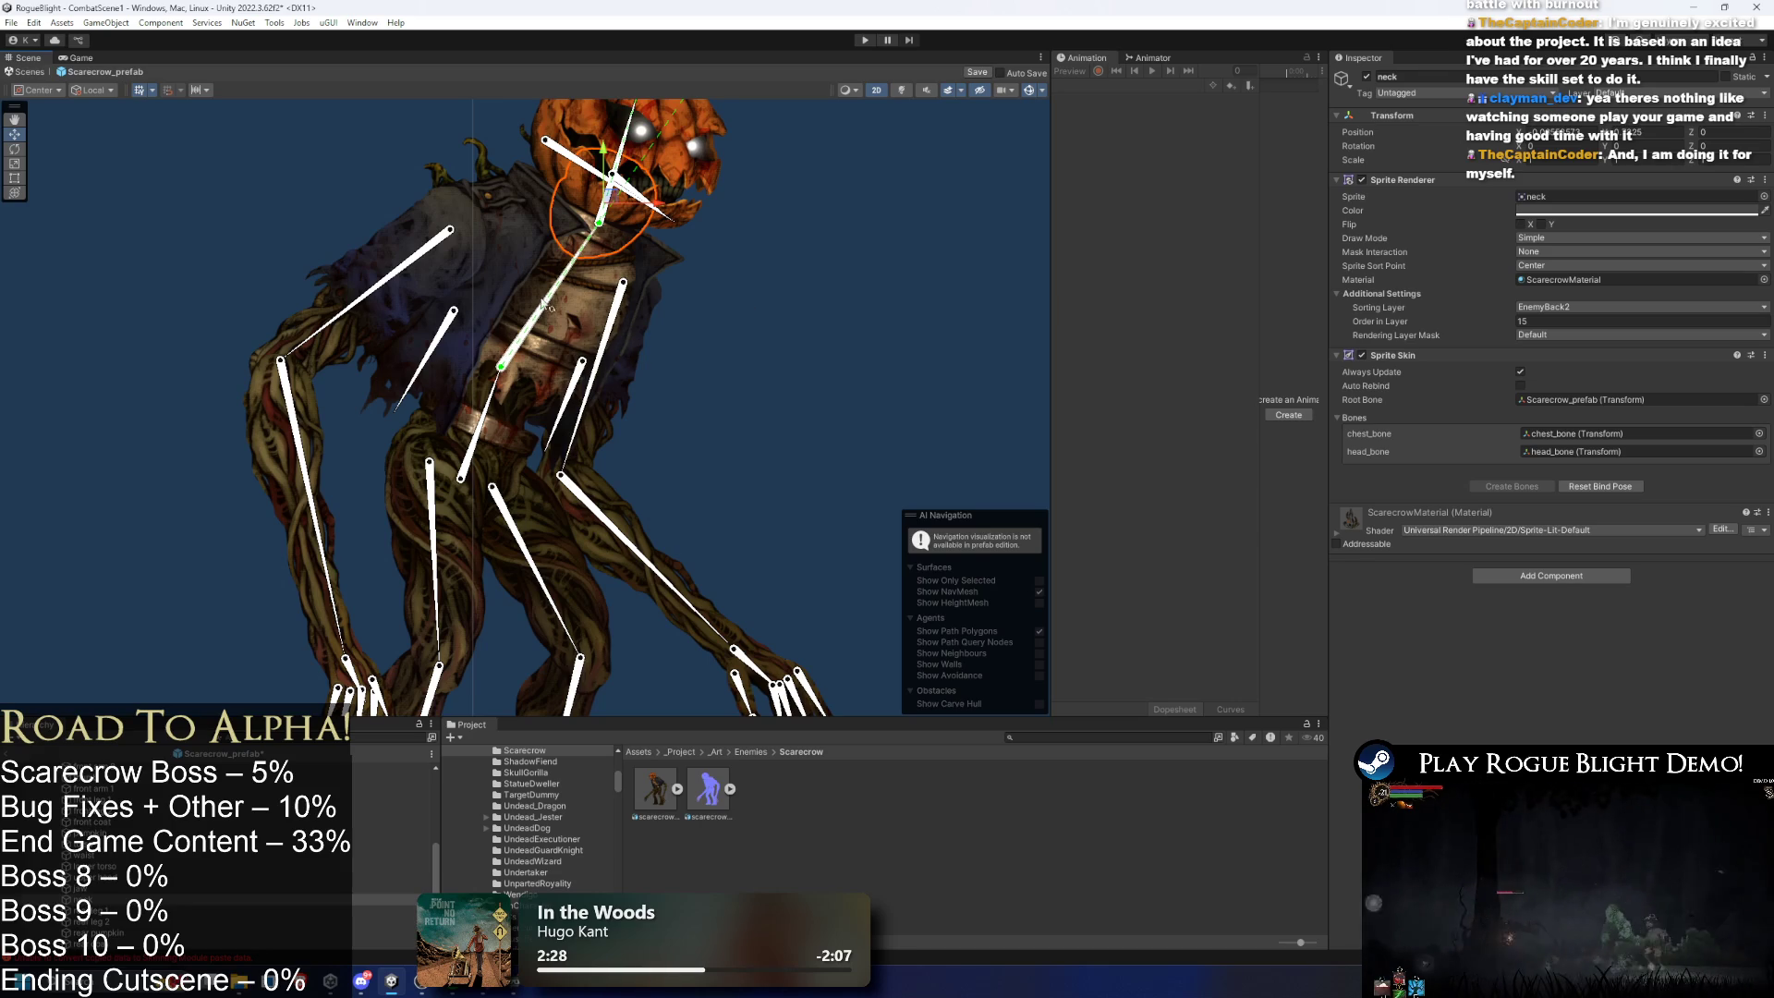
{"action": "scroll", "coordinate": [605, 368], "scroll_direction": "down", "scroll_amount": 3}
{"action": "scroll", "coordinate": [605, 370], "scroll_direction": "up", "scroll_amount": 2}
{"action": "scroll", "coordinate": [559, 258], "scroll_direction": "down", "scroll_amount": 2}
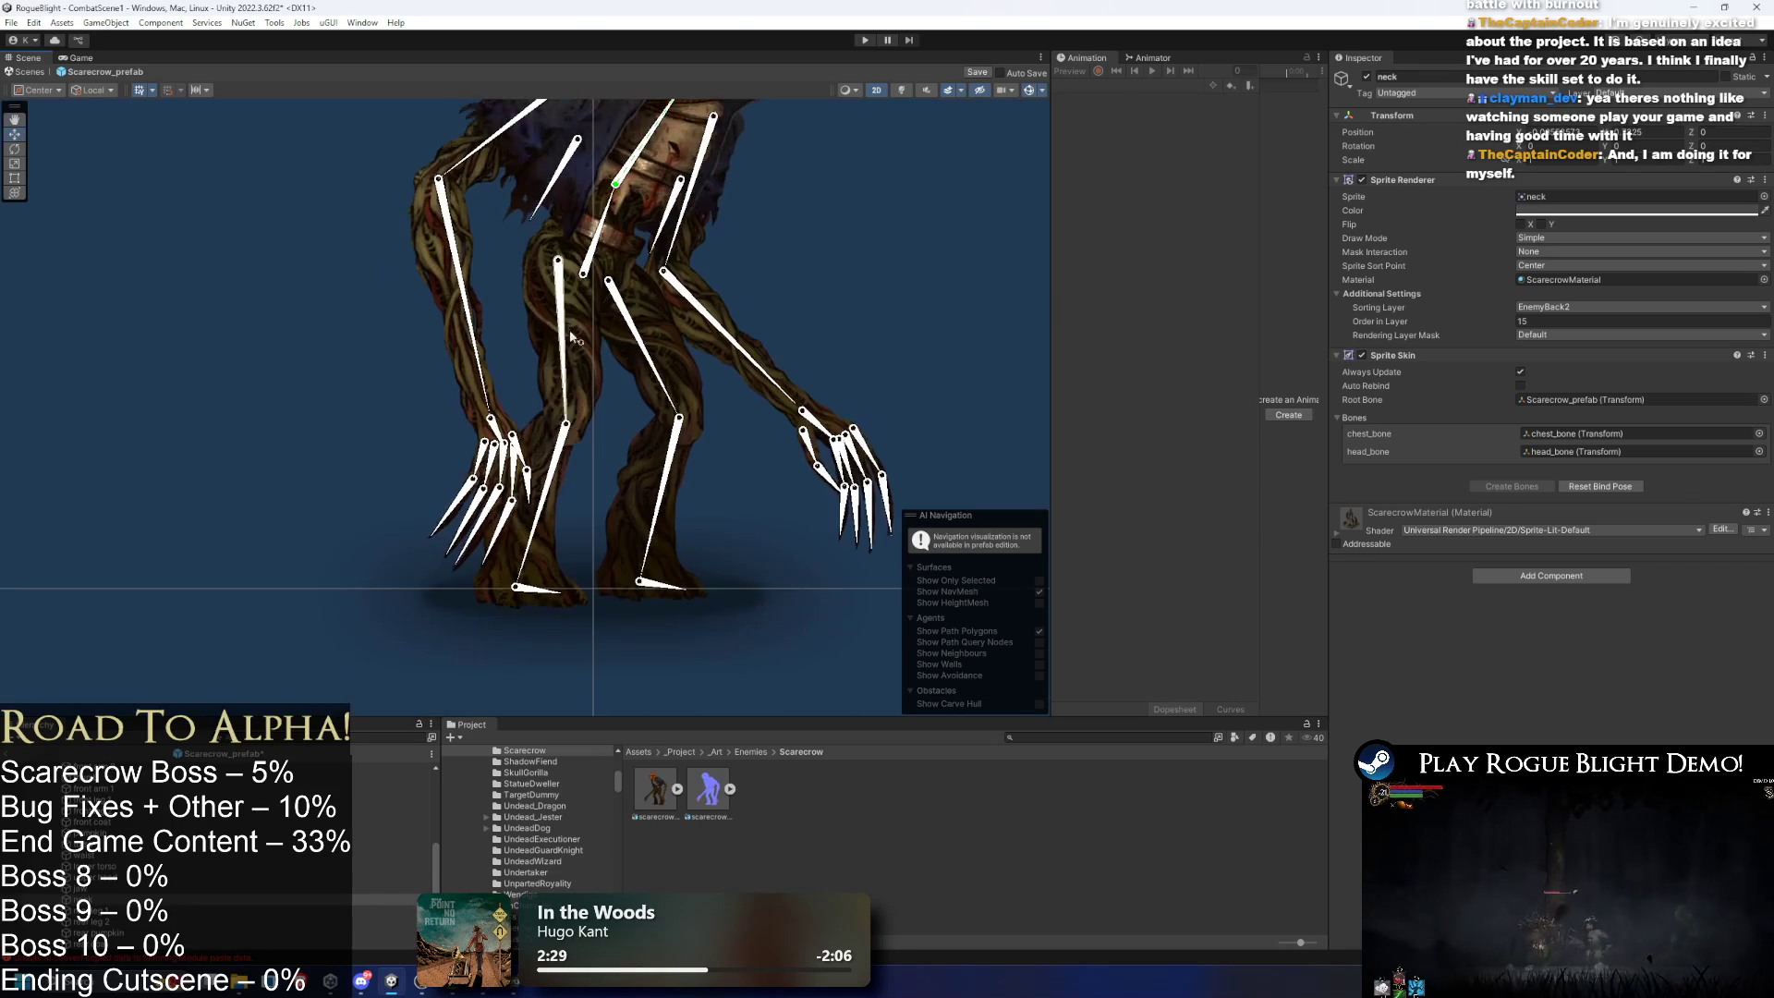
{"action": "left_click", "coordinate": [557, 507]}
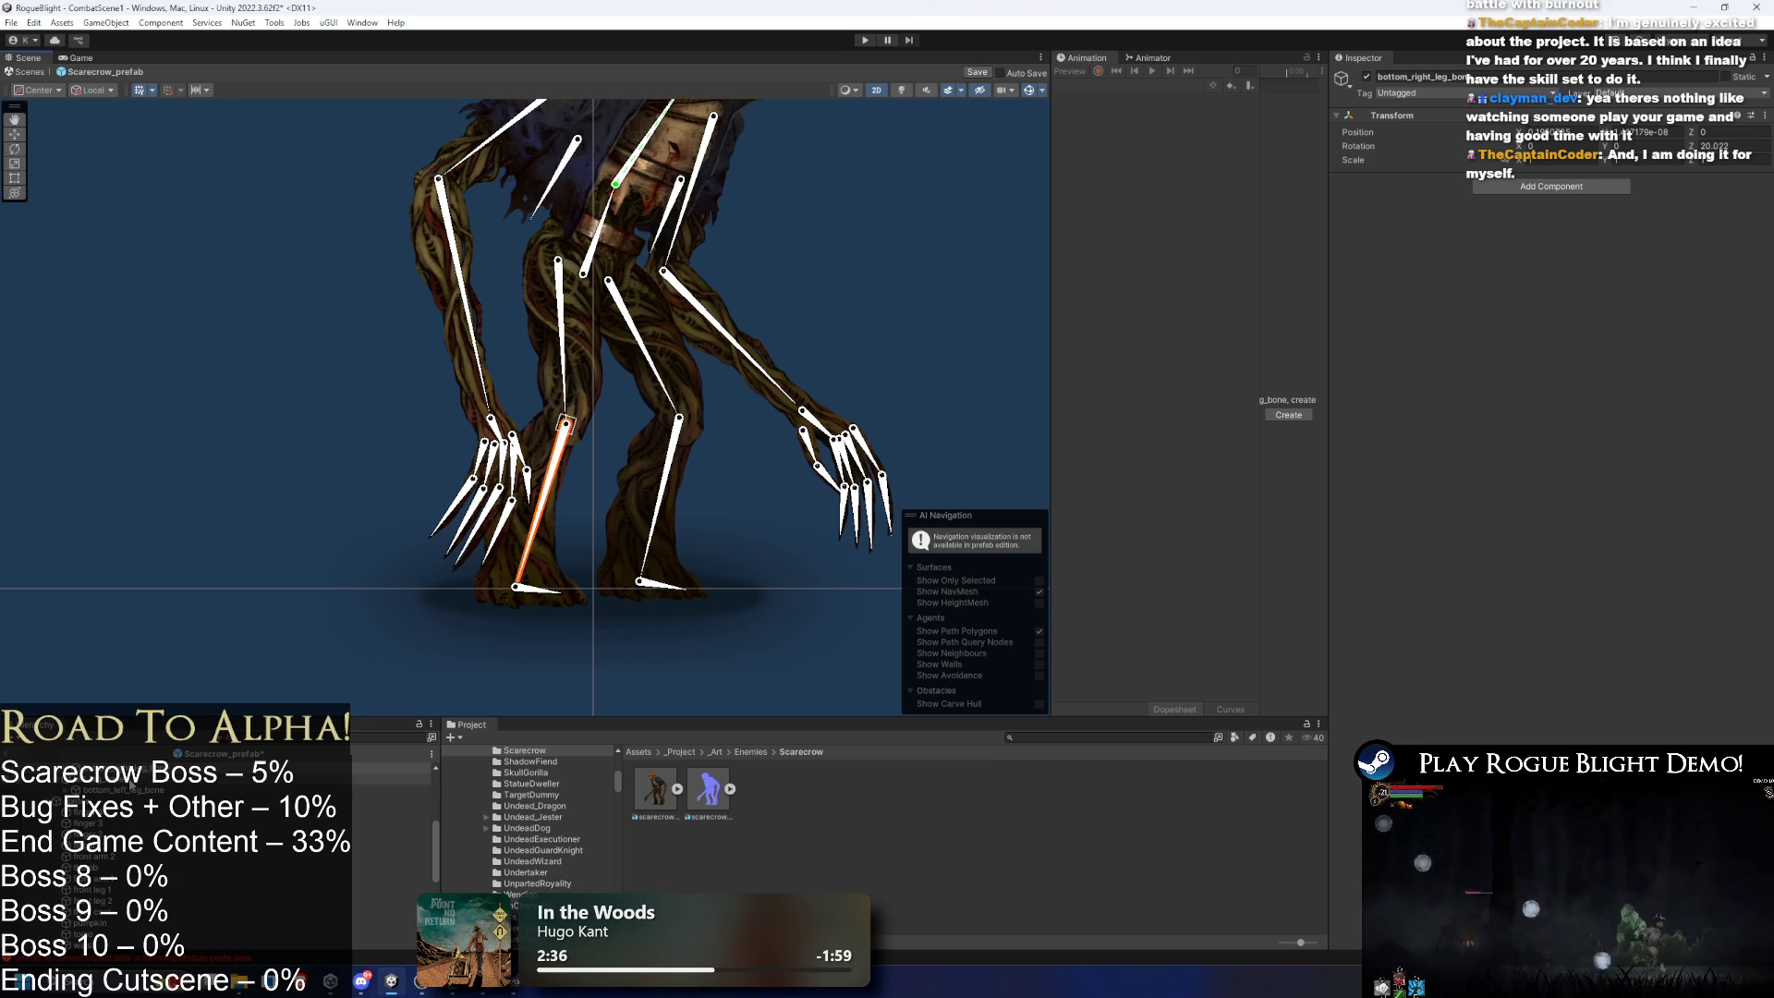
{"action": "right_click", "coordinate": [134, 769]}
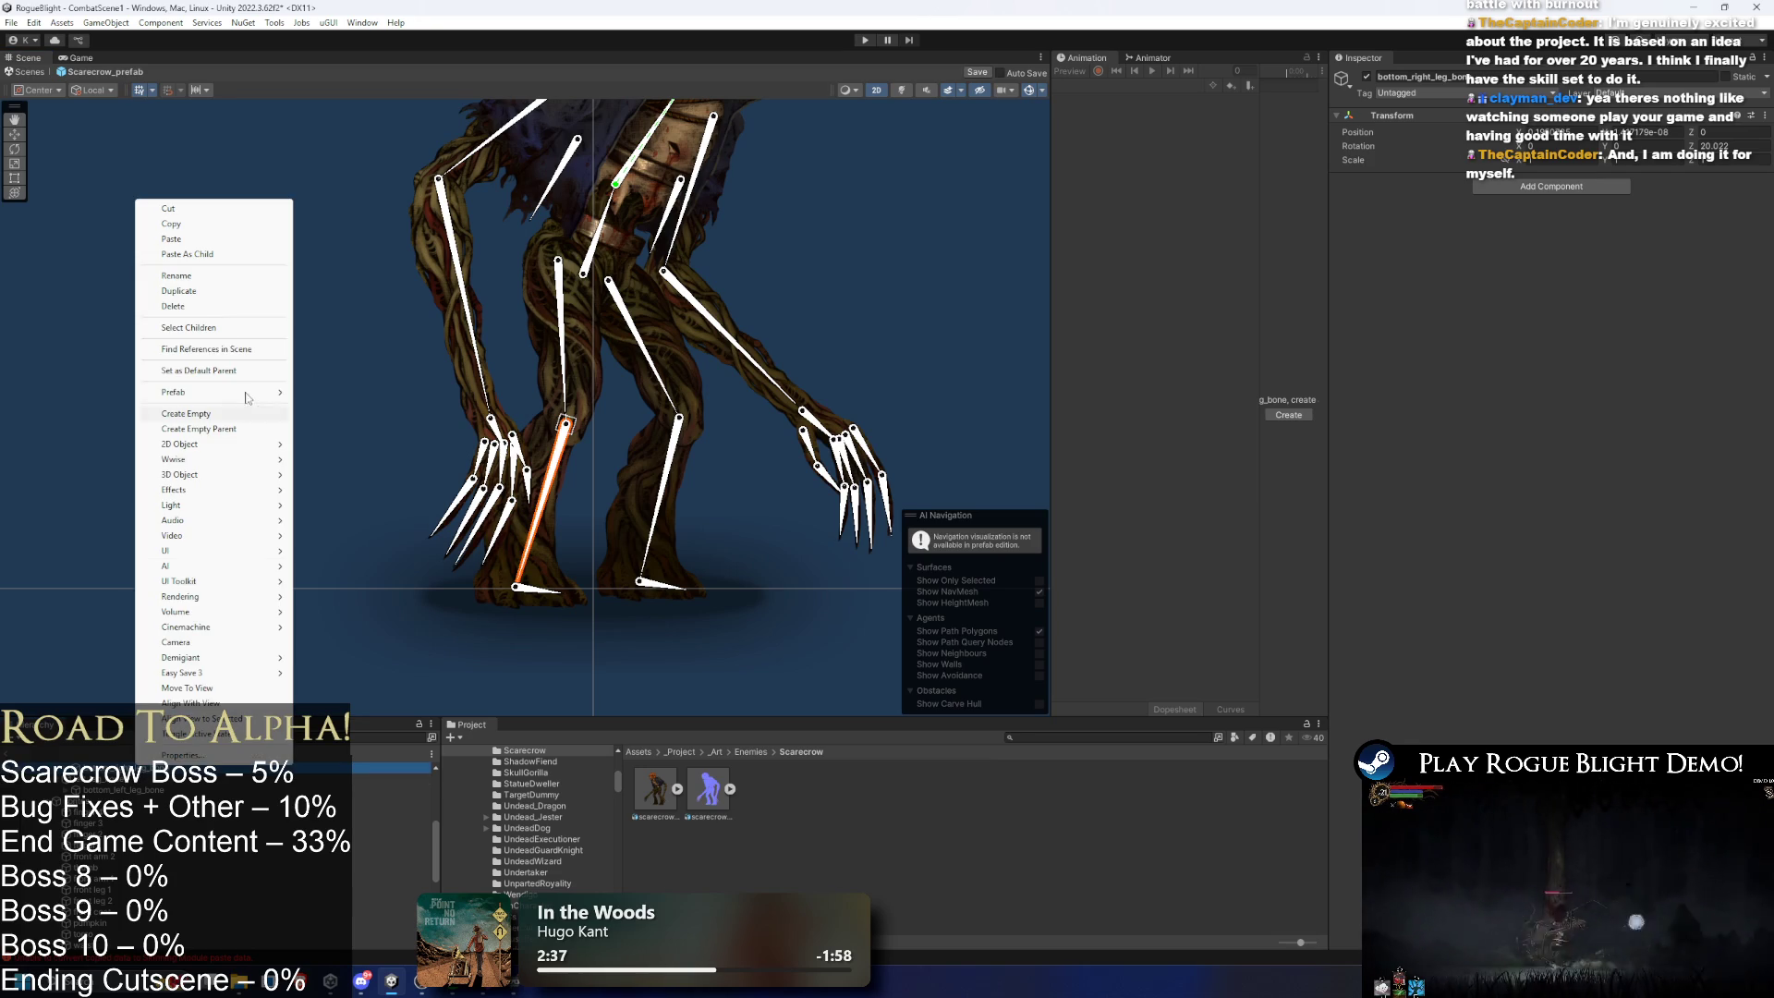
{"action": "left_click", "coordinate": [202, 406]}
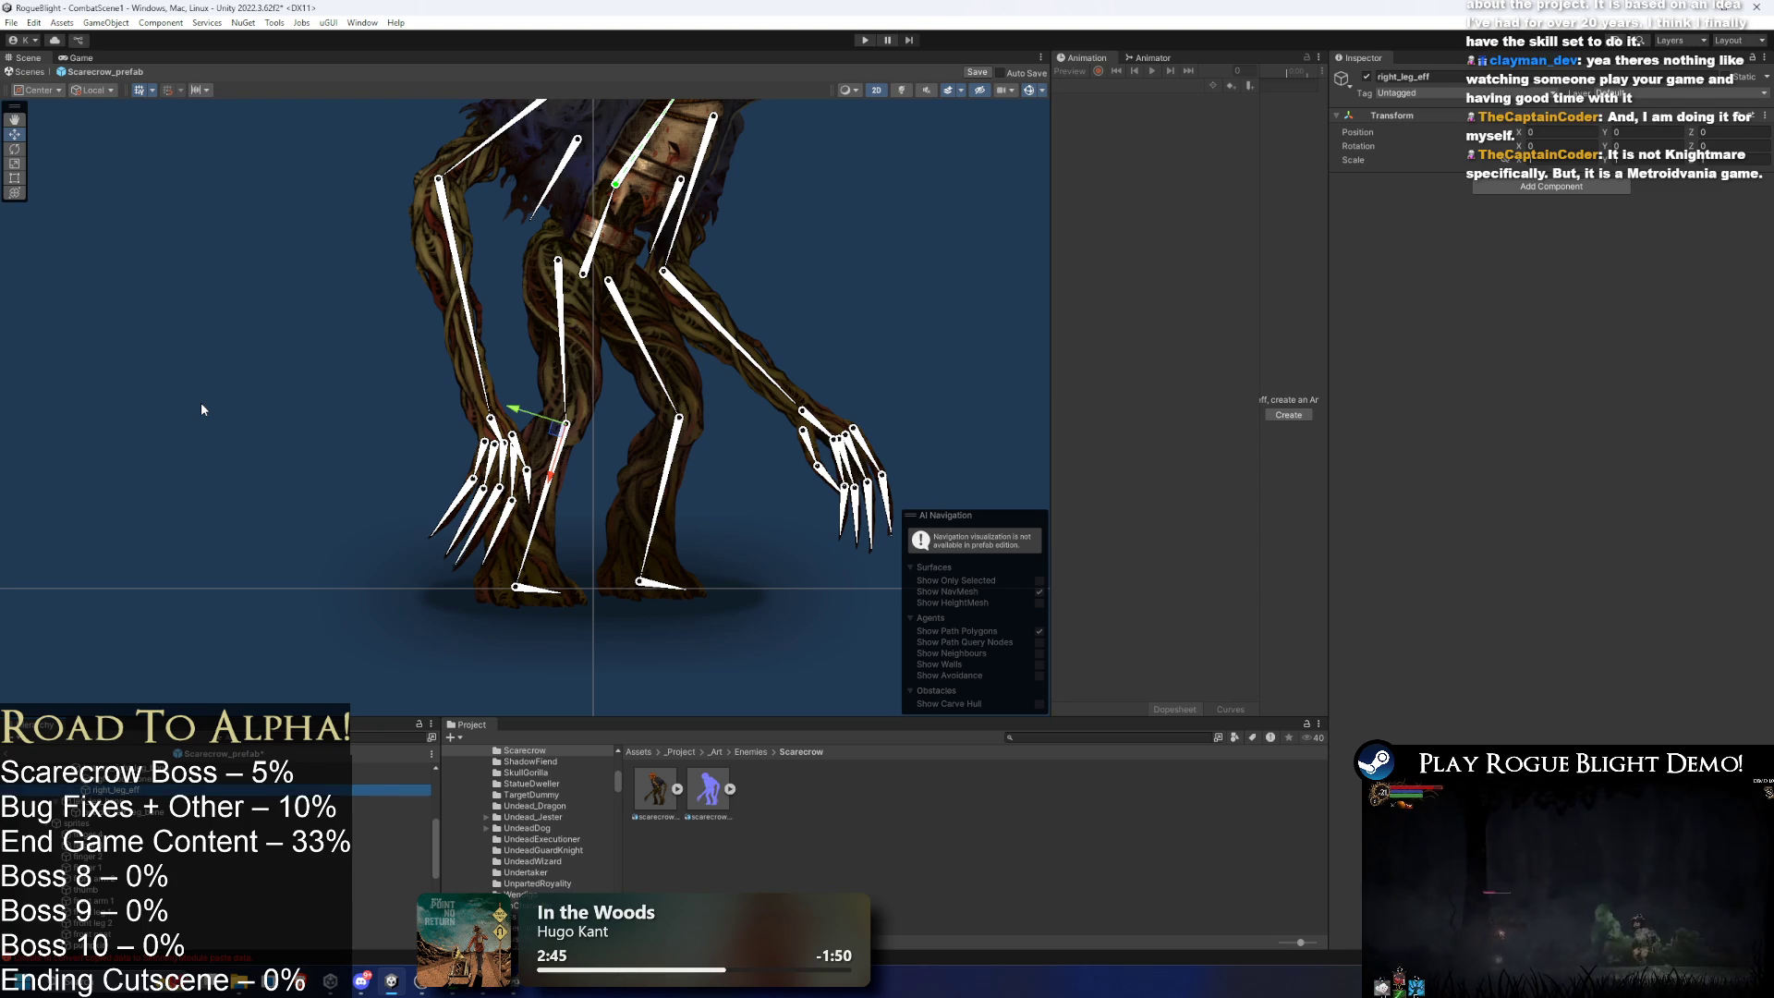
- Move right_leg_eff down to the right foot and search components for IK Manager 2D
{"action": "scroll", "coordinate": [583, 521], "scroll_direction": "up", "scroll_amount": 1}
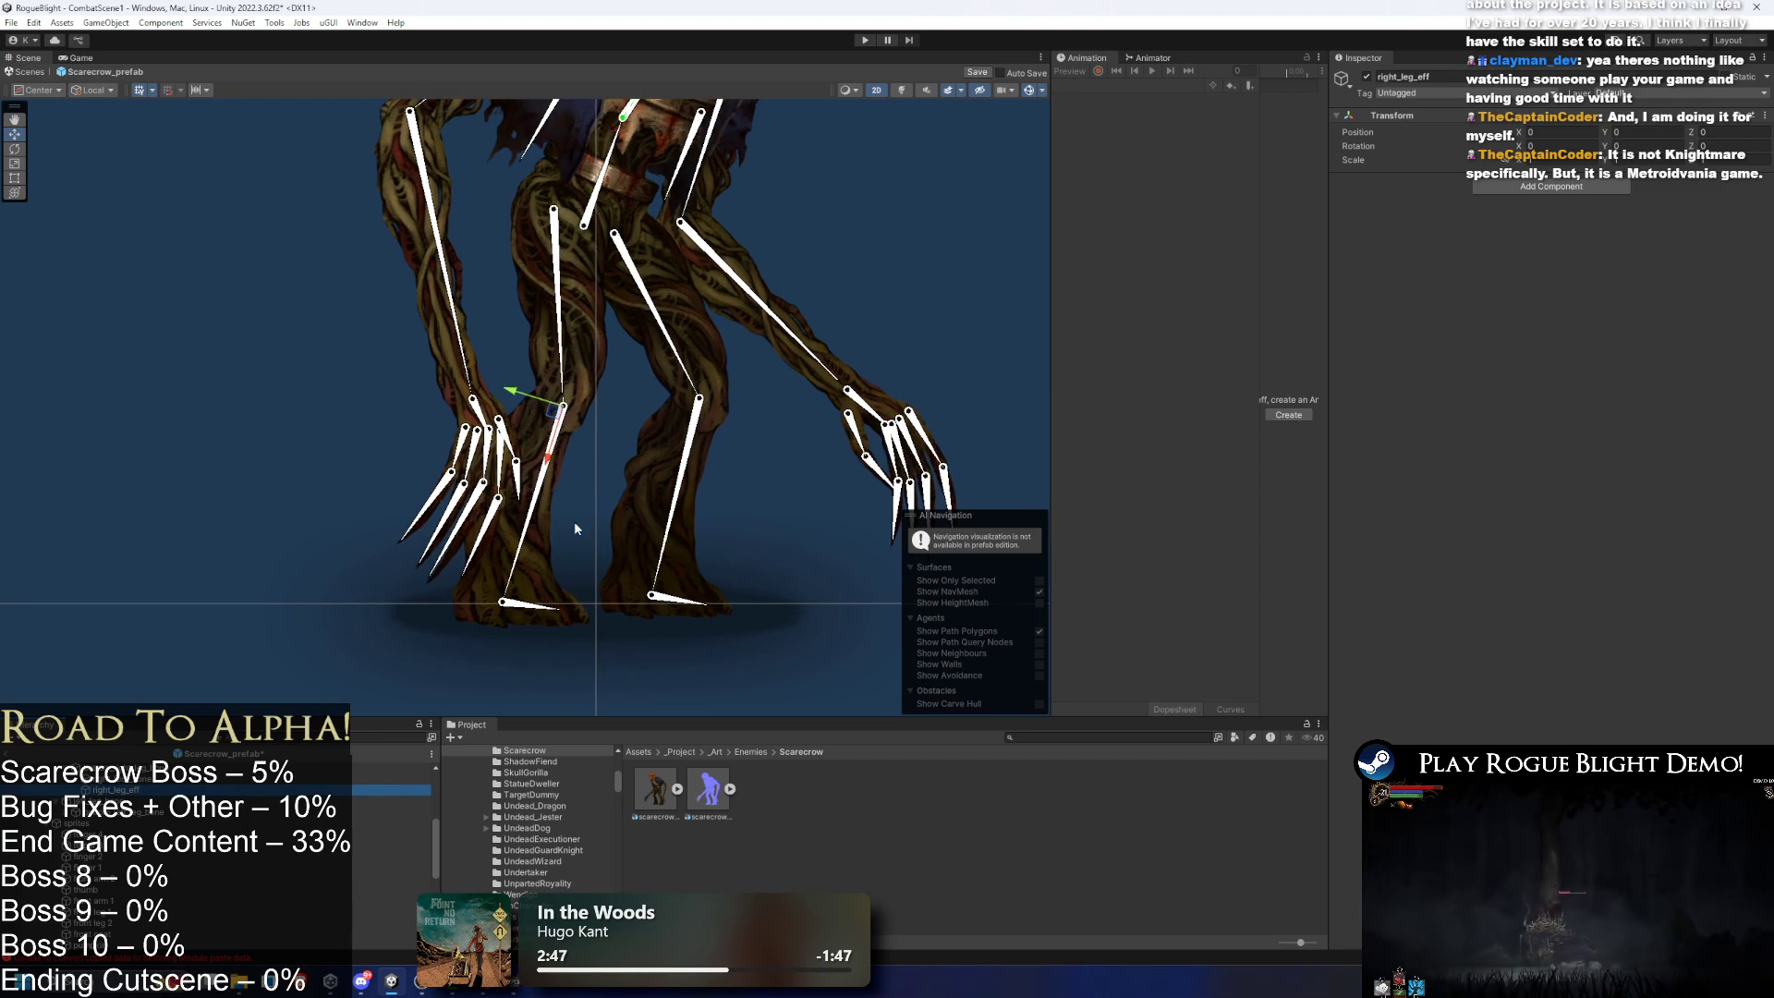
{"action": "scroll", "coordinate": [580, 490], "scroll_direction": "up", "scroll_amount": 1}
{"action": "left_click_drag", "start_coordinate": [555, 415], "coordinate": [496, 625]}
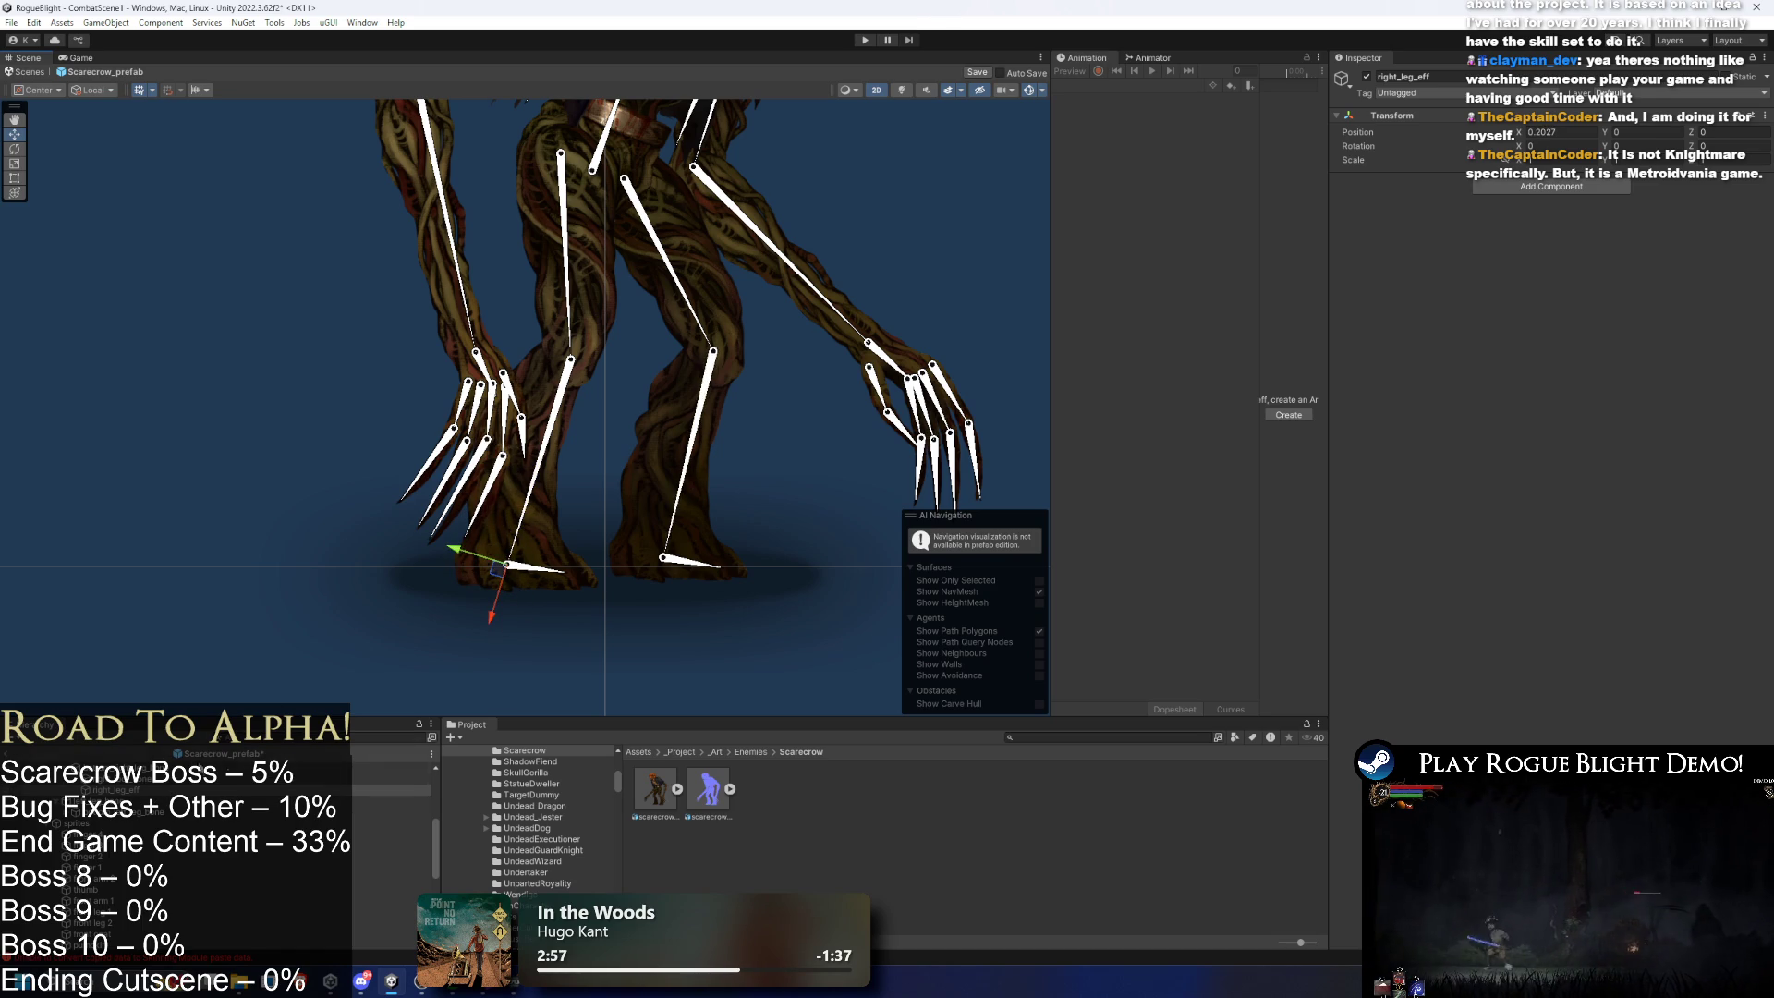
{"action": "left_click", "coordinate": [1551, 186]}
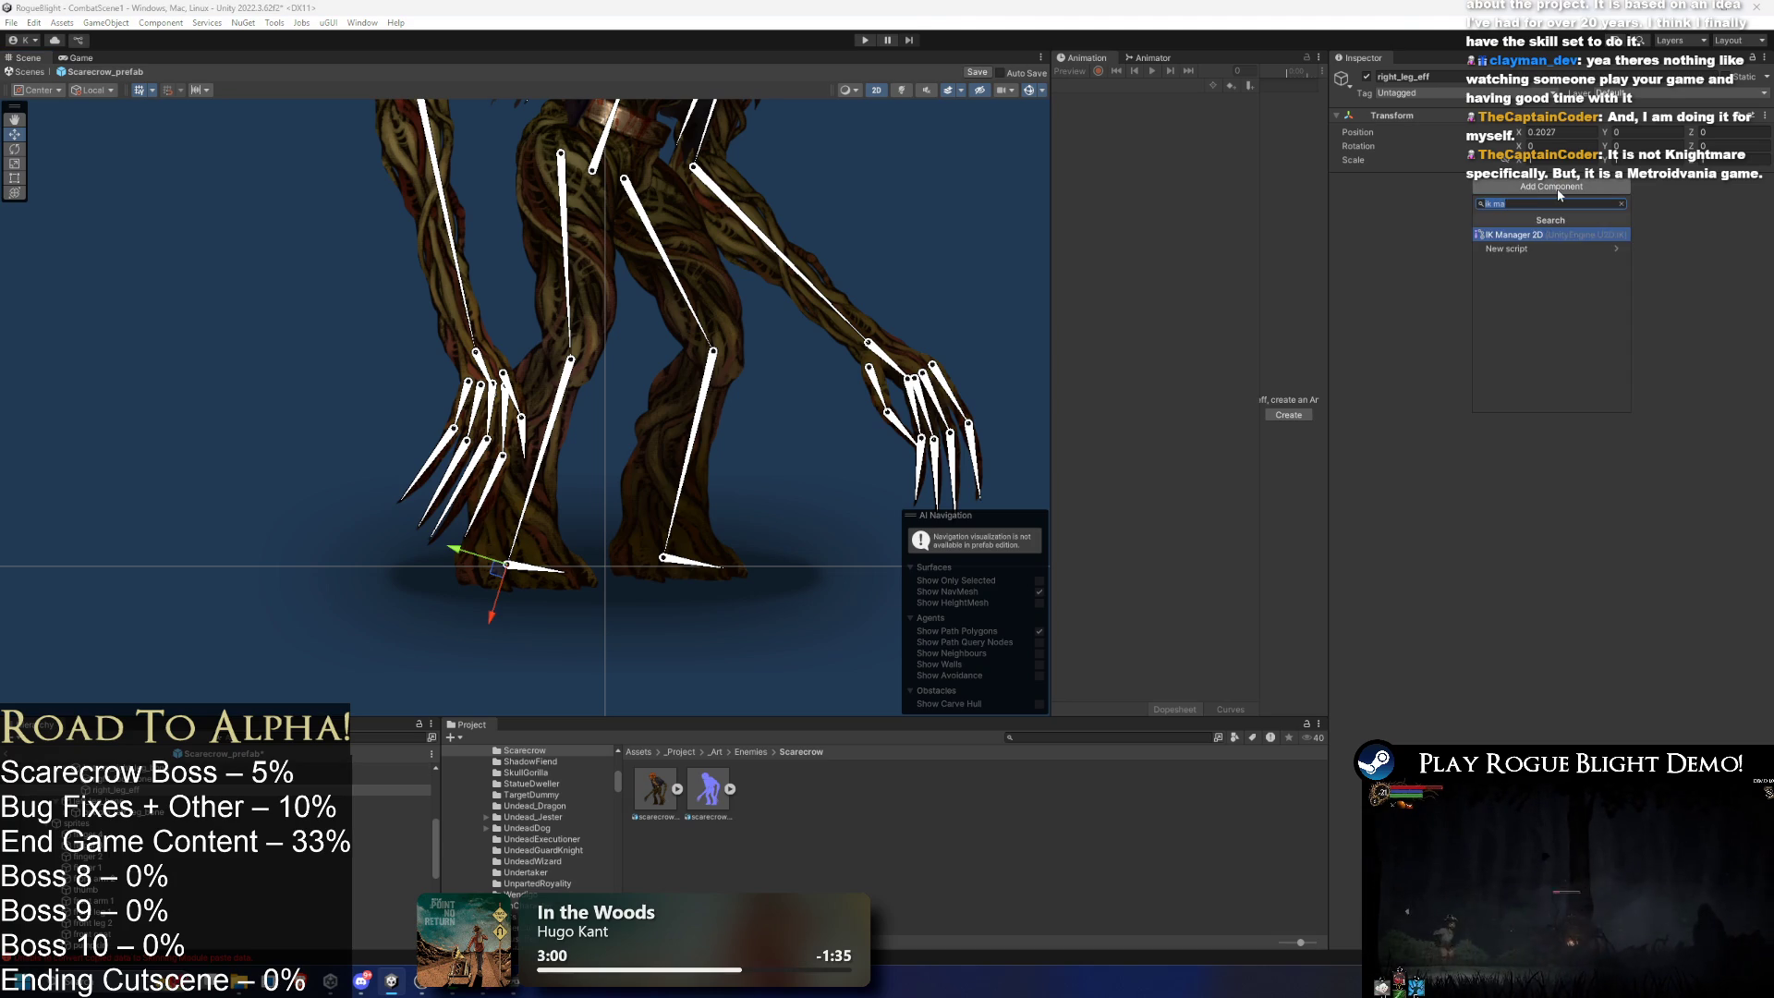
- Add an IK Manager 2D with a Limb solver renamed right_leg_solver
{"action": "key", "text": "Return"}
{"action": "left_click", "coordinate": [1735, 234]}
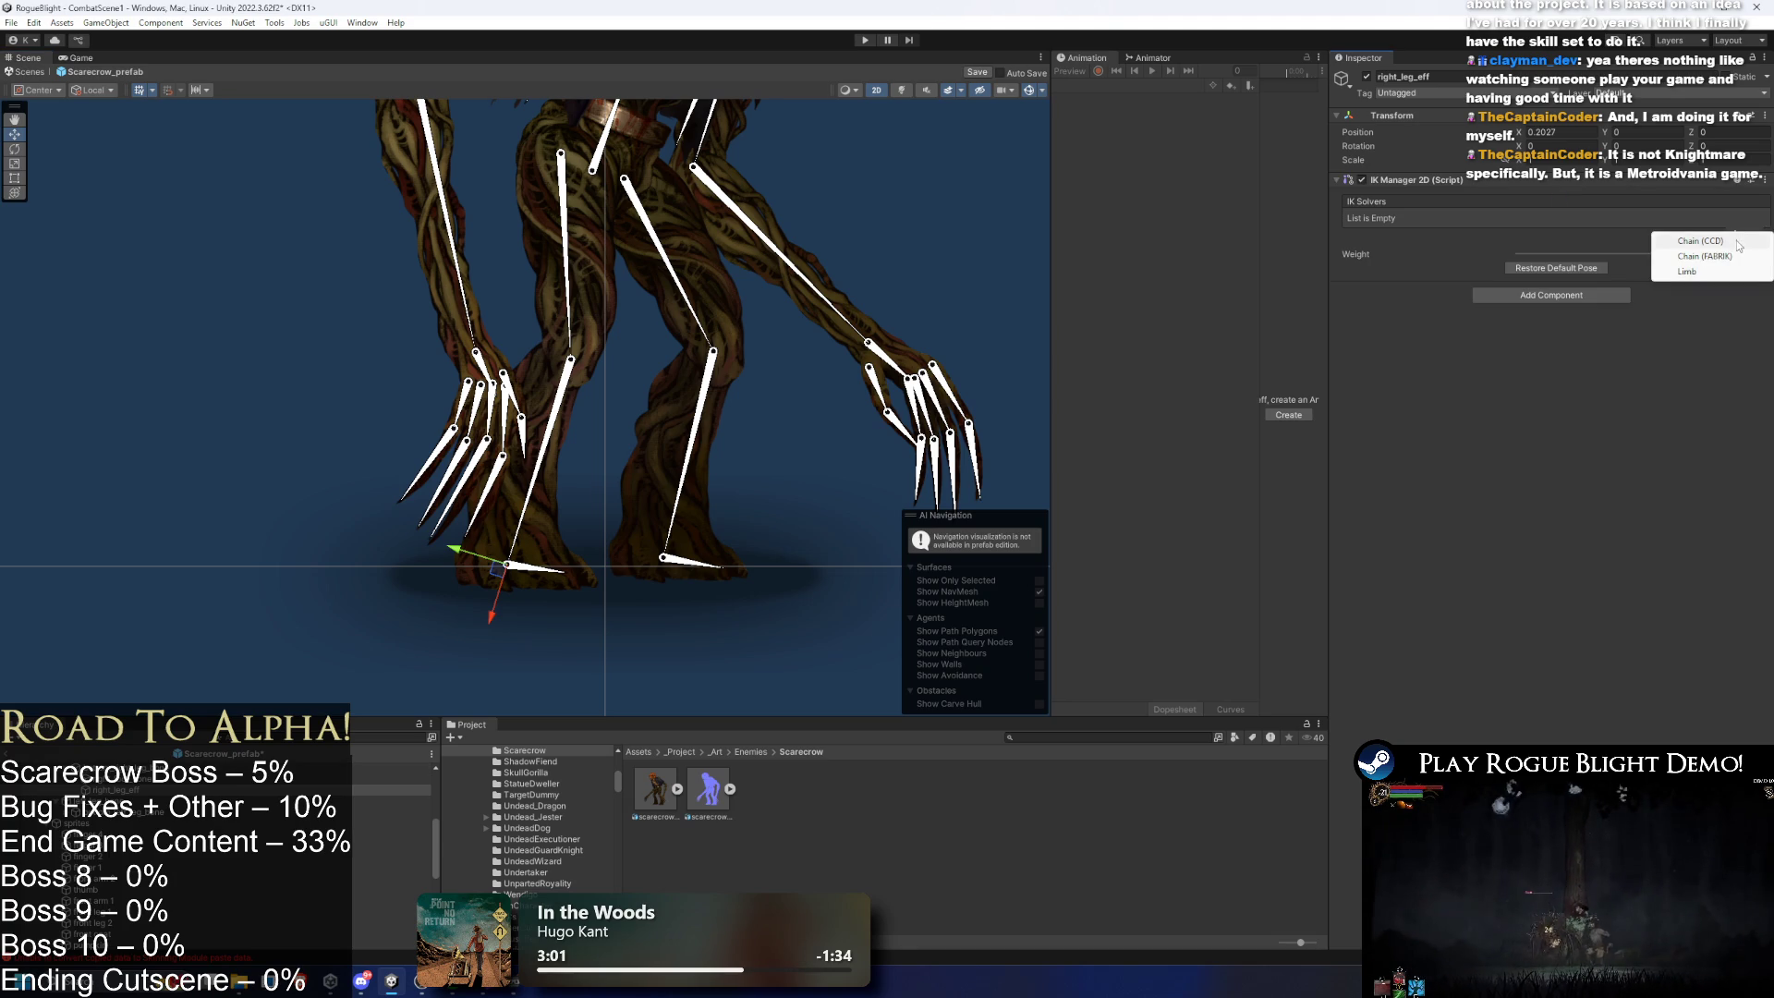
{"action": "left_click", "coordinate": [1708, 271]}
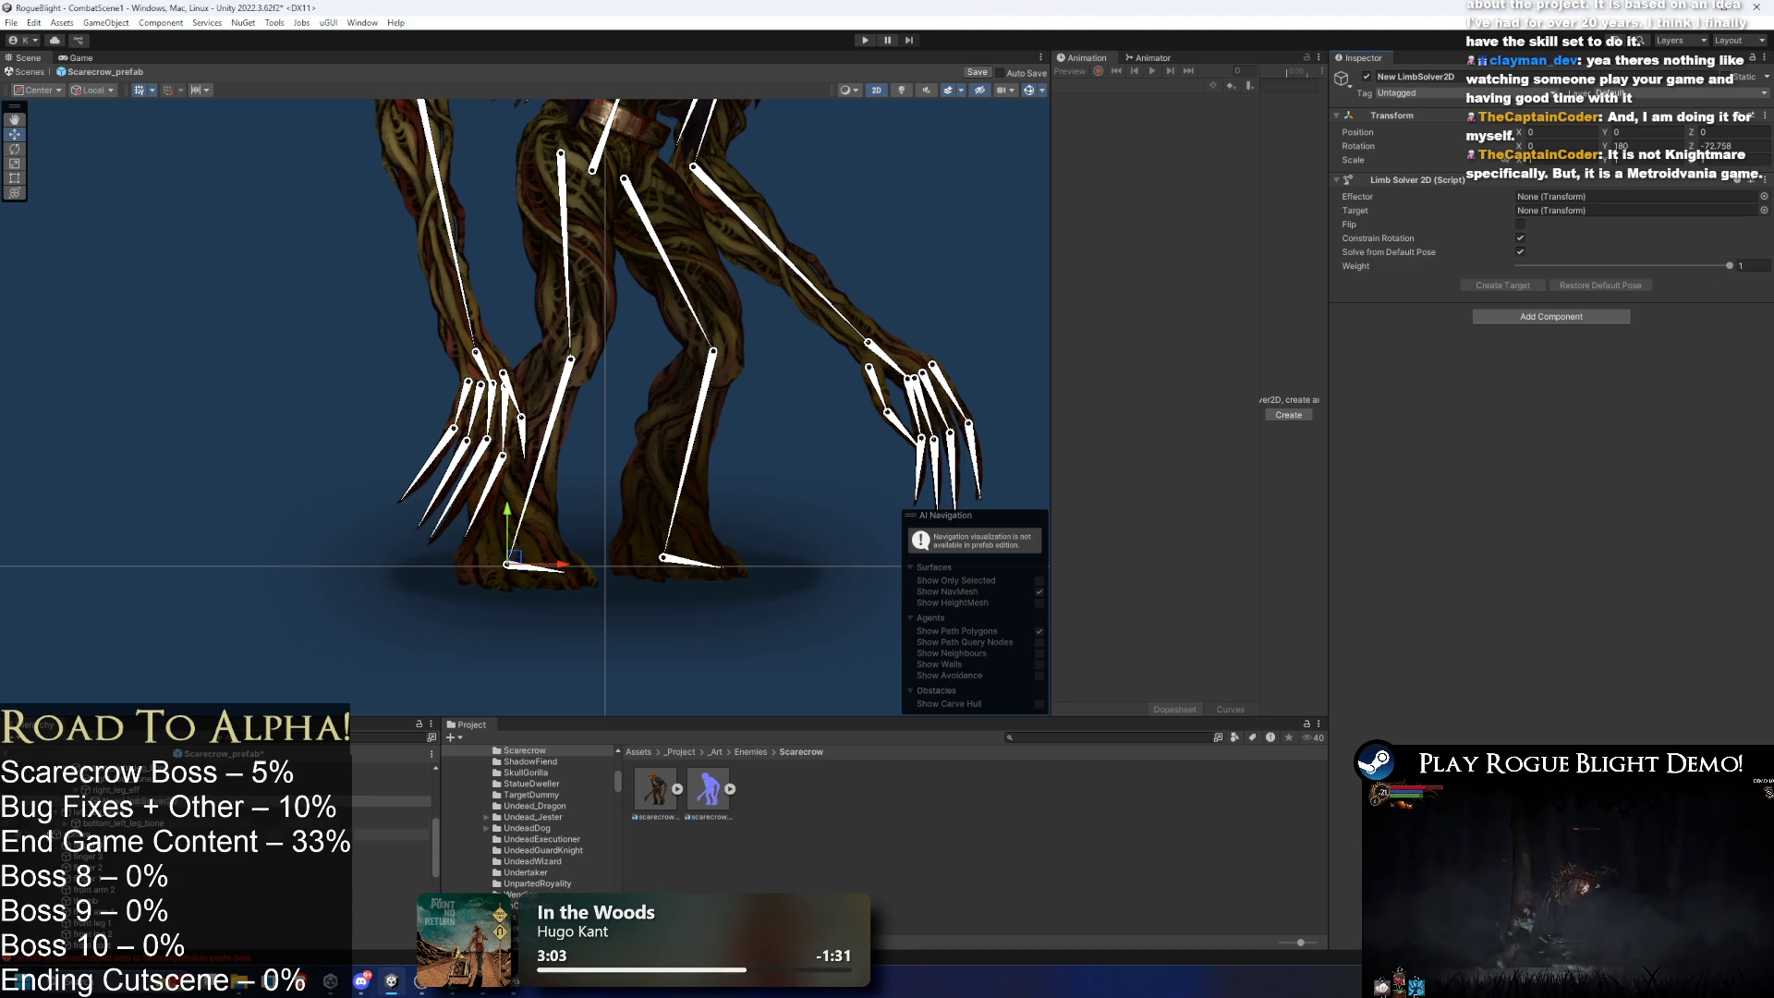
{"action": "right_click", "coordinate": [167, 813]}
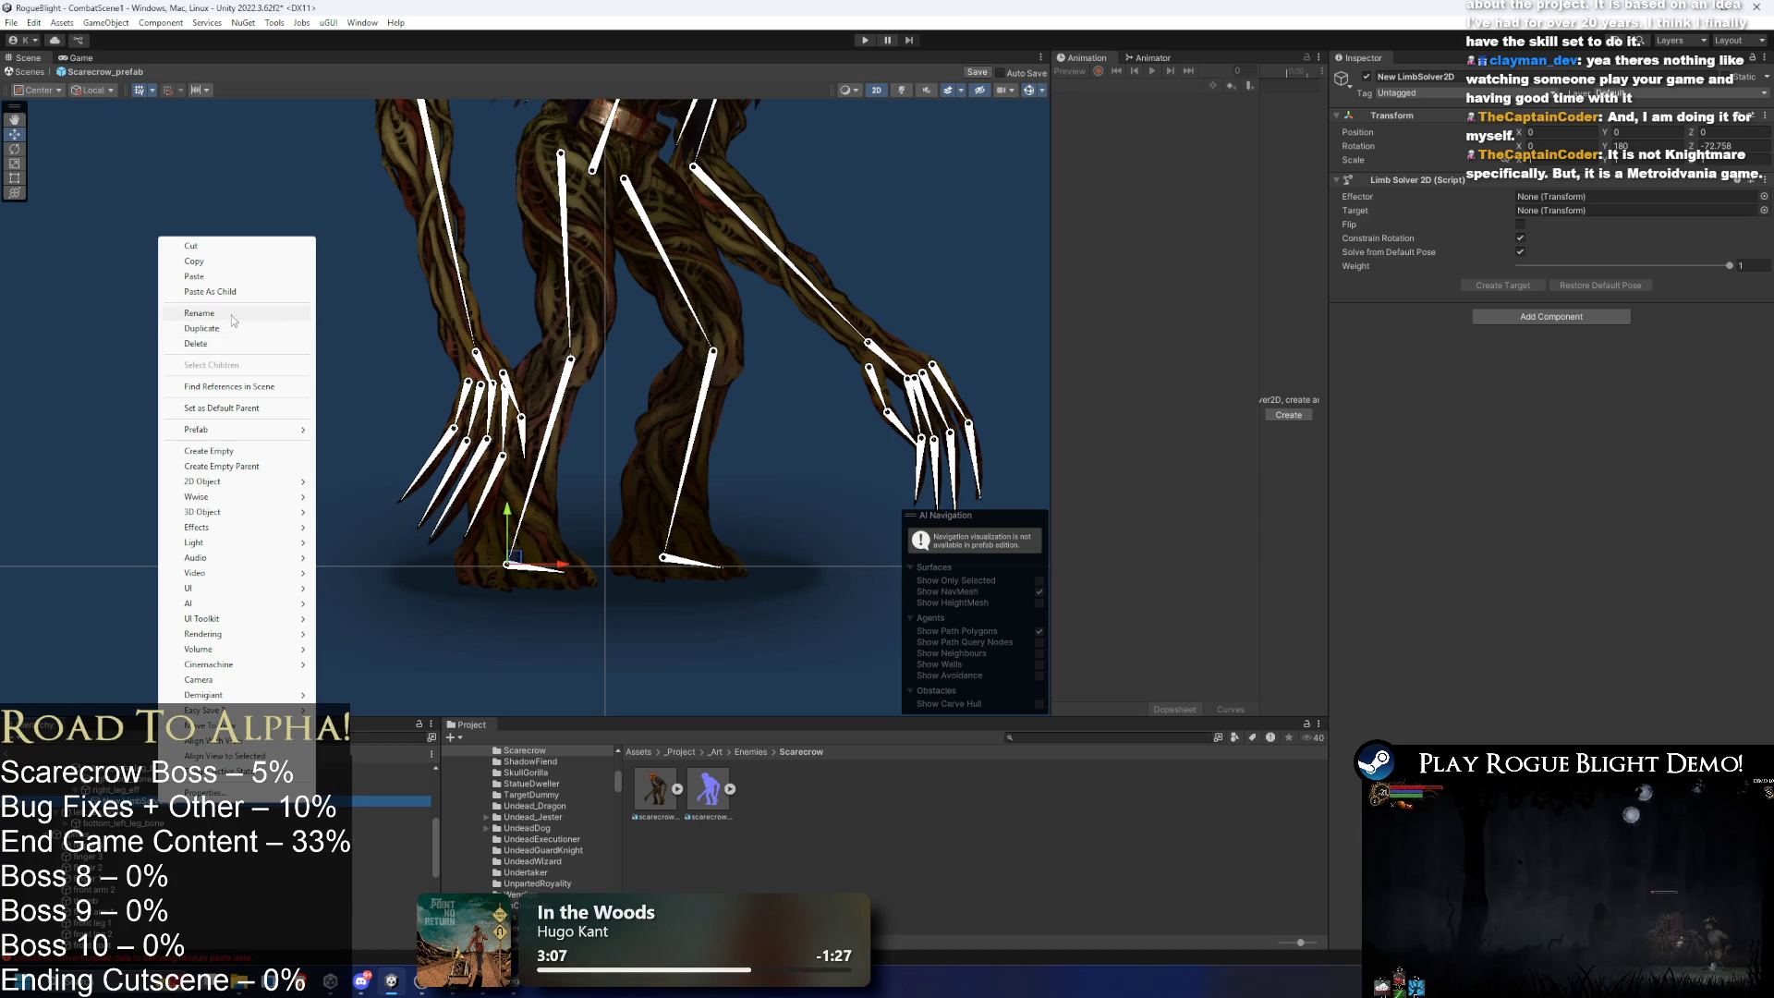
{"action": "left_click", "coordinate": [237, 316]}
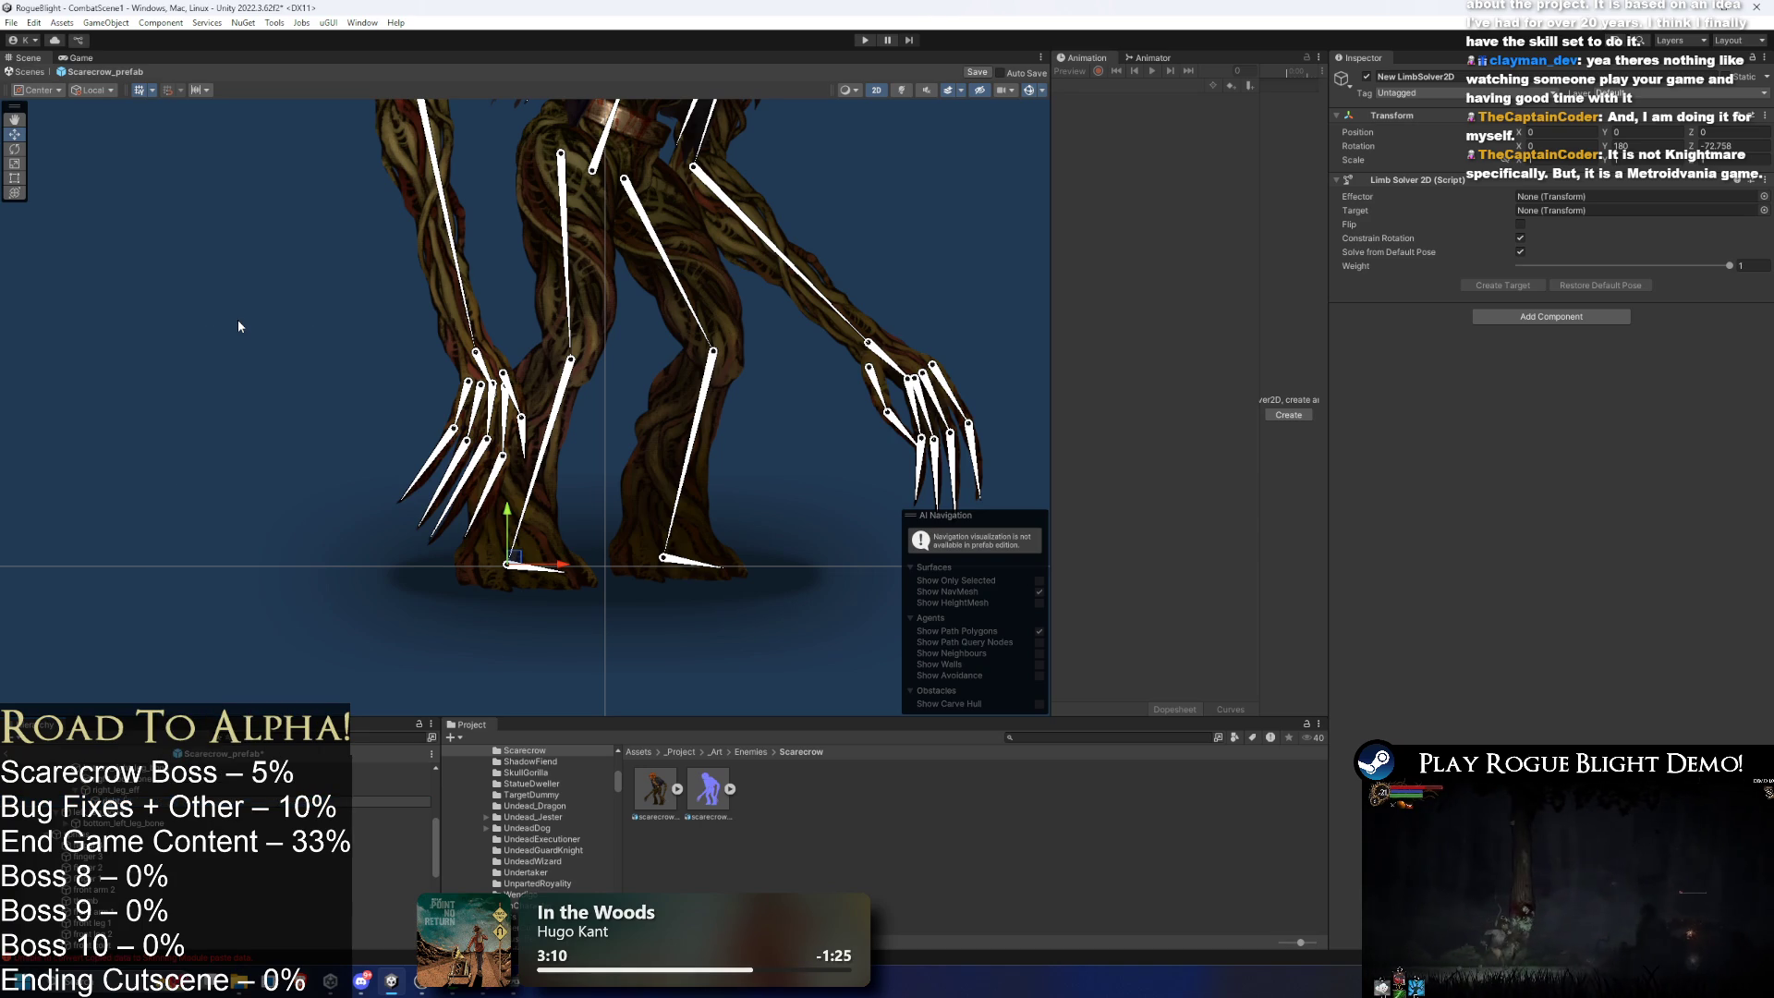
{"action": "key", "text": "Return"}
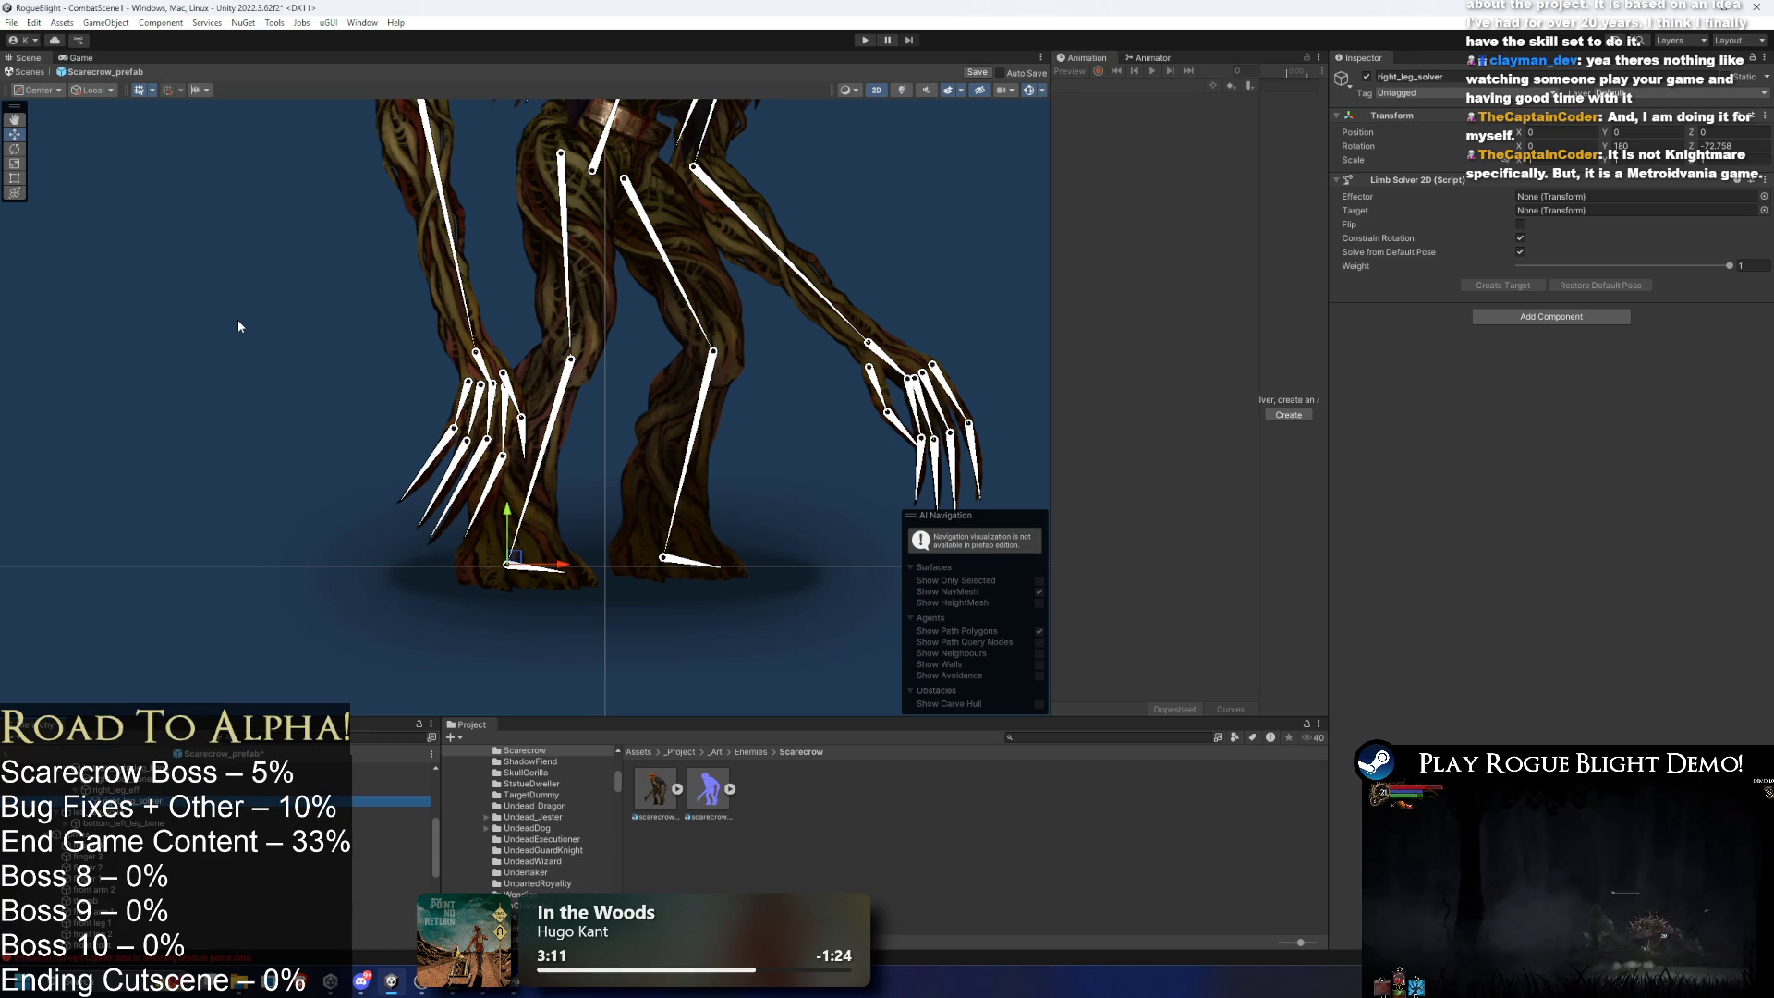
- Assign right_leg_eff as effector, create the target, and pull it up to test bending
{"action": "mouse_move", "coordinate": [388, 788]}
{"action": "left_mouse_down"}
{"action": "mouse_move", "coordinate": [1603, 215]}
{"action": "mouse_move", "coordinate": [1601, 198]}
{"action": "left_mouse_up"}
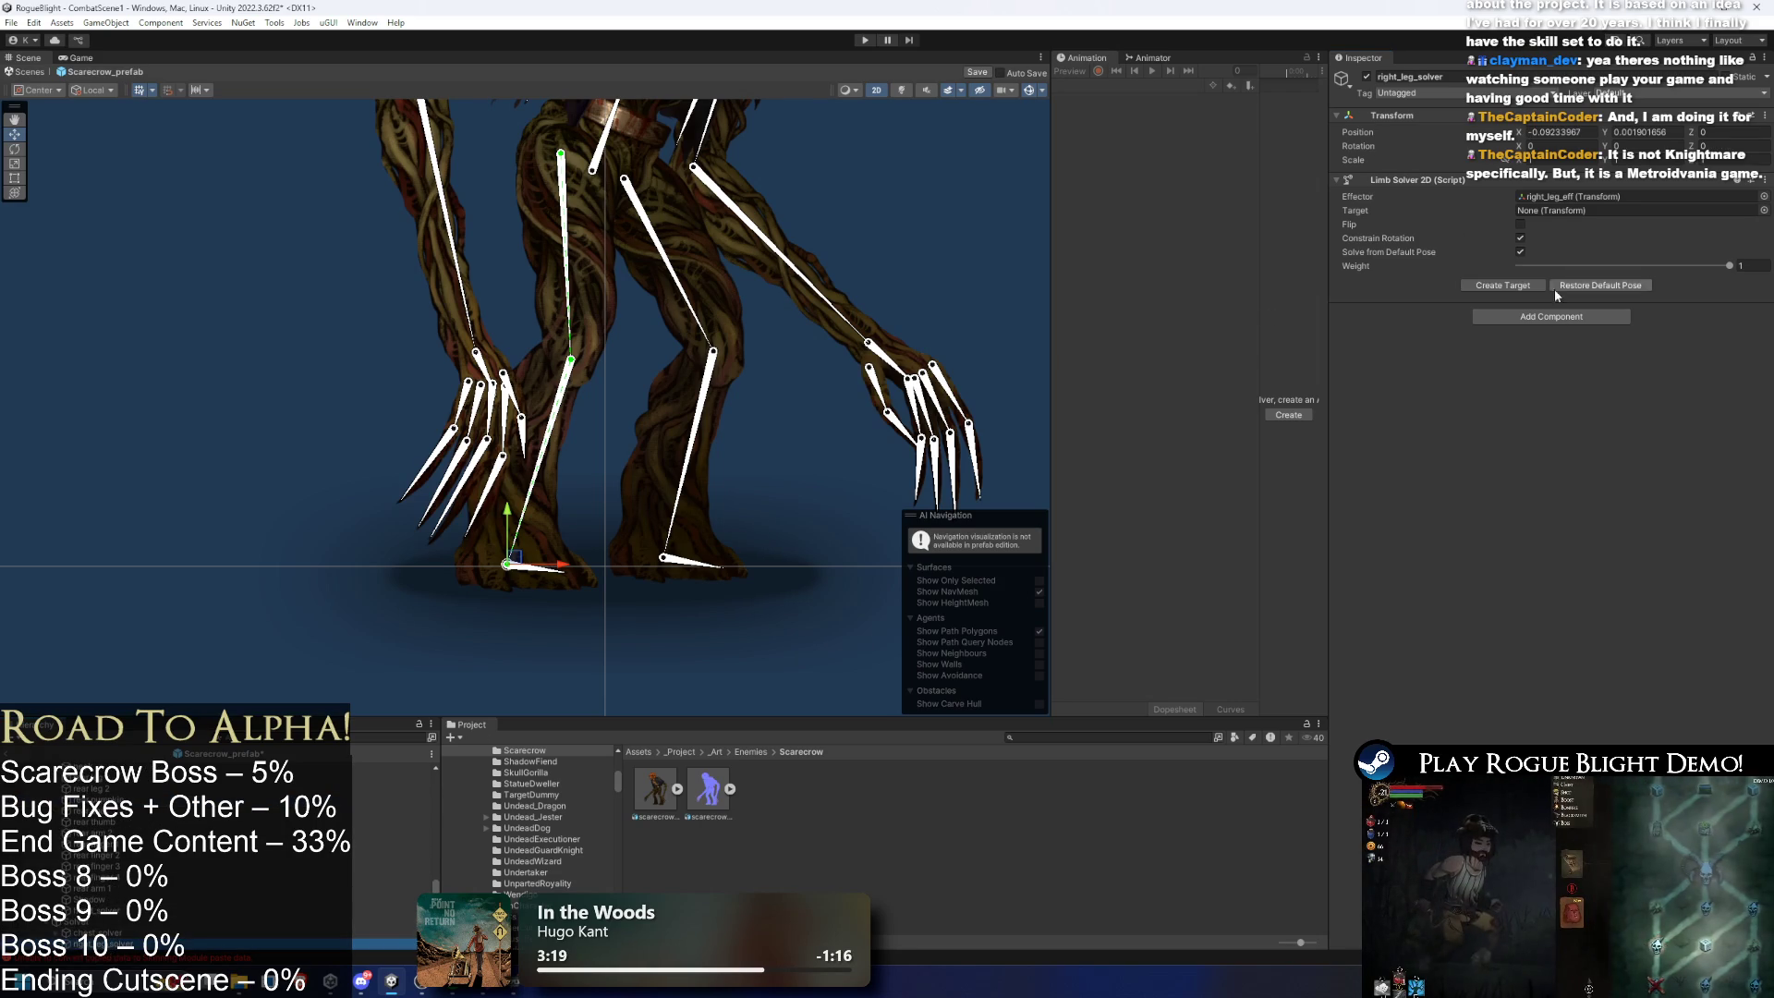
{"action": "left_click", "coordinate": [1503, 285]}
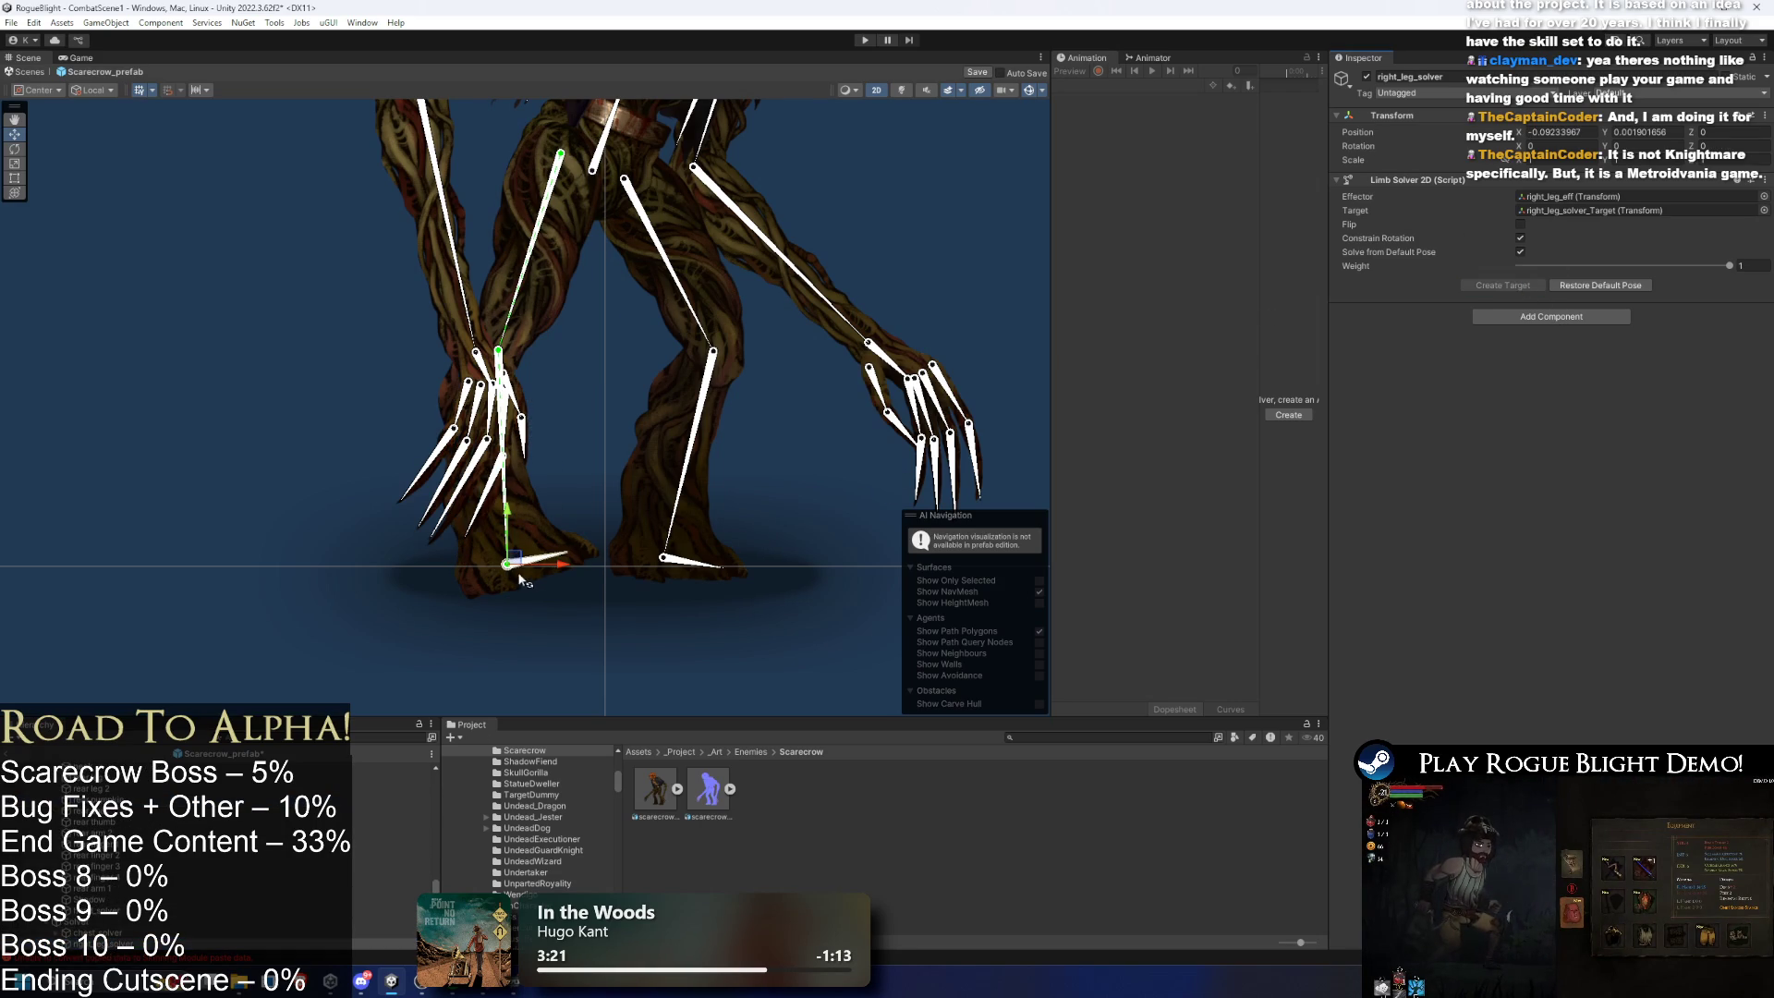
{"action": "left_click", "coordinate": [408, 564]}
{"action": "left_click", "coordinate": [407, 563]}
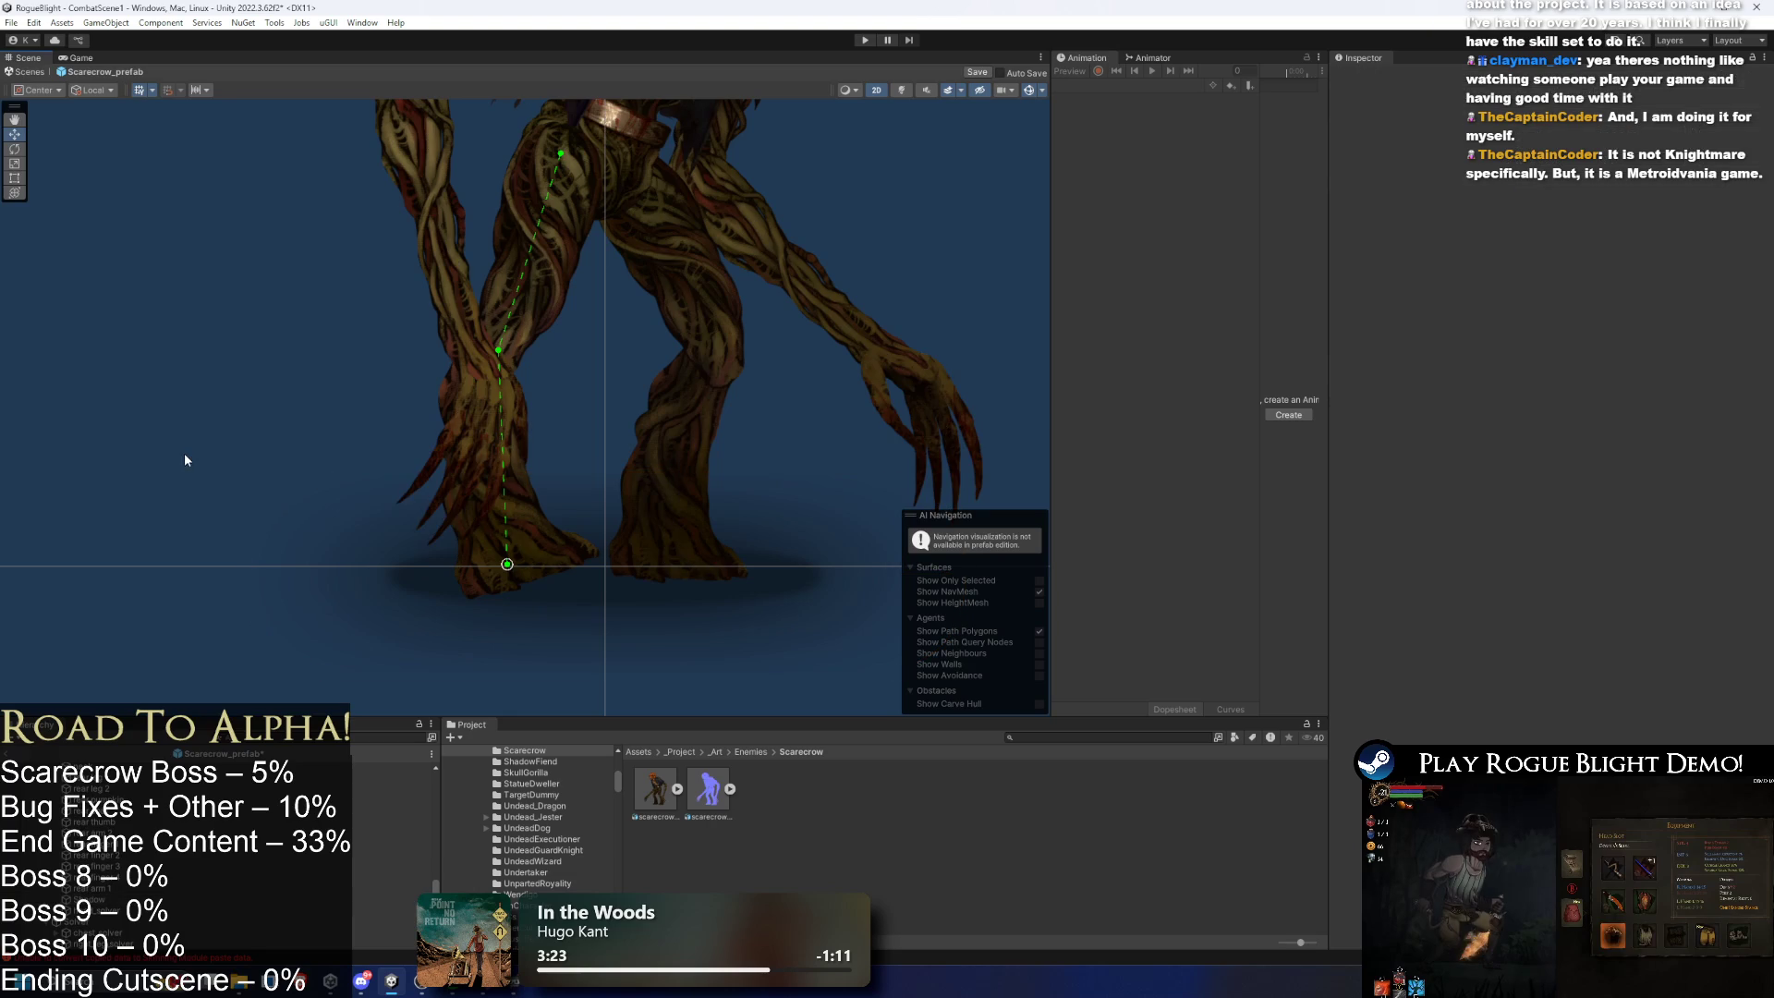
{"action": "mouse_move", "coordinate": [506, 563]}
{"action": "left_mouse_down"}
{"action": "mouse_move", "coordinate": [665, 455]}
{"action": "mouse_move", "coordinate": [724, 463]}
{"action": "mouse_move", "coordinate": [730, 499]}
{"action": "mouse_move", "coordinate": [684, 416]}
{"action": "mouse_move", "coordinate": [724, 408]}
{"action": "mouse_move", "coordinate": [723, 433]}
{"action": "left_mouse_up"}
- Flip the right leg's bend direction and put its target back on the ground
{"action": "left_click", "coordinate": [157, 944]}
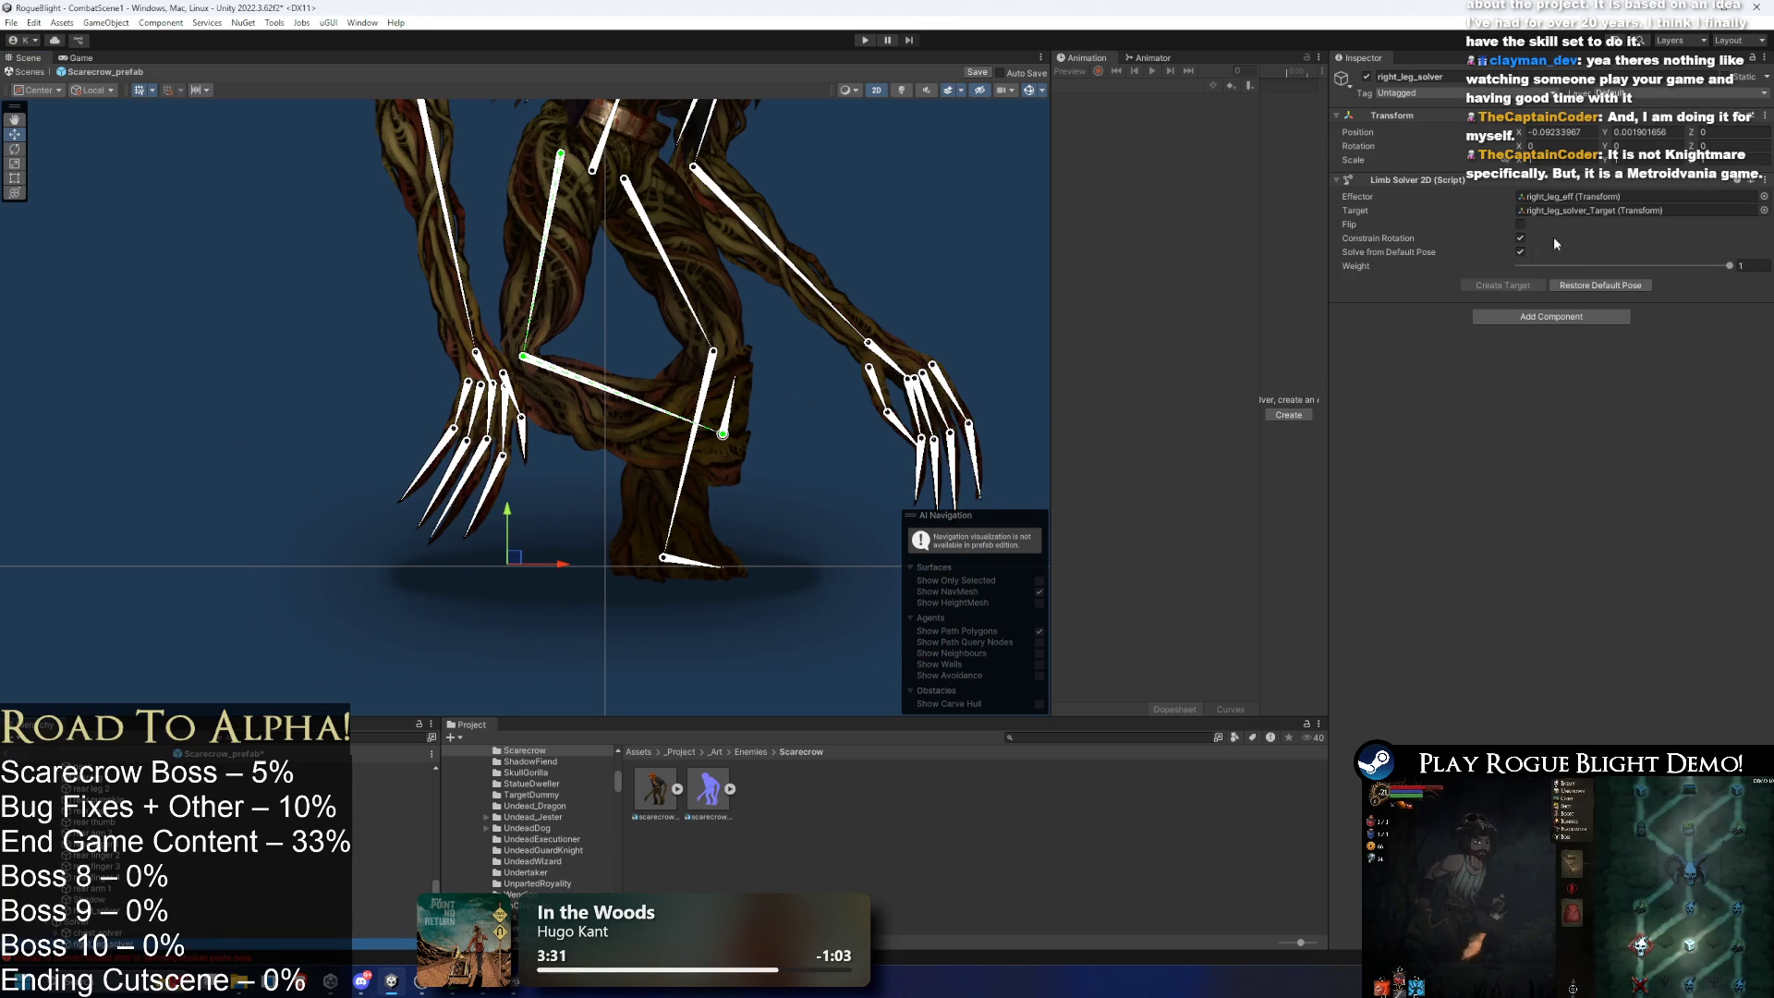
{"action": "left_click", "coordinate": [1519, 225]}
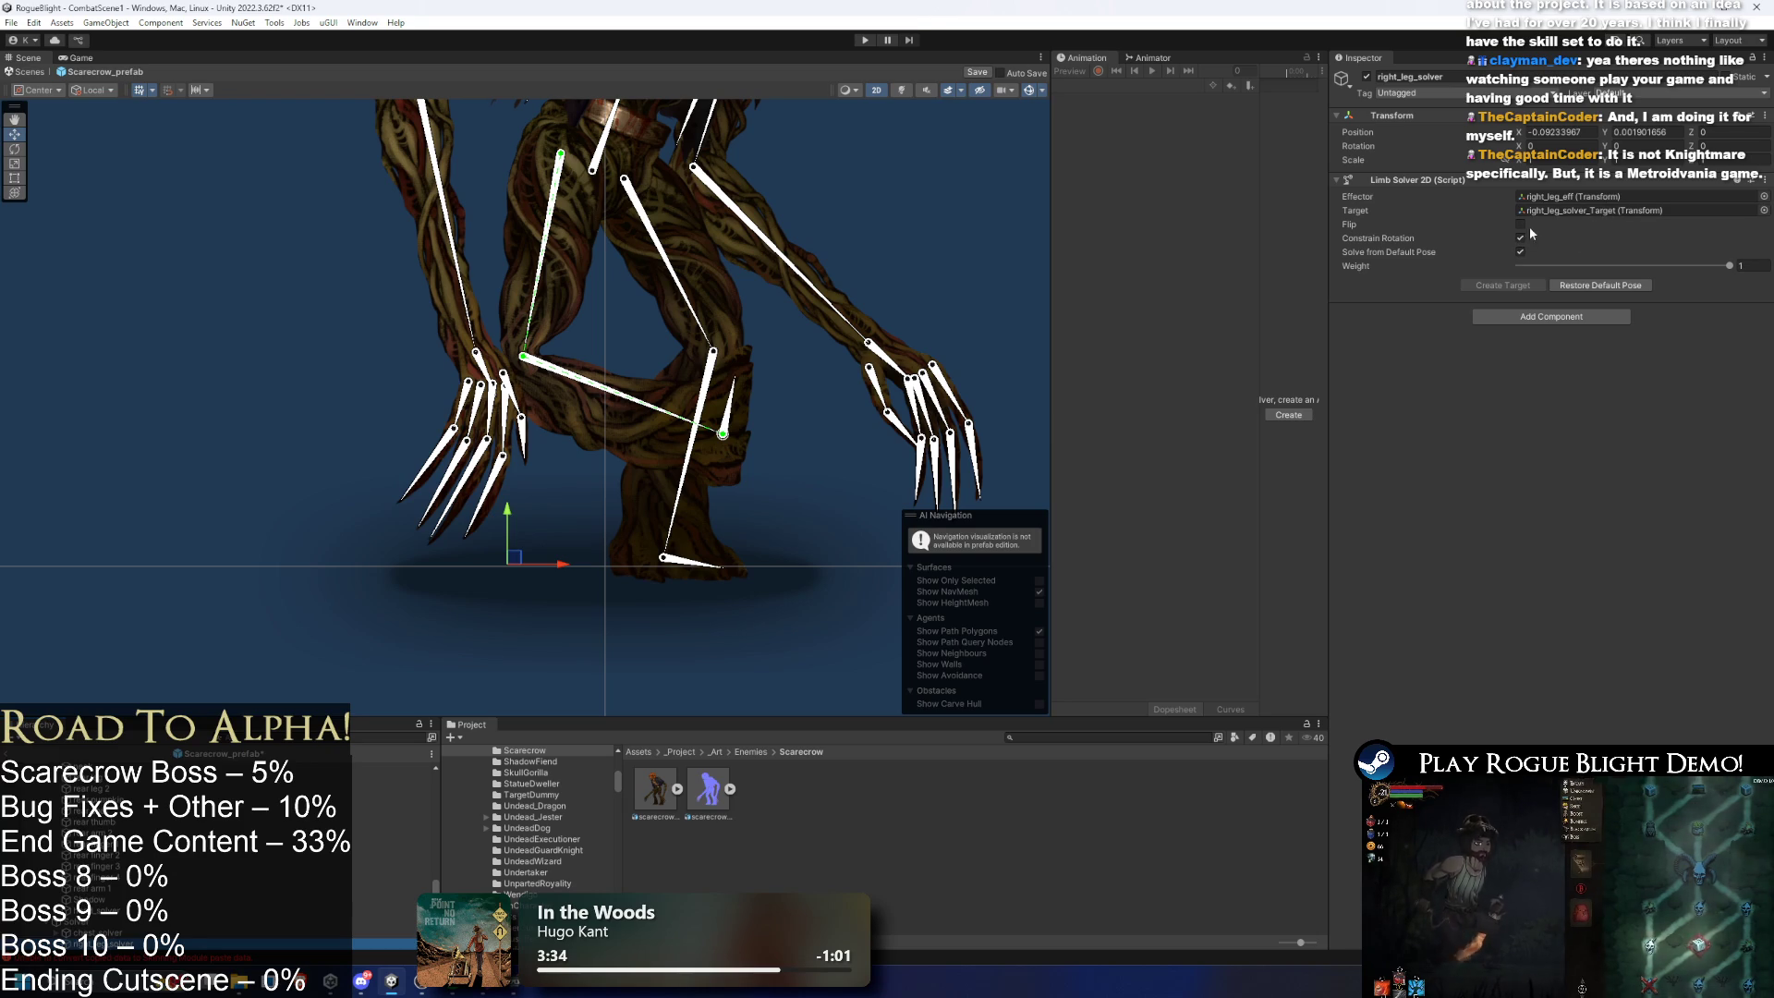
{"action": "left_click", "coordinate": [878, 420]}
{"action": "mouse_move", "coordinate": [735, 440]}
{"action": "left_mouse_down"}
{"action": "mouse_move", "coordinate": [779, 395]}
{"action": "mouse_move", "coordinate": [517, 566]}
{"action": "left_mouse_up"}
{"action": "key", "text": "ctrl+z"}
{"action": "key", "text": "ctrl+z"}
{"action": "key", "text": "ctrl+z"}
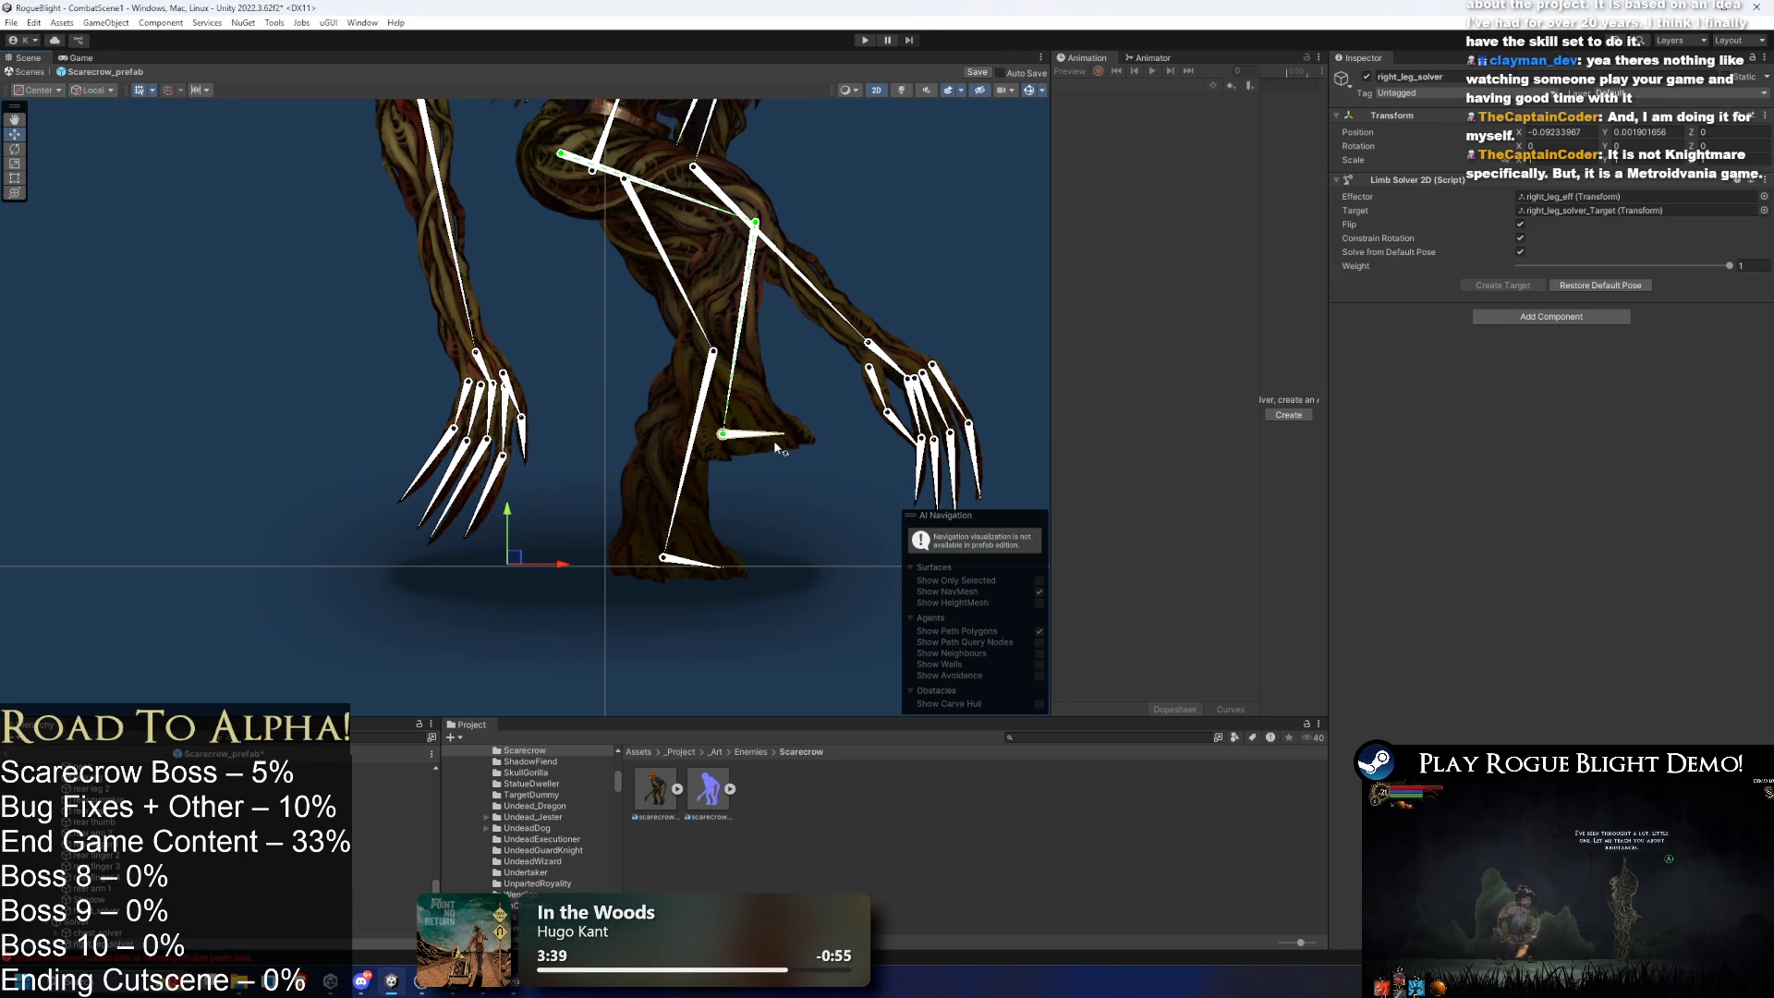
{"action": "mouse_move", "coordinate": [765, 443]}
{"action": "left_mouse_down"}
{"action": "mouse_move", "coordinate": [744, 437]}
{"action": "mouse_move", "coordinate": [516, 560]}
{"action": "left_mouse_up"}
{"action": "left_click", "coordinate": [522, 563]}
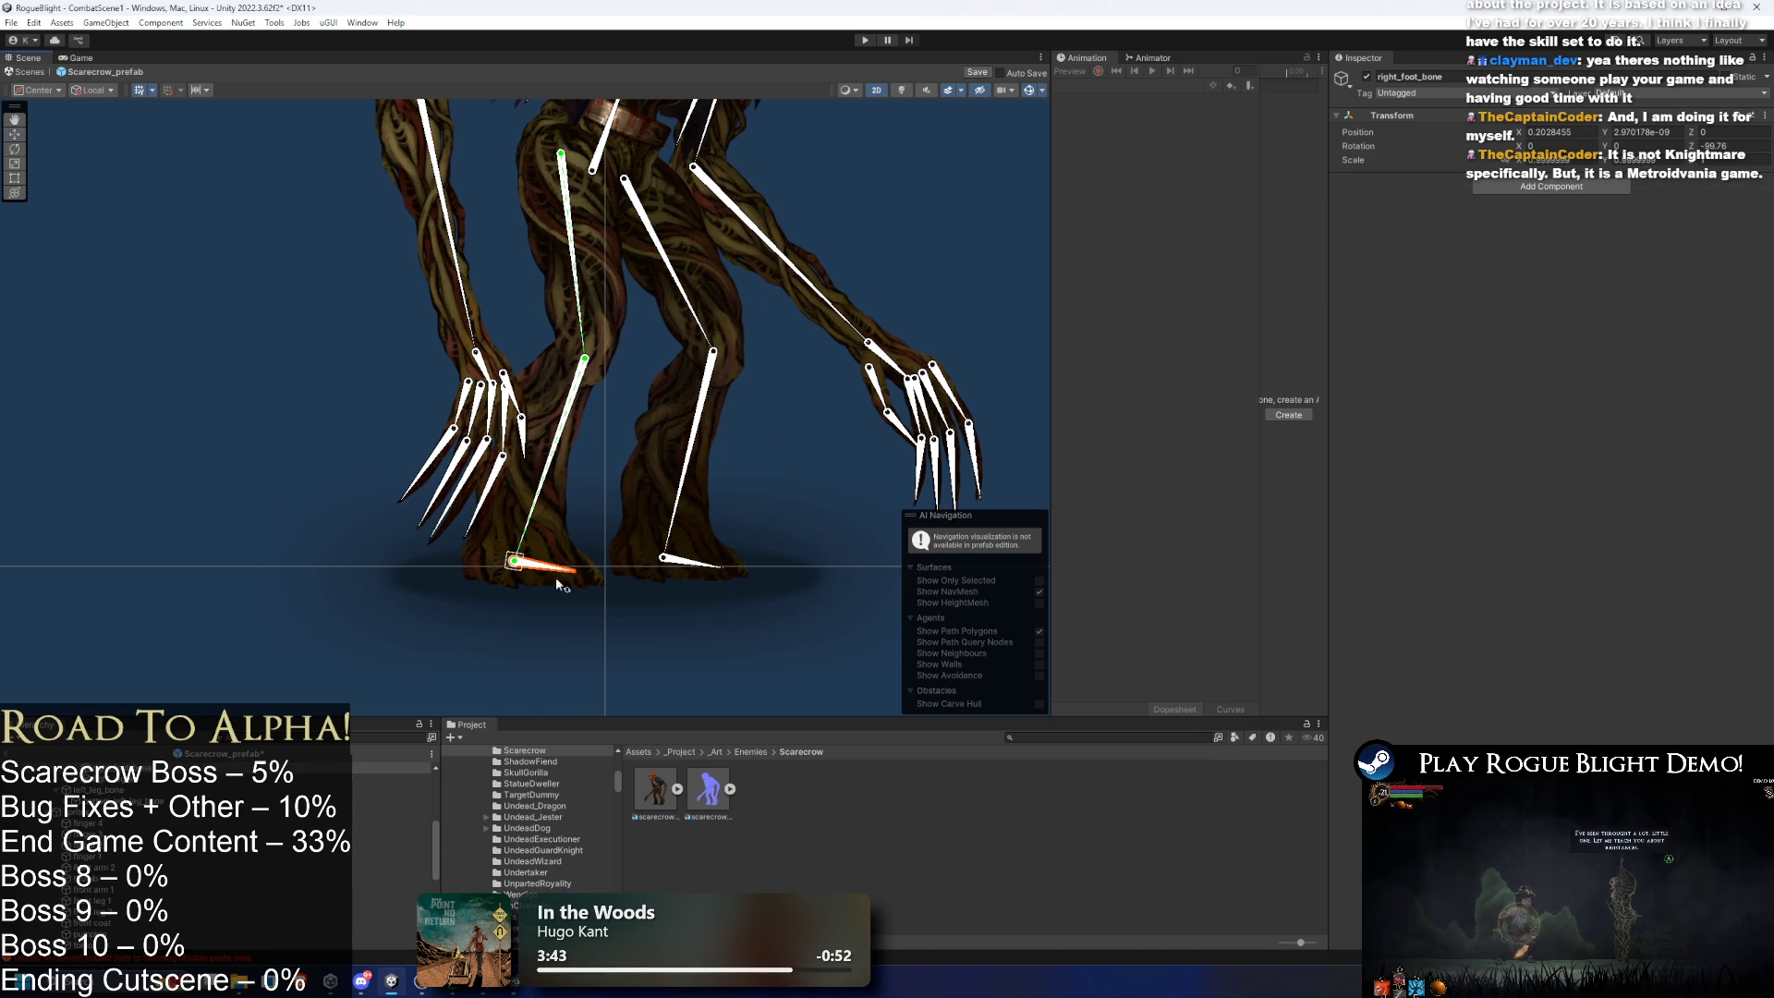
- Create an empty bottom_left_leg_eff child under the lower left leg bone
{"action": "left_click", "coordinate": [680, 488]}
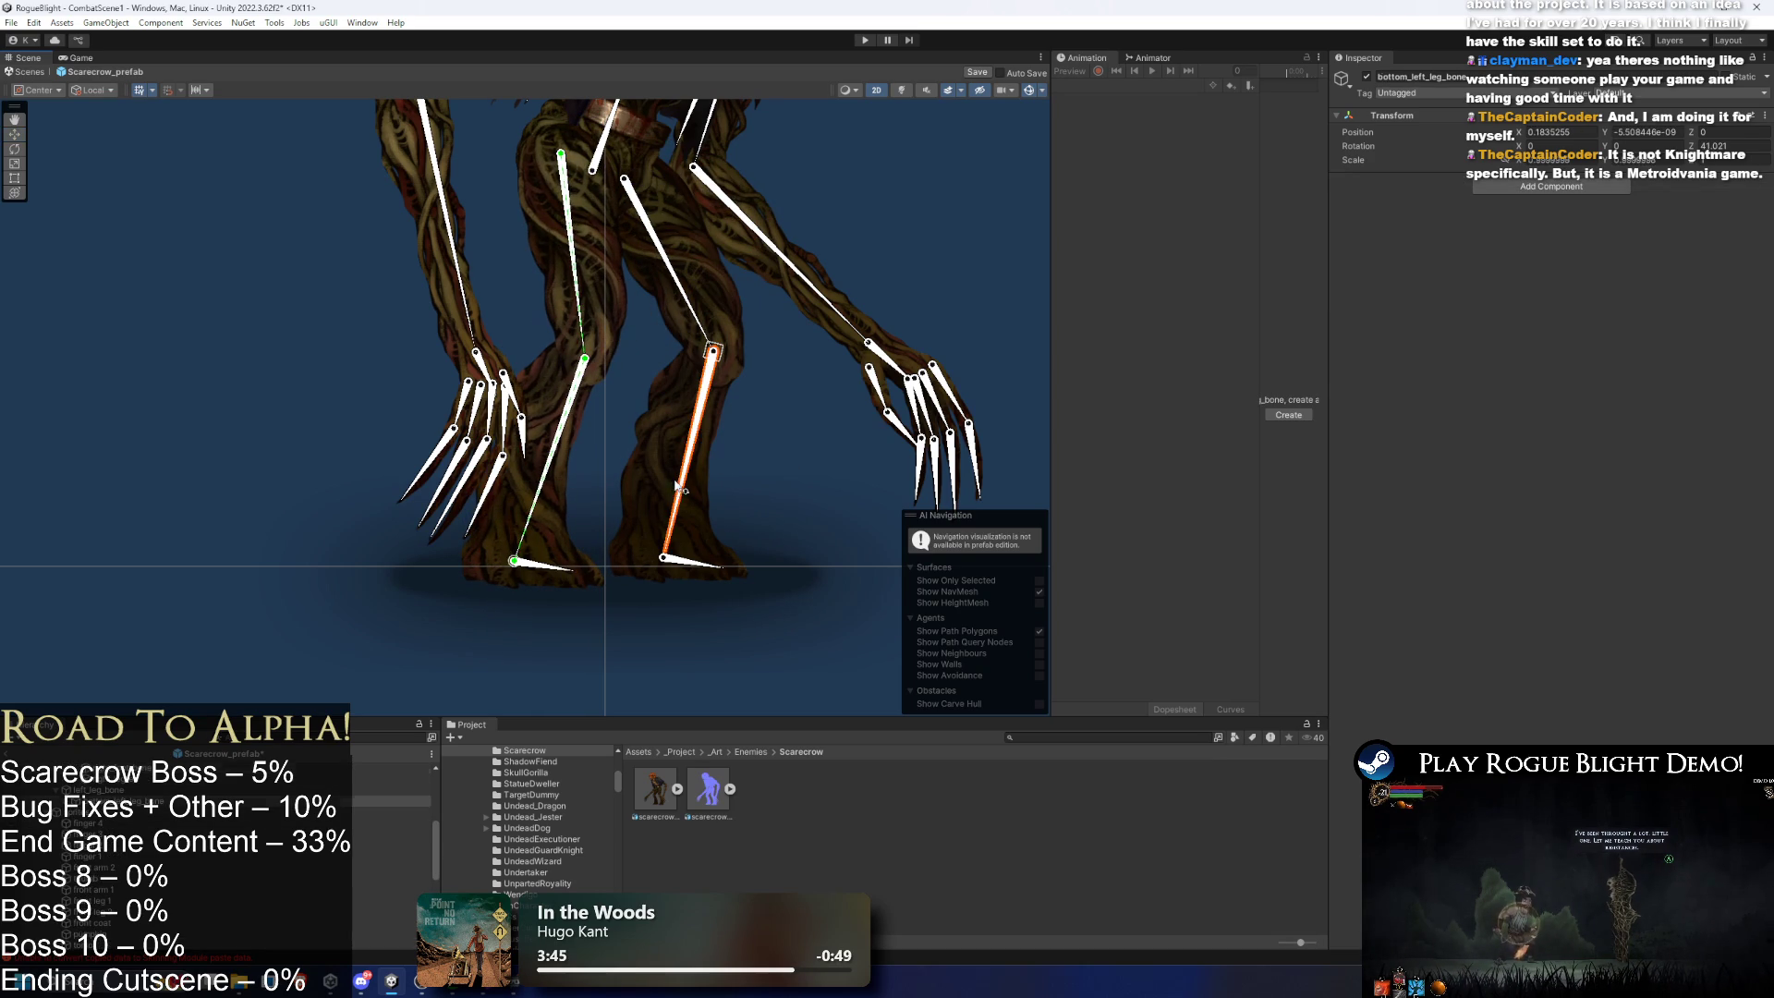
{"action": "right_click", "coordinate": [97, 800]}
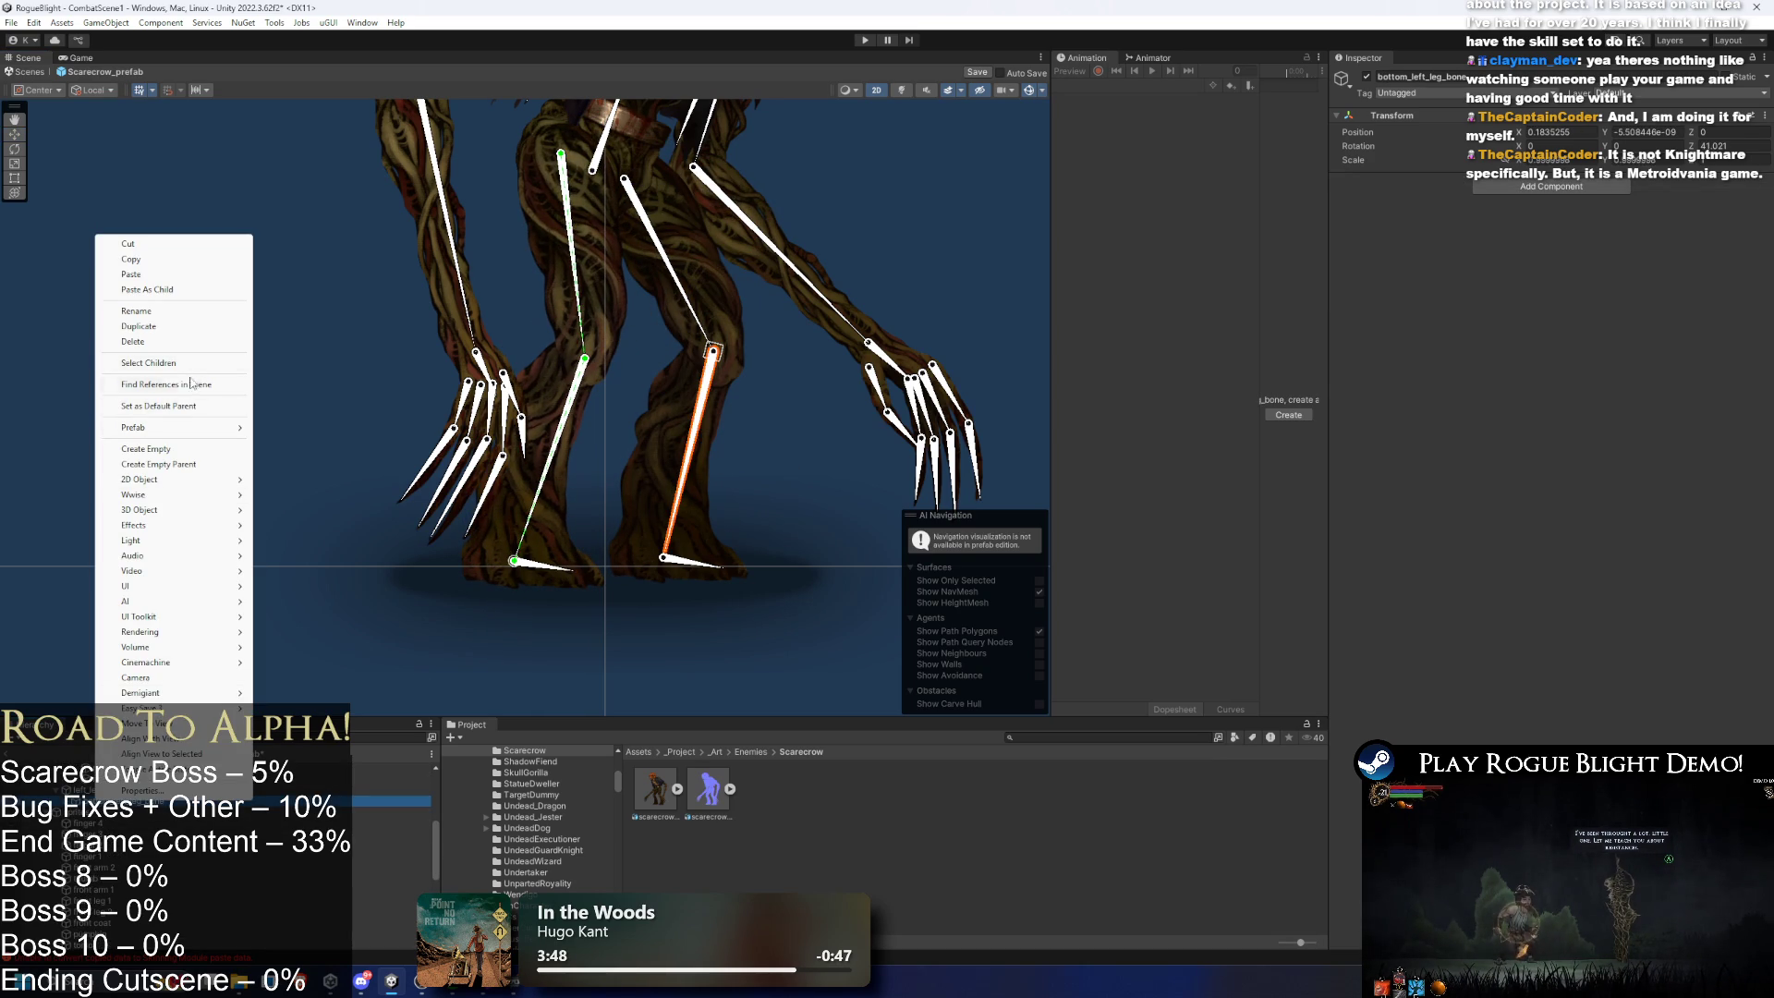
{"action": "left_click", "coordinate": [185, 449]}
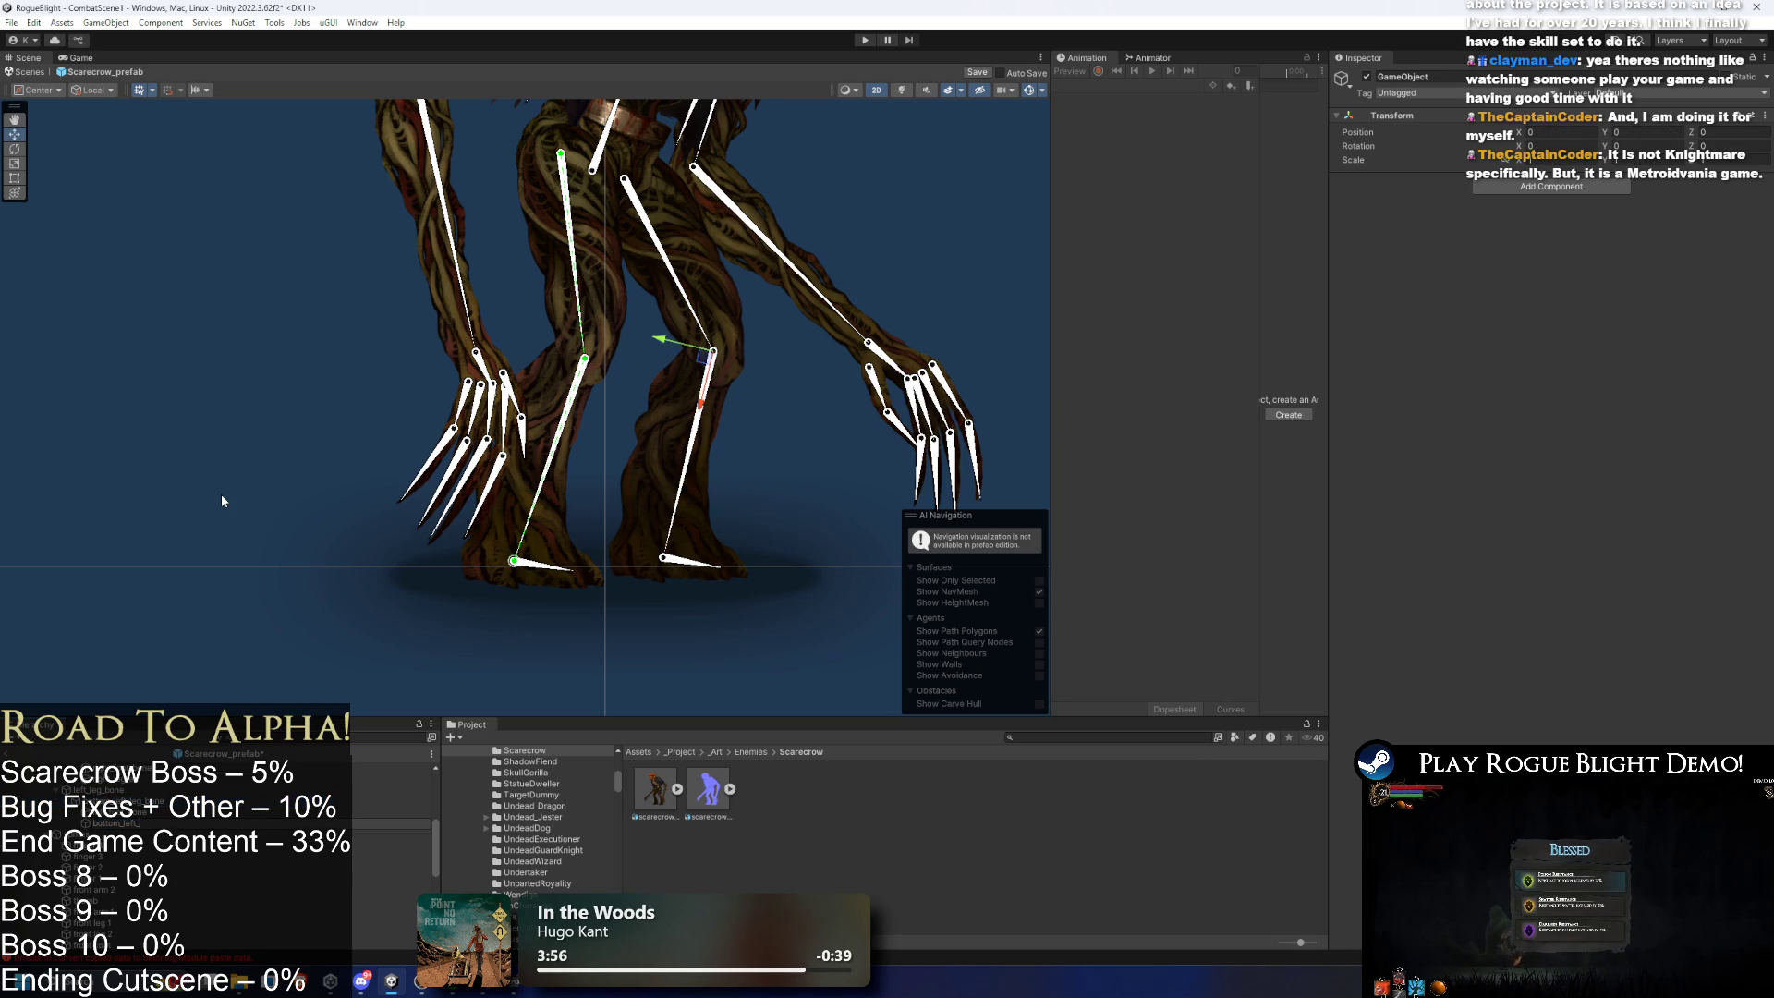
{"action": "key", "text": "Return"}
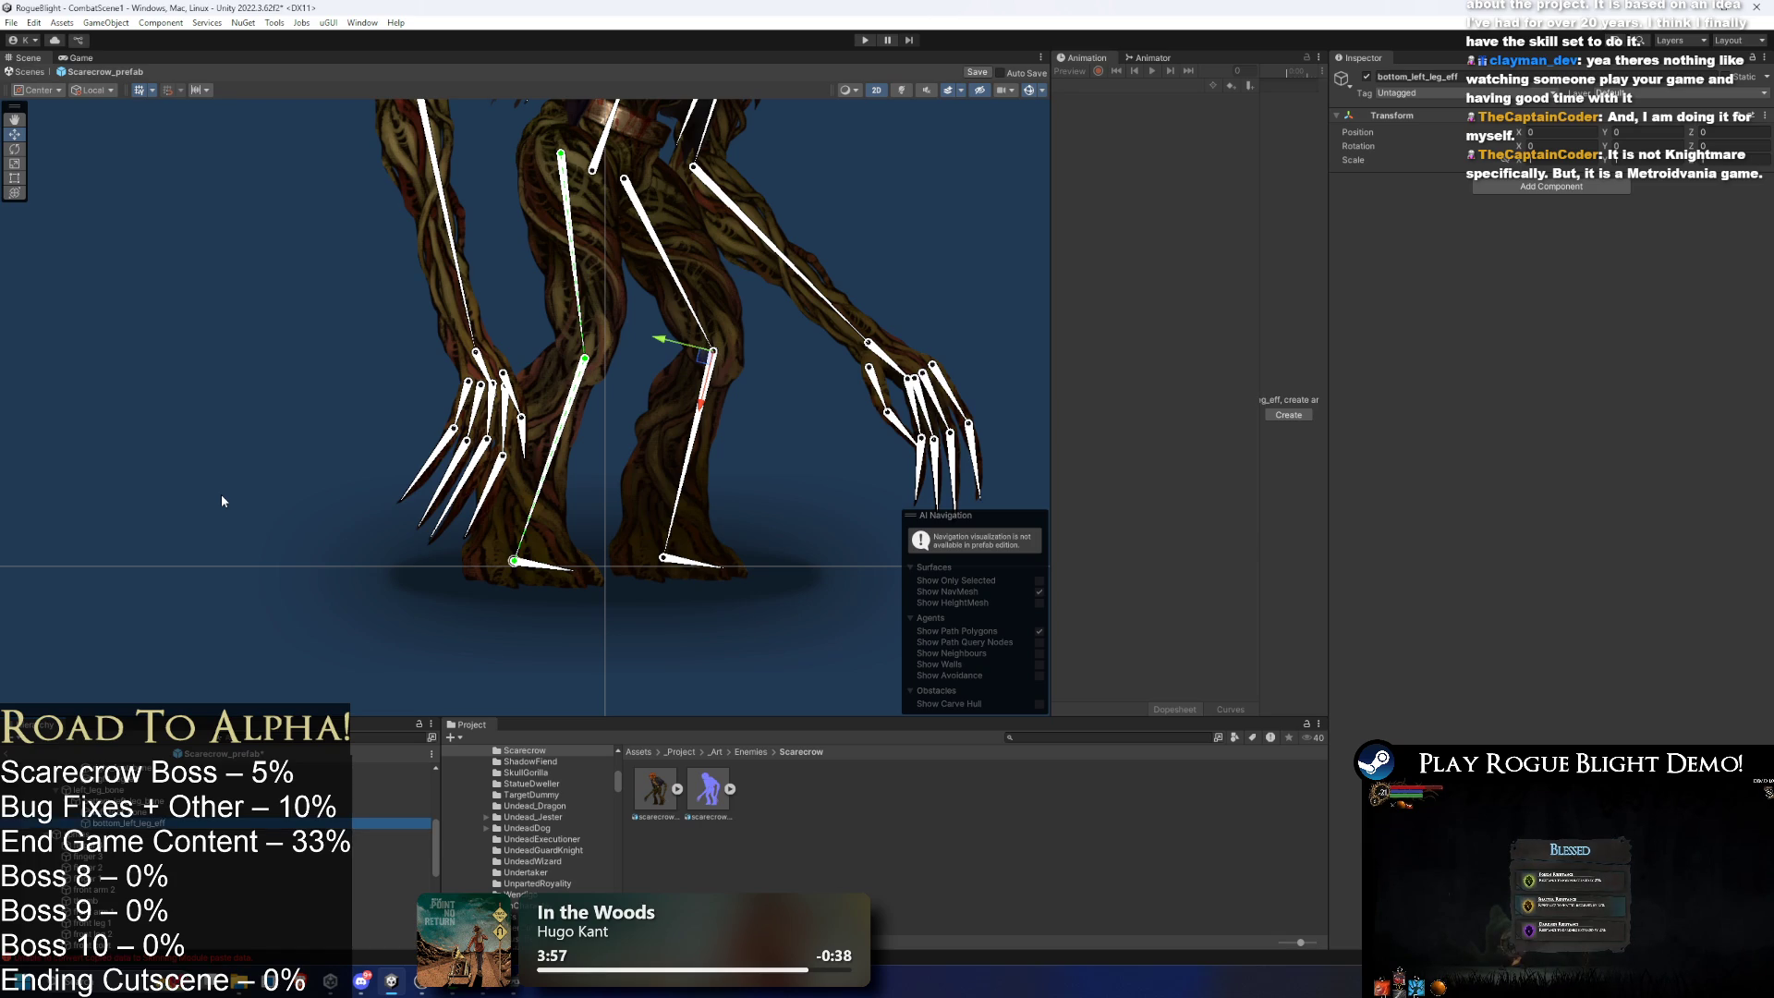
{"action": "scroll", "coordinate": [185, 813], "scroll_direction": "up", "scroll_amount": 2}
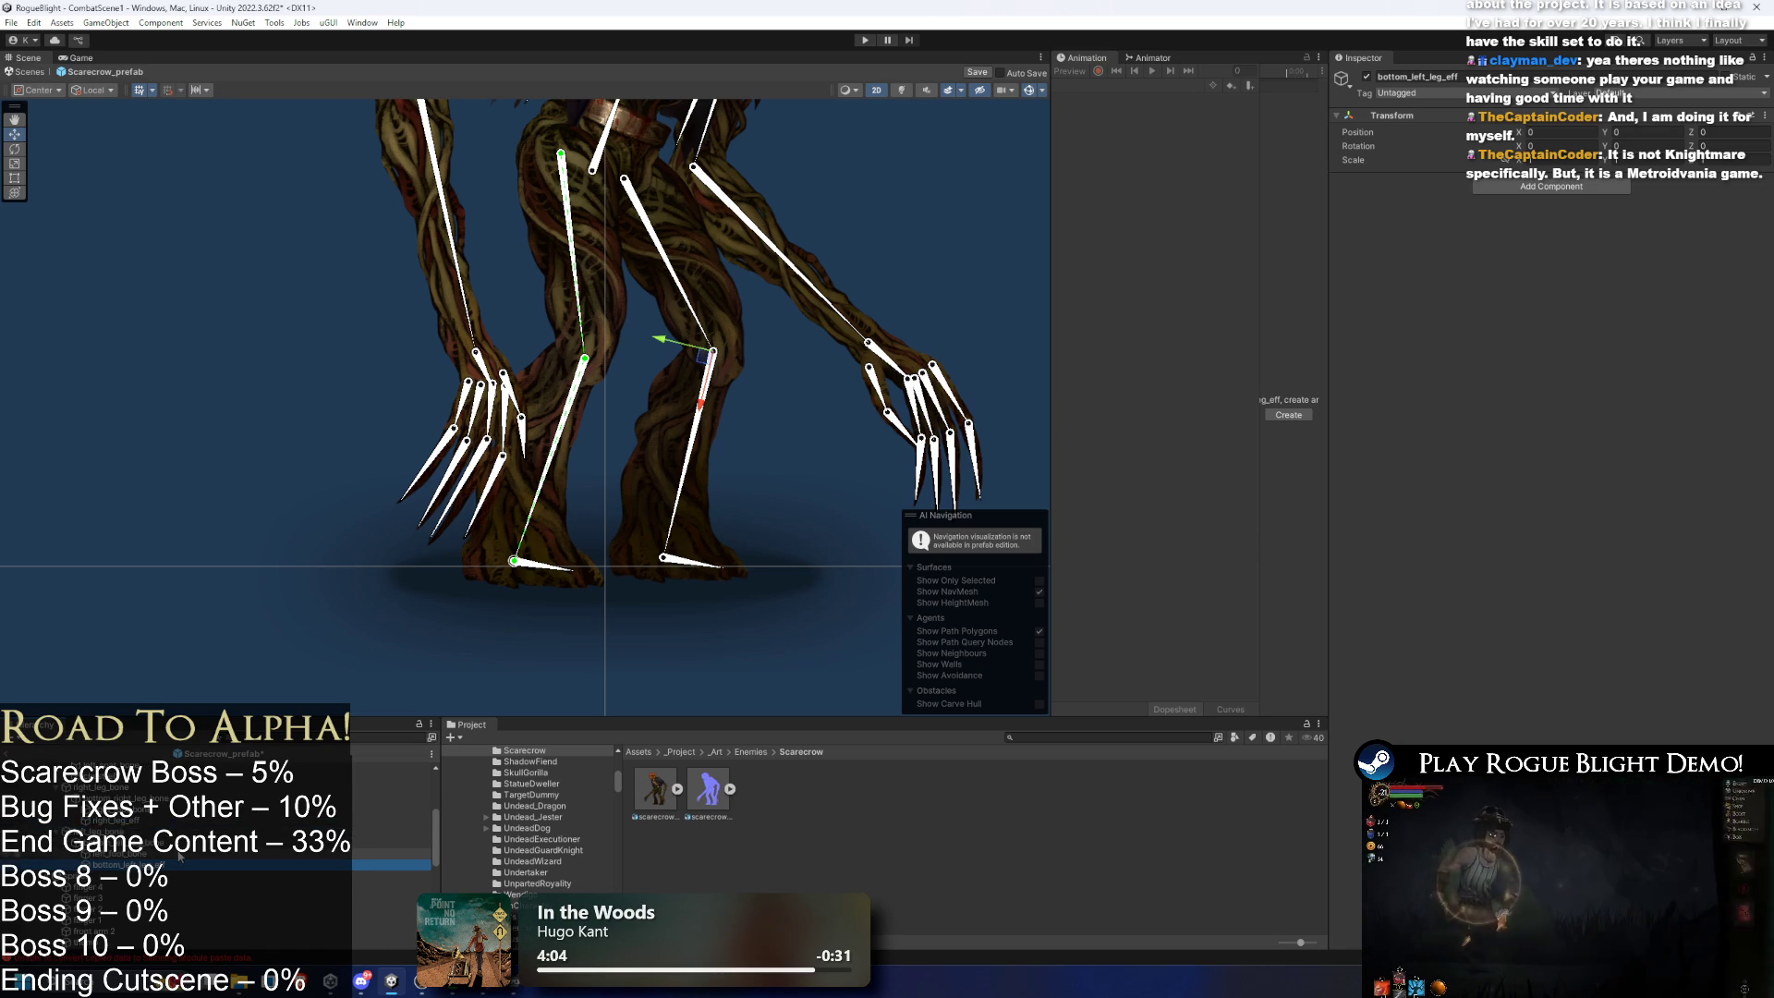
- Duplicate the effector as left_leg_eff and move it down to the left foot
{"action": "right_click", "coordinate": [179, 856]}
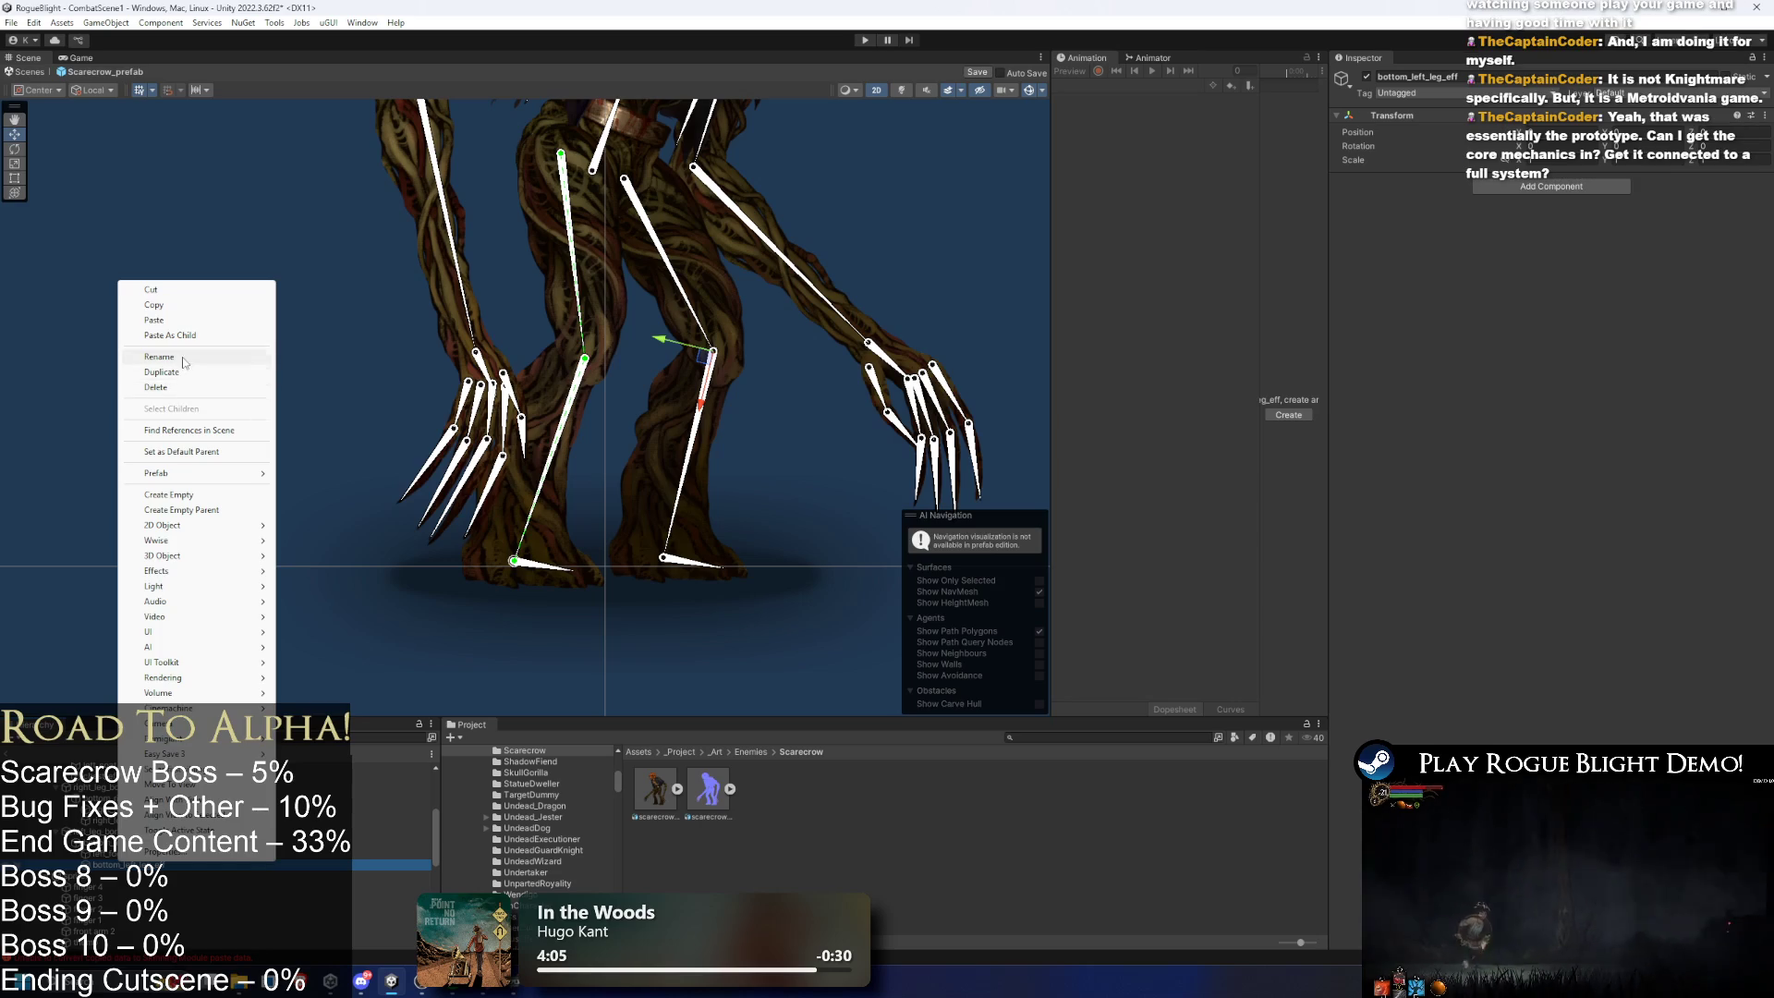
{"action": "left_click", "coordinate": [185, 370]}
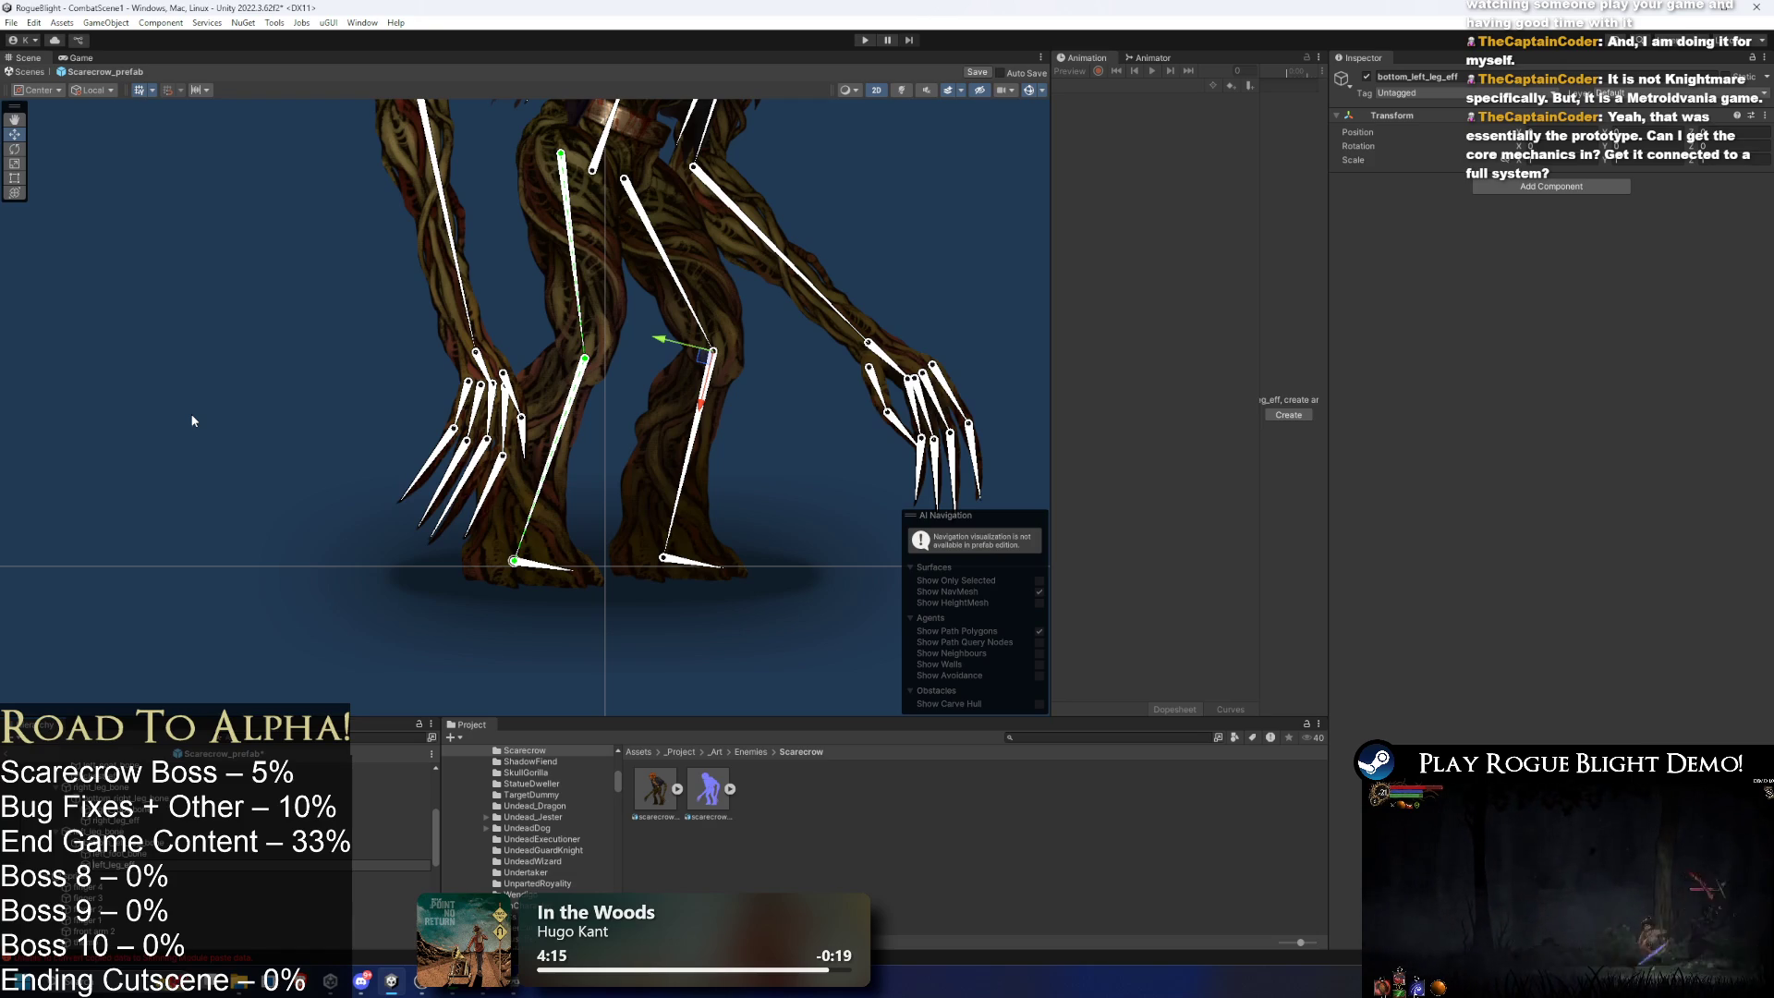
{"action": "key", "text": "Up"}
{"action": "left_click_drag", "start_coordinate": [707, 403], "coordinate": [648, 613]}
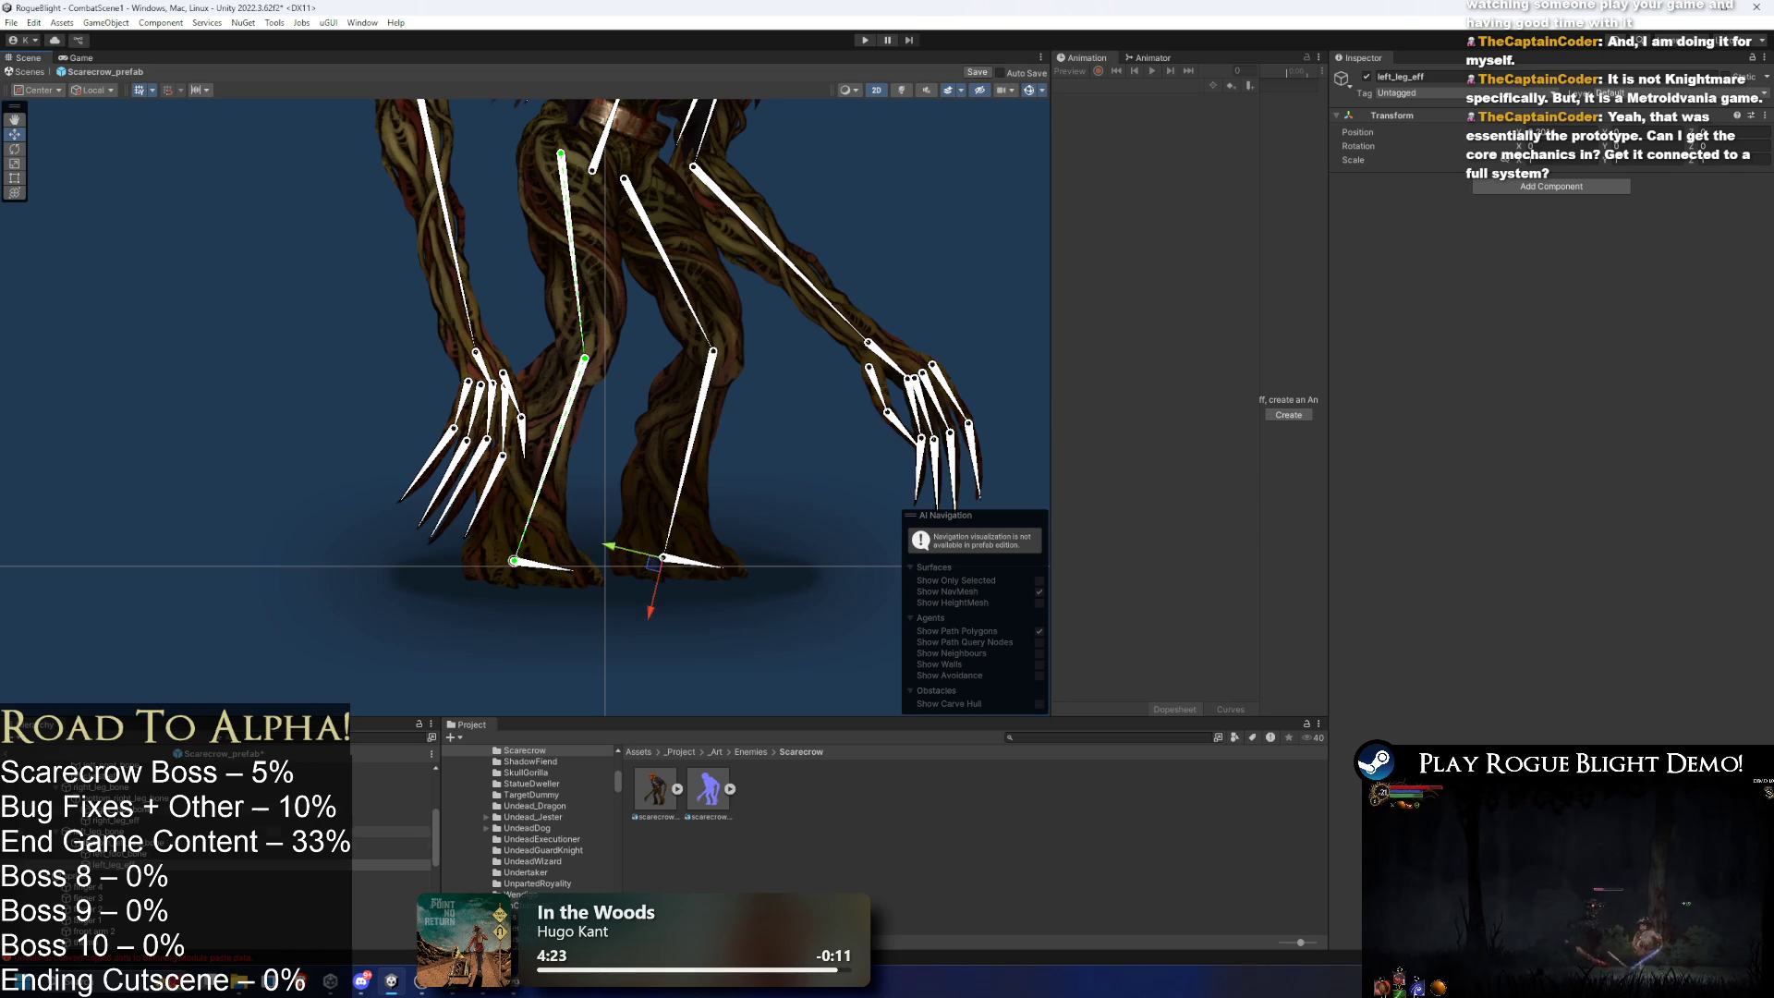
{"action": "left_click", "coordinate": [1551, 185]}
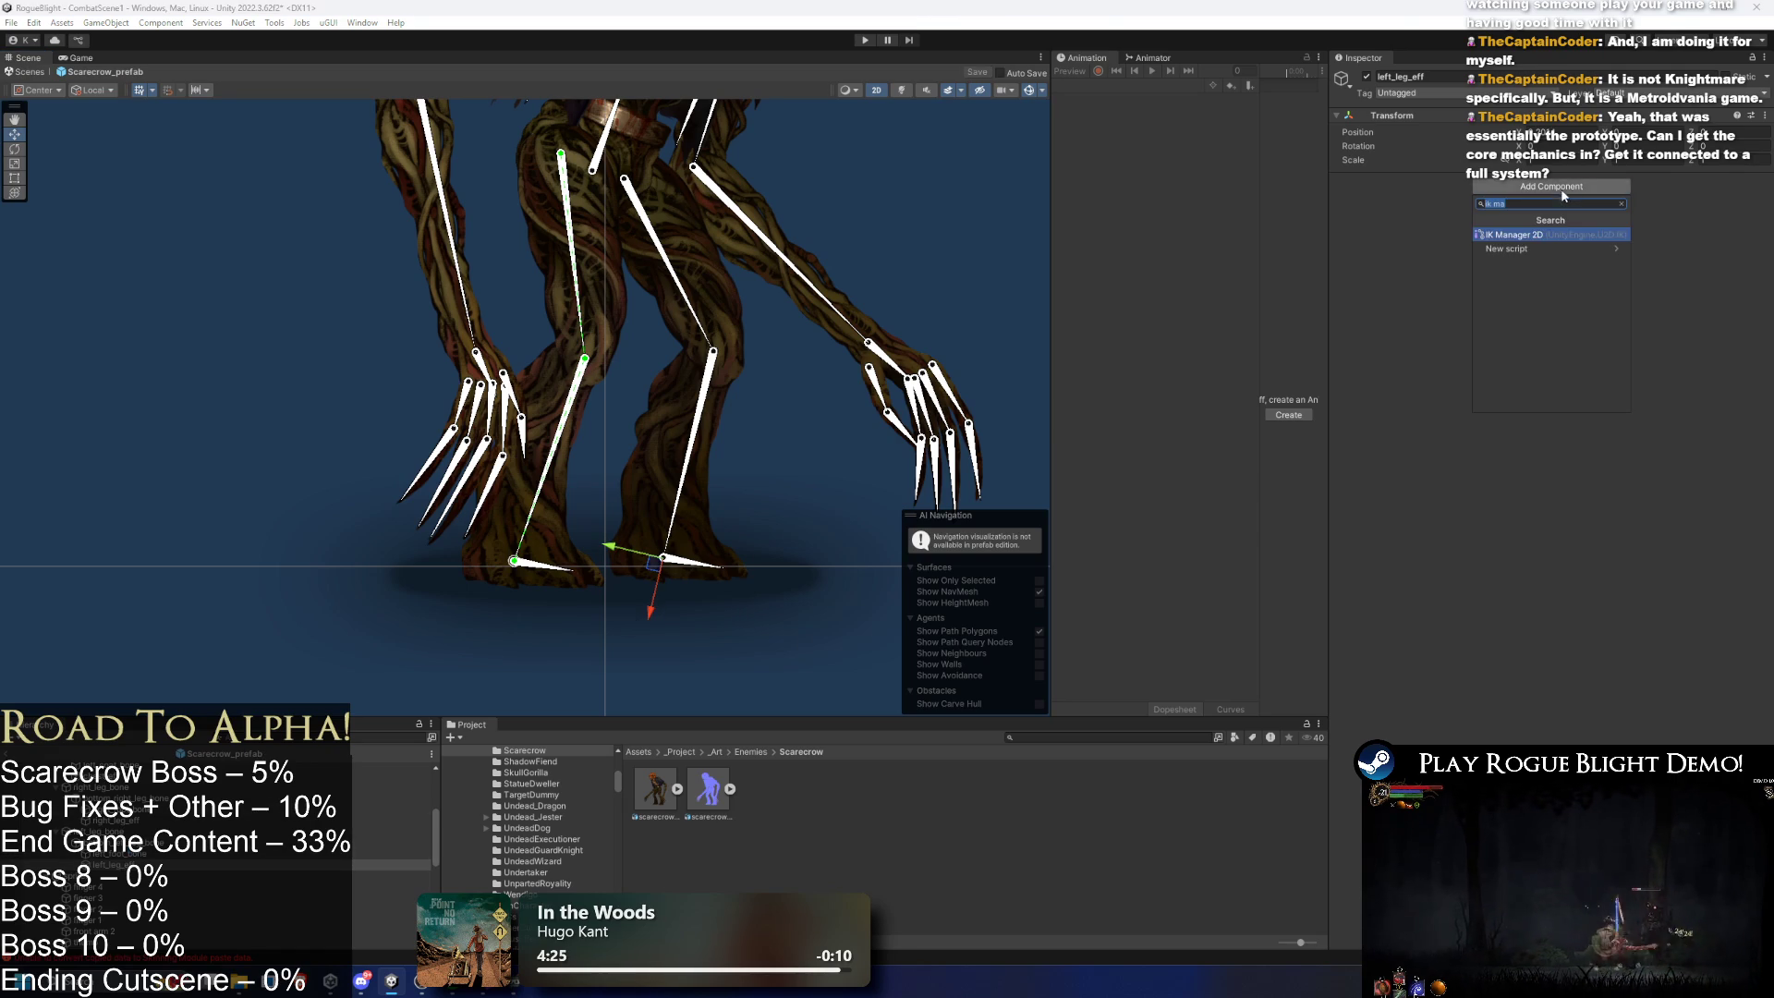
- Add an IK Manager 2D with a Limb solver named left_leg_solver, effector left_leg_eff, and a generated target
{"action": "left_click", "coordinate": [1562, 196]}
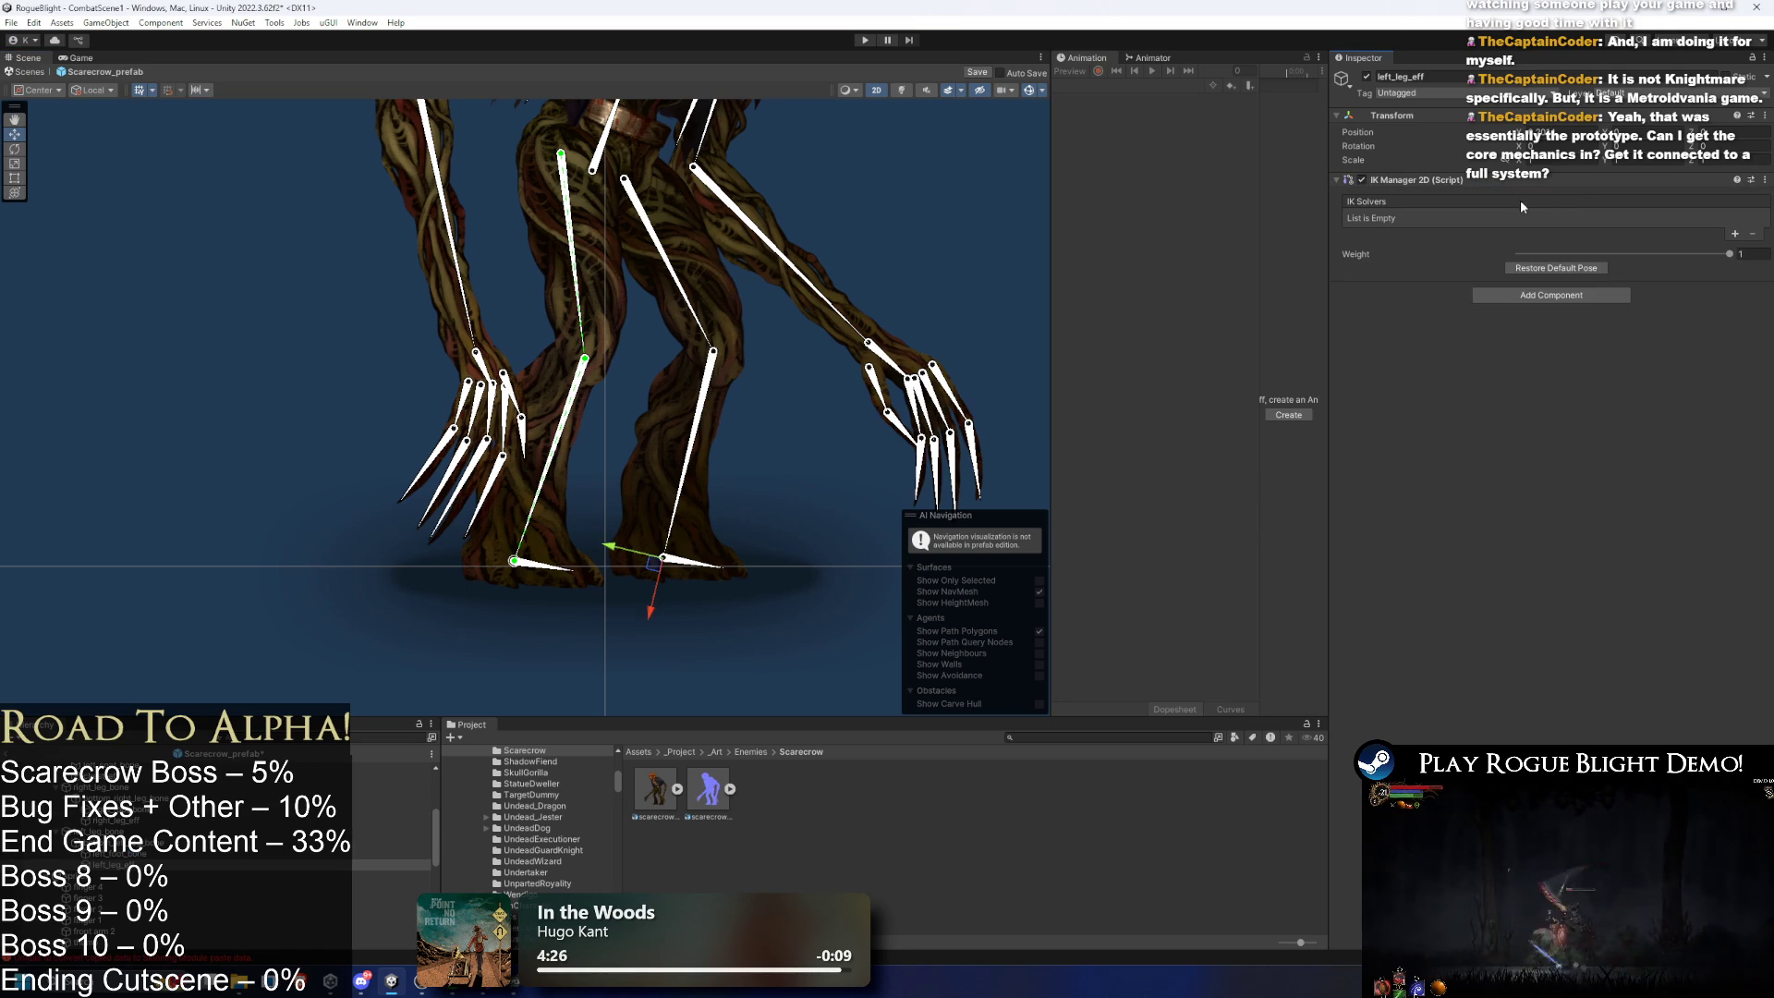
{"action": "left_click", "coordinate": [1735, 233]}
{"action": "left_click", "coordinate": [1681, 270]}
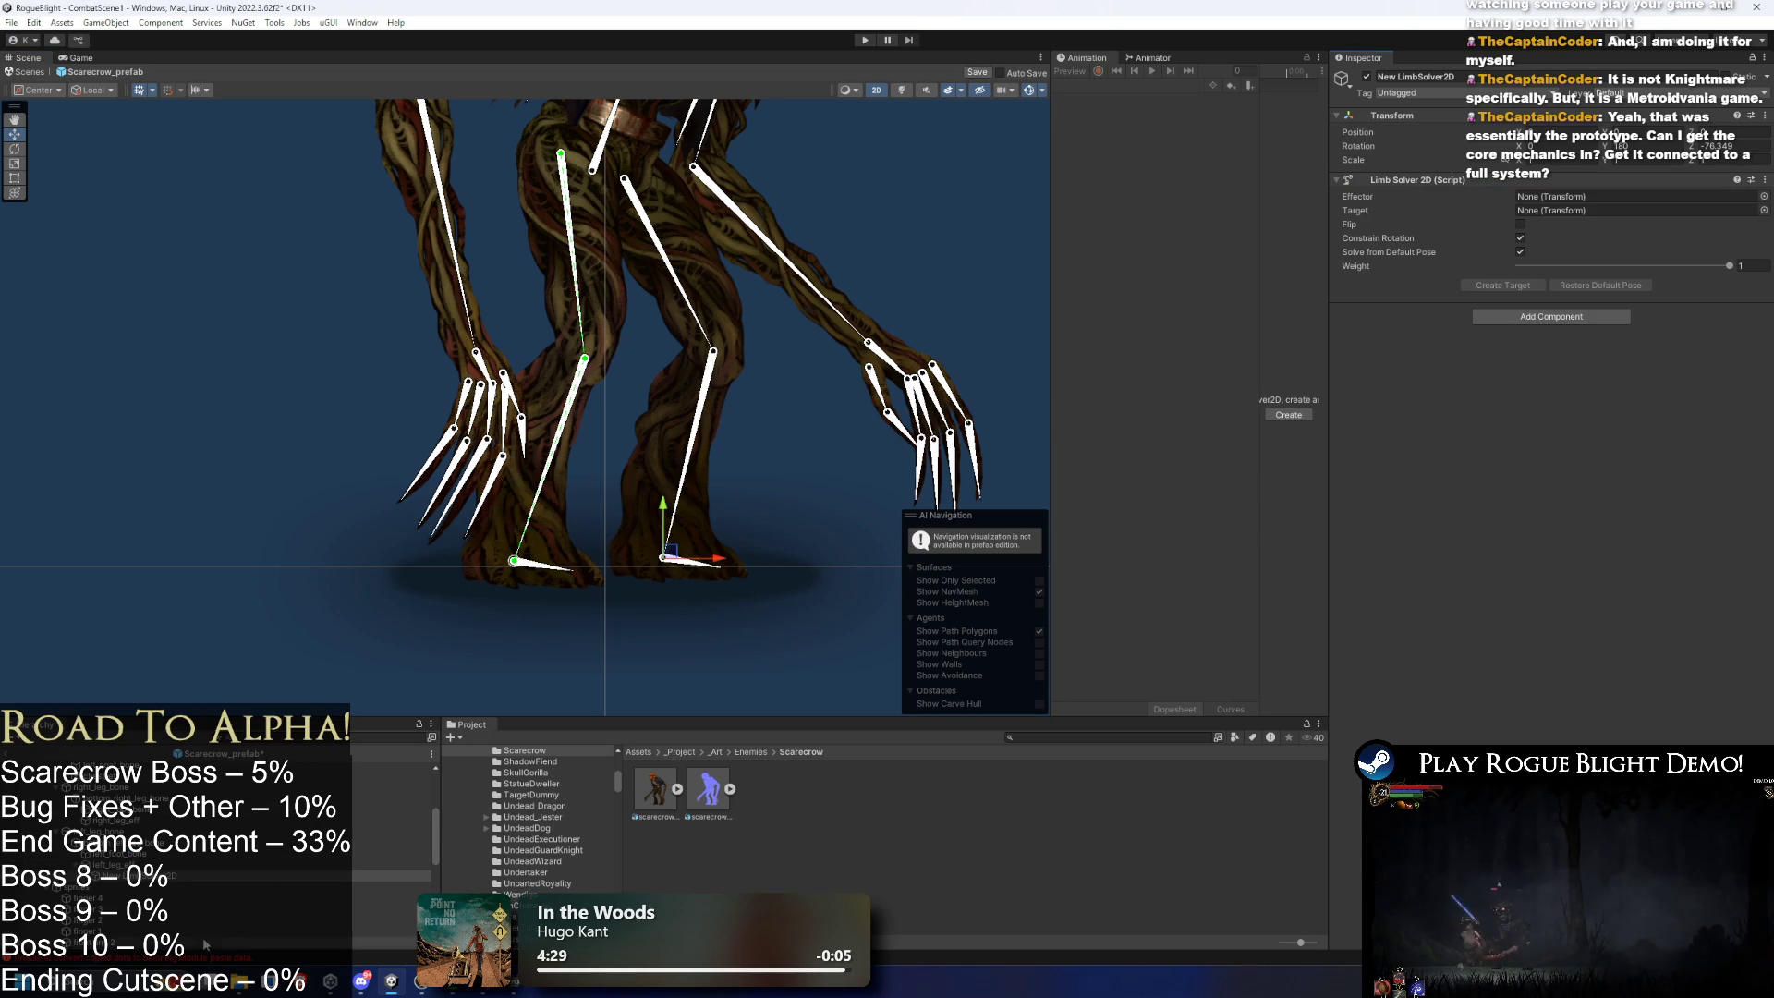
{"action": "right_click", "coordinate": [128, 876]}
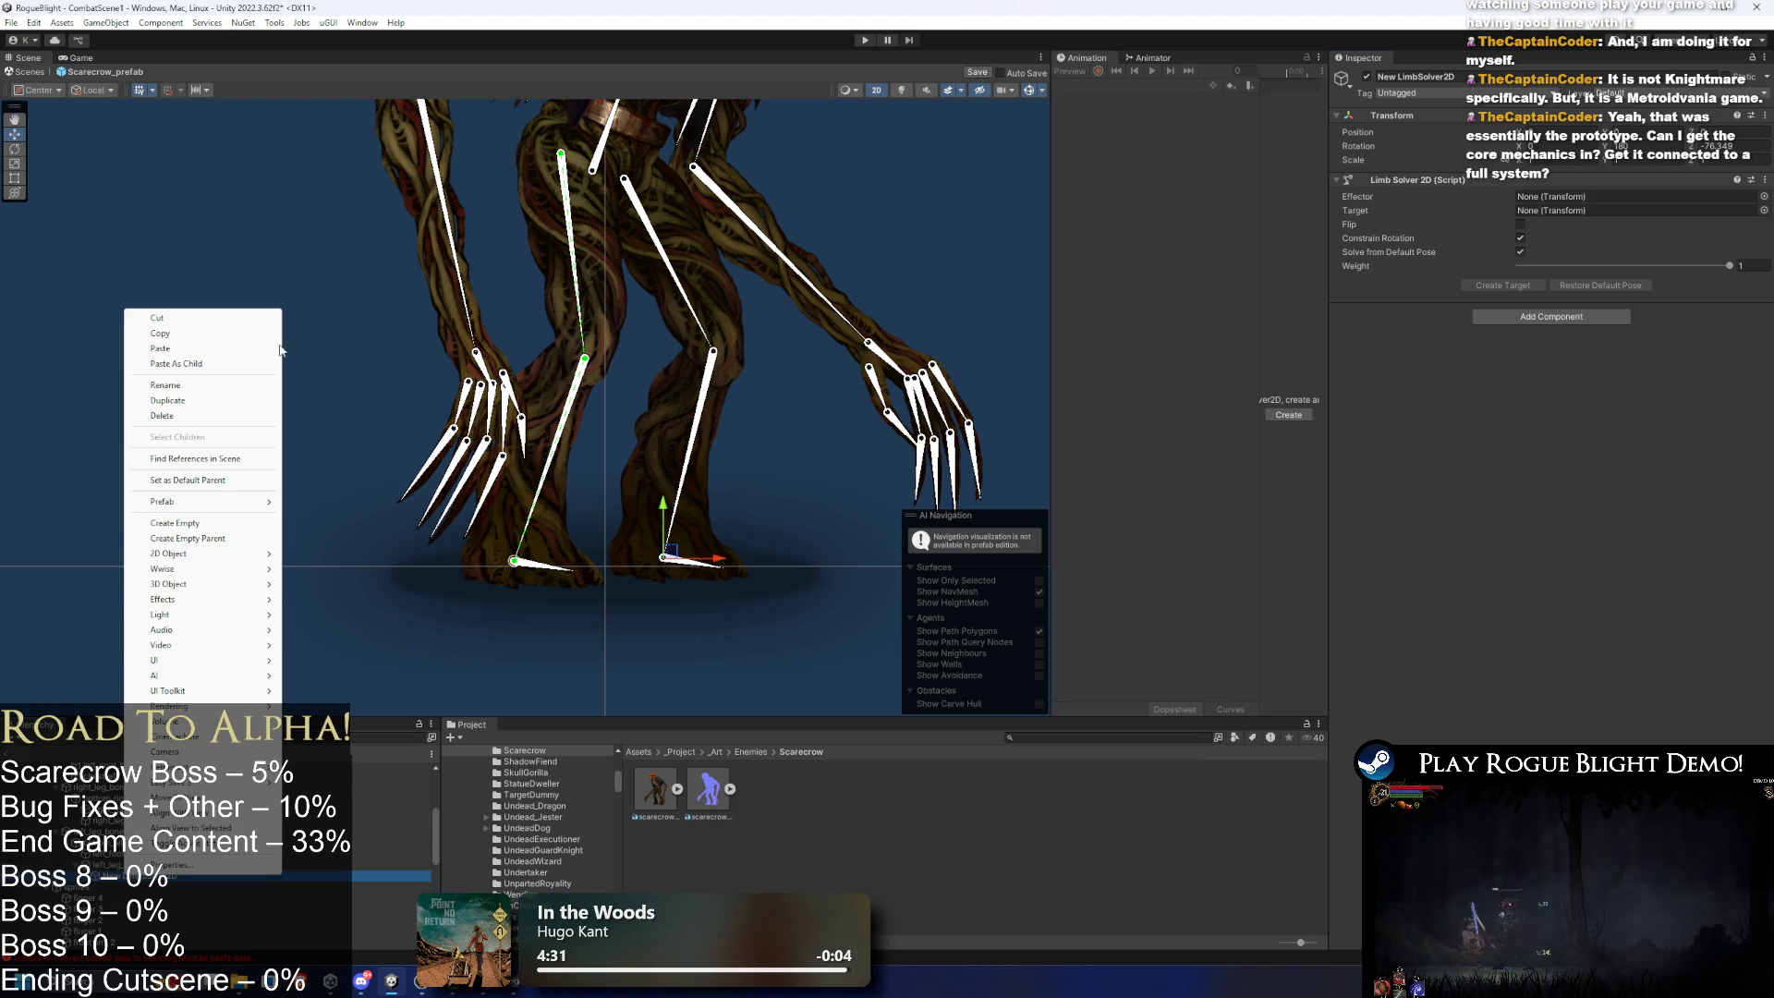
{"action": "left_click", "coordinate": [192, 390]}
{"action": "type", "text": "left_leg_solver"}
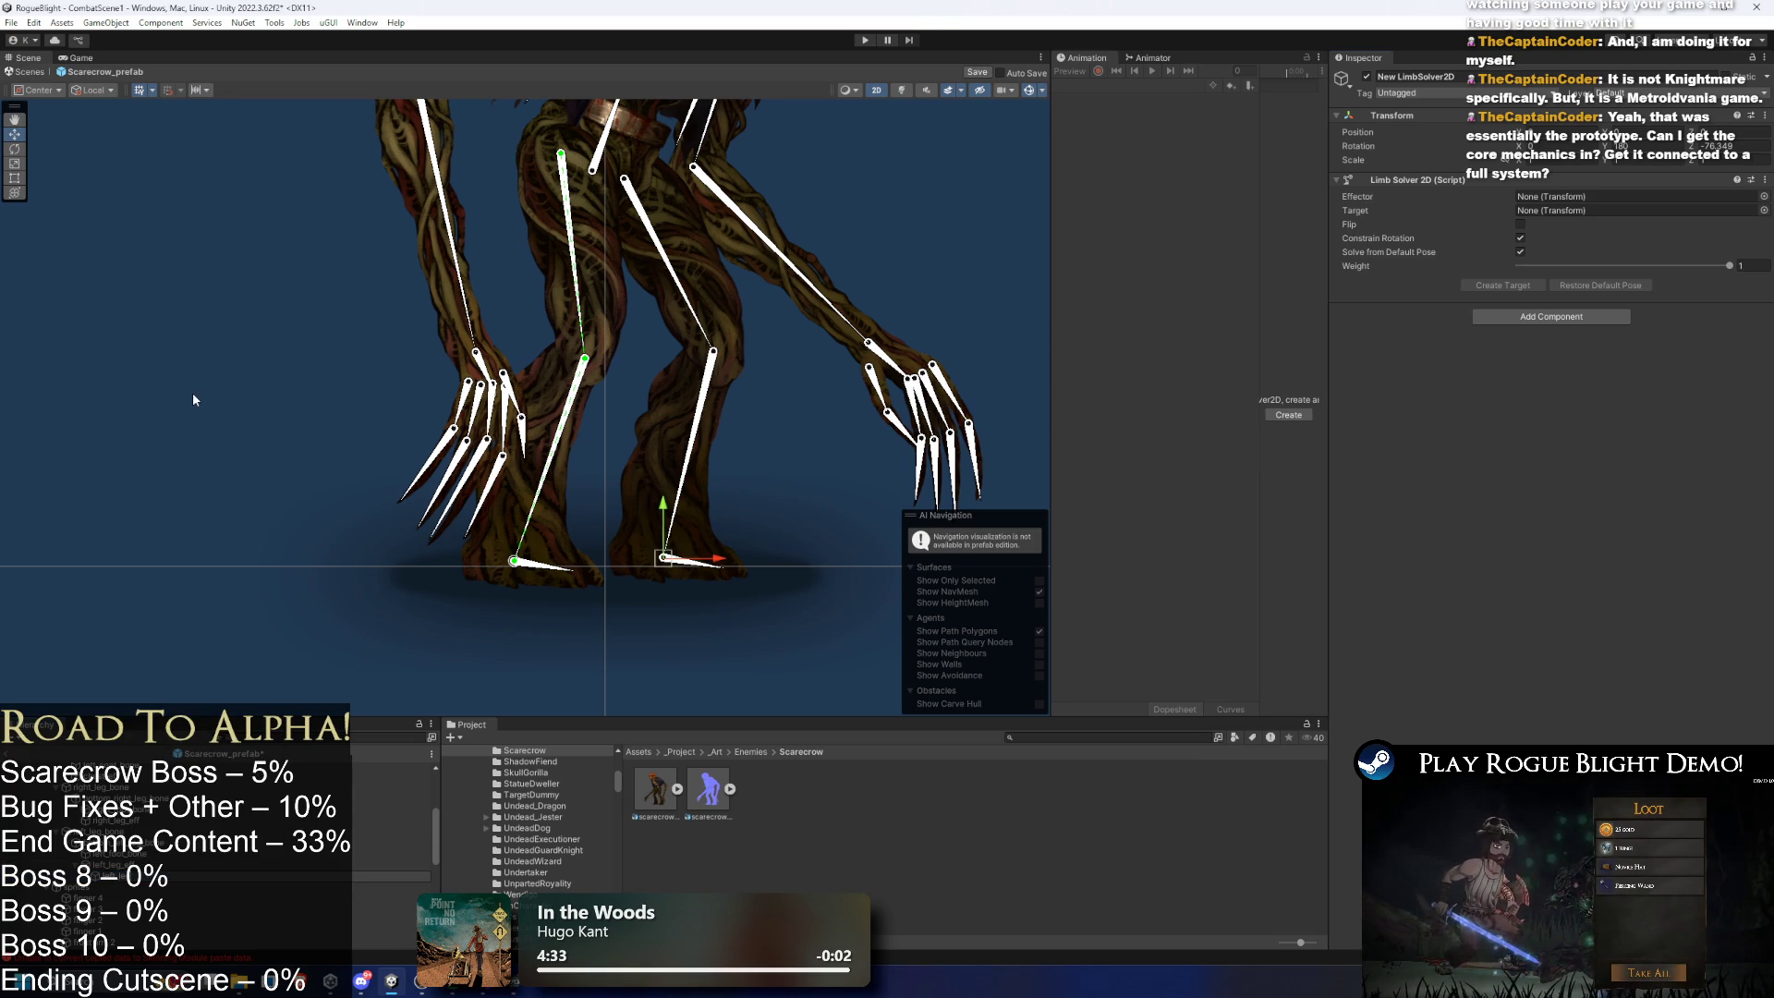
{"action": "key", "text": "Return"}
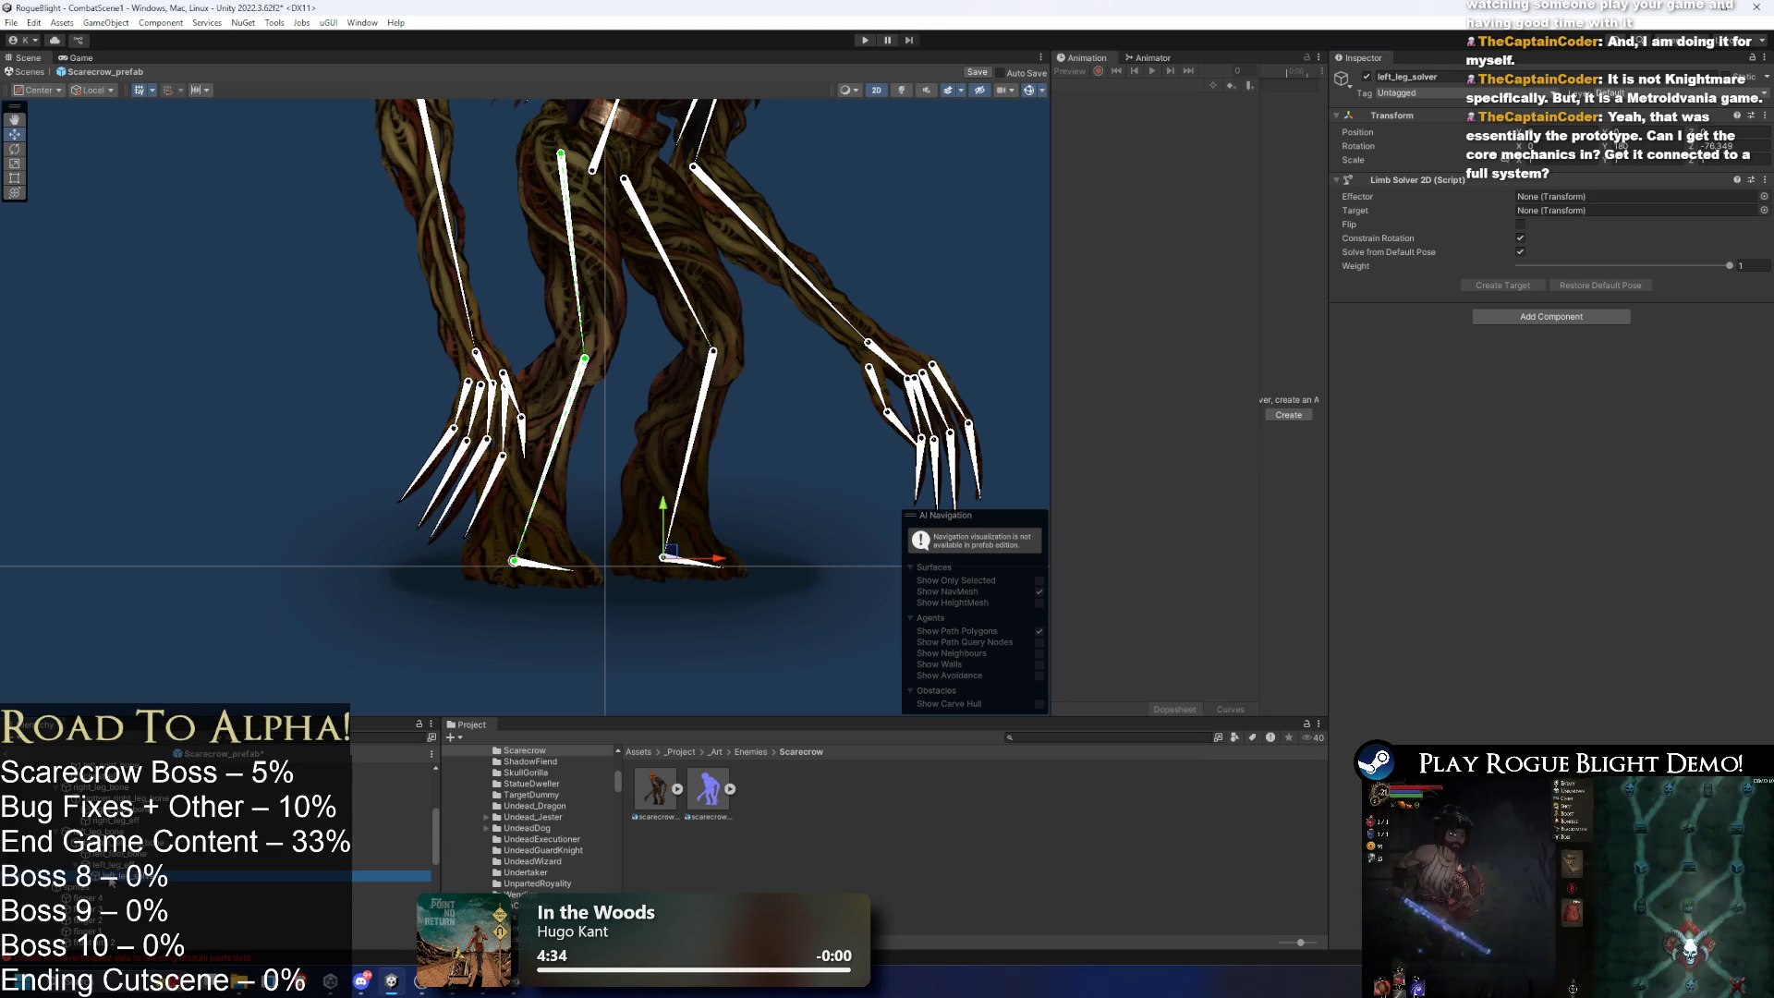
{"action": "mouse_move", "coordinate": [121, 875]}
{"action": "left_mouse_down"}
{"action": "mouse_move", "coordinate": [1510, 277]}
{"action": "mouse_move", "coordinate": [1569, 197]}
{"action": "left_mouse_up"}
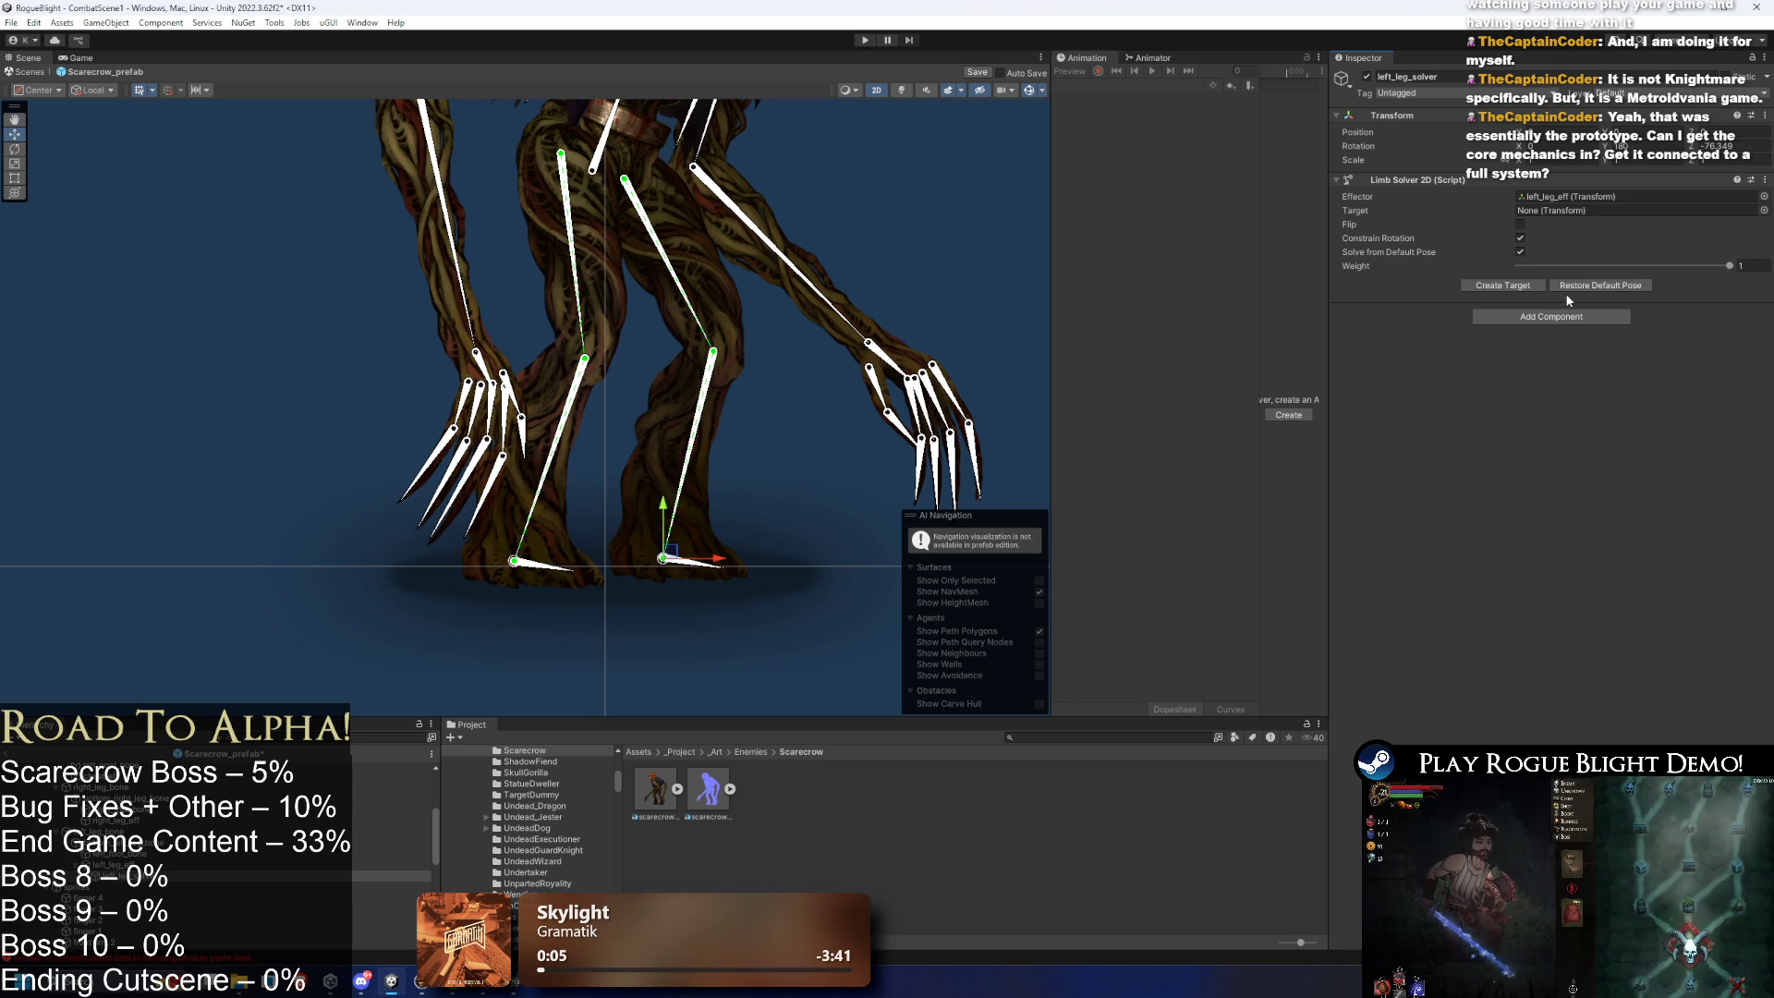
{"action": "left_click", "coordinate": [1515, 286]}
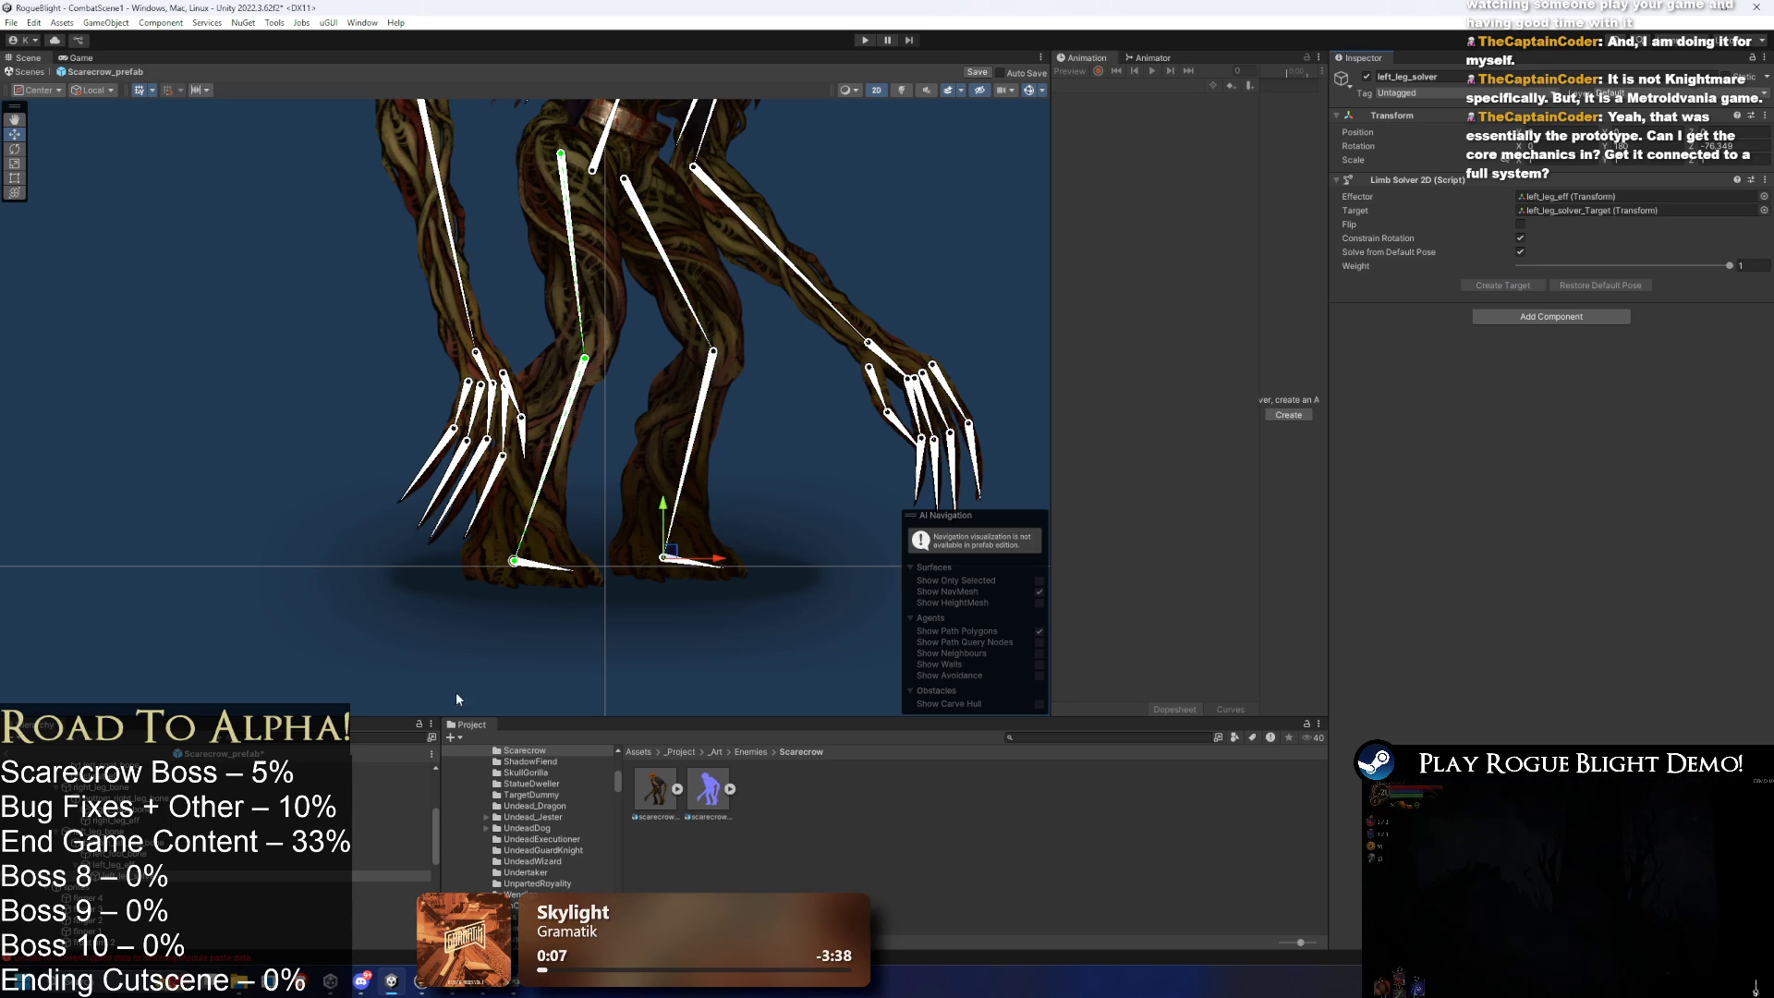
- Reparent the left leg solver's target in the Hierarchy and enable Flip on the Limb Solver 2D
{"action": "left_click", "coordinate": [167, 865]}
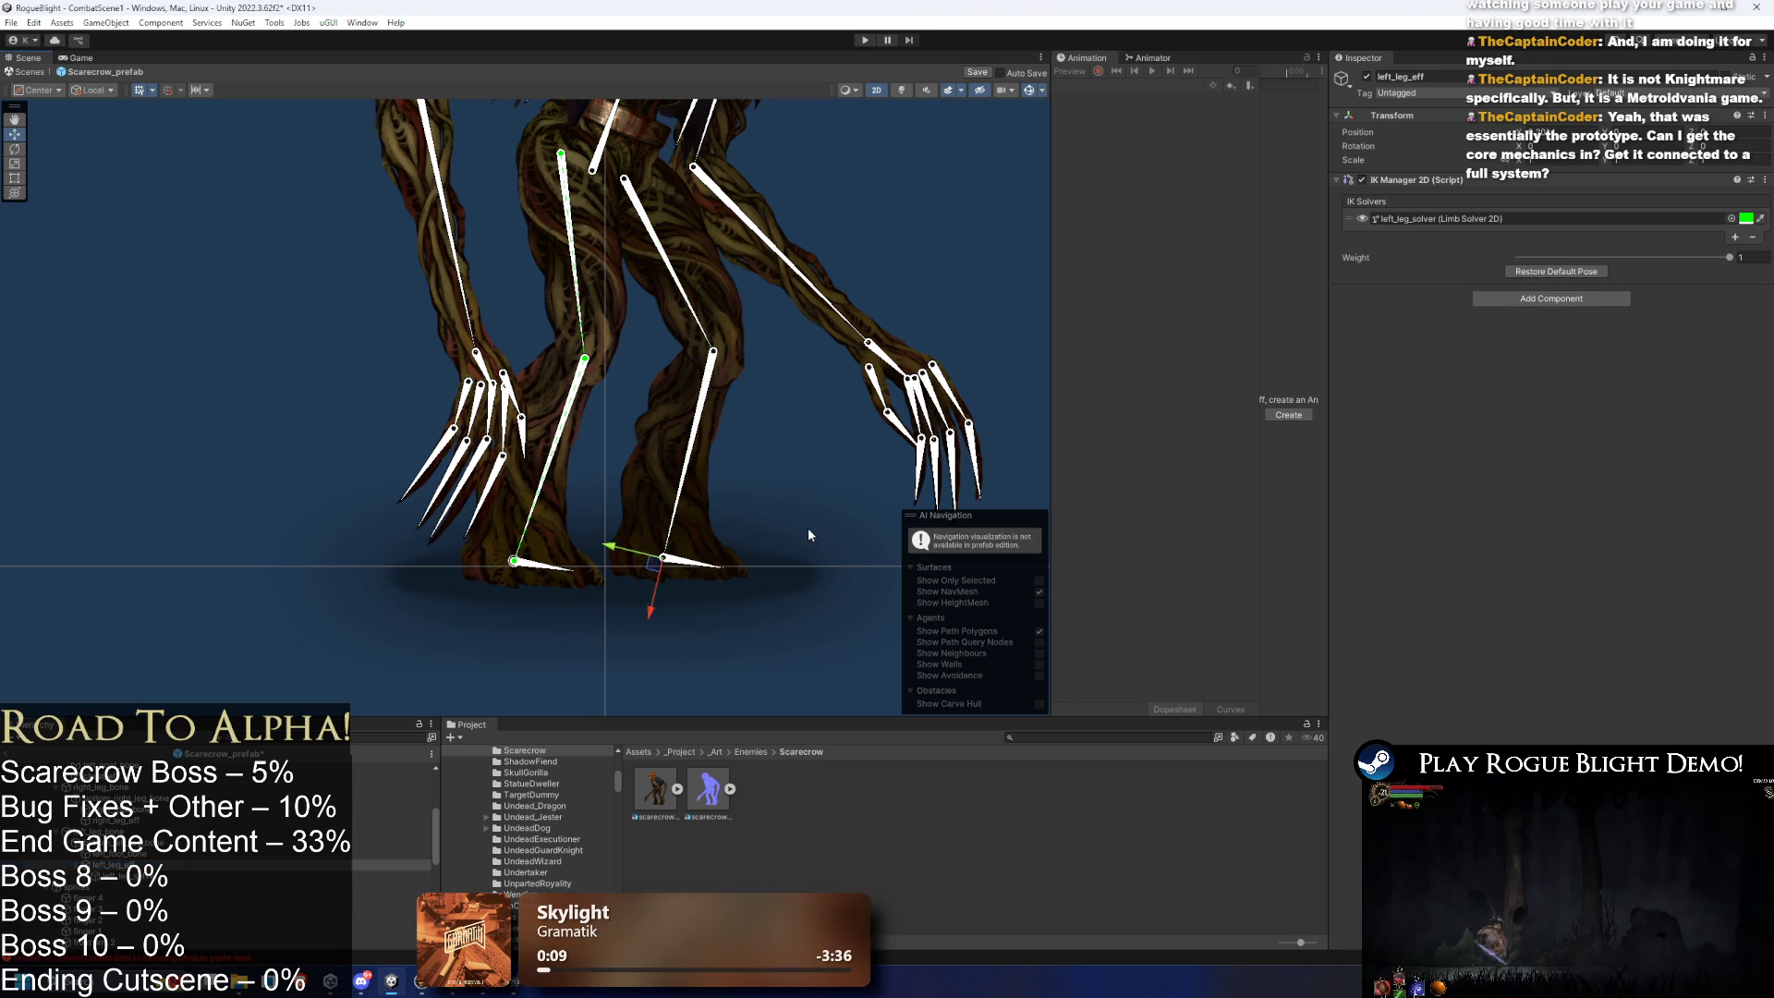
{"action": "scroll", "coordinate": [285, 849], "scroll_direction": "down", "scroll_amount": 3}
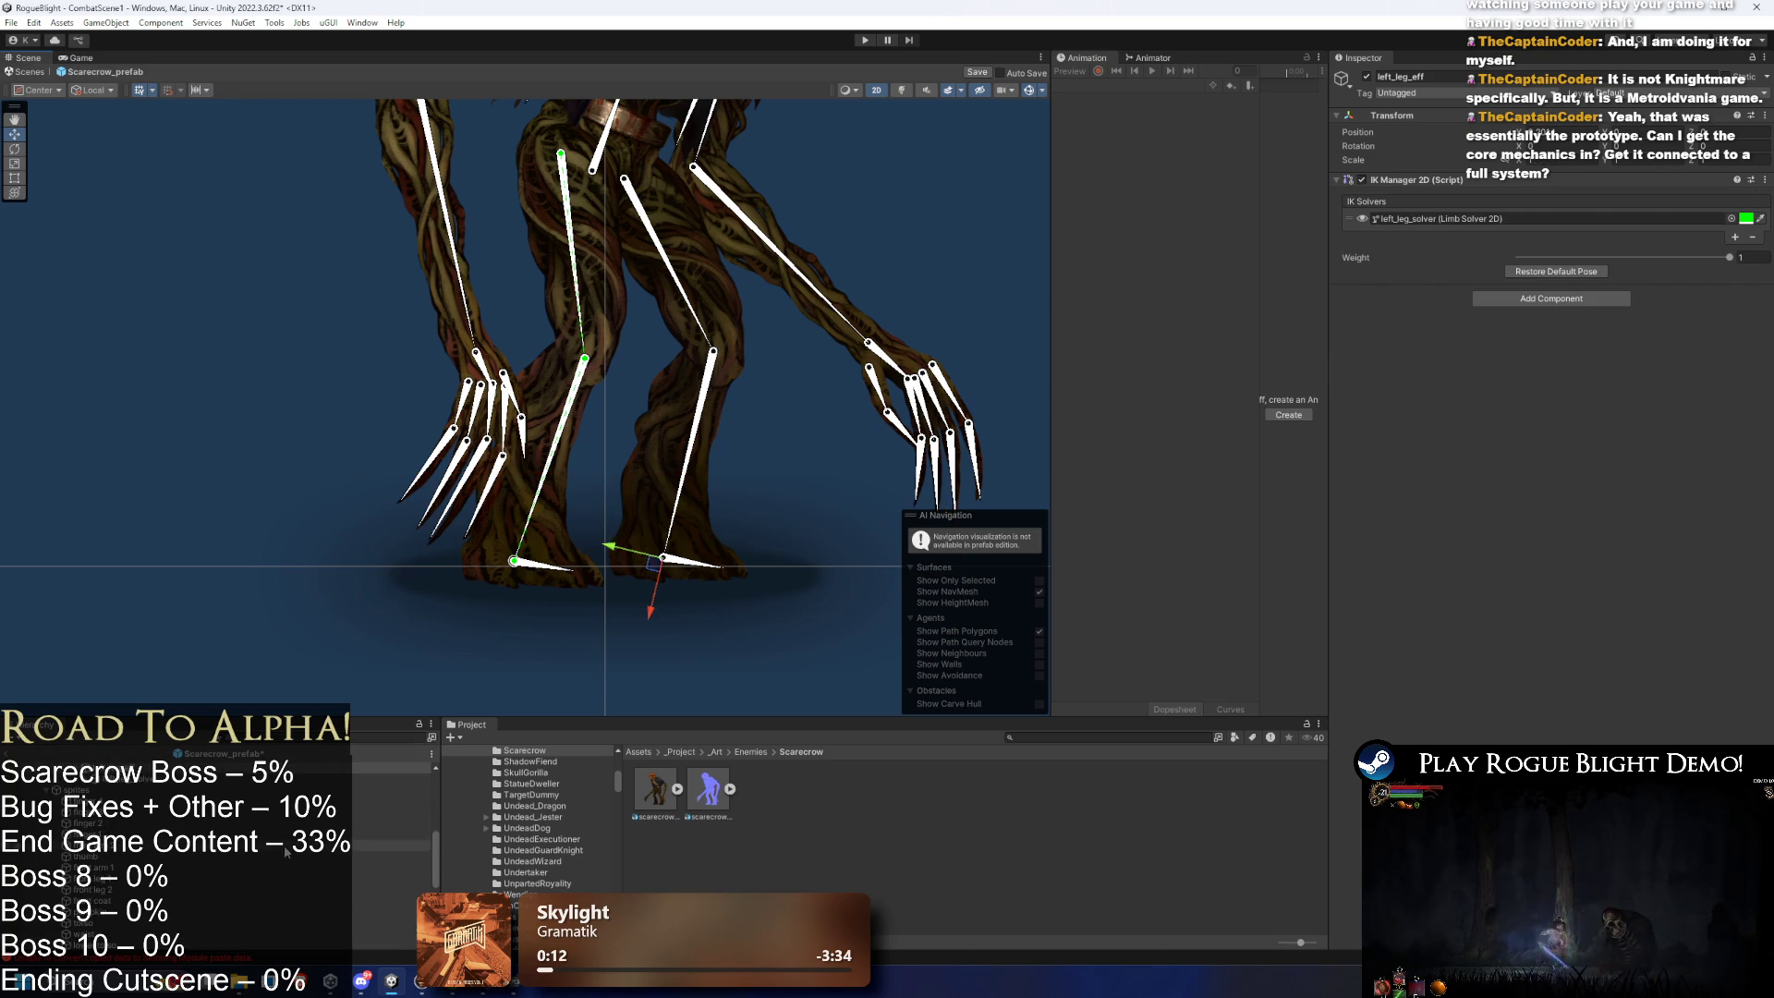
{"action": "scroll", "coordinate": [253, 857], "scroll_direction": "up", "scroll_amount": 3}
{"action": "scroll", "coordinate": [148, 830], "scroll_direction": "up", "scroll_amount": 5}
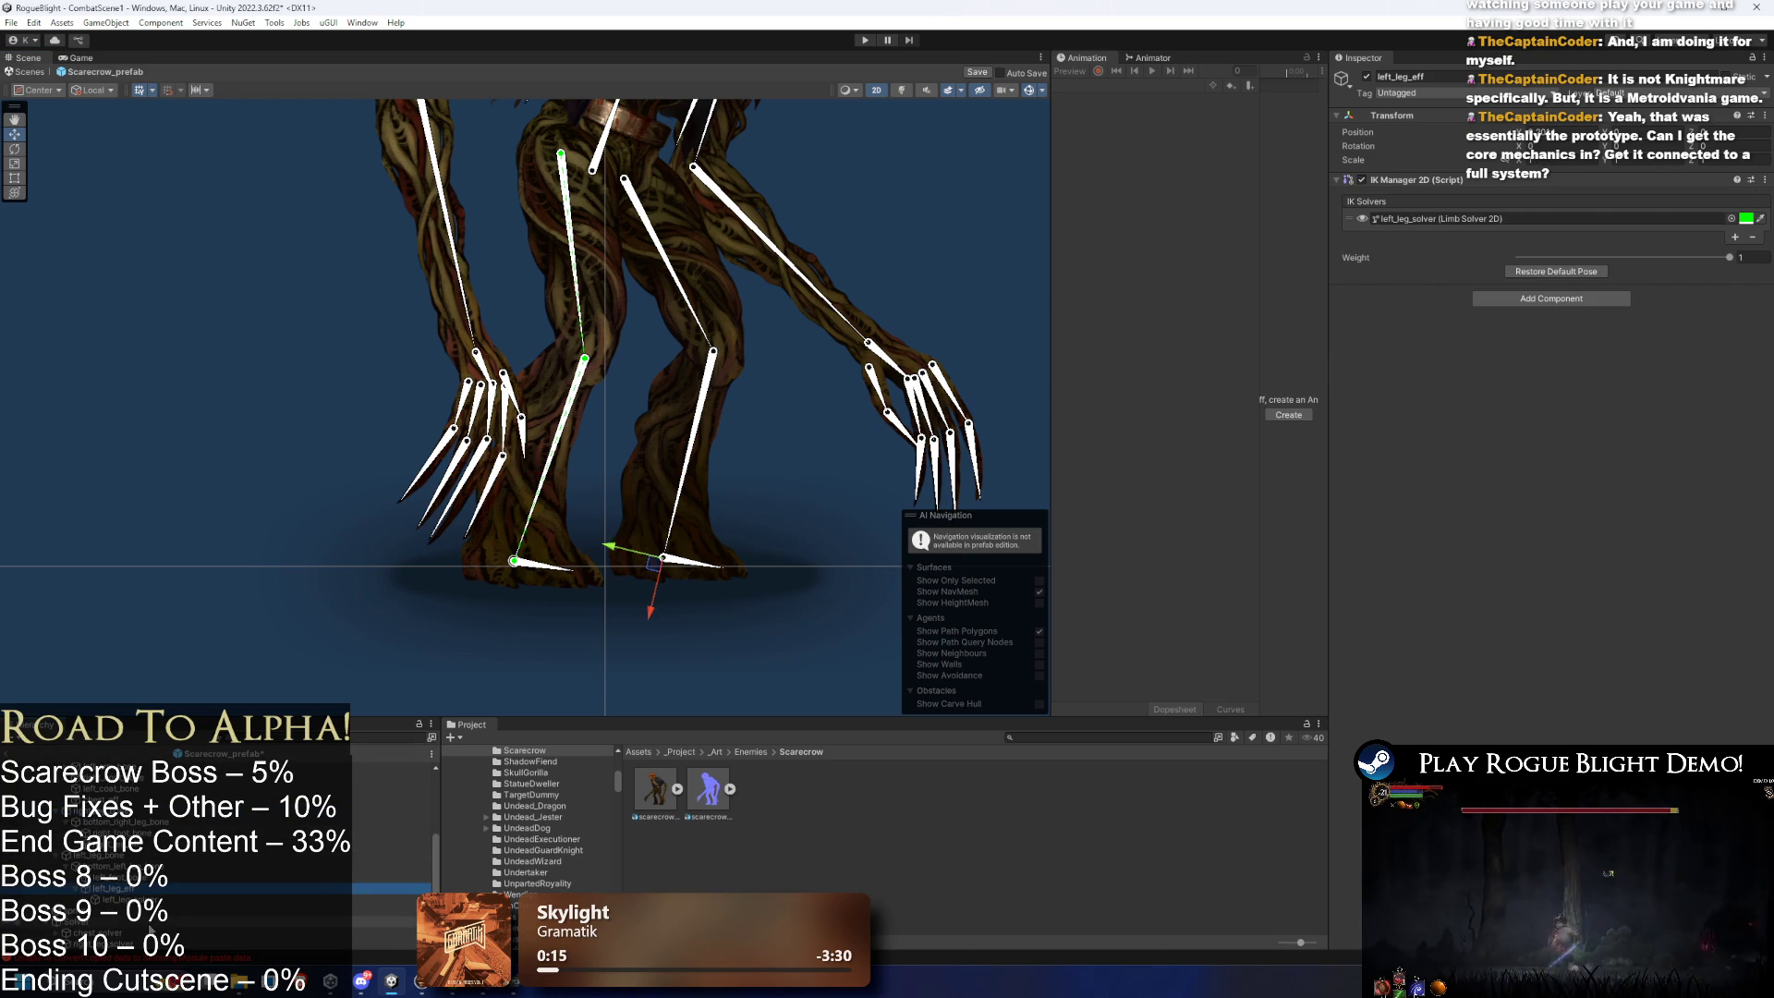
{"action": "left_click", "coordinate": [118, 898]}
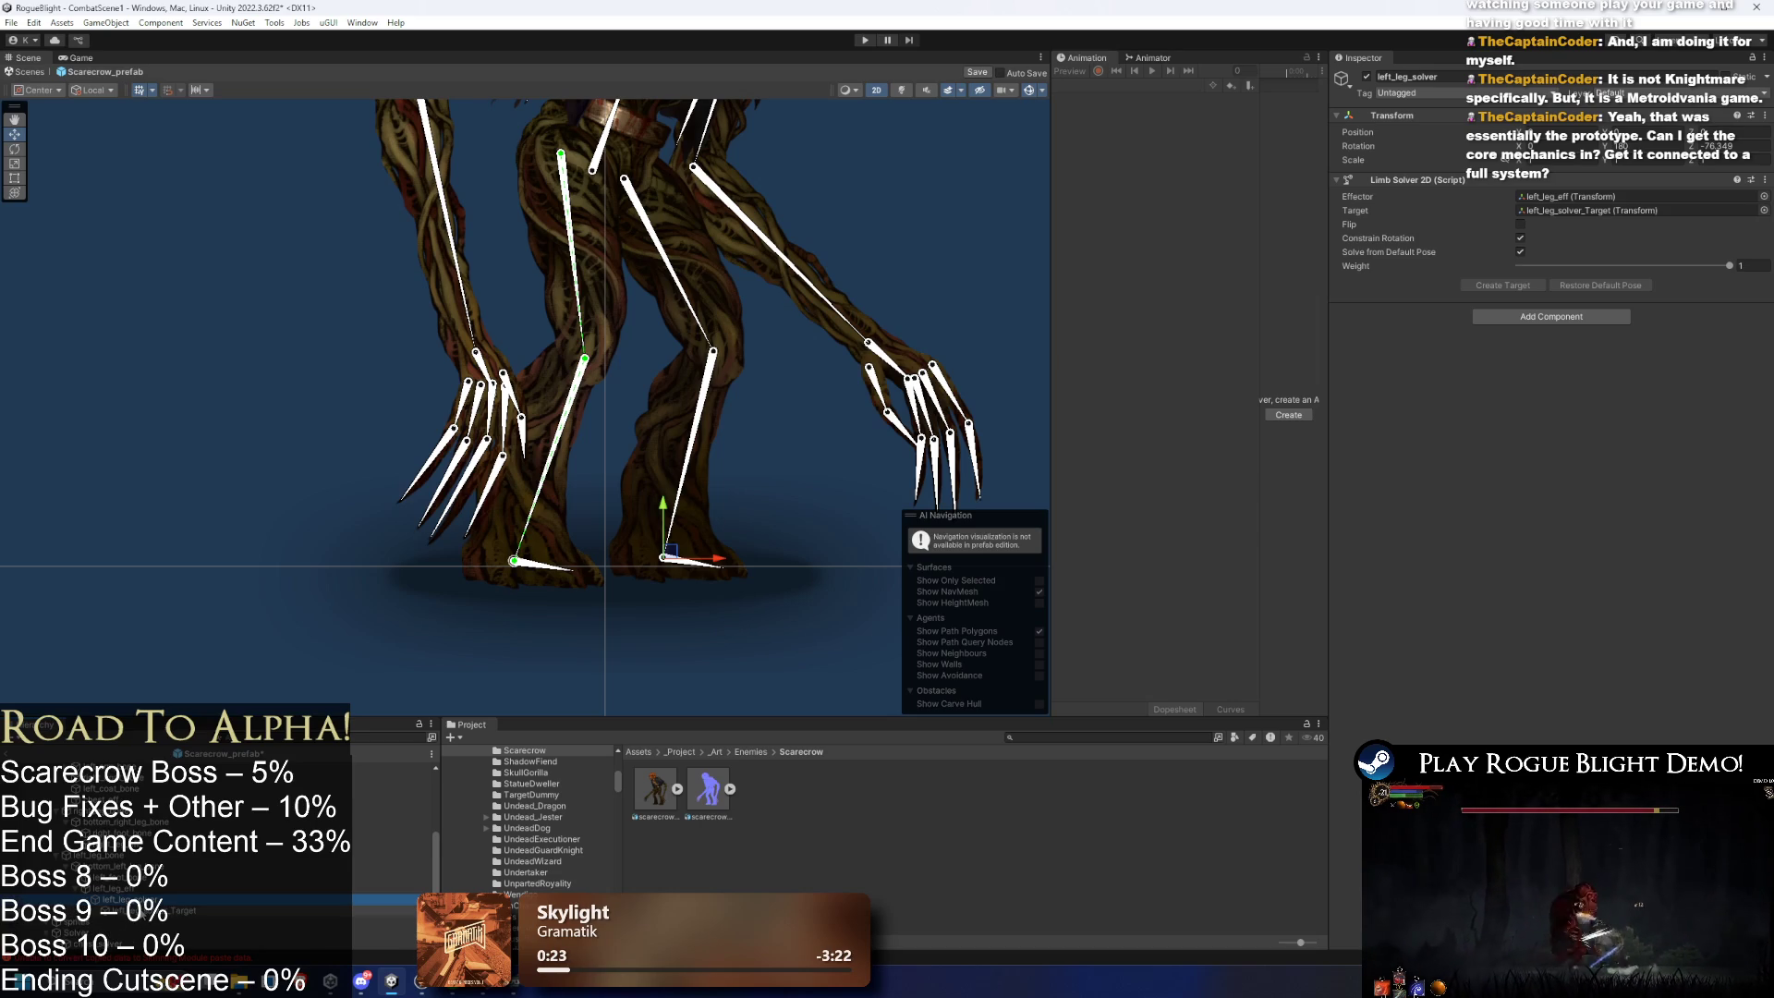
{"action": "left_click", "coordinate": [185, 910]}
{"action": "key", "text": "Up"}
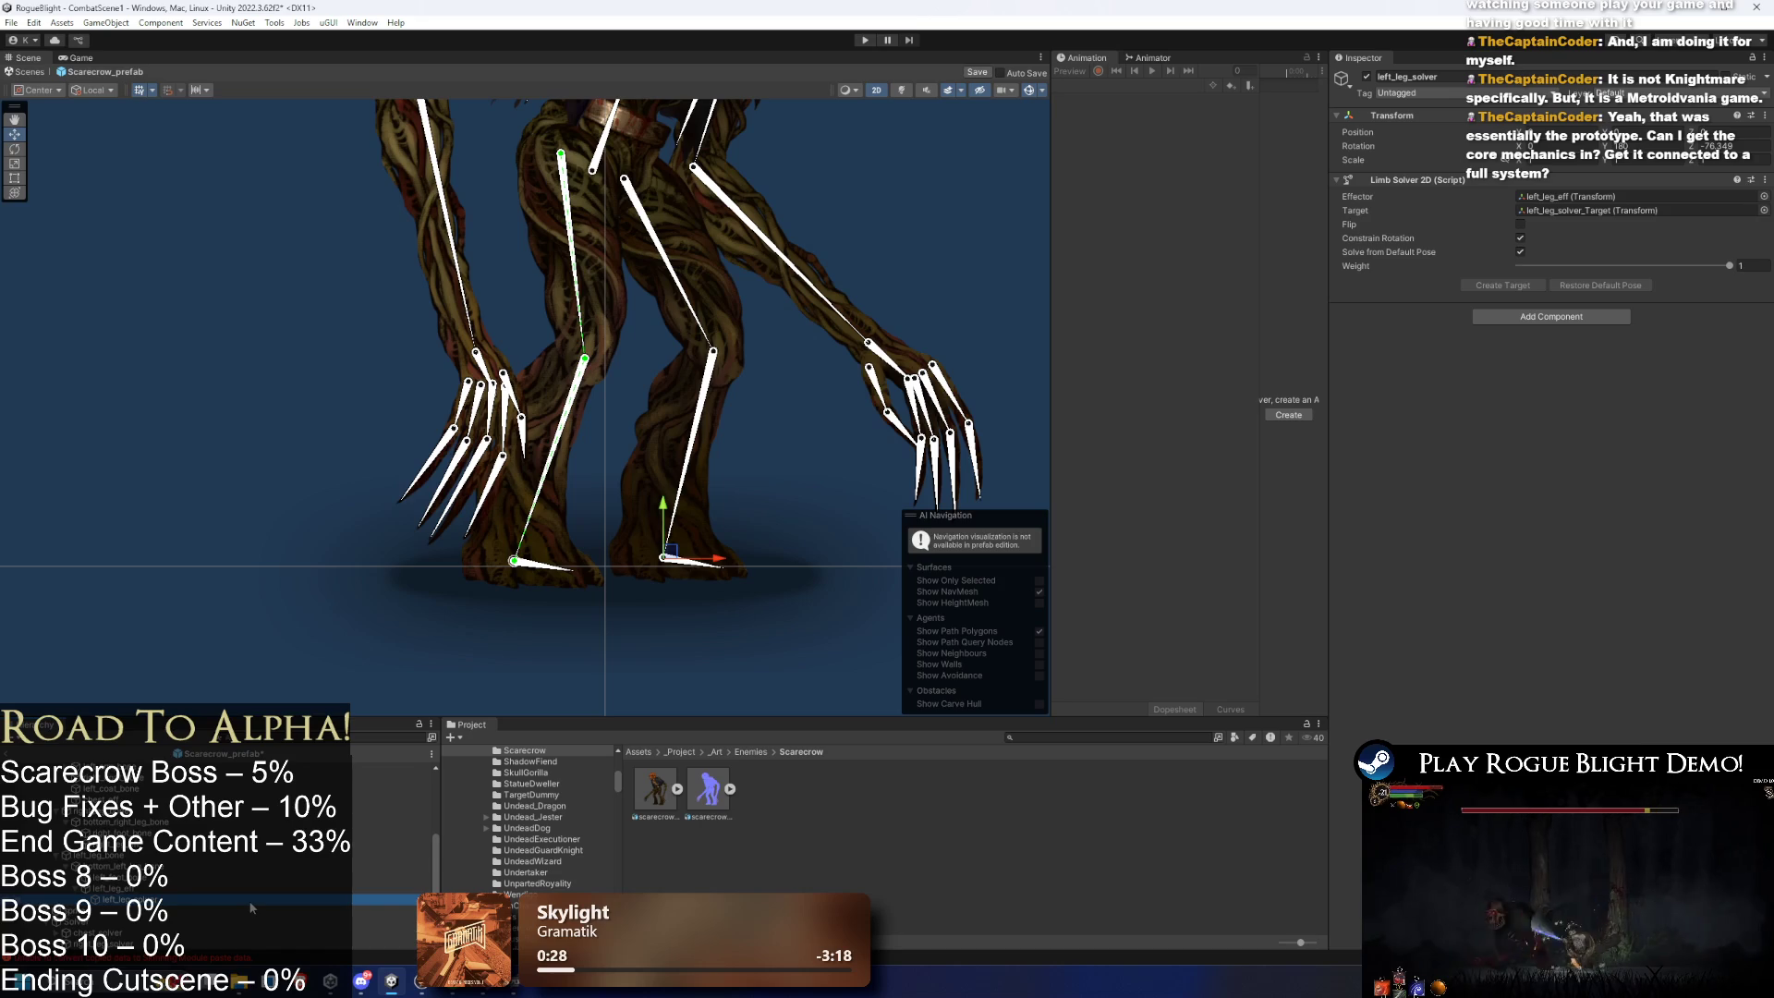
{"action": "scroll", "coordinate": [251, 908], "scroll_direction": "down", "scroll_amount": 1}
{"action": "mouse_move", "coordinate": [153, 891]}
{"action": "left_mouse_down"}
{"action": "mouse_move", "coordinate": [319, 919]}
{"action": "mouse_move", "coordinate": [323, 902]}
{"action": "left_mouse_up"}
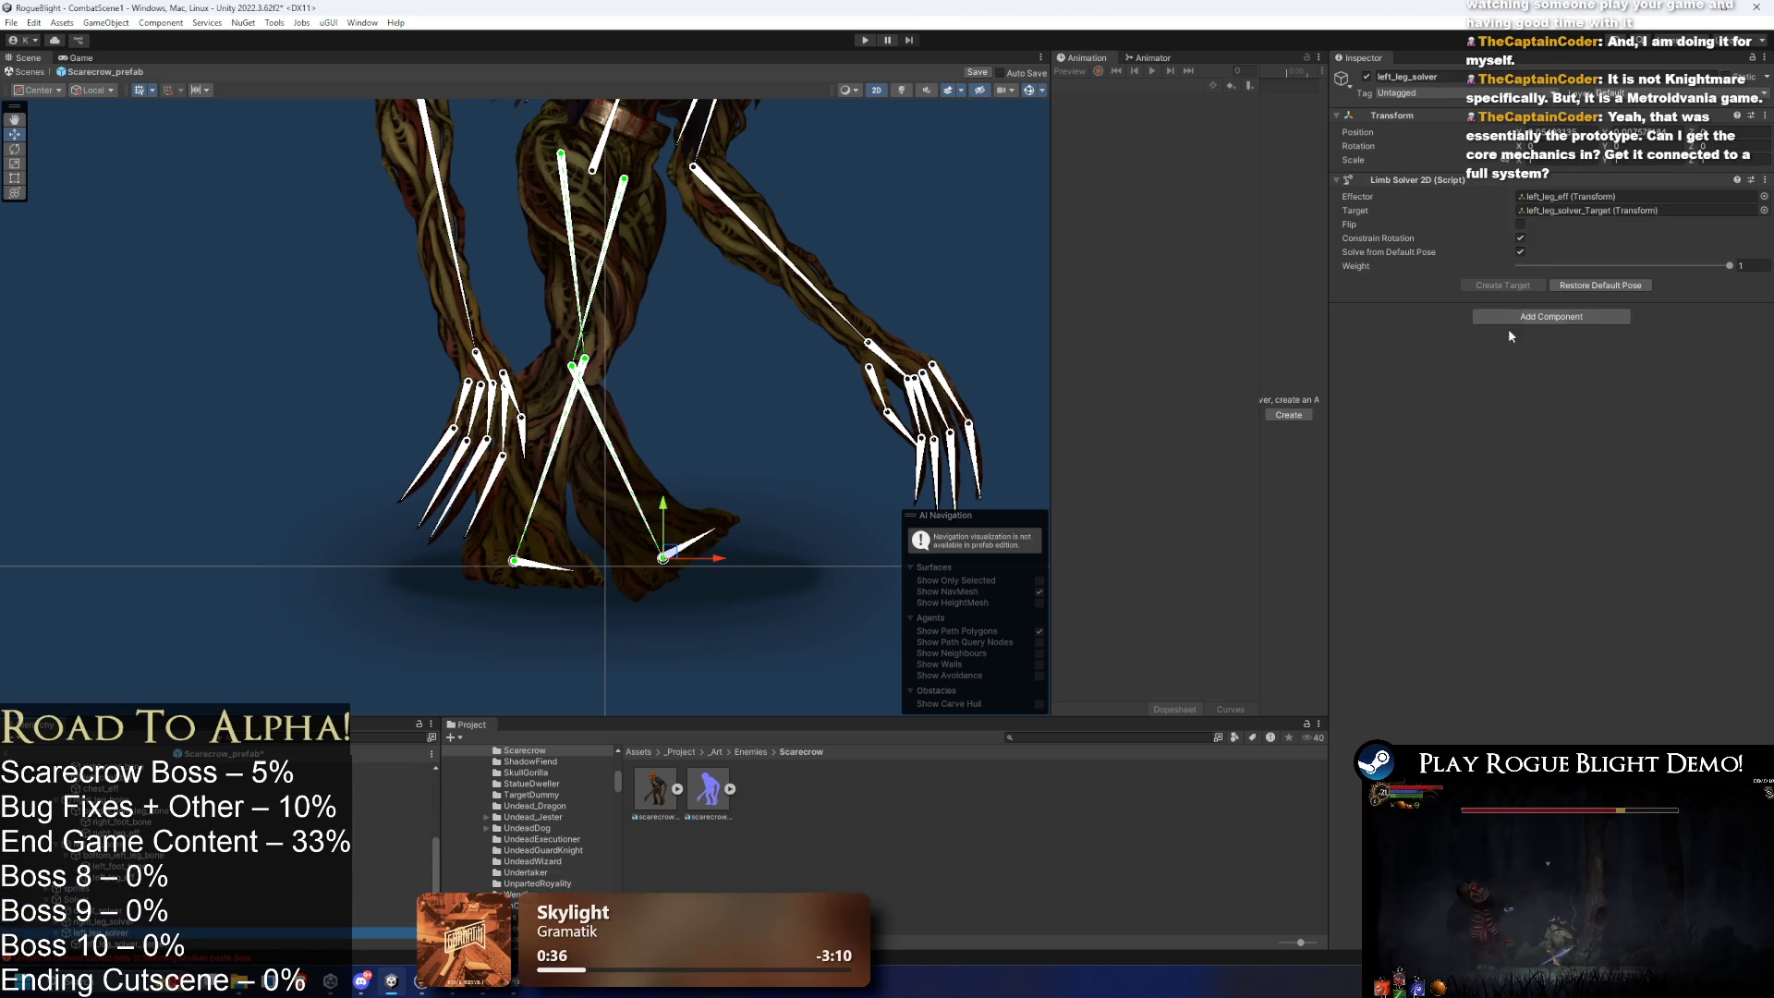
{"action": "left_click", "coordinate": [1520, 224]}
- Select the foot bones, ending with only the right foot bone selected
{"action": "left_click", "coordinate": [704, 570]}
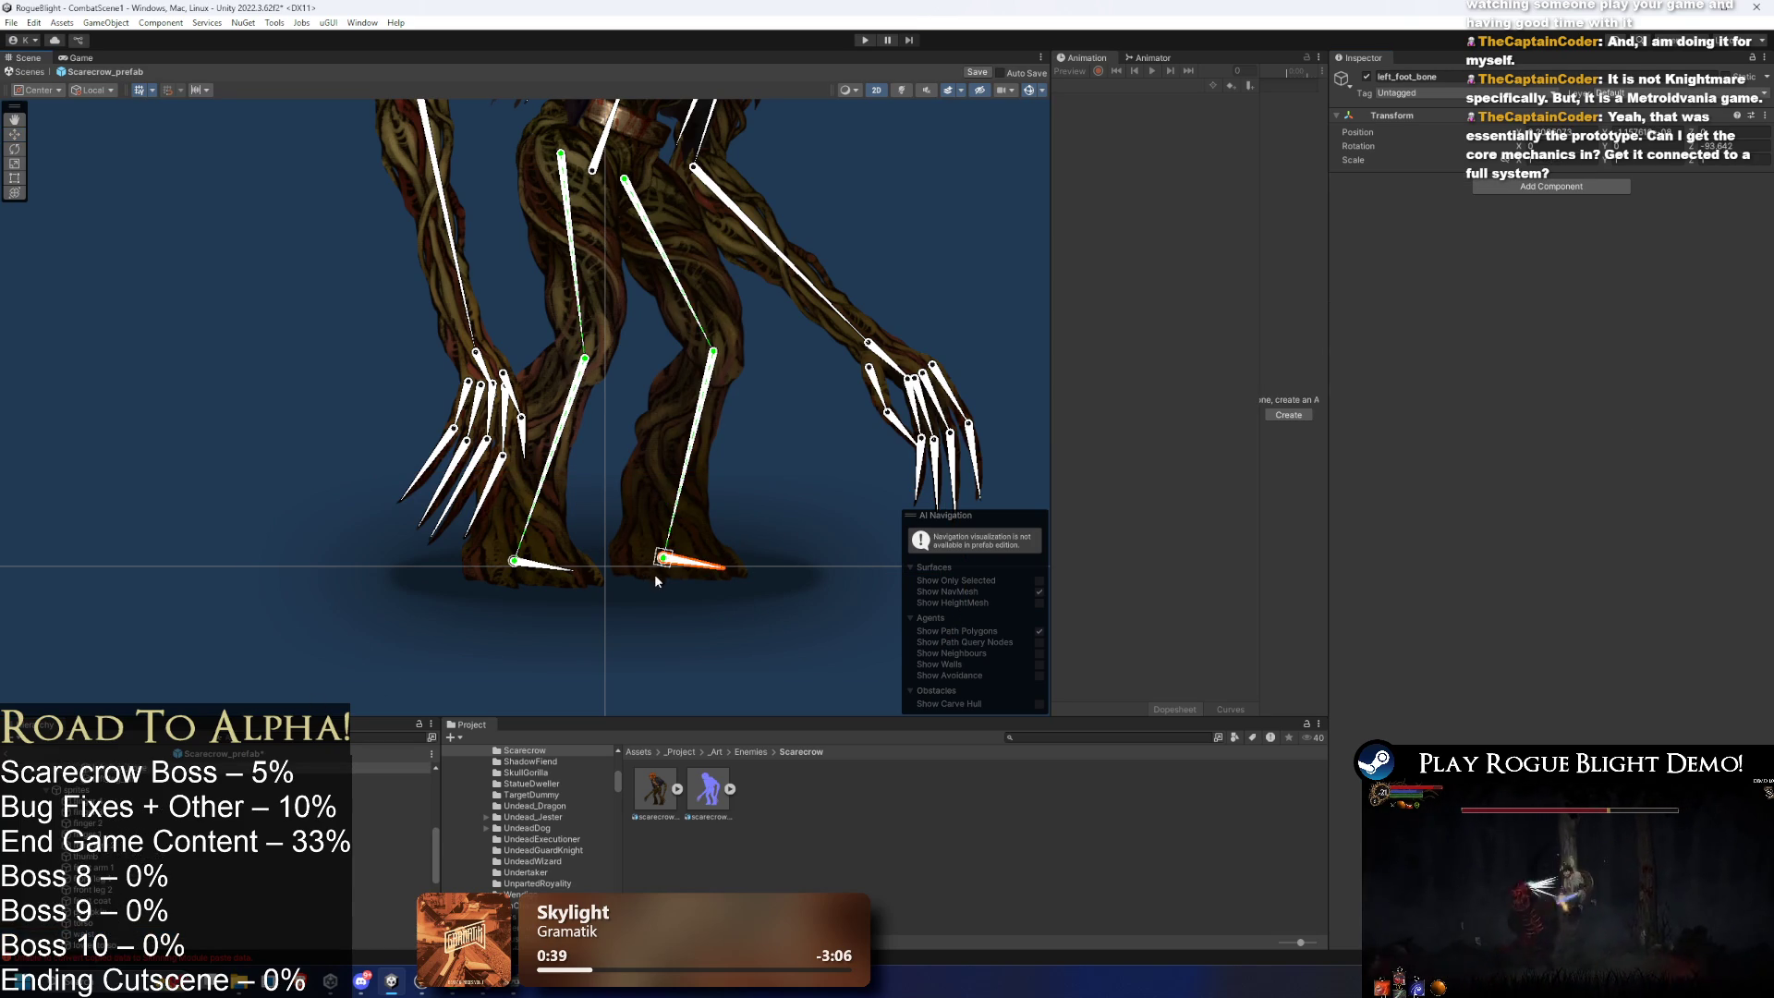
{"action": "left_click", "coordinate": [555, 572], "text": "shift"}
{"action": "left_click", "coordinate": [562, 573]}
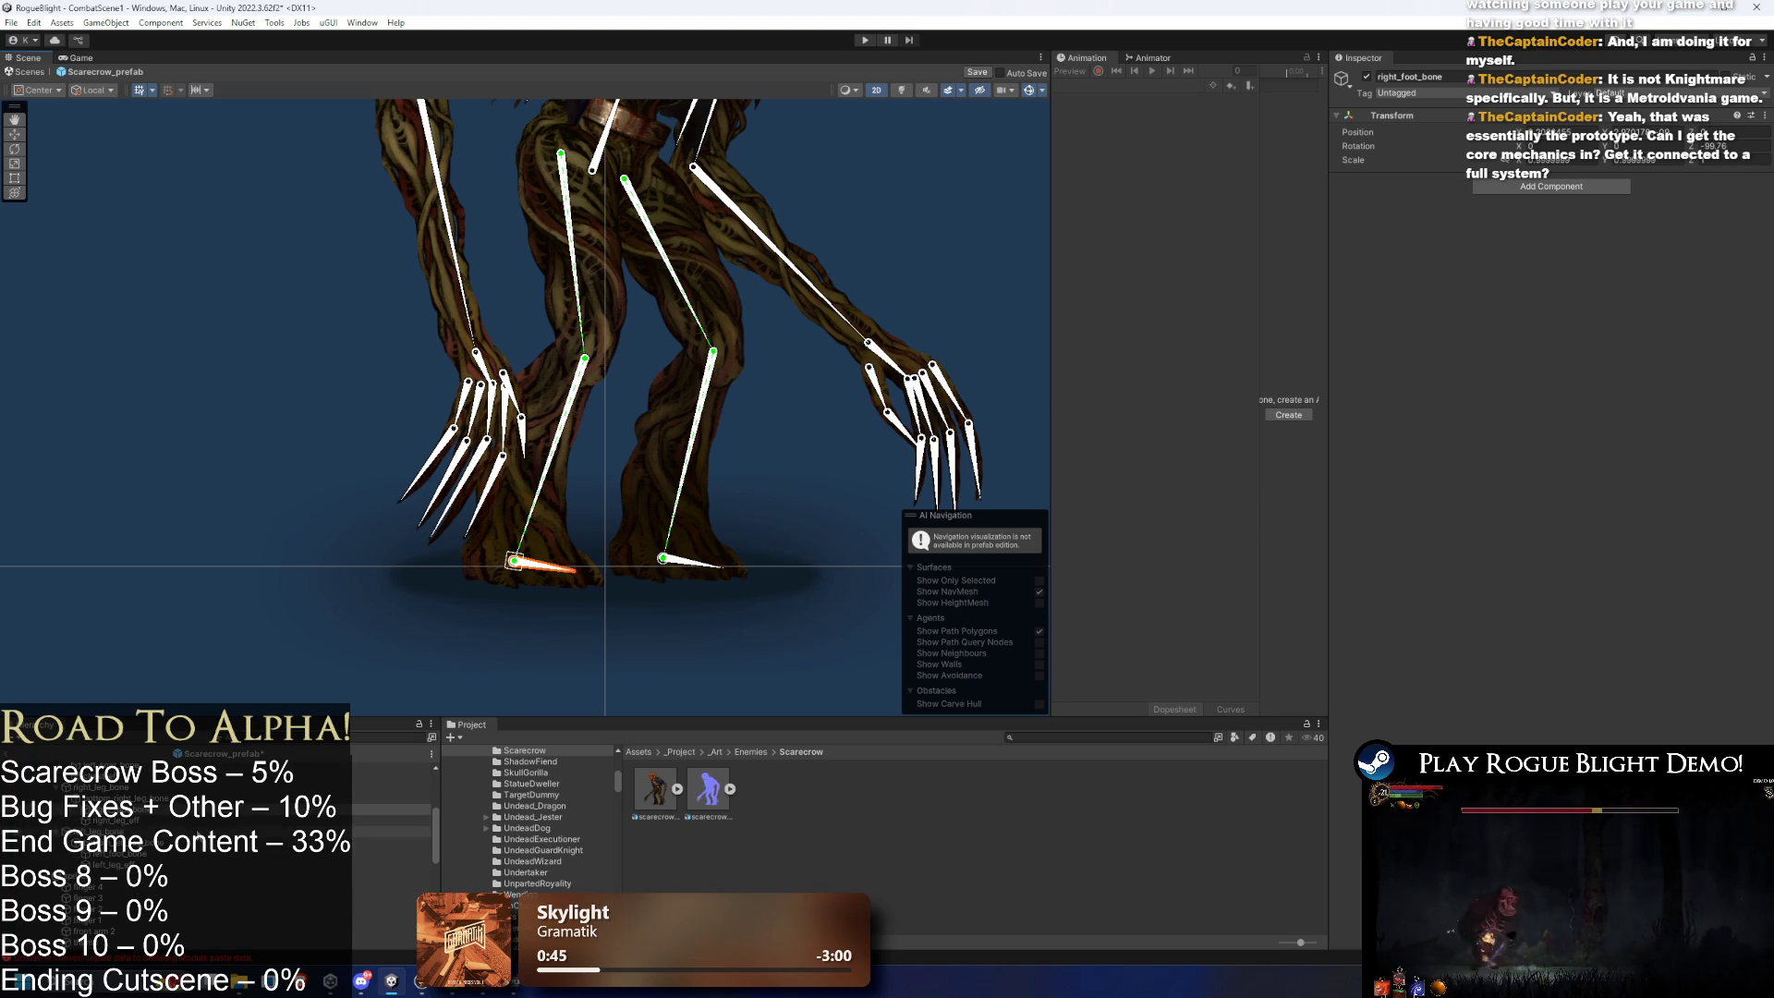
{"action": "right_click", "coordinate": [161, 810]}
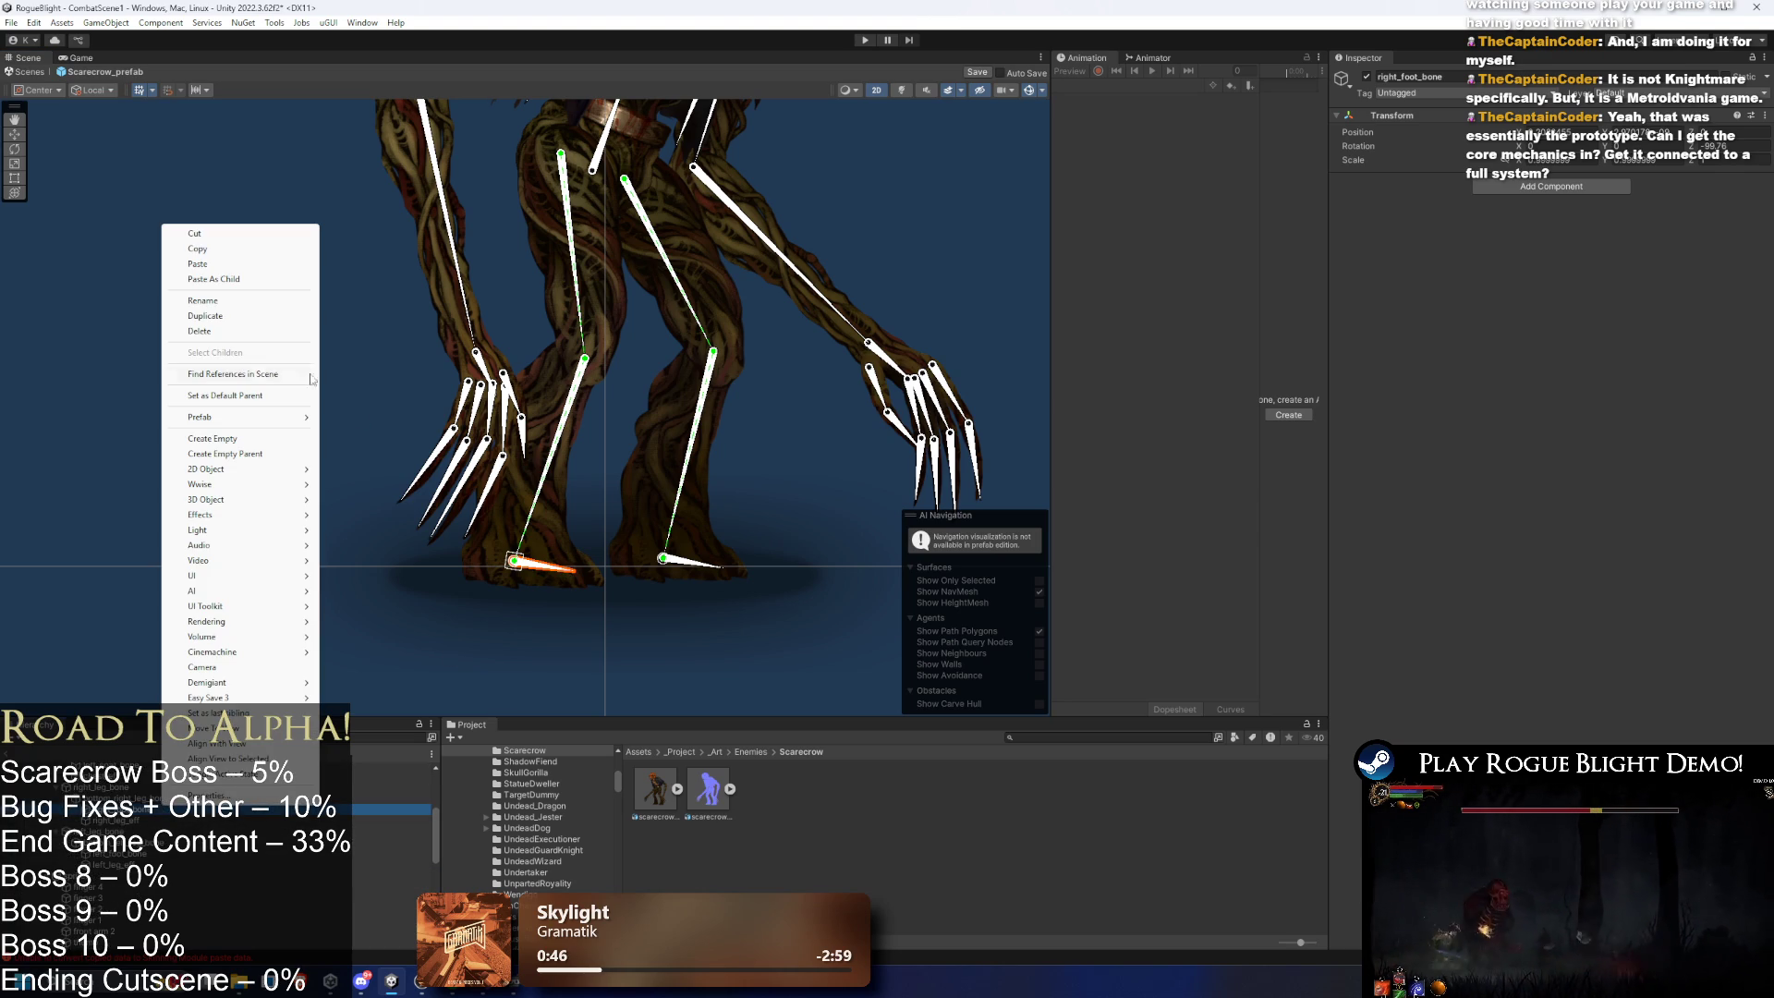
- Create an empty GameObject as a child of right_foot_bone
{"action": "left_click", "coordinate": [248, 440]}
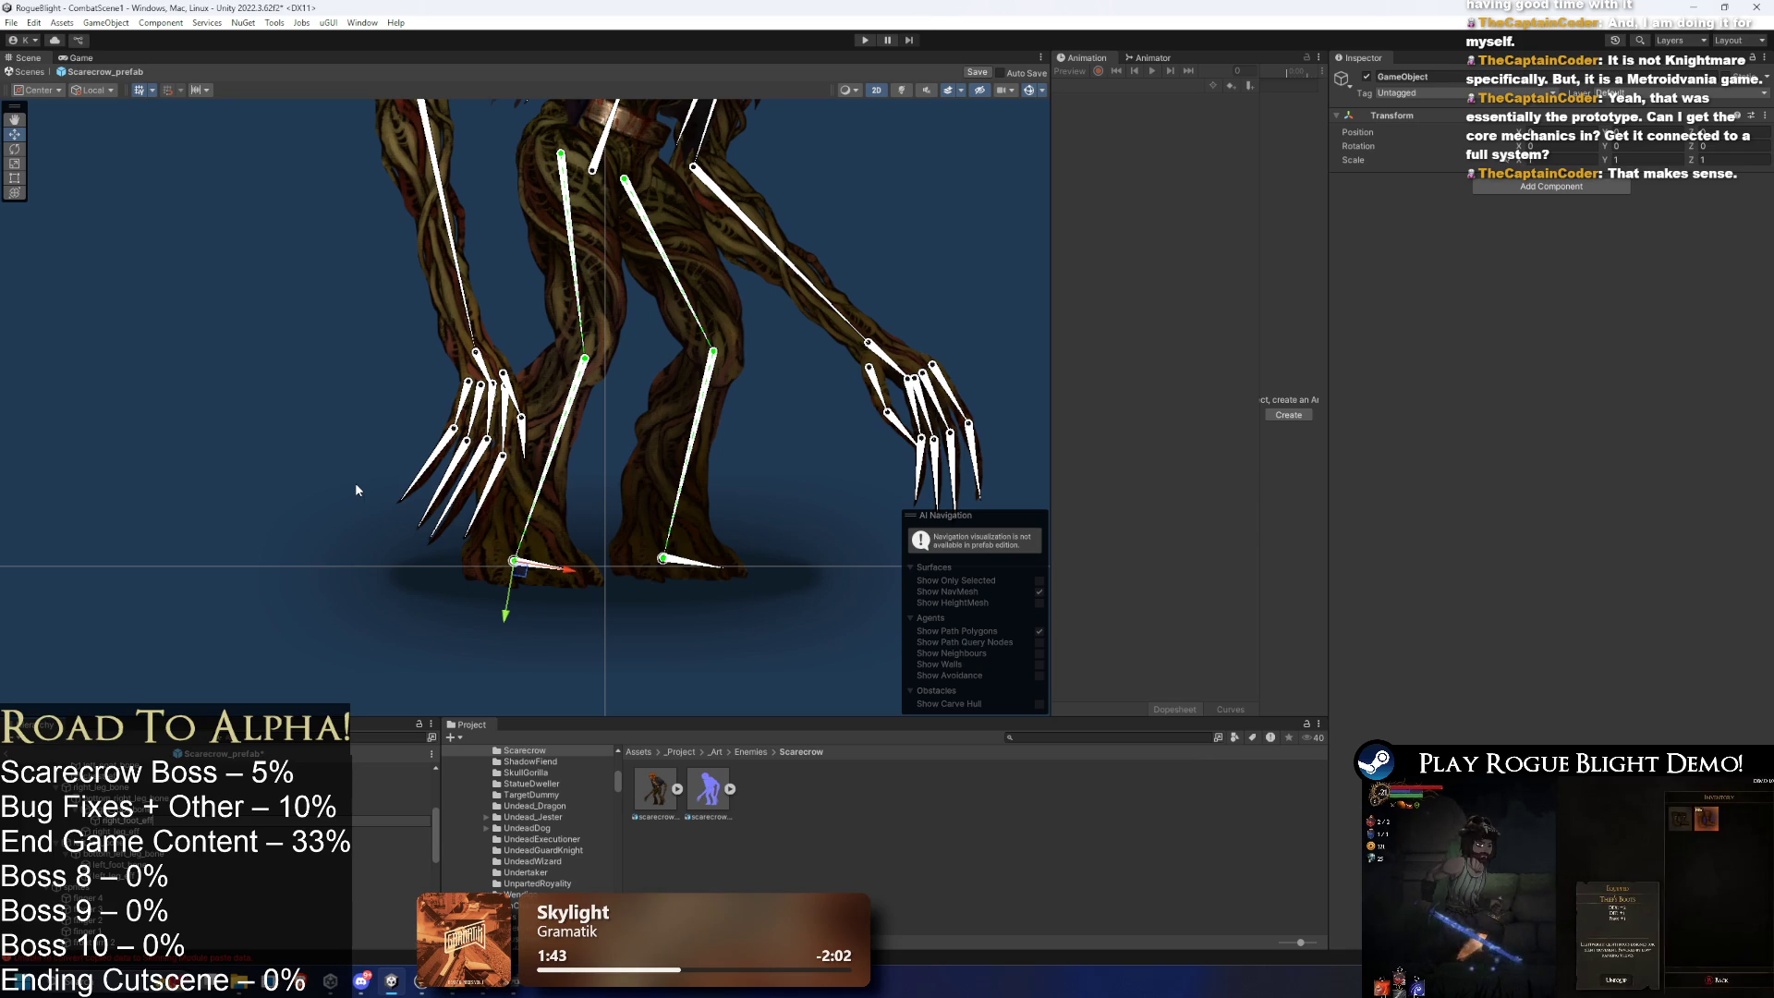
- Move right_foot_eff out to the toe and give it an IK Manager 2D
{"action": "left_click", "coordinate": [564, 573]}
{"action": "left_click_drag", "start_coordinate": [565, 573], "coordinate": [647, 596]}
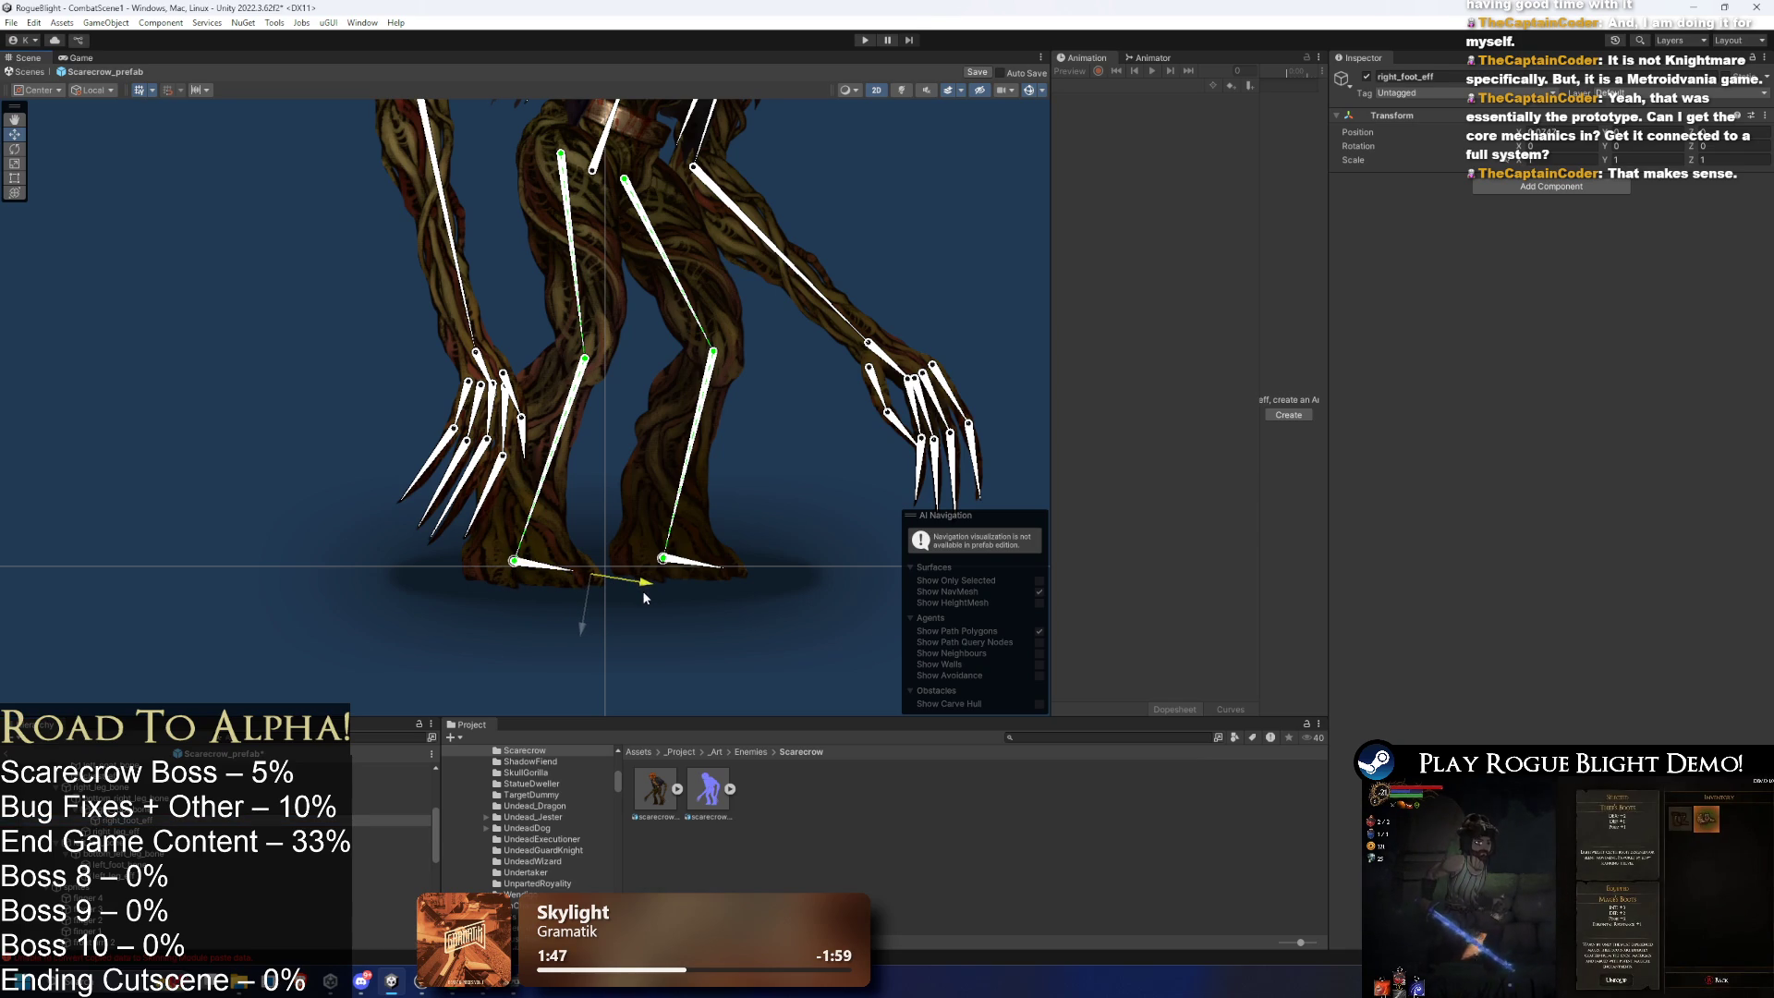
{"action": "left_click", "coordinate": [1546, 186]}
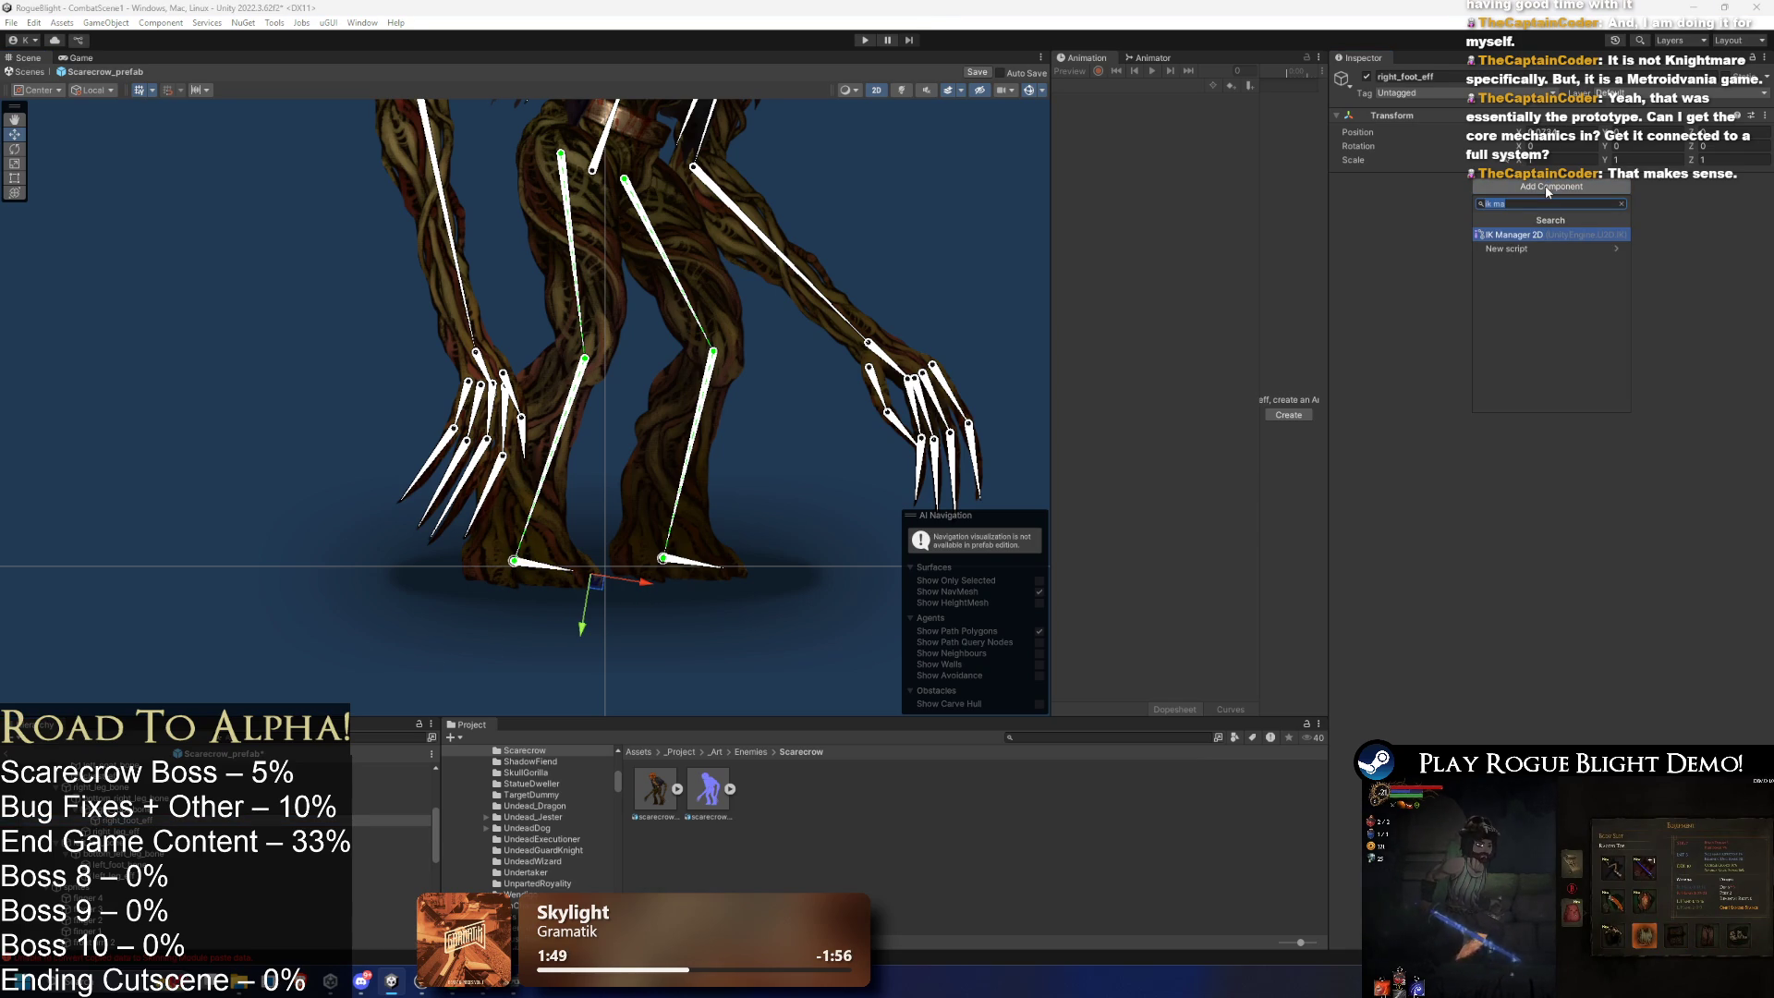
{"action": "key", "text": "Return"}
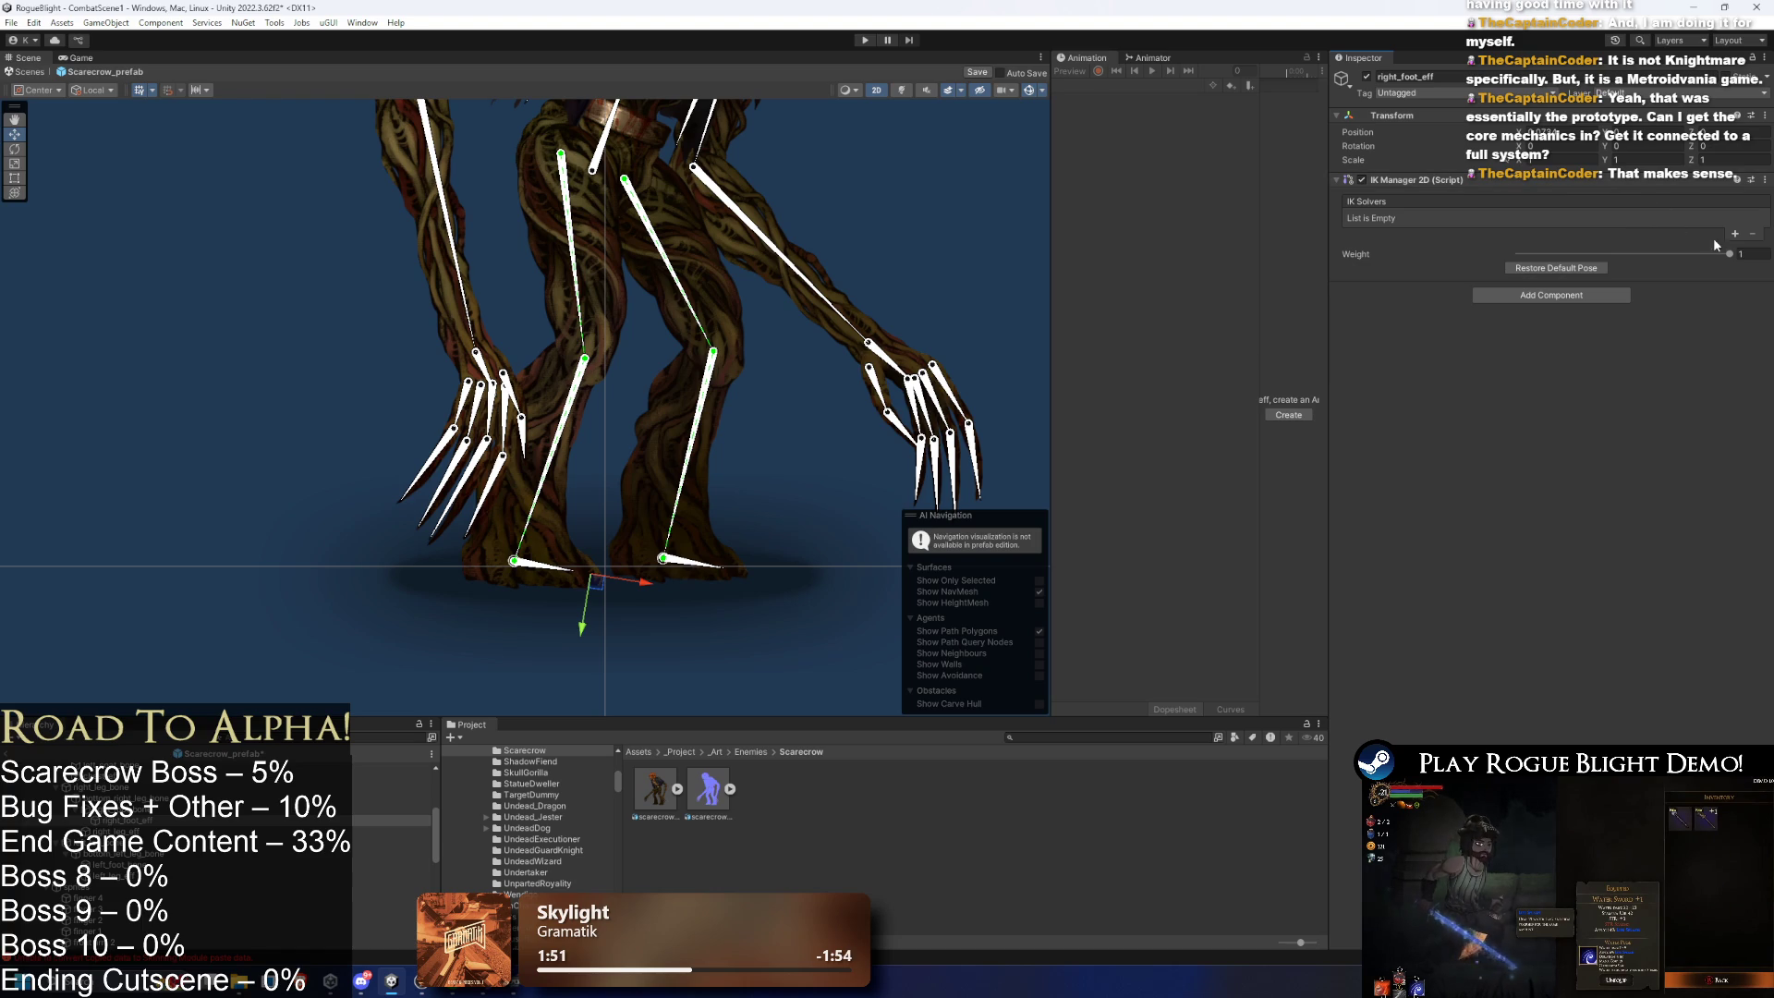
- Add a CCD chain solver named right_foot_solver with right_foot_eff as its effector
{"action": "left_click", "coordinate": [1734, 234]}
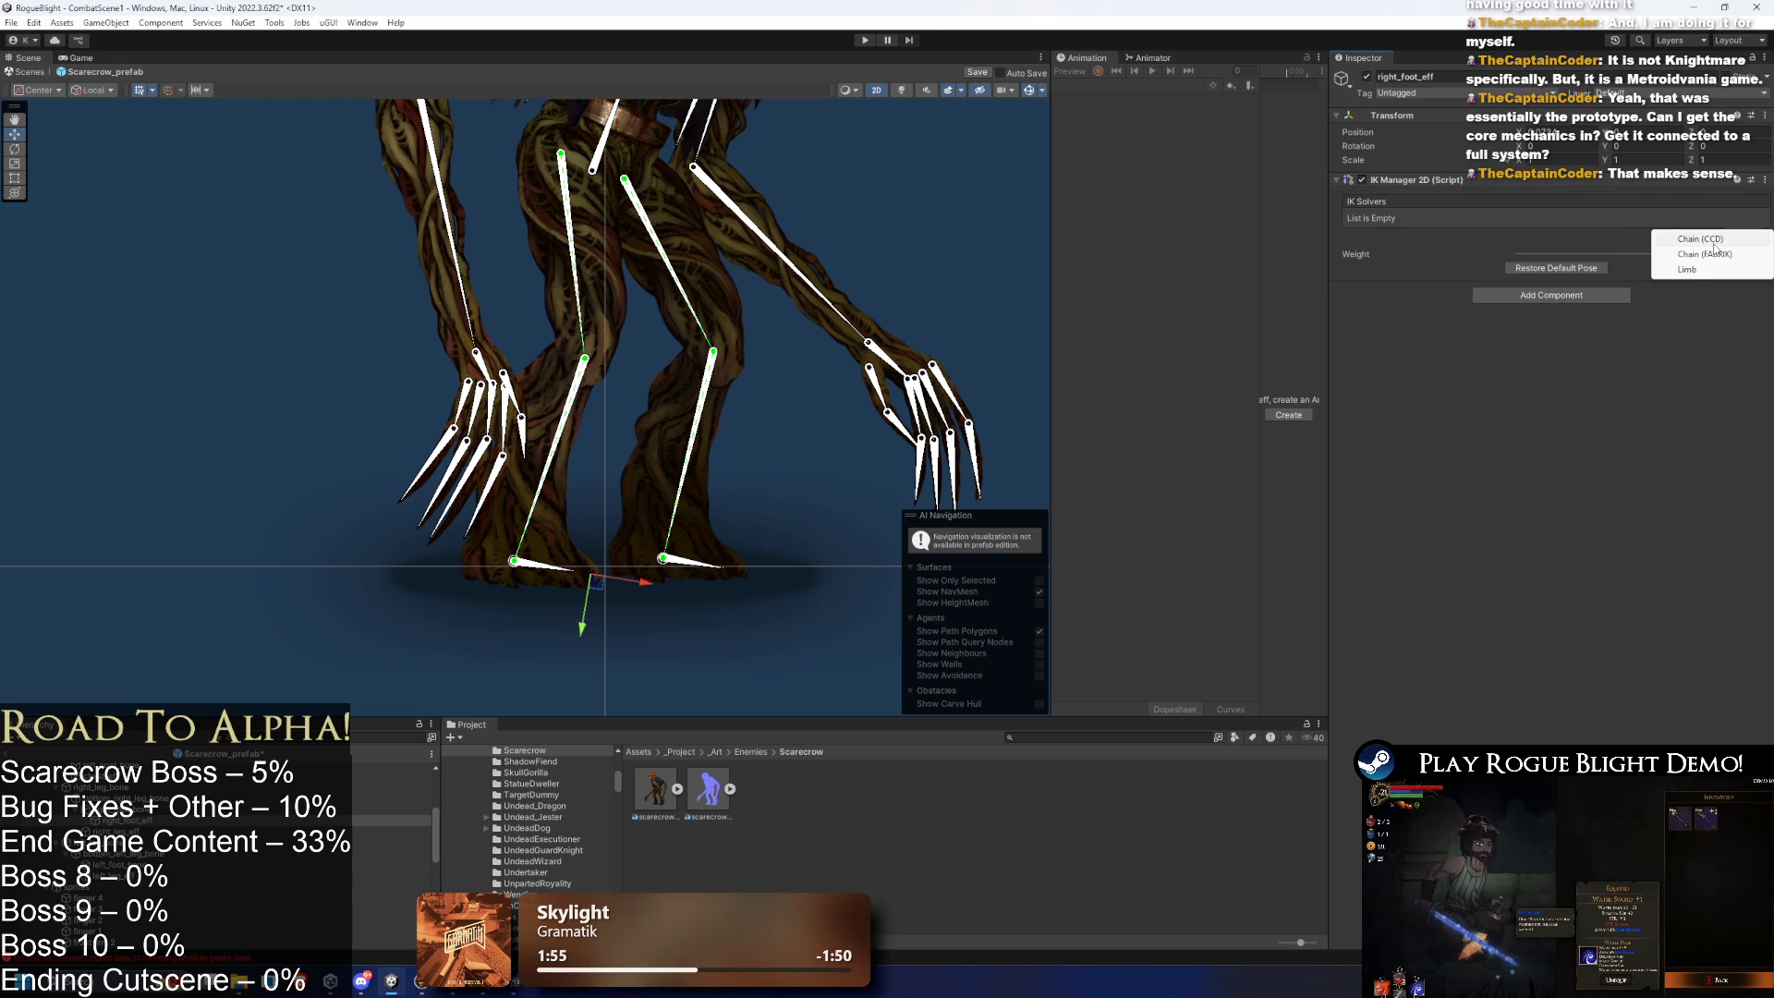
{"action": "left_click", "coordinate": [1700, 239]}
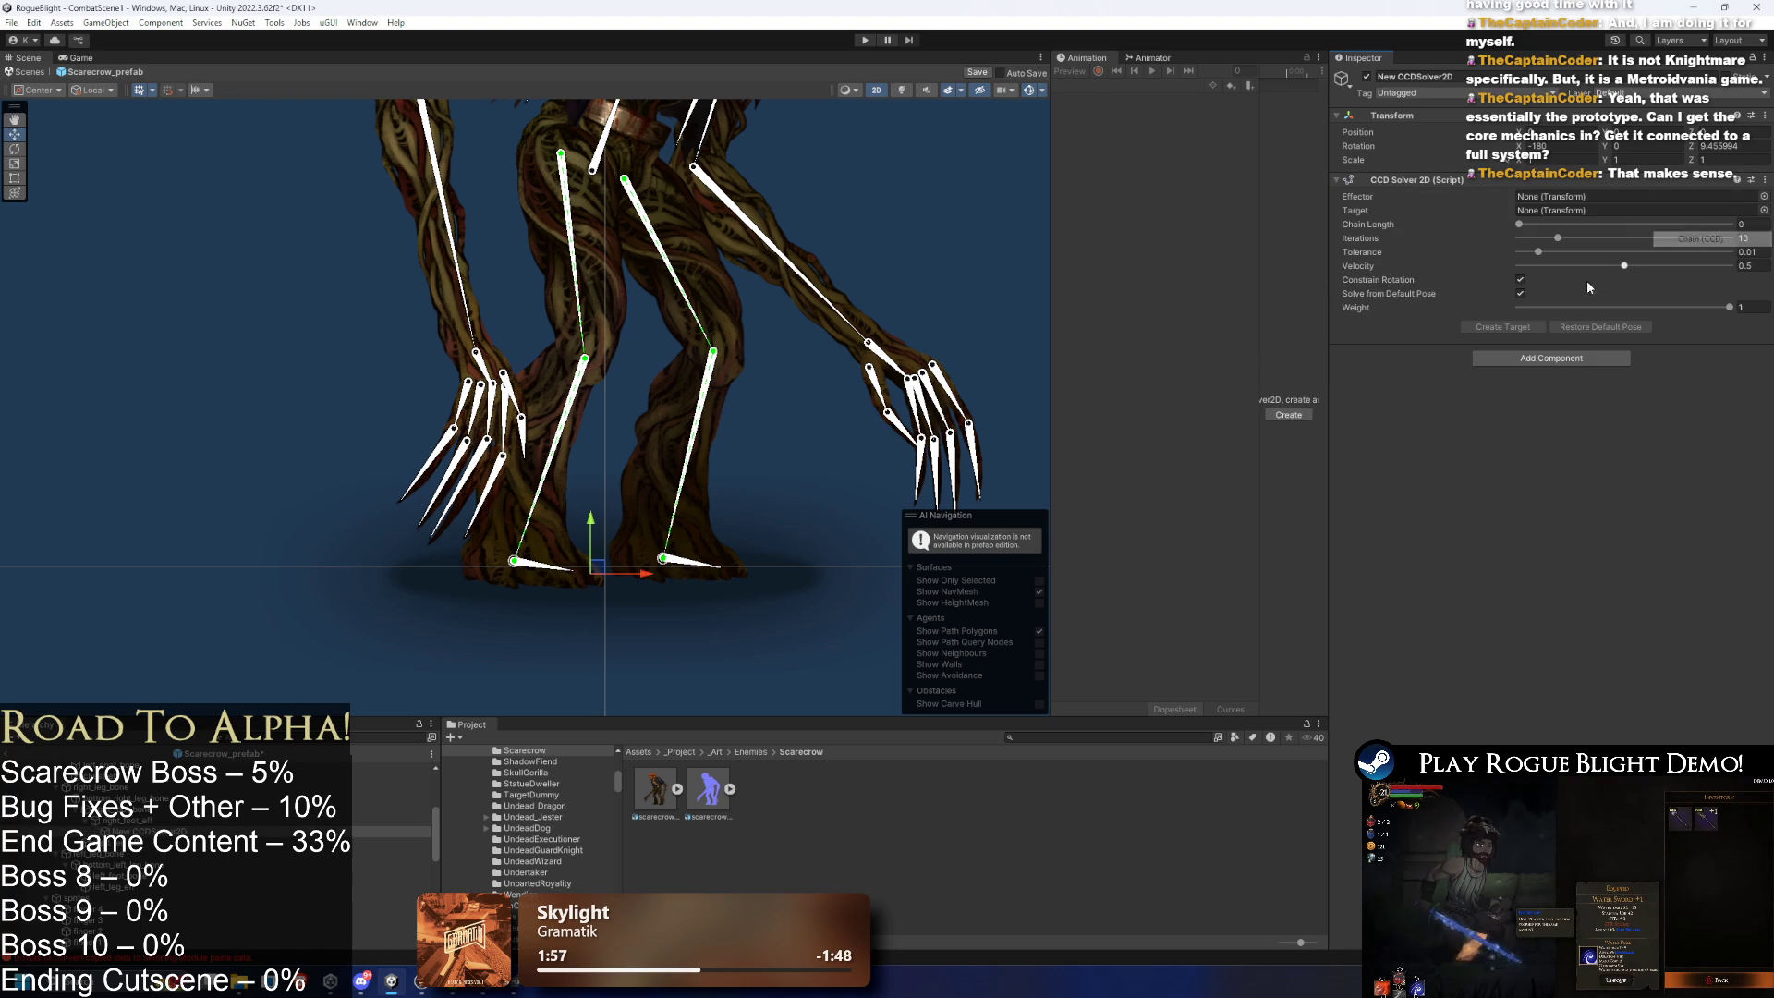
{"action": "right_click", "coordinate": [177, 269]}
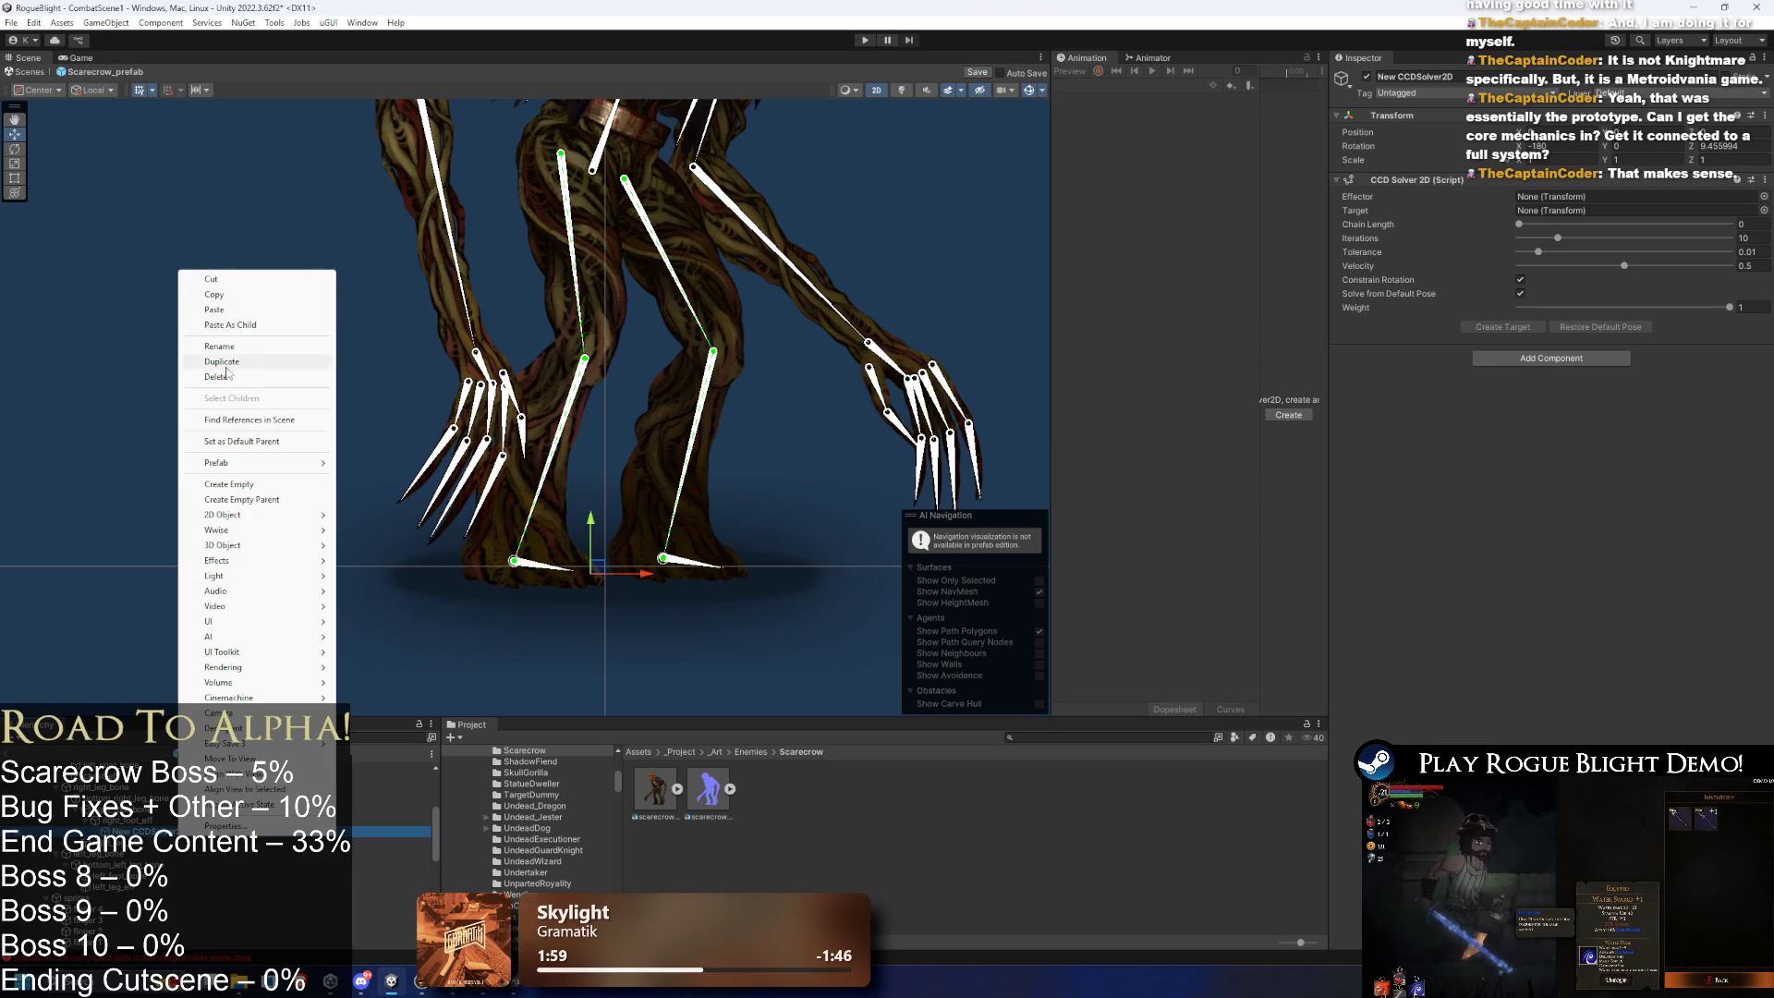
{"action": "left_click", "coordinate": [251, 351]}
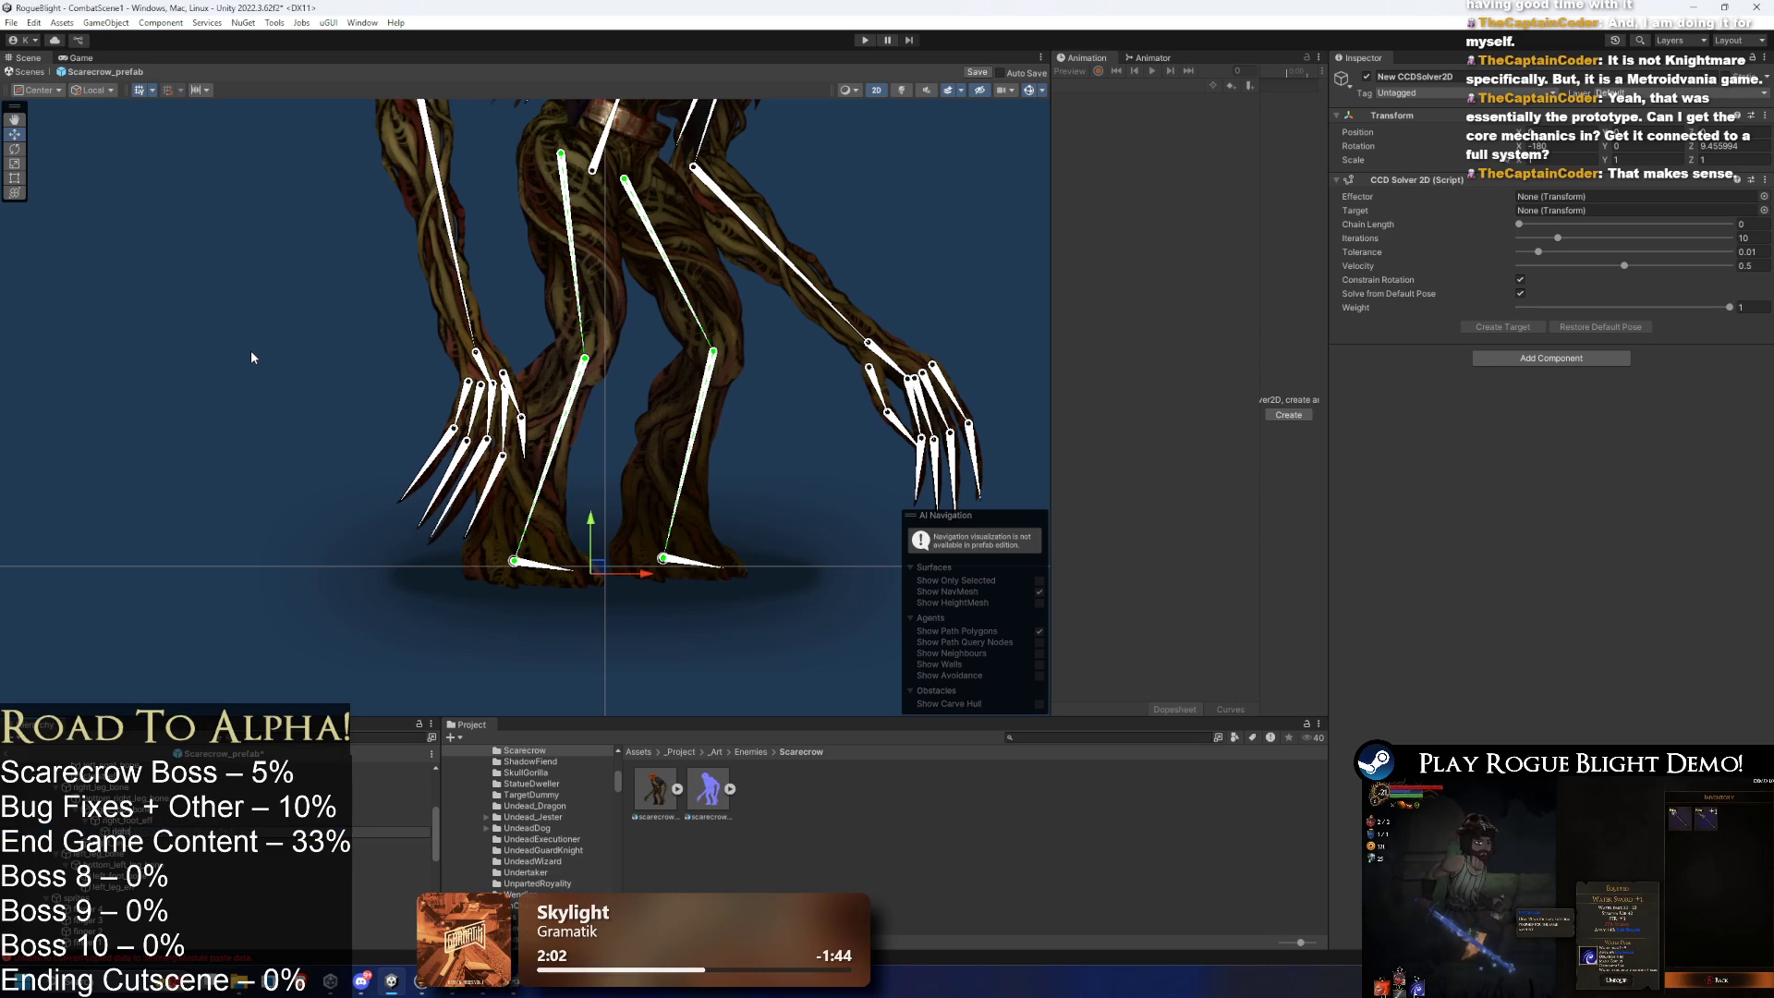
{"action": "key", "text": "Return"}
{"action": "type", "text": "right_foot_solver"}
{"action": "mouse_move", "coordinate": [332, 819]}
{"action": "left_mouse_down"}
{"action": "mouse_move", "coordinate": [453, 776]}
{"action": "mouse_move", "coordinate": [1582, 199]}
{"action": "left_mouse_up"}
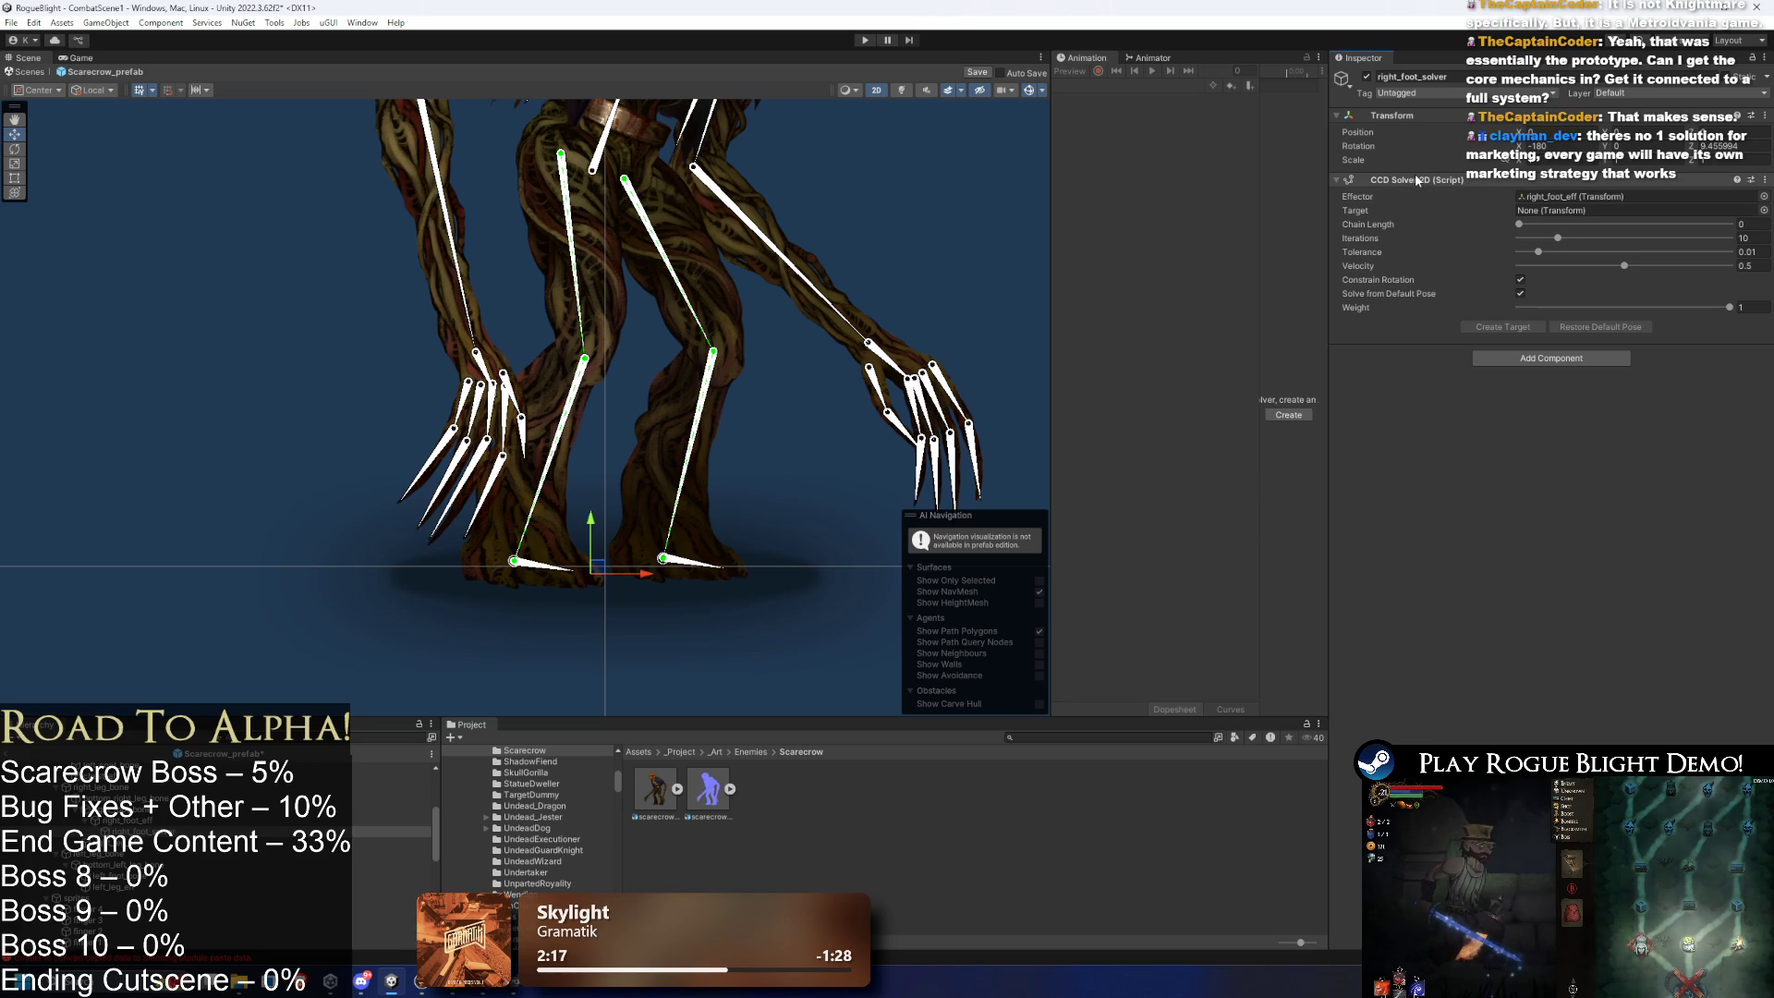
- Set right_foot_solver's chain length to 2 and generate right_foot_solver_Target at the toe
{"action": "mouse_move", "coordinate": [1343, 294]}
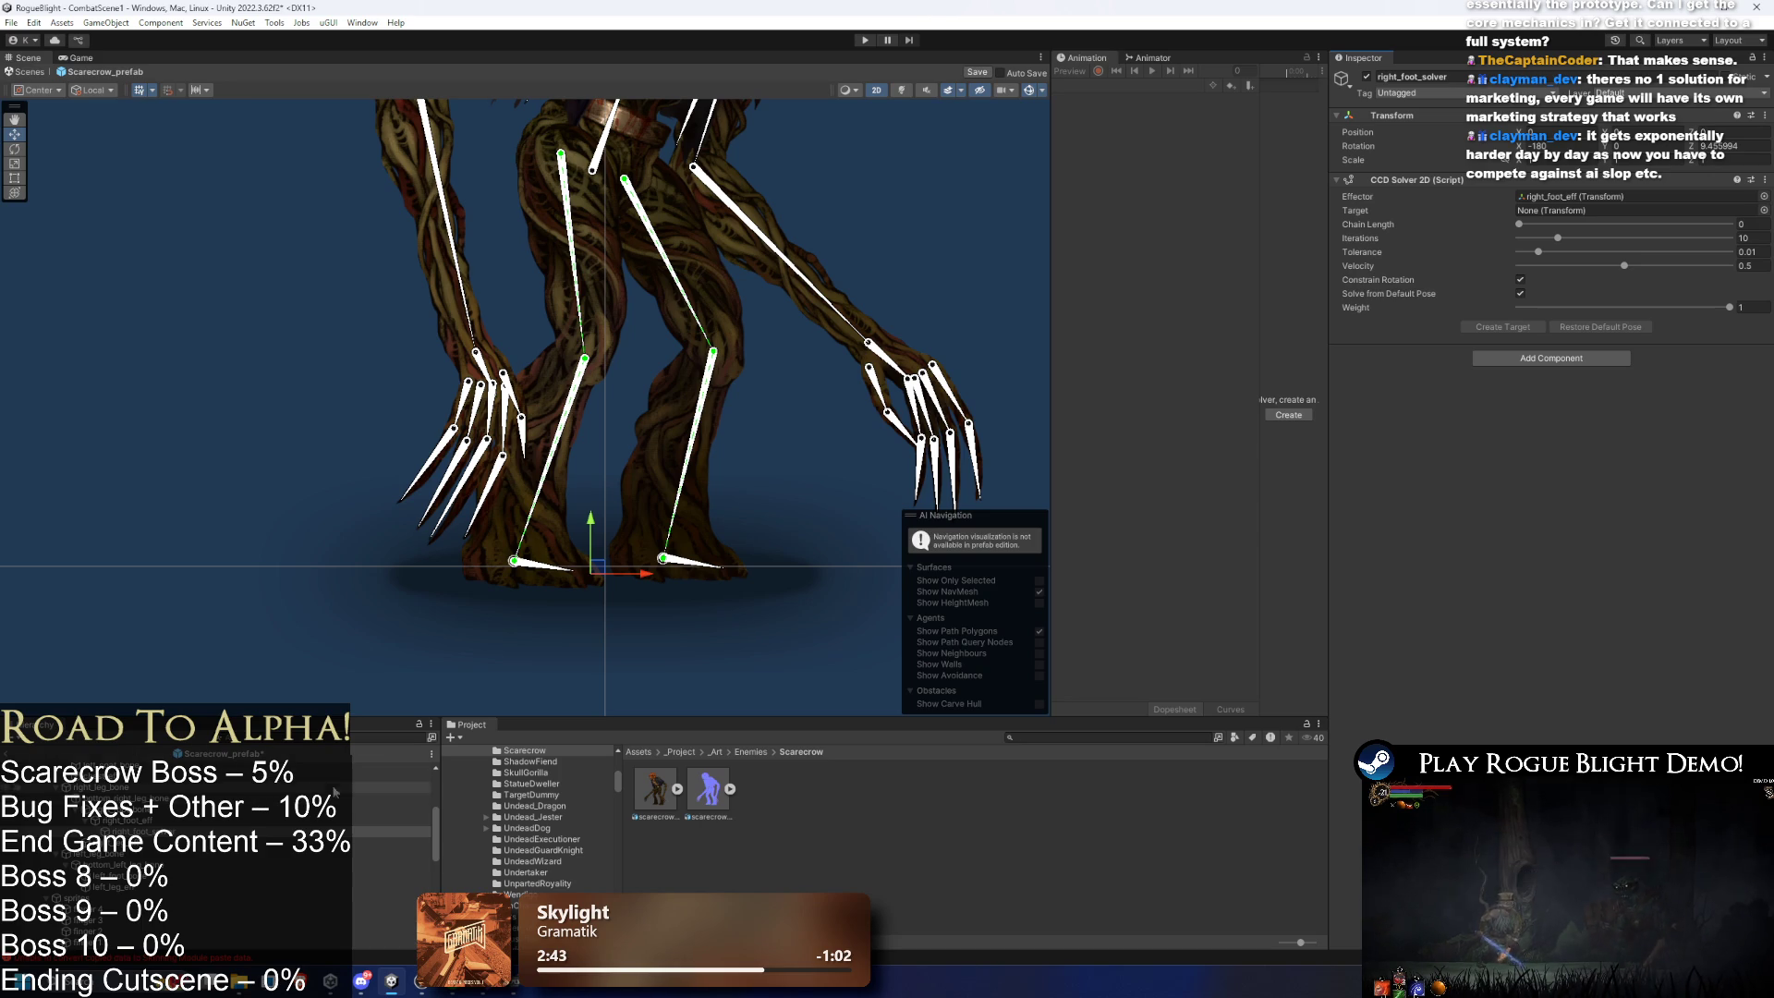
{"action": "left_click", "coordinate": [1587, 224]}
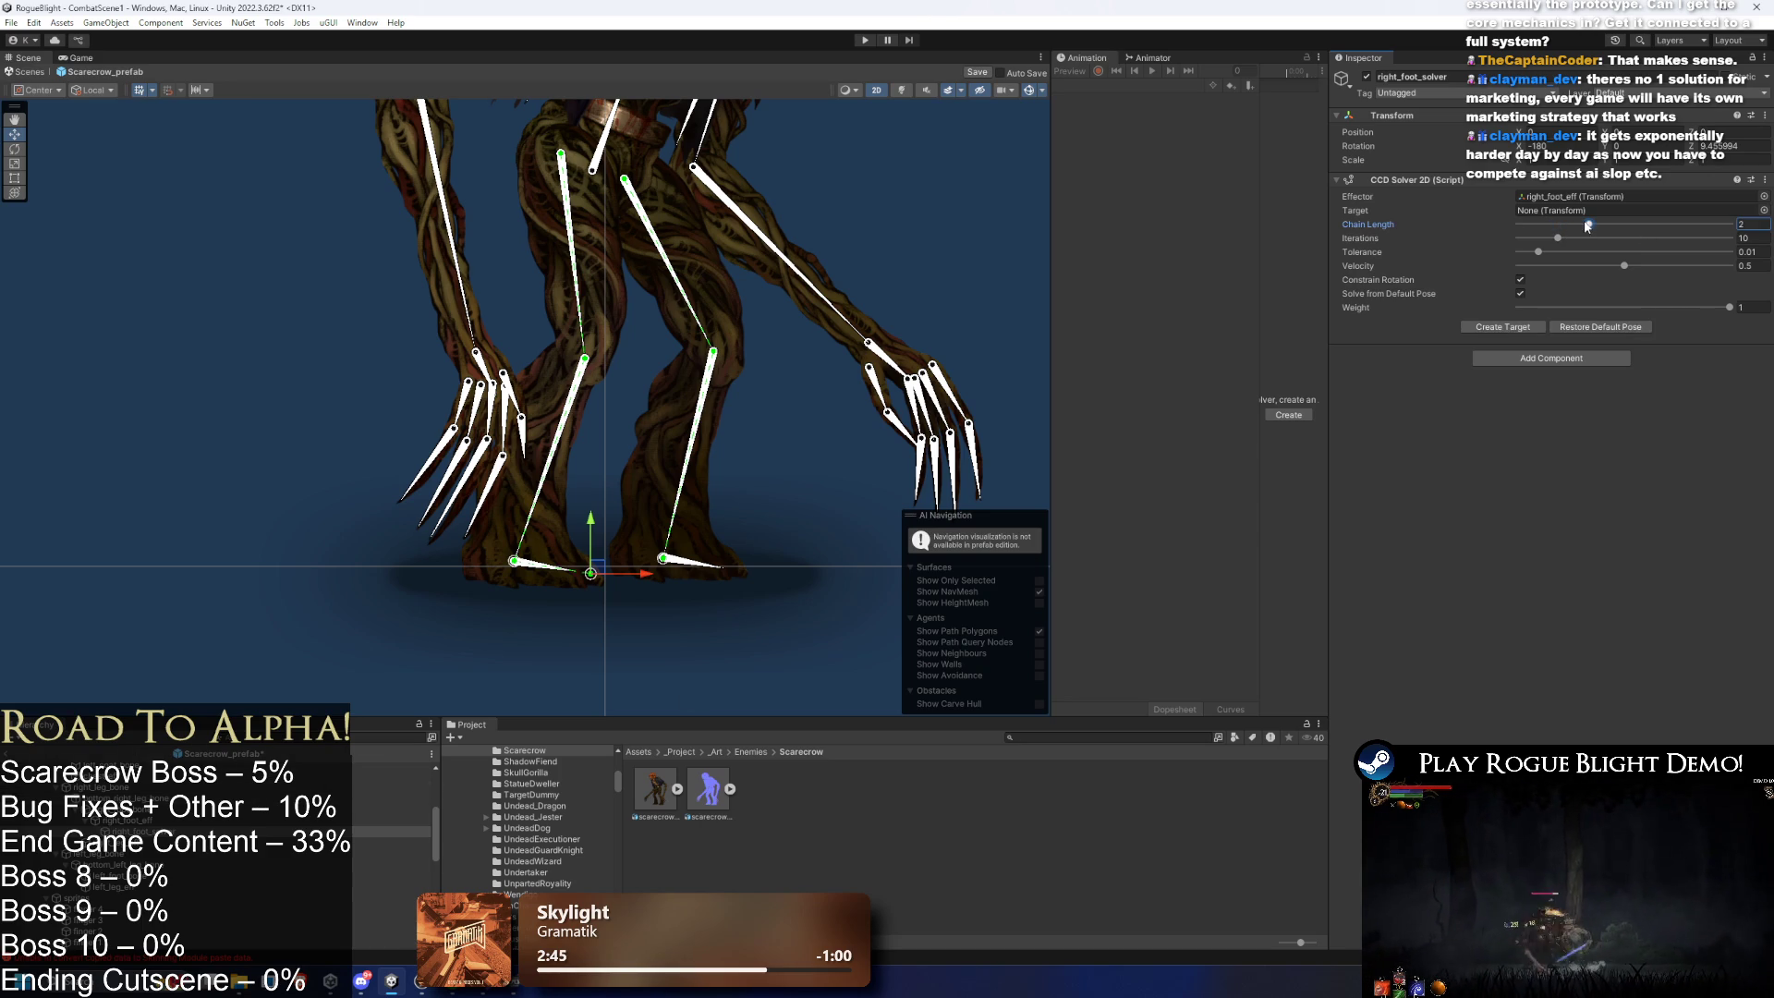
{"action": "left_click", "coordinate": [185, 831]}
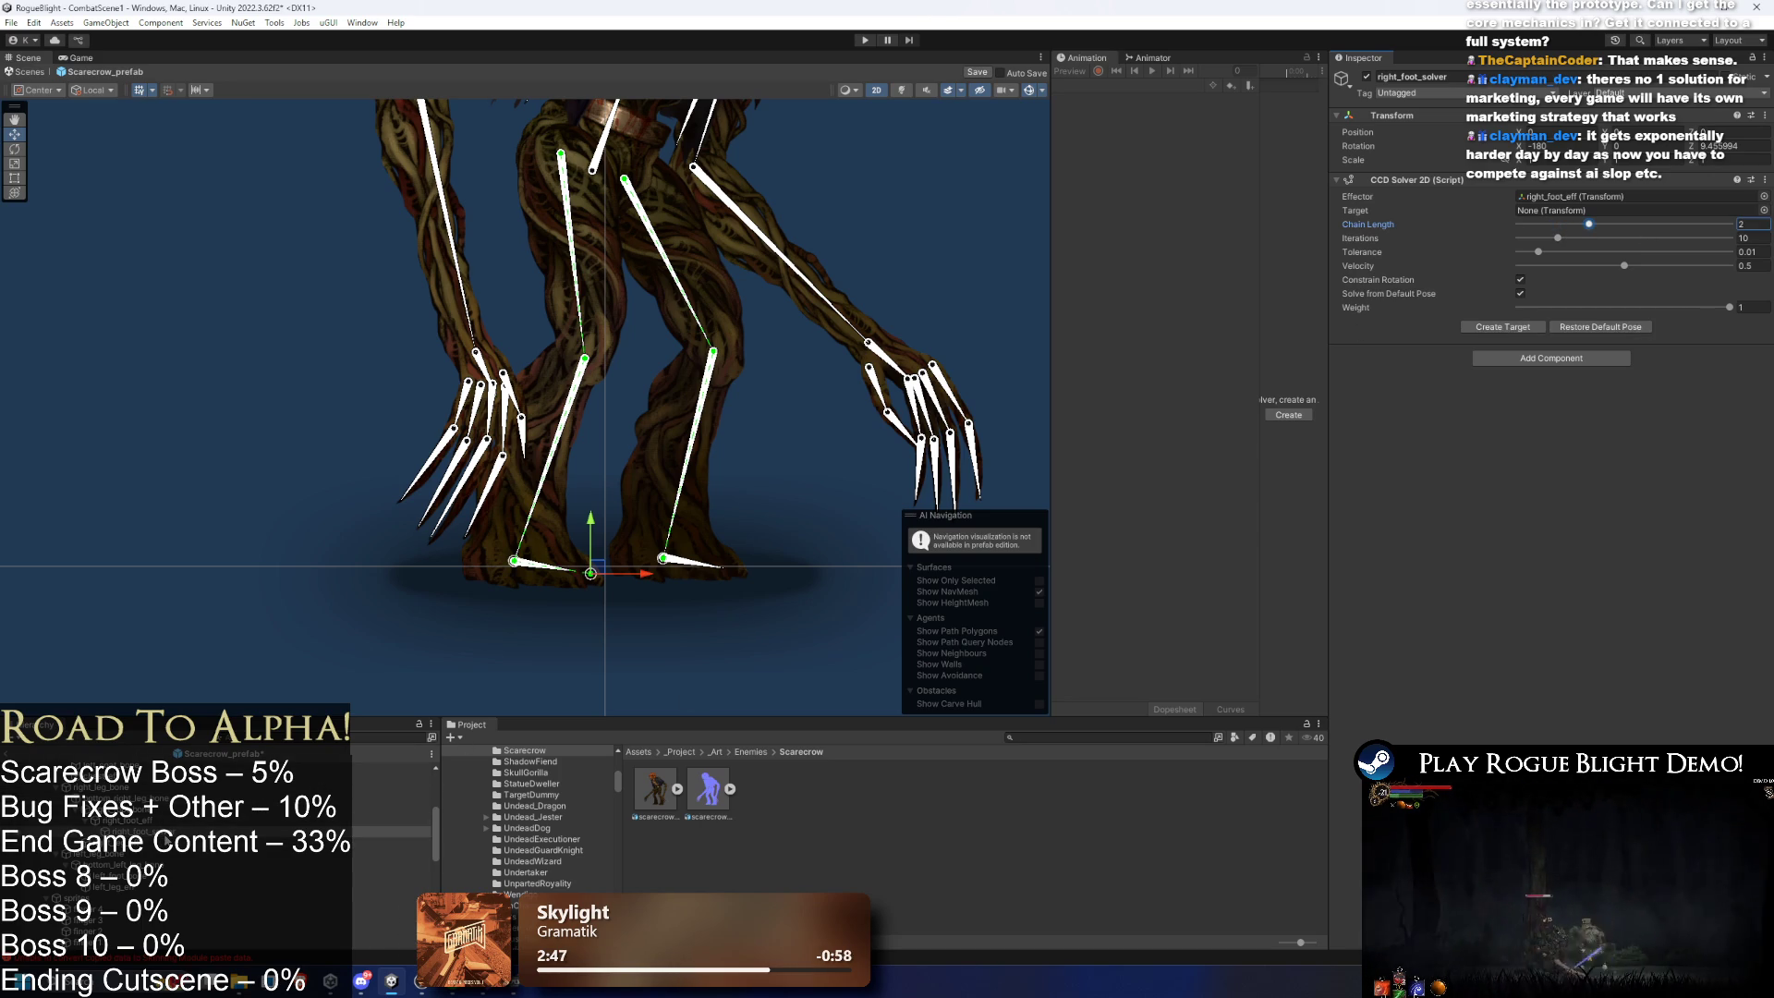
{"action": "scroll", "coordinate": [171, 870], "scroll_direction": "down", "scroll_amount": 10}
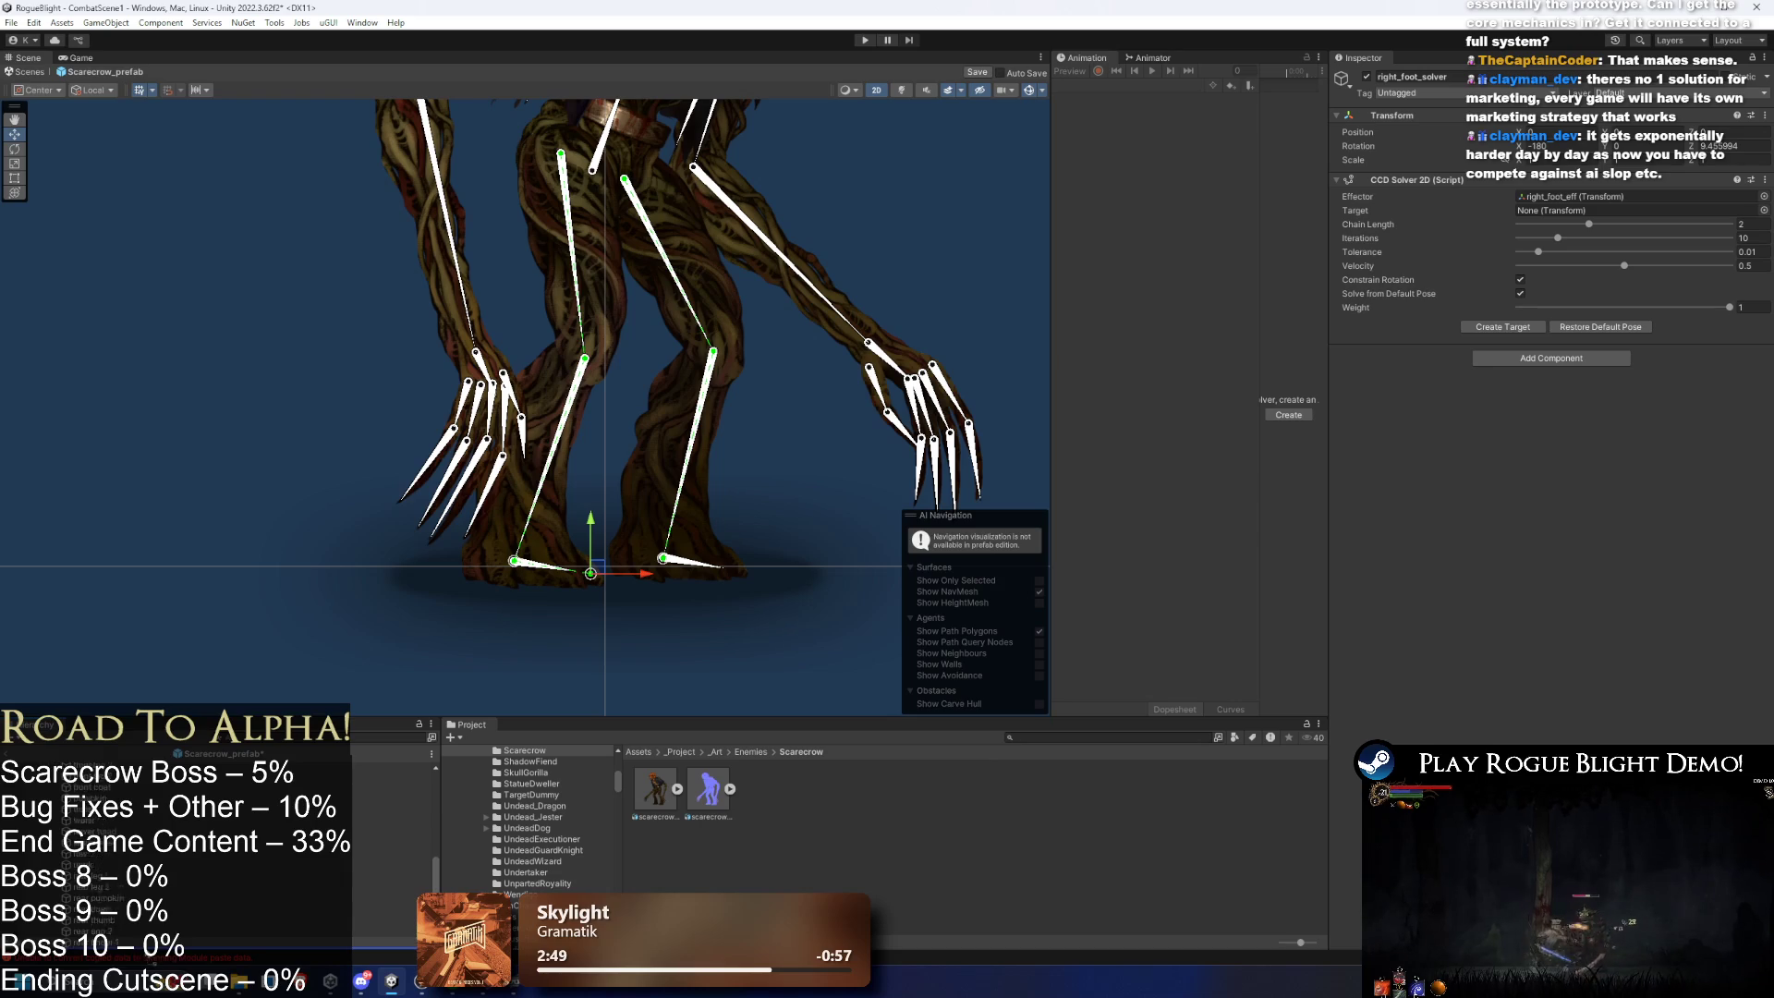
{"action": "scroll", "coordinate": [171, 870], "scroll_direction": "down", "scroll_amount": 3}
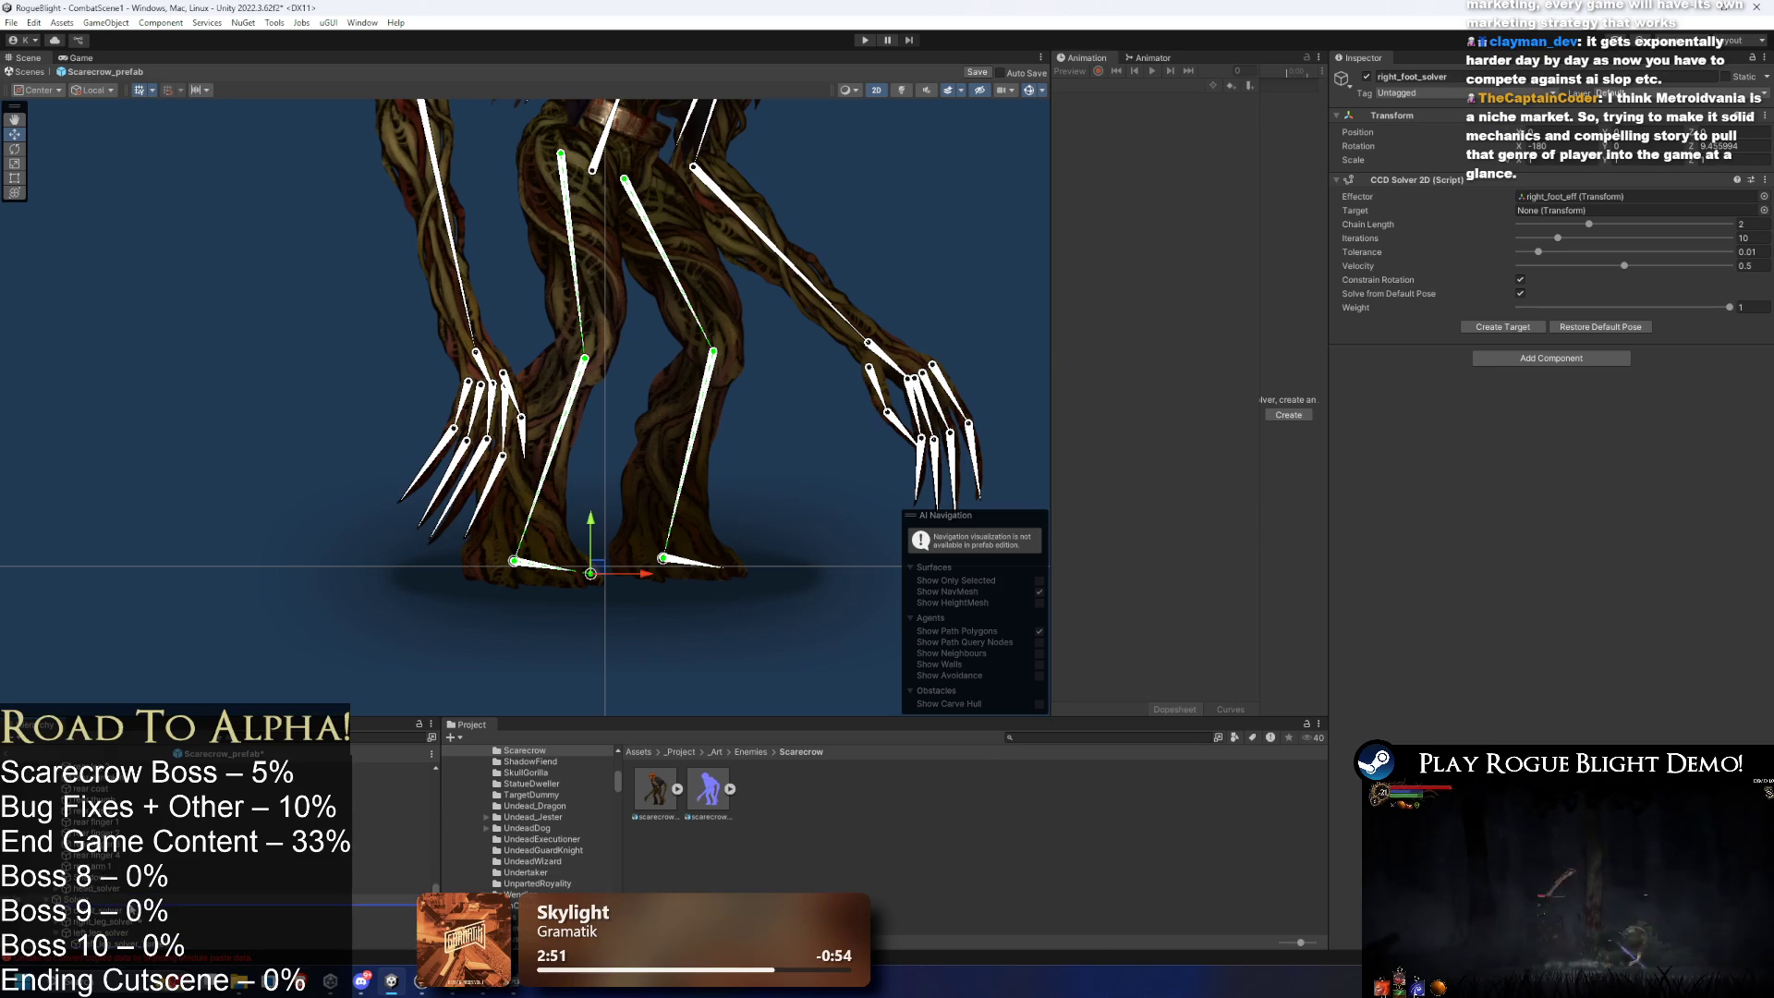
{"action": "left_click", "coordinate": [1527, 327]}
{"action": "left_click", "coordinate": [752, 625]}
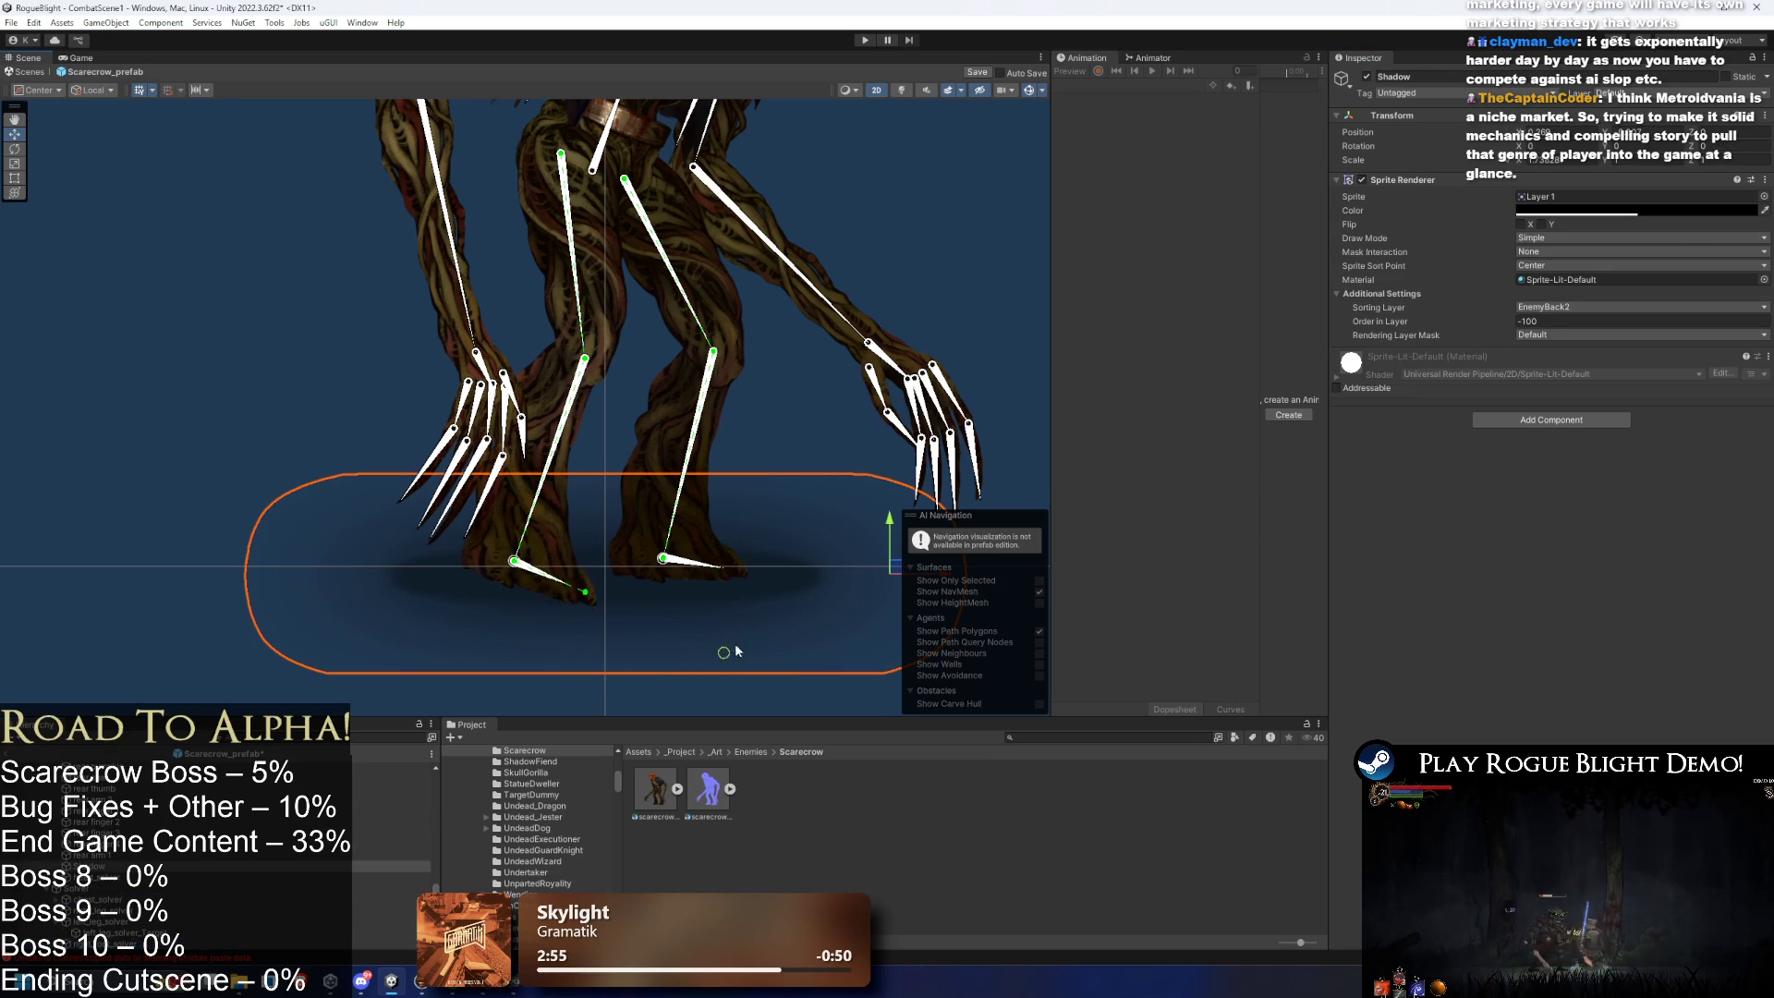
{"action": "left_click", "coordinate": [702, 563]}
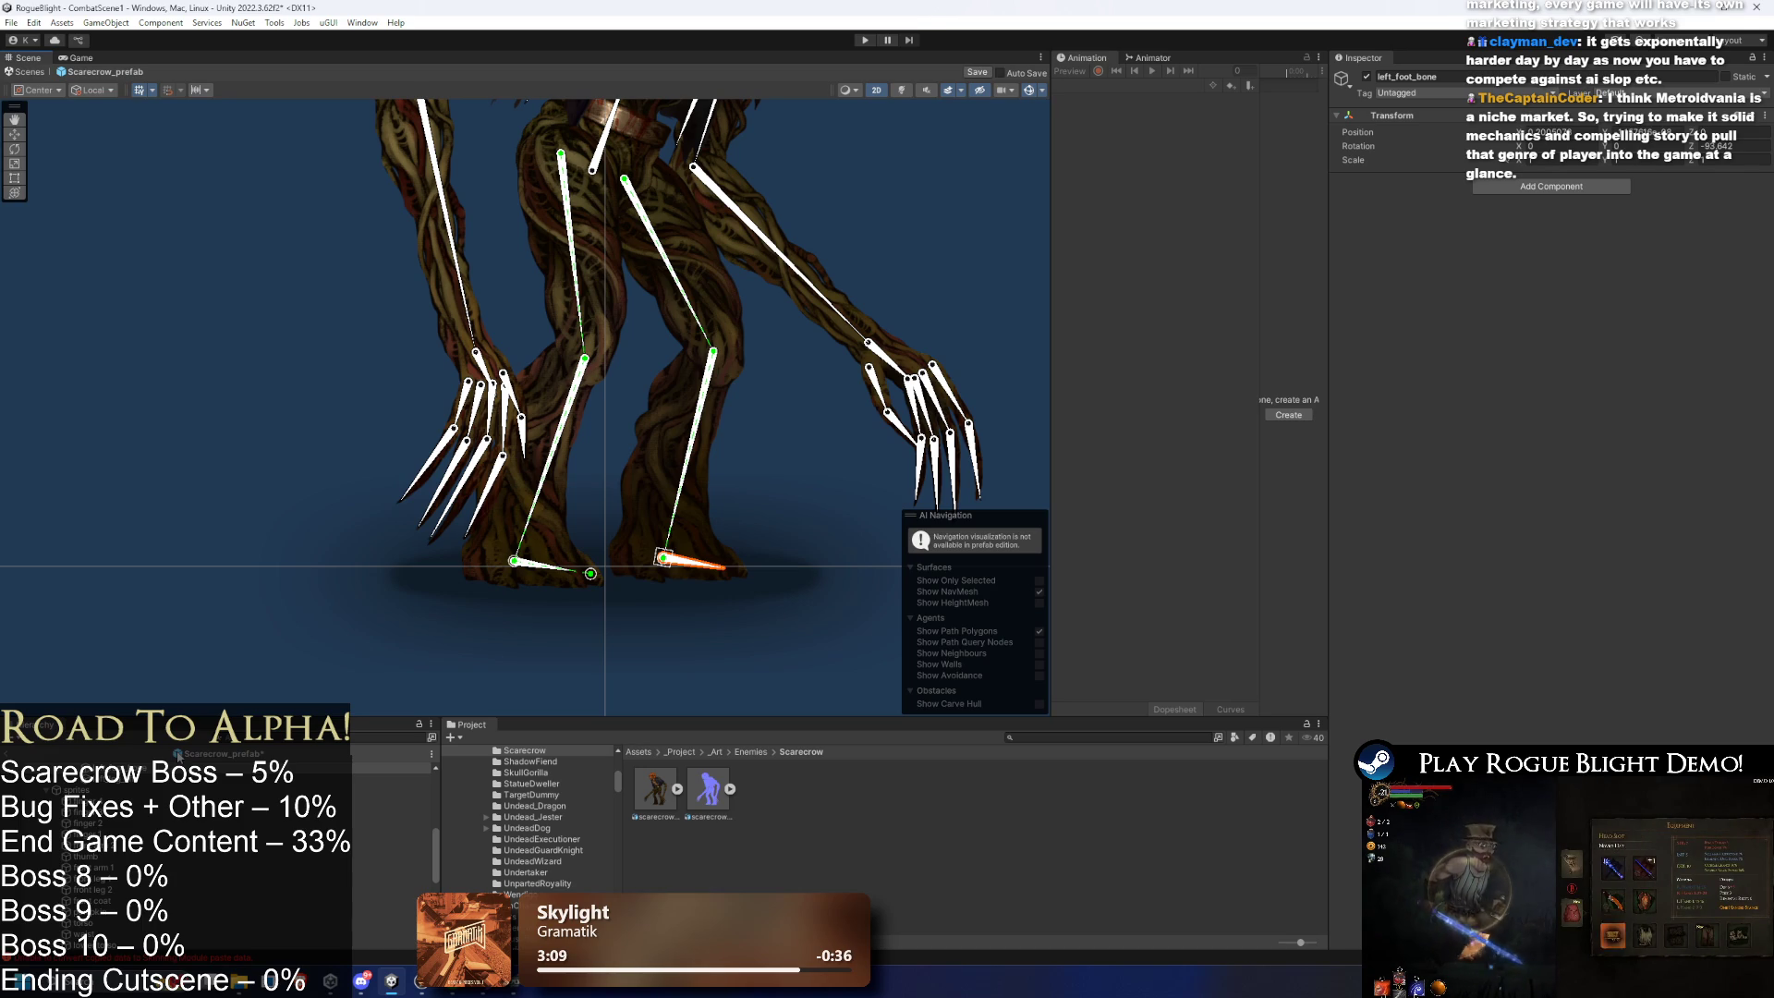
- Save the Scarecrow prefab with Ctrl+S and create an empty child under left_foot_bone
{"action": "key", "text": "ctrl+s"}
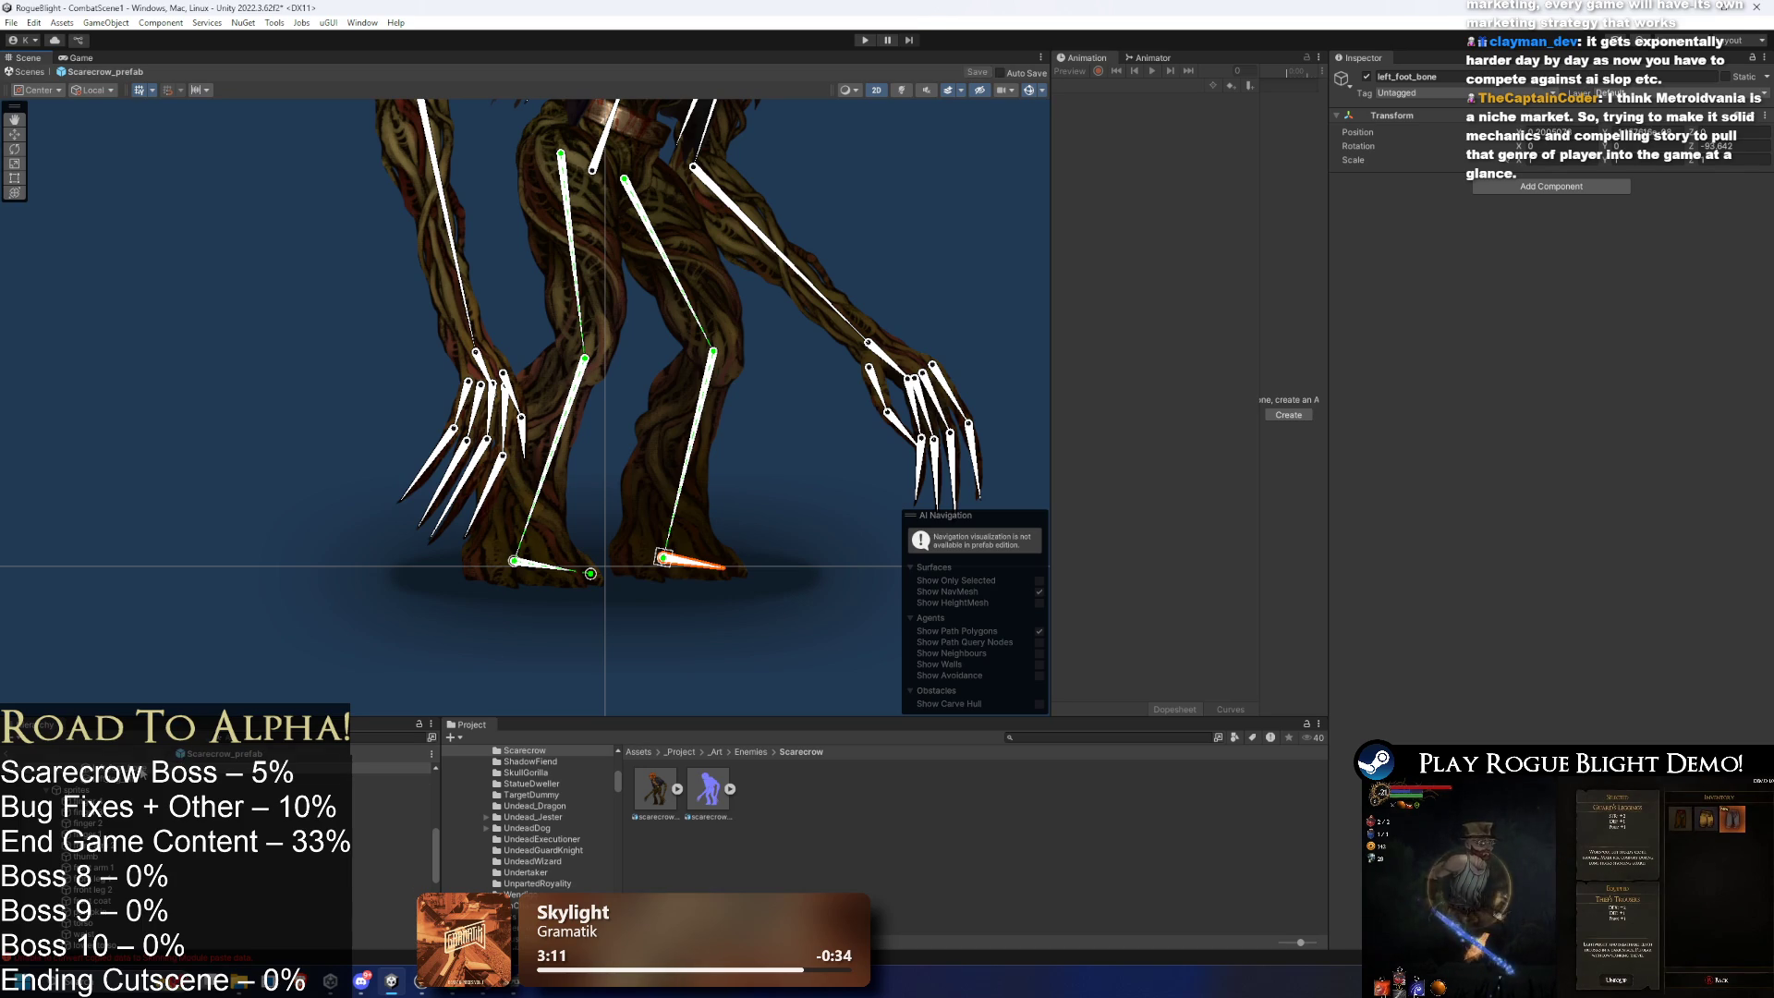
{"action": "scroll", "coordinate": [157, 792], "scroll_direction": "up", "scroll_amount": 2}
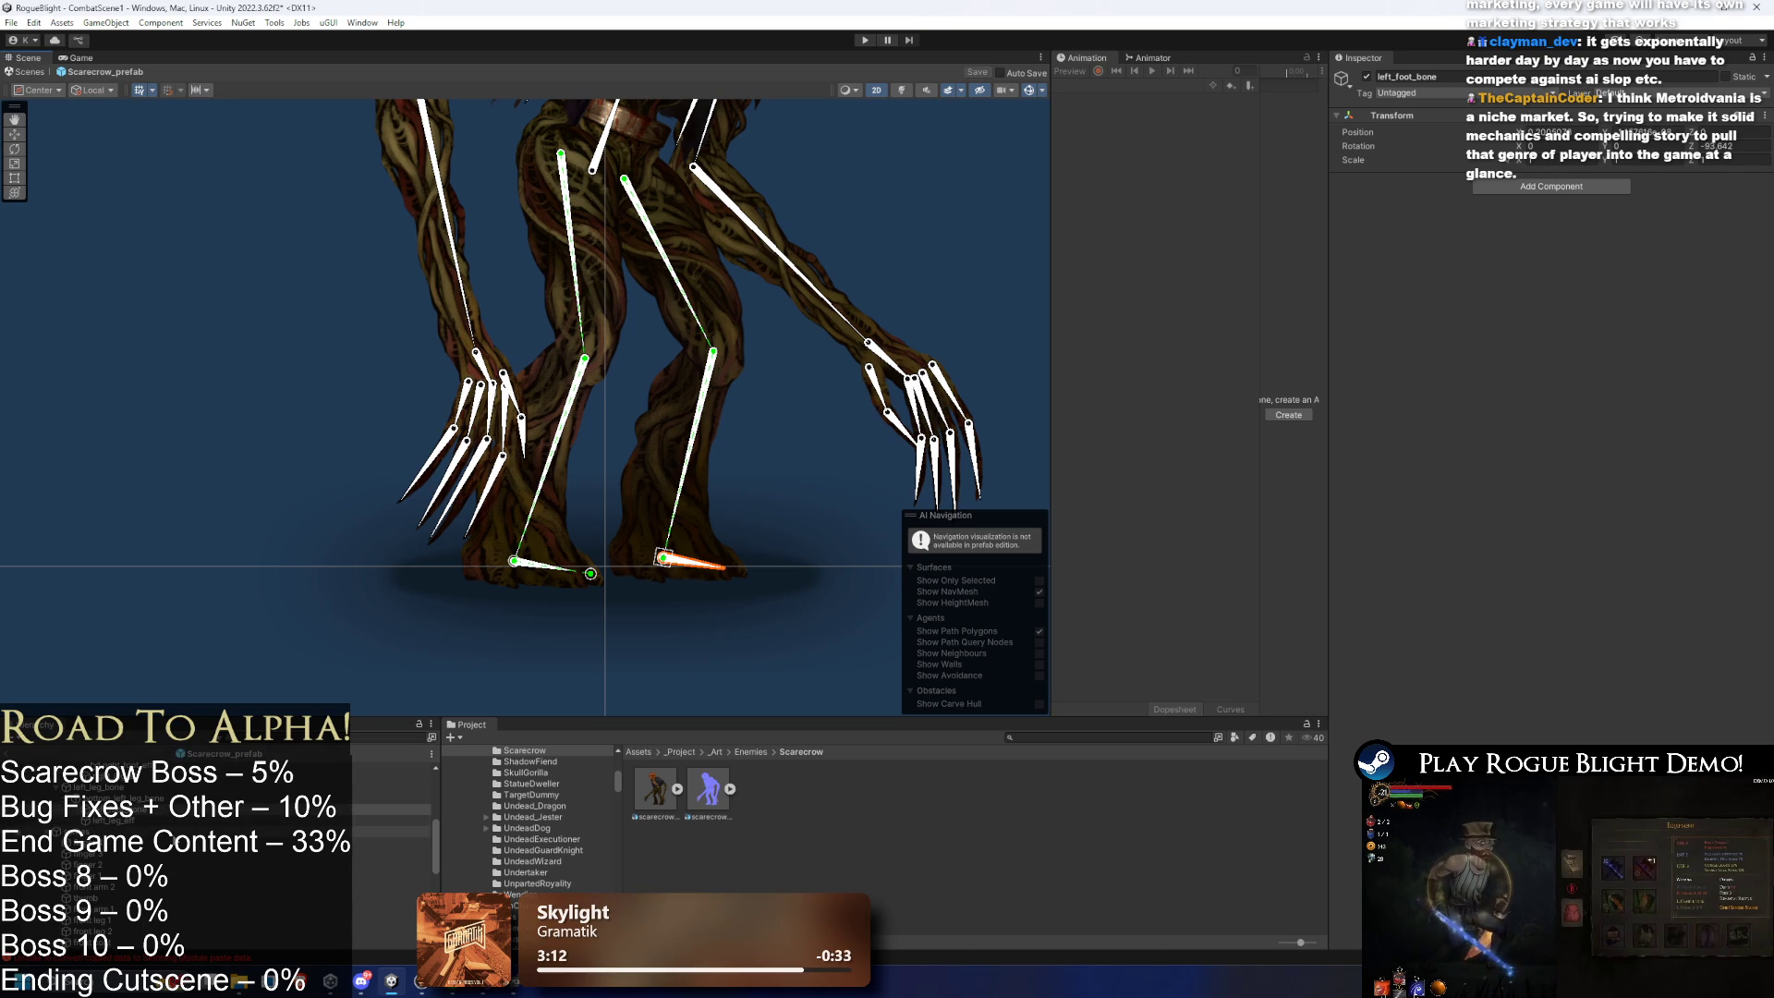
{"action": "right_click", "coordinate": [138, 816]}
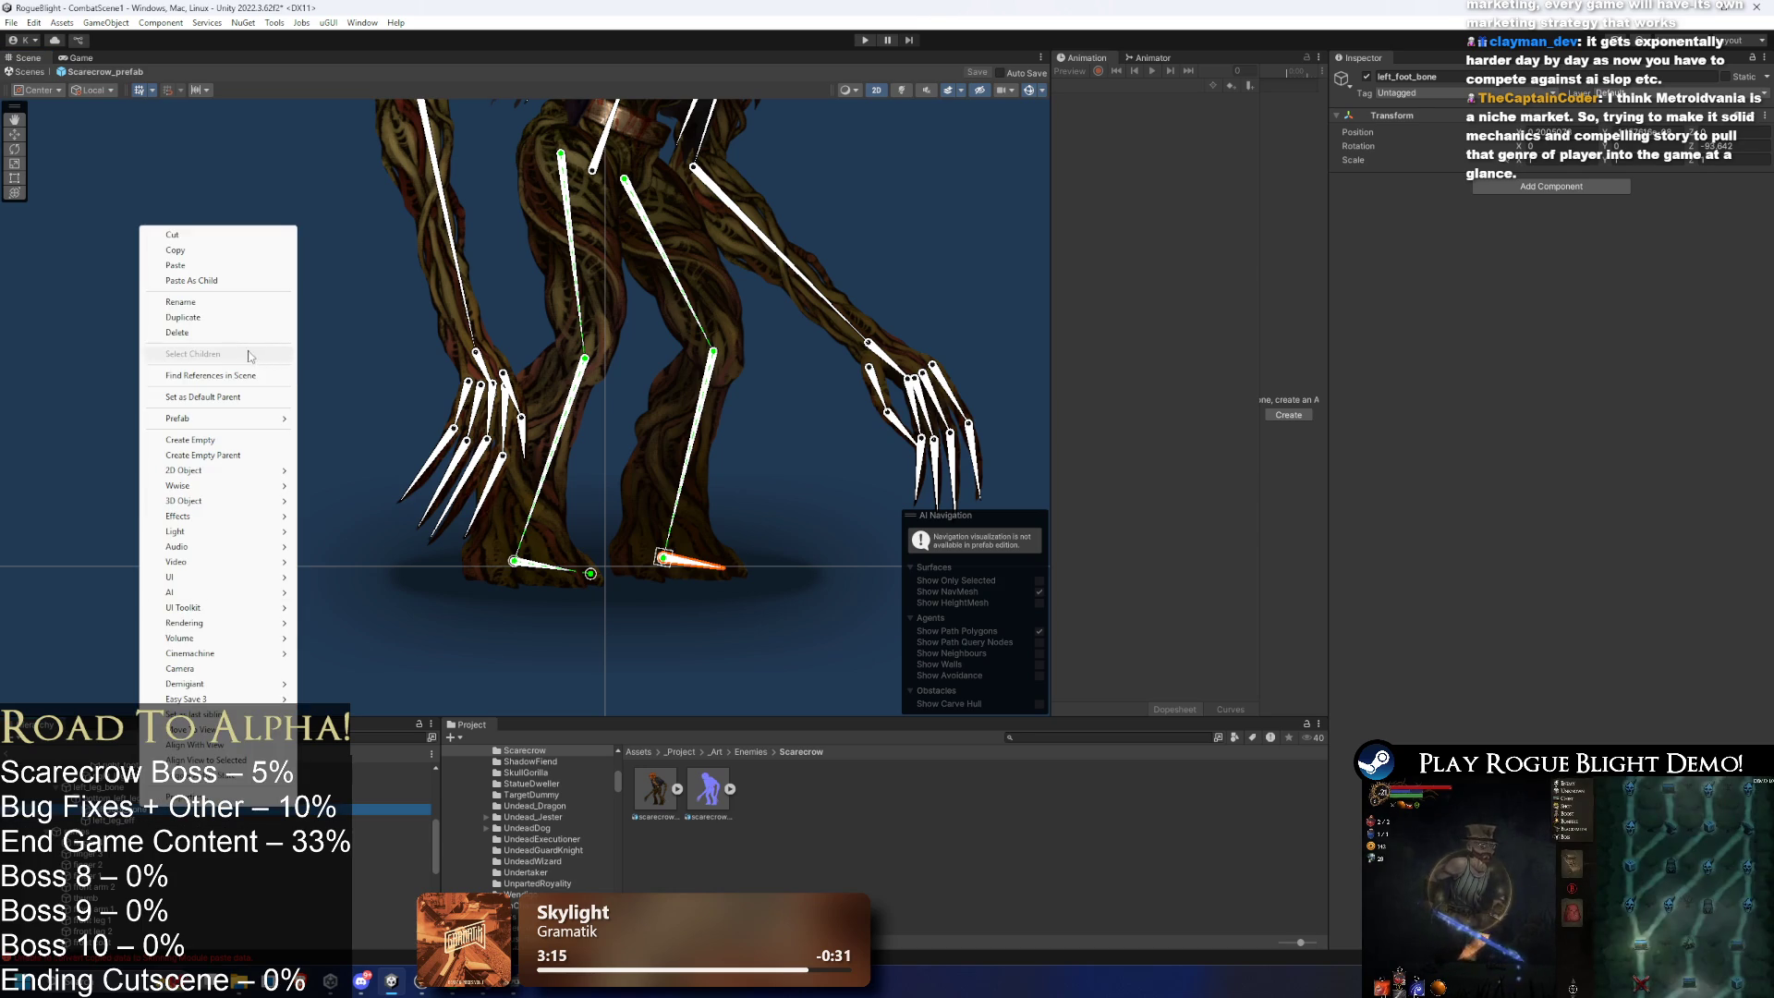
{"action": "left_click", "coordinate": [243, 440]}
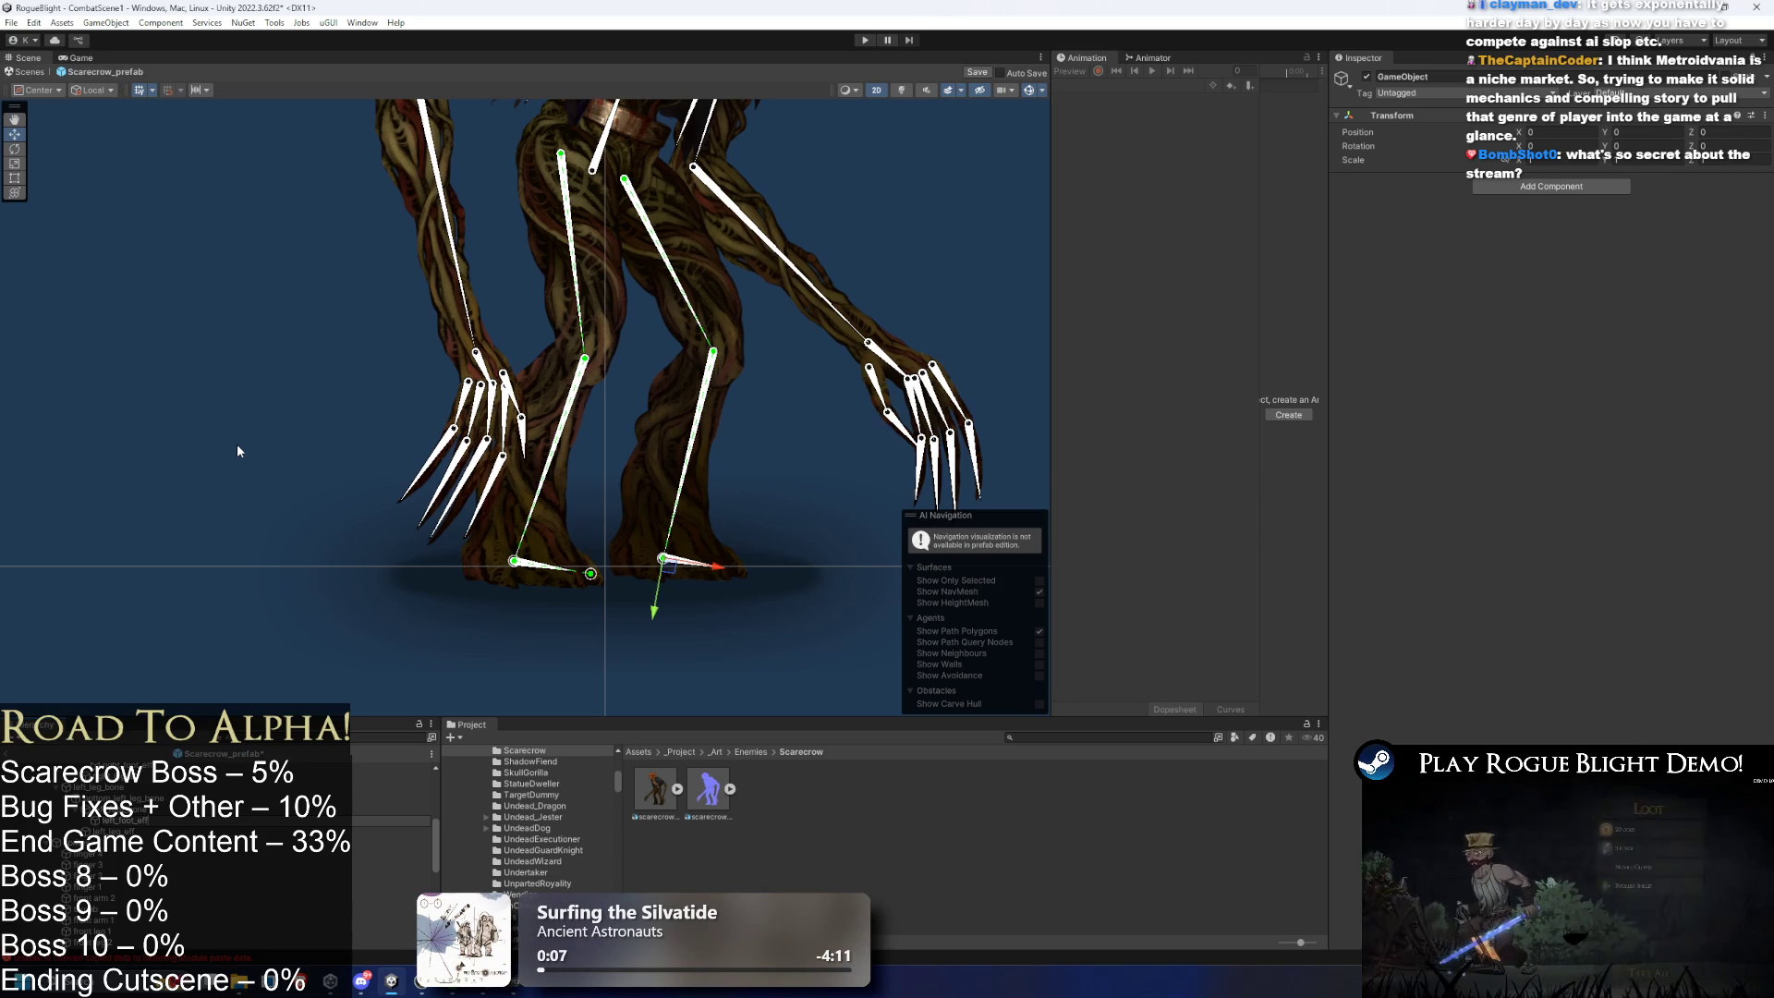
- Move the new object to the left toe and add a CCD solver left_foot_solver using left_foot_eff
{"action": "left_click_drag", "start_coordinate": [740, 574], "coordinate": [804, 586]}
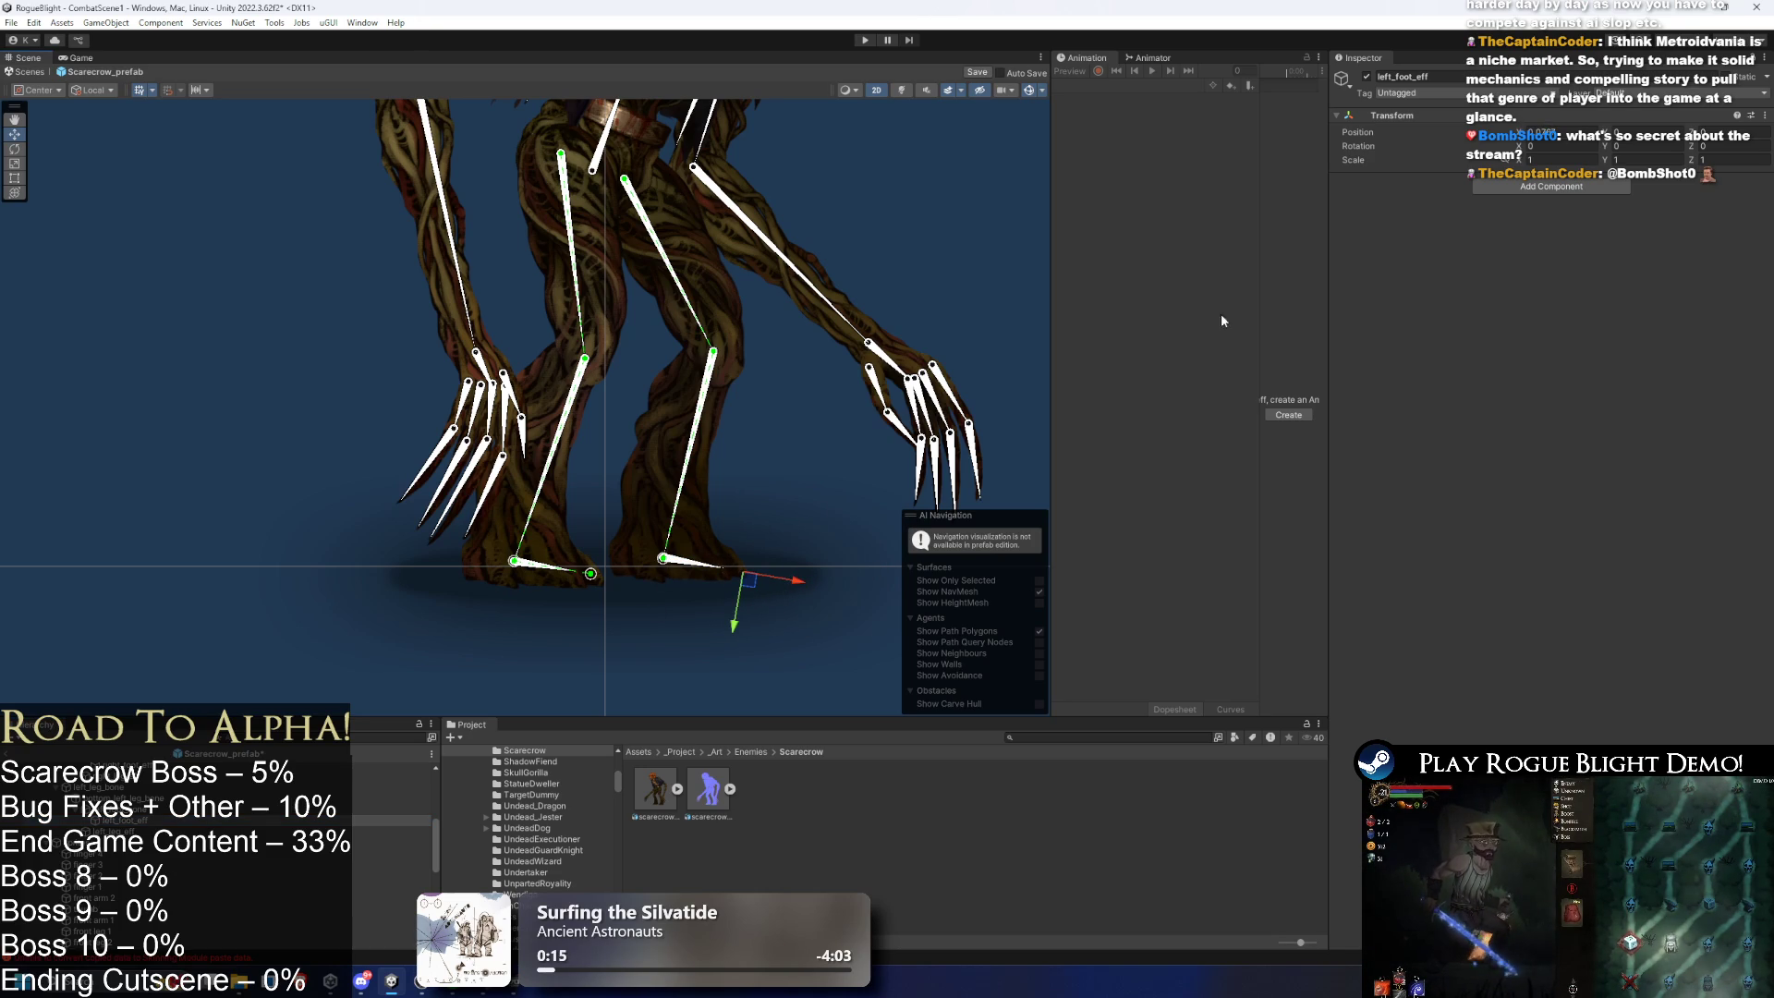
{"action": "left_click", "coordinate": [1551, 187]}
{"action": "left_click", "coordinate": [1616, 201]}
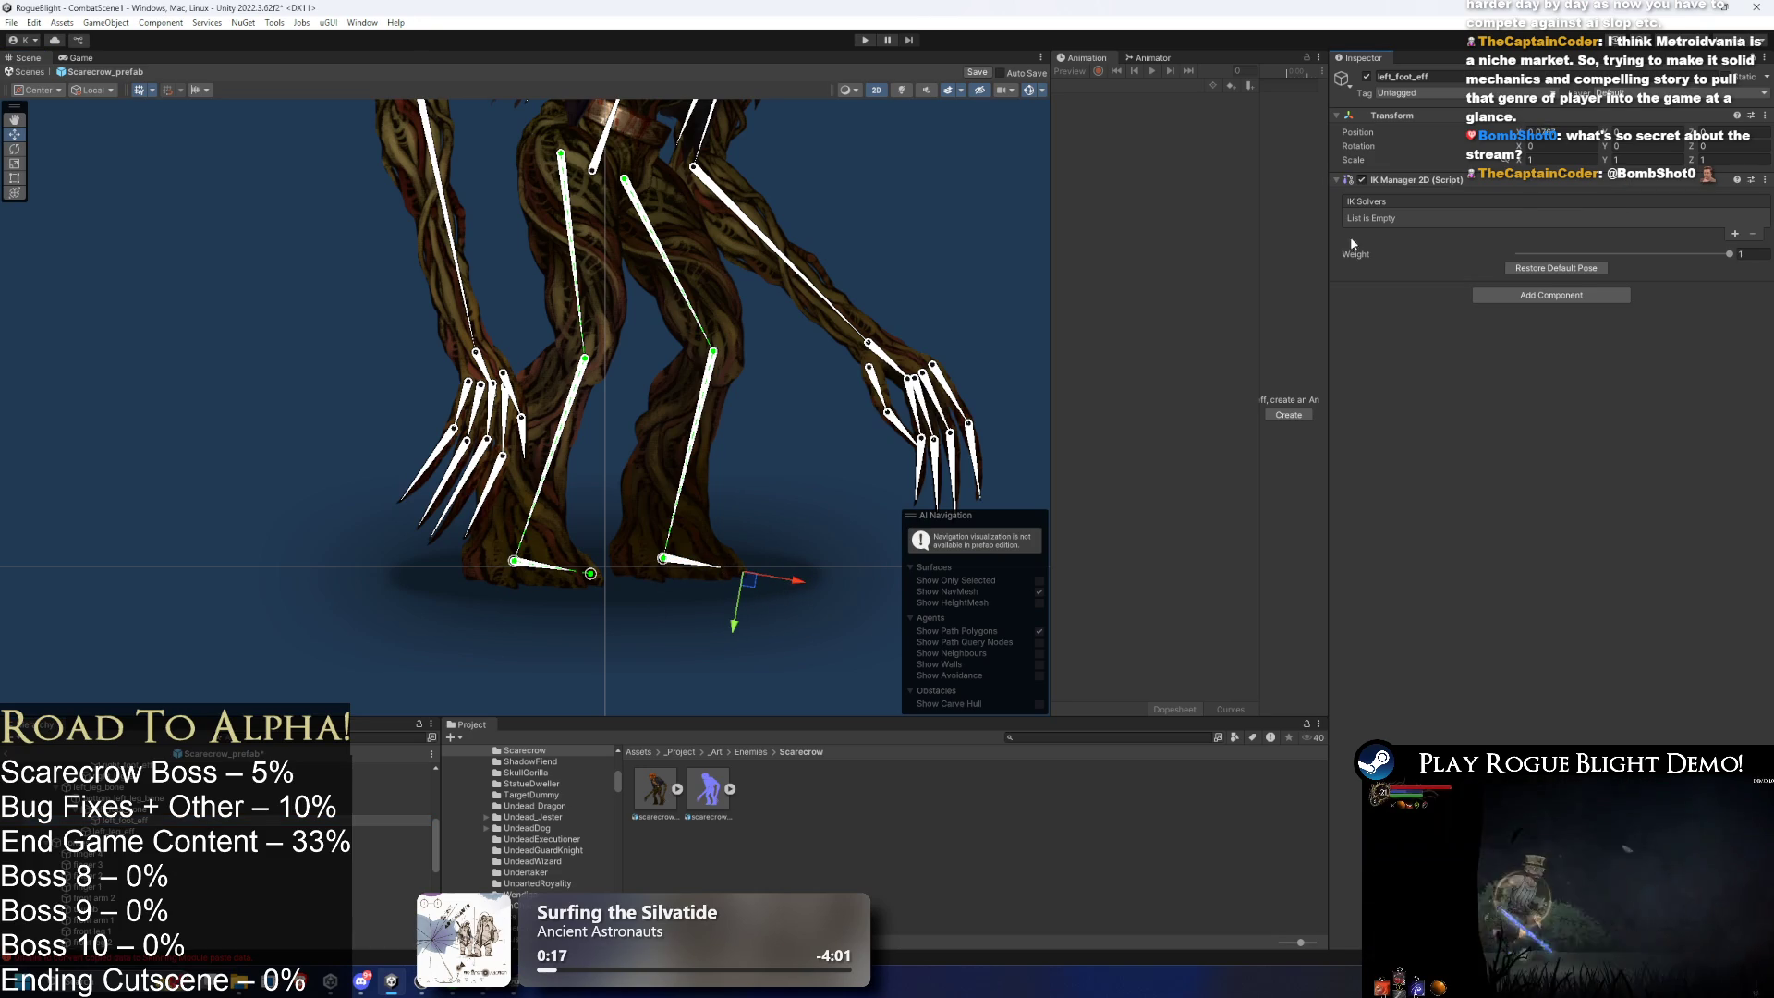
{"action": "left_click", "coordinate": [1734, 234]}
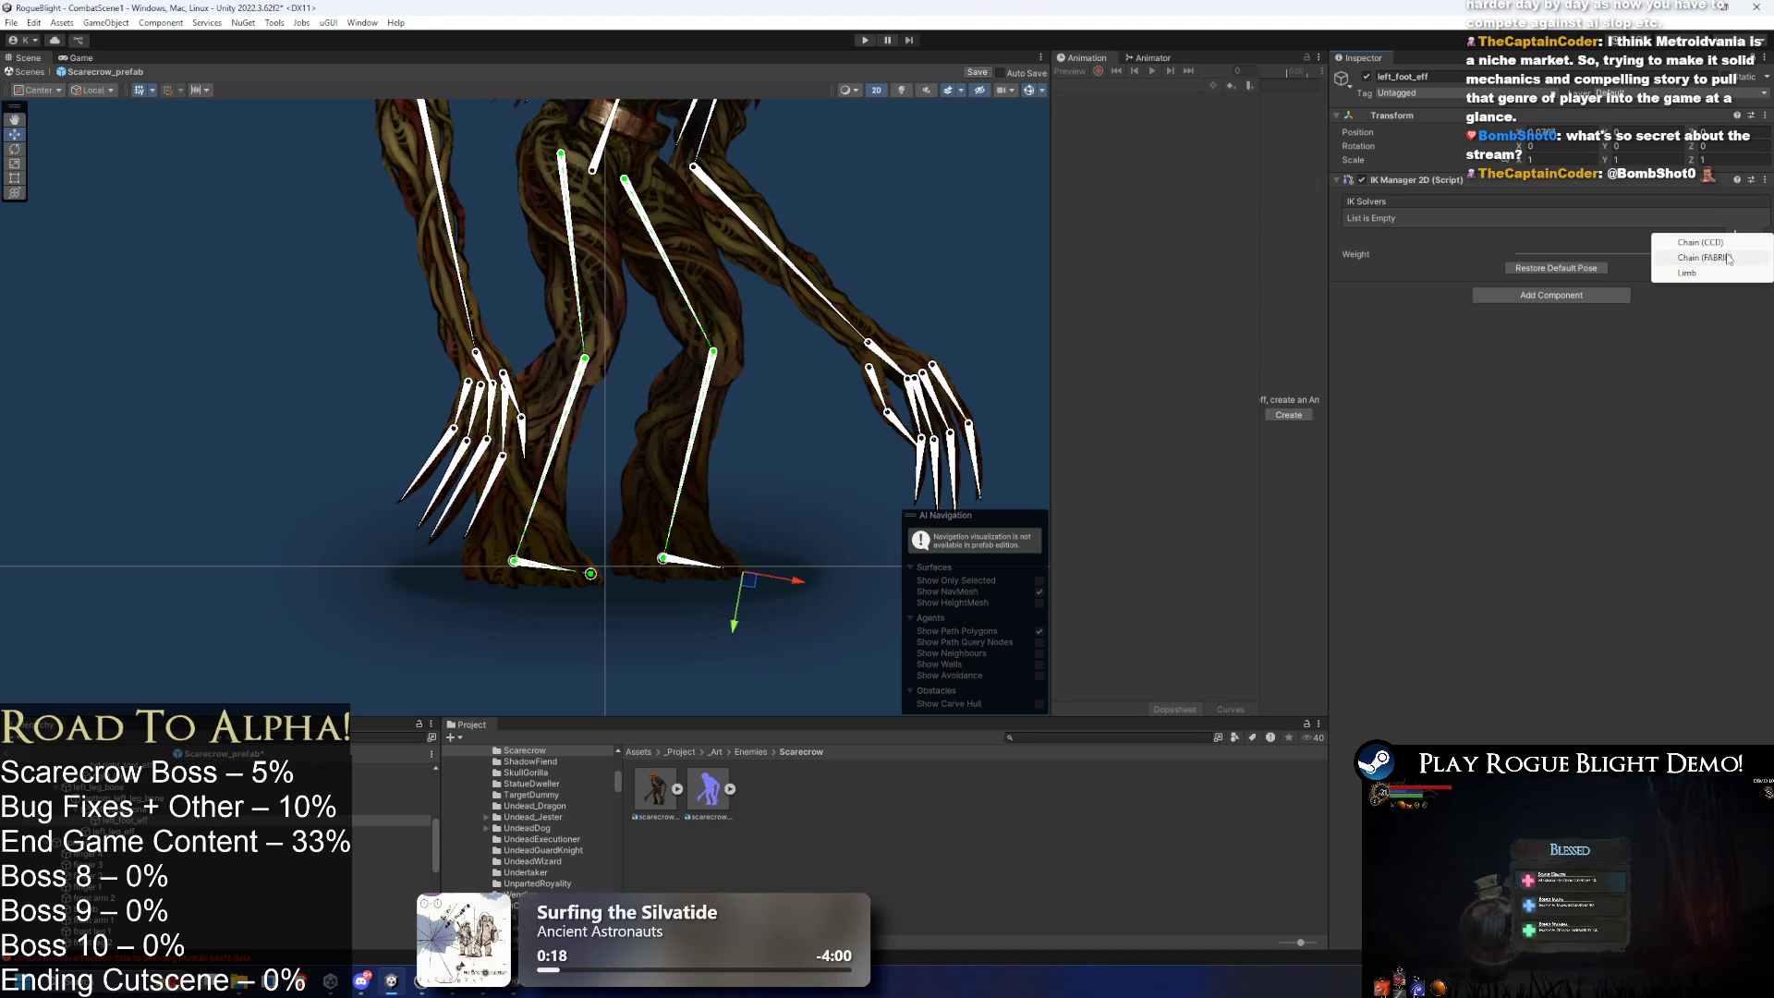
{"action": "left_click", "coordinate": [1700, 242]}
{"action": "right_click", "coordinate": [139, 832]}
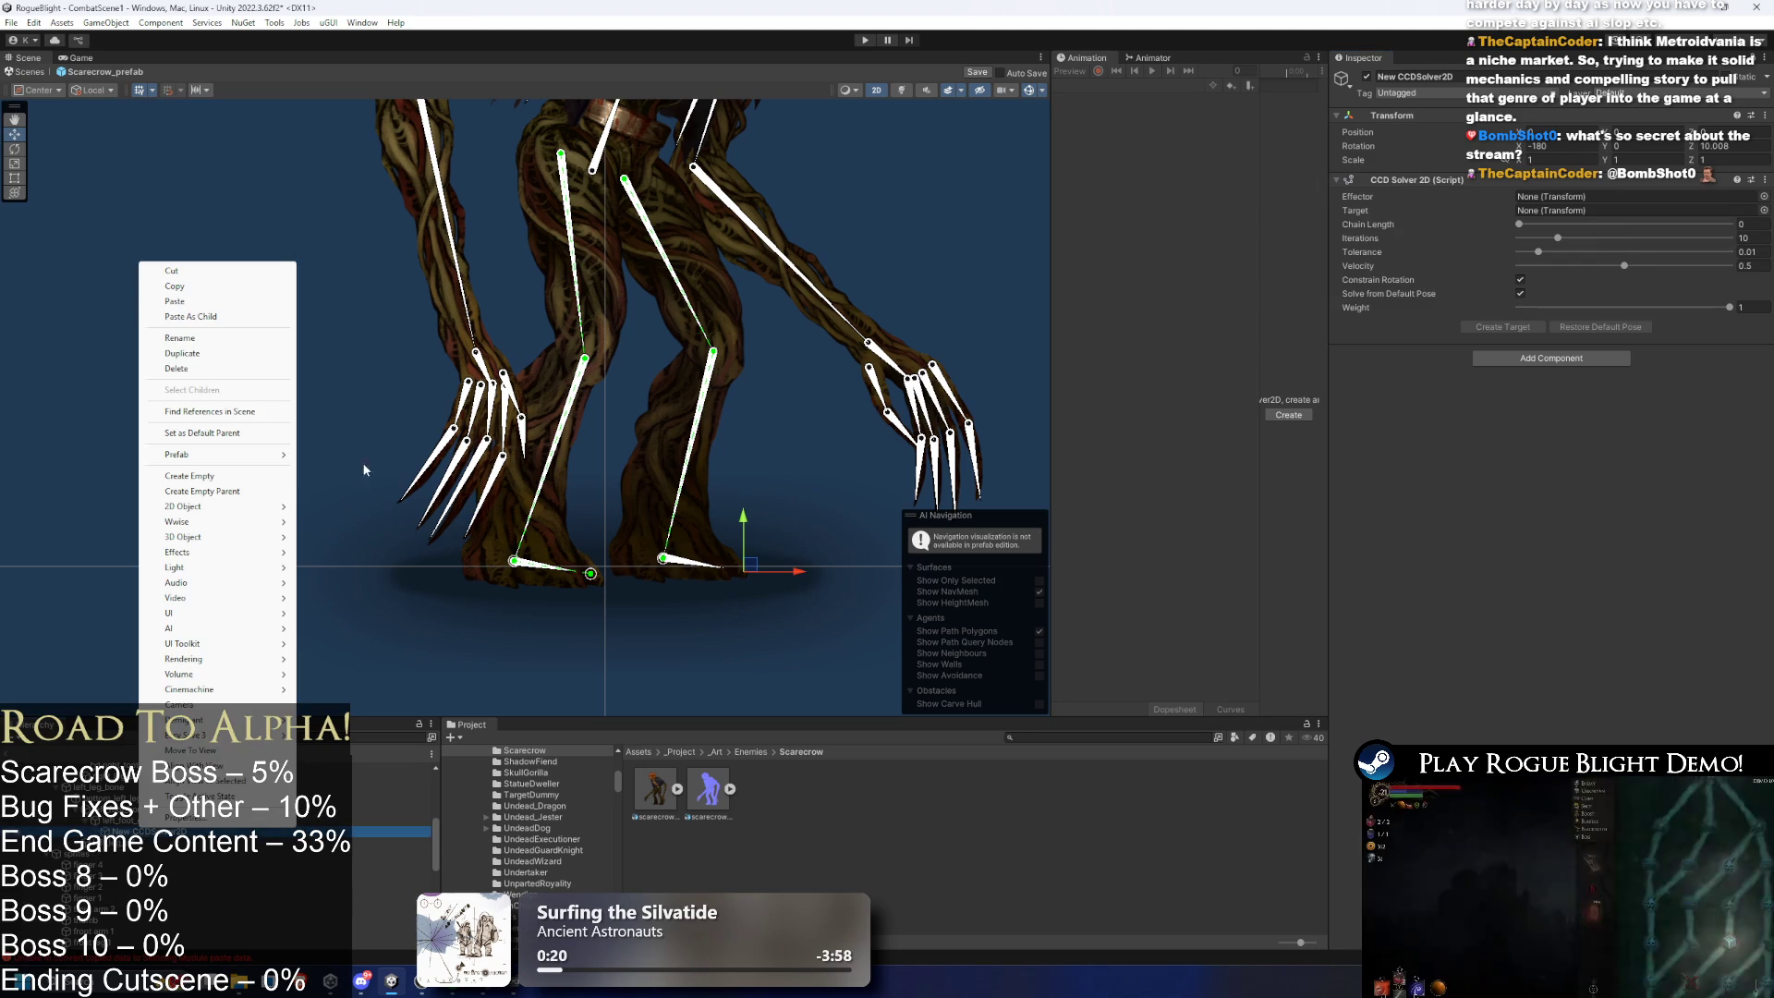
{"action": "left_click", "coordinate": [211, 340]}
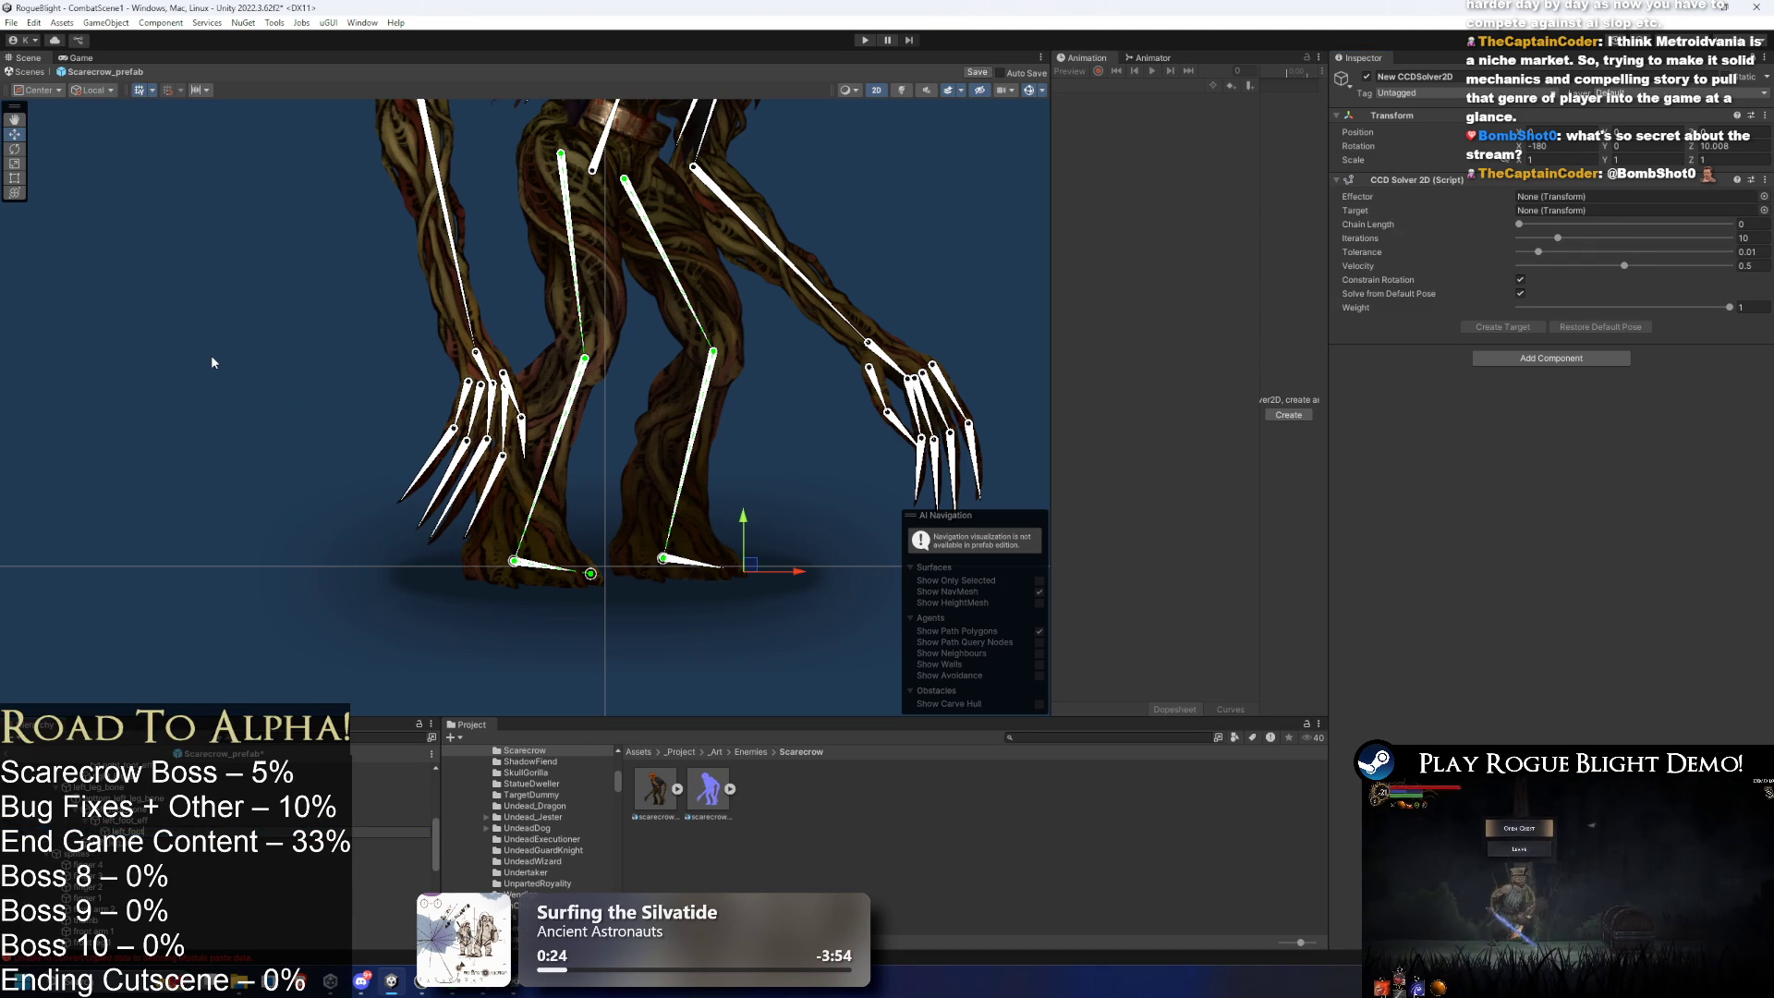
{"action": "key", "text": "Return"}
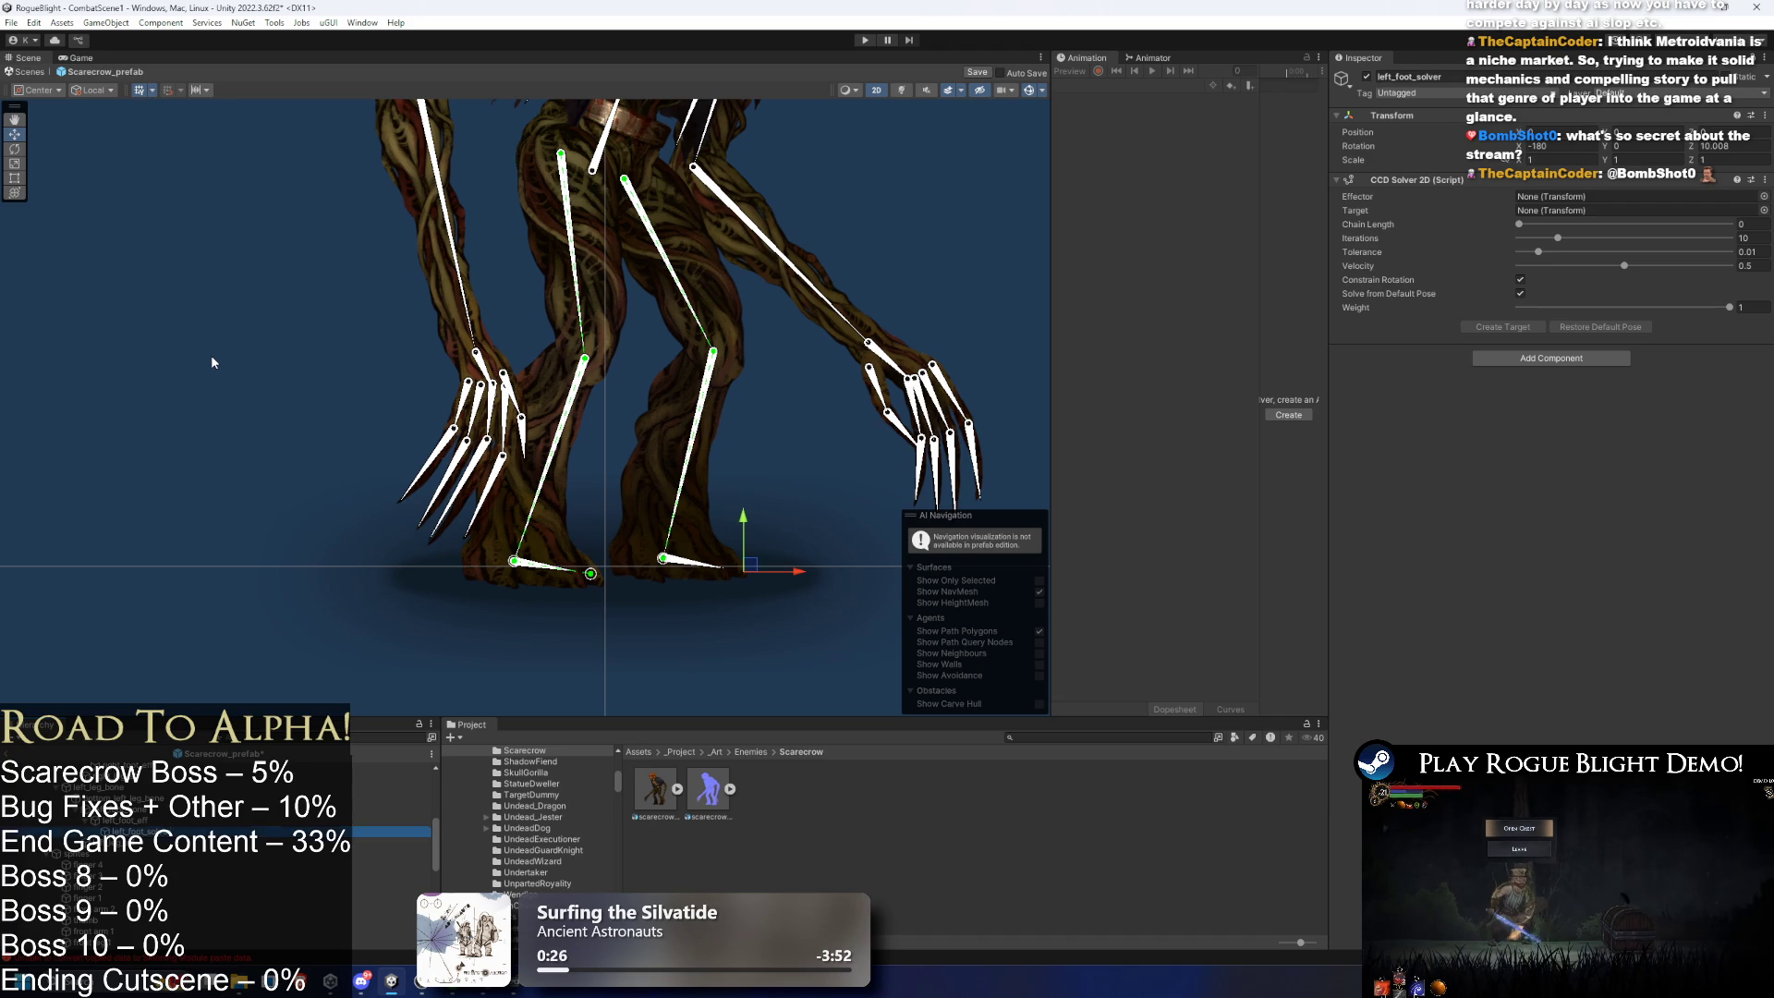
{"action": "mouse_move", "coordinate": [388, 821]}
{"action": "left_mouse_down"}
{"action": "mouse_move", "coordinate": [1464, 198]}
{"action": "mouse_move", "coordinate": [1589, 197]}
{"action": "left_mouse_up"}
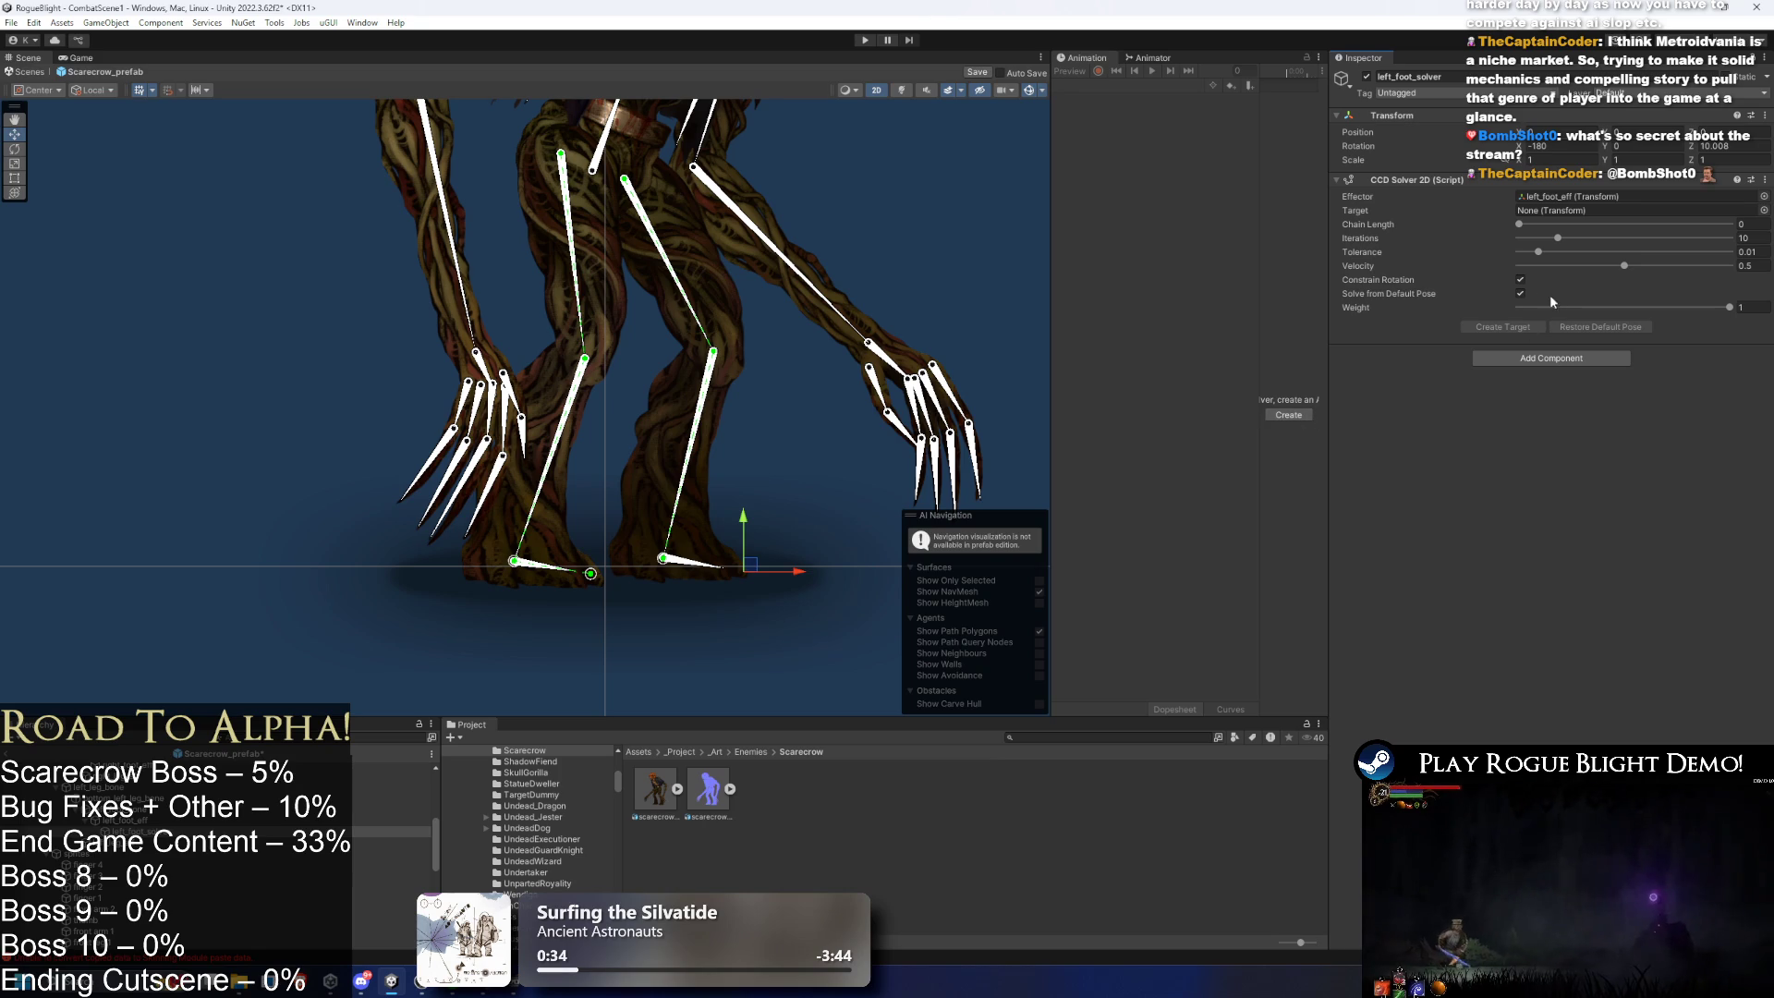
- Set left_foot_solver's chain length to 2 and generate left_foot_solver_Target
{"action": "left_click_drag", "start_coordinate": [1541, 225], "coordinate": [1563, 224]}
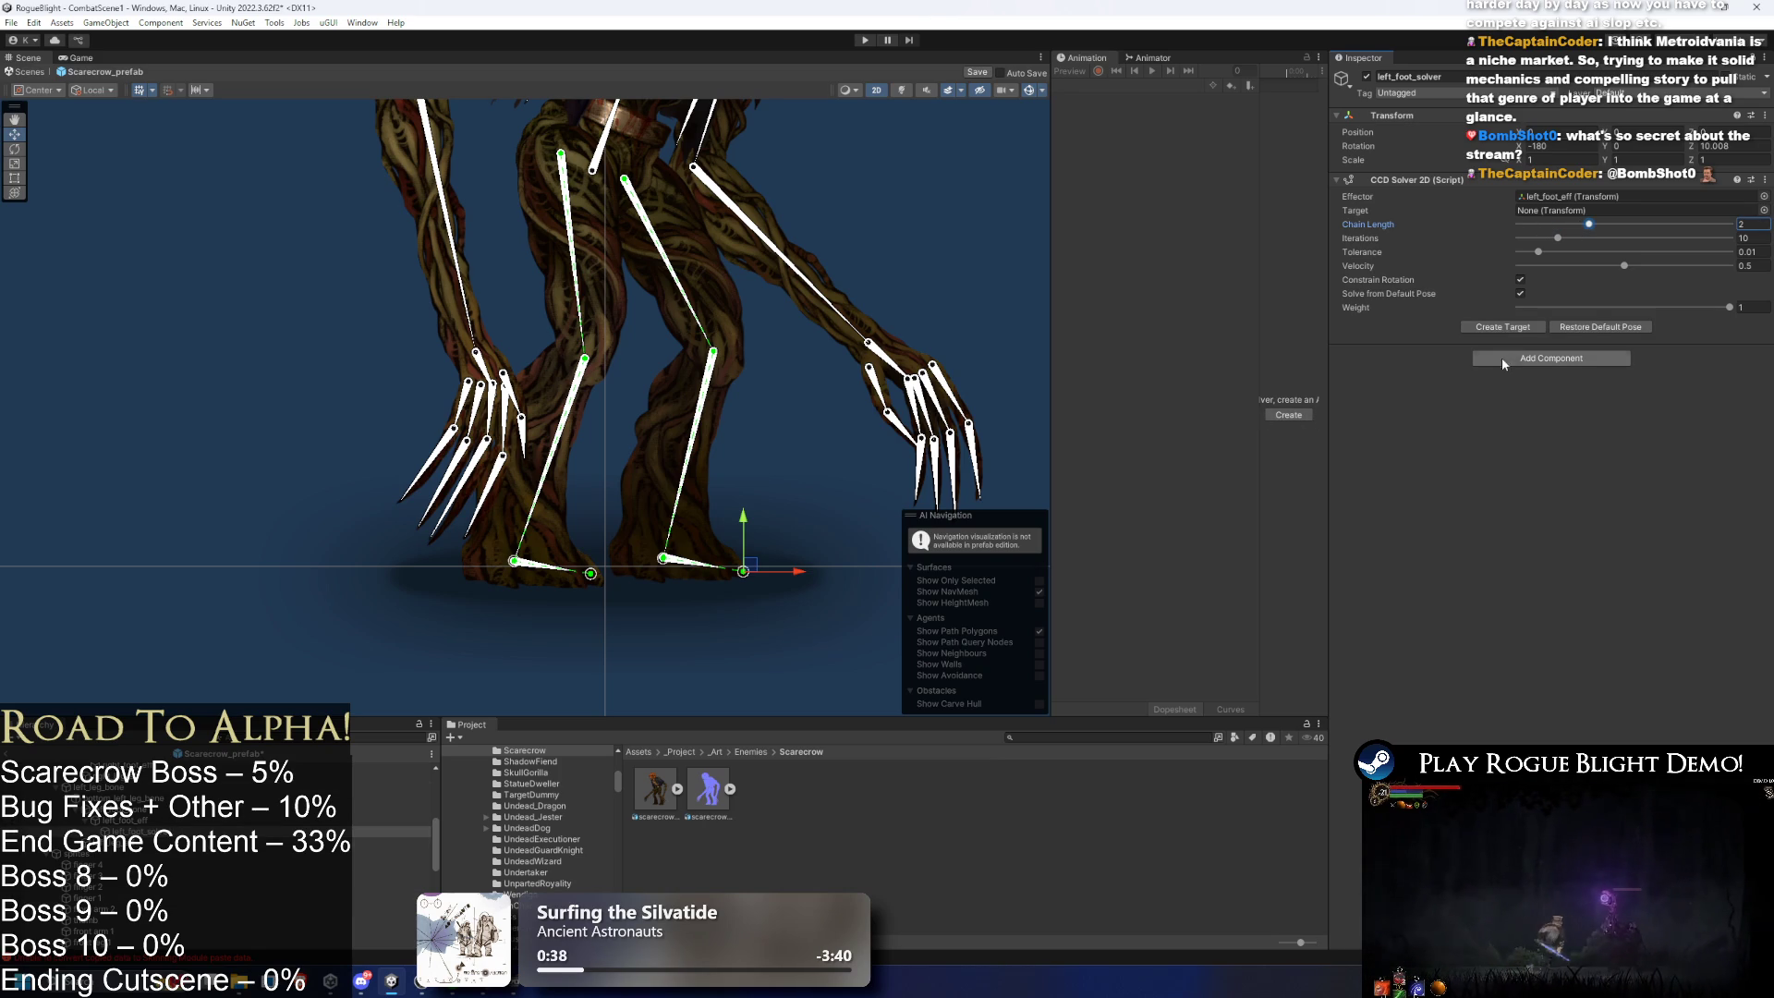
{"action": "left_click", "coordinate": [1516, 328]}
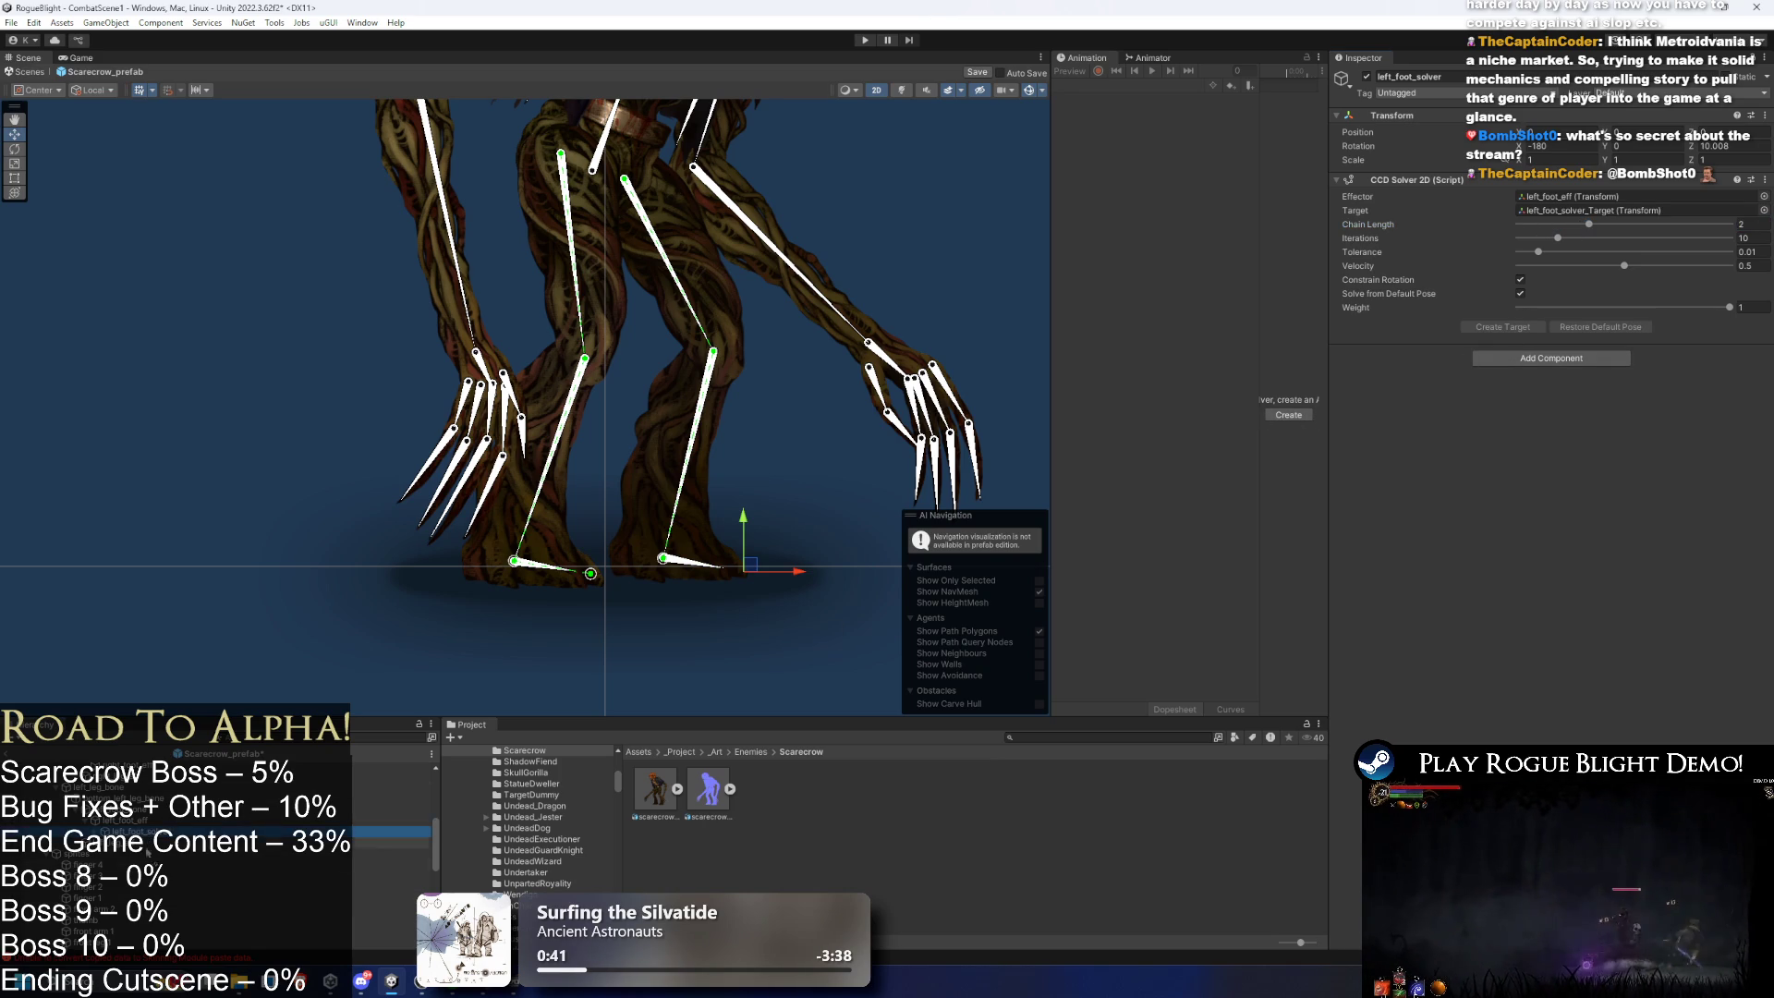
{"action": "scroll", "coordinate": [88, 860], "scroll_direction": "down", "scroll_amount": 5}
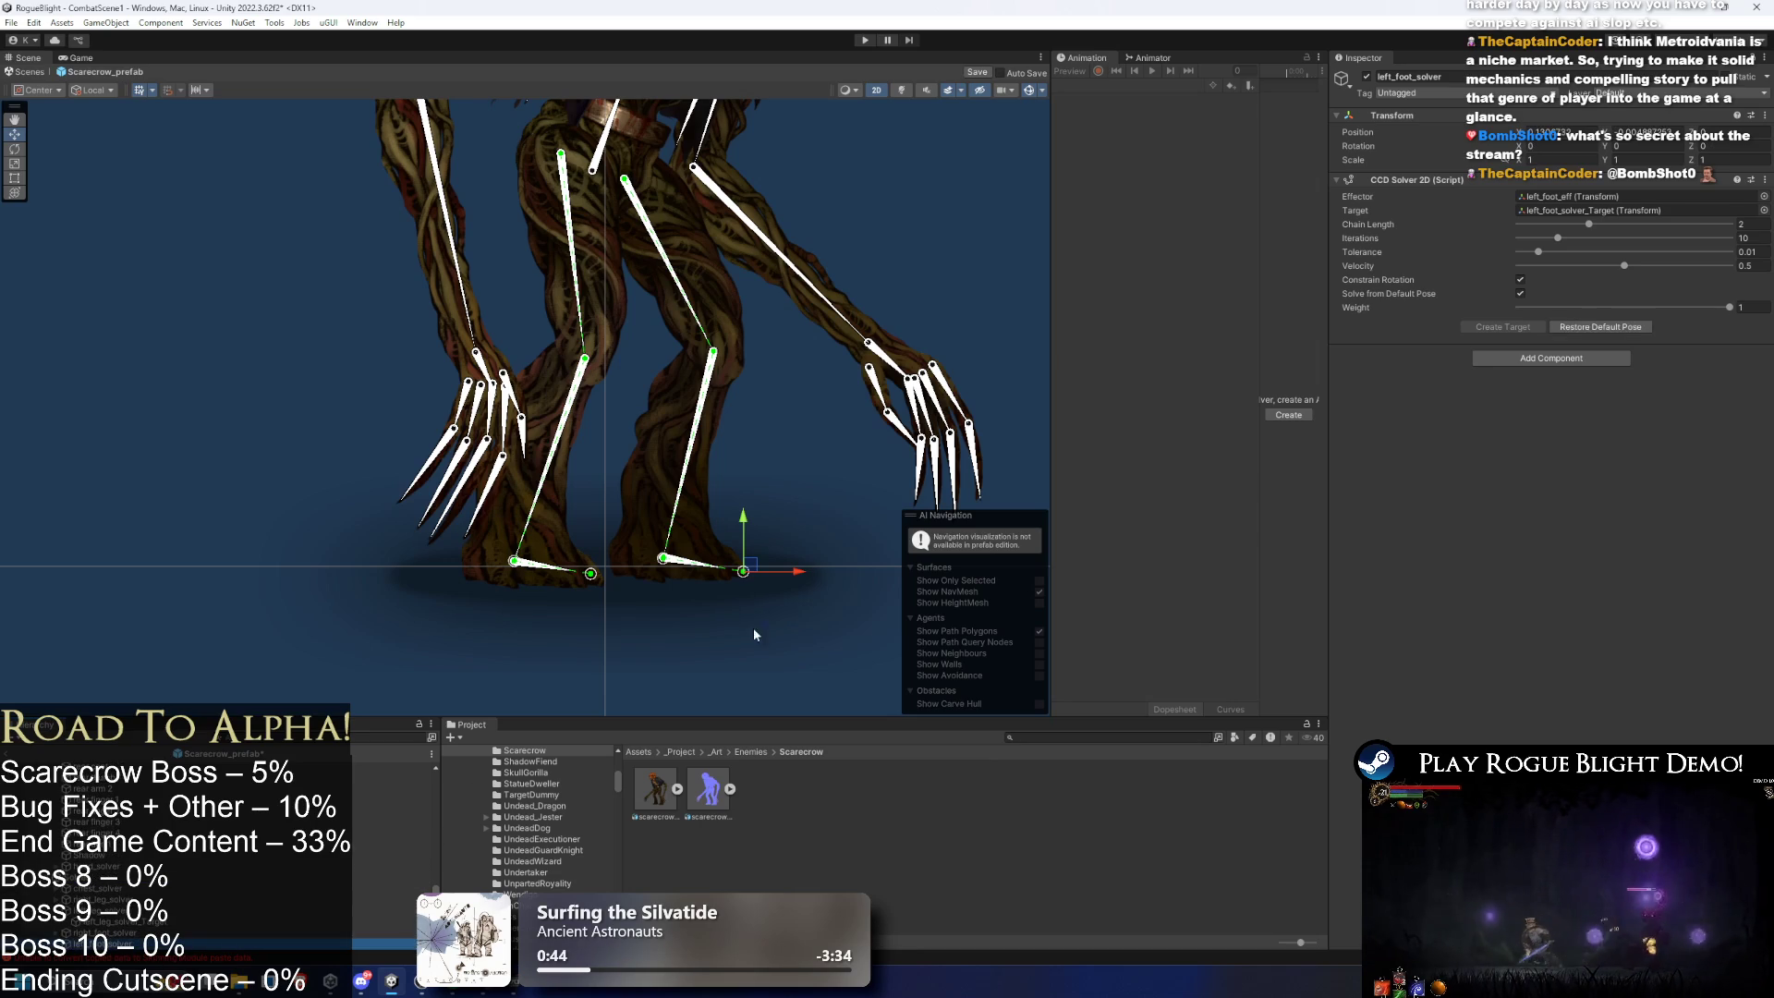
{"action": "left_click", "coordinate": [732, 577]}
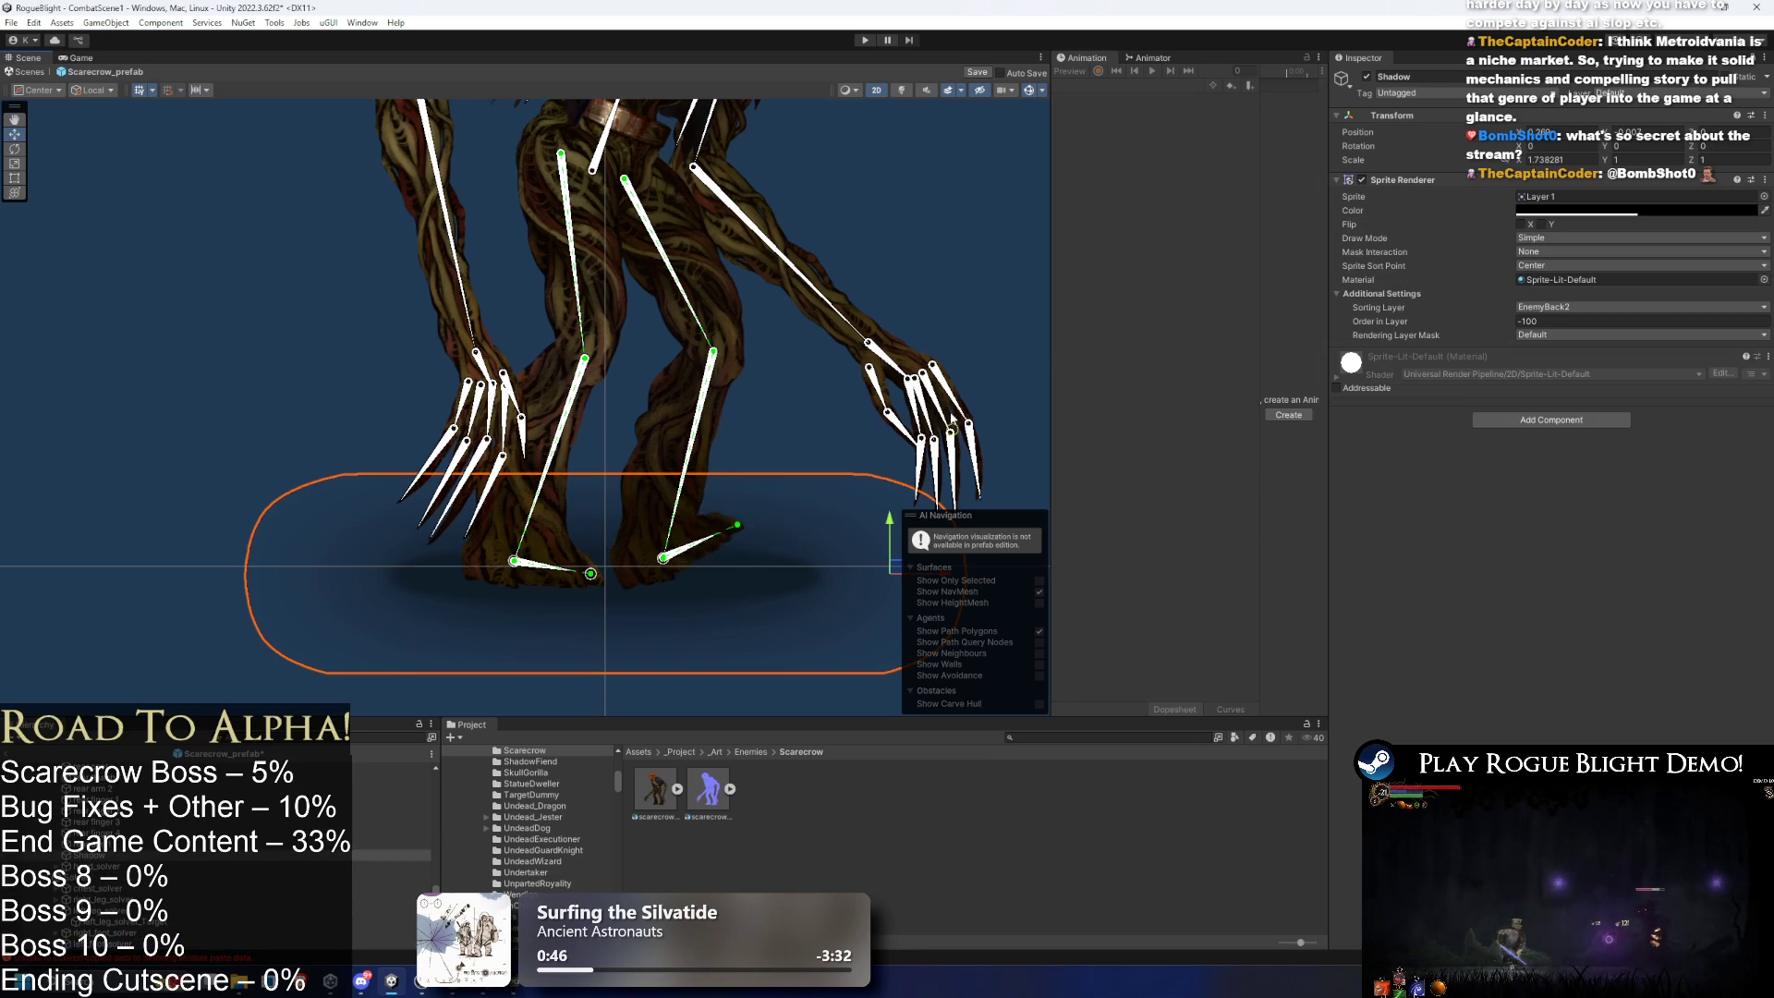
{"action": "scroll", "coordinate": [802, 407], "scroll_direction": "down", "scroll_amount": 1}
{"action": "left_click", "coordinate": [947, 274]}
{"action": "scroll", "coordinate": [889, 383], "scroll_direction": "down", "scroll_amount": 3}
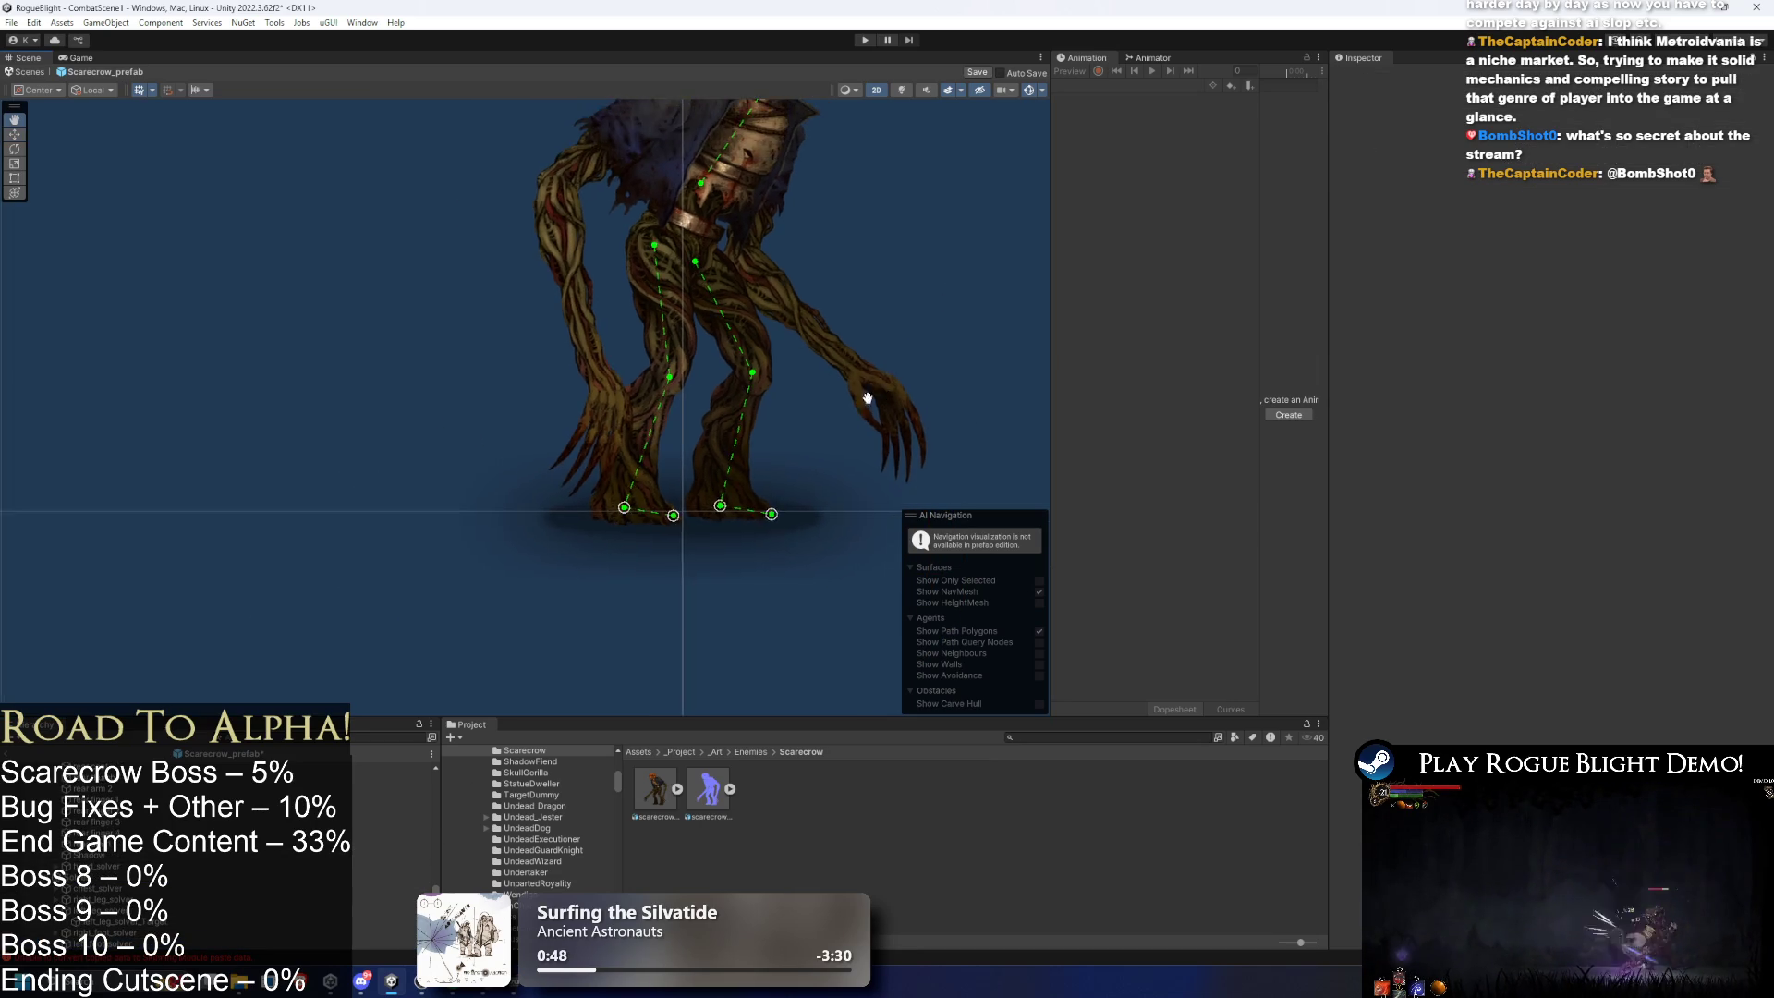
- Drag the foot target up to test the leg bending, then reset the pose
{"action": "left_click_drag", "start_coordinate": [621, 577], "coordinate": [639, 514]}
{"action": "left_click", "coordinate": [602, 388]}
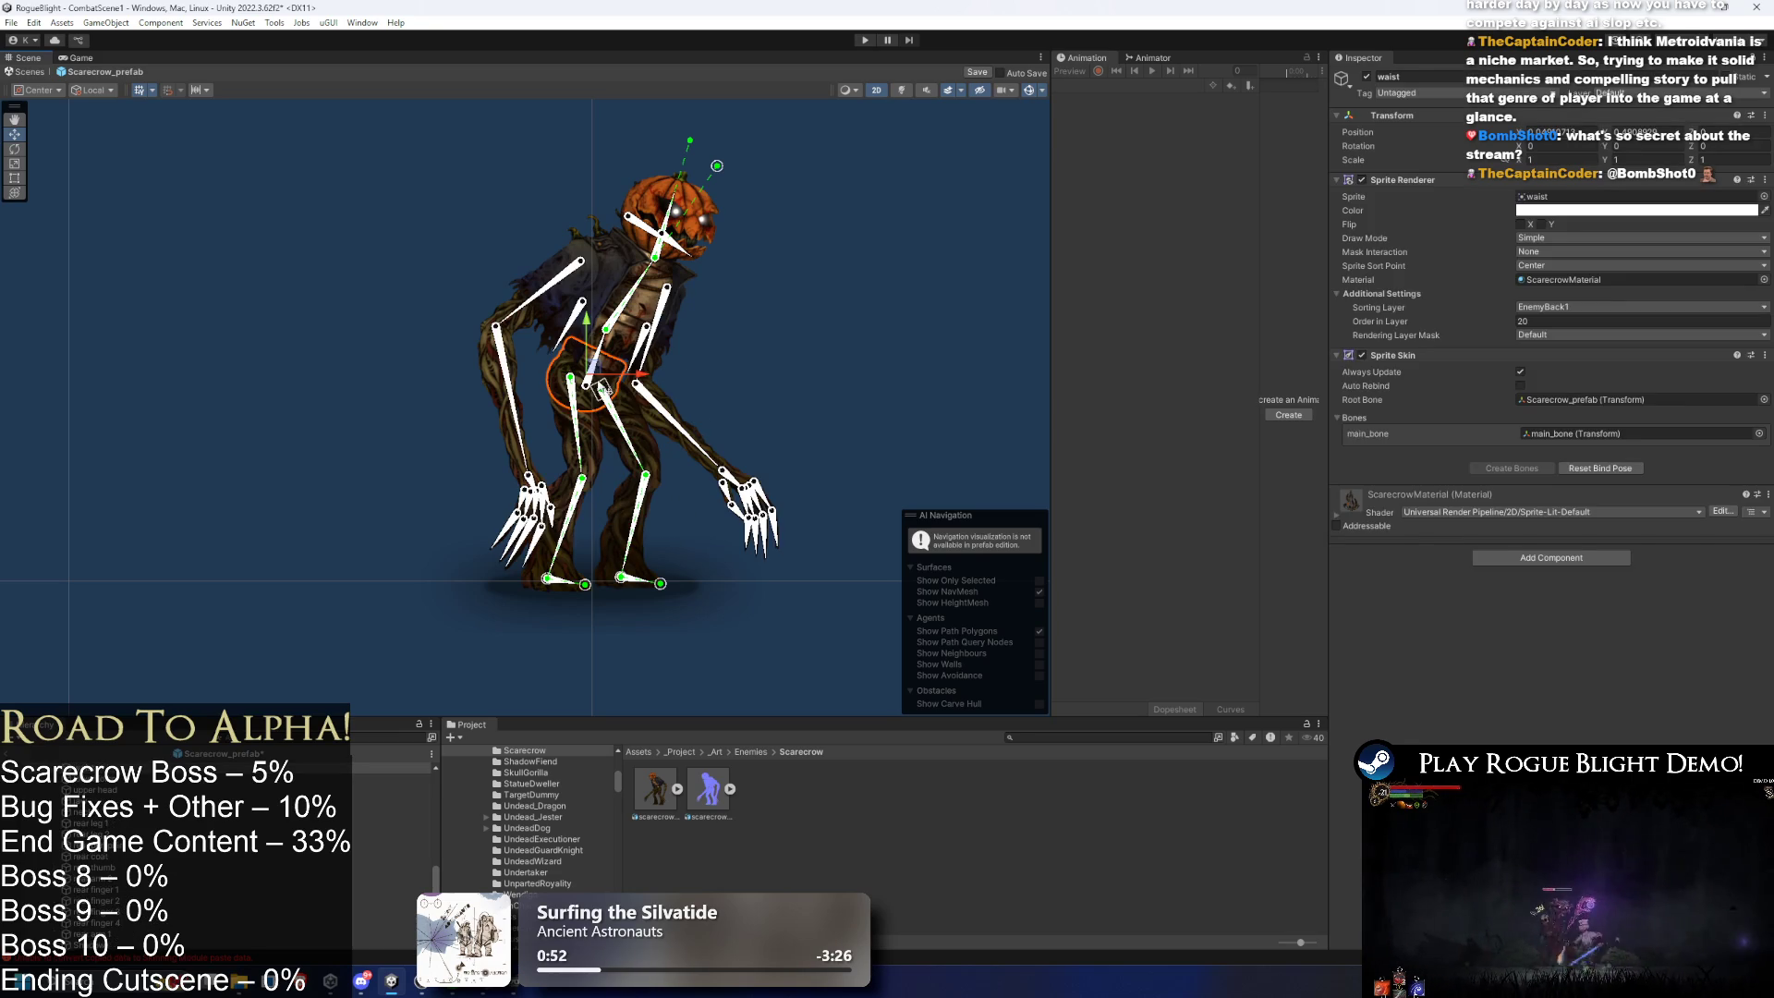
{"action": "left_click", "coordinate": [828, 380]}
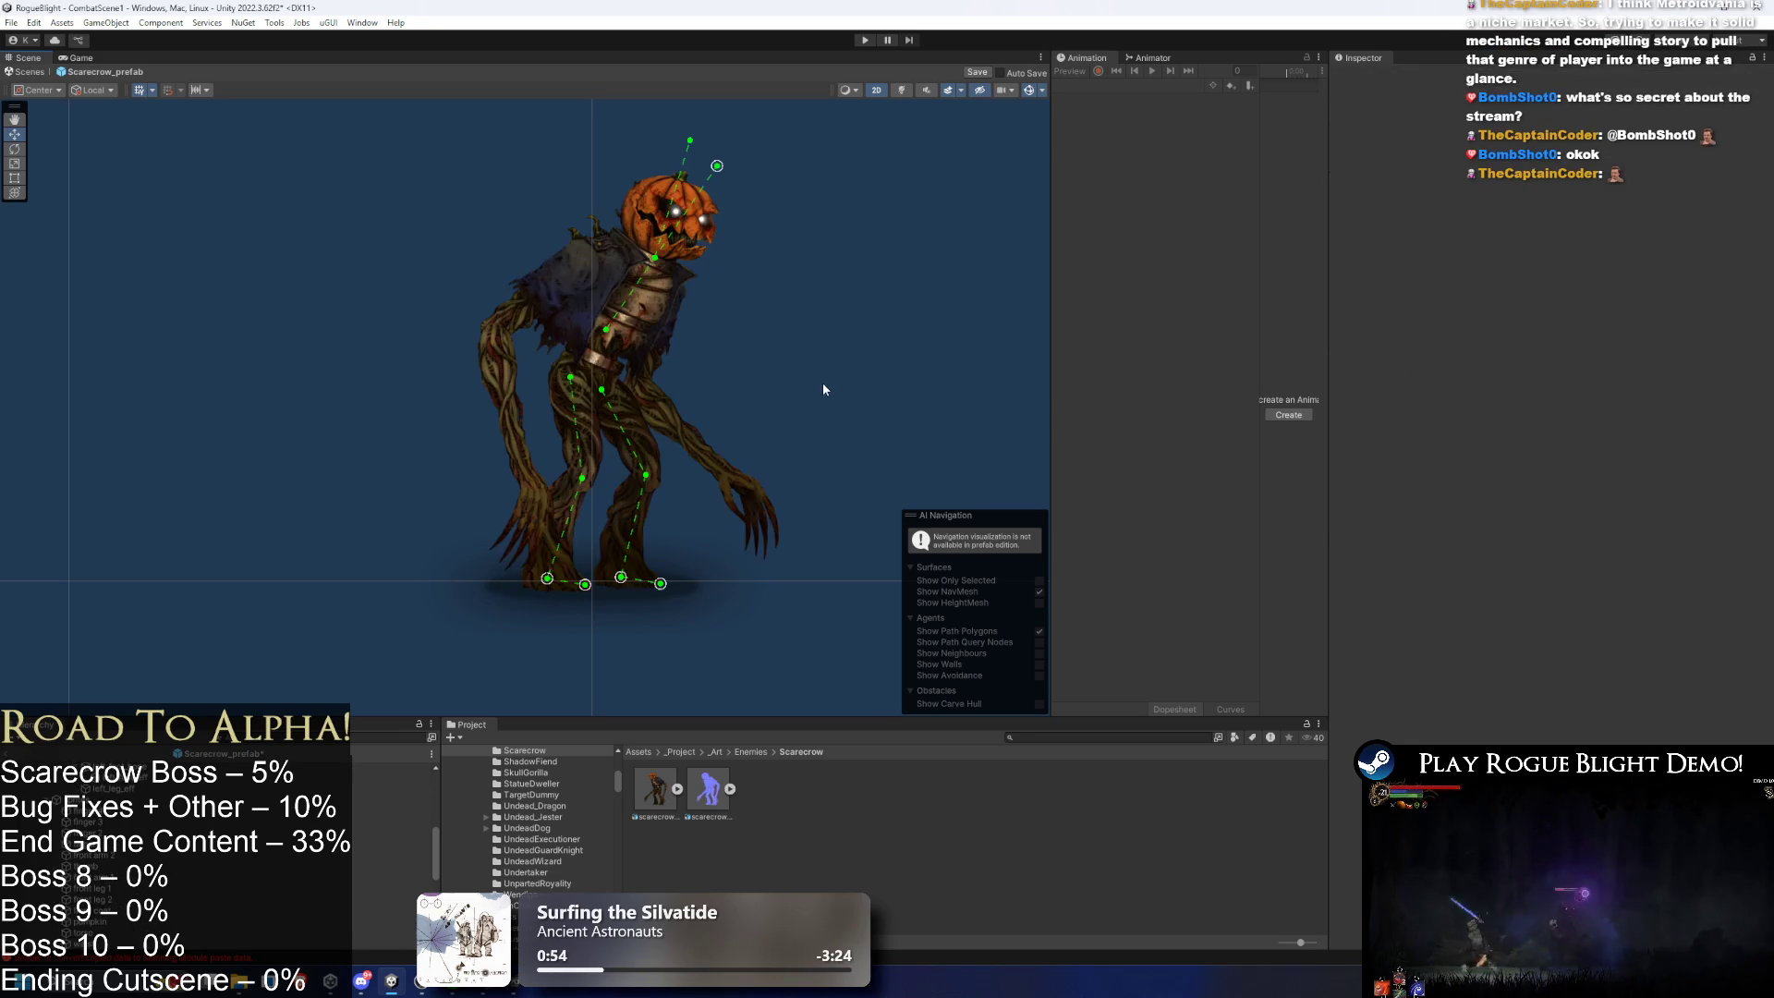
{"action": "scroll", "coordinate": [689, 391], "scroll_direction": "up", "scroll_amount": 2}
{"action": "scroll", "coordinate": [444, 371], "scroll_direction": "up", "scroll_amount": 2}
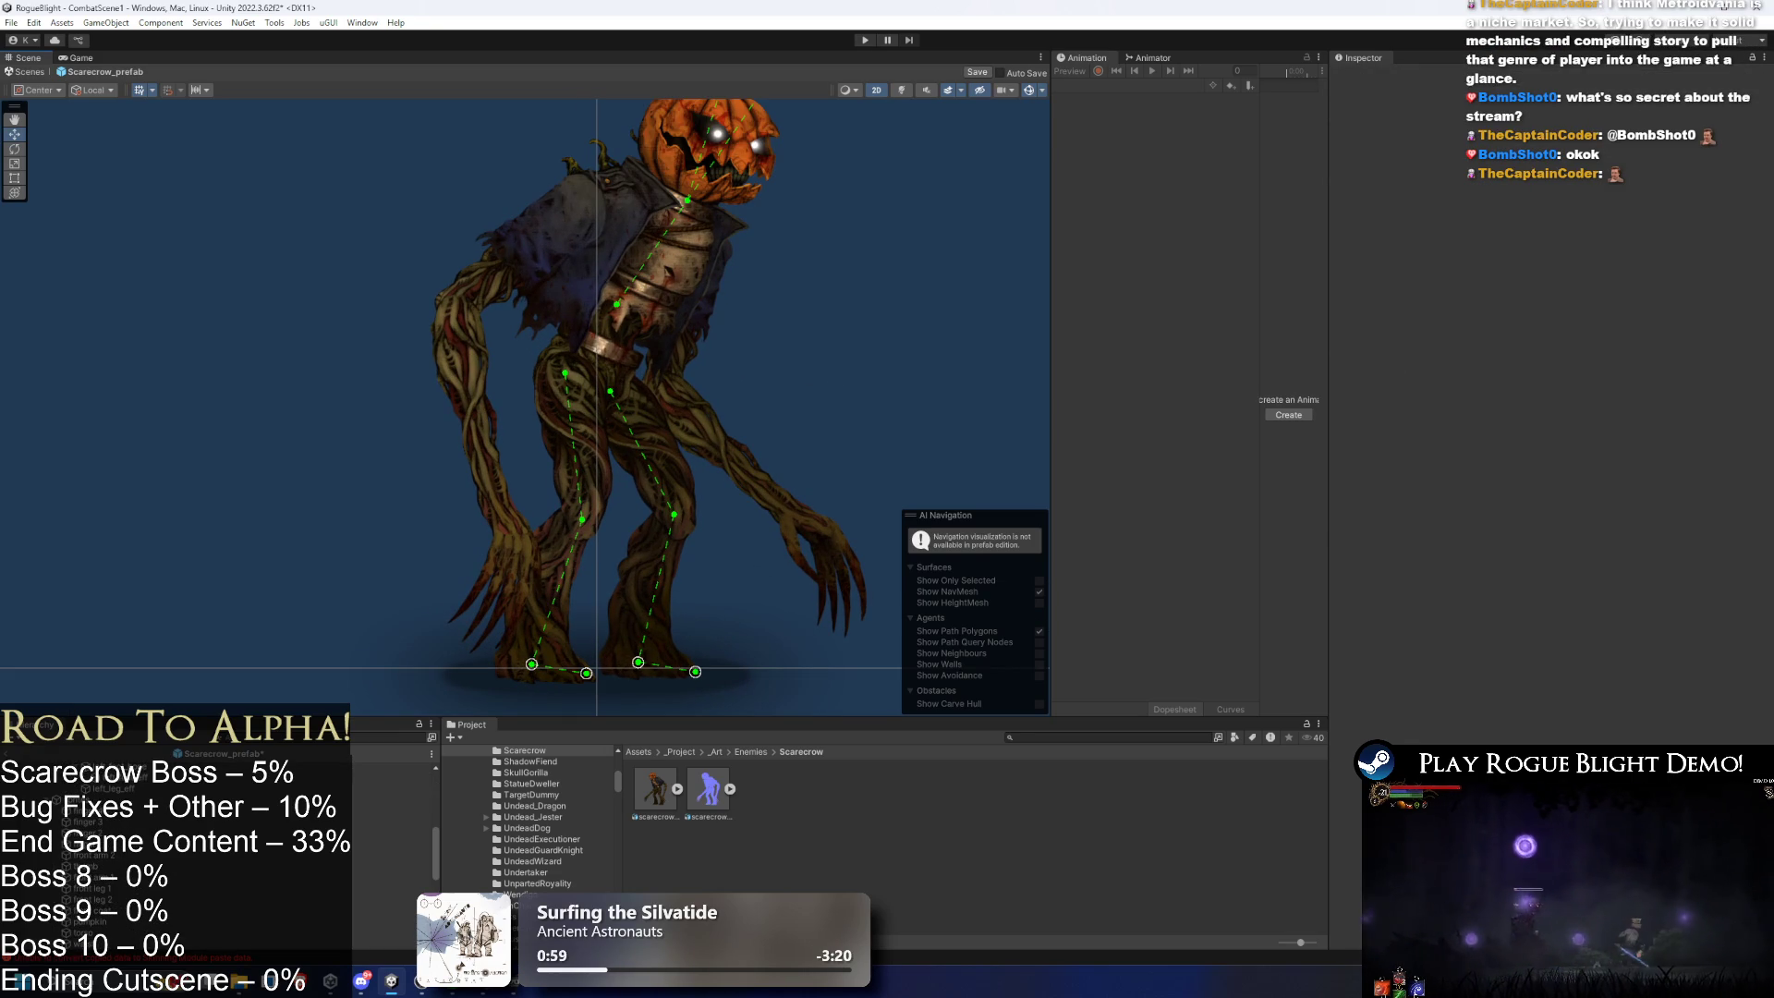
- Create an empty child named right_arm_eff under the lower right arm bone
{"action": "left_click", "coordinate": [465, 404]}
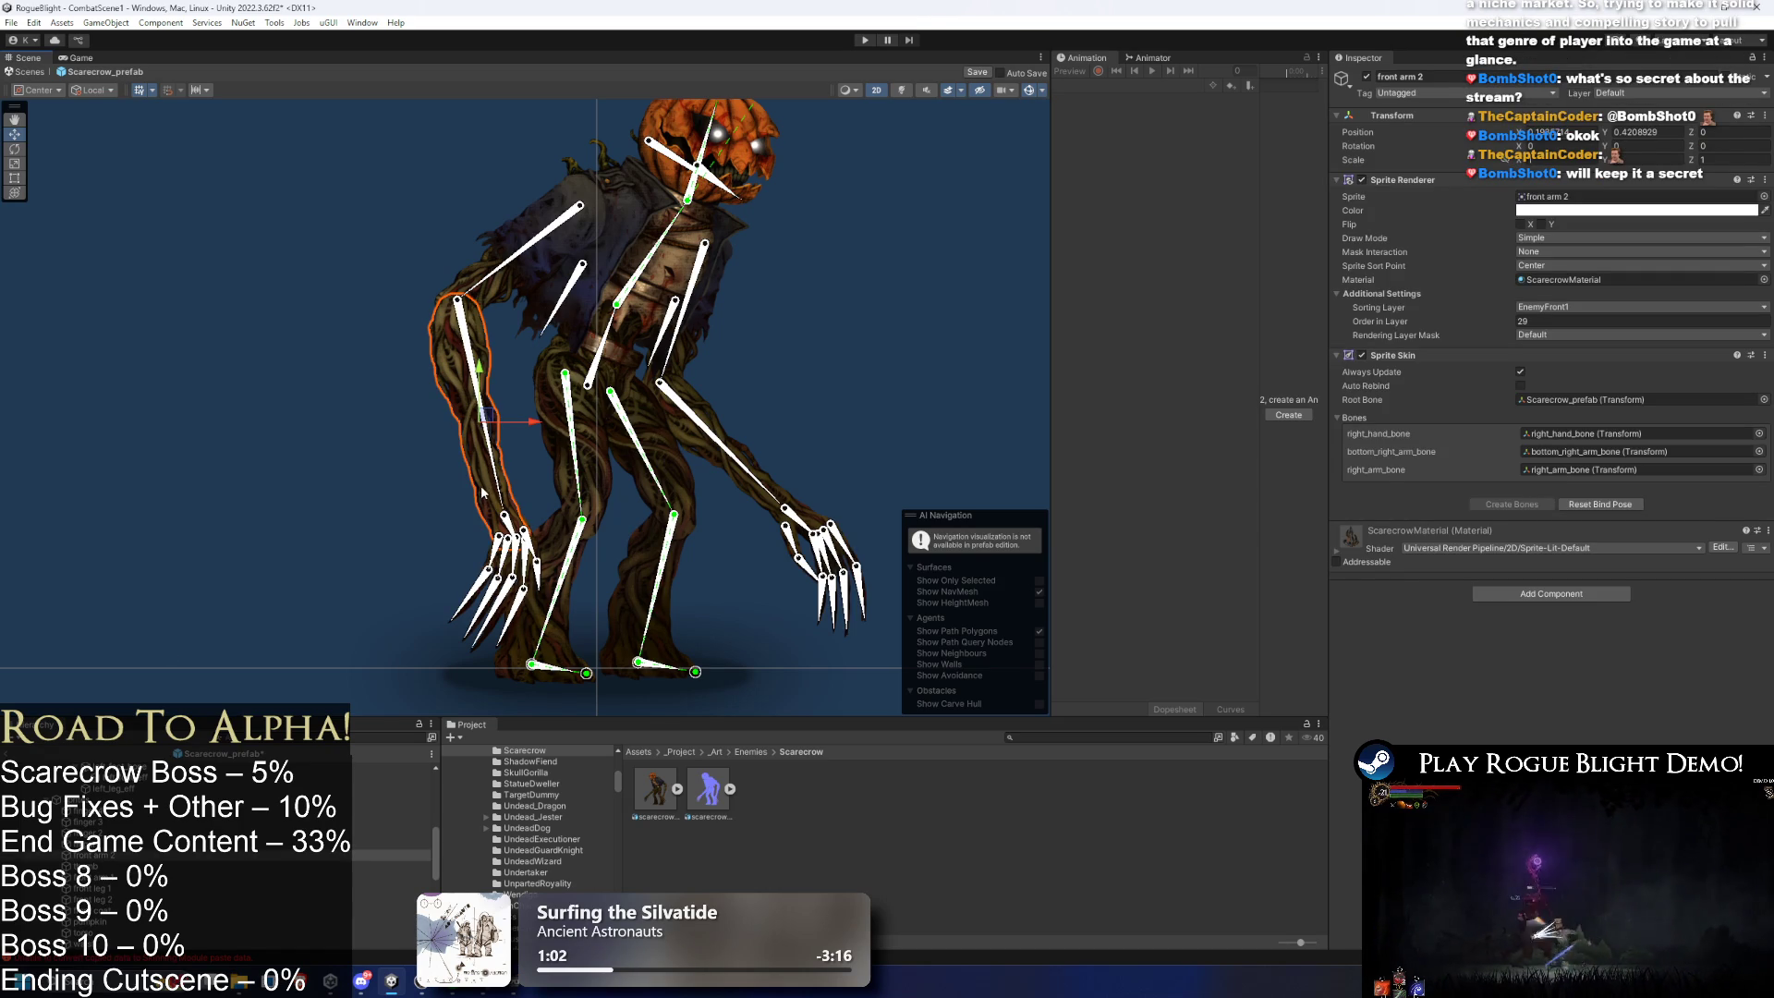
{"action": "left_click", "coordinate": [498, 490]}
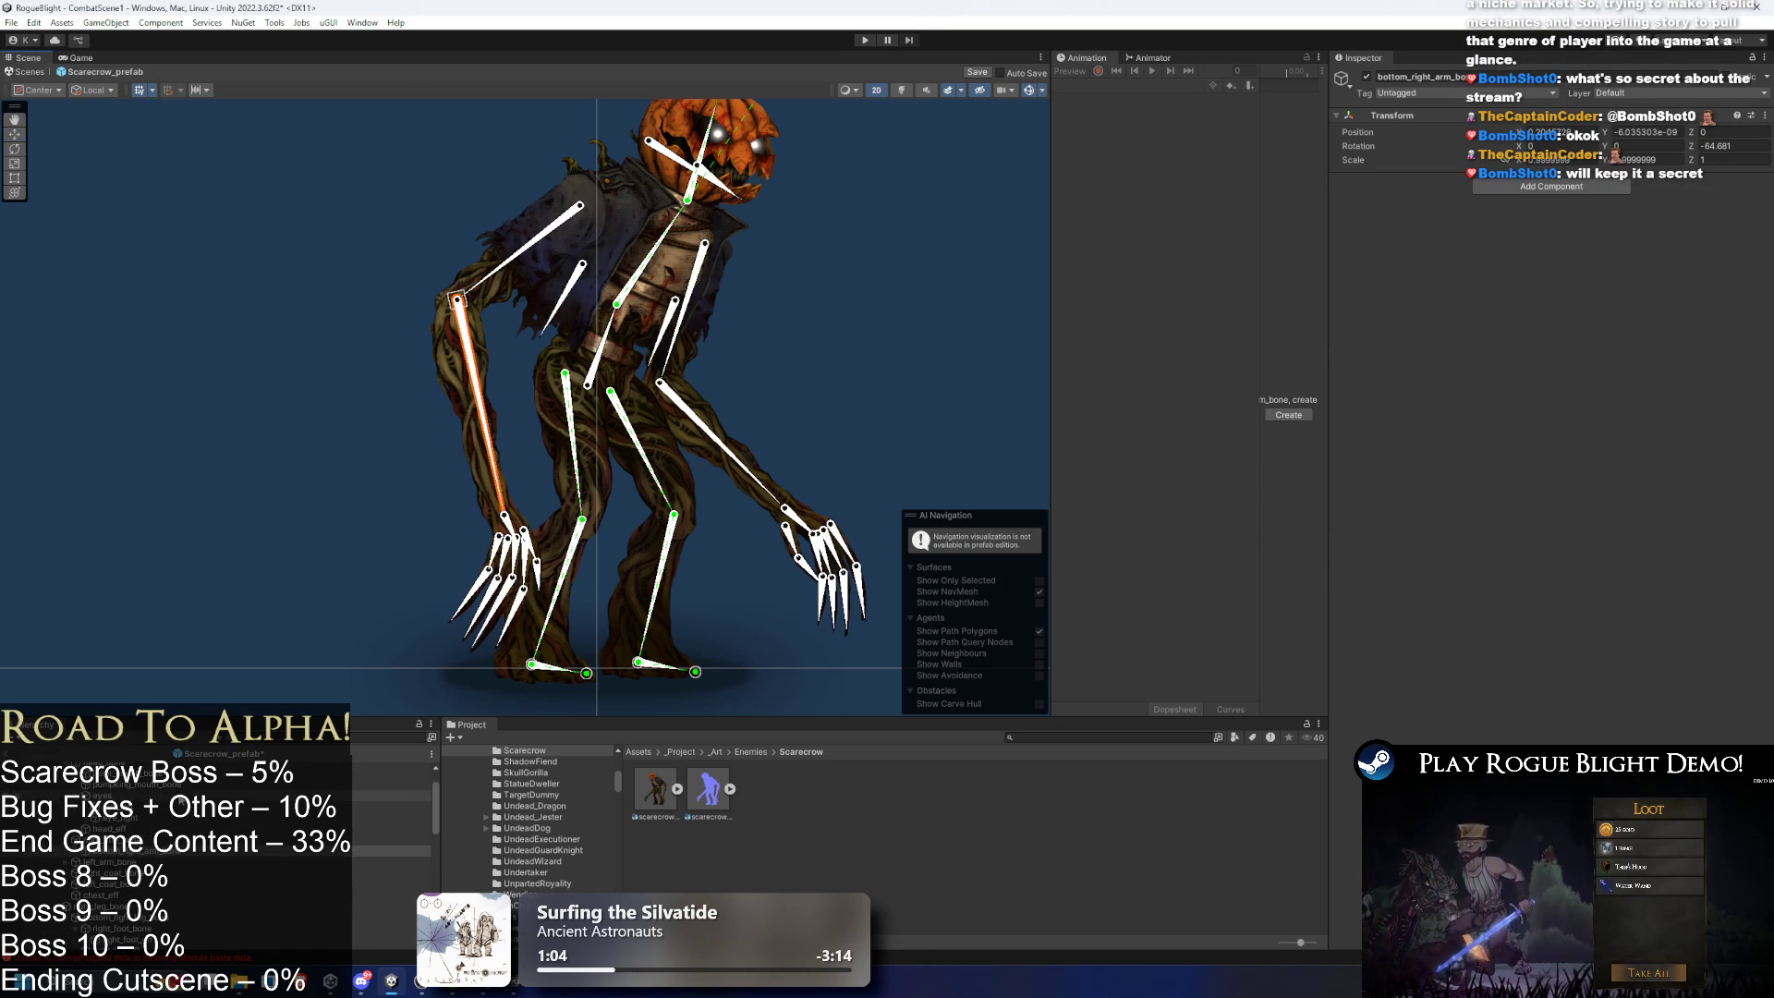
{"action": "right_click", "coordinate": [121, 851]}
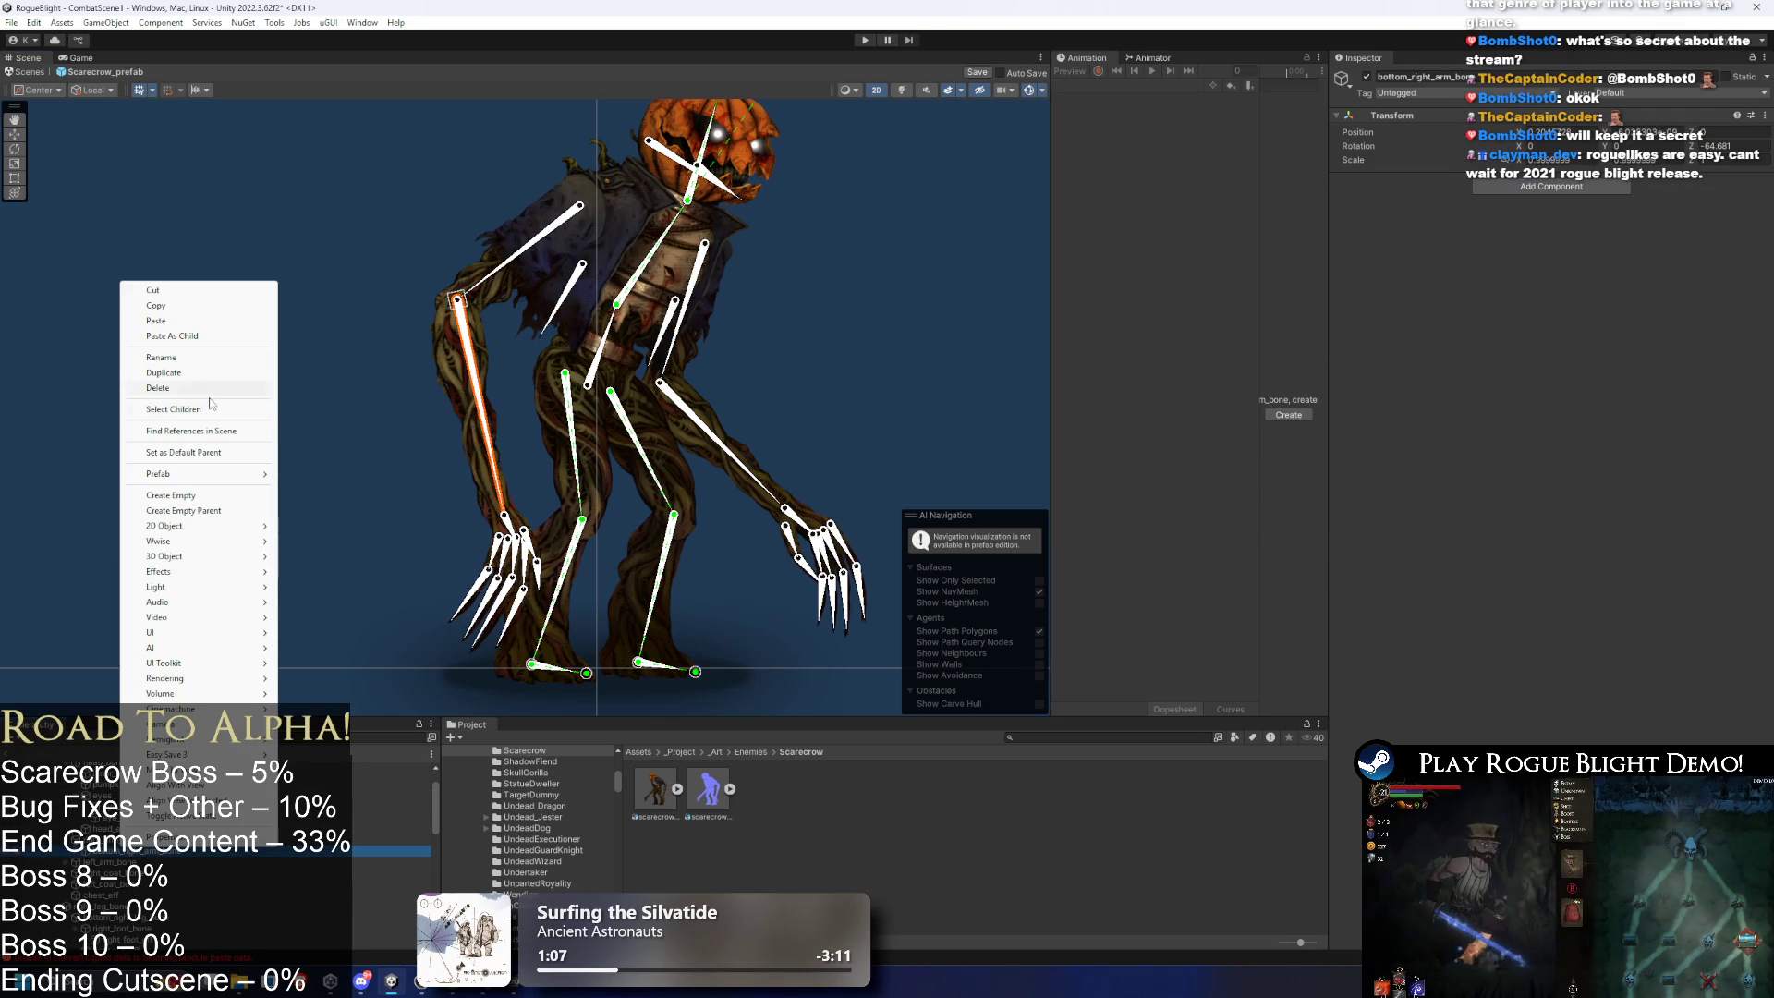
{"action": "left_click", "coordinate": [200, 508]}
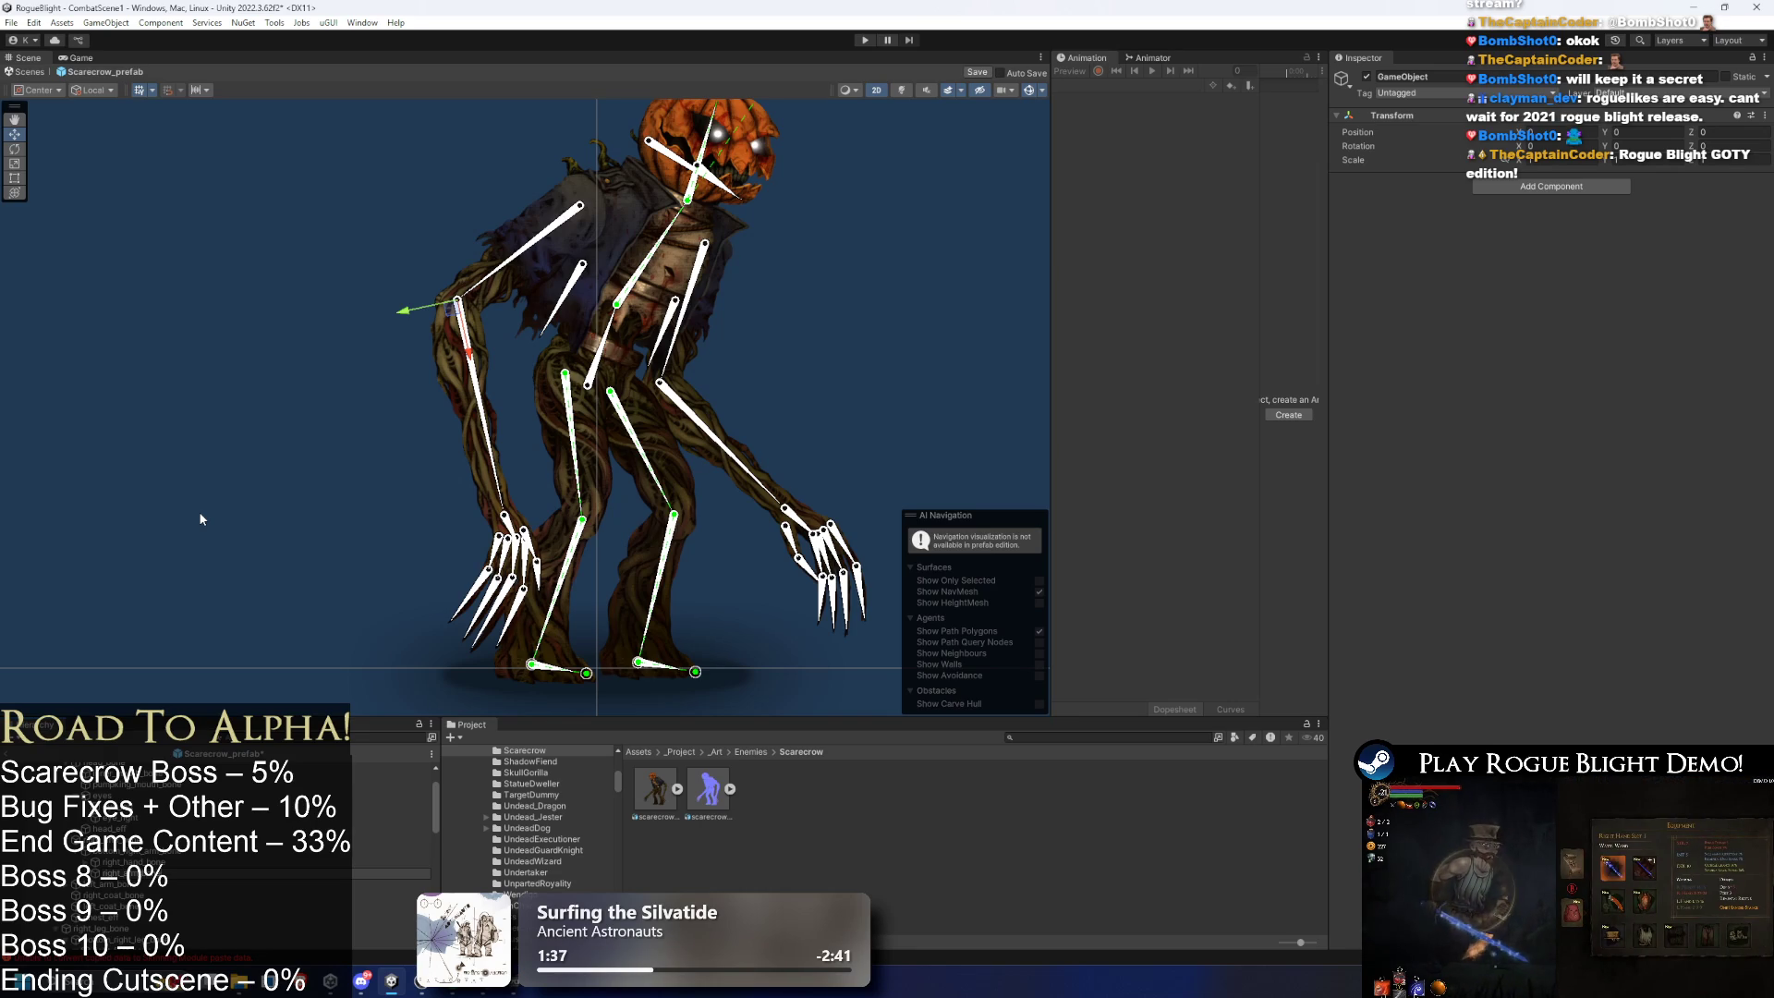
{"action": "key", "text": "Return"}
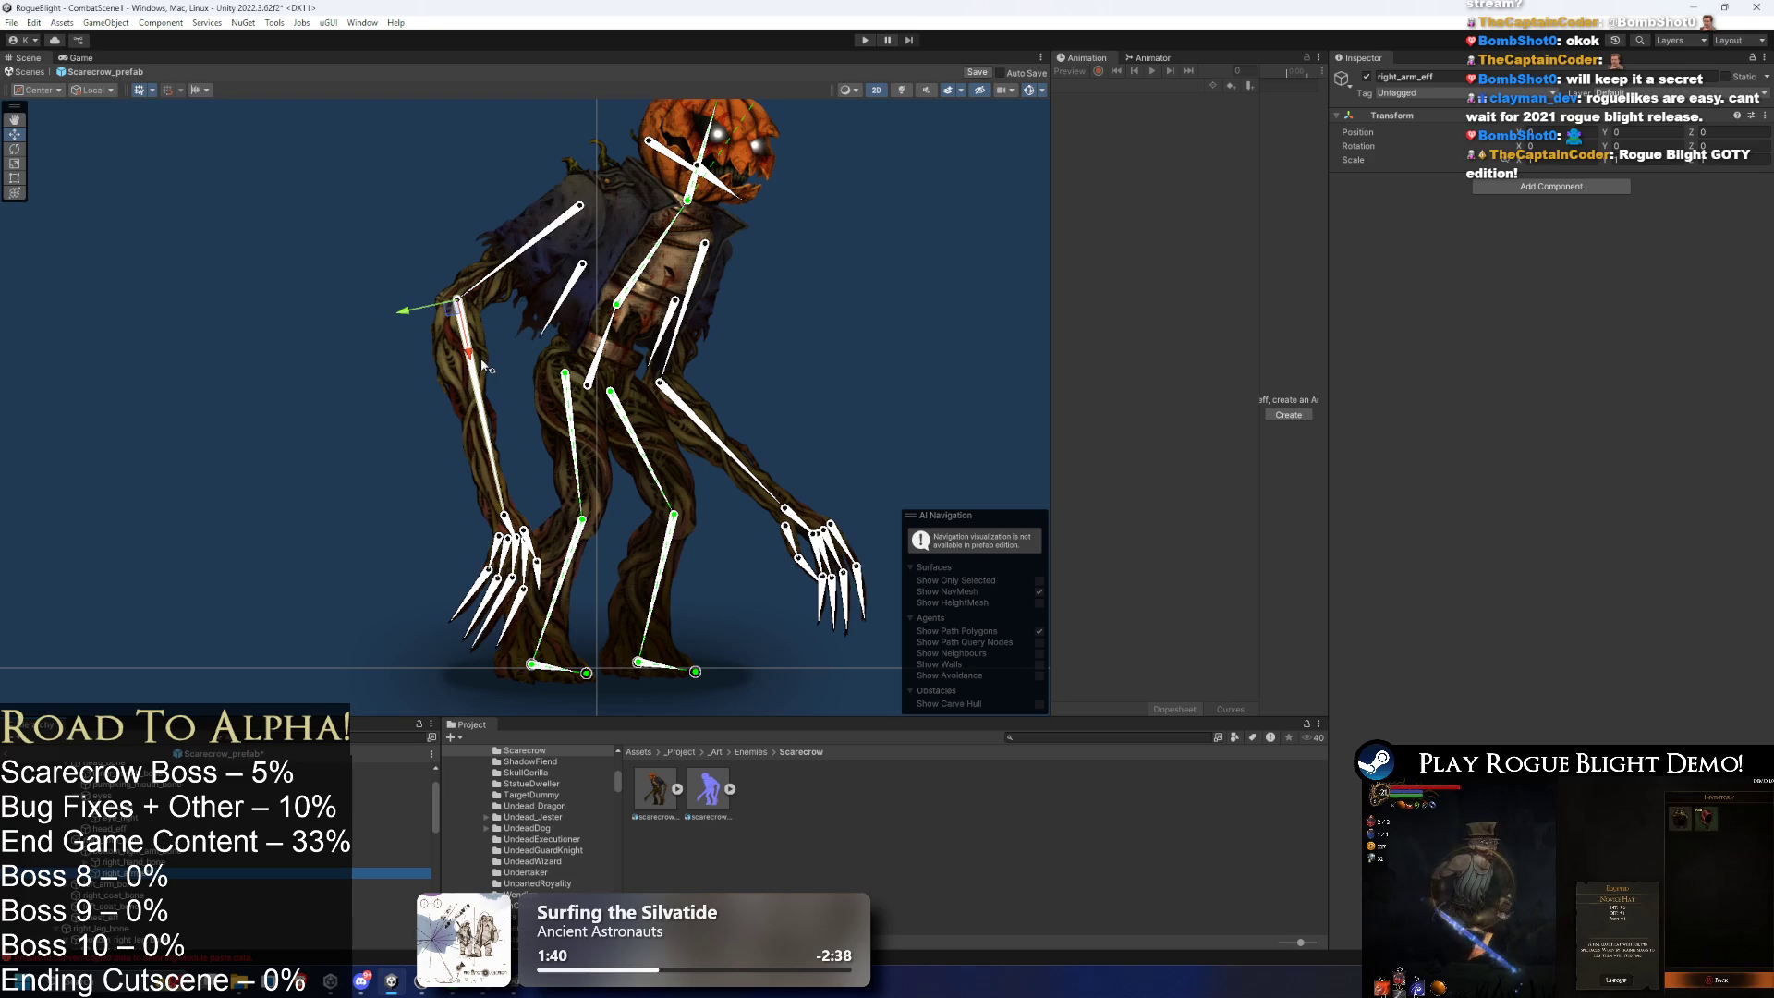
- Move right_arm_eff down to the hand and add an IK Manager 2D to it
{"action": "mouse_move", "coordinate": [477, 362]}
{"action": "left_mouse_down"}
{"action": "mouse_move", "coordinate": [508, 554]}
{"action": "mouse_move", "coordinate": [553, 582]}
{"action": "mouse_move", "coordinate": [540, 562]}
{"action": "left_mouse_up"}
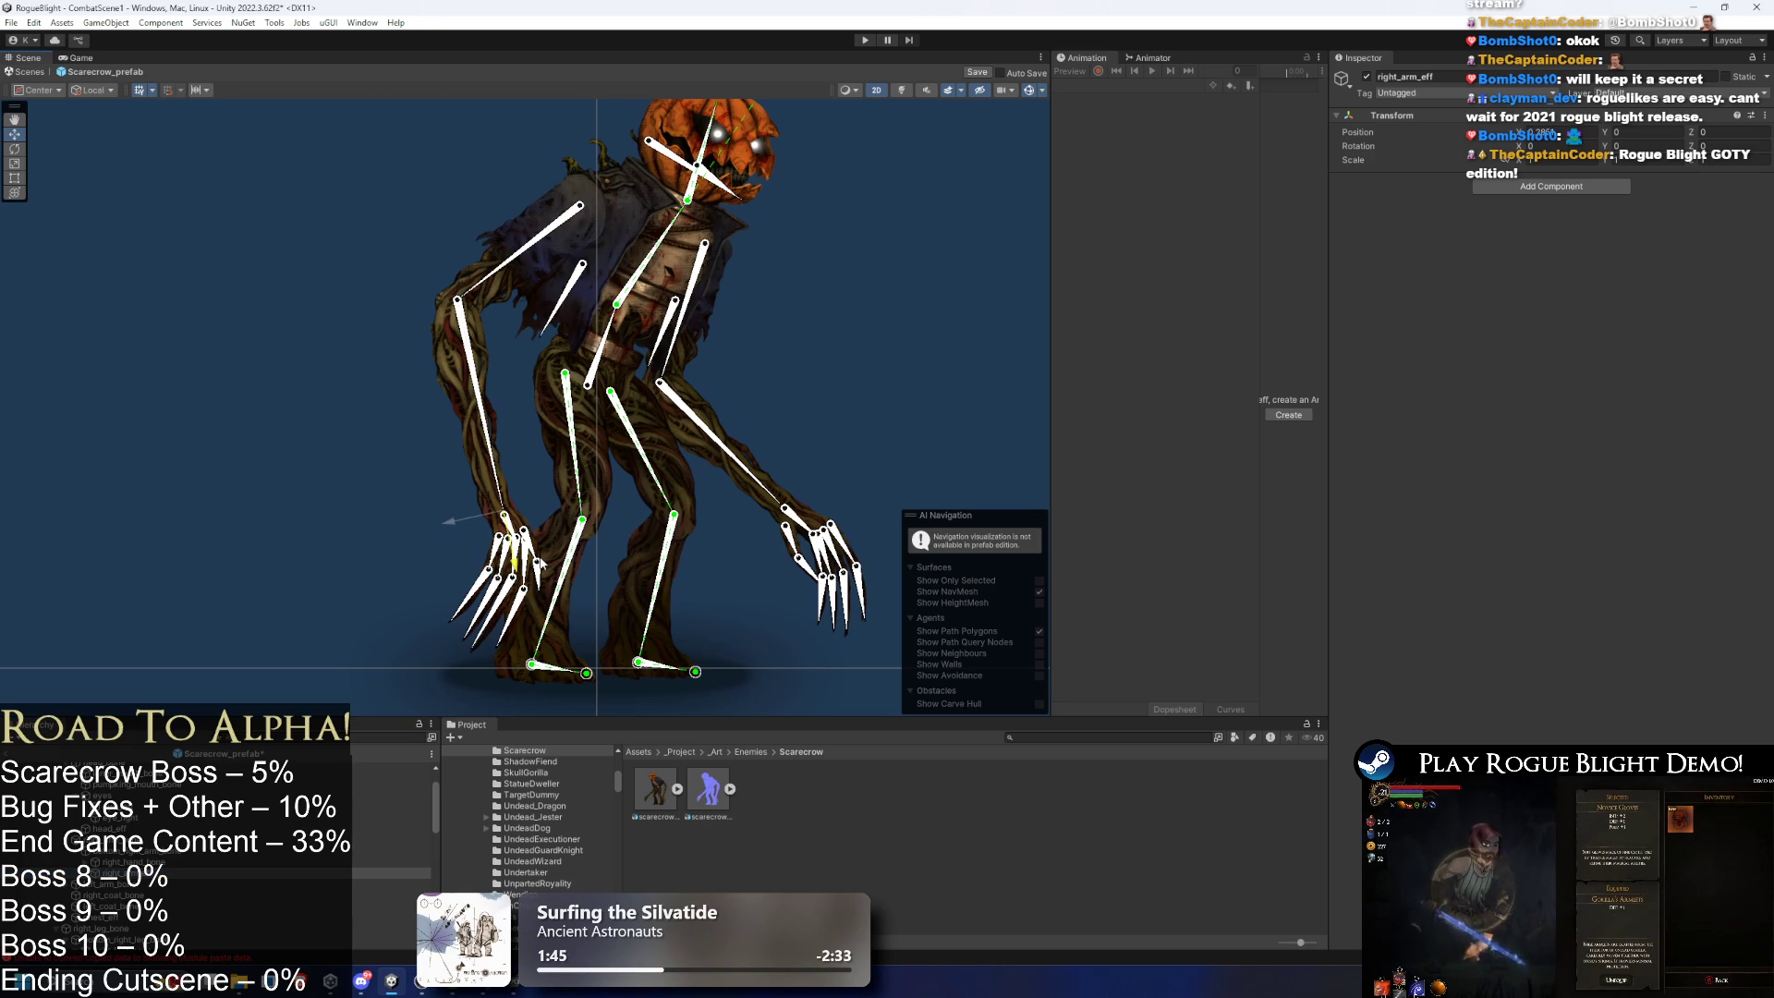
{"action": "scroll", "coordinate": [508, 557], "scroll_direction": "up", "scroll_amount": 4}
{"action": "scroll", "coordinate": [506, 557], "scroll_direction": "up", "scroll_amount": 2}
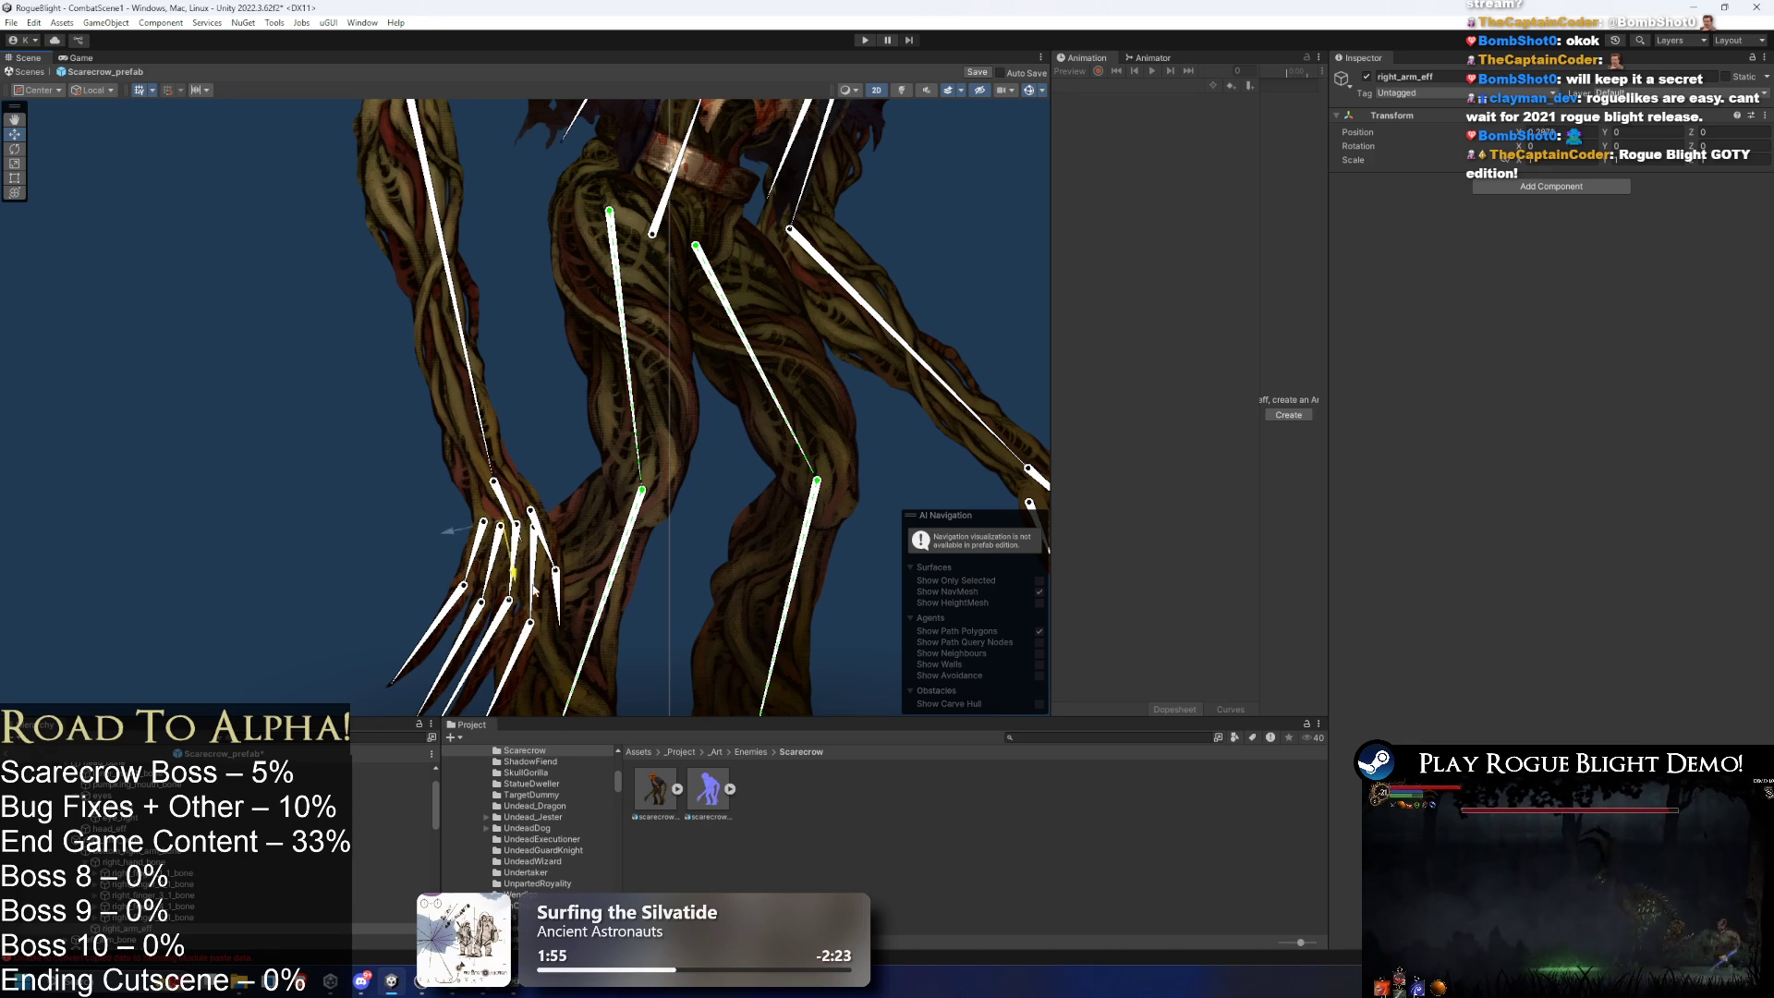
{"action": "left_click", "coordinate": [507, 531]}
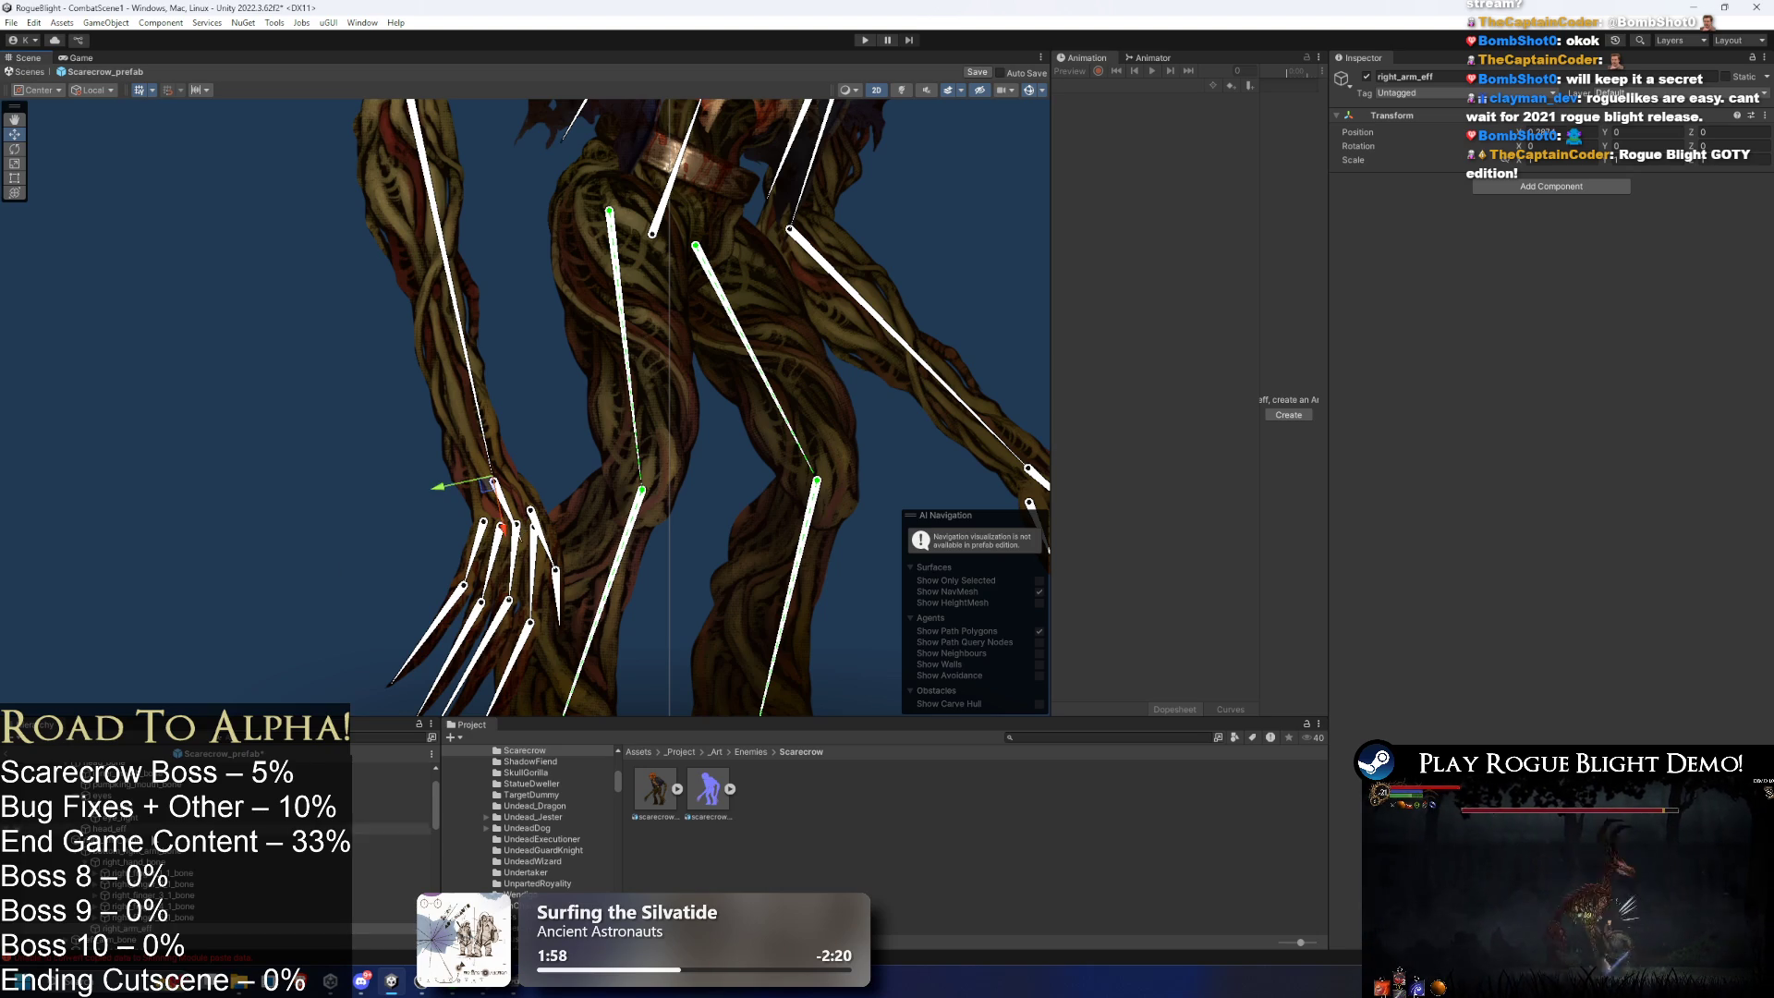
{"action": "right_click", "coordinate": [145, 927]}
{"action": "left_click", "coordinate": [1530, 187]}
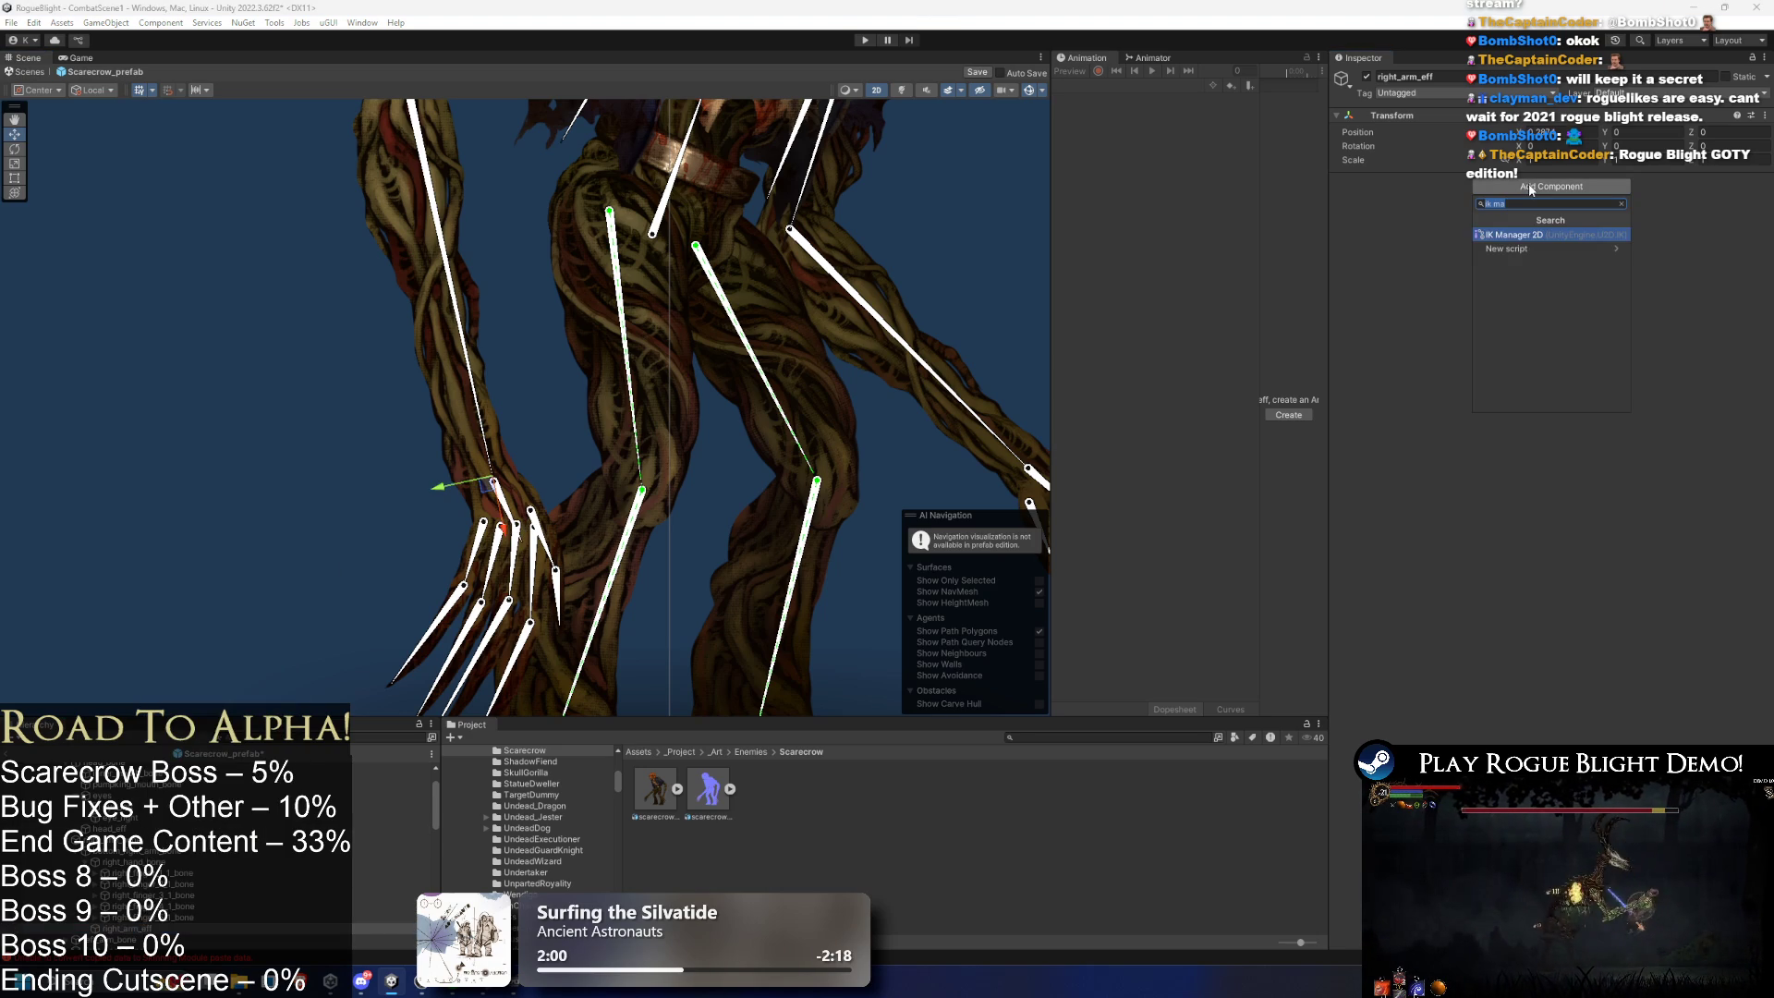
{"action": "key", "text": "Return"}
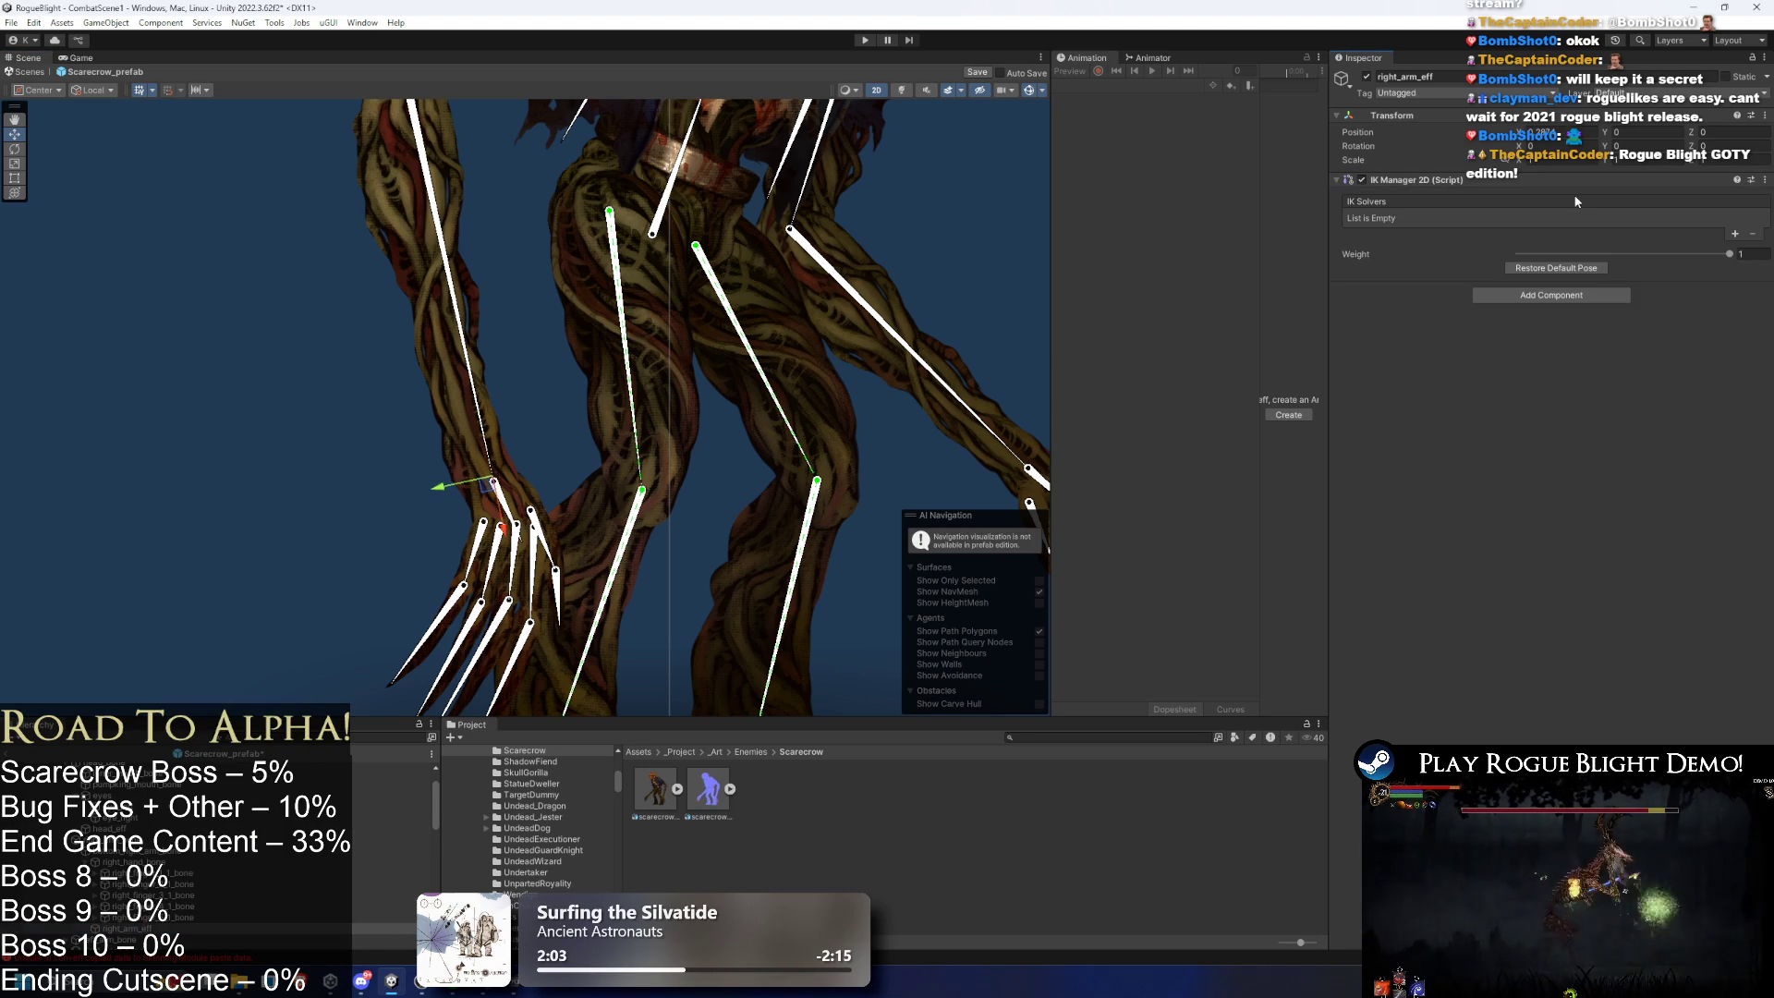
- Add a Limb solver named right_arm_solver using right_arm_eff and generate its target
{"action": "left_click", "coordinate": [1735, 234]}
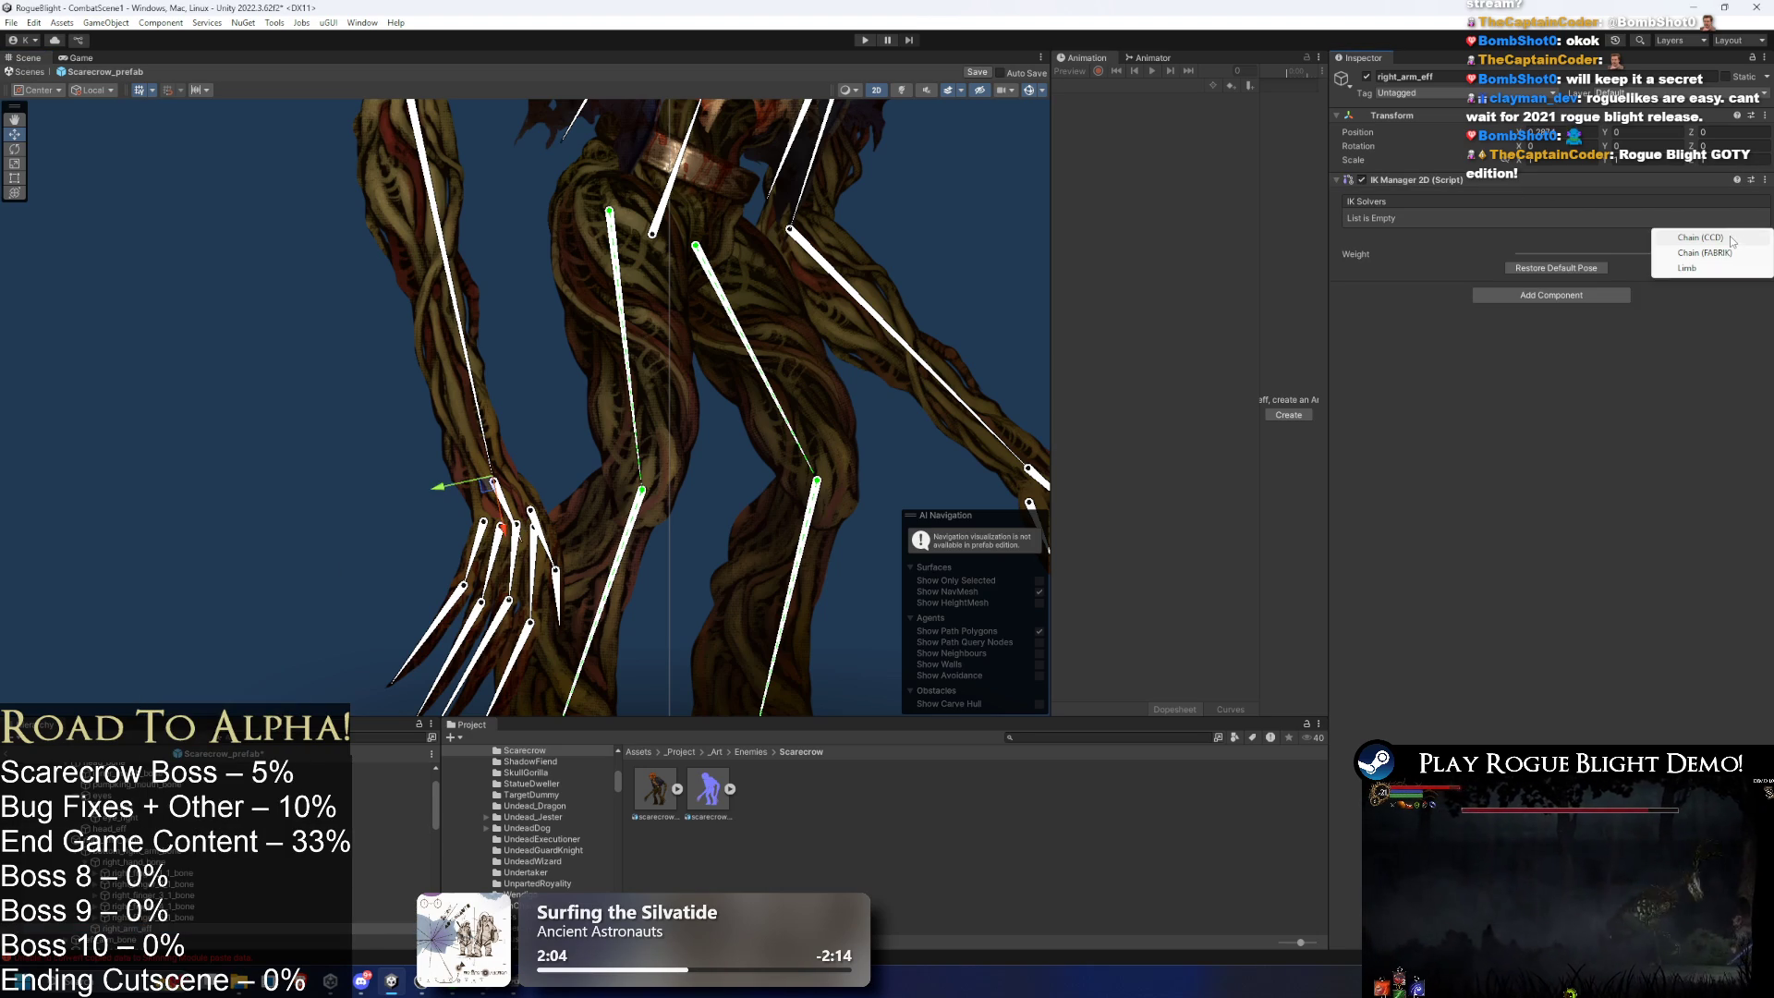
{"action": "left_click", "coordinate": [1687, 268]}
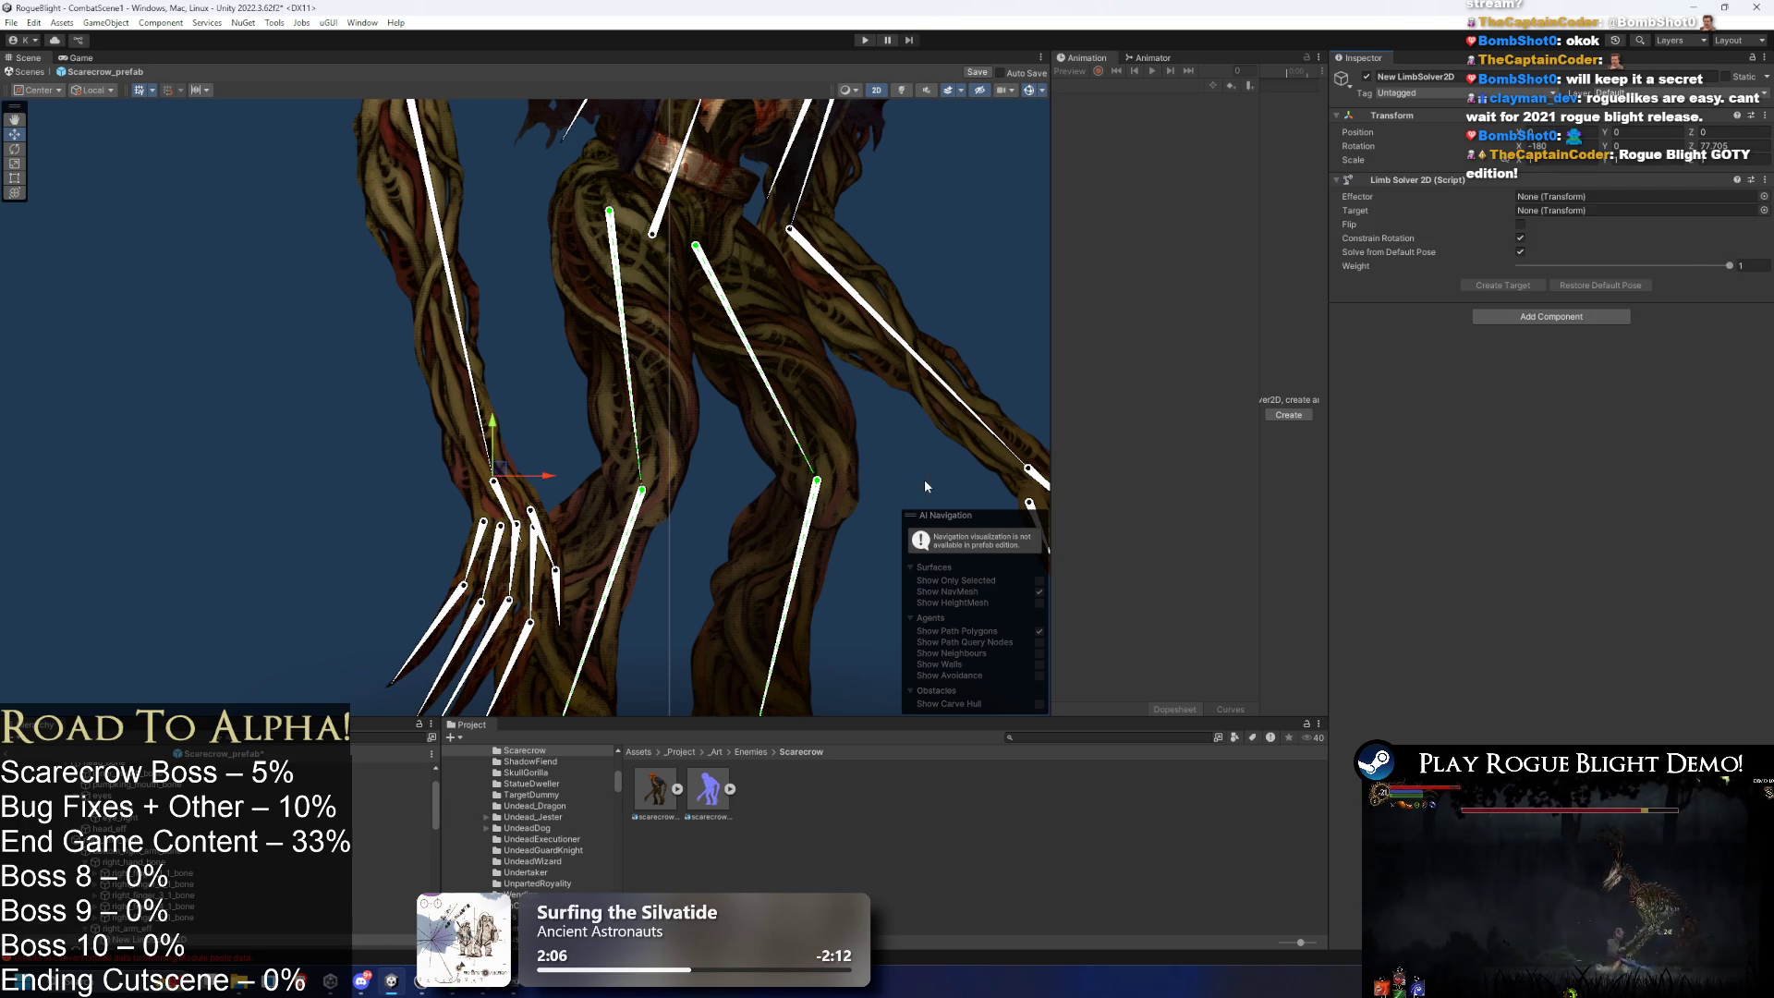
{"action": "scroll", "coordinate": [180, 936], "scroll_direction": "down", "scroll_amount": 2}
{"action": "left_click_drag", "start_coordinate": [138, 886], "coordinate": [1617, 208]}
{"action": "right_click", "coordinate": [177, 898]}
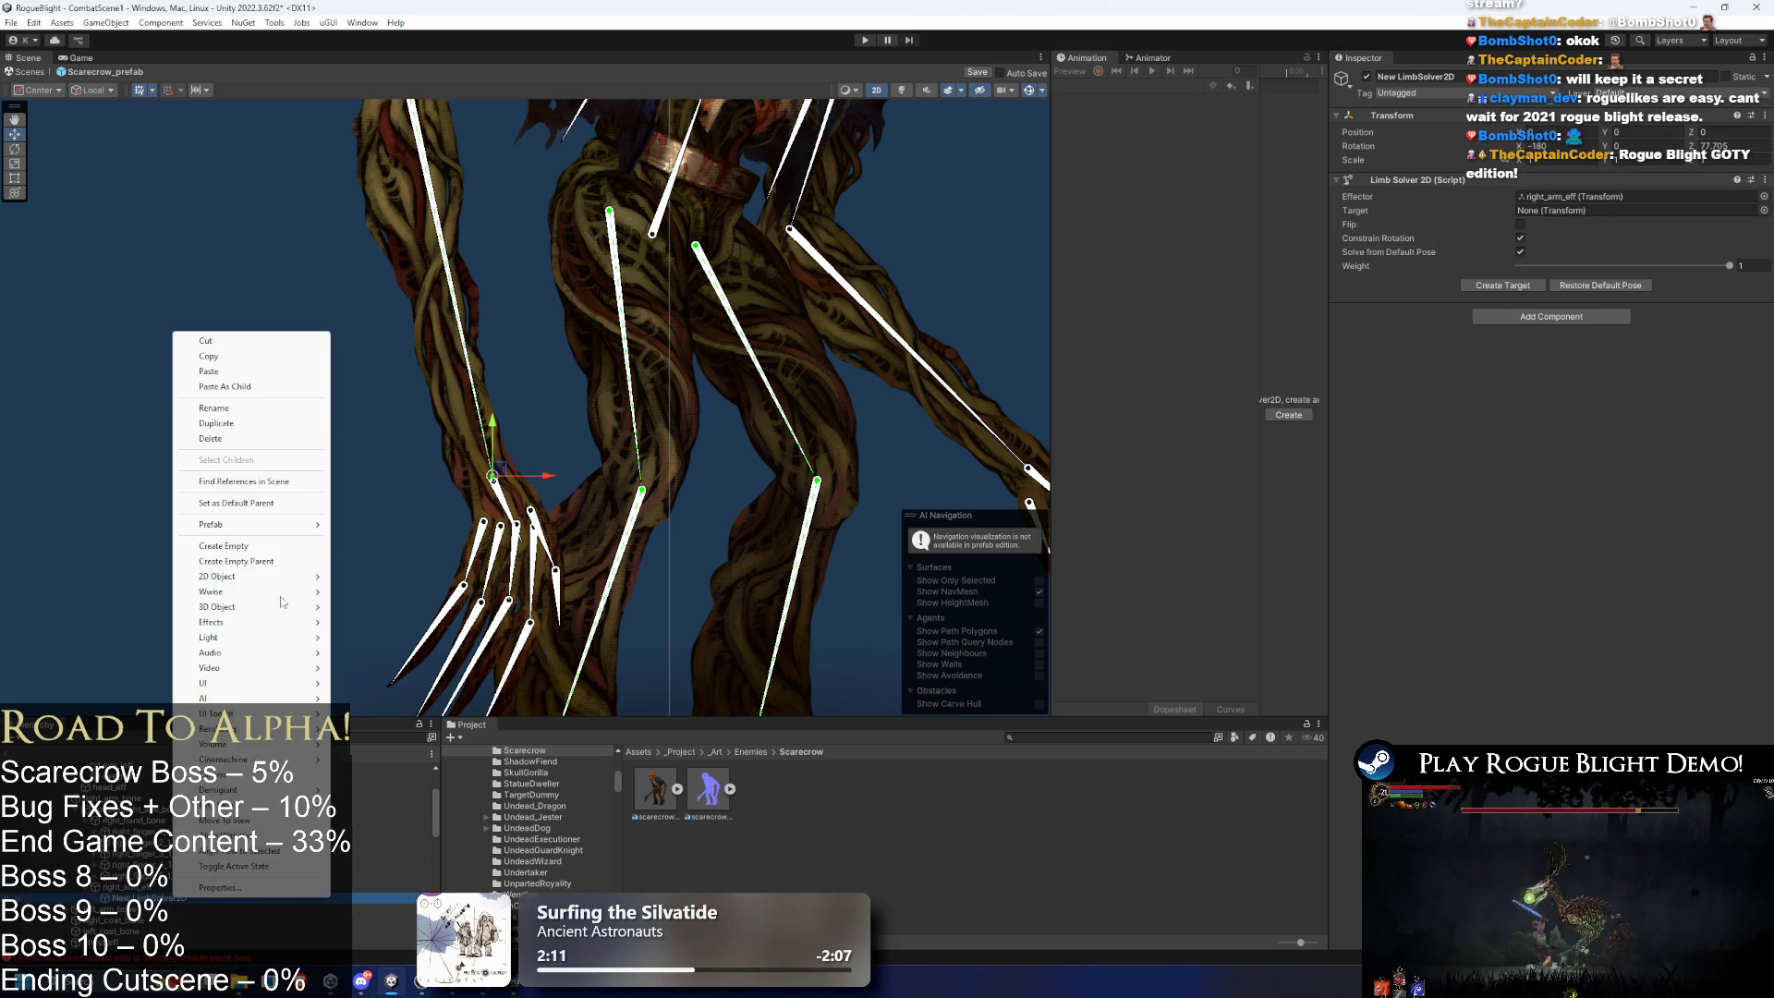
{"action": "left_click", "coordinate": [245, 409]}
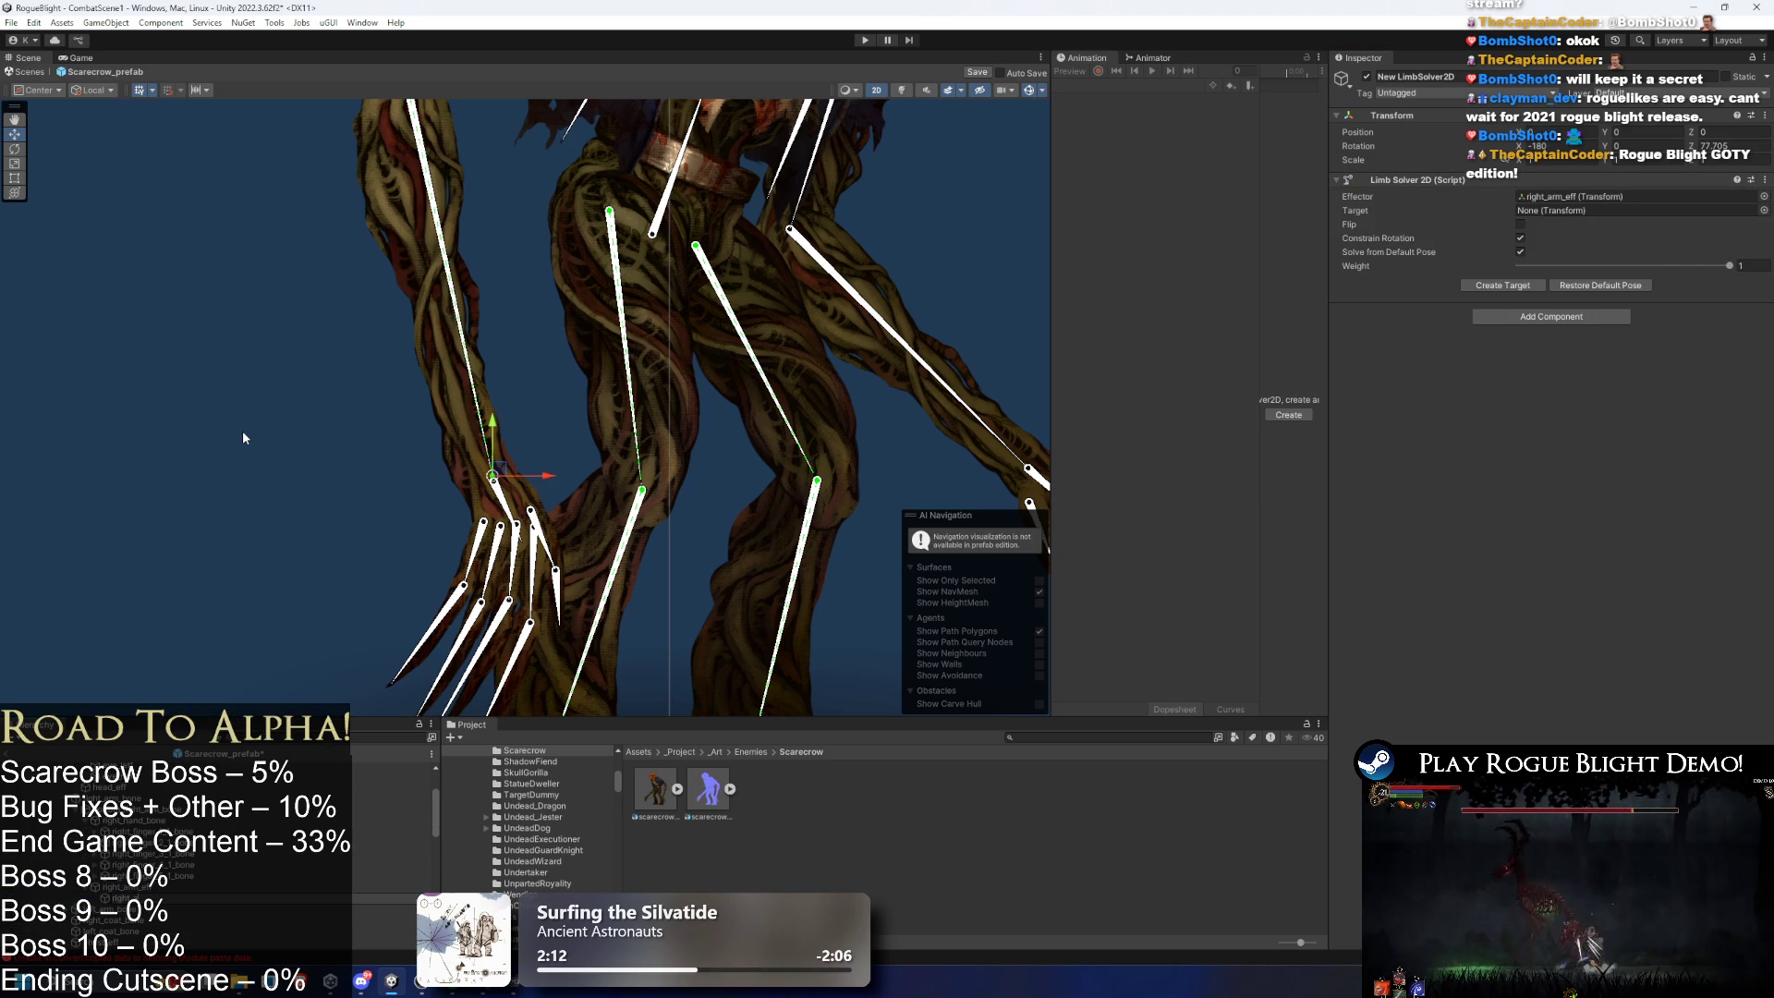
{"action": "key", "text": "Return"}
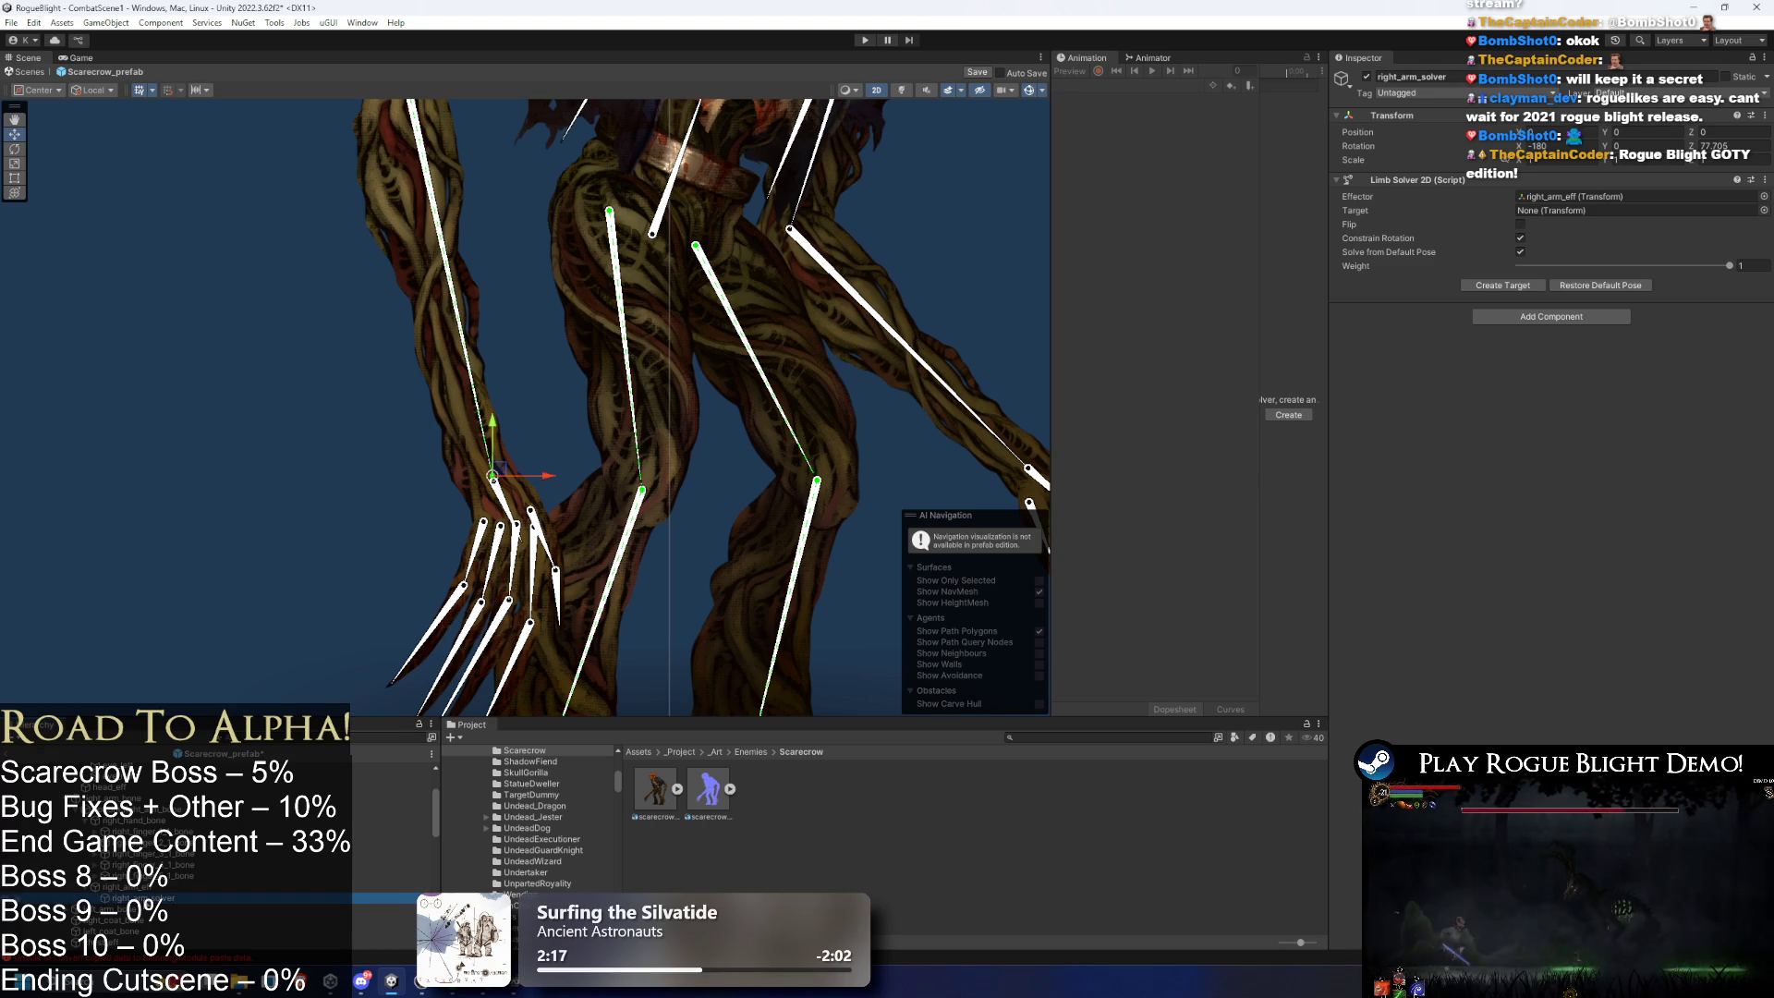
{"action": "left_click", "coordinate": [1525, 286]}
{"action": "scroll", "coordinate": [146, 924], "scroll_direction": "down", "scroll_amount": 5}
{"action": "scroll", "coordinate": [146, 923], "scroll_direction": "down", "scroll_amount": 5}
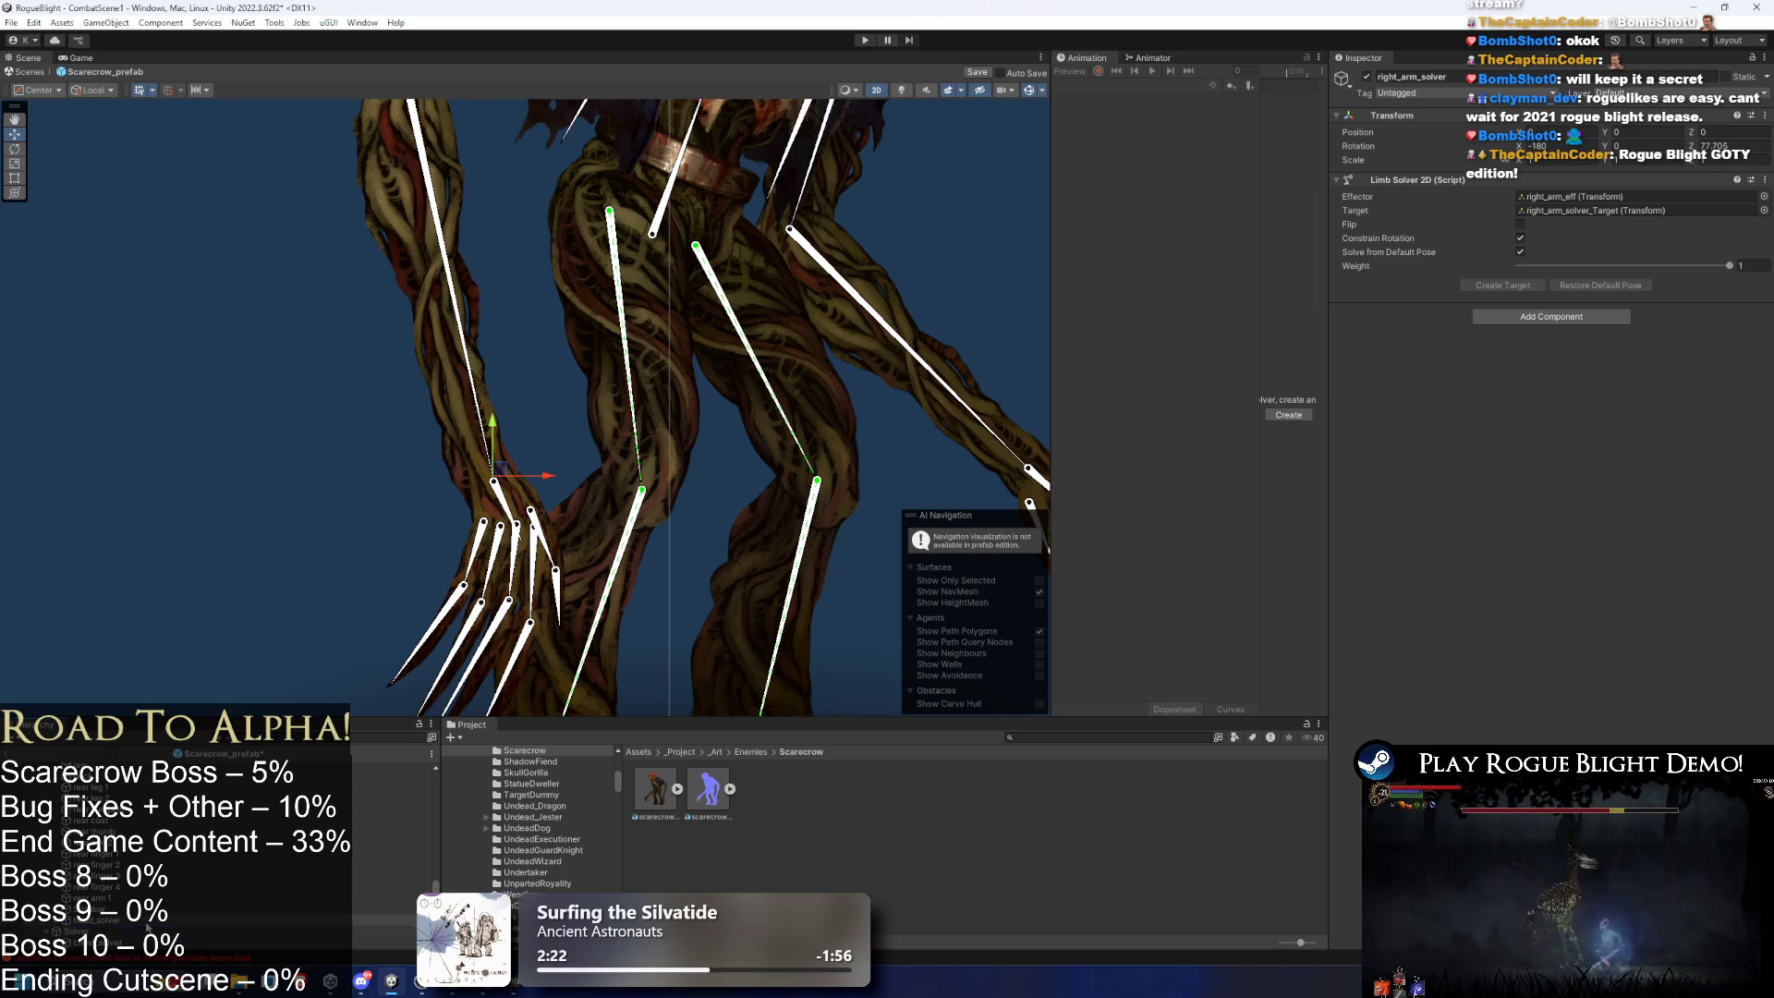
{"action": "left_click", "coordinate": [284, 451]}
{"action": "scroll", "coordinate": [500, 462], "scroll_direction": "down", "scroll_amount": 3}
{"action": "left_click_drag", "start_coordinate": [500, 461], "coordinate": [401, 477]}
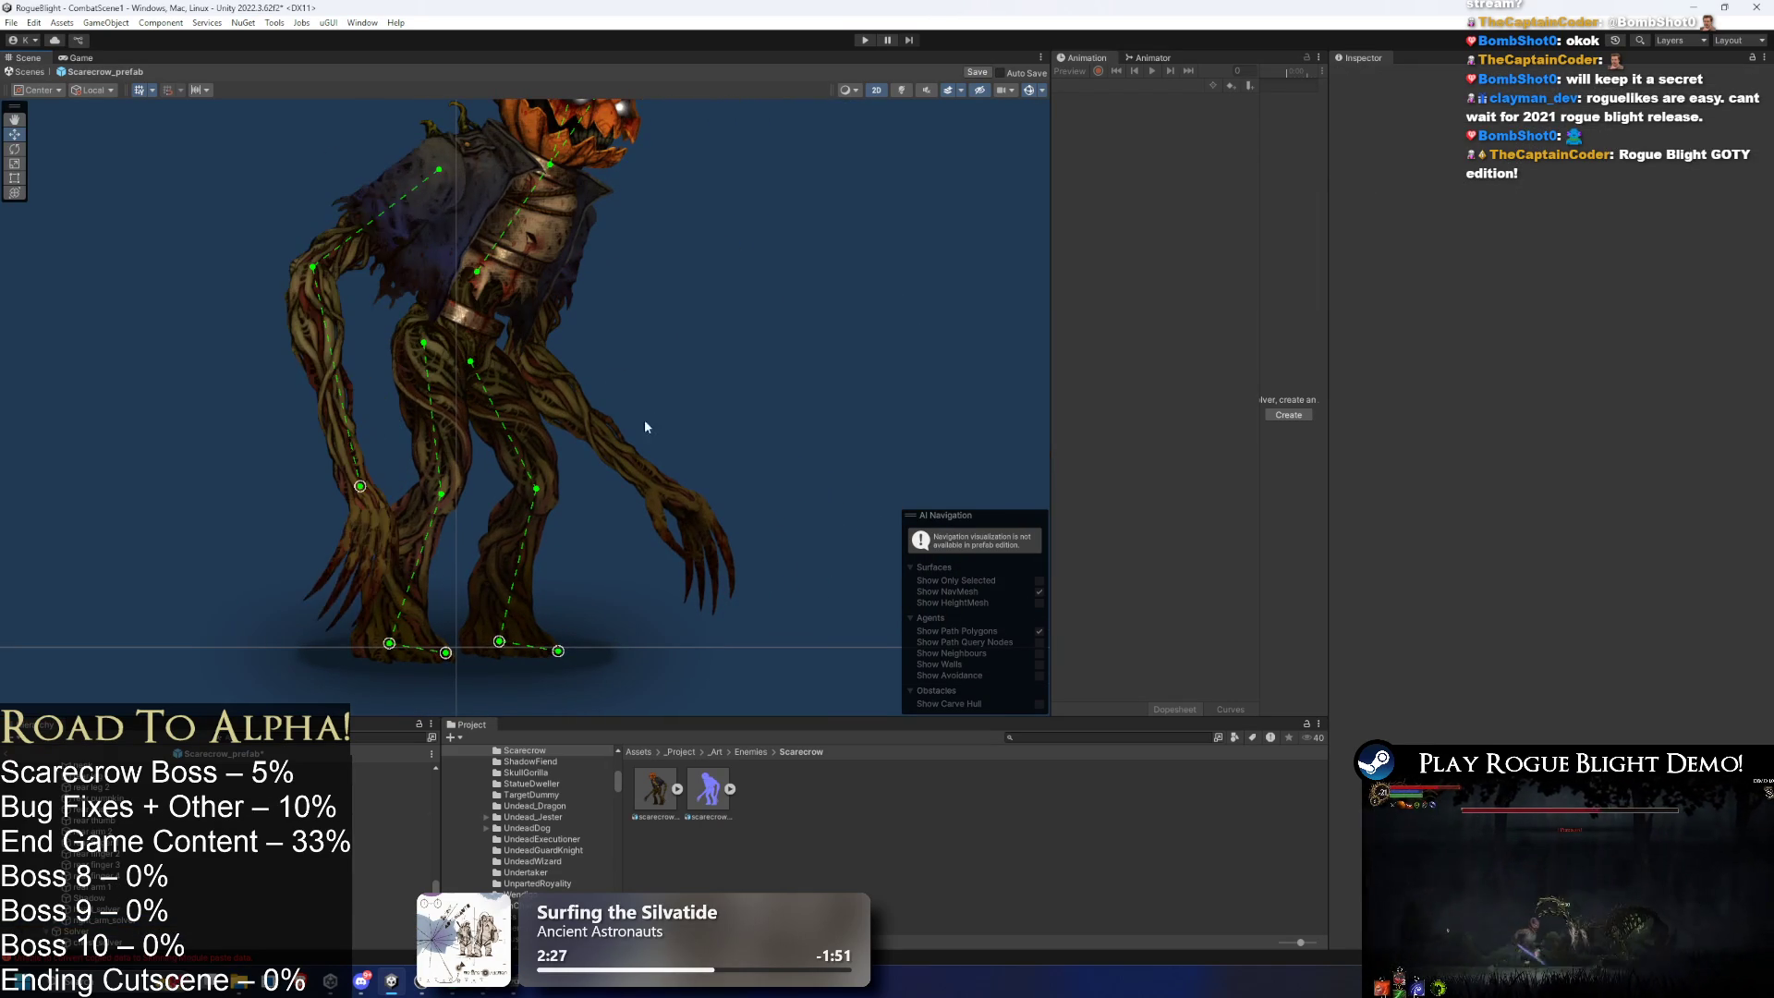
- Create an empty child named left_arm_eff under the lower left arm bone
{"action": "left_click", "coordinate": [632, 444]}
{"action": "scroll", "coordinate": [632, 445], "scroll_direction": "up", "scroll_amount": 1}
{"action": "left_click", "coordinate": [622, 462]}
{"action": "right_click", "coordinate": [153, 768]}
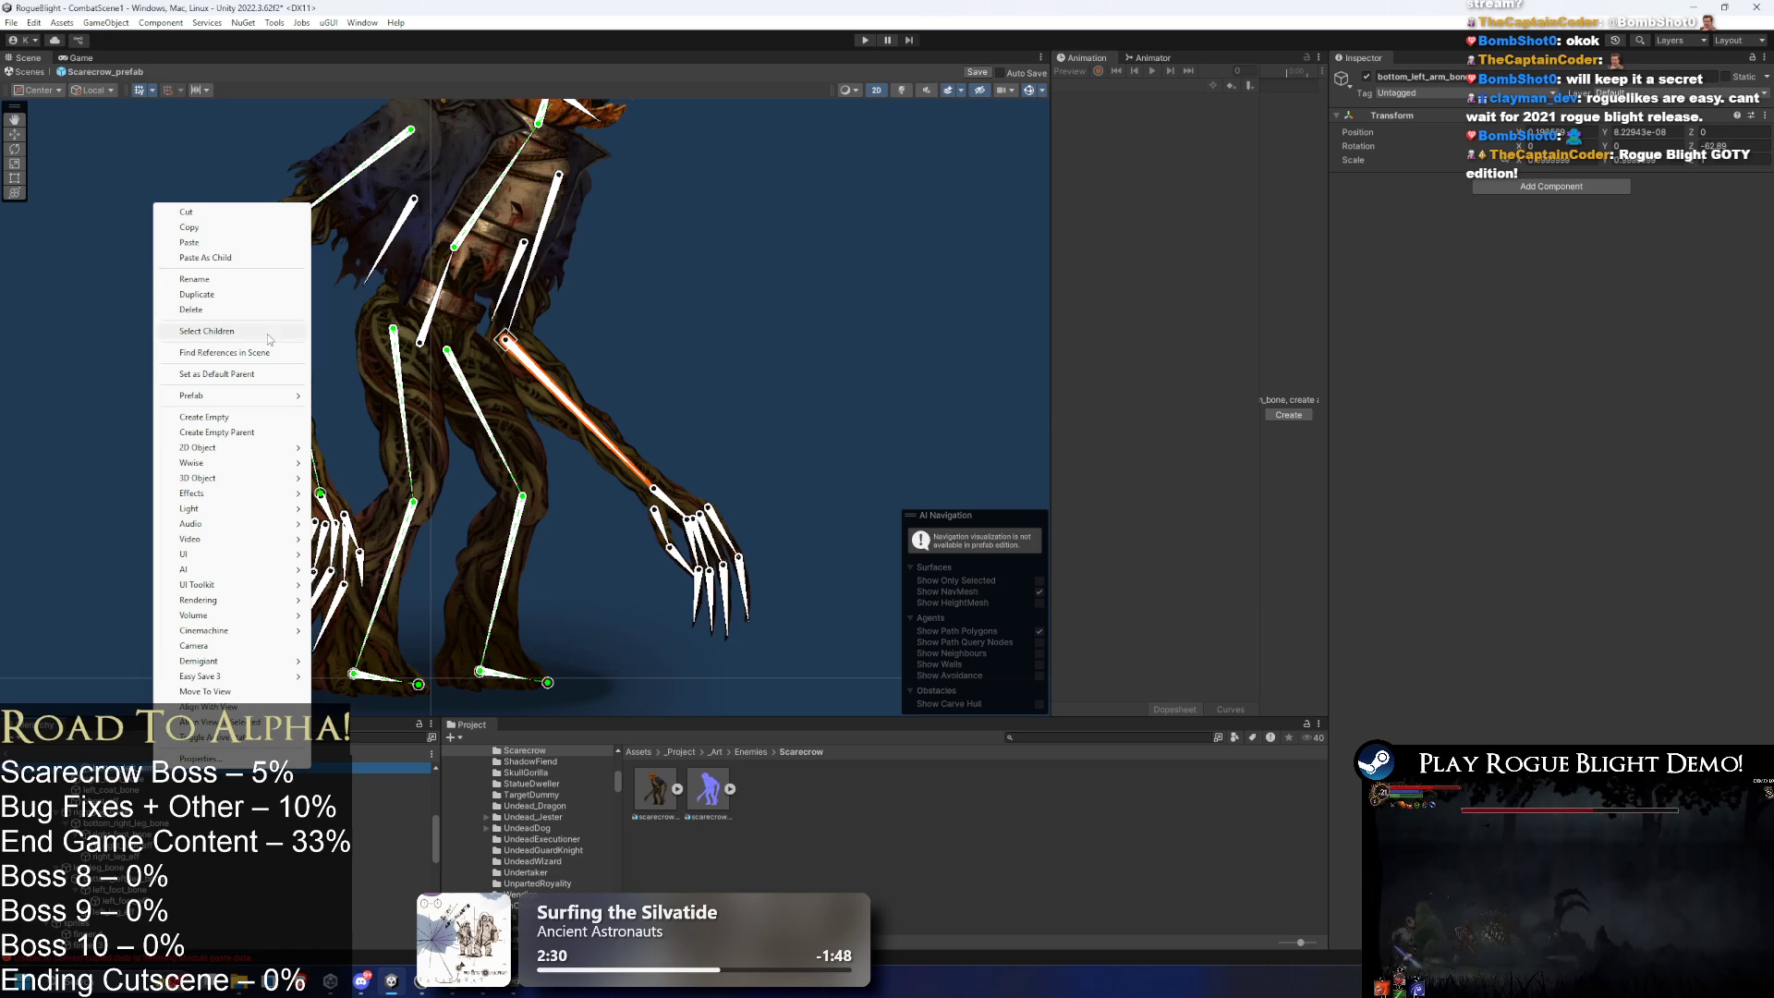
{"action": "left_click", "coordinate": [224, 412]}
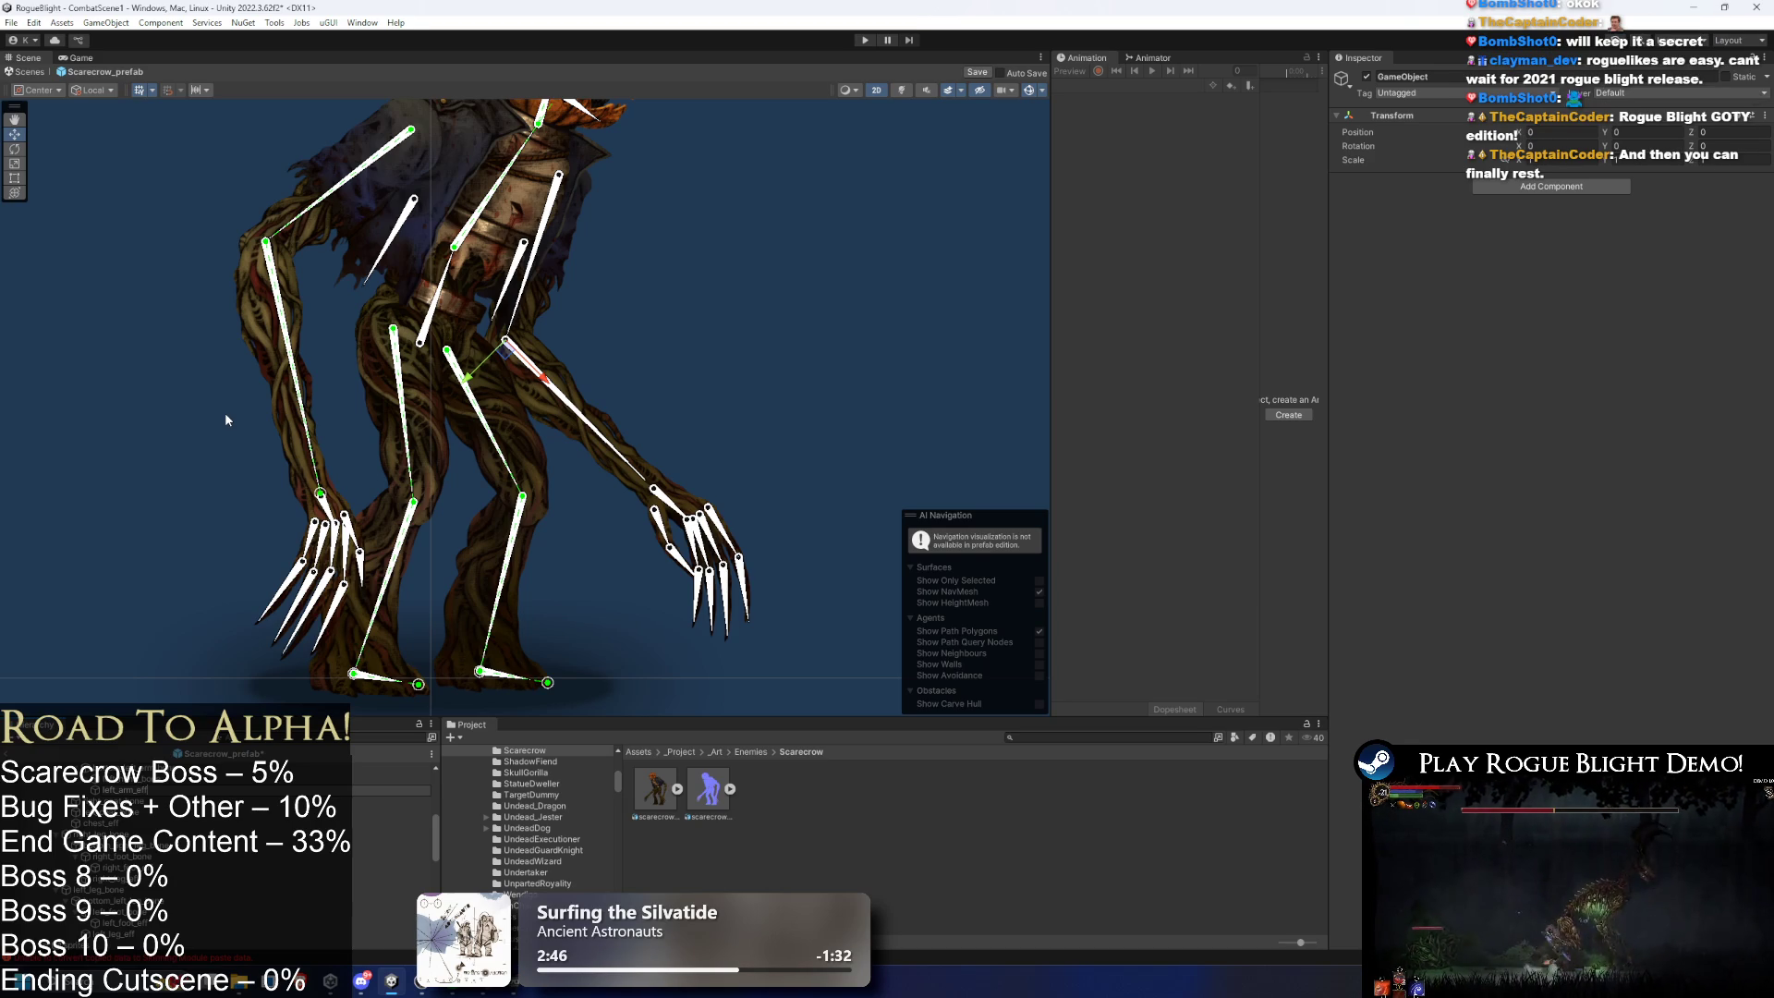
{"action": "key", "text": "Return"}
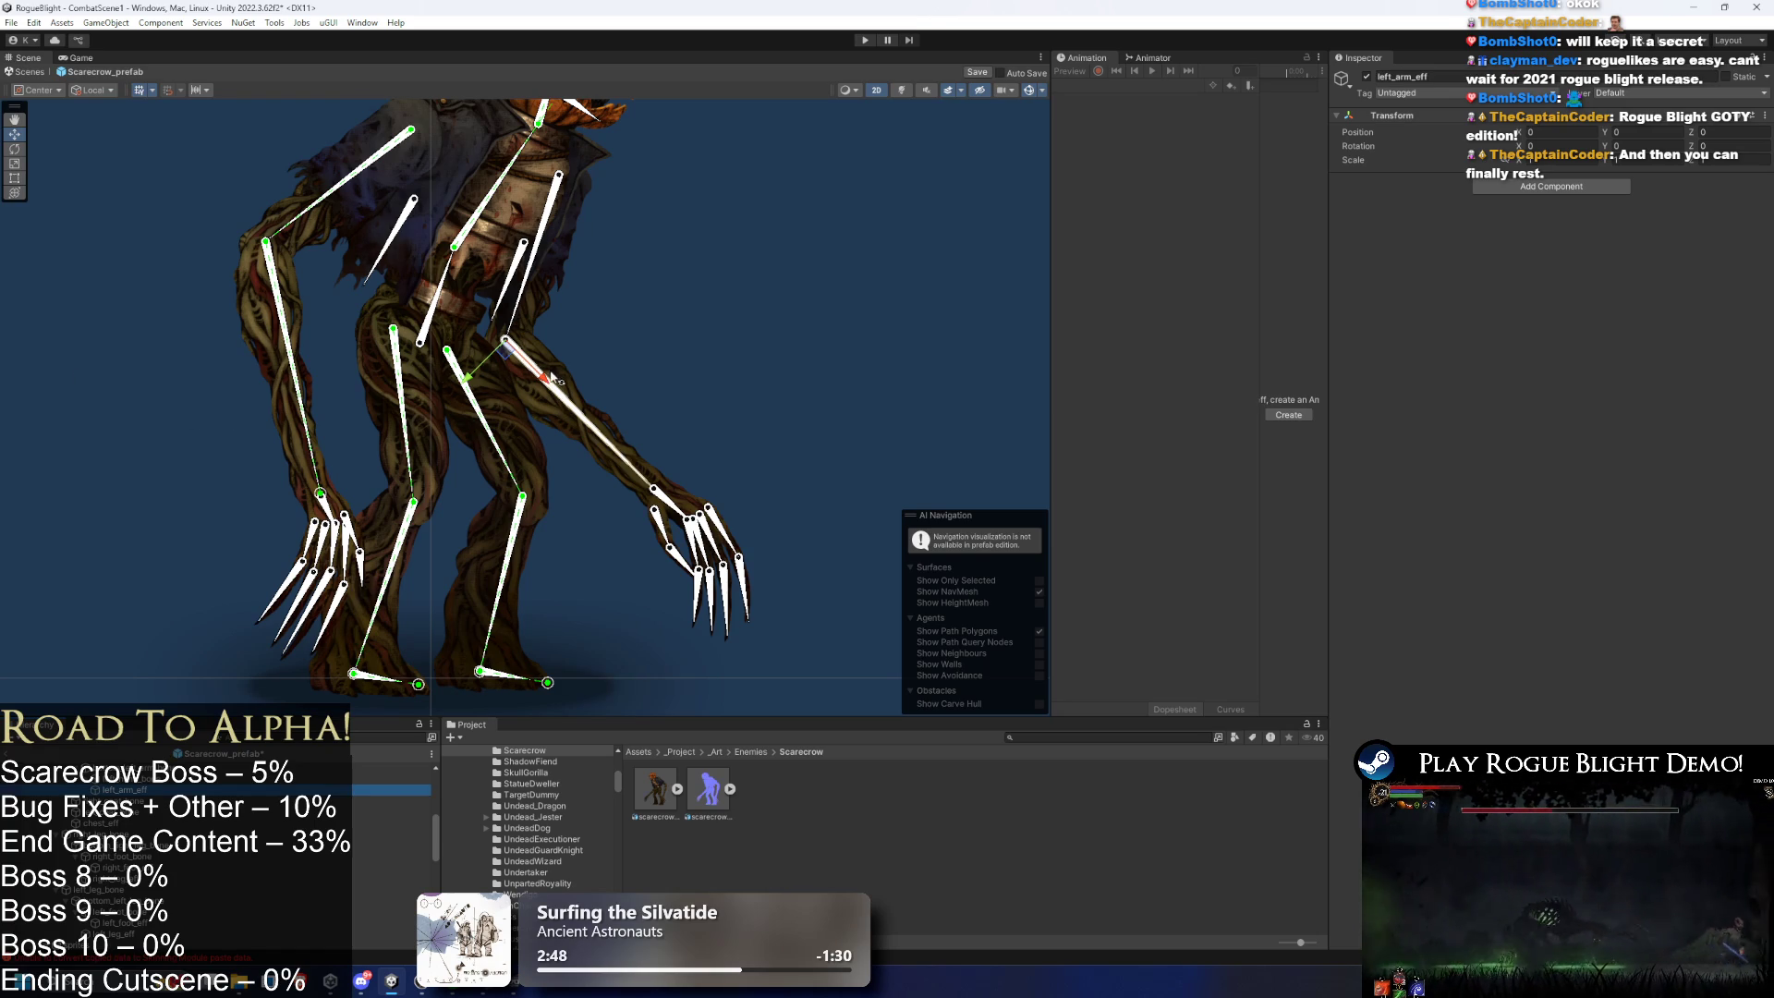
- Position left_arm_eff at the scarecrow's left hand
{"action": "left_click_drag", "start_coordinate": [547, 380], "coordinate": [666, 482]}
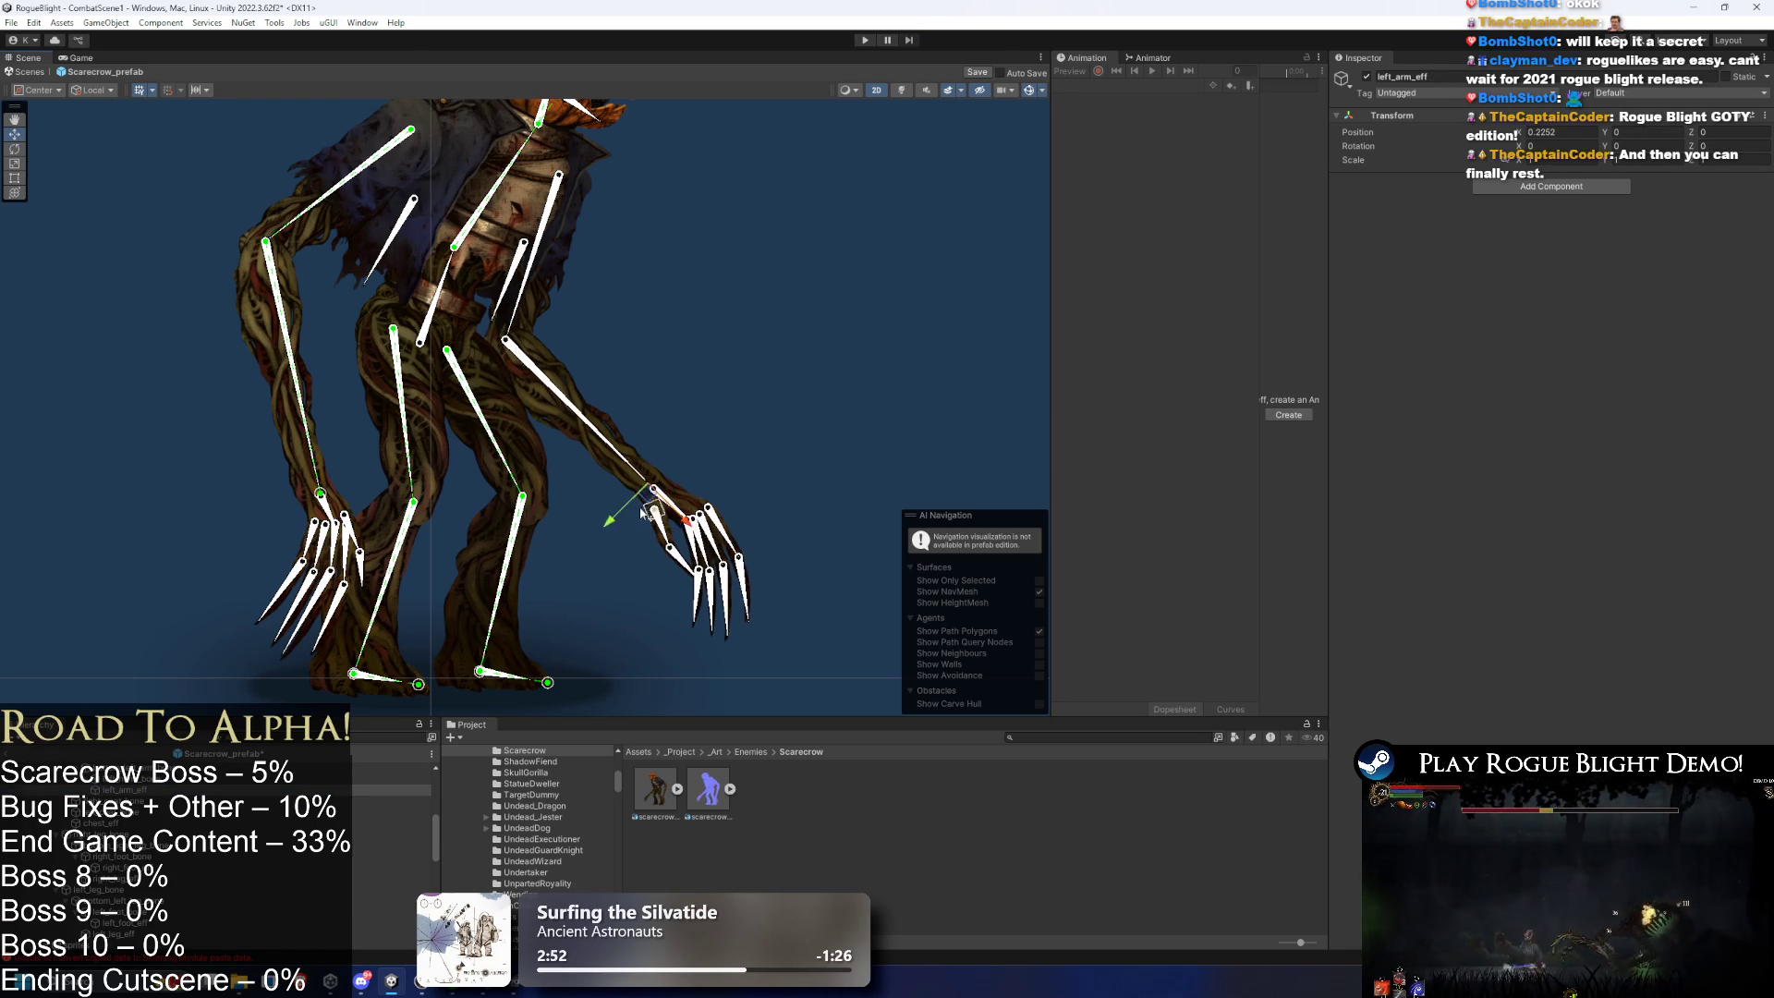
{"action": "scroll", "coordinate": [666, 482], "scroll_direction": "up", "scroll_amount": 3}
{"action": "scroll", "coordinate": [666, 483], "scroll_direction": "up", "scroll_amount": 2}
{"action": "scroll", "coordinate": [667, 485], "scroll_direction": "up", "scroll_amount": 4}
{"action": "left_click", "coordinate": [680, 522]}
{"action": "left_click", "coordinate": [684, 524]}
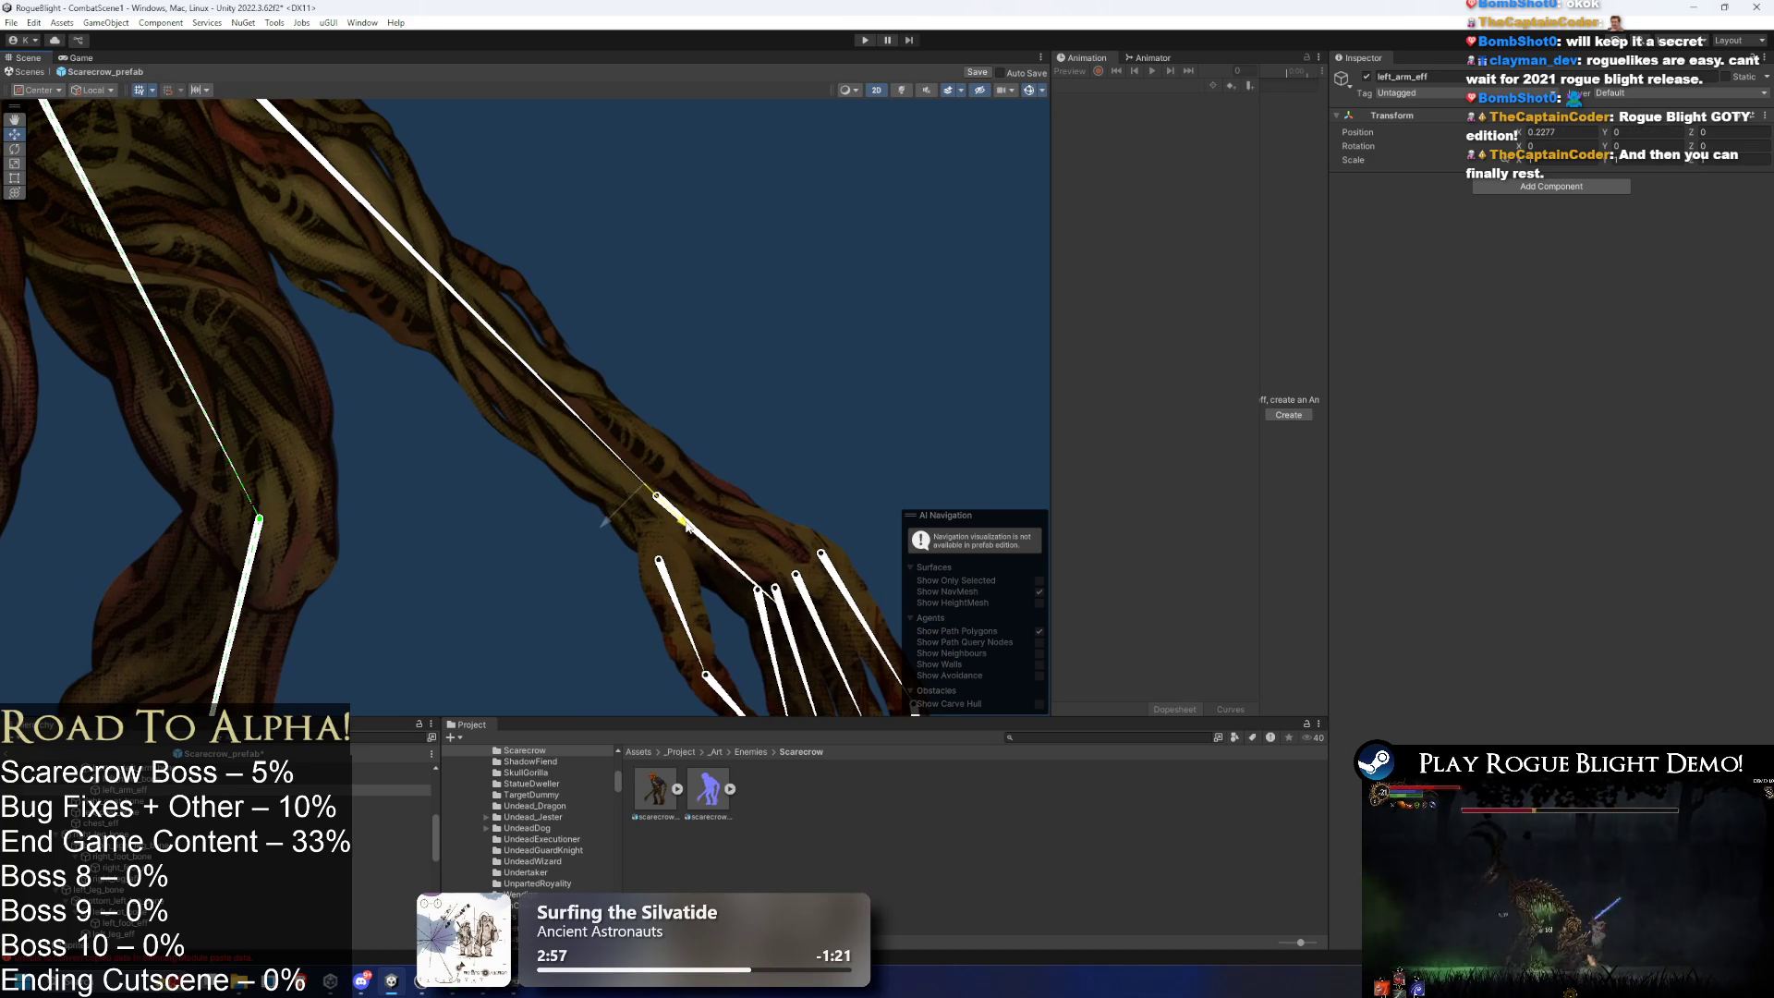
{"action": "left_click_drag", "start_coordinate": [688, 526], "coordinate": [691, 530]}
- Add an IK Manager 2D with a Limb solver named left_arm_solver, effector left_arm_eff
{"action": "left_click", "coordinate": [1603, 185]}
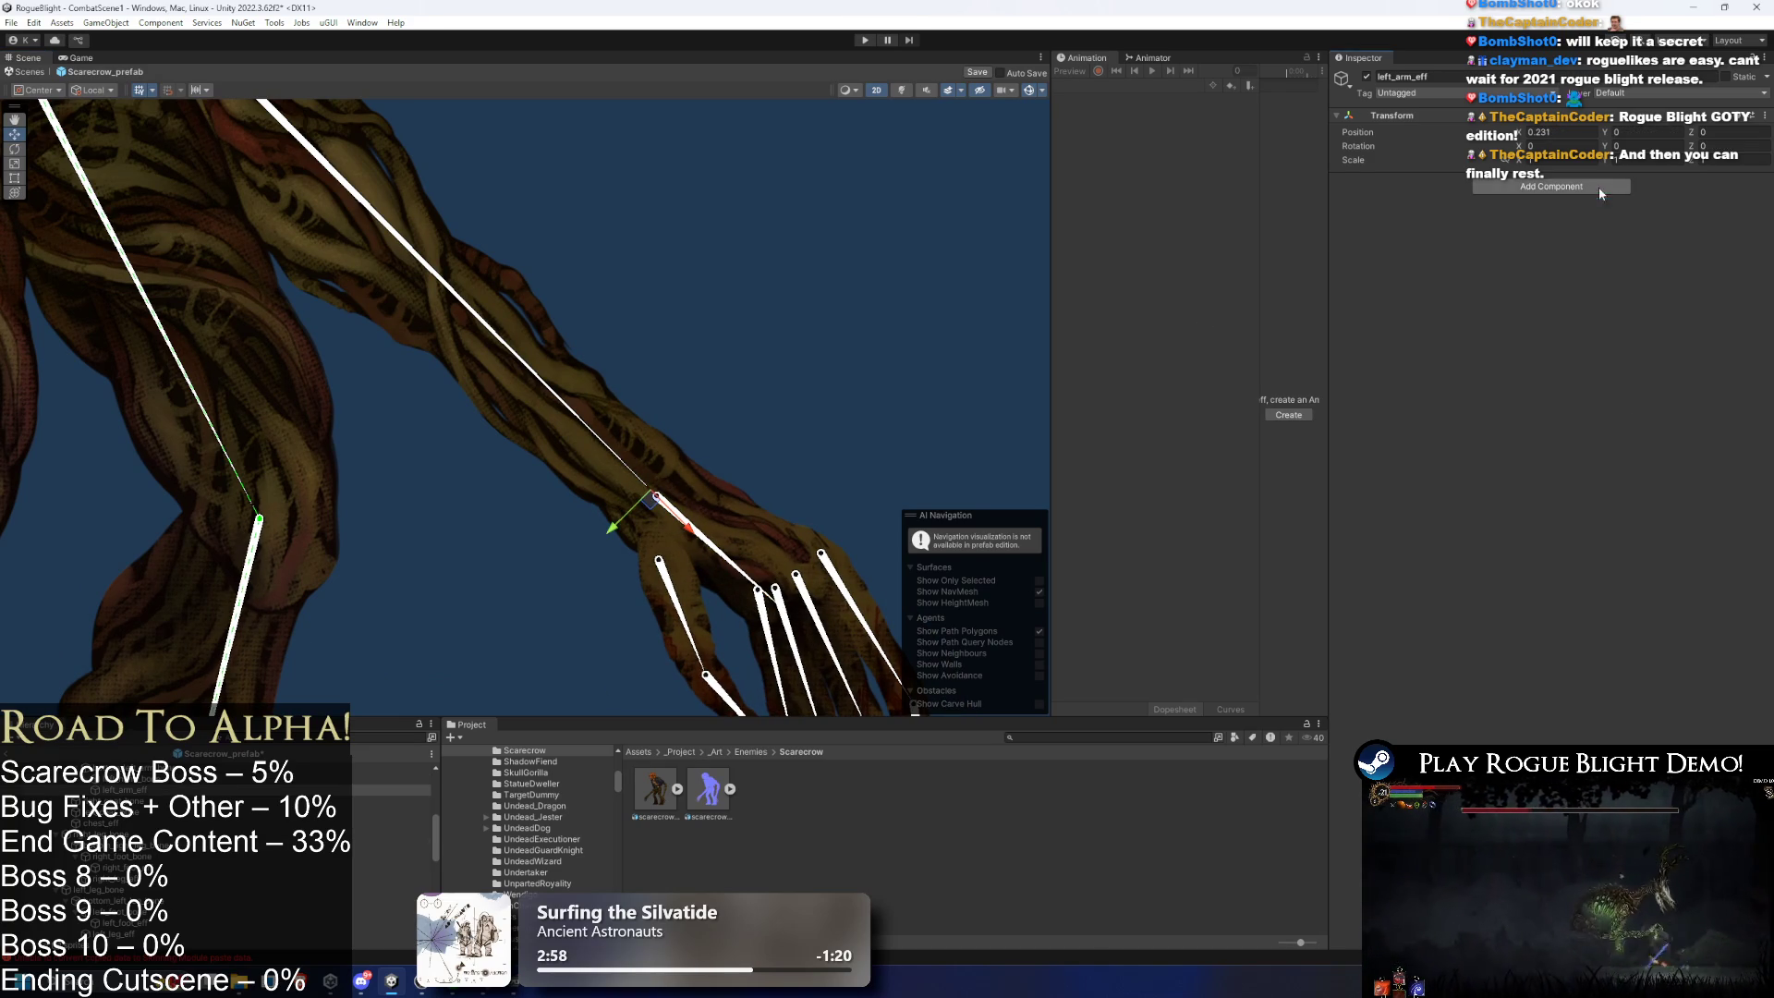
{"action": "type", "text": "ik ma"}
{"action": "key", "text": "Return"}
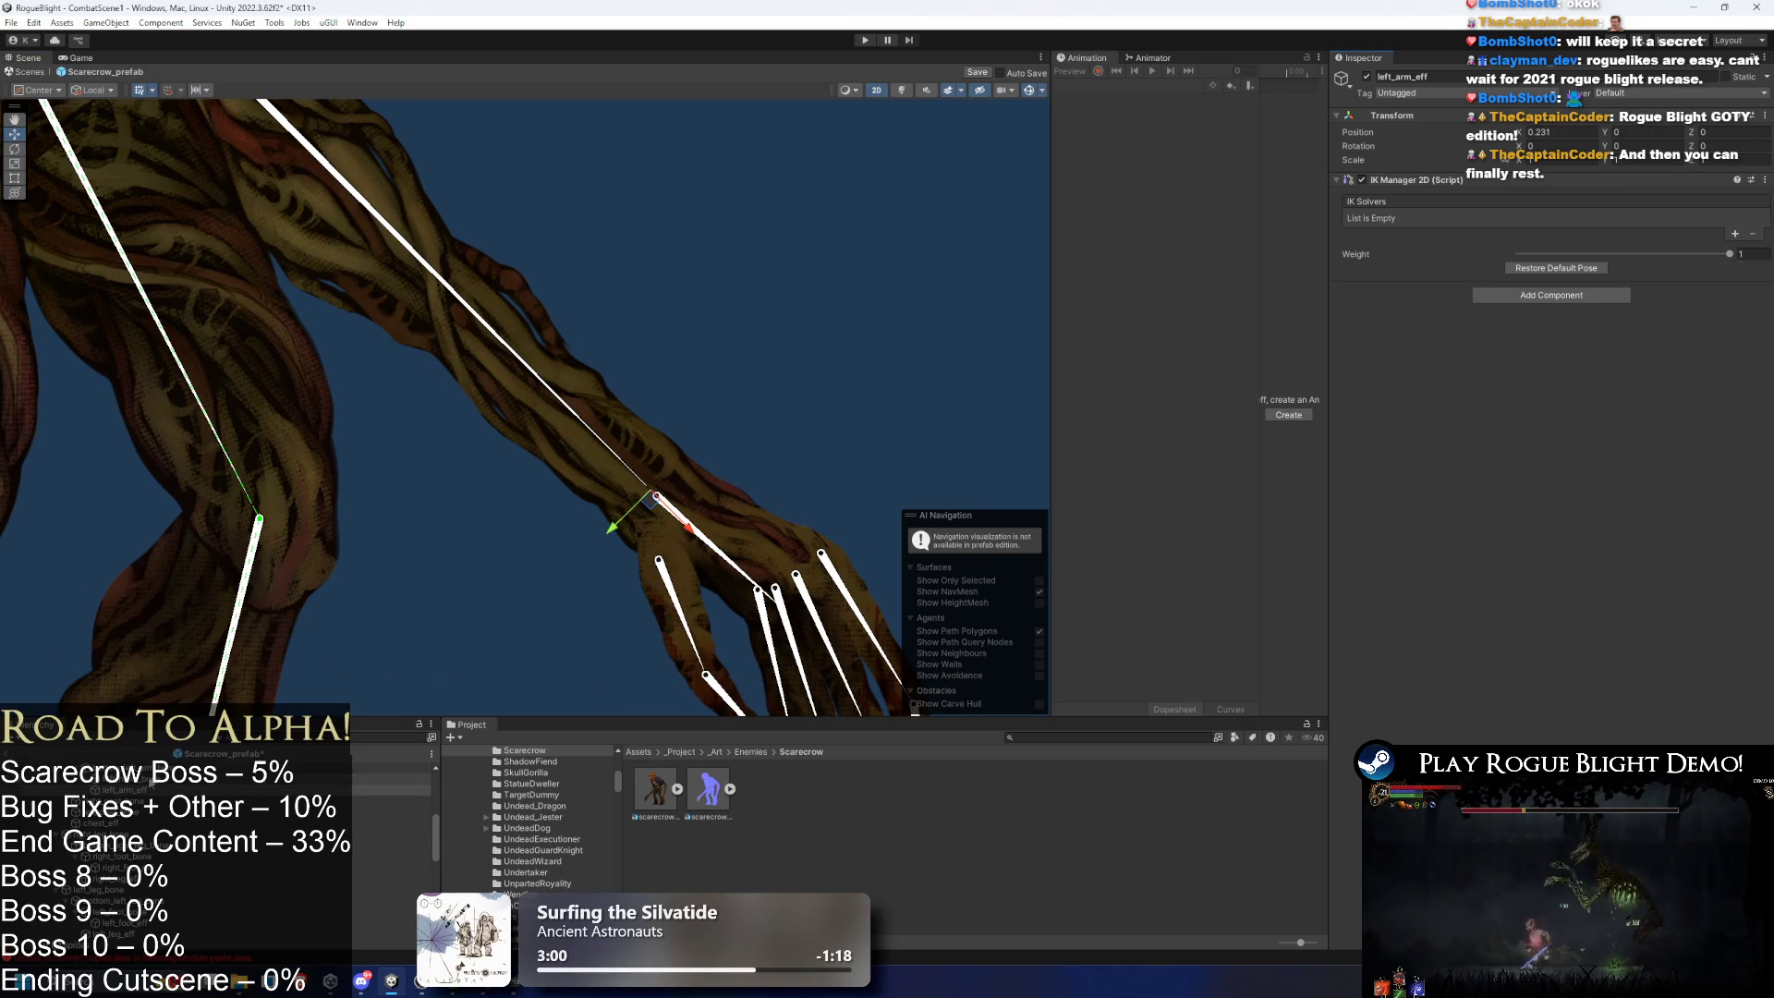
{"action": "left_click", "coordinate": [1735, 234]}
{"action": "left_click", "coordinate": [1708, 271]}
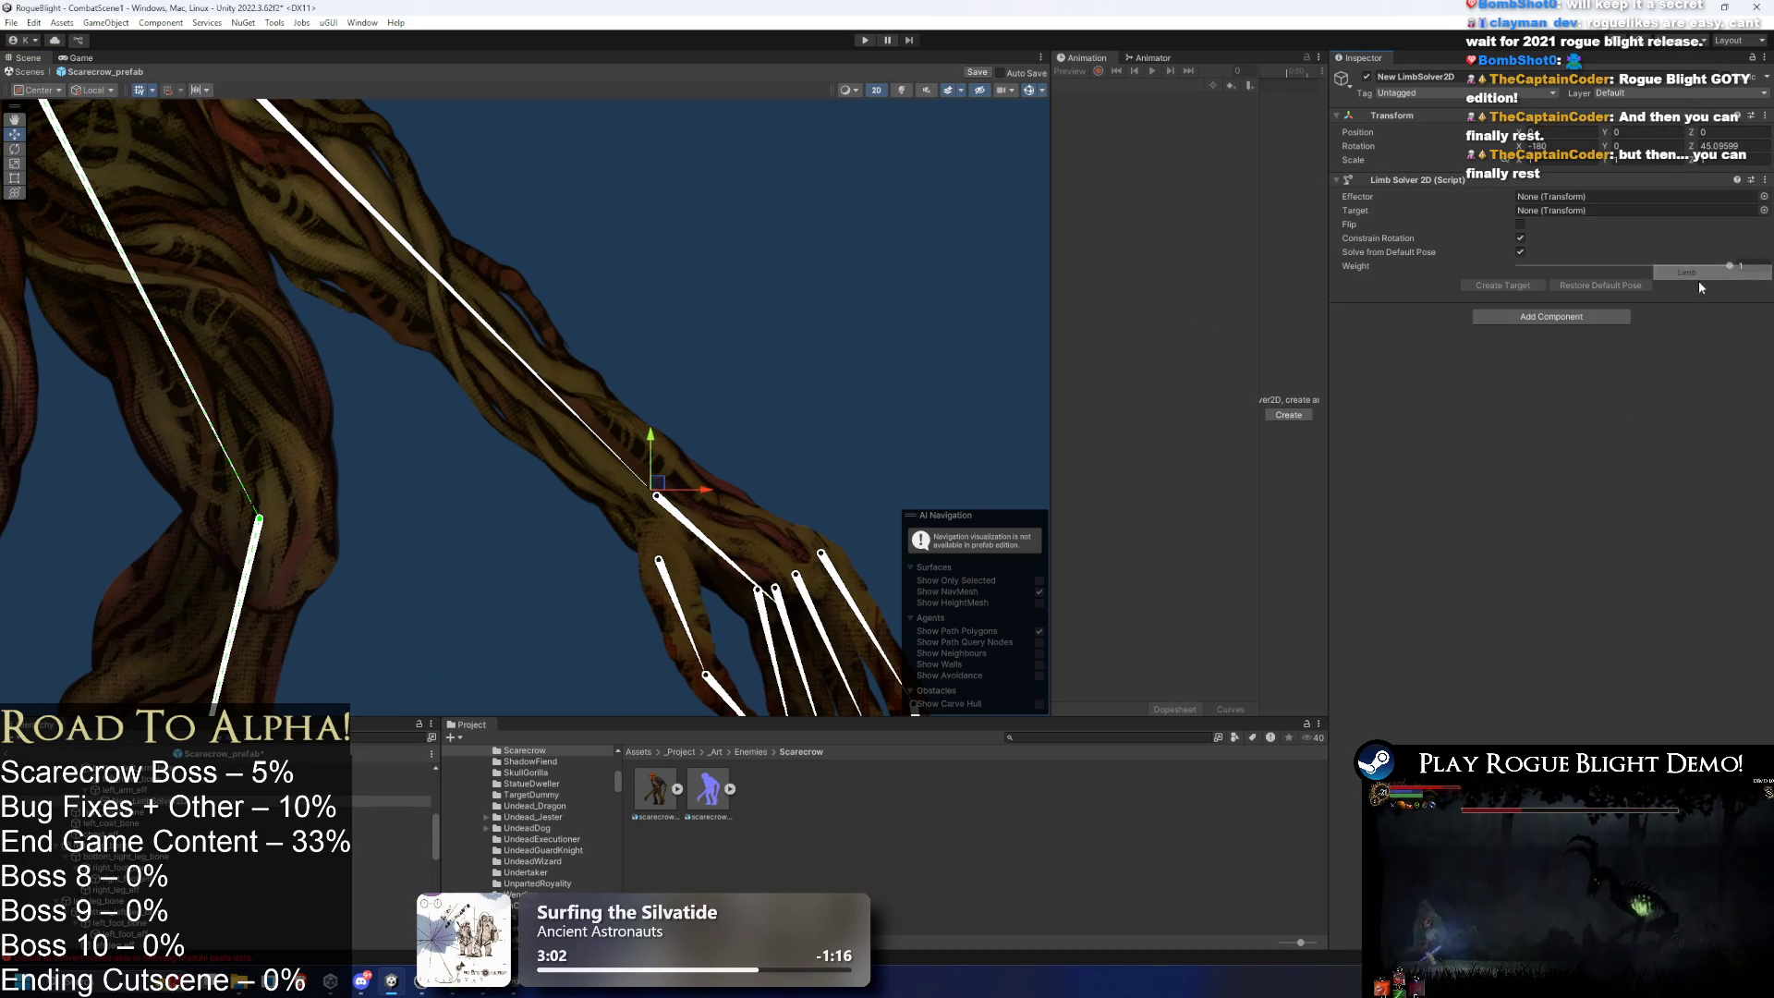
{"action": "right_click", "coordinate": [148, 796]}
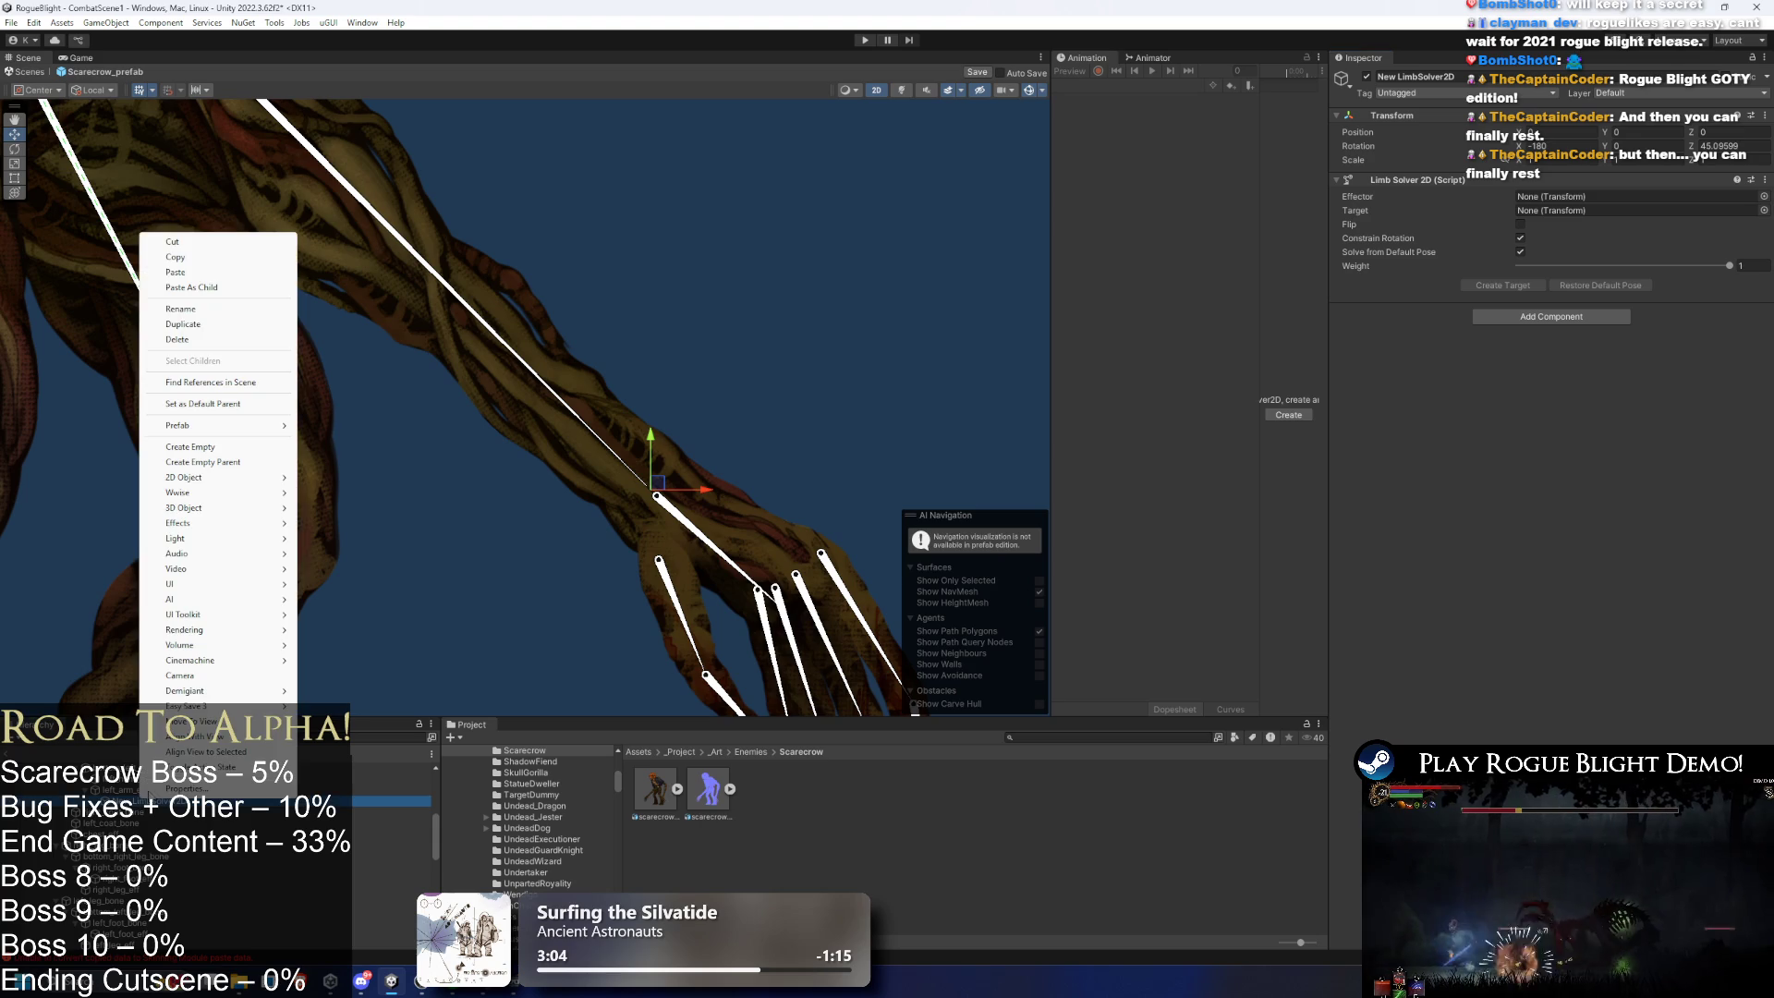
{"action": "left_click", "coordinate": [214, 314]}
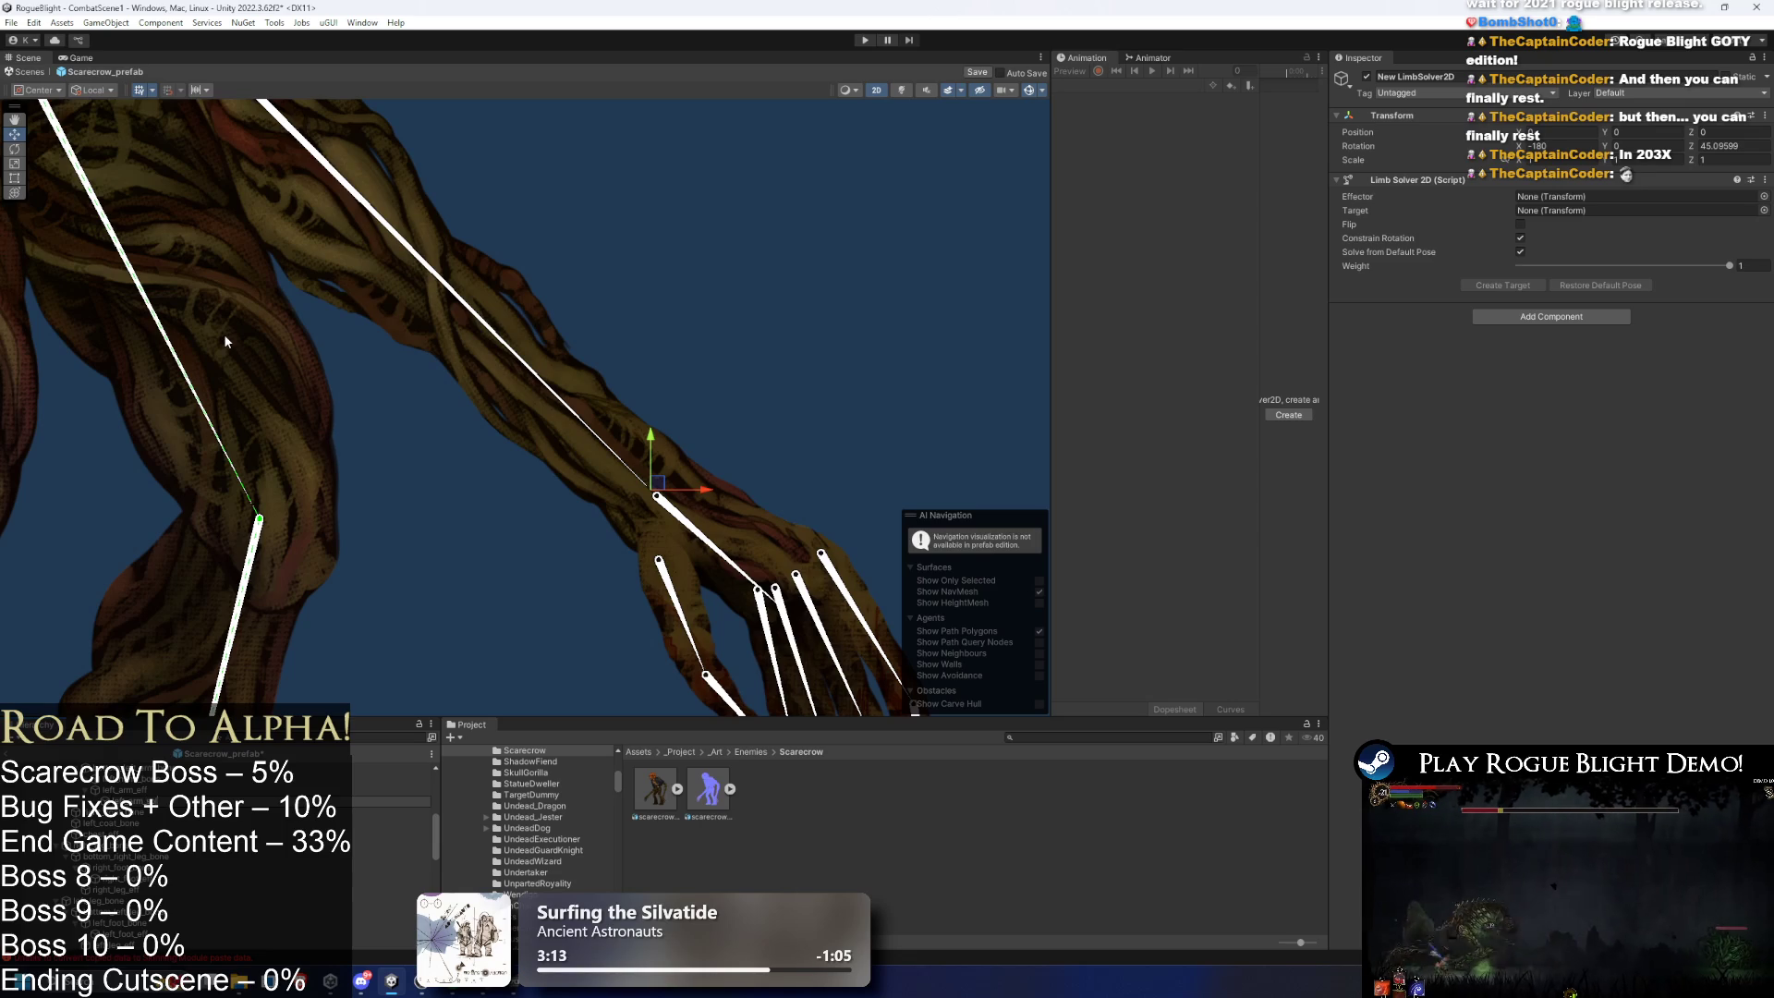
{"action": "type", "text": "left_arm_solver"}
{"action": "key", "text": "Return"}
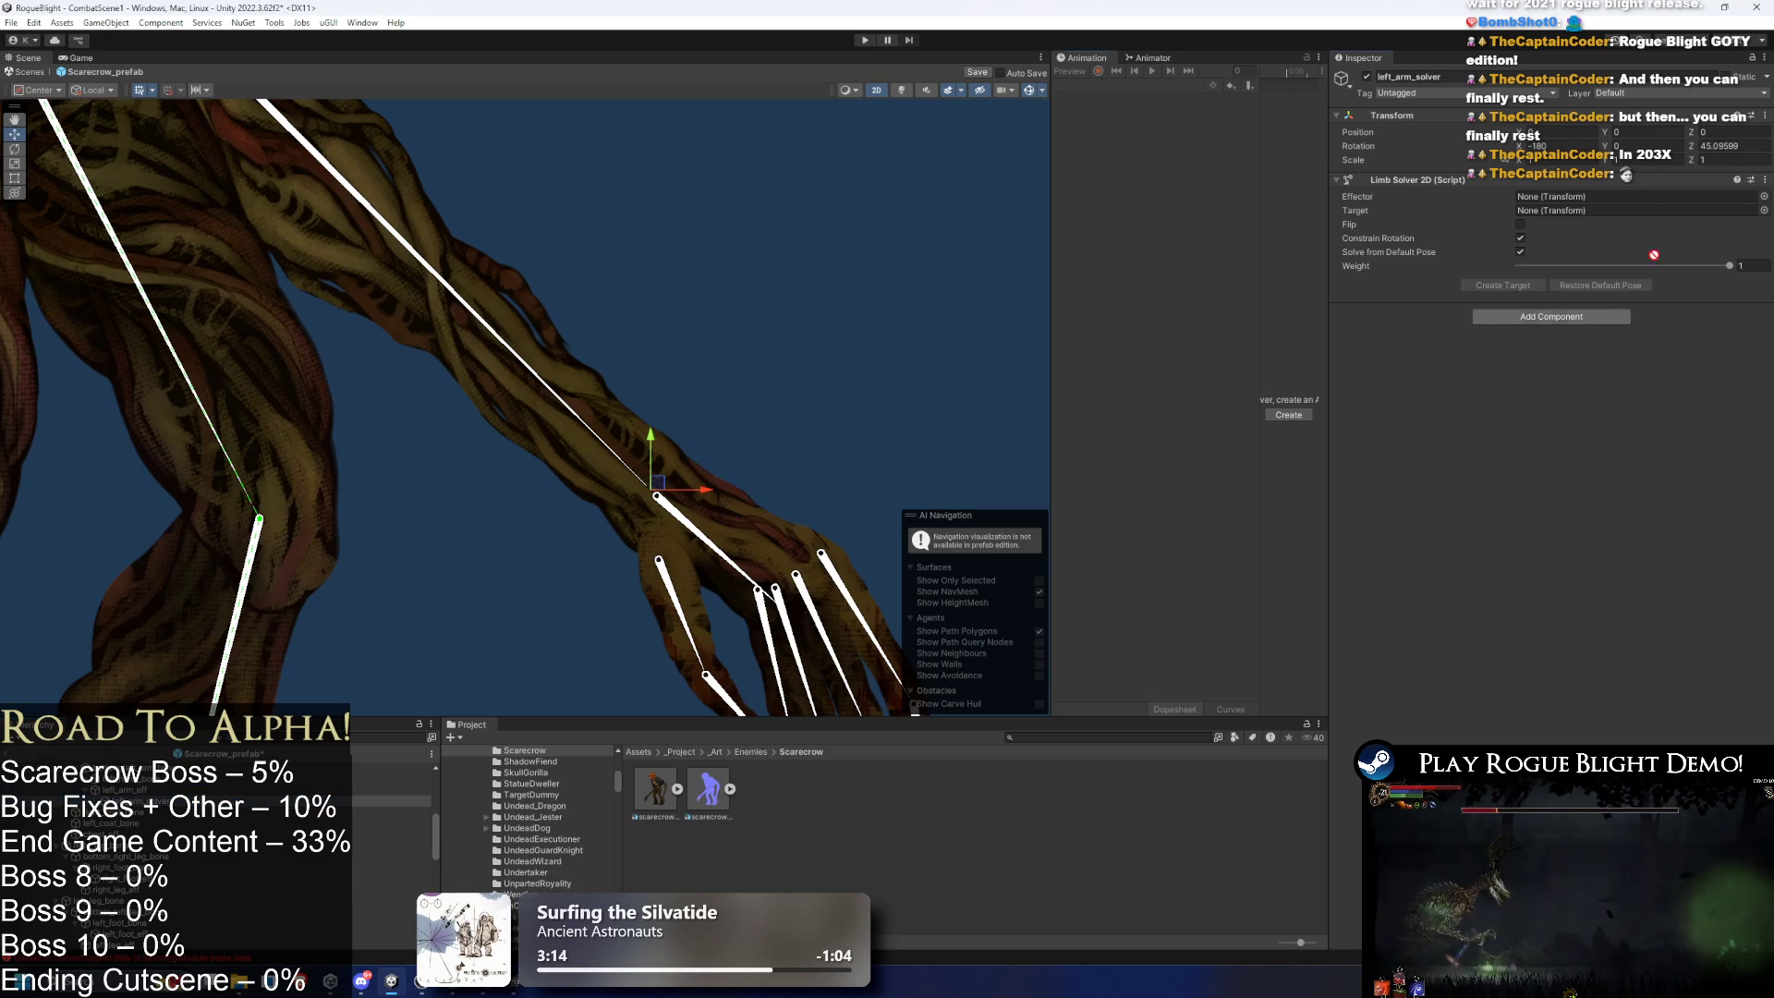
{"action": "left_click_drag", "start_coordinate": [125, 790], "coordinate": [1625, 196]}
- Generate left_arm_solver_Target for the left arm solver and check it in the Hierarchy
{"action": "left_click", "coordinate": [1509, 285]}
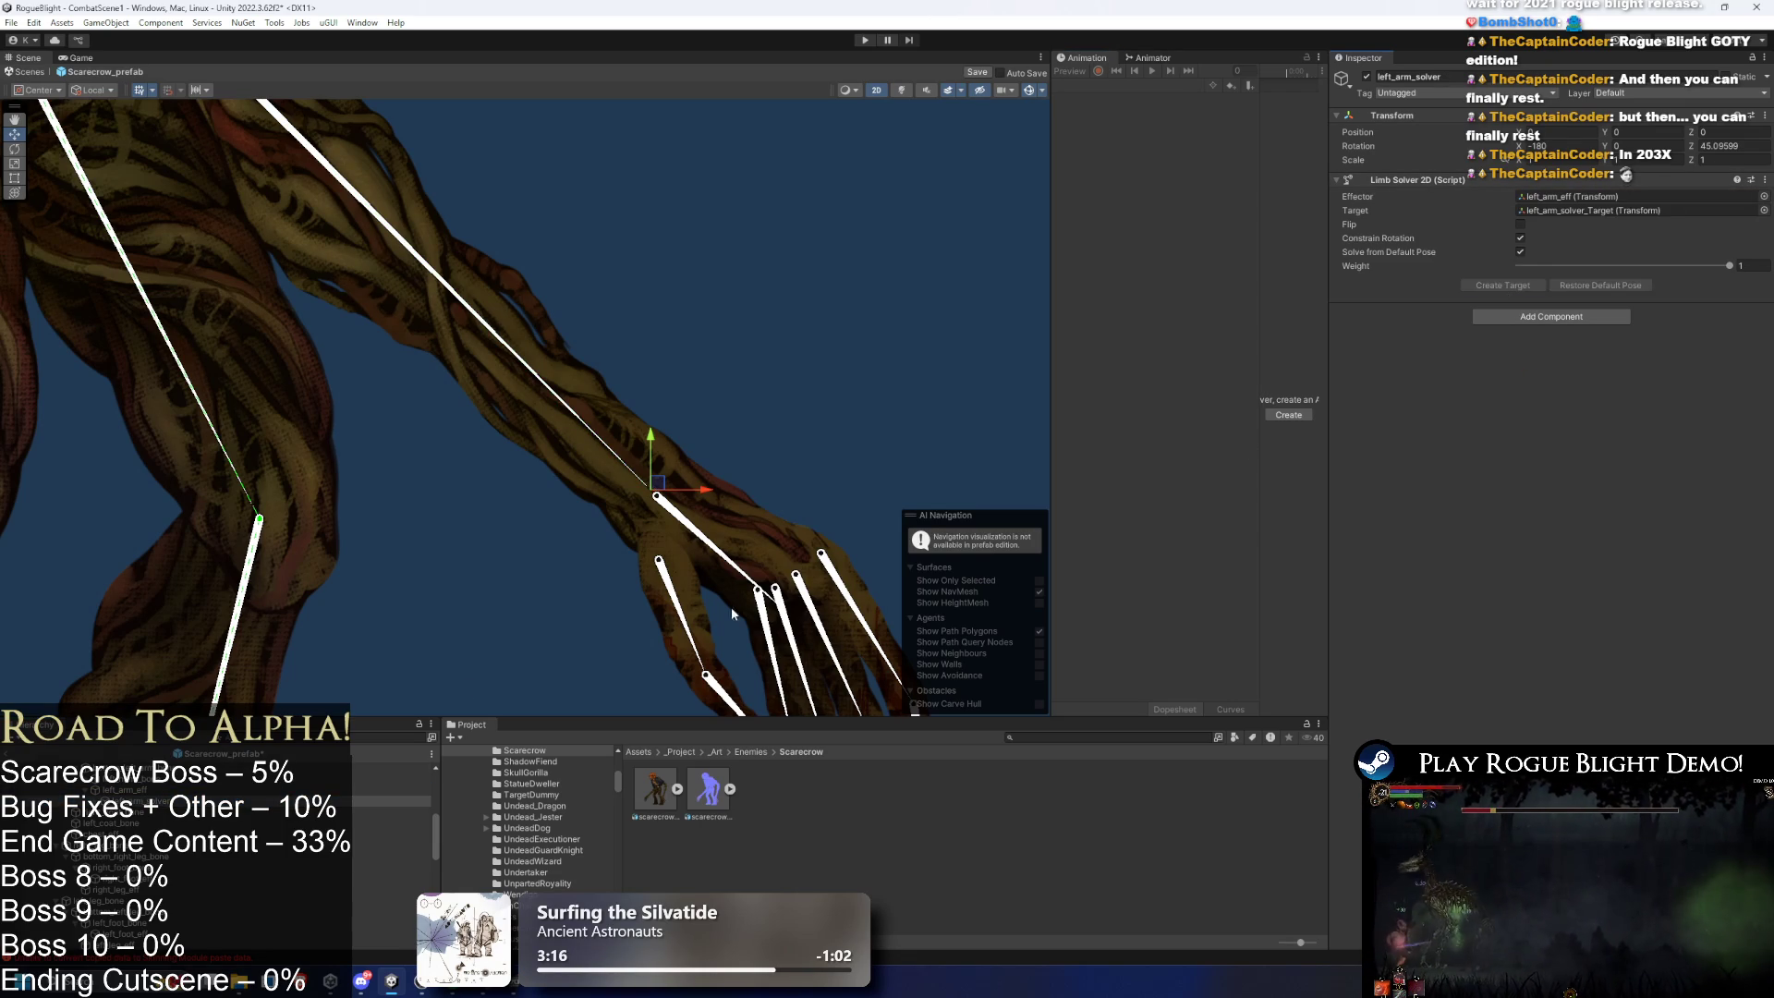
{"action": "scroll", "coordinate": [192, 951], "scroll_direction": "down", "scroll_amount": 5}
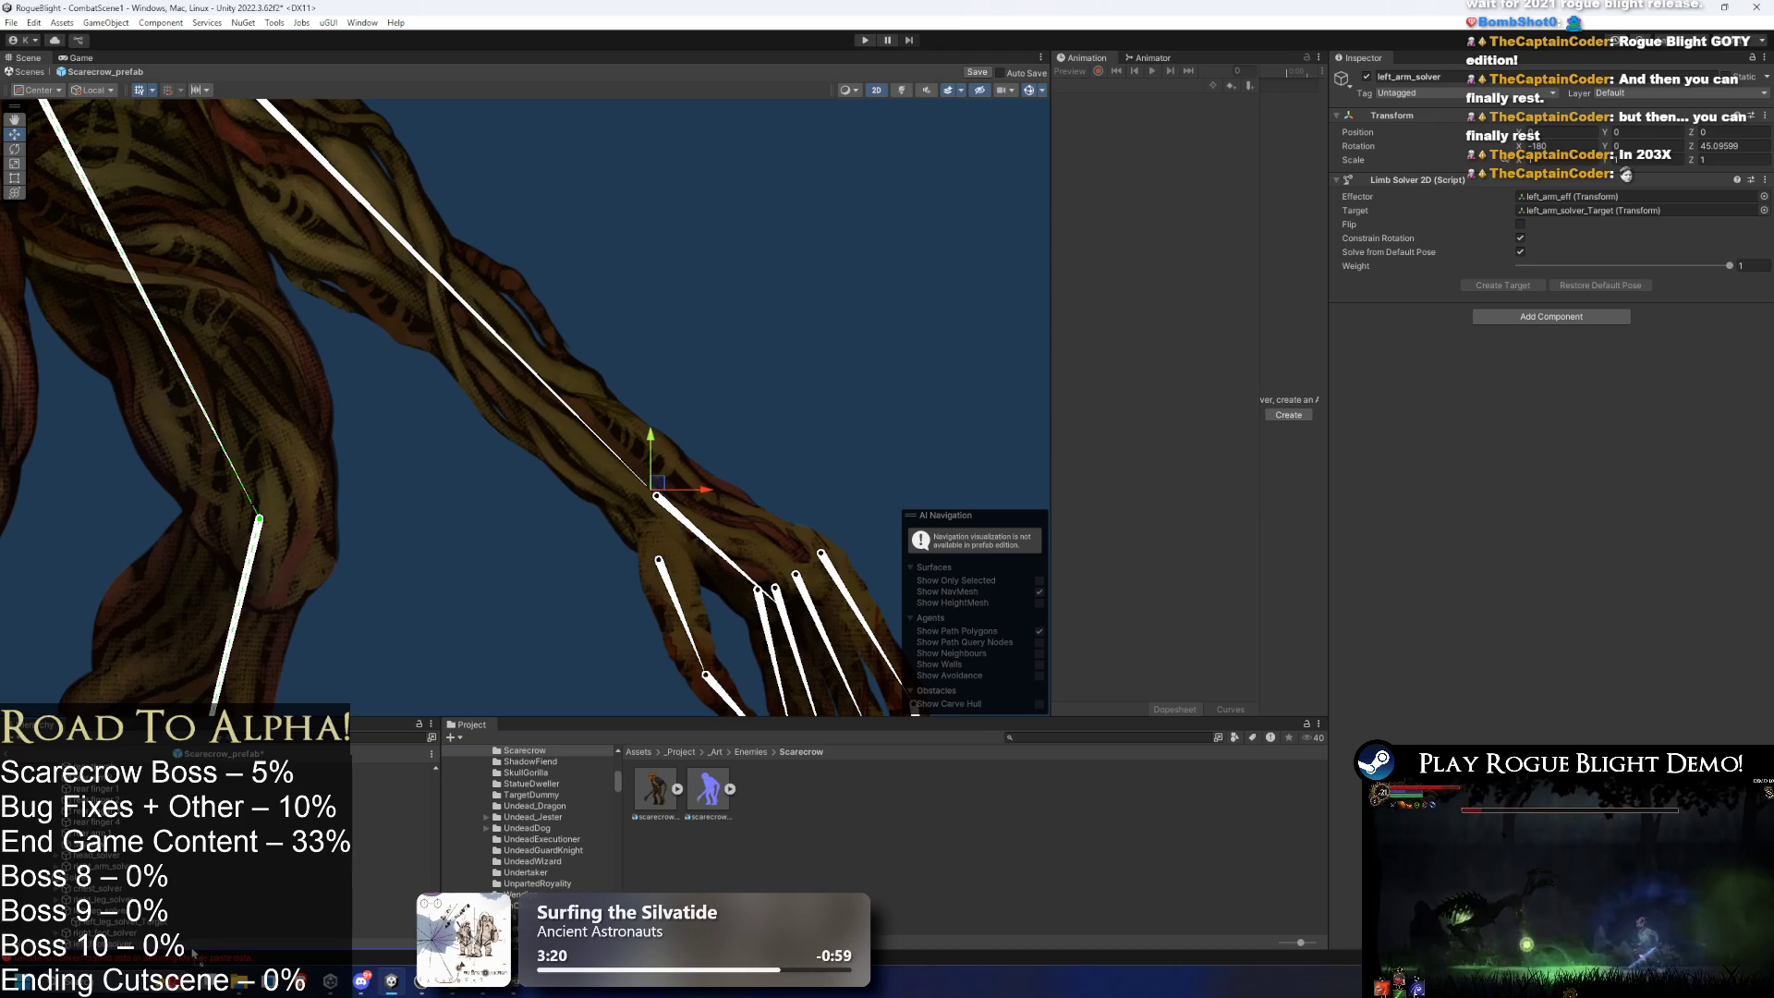
{"action": "left_click", "coordinate": [185, 943]}
{"action": "left_click", "coordinate": [962, 360]}
{"action": "scroll", "coordinate": [755, 423], "scroll_direction": "down", "scroll_amount": 6}
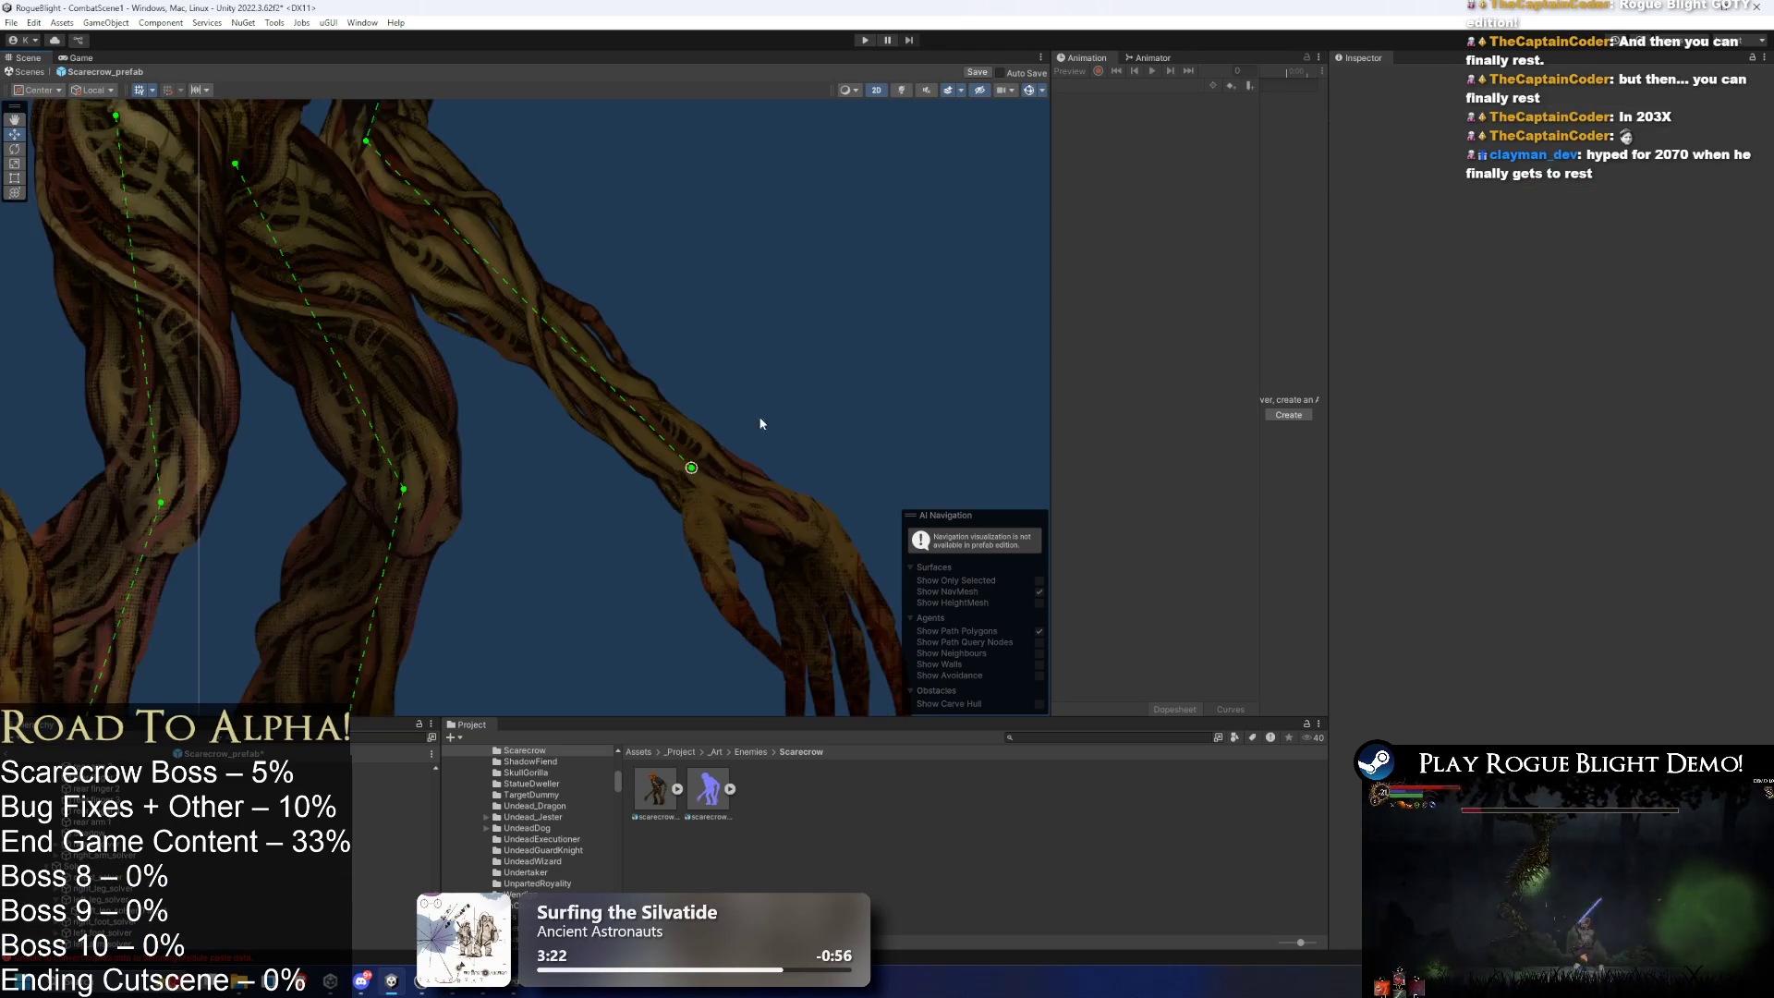
{"action": "scroll", "coordinate": [885, 534], "scroll_direction": "down", "scroll_amount": 5}
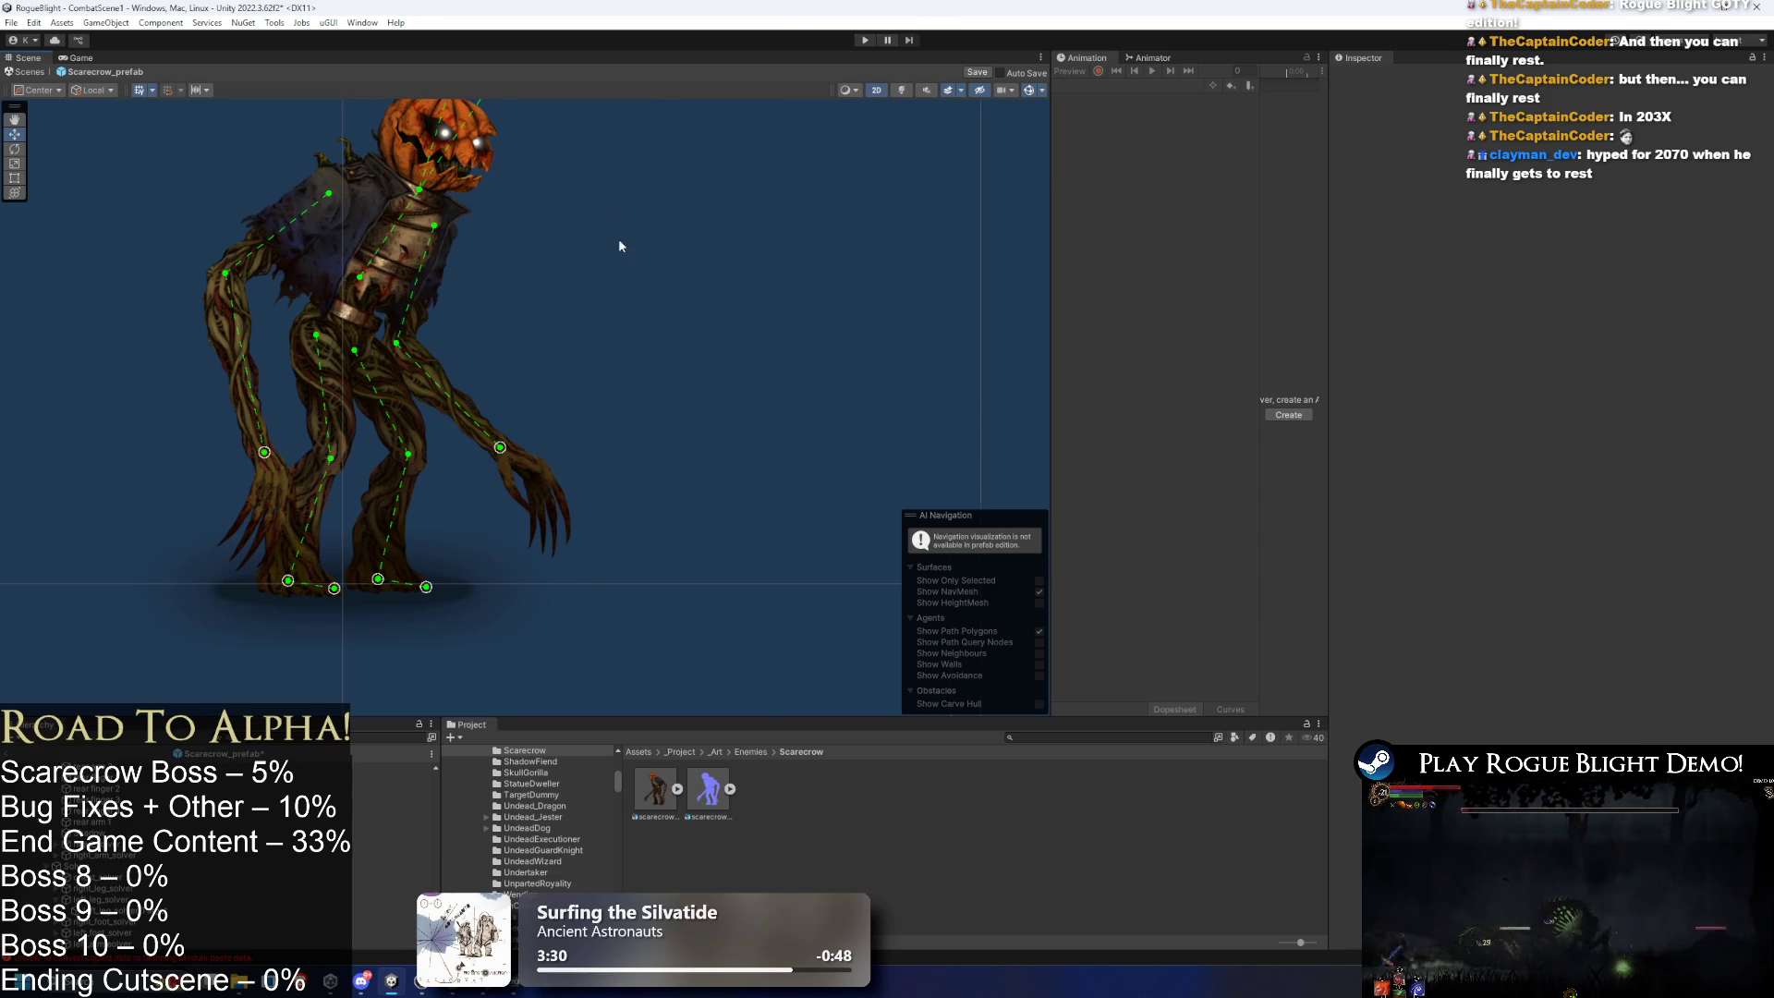
{"action": "scroll", "coordinate": [620, 225], "scroll_direction": "up", "scroll_amount": 3}
{"action": "left_click", "coordinate": [480, 282]}
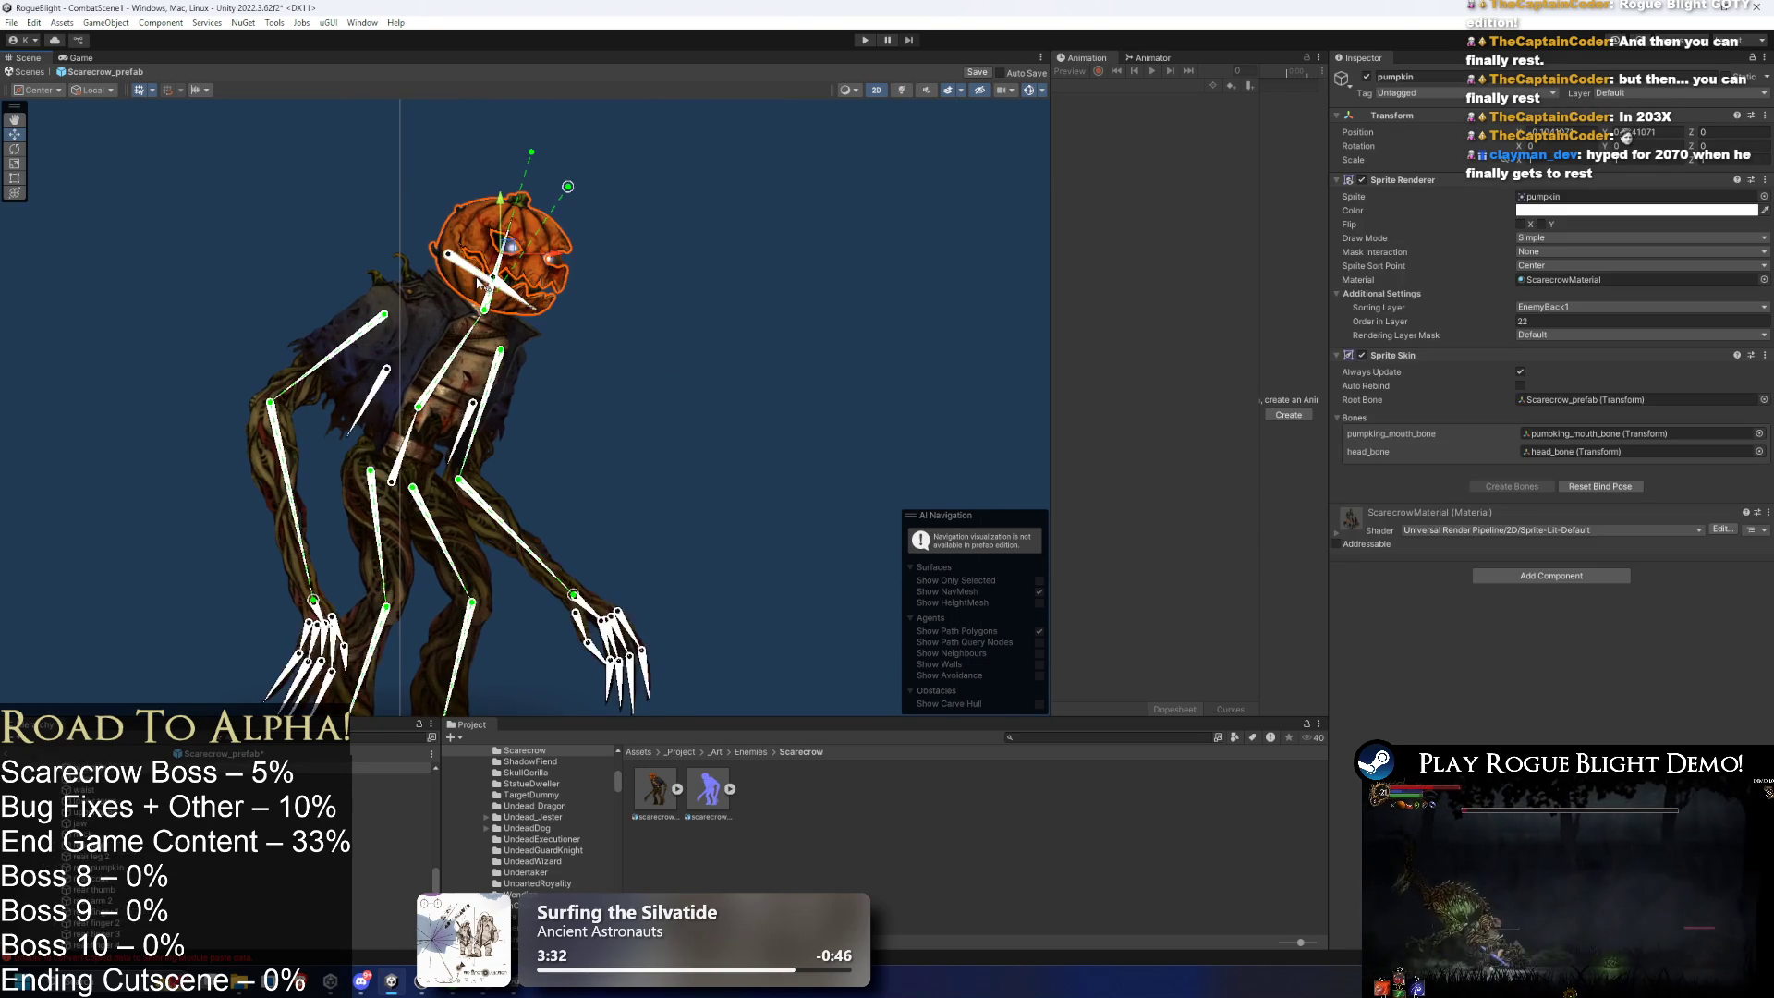
{"action": "scroll", "coordinate": [480, 282], "scroll_direction": "up", "scroll_amount": 2}
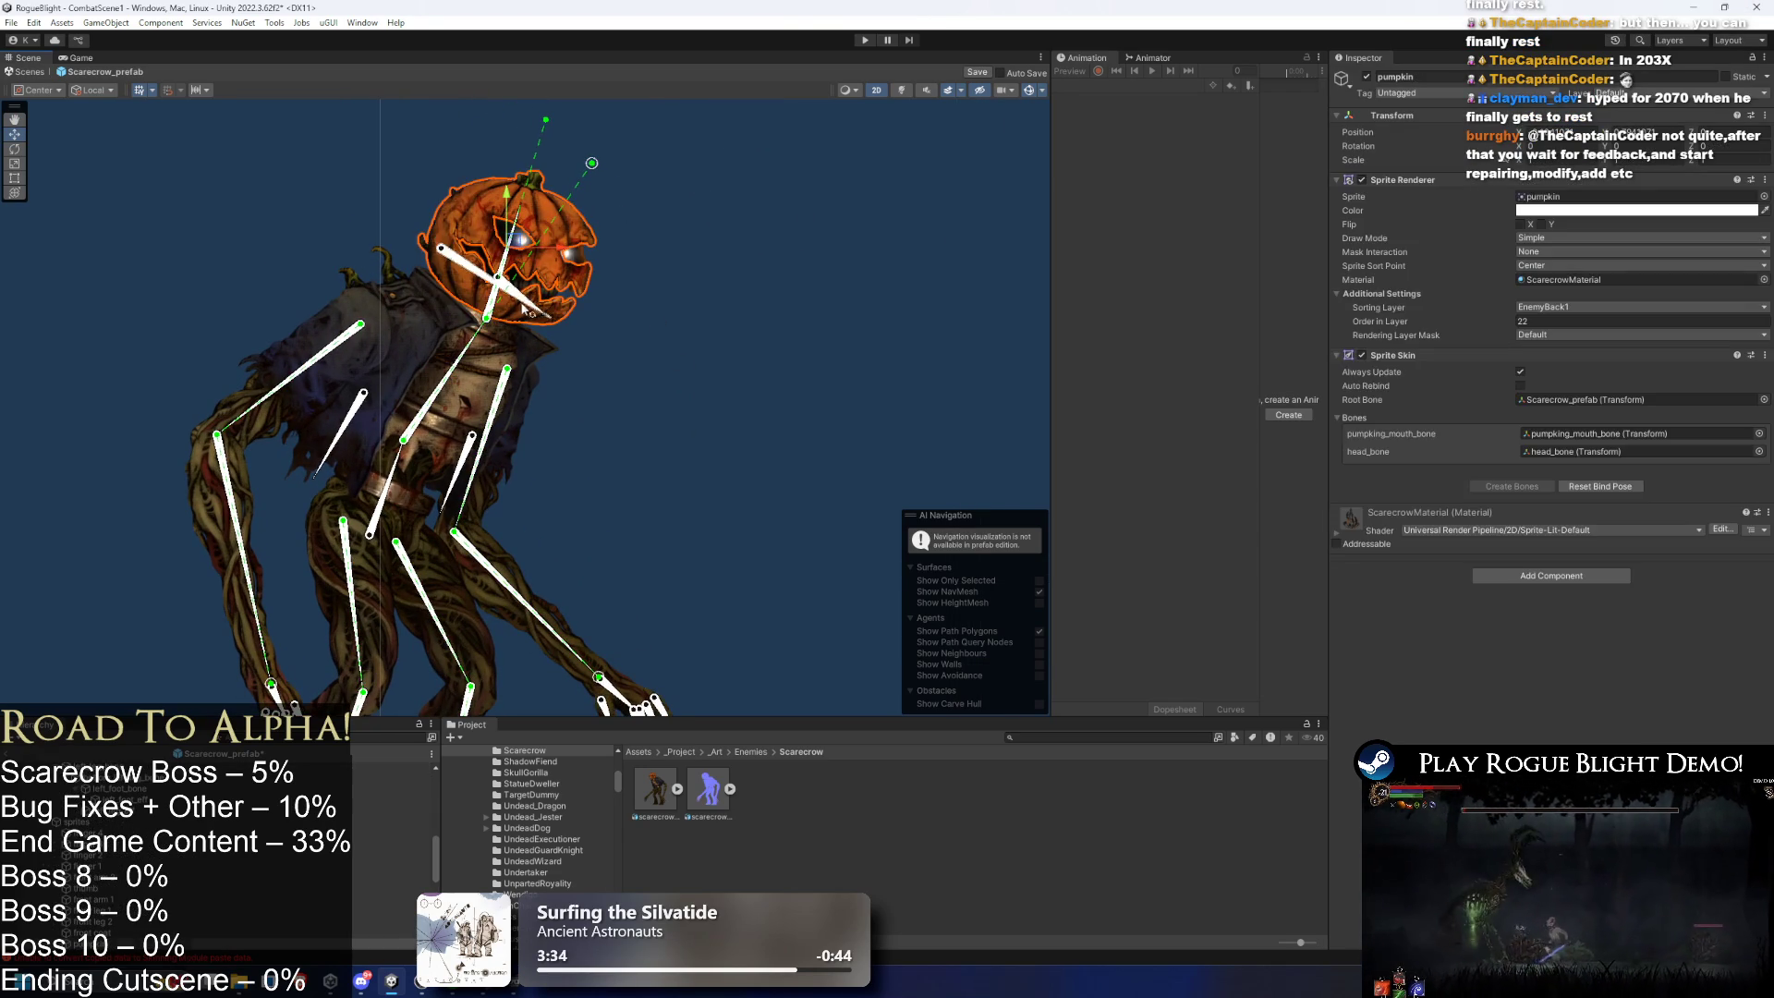
{"action": "left_click", "coordinate": [510, 331]}
{"action": "left_click", "coordinate": [496, 291]}
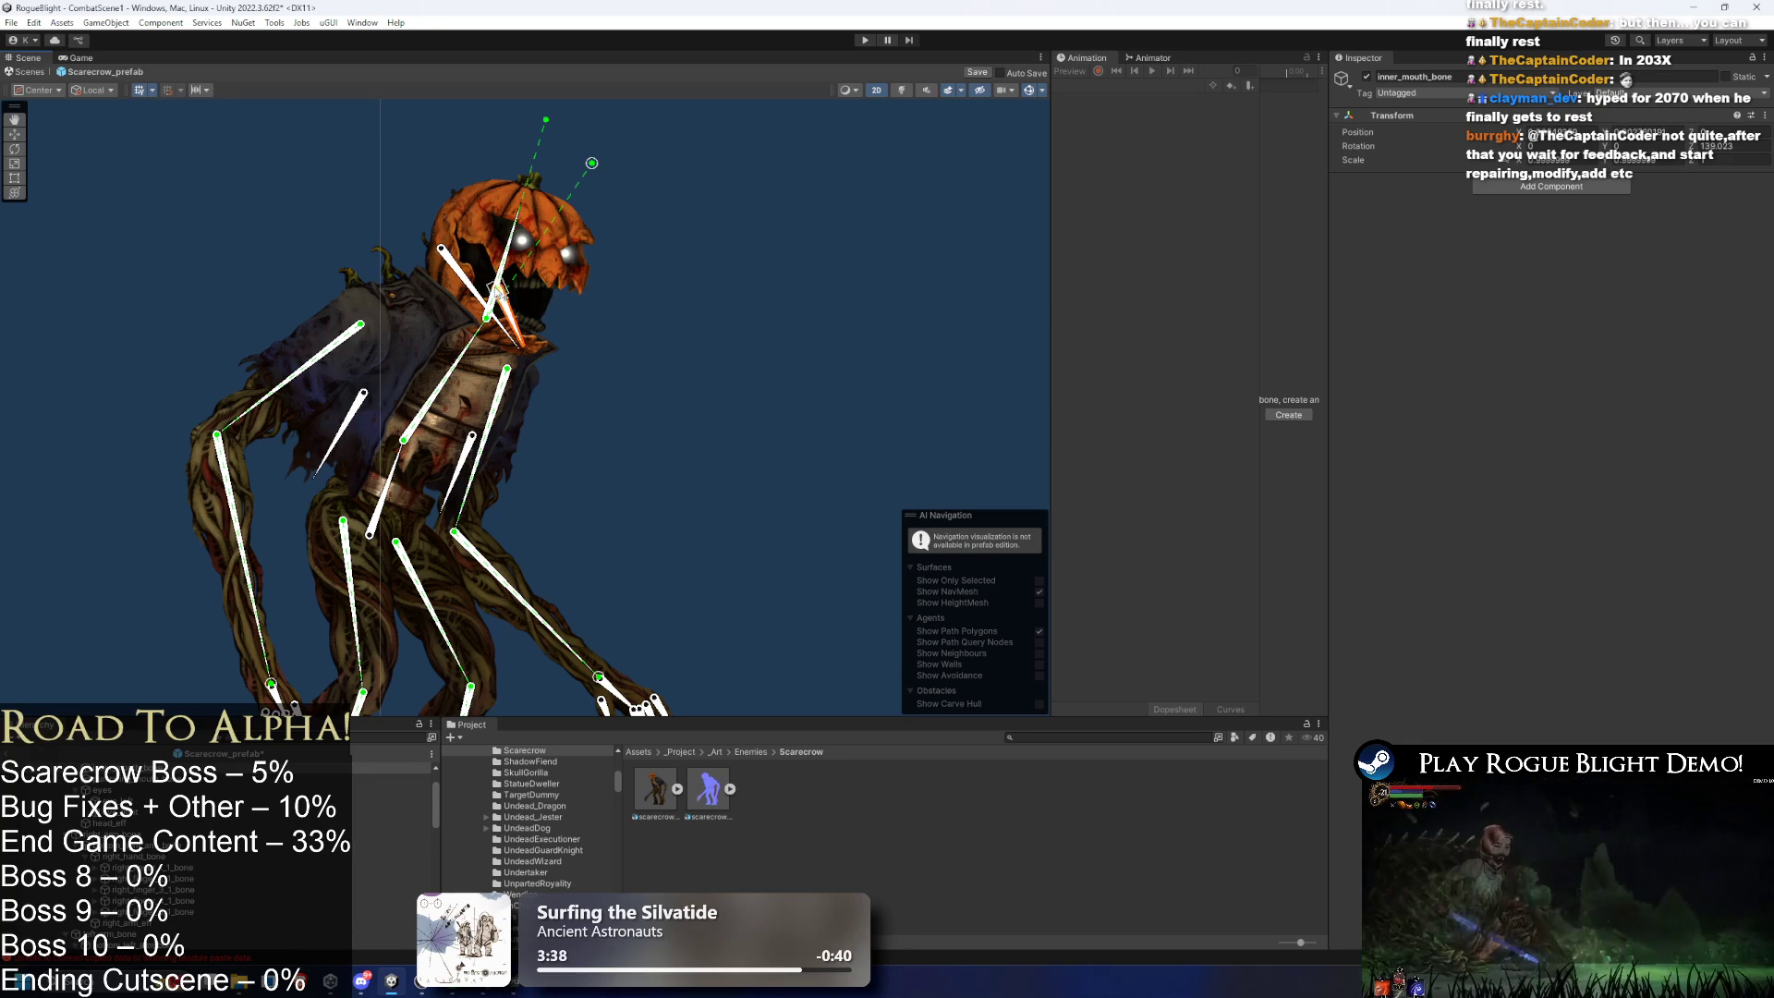
{"action": "left_click", "coordinate": [601, 326]}
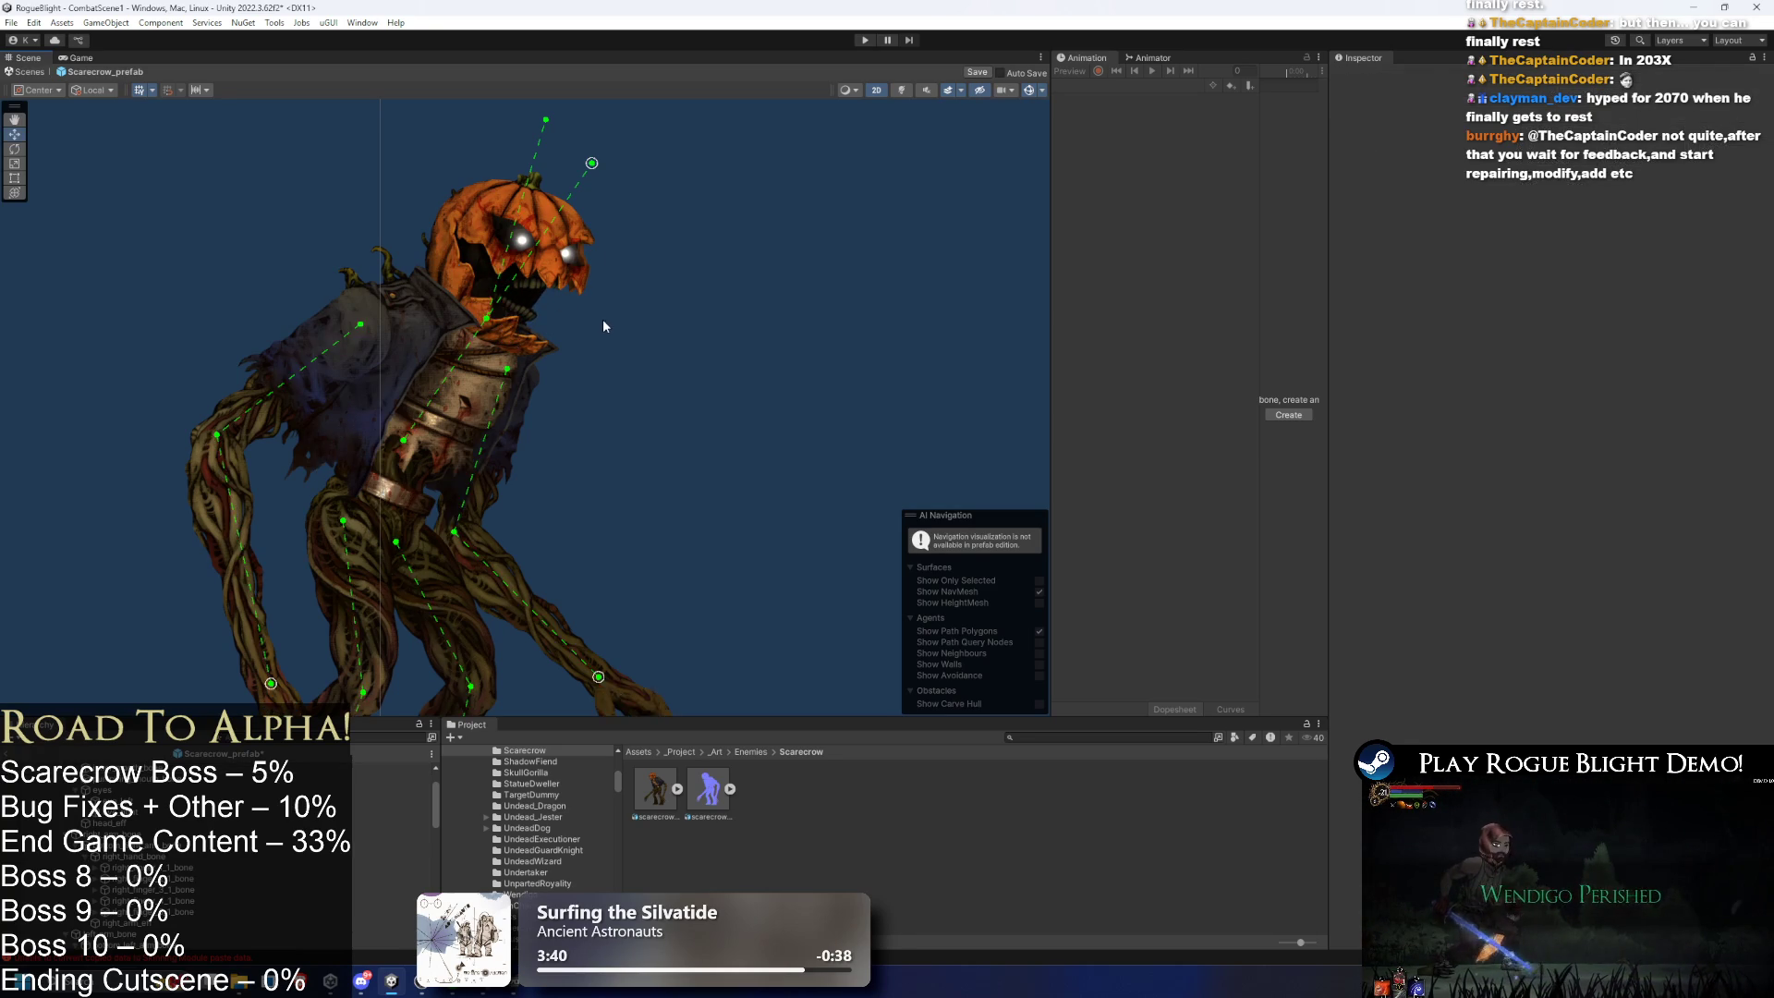
{"action": "left_click", "coordinate": [601, 326]}
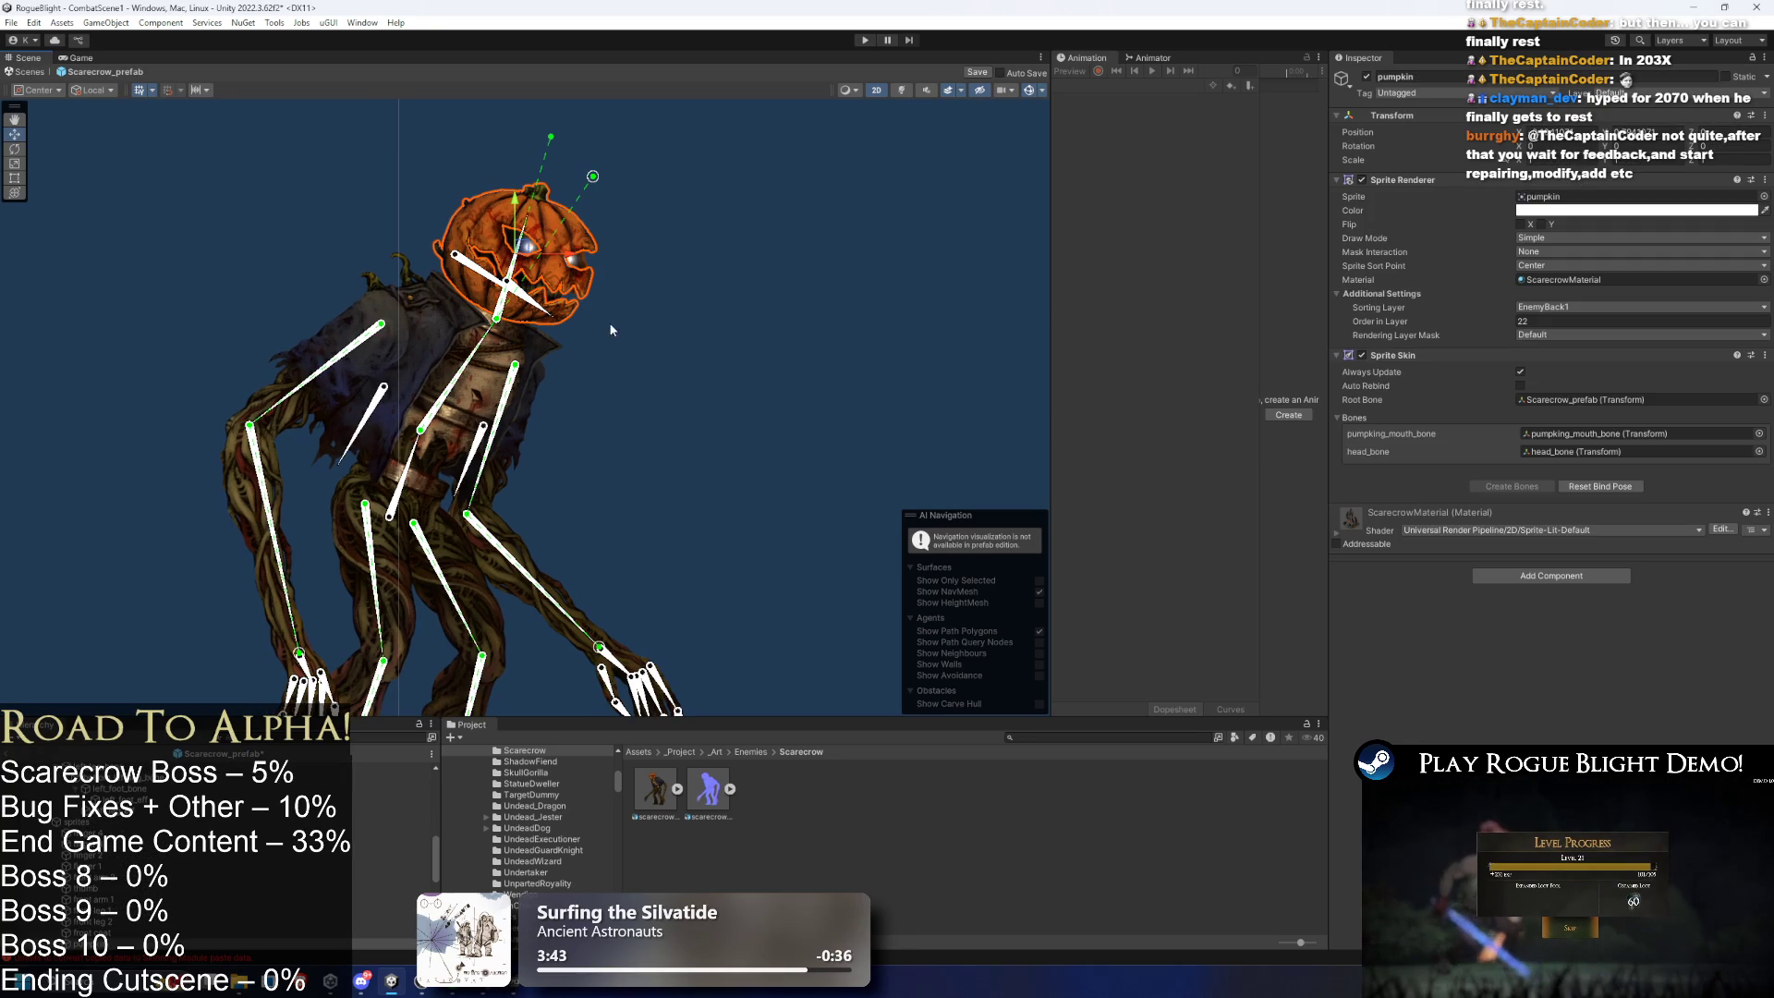
{"action": "left_click", "coordinate": [601, 325]}
{"action": "scroll", "coordinate": [695, 345], "scroll_direction": "down", "scroll_amount": 2}
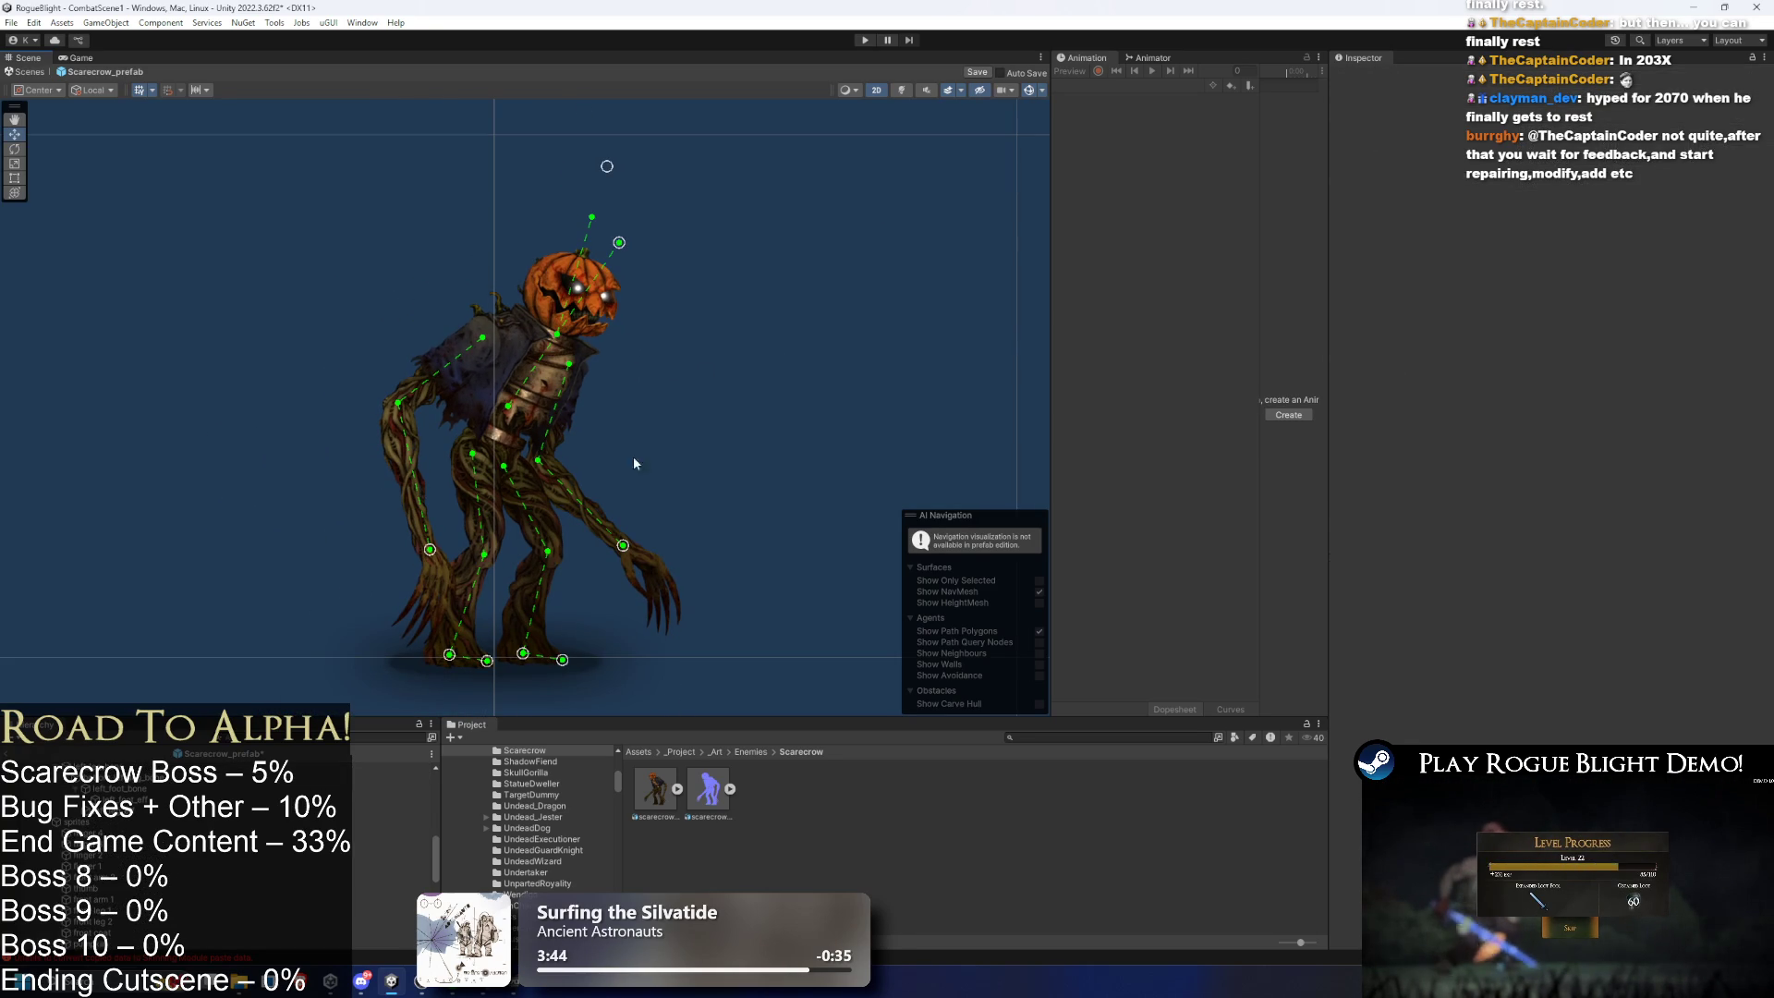
{"action": "scroll", "coordinate": [185, 840], "scroll_direction": "up", "scroll_amount": 5}
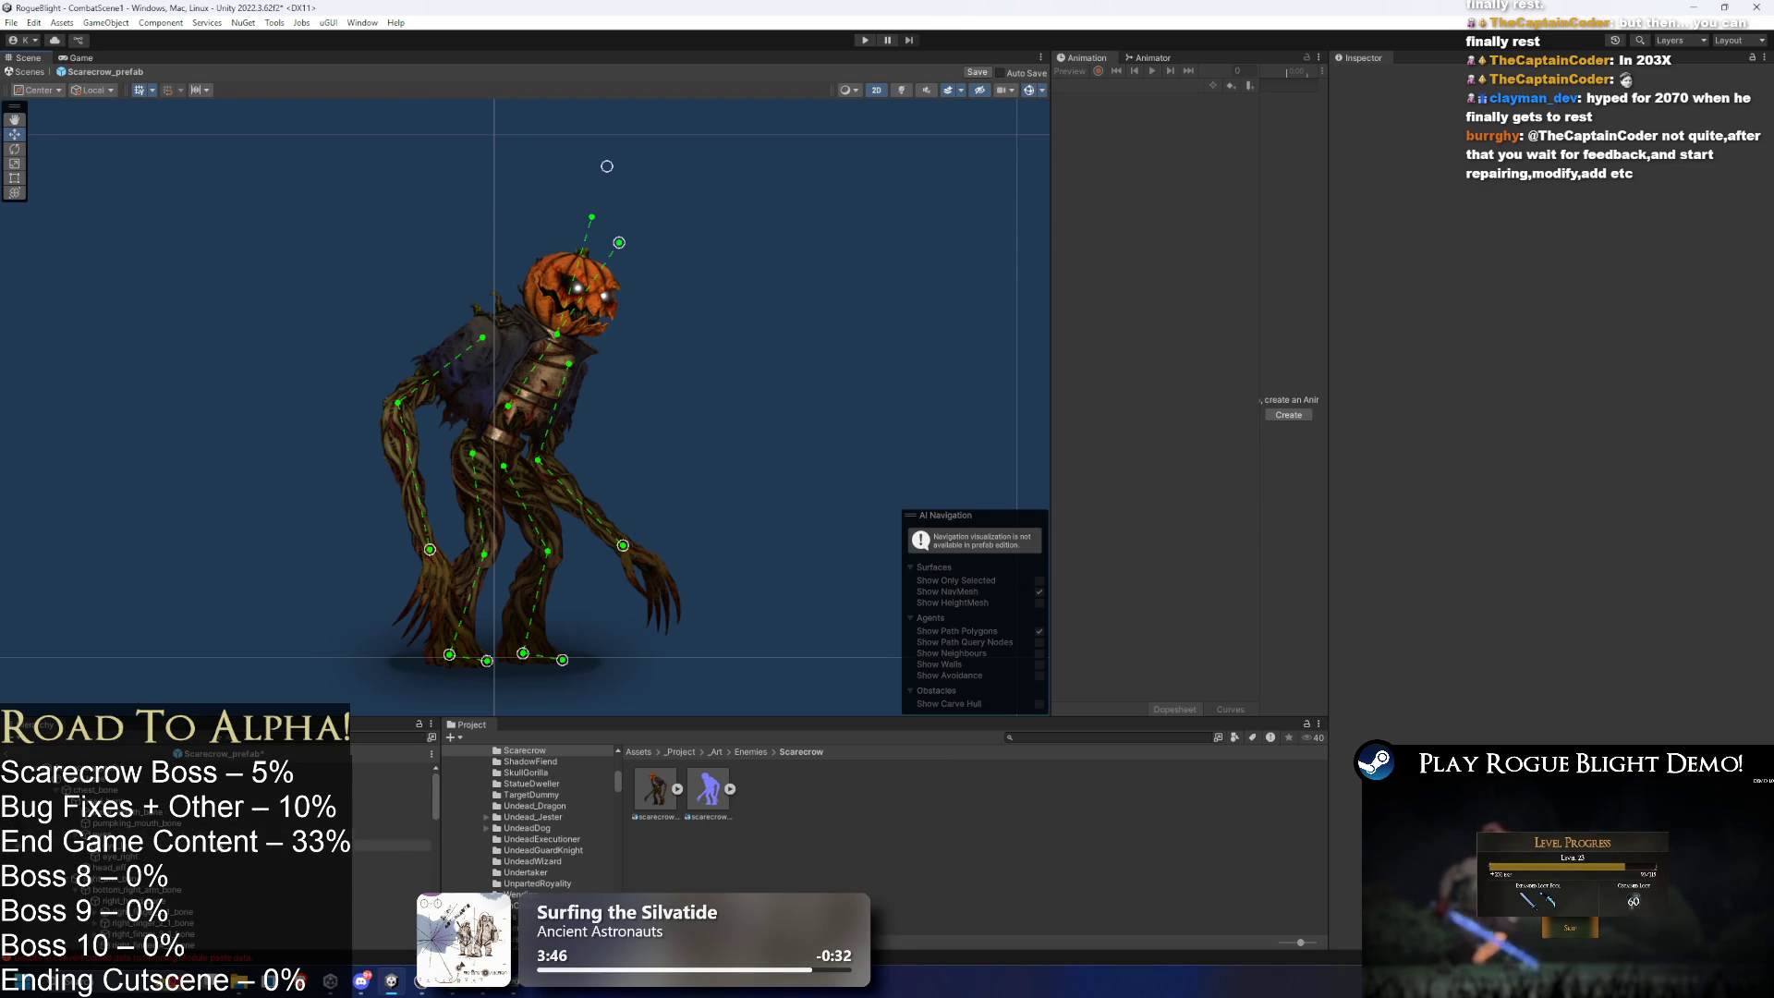
- Inspect eye_left, then select main_bone and collapse its branch in the Hierarchy
{"action": "left_click", "coordinate": [227, 846]}
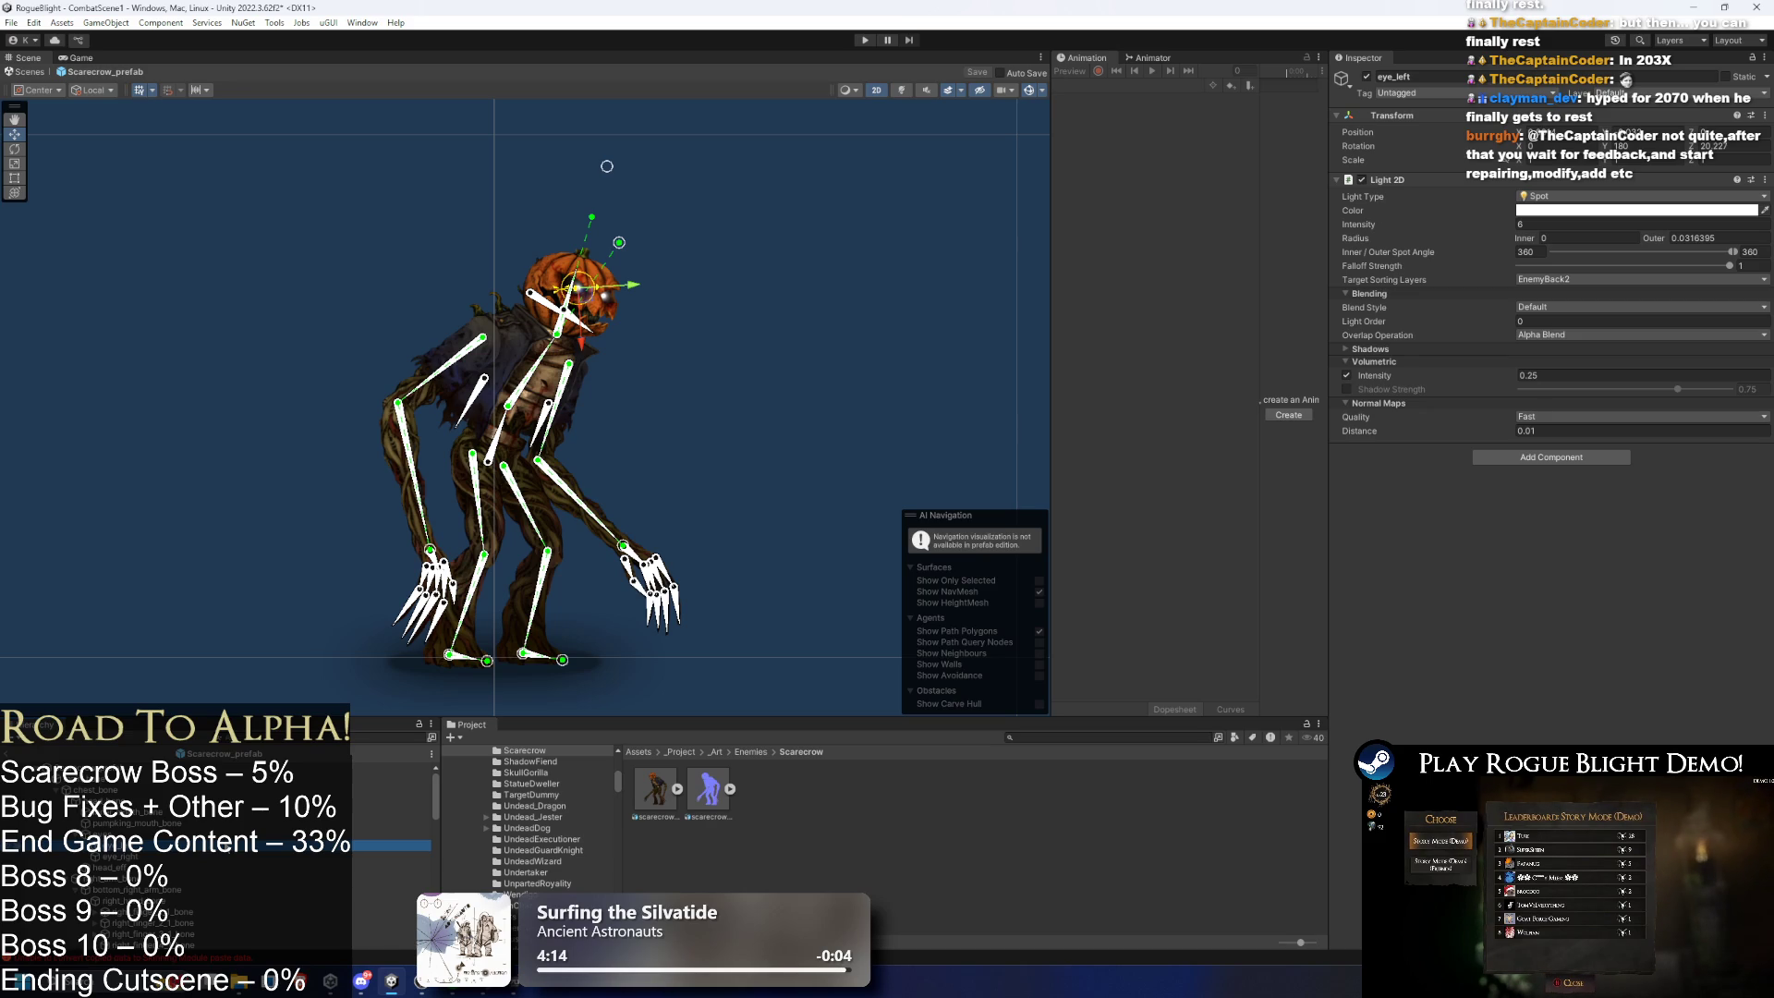
{"action": "left_click", "coordinate": [771, 457]}
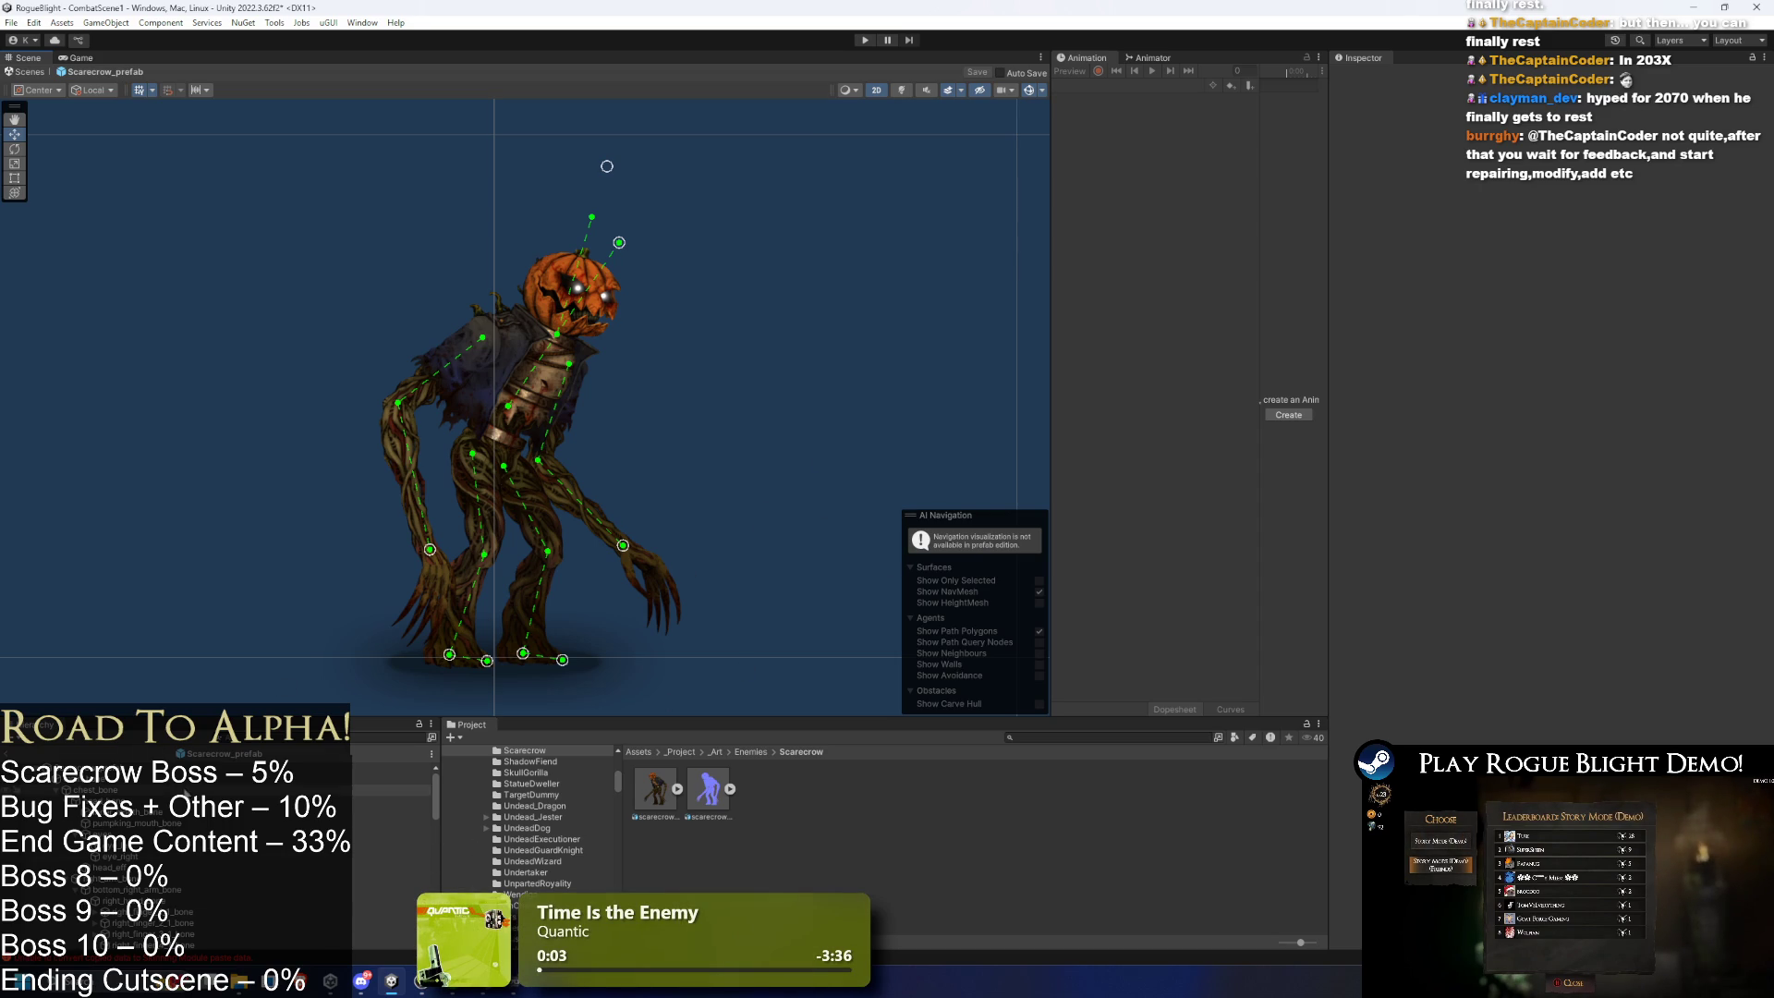
{"action": "left_click", "coordinate": [183, 782]}
{"action": "key", "text": "Left"}
{"action": "key", "text": "Down"}
{"action": "key", "text": "Down"}
{"action": "key", "text": "Up"}
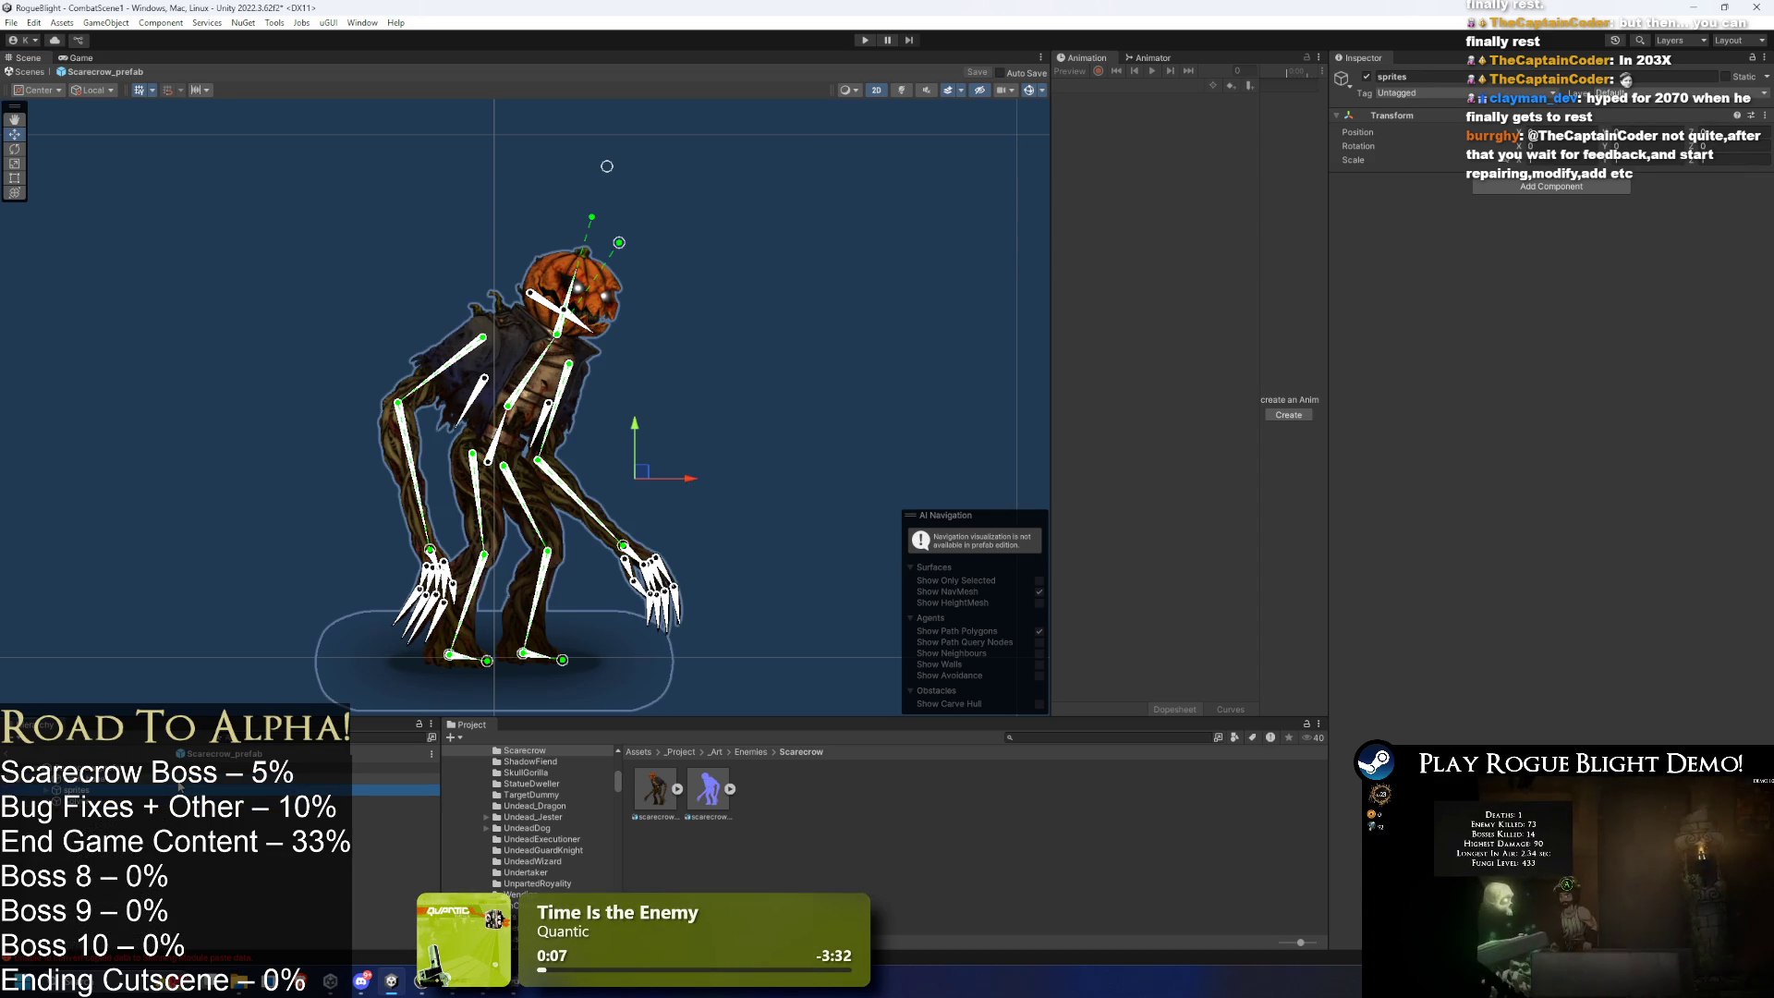
{"action": "left_click", "coordinate": [1045, 814]}
- Select the Scarecrow_prefab root, then navigate the Project breadcrumb up through Enemies to _Art
{"action": "left_click", "coordinate": [1057, 736]}
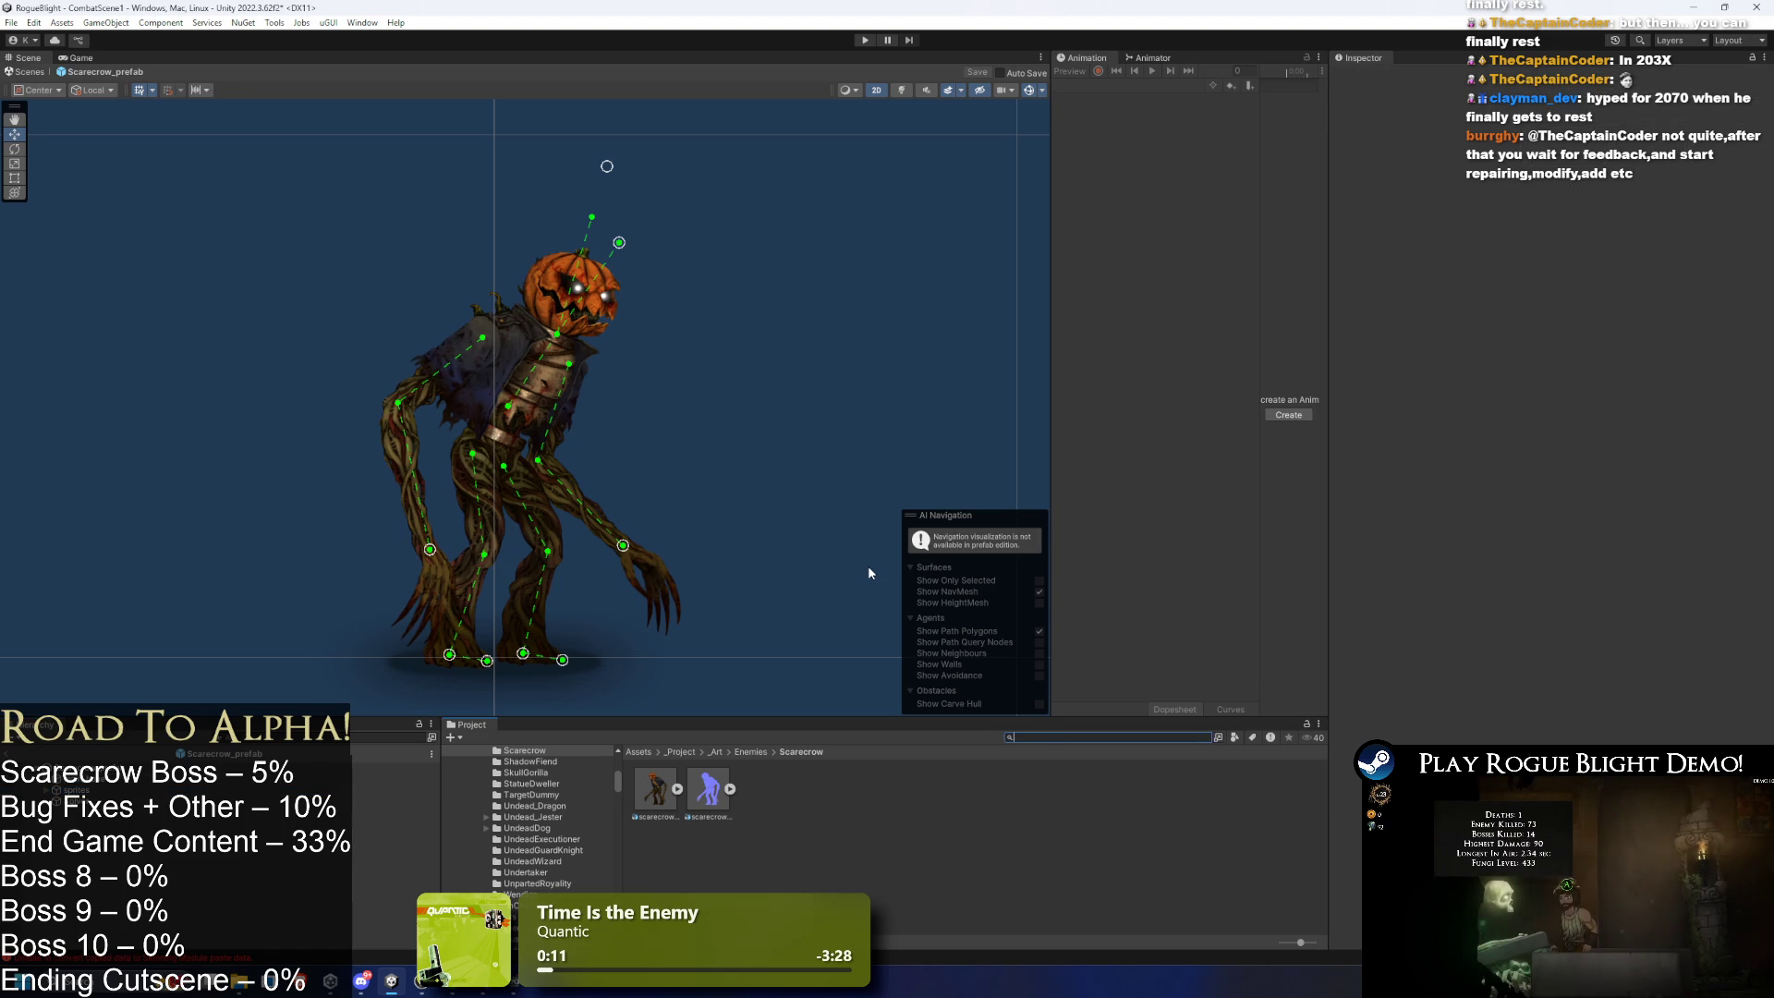
{"action": "left_click", "coordinate": [388, 767]}
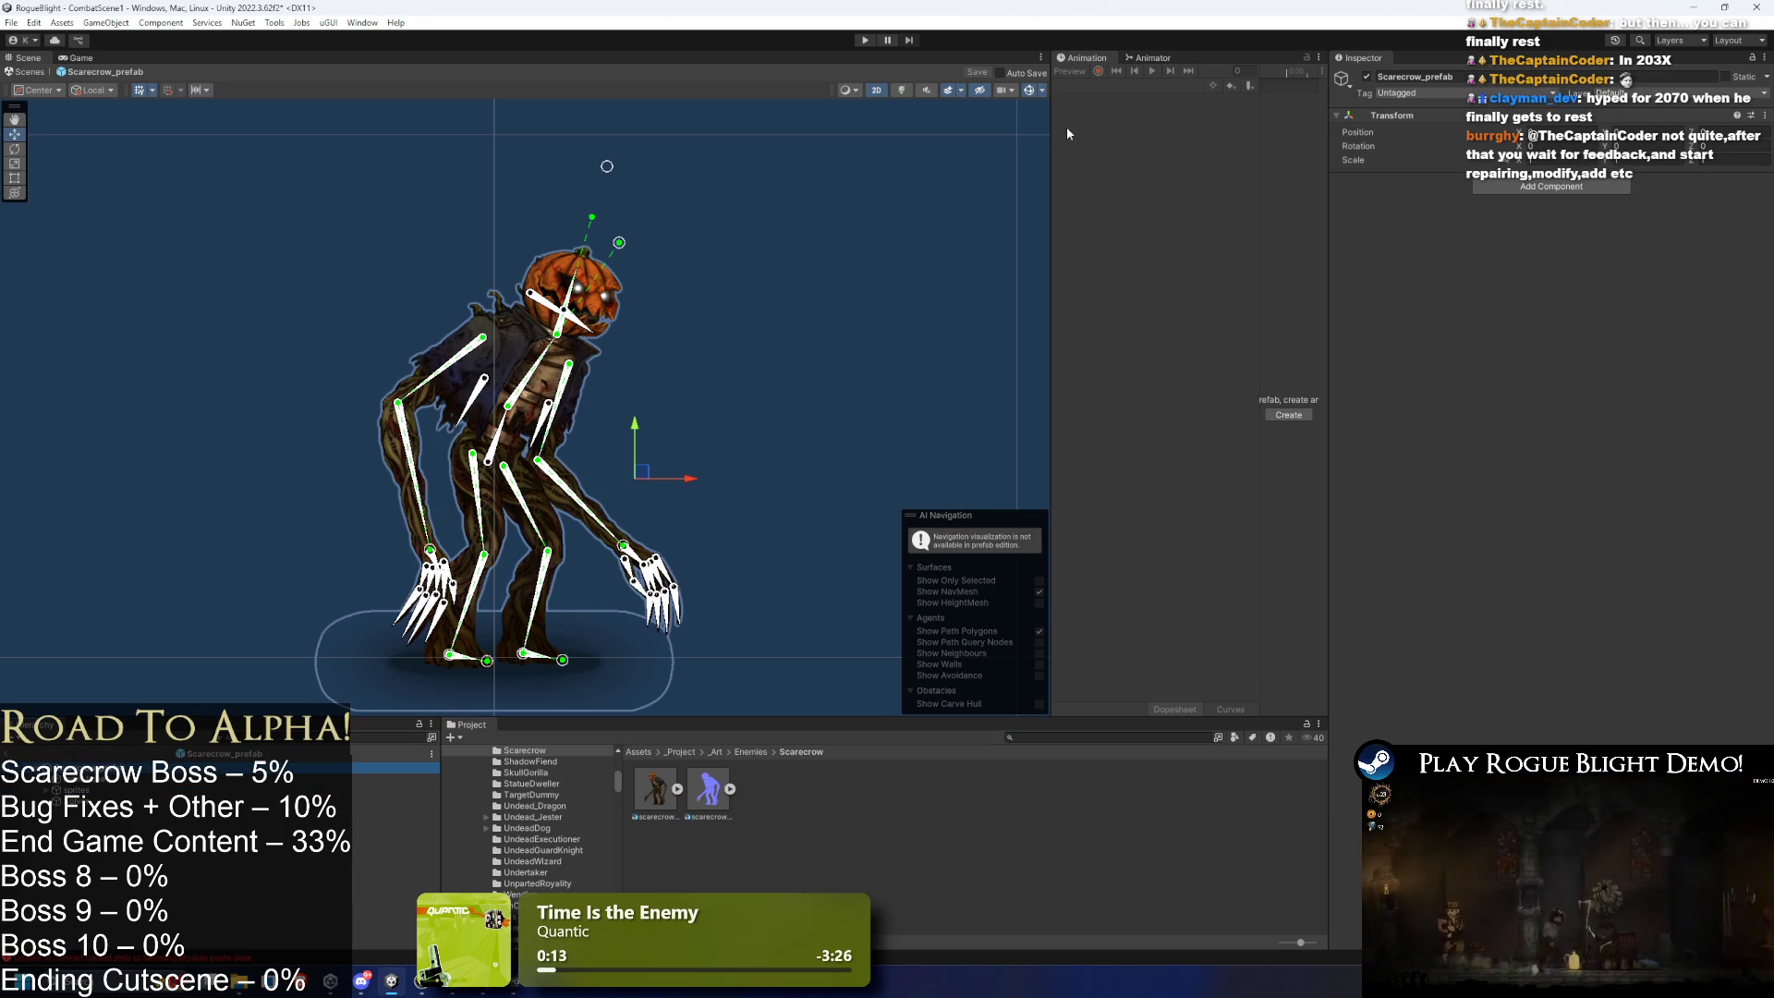
{"action": "left_click", "coordinate": [547, 427]}
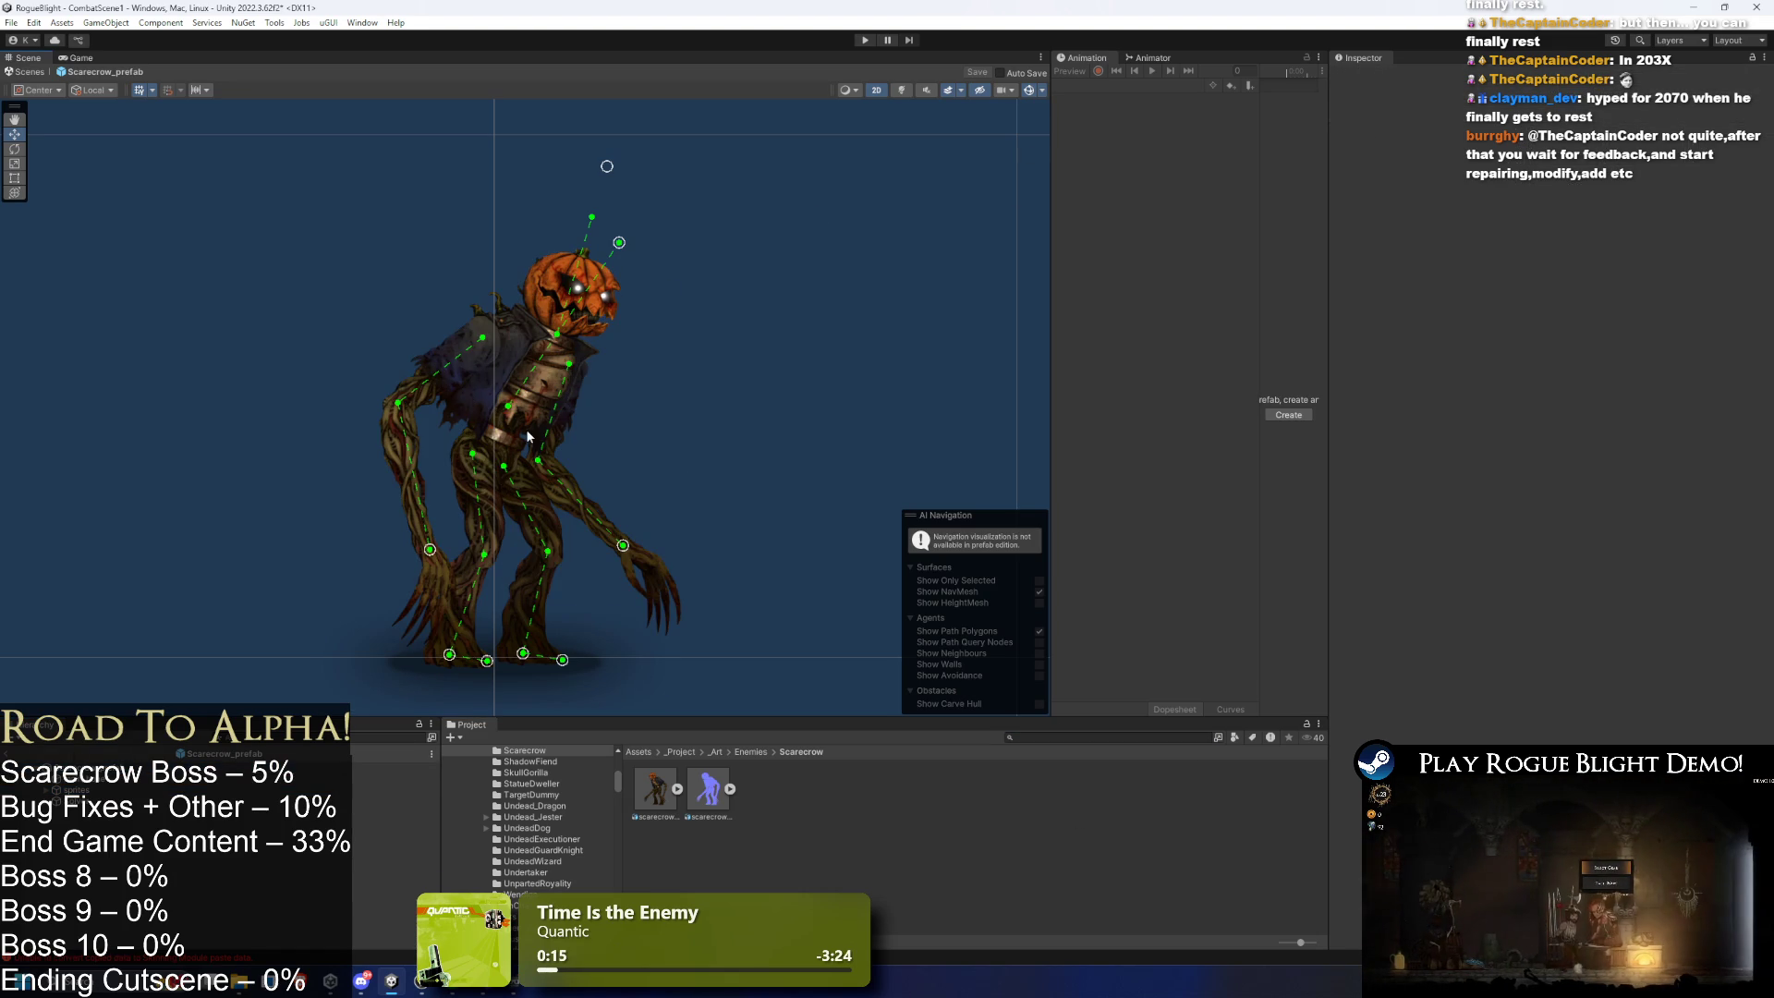
{"action": "left_click", "coordinate": [388, 767]}
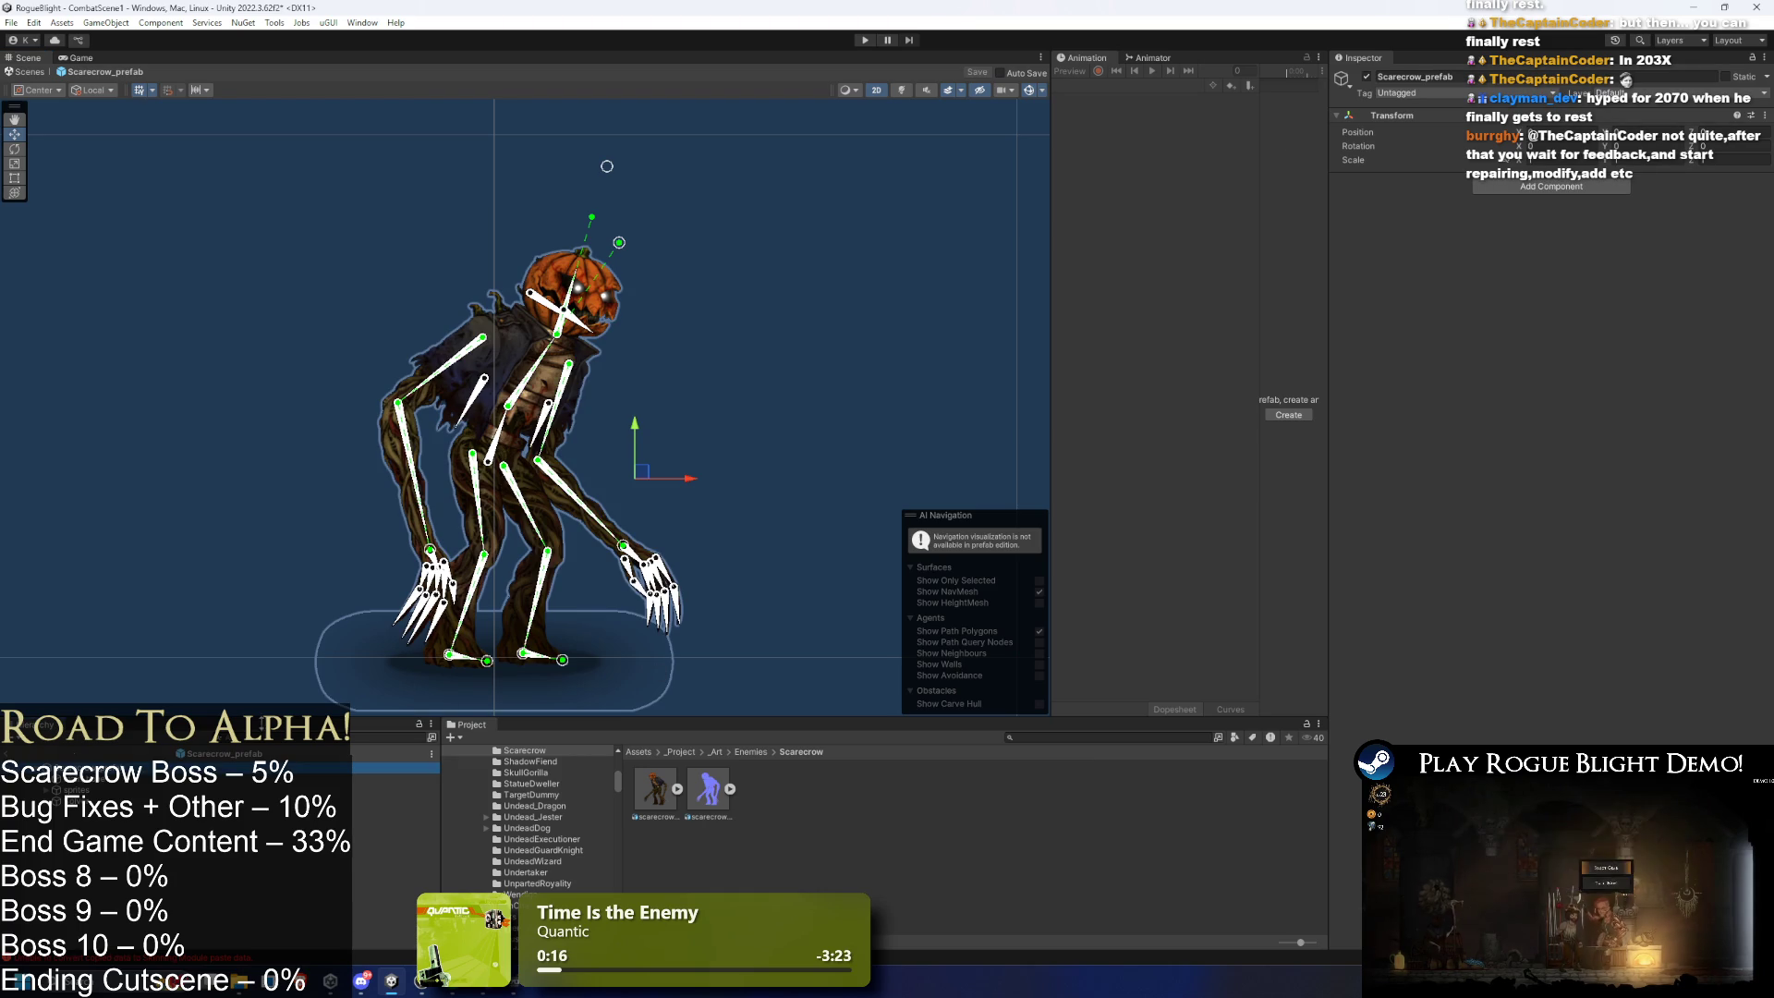
{"action": "right_click", "coordinate": [78, 773]}
{"action": "key", "text": "Escape"}
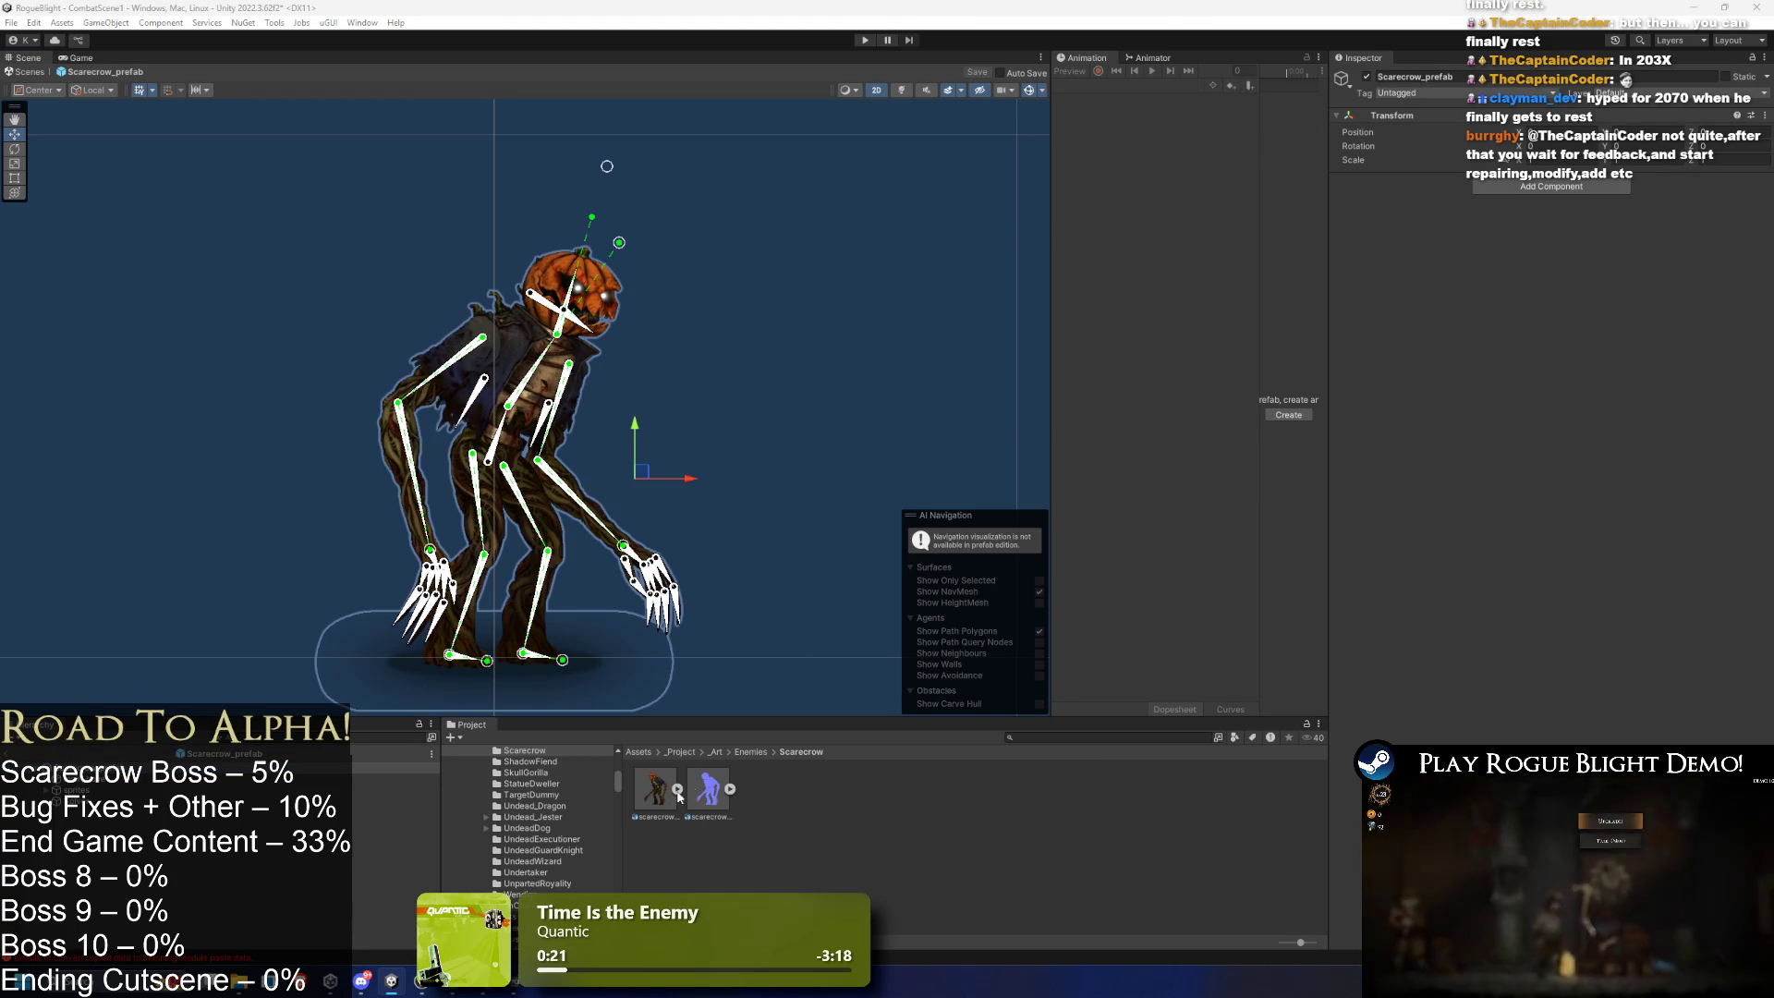
{"action": "left_click", "coordinate": [751, 751]}
{"action": "left_click", "coordinate": [716, 751]}
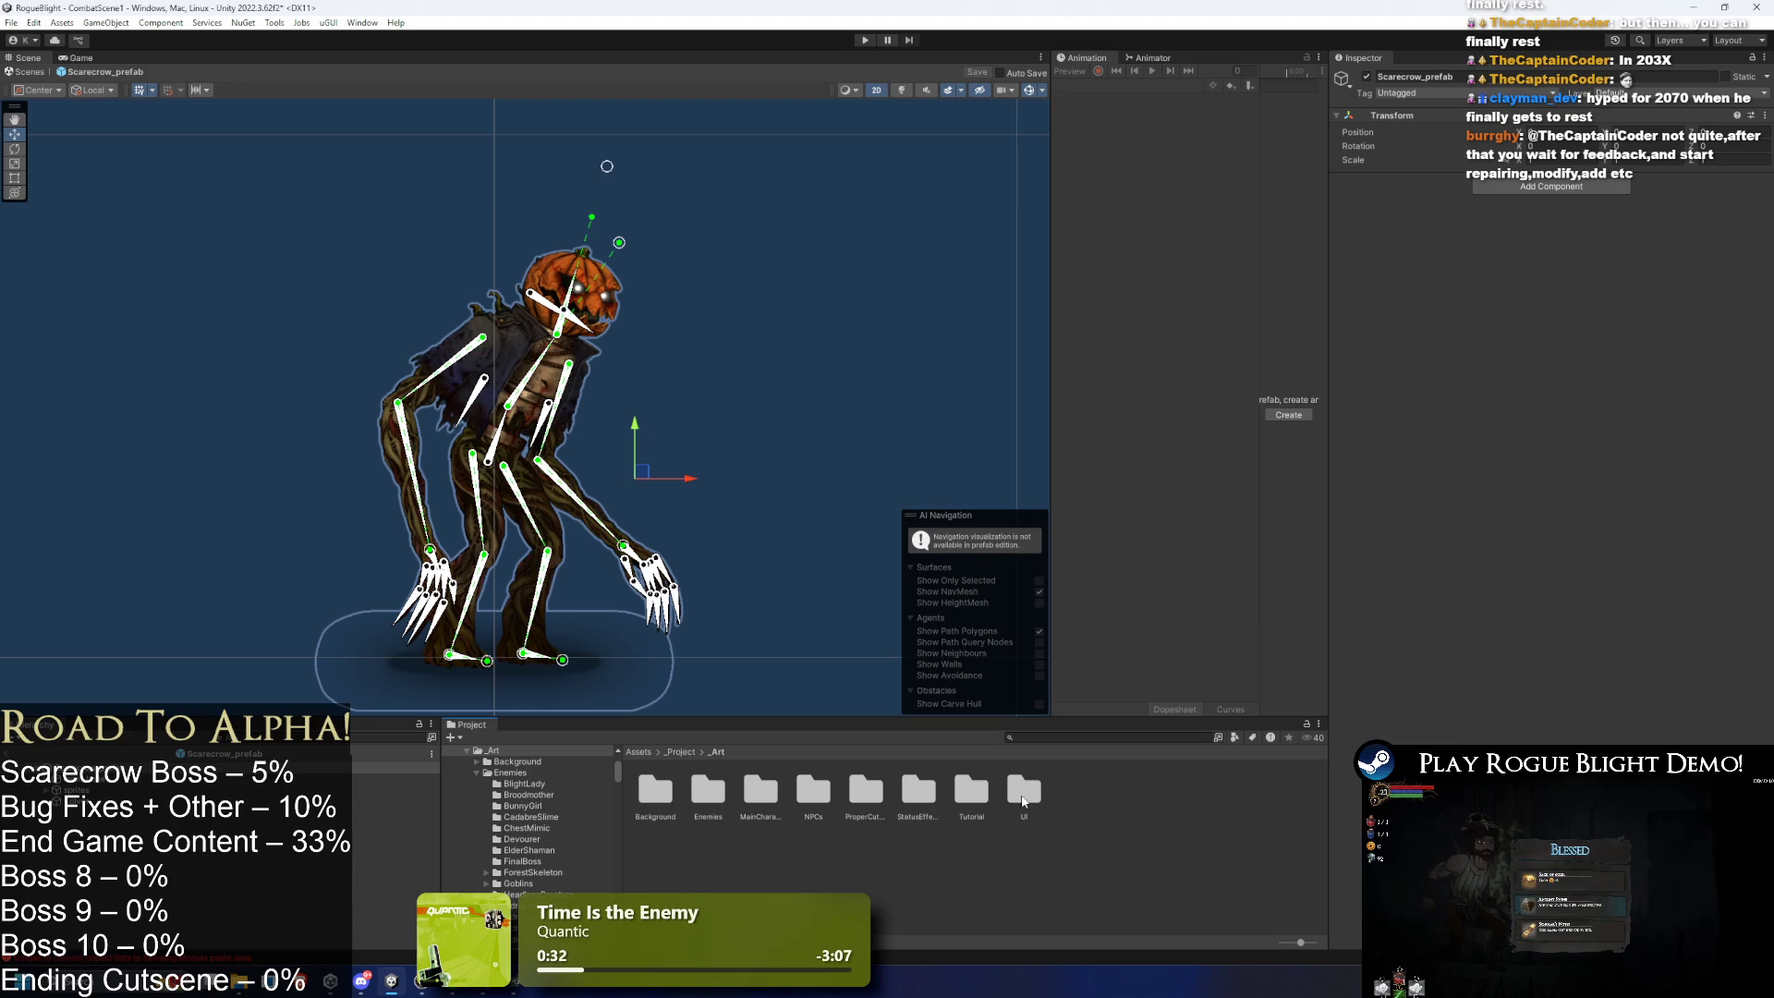
{"action": "left_click", "coordinate": [1061, 737]}
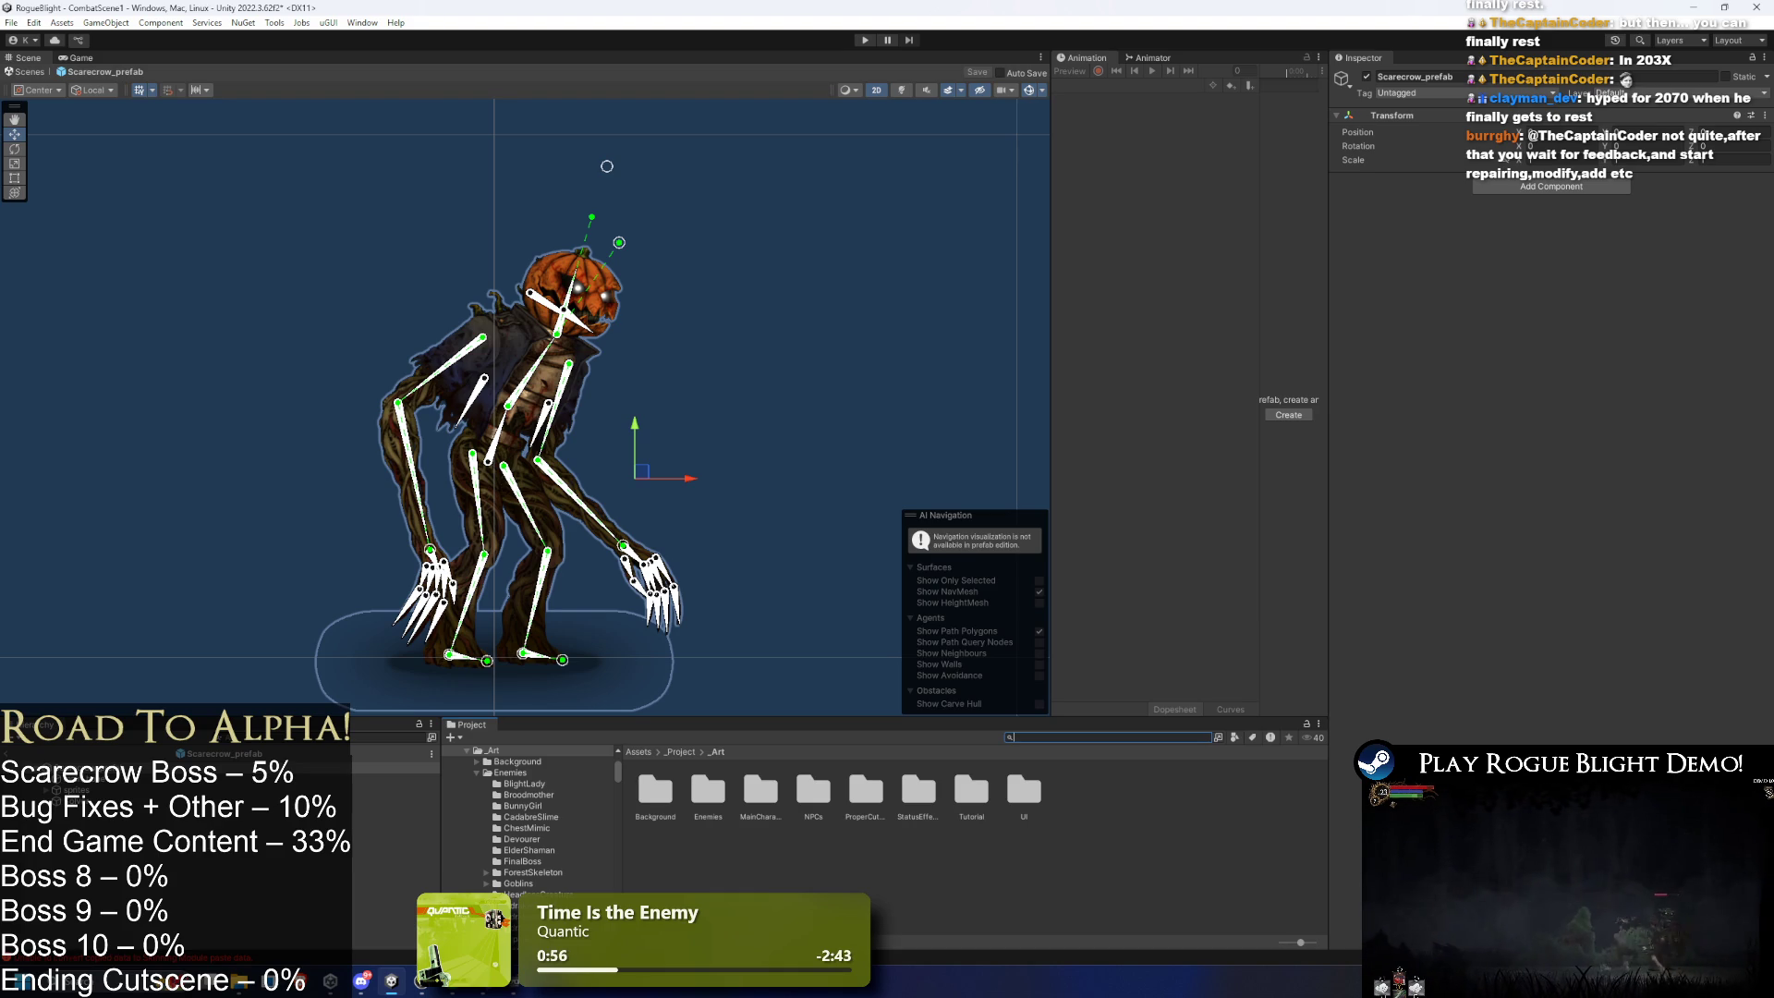
{"action": "left_click_drag", "start_coordinate": [554, 369], "coordinate": [590, 284]}
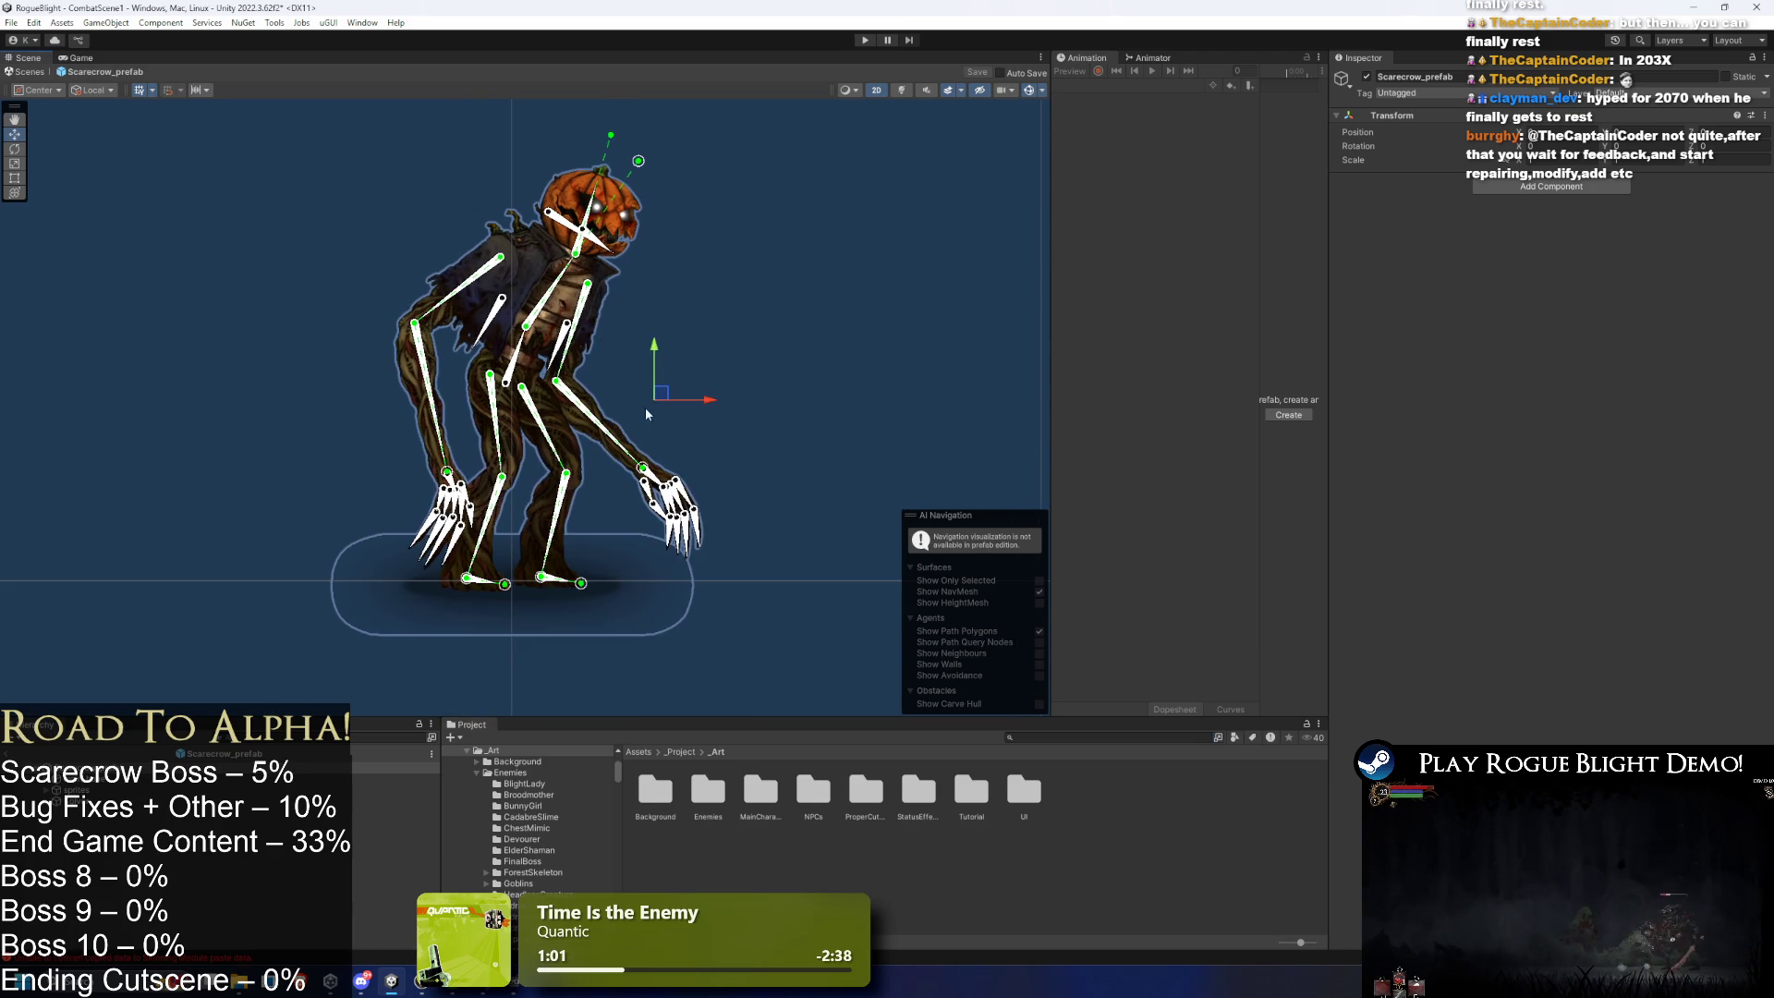
{"action": "left_click", "coordinate": [532, 600]}
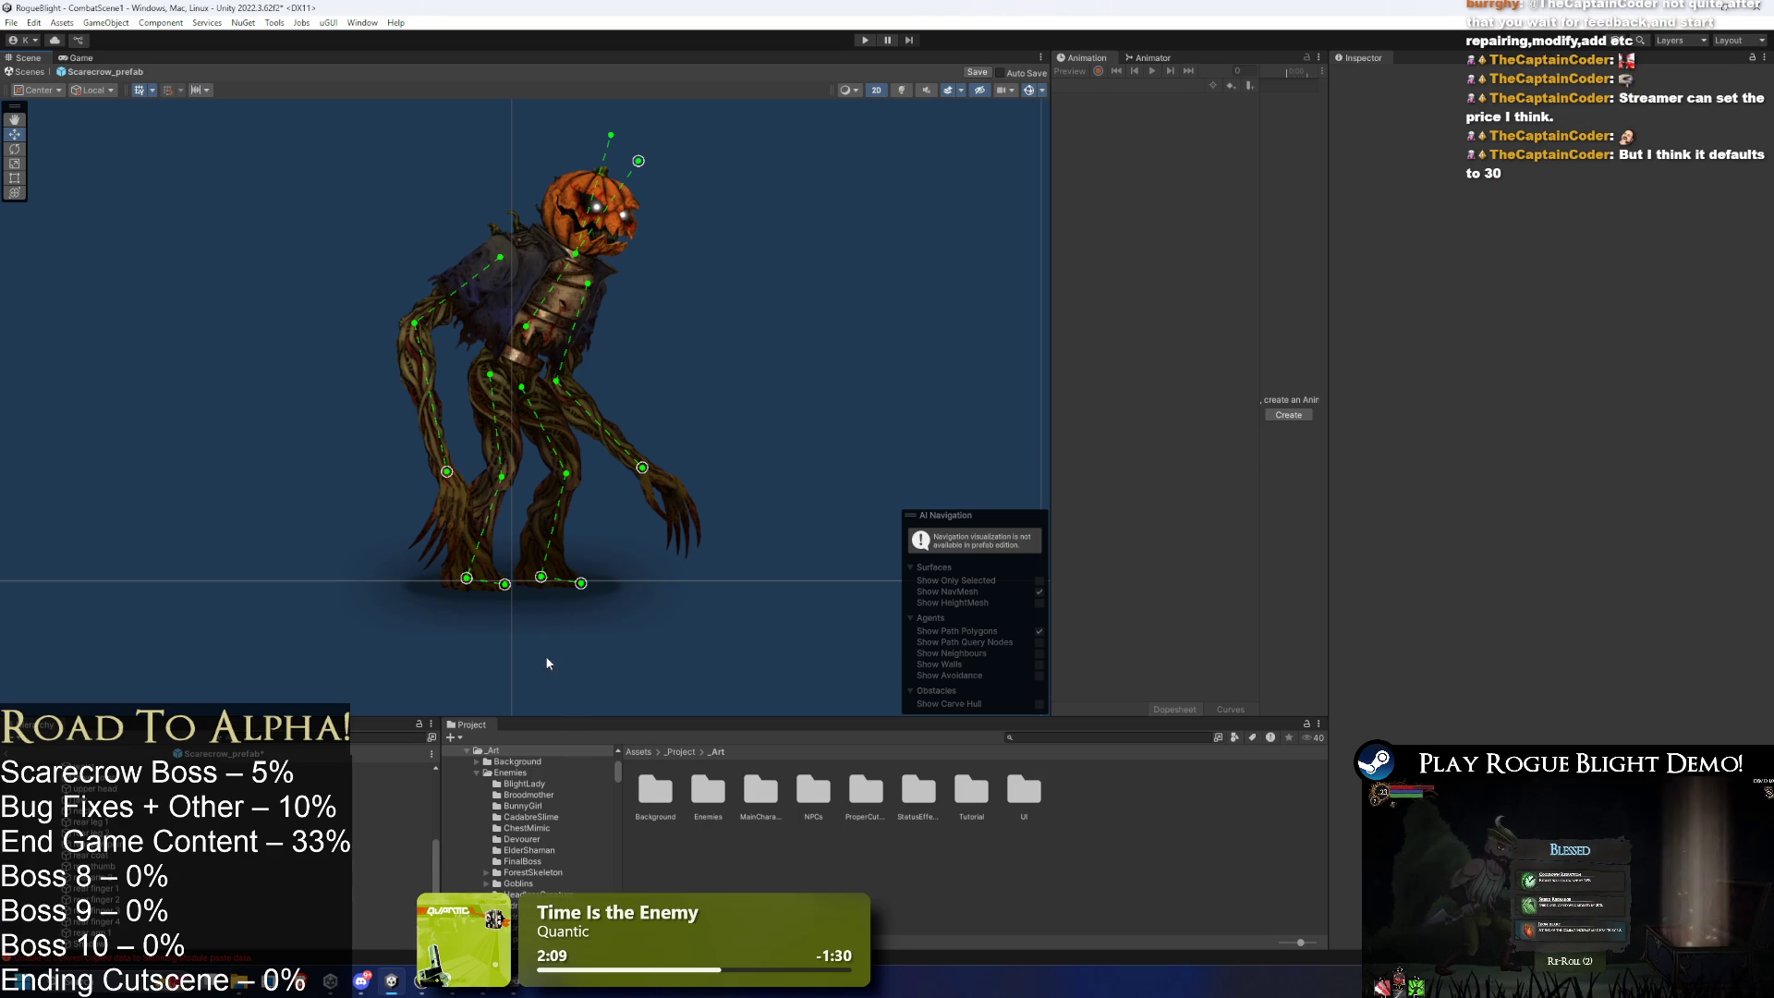
{"action": "mouse_move", "coordinate": [446, 471]}
{"action": "left_mouse_down"}
{"action": "mouse_move", "coordinate": [489, 406]}
{"action": "mouse_move", "coordinate": [626, 320]}
{"action": "mouse_move", "coordinate": [730, 157]}
{"action": "mouse_move", "coordinate": [421, 277]}
{"action": "mouse_move", "coordinate": [473, 319]}
{"action": "left_mouse_up"}
{"action": "left_click", "coordinate": [473, 318]}
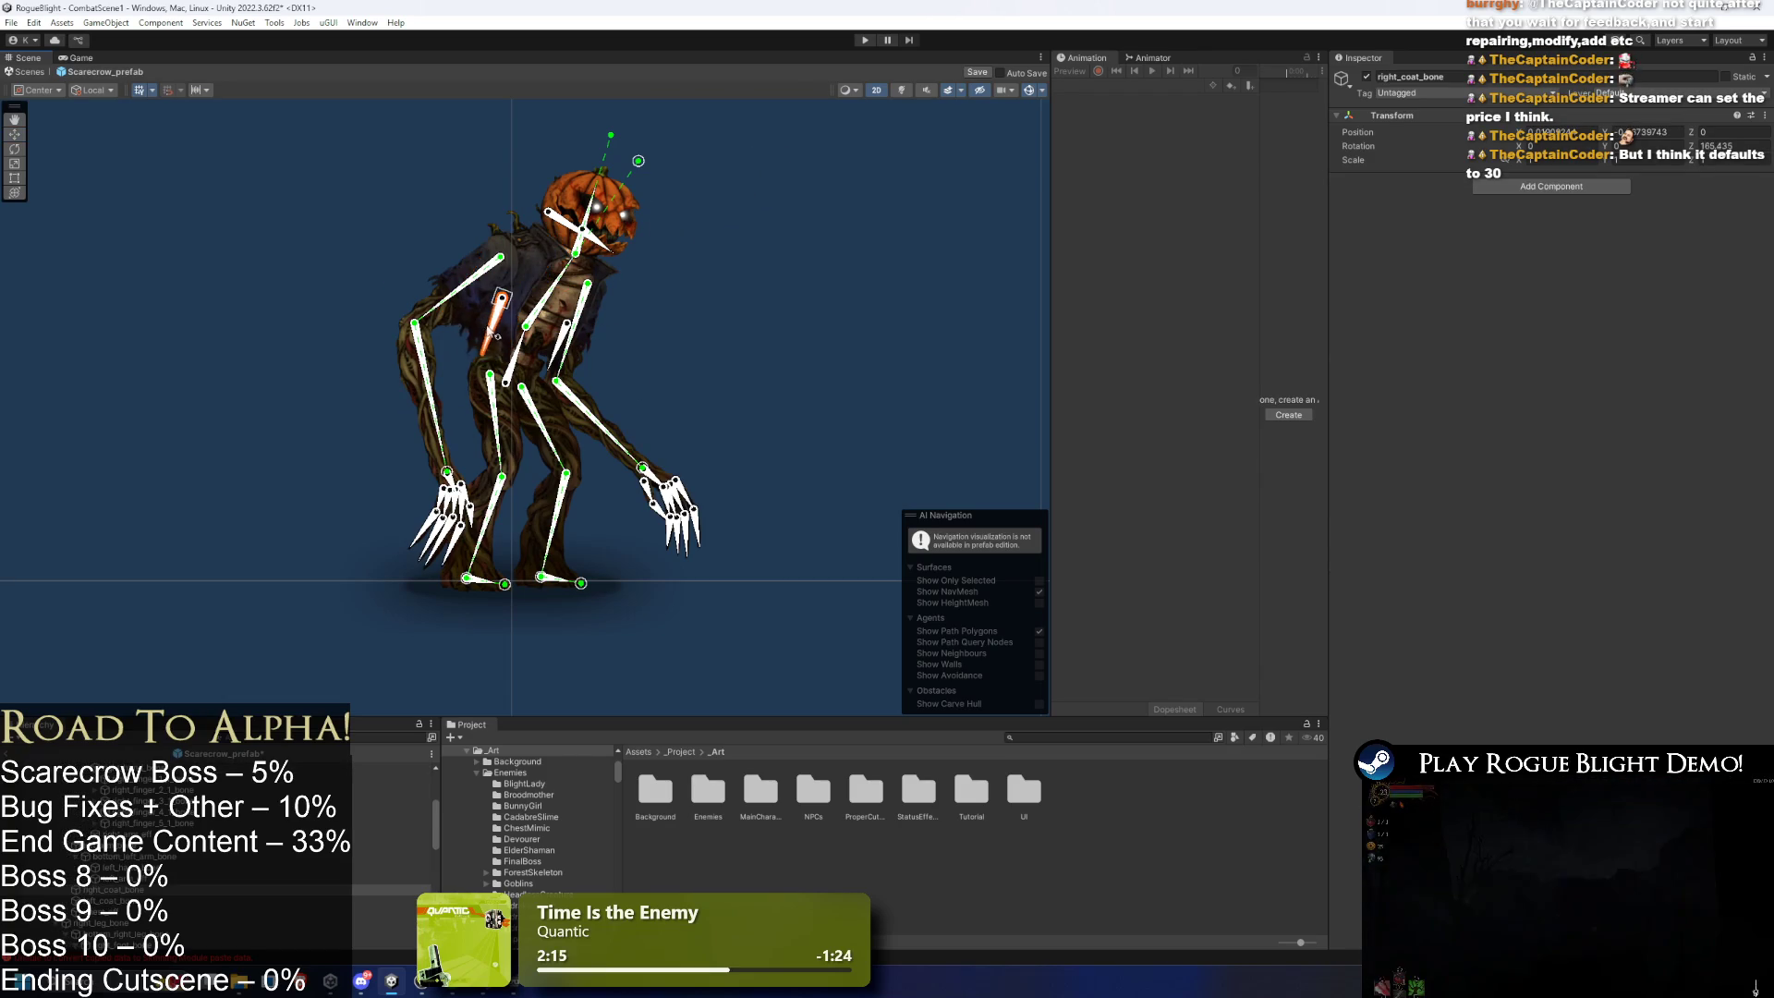
{"action": "left_click", "coordinate": [672, 294]}
{"action": "left_click", "coordinate": [803, 404]}
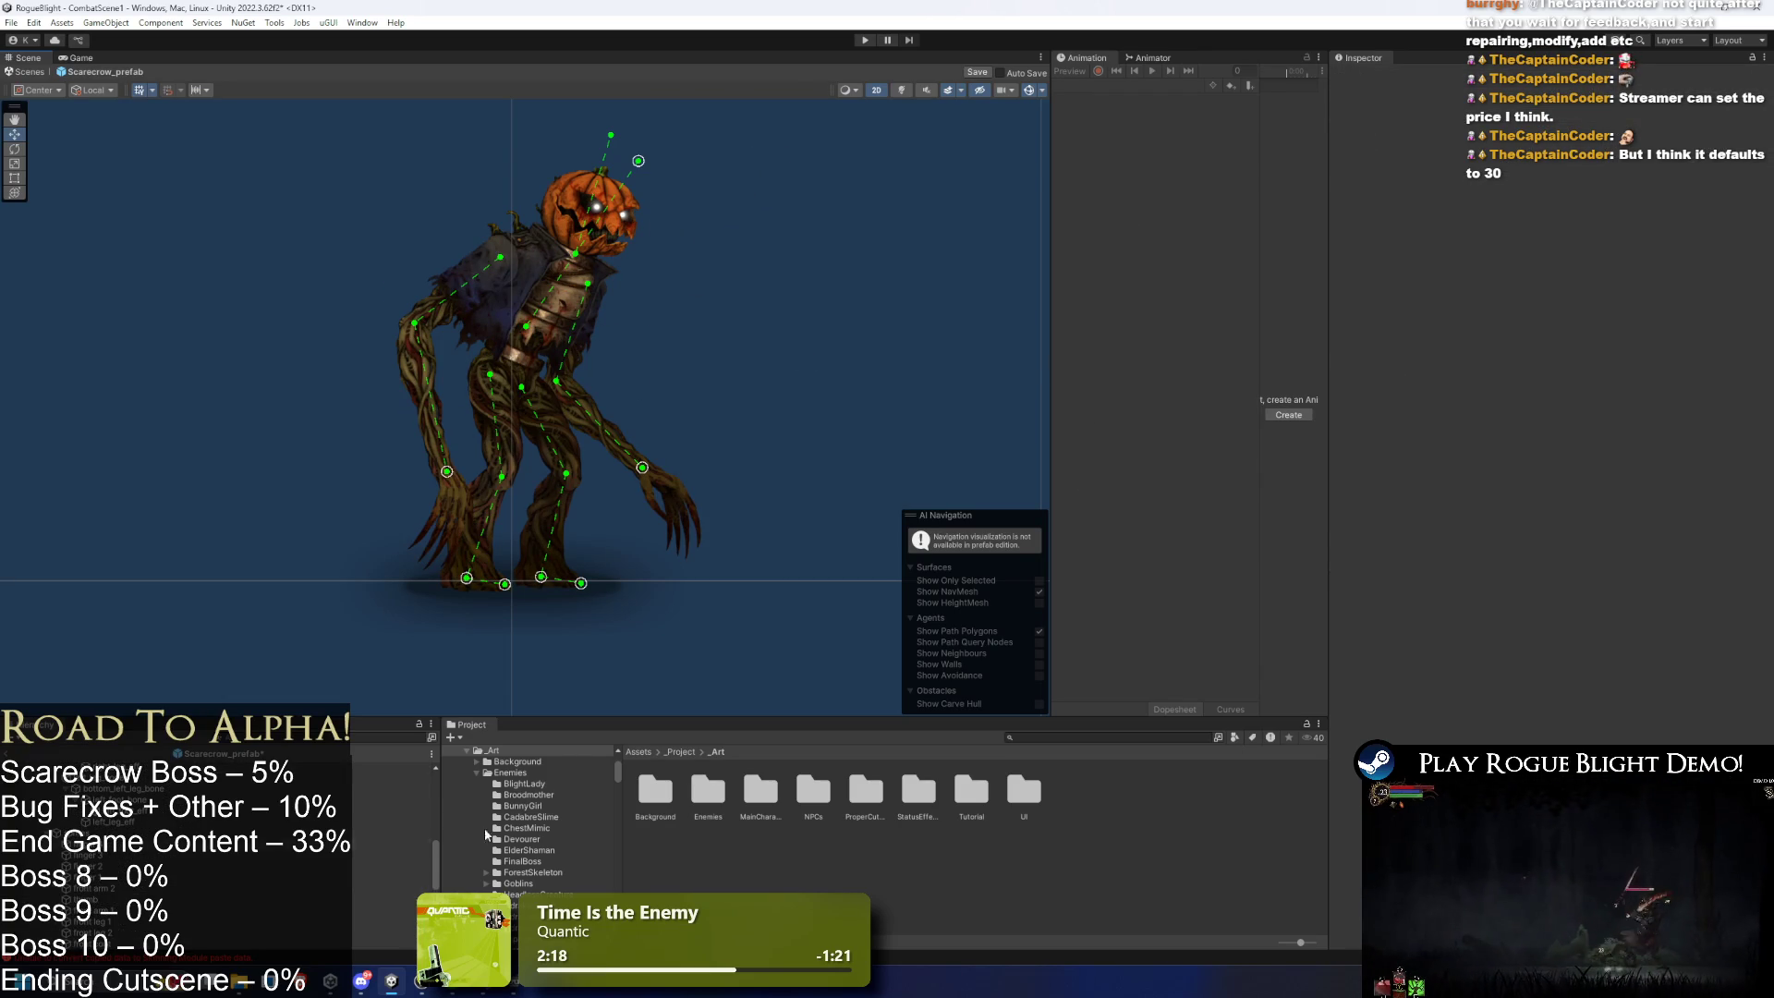
- Start a new animation clip for Scarecrow_prefab and browse to _Animations/_Enemy
{"action": "scroll", "coordinate": [145, 832], "scroll_direction": "up", "scroll_amount": 5}
{"action": "left_click", "coordinate": [145, 770]}
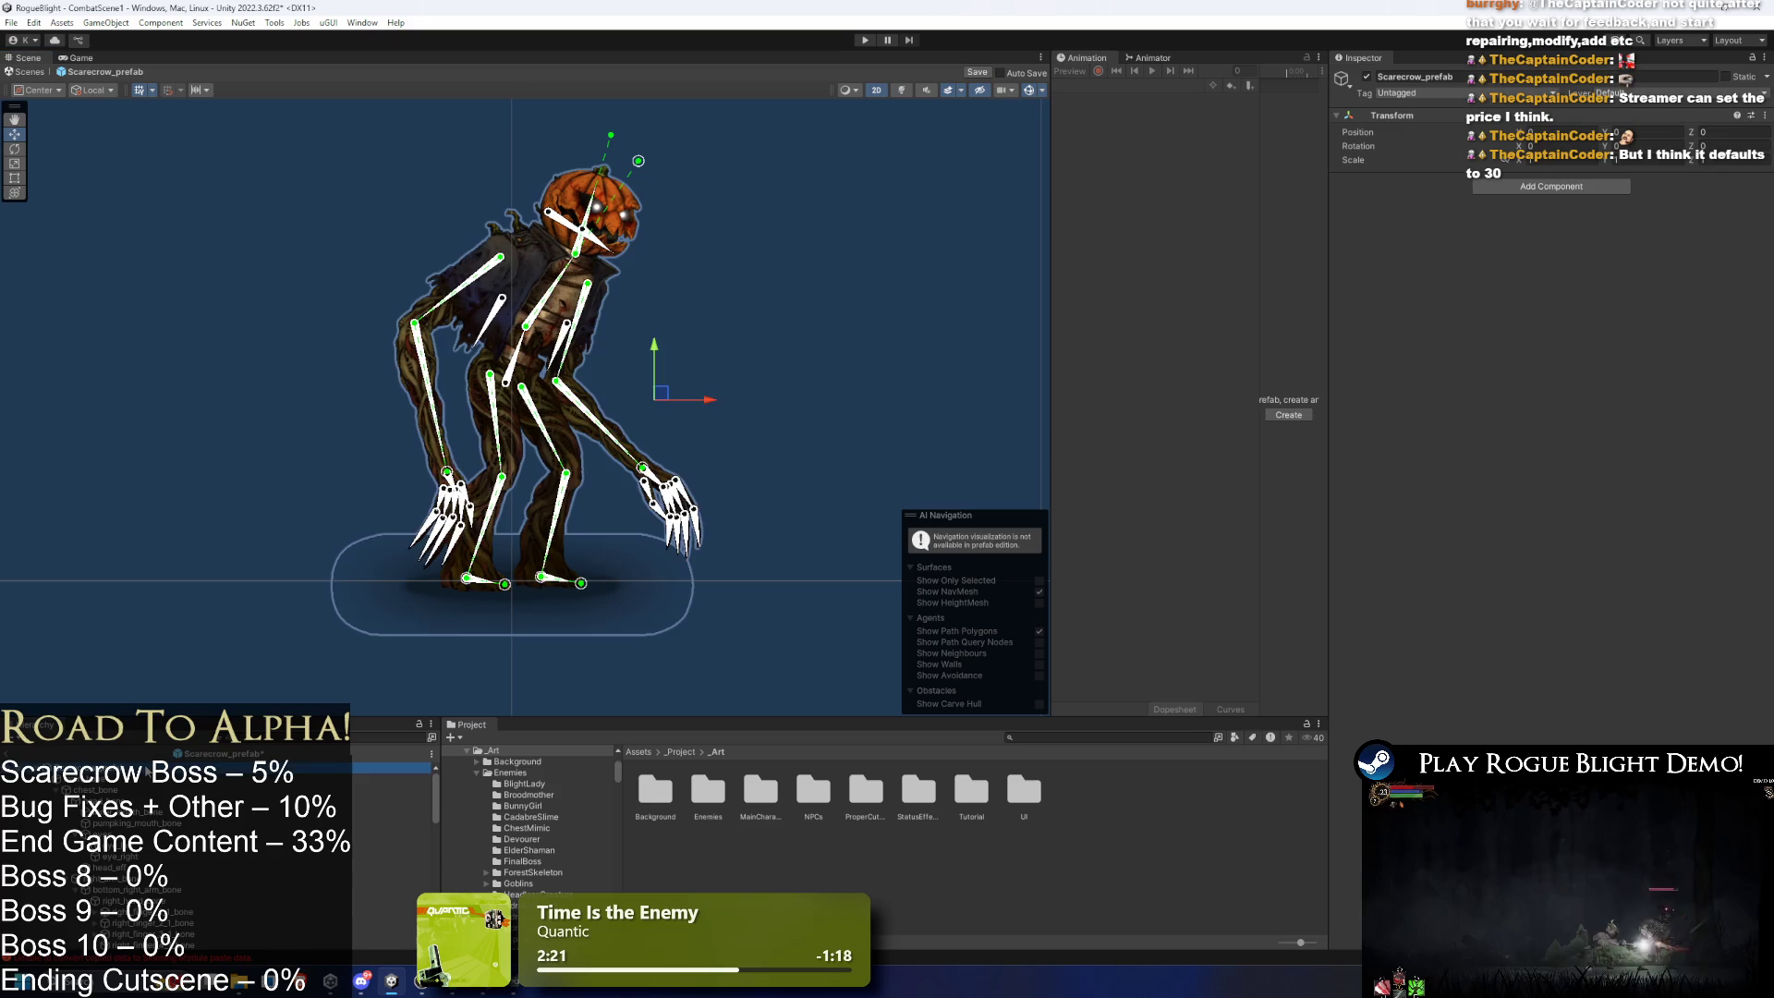
{"action": "mouse_move", "coordinate": [1051, 139]}
{"action": "left_mouse_down"}
{"action": "mouse_move", "coordinate": [970, 185]}
{"action": "mouse_move", "coordinate": [691, 251]}
{"action": "left_mouse_up"}
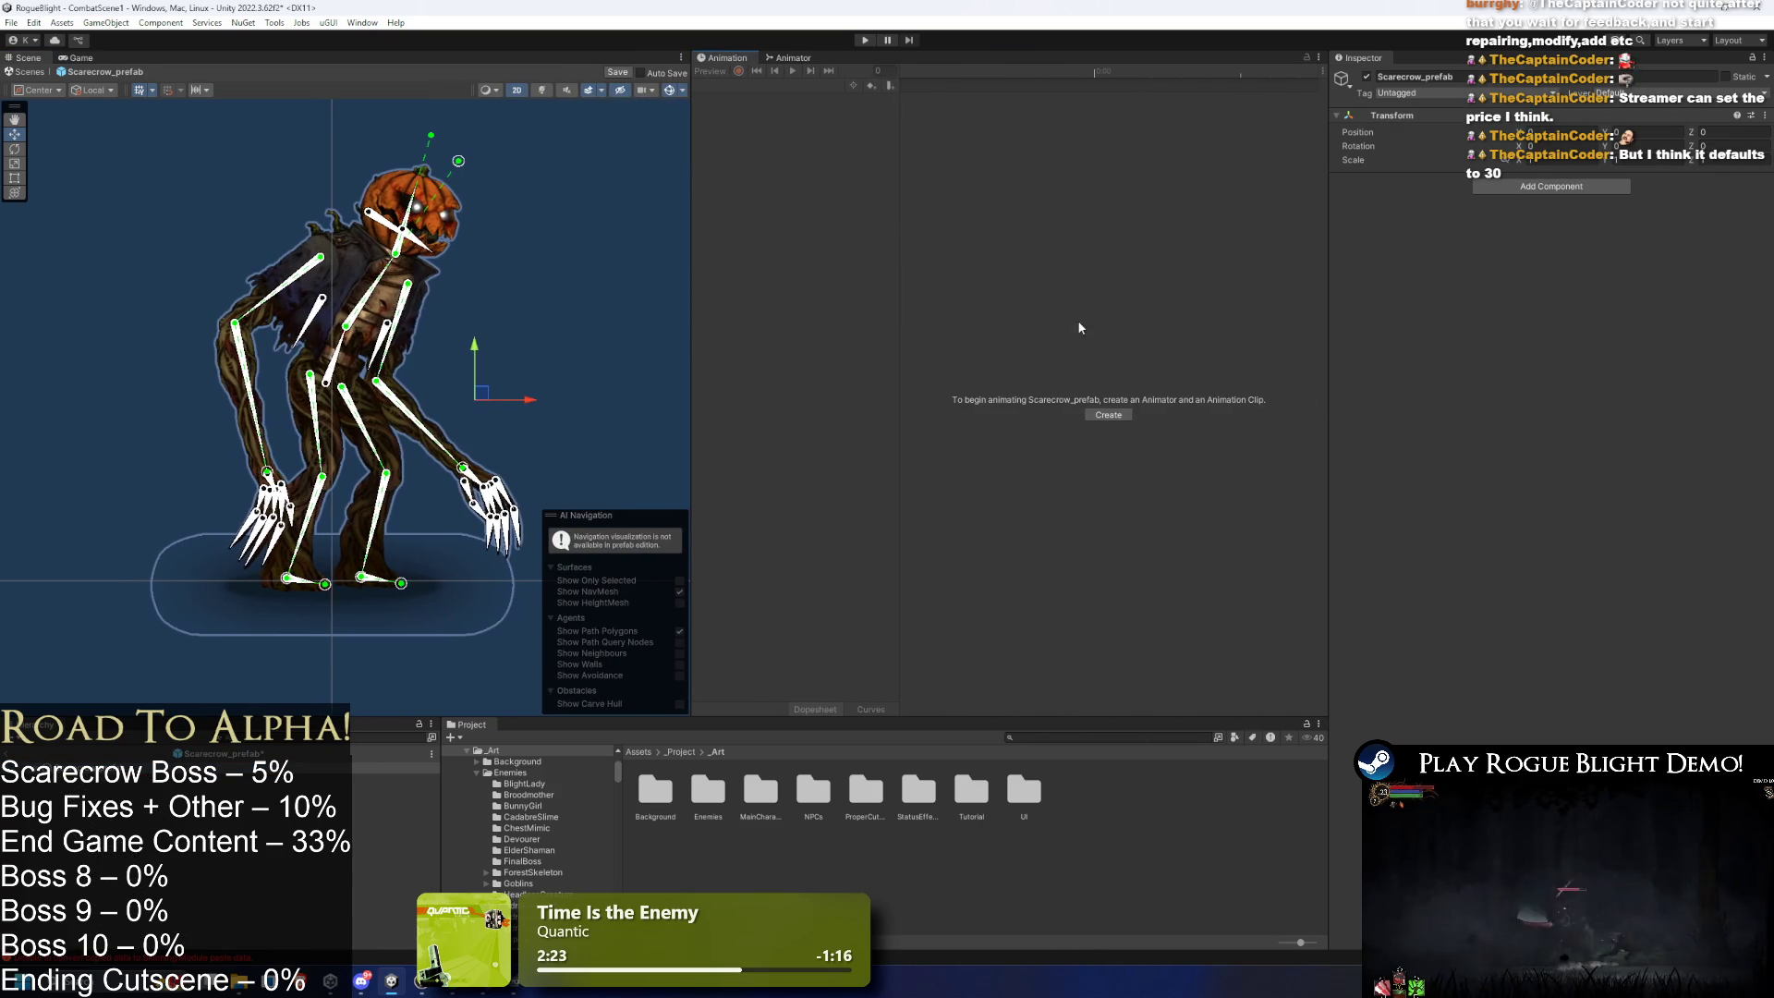
{"action": "left_click", "coordinate": [1125, 416]}
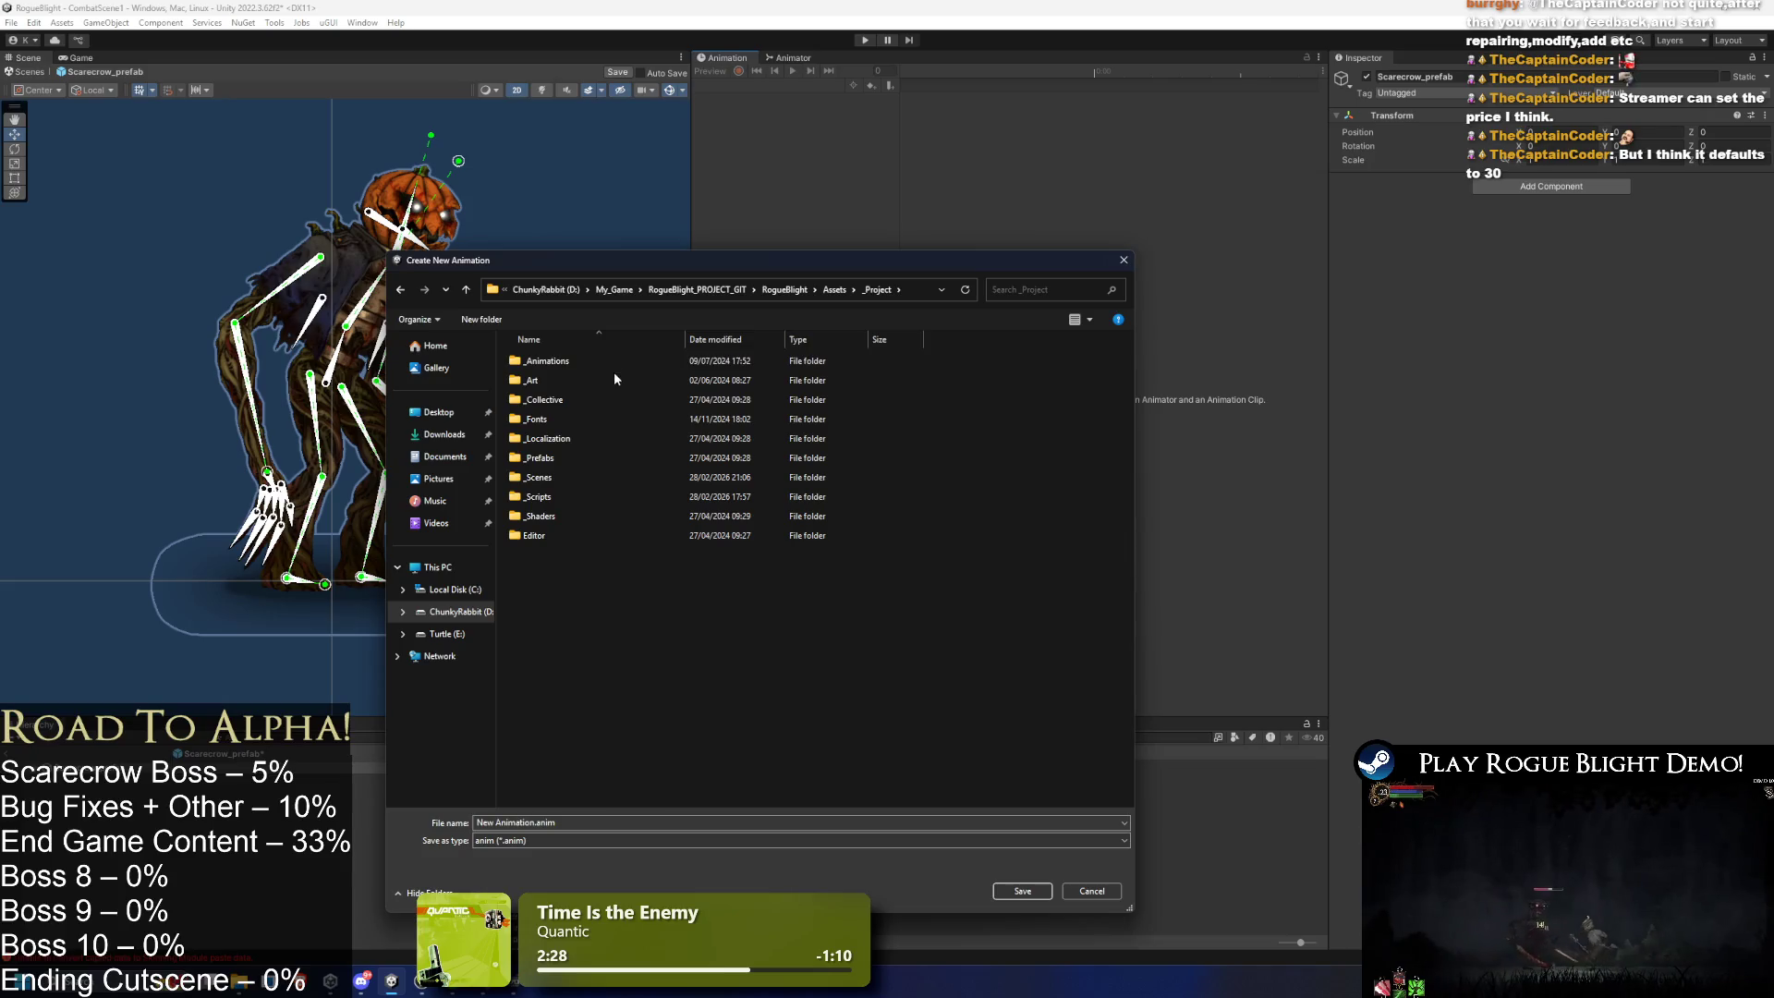
{"action": "left_click", "coordinate": [616, 364]}
{"action": "double_click", "coordinate": [617, 364]}
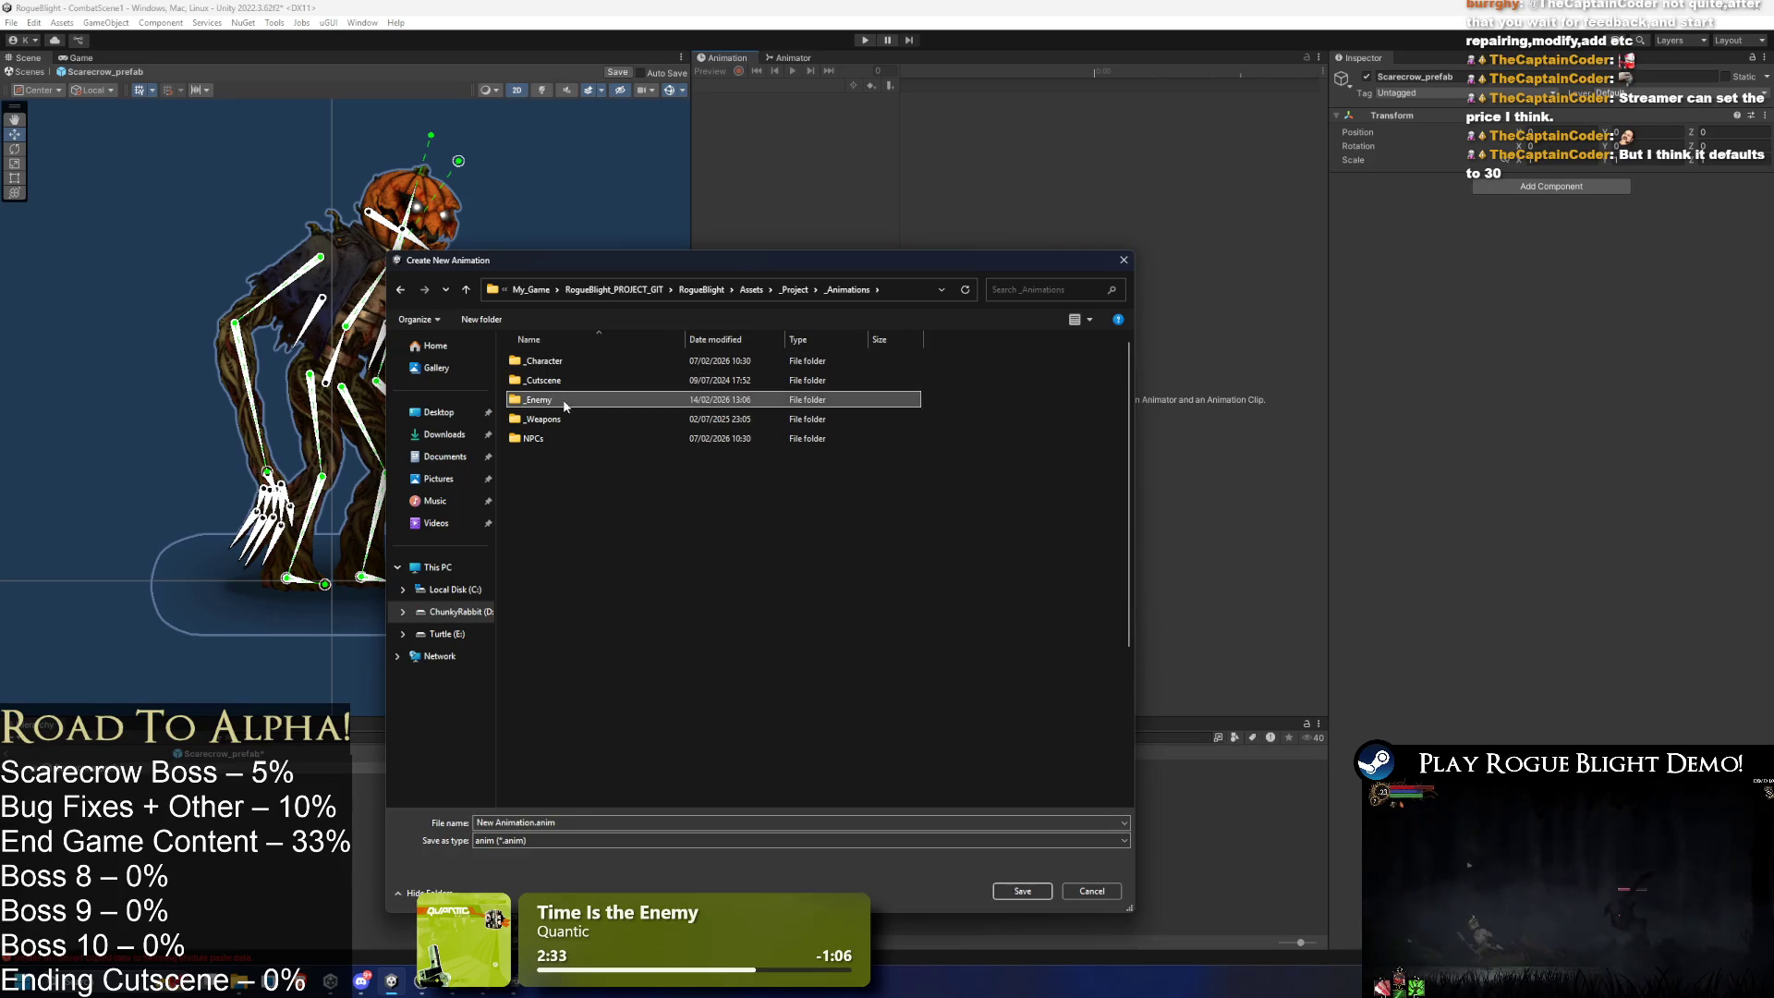
{"action": "double_click", "coordinate": [563, 399]}
- Create a new Scarecrow folder inside _Animations/_Enemy and open it
{"action": "right_click", "coordinate": [980, 525]}
{"action": "mouse_move", "coordinate": [1047, 719]}
{"action": "left_click", "coordinate": [1181, 713]}
{"action": "type", "text": "Scarecrow"}
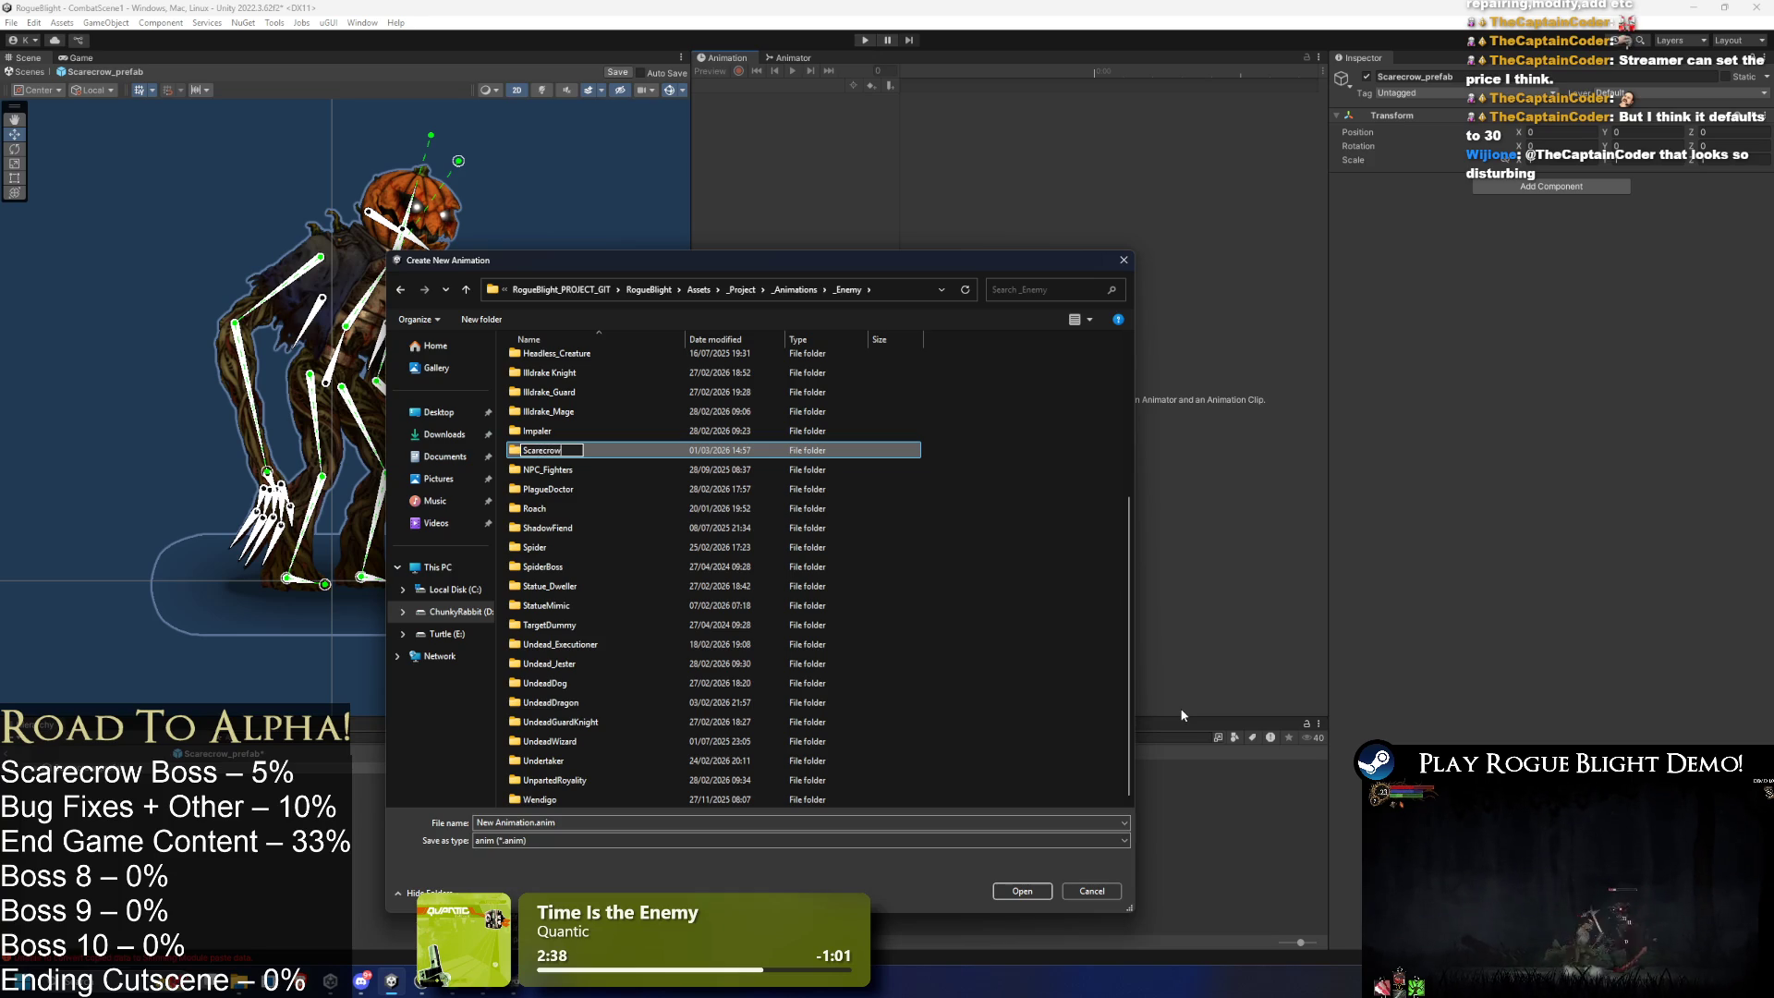
{"action": "key", "text": "Return"}
{"action": "key", "text": "Return"}
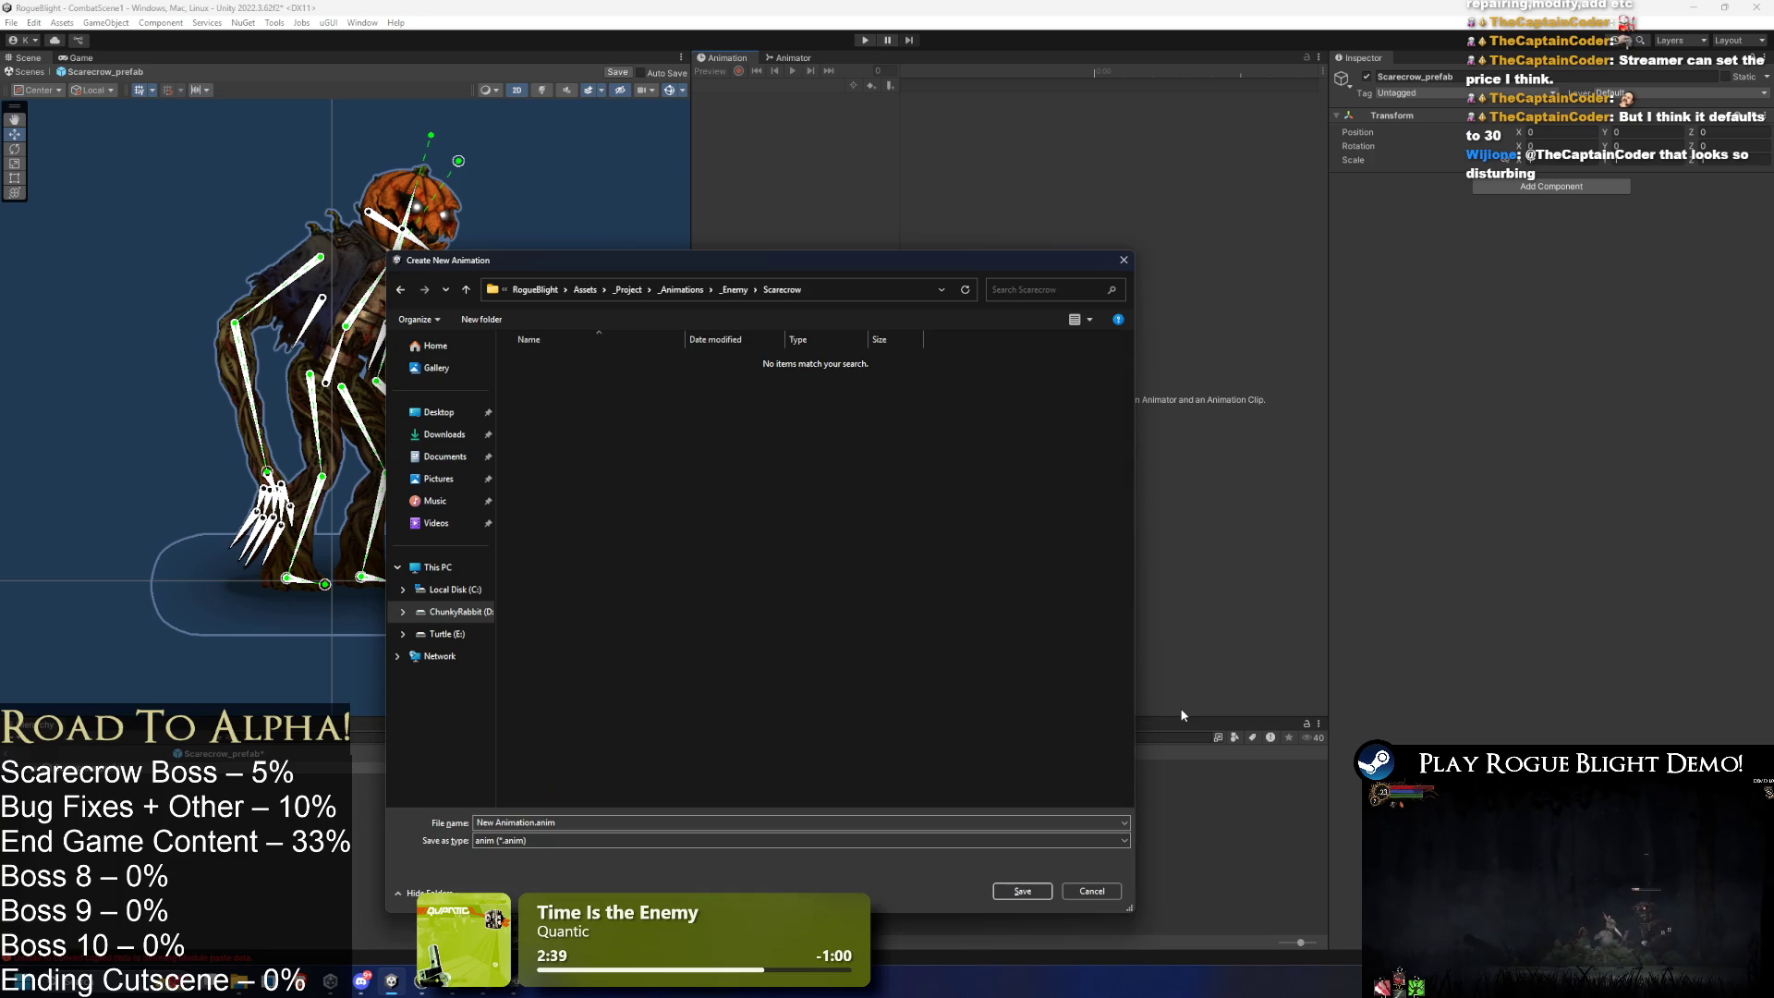
- Save the new clip as idle_scarecrow
{"action": "left_click", "coordinate": [498, 822]}
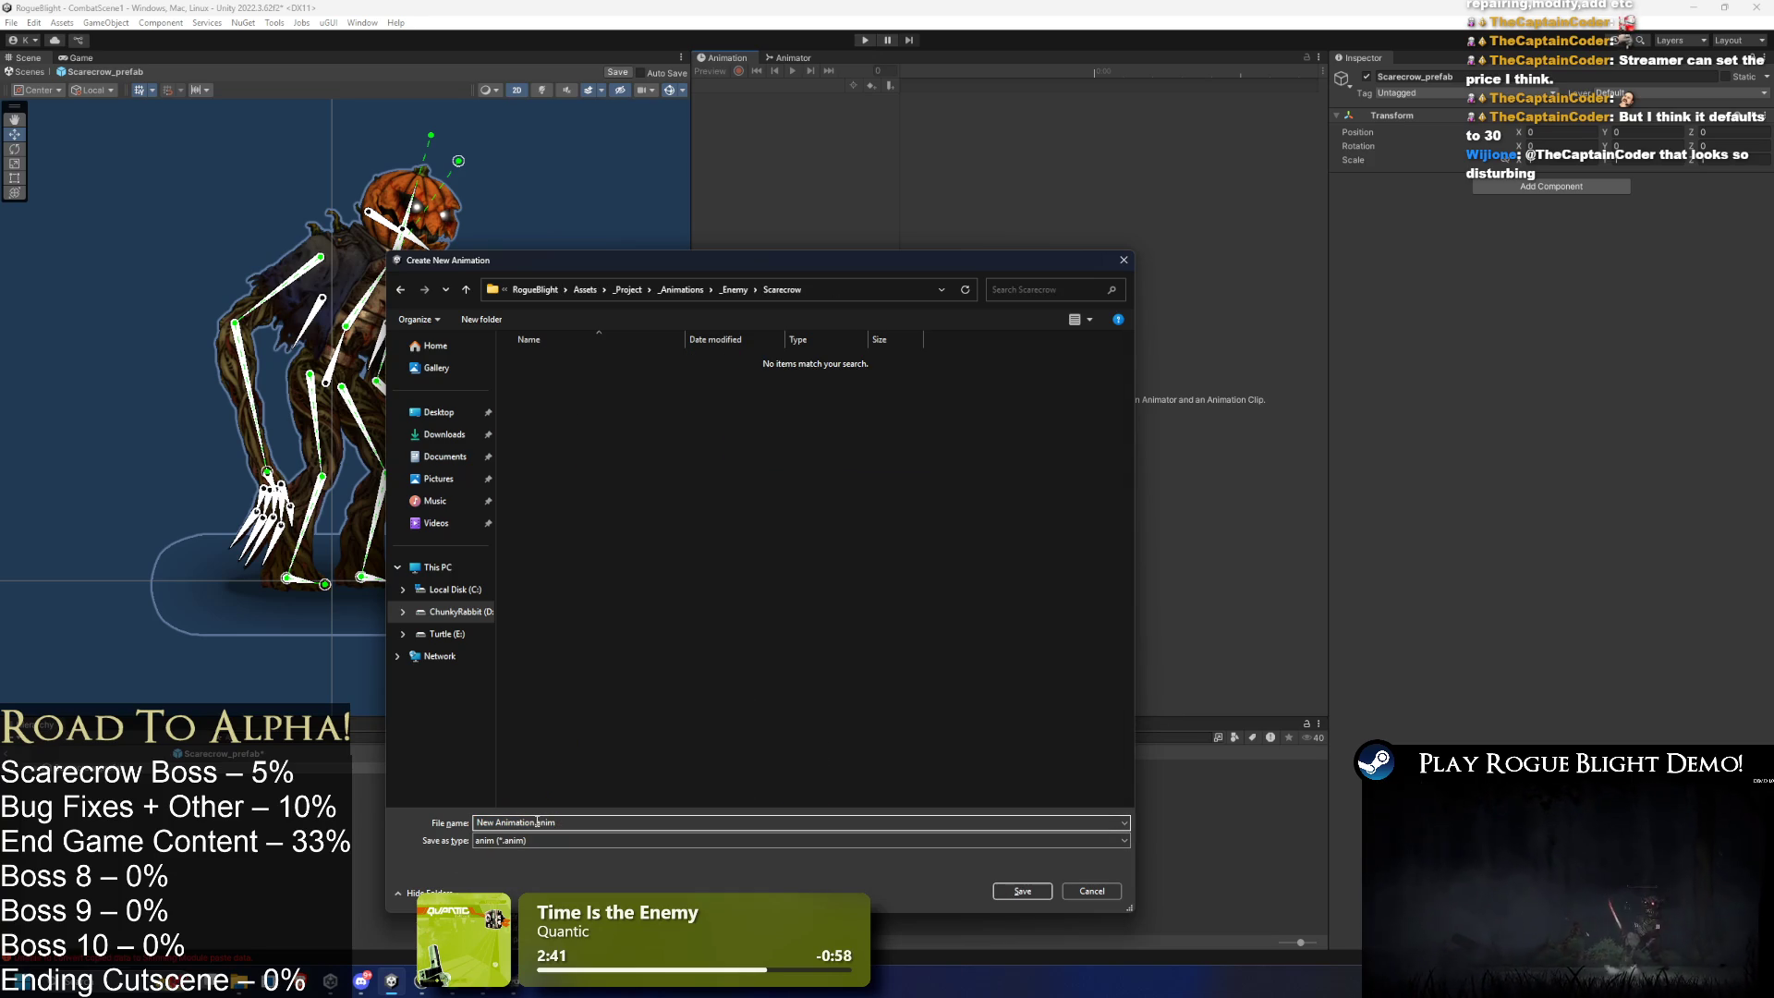
{"action": "double_click", "coordinate": [498, 822]}
{"action": "key", "text": "BackSpace"}
{"action": "key", "text": "BackSpace"}
{"action": "key", "text": "BackSpace"}
{"action": "type", "text": "idle"}
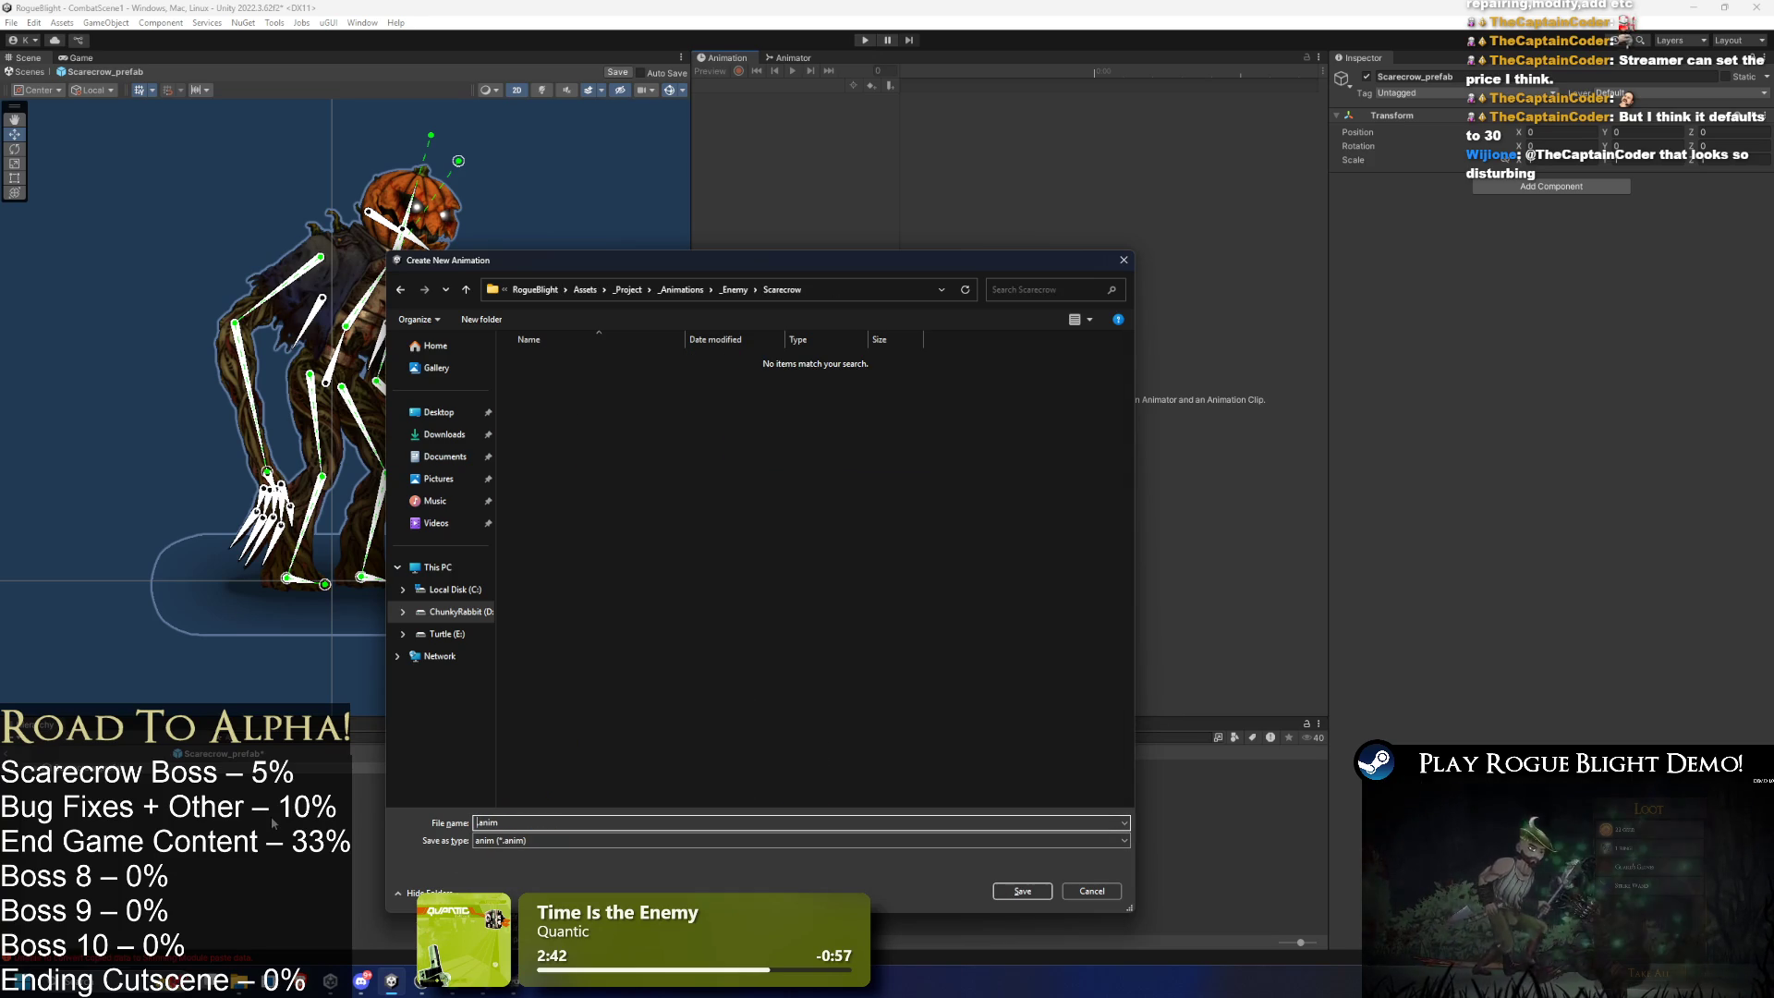
{"action": "type", "text": "_scare"}
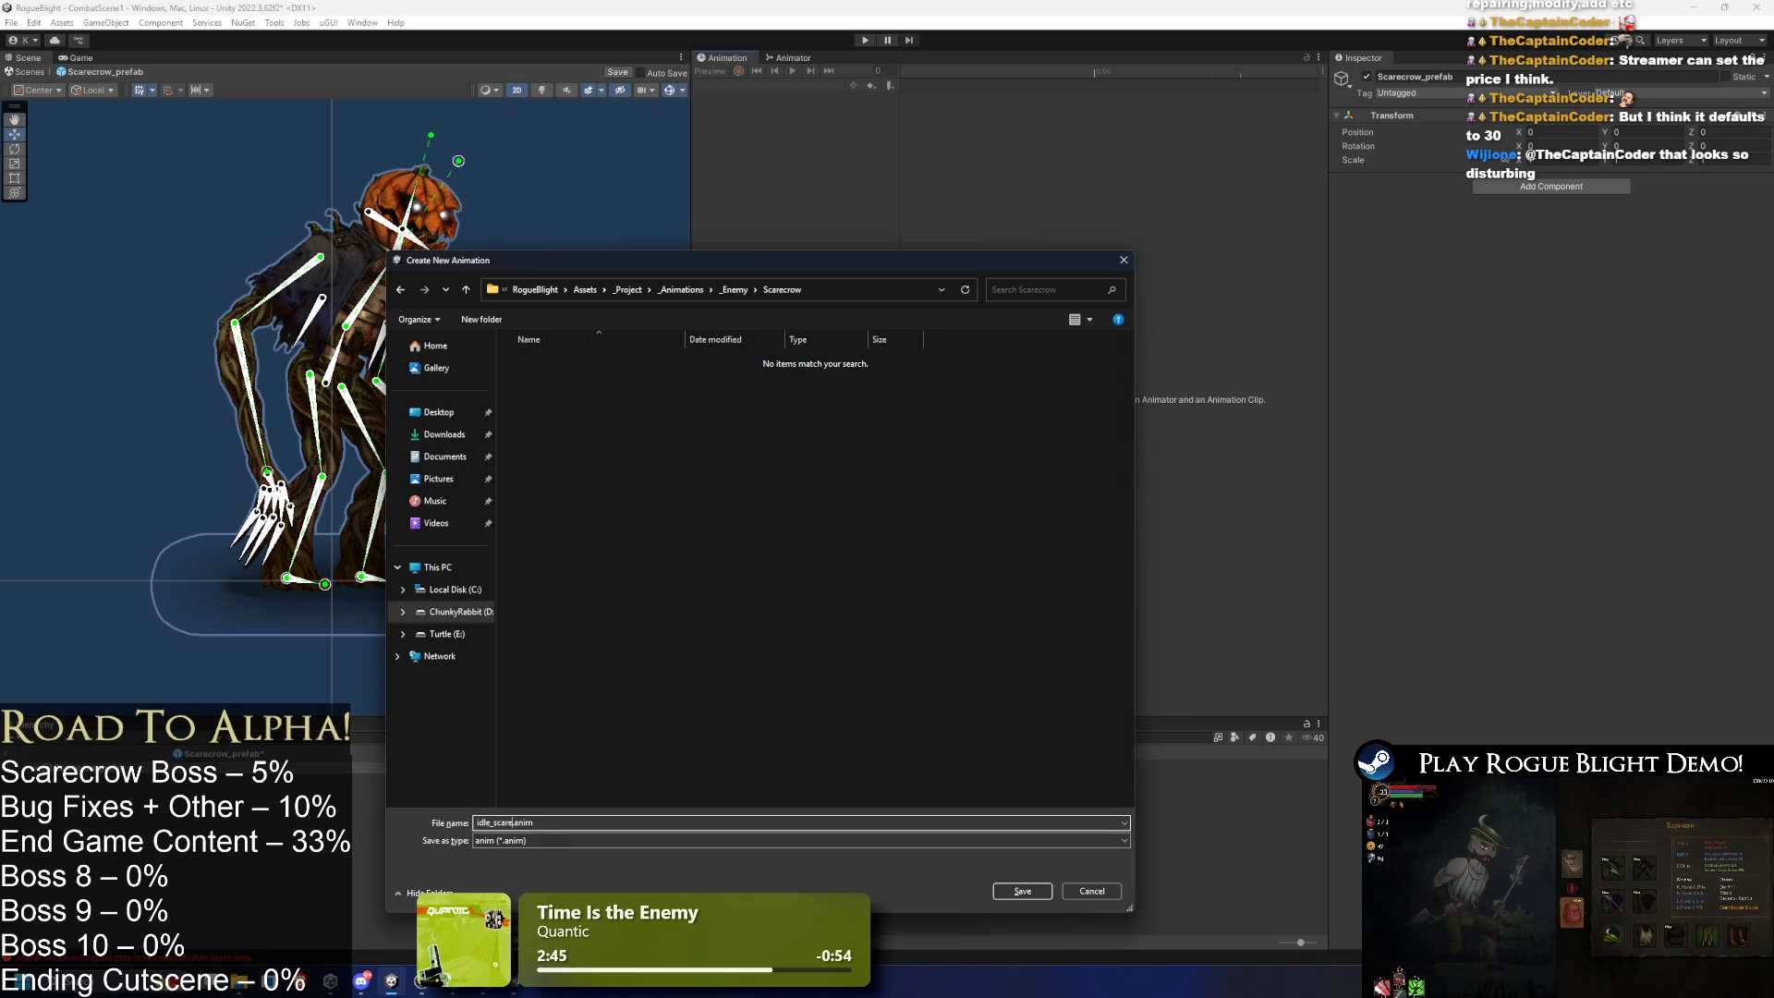
{"action": "type", "text": "crow"}
{"action": "key", "text": "Return"}
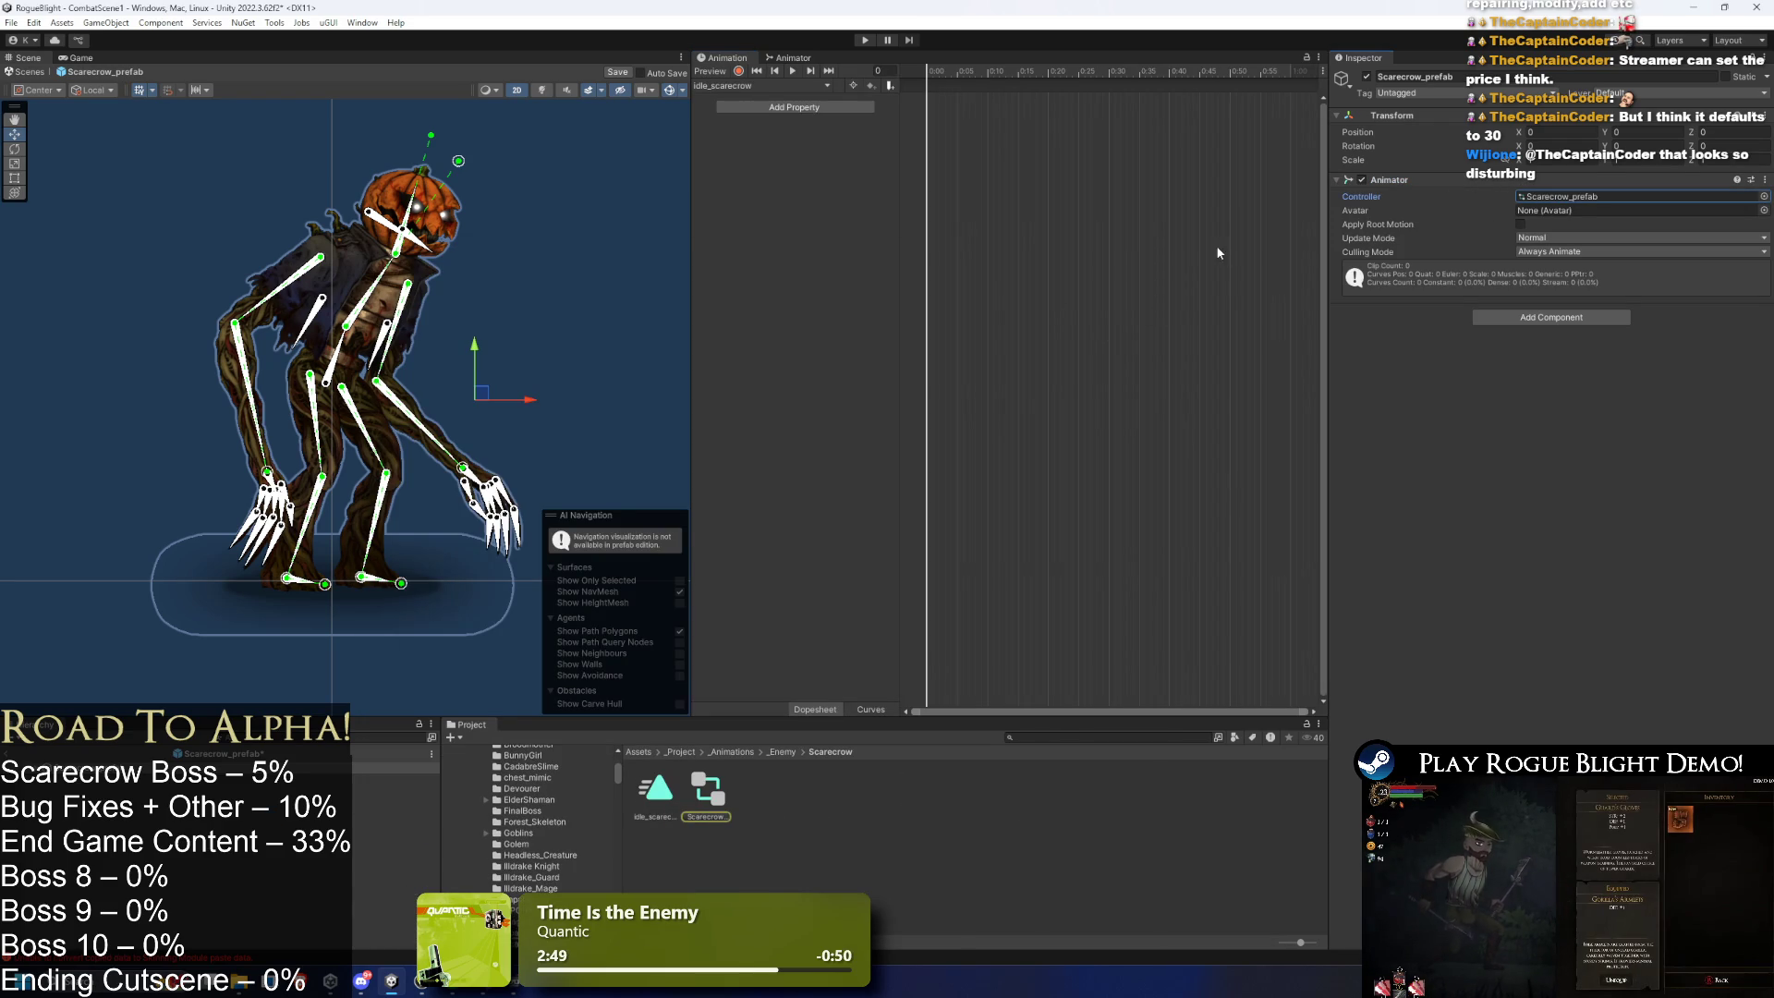
- Delete the auto-created Scarecrow animator controller
{"action": "left_click", "coordinate": [707, 792]}
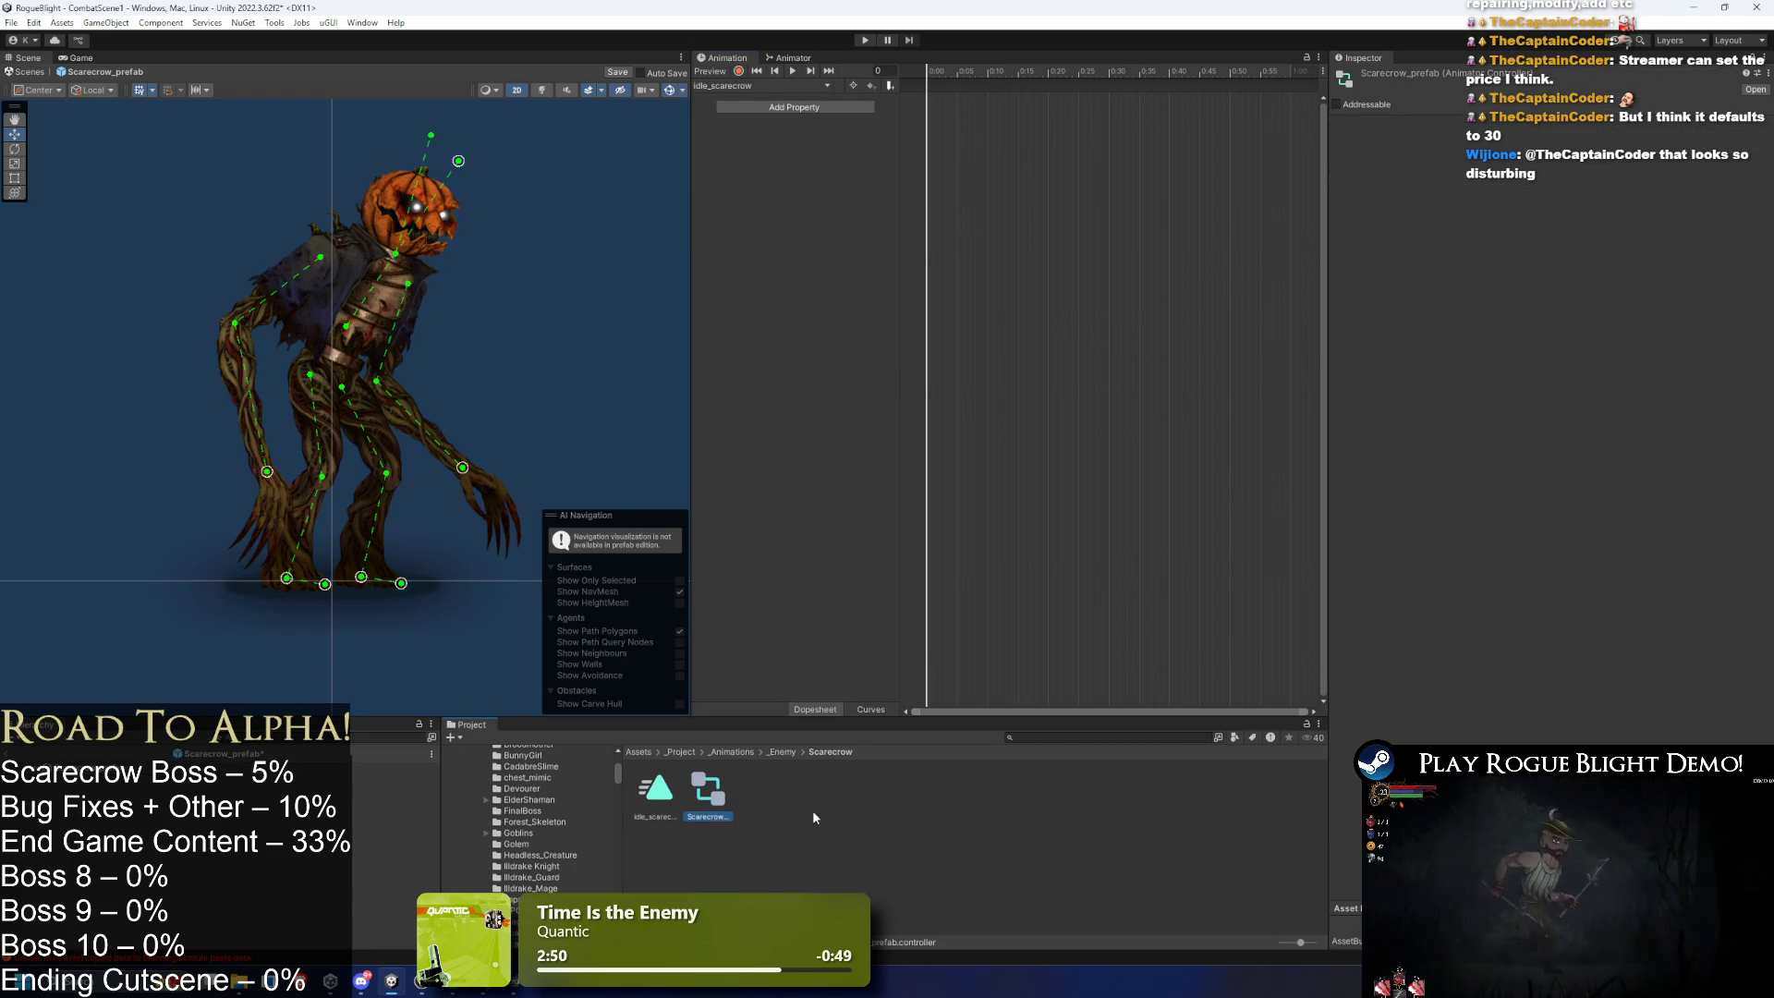
{"action": "key", "text": "Delete"}
{"action": "key", "text": "Return"}
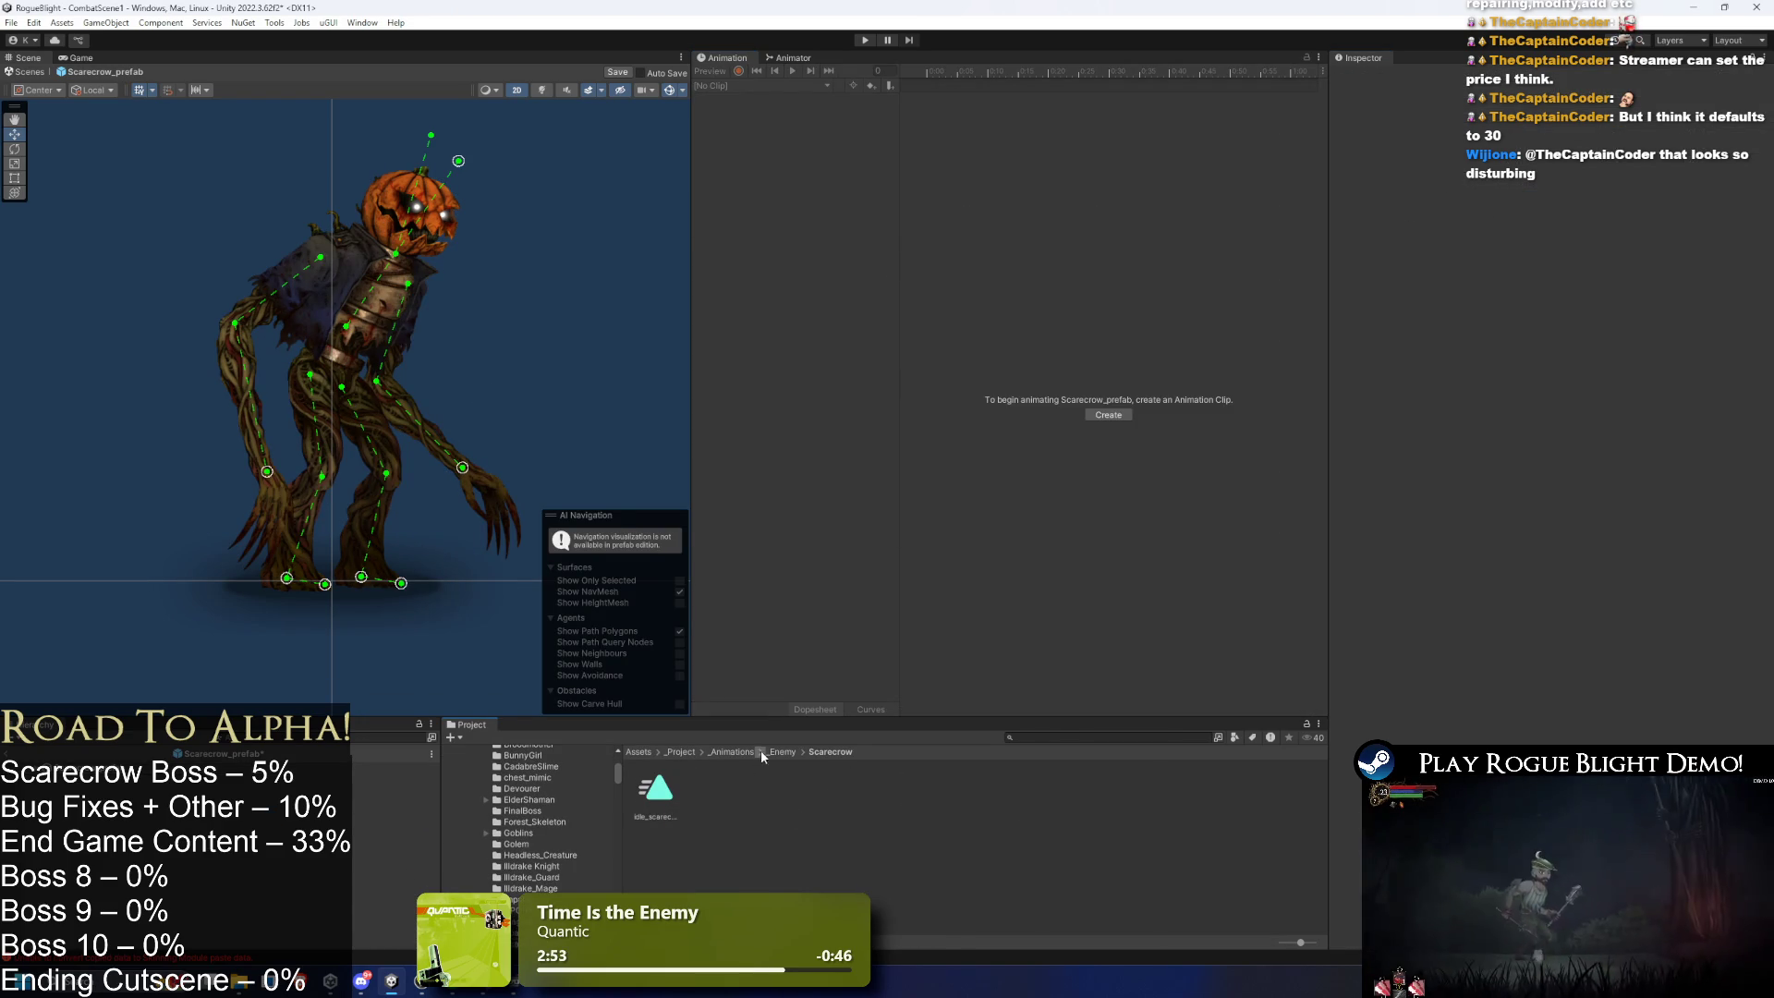
- Reveal the Broodmother controller in Explorer, then browse the _Enemy animation folders
{"action": "left_click", "coordinate": [781, 752]}
{"action": "double_click", "coordinate": [771, 793]}
{"action": "right_click", "coordinate": [923, 796]}
{"action": "left_click", "coordinate": [1053, 351]}
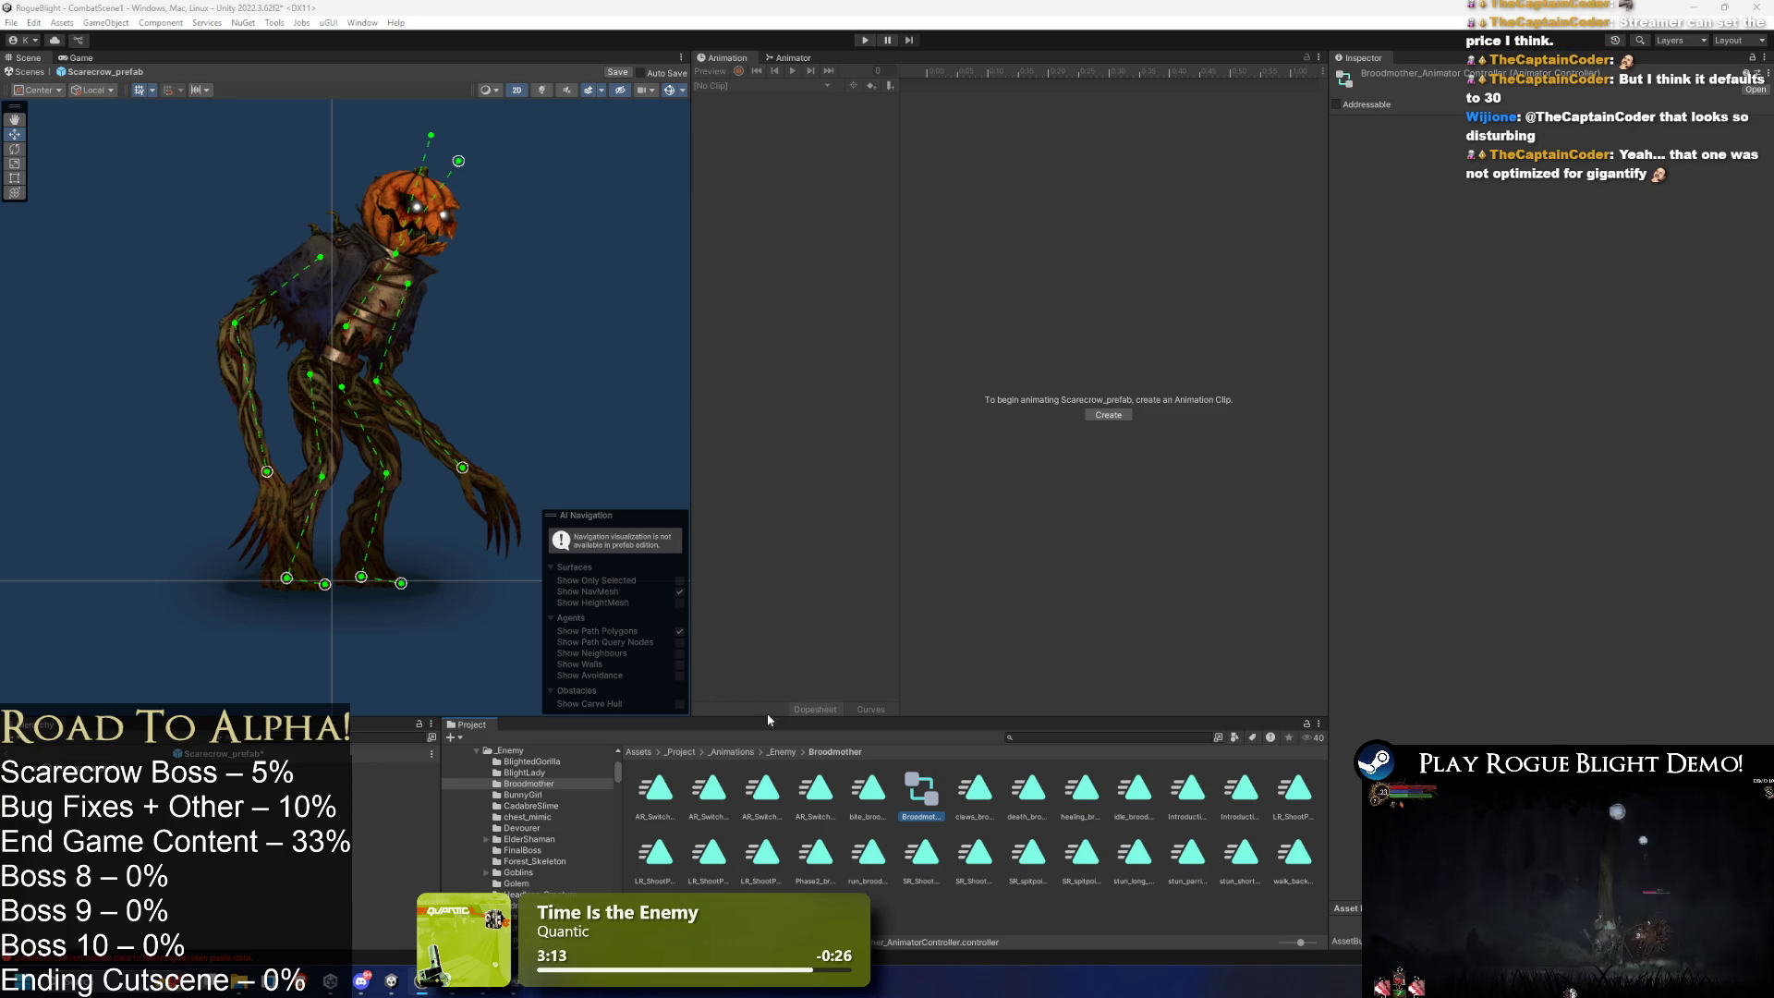
{"action": "left_click", "coordinate": [782, 752]}
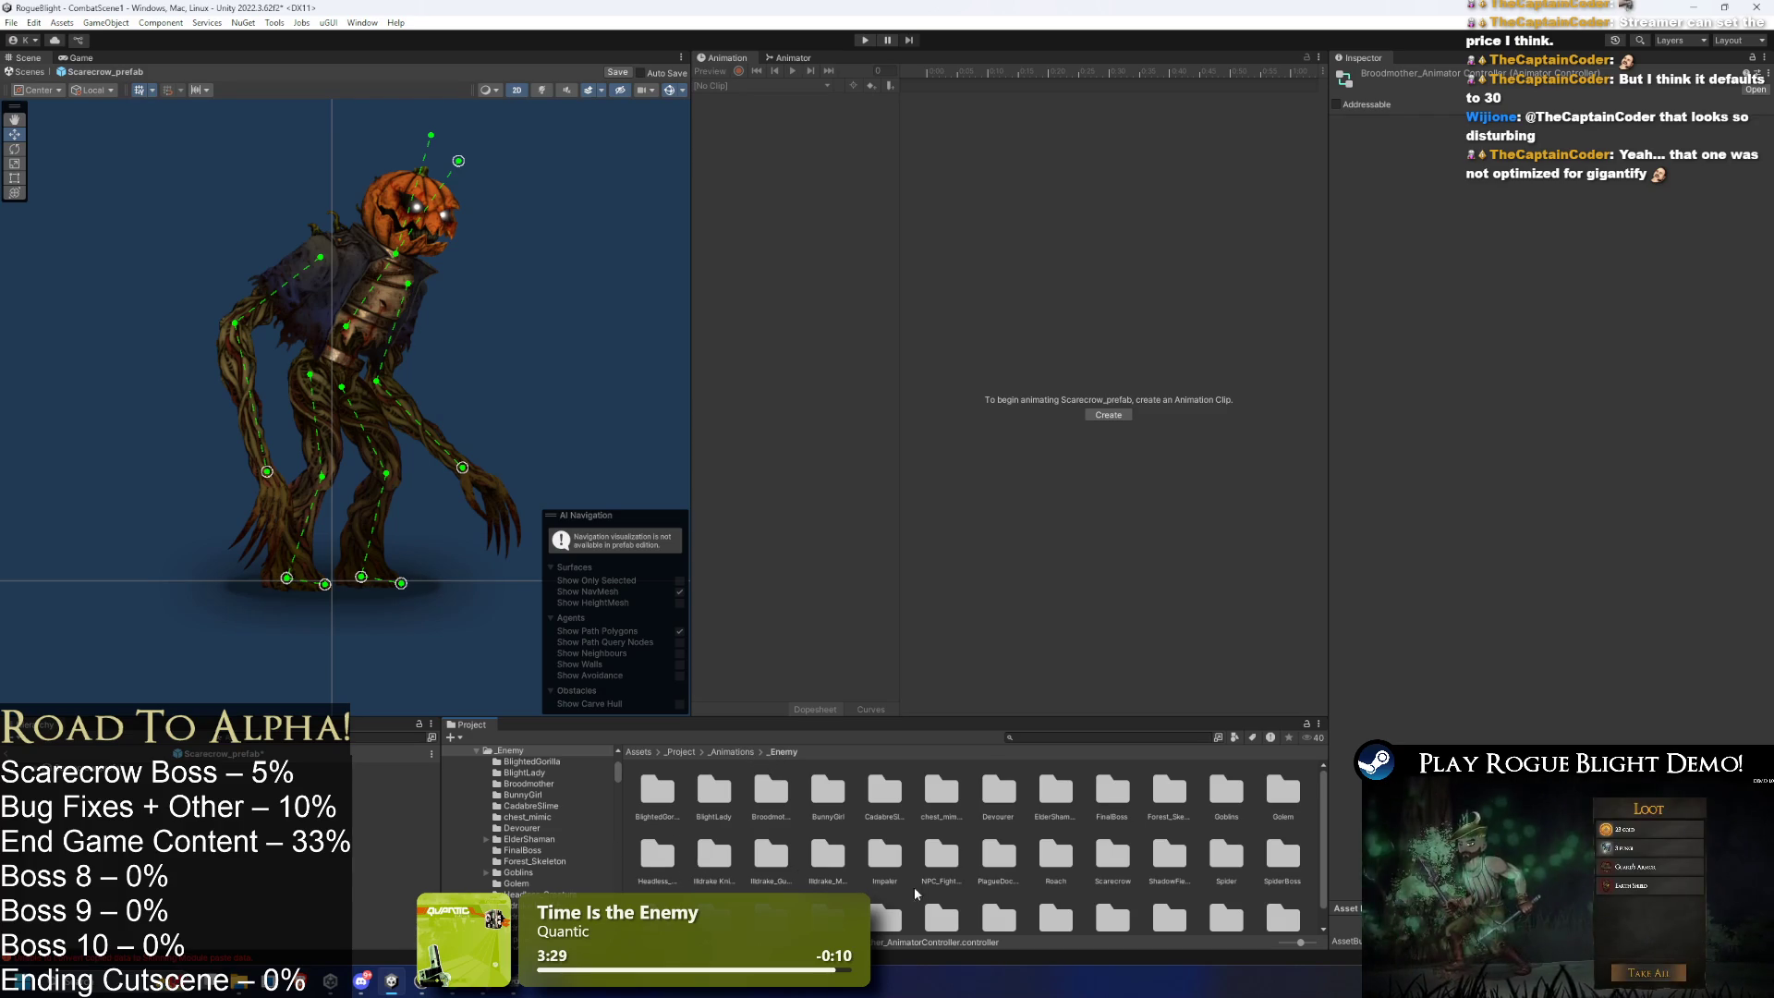
{"action": "scroll", "coordinate": [831, 887], "scroll_direction": "down", "scroll_amount": 1}
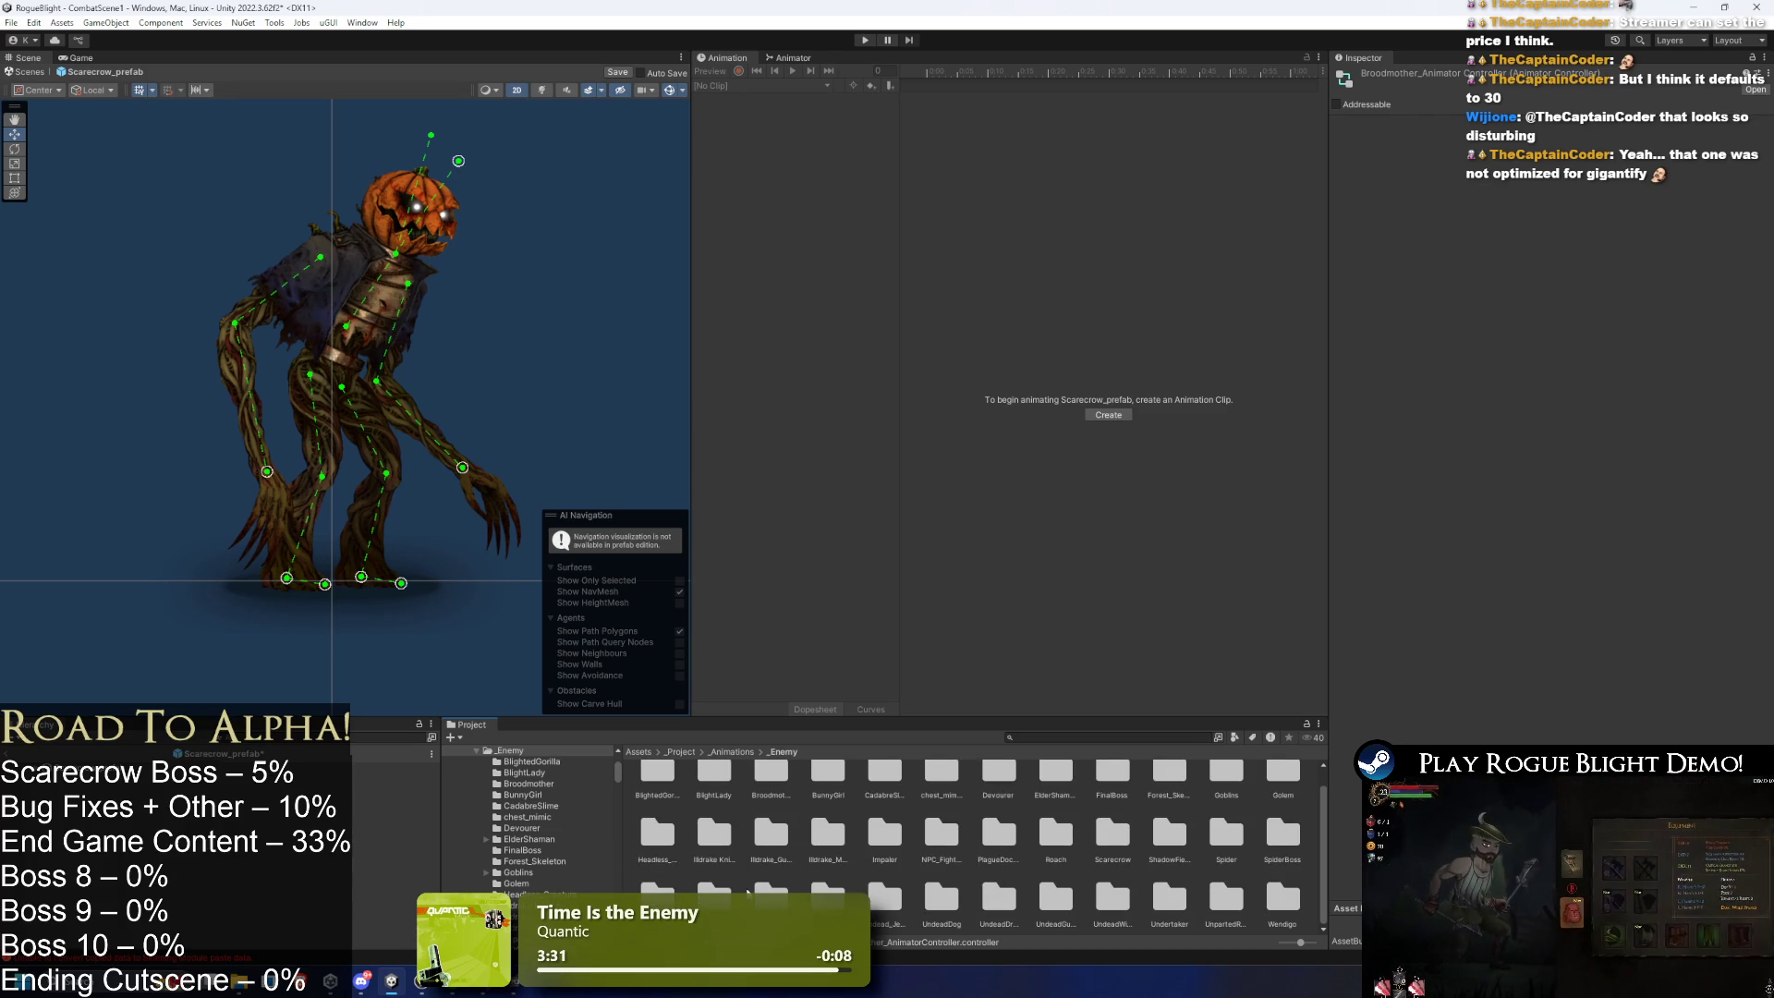
{"action": "left_click", "coordinate": [884, 901]}
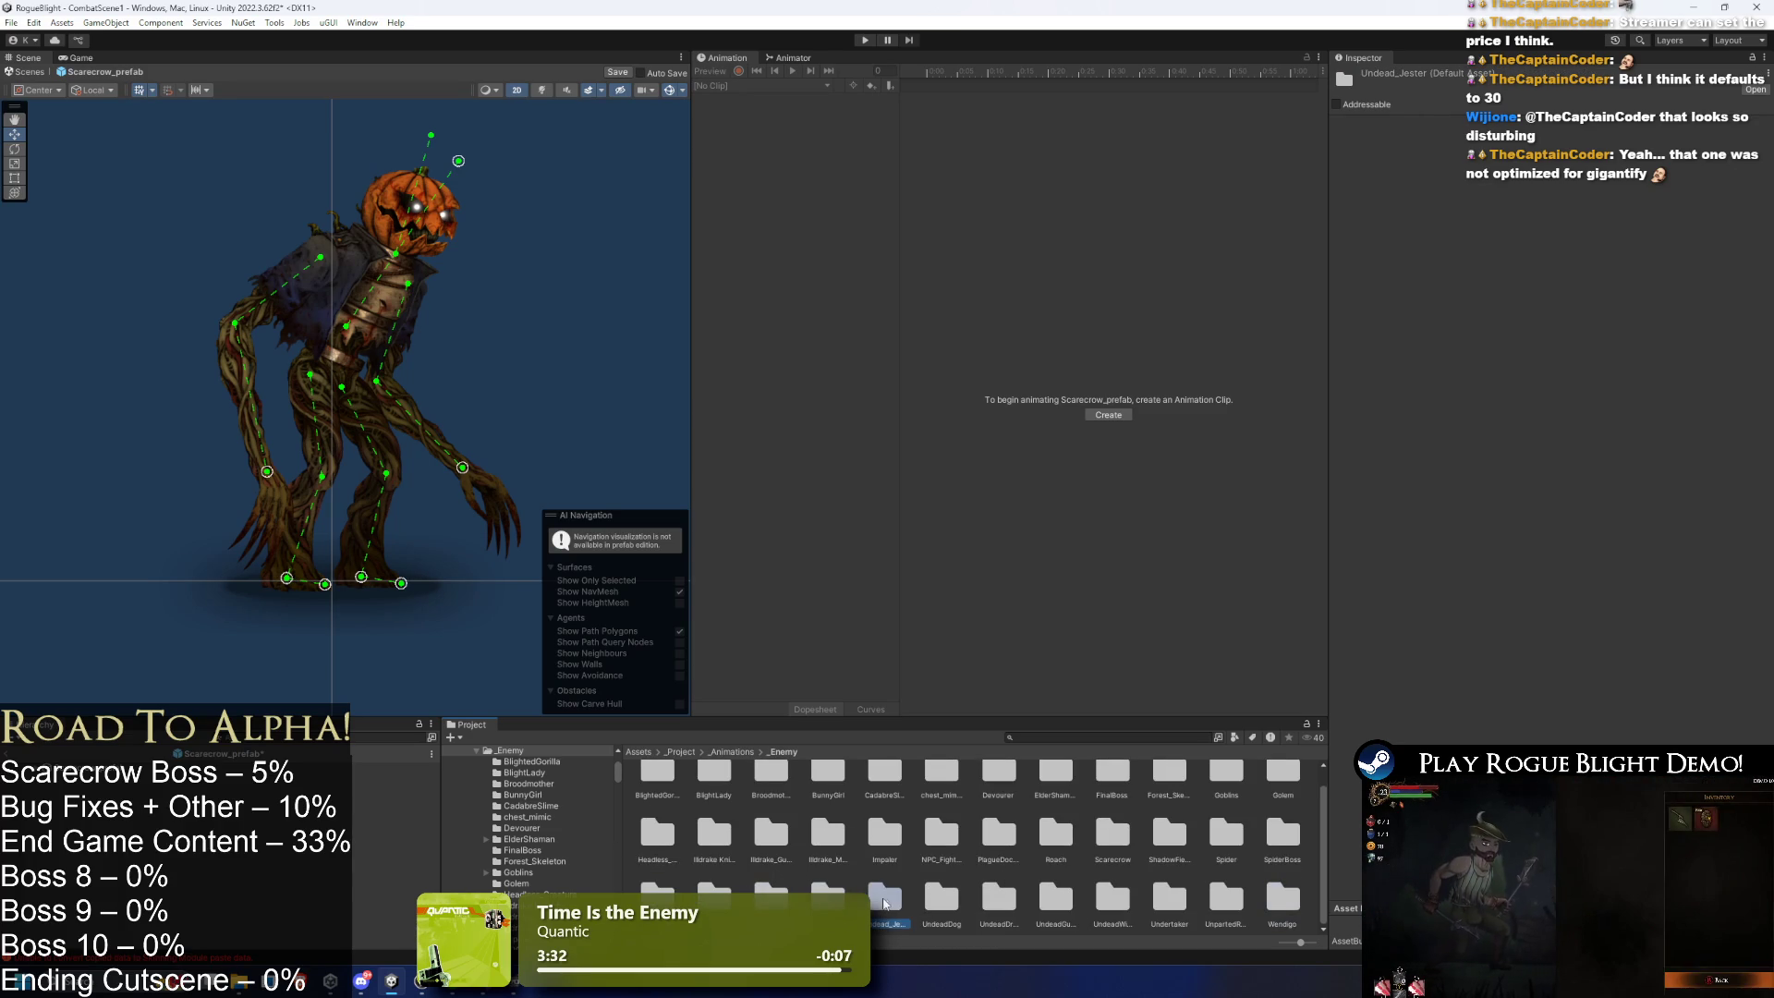
{"action": "key", "text": "Left"}
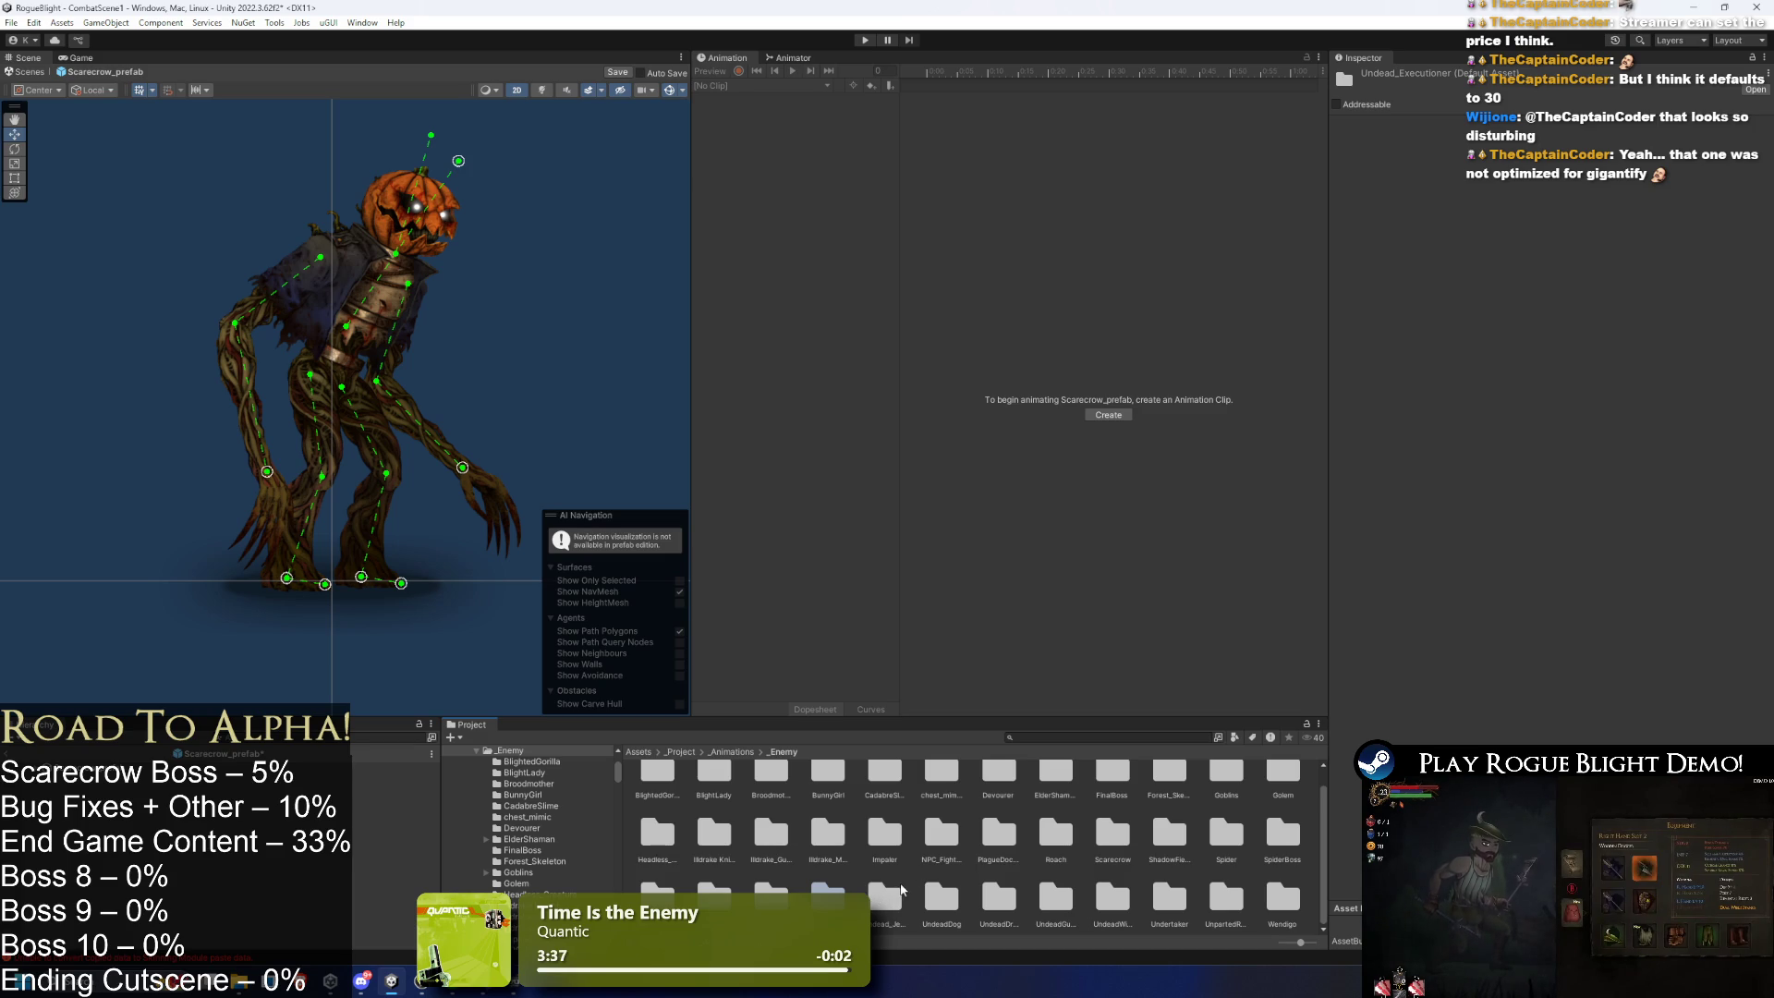
- Search for 'Ildrake knight' and show the IldrakeKnight controller in Explorer
{"action": "left_click", "coordinate": [1053, 736]}
{"action": "type", "text": "Ildrake knight"}
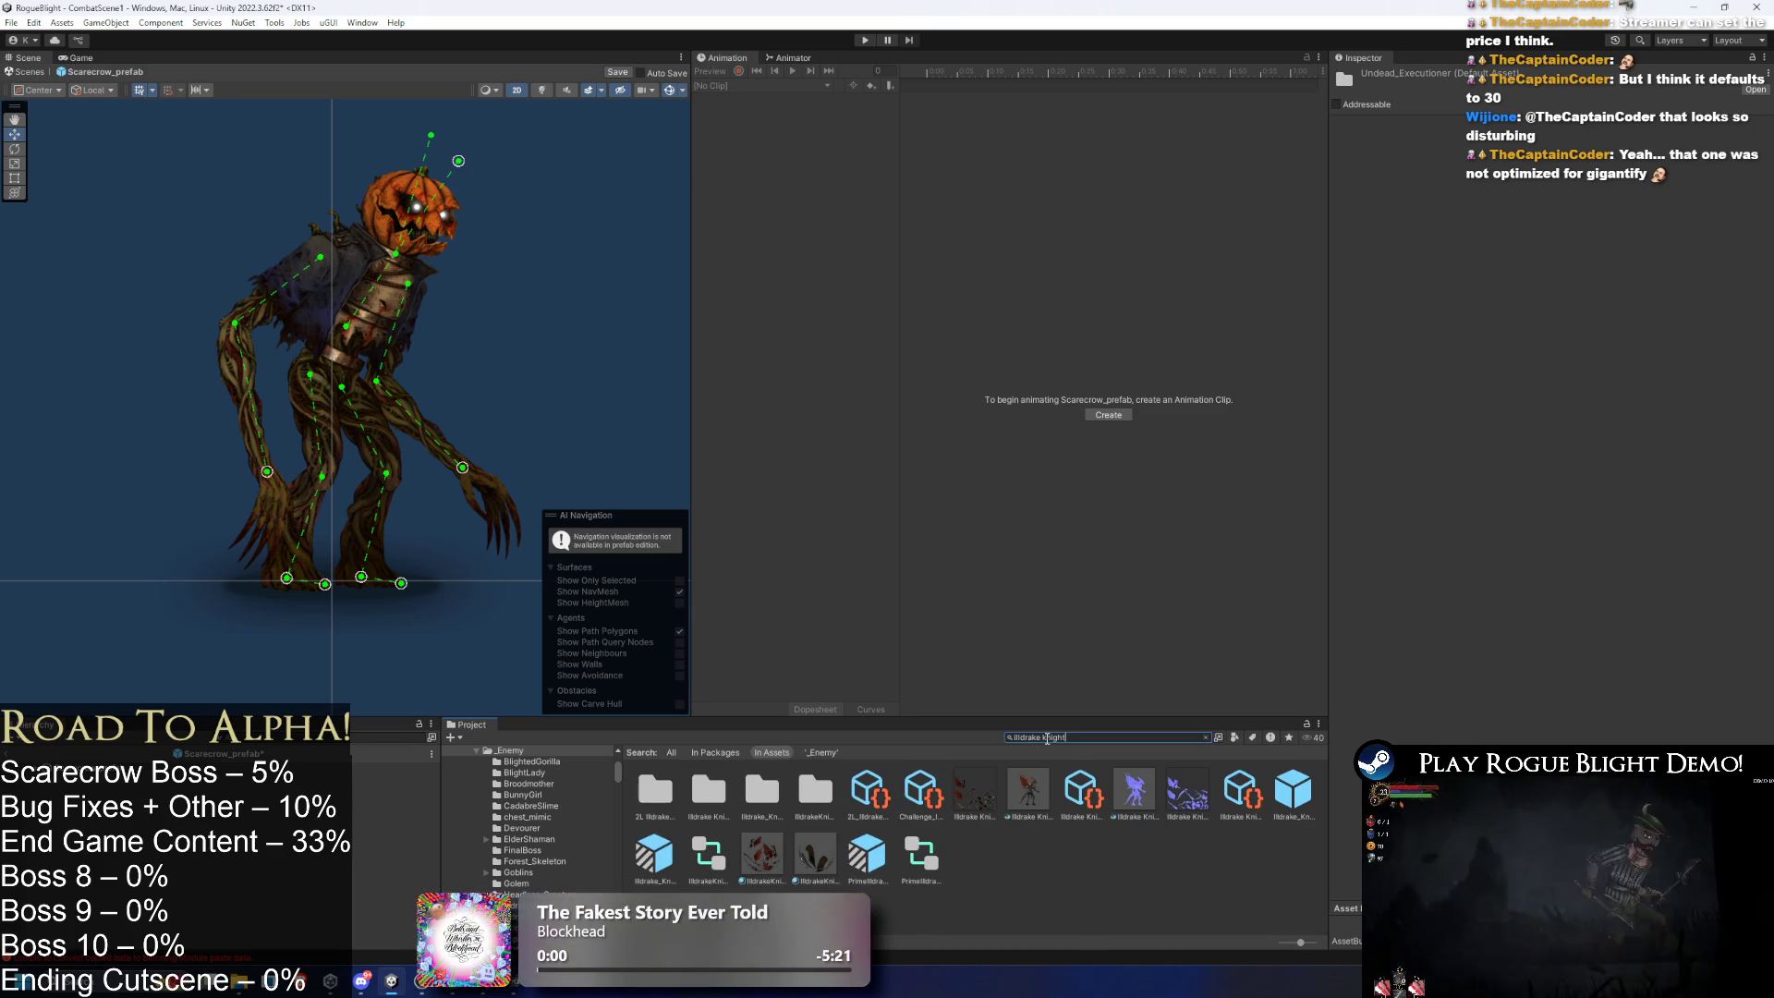
{"action": "key", "text": "Down"}
{"action": "left_click", "coordinate": [1083, 736]}
{"action": "key", "text": "ctrl+a"}
{"action": "key", "text": "BackSpace"}
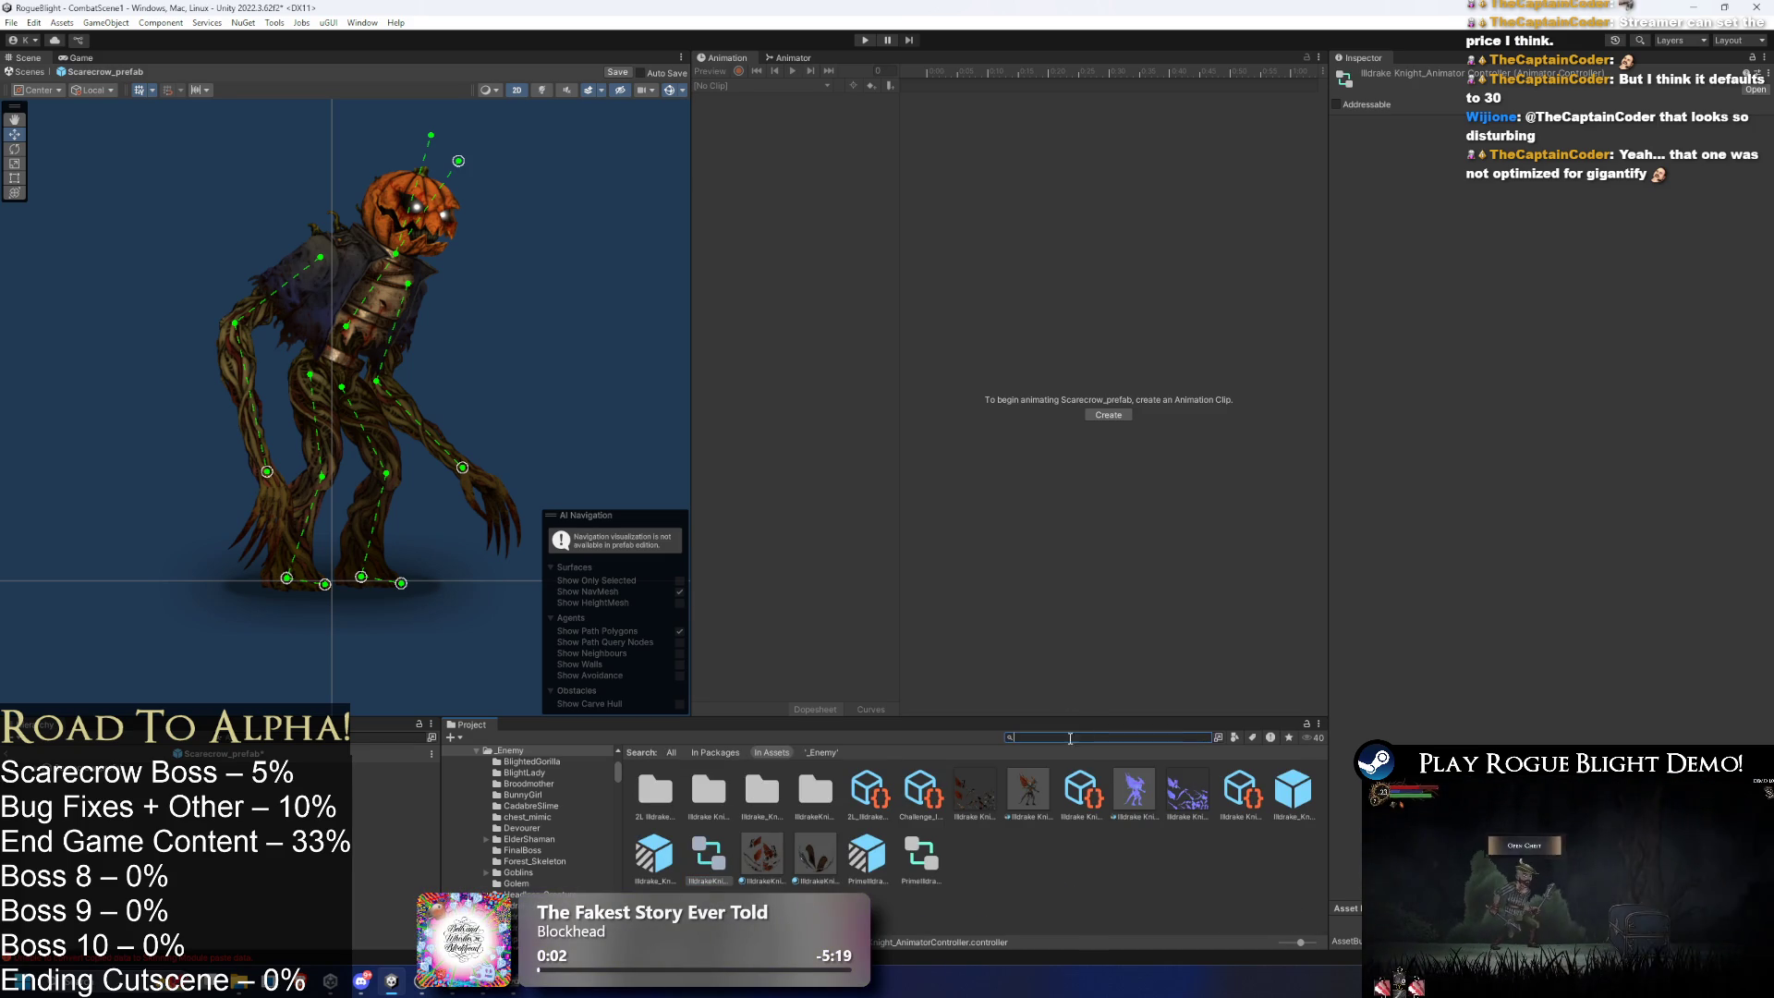
{"action": "right_click", "coordinate": [1000, 794]}
{"action": "left_click", "coordinate": [1049, 351]}
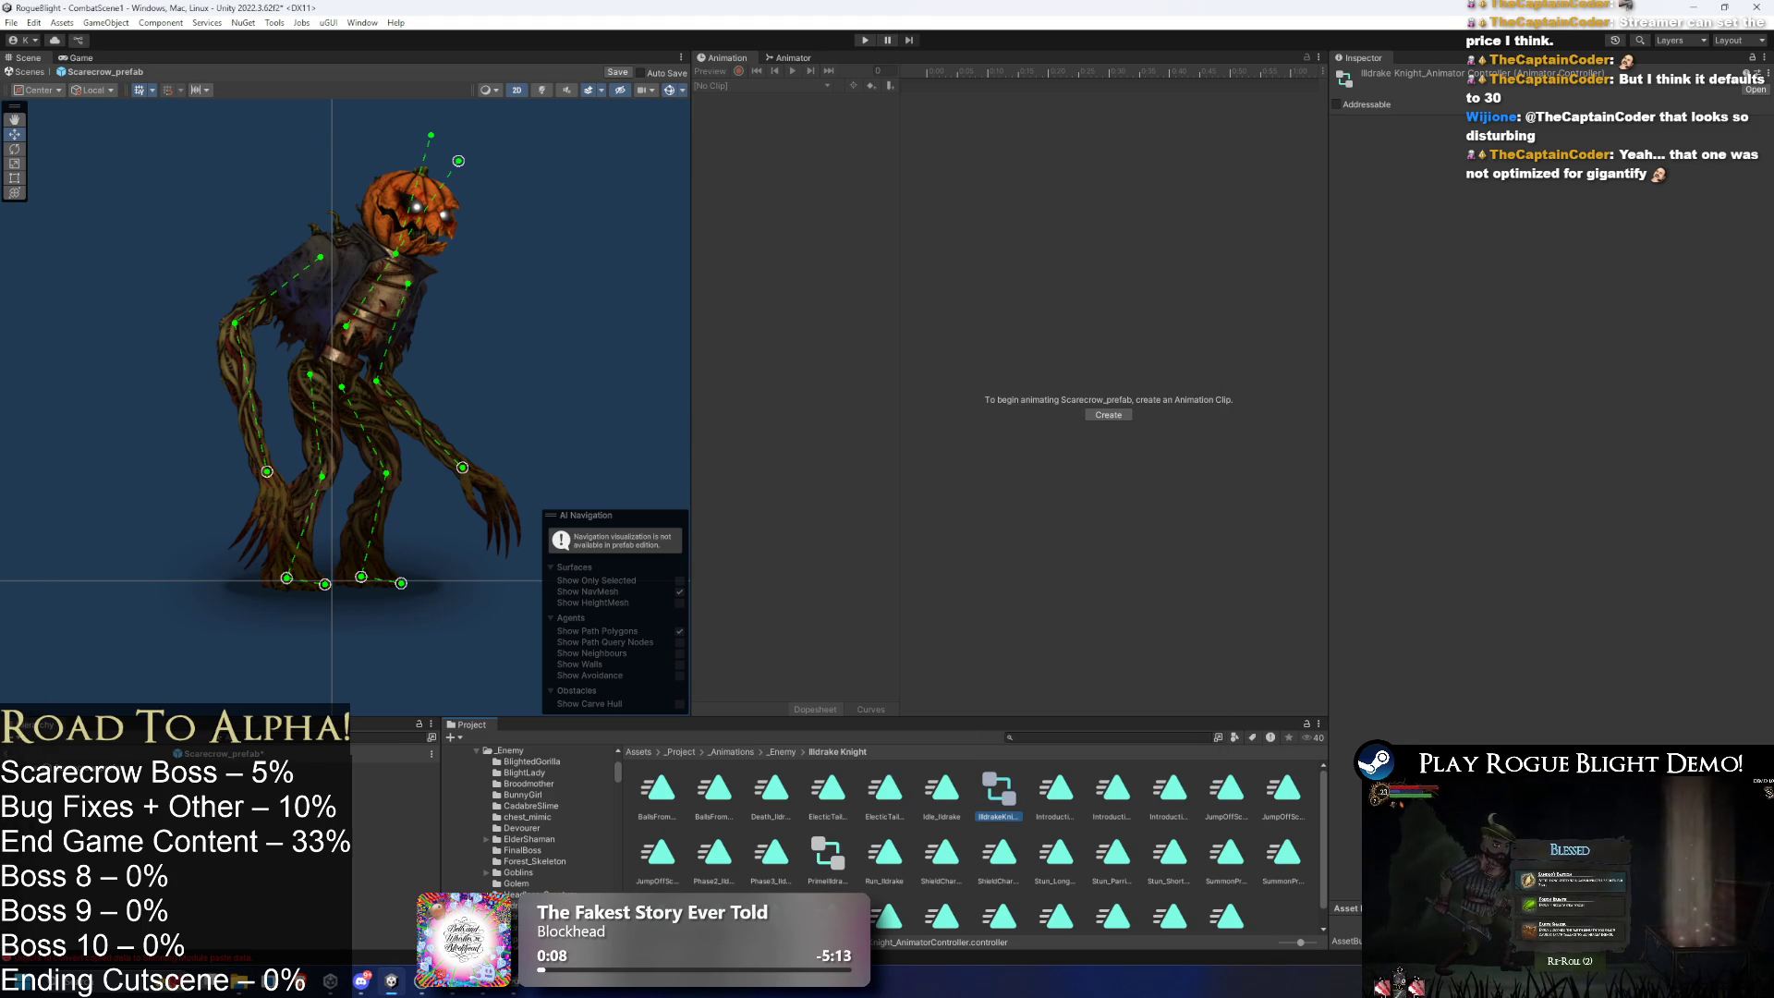
- Search the project assets for 'scarecrow'
{"action": "left_click", "coordinate": [1005, 737]}
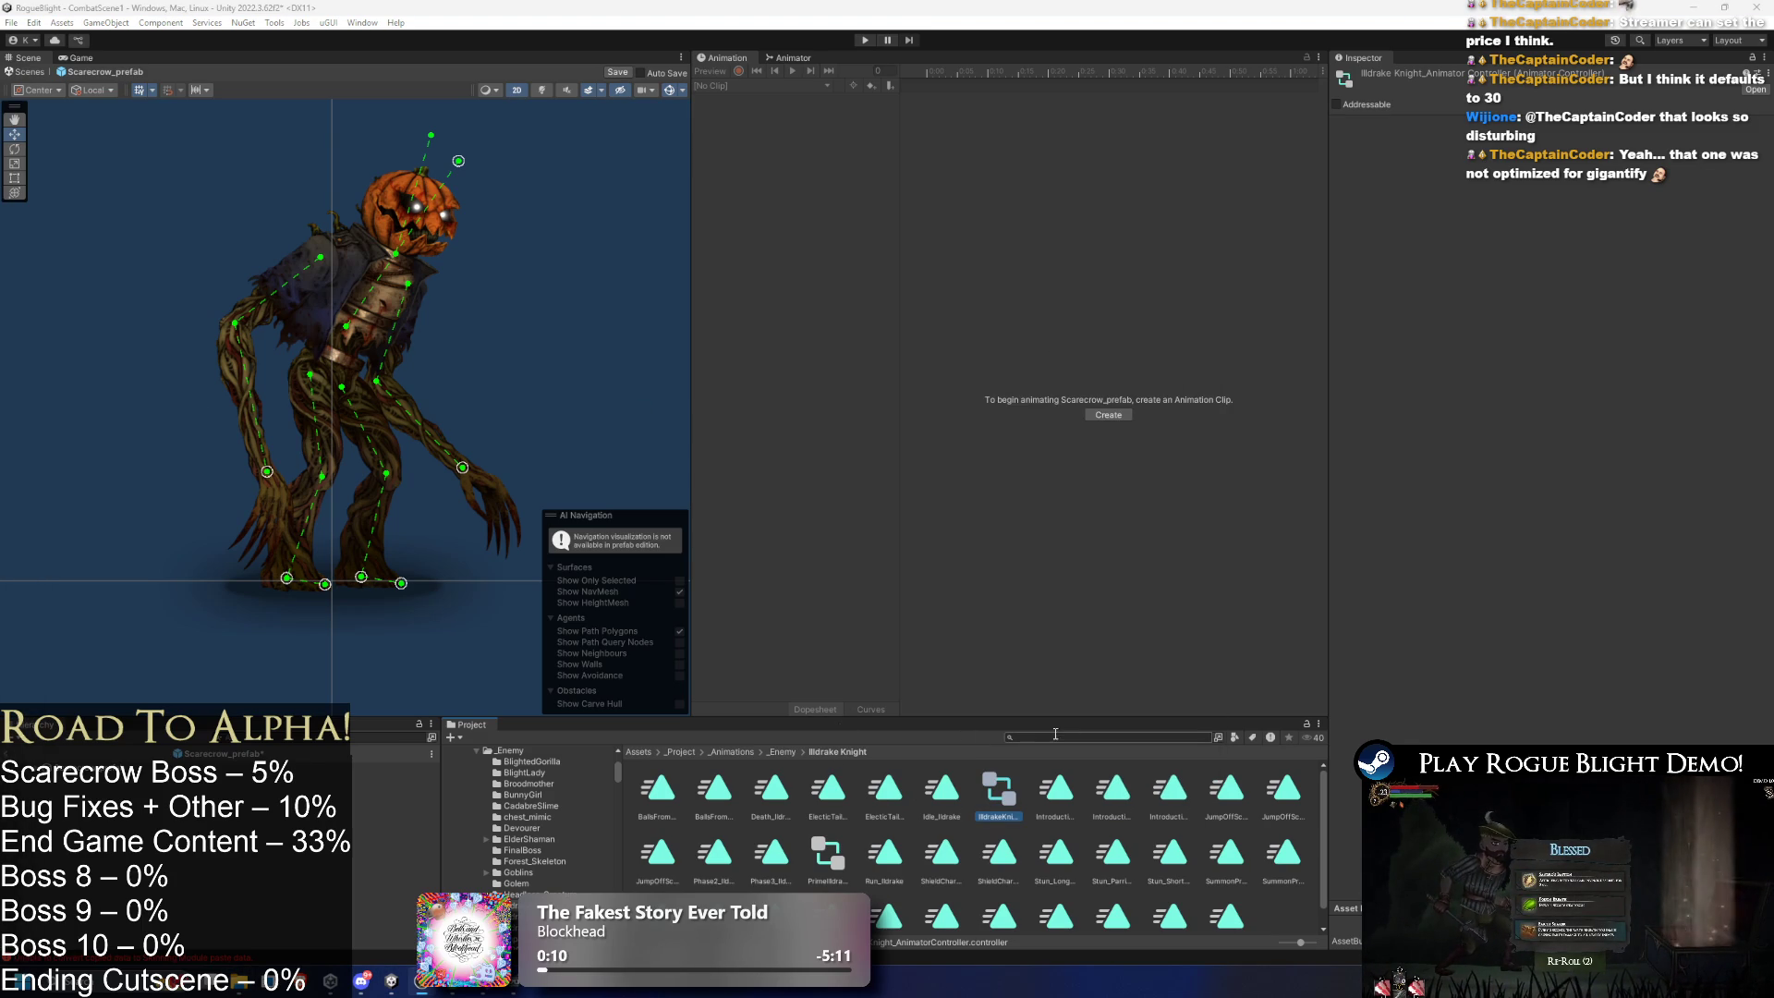
{"action": "type", "text": "sc"}
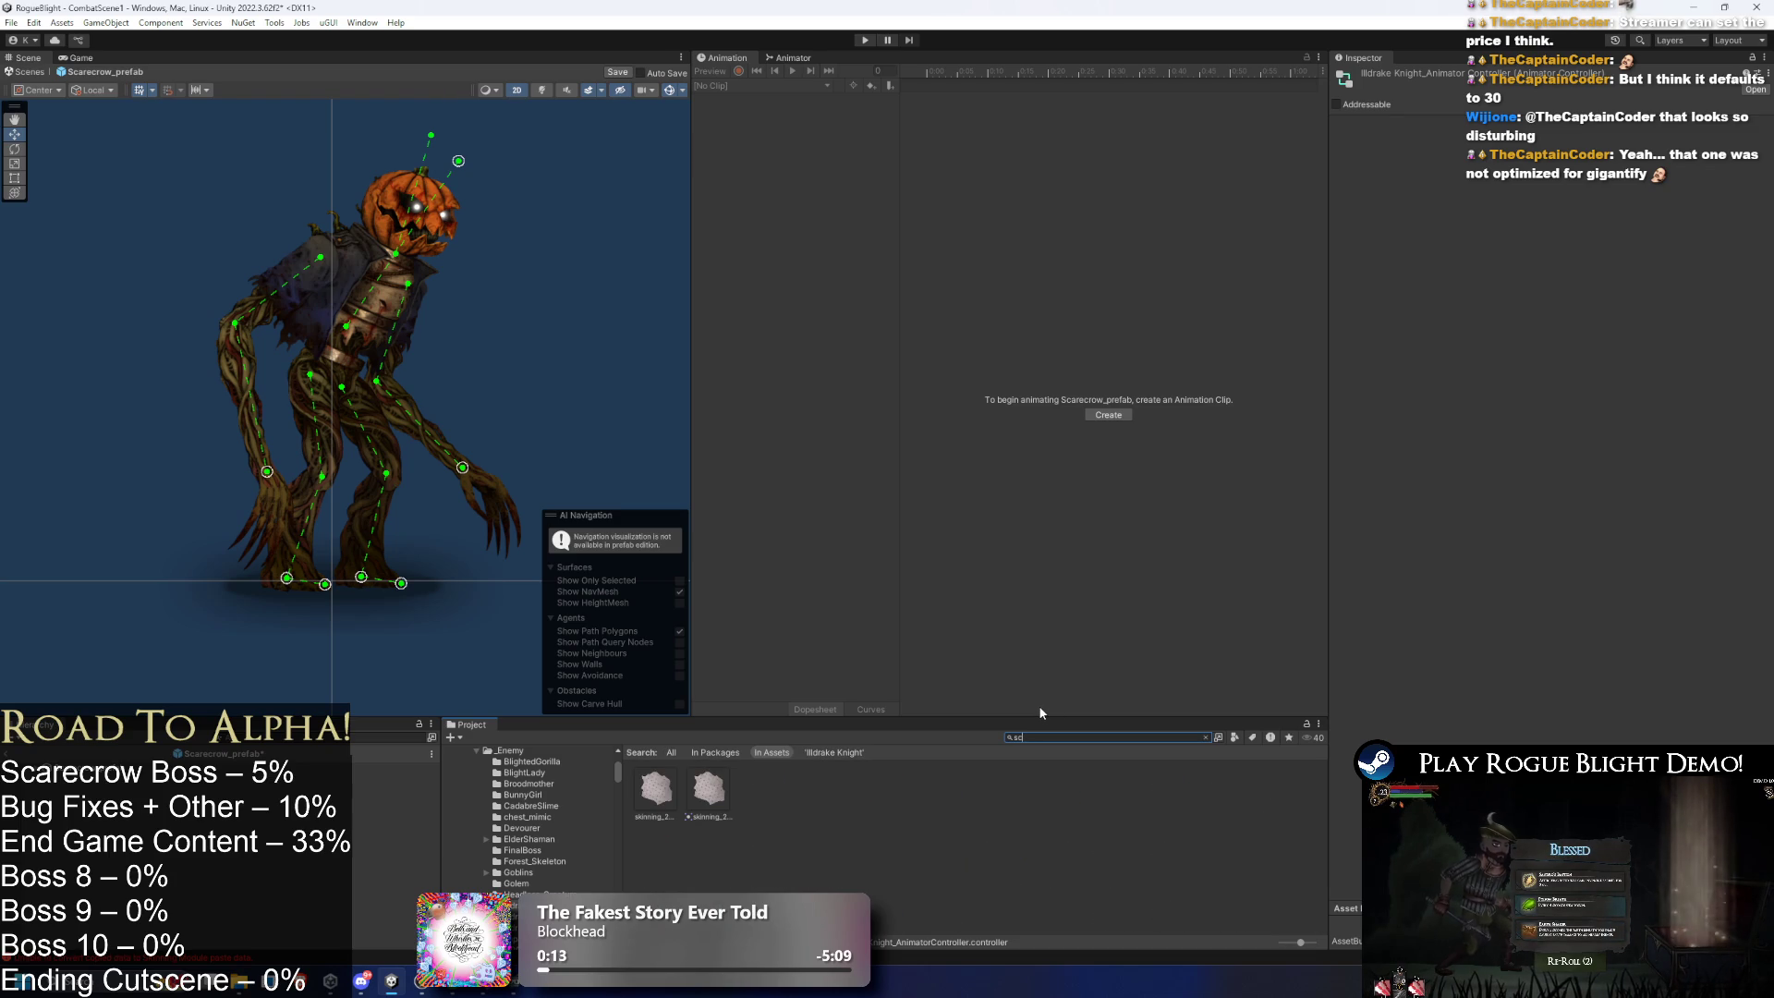
{"action": "type", "text": "ar"}
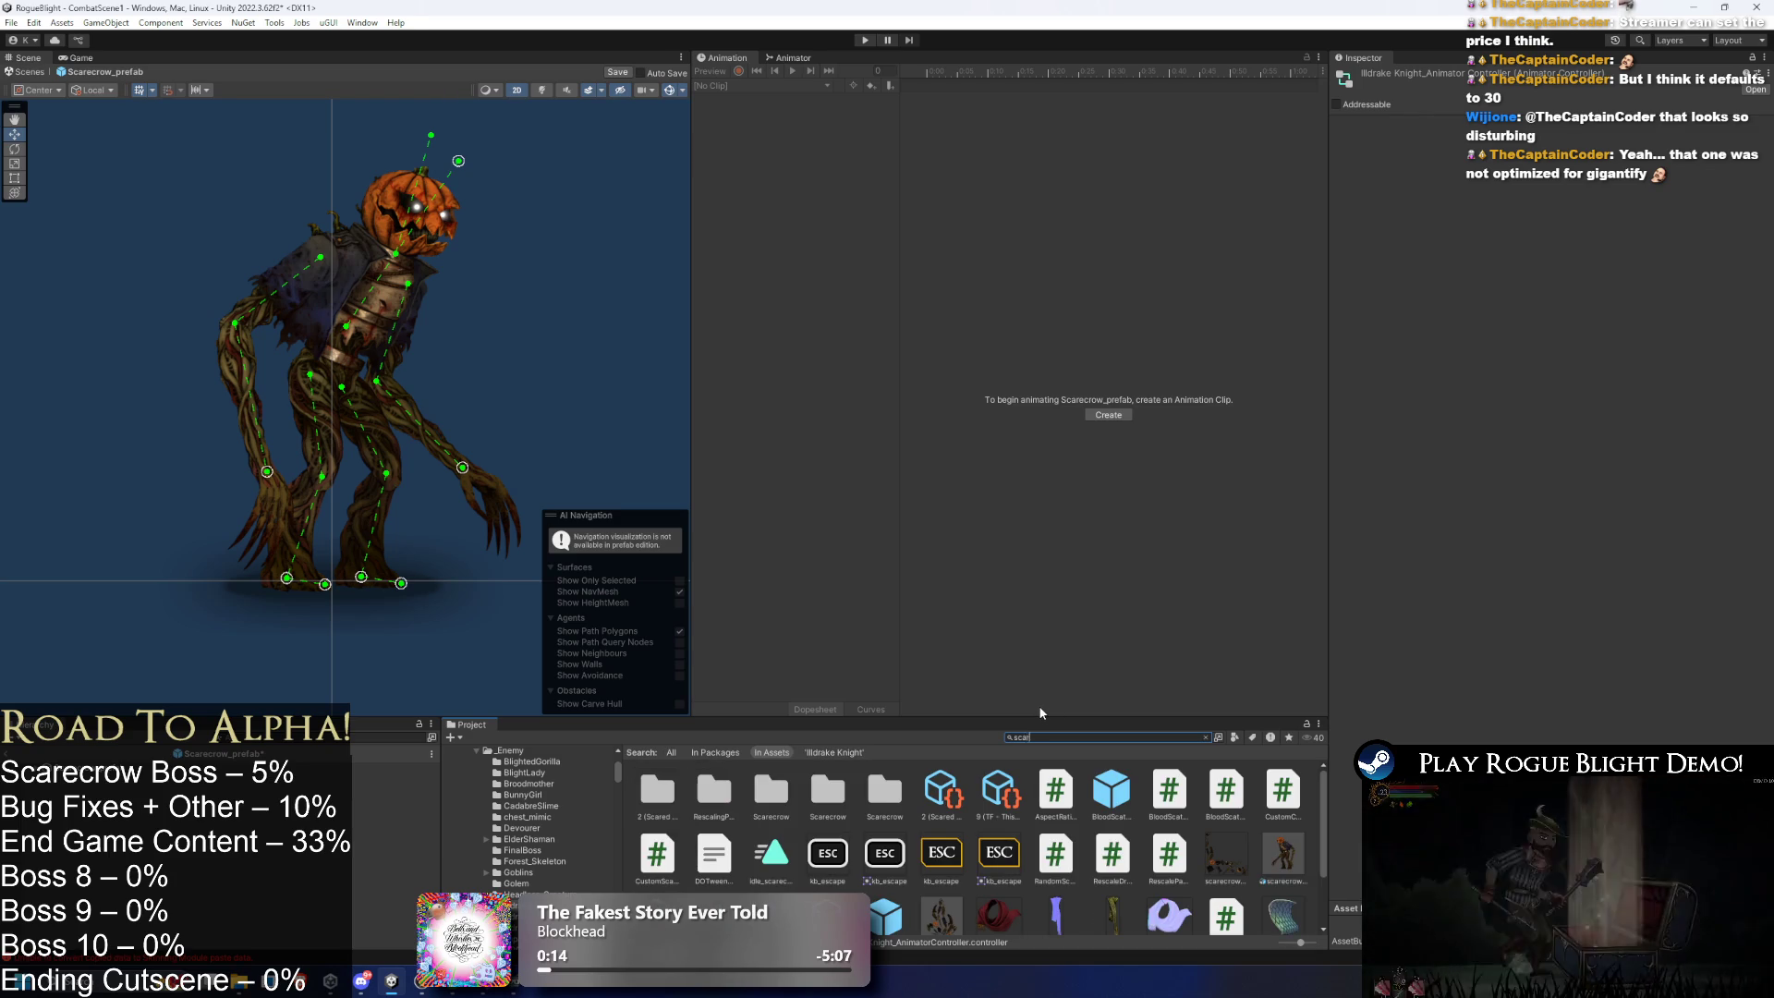
{"action": "type", "text": "ecrow"}
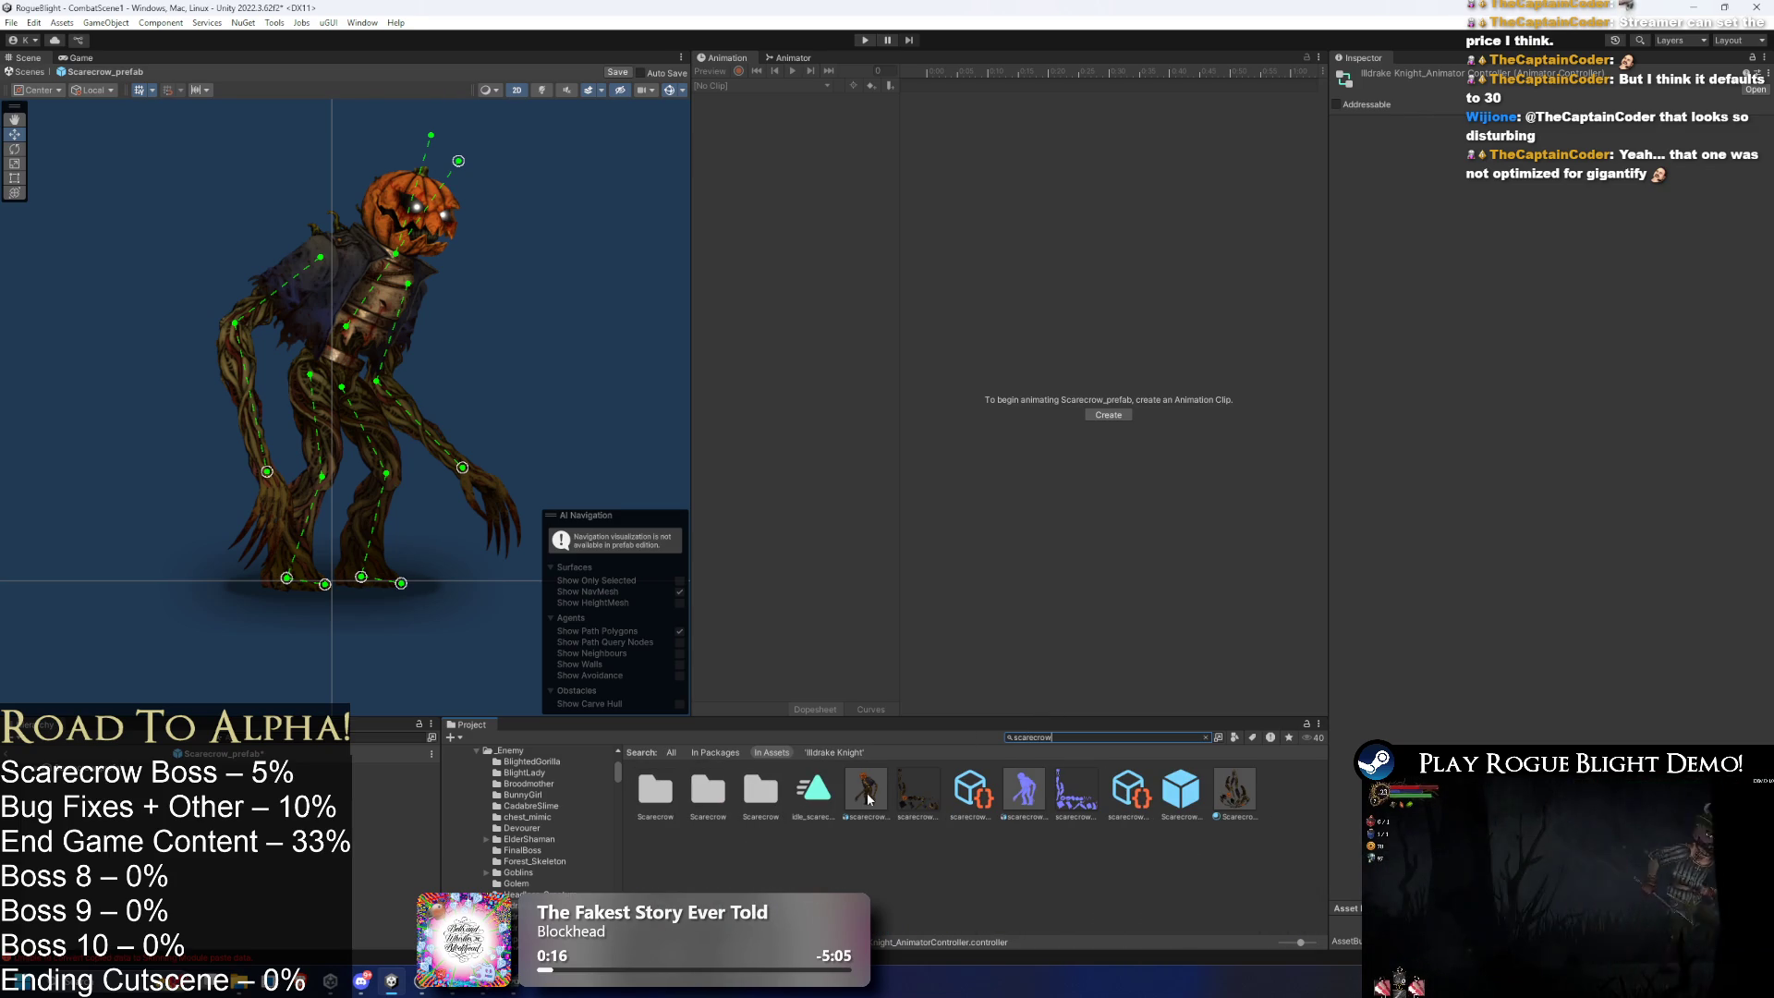
- Go to idle_scarecrow's Scarecrow folder and open it in Explorer
{"action": "left_click", "coordinate": [813, 790]}
{"action": "key", "text": "Escape"}
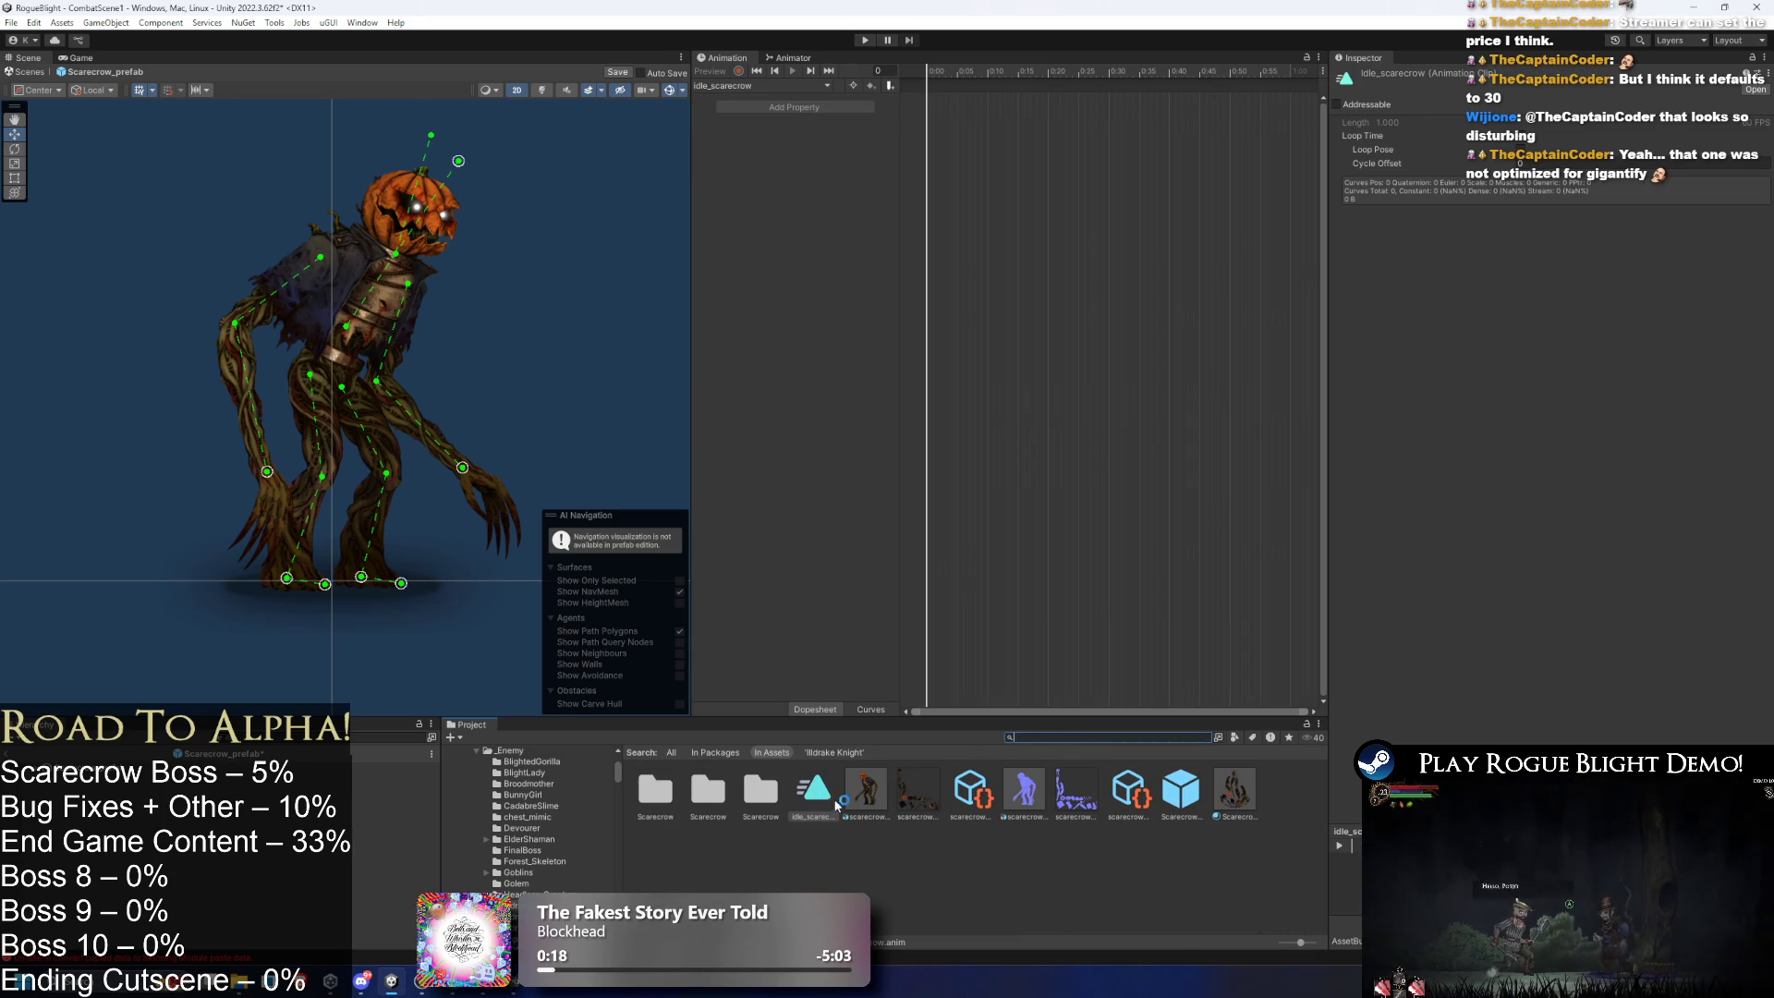
{"action": "right_click", "coordinate": [631, 800]}
{"action": "right_click", "coordinate": [656, 815]}
{"action": "left_click", "coordinate": [834, 388]}
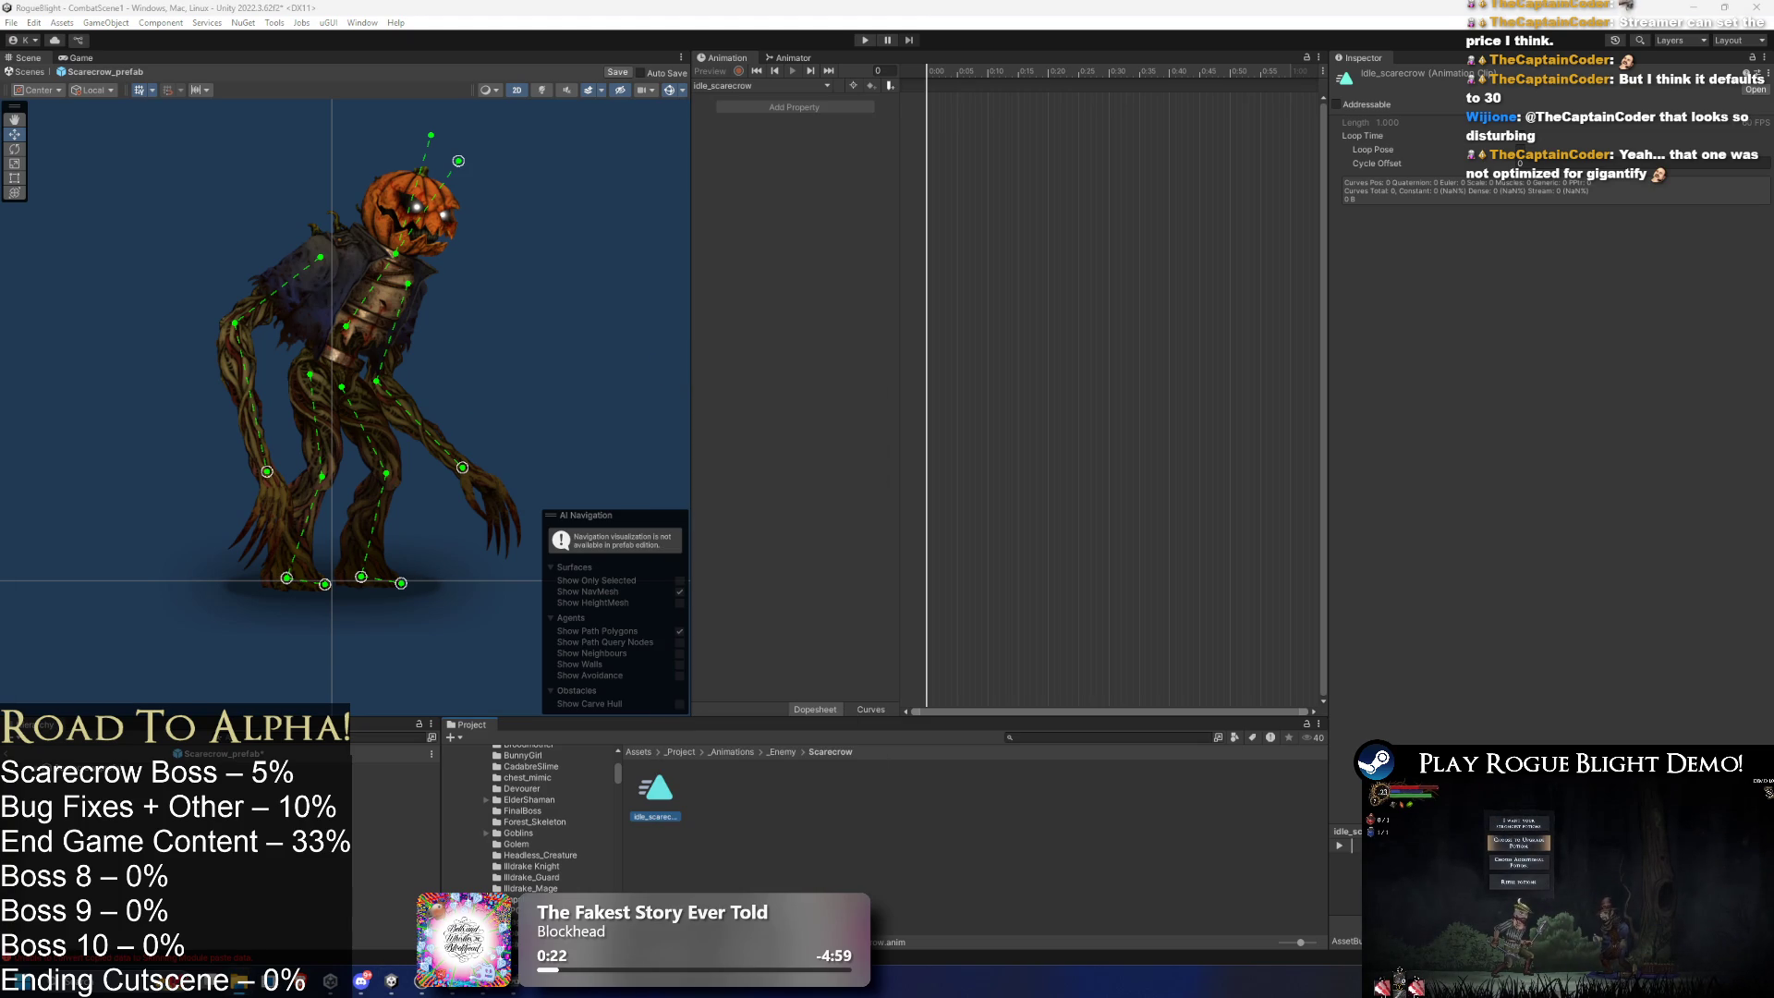
- Rename the copied IldrakeKnight controller to Scarecrow_AnimatorController
{"action": "right_click", "coordinate": [707, 794]}
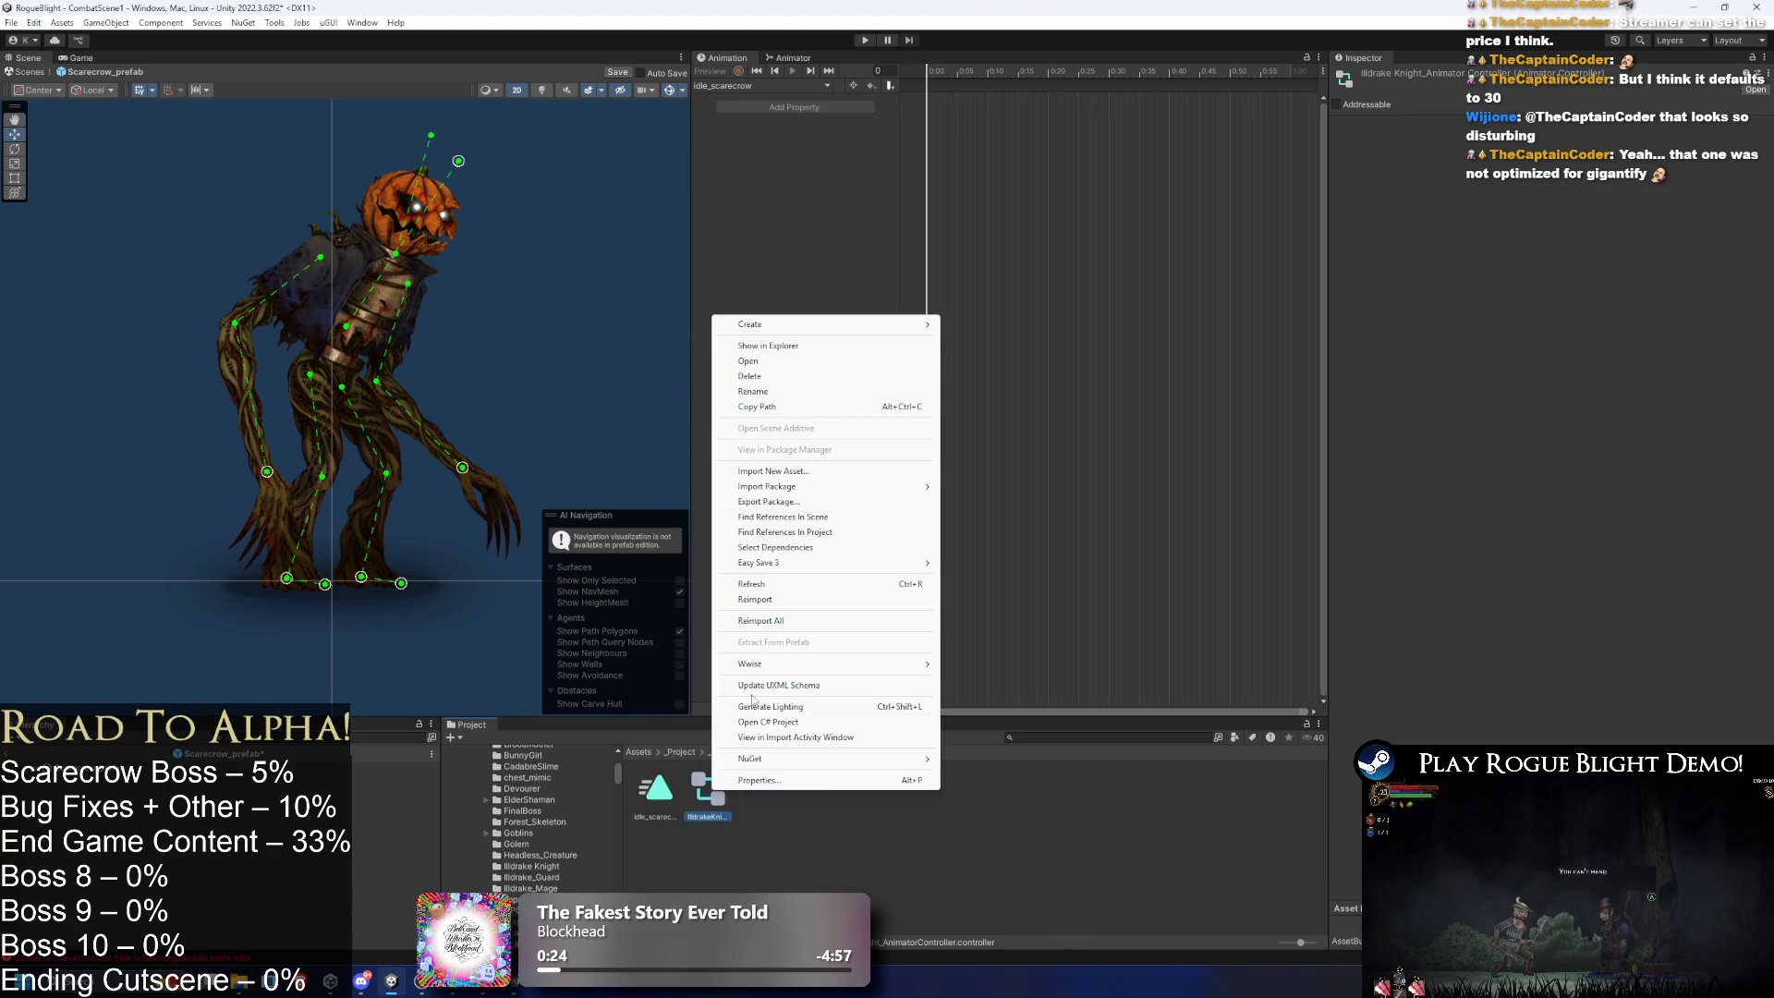
{"action": "left_click", "coordinate": [791, 393]}
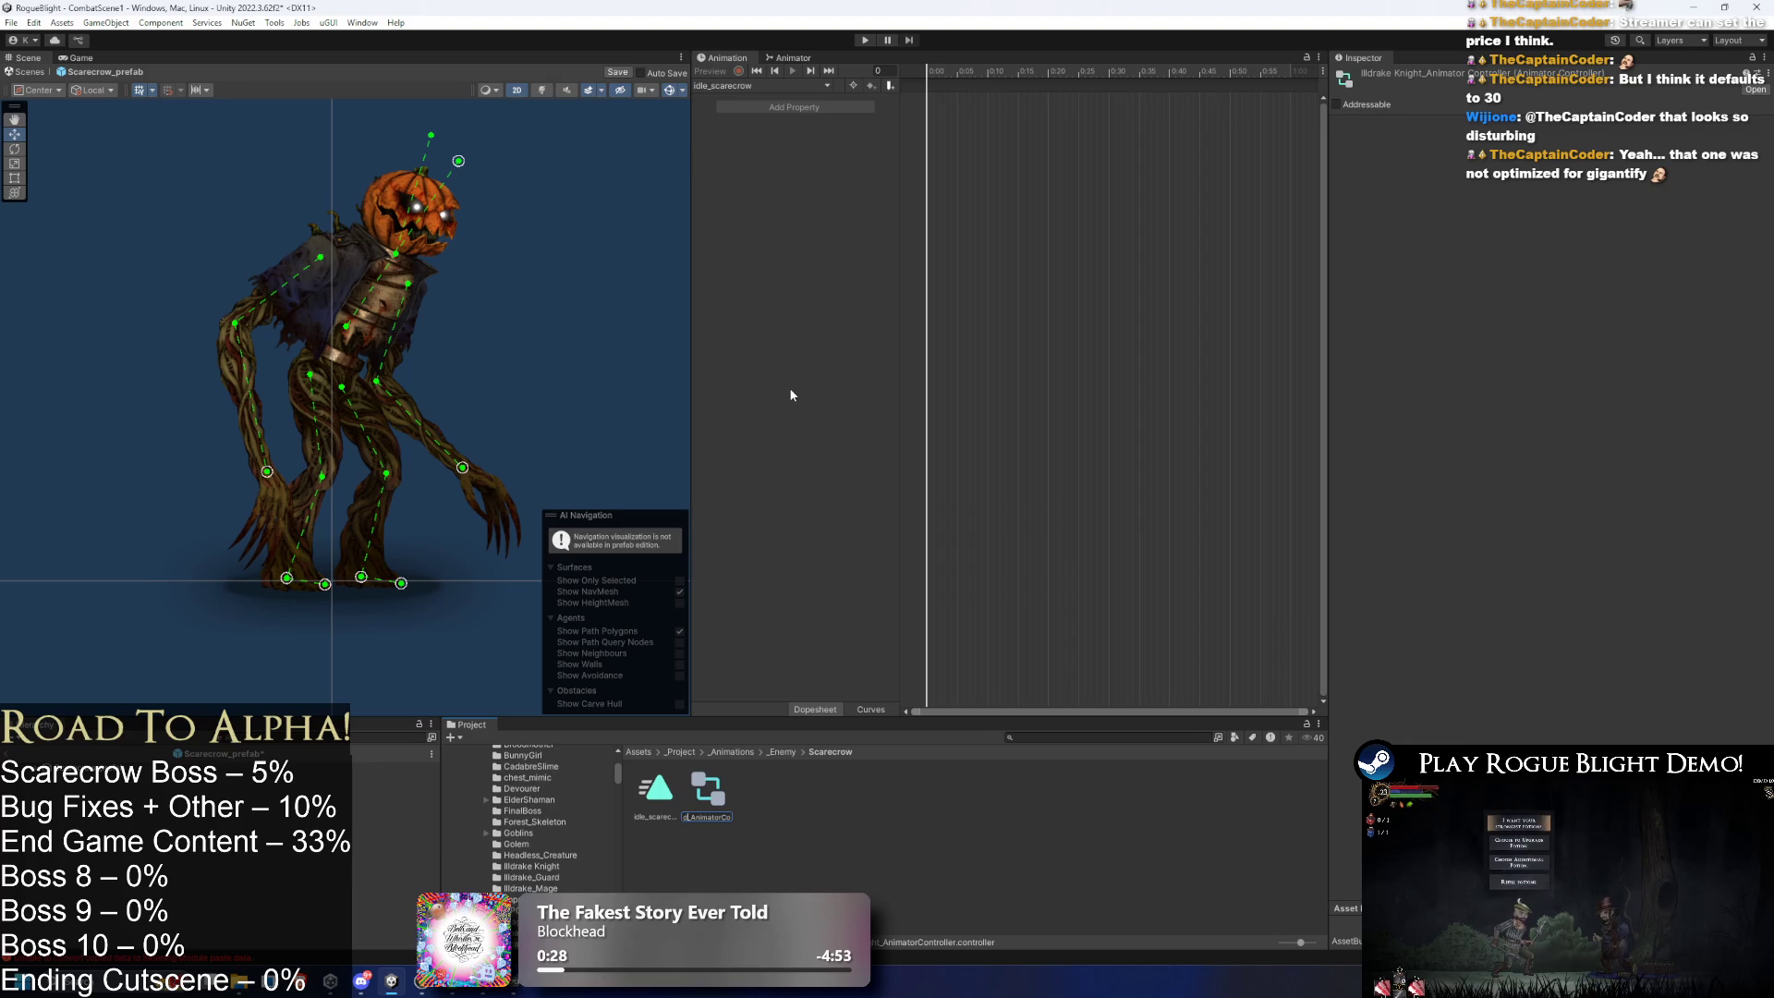
{"action": "type", "text": "ysScar"}
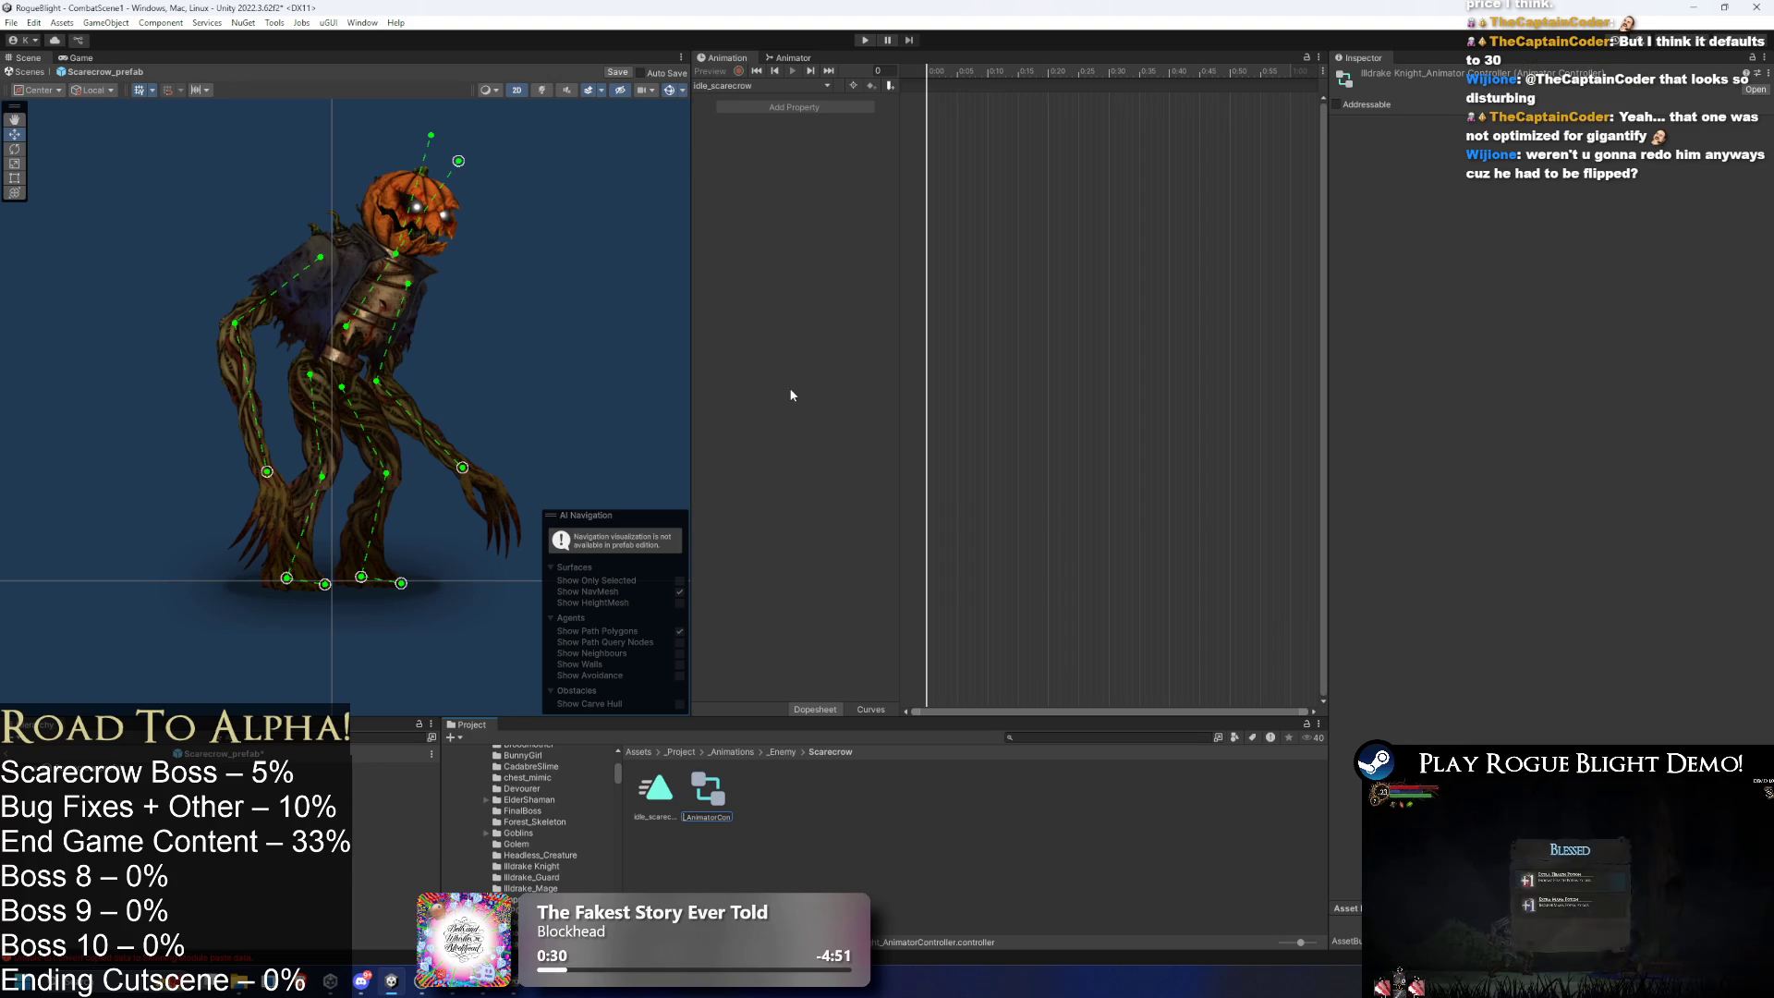
{"action": "type", "text": "row..."}
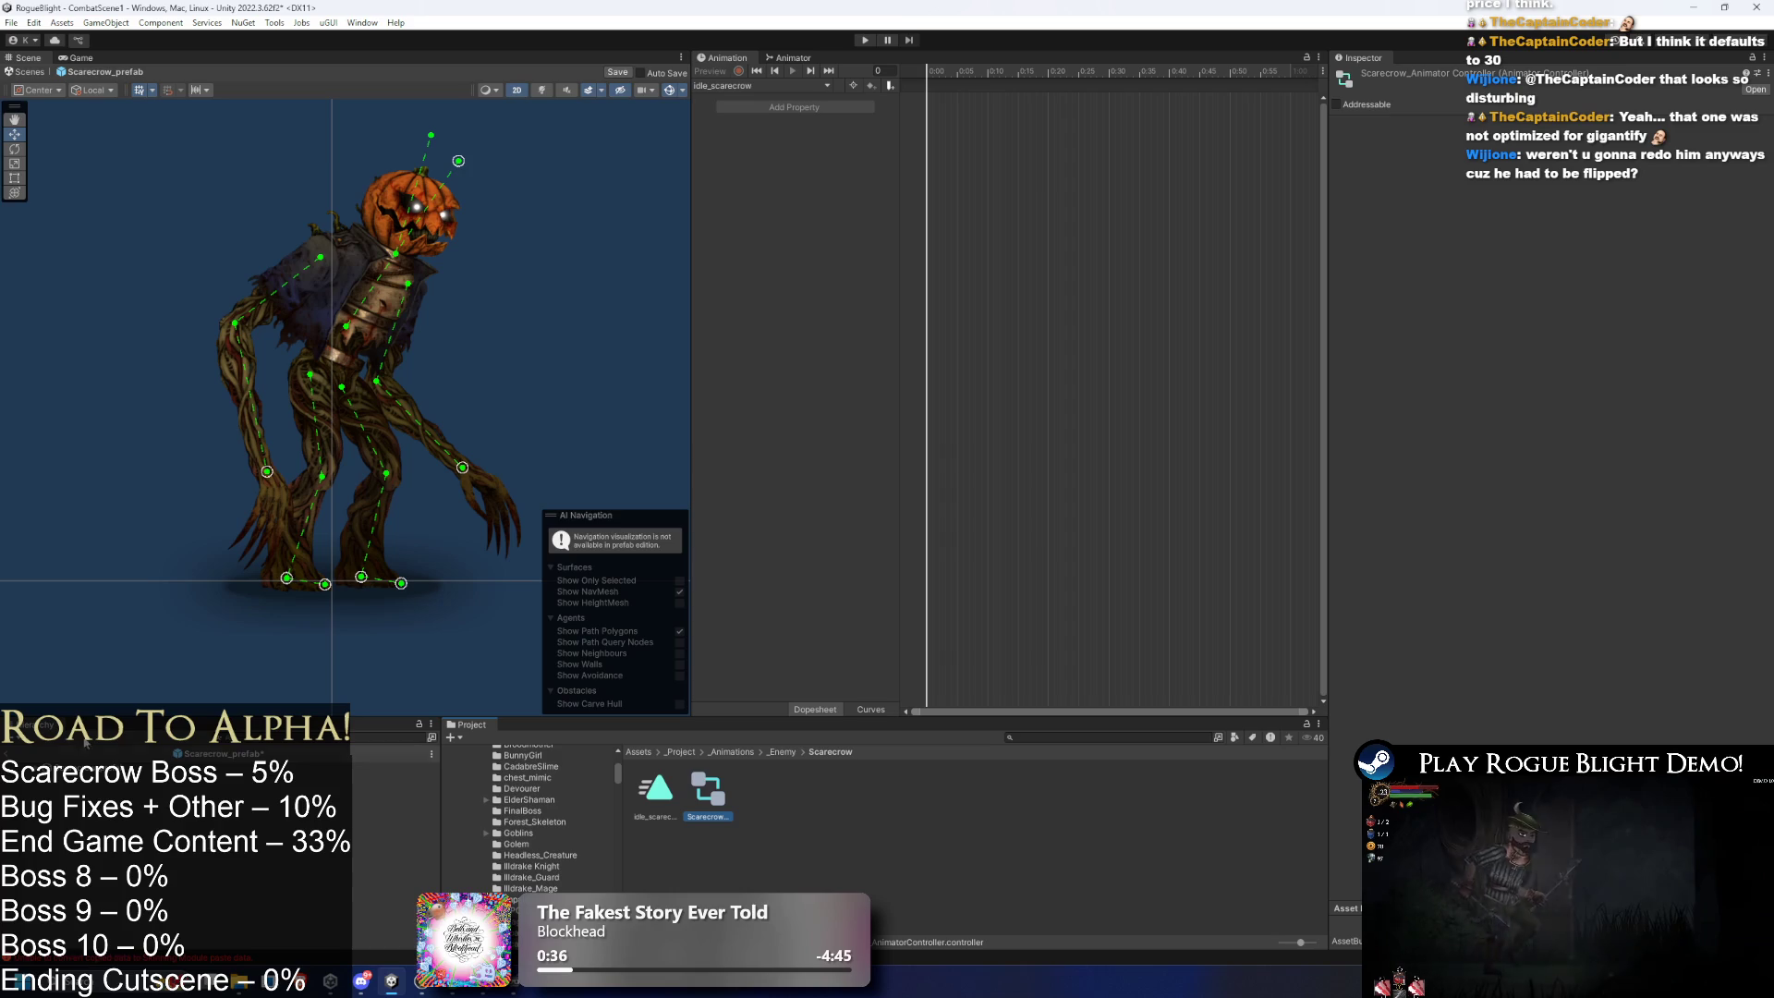
- Assign Scarecrow_AnimatorController to the prefab root's Animator and save the prefab
{"action": "left_click", "coordinate": [398, 767]}
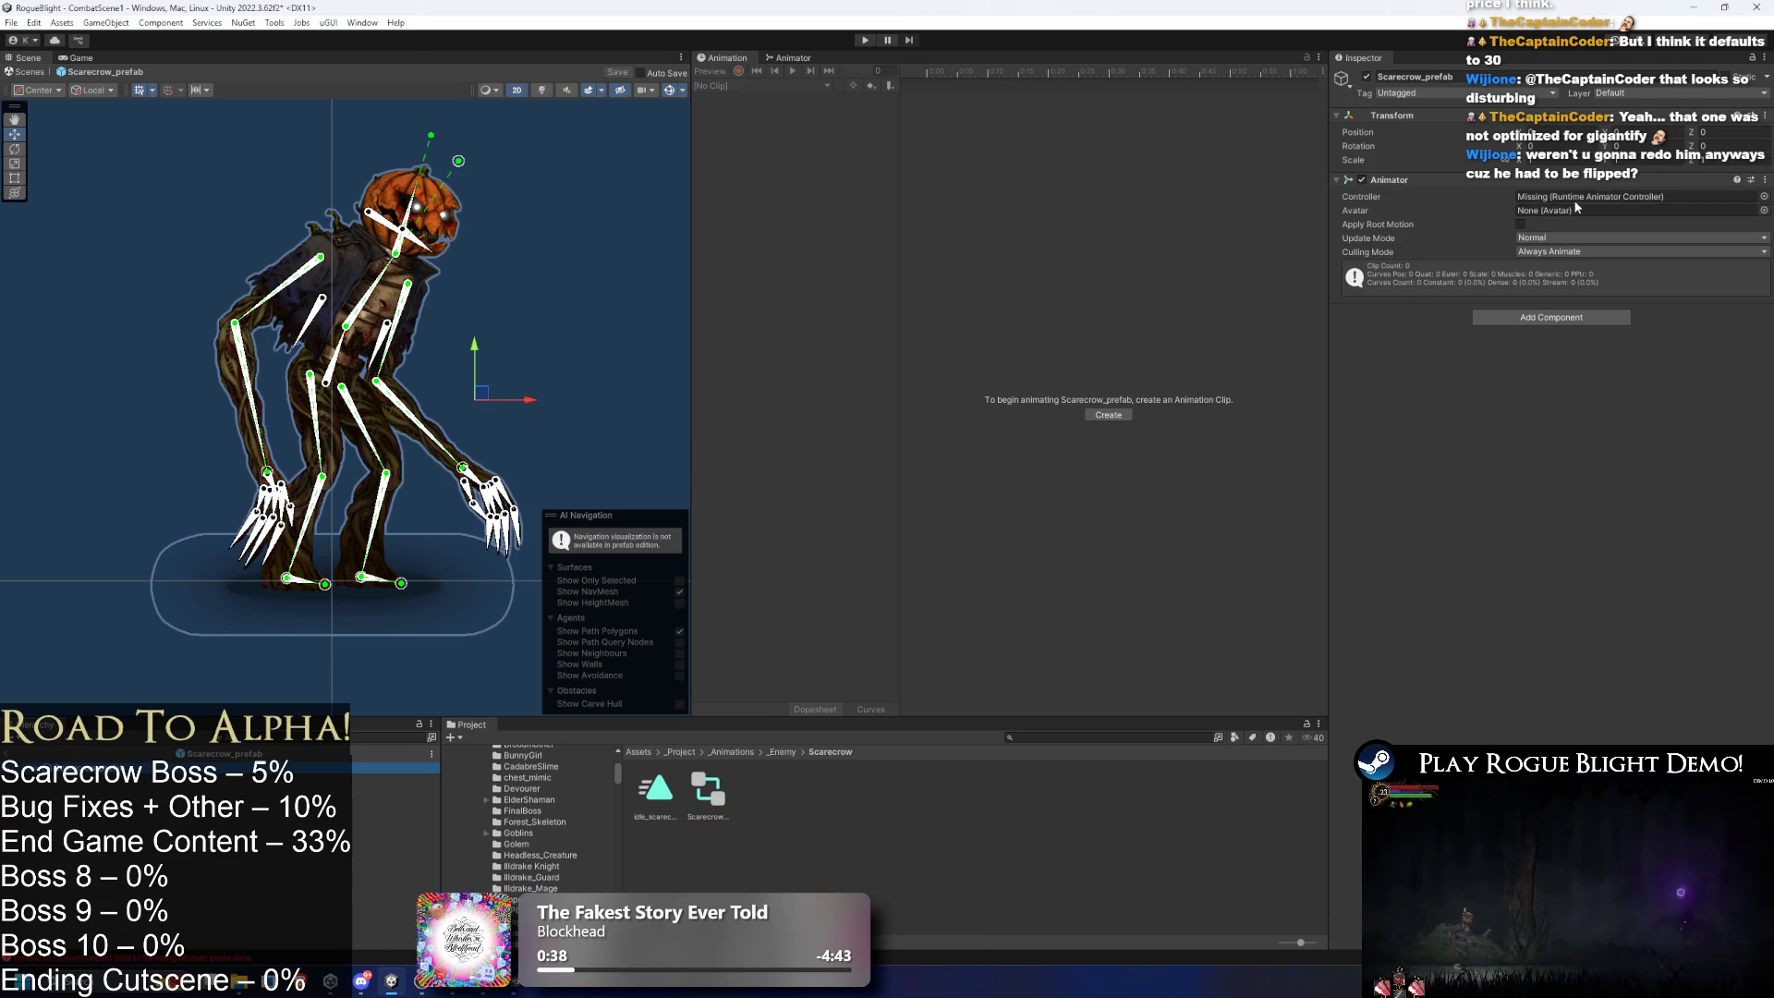
{"action": "left_click_drag", "start_coordinate": [708, 792], "coordinate": [1555, 200]}
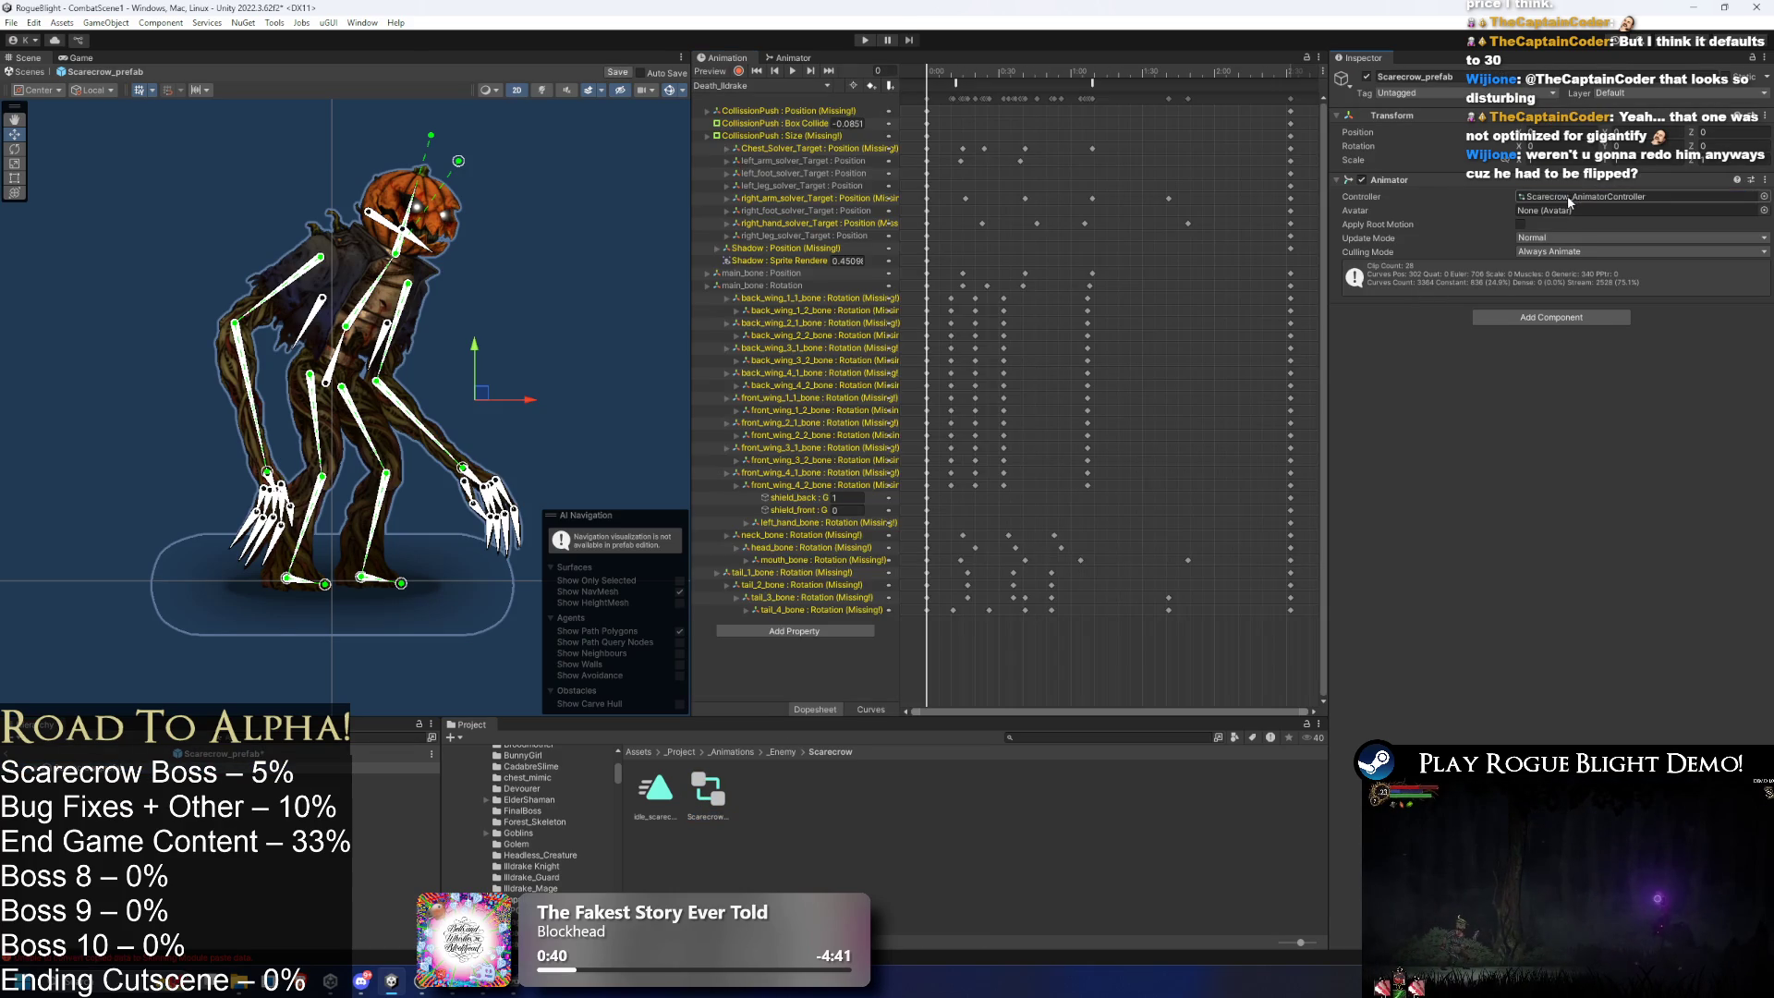
{"action": "key", "text": "ctrl+s"}
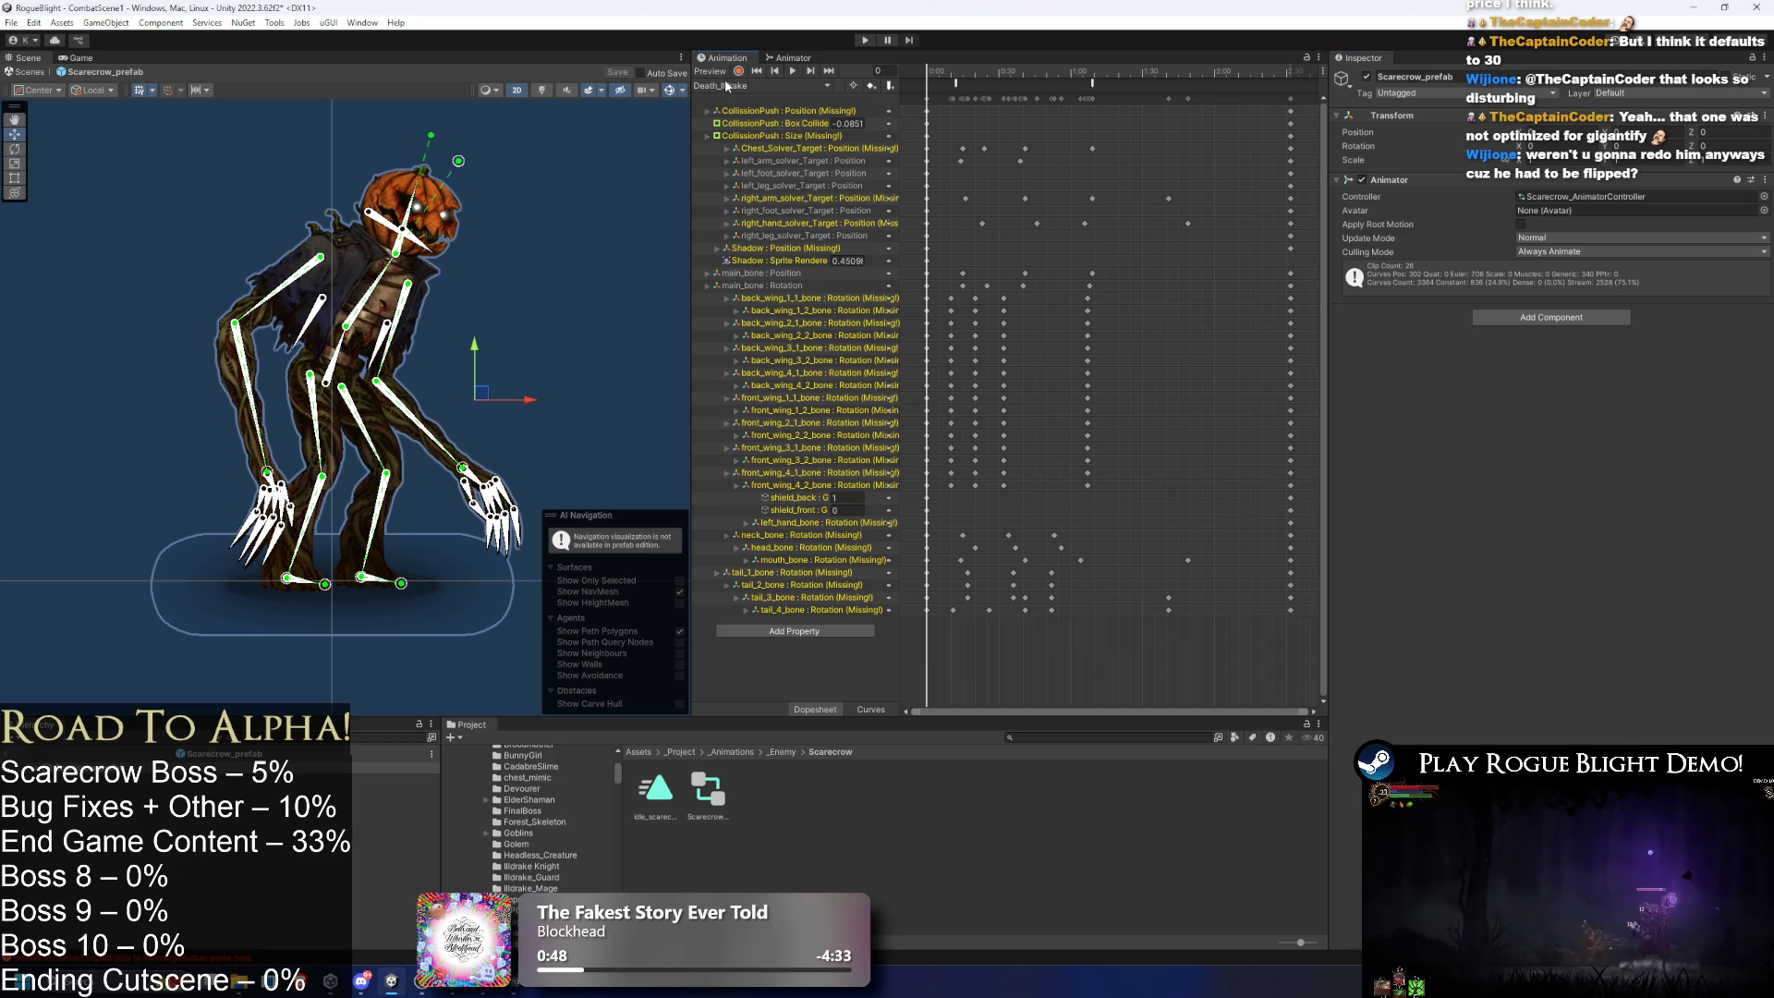
- Rotate main_bone, revert and save, then start a new clip from the clip list
{"action": "left_click", "coordinate": [58, 779]}
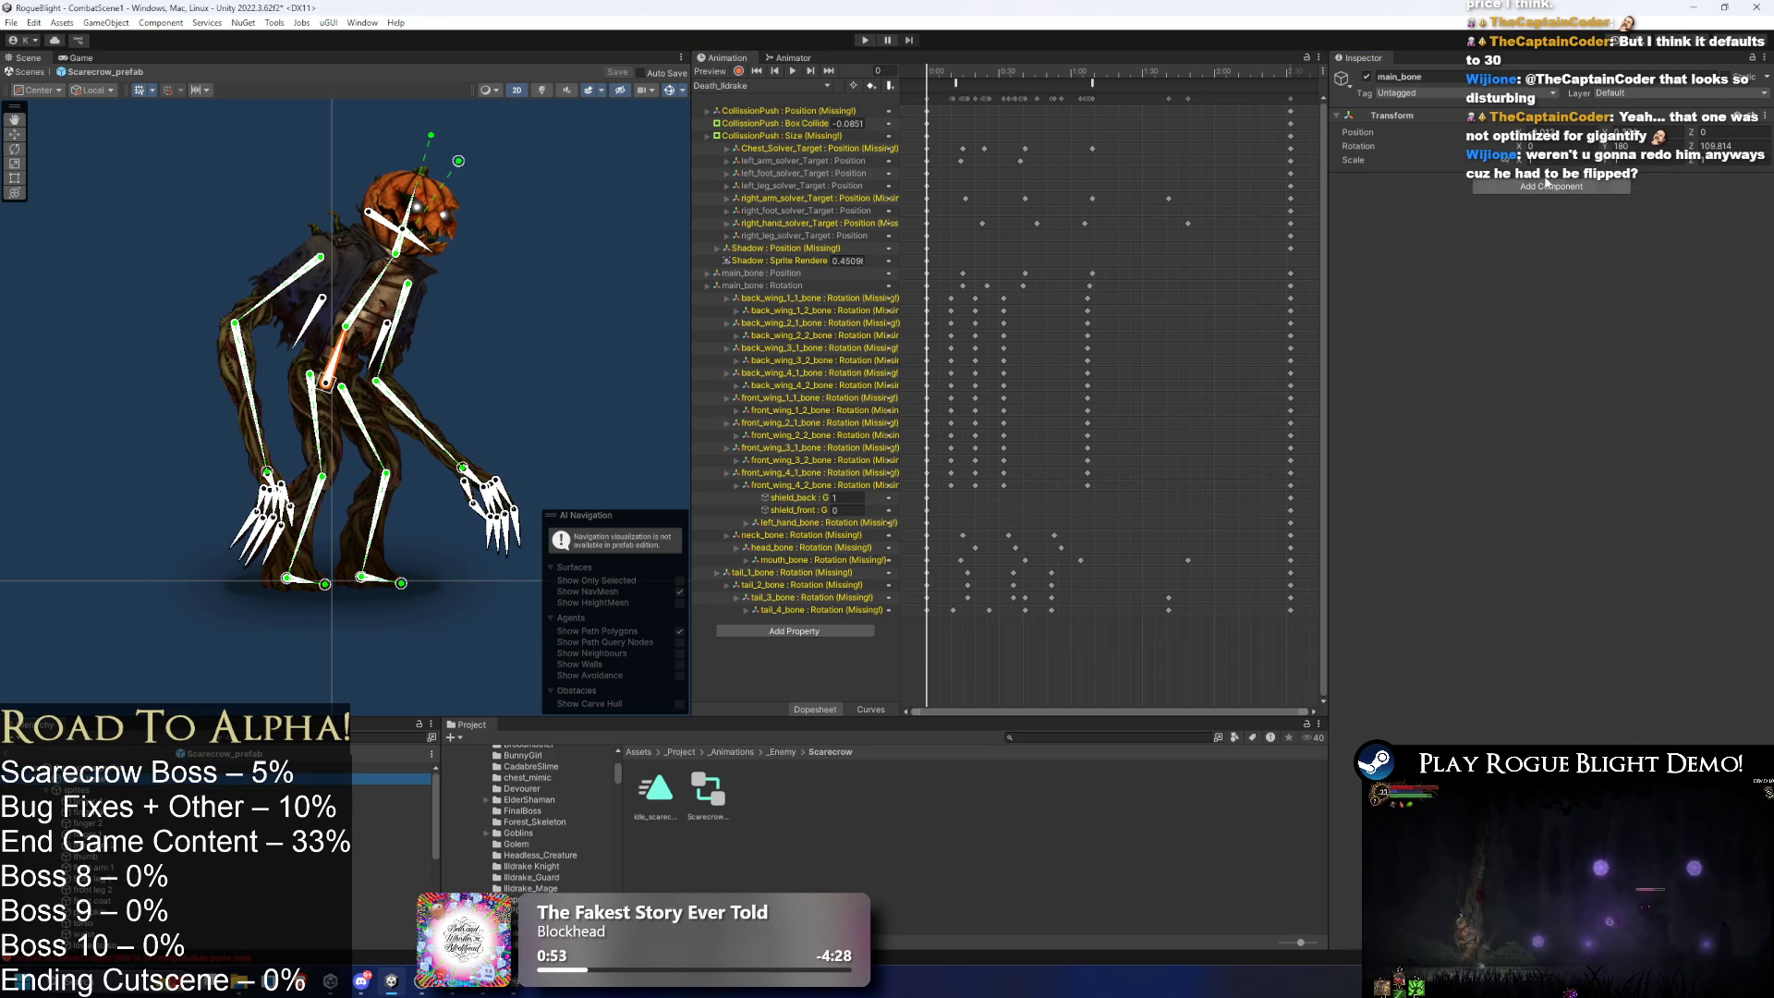
{"action": "mouse_move", "coordinate": [1609, 146]}
{"action": "left_mouse_down"}
{"action": "mouse_move", "coordinate": [1419, 154]}
{"action": "mouse_move", "coordinate": [554, 305]}
{"action": "mouse_move", "coordinate": [1570, 332]}
{"action": "mouse_move", "coordinate": [1392, 375]}
{"action": "mouse_move", "coordinate": [647, 462]}
{"action": "mouse_move", "coordinate": [295, 563]}
{"action": "left_mouse_up"}
{"action": "scroll", "coordinate": [297, 565], "scroll_direction": "up", "scroll_amount": 1}
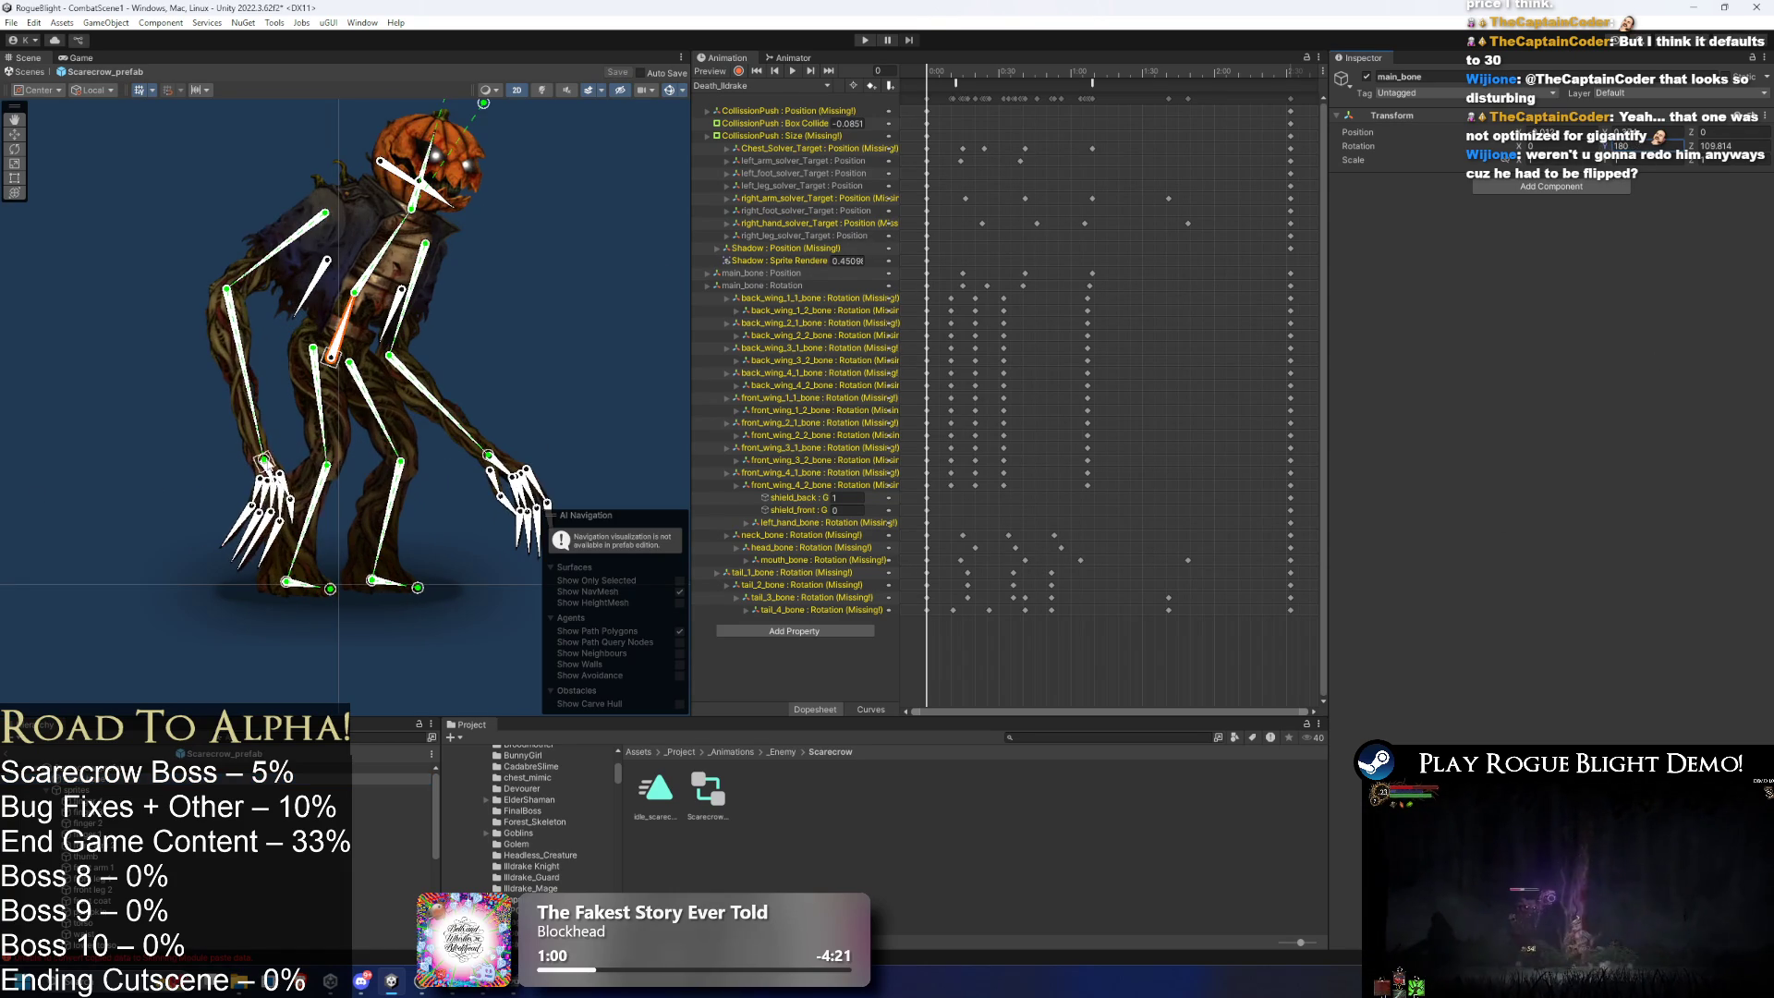
{"action": "key", "text": "ctrl+s"}
{"action": "key", "text": "f"}
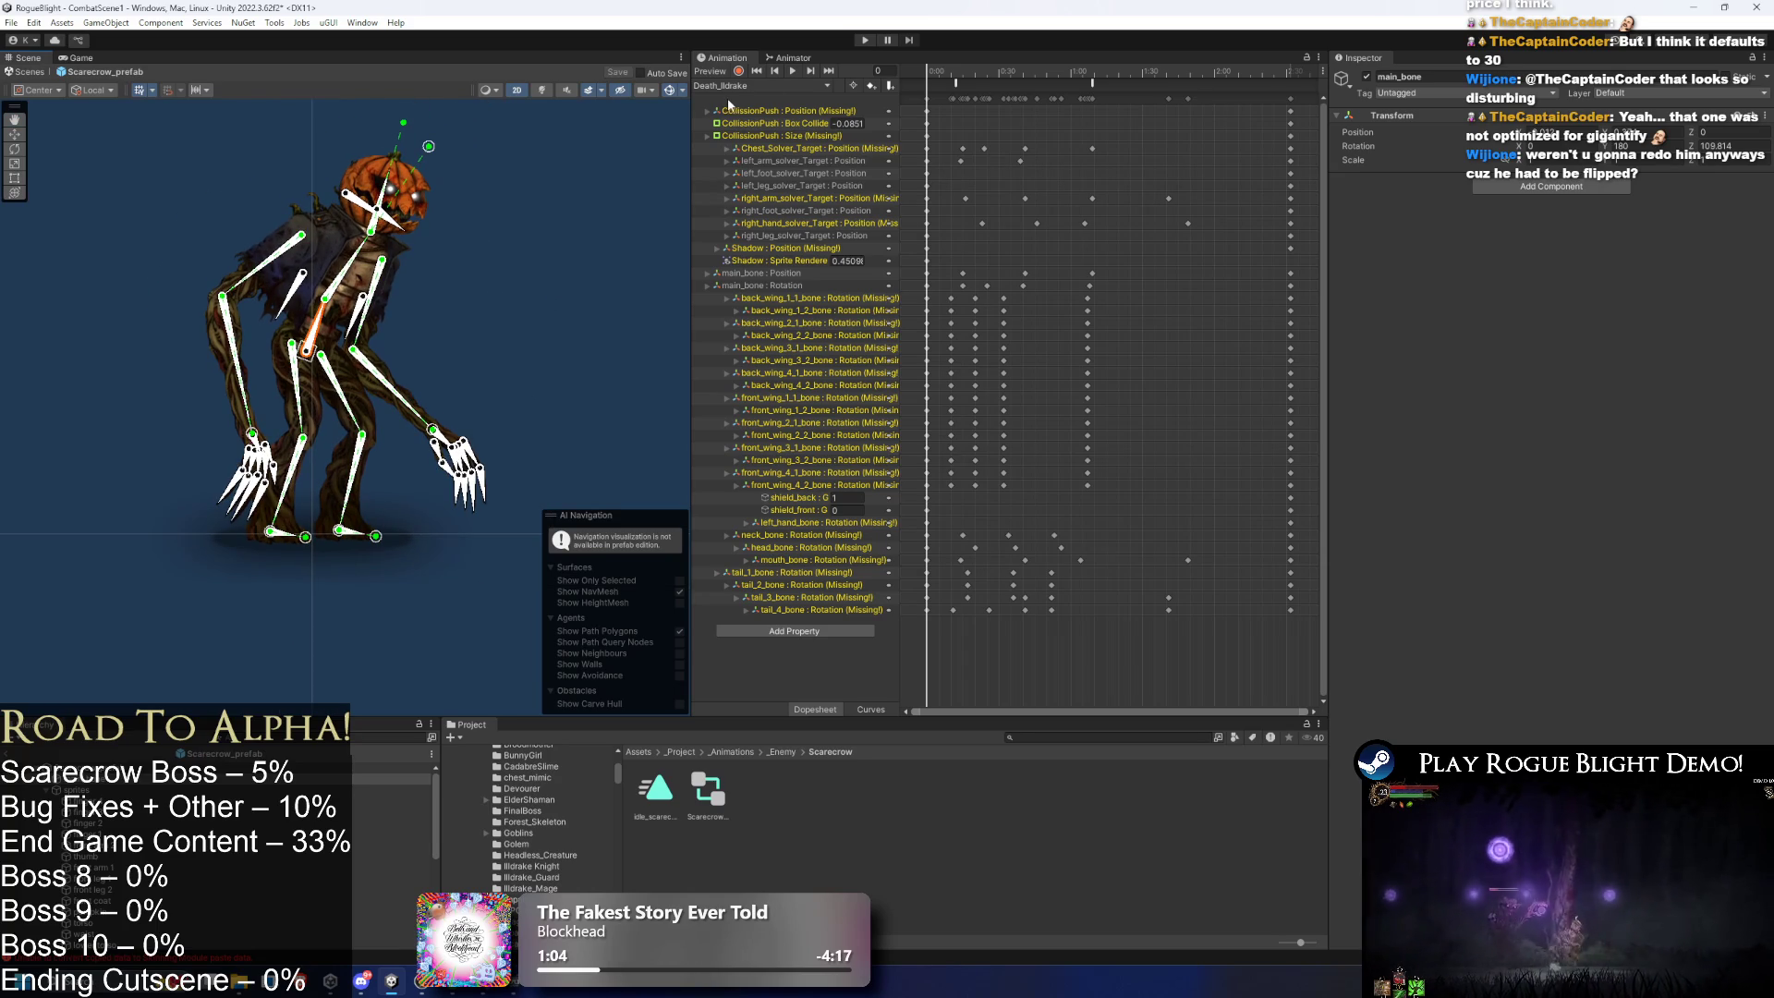
{"action": "left_click", "coordinate": [734, 85]}
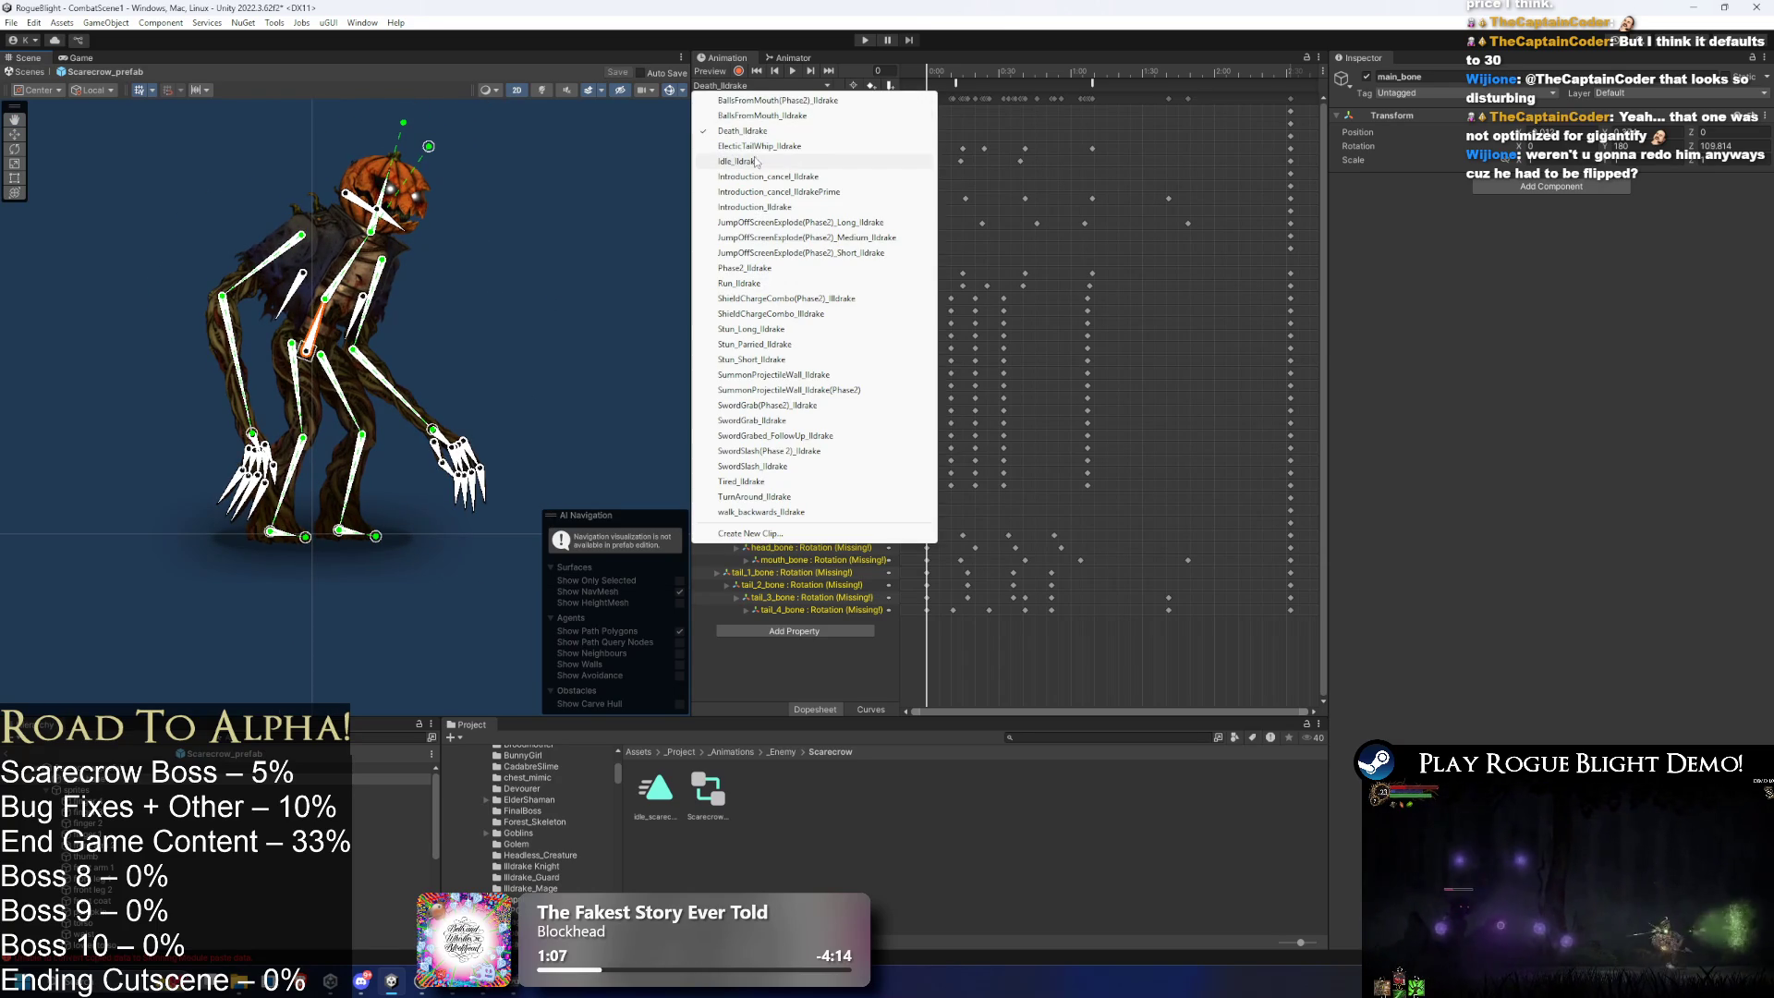
{"action": "left_click", "coordinate": [750, 533]}
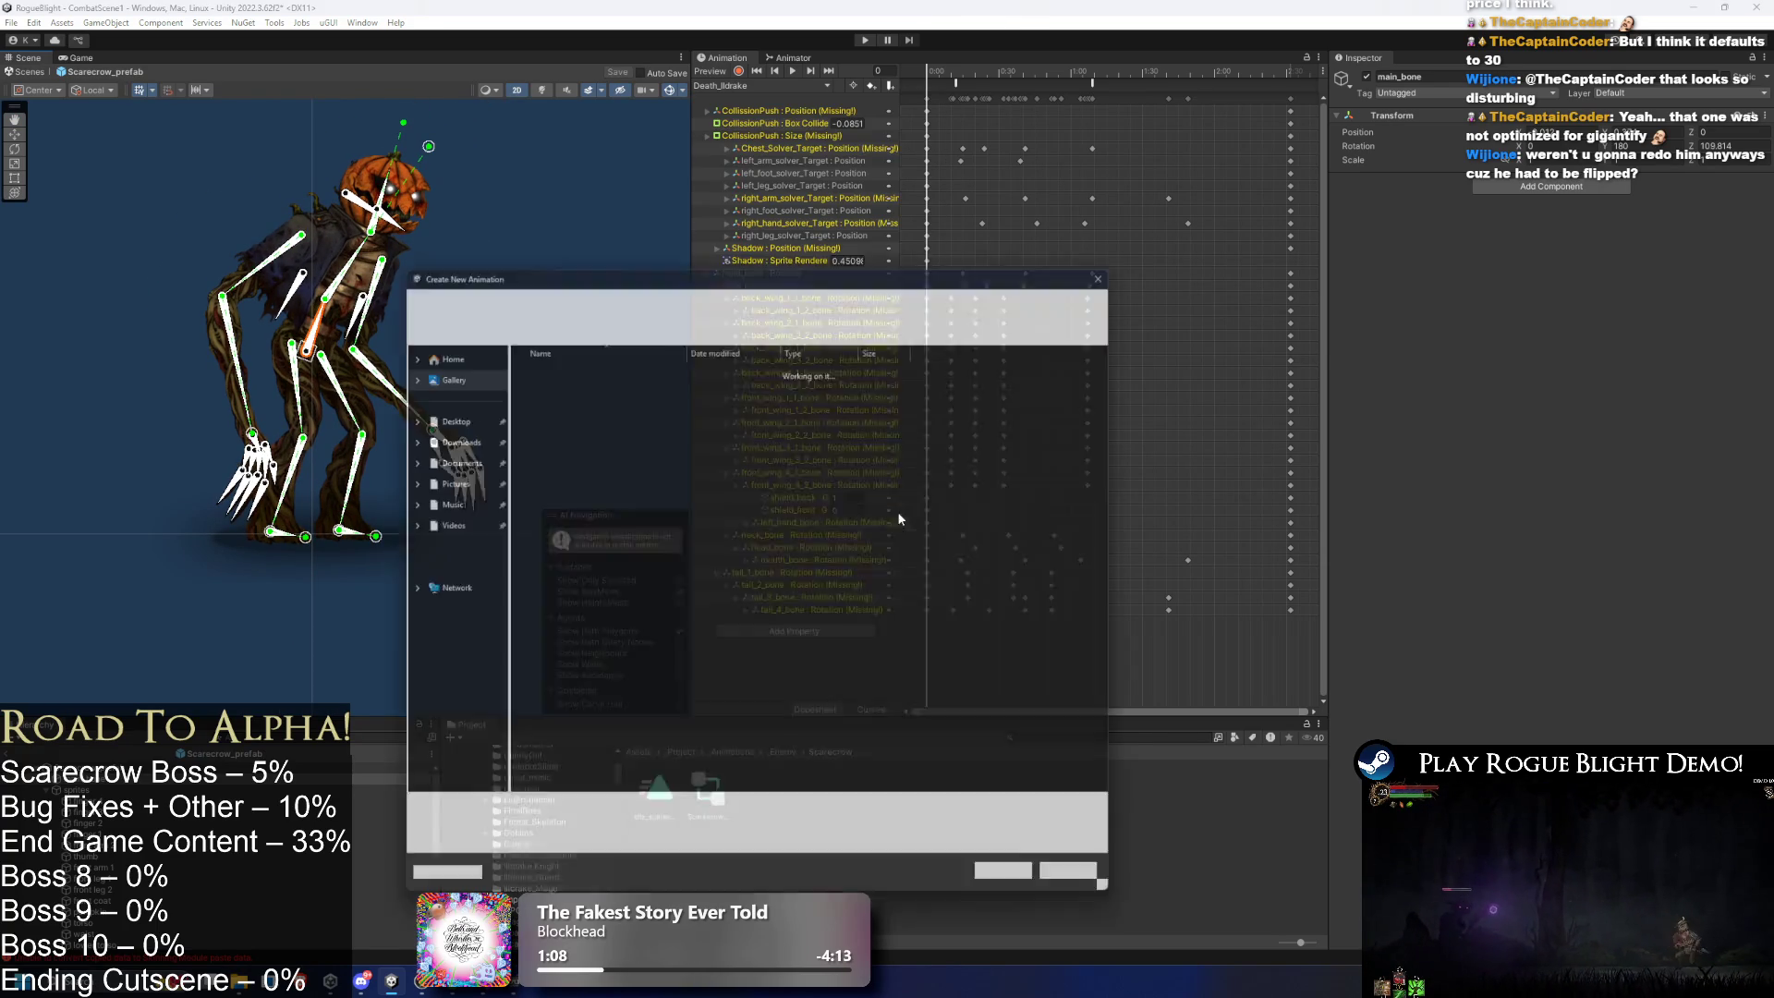
- Cancel the new clip and open the Scarecrow controller's Introduction sub-state machine
{"action": "left_click", "coordinate": [1124, 263]}
{"action": "left_click", "coordinate": [790, 57]}
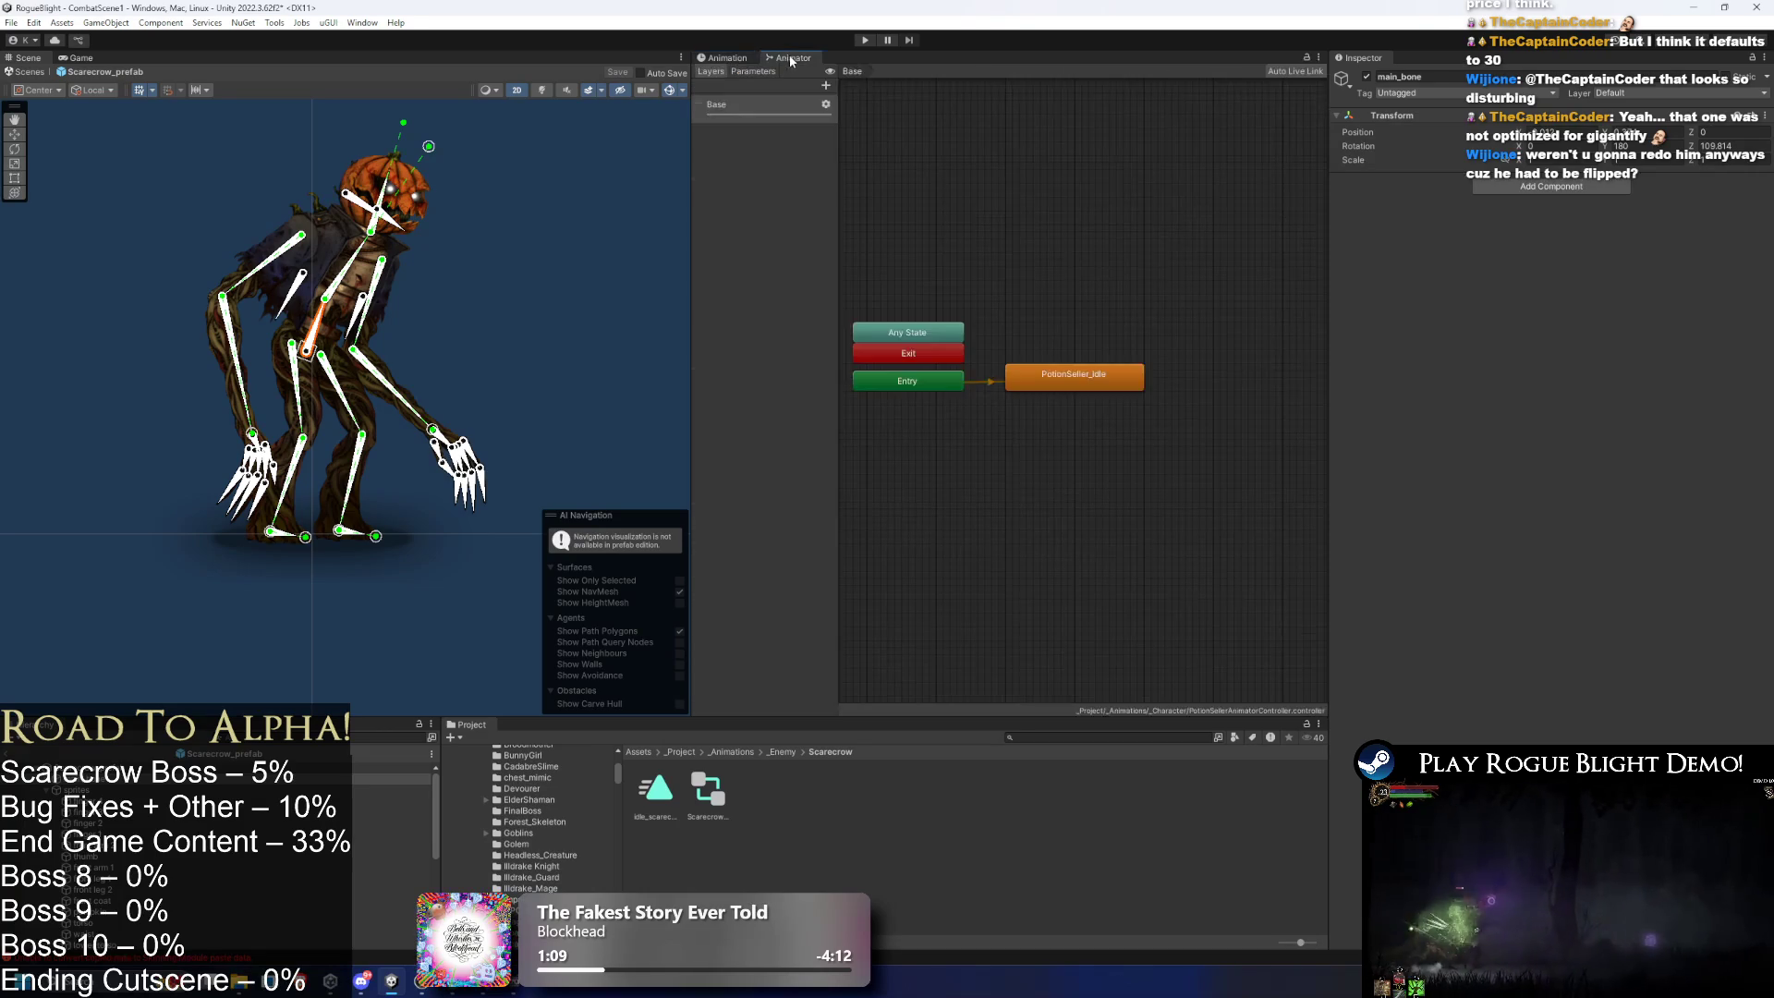
{"action": "left_click", "coordinate": [388, 779]}
{"action": "left_click", "coordinate": [1570, 196]}
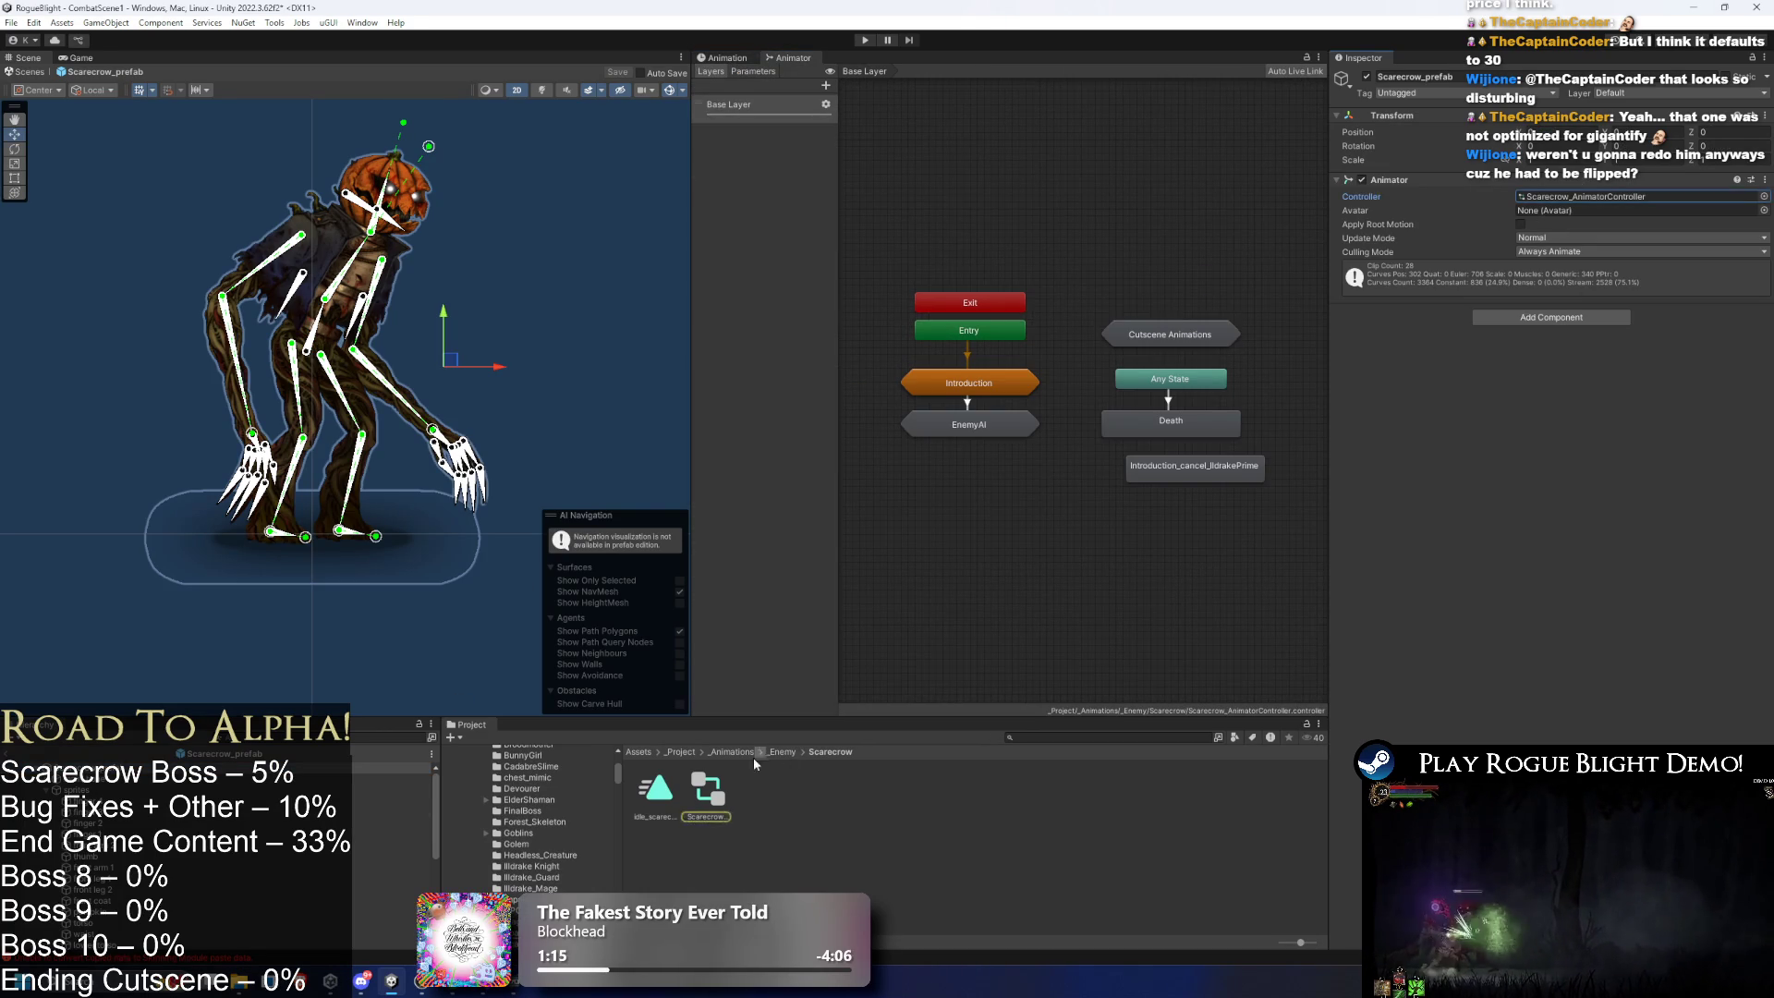
{"action": "left_click", "coordinate": [1047, 432]}
{"action": "double_click", "coordinate": [965, 383]}
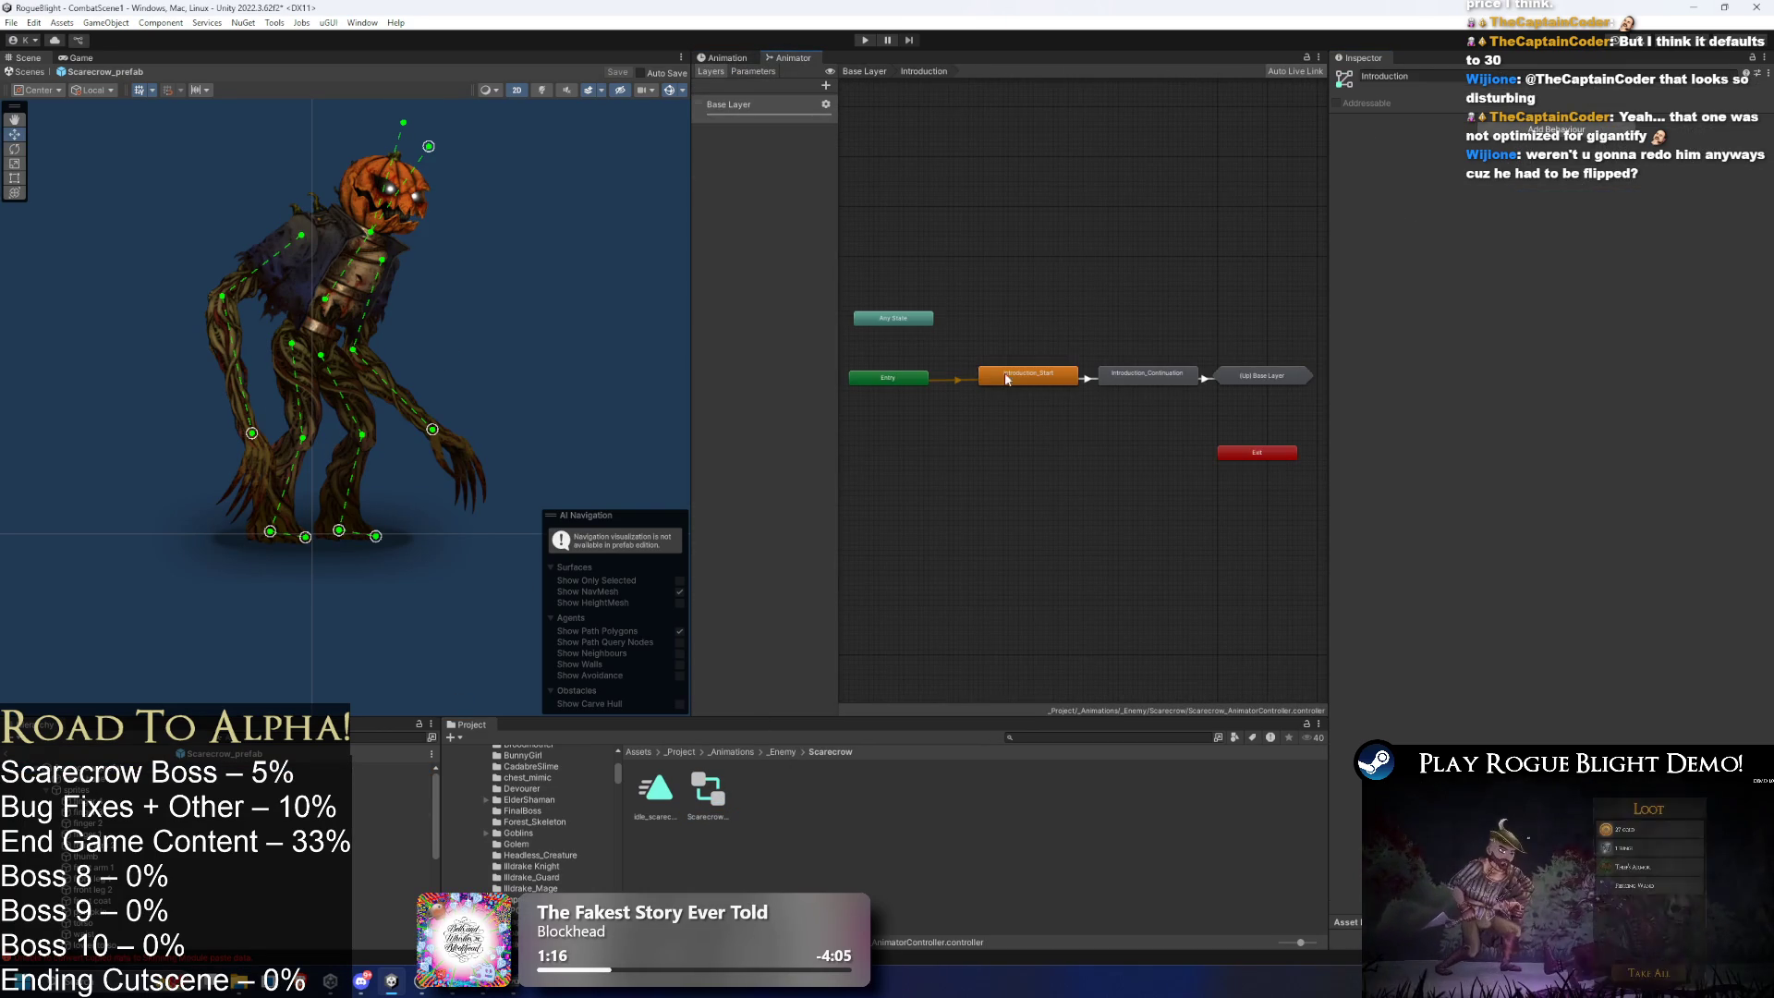
- Set Introduction_Start's motion to idle_scarecrow
{"action": "left_click", "coordinate": [1028, 374]}
{"action": "left_click", "coordinate": [1763, 132]}
{"action": "type", "text": "idle scar"}
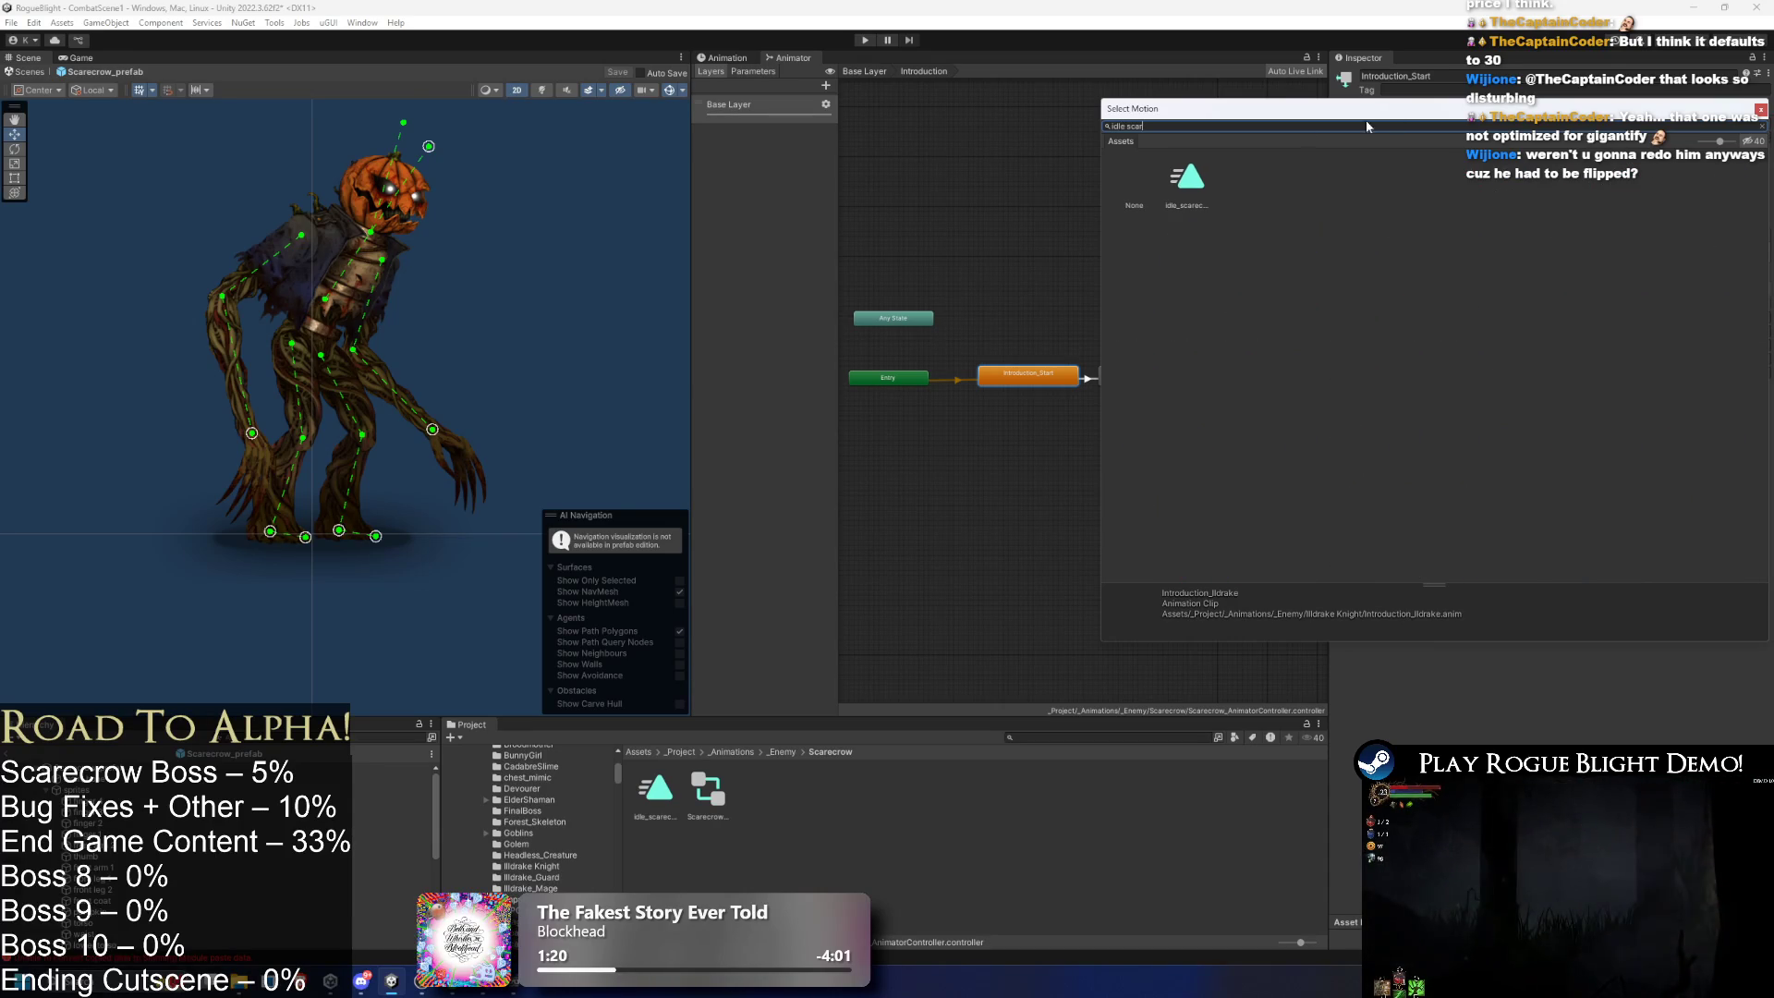
{"action": "double_click", "coordinate": [1187, 178]}
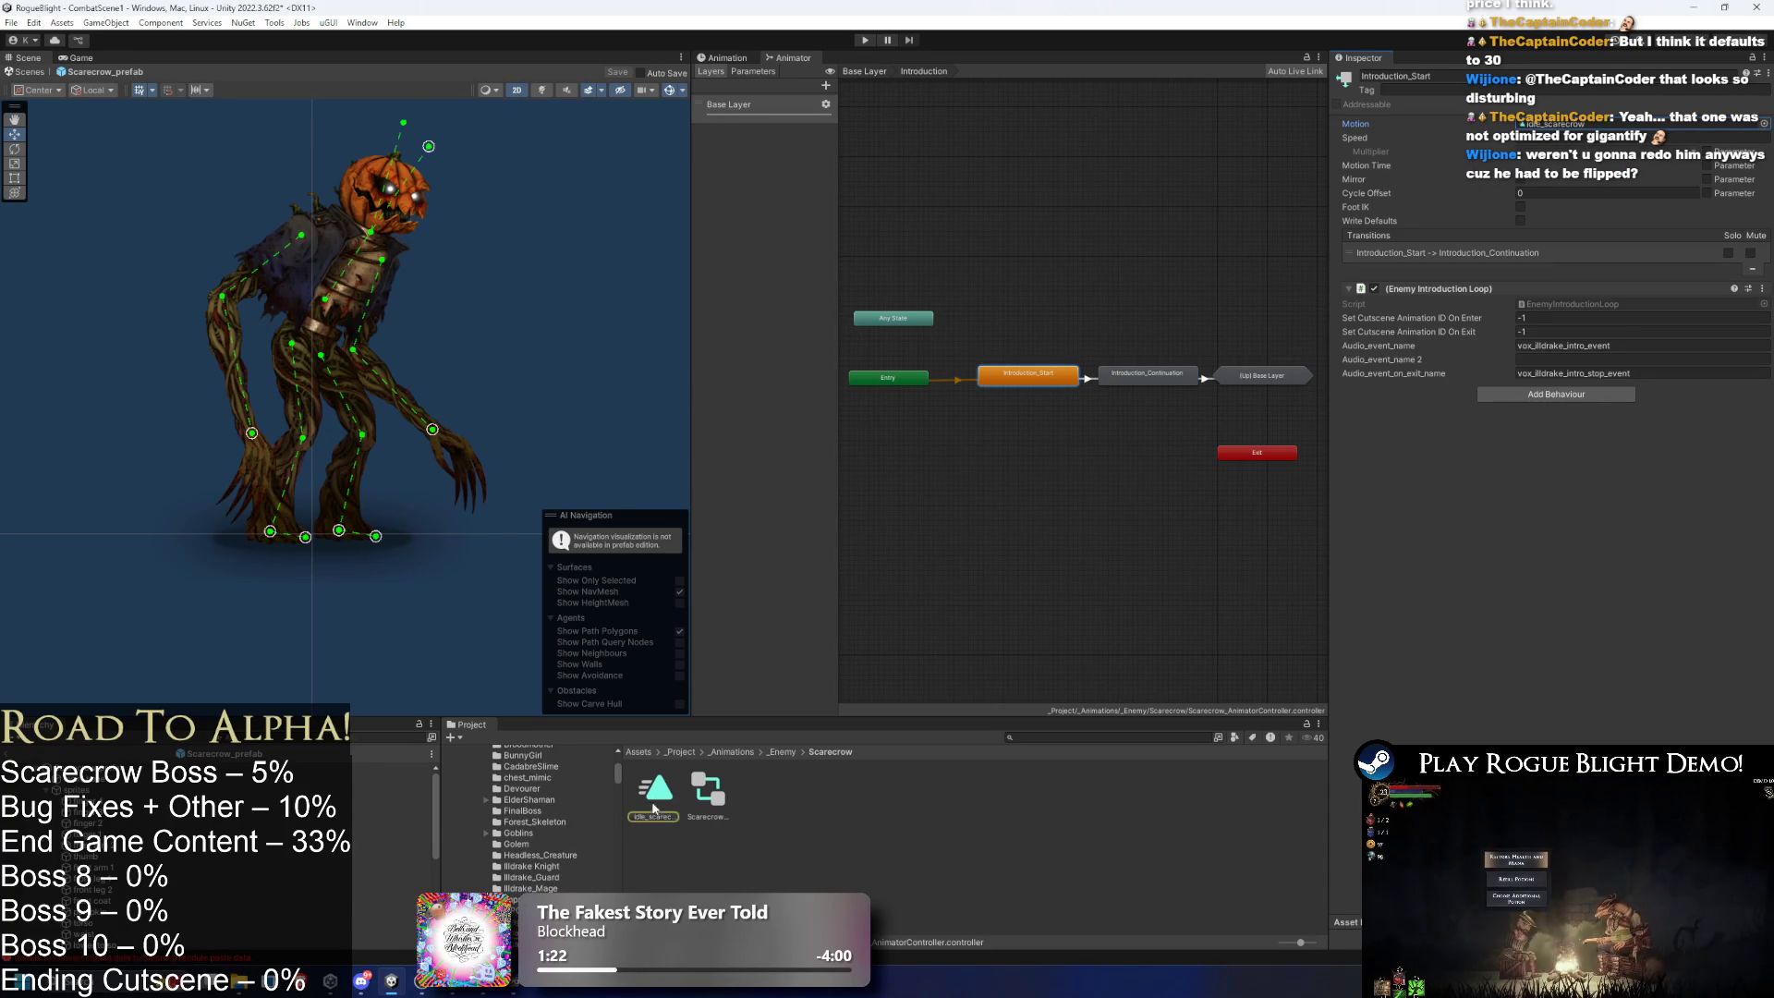
{"action": "right_click", "coordinate": [654, 806]}
- Set Introduction_Continuation's motion to idle_scarecrow and recheck Introduction_Start
{"action": "left_click", "coordinate": [1147, 373]}
{"action": "left_click", "coordinate": [1753, 121]}
{"action": "type", "text": "idle sca"}
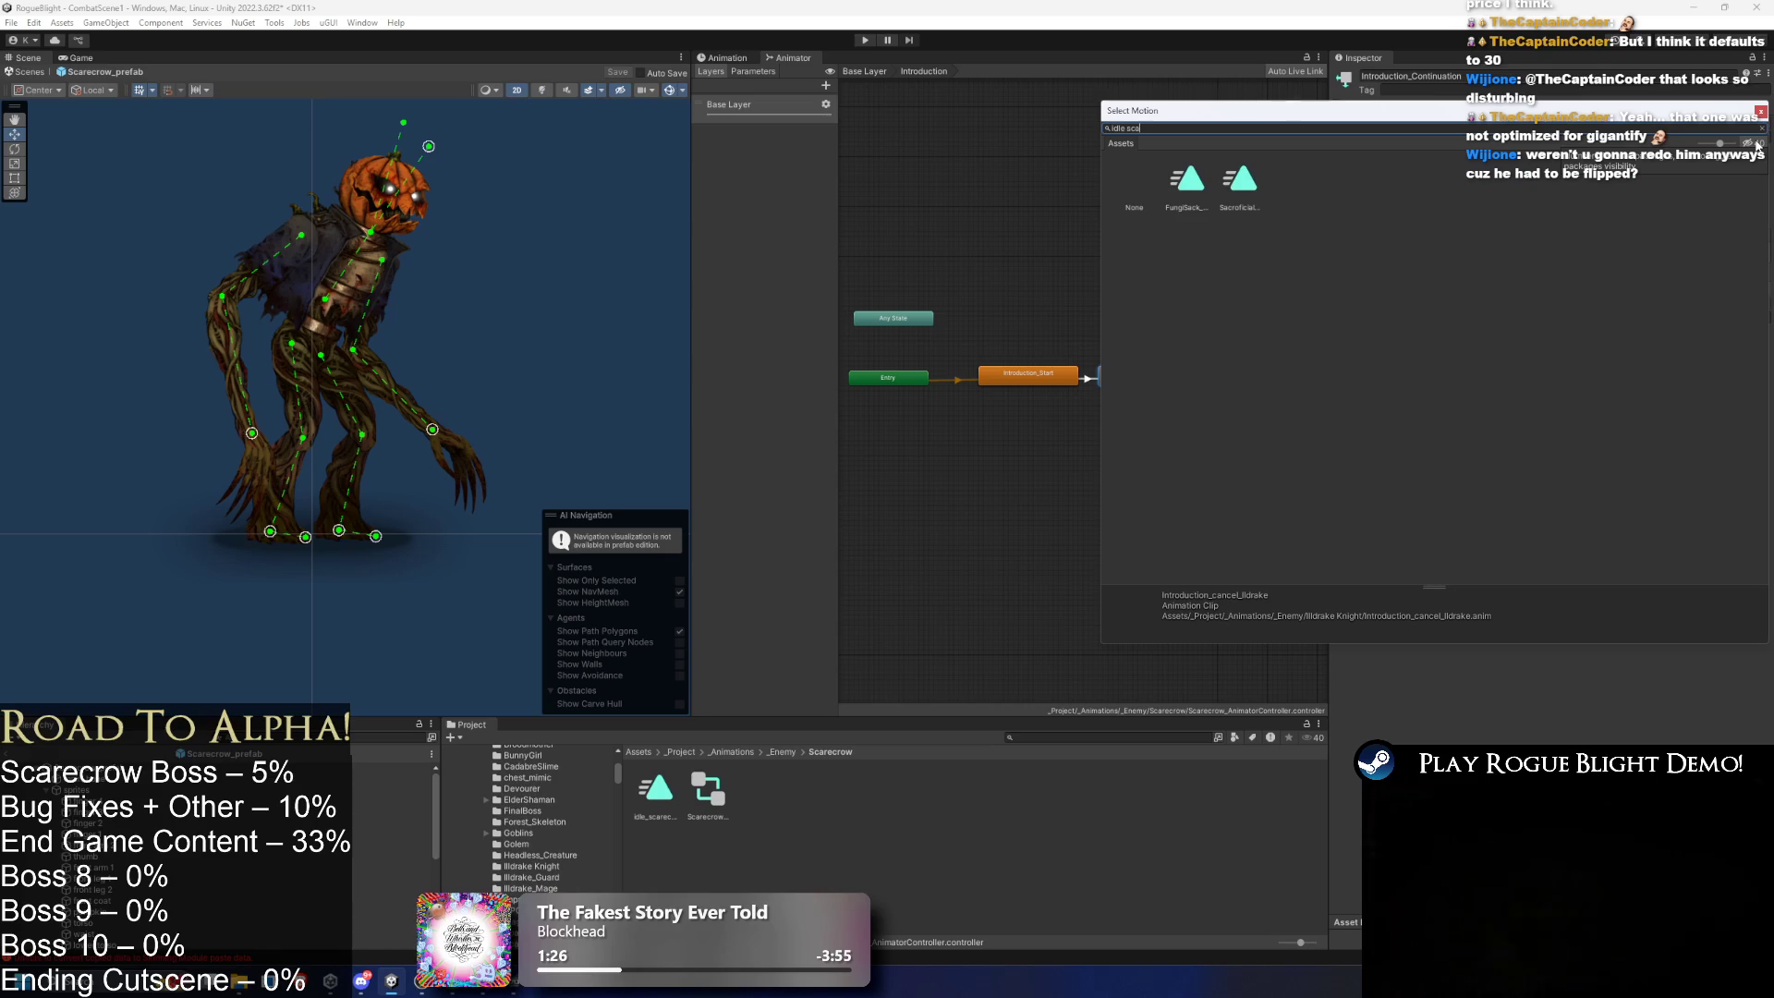
{"action": "type", "text": "re"}
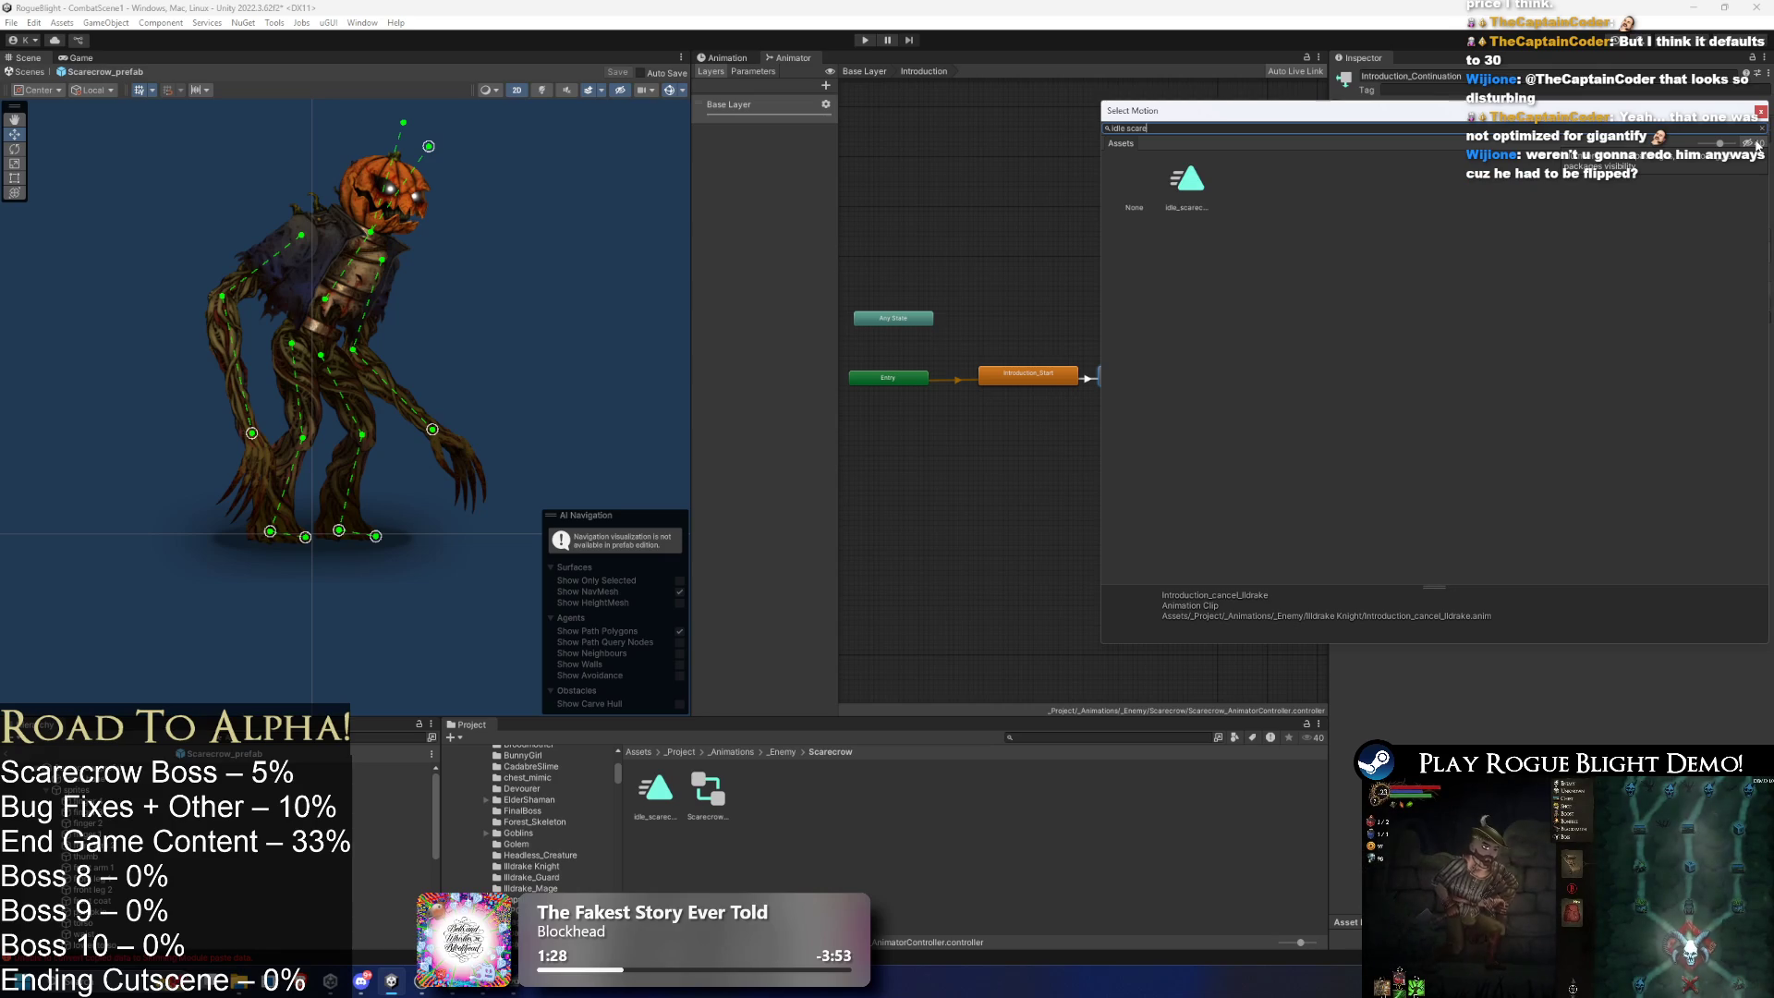
{"action": "double_click", "coordinate": [1187, 180]}
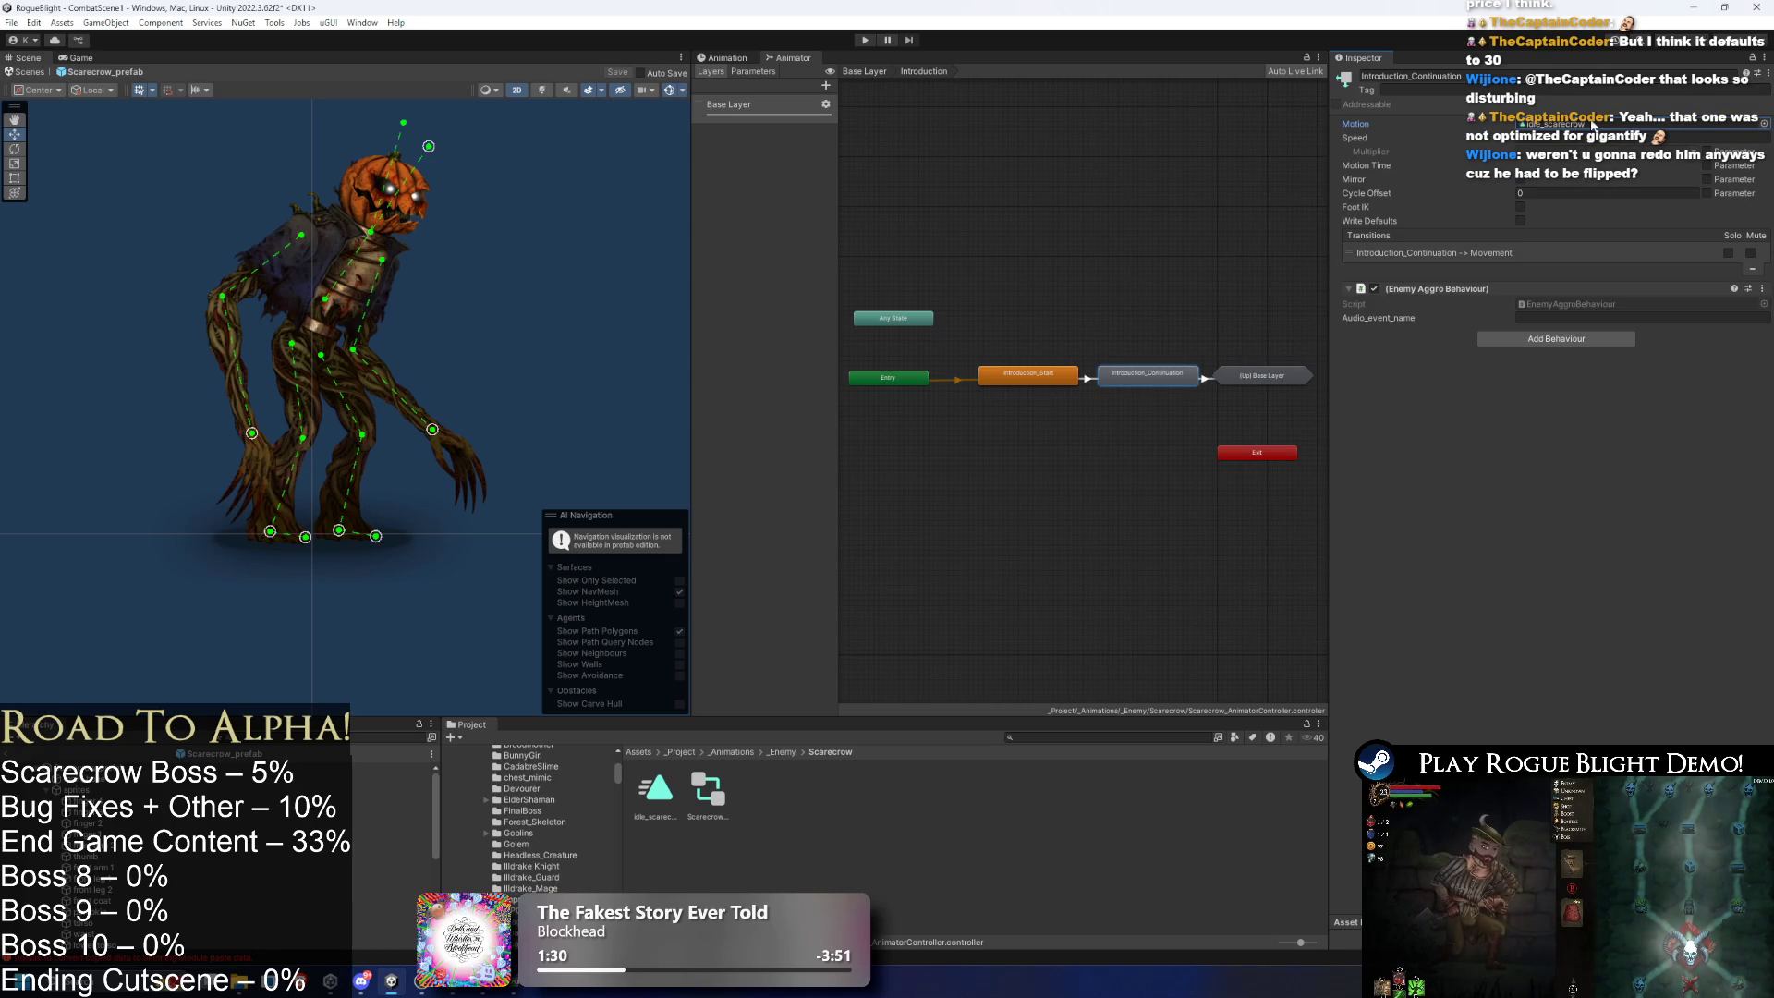
{"action": "left_click", "coordinate": [1027, 374]}
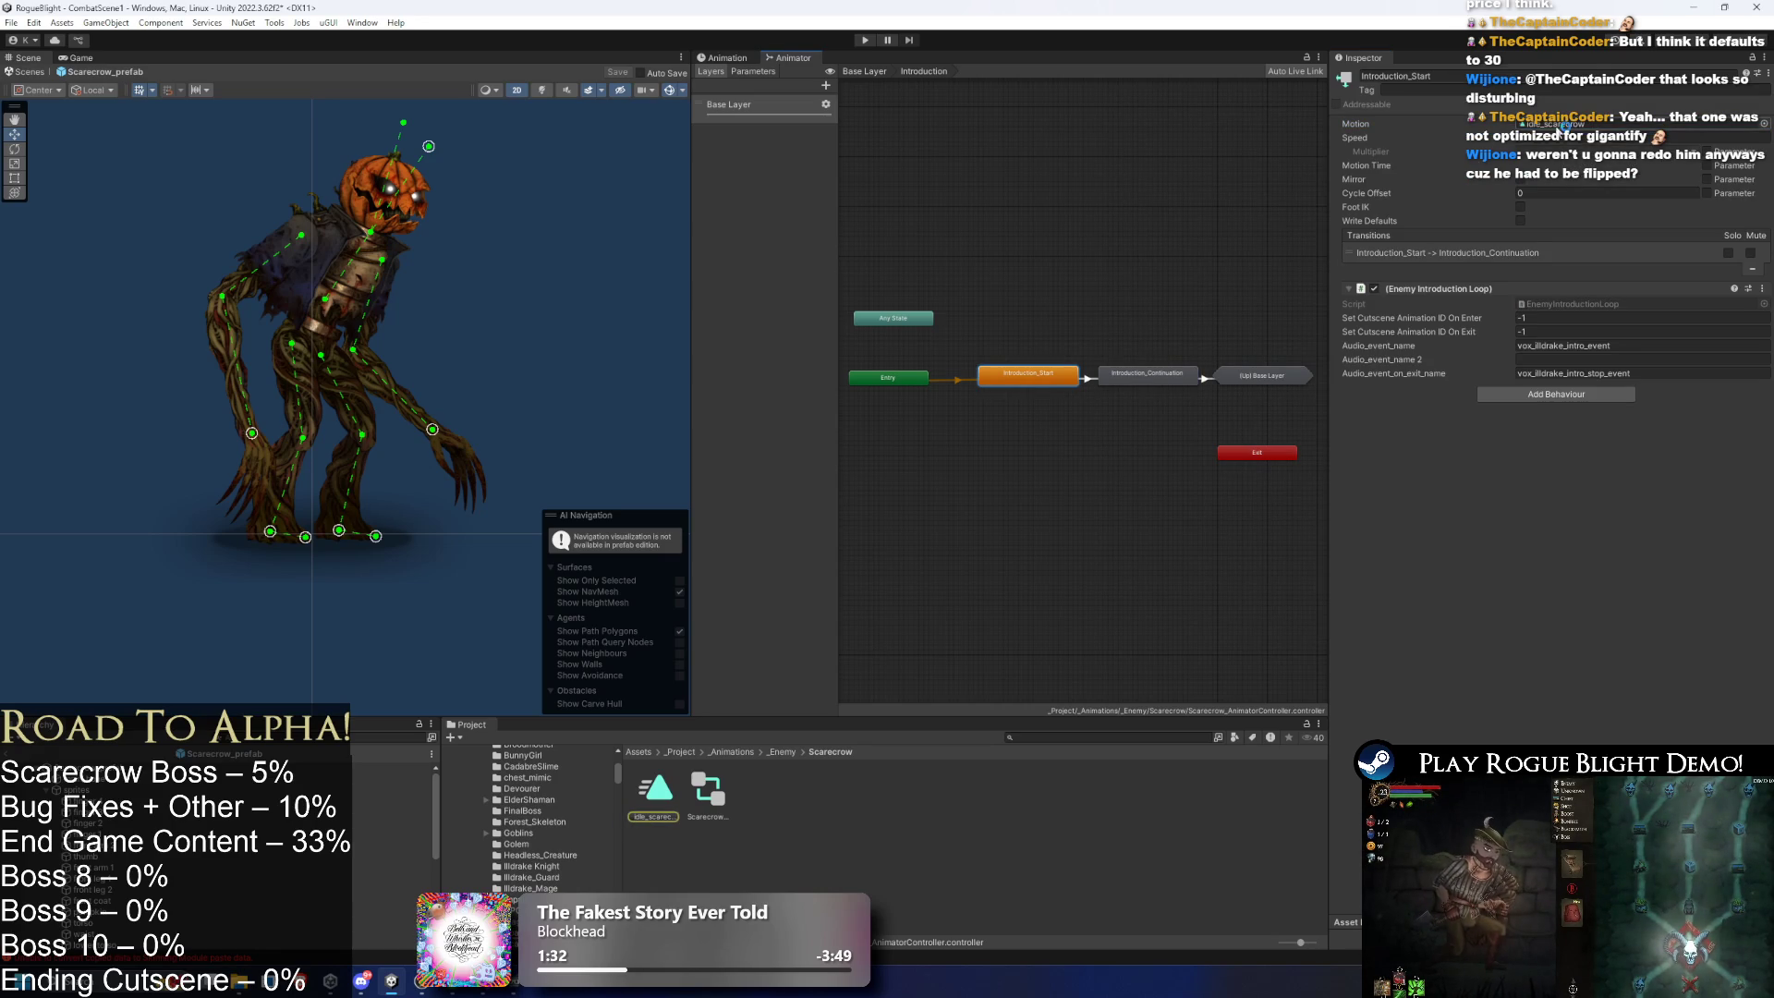
{"action": "left_click", "coordinate": [1023, 281]}
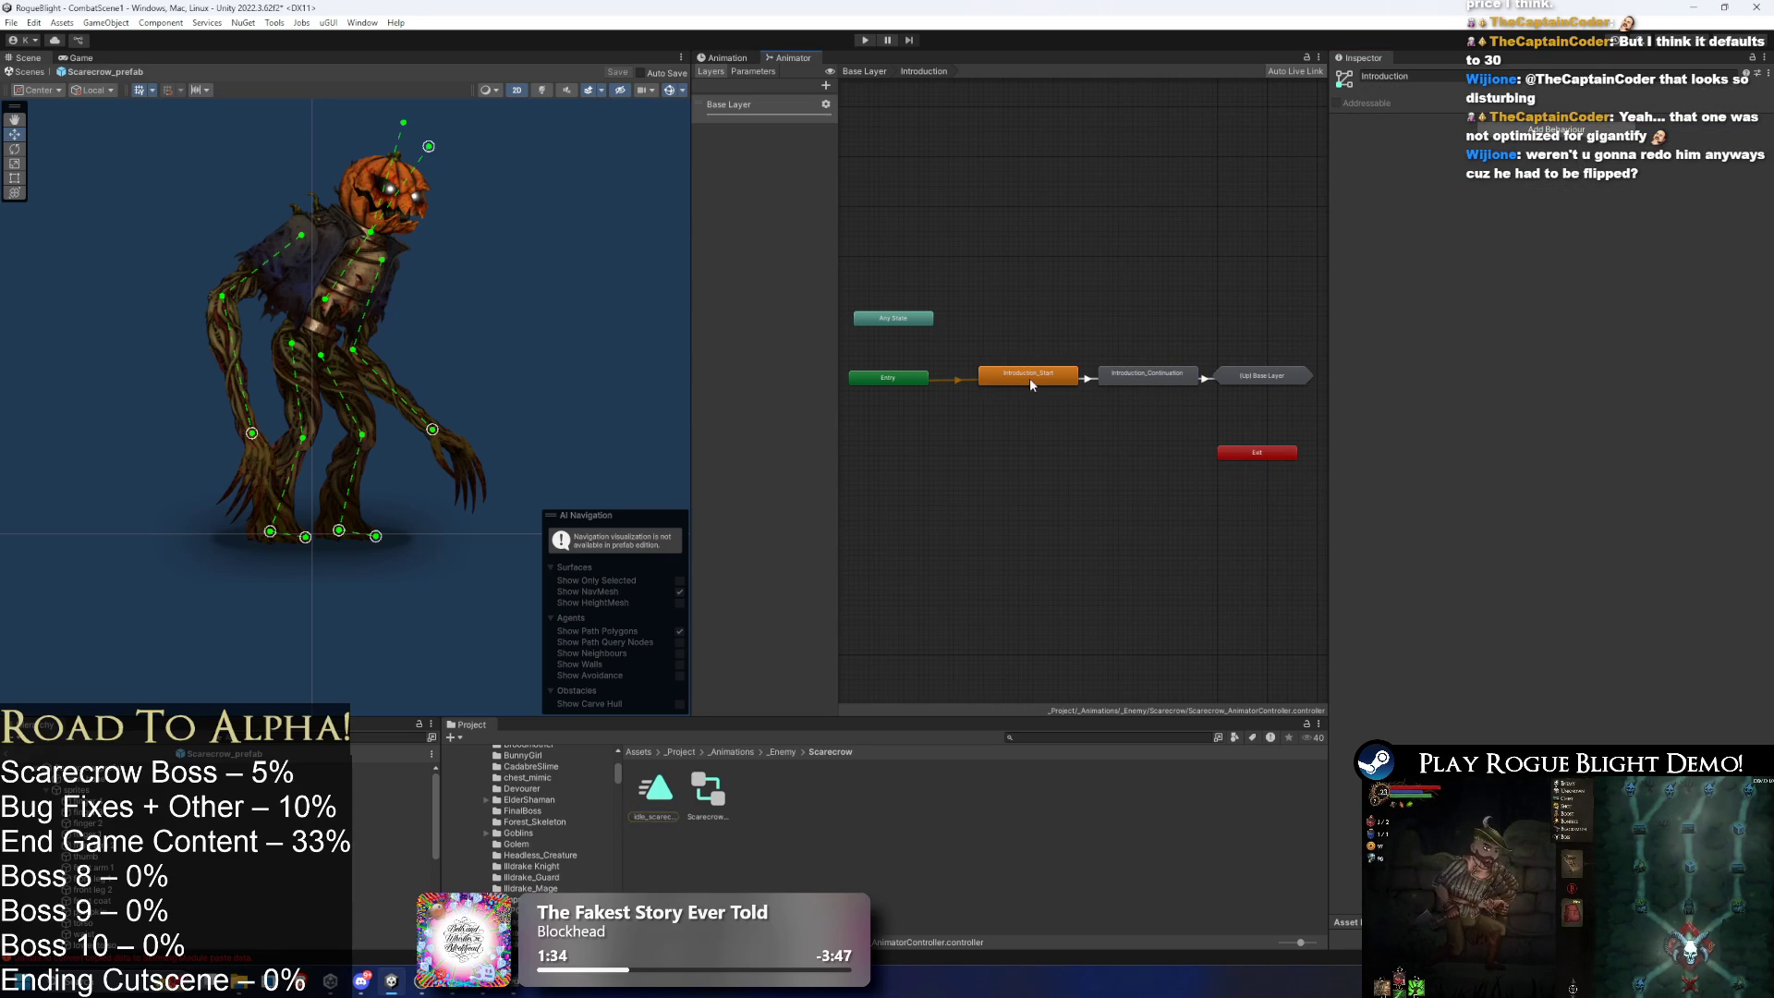
- Navigate through EnemyAI and Movement into the MovementBlending blend tree
{"action": "double_click", "coordinate": [966, 206]}
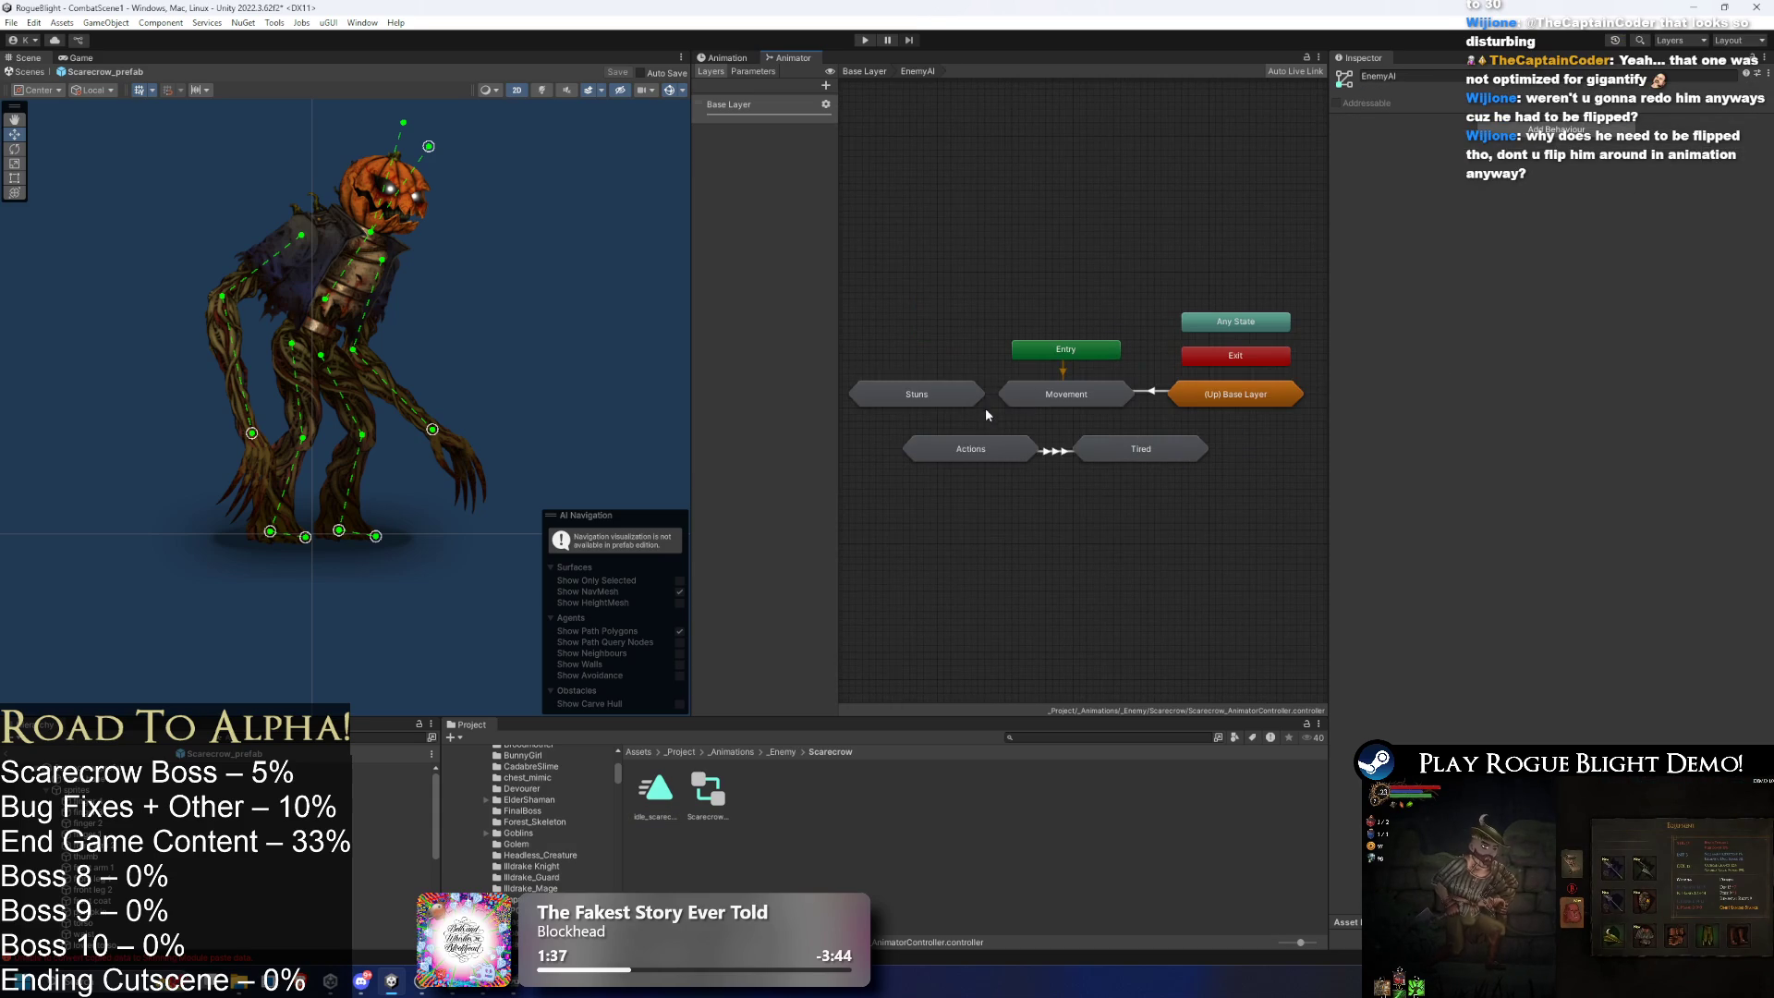
{"action": "double_click", "coordinate": [1040, 395]}
{"action": "double_click", "coordinate": [1162, 428]}
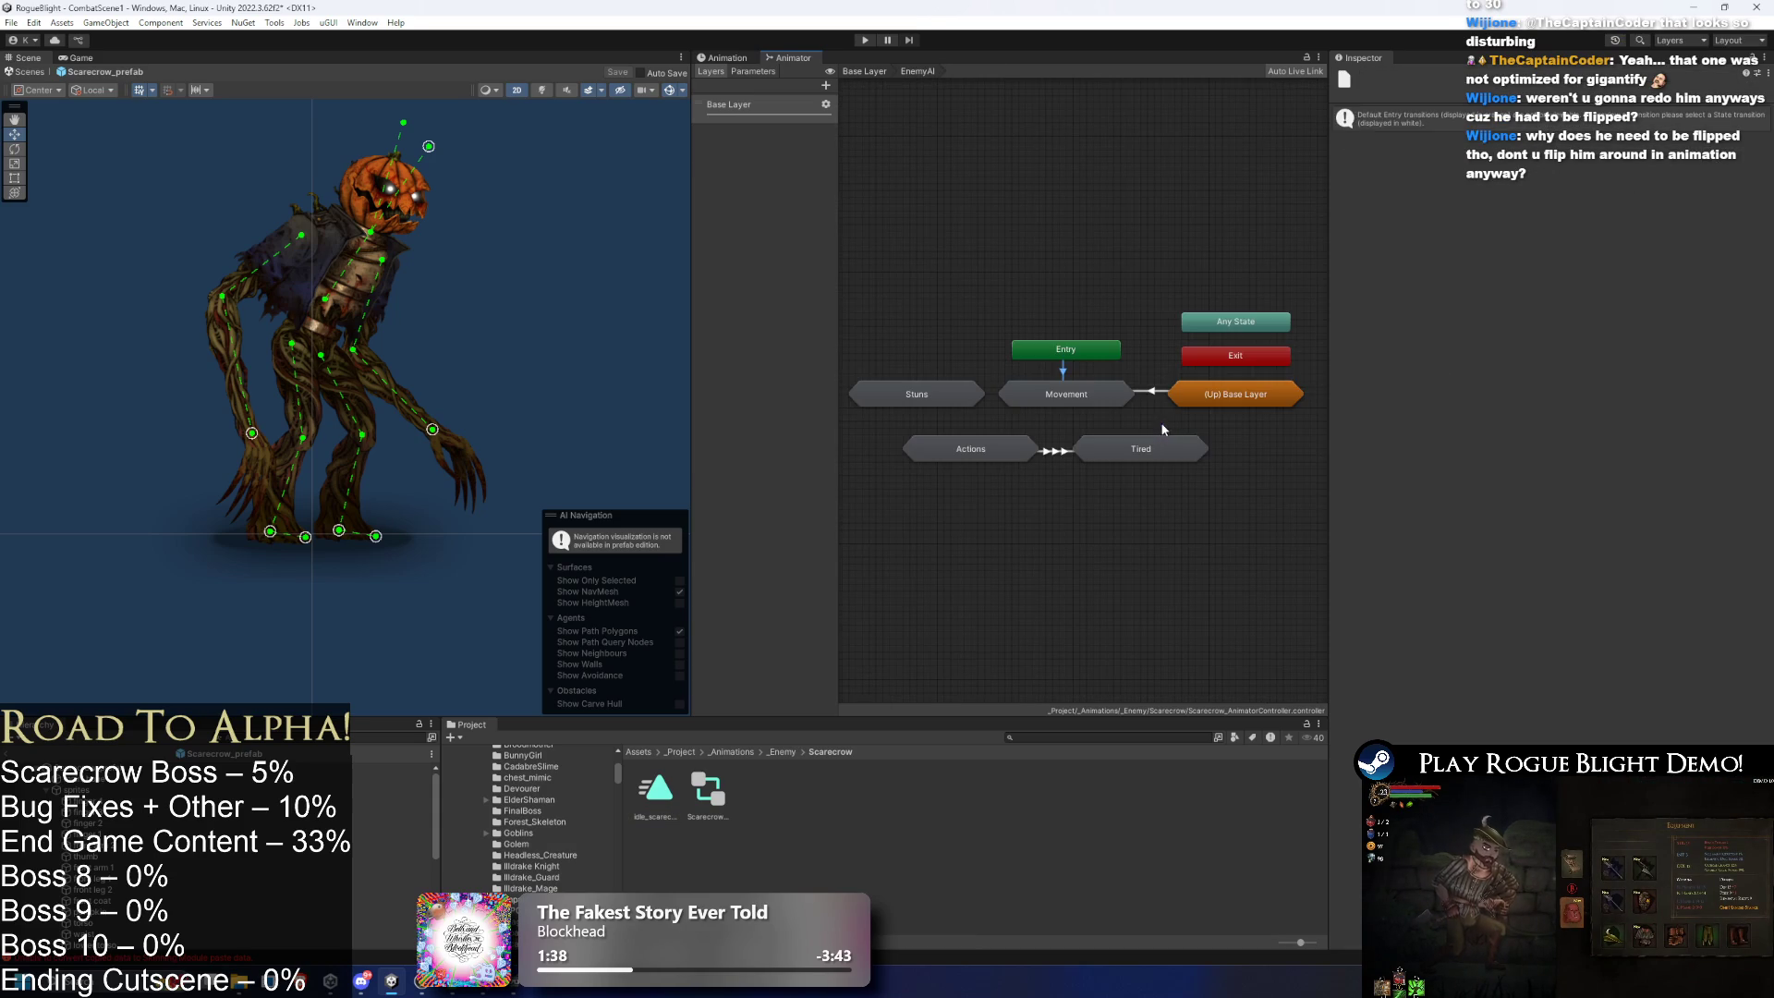
{"action": "double_click", "coordinate": [1060, 397]}
{"action": "double_click", "coordinate": [1132, 392]}
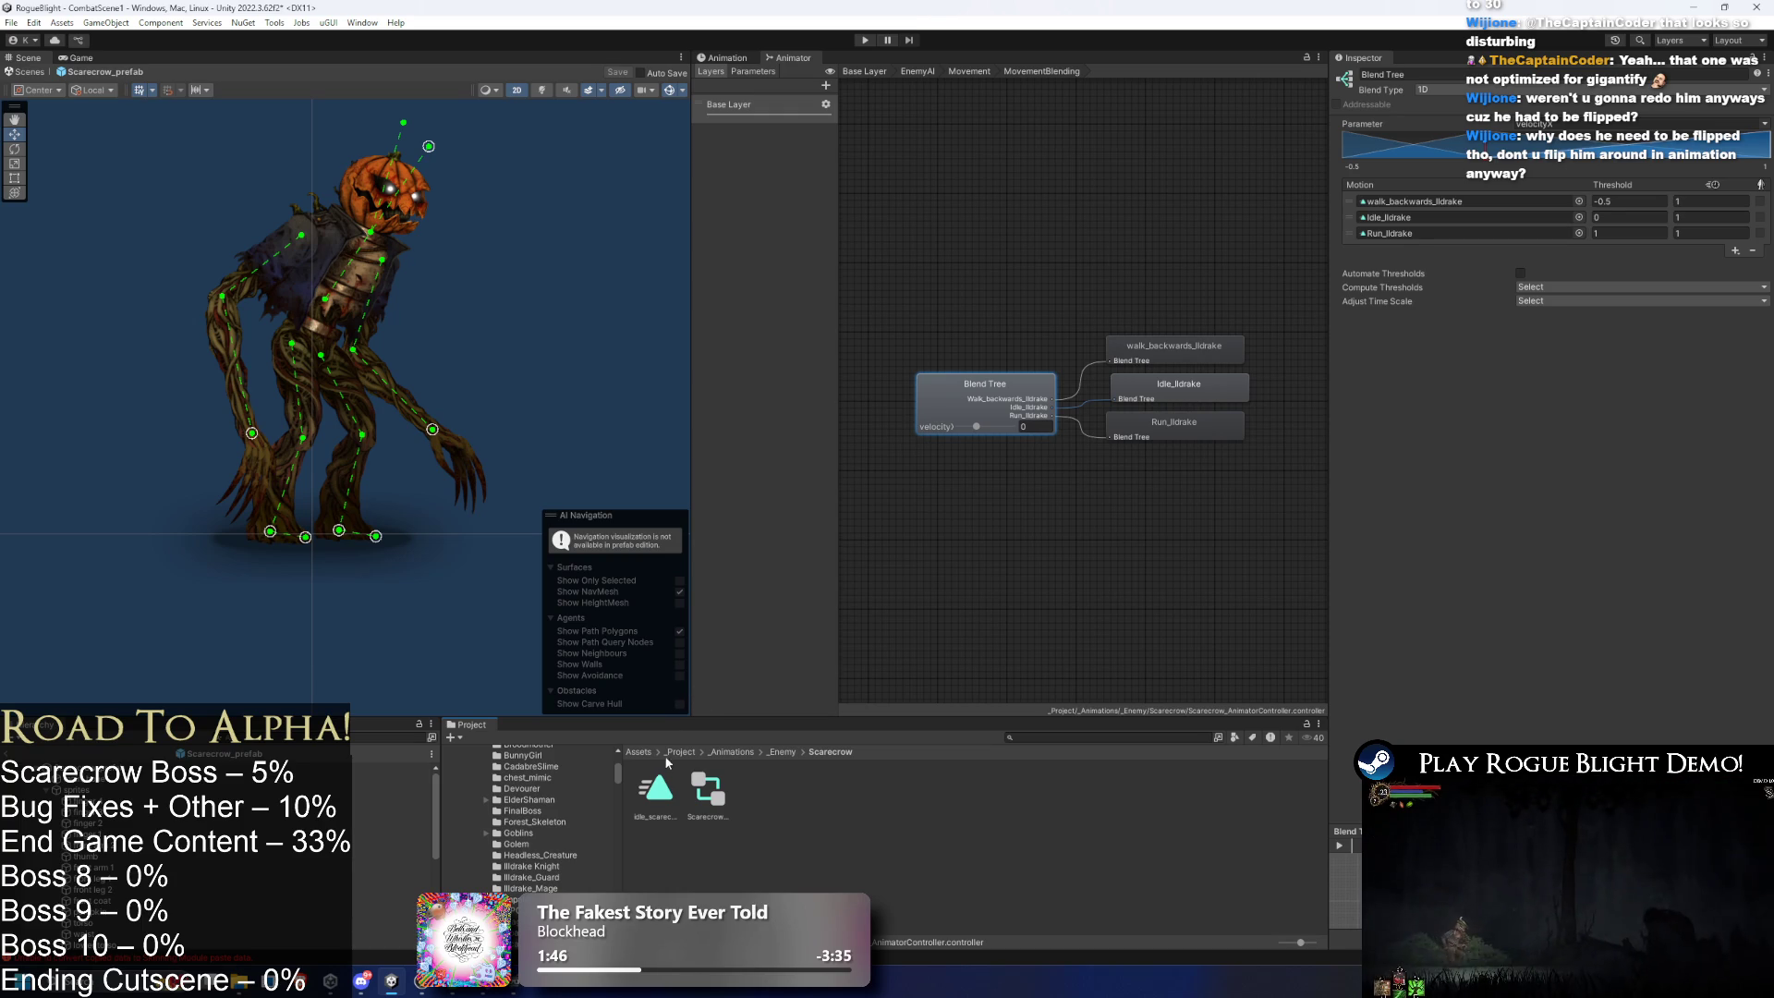
- Drag idle_scarecrow into the blend tree's motion slots, replacing the Ildrake clips
{"action": "left_click_drag", "start_coordinate": [656, 787], "coordinate": [1468, 200]}
{"action": "left_click", "coordinate": [1422, 234]}
{"action": "mouse_move", "coordinate": [654, 790]}
{"action": "left_mouse_down"}
{"action": "mouse_move", "coordinate": [1441, 218]}
{"action": "mouse_move", "coordinate": [1450, 233]}
{"action": "left_mouse_up"}
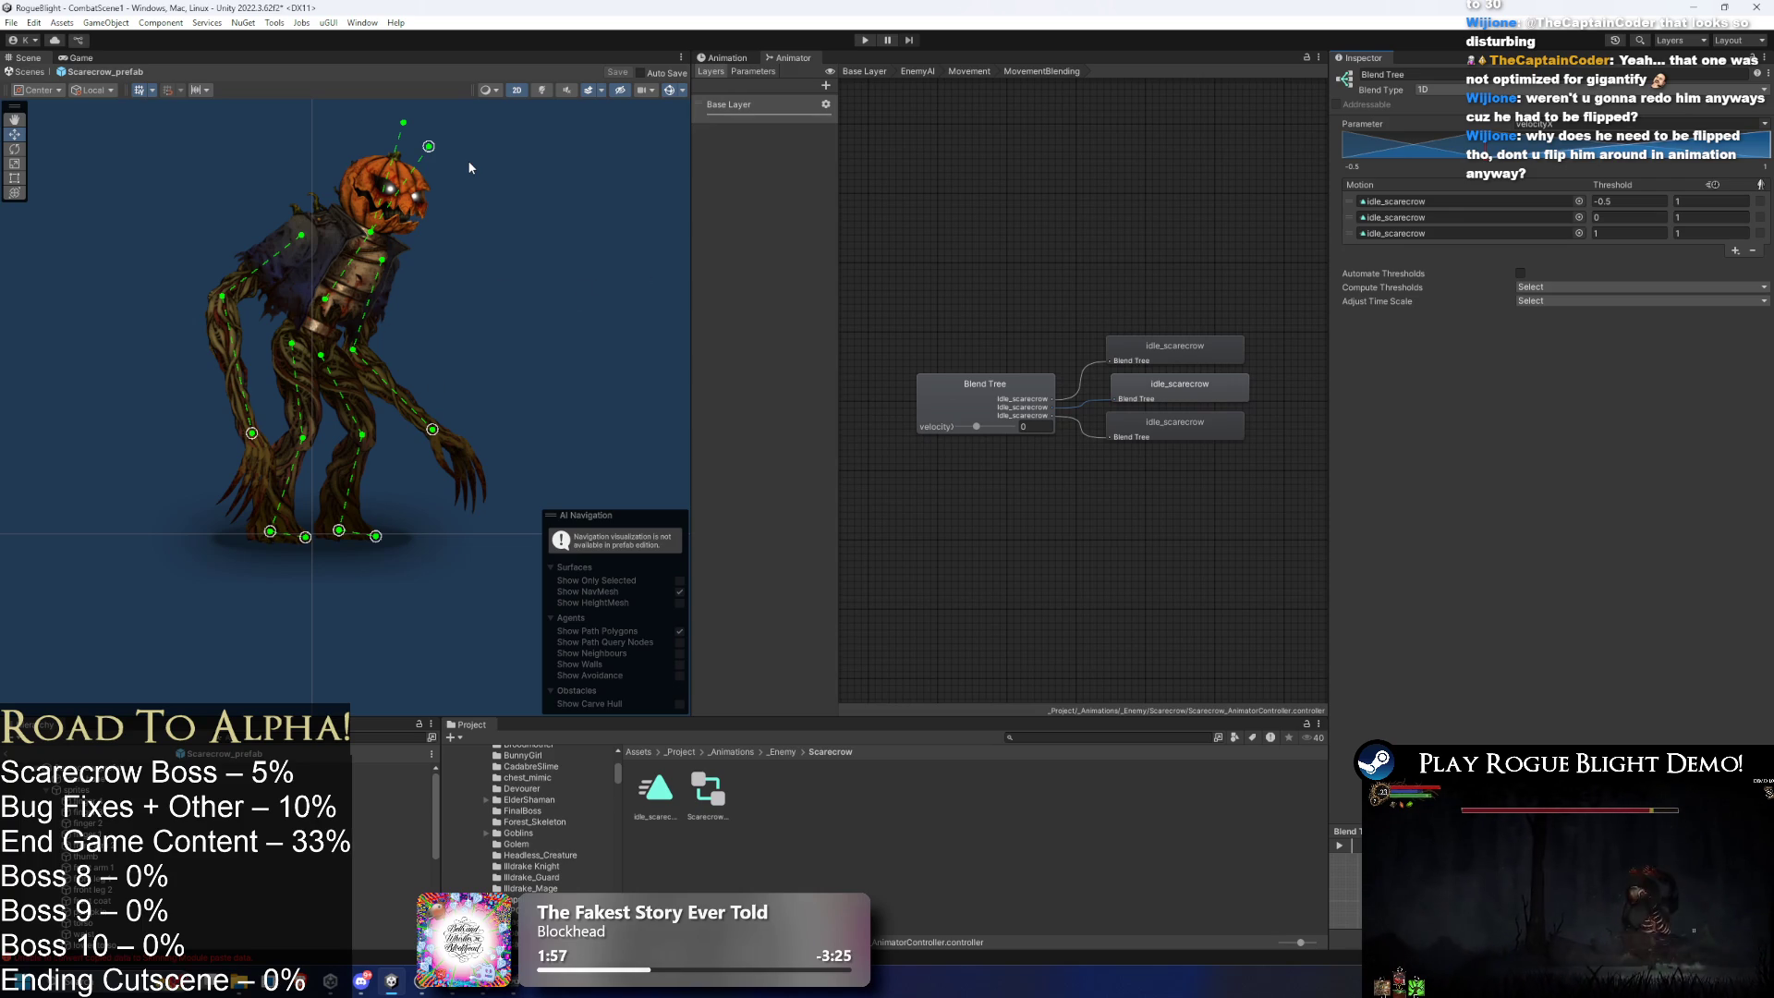
{"action": "left_click", "coordinate": [791, 752]}
{"action": "left_click", "coordinate": [969, 71]}
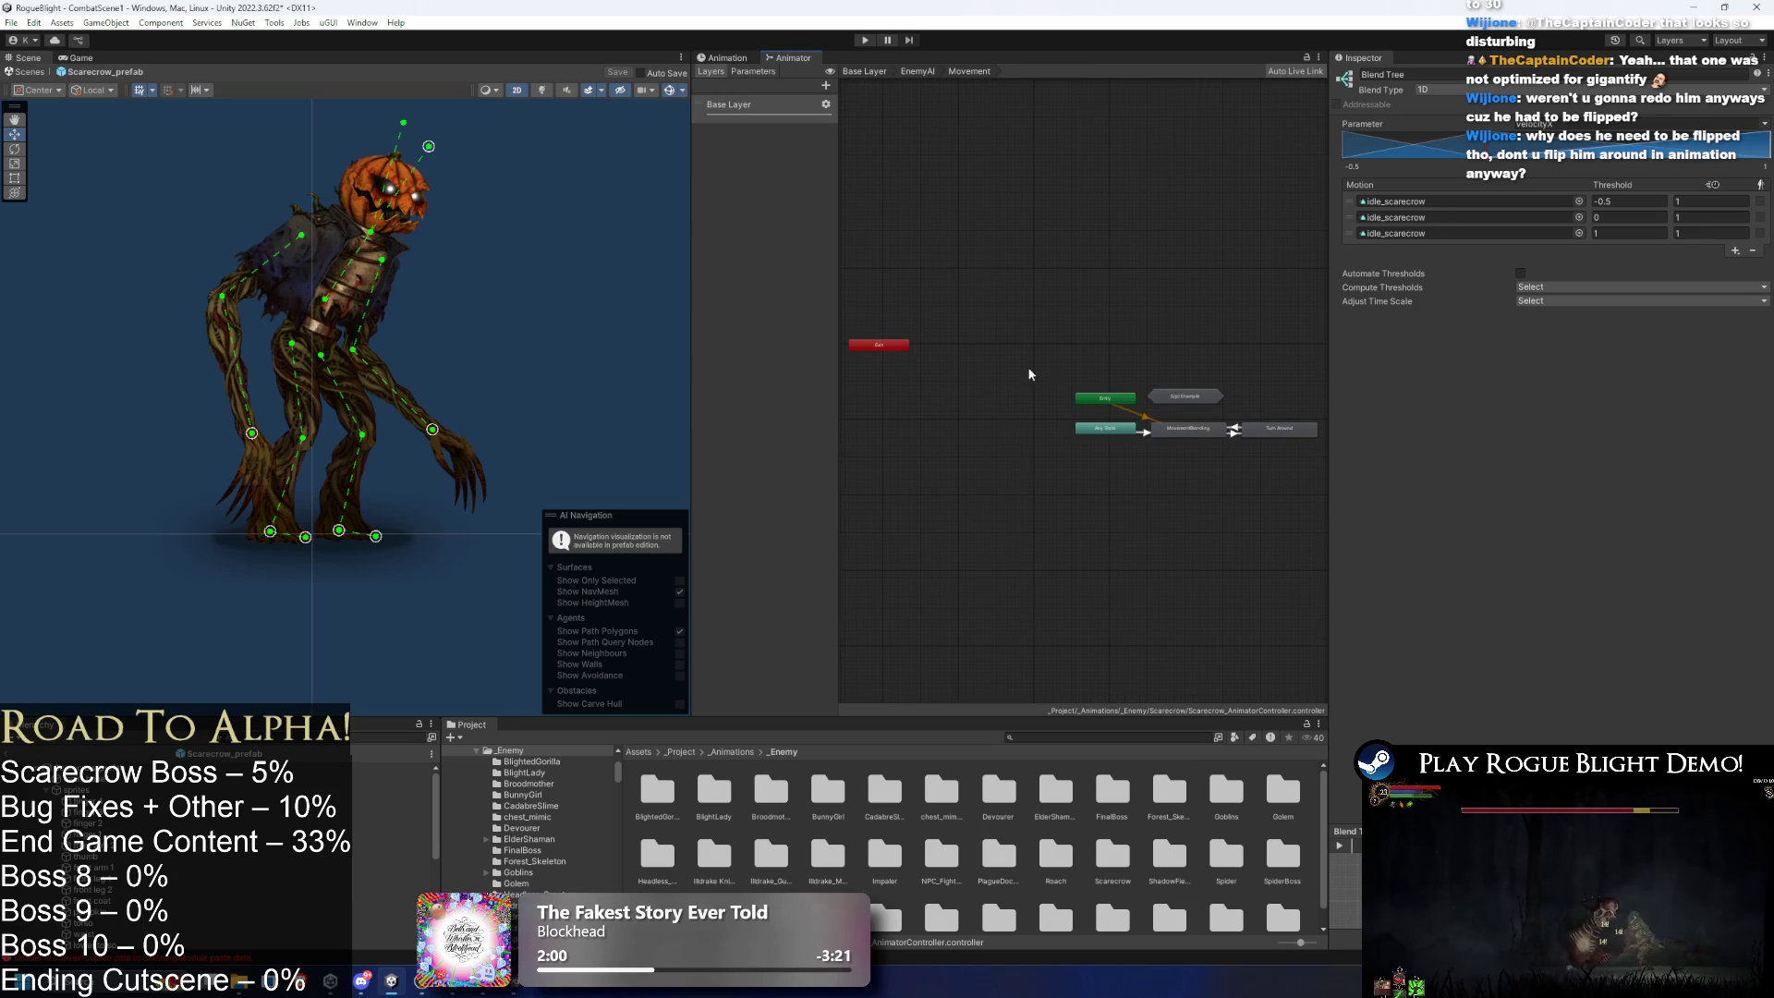
- Set the Turn Around state's motion to idle_scarecrow
{"action": "double_click", "coordinate": [1161, 391]}
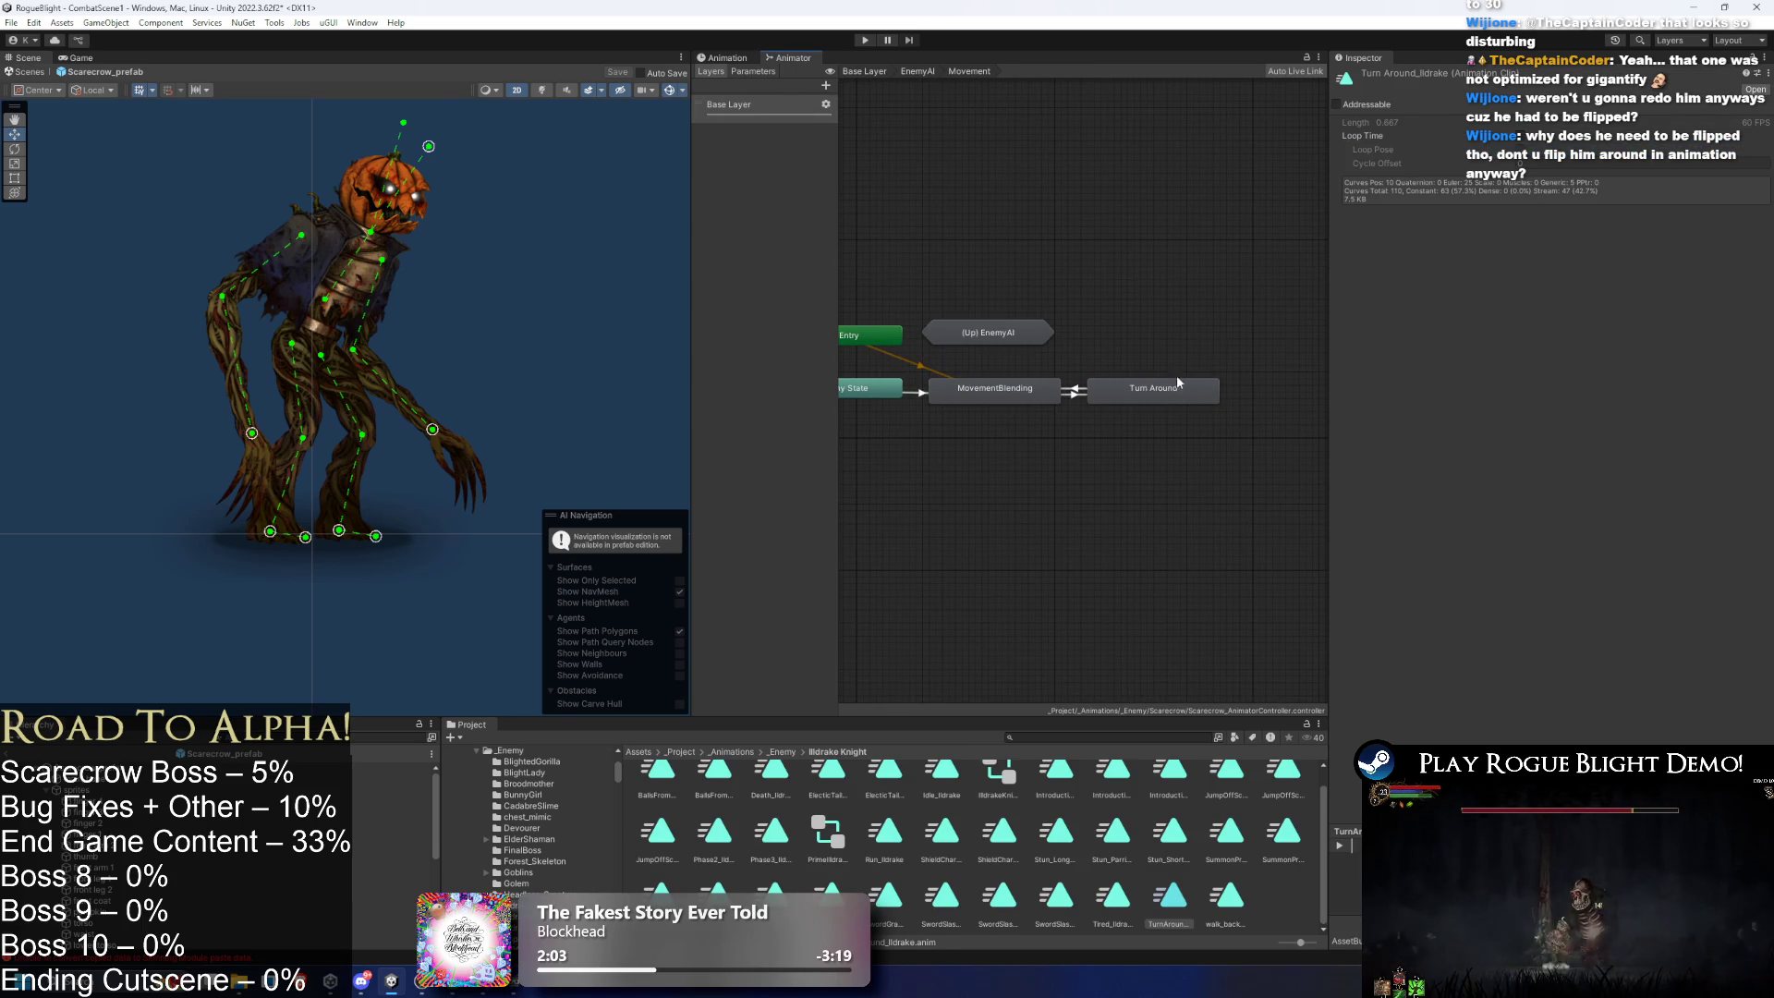
{"action": "left_click", "coordinate": [1109, 388]}
{"action": "left_click", "coordinate": [1024, 388]}
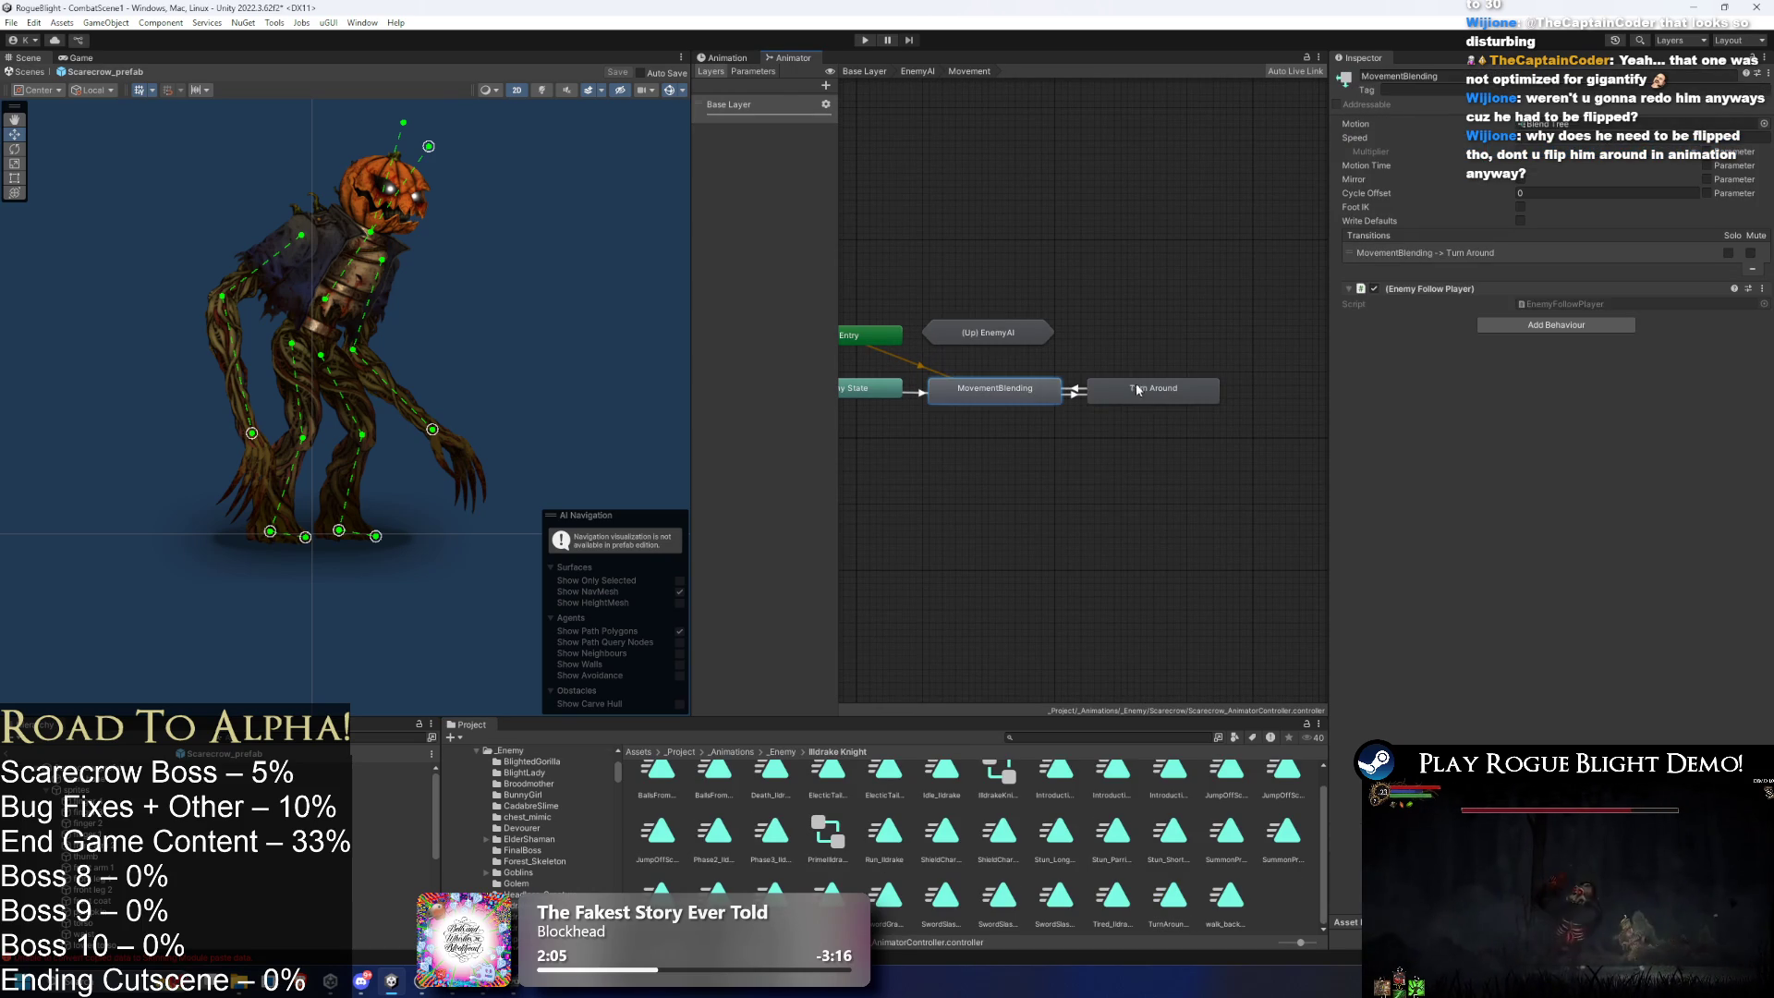
{"action": "left_click", "coordinate": [1145, 394]}
{"action": "left_click", "coordinate": [1583, 124]}
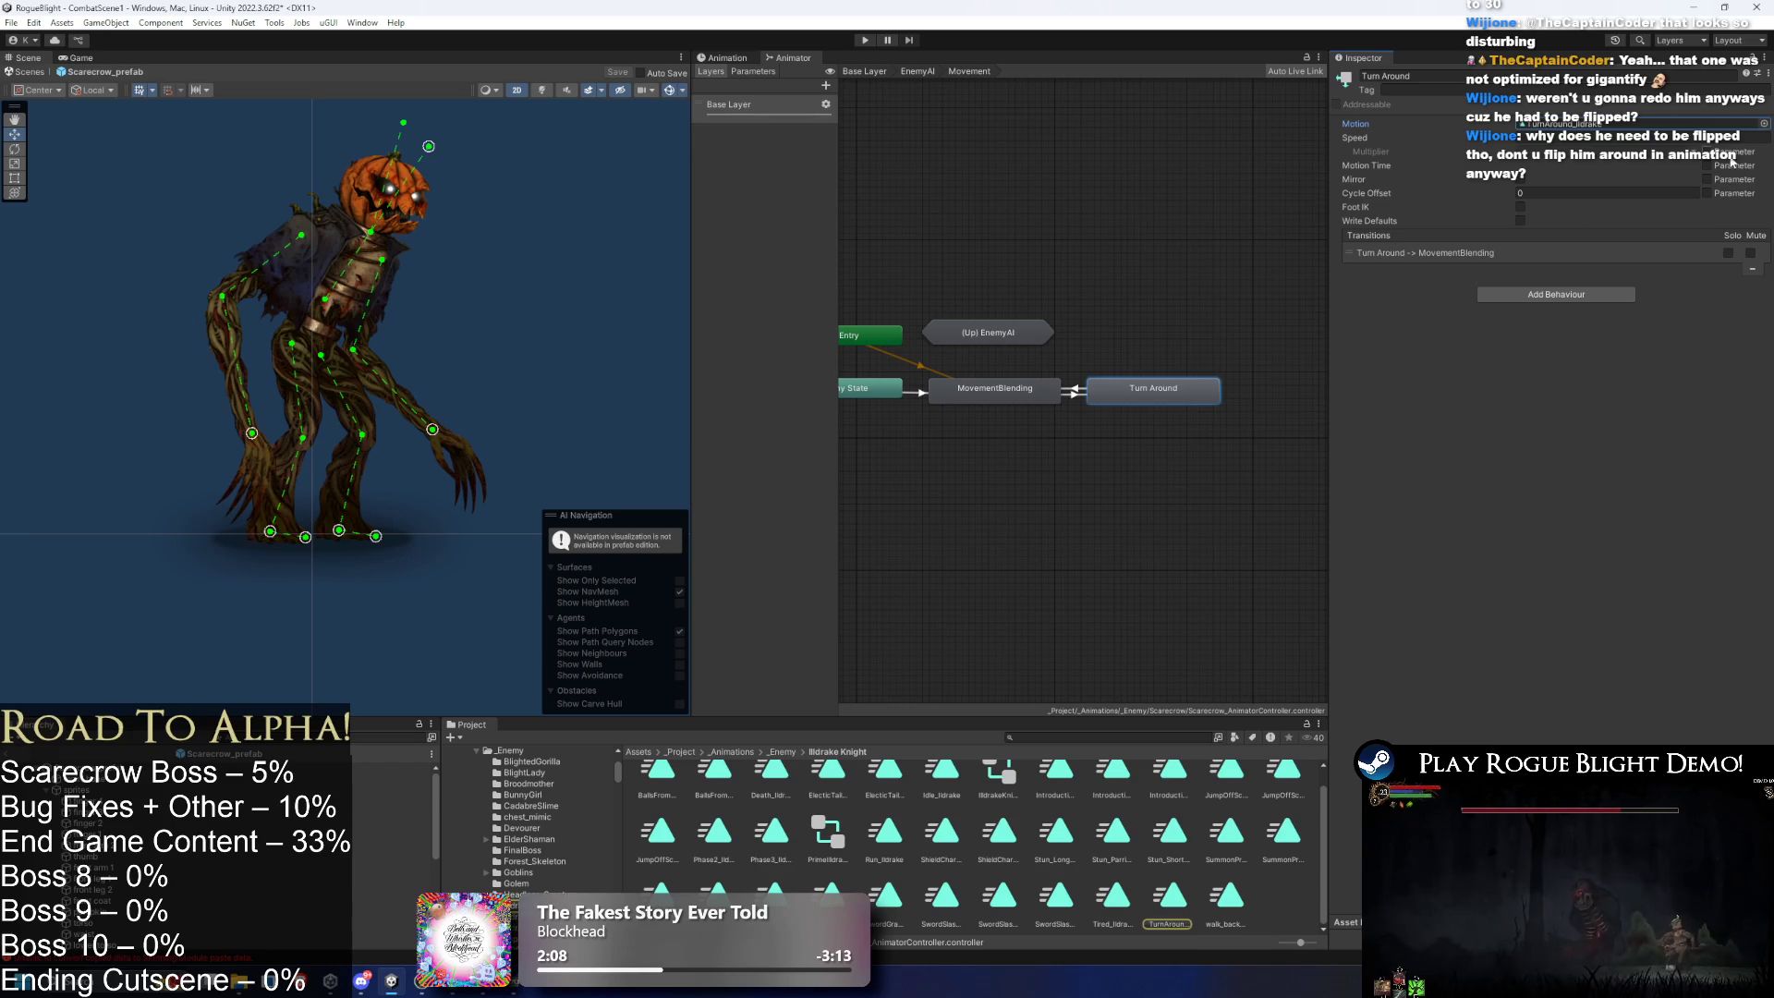
{"action": "left_click", "coordinate": [1763, 124]}
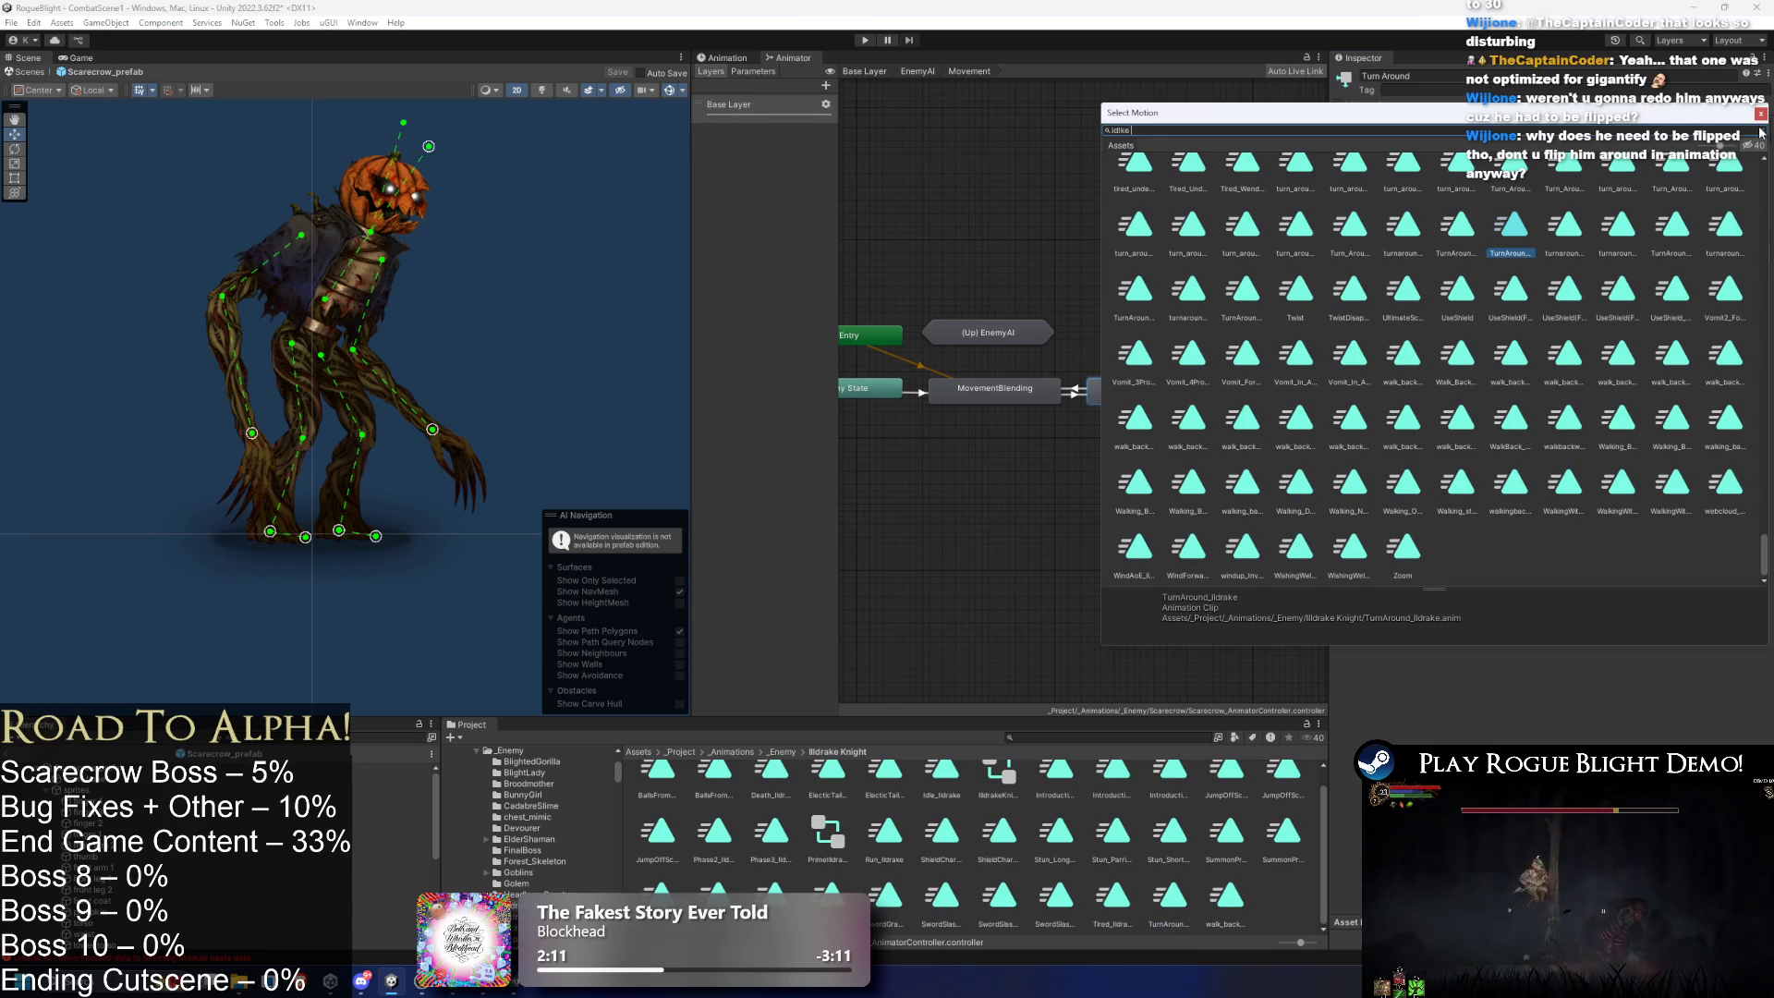
{"action": "key", "text": "BackSpace"}
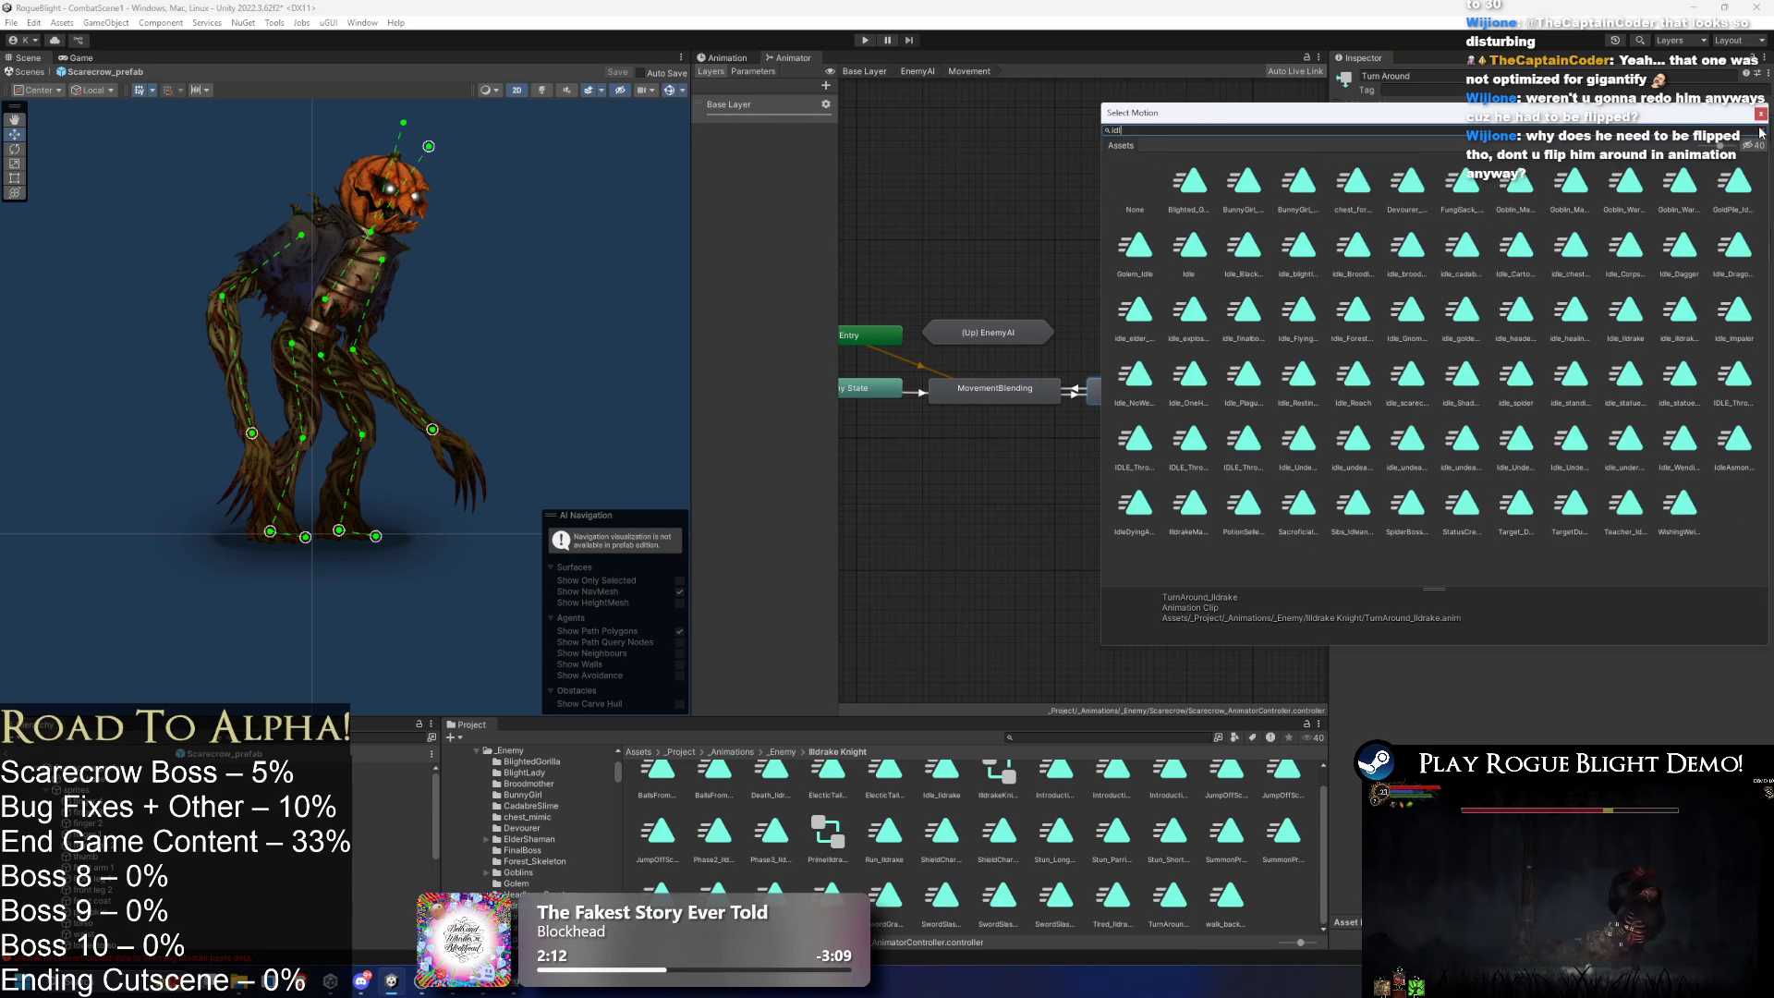
{"action": "type", "text": "e scar"}
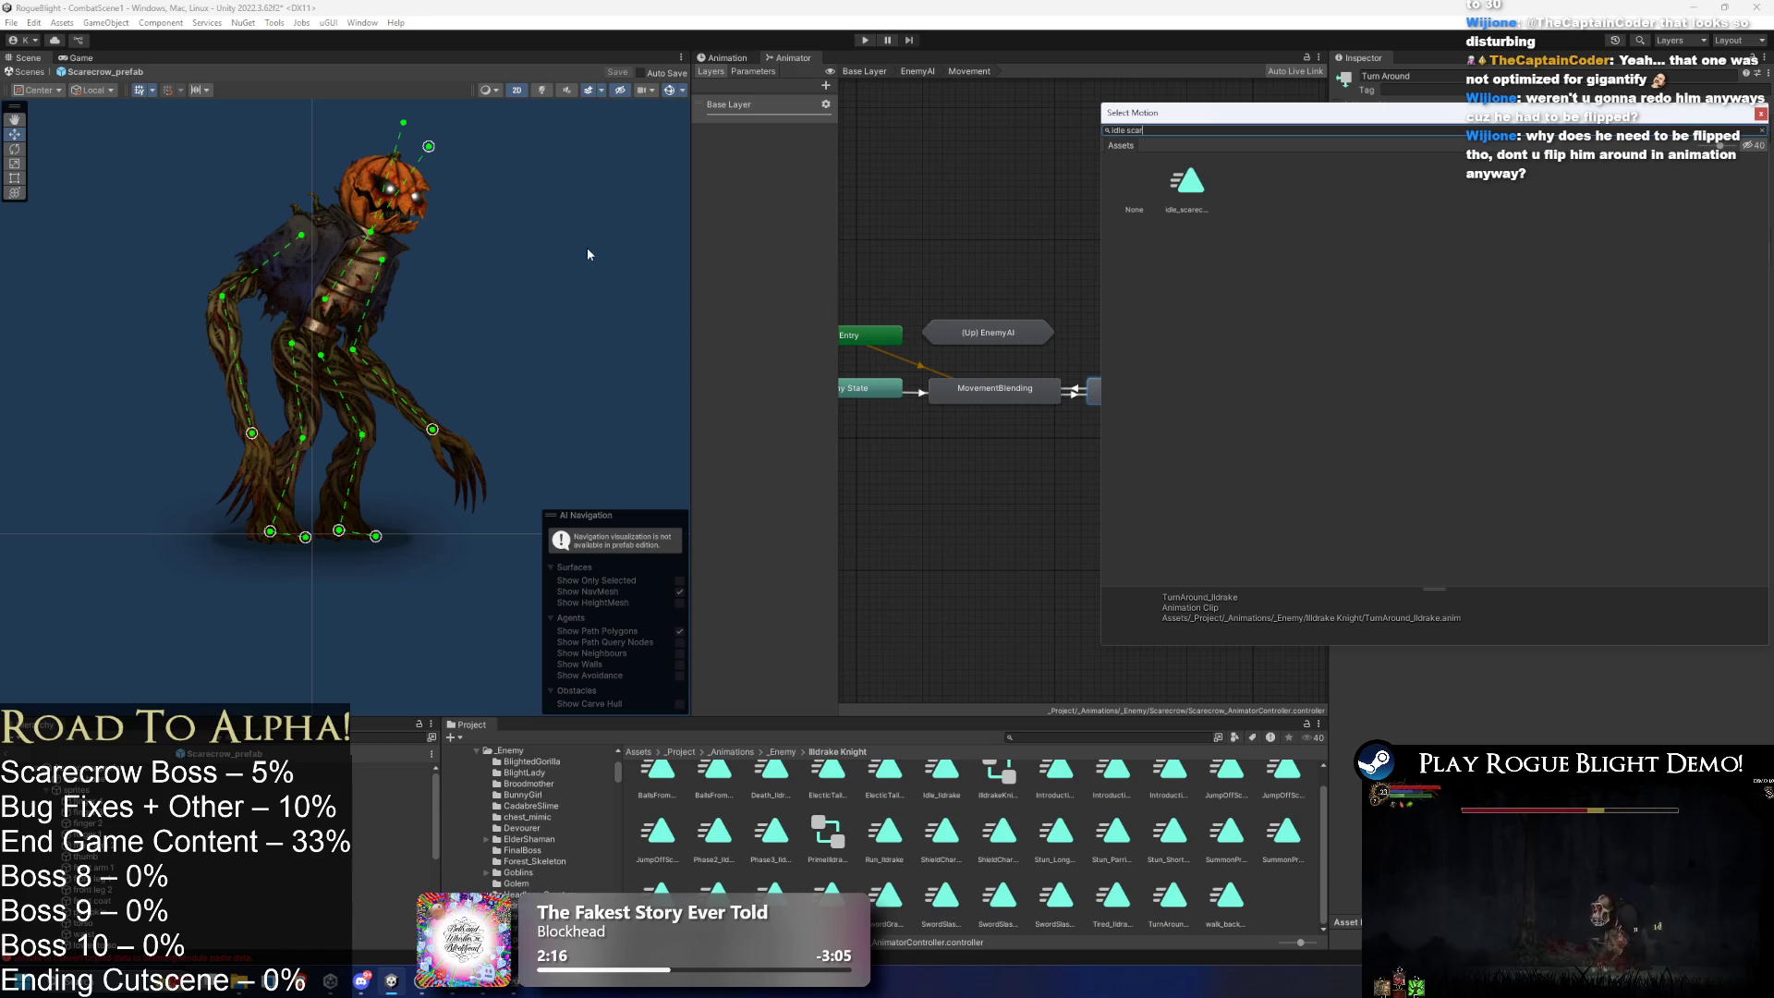
{"action": "double_click", "coordinate": [1187, 182]}
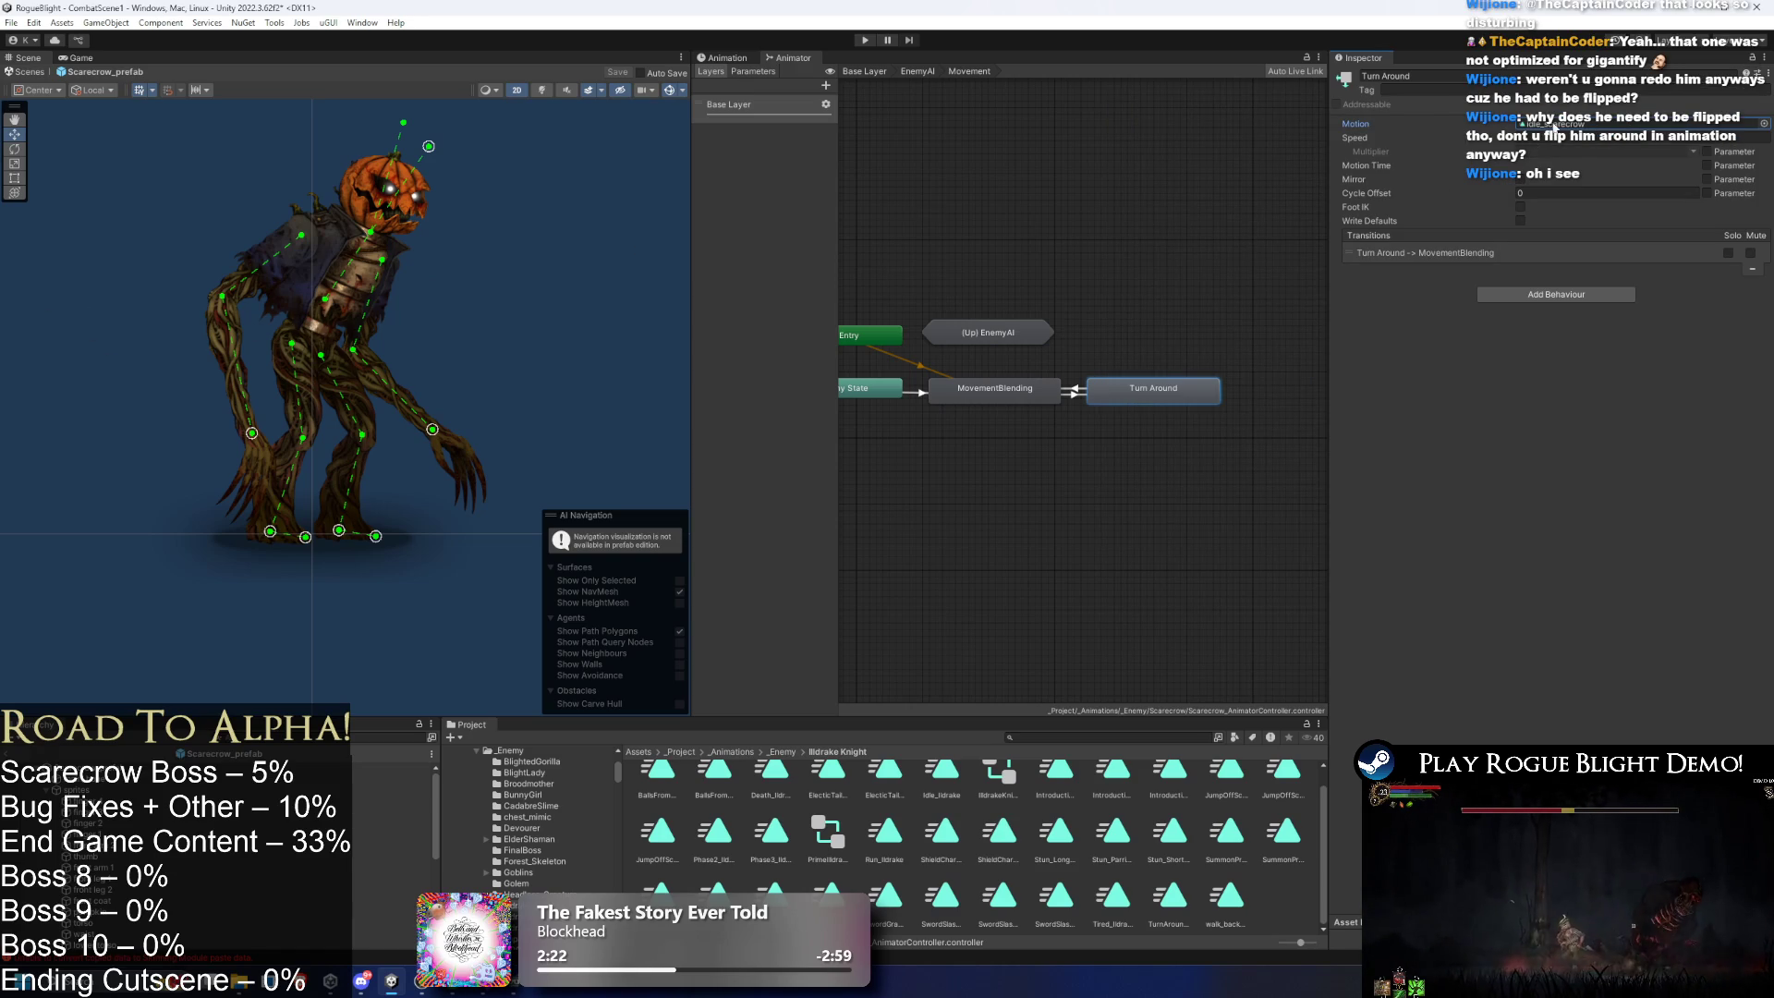
{"action": "left_click", "coordinate": [1555, 126]}
- In the Stuns sub-state machine, give Stun_Short and Stun_Parried the idle_scarecrow motion
{"action": "double_click", "coordinate": [989, 333]}
{"action": "double_click", "coordinate": [919, 388]}
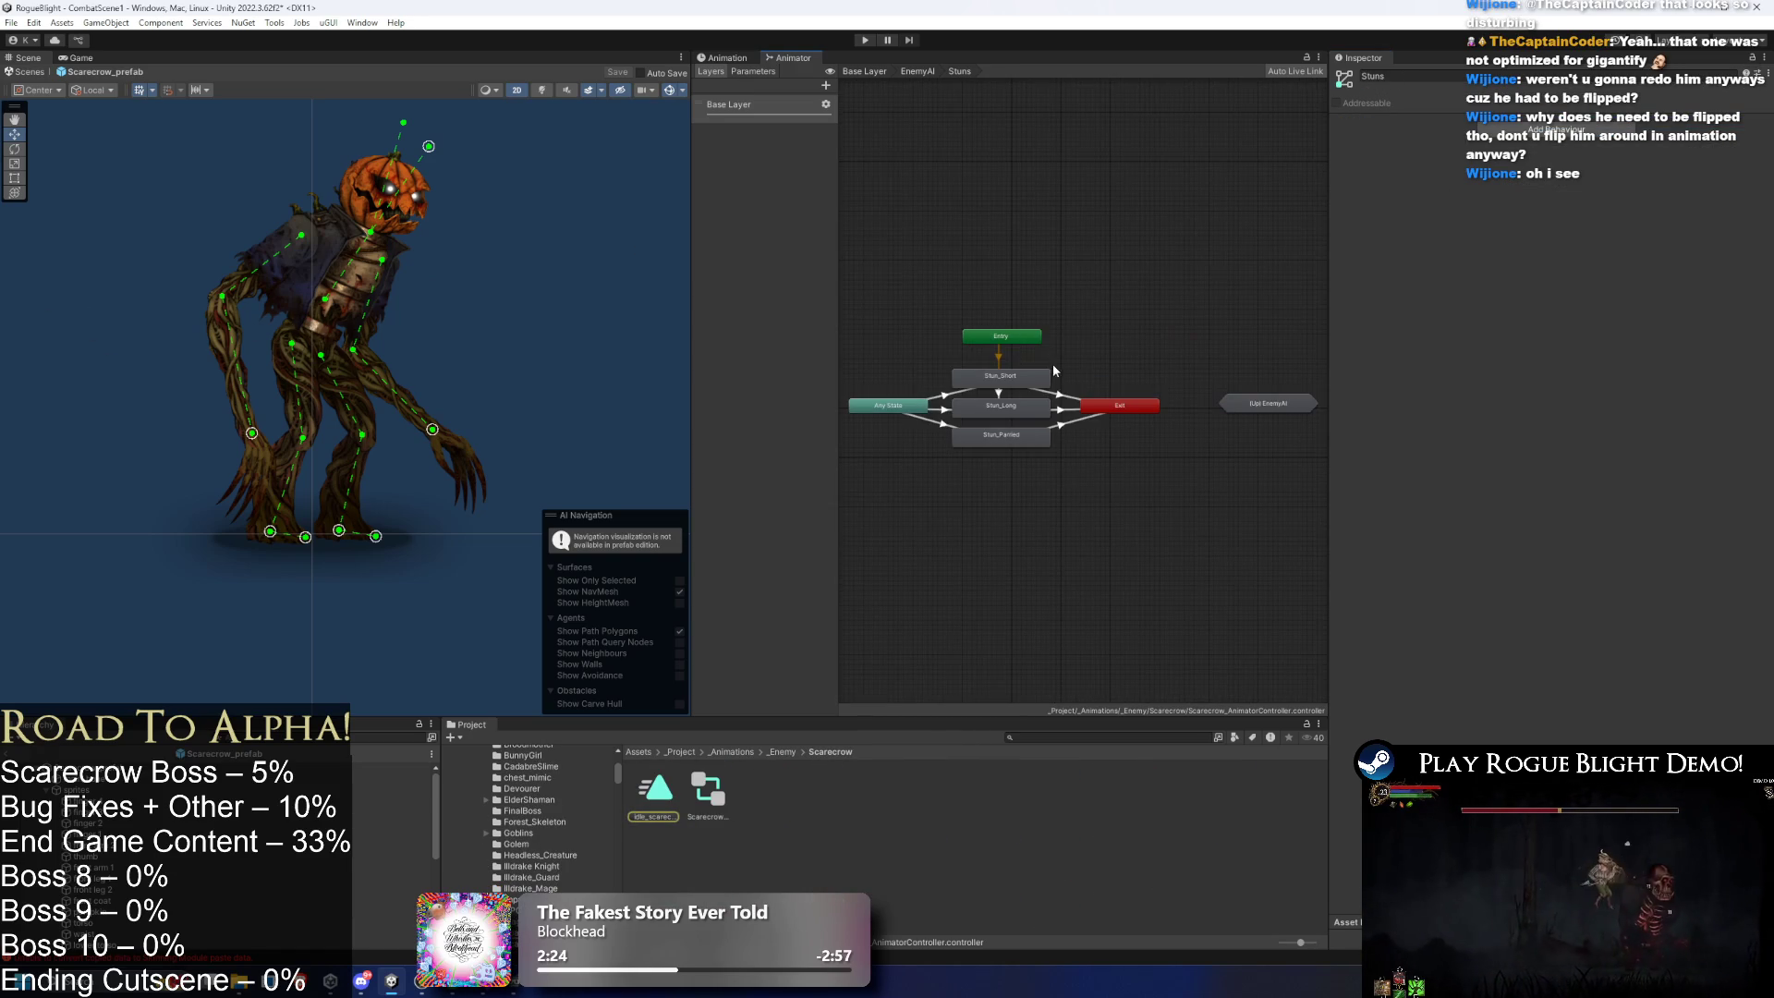
{"action": "left_click", "coordinate": [1044, 376]}
{"action": "mouse_move", "coordinate": [683, 800]}
{"action": "left_mouse_down"}
{"action": "mouse_move", "coordinate": [933, 637]}
{"action": "mouse_move", "coordinate": [1589, 124]}
{"action": "left_mouse_up"}
{"action": "left_click", "coordinate": [1040, 413]}
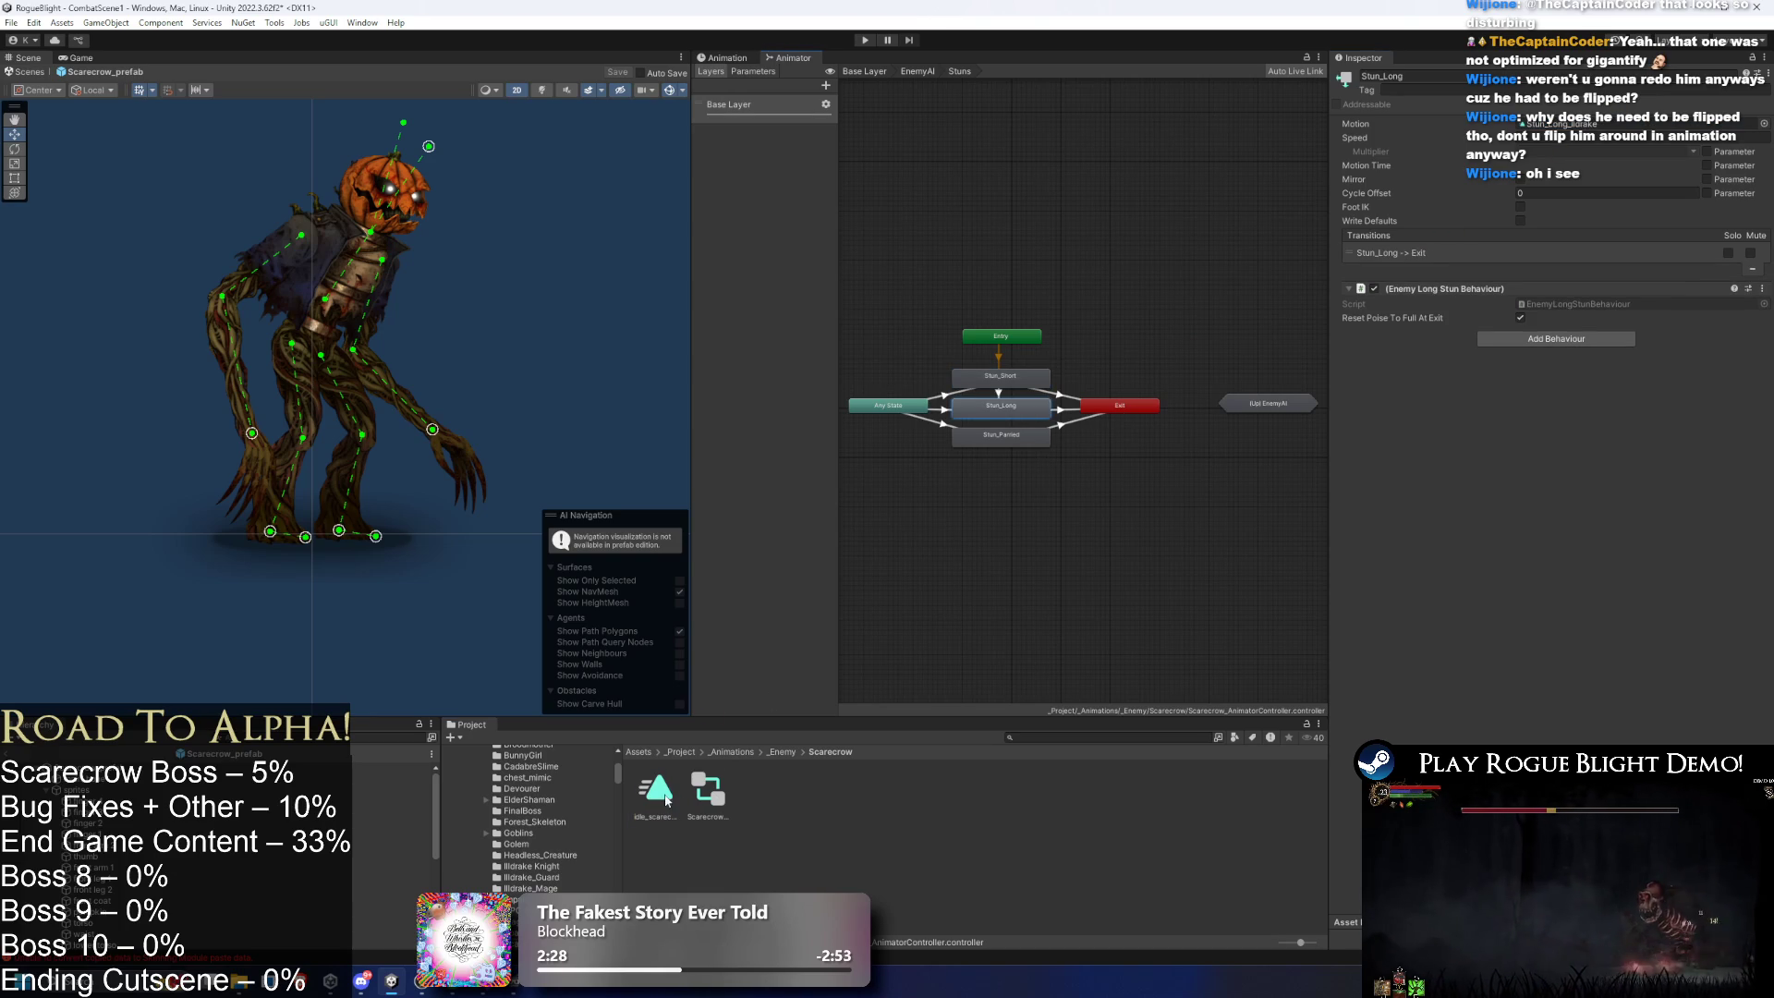
{"action": "left_click", "coordinate": [1000, 434]}
{"action": "mouse_move", "coordinate": [656, 790]}
{"action": "left_mouse_down"}
{"action": "mouse_move", "coordinate": [1608, 227]}
{"action": "mouse_move", "coordinate": [1591, 129]}
{"action": "left_mouse_up"}
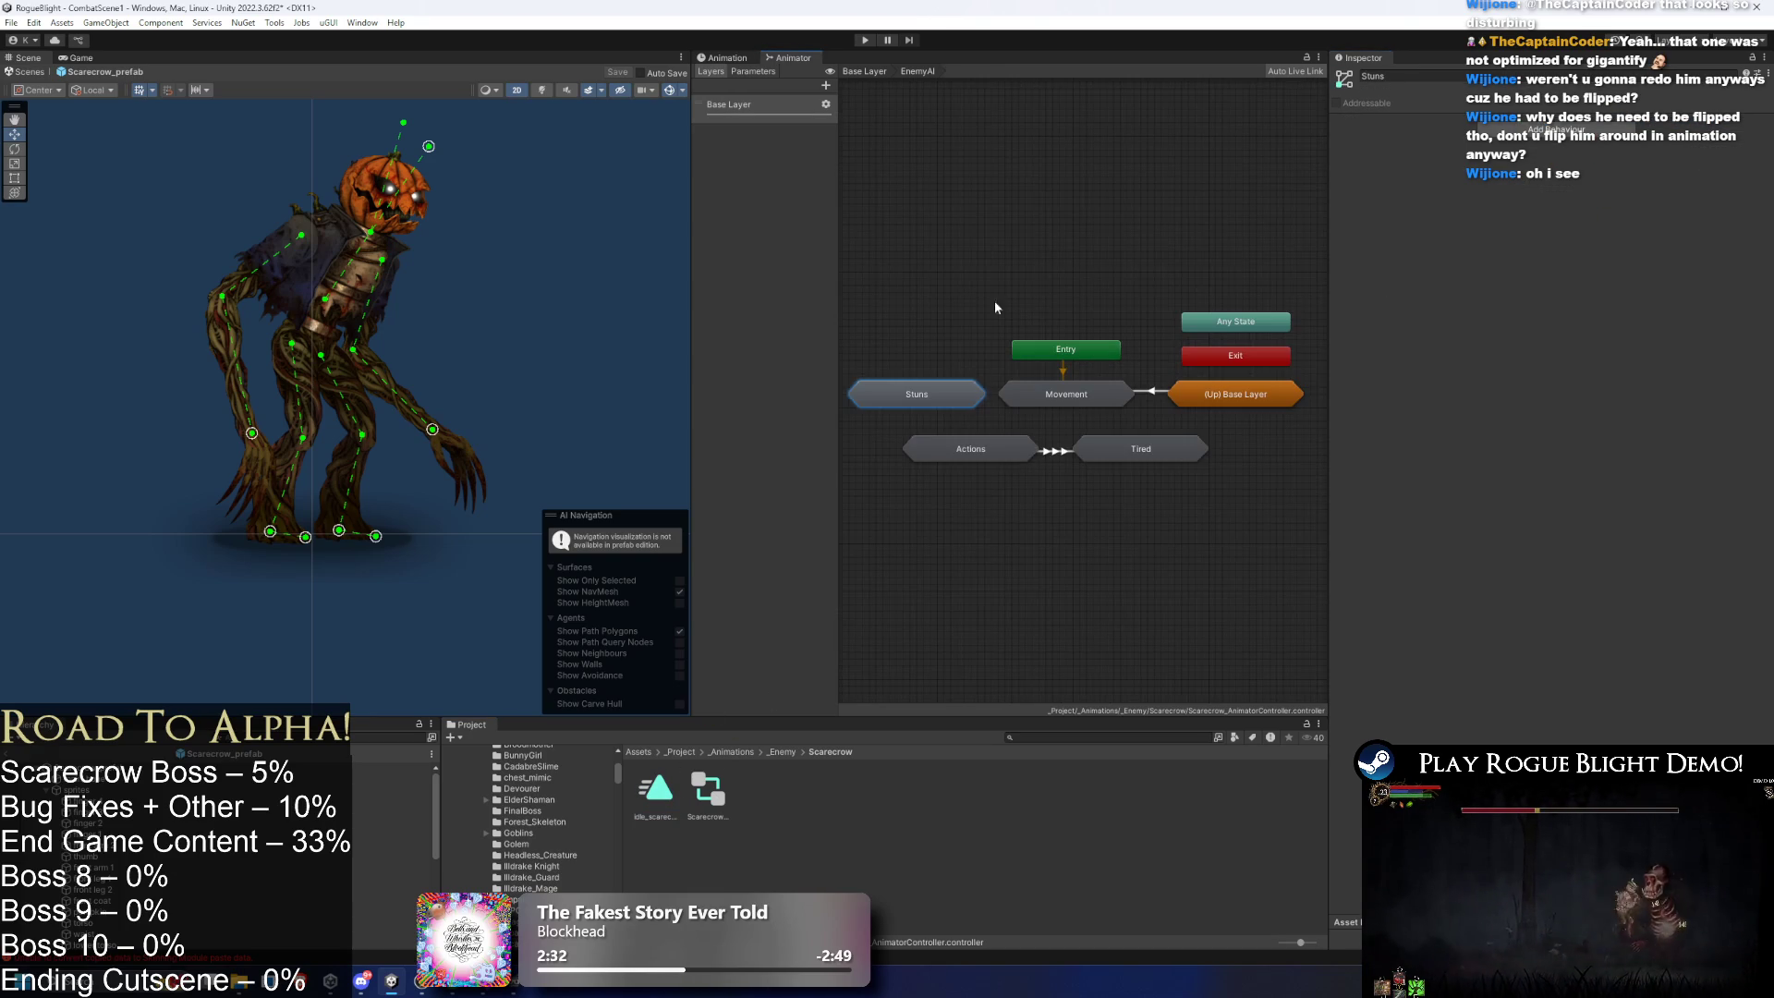
- Peek into Tired, return to EnemyAI, and enter the Actions sub-state machine
{"action": "double_click", "coordinate": [1124, 451]}
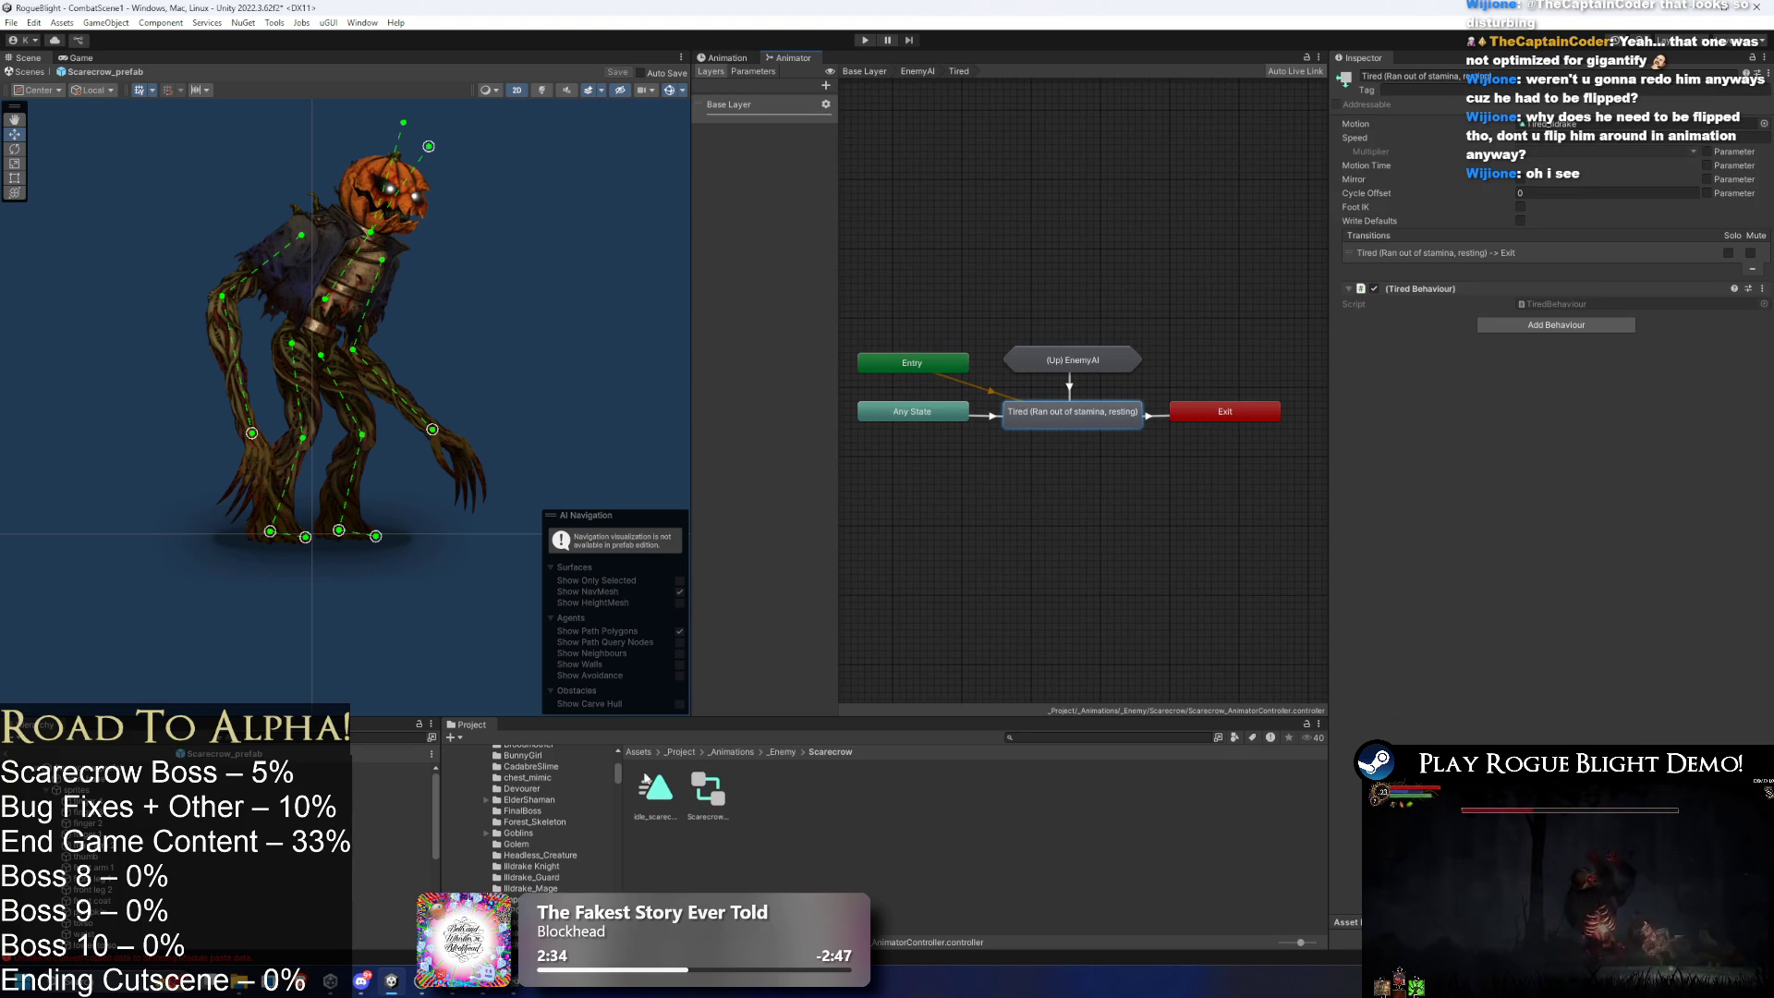
{"action": "double_click", "coordinate": [1071, 360]}
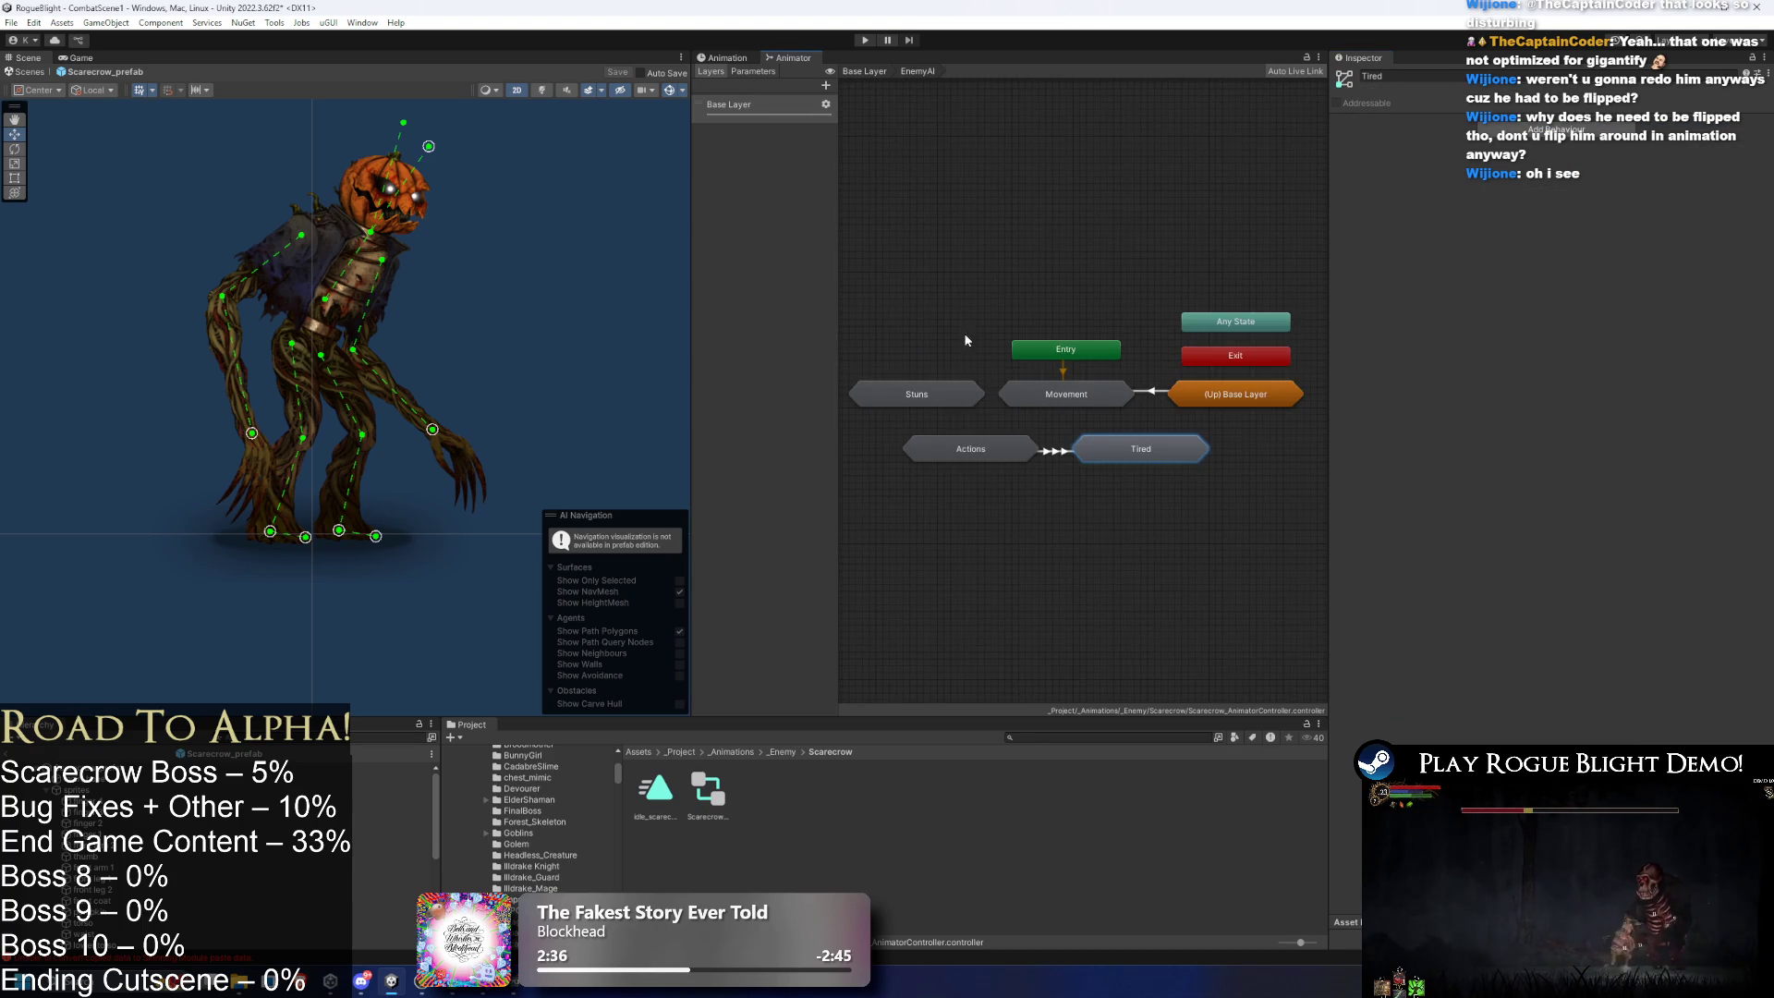
{"action": "double_click", "coordinate": [969, 450]}
{"action": "left_click", "coordinate": [1072, 200]}
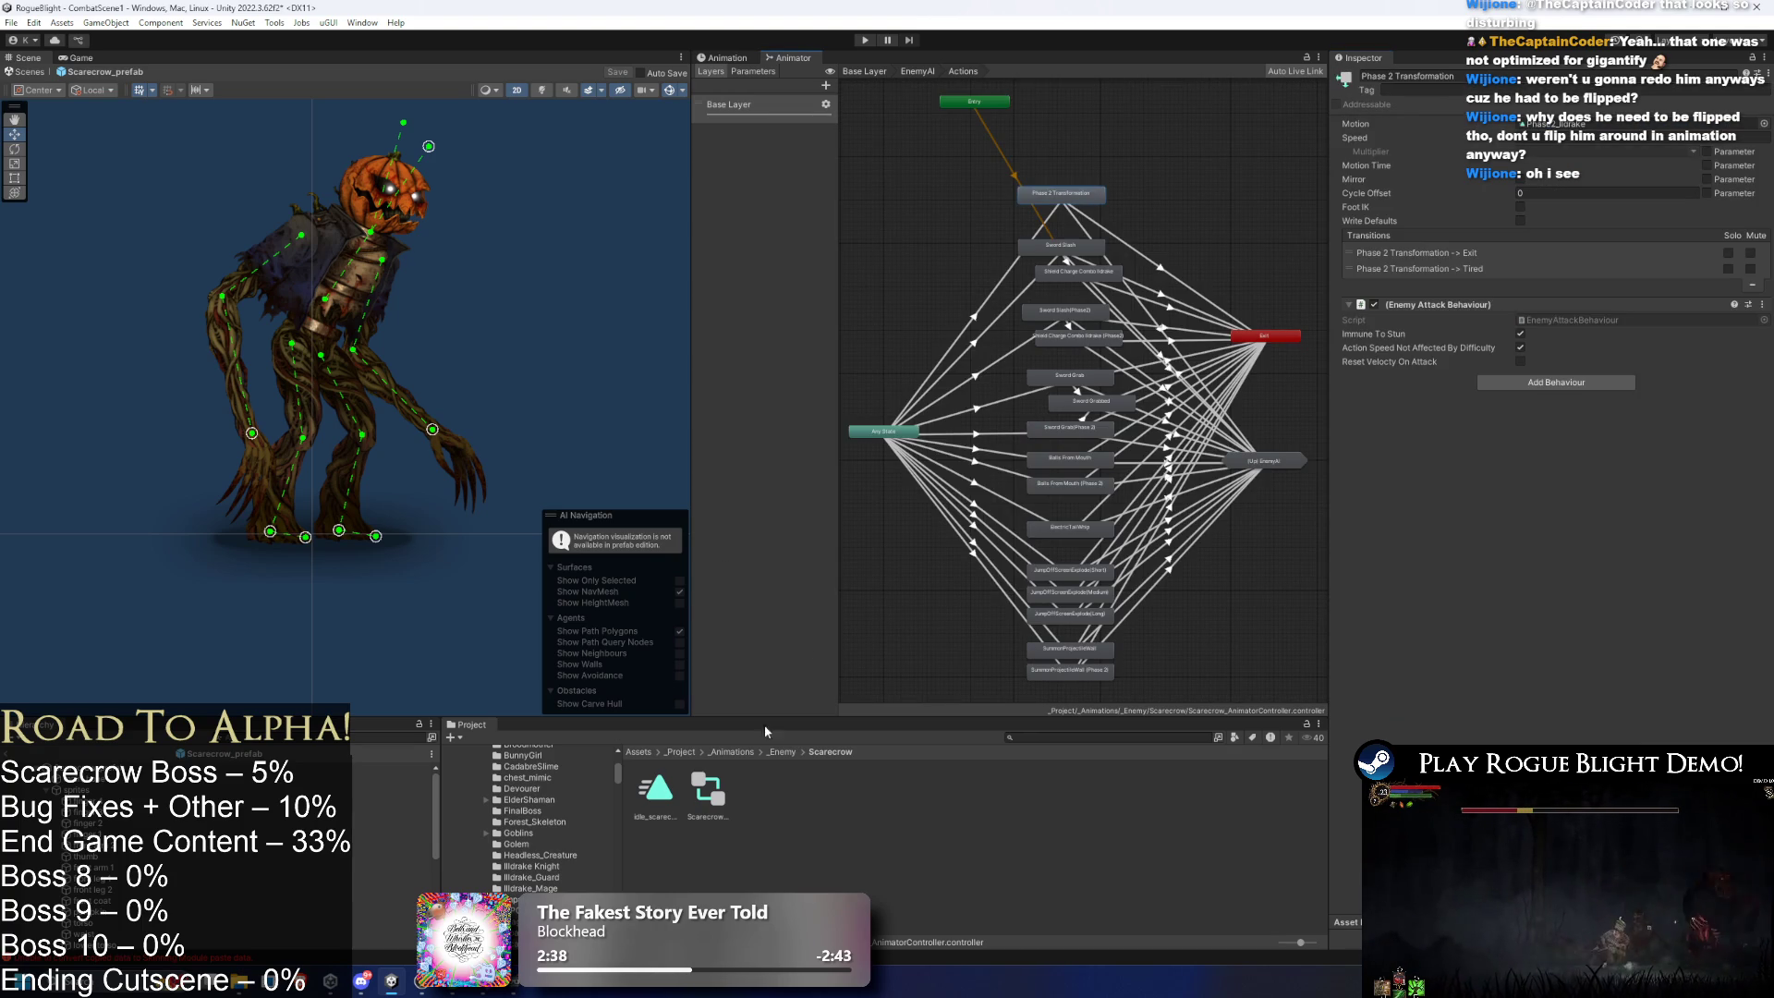
- Set Phase 2 Transformation, Sword Slash(Phase2) and Sword Grab(Phase 2) motions to idle_scarecrow
{"action": "left_click_drag", "start_coordinate": [1547, 159], "coordinate": [1570, 124]}
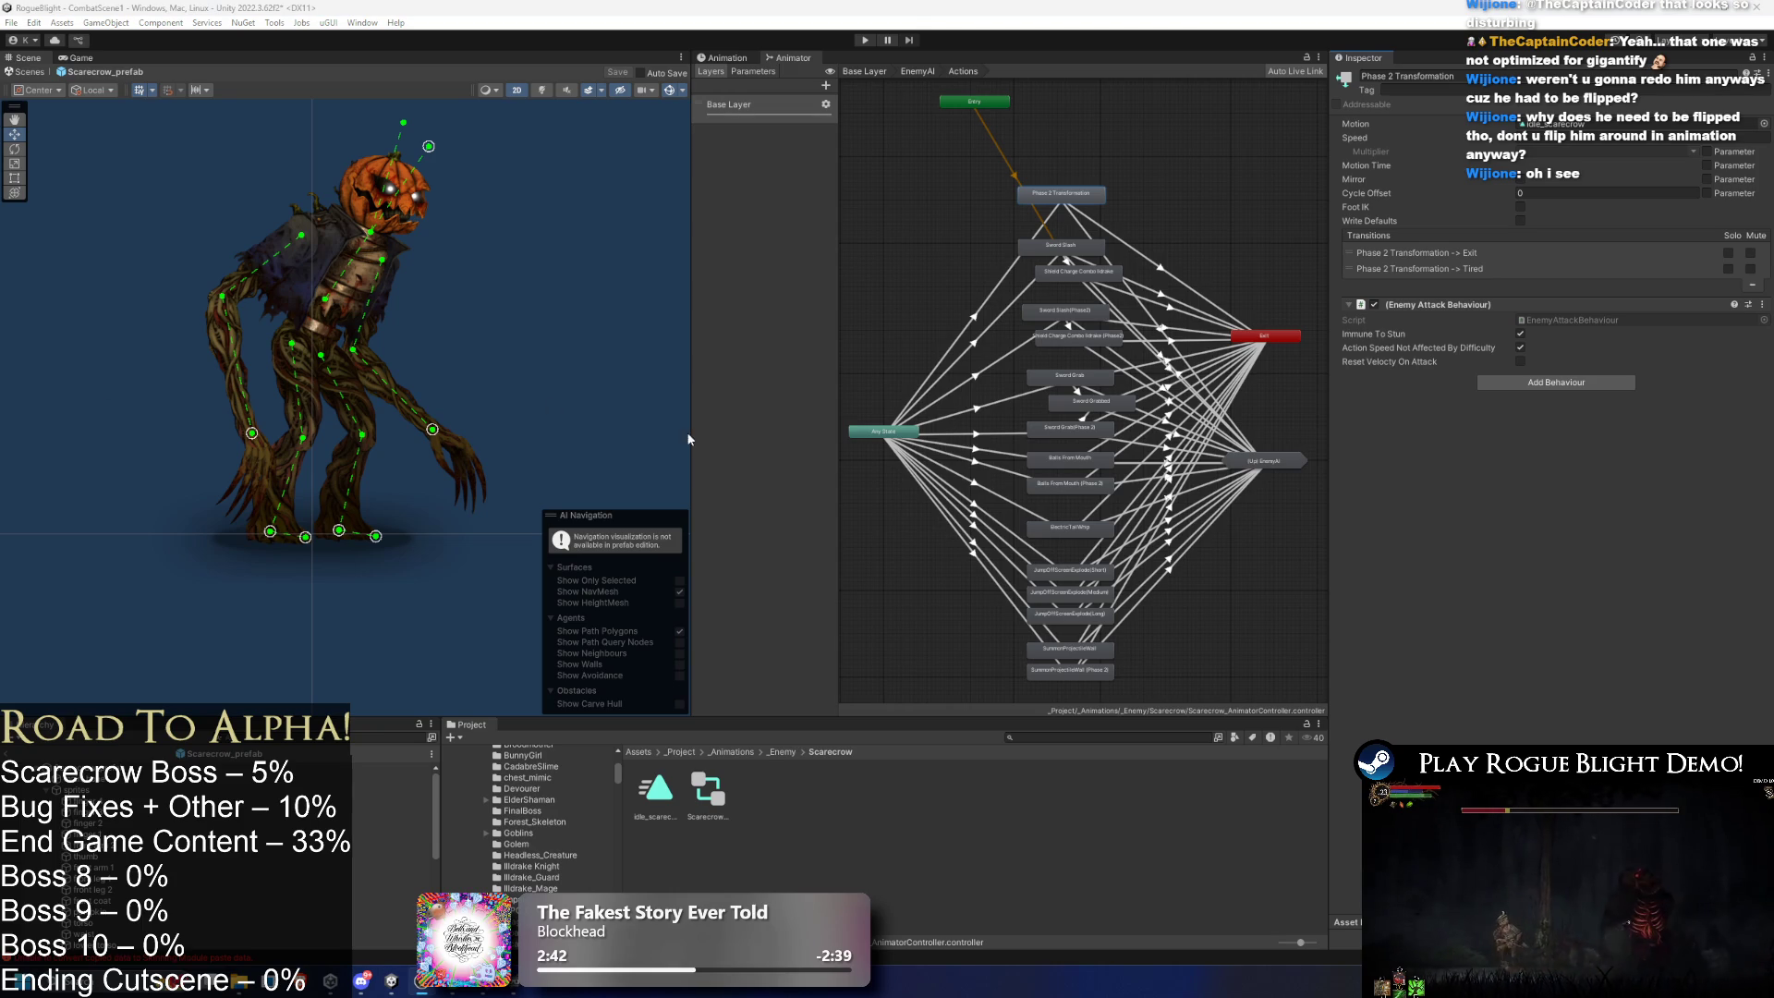
{"action": "left_click", "coordinate": [1060, 251]}
{"action": "left_click", "coordinate": [1061, 246]}
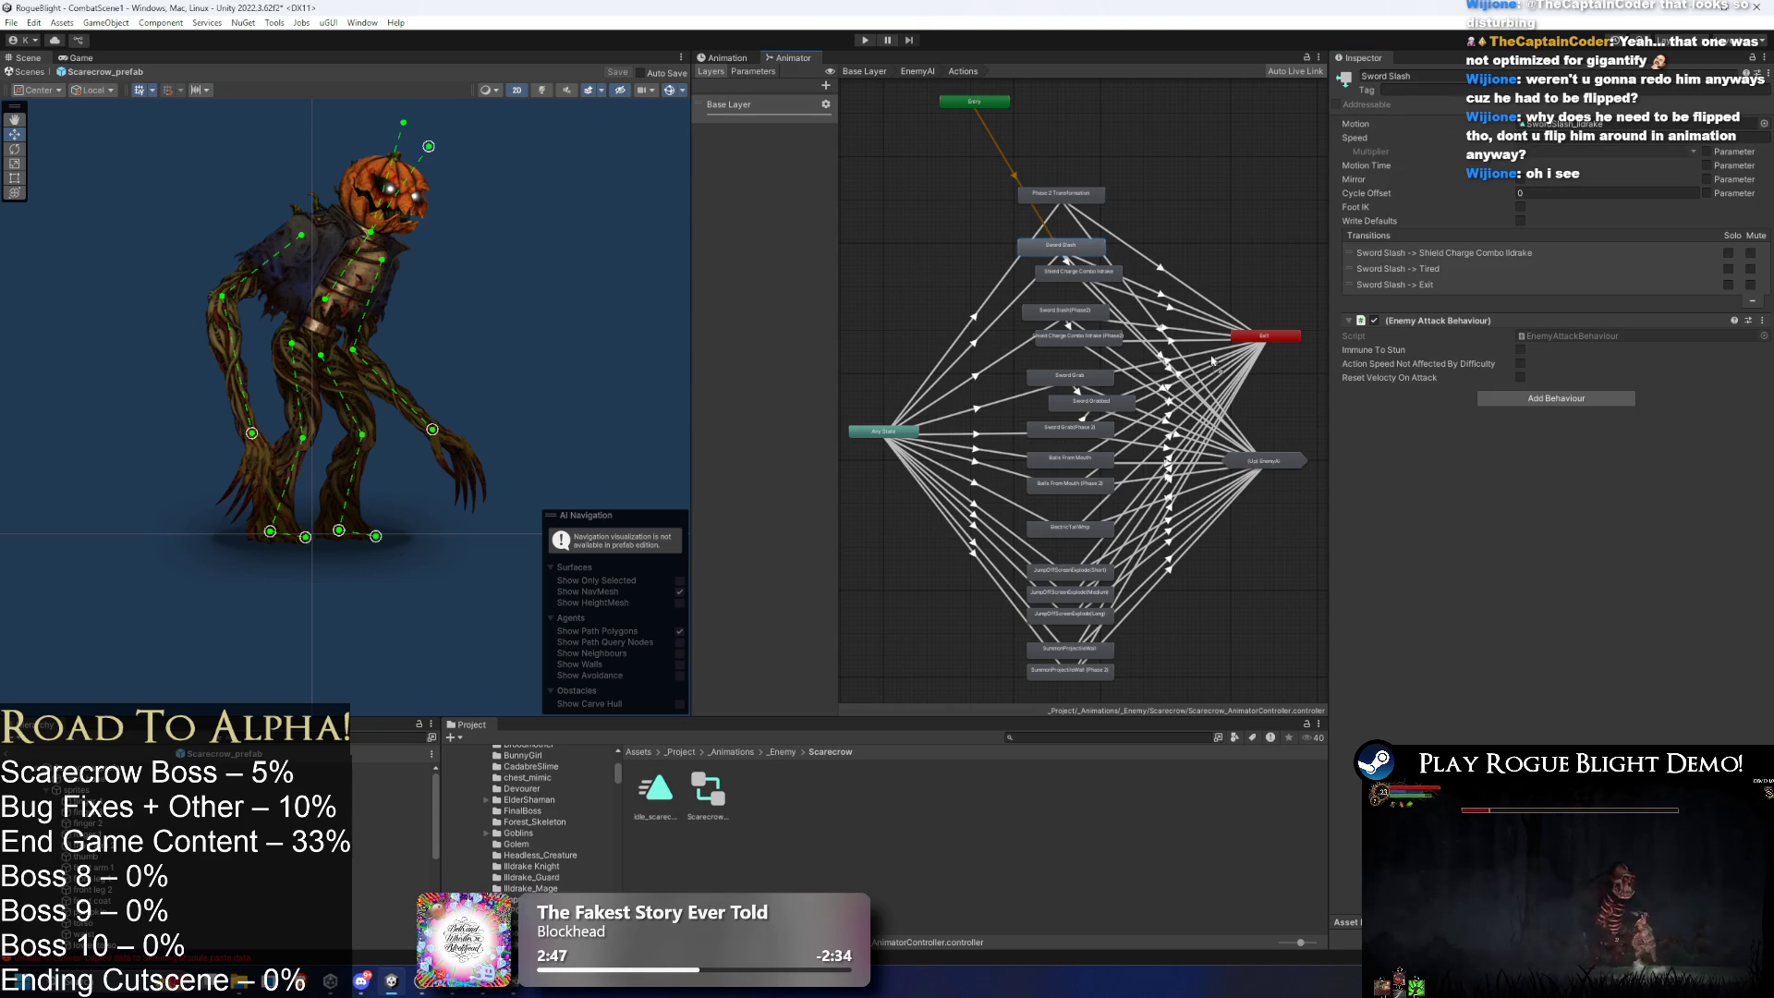
{"action": "left_click", "coordinate": [1050, 273]}
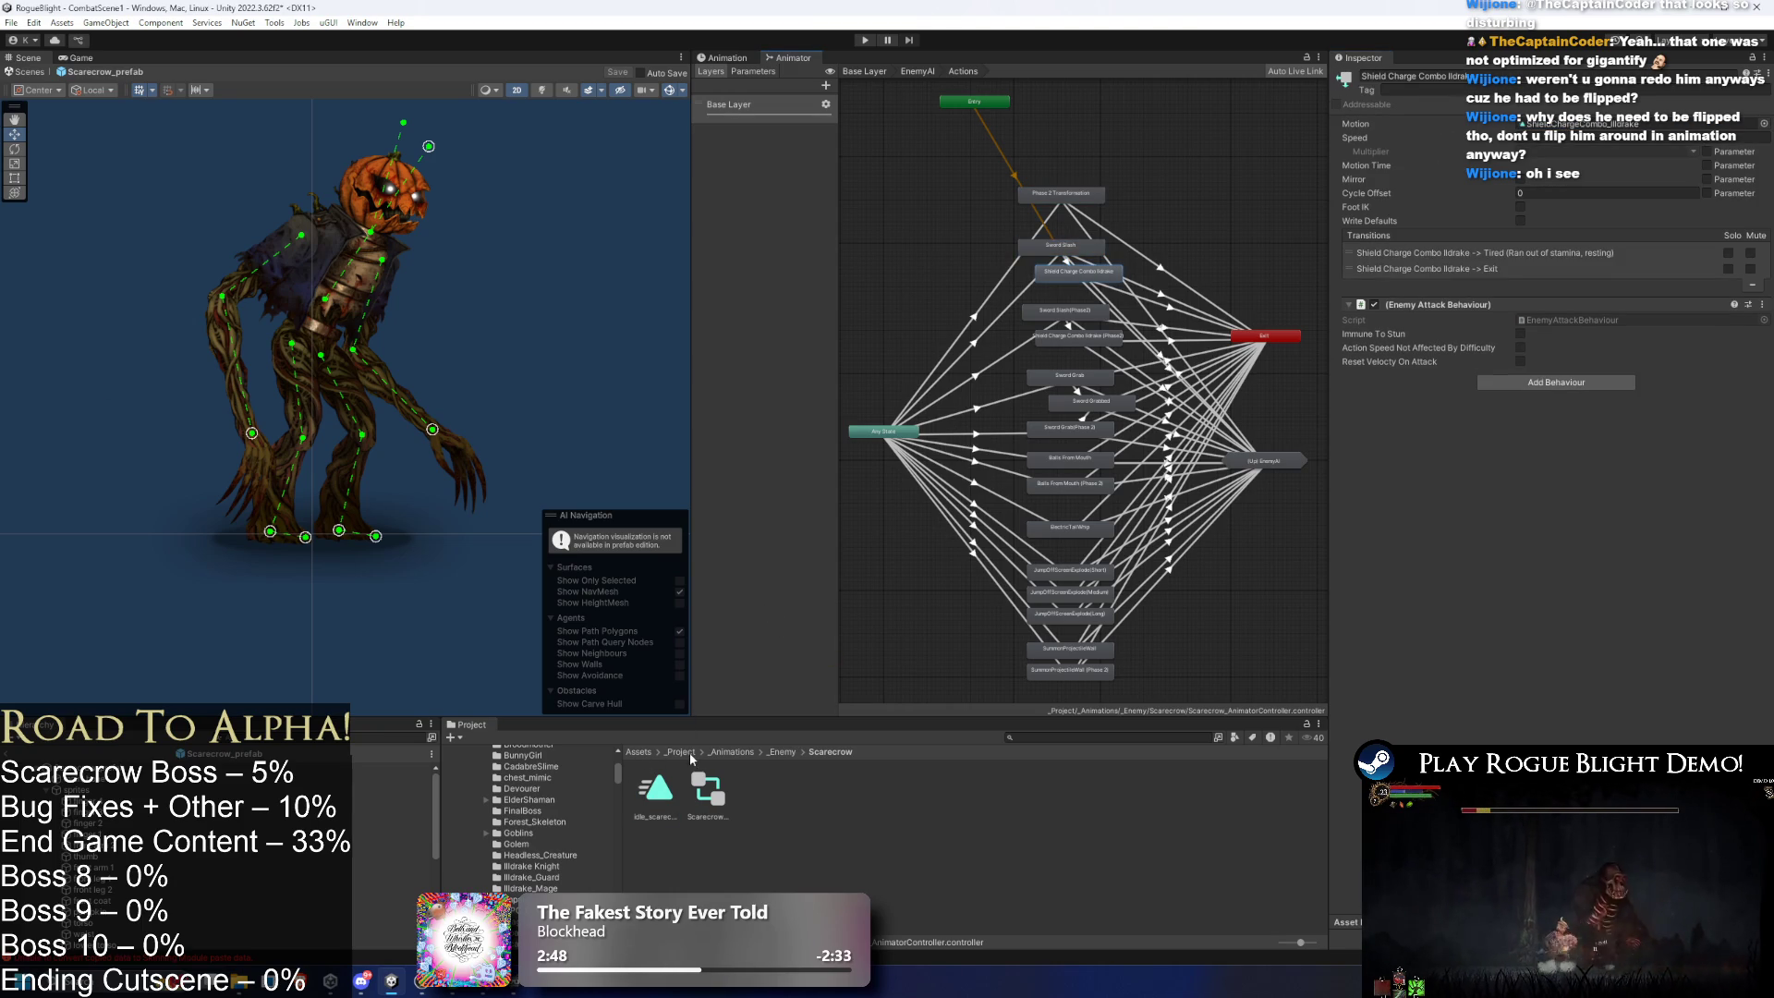
{"action": "left_click", "coordinate": [1046, 311]}
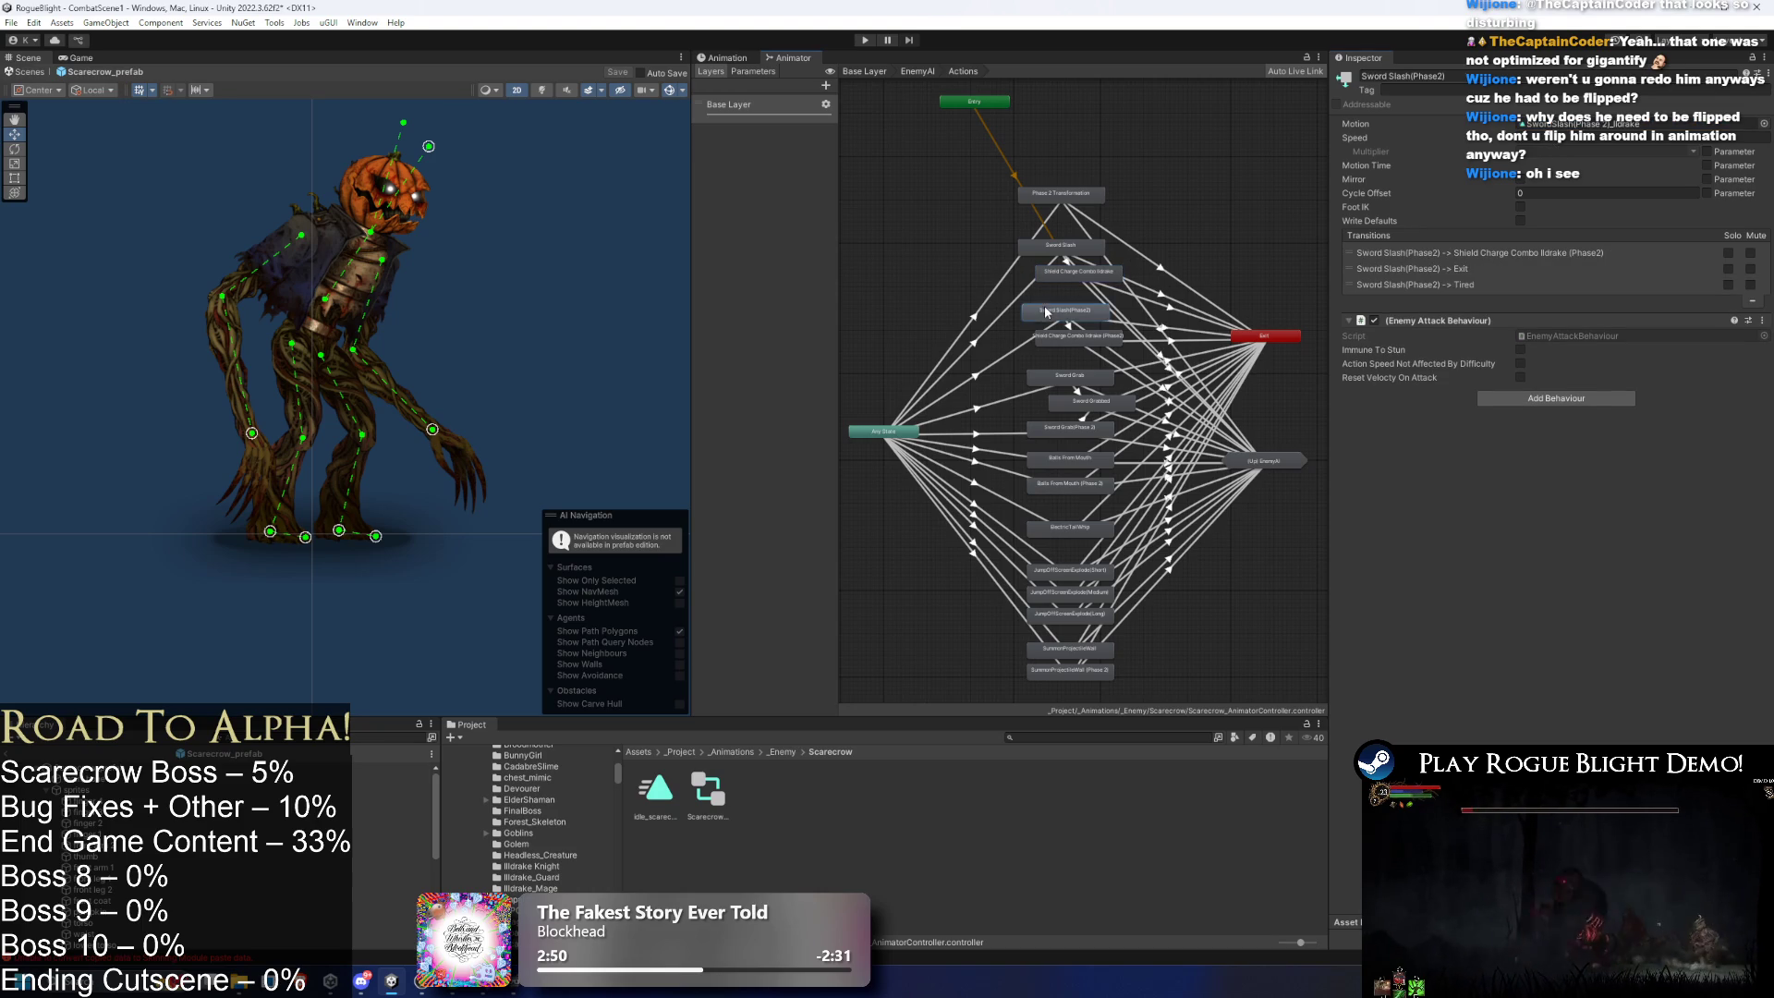
{"action": "left_click_drag", "start_coordinate": [656, 787], "coordinate": [1589, 124]}
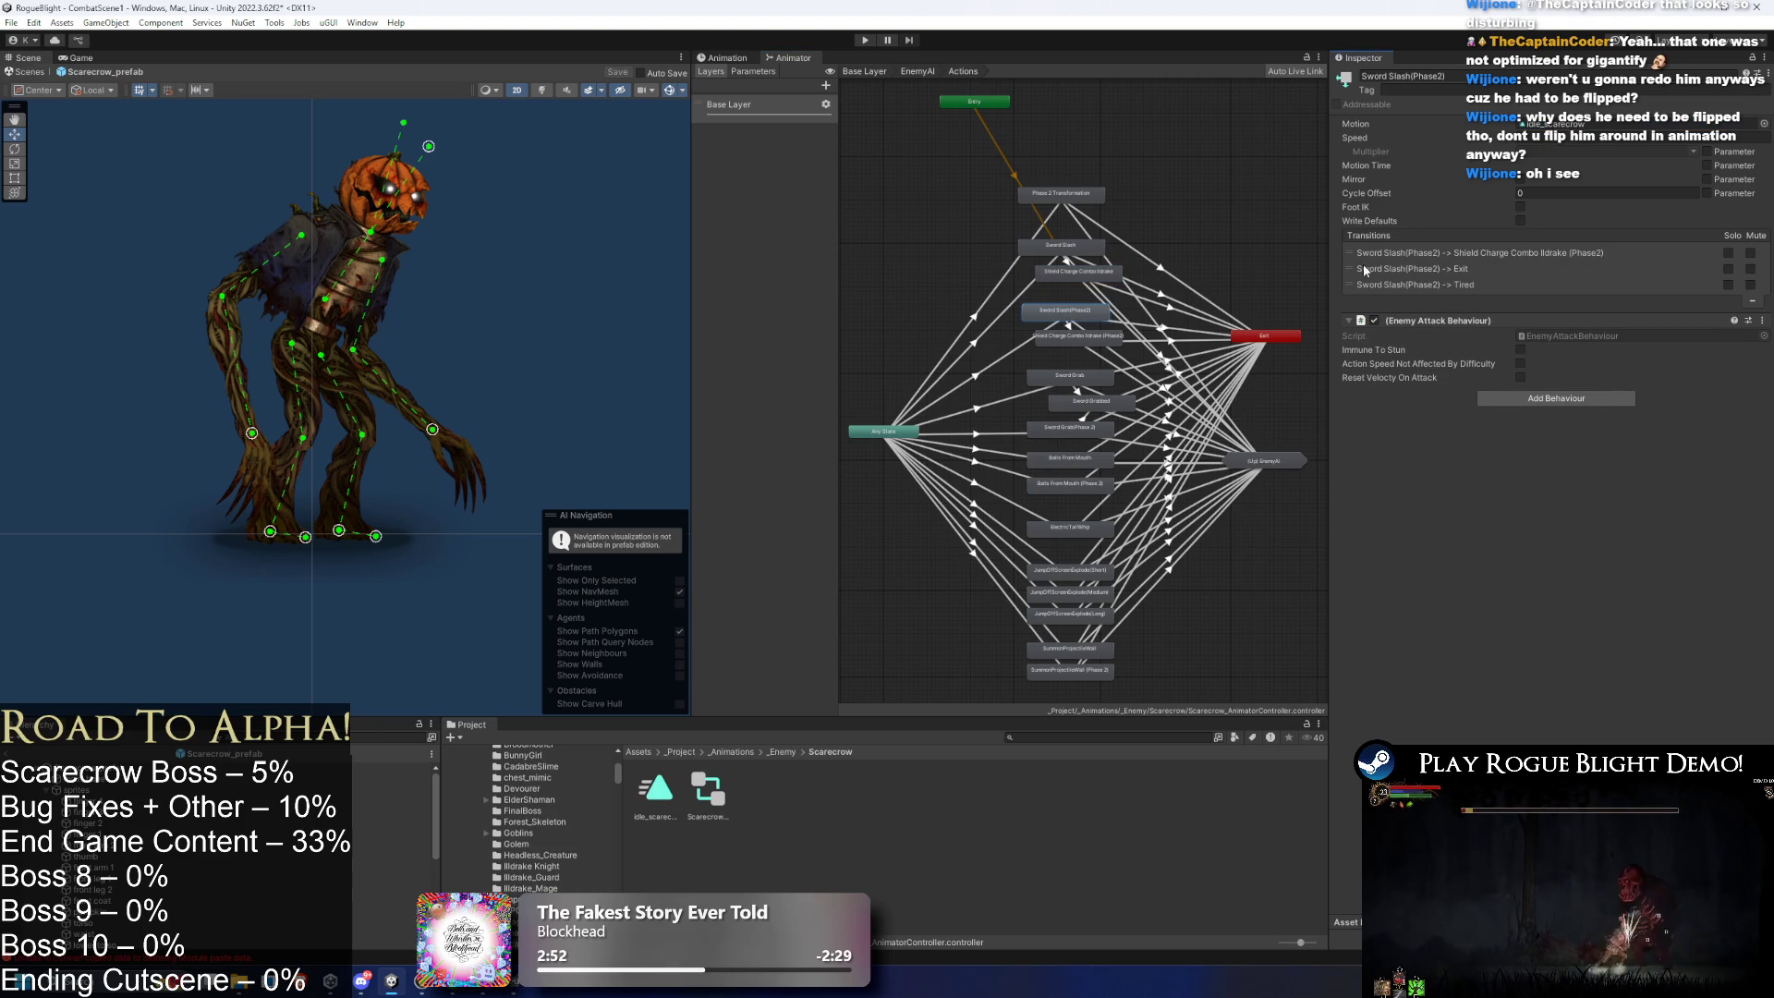
{"action": "left_click", "coordinate": [1058, 341]}
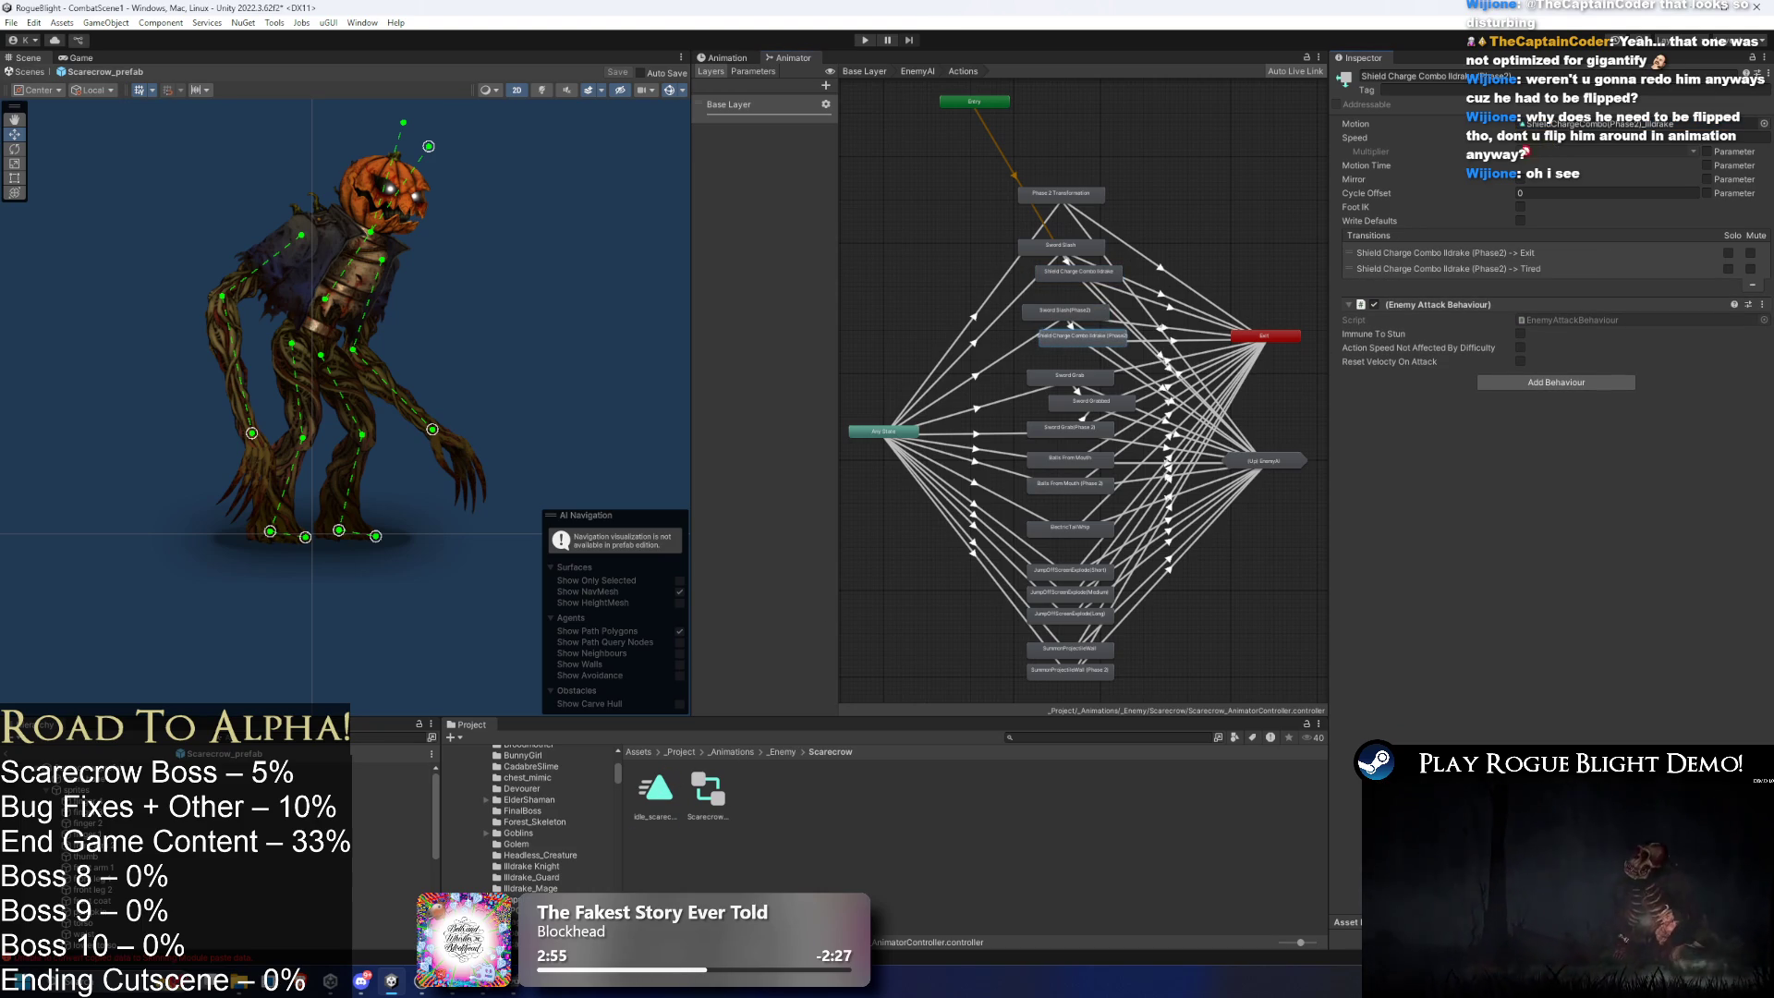
{"action": "left_click", "coordinate": [1070, 375]}
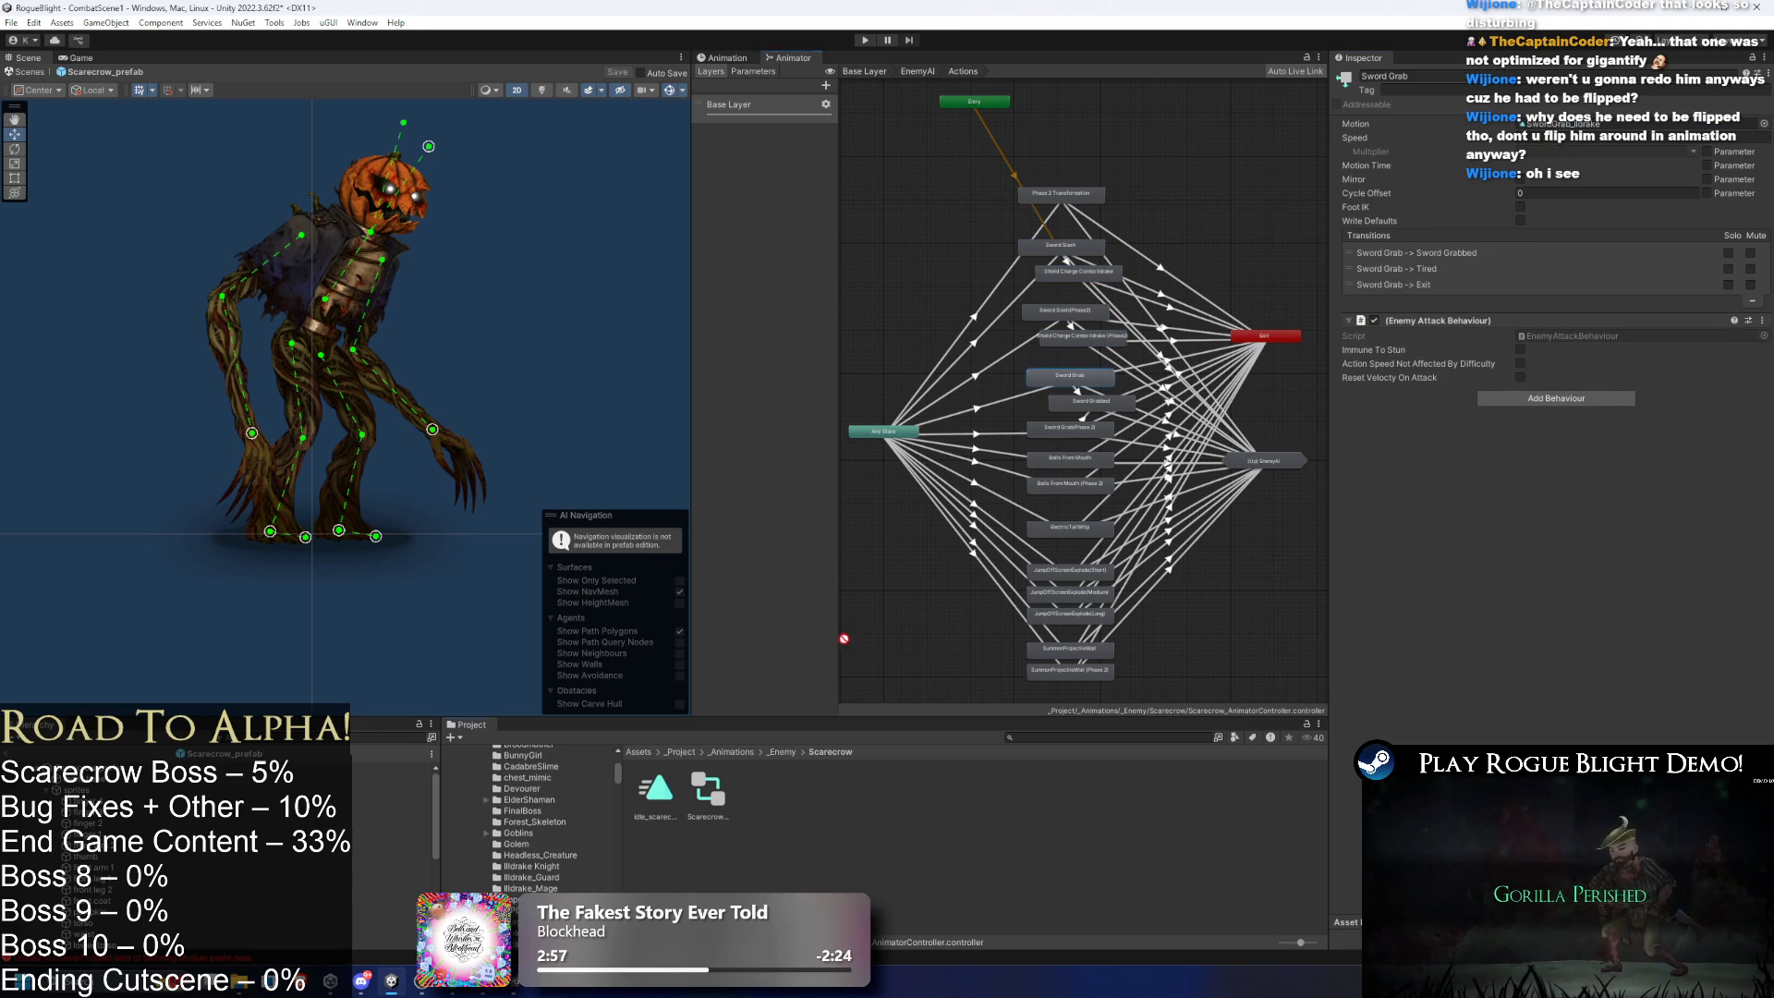
{"action": "left_click", "coordinate": [1091, 401]}
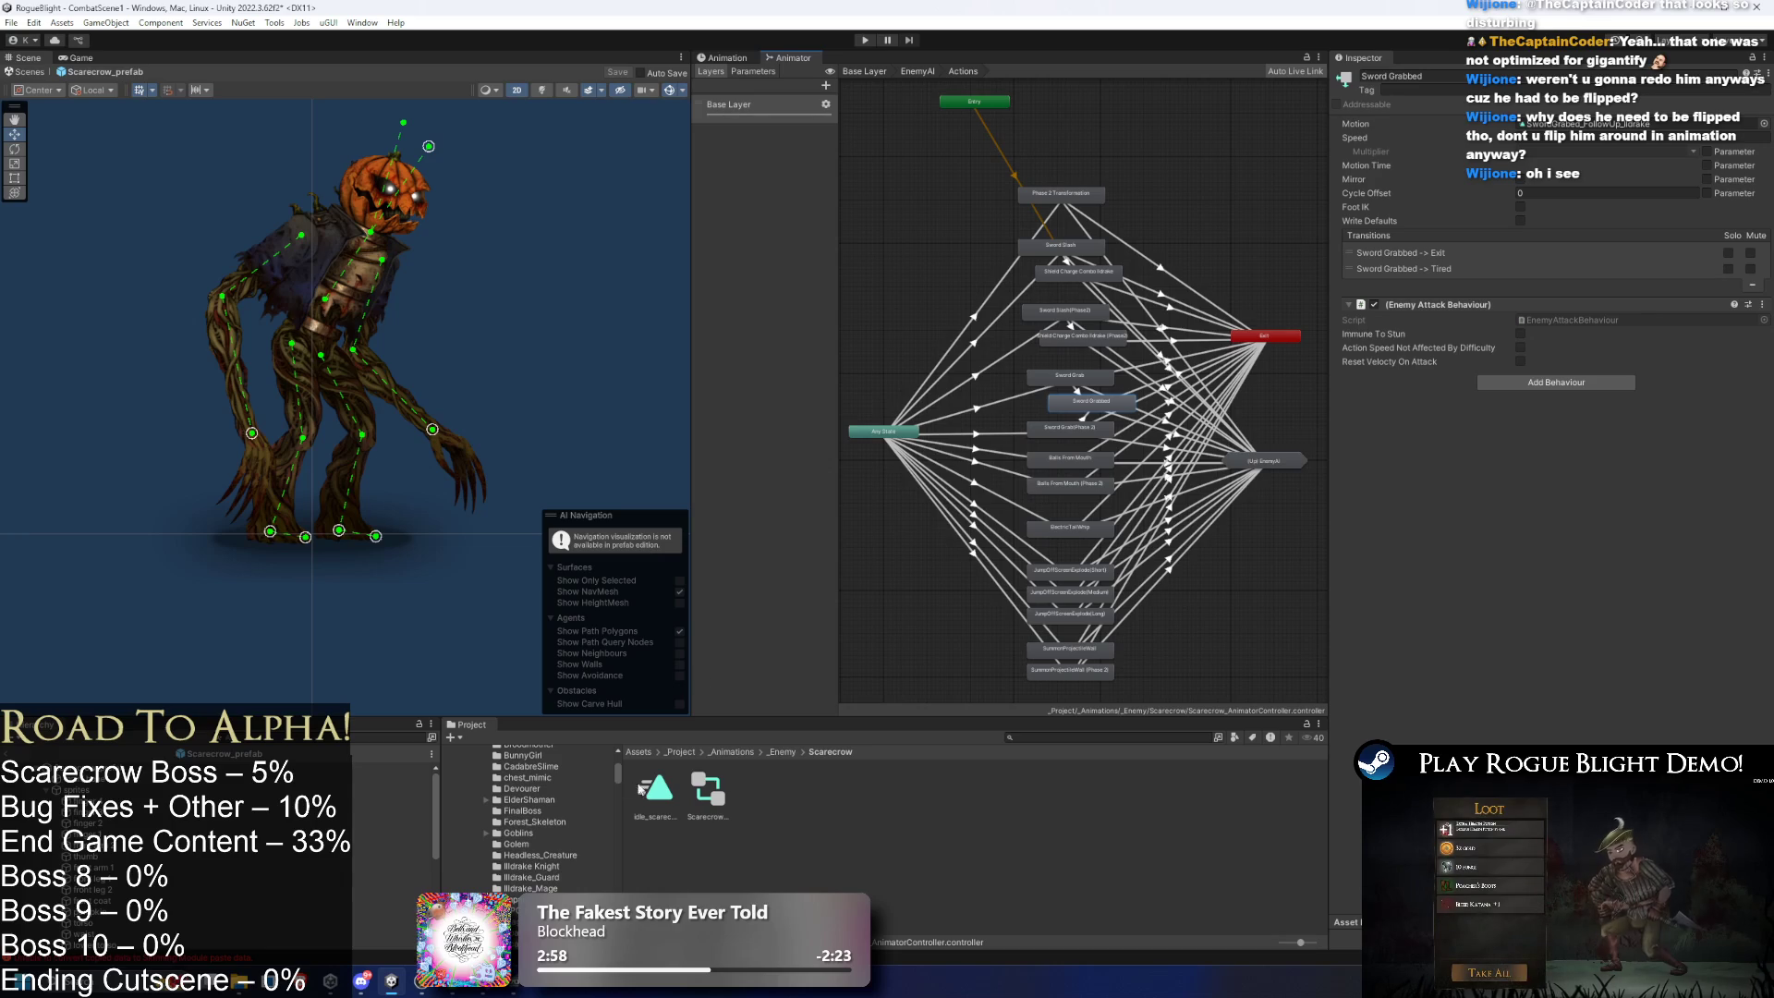
{"action": "left_click", "coordinate": [1070, 427]}
{"action": "left_click_drag", "start_coordinate": [1519, 225], "coordinate": [1571, 124]}
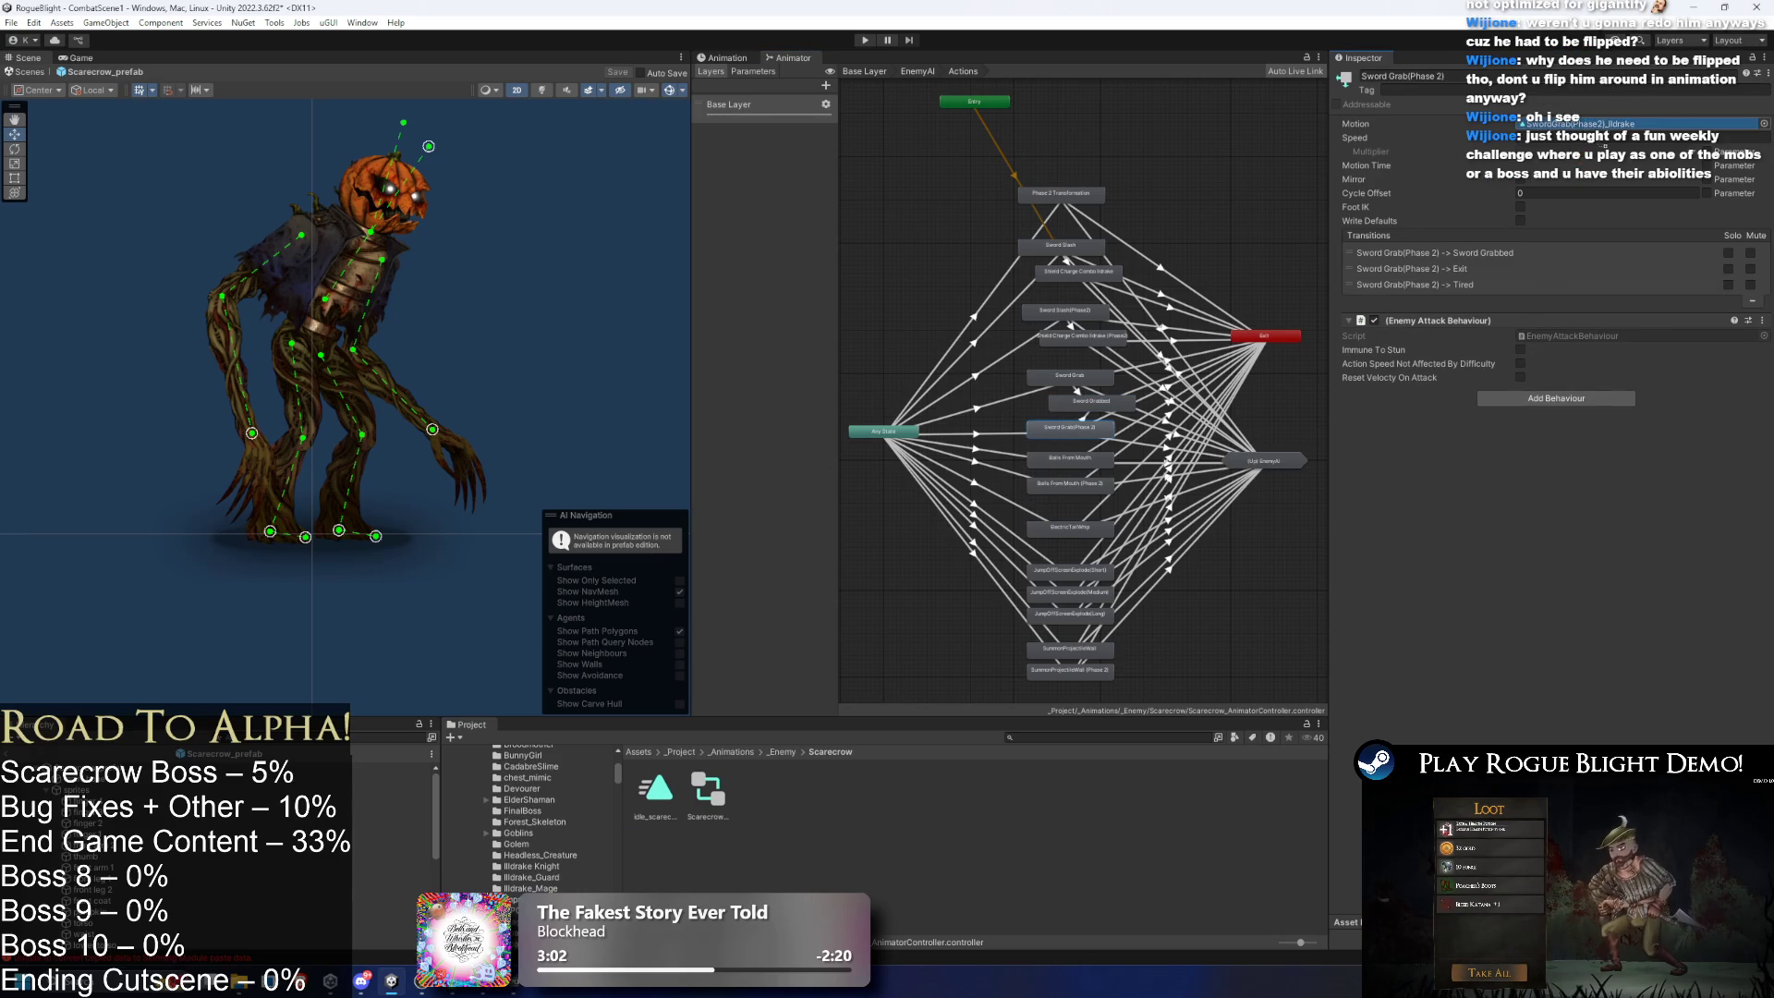
- Set ElectricTailWhip and JumpOffScreenExplode(Short) to idle_scarecrow, review the remaining states, and exit Actions
{"action": "left_click", "coordinate": [1088, 460]}
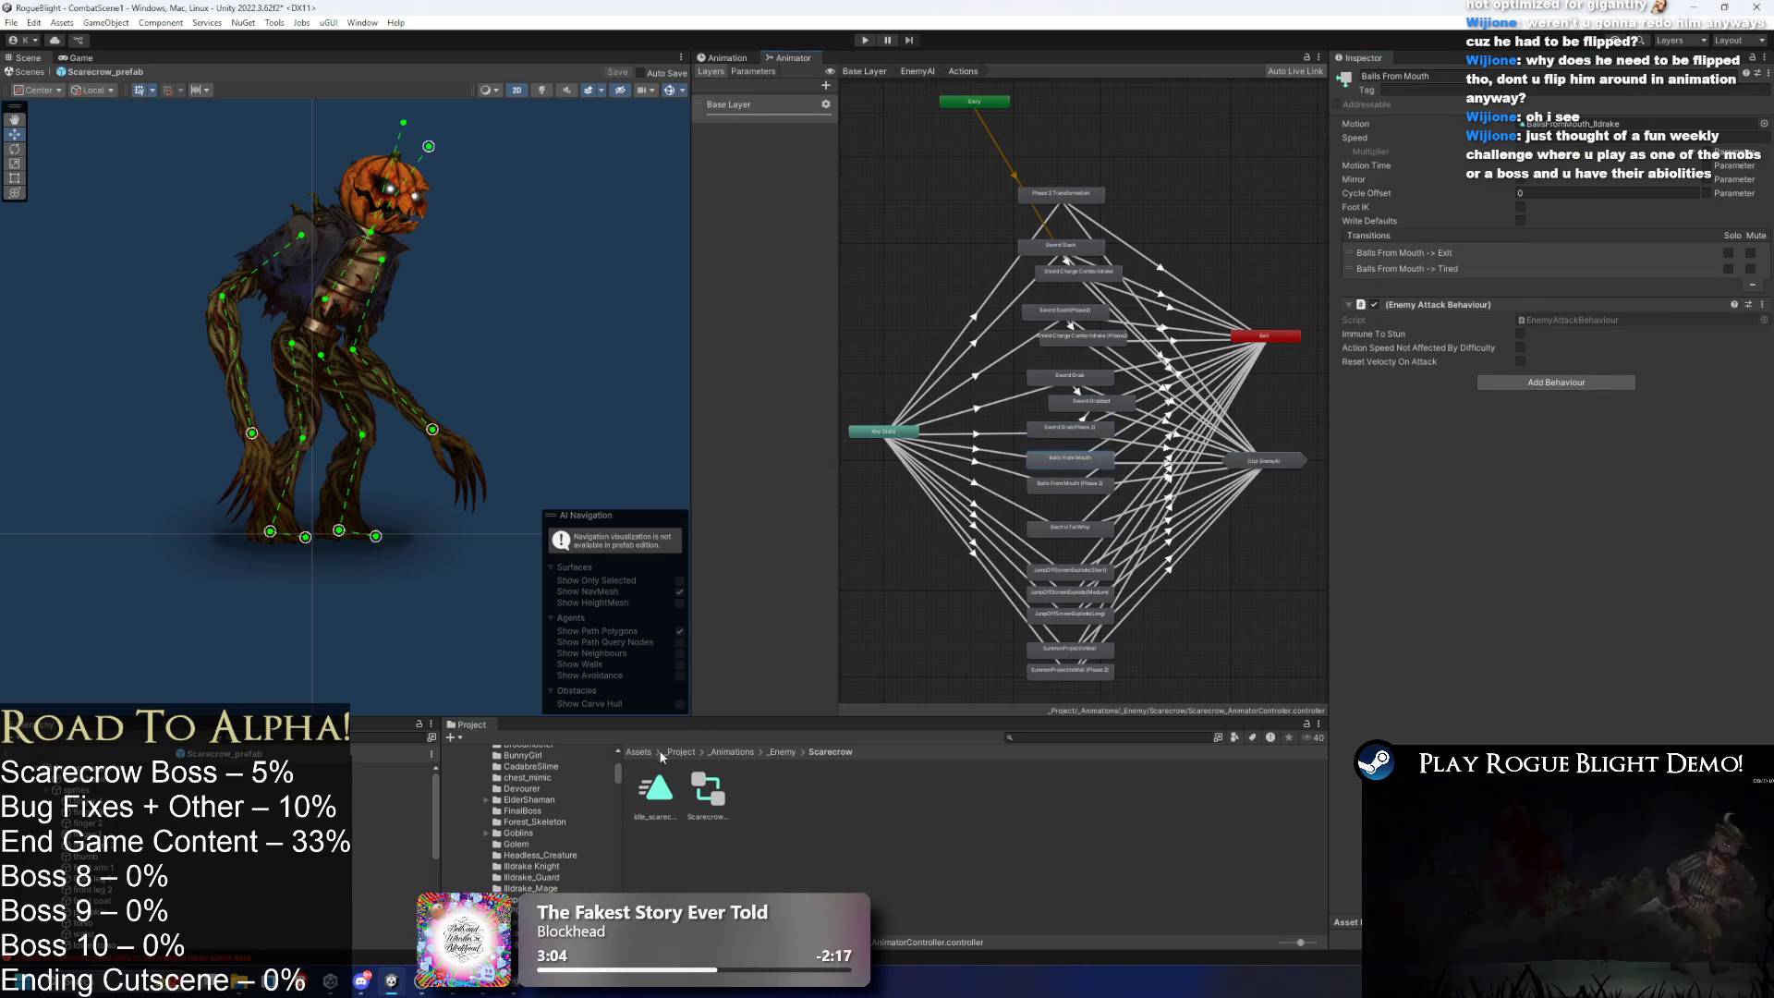
{"action": "left_click", "coordinate": [1069, 482]}
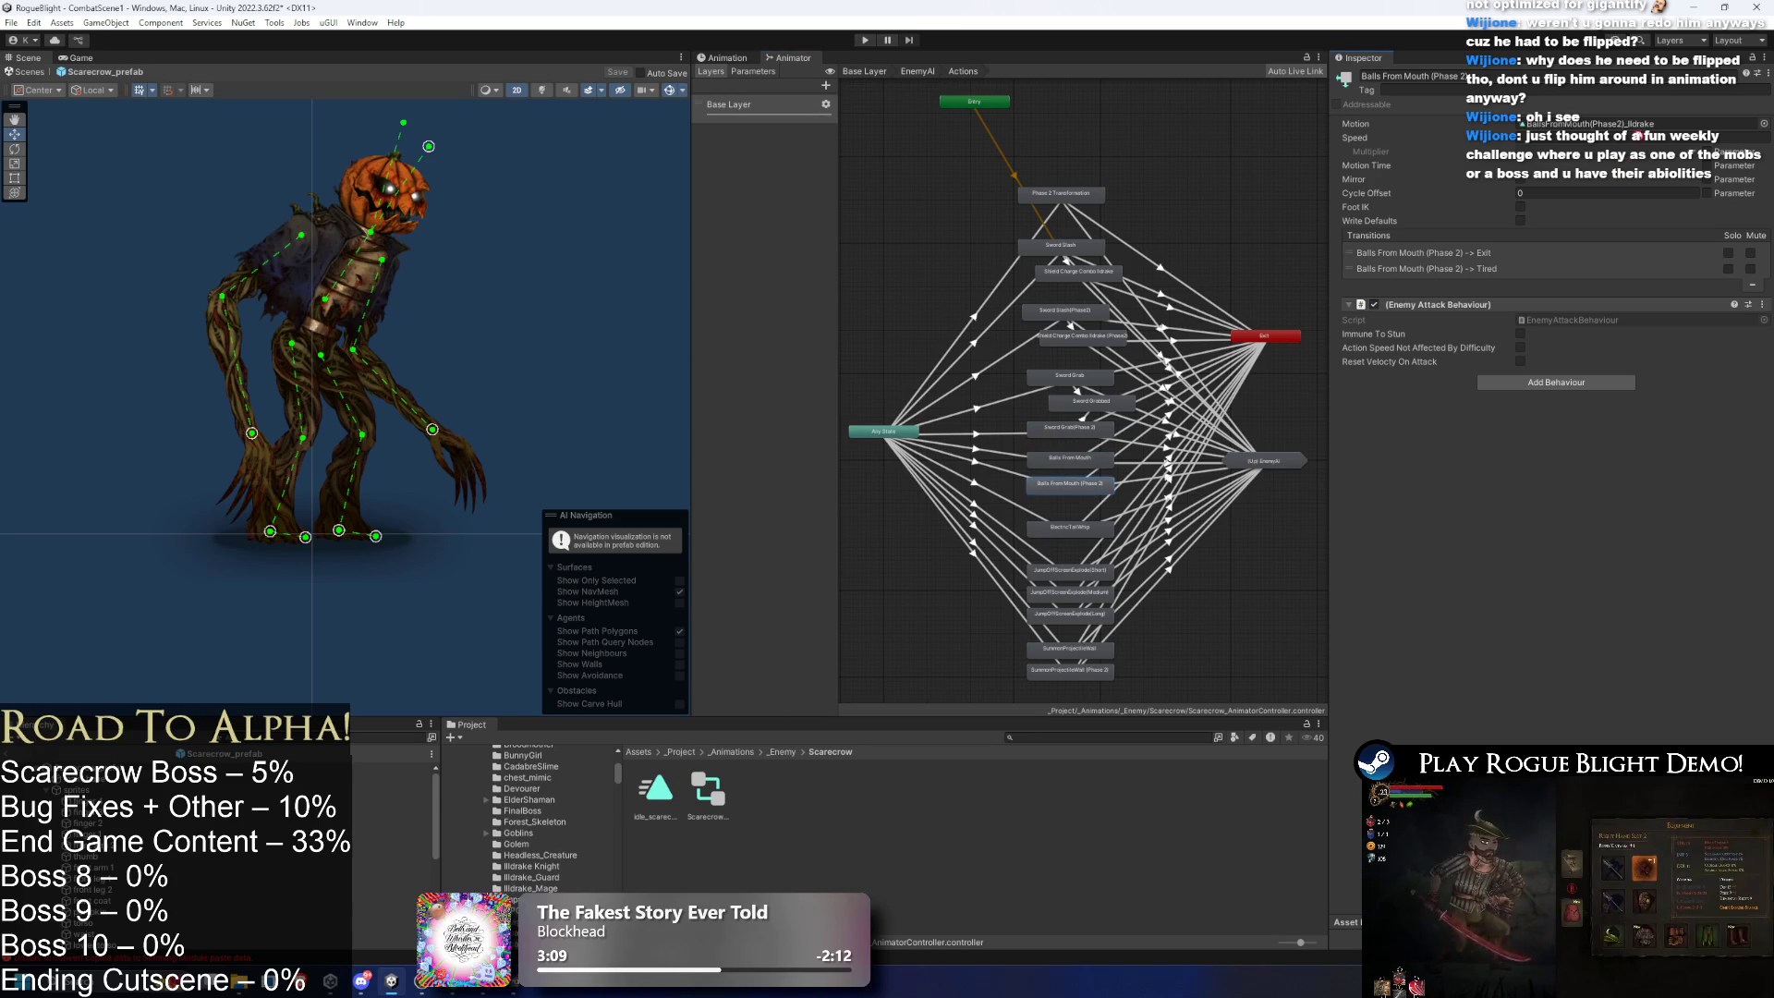
{"action": "left_click", "coordinate": [1053, 528]}
{"action": "left_click_drag", "start_coordinate": [656, 787], "coordinate": [1053, 523]}
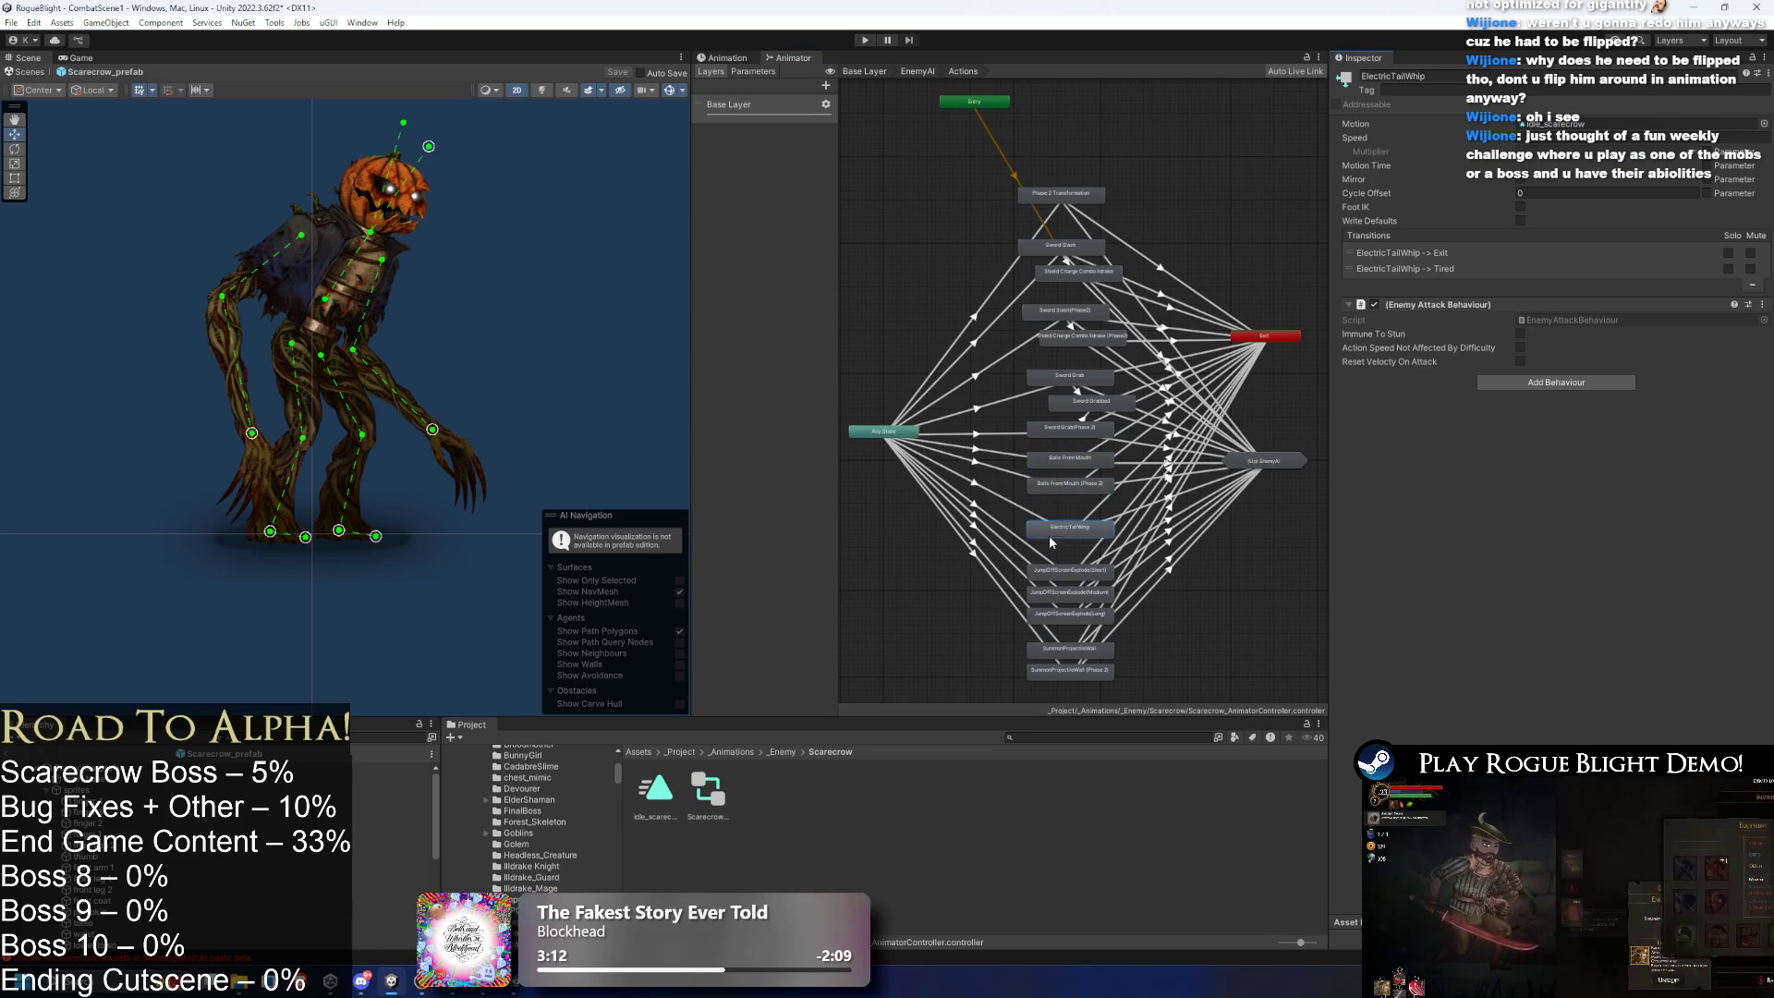
{"action": "left_click", "coordinate": [1070, 569]}
{"action": "left_click_drag", "start_coordinate": [1552, 142], "coordinate": [1538, 124]}
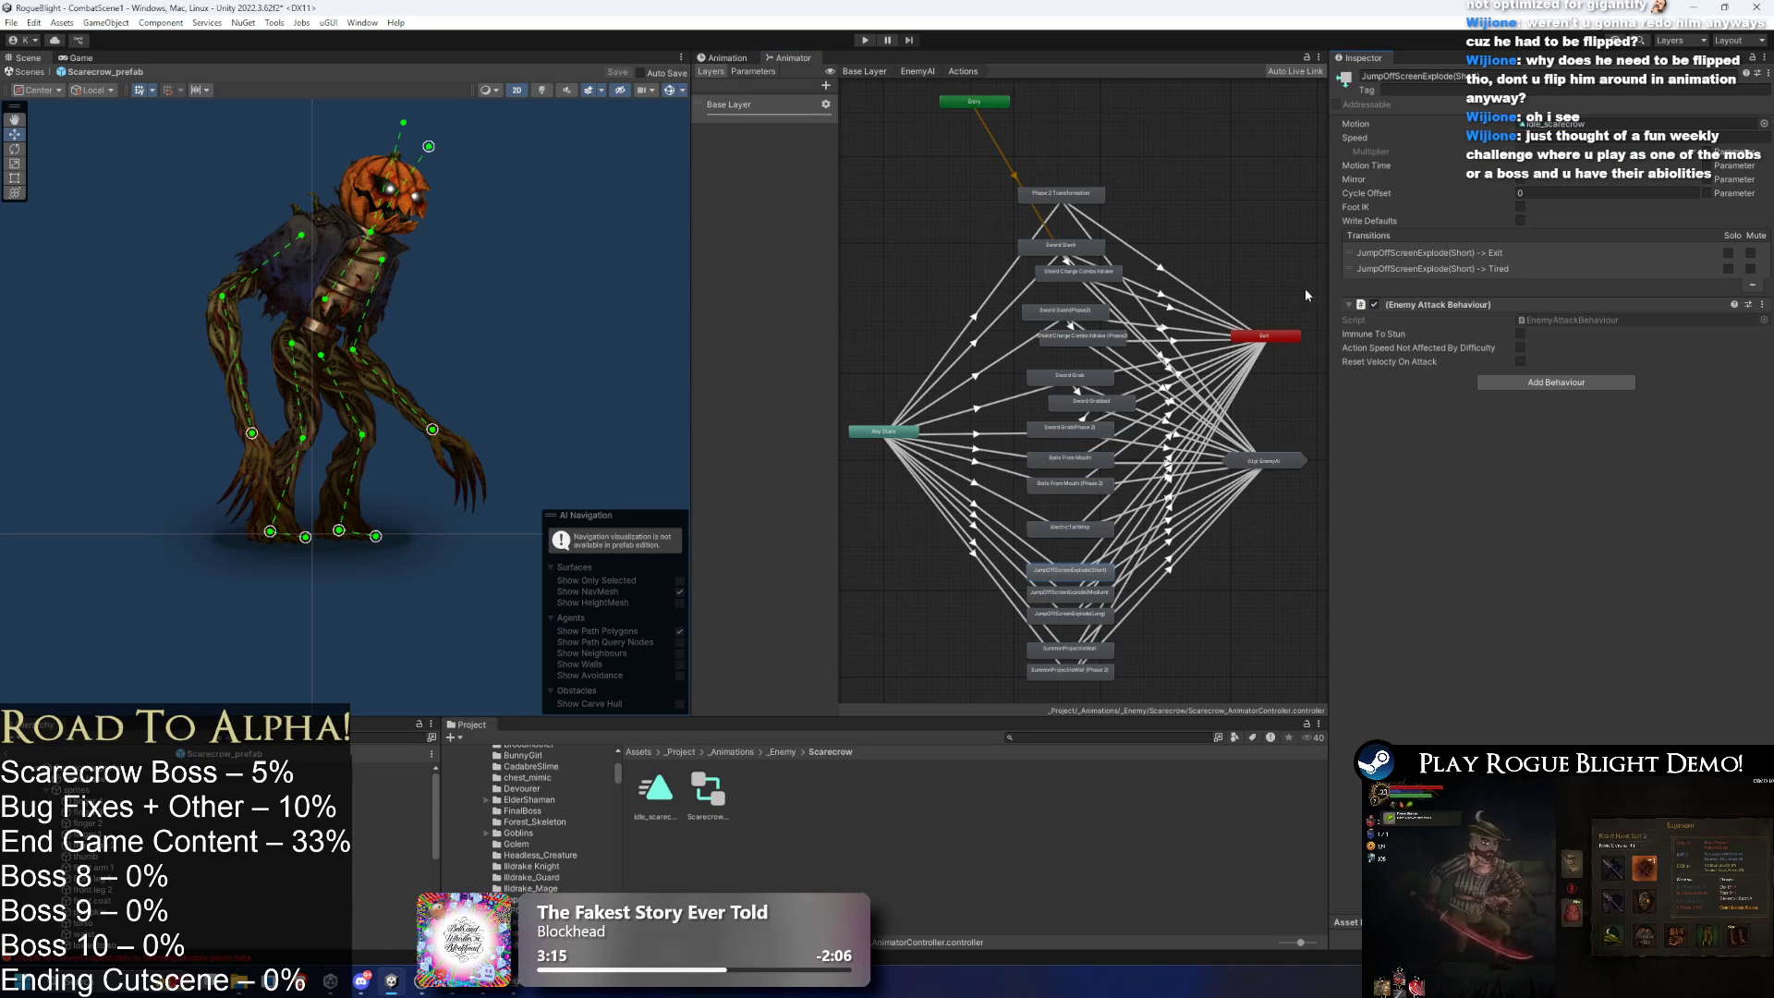
{"action": "left_click", "coordinate": [1059, 593]}
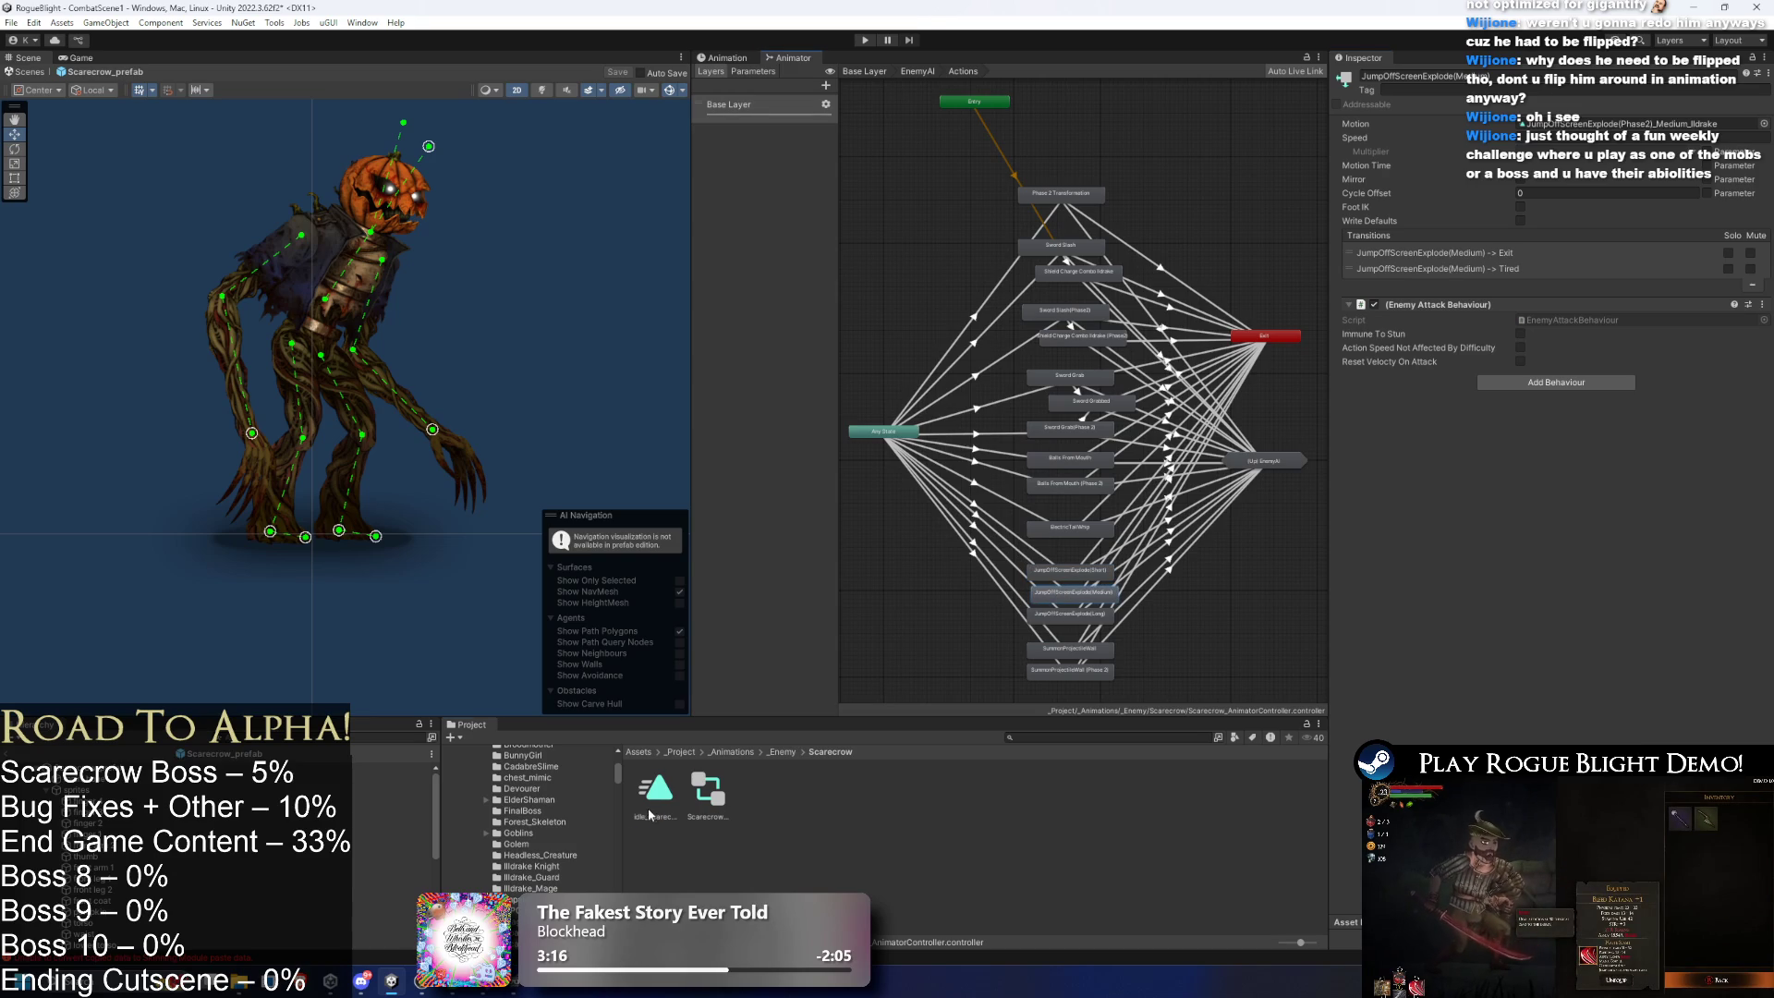
{"action": "left_click", "coordinate": [1069, 612]}
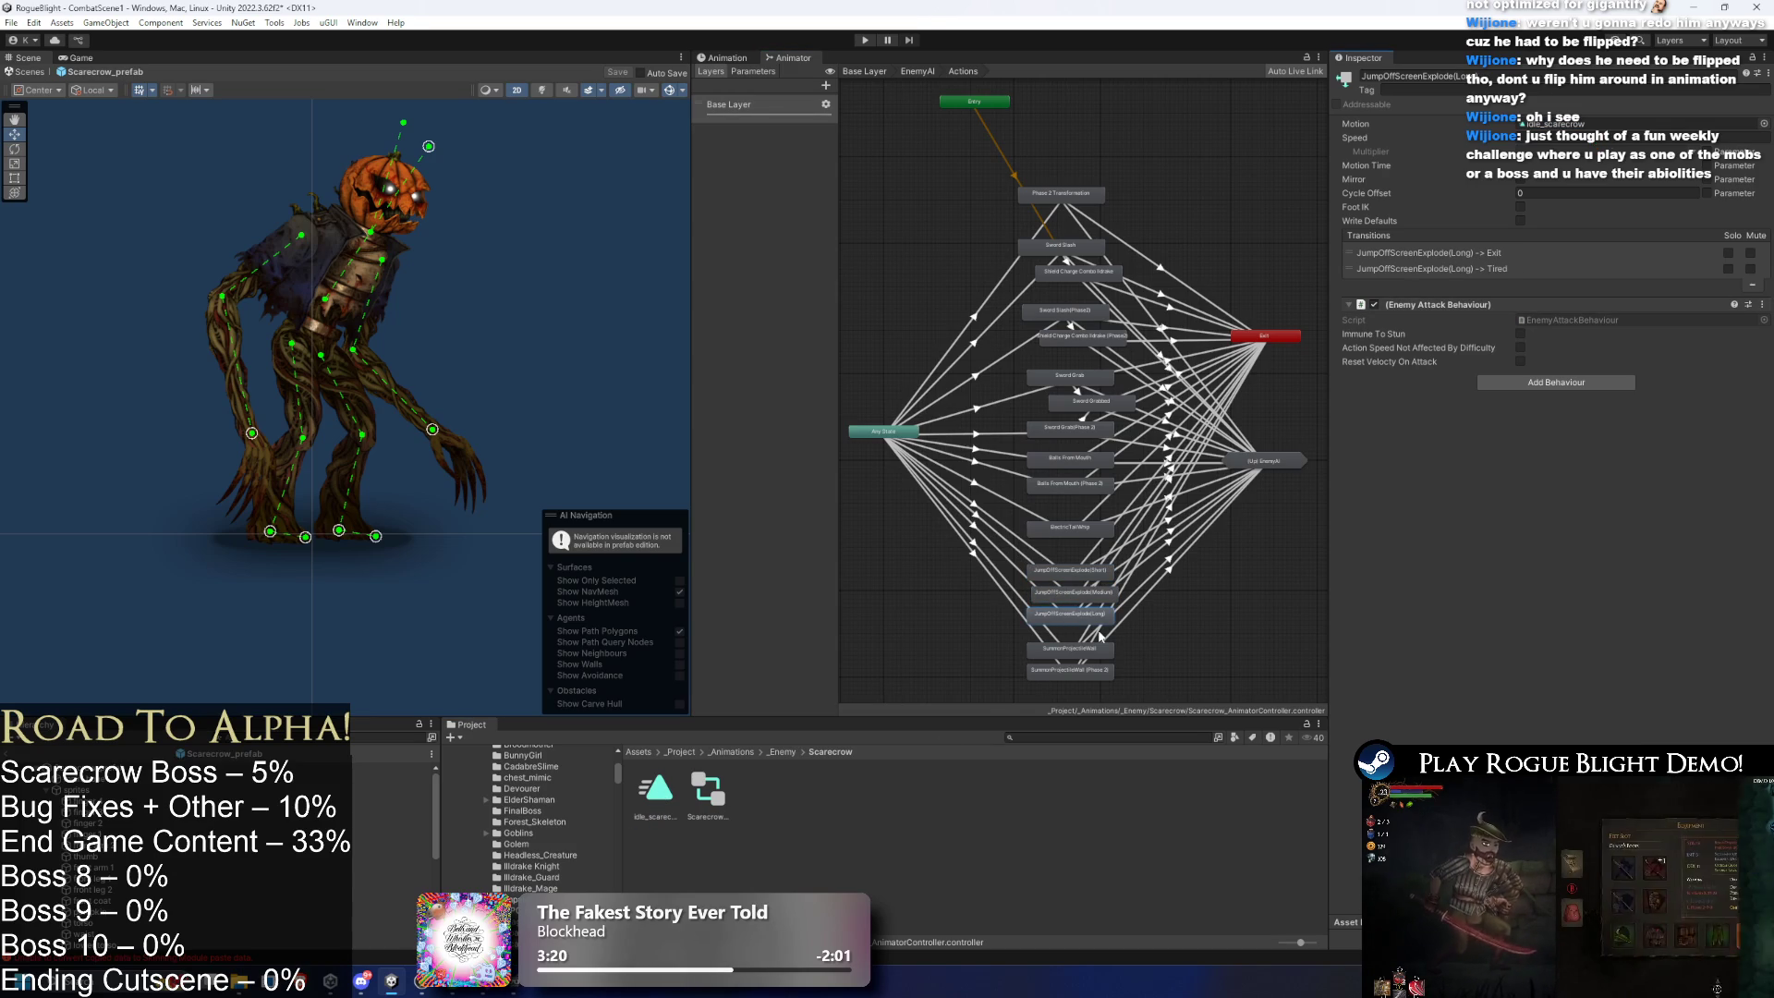
{"action": "left_click", "coordinate": [1086, 651]}
{"action": "left_click", "coordinate": [1069, 670]}
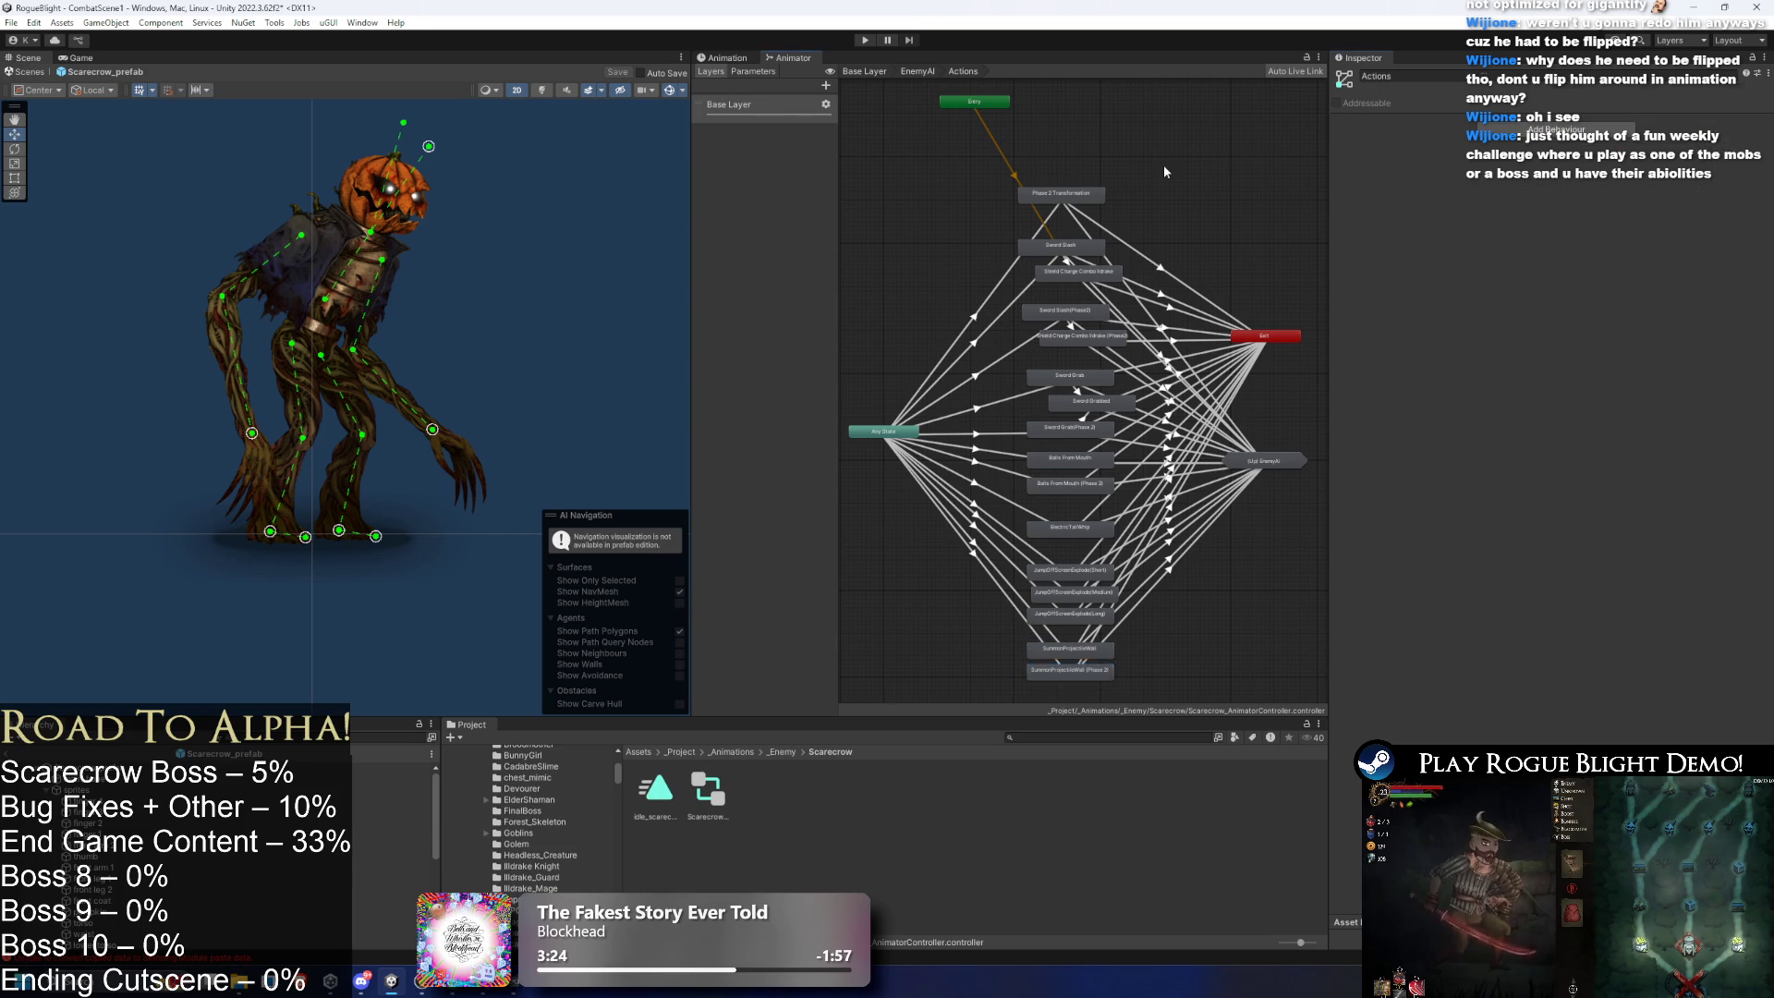
{"action": "key", "text": "BackSpace"}
{"action": "key", "text": "BackSpace"}
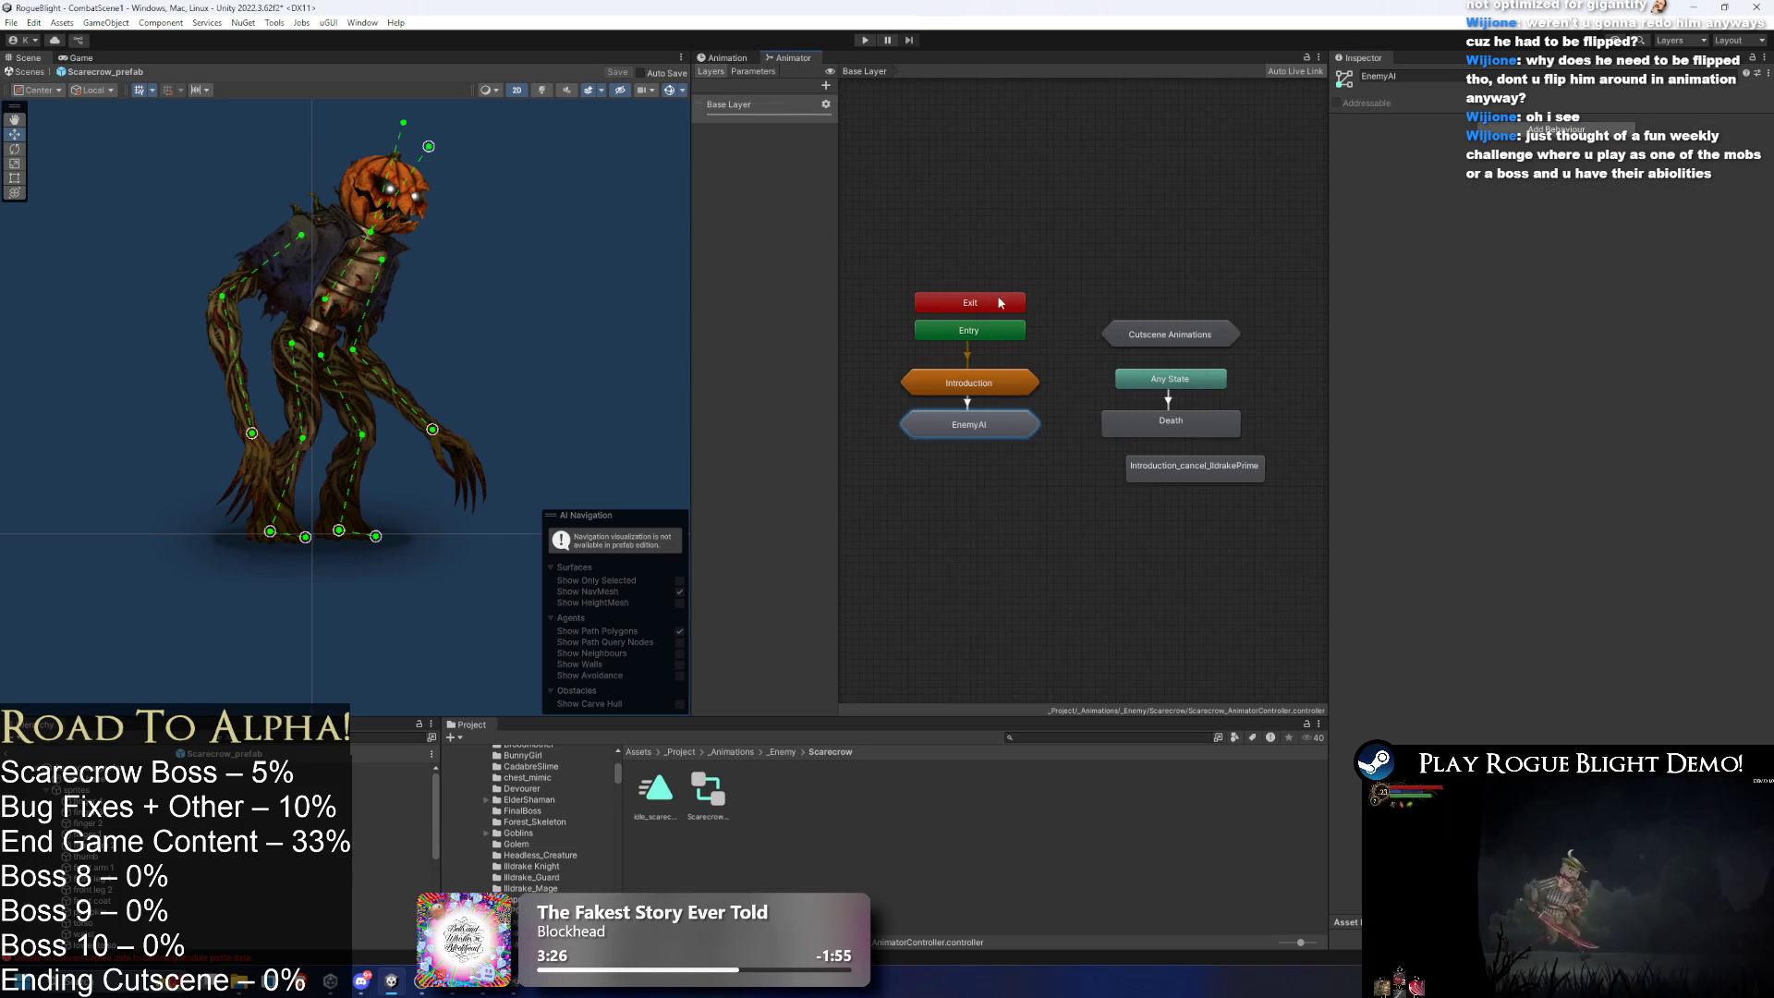
- Drag idle_scarecrow into the Death state's Motion field
{"action": "left_click", "coordinate": [889, 638]}
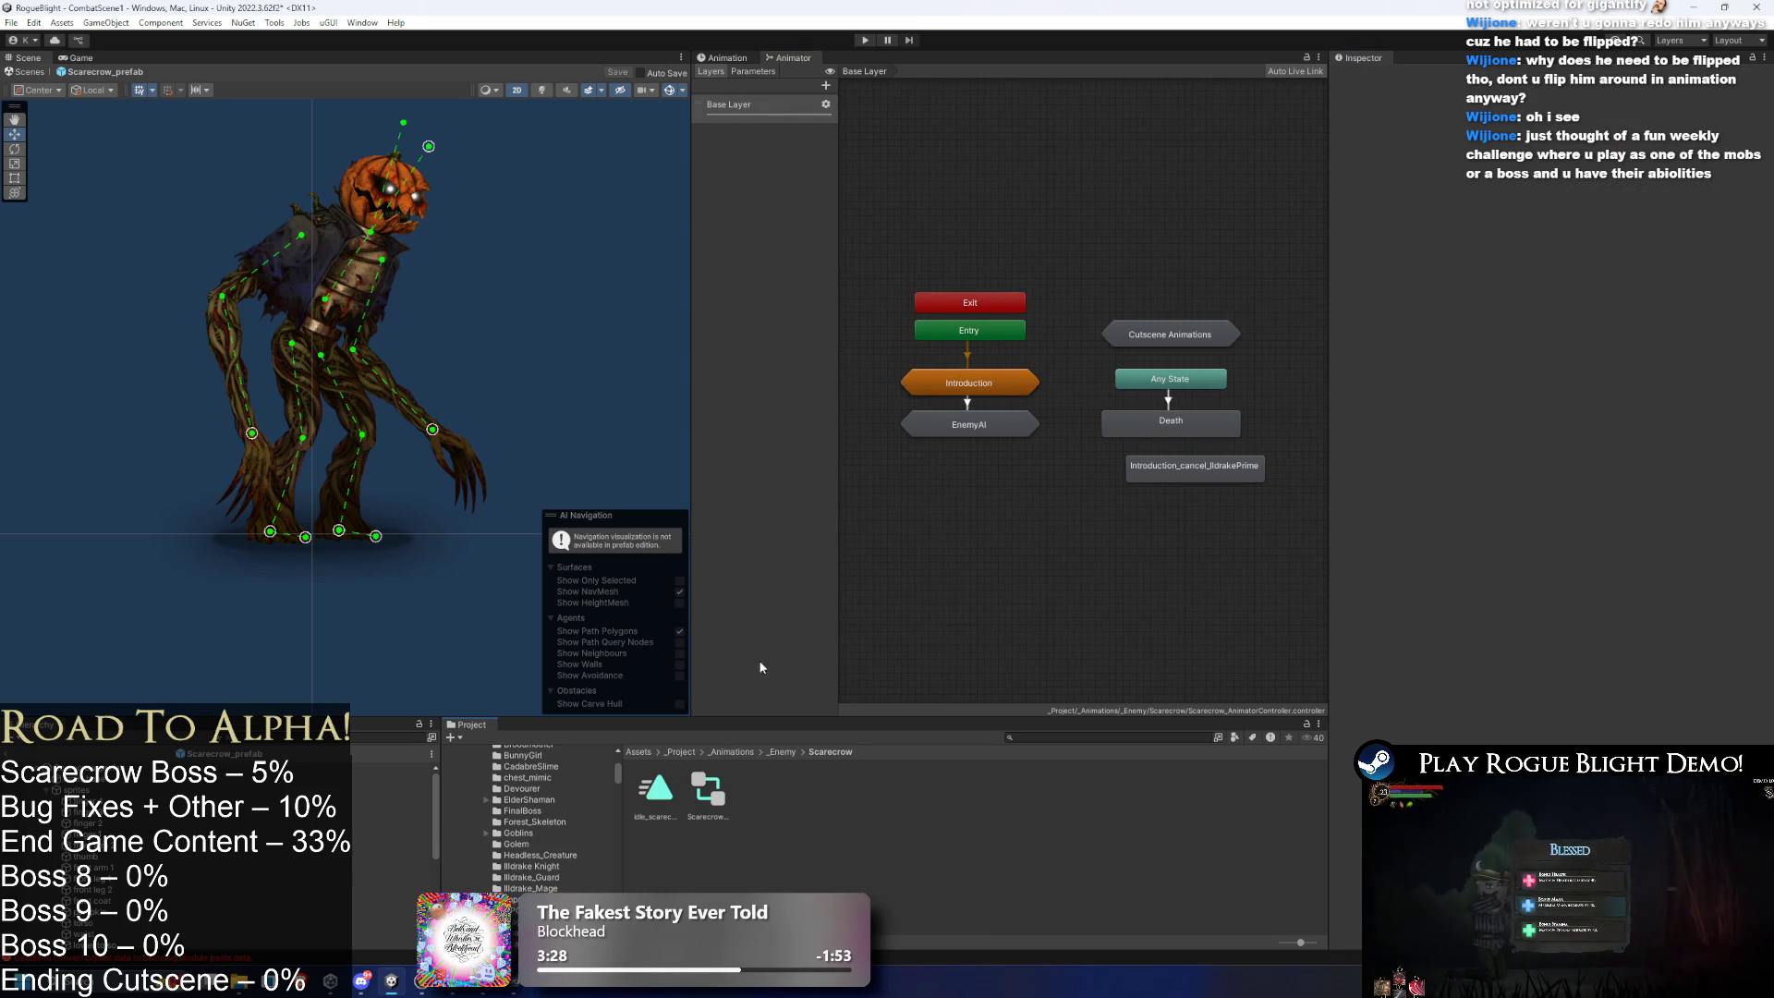
{"action": "left_click", "coordinate": [1181, 428]}
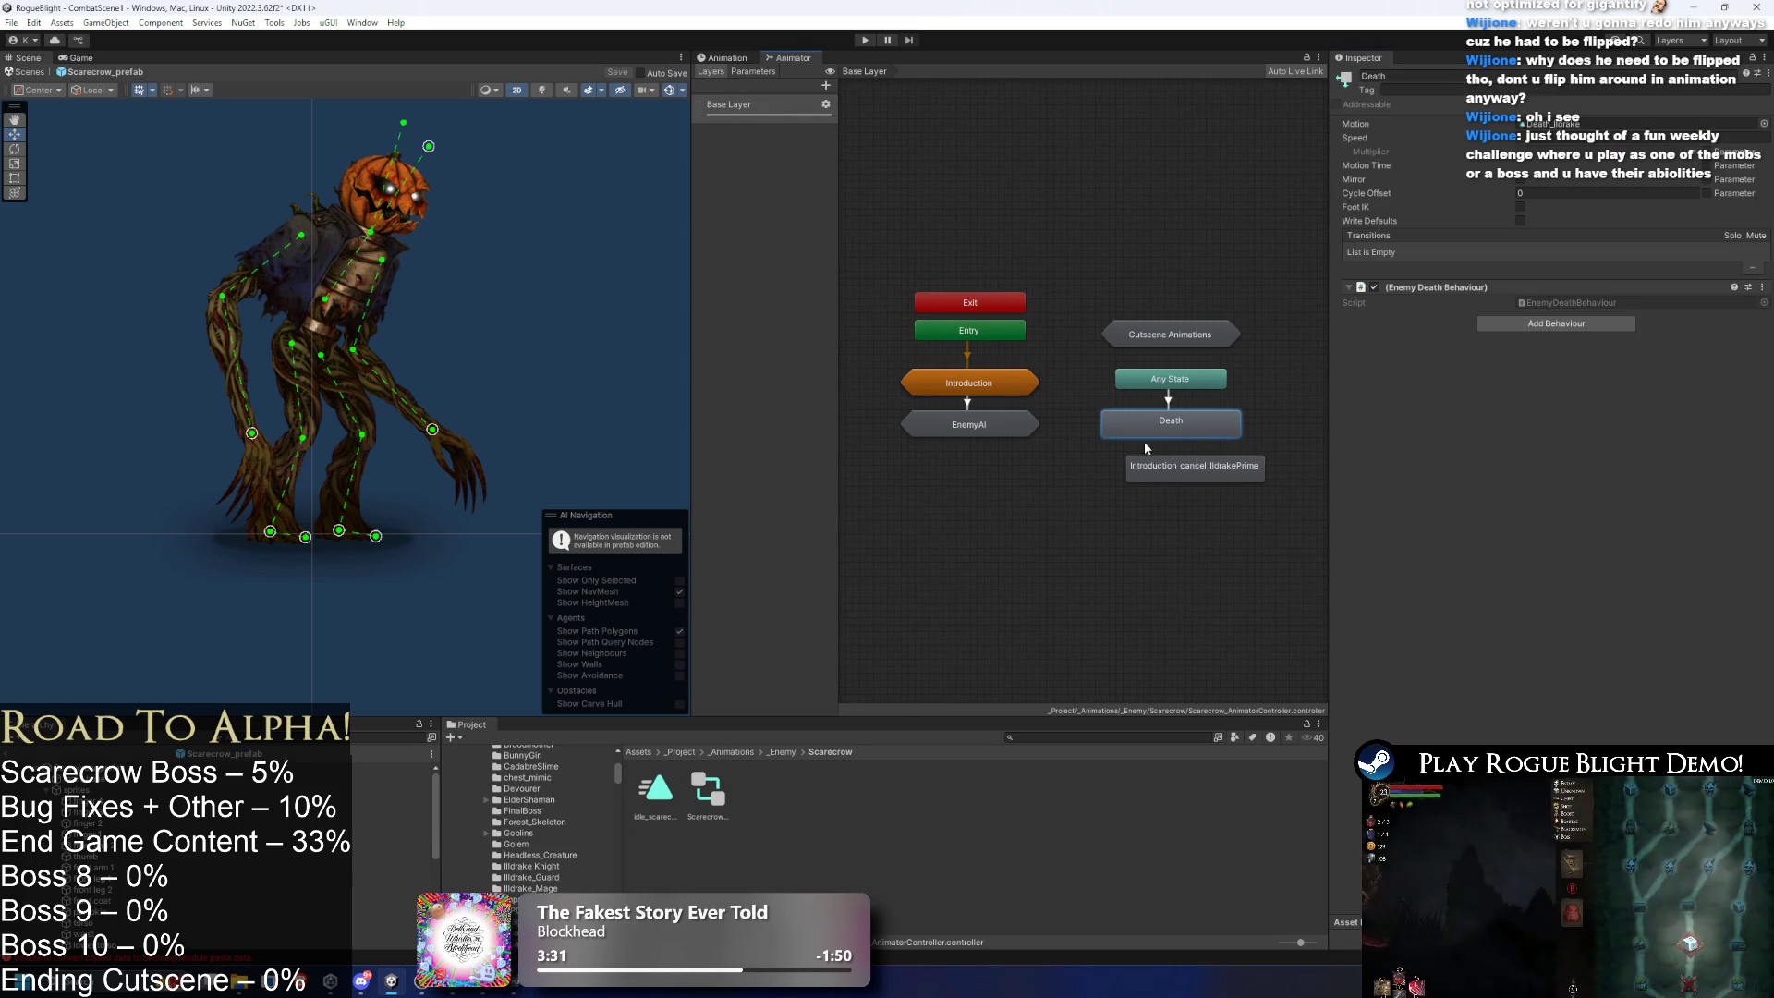
{"action": "mouse_move", "coordinate": [655, 781]}
{"action": "left_mouse_down"}
{"action": "mouse_move", "coordinate": [1358, 55]}
{"action": "mouse_move", "coordinate": [1607, 123]}
{"action": "left_mouse_up"}
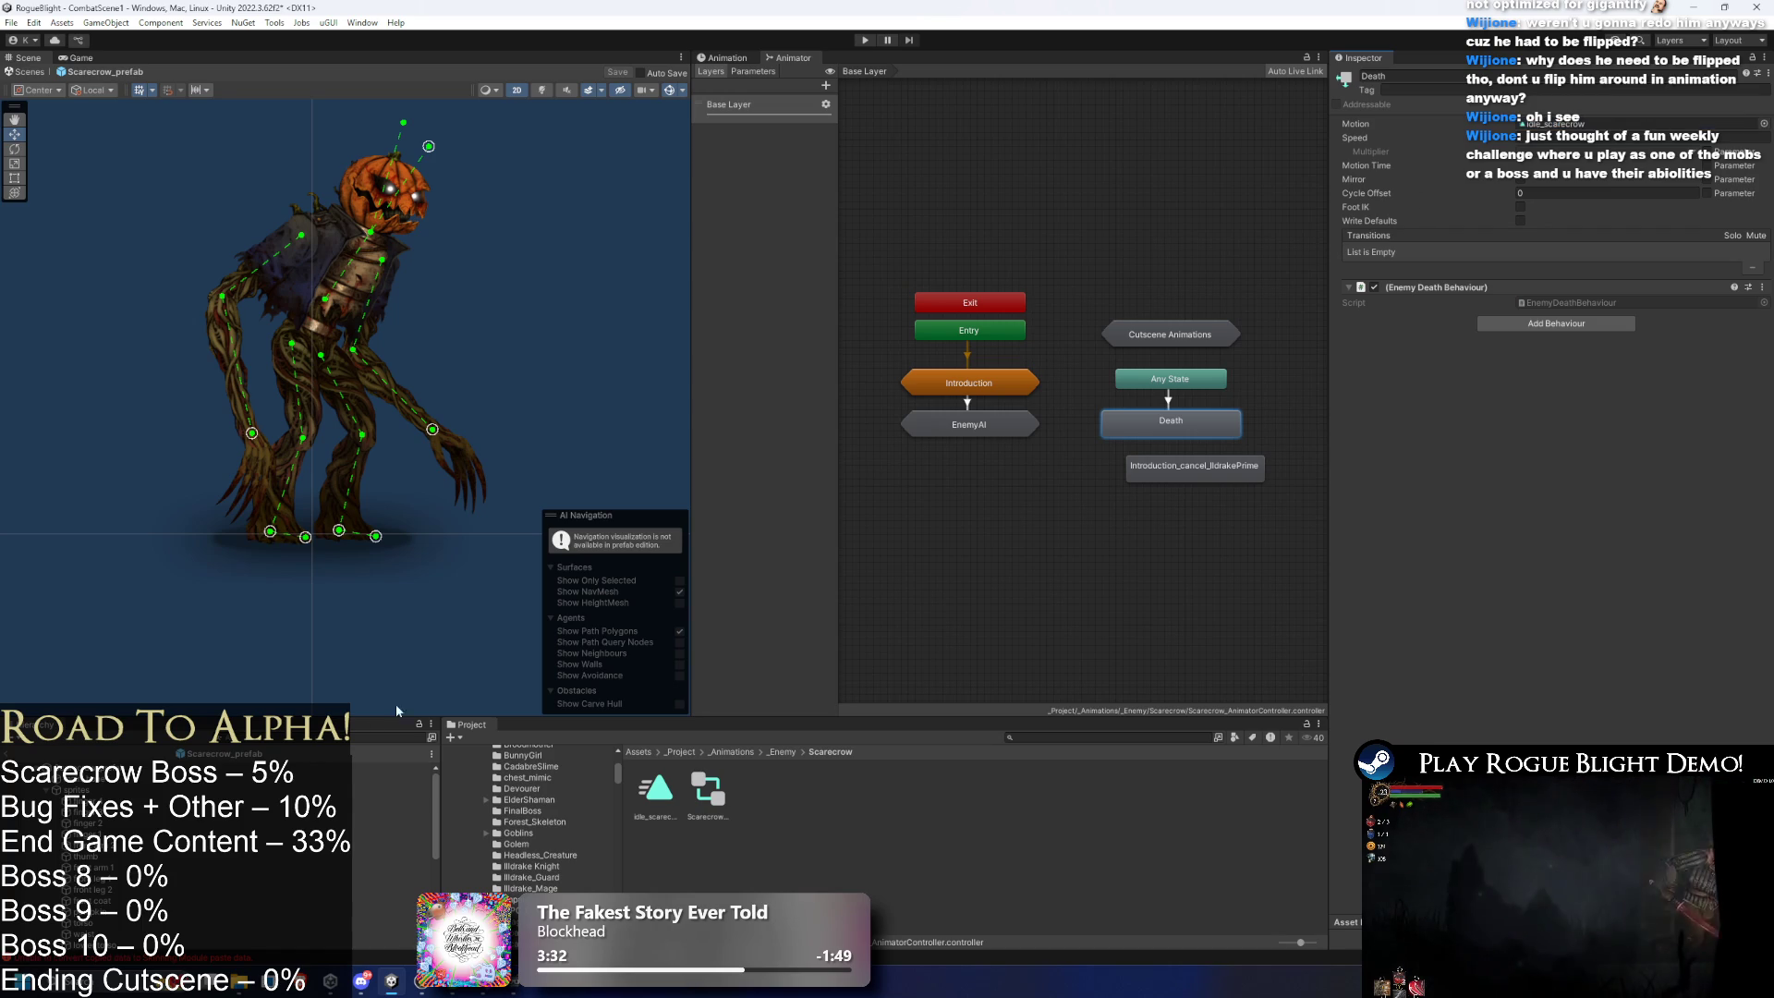
- Review the prefab's clip list and Introduction sub-state machine, then select Scarecrow_prefab root
{"action": "left_click", "coordinate": [727, 58]}
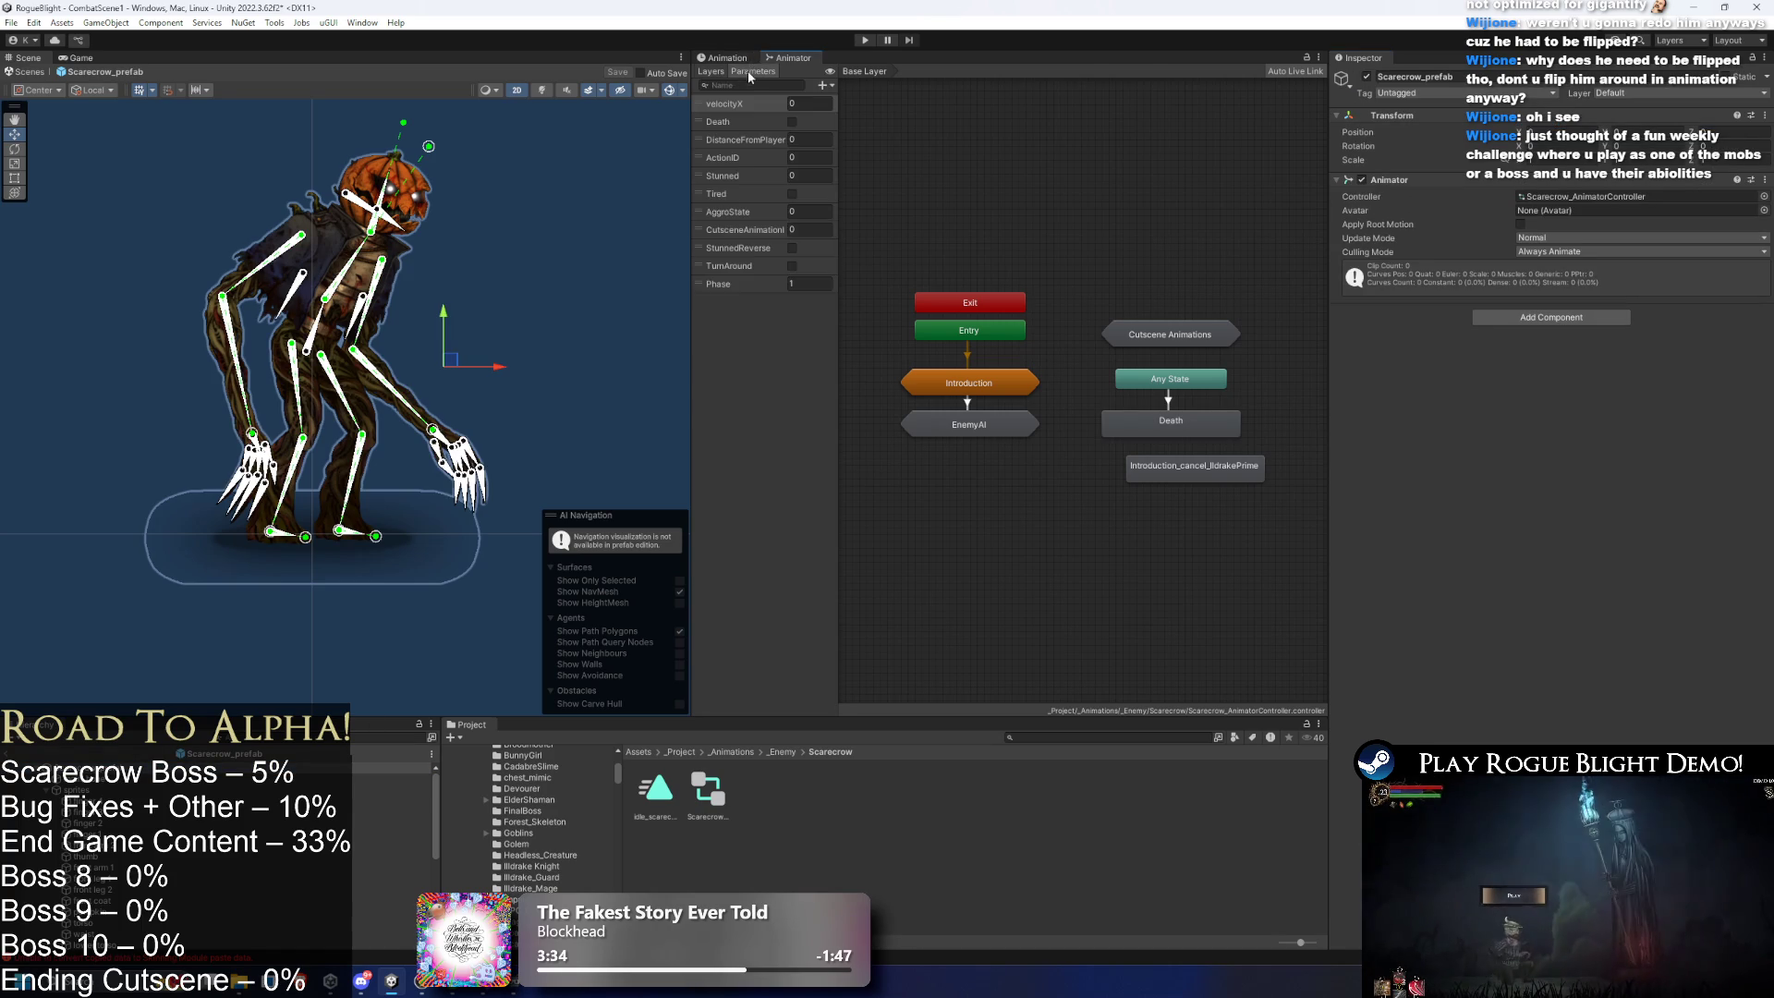
{"action": "left_click", "coordinate": [751, 87]}
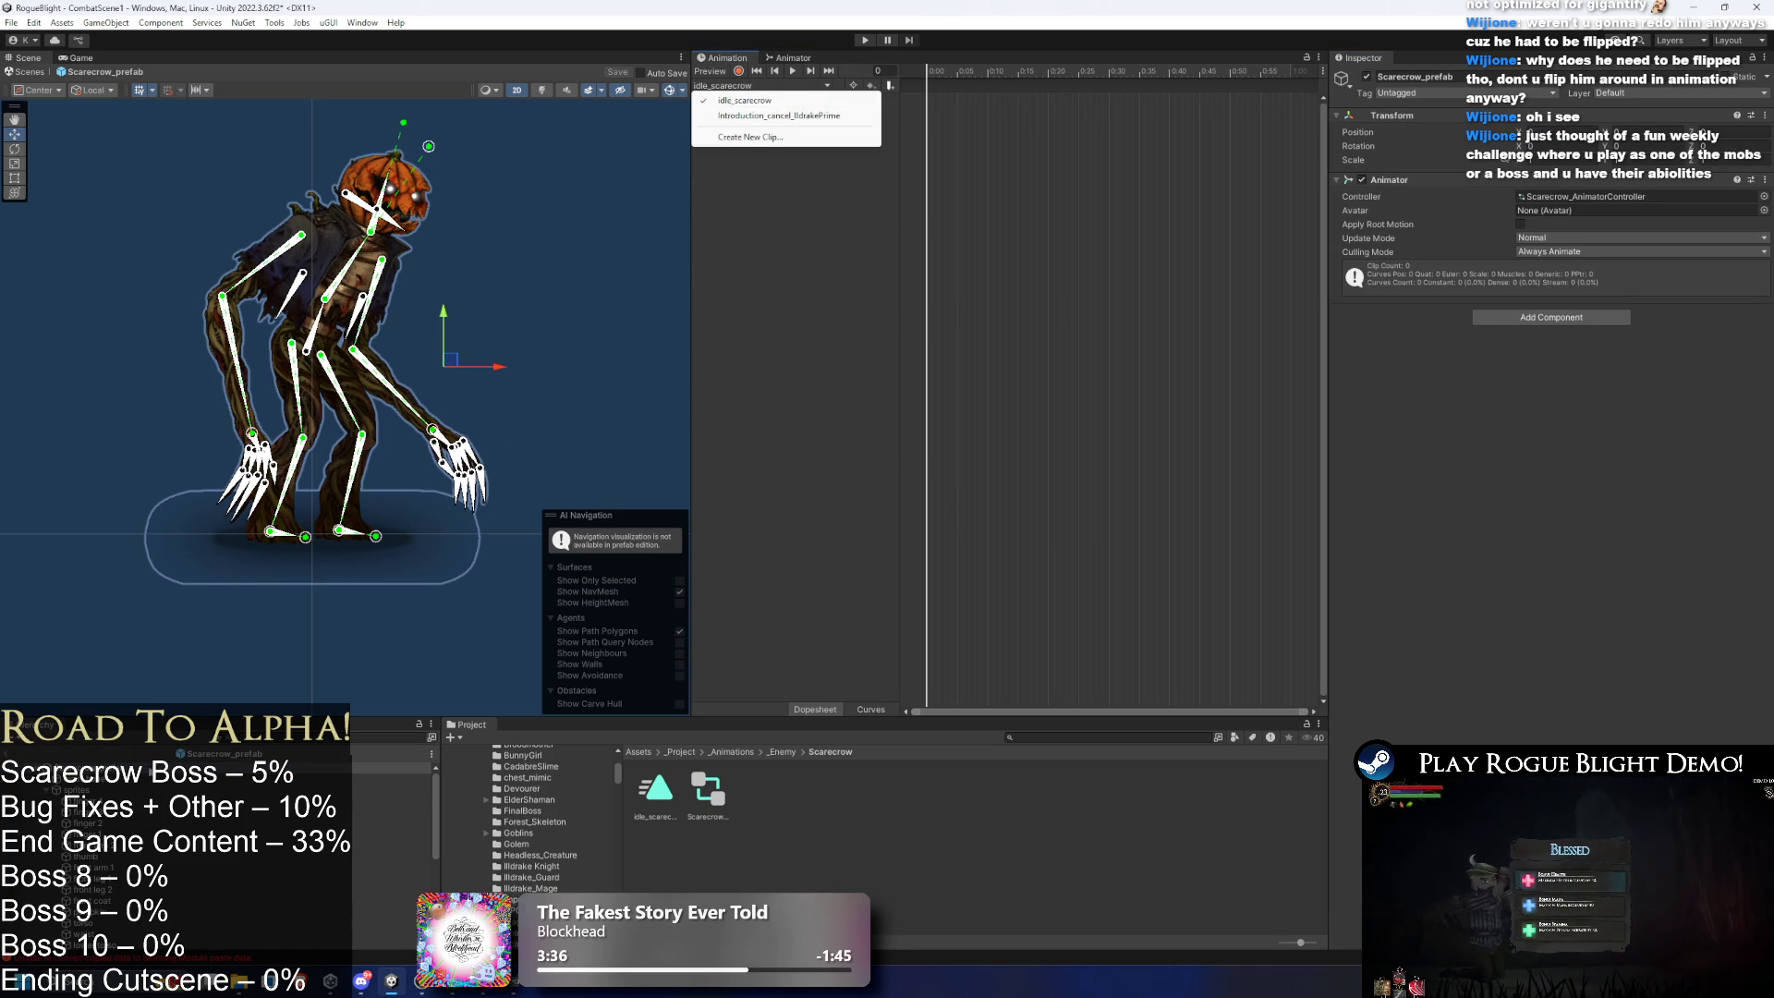
{"action": "left_click", "coordinate": [797, 58]}
{"action": "left_click", "coordinate": [799, 59]}
{"action": "double_click", "coordinate": [983, 375]}
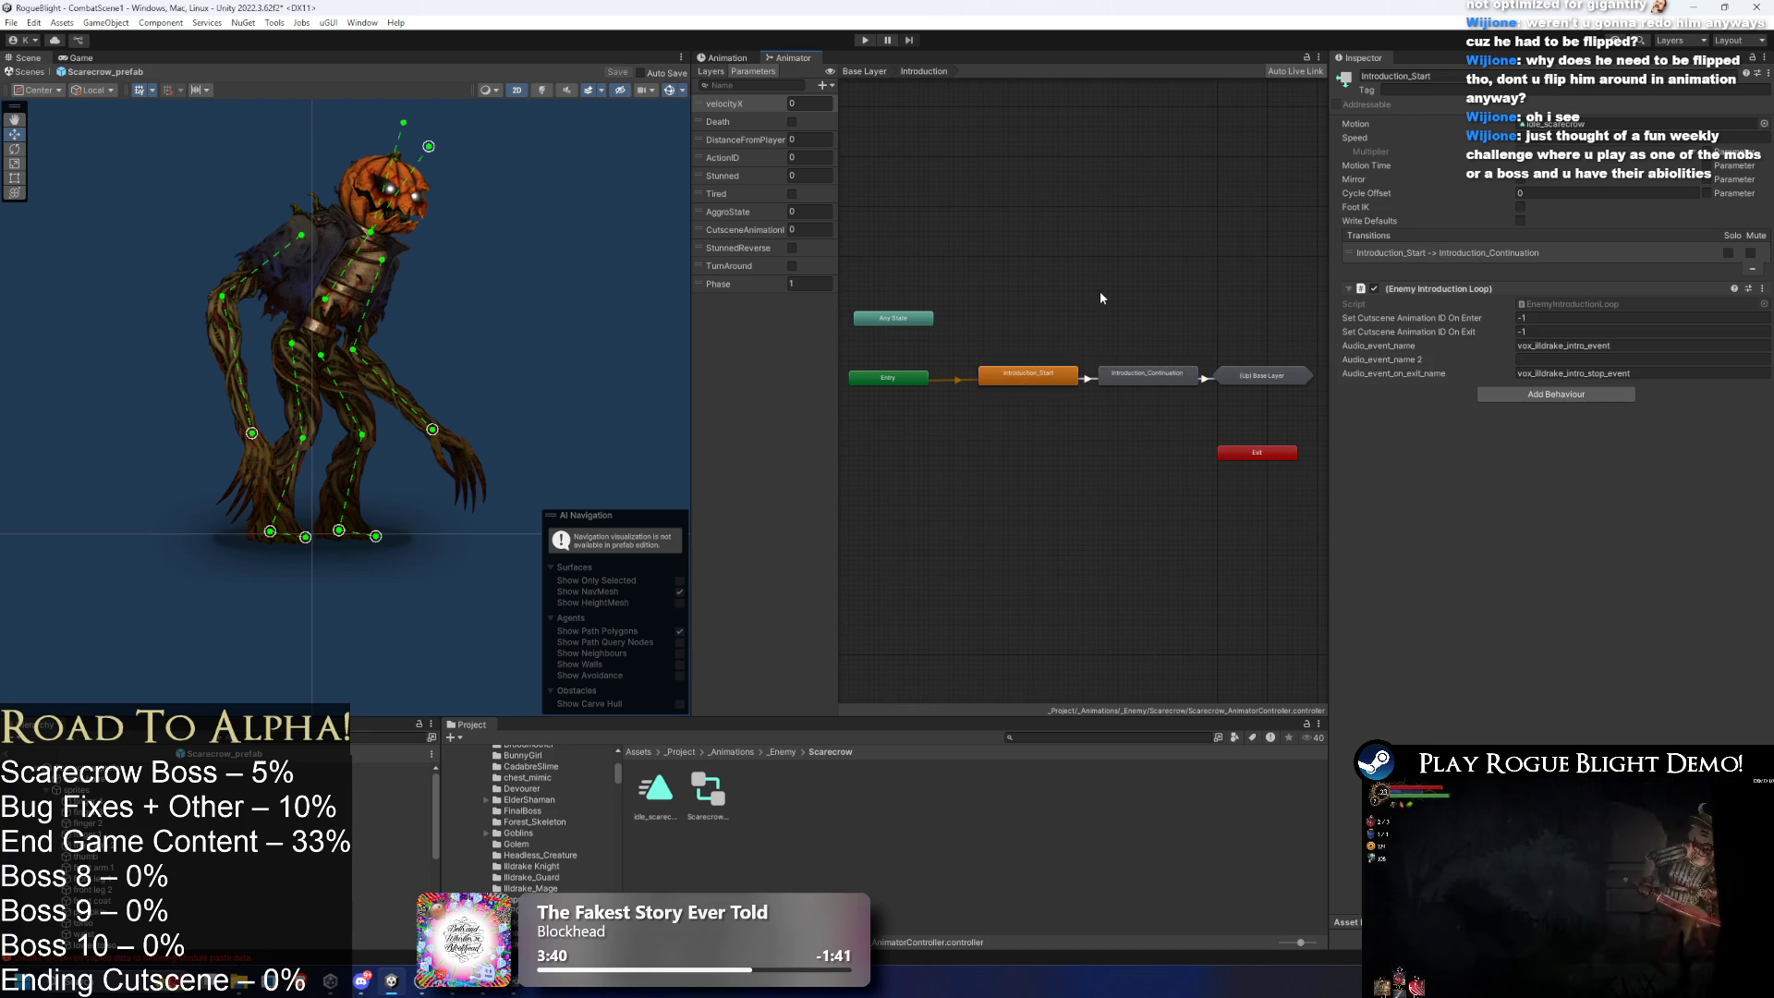
{"action": "left_click", "coordinate": [864, 72]}
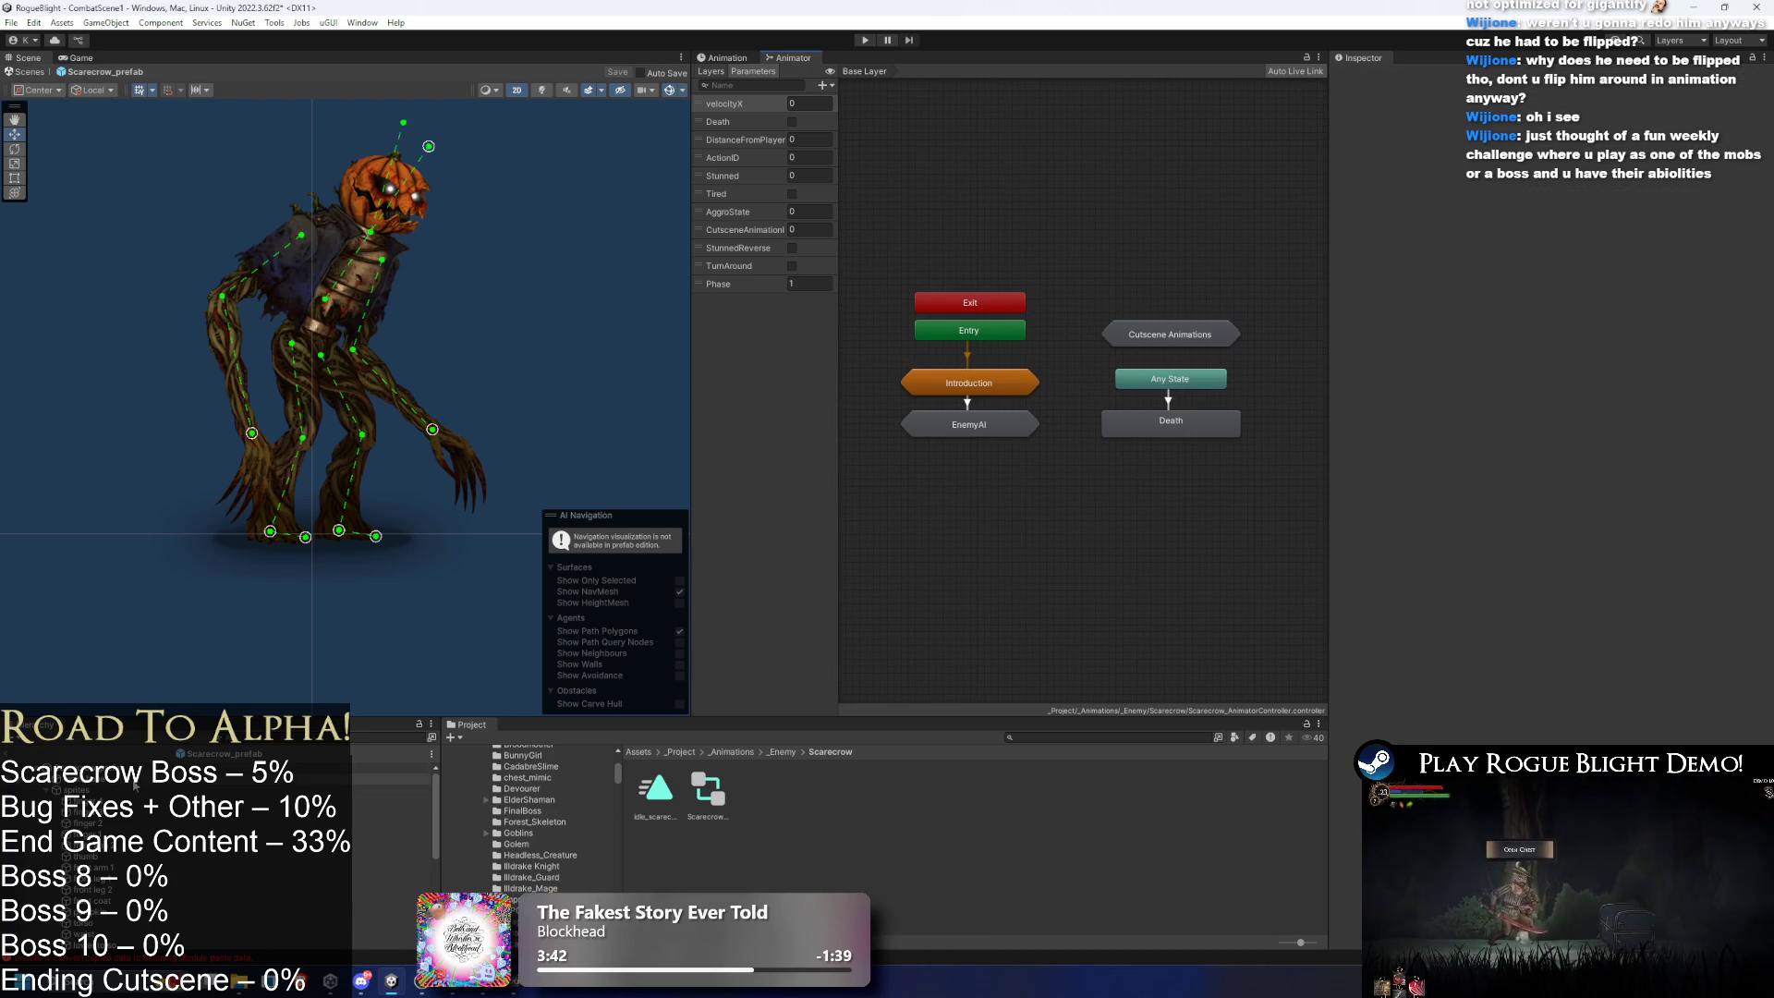
{"action": "left_click", "coordinate": [388, 767]}
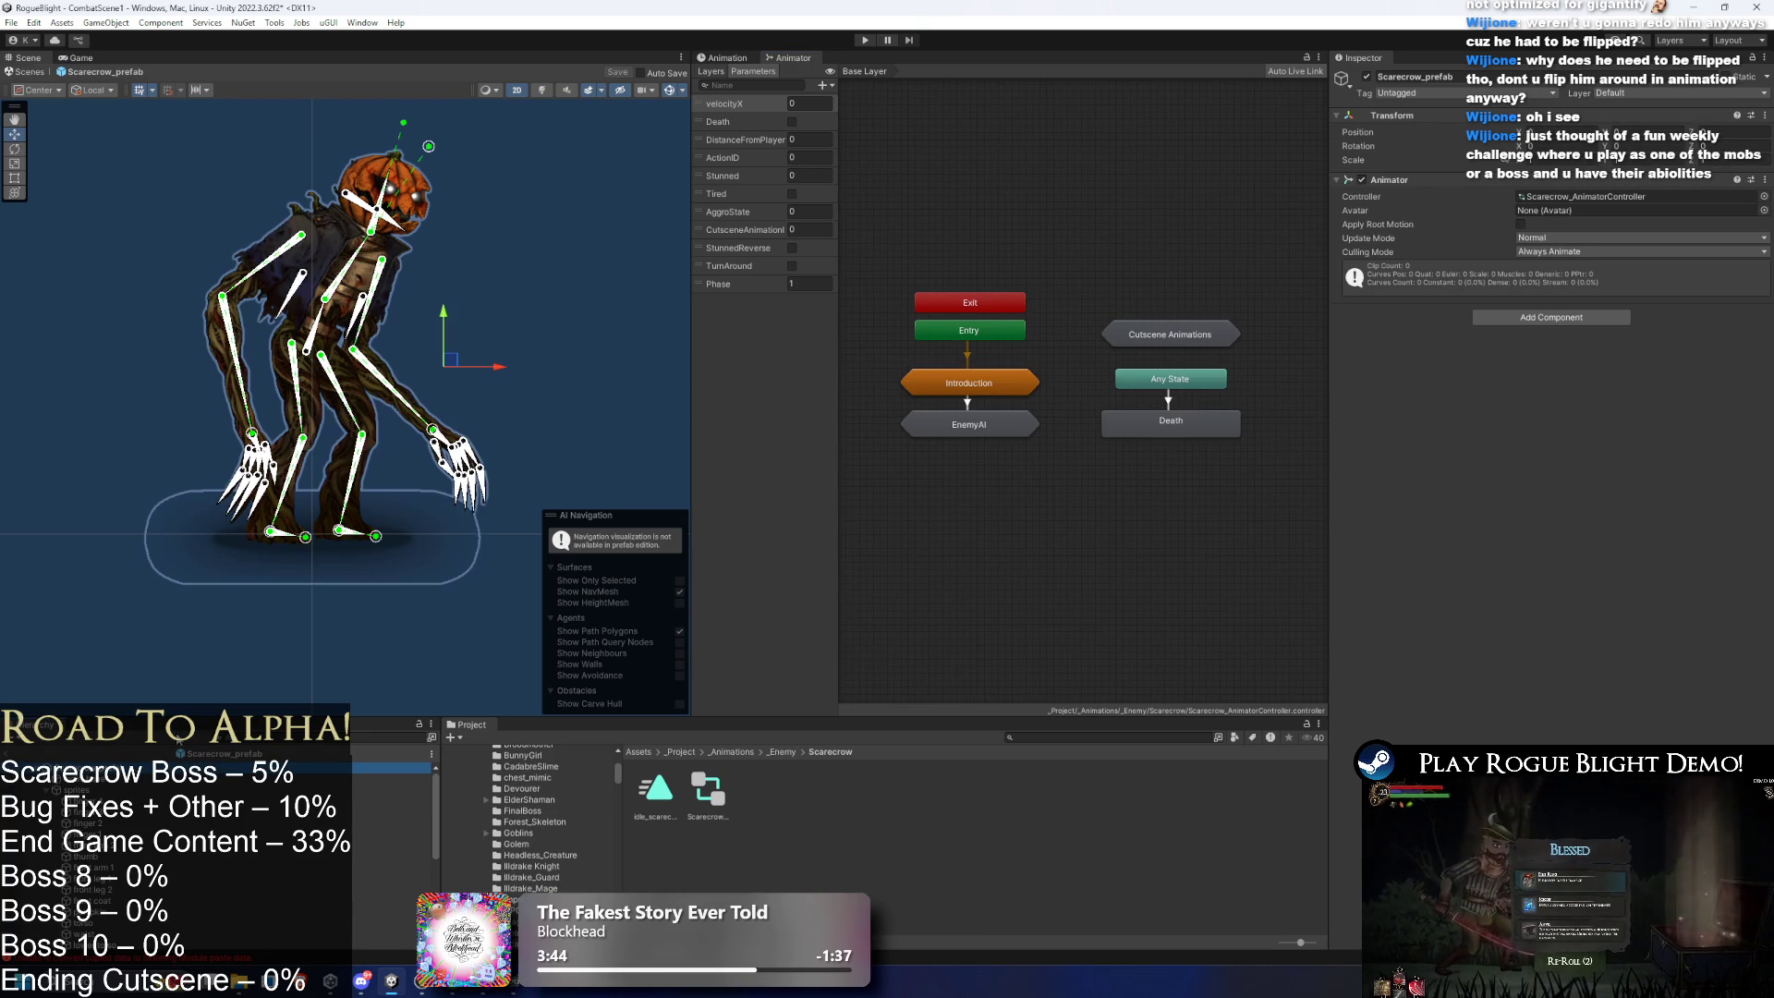
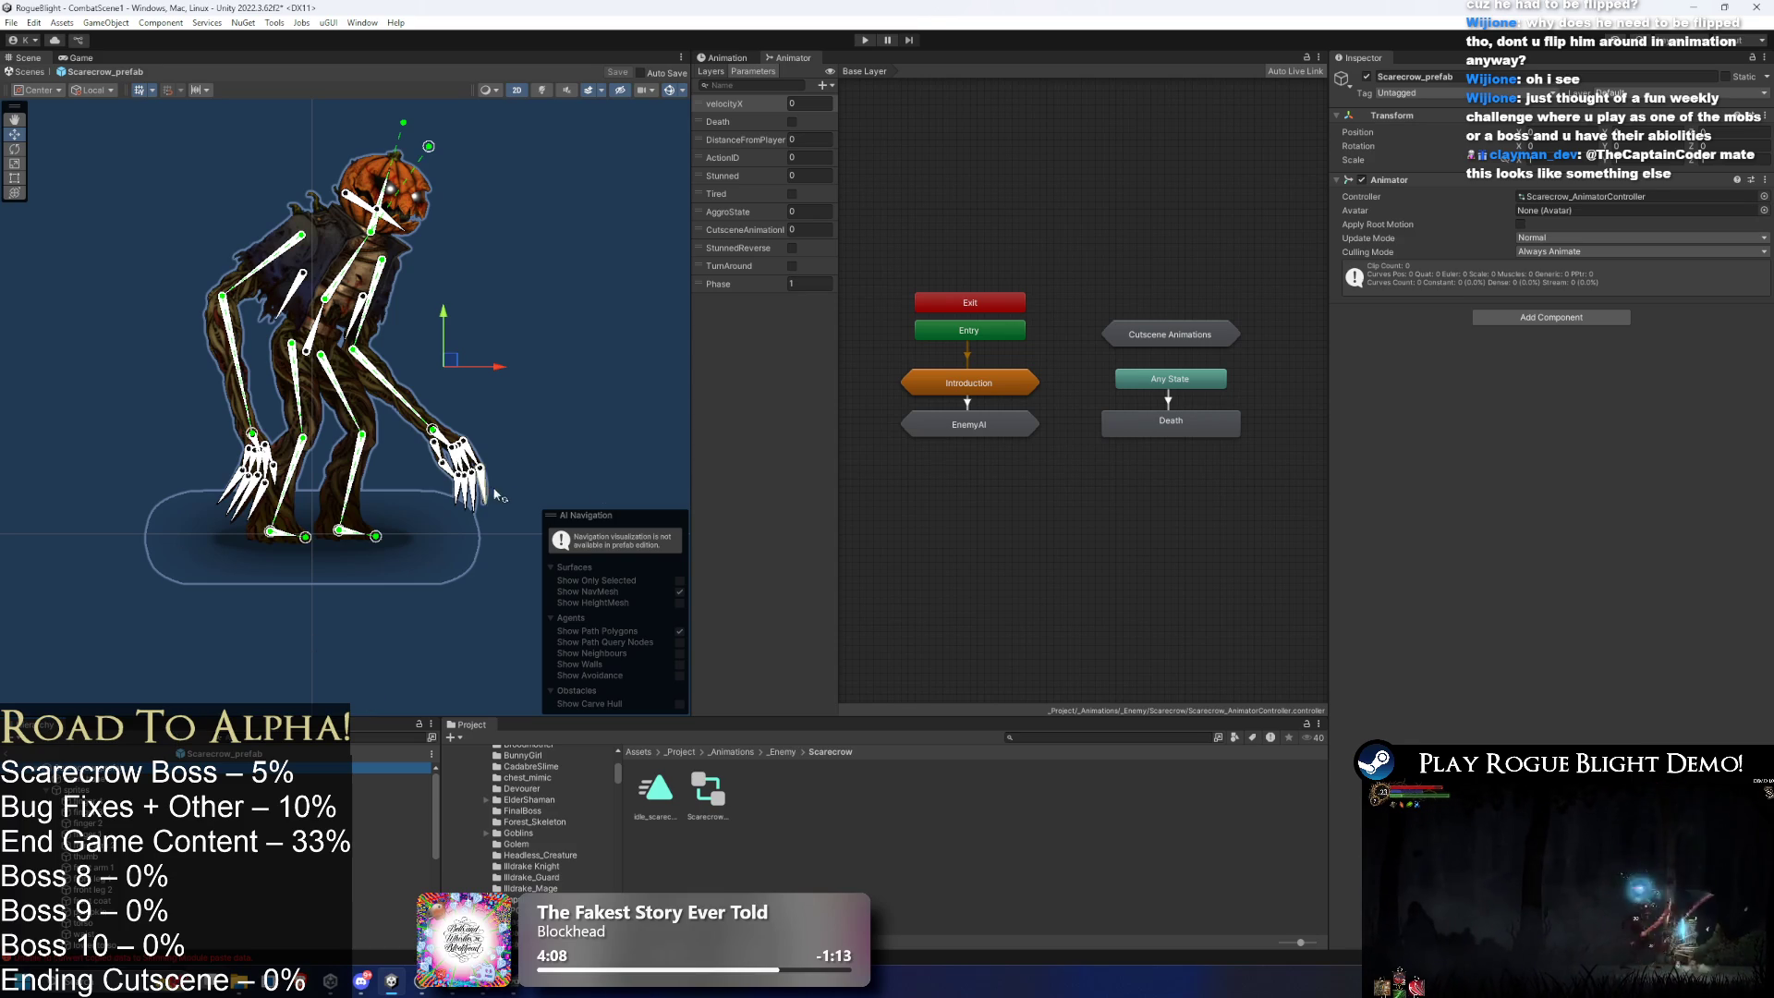
- Select the scarecrow's lower torso and show its idle_scarecrow clip in the Animation window
{"action": "left_click", "coordinate": [495, 298]}
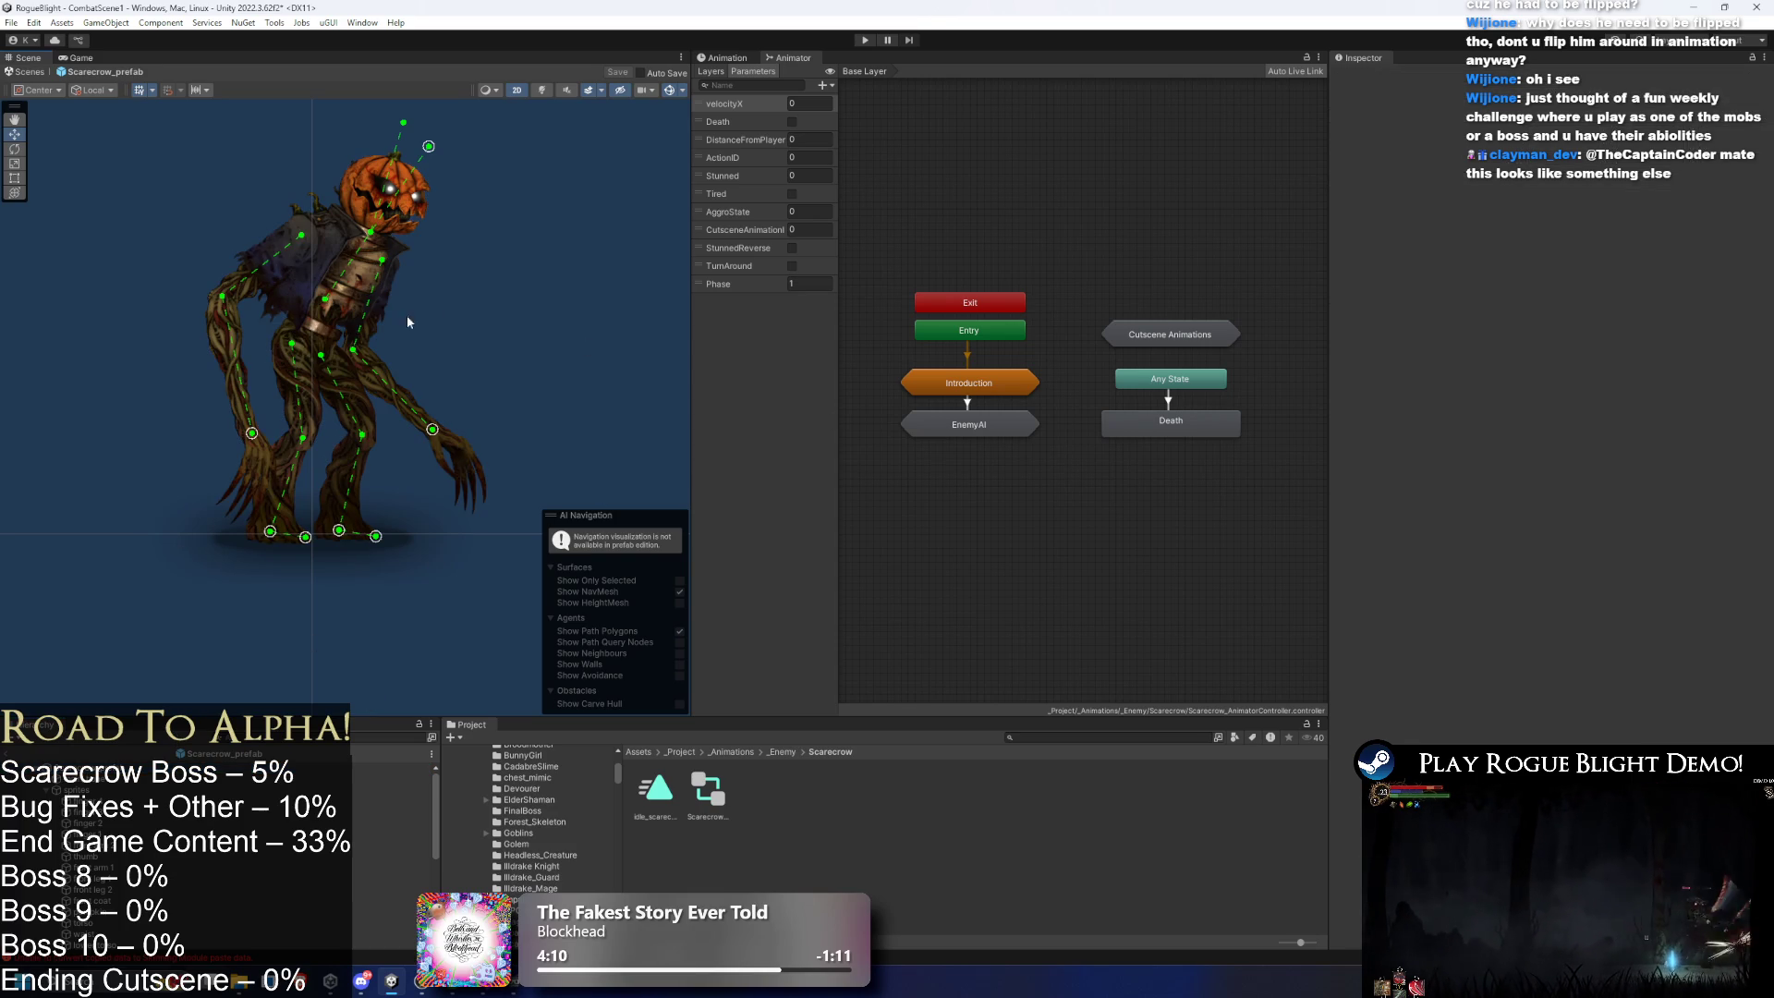
{"action": "left_click", "coordinate": [330, 326]}
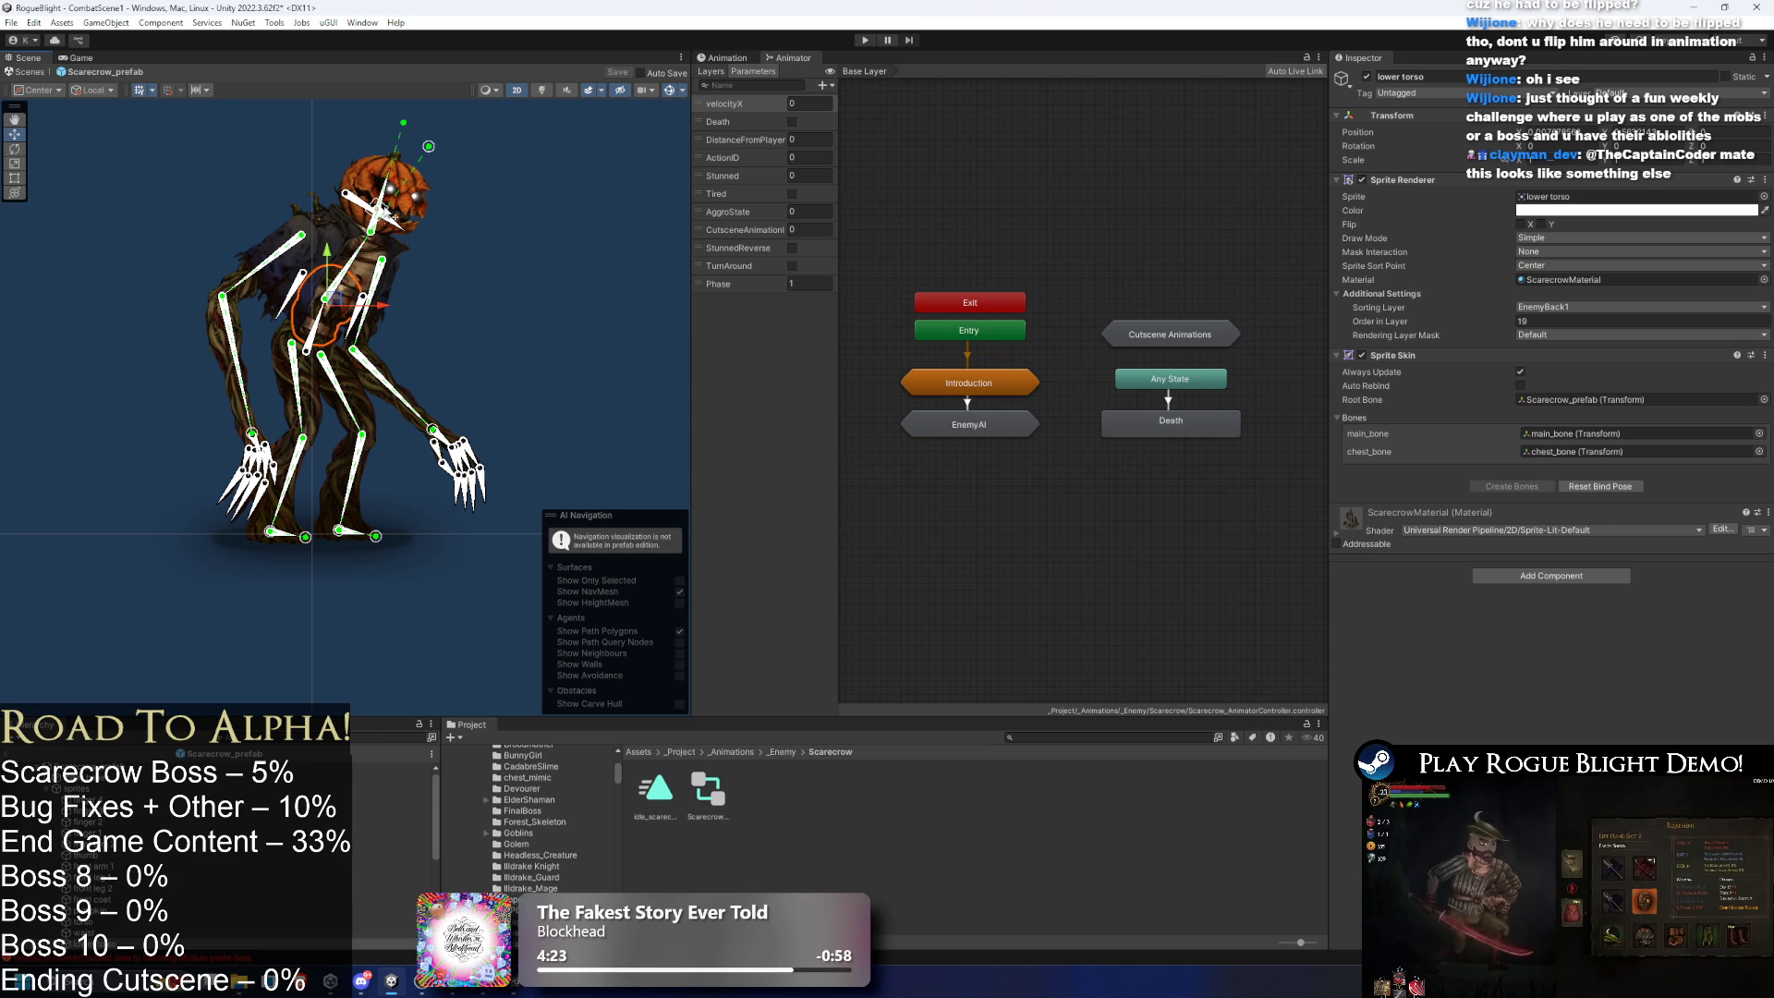
{"action": "scroll", "coordinate": [535, 223], "scroll_direction": "down", "scroll_amount": 2}
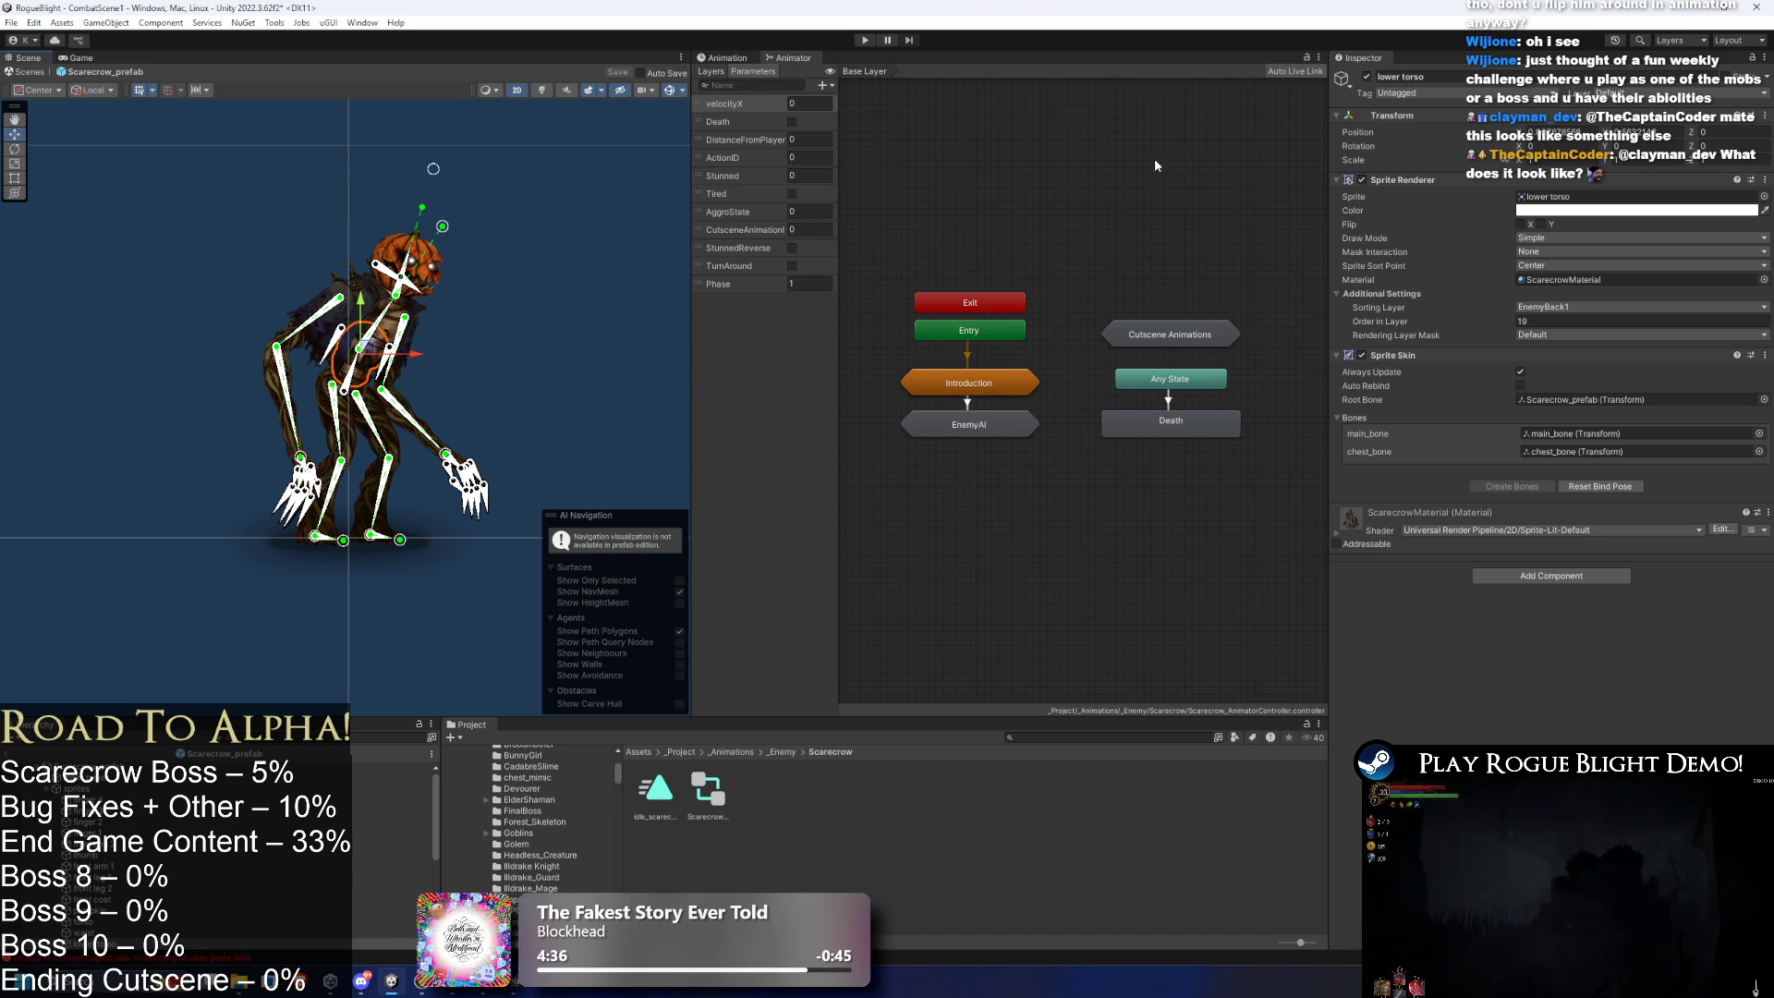
{"action": "key", "text": "ctrl+6"}
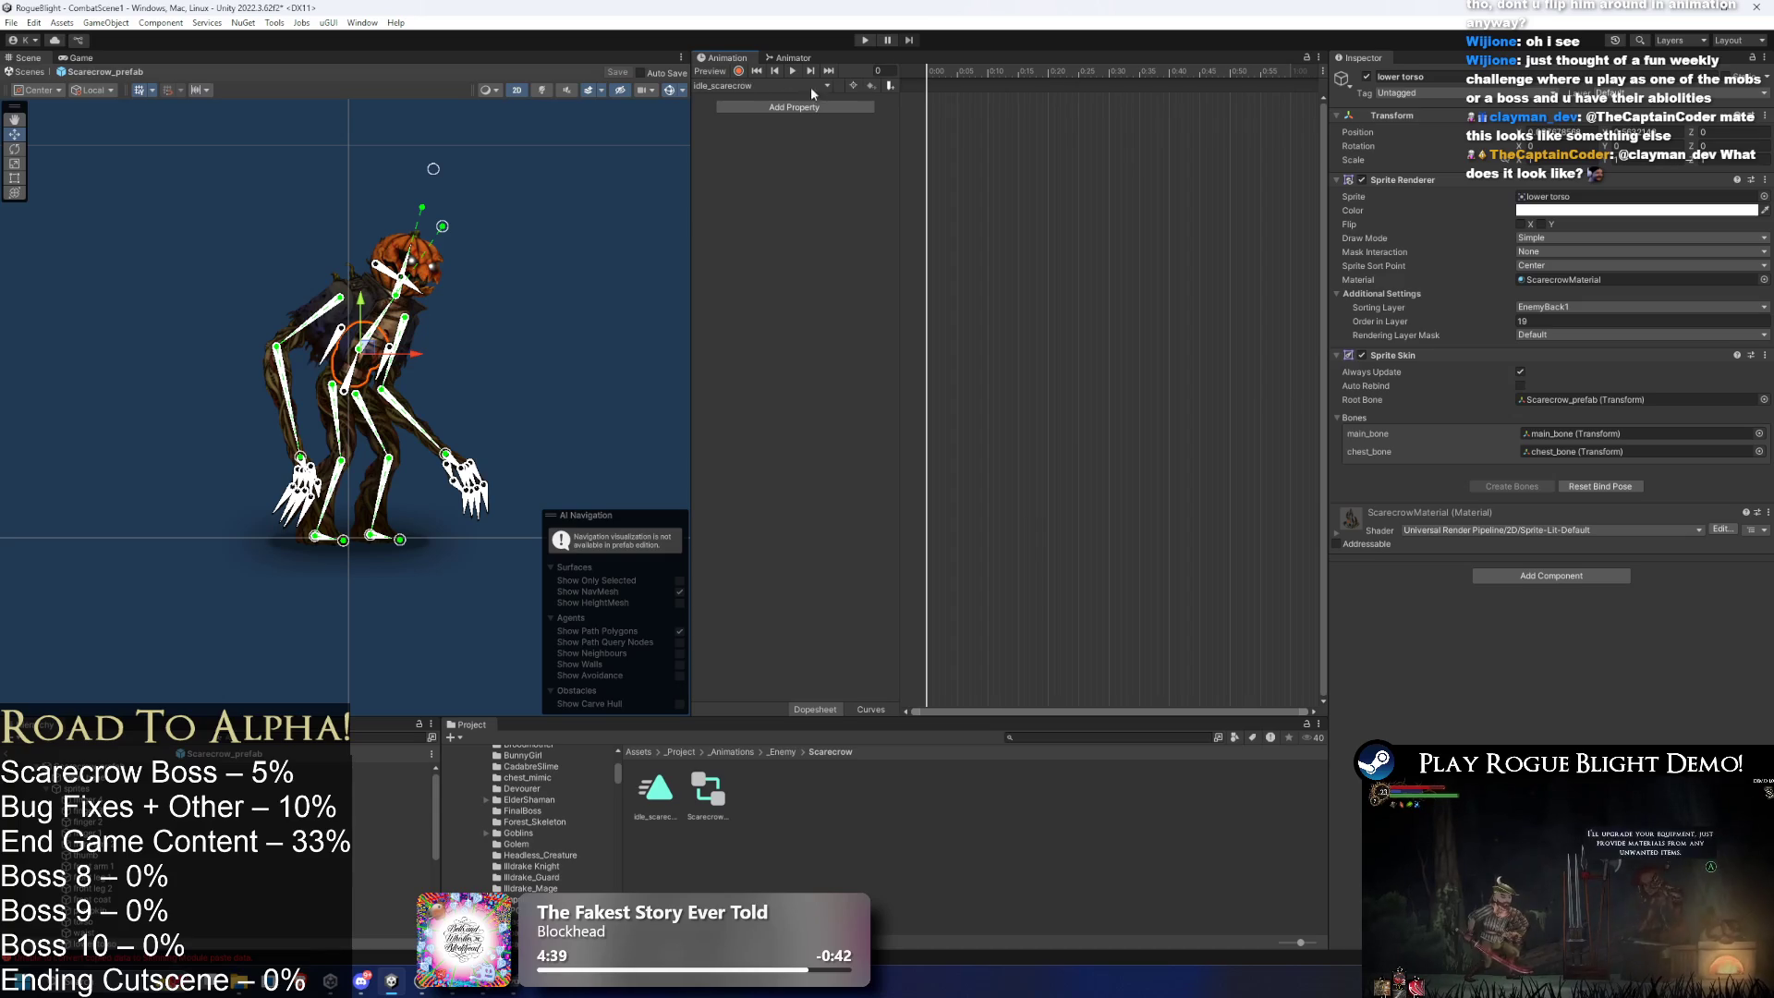
- Start recording and drag the arm, leg and foot IK targets into the first idle pose
{"action": "scroll", "coordinate": [365, 489], "scroll_direction": "up", "scroll_amount": 2}
{"action": "left_click", "coordinate": [738, 72]}
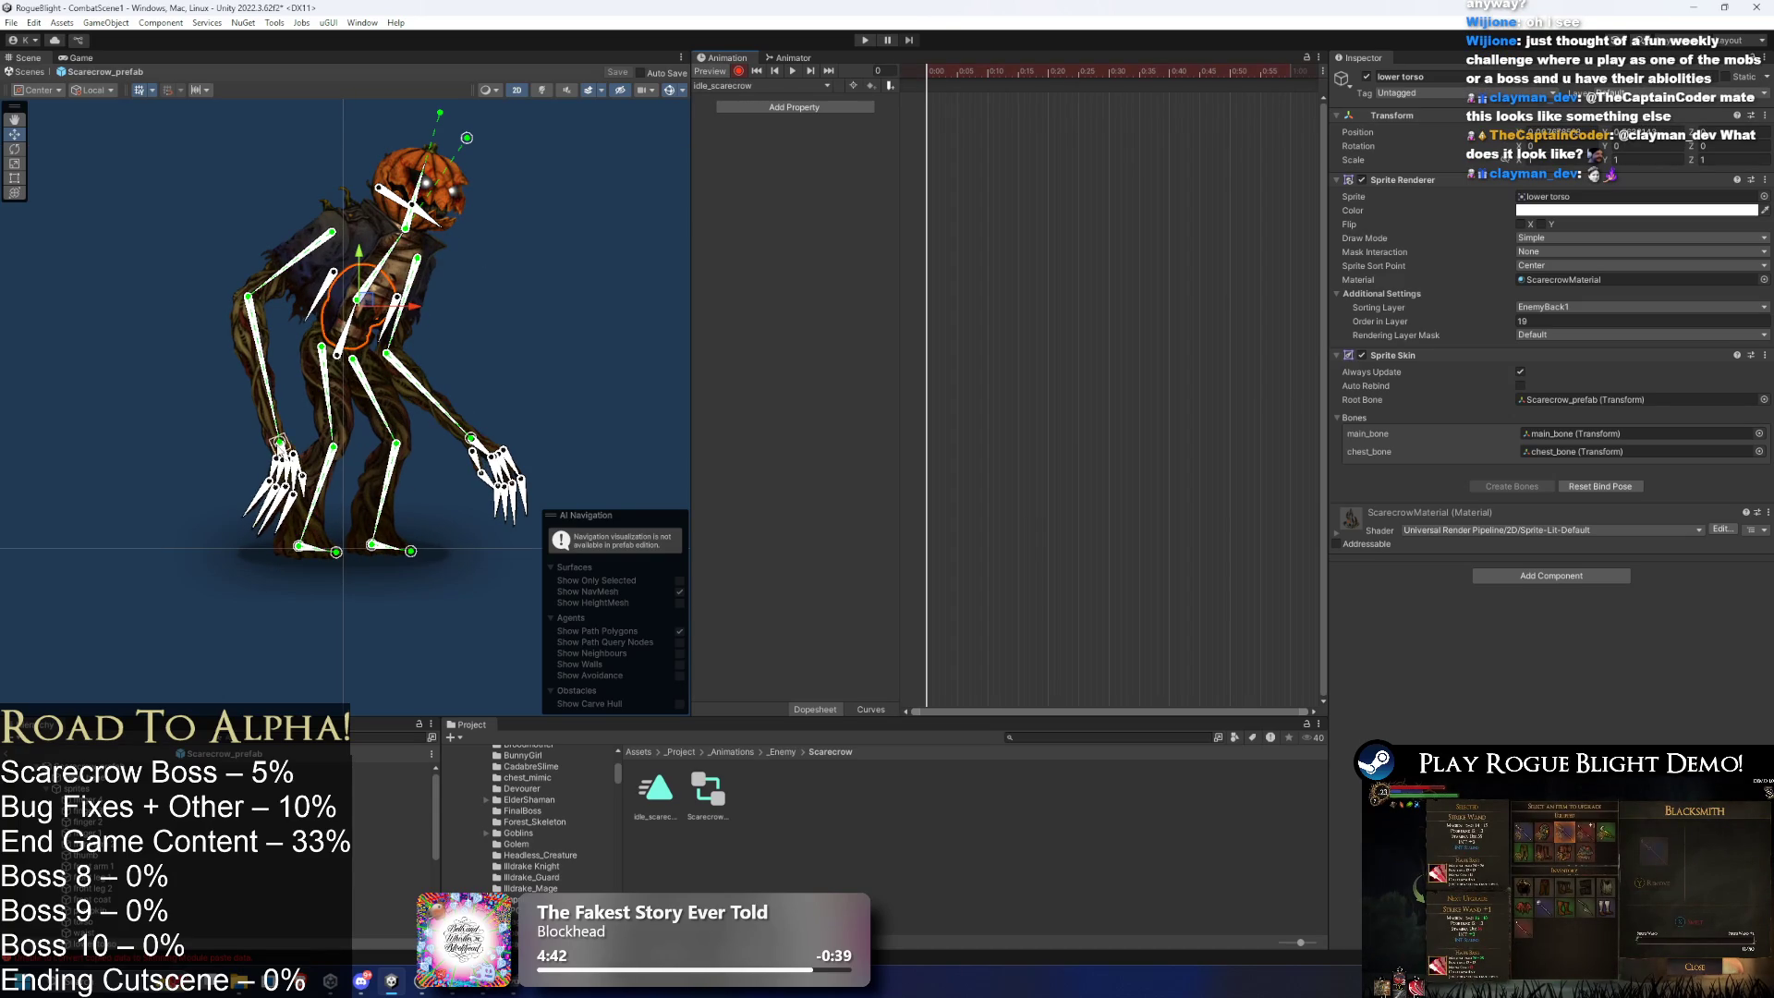
{"action": "left_click_drag", "start_coordinate": [279, 441], "coordinate": [267, 443]}
{"action": "left_click_drag", "start_coordinate": [471, 438], "coordinate": [498, 424]}
{"action": "left_click_drag", "start_coordinate": [372, 545], "coordinate": [471, 552]}
{"action": "left_click_drag", "start_coordinate": [335, 552], "coordinate": [298, 545]}
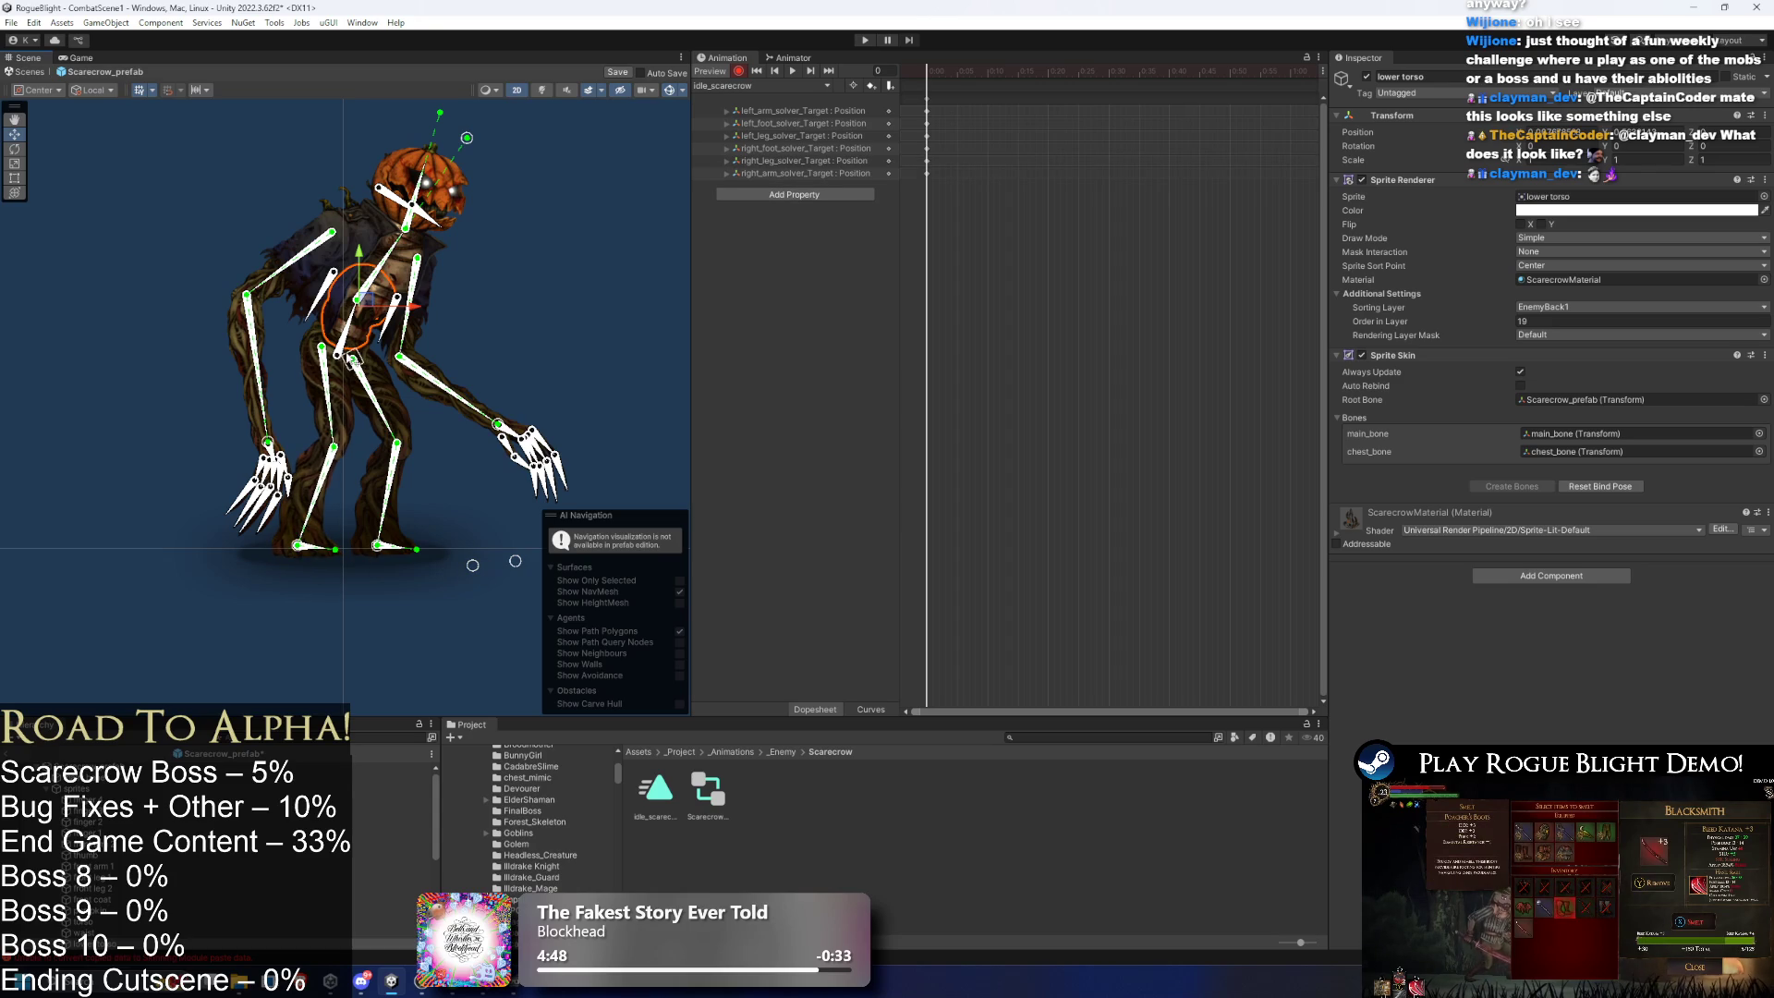
- Key main_bone's lean, the coat bones, head and chest targets, and both mouth bones
{"action": "left_click_drag", "start_coordinate": [341, 361], "coordinate": [420, 263]}
{"action": "mouse_move", "coordinate": [314, 305]}
{"action": "left_mouse_down"}
{"action": "mouse_move", "coordinate": [309, 328]}
{"action": "mouse_move", "coordinate": [392, 340]}
{"action": "left_mouse_up"}
{"action": "key", "text": "f"}
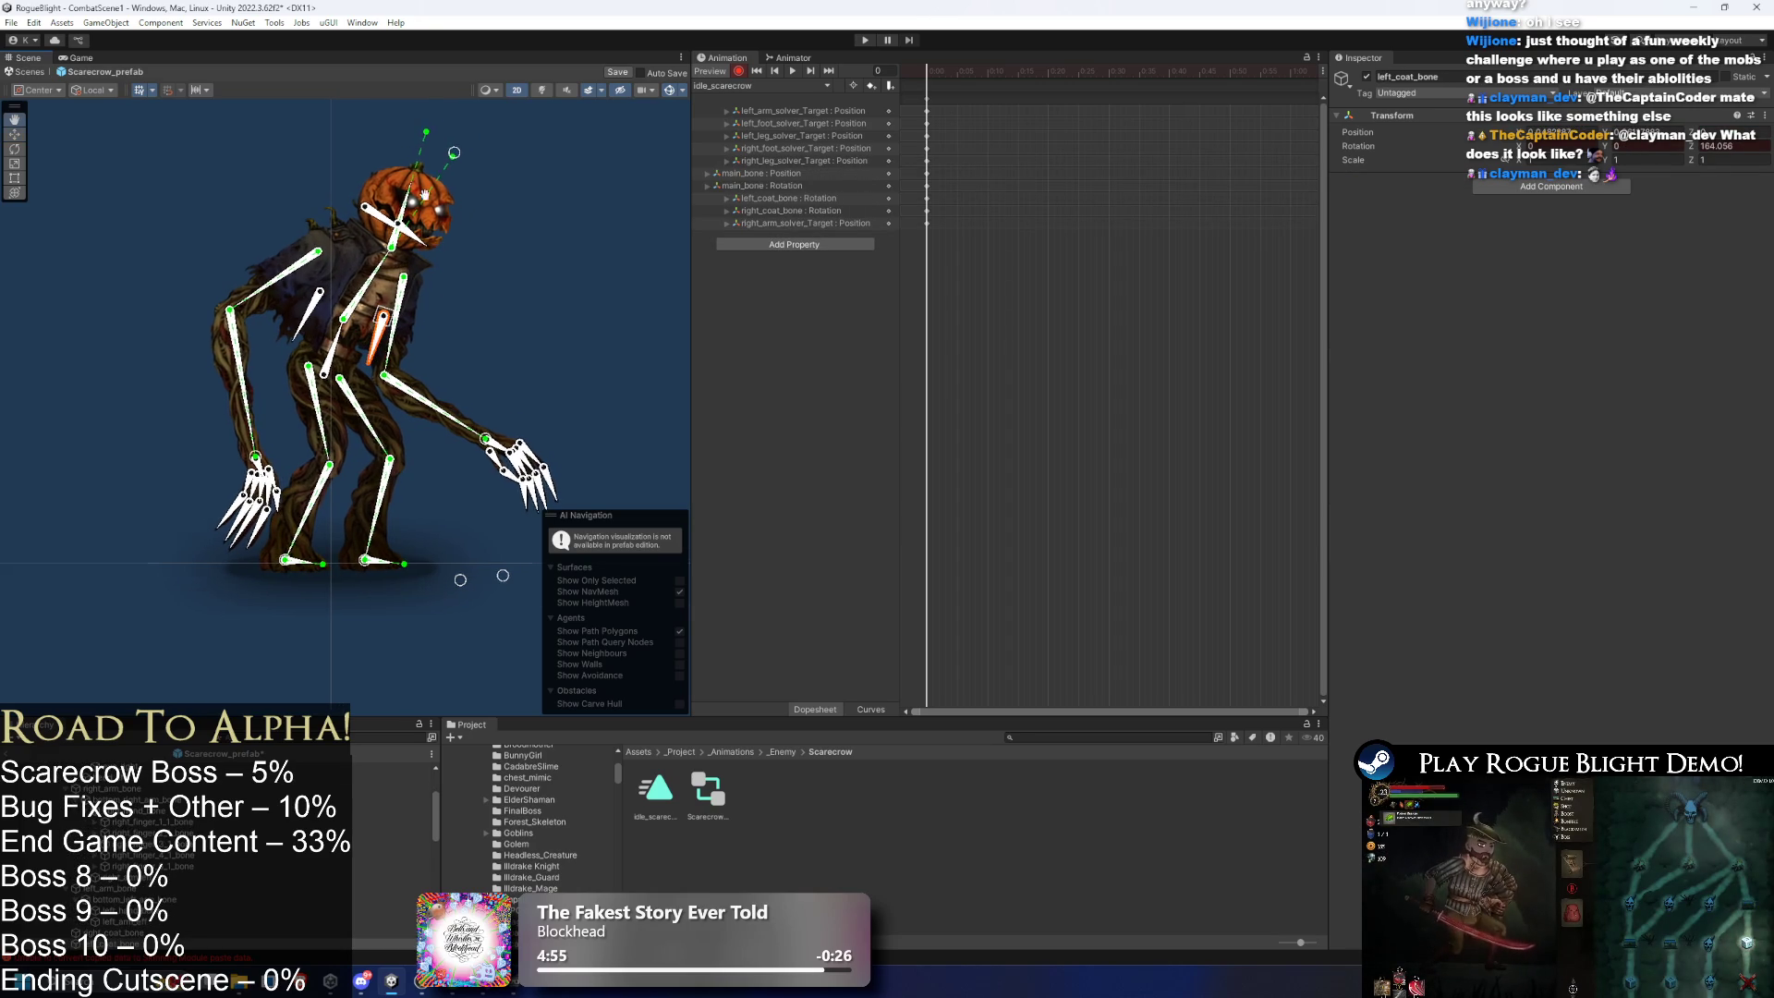
{"action": "mouse_move", "coordinate": [363, 277]}
{"action": "left_mouse_down"}
{"action": "mouse_move", "coordinate": [399, 289]}
{"action": "mouse_move", "coordinate": [388, 351]}
{"action": "mouse_move", "coordinate": [348, 332]}
{"action": "left_mouse_up"}
{"action": "left_click", "coordinate": [383, 346]}
{"action": "left_click", "coordinate": [325, 314]}
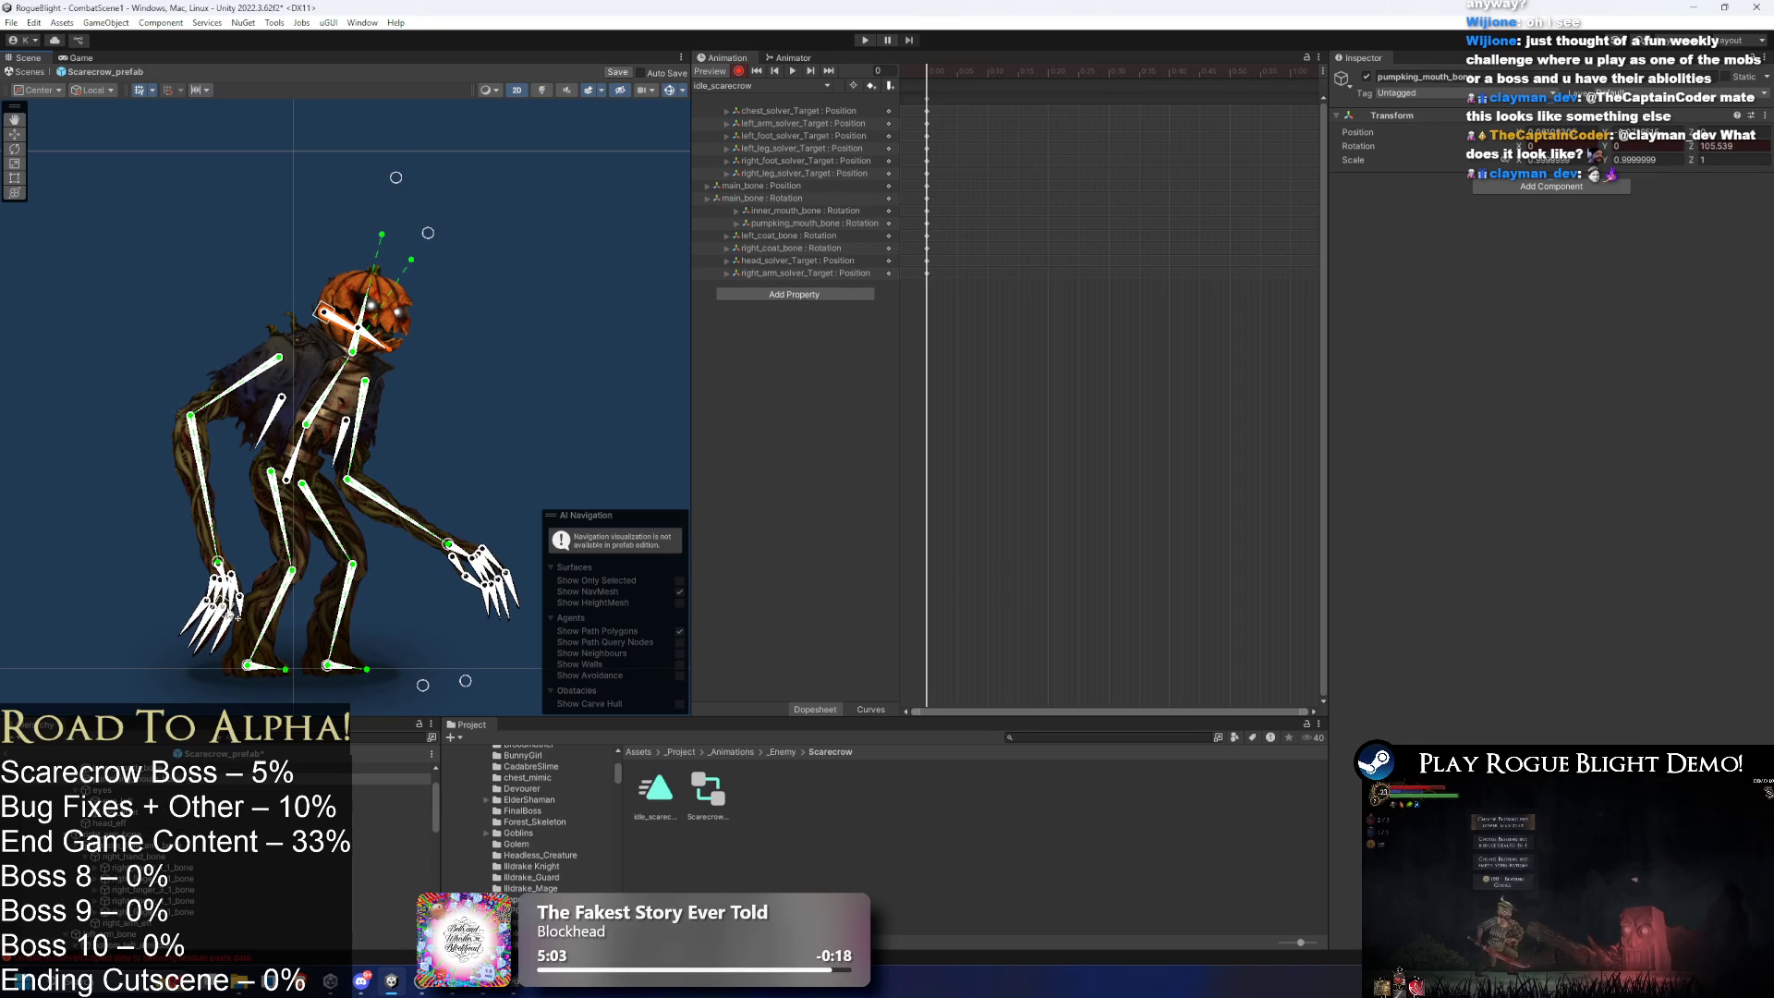
- Curl the right hand's first finger and the left hand's fingers, keying their rotations
{"action": "scroll", "coordinate": [275, 579], "scroll_direction": "up", "scroll_amount": 4}
{"action": "mouse_move", "coordinate": [227, 588]}
{"action": "left_mouse_down"}
{"action": "mouse_move", "coordinate": [273, 596]}
{"action": "mouse_move", "coordinate": [280, 577]}
{"action": "mouse_move", "coordinate": [275, 620]}
{"action": "left_mouse_up"}
{"action": "scroll", "coordinate": [287, 575], "scroll_direction": "up", "scroll_amount": 2}
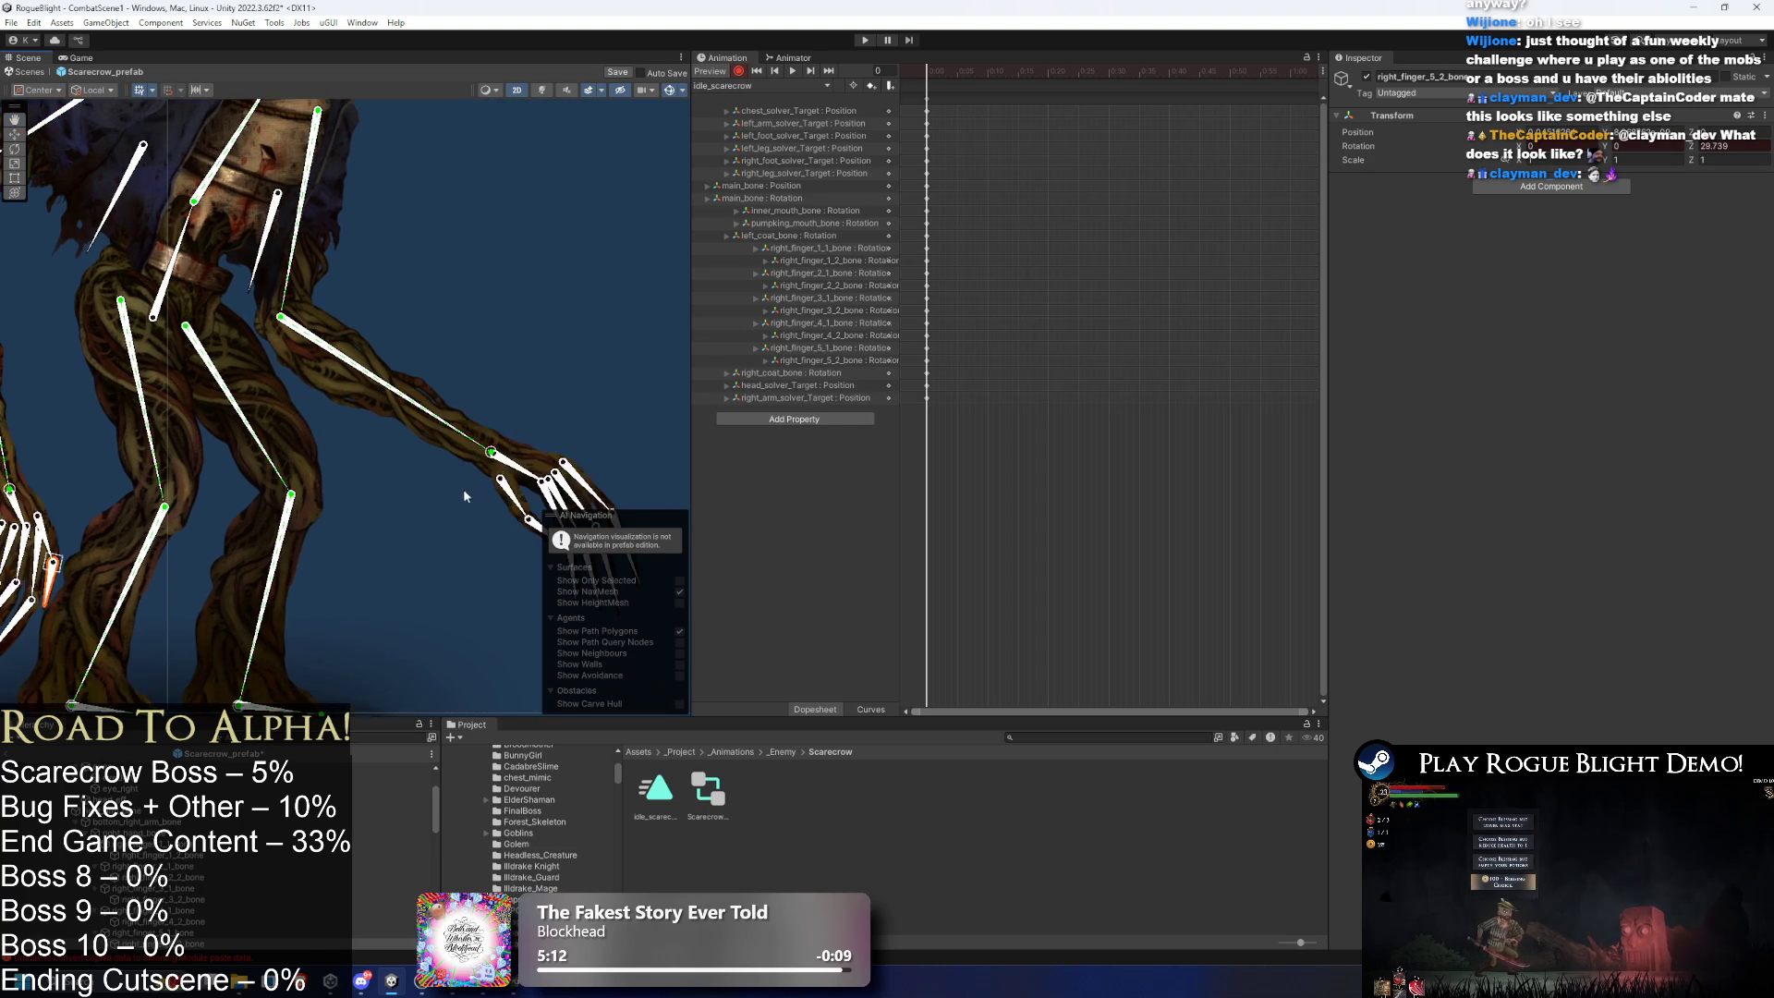
{"action": "mouse_move", "coordinate": [377, 529]}
{"action": "left_mouse_down"}
{"action": "mouse_move", "coordinate": [404, 547]}
{"action": "mouse_move", "coordinate": [403, 527]}
{"action": "mouse_move", "coordinate": [413, 556]}
{"action": "mouse_move", "coordinate": [406, 522]}
{"action": "mouse_move", "coordinate": [431, 580]}
{"action": "left_mouse_up"}
{"action": "left_click_drag", "start_coordinate": [415, 504], "coordinate": [452, 555]}
{"action": "left_click_drag", "start_coordinate": [411, 473], "coordinate": [482, 558]}
{"action": "scroll", "coordinate": [469, 430], "scroll_direction": "down", "scroll_amount": 3}
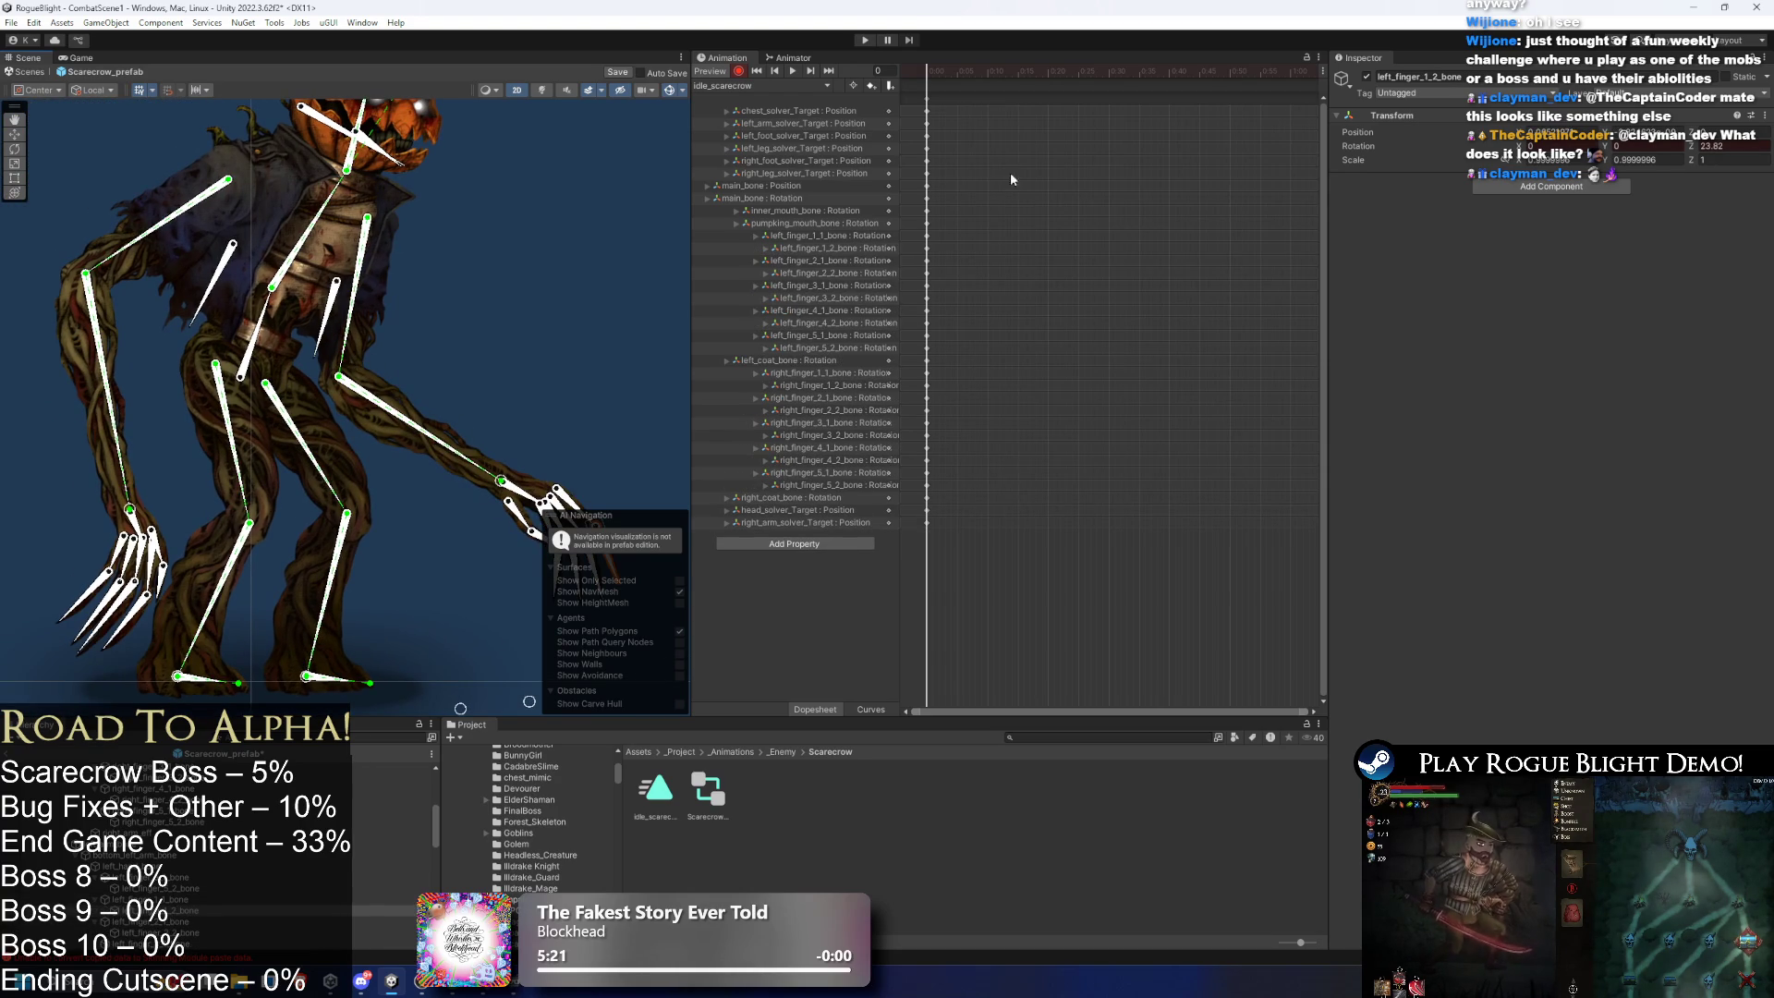
{"action": "scroll", "coordinate": [374, 215], "scroll_direction": "down", "scroll_amount": 3}
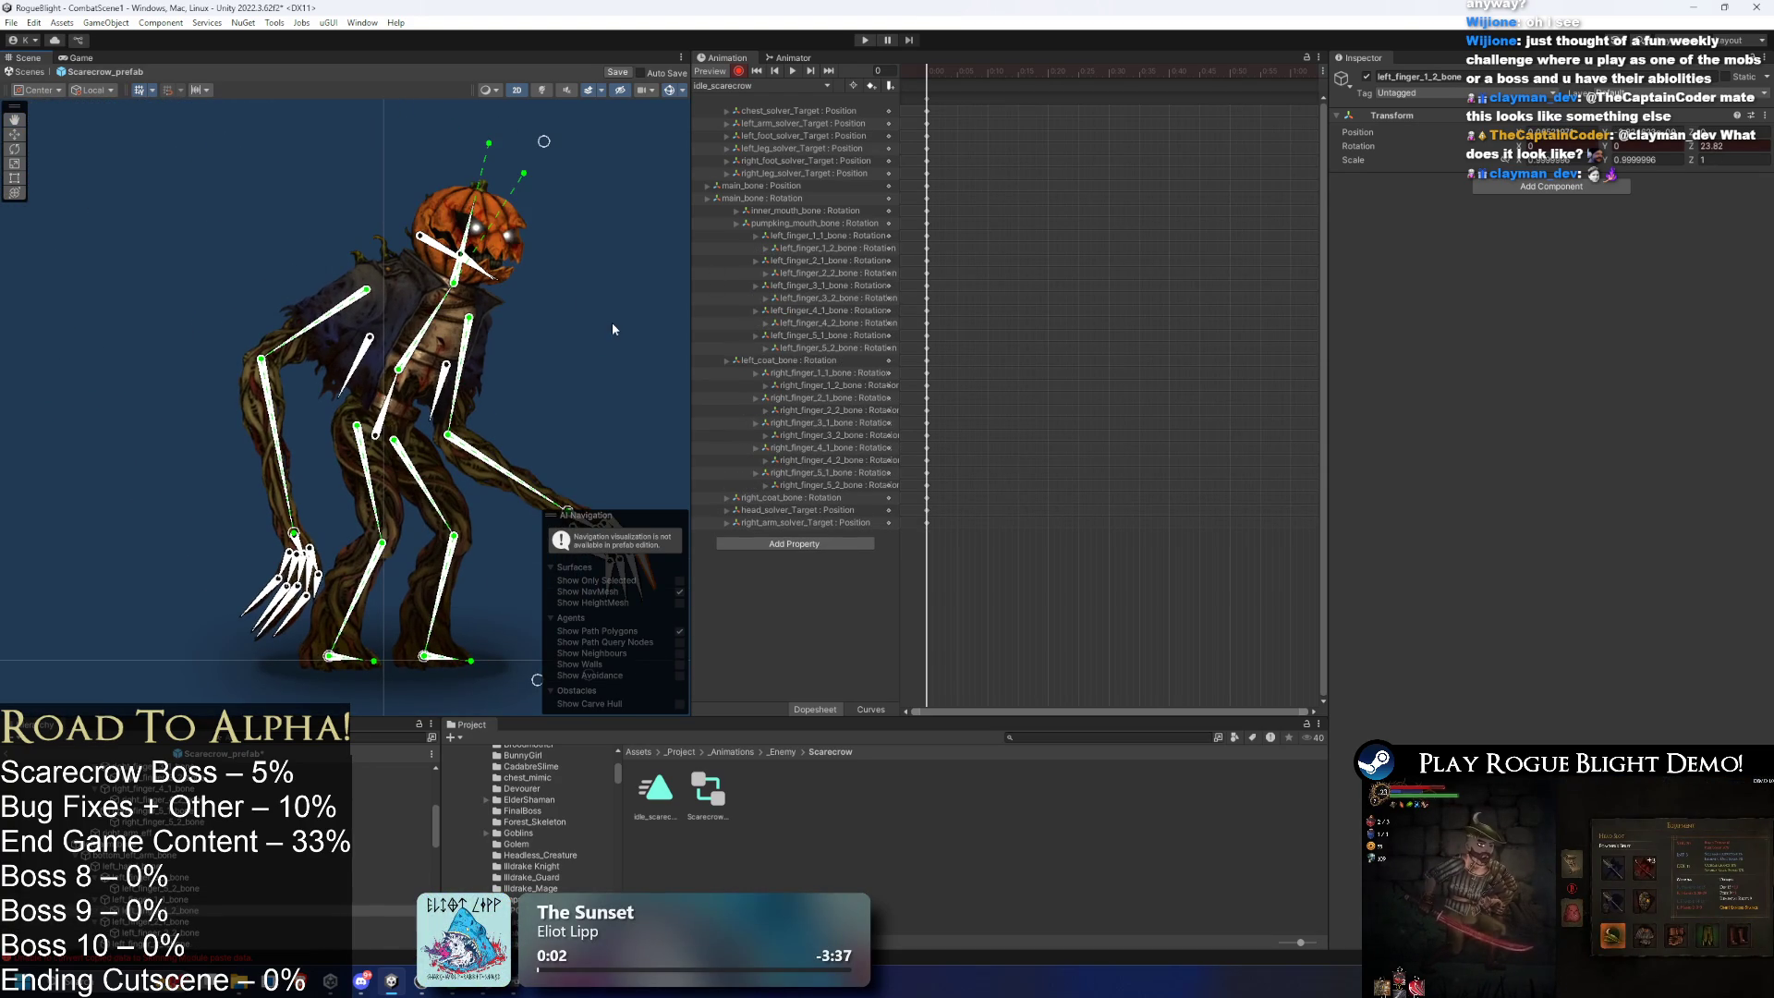
- Rotate main_bone and re-pose the hips, head and both arms into a hunched stance
{"action": "left_click_drag", "start_coordinate": [612, 329], "coordinate": [427, 235]}
{"action": "mouse_move", "coordinate": [207, 389]}
{"action": "left_mouse_down"}
{"action": "mouse_move", "coordinate": [163, 406]}
{"action": "mouse_move", "coordinate": [175, 413]}
{"action": "left_mouse_up"}
{"action": "left_click", "coordinate": [285, 614]}
{"action": "key", "text": "ctrl+z"}
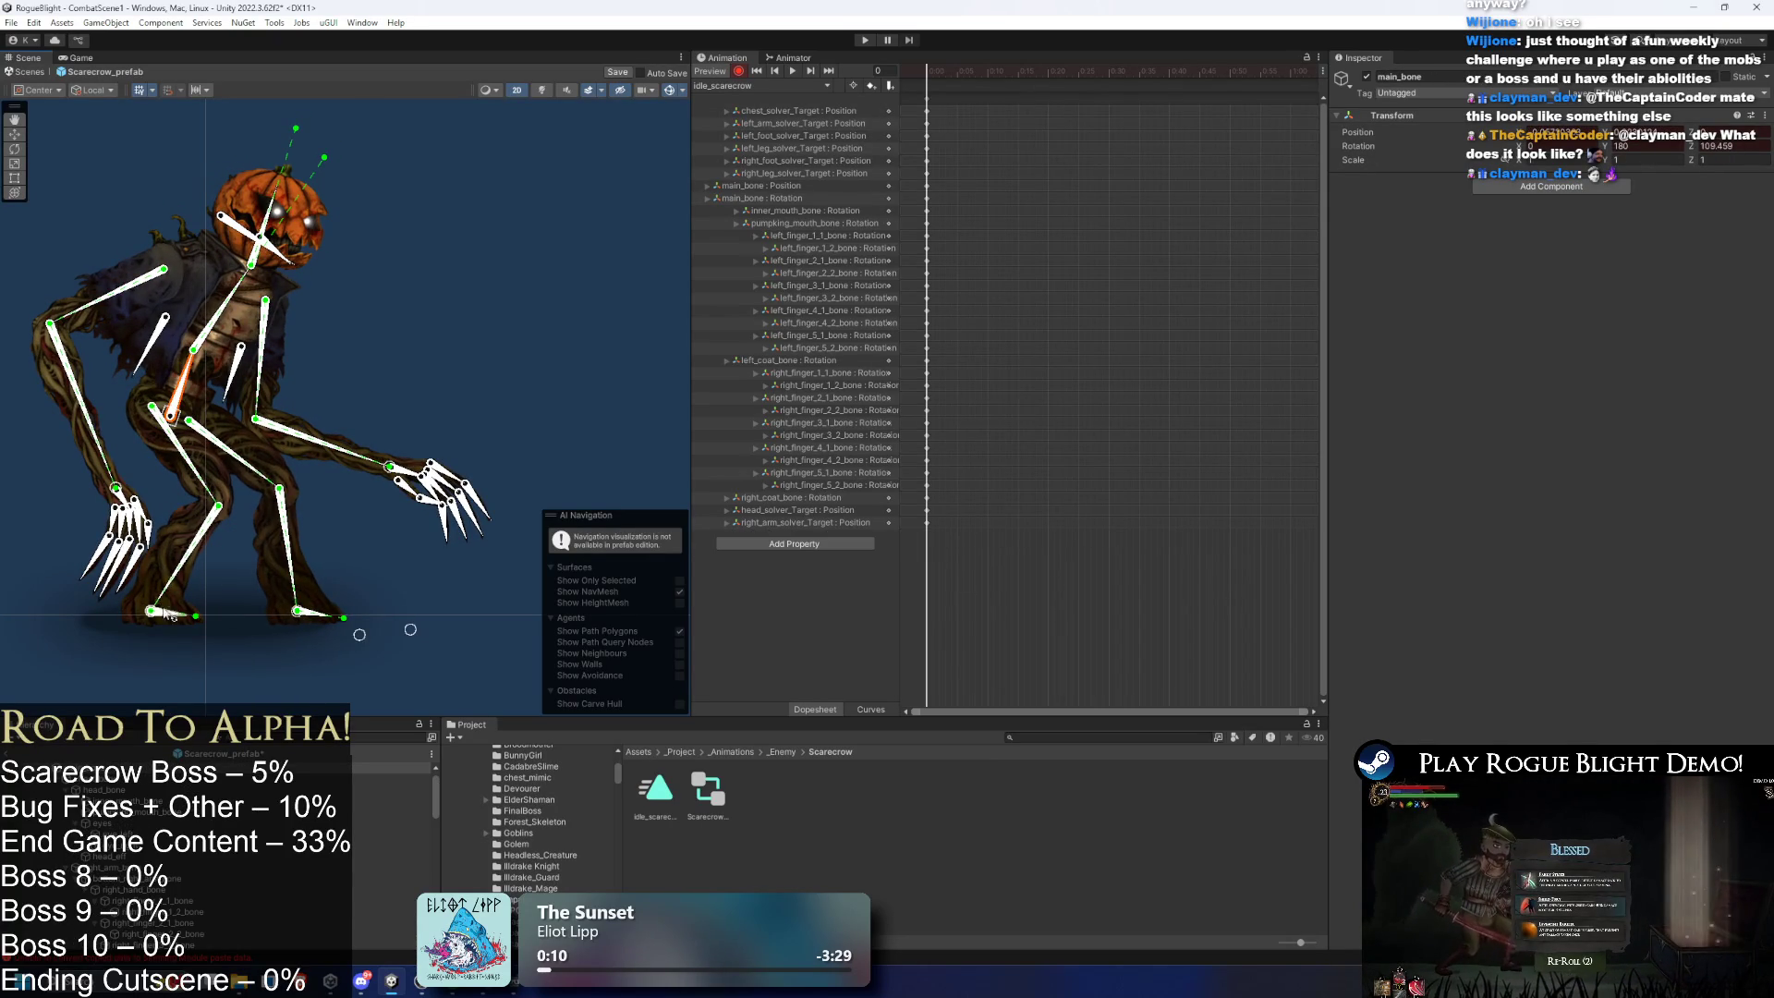
{"action": "left_click_drag", "start_coordinate": [172, 415], "coordinate": [197, 417]}
{"action": "mouse_move", "coordinate": [356, 469]}
{"action": "left_mouse_down"}
{"action": "mouse_move", "coordinate": [197, 499]}
{"action": "mouse_move", "coordinate": [392, 482]}
{"action": "mouse_move", "coordinate": [325, 492]}
{"action": "mouse_move", "coordinate": [345, 476]}
{"action": "left_mouse_up"}
- Undo the recent pose changes back to an earlier body rotation
{"action": "left_click", "coordinate": [390, 385]}
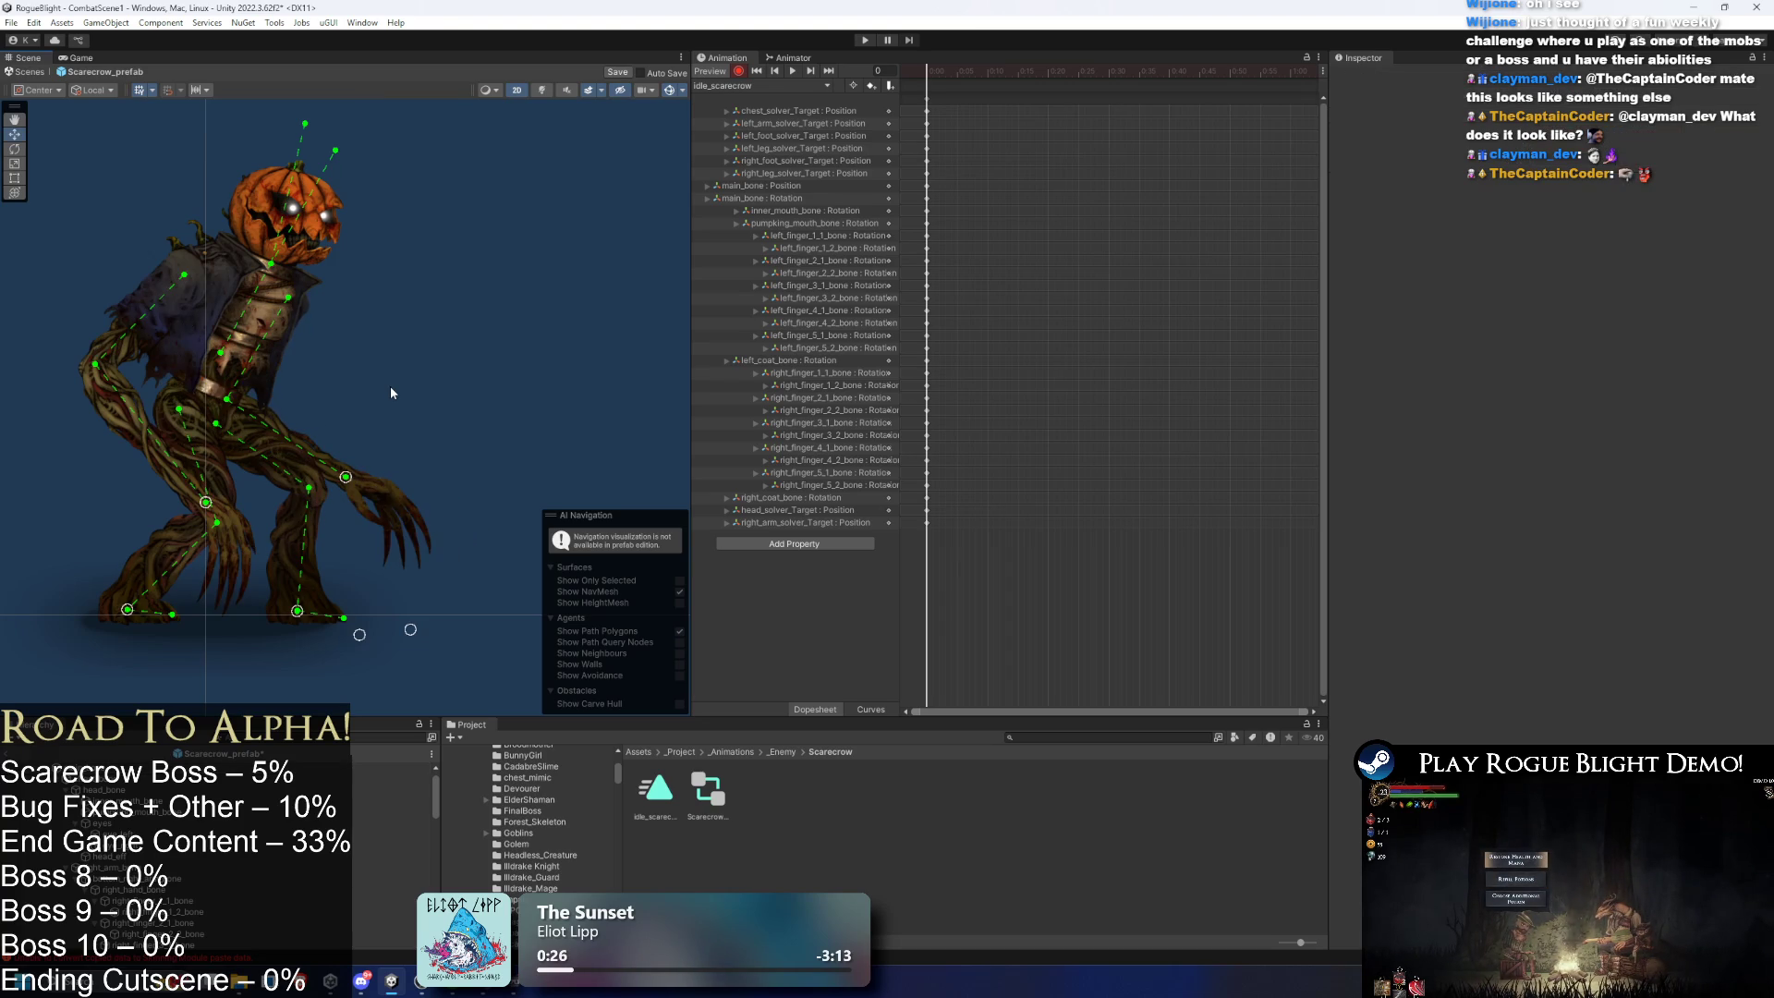
{"action": "key", "text": "ctrl+z"}
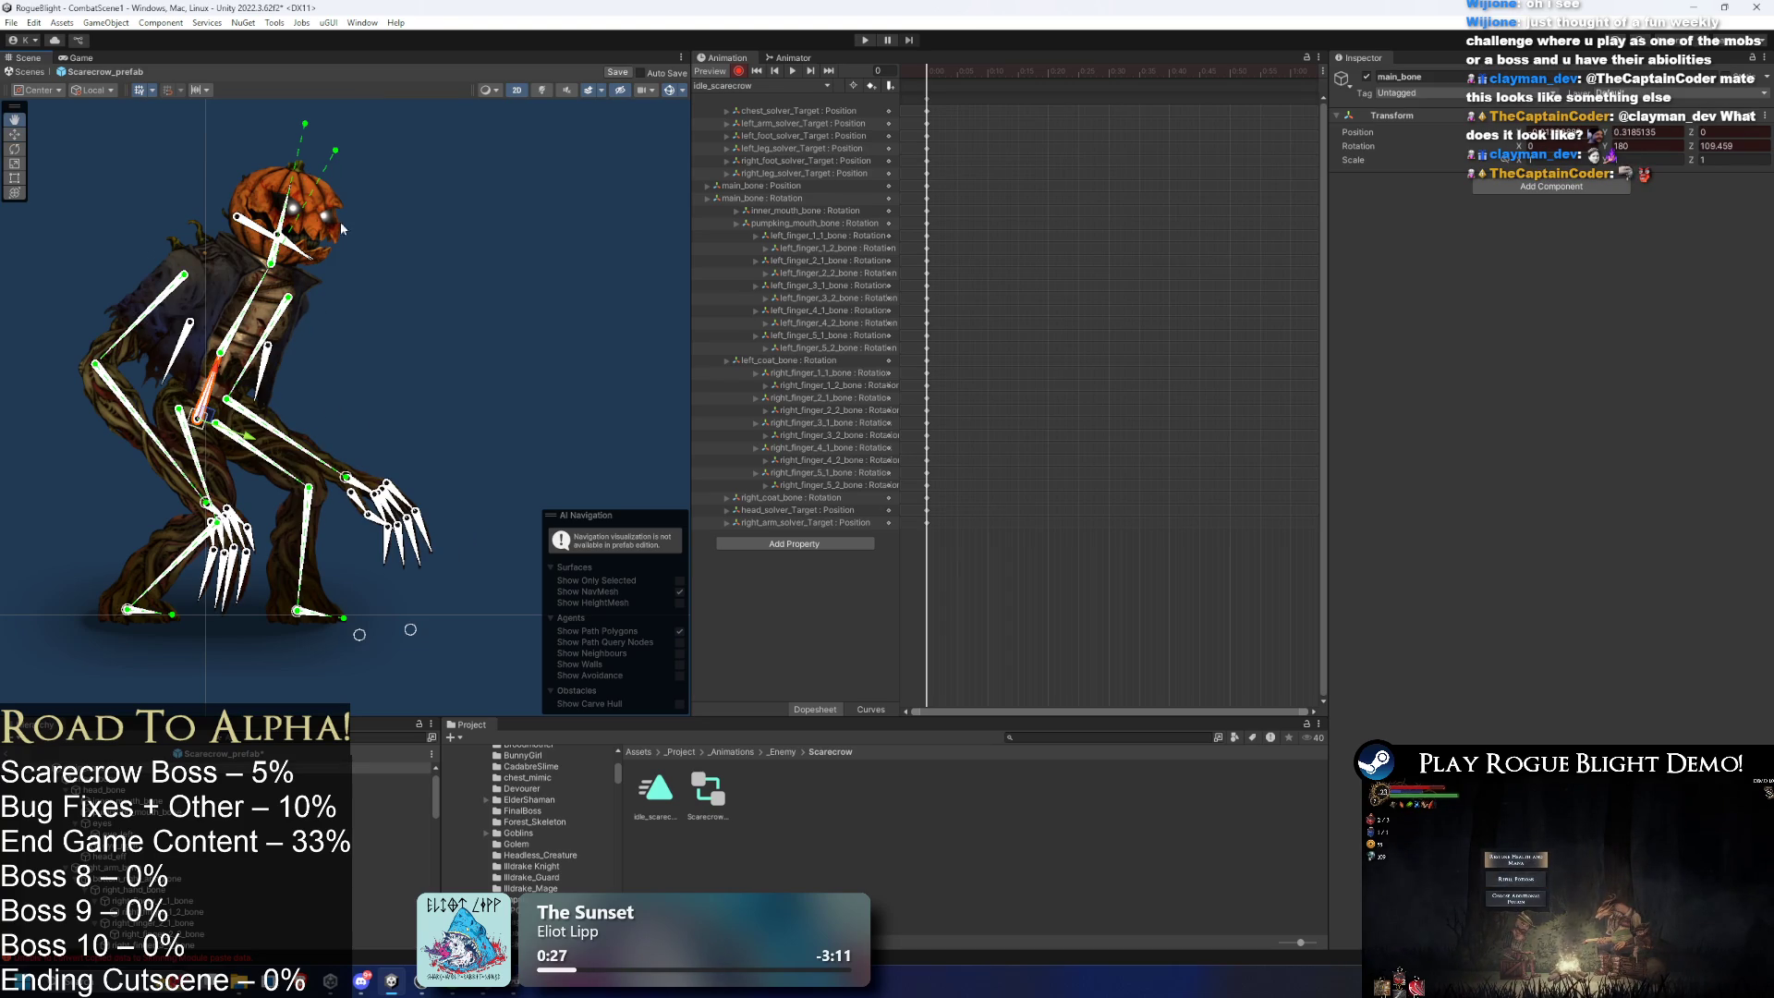
{"action": "key", "text": "ctrl+z"}
{"action": "key", "text": "ctrl+z"}
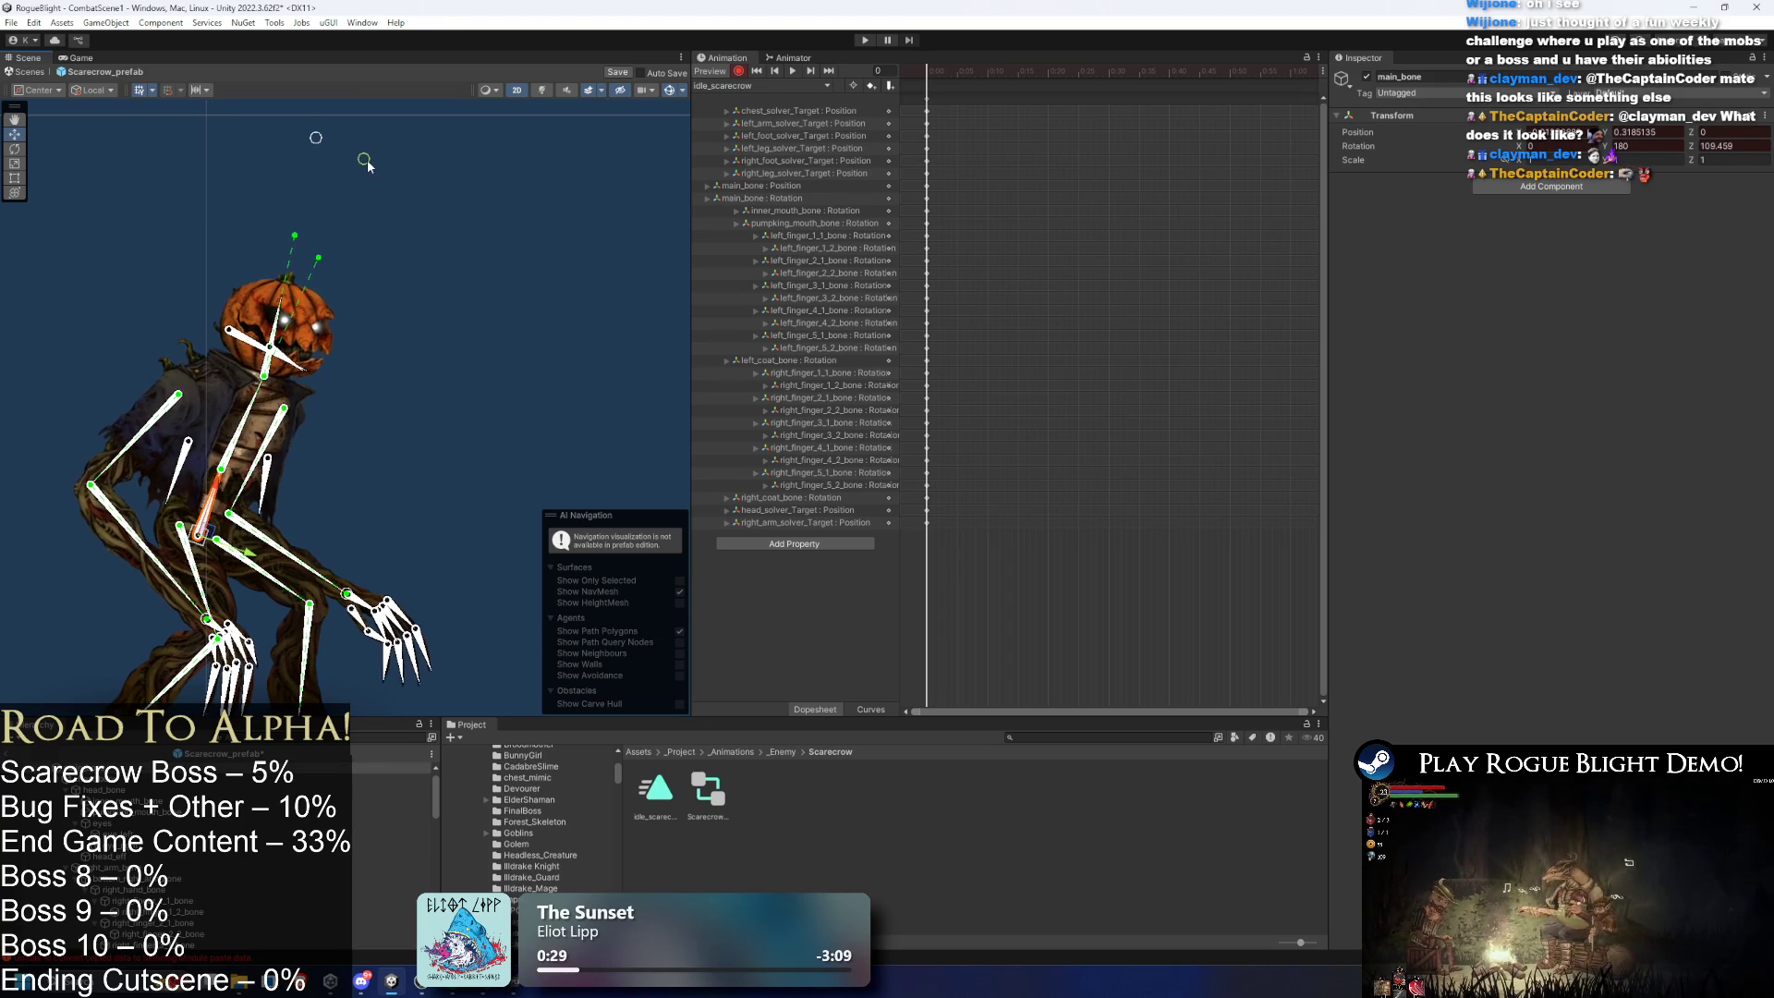
{"action": "key", "text": "ctrl+z"}
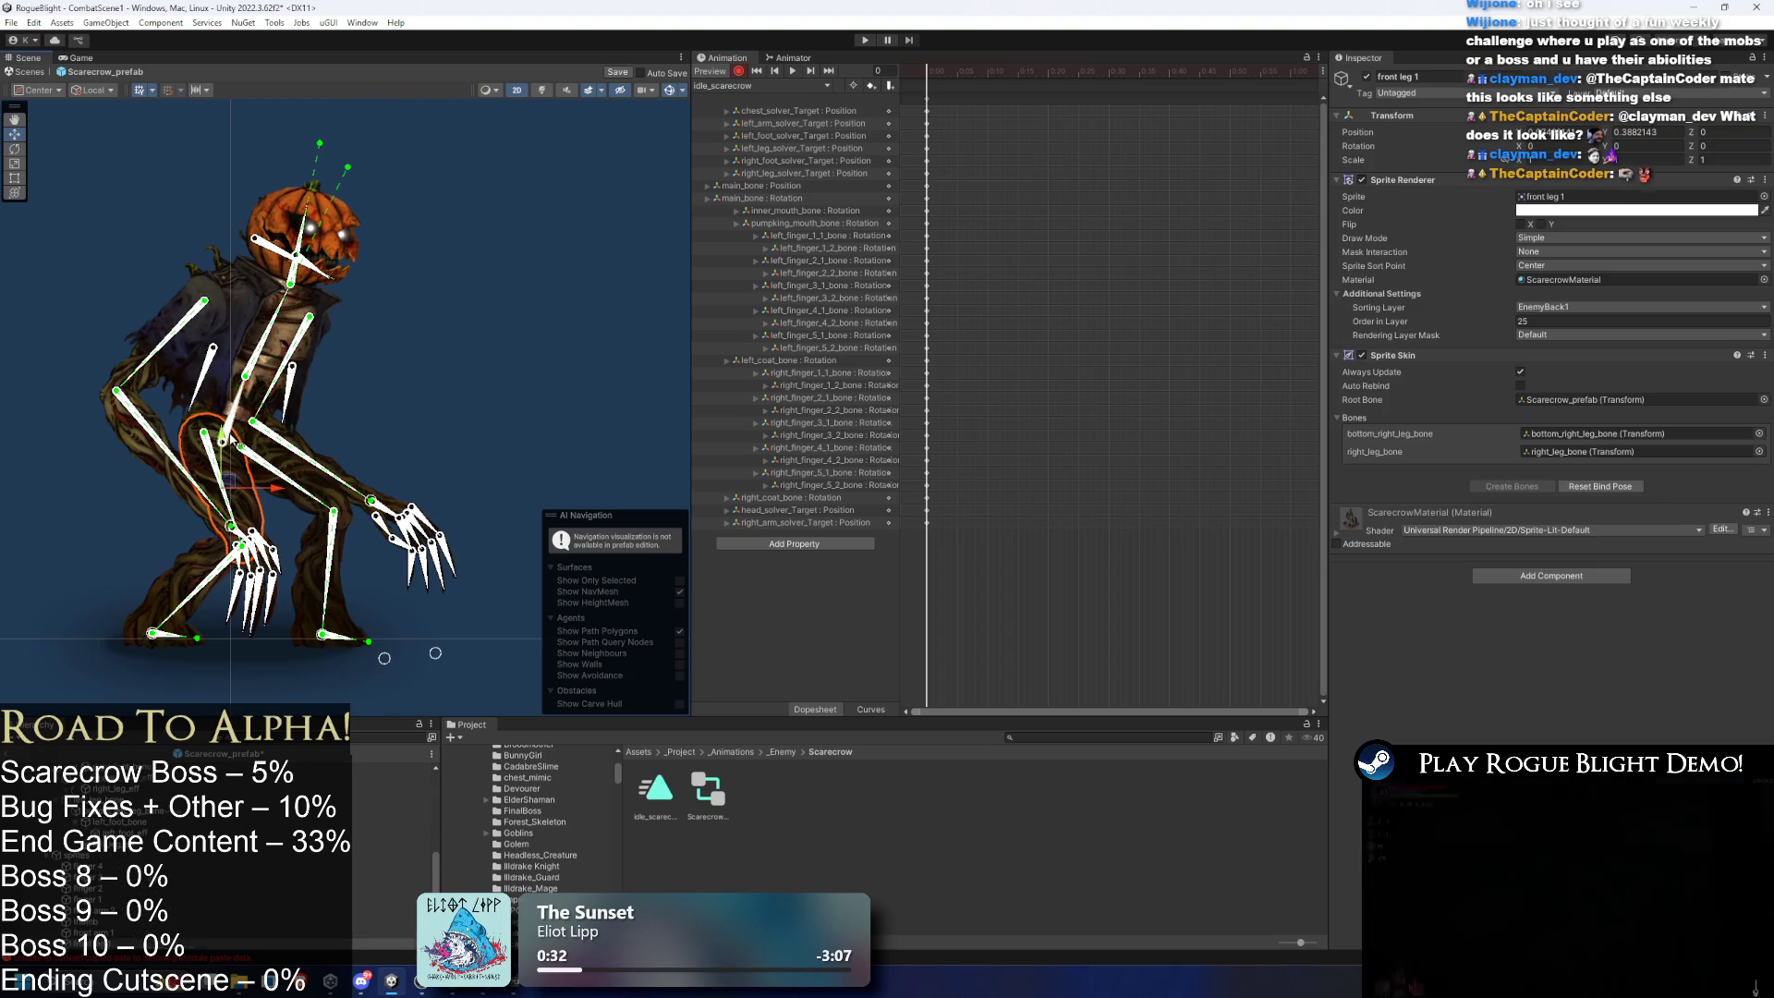
{"action": "key", "text": "ctrl+z"}
{"action": "key", "text": "ctrl+z"}
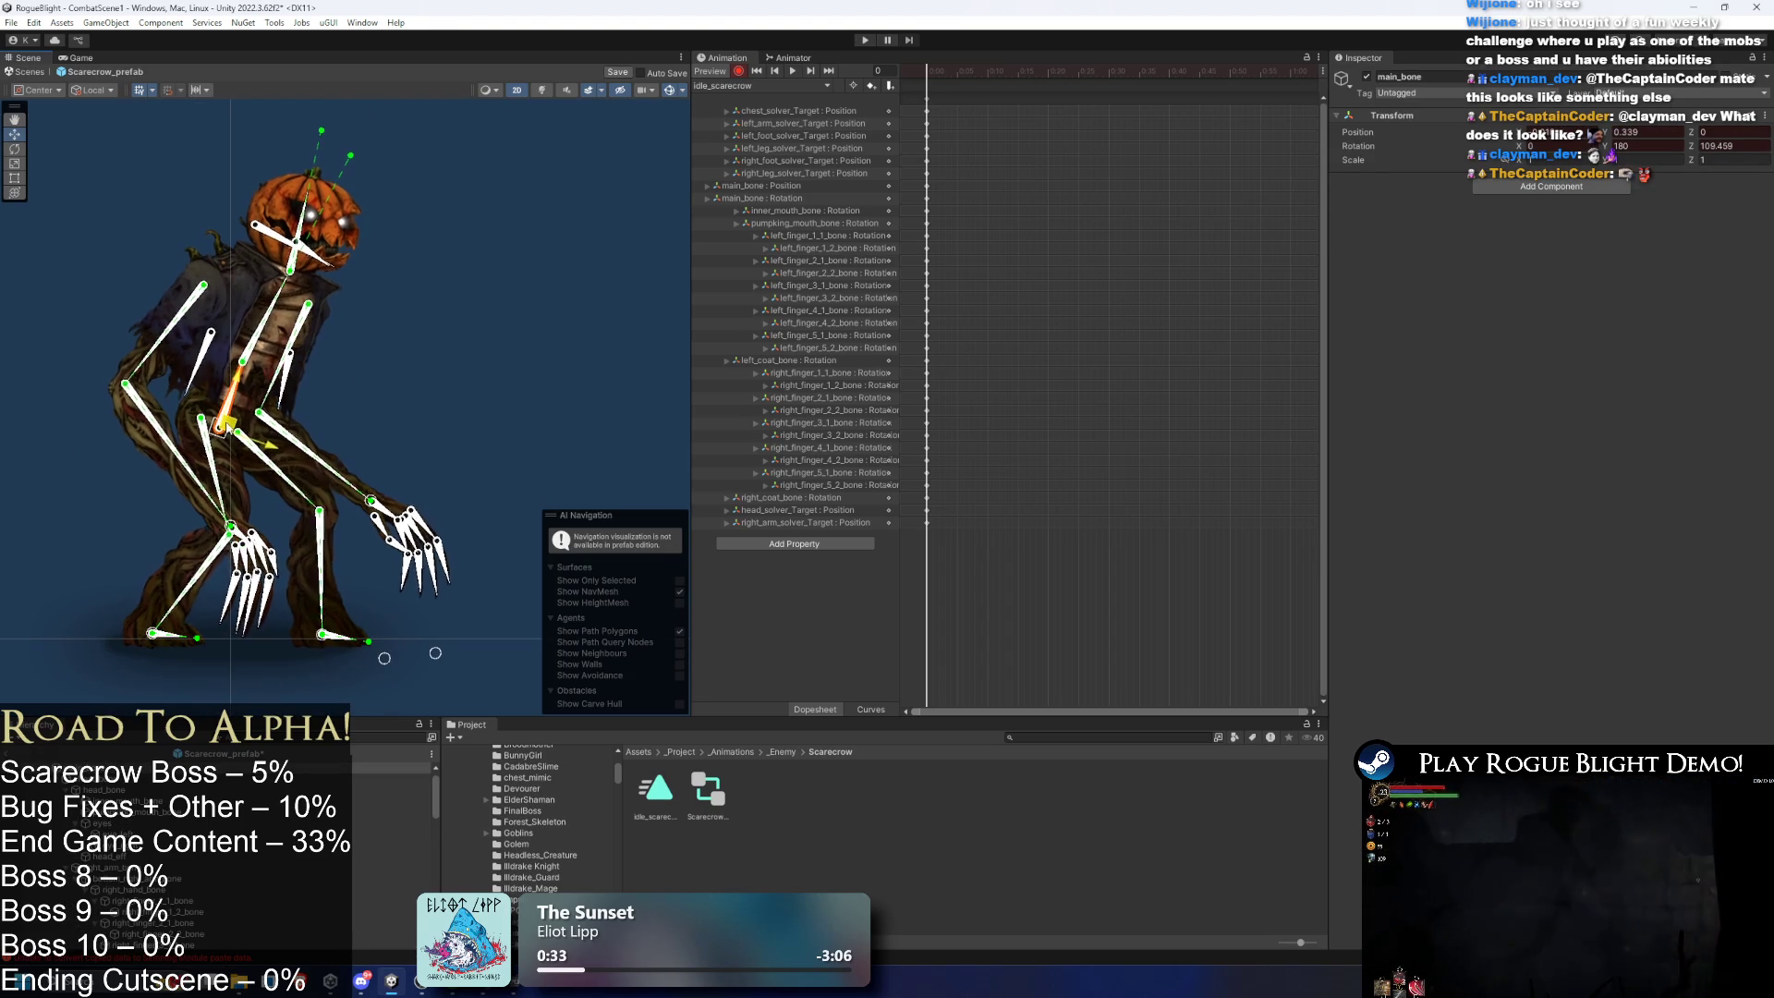
{"action": "key", "text": "ctrl+z"}
{"action": "key", "text": "ctrl+z"}
{"action": "key", "text": "ctrl+z"}
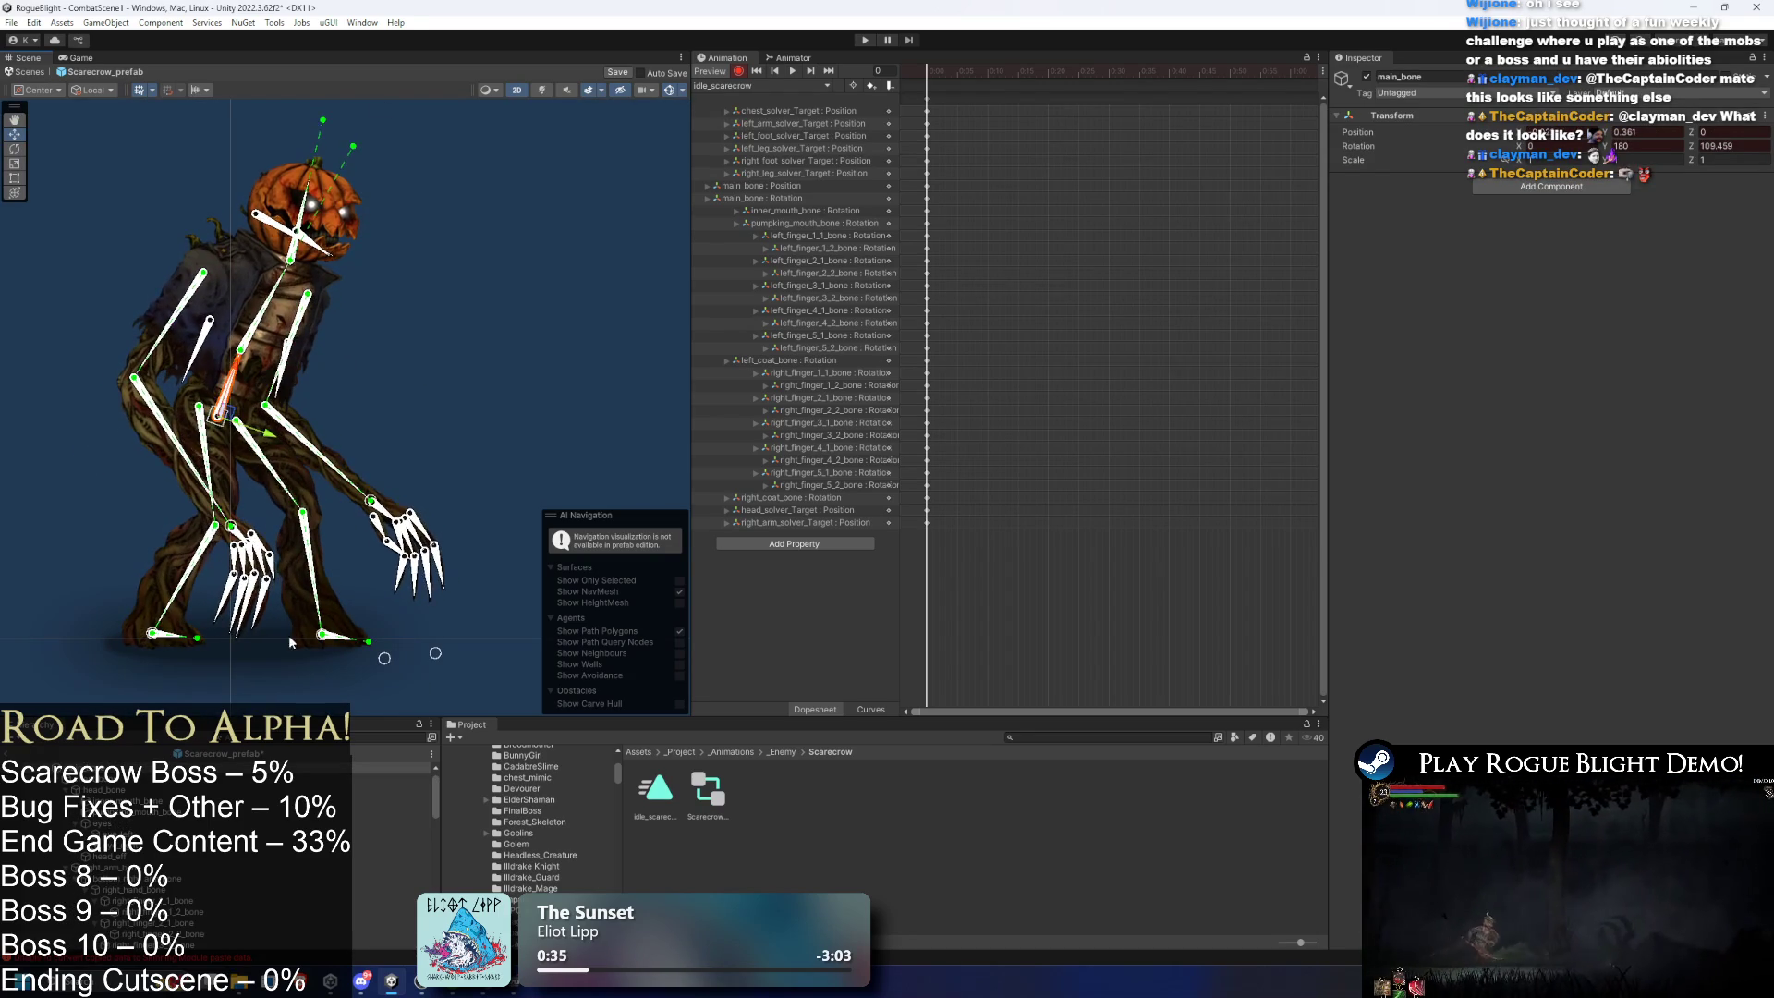
{"action": "key", "text": "ctrl+z"}
{"action": "key", "text": "ctrl+z"}
{"action": "key", "text": "ctrl+z"}
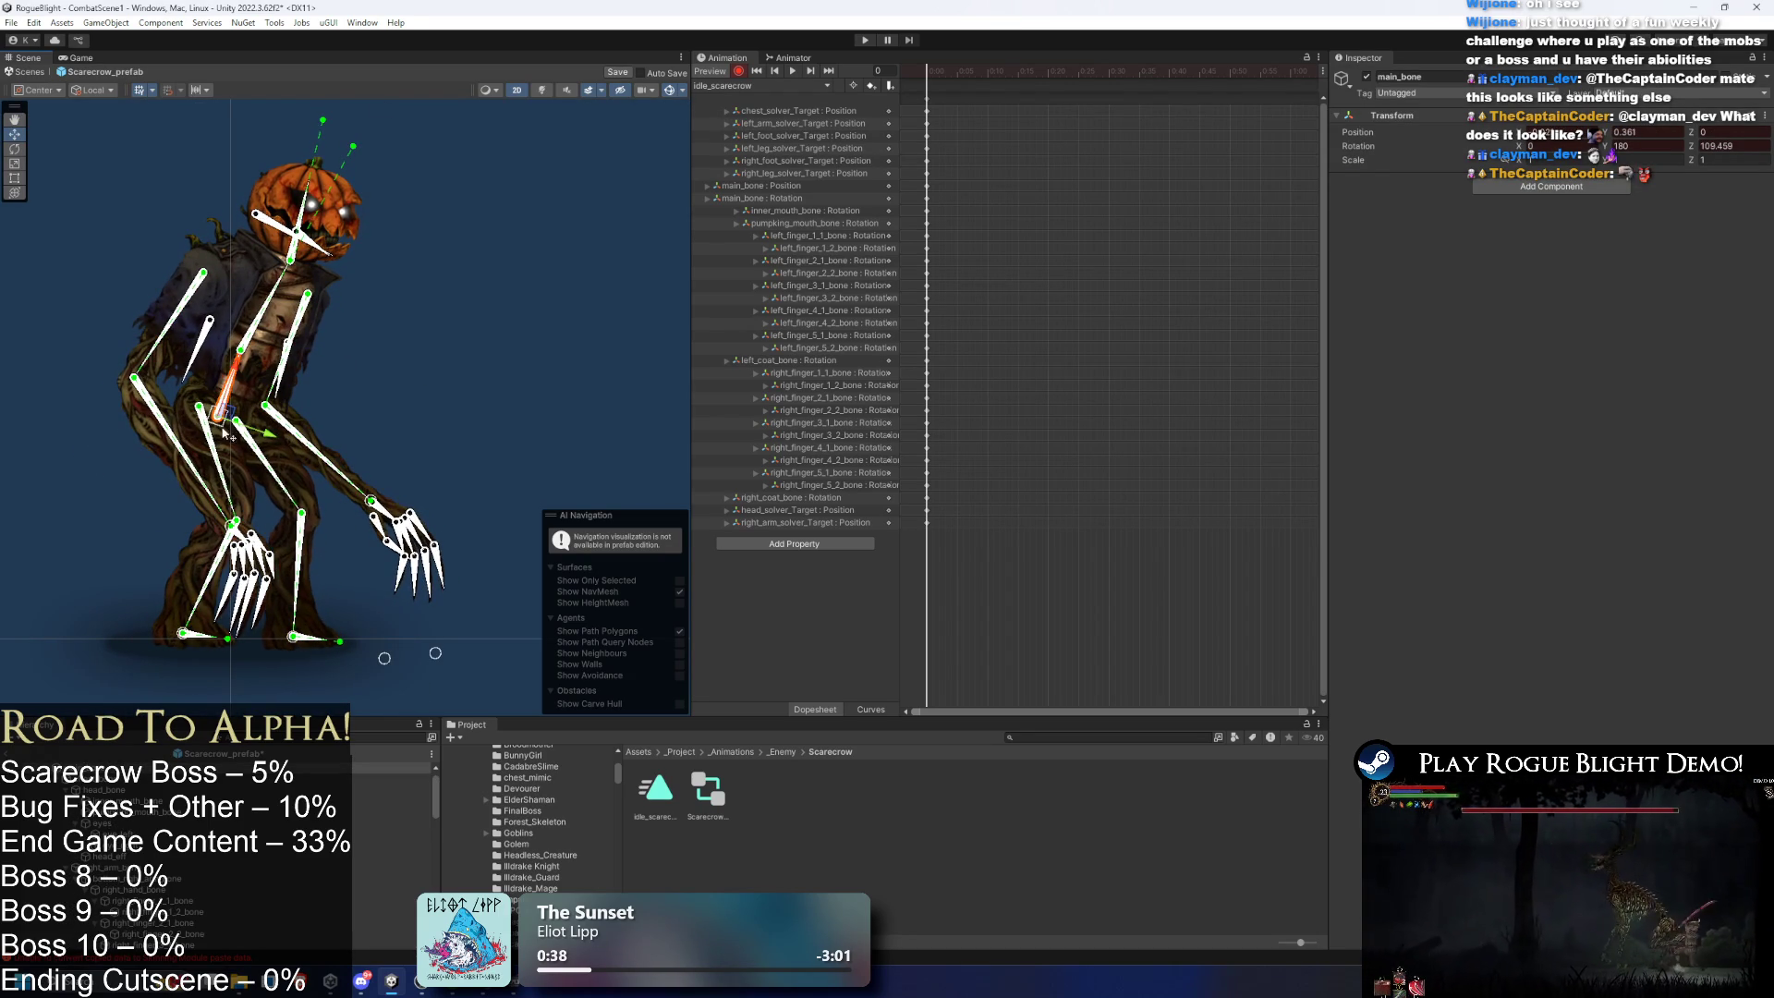
{"action": "key", "text": "ctrl+z"}
{"action": "key", "text": "ctrl+z"}
{"action": "key", "text": "ctrl+z"}
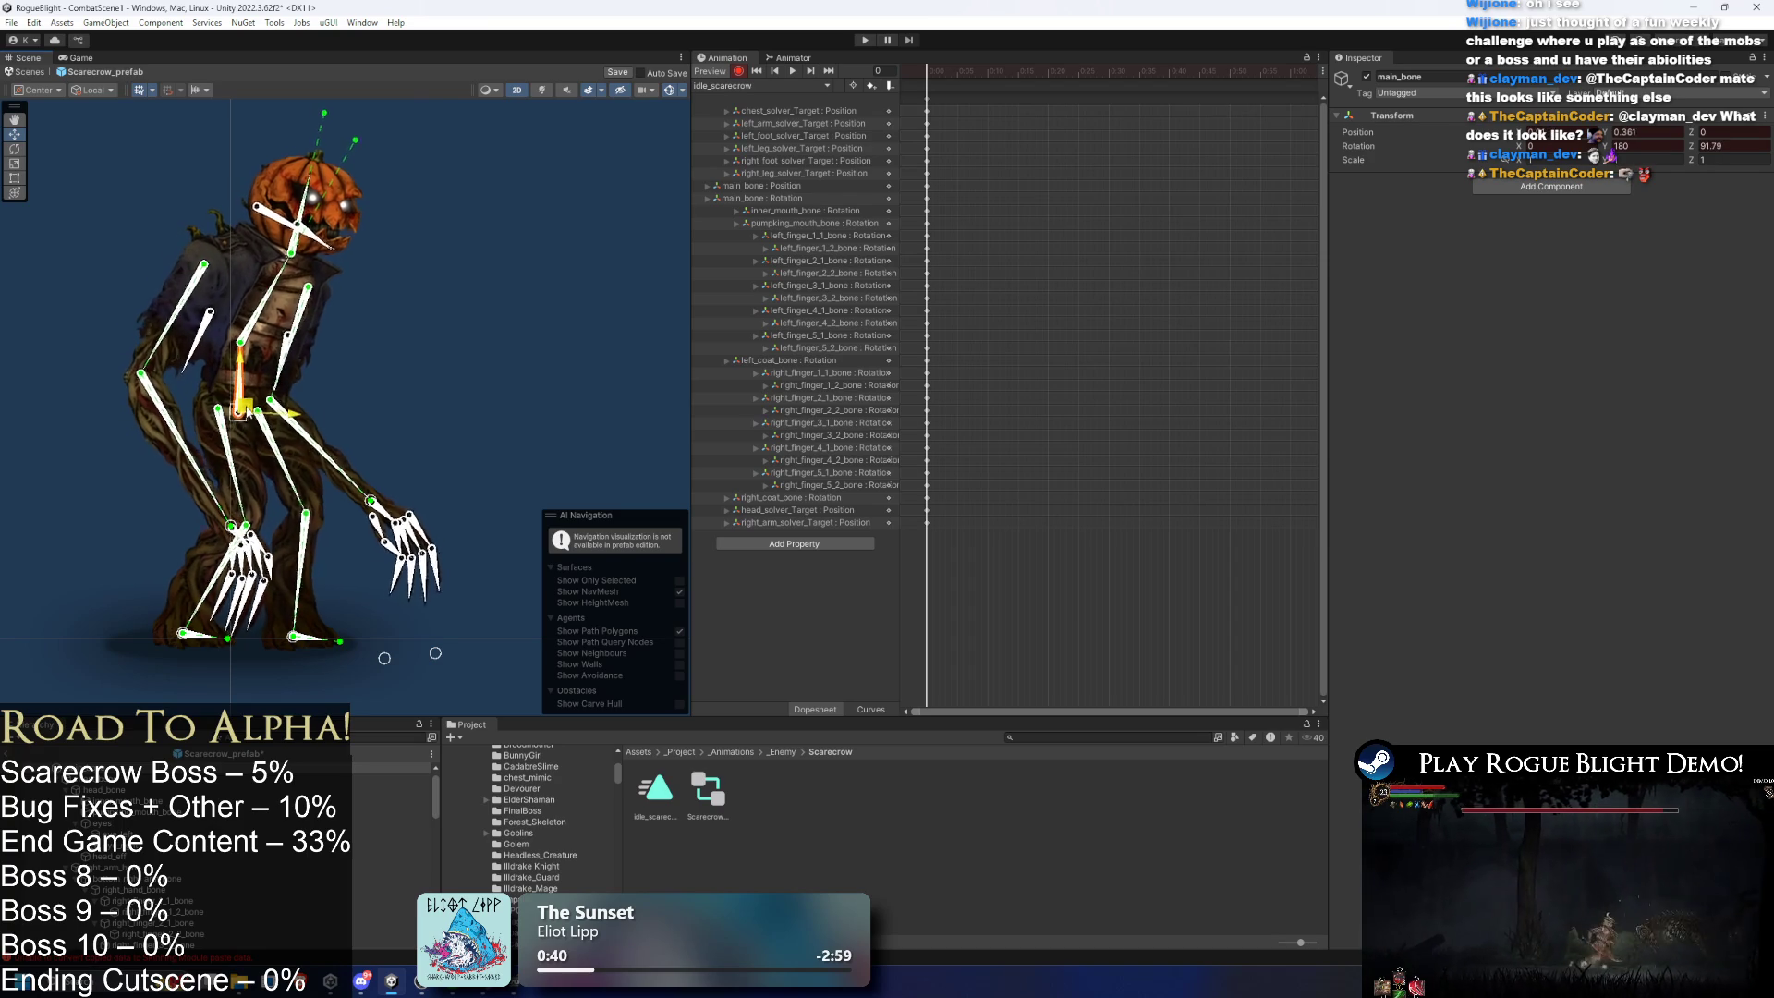
{"action": "left_click", "coordinate": [426, 377]}
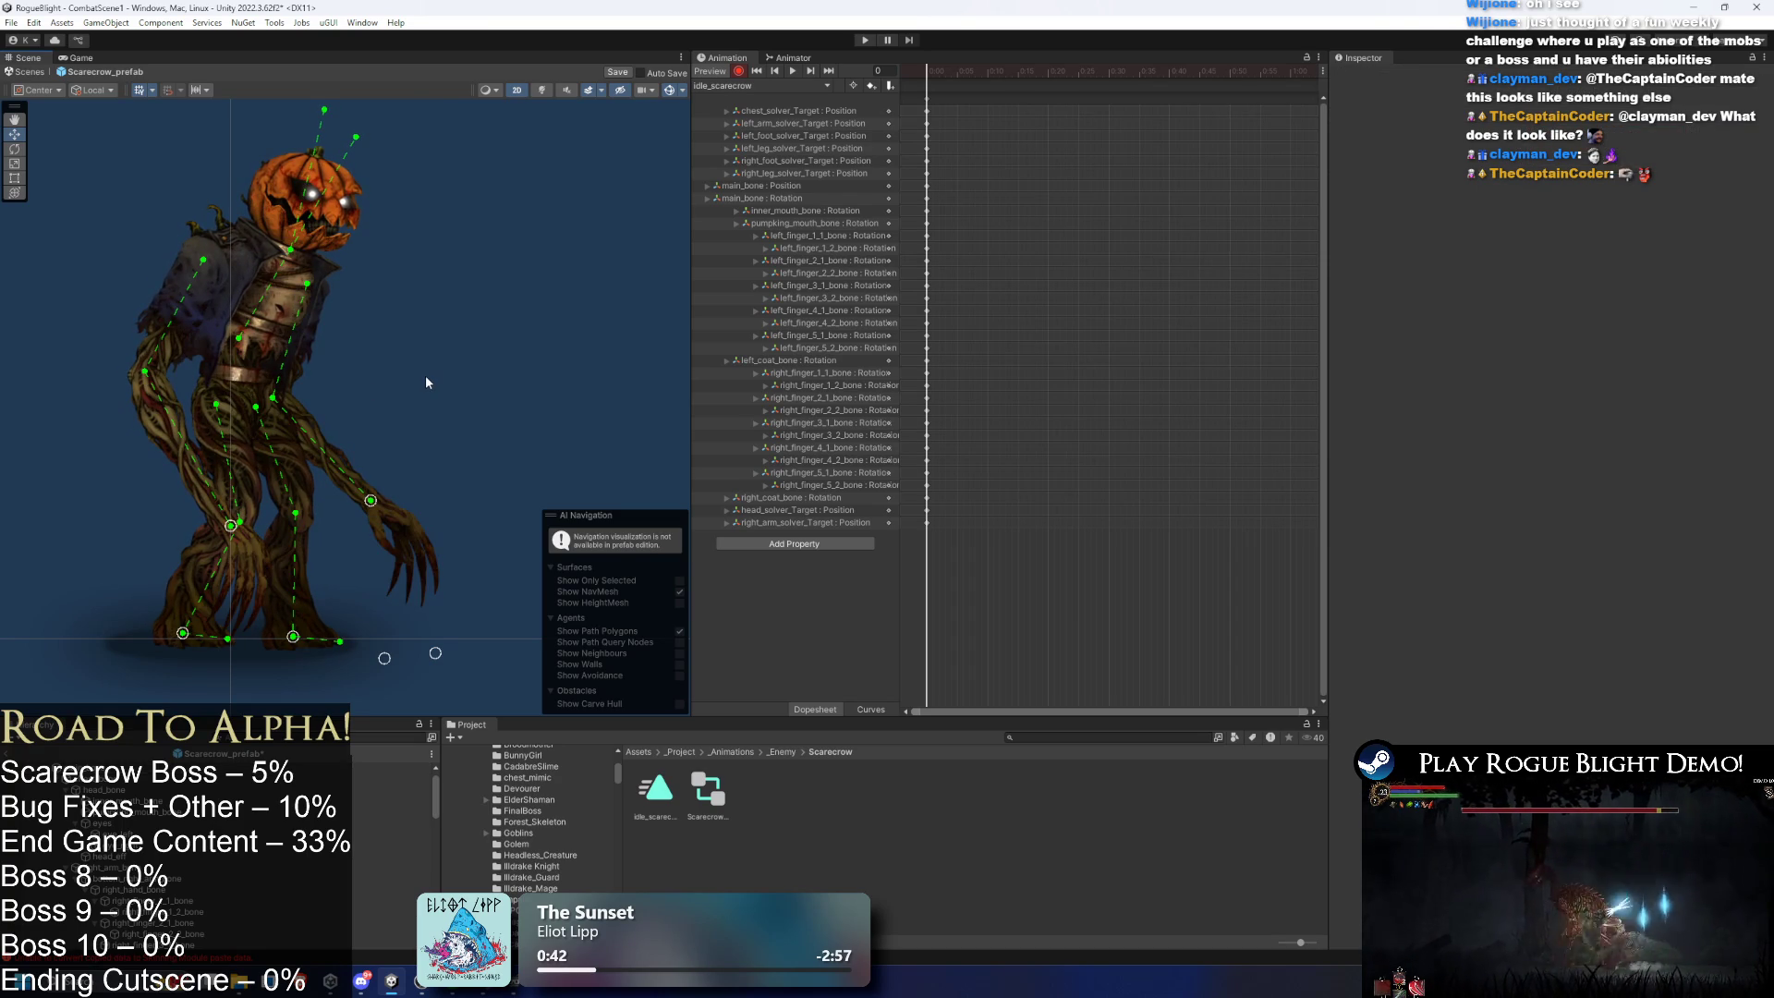
{"action": "key", "text": "ctrl+z"}
{"action": "key", "text": "ctrl+z"}
{"action": "key", "text": "ctrl+z"}
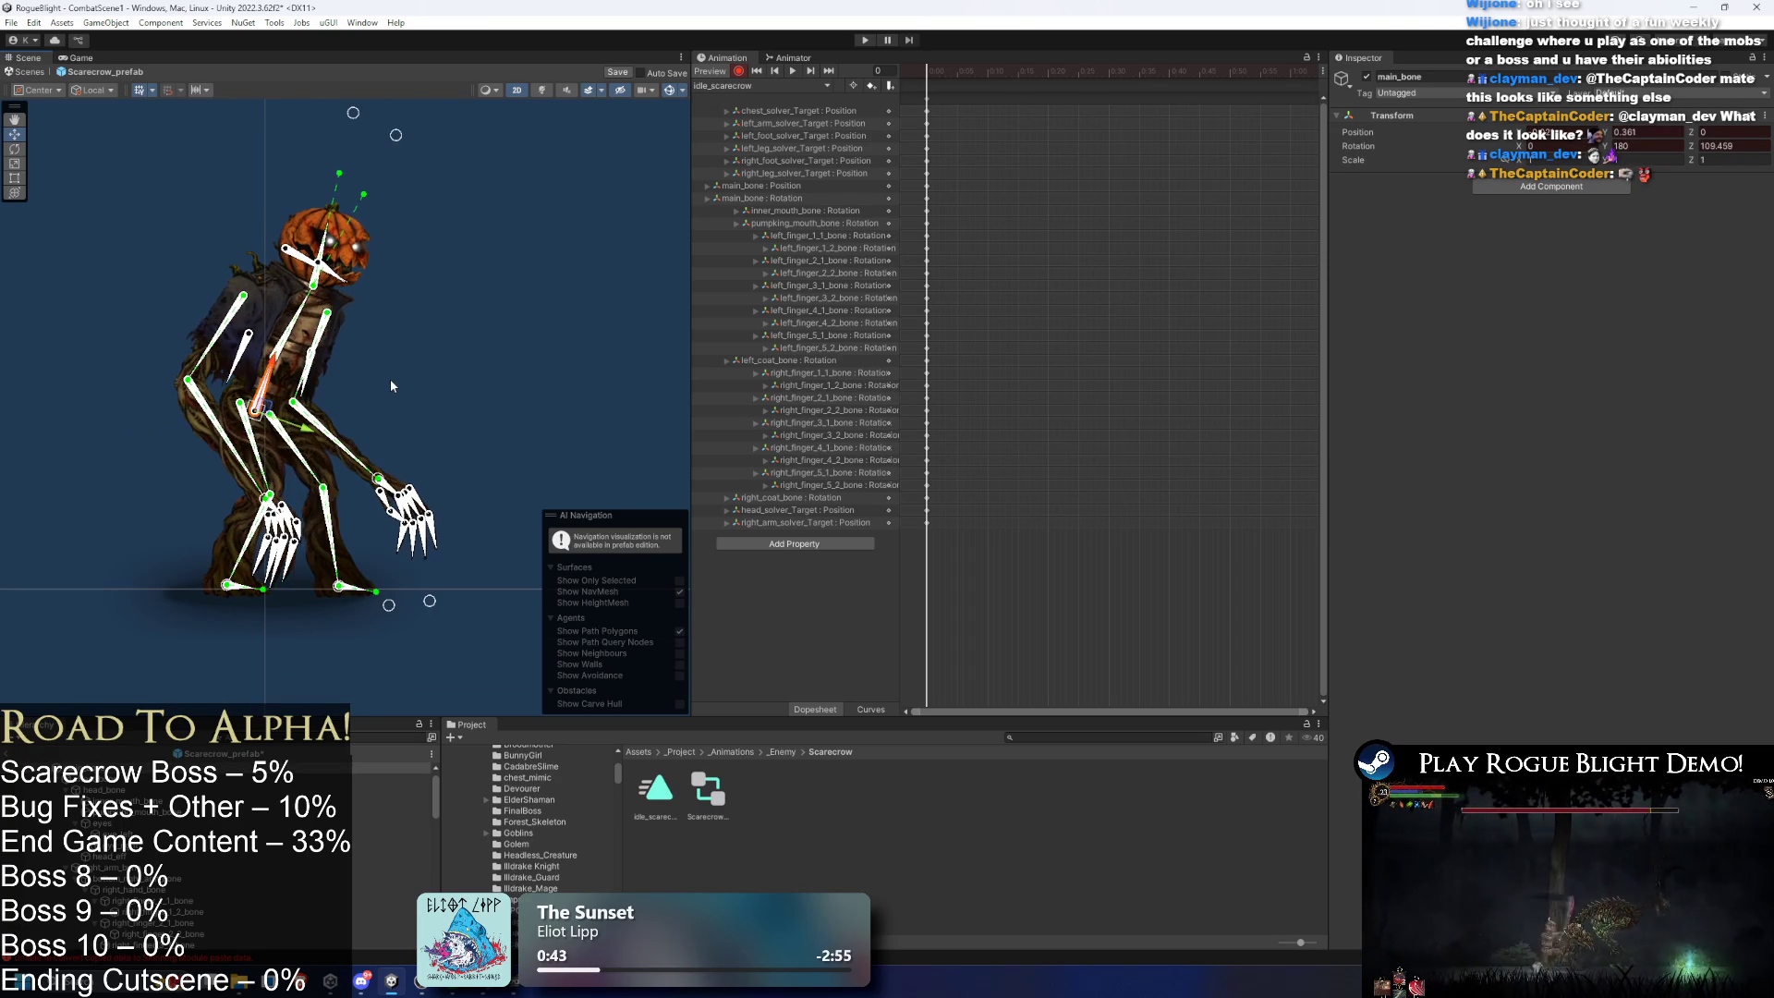
{"action": "key", "text": "ctrl+z"}
- Nudge main_bone, raise a limb IK target, then select all keys and move the playhead later
{"action": "left_click", "coordinate": [407, 365]}
{"action": "left_click", "coordinate": [275, 388]}
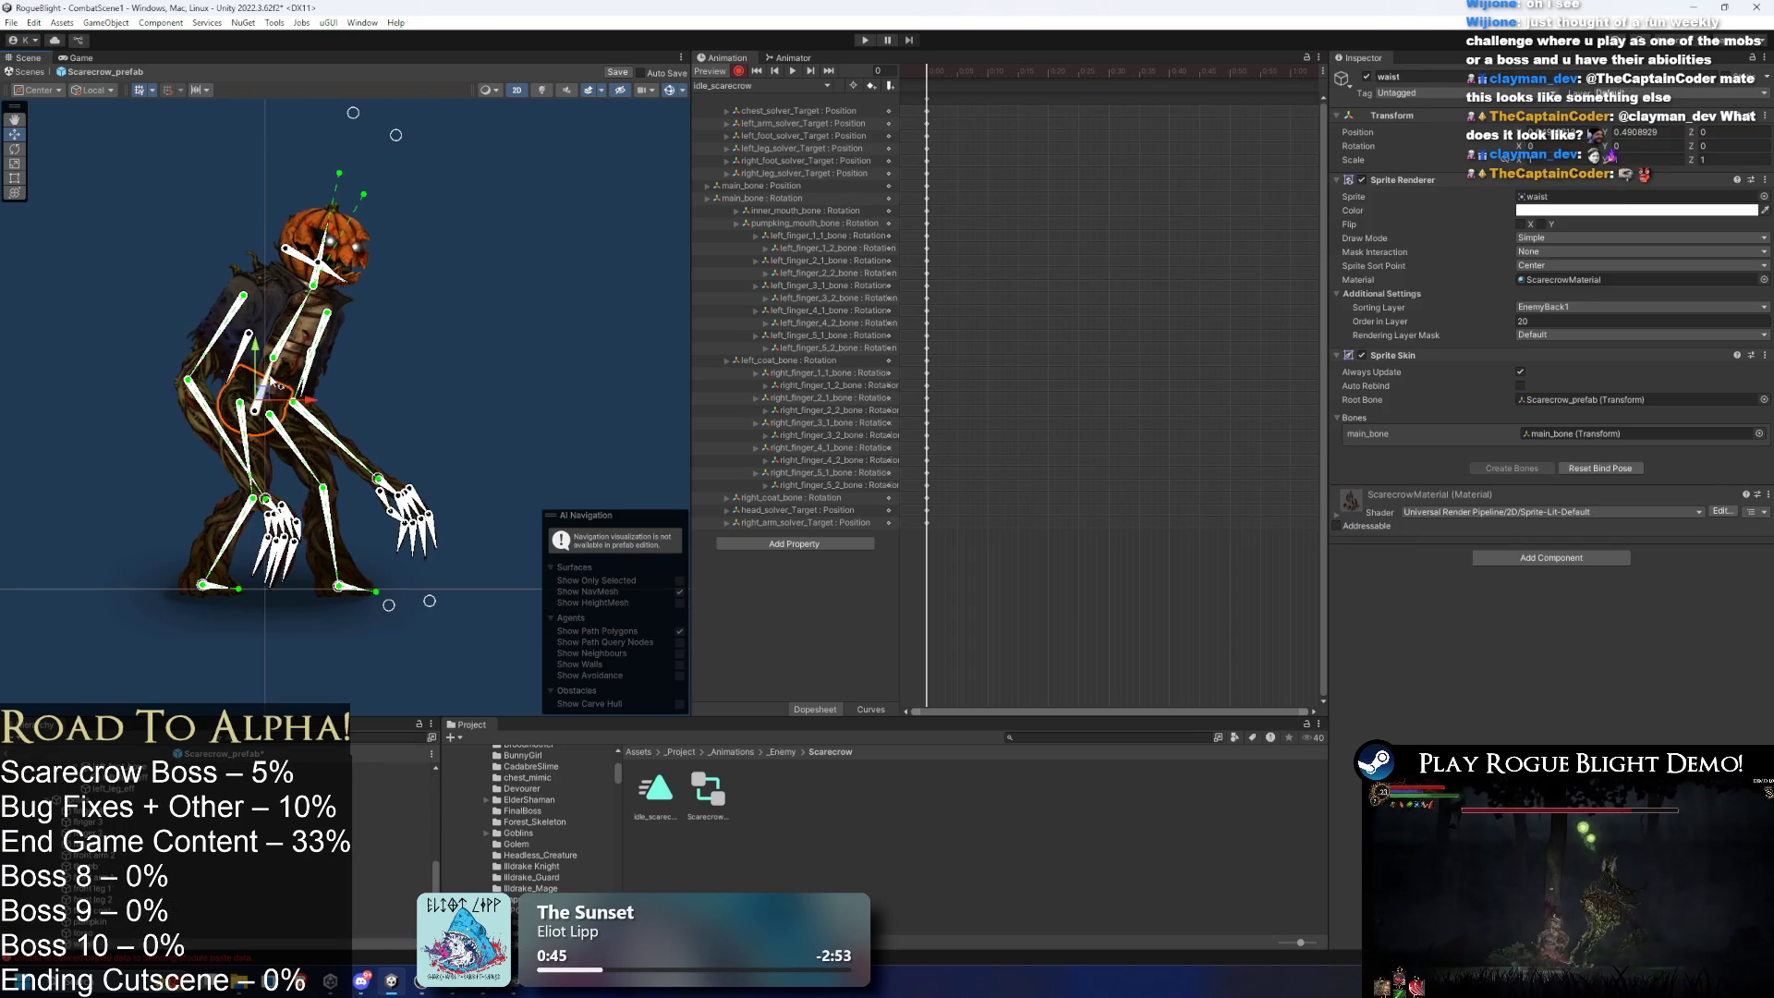
{"action": "left_click", "coordinate": [273, 380]}
{"action": "left_click_drag", "start_coordinate": [268, 413], "coordinate": [263, 418]}
{"action": "left_click", "coordinate": [414, 369]}
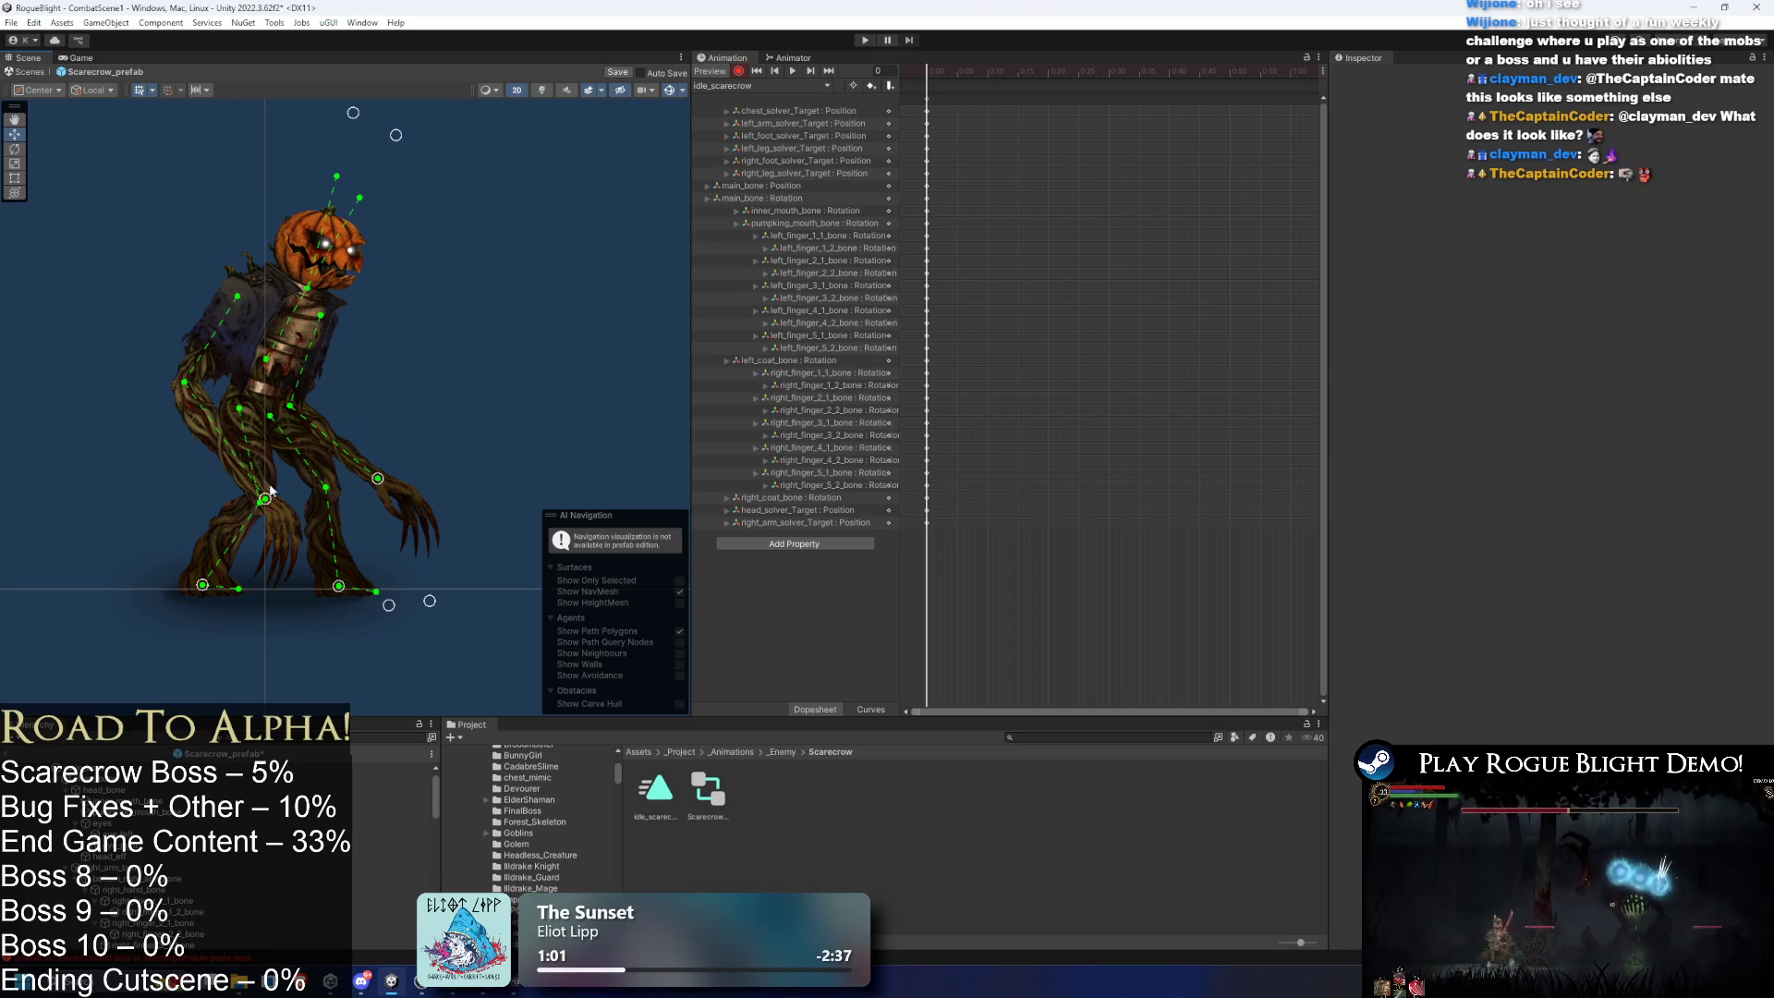
{"action": "left_click_drag", "start_coordinate": [270, 501], "coordinate": [271, 494]}
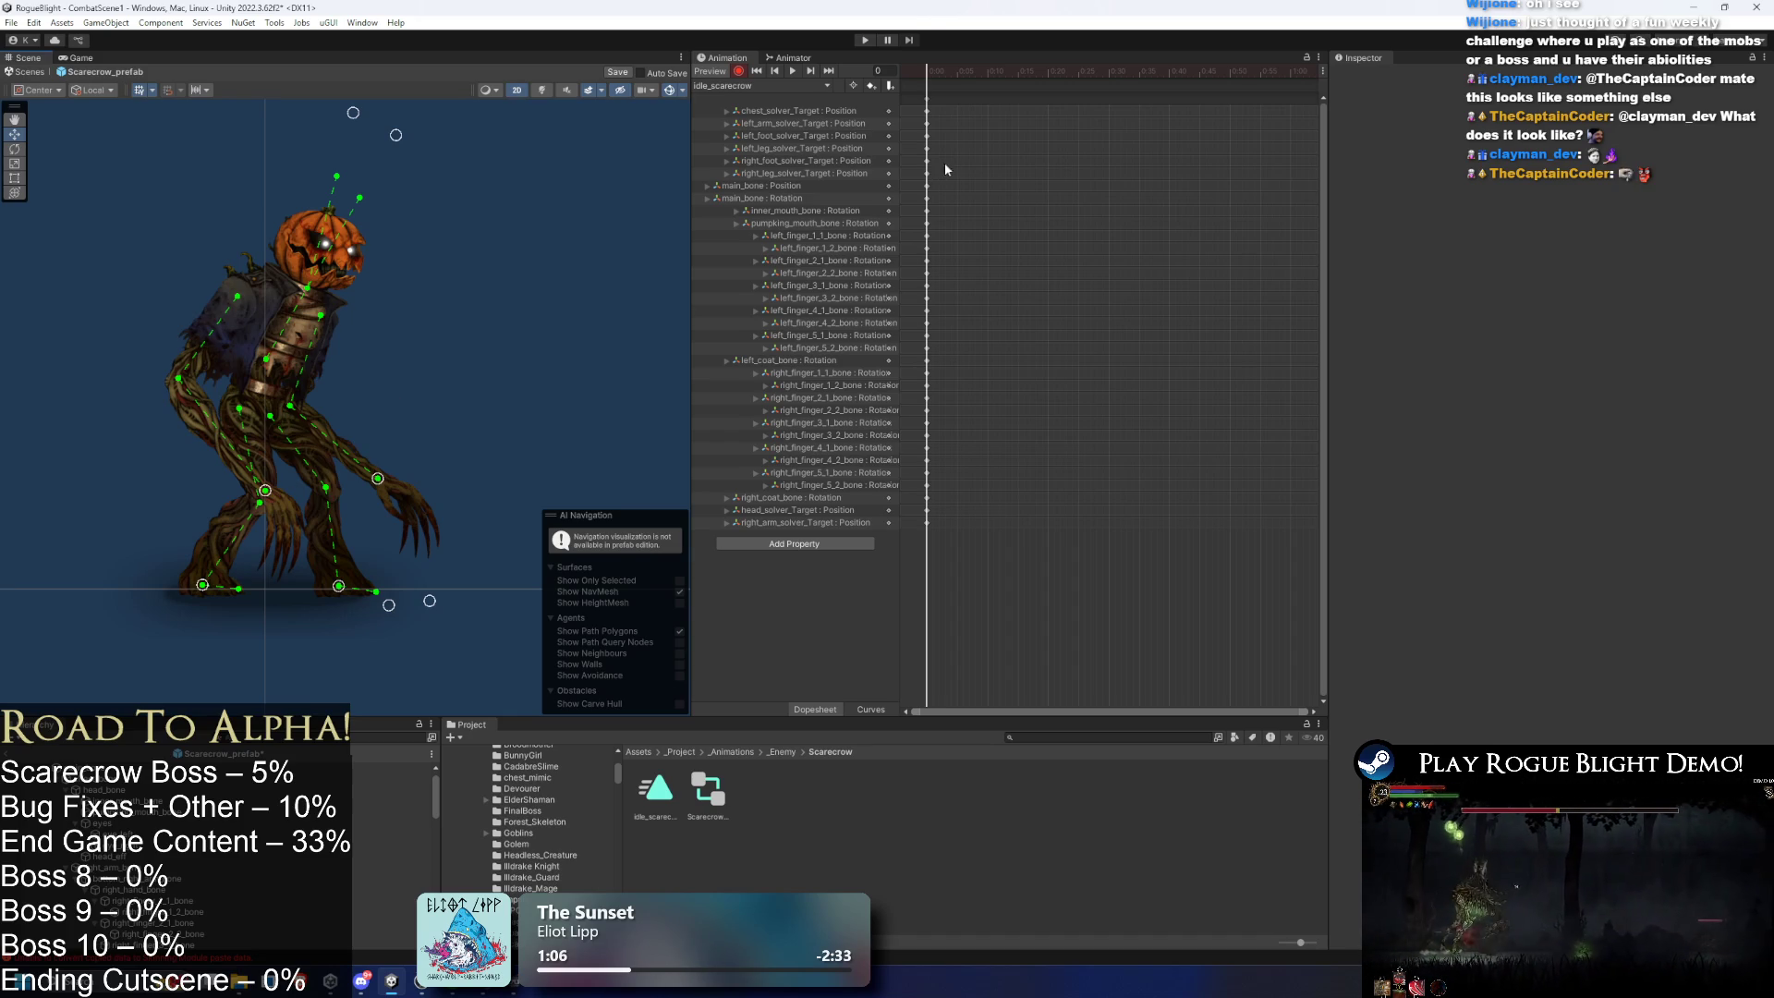
{"action": "key", "text": "ctrl+a"}
{"action": "left_click_drag", "start_coordinate": [1174, 78], "coordinate": [1230, 97]}
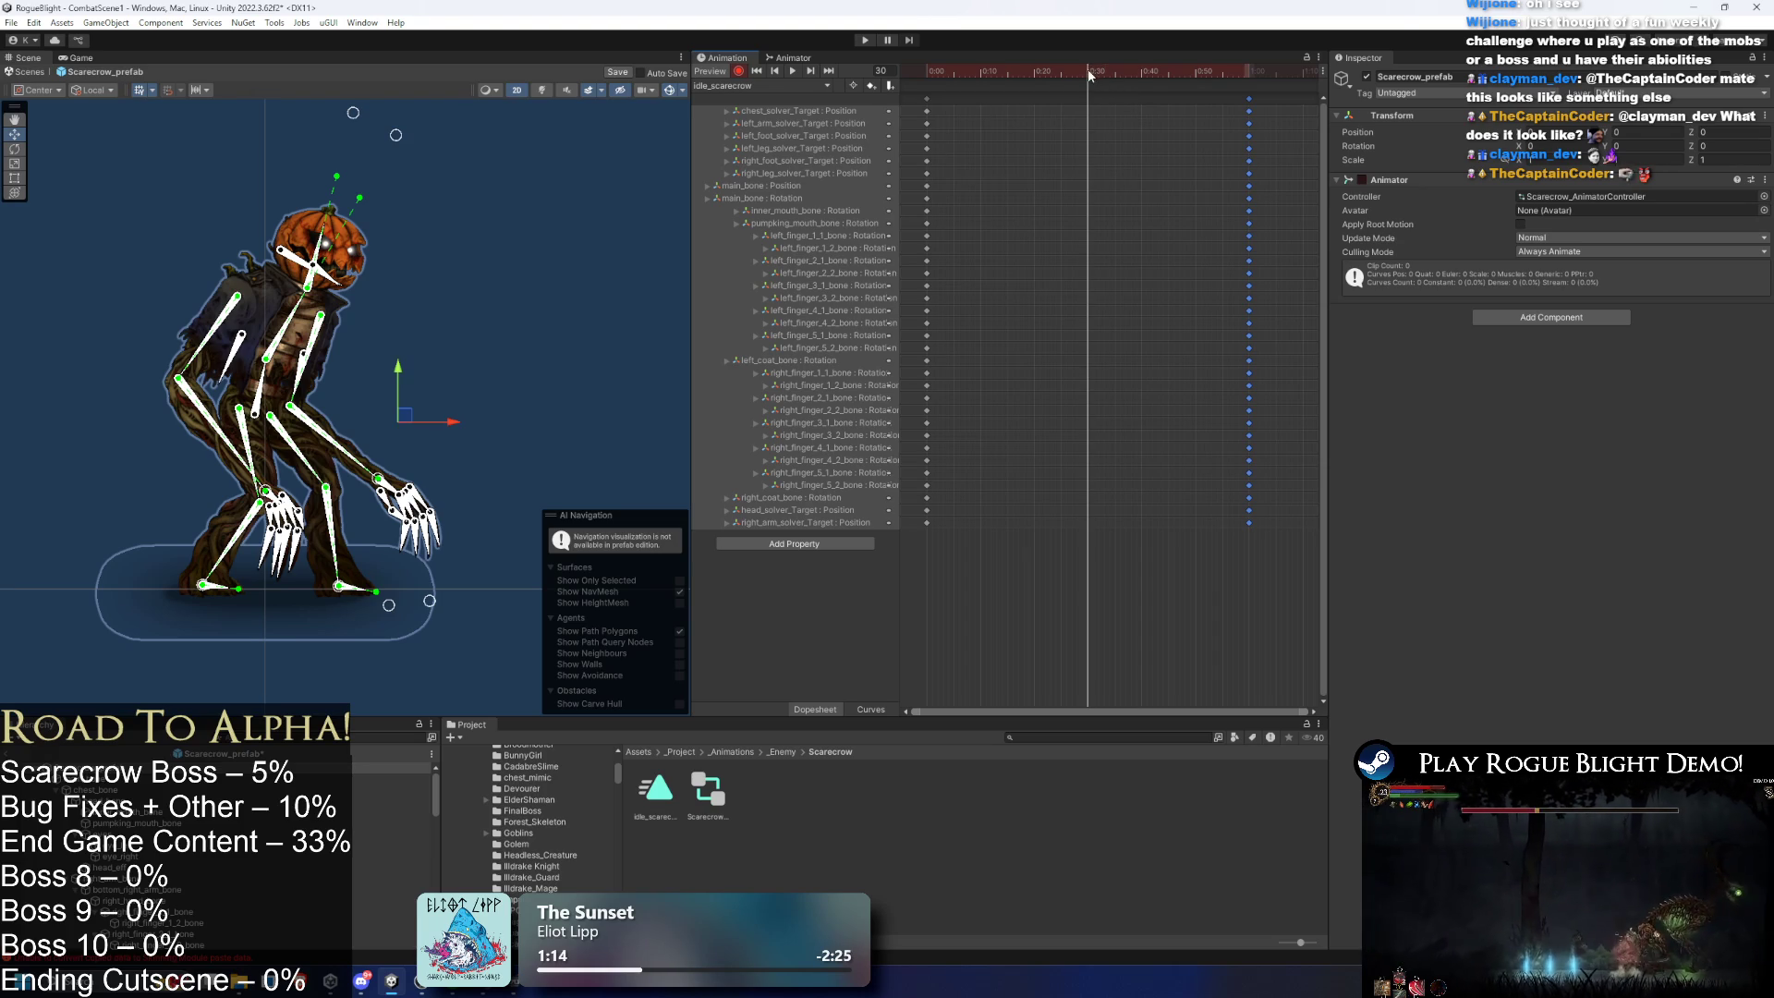
{"action": "left_click", "coordinate": [1129, 144]}
{"action": "left_click_drag", "start_coordinate": [260, 415], "coordinate": [272, 424]}
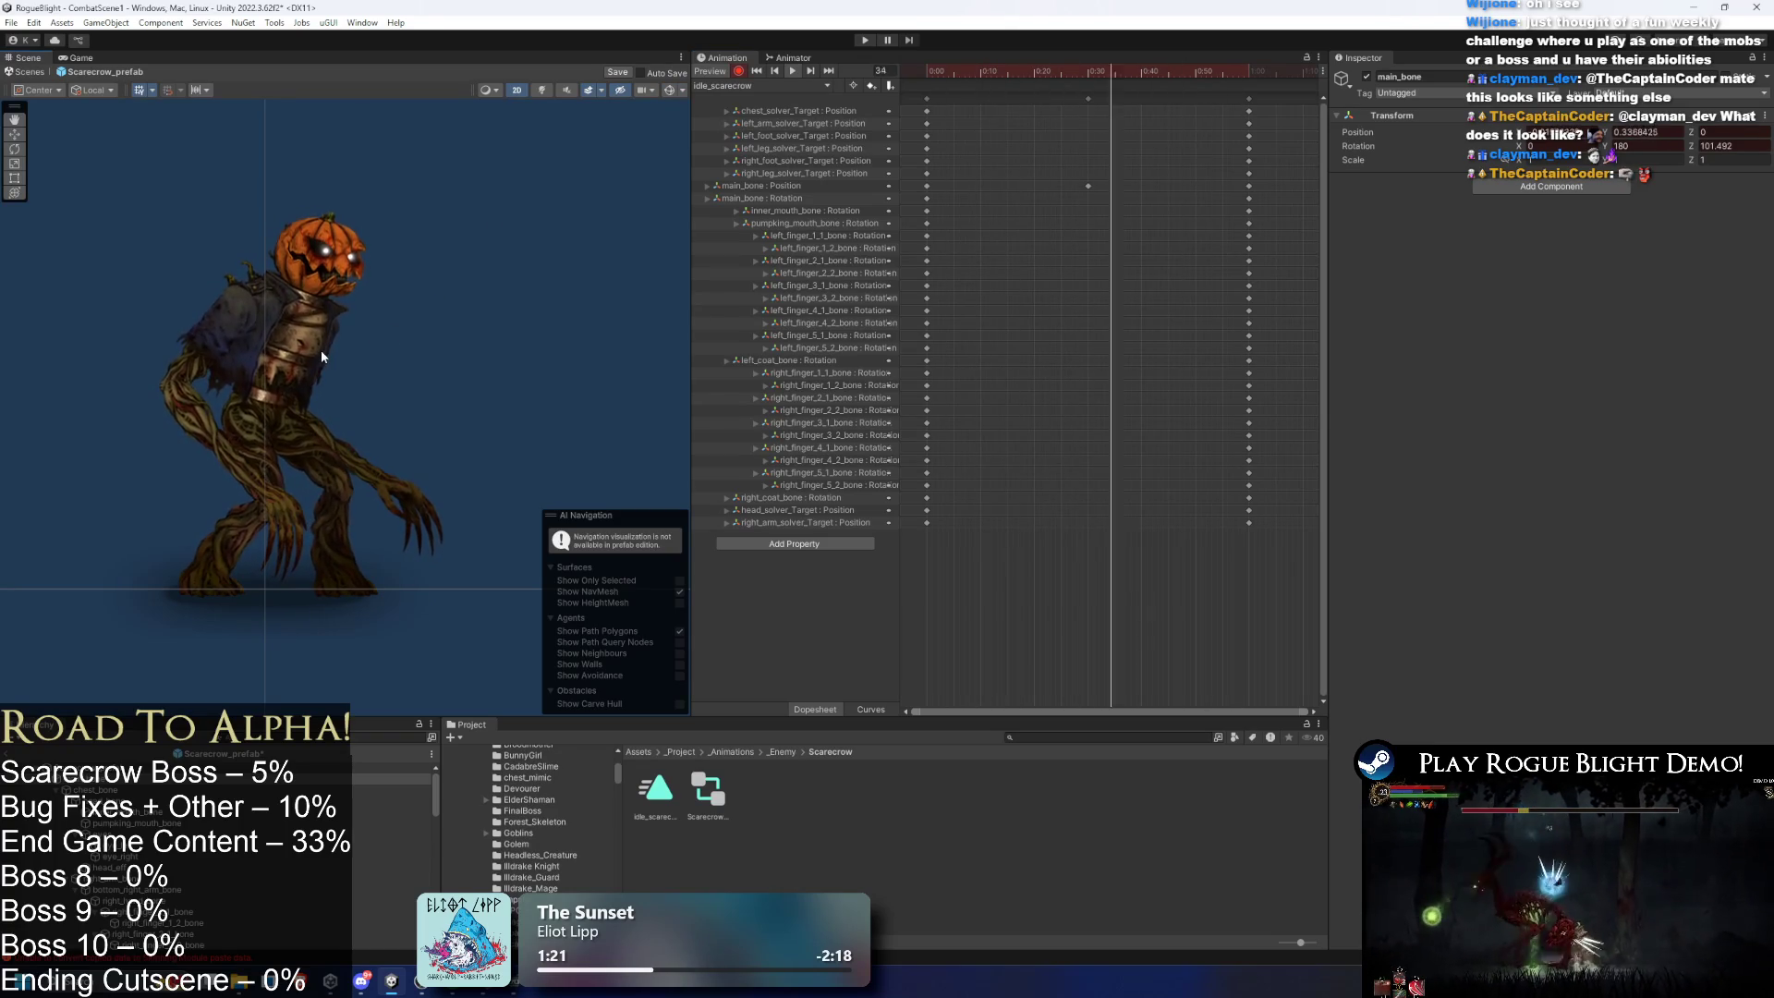
{"action": "scroll", "coordinate": [189, 316], "scroll_direction": "up", "scroll_amount": 2}
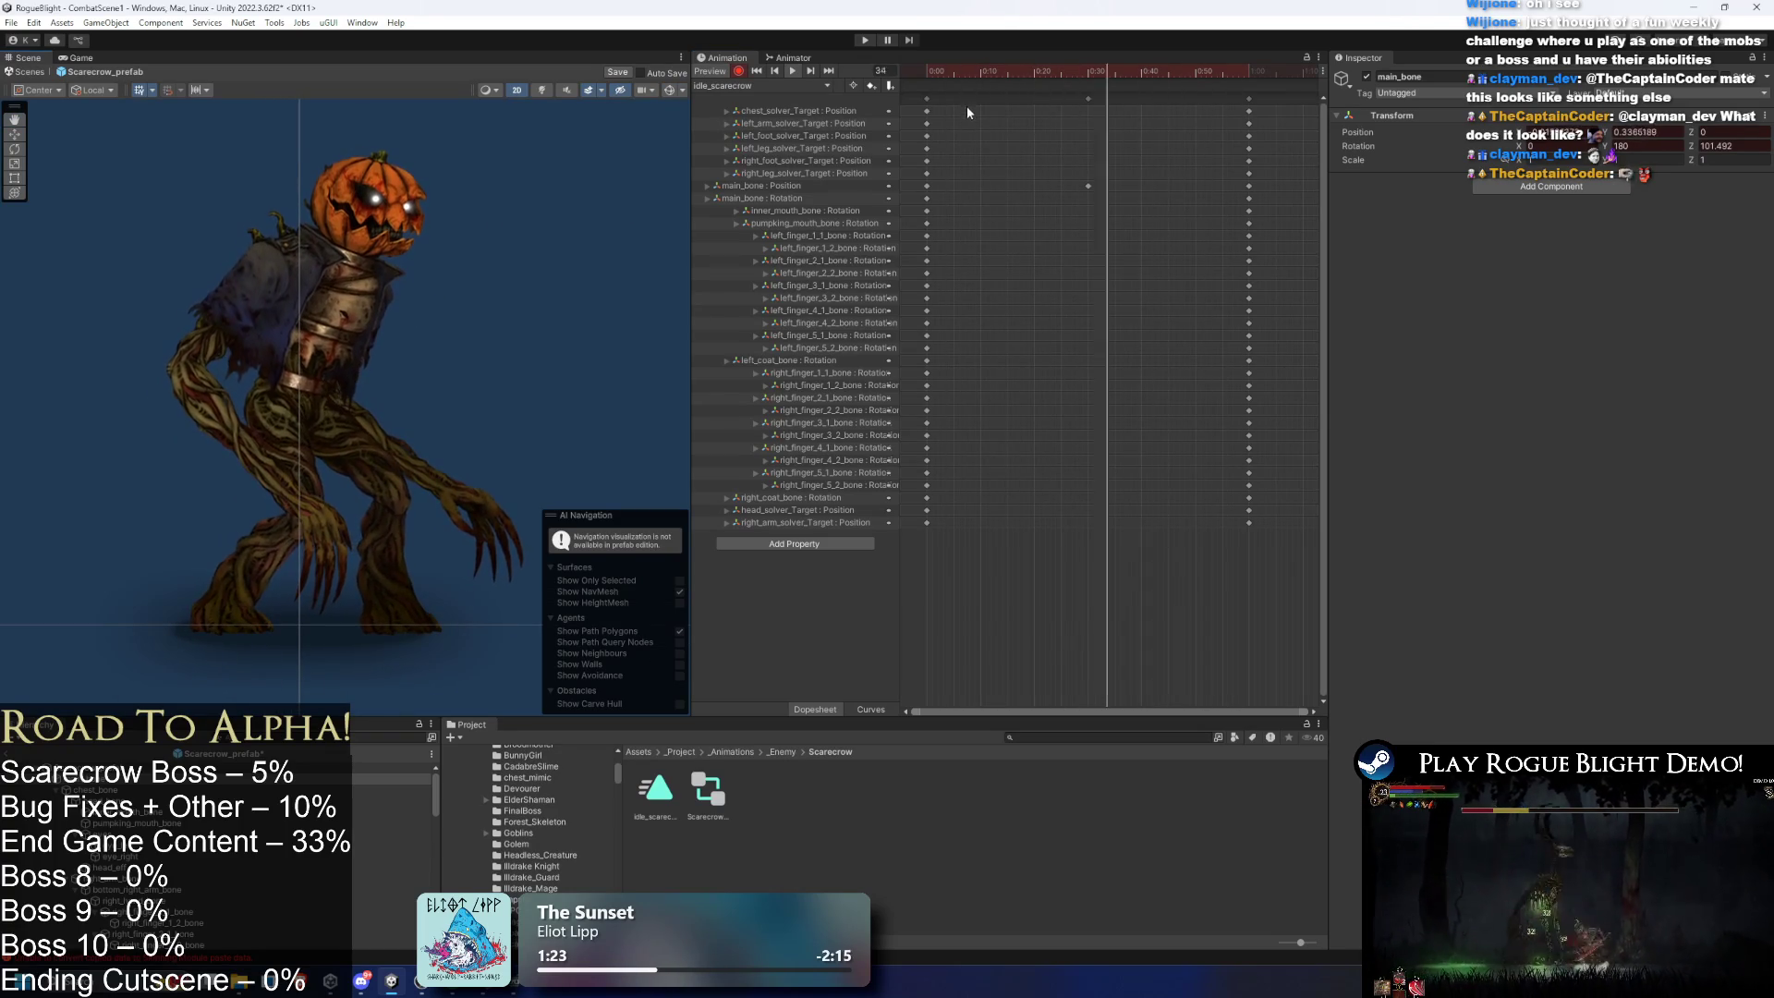
{"action": "mouse_move", "coordinate": [931, 72]}
{"action": "left_mouse_down"}
{"action": "mouse_move", "coordinate": [1077, 52]}
{"action": "mouse_move", "coordinate": [922, 62]}
{"action": "mouse_move", "coordinate": [1091, 67]}
{"action": "left_mouse_up"}
{"action": "left_click", "coordinate": [307, 500]}
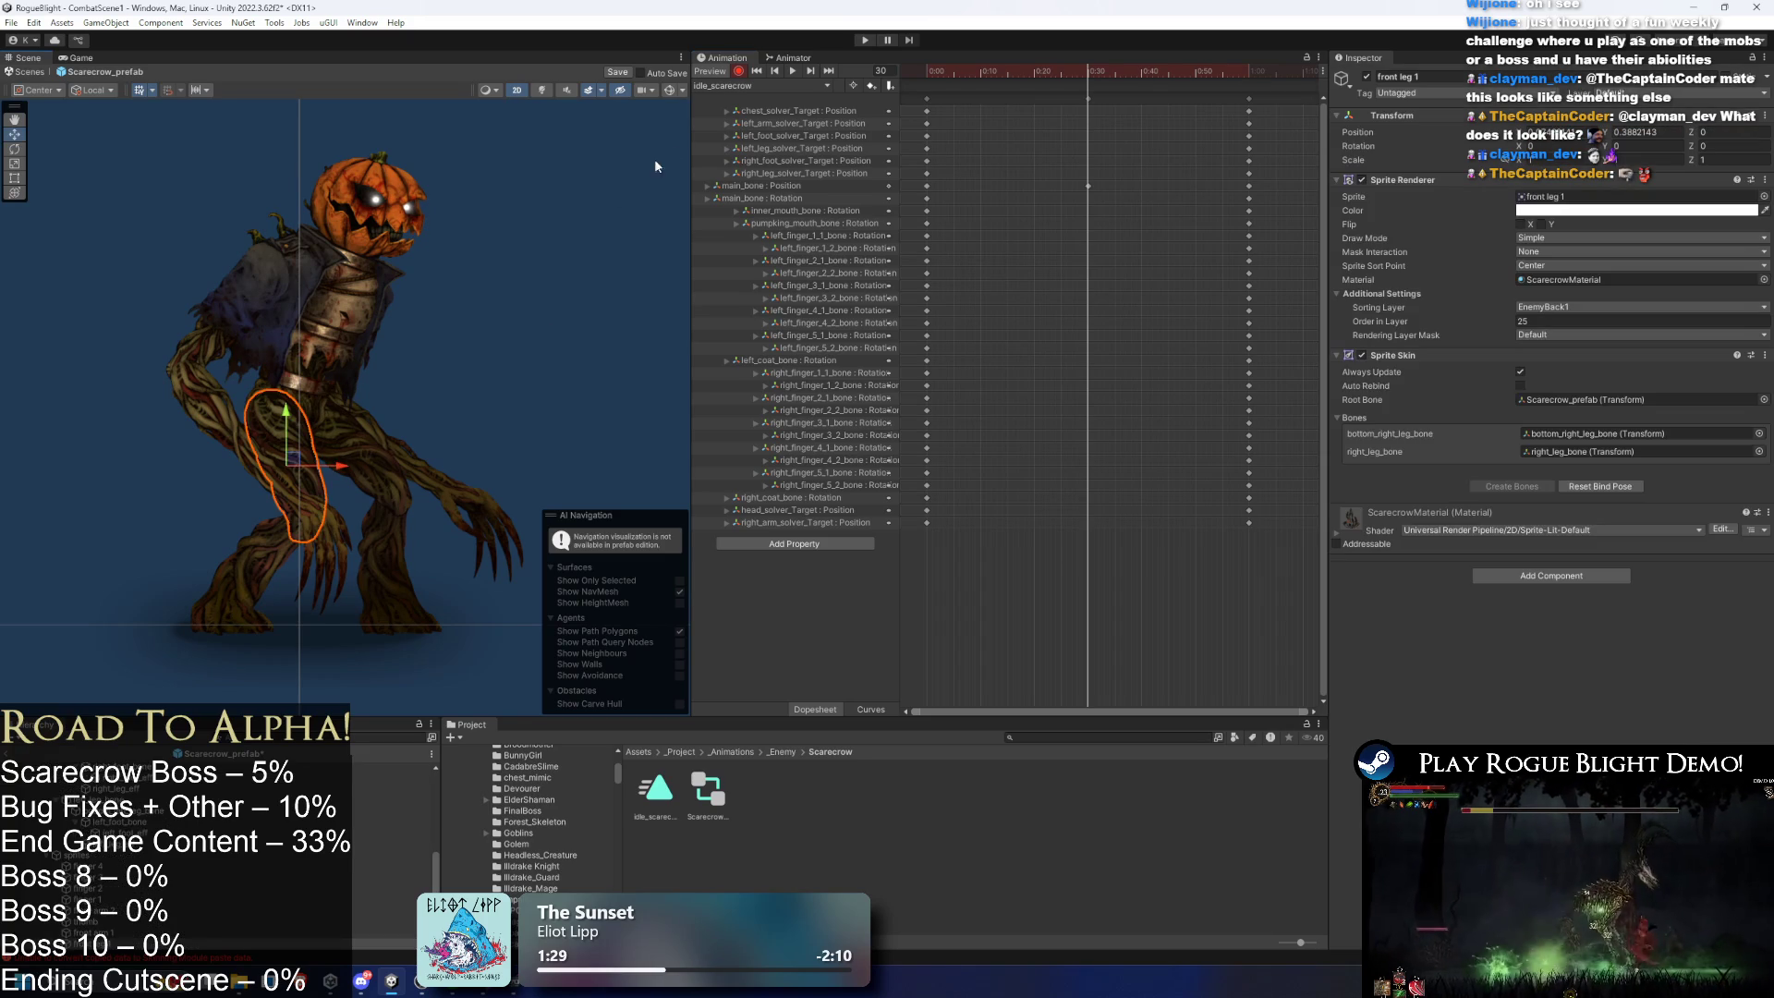
- Show the bone handles and raise both arm targets at frame 30
{"action": "left_click", "coordinate": [667, 89]}
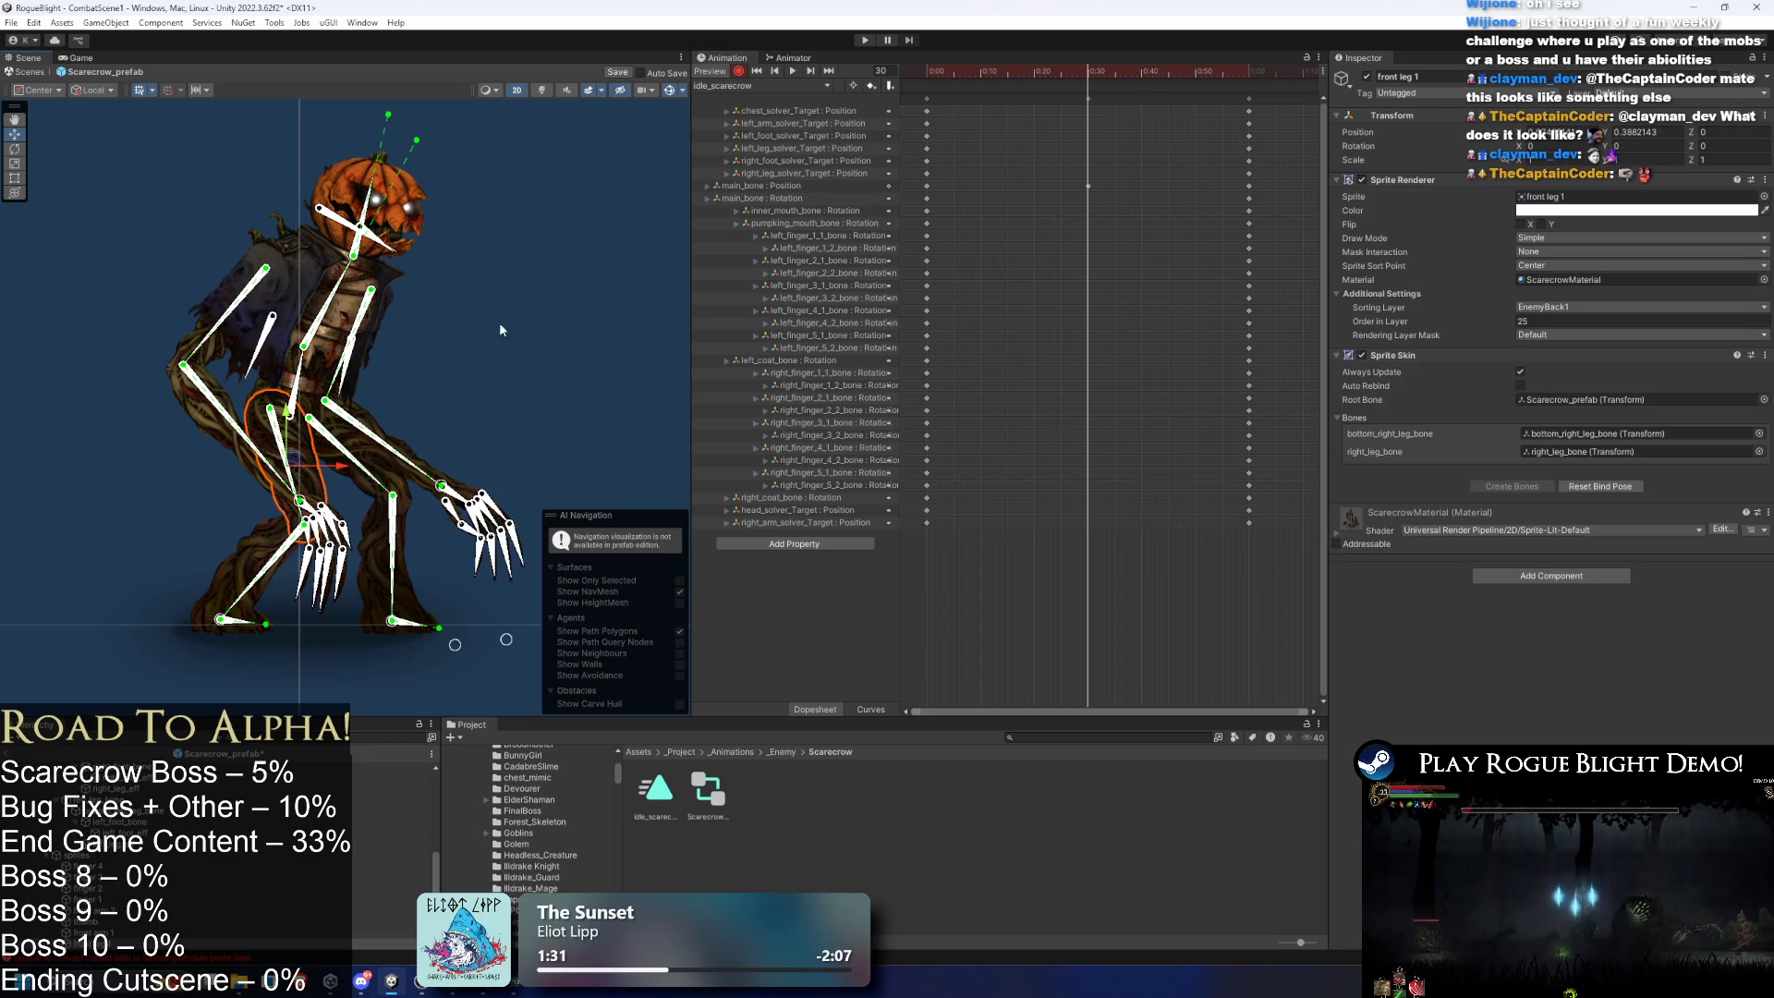
{"action": "left_click_drag", "start_coordinate": [299, 500], "coordinate": [298, 484]}
{"action": "left_click_drag", "start_coordinate": [442, 485], "coordinate": [442, 470]}
{"action": "key", "text": "ctrl+z"}
{"action": "key", "text": "ctrl+z"}
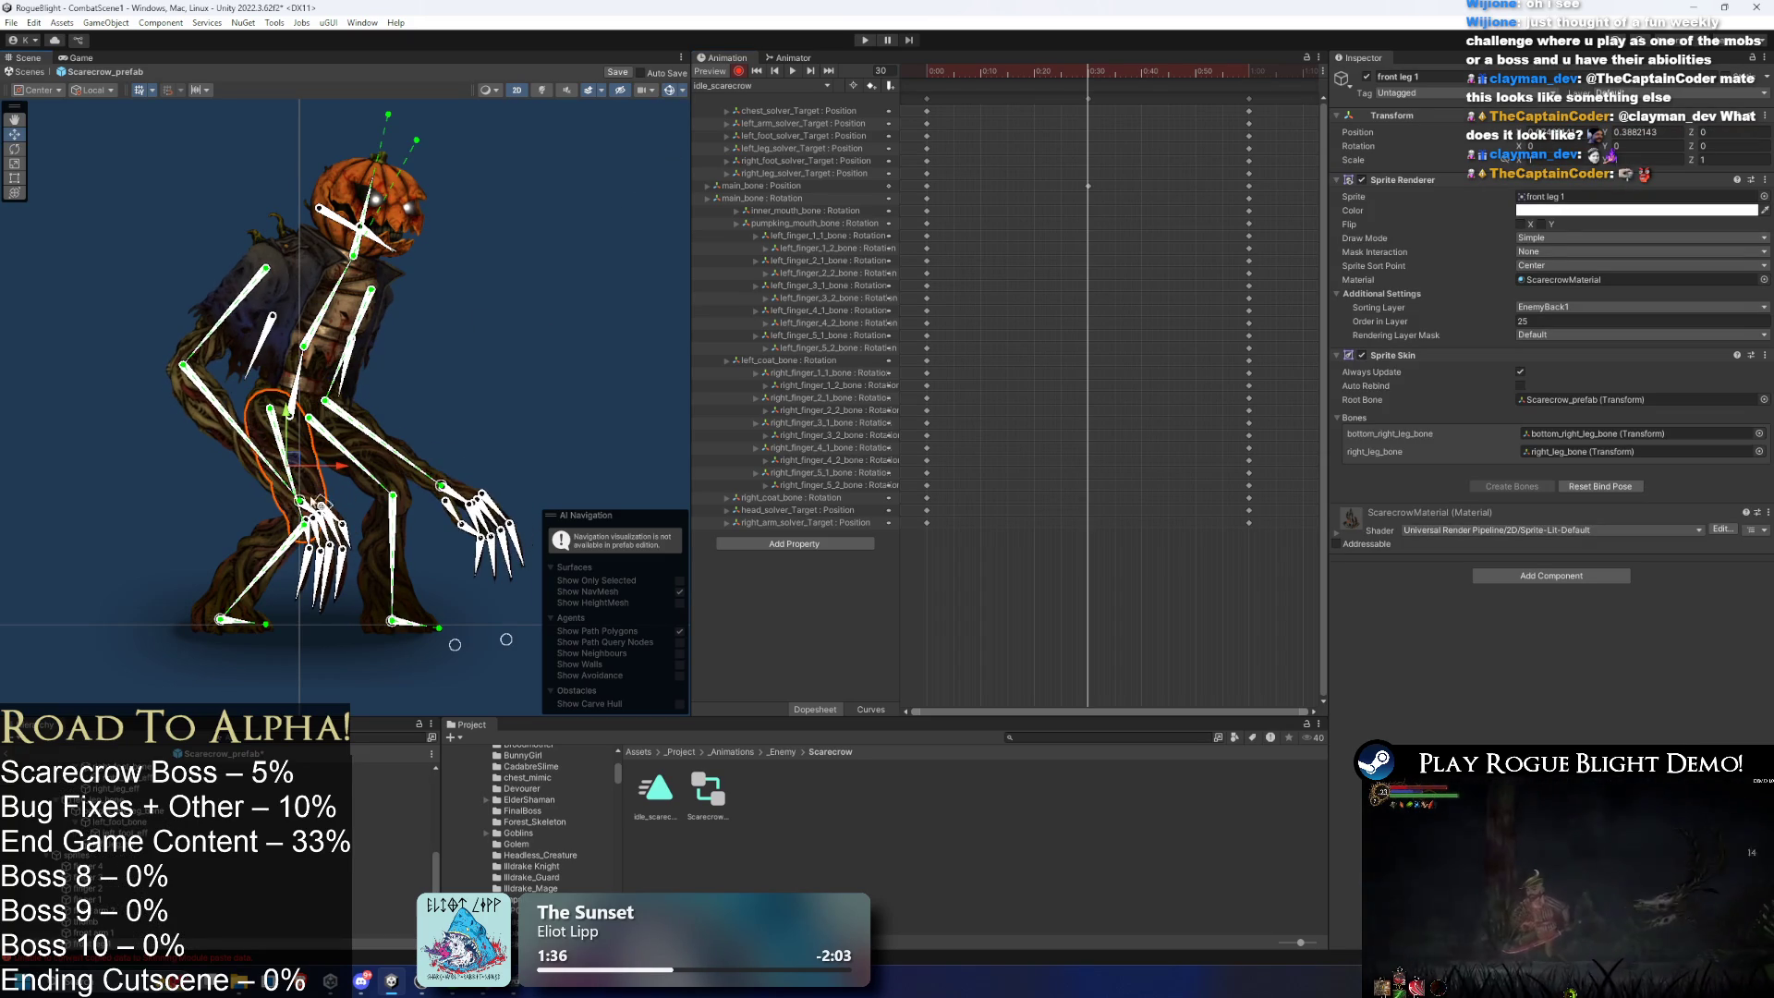
{"action": "left_click_drag", "start_coordinate": [299, 499], "coordinate": [308, 471]}
{"action": "left_click_drag", "start_coordinate": [442, 486], "coordinate": [446, 460]}
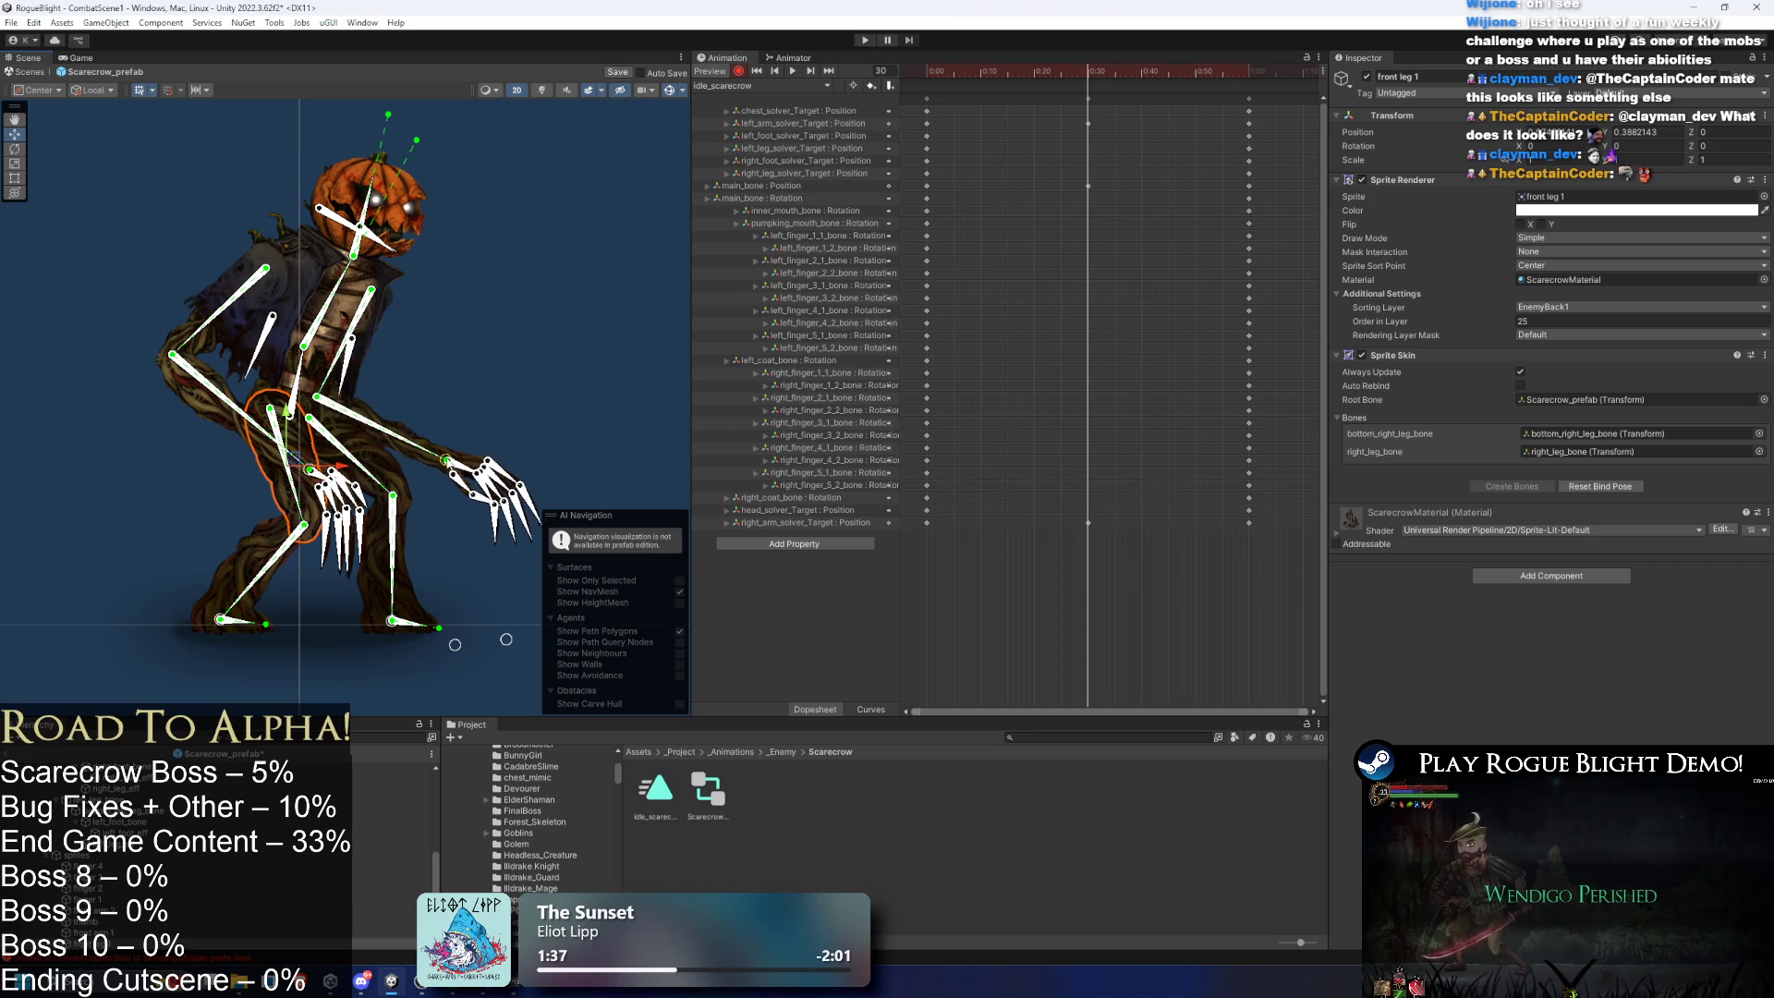
- Preview the loop, lower both arms at frame 30, and raise the right arm slightly at frame 0
{"action": "key", "text": "space"}
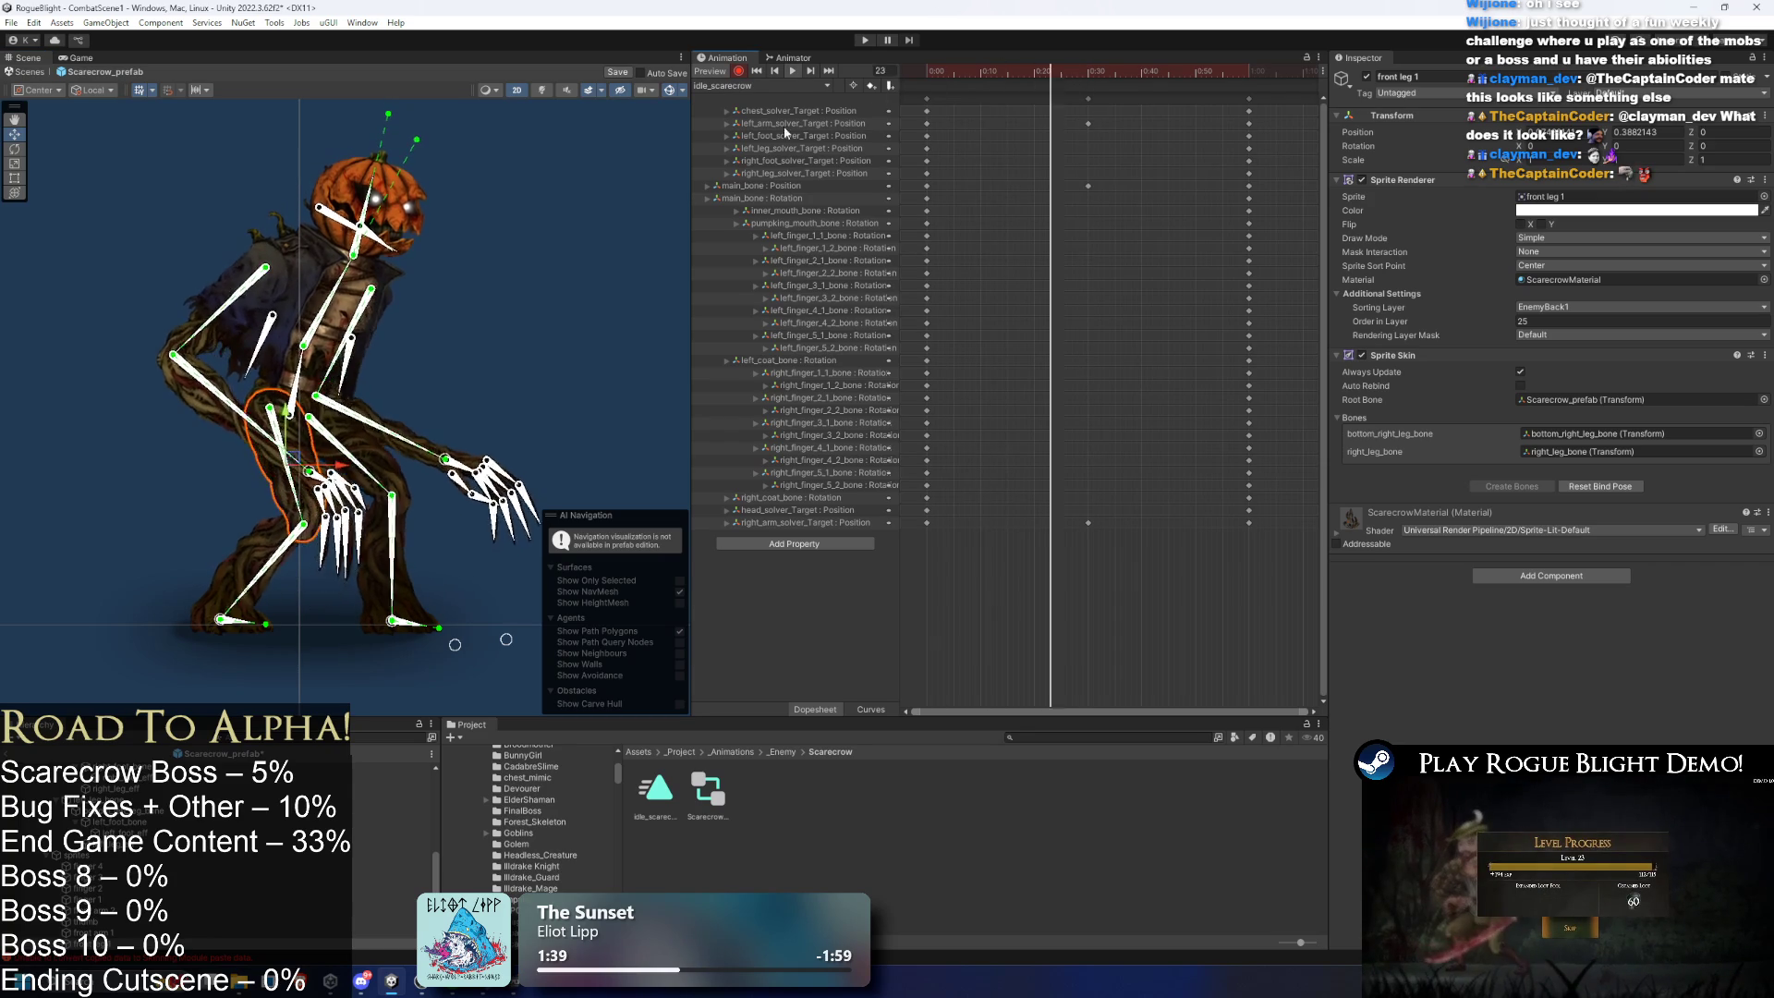
{"action": "left_click", "coordinate": [612, 188]}
{"action": "left_click", "coordinate": [1090, 74]}
{"action": "left_click_drag", "start_coordinate": [310, 470], "coordinate": [281, 511]}
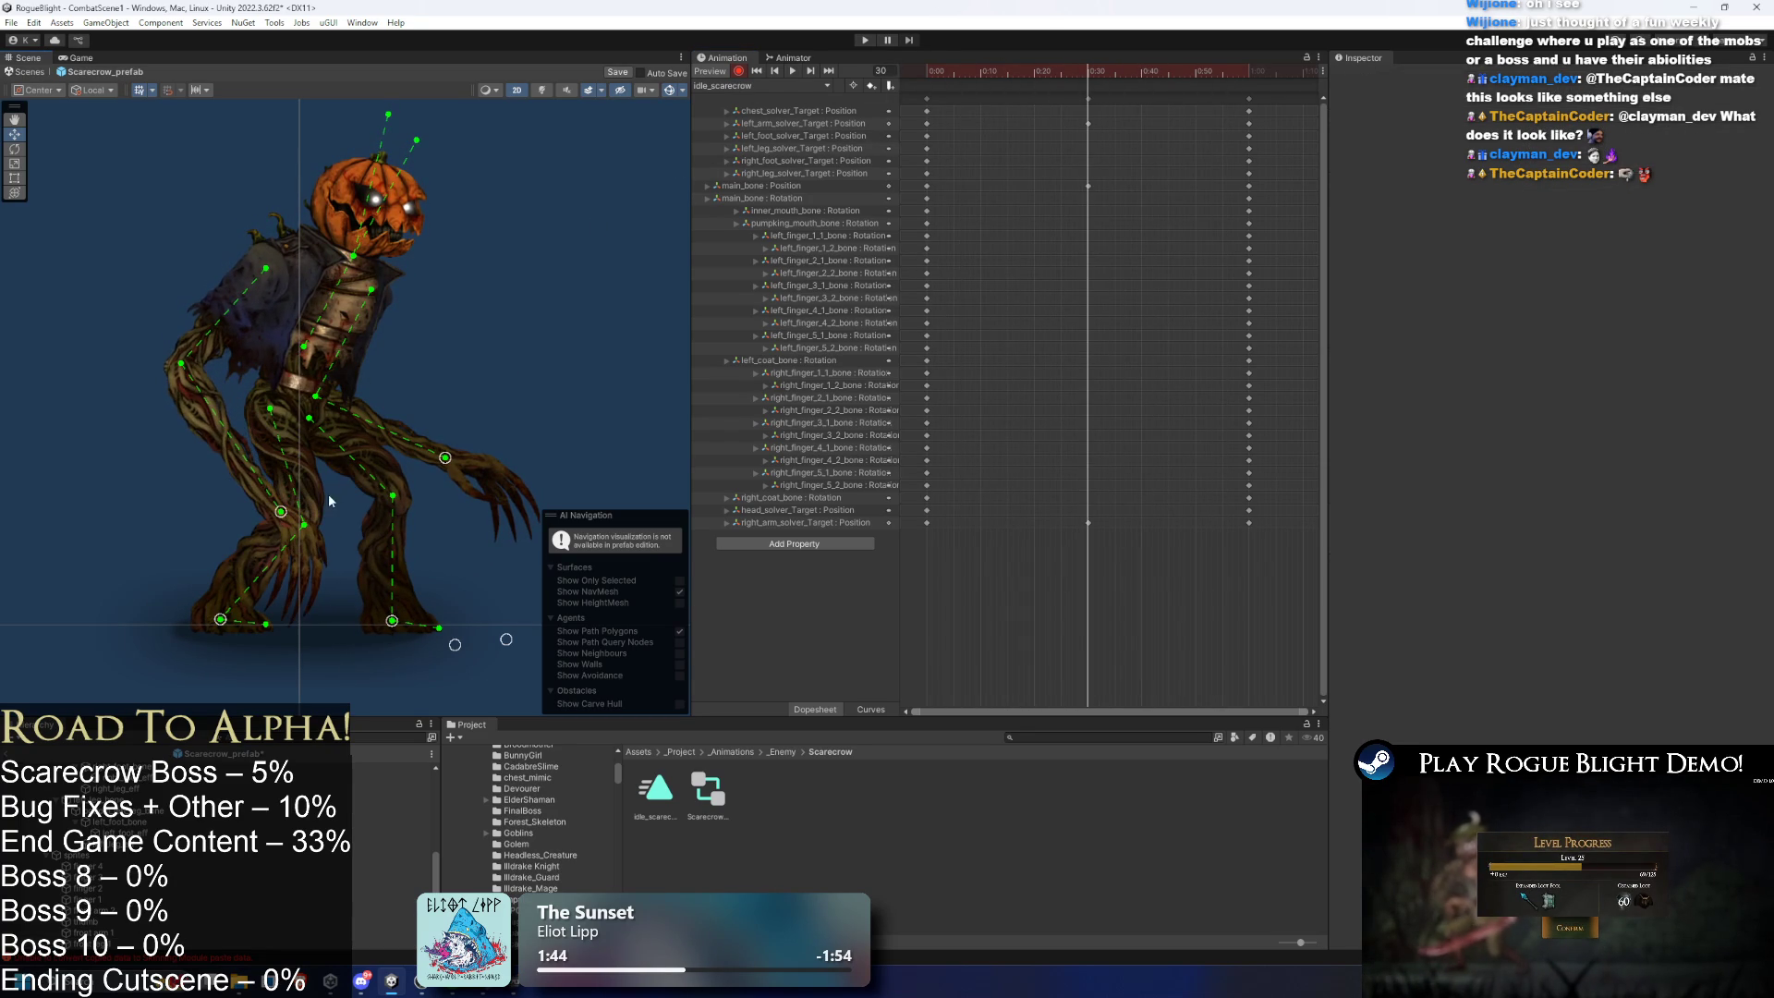
{"action": "left_click_drag", "start_coordinate": [443, 459], "coordinate": [433, 488]}
{"action": "mouse_move", "coordinate": [1016, 72]}
{"action": "left_mouse_down"}
{"action": "mouse_move", "coordinate": [1067, 72]}
{"action": "mouse_move", "coordinate": [884, 71]}
{"action": "left_mouse_up"}
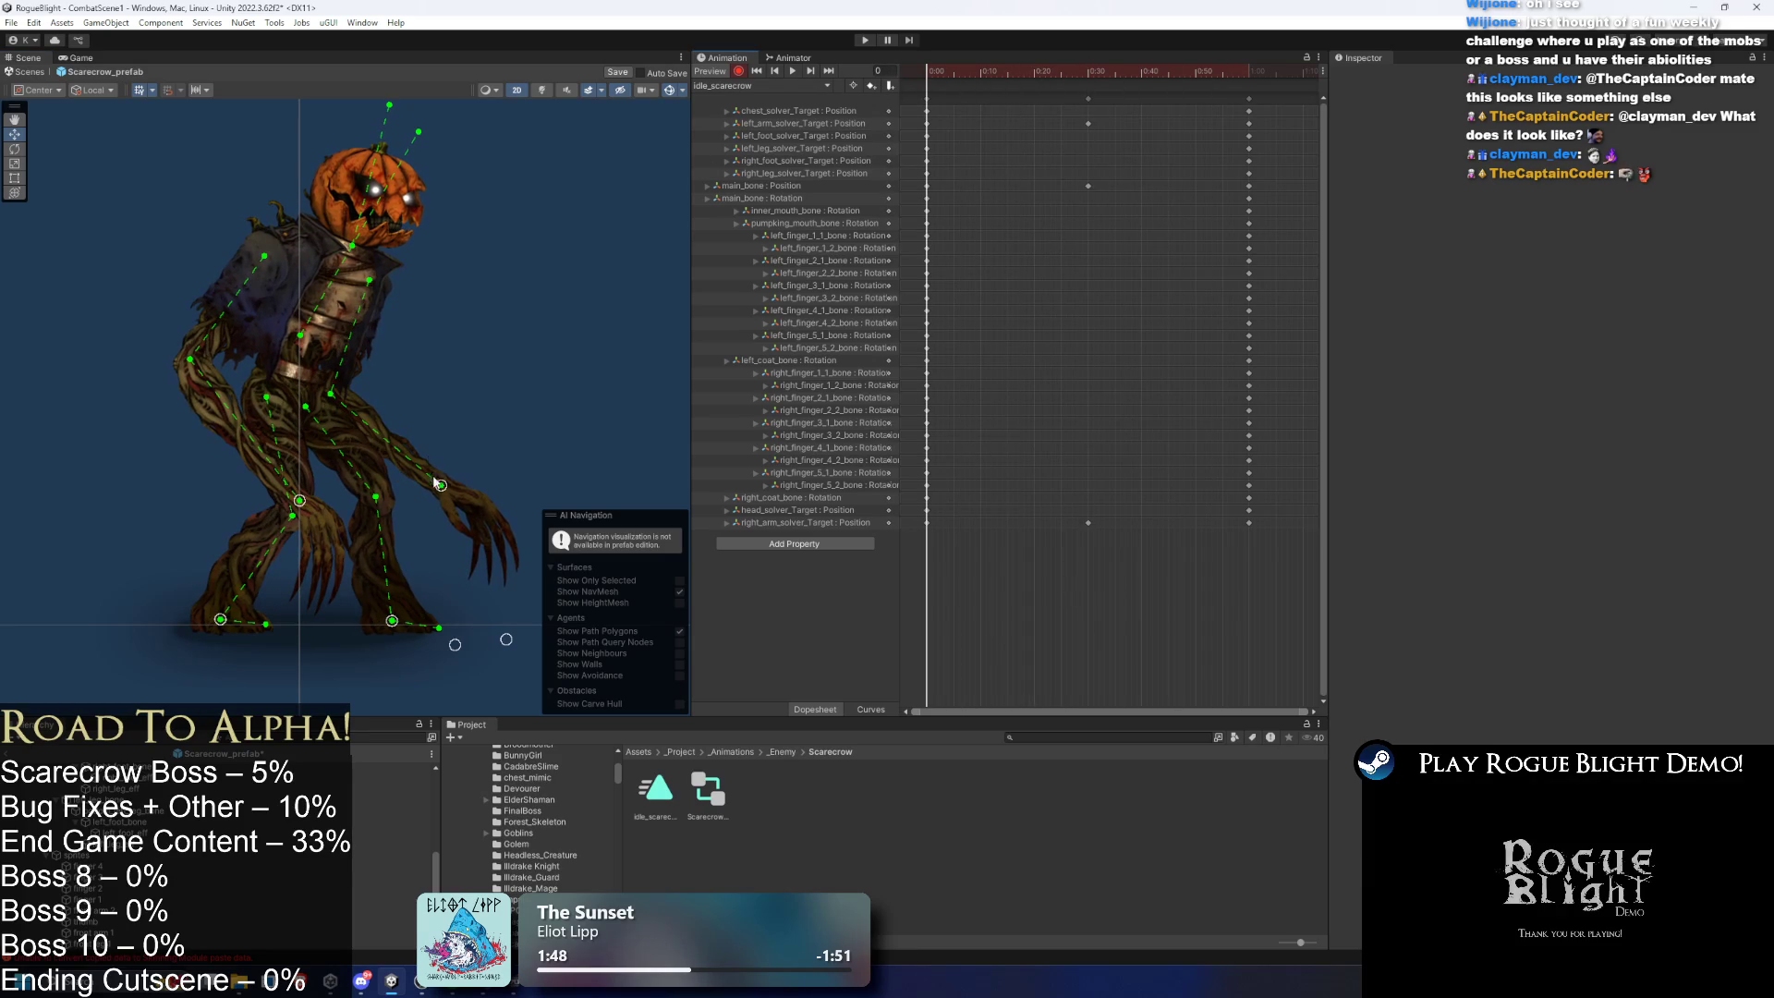
{"action": "left_click_drag", "start_coordinate": [440, 483], "coordinate": [445, 470]}
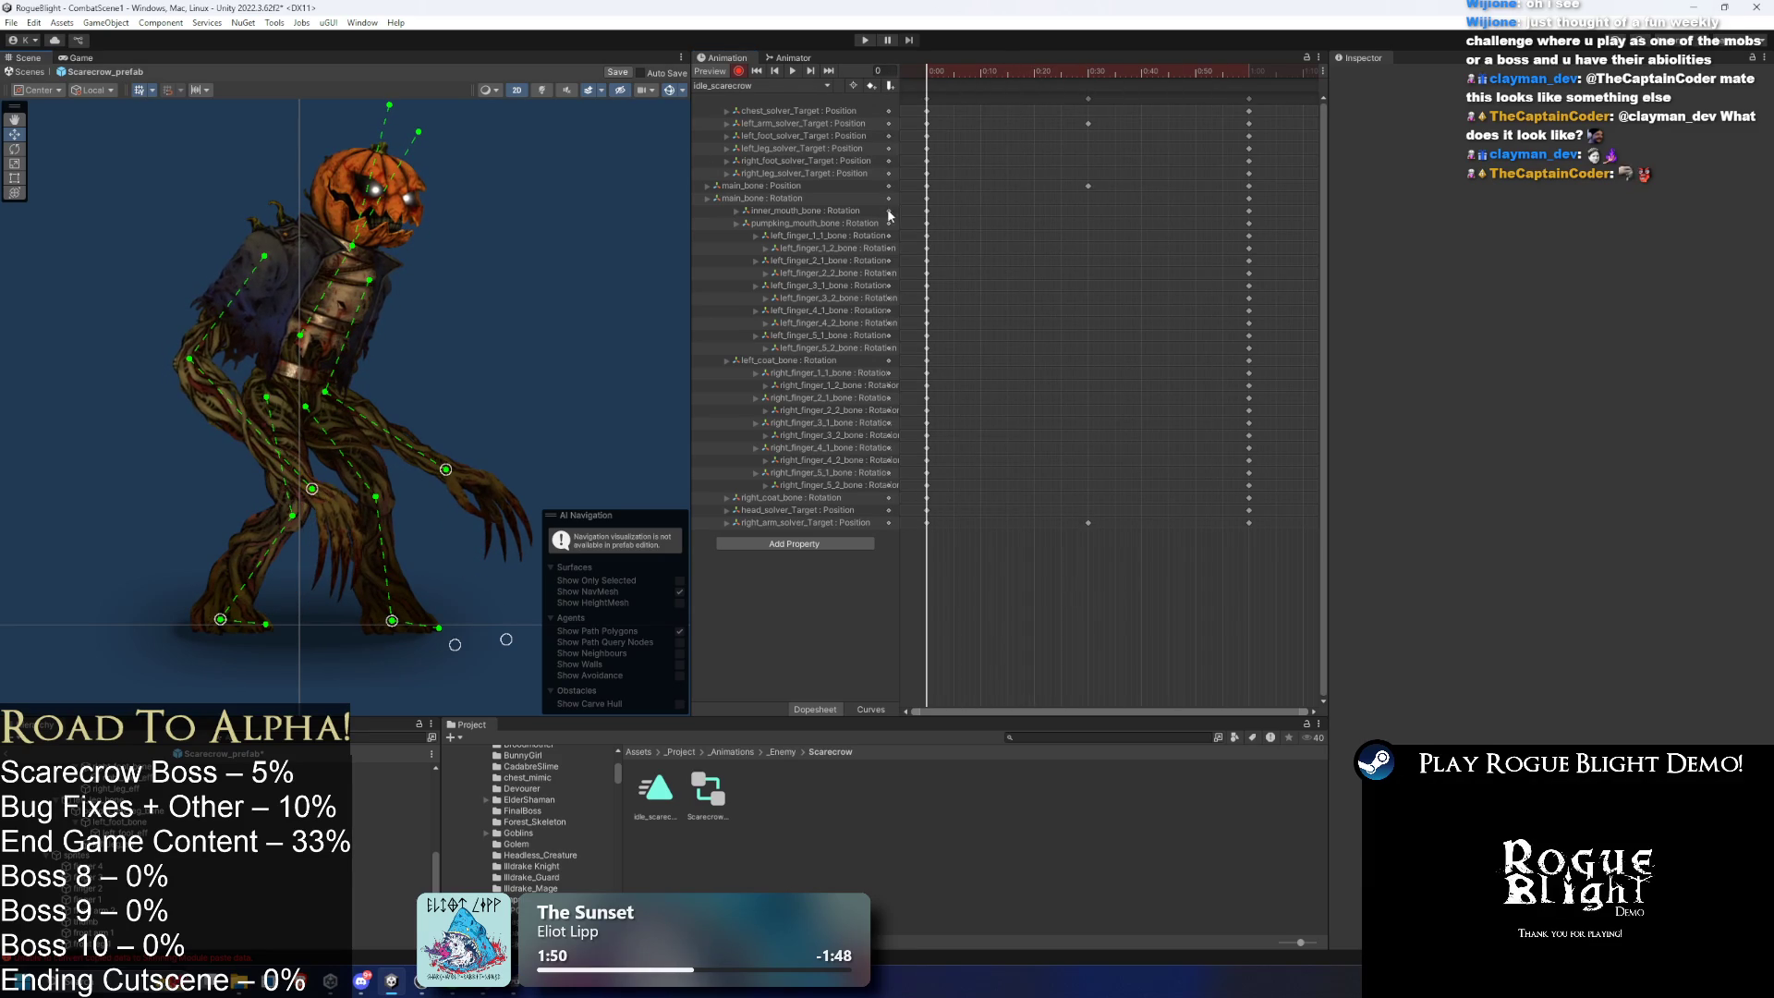
- Copy the frame-0 pose keys to frame 60 and preview the loop
{"action": "left_click", "coordinate": [927, 98]}
{"action": "left_click", "coordinate": [1248, 72]}
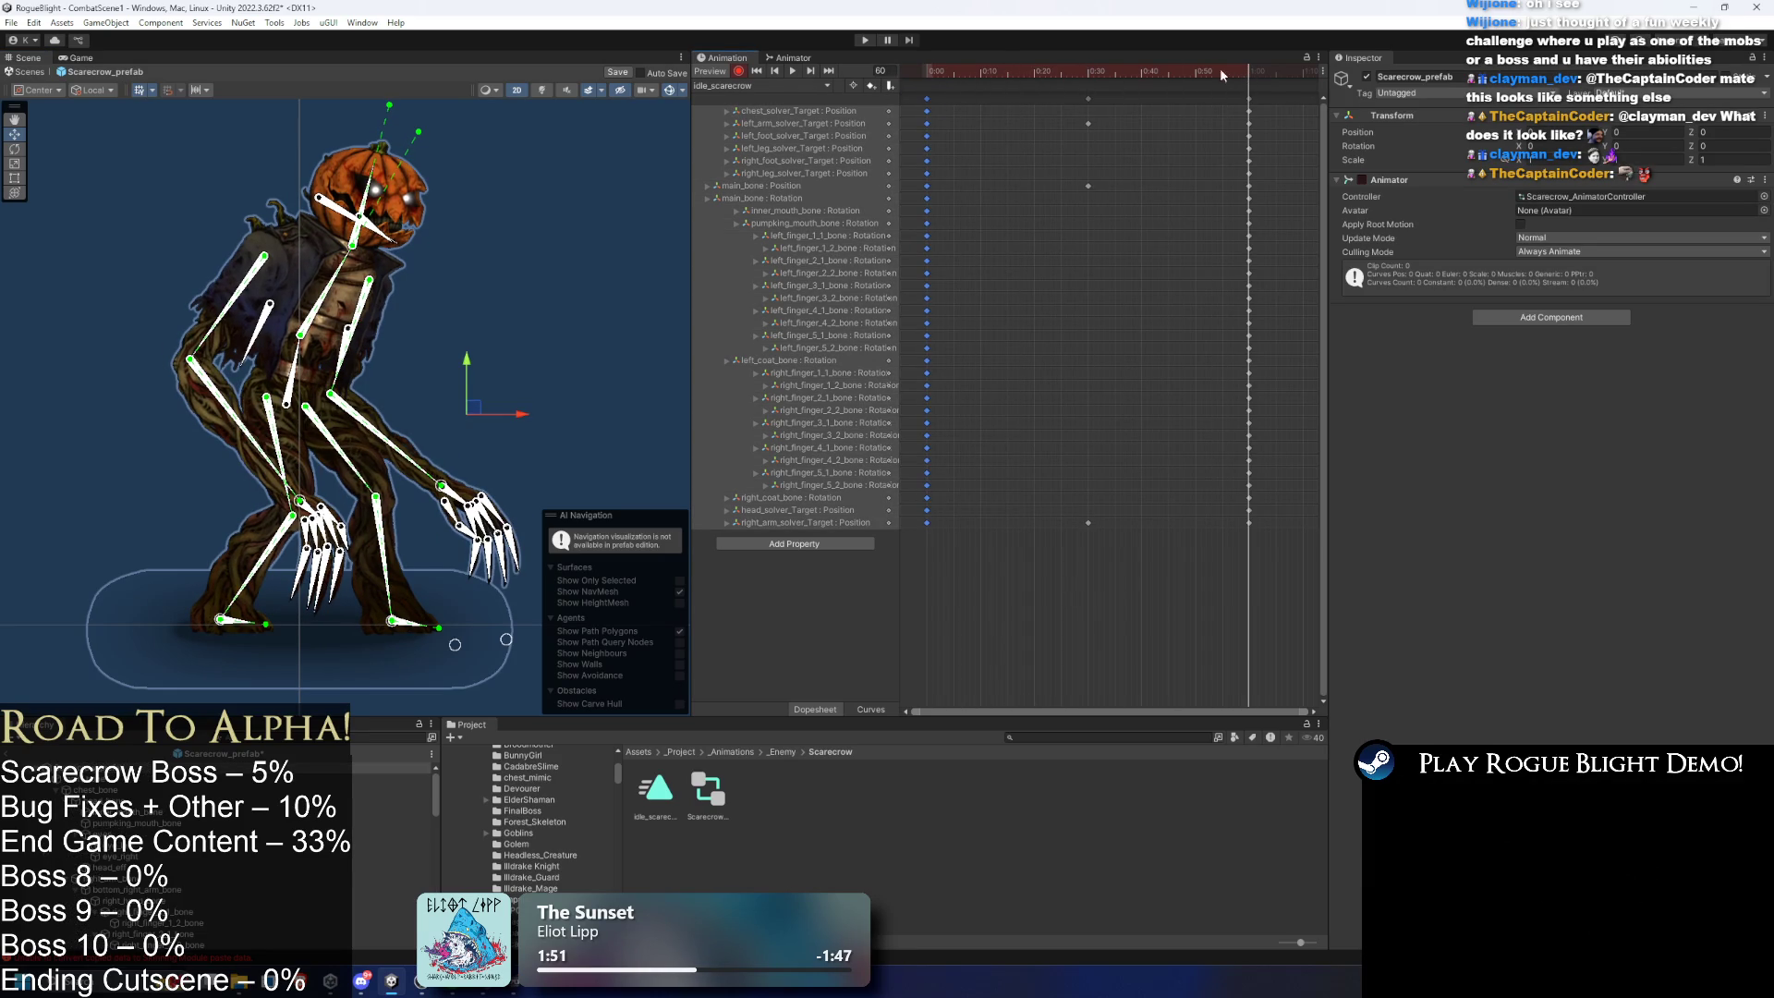
{"action": "key", "text": "space"}
{"action": "left_click", "coordinate": [1248, 98]}
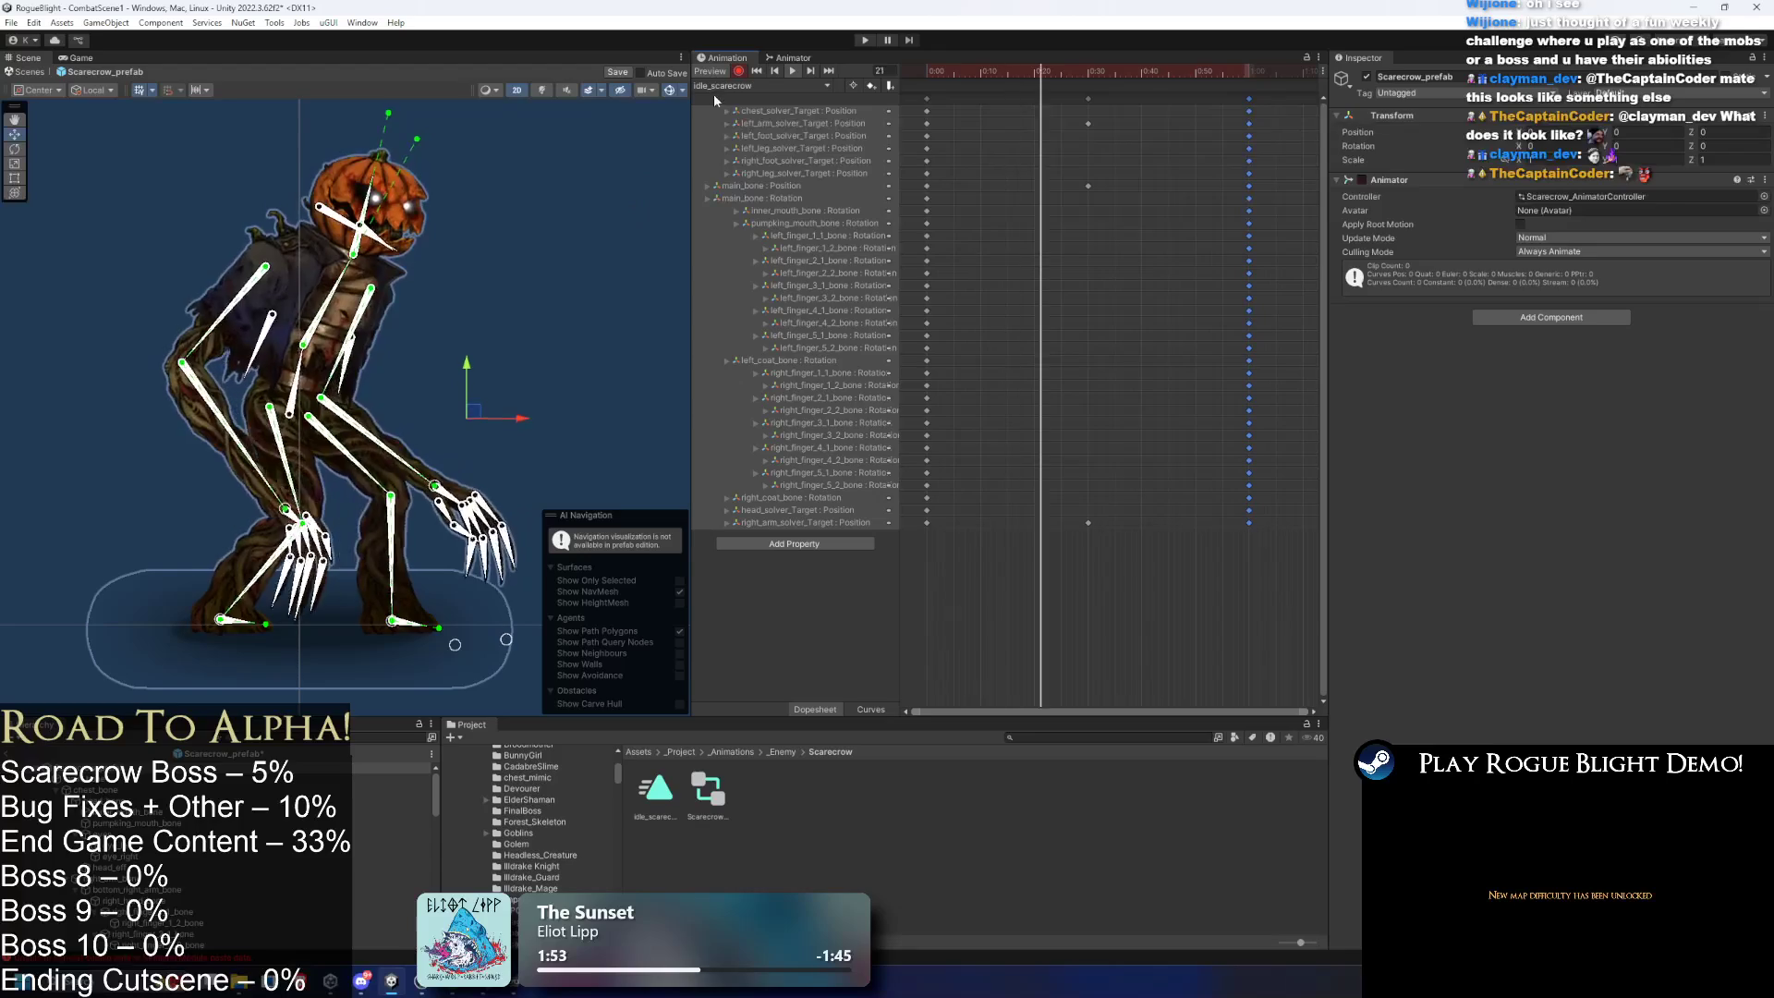
{"action": "left_click", "coordinate": [670, 91]}
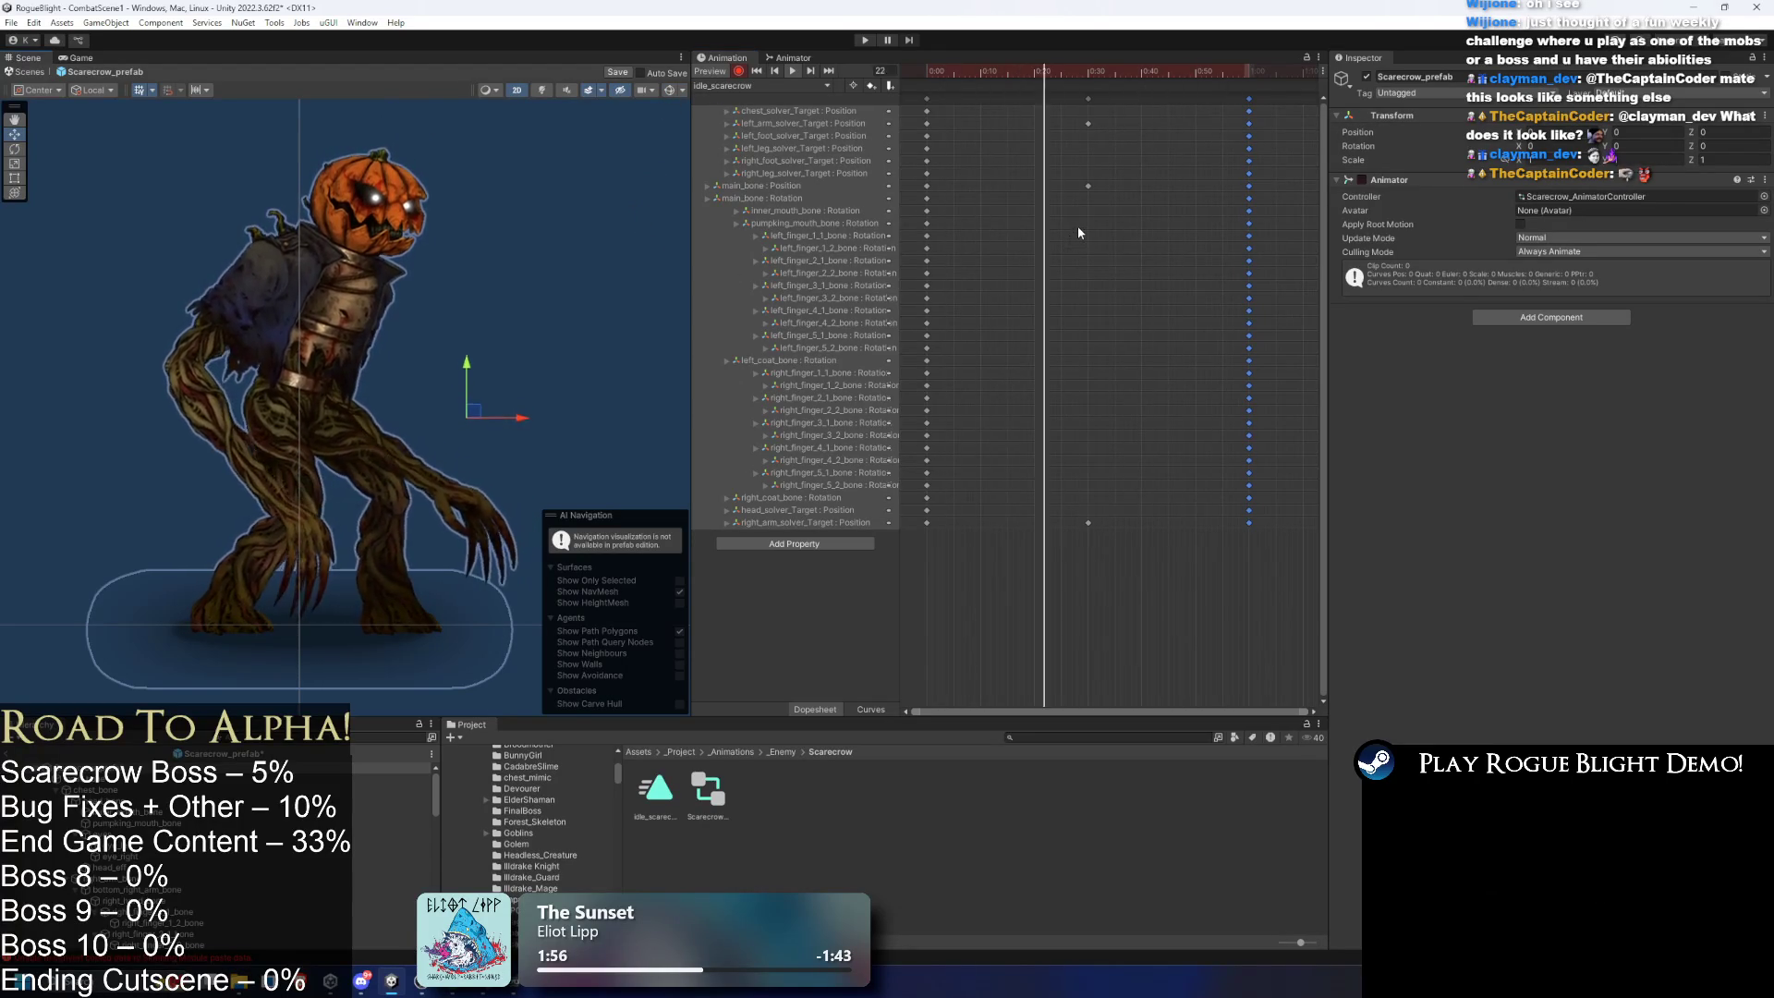
{"action": "left_click", "coordinate": [535, 278]}
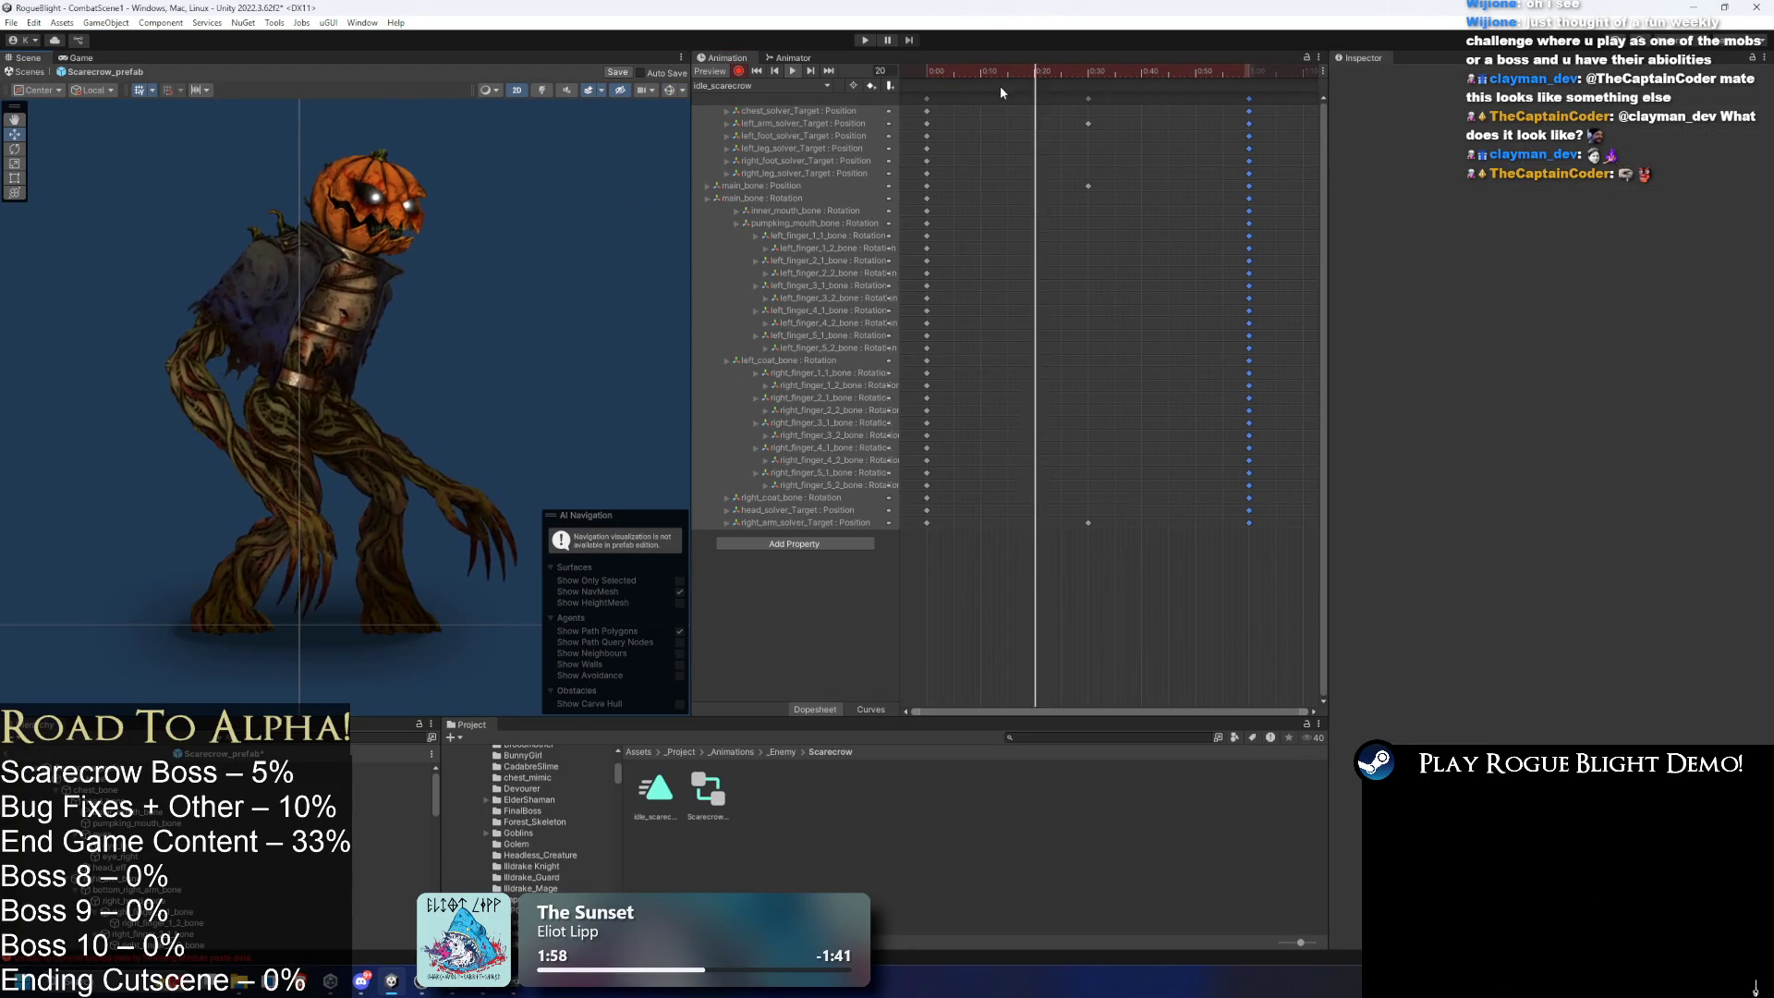
- Tilt the pumpkin head to the right at frame 30 and preview the result
{"action": "left_click", "coordinate": [1074, 83]}
{"action": "left_click_drag", "start_coordinate": [1073, 84], "coordinate": [1088, 83]}
{"action": "left_click", "coordinate": [669, 92]}
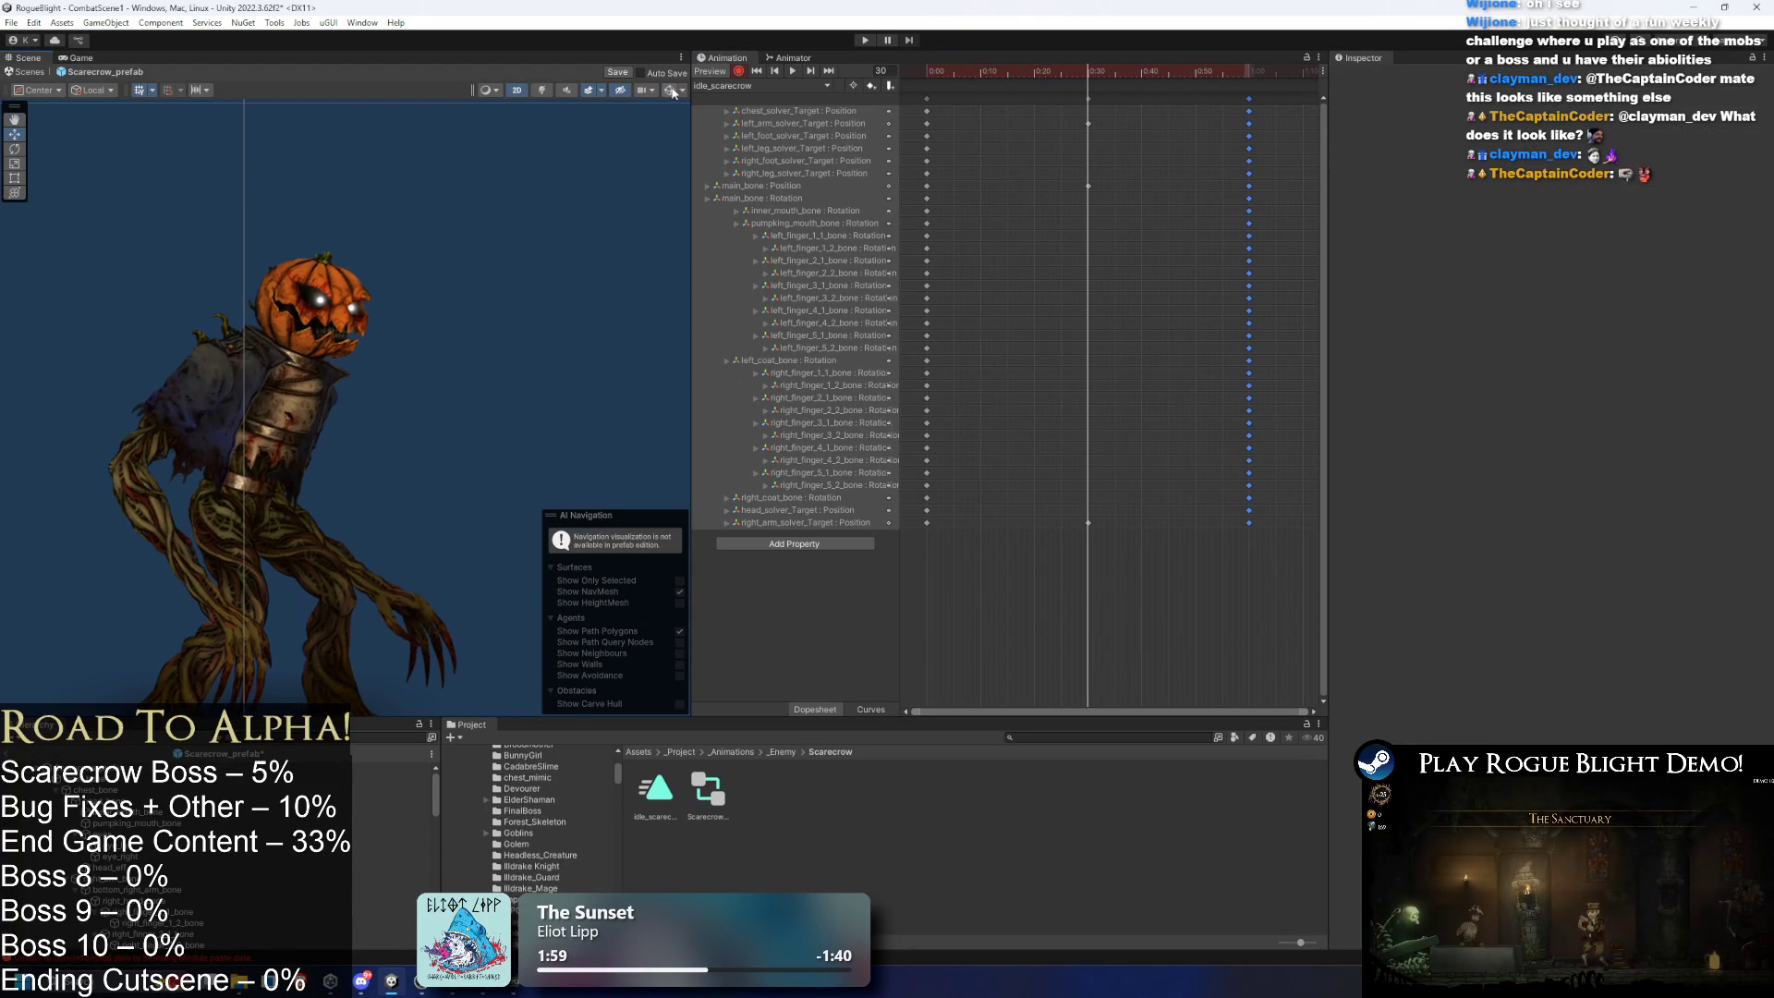
{"action": "left_click_drag", "start_coordinate": [413, 167], "coordinate": [440, 171]}
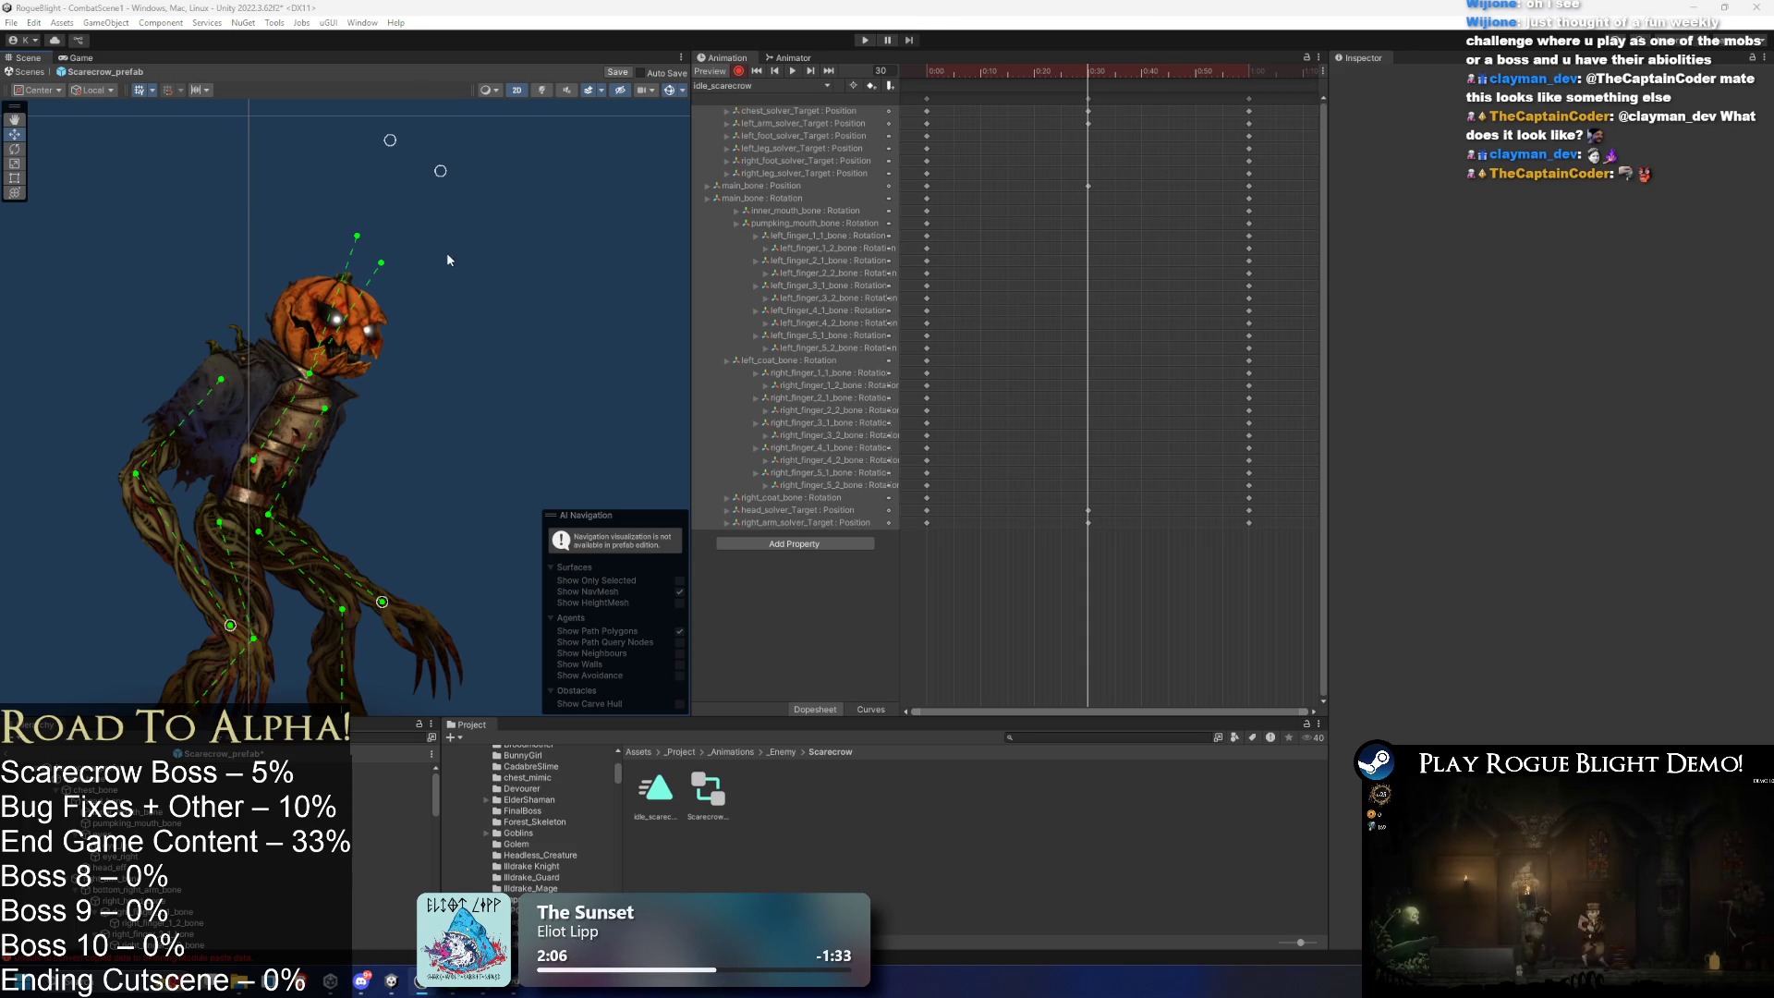
{"action": "left_click_drag", "start_coordinate": [390, 140], "coordinate": [419, 147]}
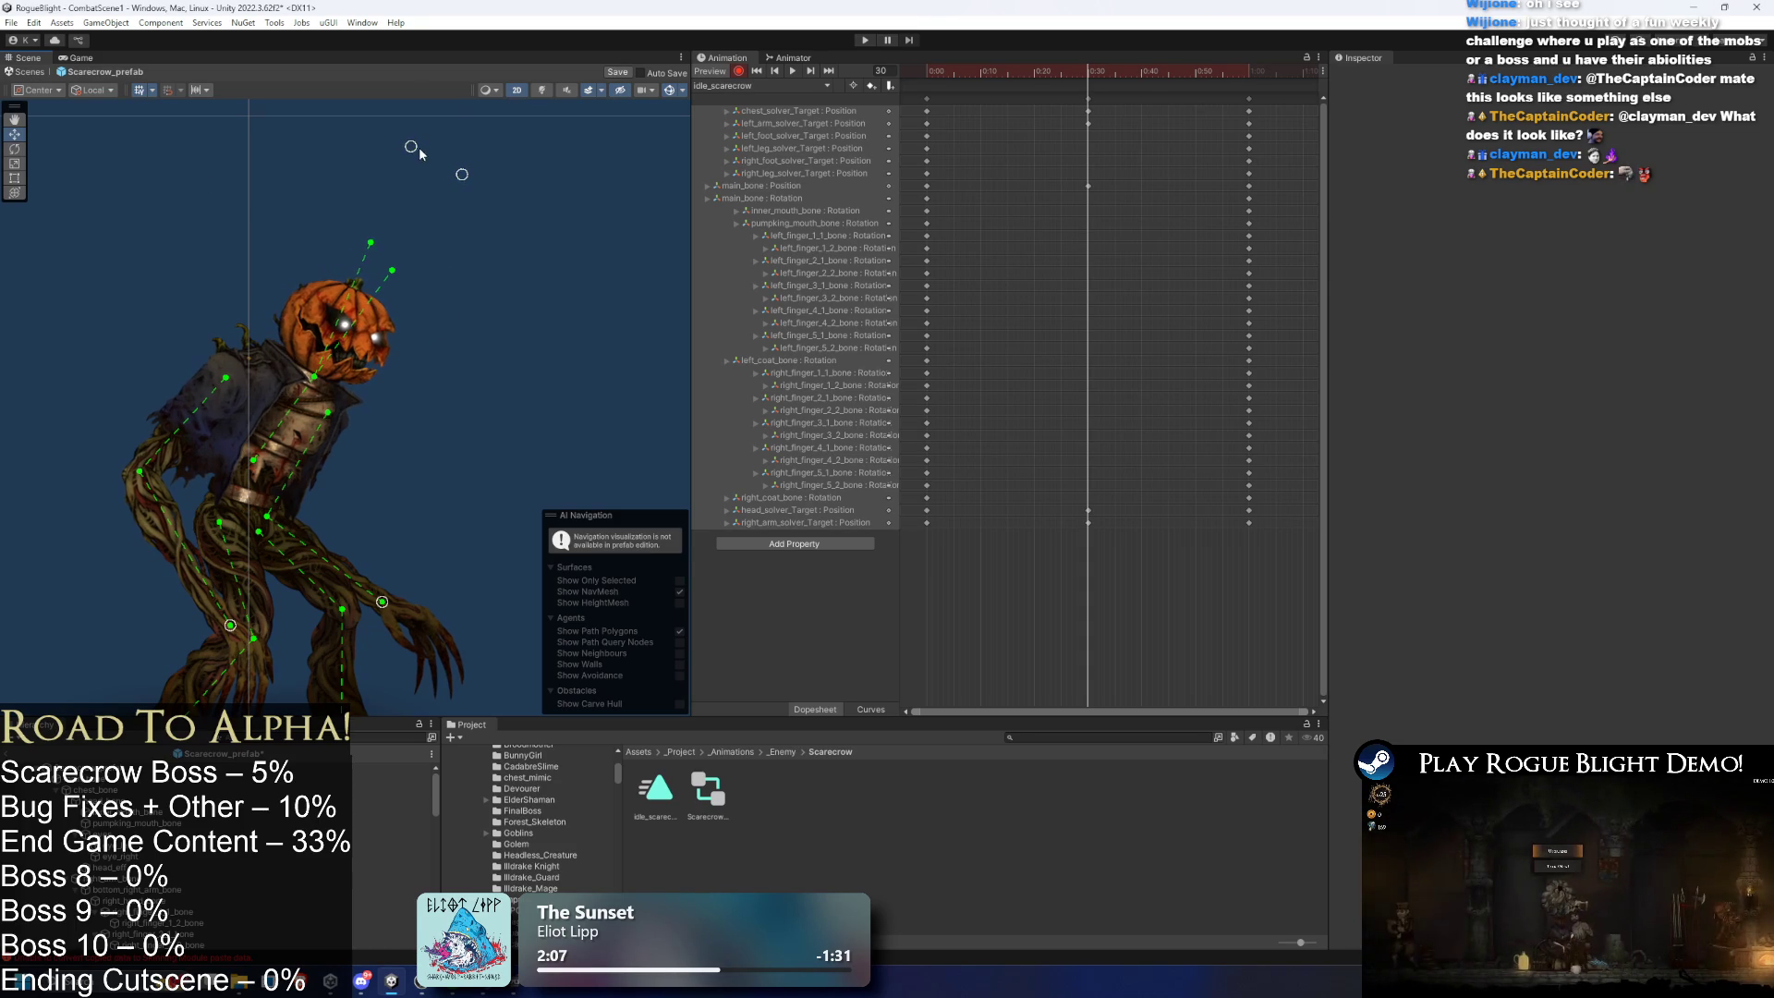
{"action": "key", "text": "space"}
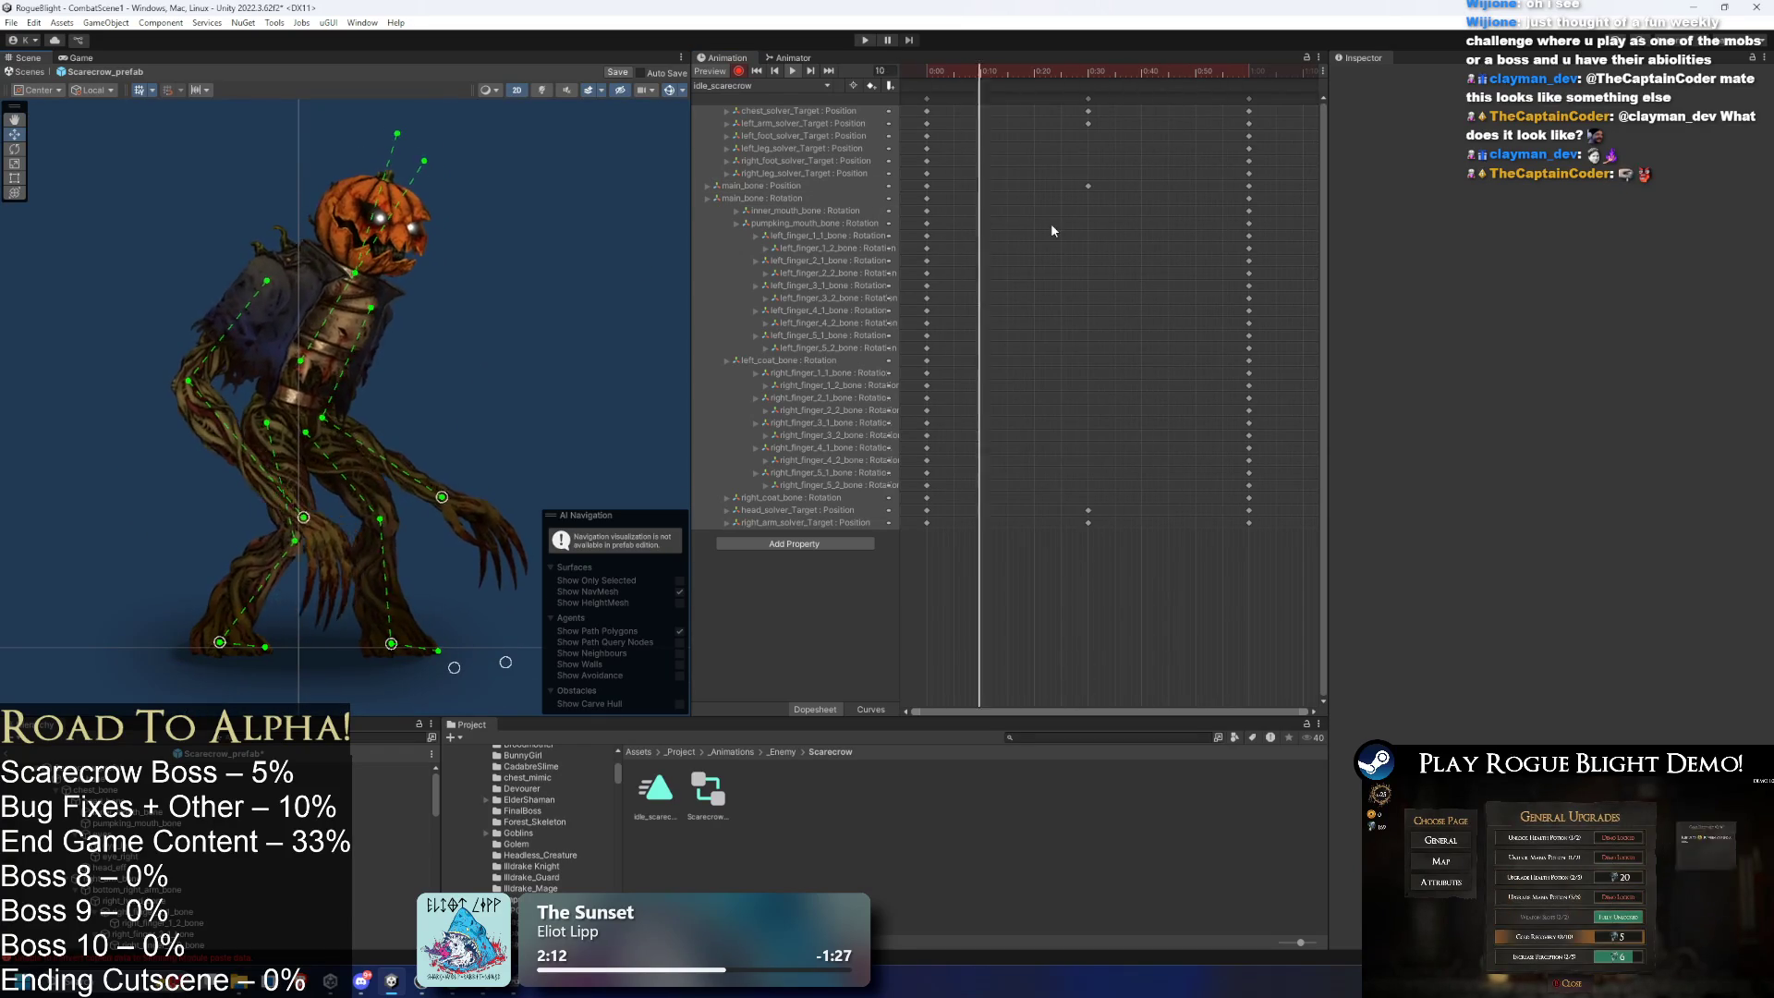
{"action": "left_click", "coordinate": [1086, 76]}
{"action": "mouse_move", "coordinate": [1088, 78]}
{"action": "left_mouse_down"}
{"action": "mouse_move", "coordinate": [1110, 72]}
{"action": "mouse_move", "coordinate": [928, 72]}
{"action": "left_mouse_up"}
- Lean the body with main_bone, then select the frame-0 keys and preview from frame 60
{"action": "left_click_drag", "start_coordinate": [299, 381], "coordinate": [293, 381]}
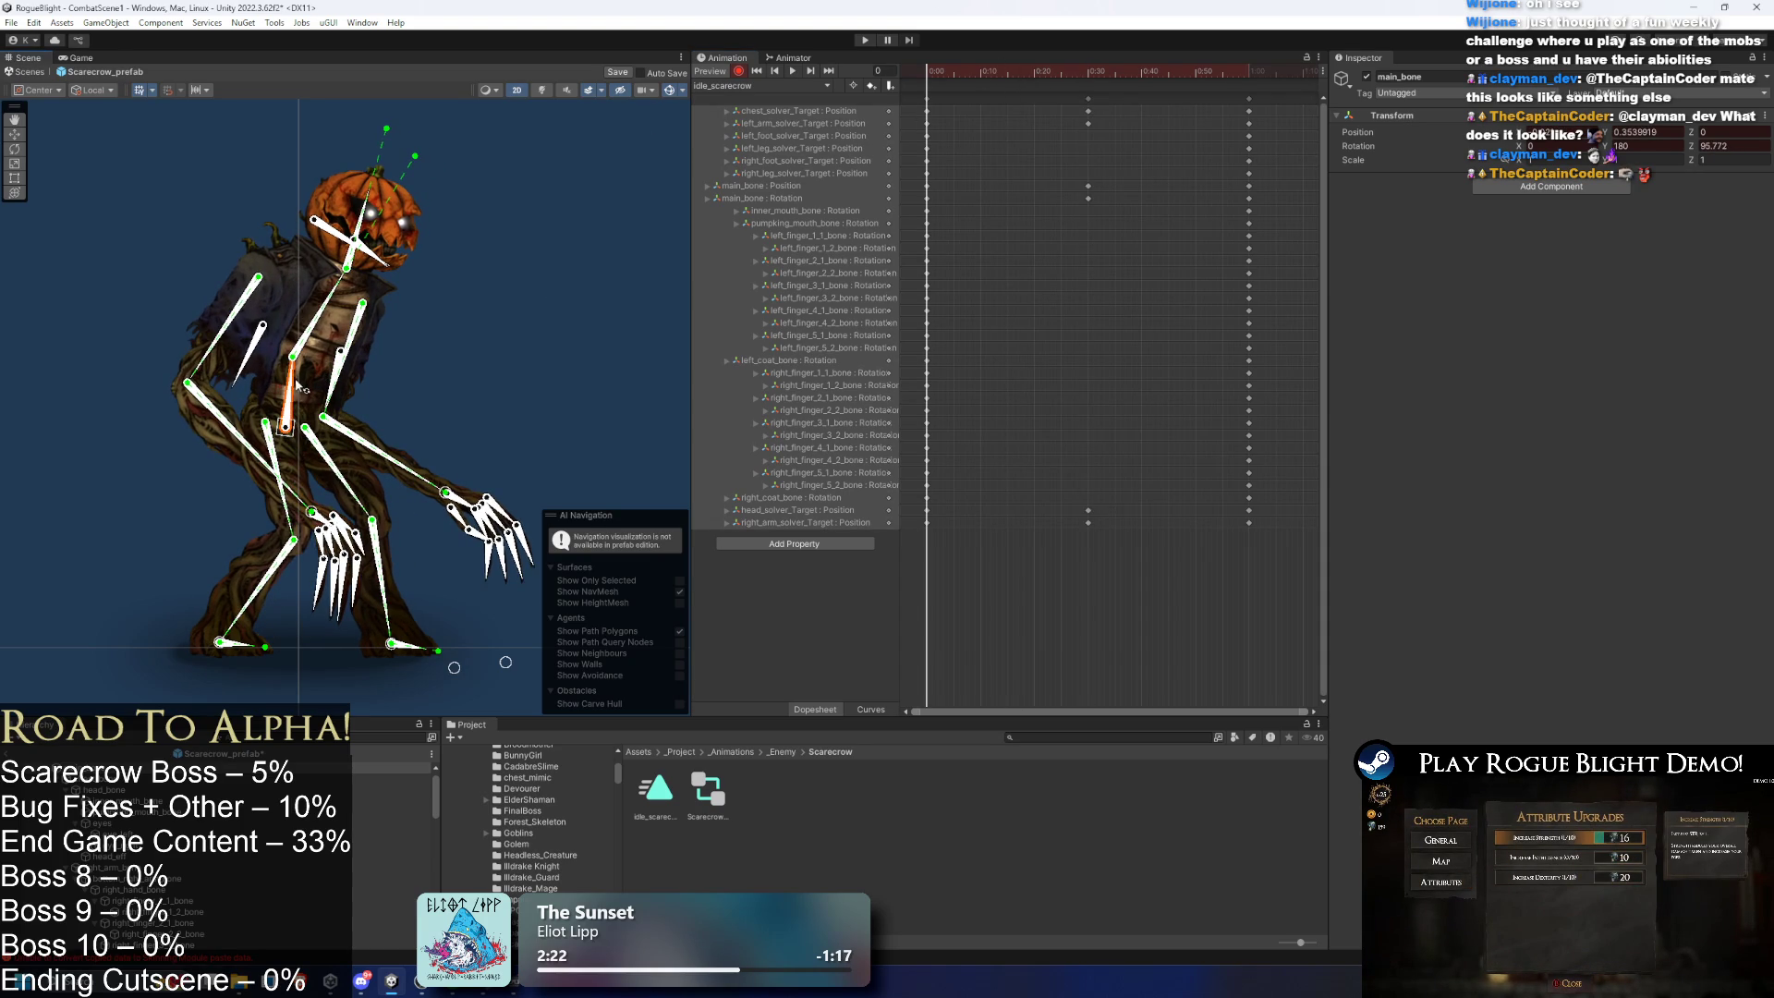
{"action": "left_click", "coordinate": [921, 99]}
{"action": "left_click", "coordinate": [1249, 72]}
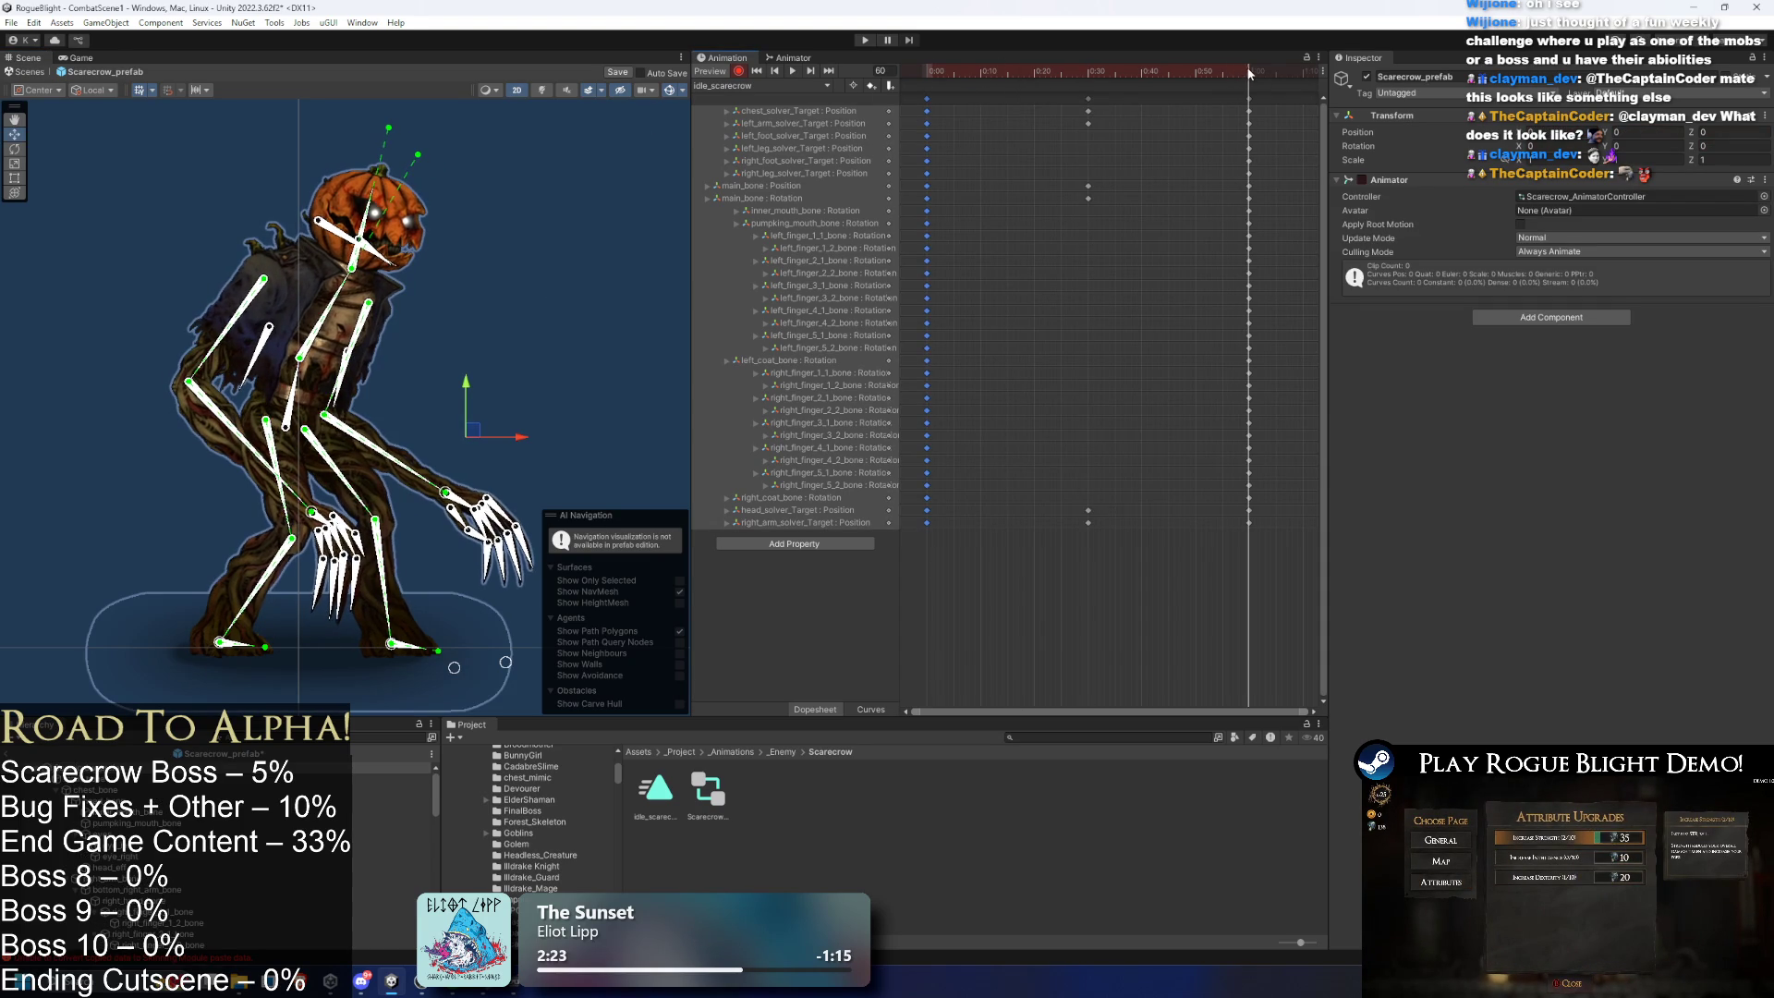
{"action": "key", "text": "space"}
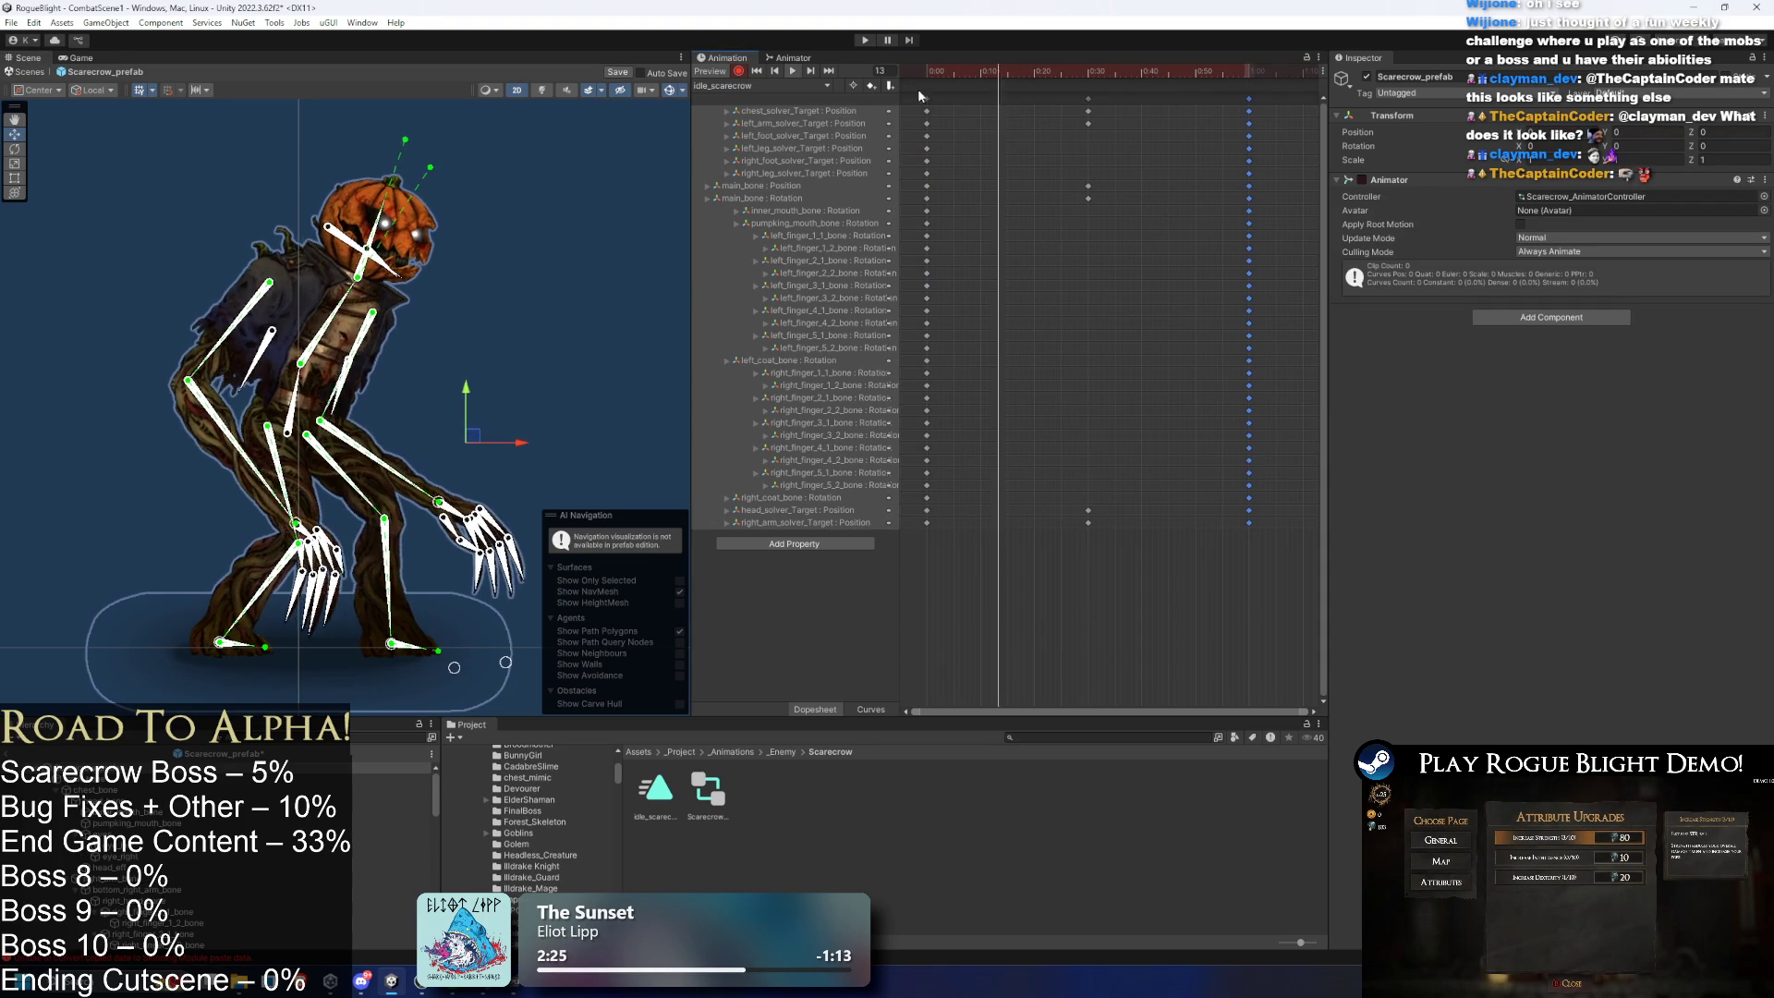
{"action": "left_click", "coordinate": [670, 91]}
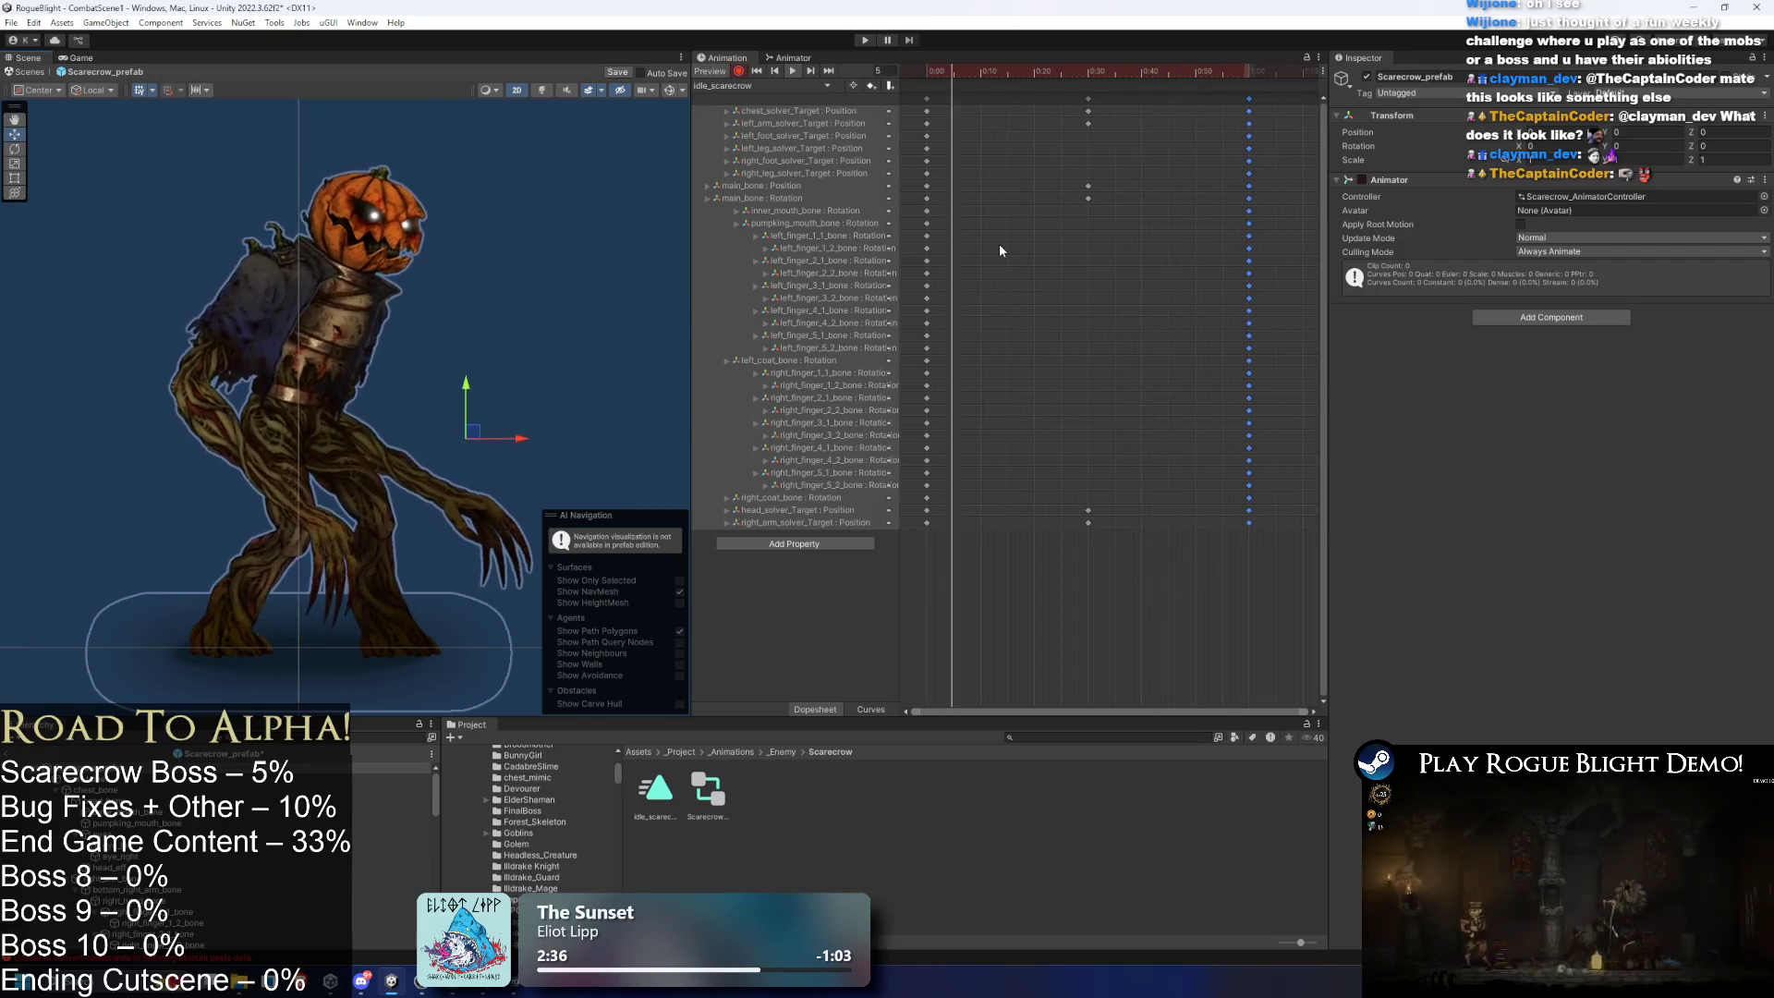
{"action": "left_click", "coordinate": [513, 451]}
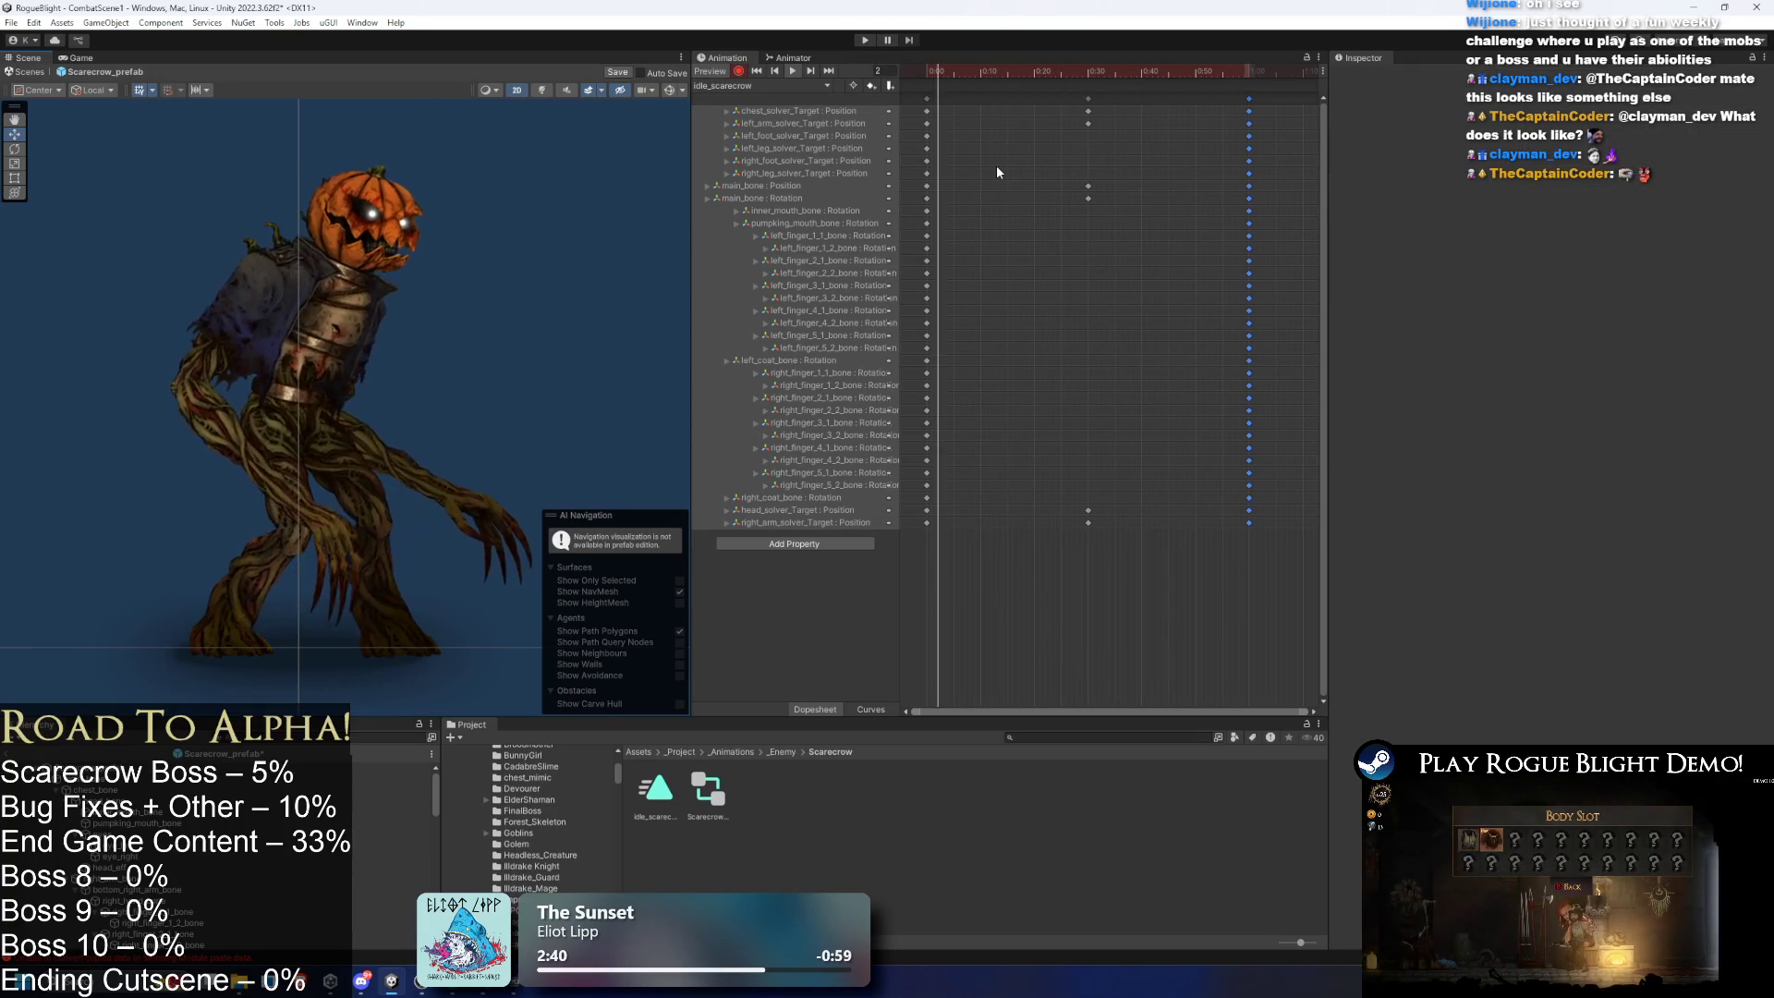
{"action": "left_click", "coordinate": [1088, 74]}
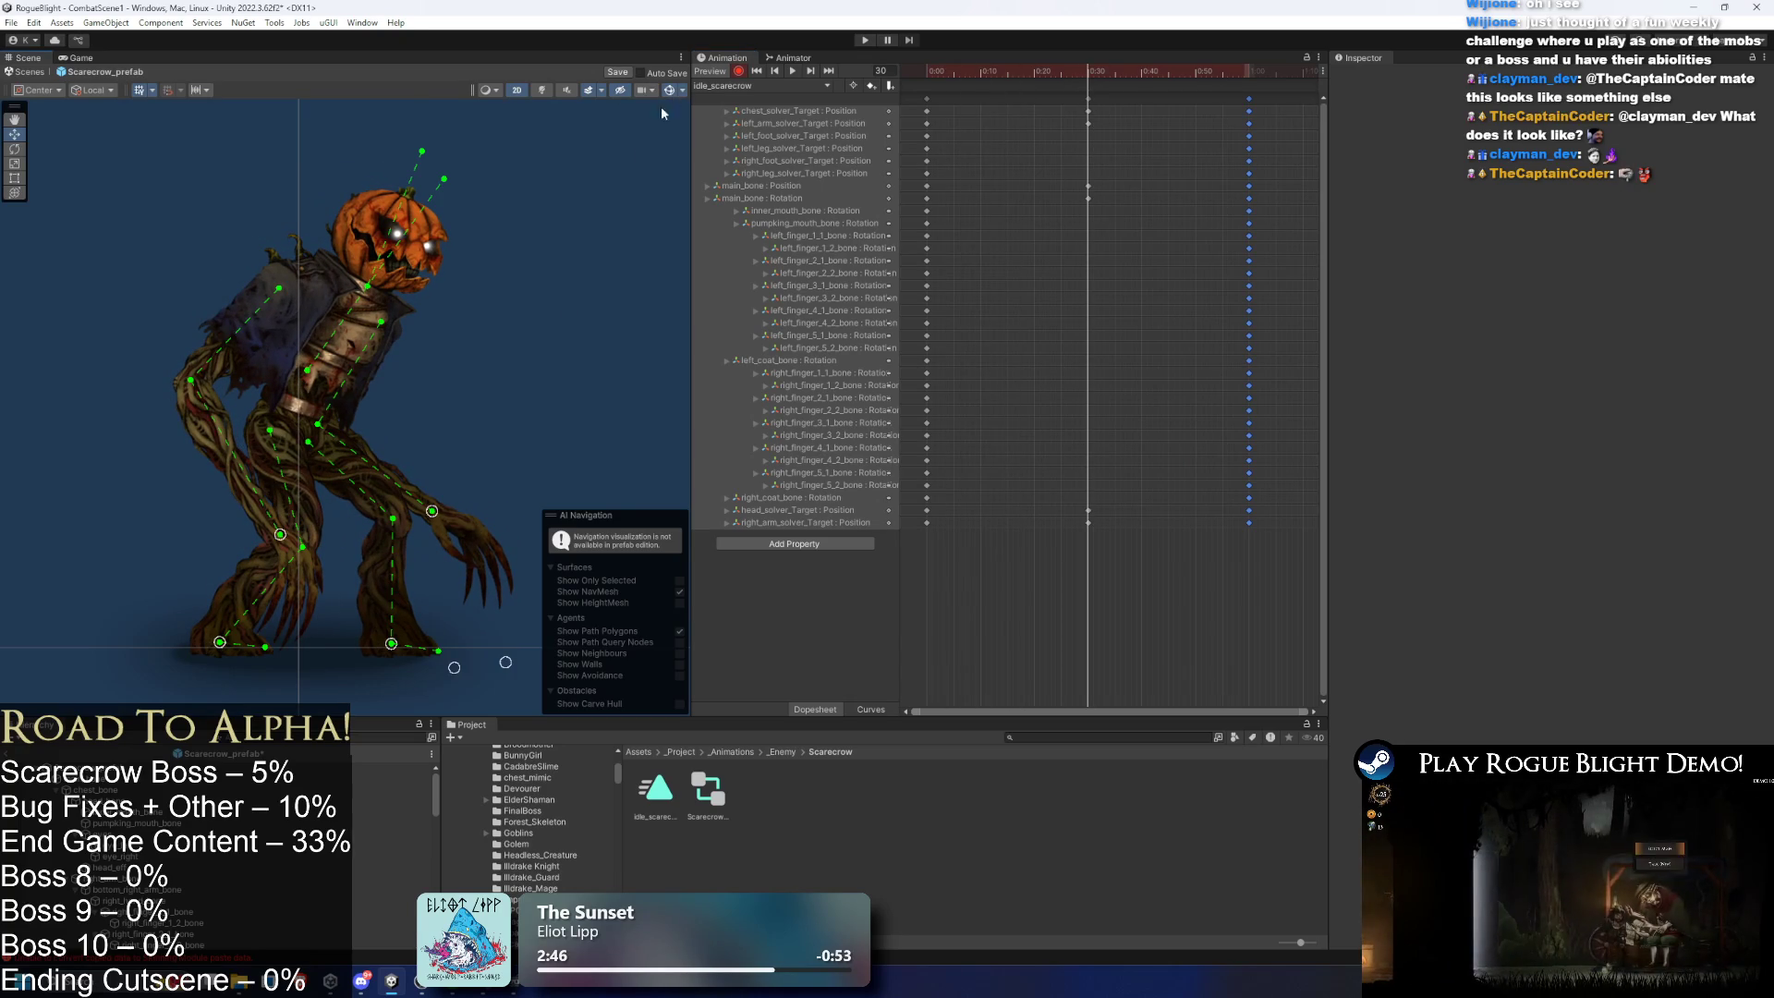
{"action": "key", "text": "space"}
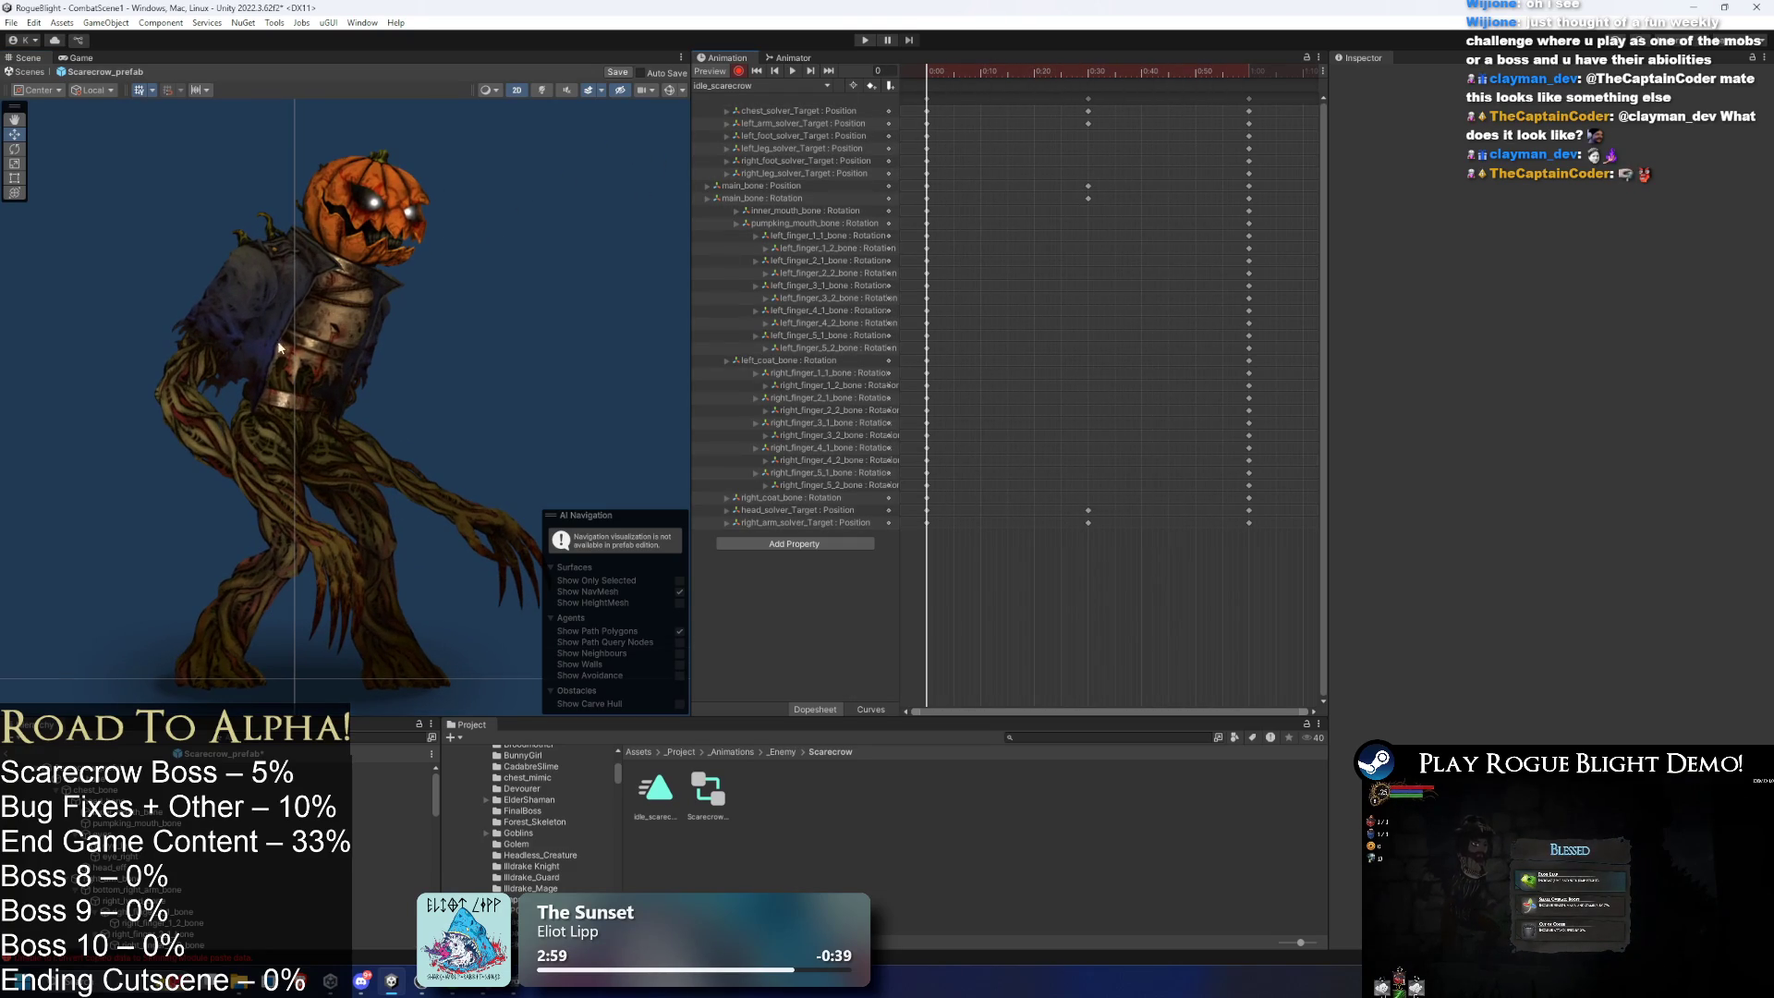
- Shift the mid-loop main_bone and arm target keys to around 0:27, then preview the idle
{"action": "left_click", "coordinate": [1085, 74]}
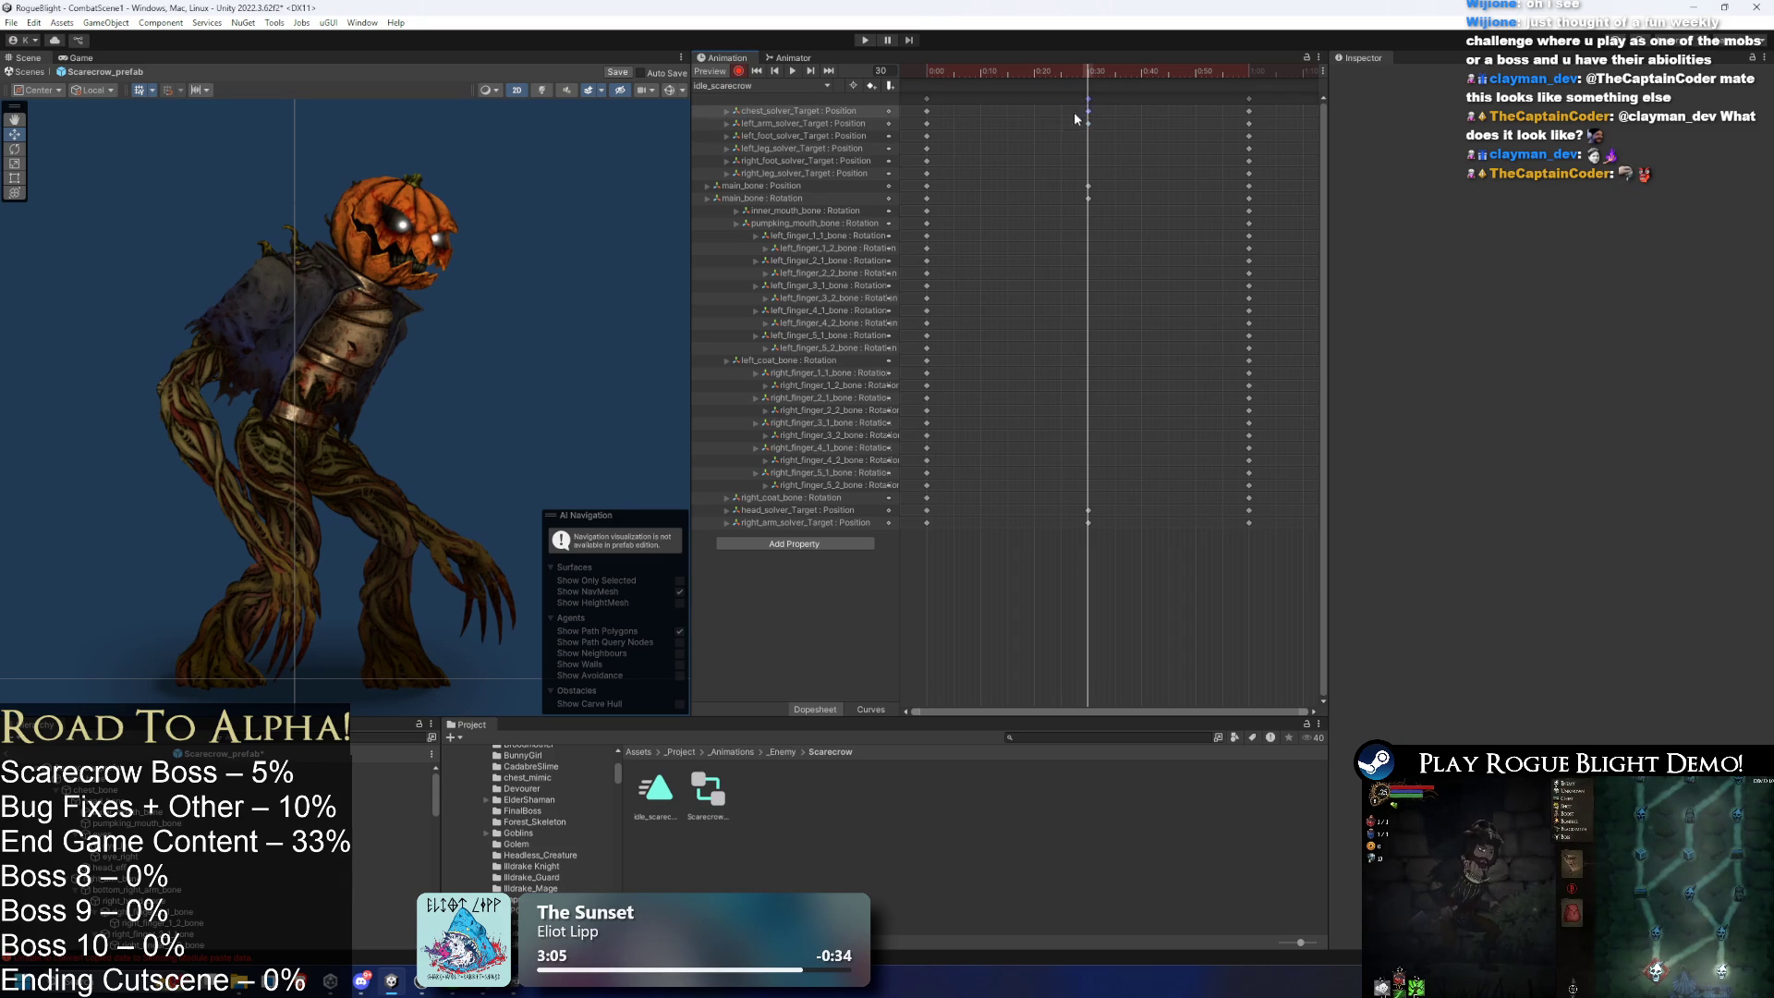
{"action": "left_click_drag", "start_coordinate": [1051, 120], "coordinate": [1045, 115]}
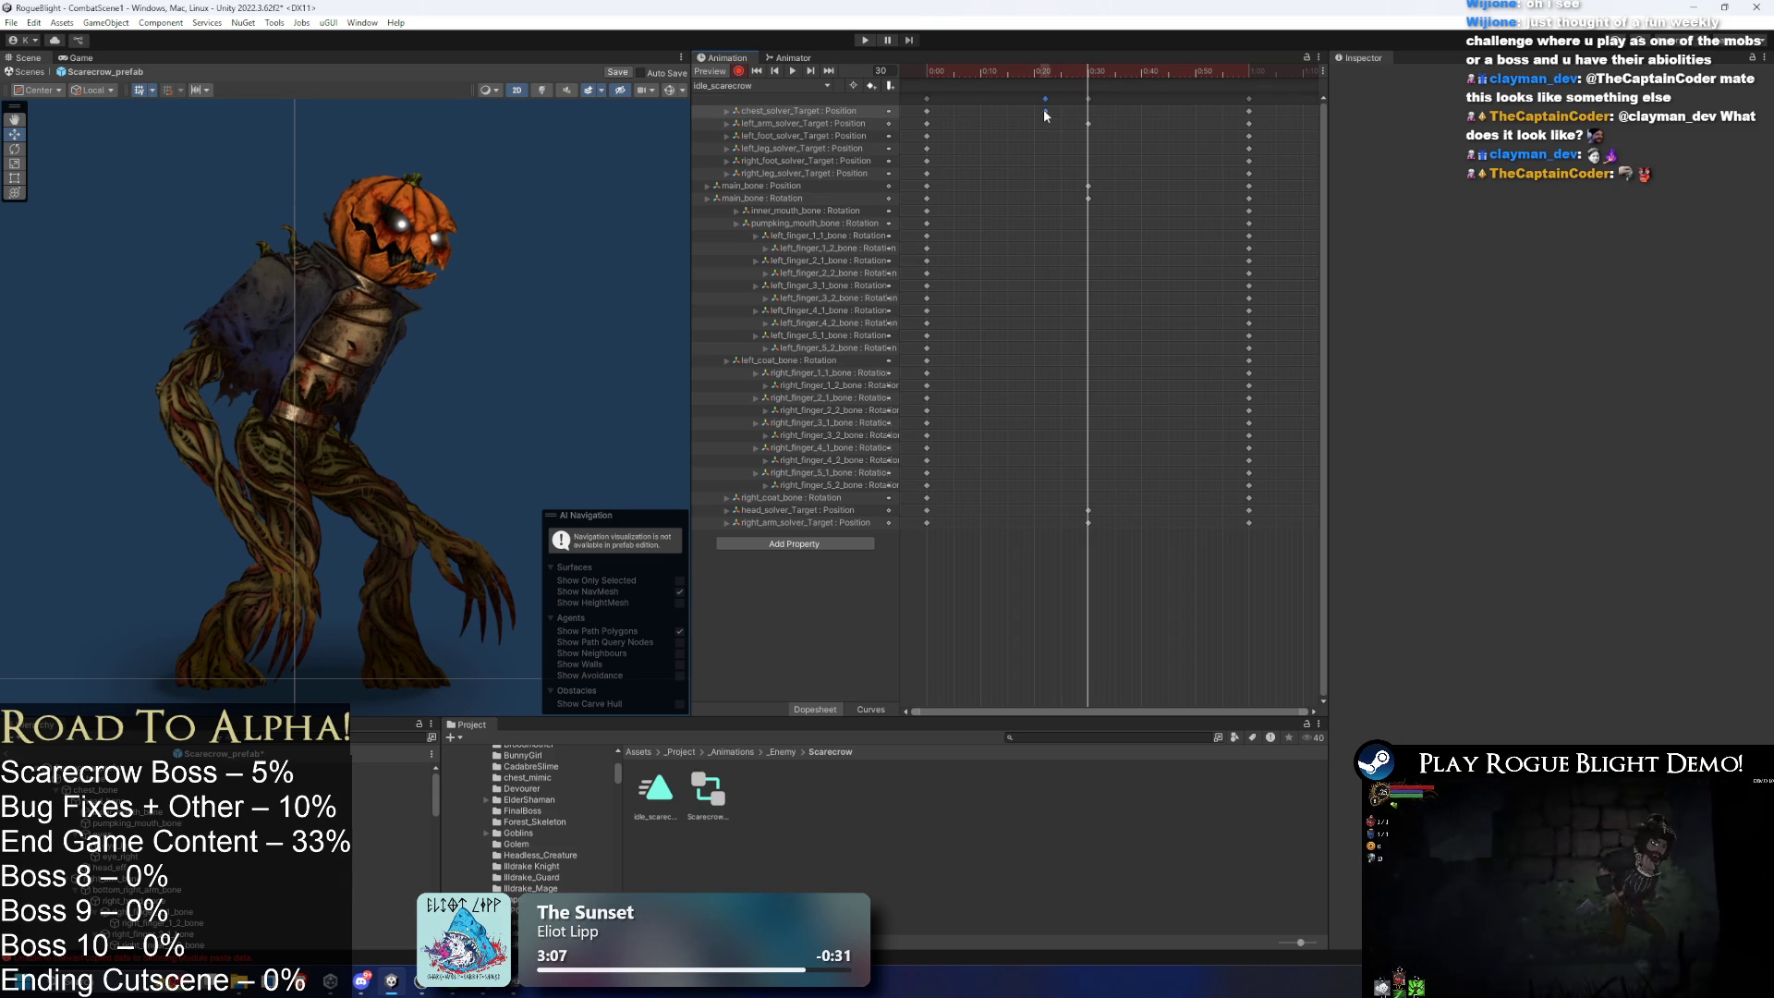
{"action": "left_click_drag", "start_coordinate": [1061, 185], "coordinate": [1086, 193]}
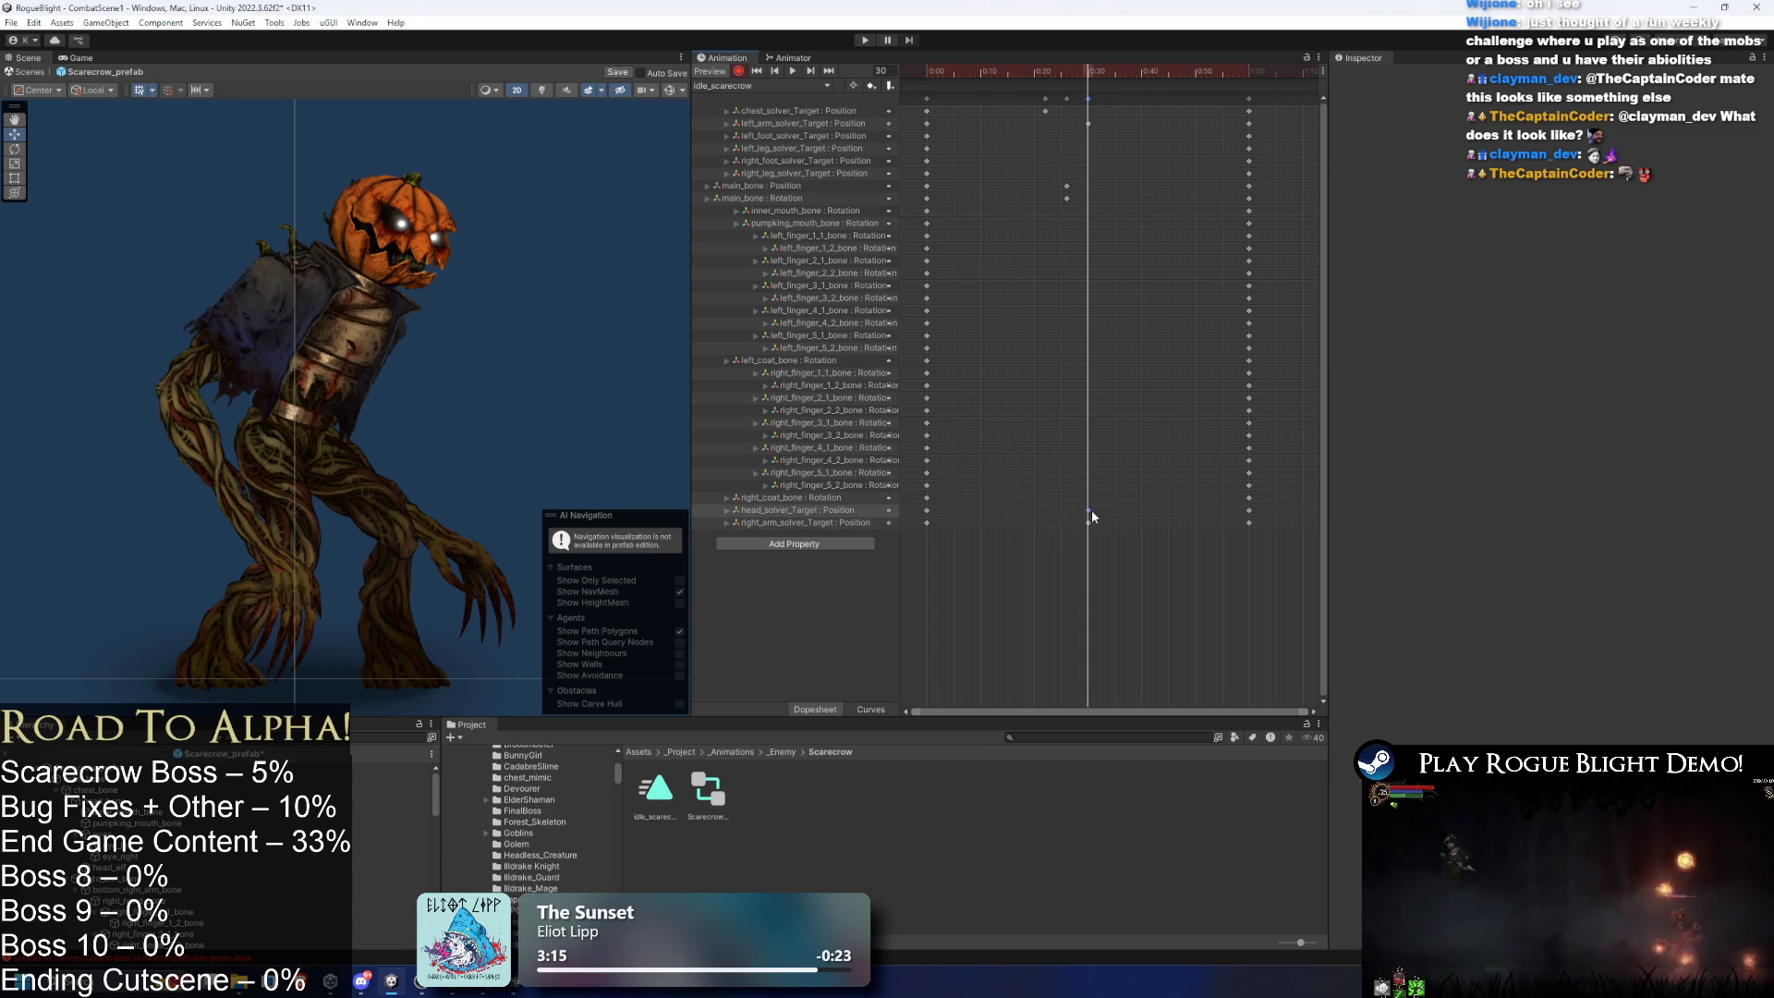
{"action": "mouse_move", "coordinate": [1063, 193]}
{"action": "left_mouse_down"}
{"action": "mouse_move", "coordinate": [1123, 224]}
{"action": "mouse_move", "coordinate": [1072, 210]}
{"action": "mouse_move", "coordinate": [1071, 187]}
{"action": "left_mouse_up"}
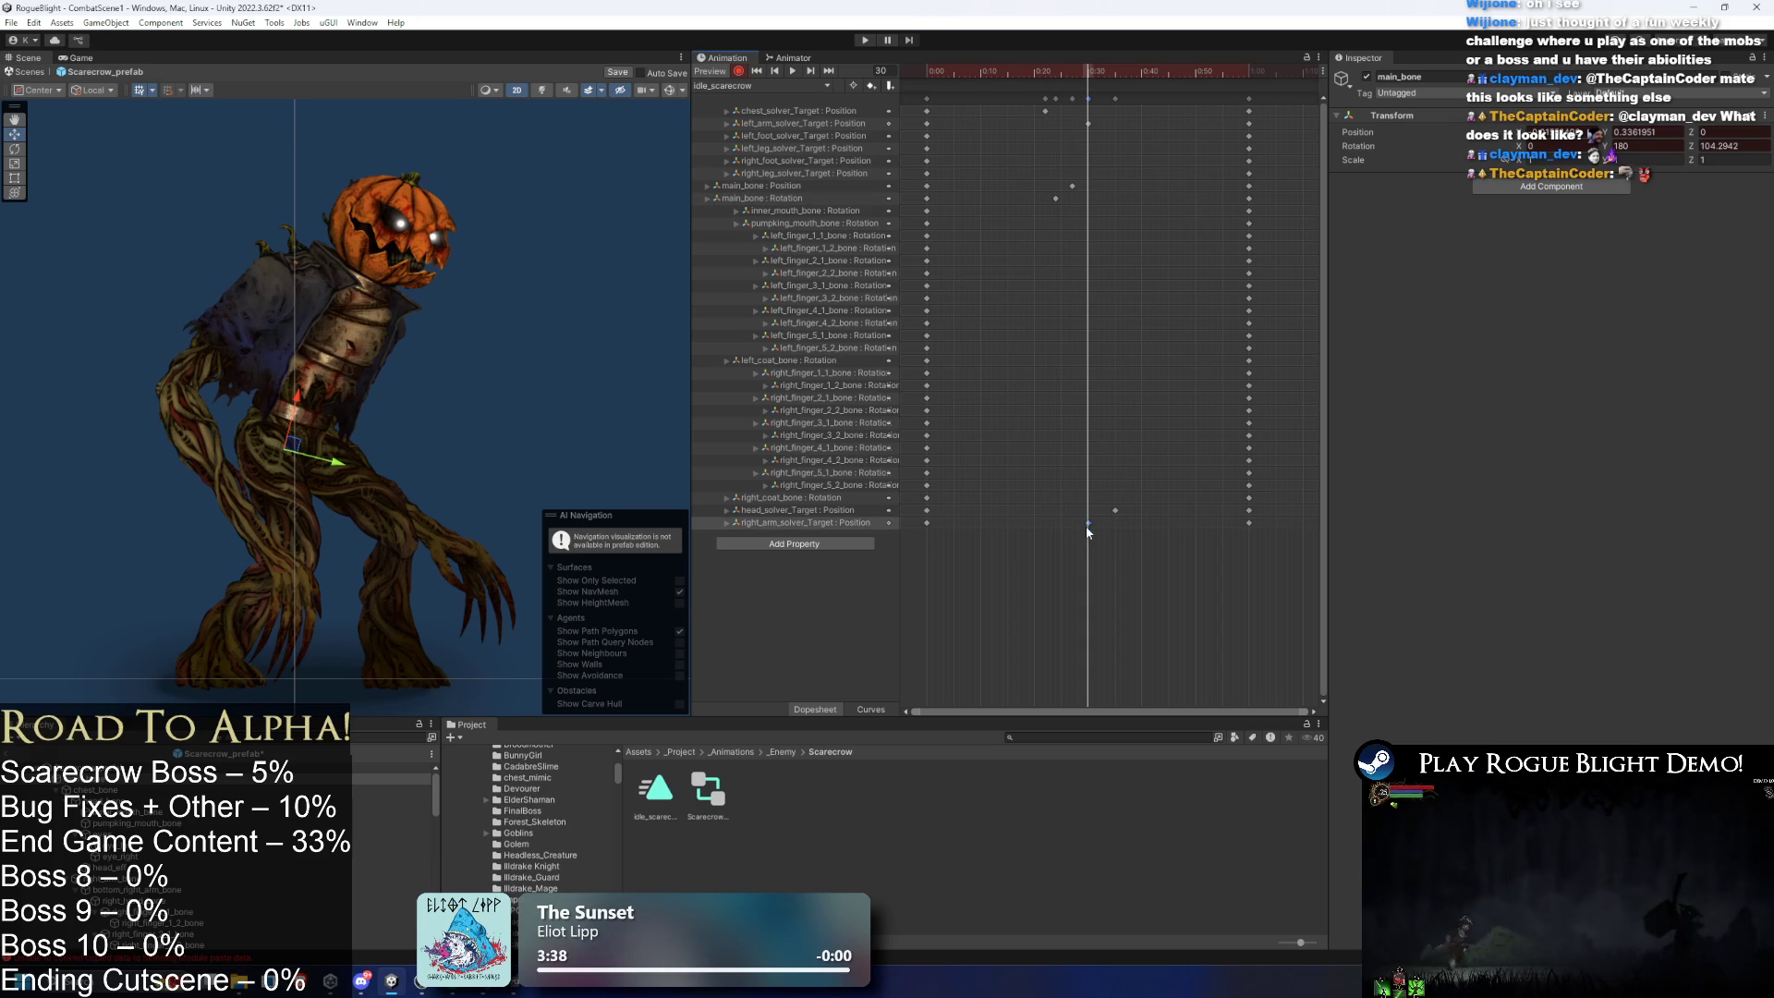
{"action": "left_click_drag", "start_coordinate": [1086, 524], "coordinate": [1075, 527]}
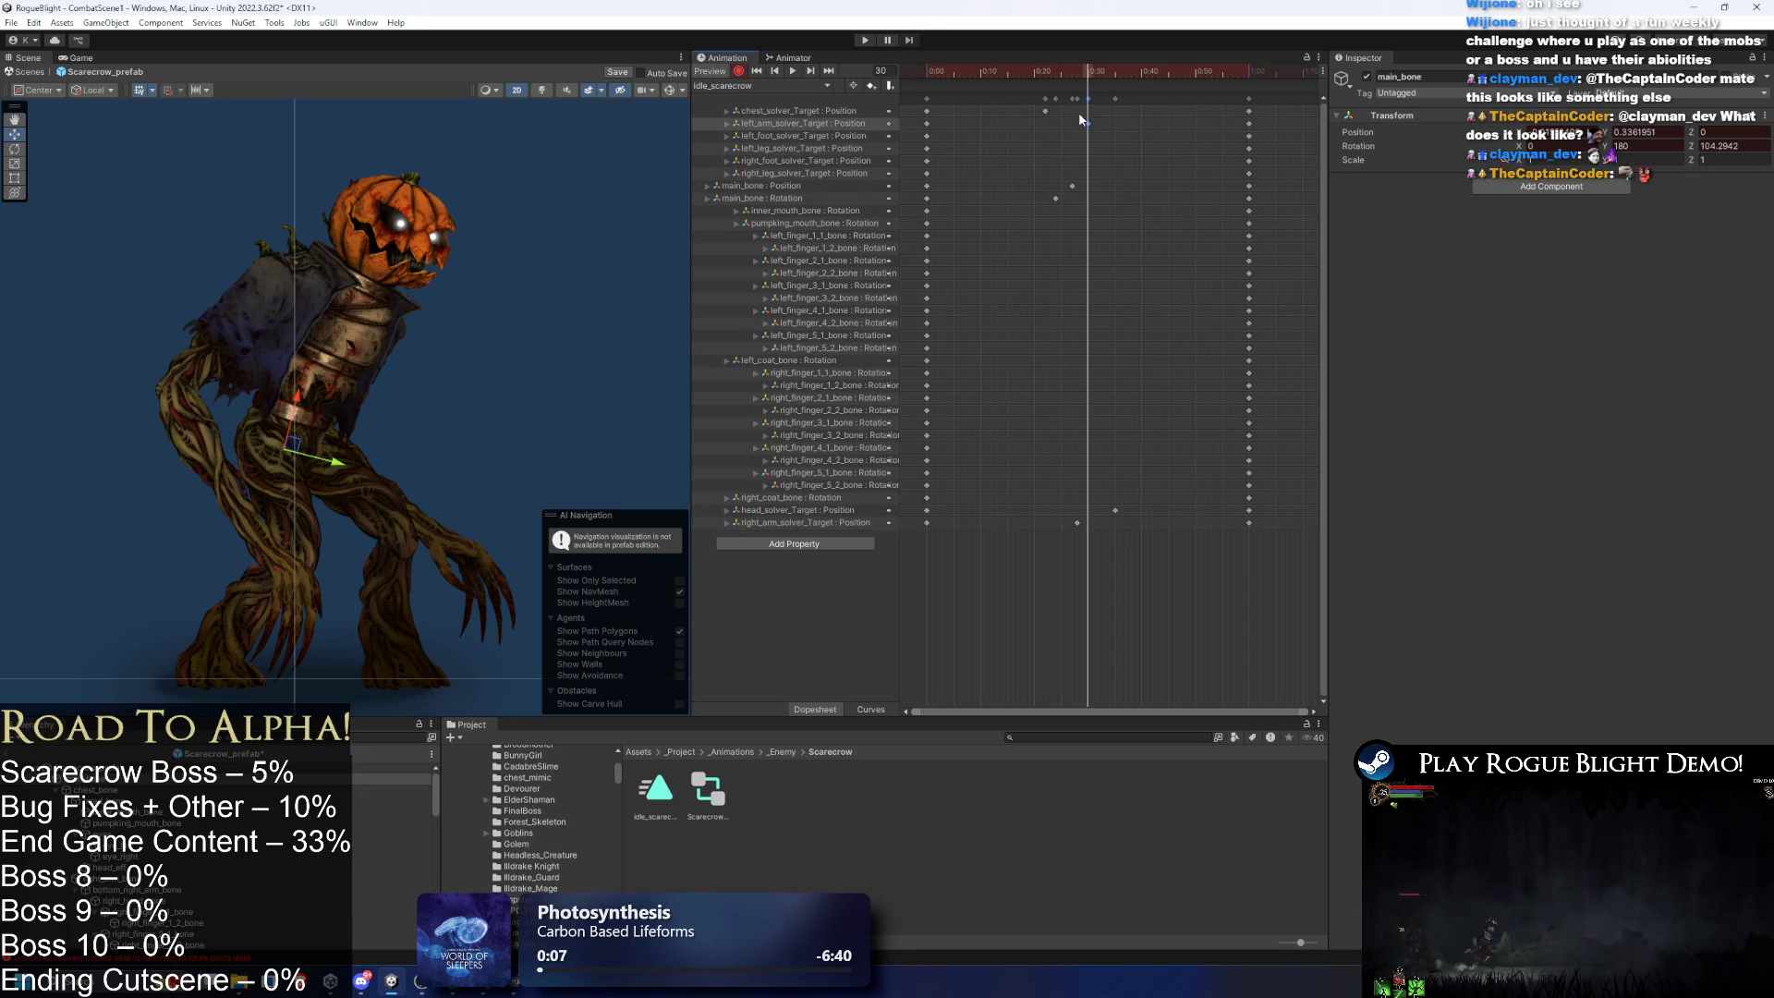
{"action": "left_click_drag", "start_coordinate": [1101, 127], "coordinate": [1105, 124]}
{"action": "key", "text": "space"}
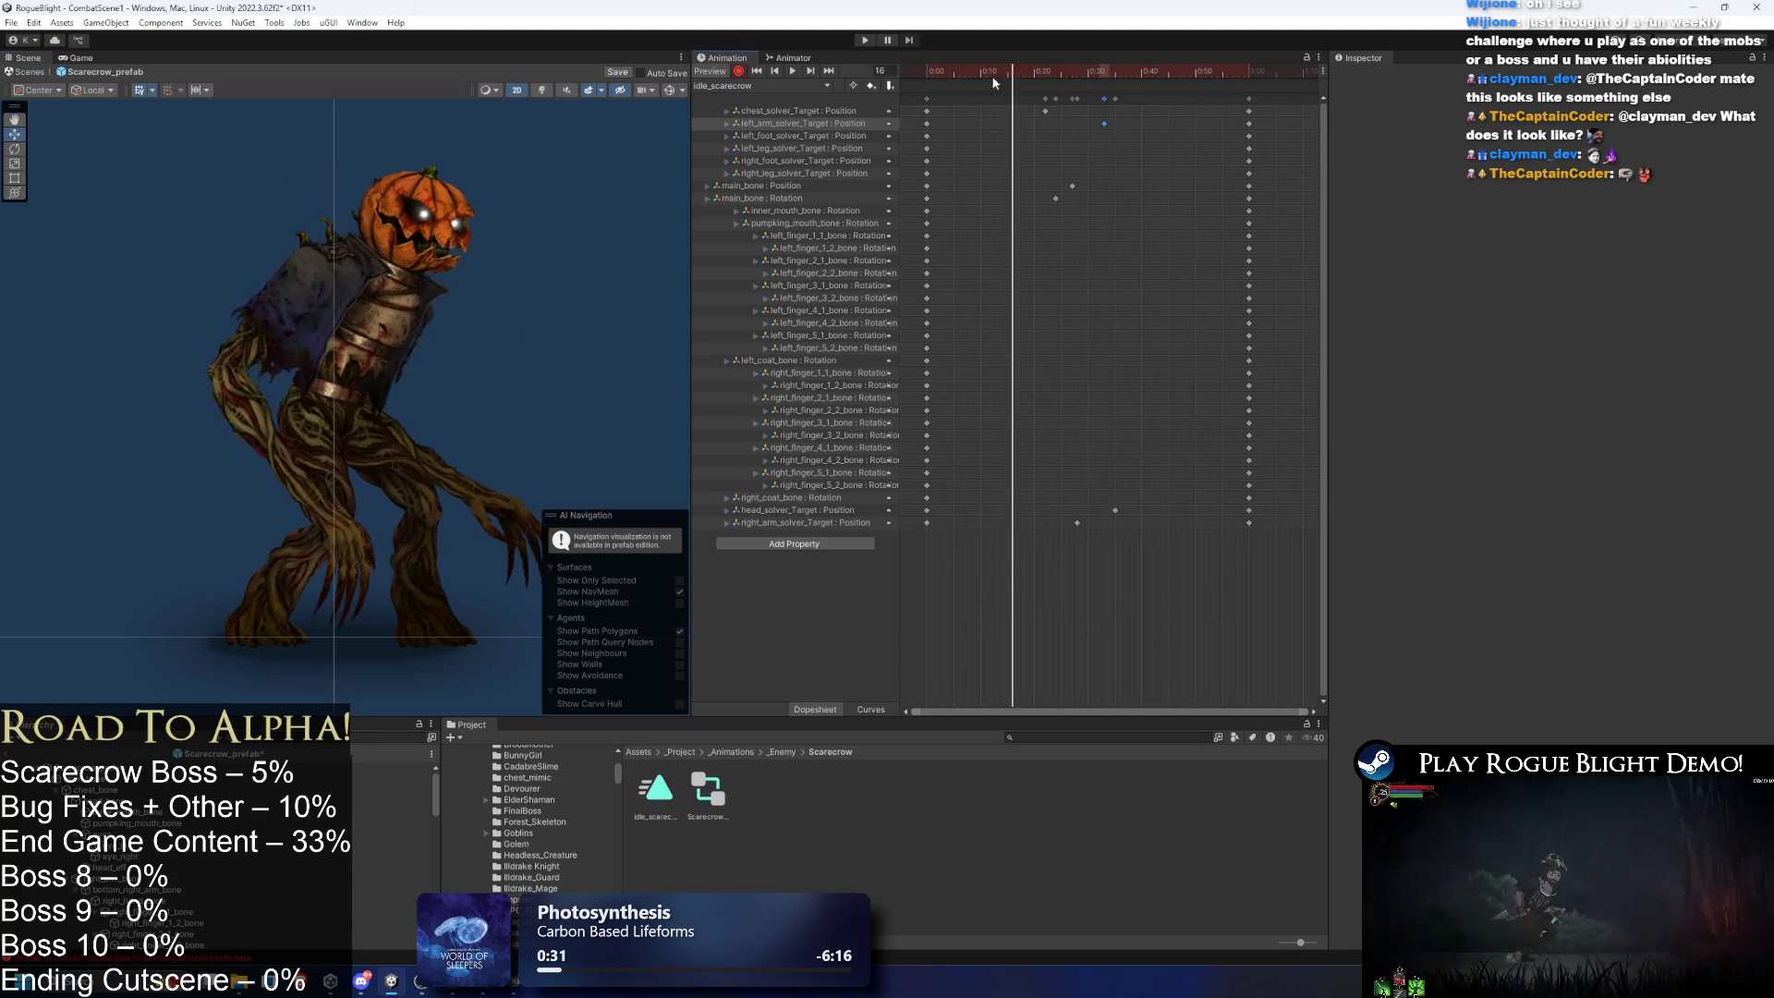
- Stop the preview, select the coat bones, and scrub the clip to check the coat pose
{"action": "key", "text": "space"}
{"action": "scroll", "coordinate": [353, 293], "scroll_direction": "up", "scroll_amount": 2}
{"action": "scroll", "coordinate": [251, 381], "scroll_direction": "up", "scroll_amount": 2}
{"action": "left_click", "coordinate": [251, 381]}
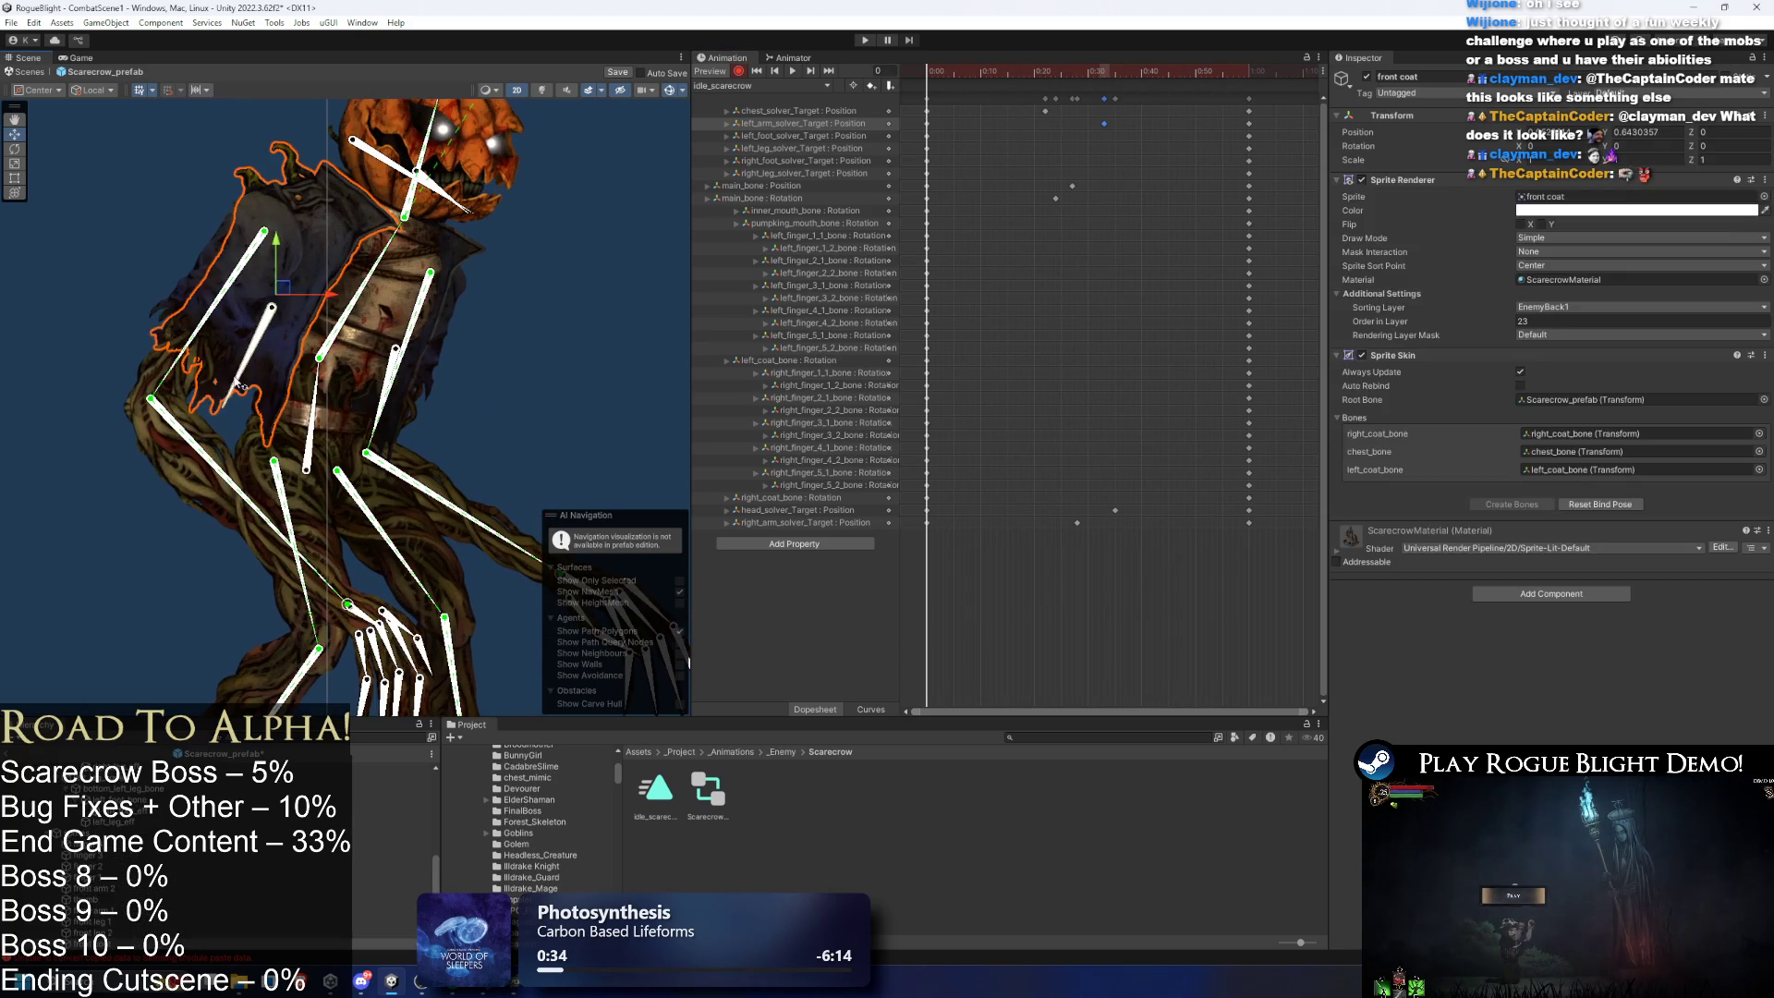
{"action": "left_click", "coordinate": [401, 407]}
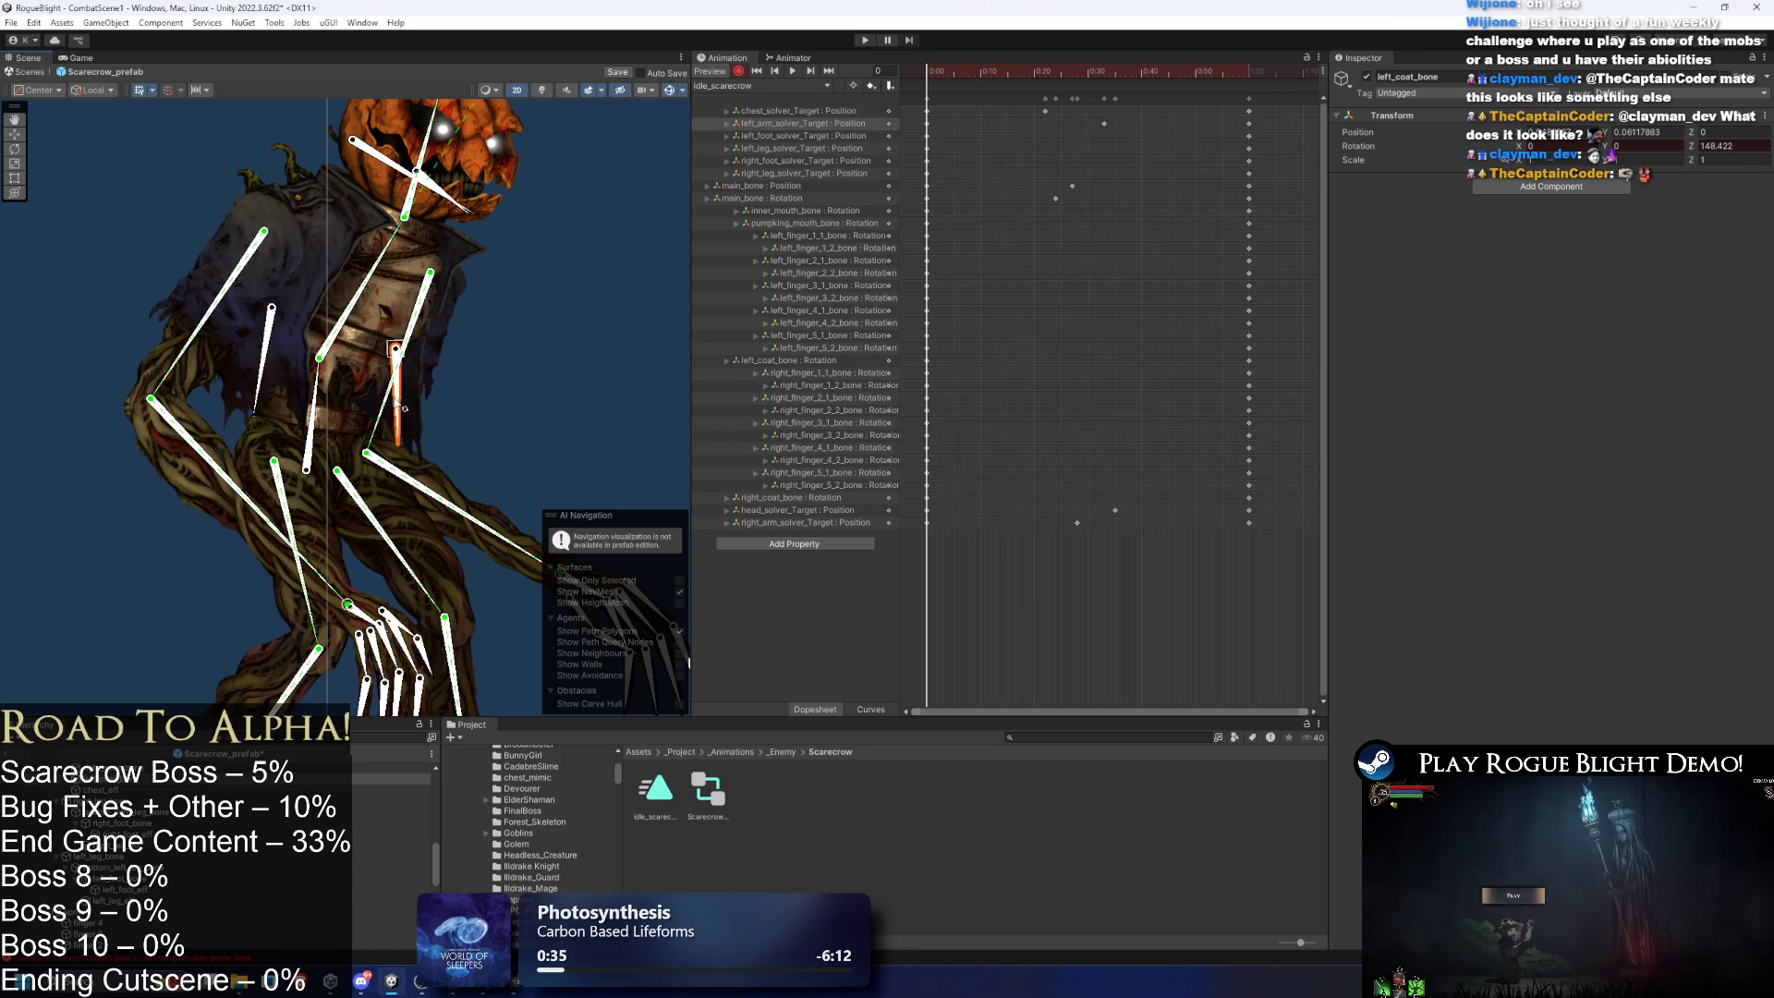
{"action": "left_click", "coordinate": [271, 387]}
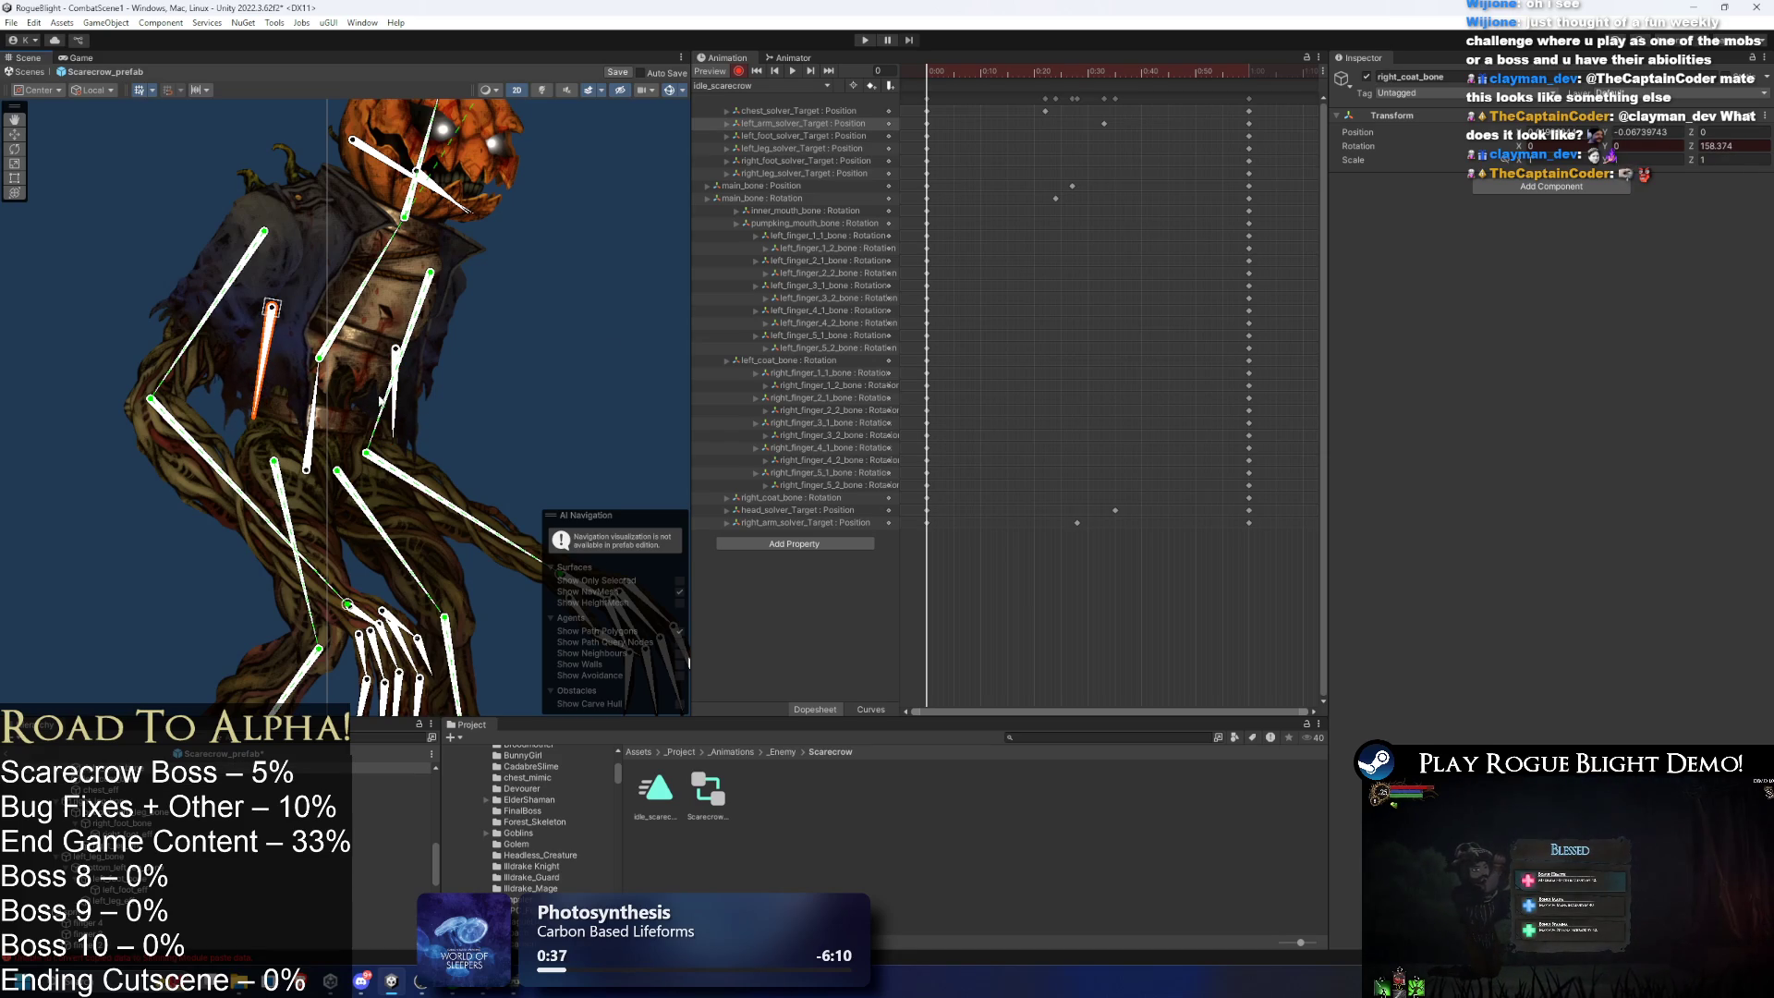
{"action": "left_click_drag", "start_coordinate": [1057, 68], "coordinate": [1073, 68]}
{"action": "left_click", "coordinate": [1200, 93]}
{"action": "left_click", "coordinate": [1249, 82]}
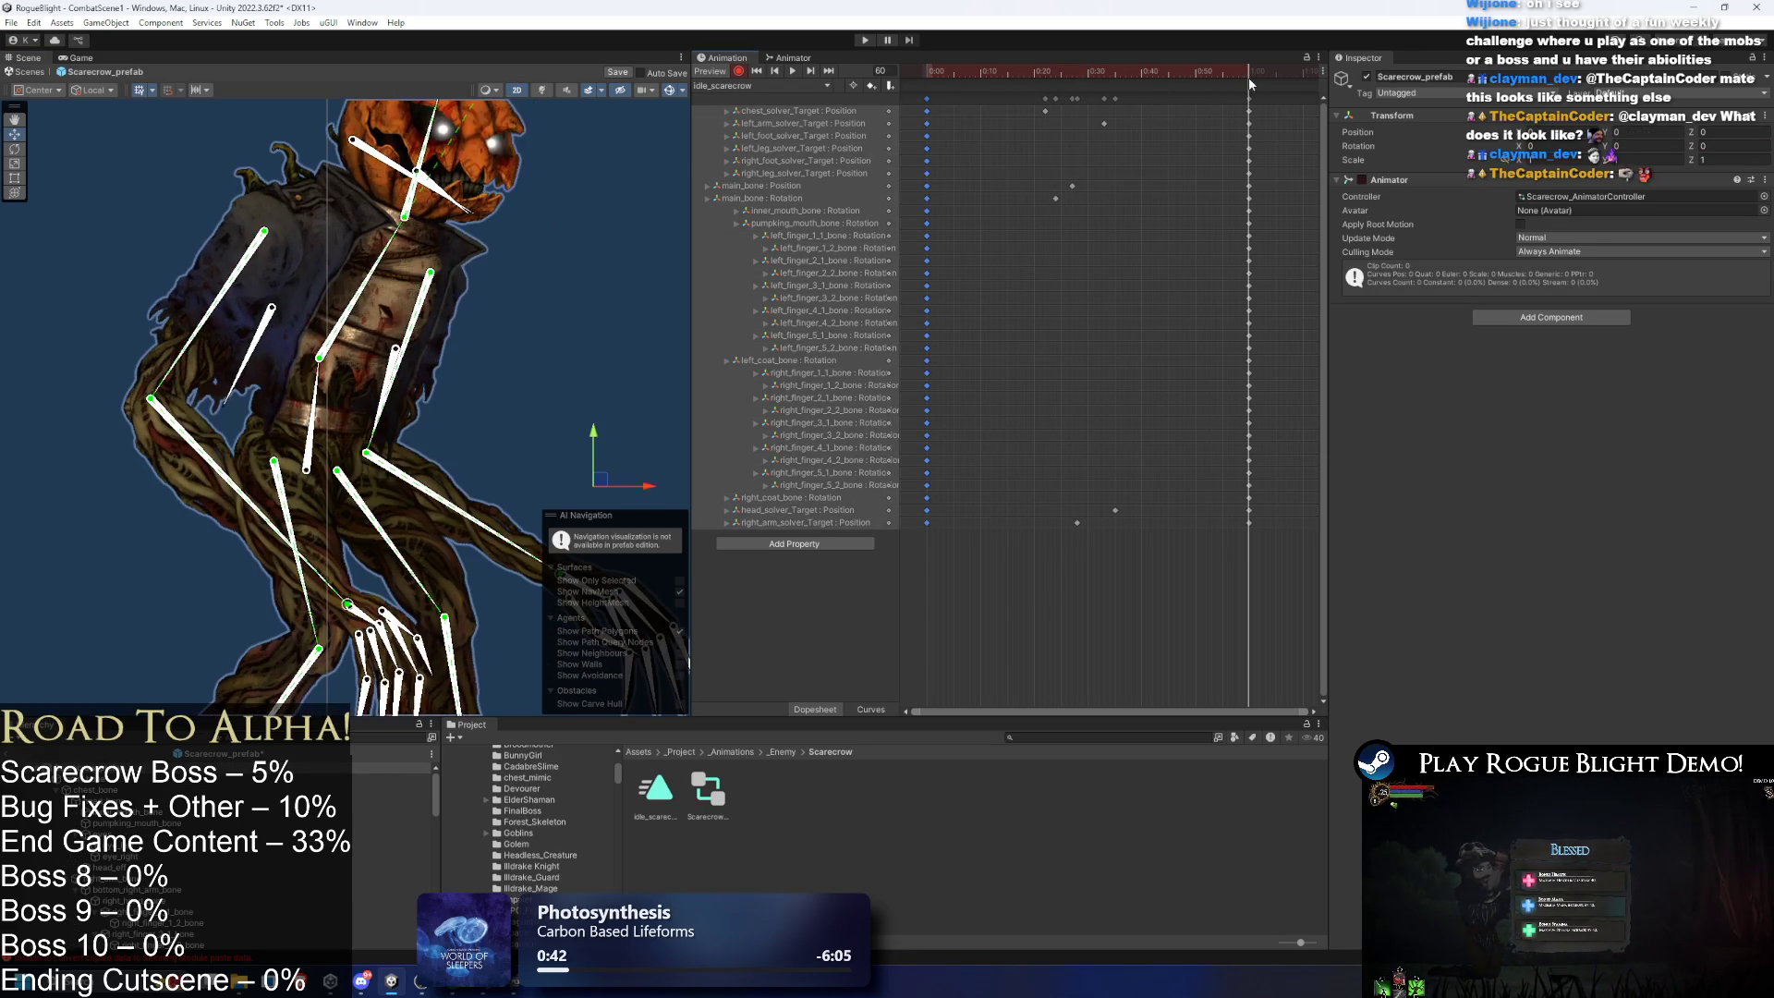
{"action": "left_click_drag", "start_coordinate": [985, 68], "coordinate": [1072, 69]}
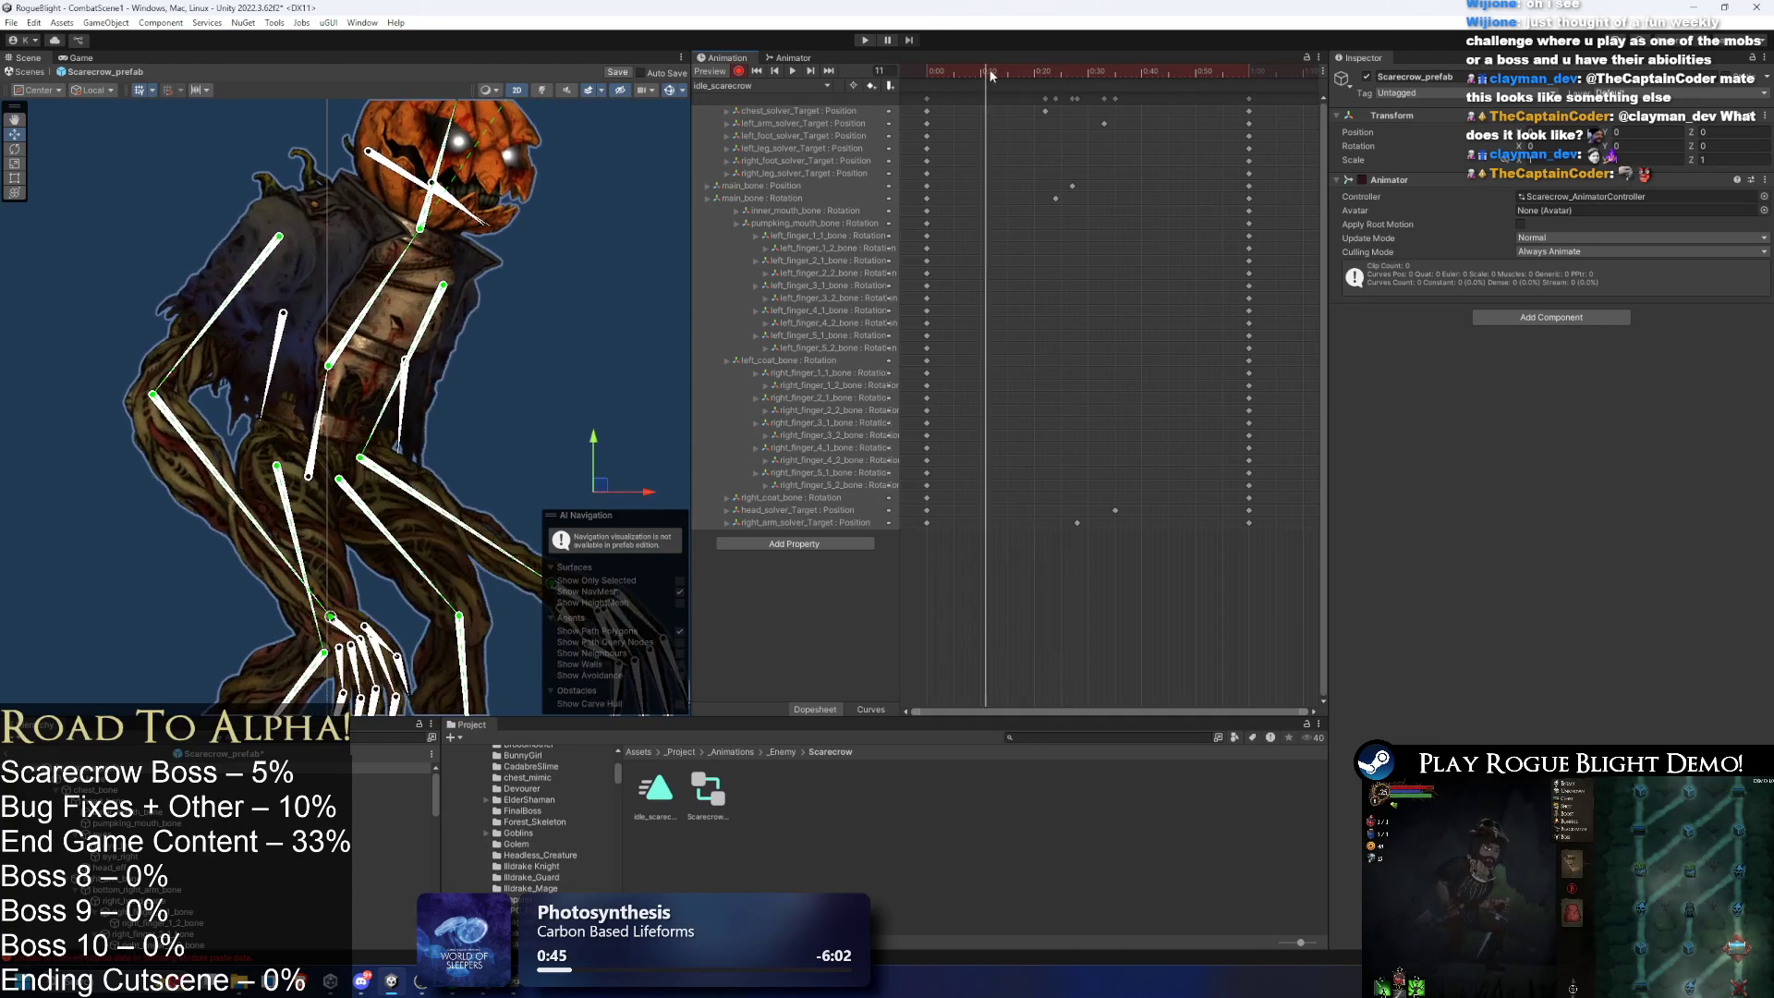
{"action": "left_click", "coordinate": [288, 404]}
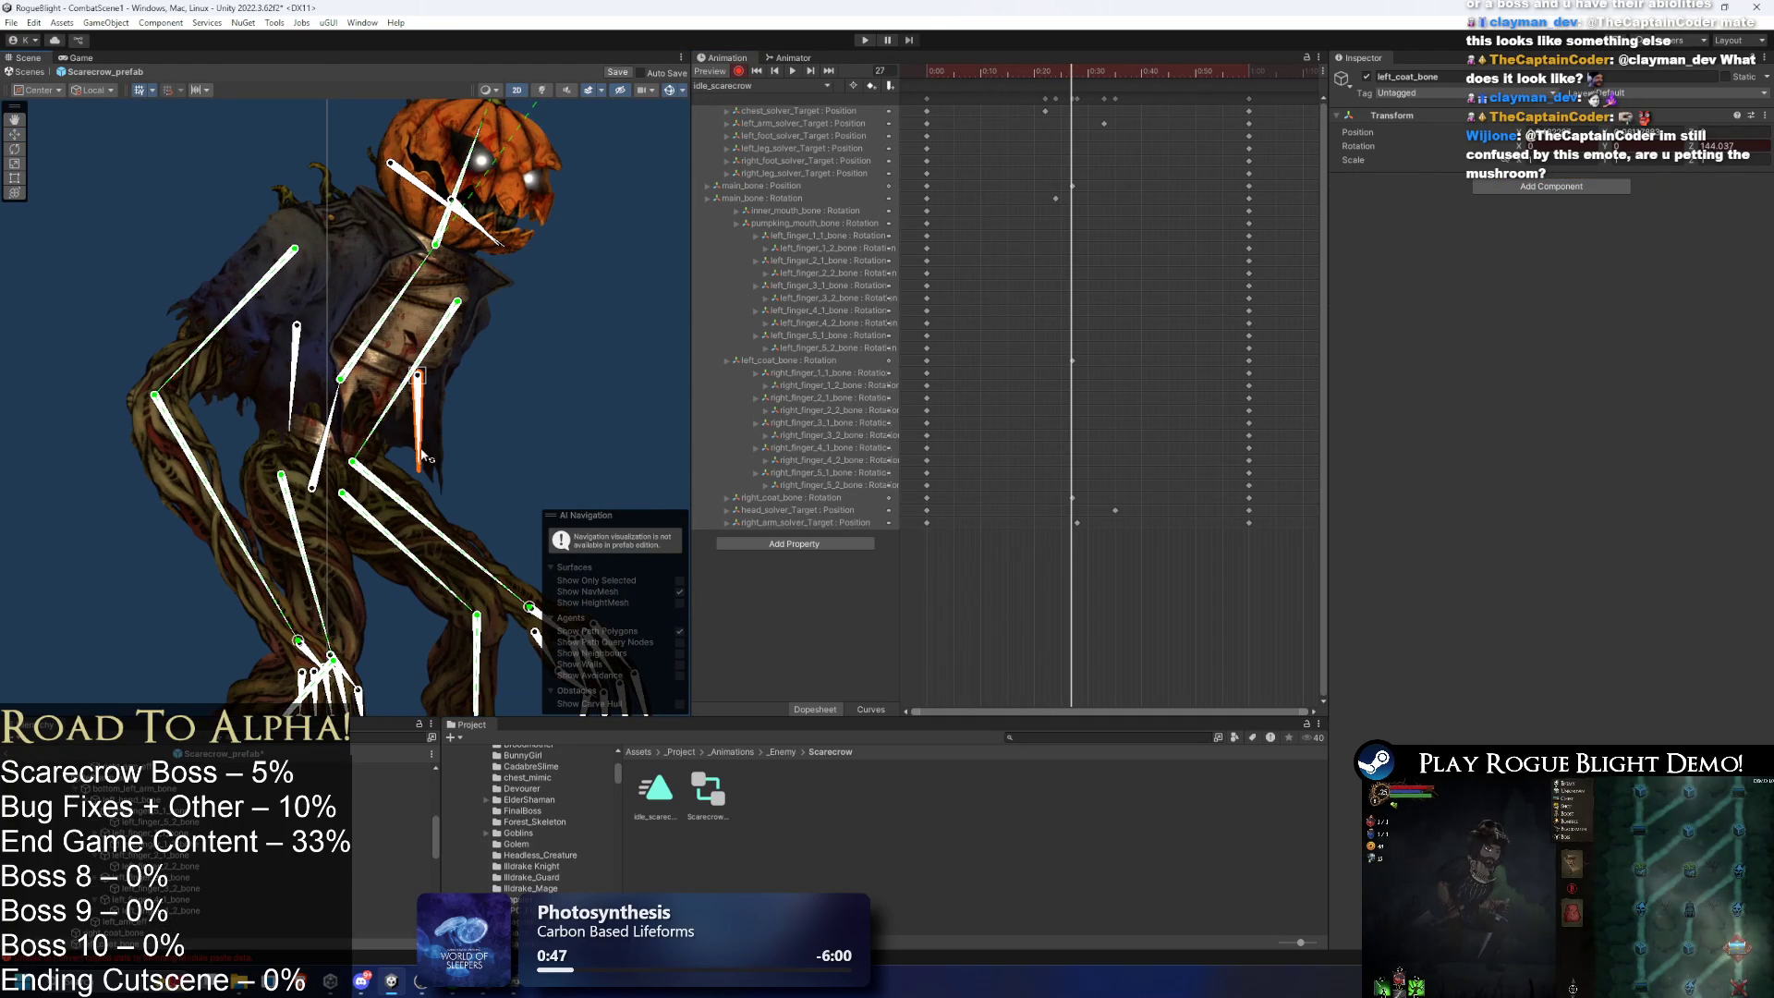
{"action": "mouse_move", "coordinate": [1090, 76]}
{"action": "left_mouse_down"}
{"action": "mouse_move", "coordinate": [1190, 70]}
{"action": "mouse_move", "coordinate": [846, 83]}
{"action": "mouse_move", "coordinate": [1066, 82]}
{"action": "left_mouse_up"}
- Move the frame-26 main_bone and coat bone keys later in the clip and preview
{"action": "left_click_drag", "start_coordinate": [1098, 170], "coordinate": [1067, 355]}
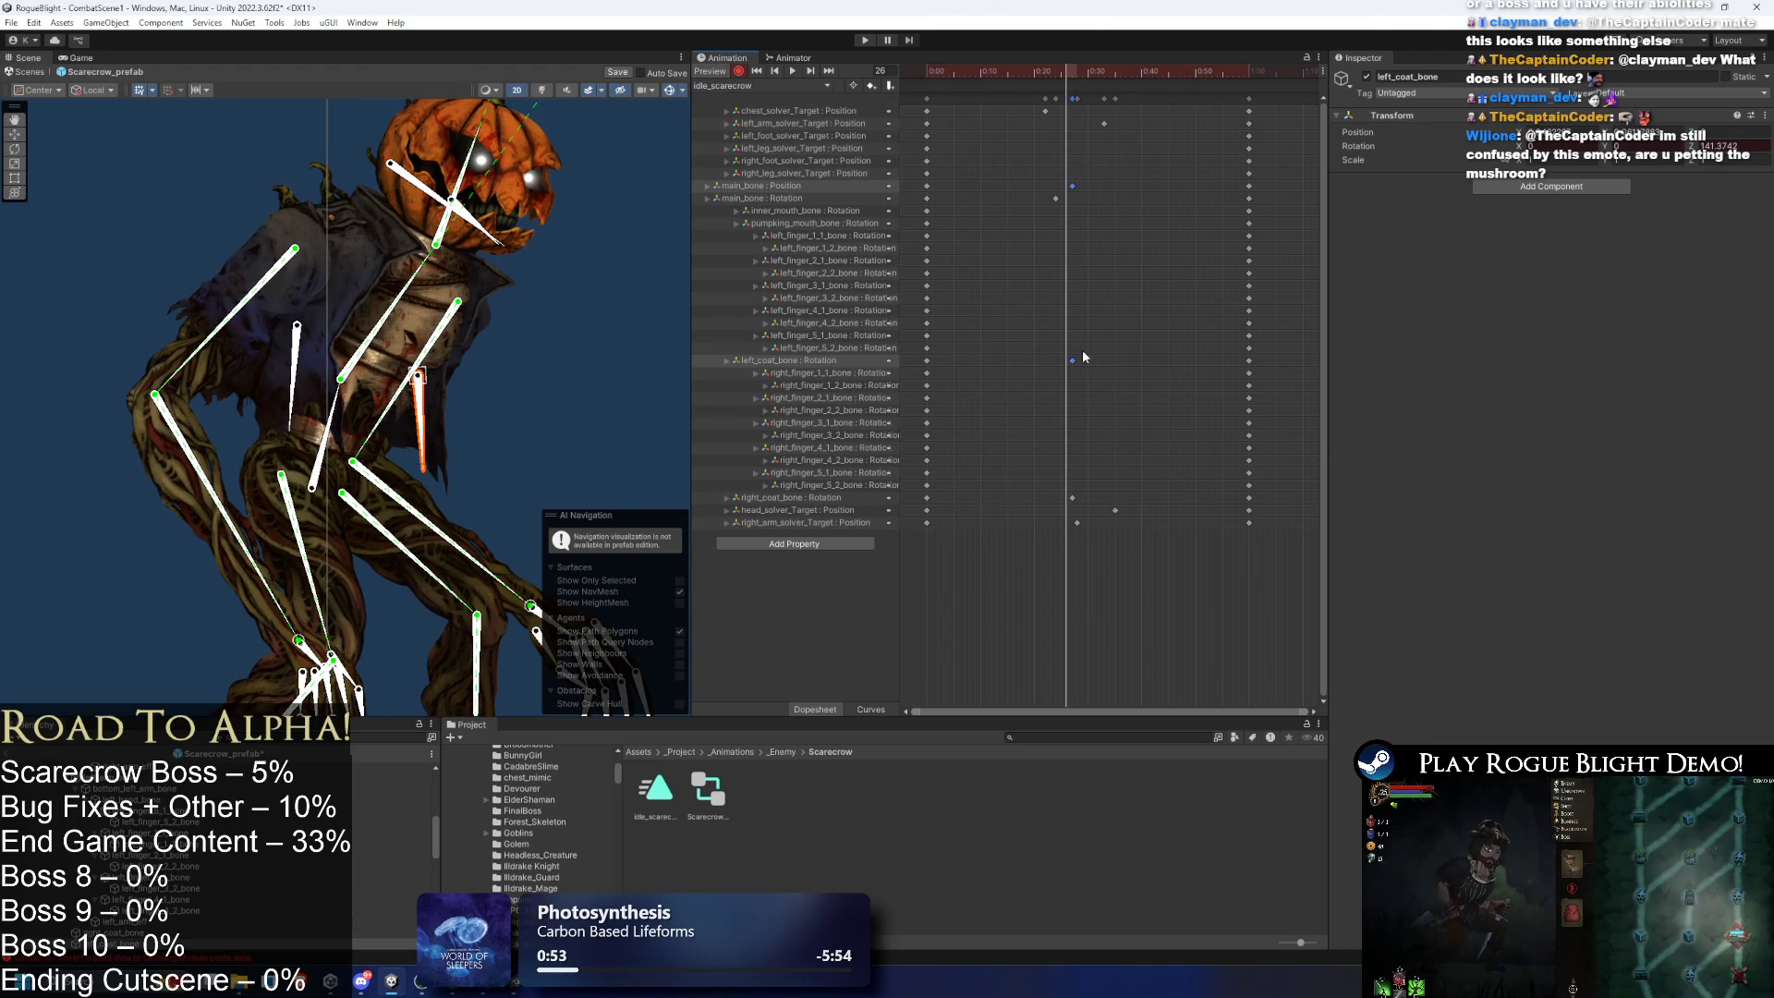
{"action": "left_click_drag", "start_coordinate": [1140, 291], "coordinate": [1033, 502]}
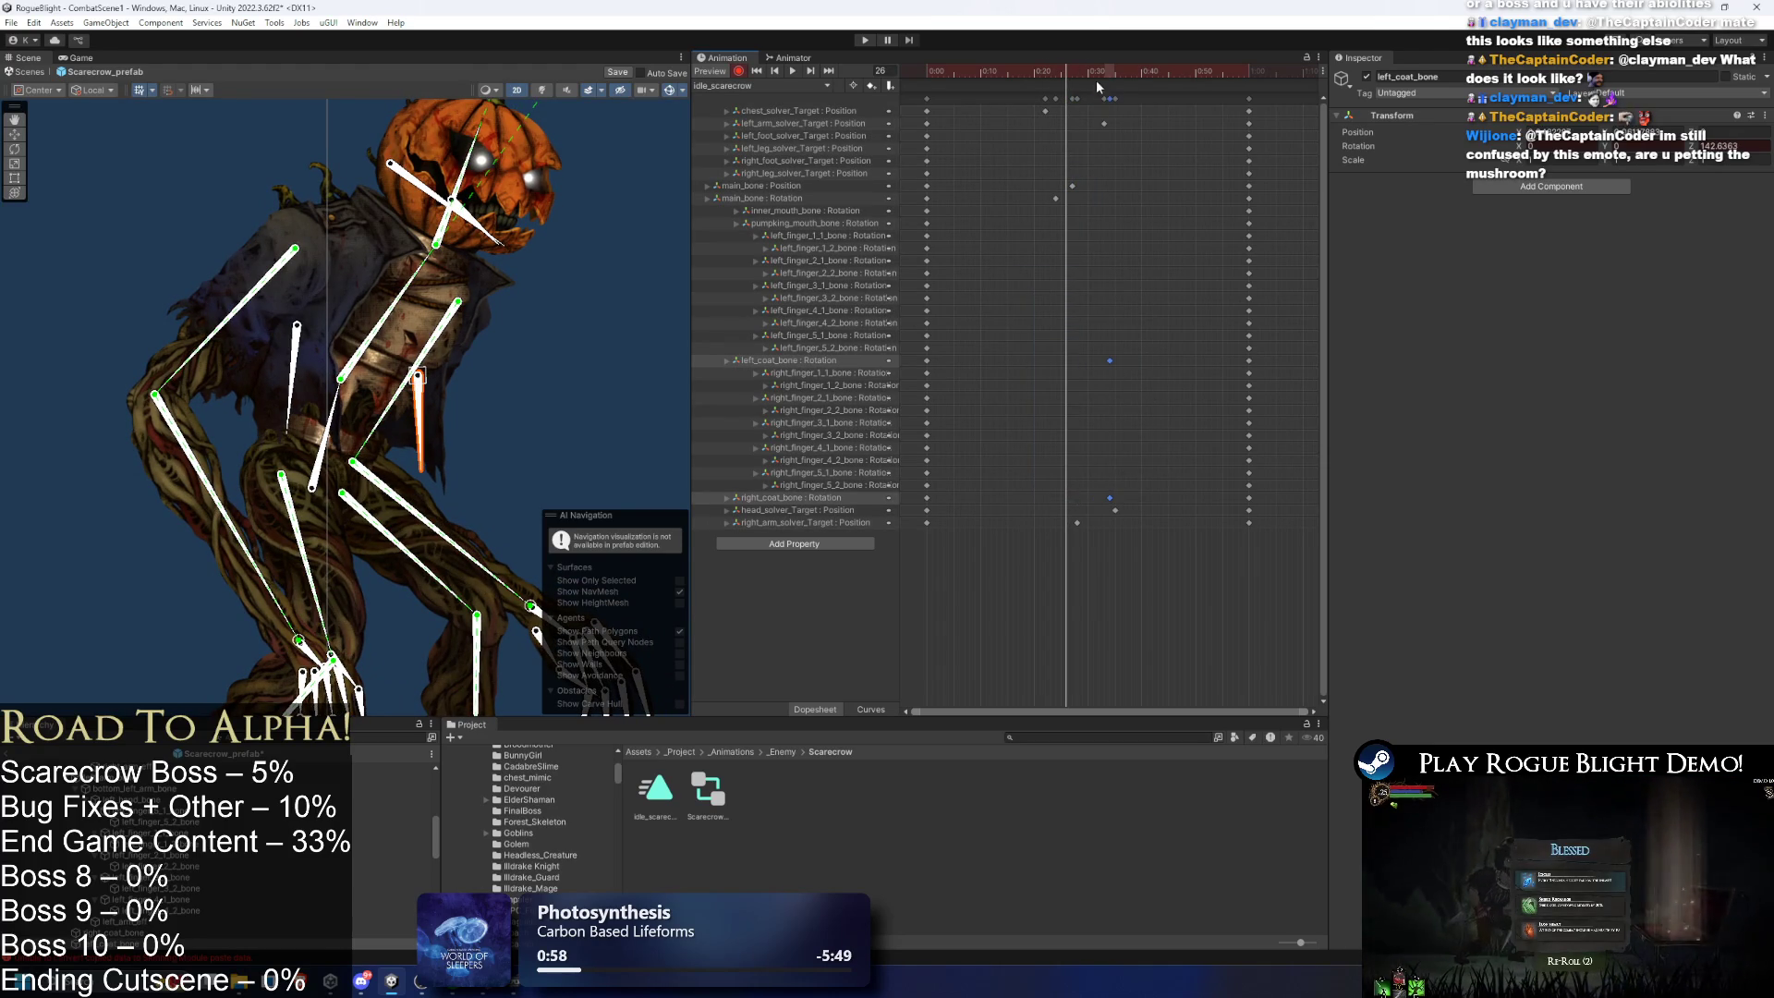
{"action": "key", "text": "space"}
{"action": "left_click", "coordinate": [631, 299]}
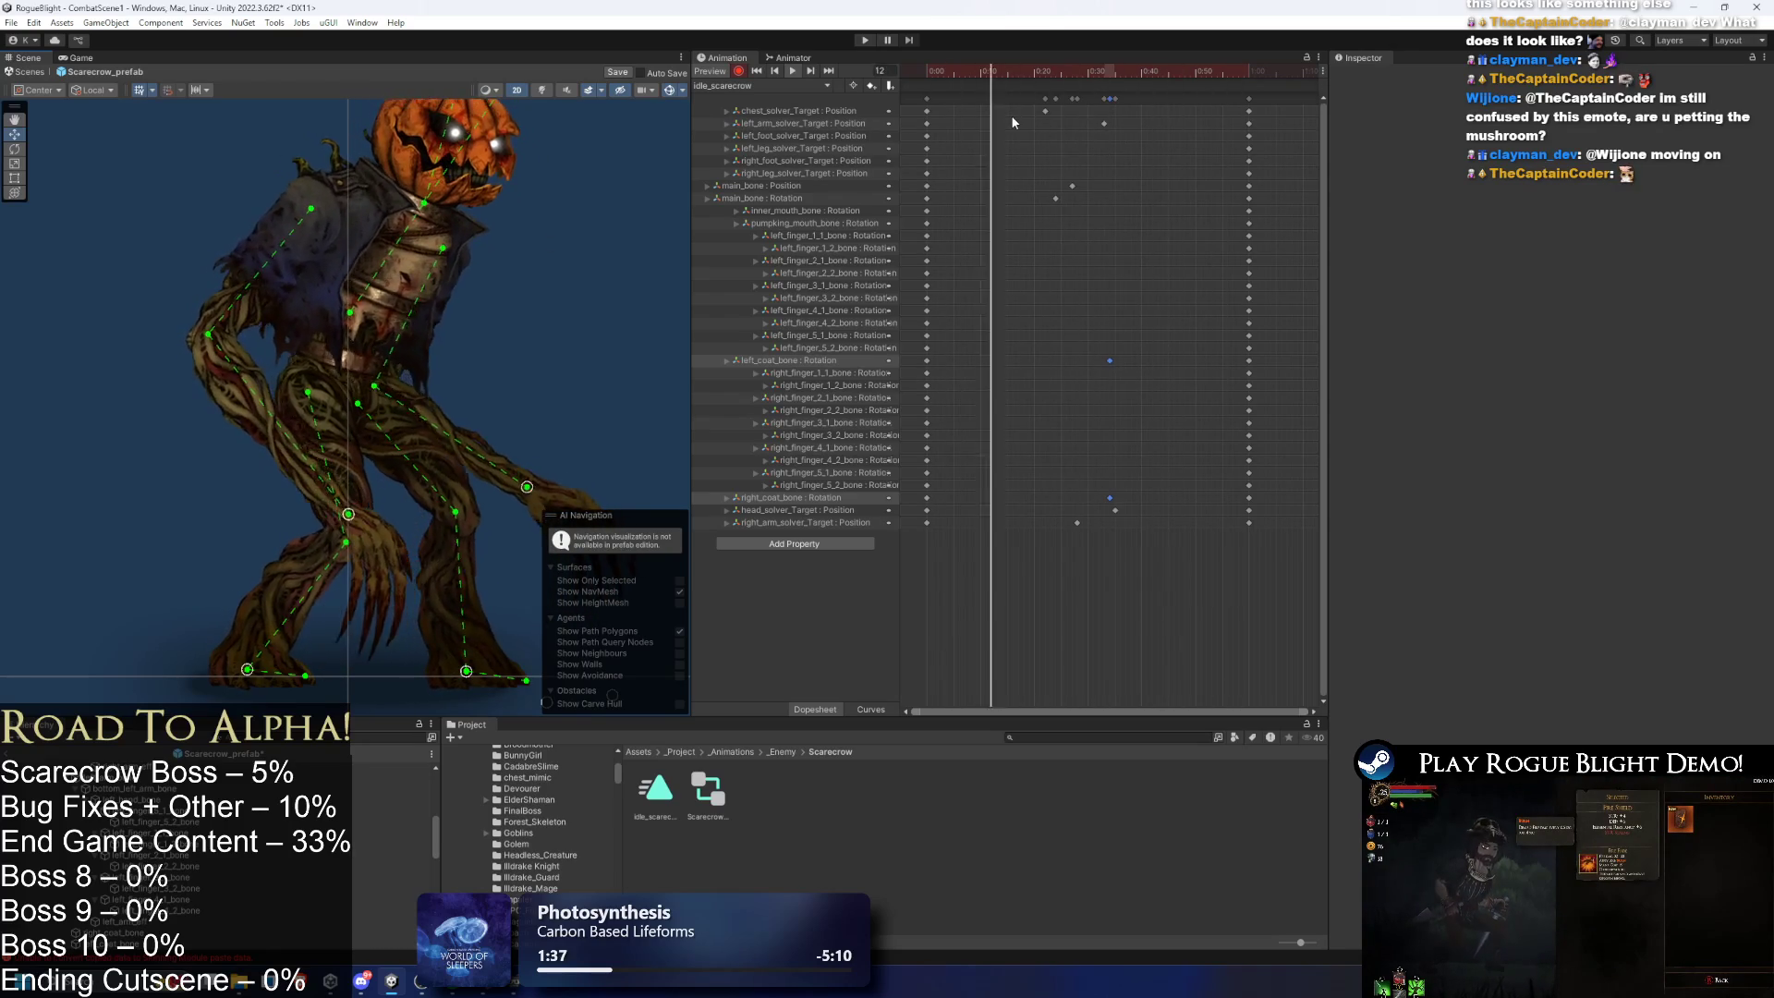
- Try moving the chest_solver_Target key to 0:36, undo, nudge it and the main_bone keys, then preview
{"action": "mouse_move", "coordinate": [1013, 105]}
{"action": "left_mouse_down"}
{"action": "mouse_move", "coordinate": [1056, 131]}
{"action": "mouse_move", "coordinate": [1088, 190]}
{"action": "left_mouse_up"}
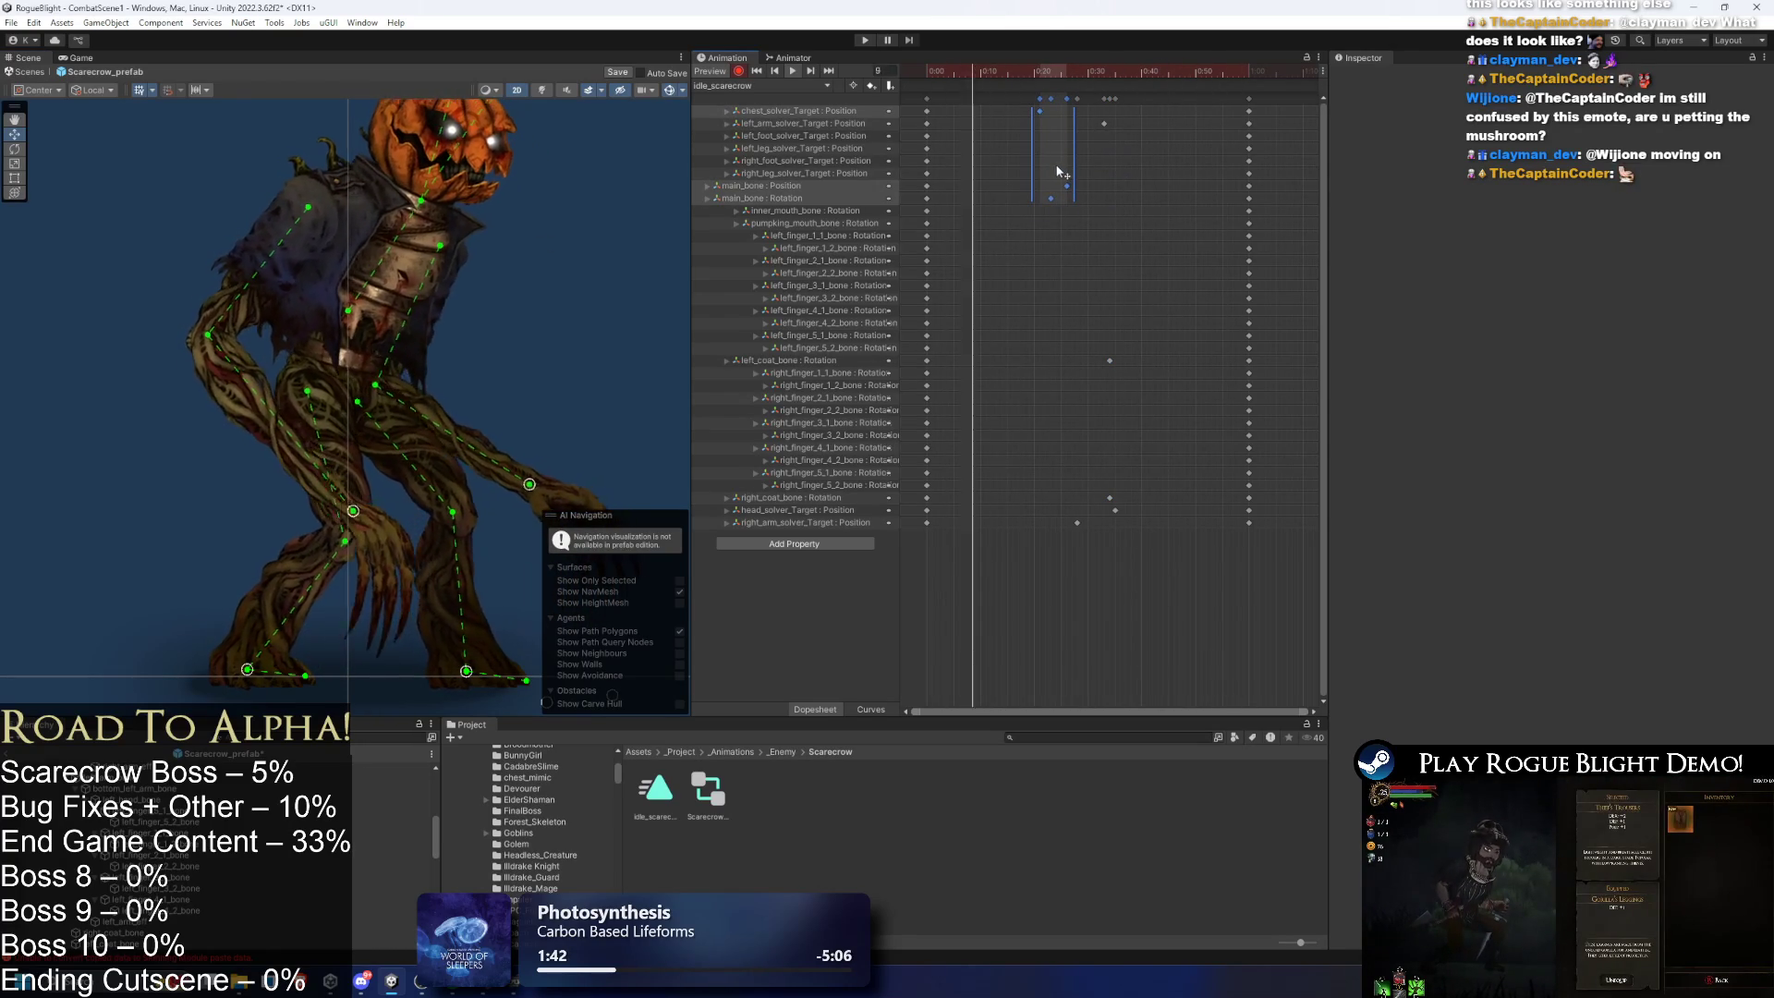
{"action": "left_click", "coordinate": [1041, 112]}
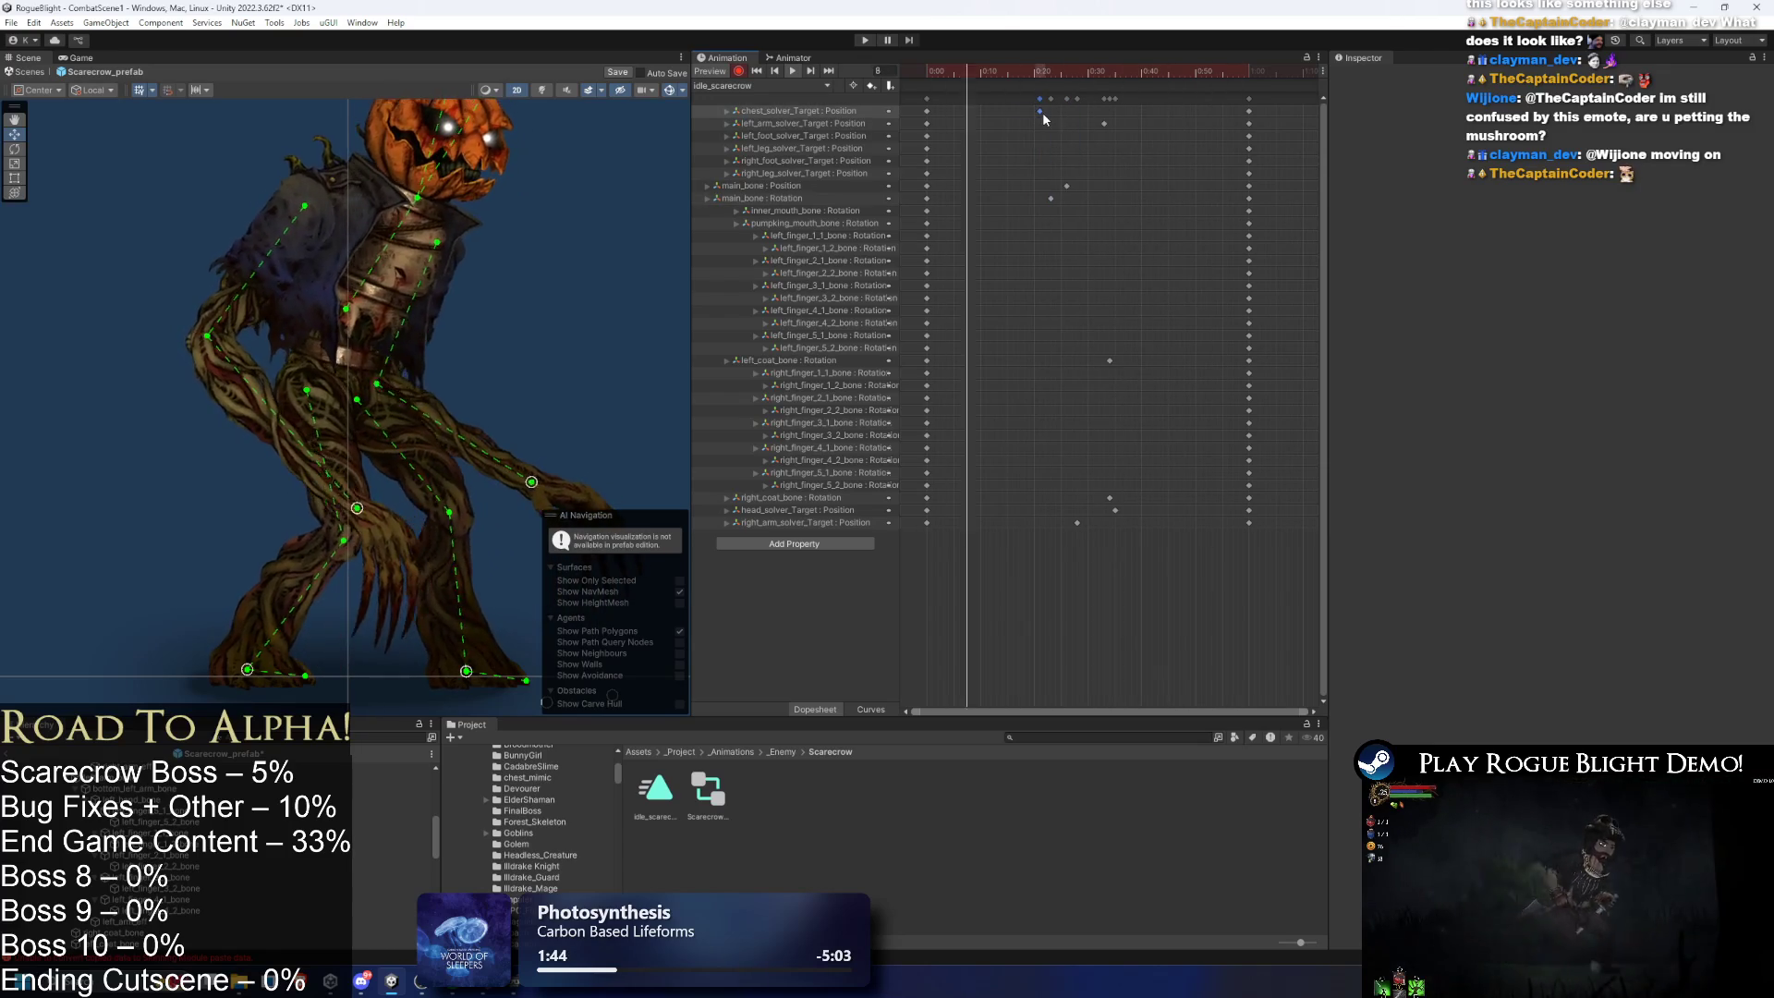
{"action": "left_click_drag", "start_coordinate": [1041, 111], "coordinate": [1119, 113]}
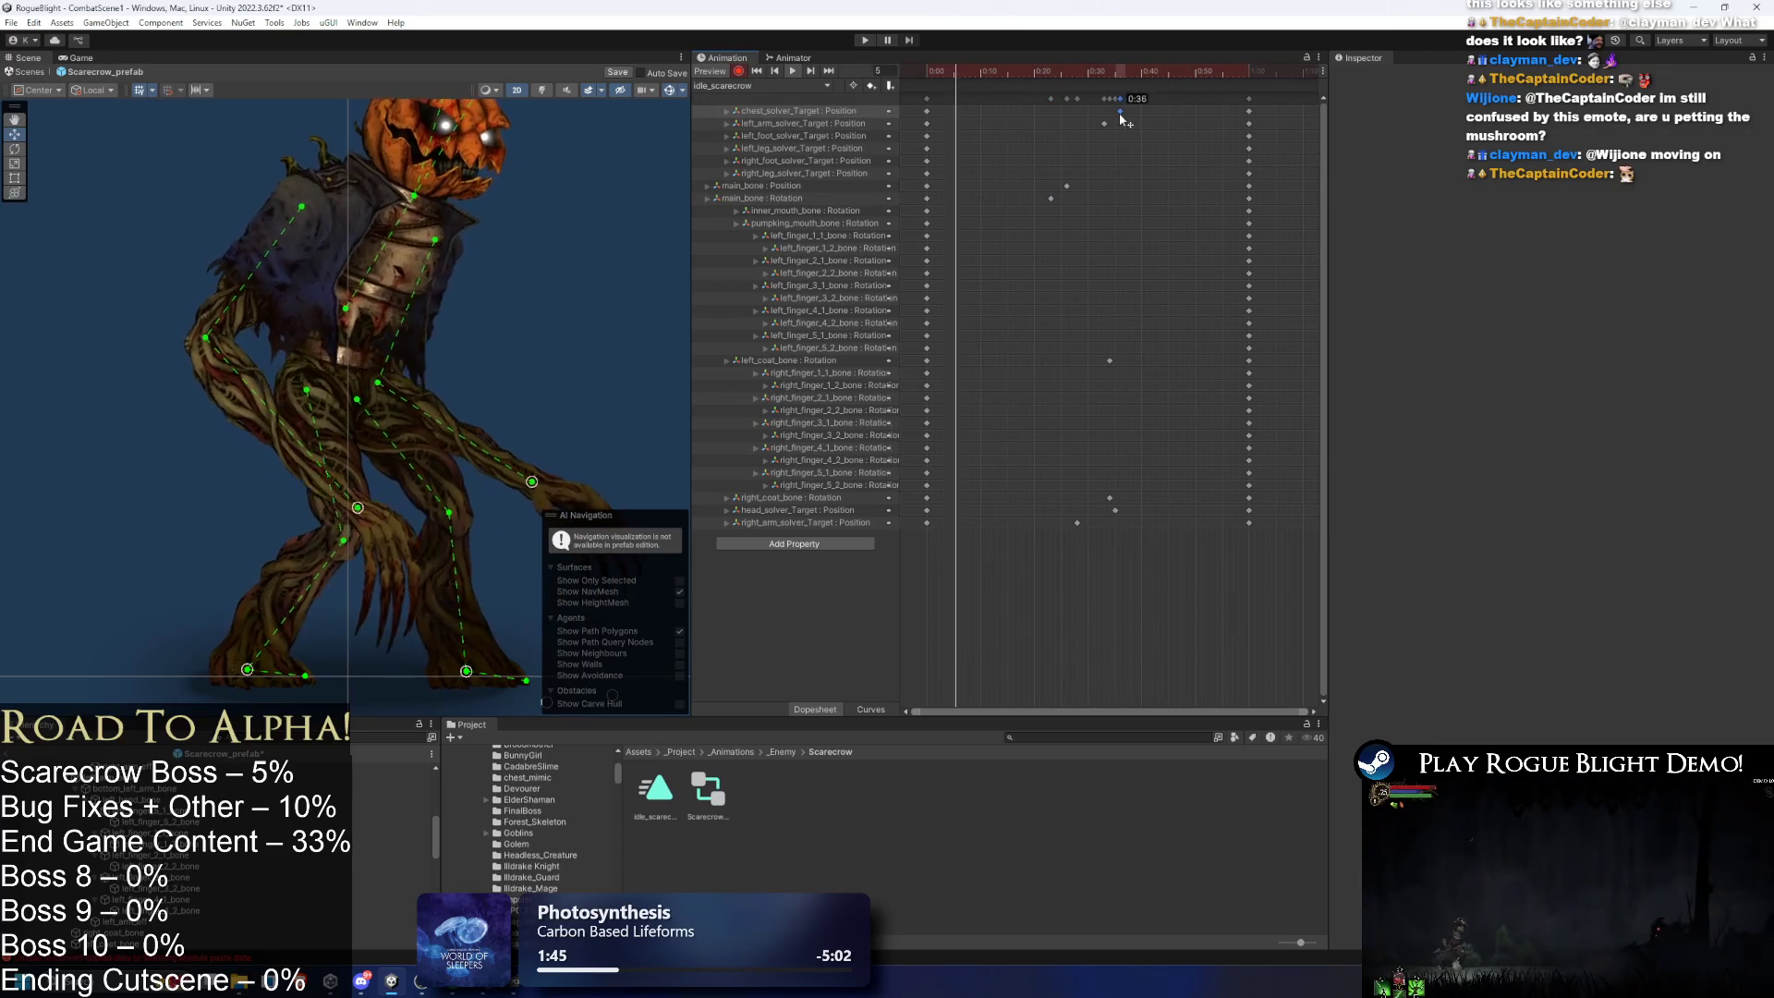
{"action": "key", "text": "ctrl+z"}
{"action": "key", "text": "ctrl+z"}
{"action": "left_click_drag", "start_coordinate": [1127, 167], "coordinate": [1060, 198]}
{"action": "key", "text": "space"}
{"action": "left_click", "coordinate": [1110, 203]}
{"action": "key", "text": "space"}
{"action": "left_click", "coordinate": [430, 182]}
{"action": "left_click", "coordinate": [462, 183]}
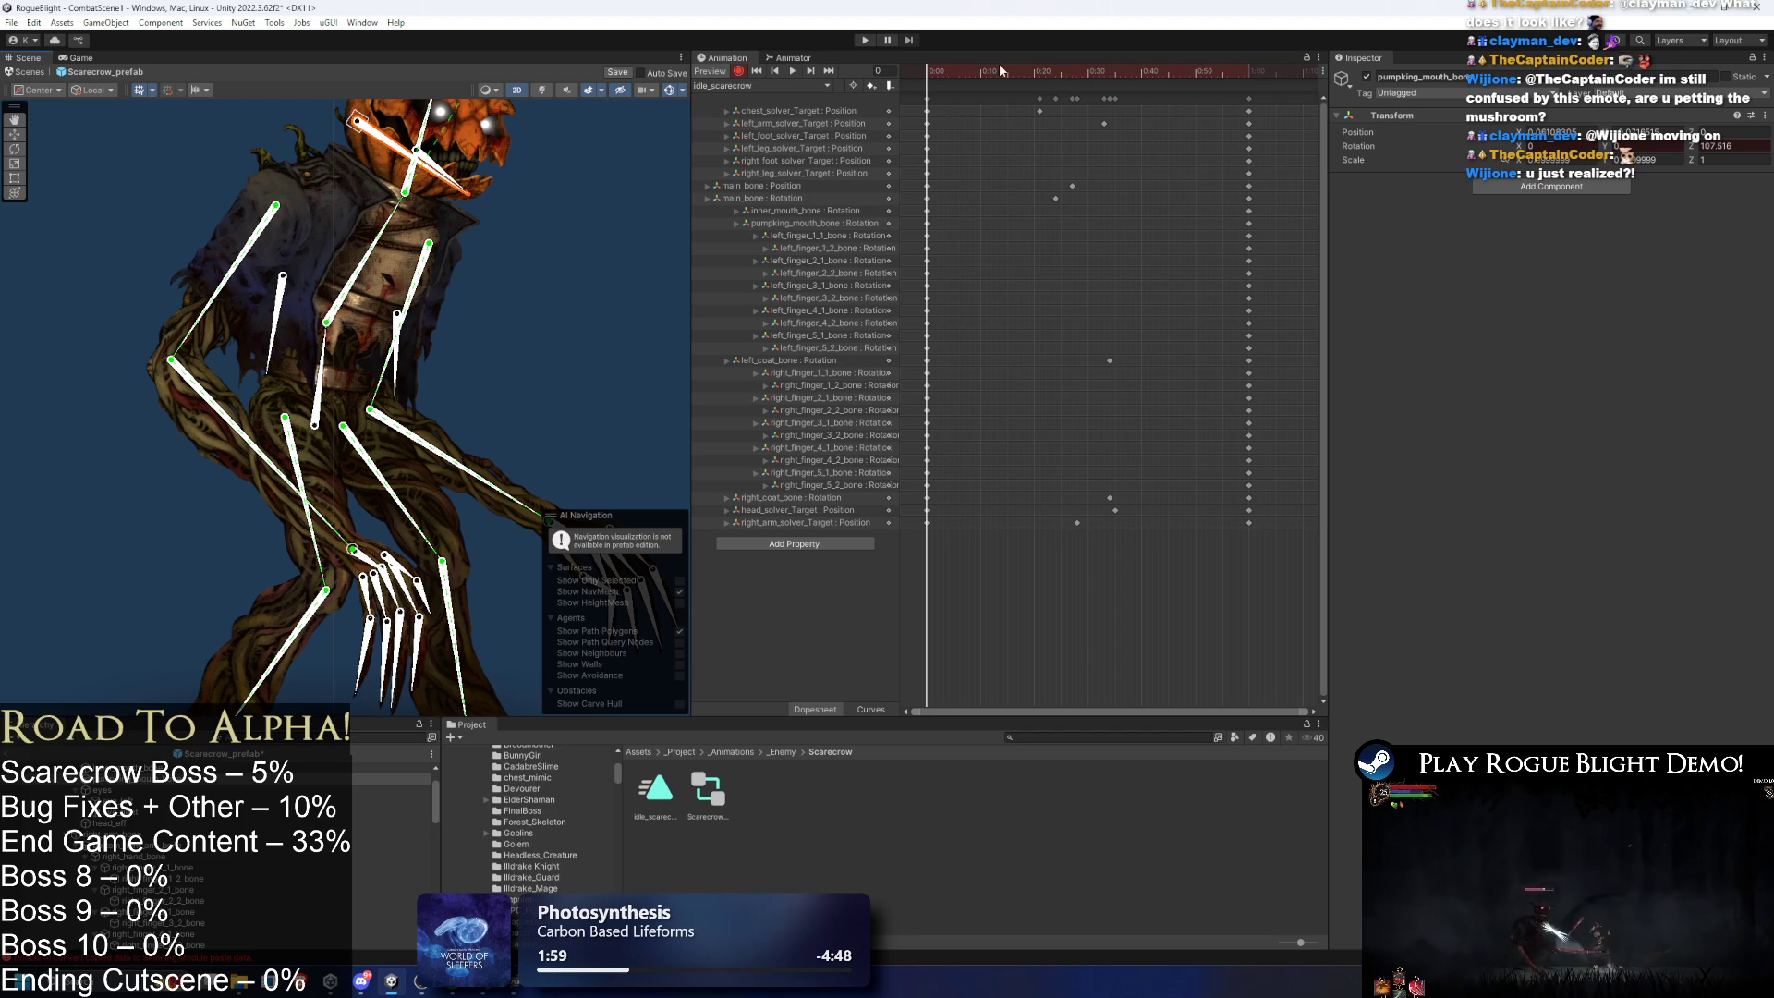
- At frame 28, key the pumpkin mouth bone and preview the jaw movement
{"action": "left_click", "coordinate": [968, 93]}
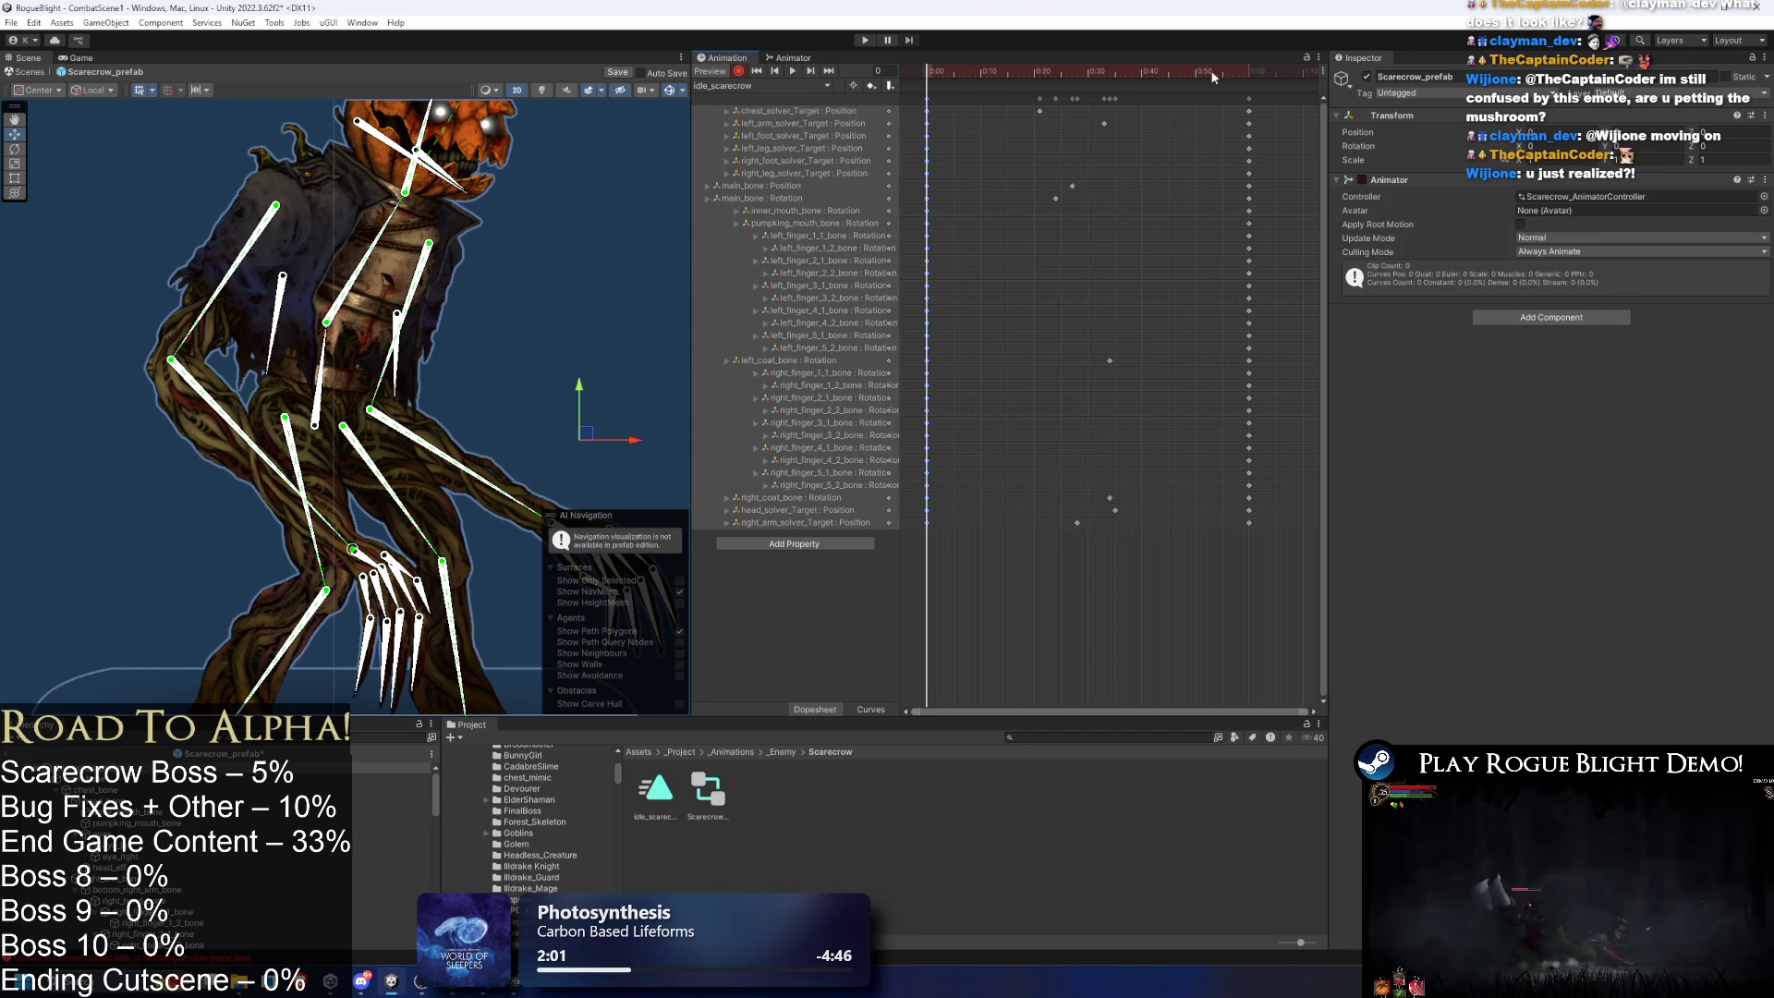
{"action": "left_click_drag", "start_coordinate": [998, 70], "coordinate": [1079, 72]}
{"action": "scroll", "coordinate": [450, 211], "scroll_direction": "up", "scroll_amount": 2}
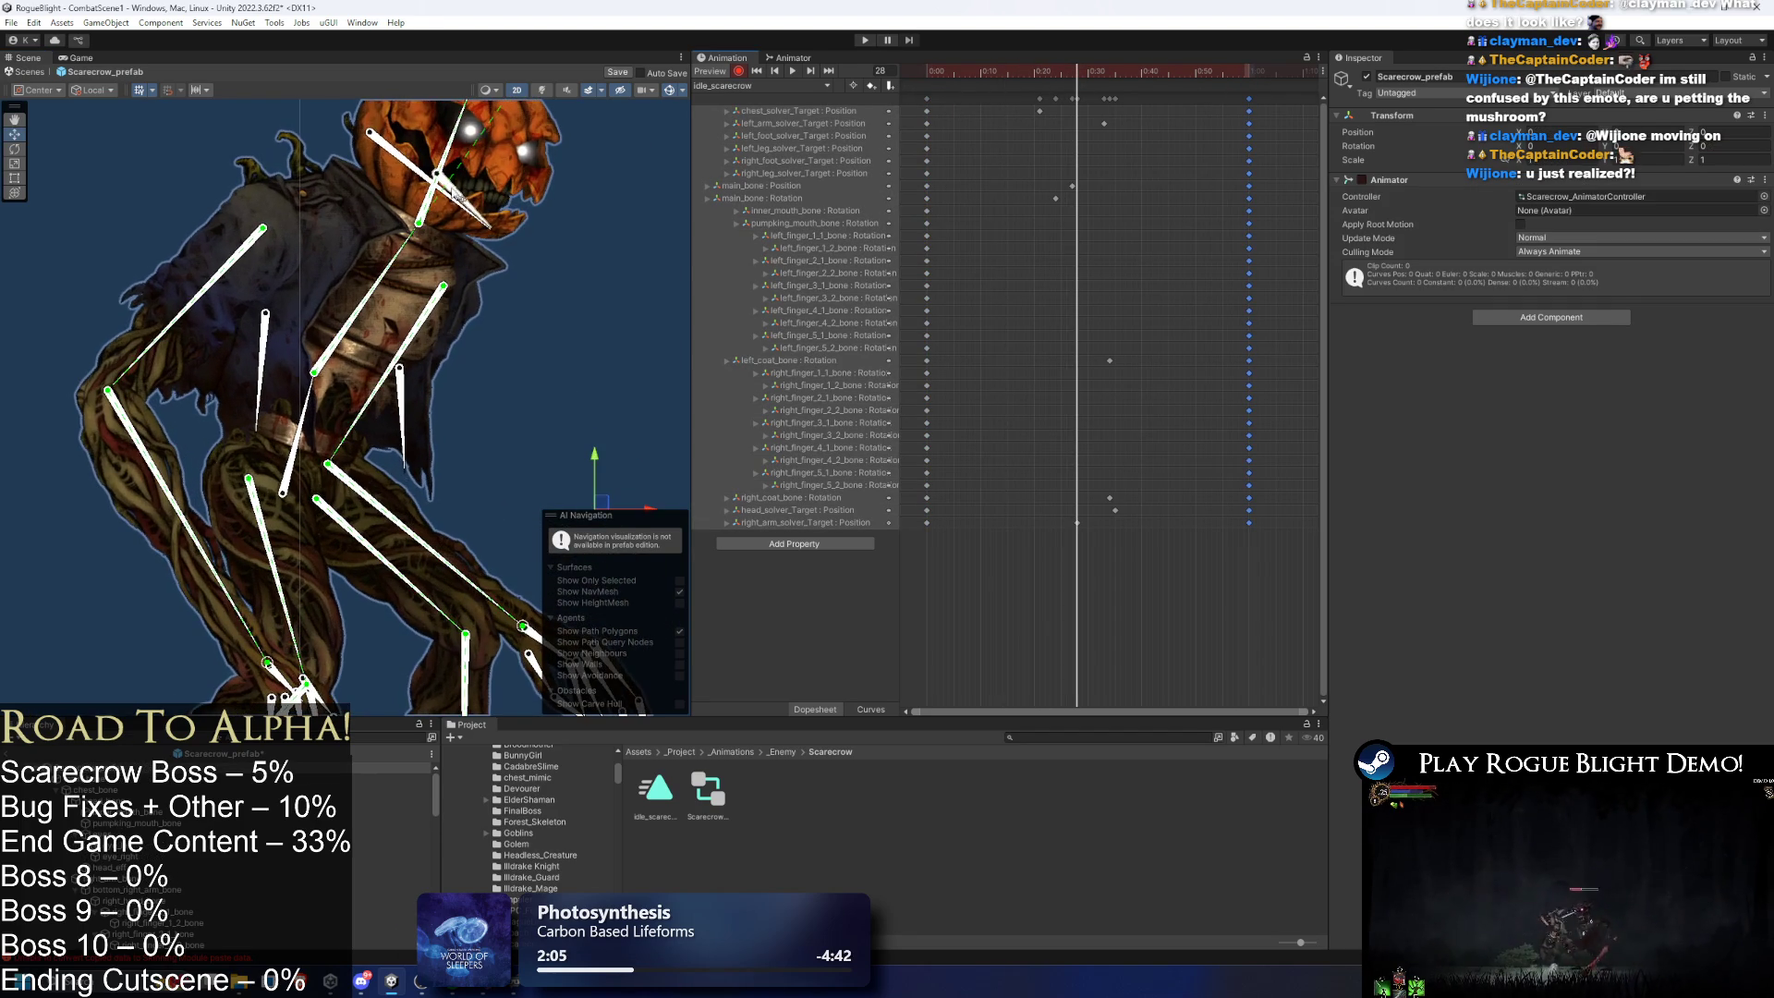
{"action": "left_click", "coordinate": [449, 211]}
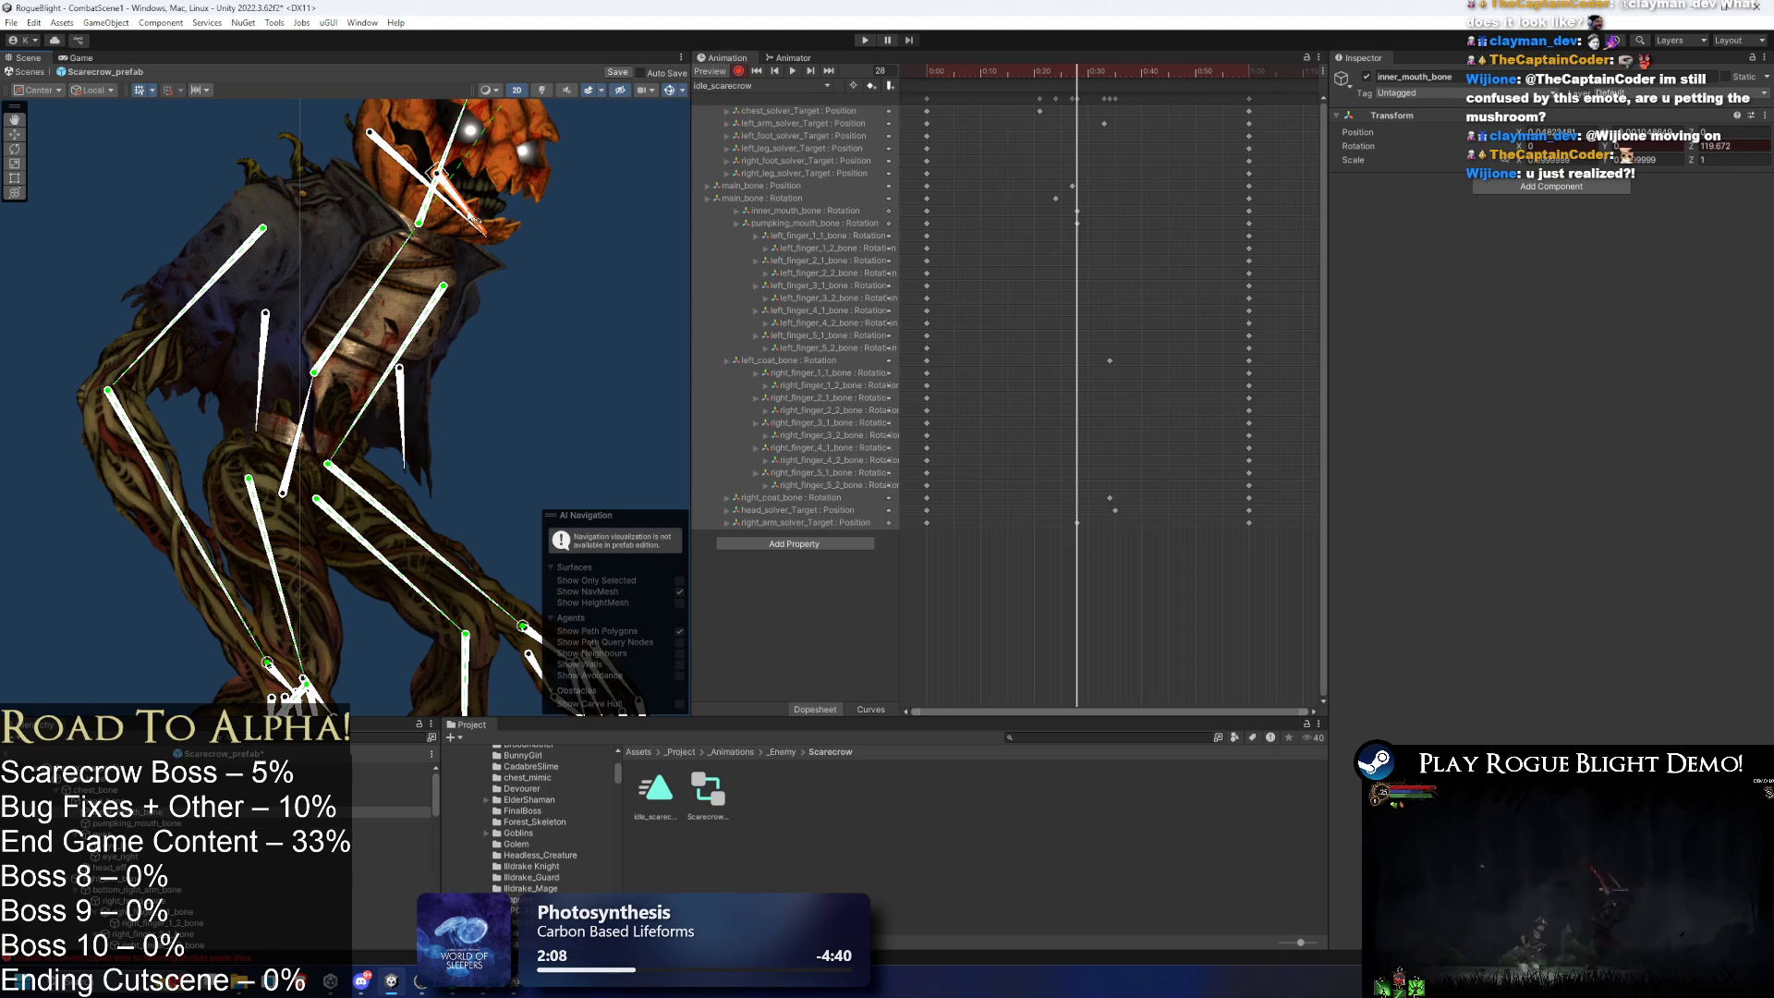
{"action": "key", "text": "space"}
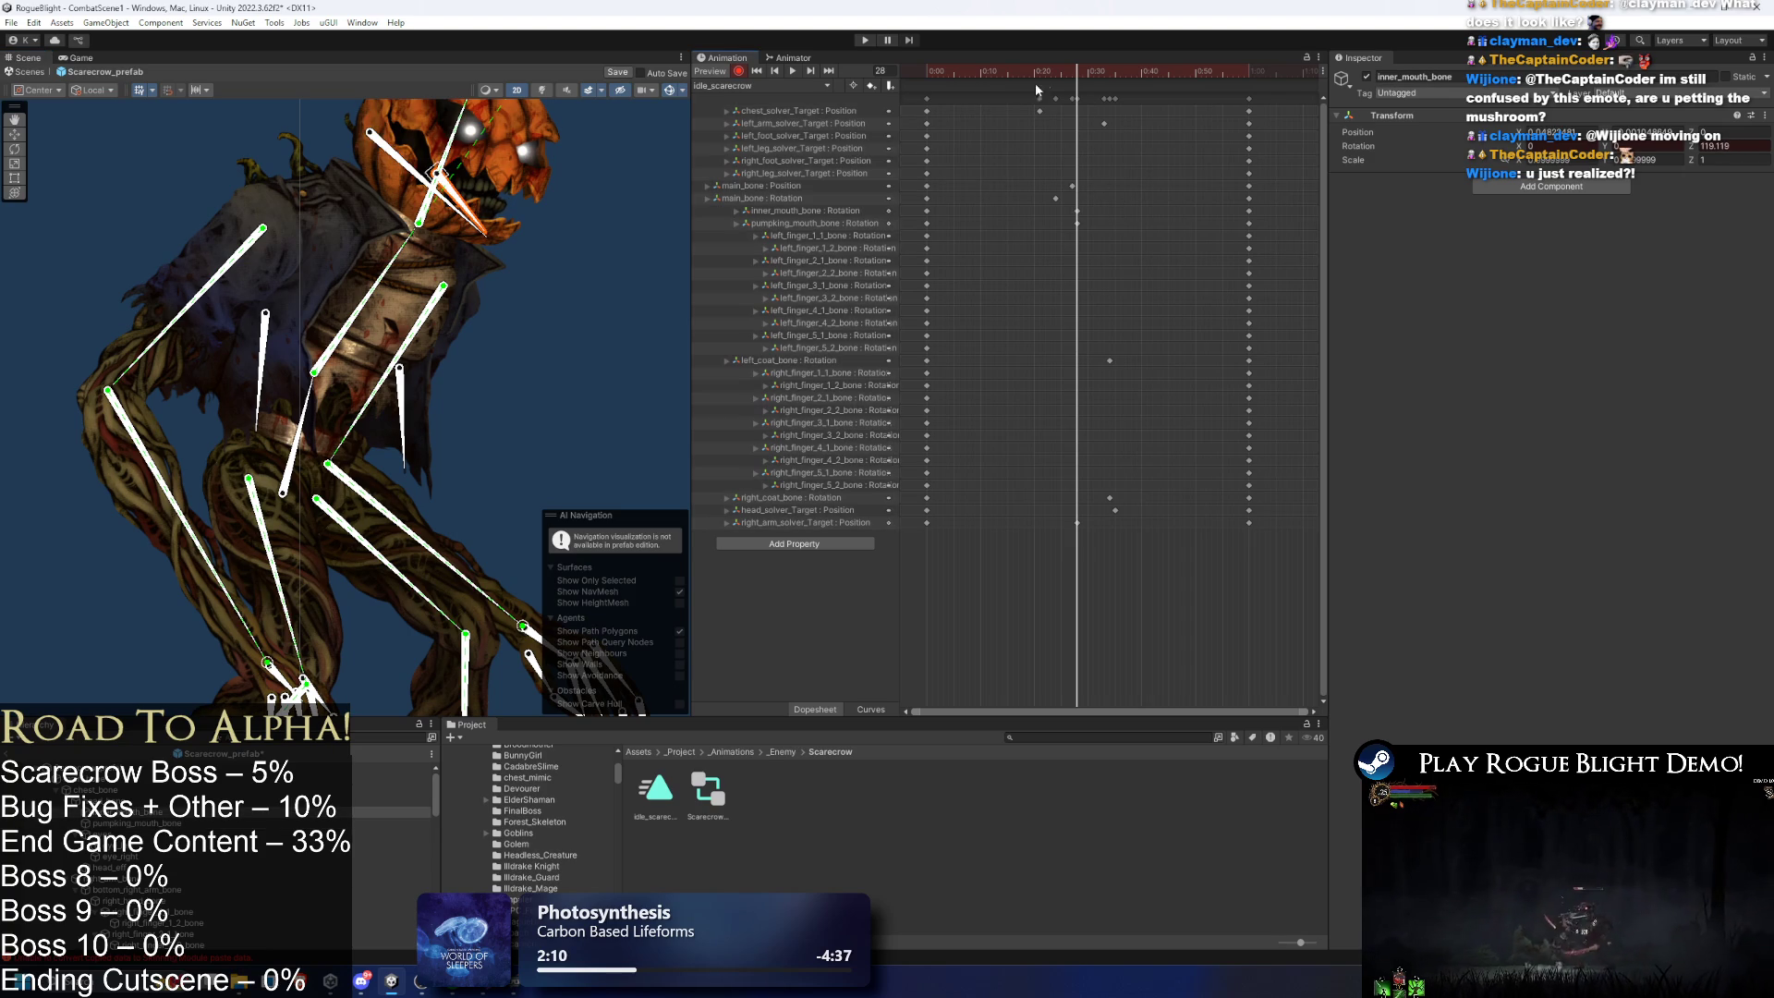
{"action": "left_click", "coordinate": [631, 199]}
{"action": "scroll", "coordinate": [592, 218], "scroll_direction": "down", "scroll_amount": 3}
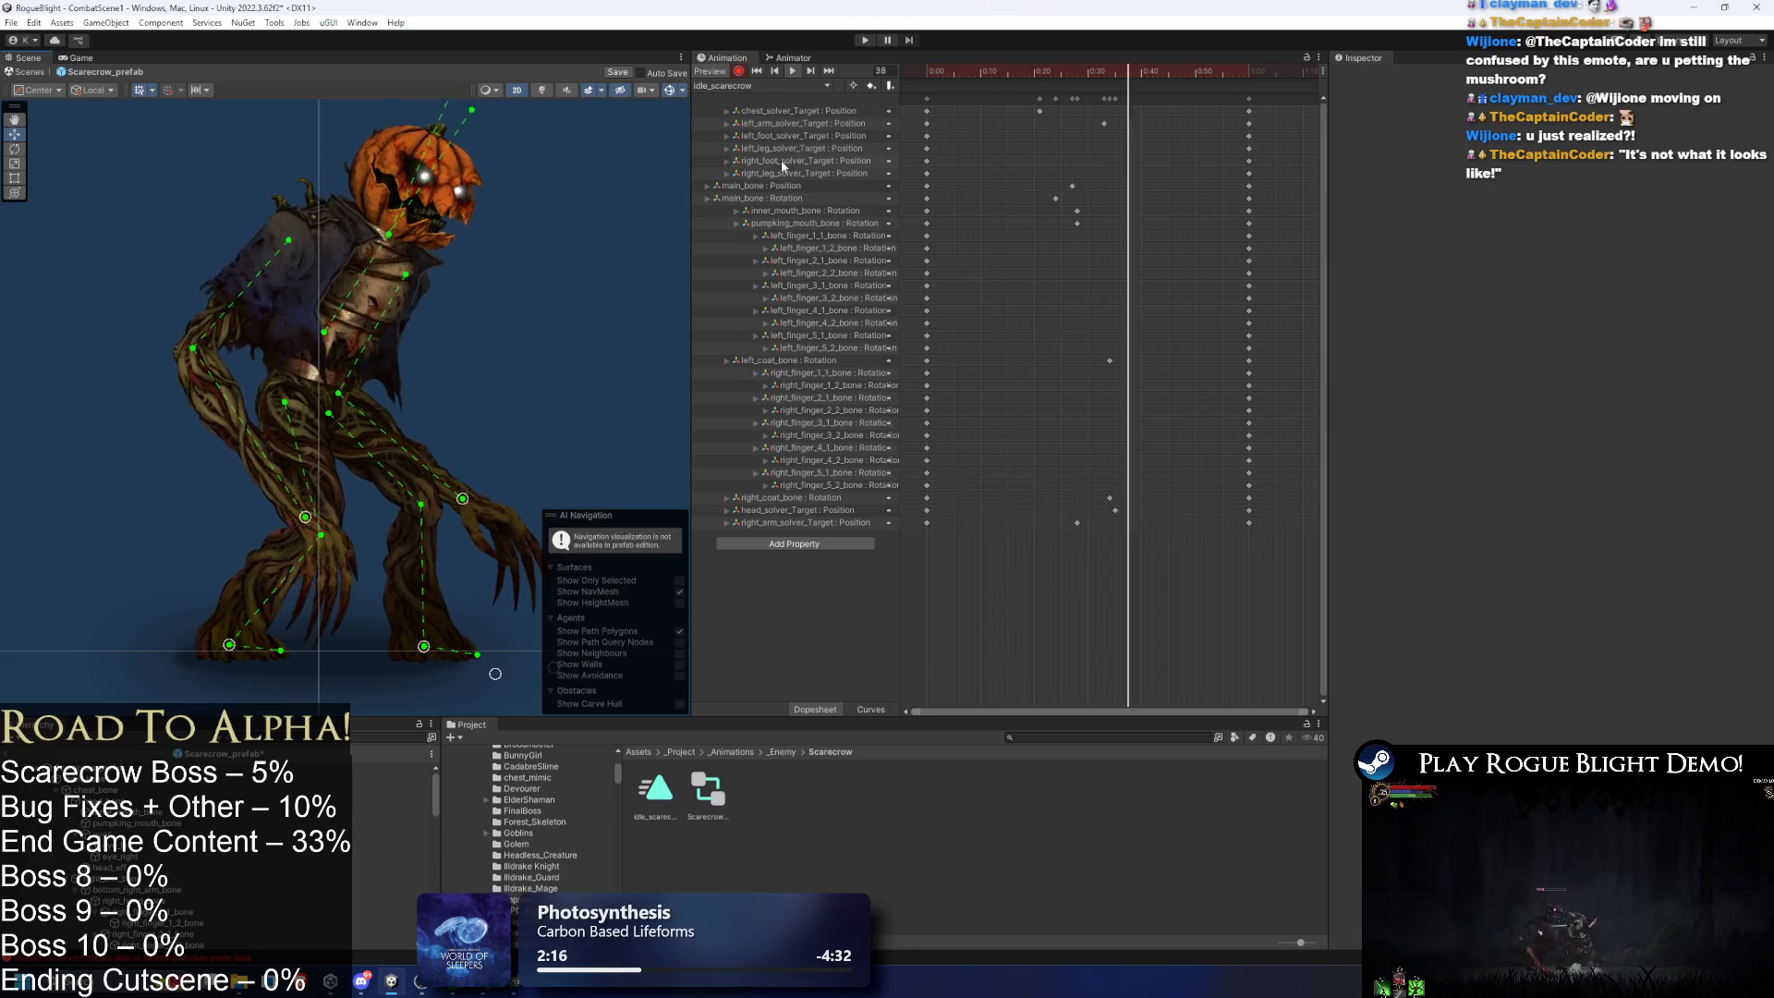
- Toggle the bone overlays off and on, then zoom to the hand and select the finger 3 sprite
{"action": "left_click", "coordinate": [669, 90]}
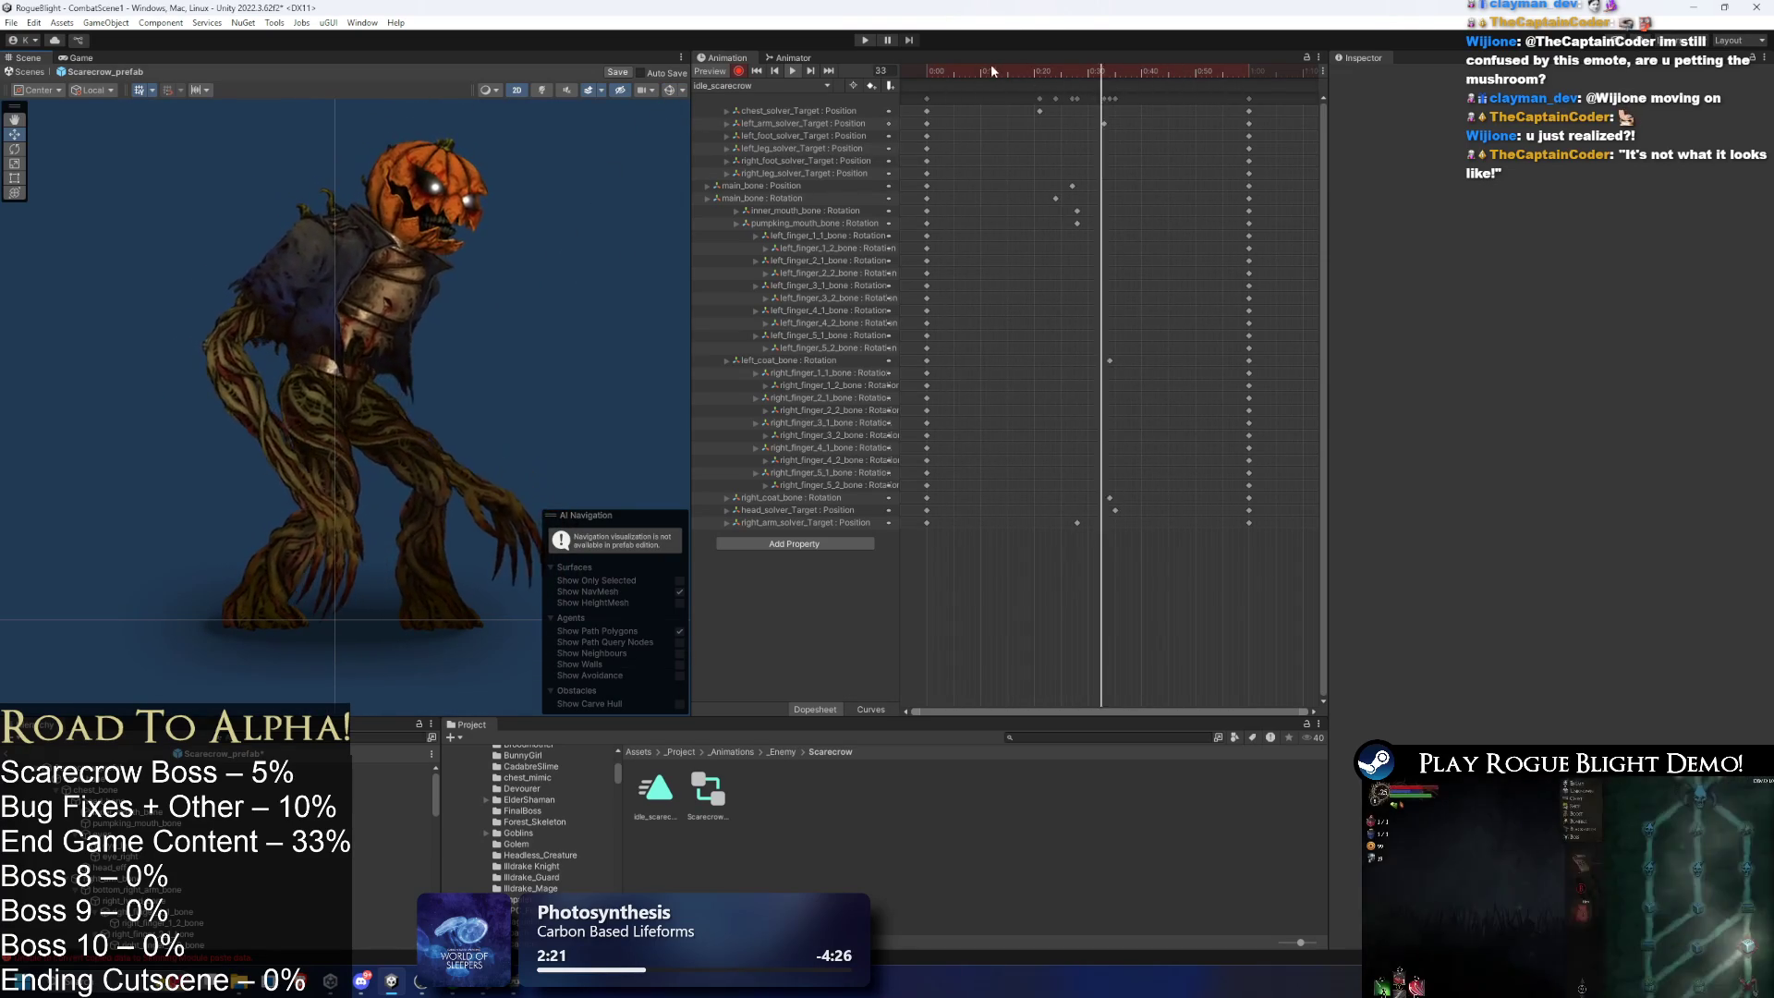
{"action": "scroll", "coordinate": [440, 324], "scroll_direction": "up", "scroll_amount": 2}
{"action": "left_click", "coordinate": [668, 90]}
{"action": "scroll", "coordinate": [374, 559], "scroll_direction": "up", "scroll_amount": 5}
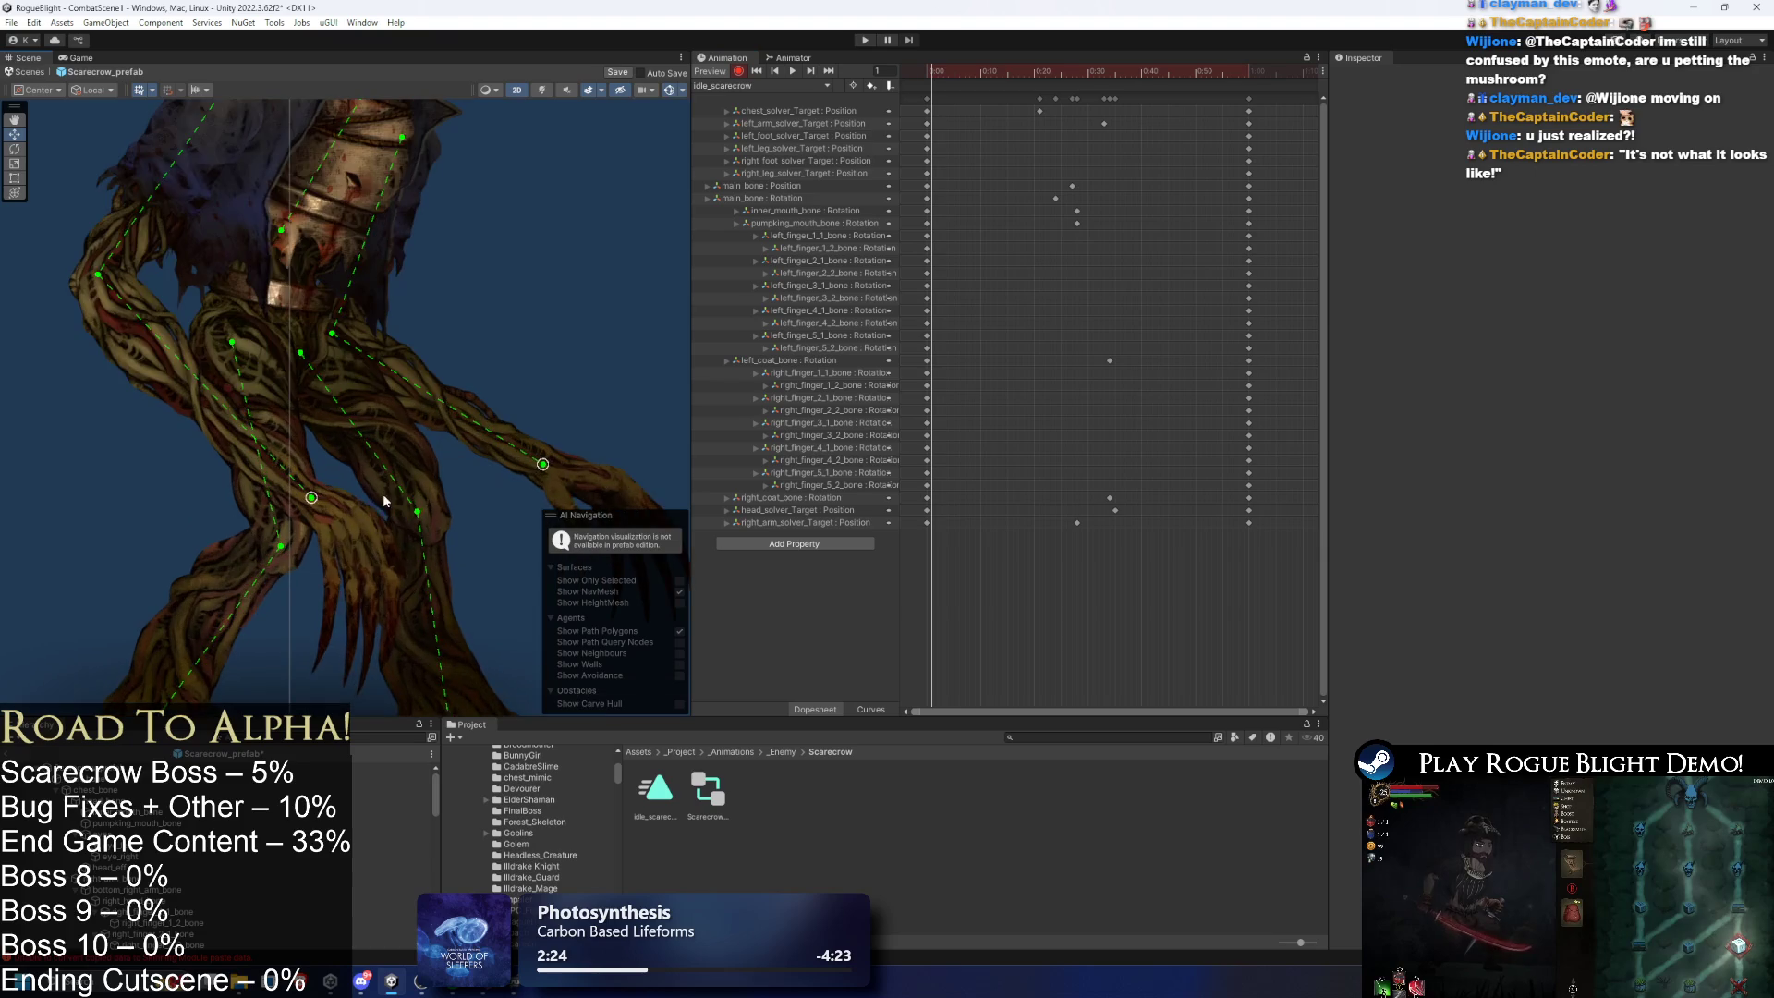
{"action": "left_click", "coordinate": [369, 559]}
{"action": "mouse_move", "coordinate": [377, 566]}
{"action": "left_mouse_down"}
{"action": "mouse_move", "coordinate": [353, 511]}
{"action": "mouse_move", "coordinate": [471, 388]}
{"action": "left_mouse_up"}
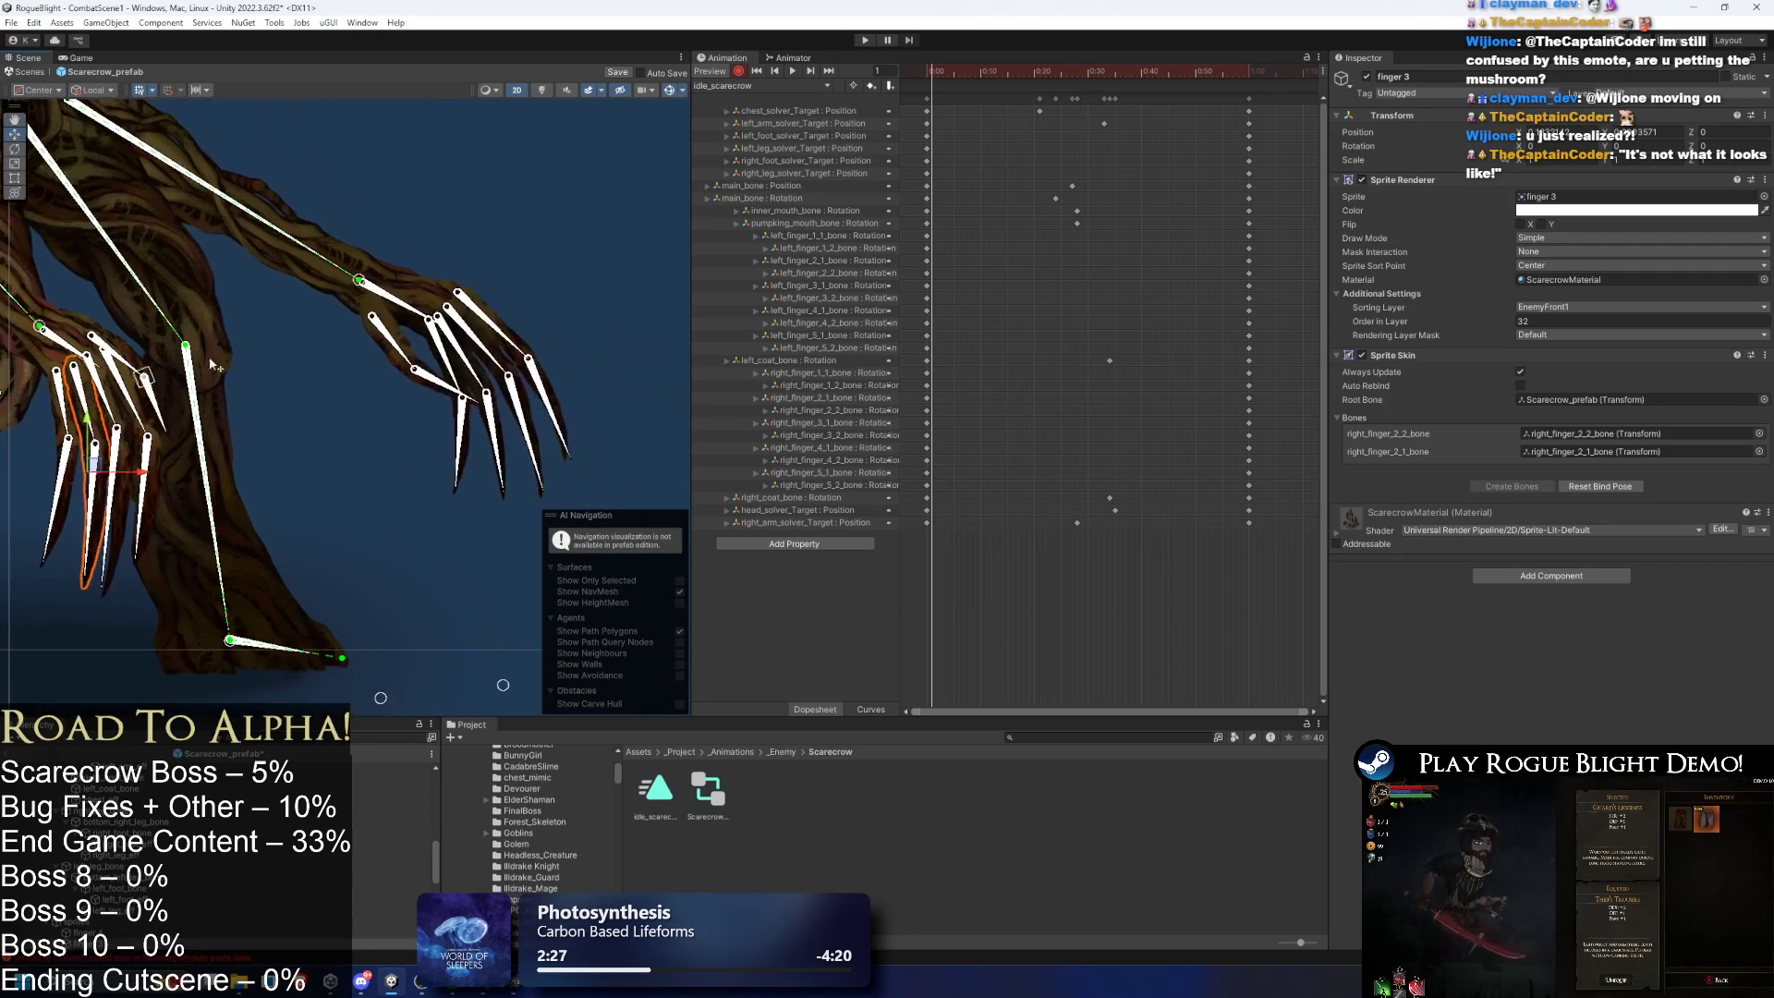
- At frame 0, rotate the first three right finger bones down into a tighter curl
{"action": "scroll", "coordinate": [471, 388], "scroll_direction": "up", "scroll_amount": 1}
{"action": "key", "text": "Left"}
{"action": "key", "text": "Left"}
{"action": "key", "text": "Left"}
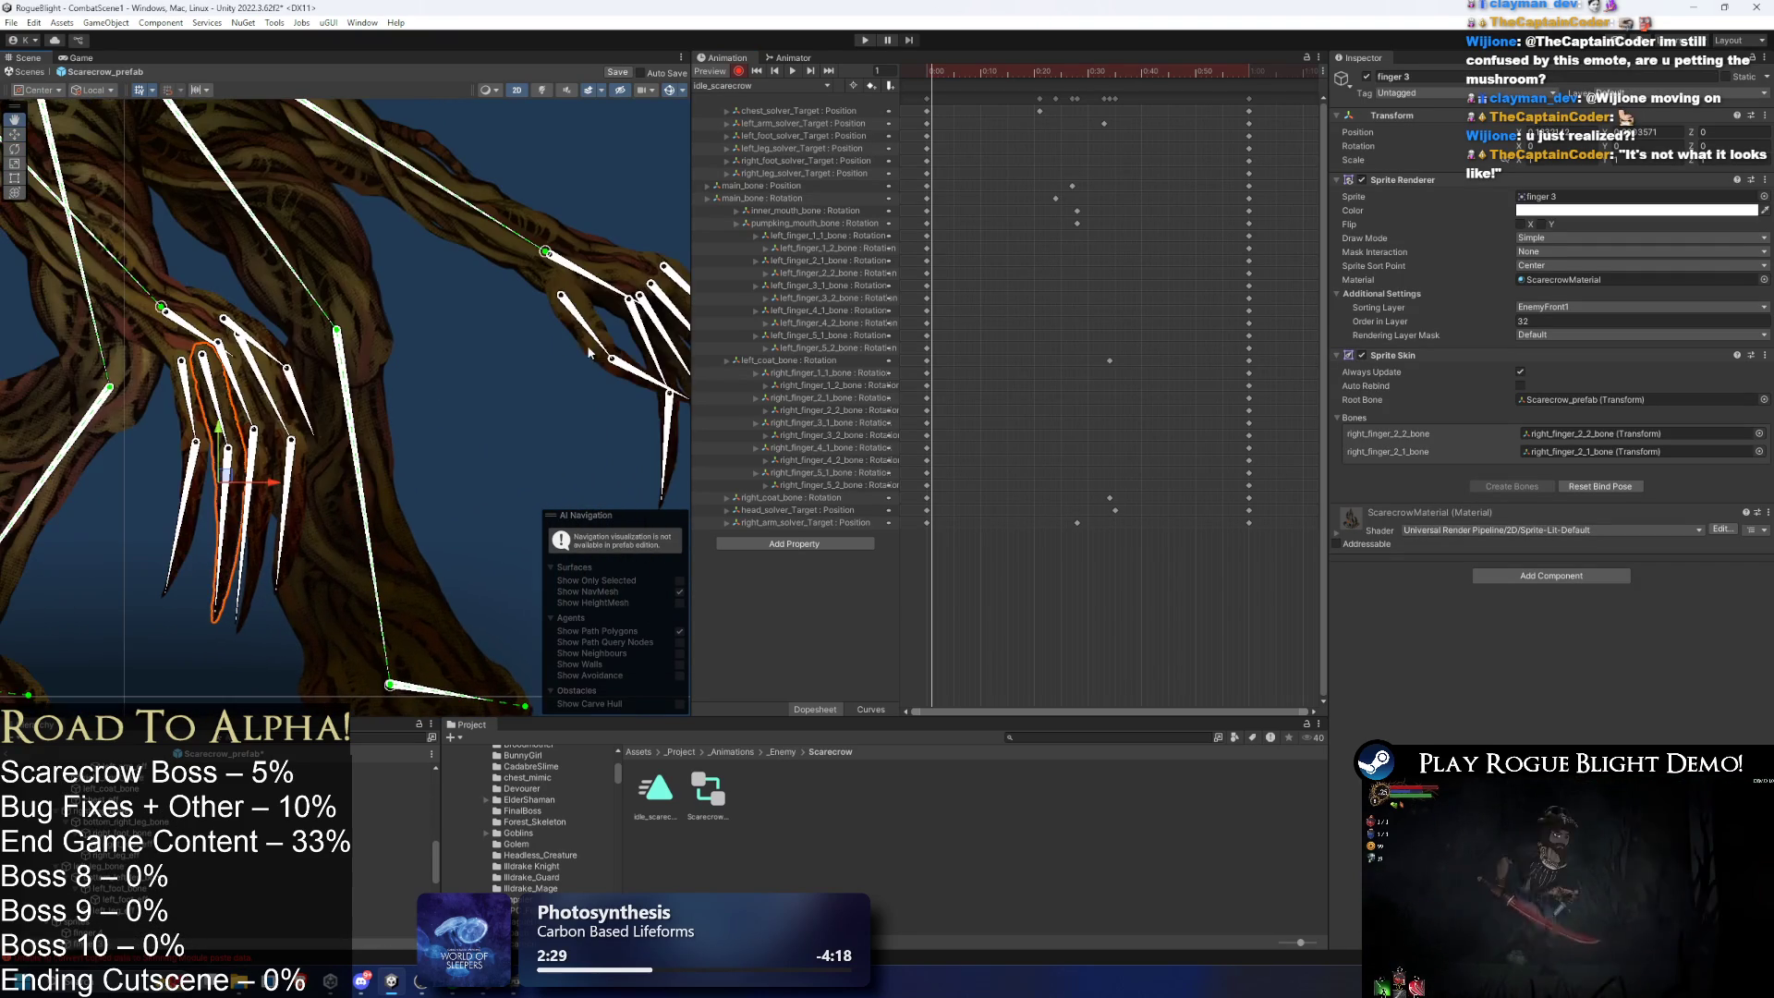
{"action": "left_click", "coordinate": [269, 354]}
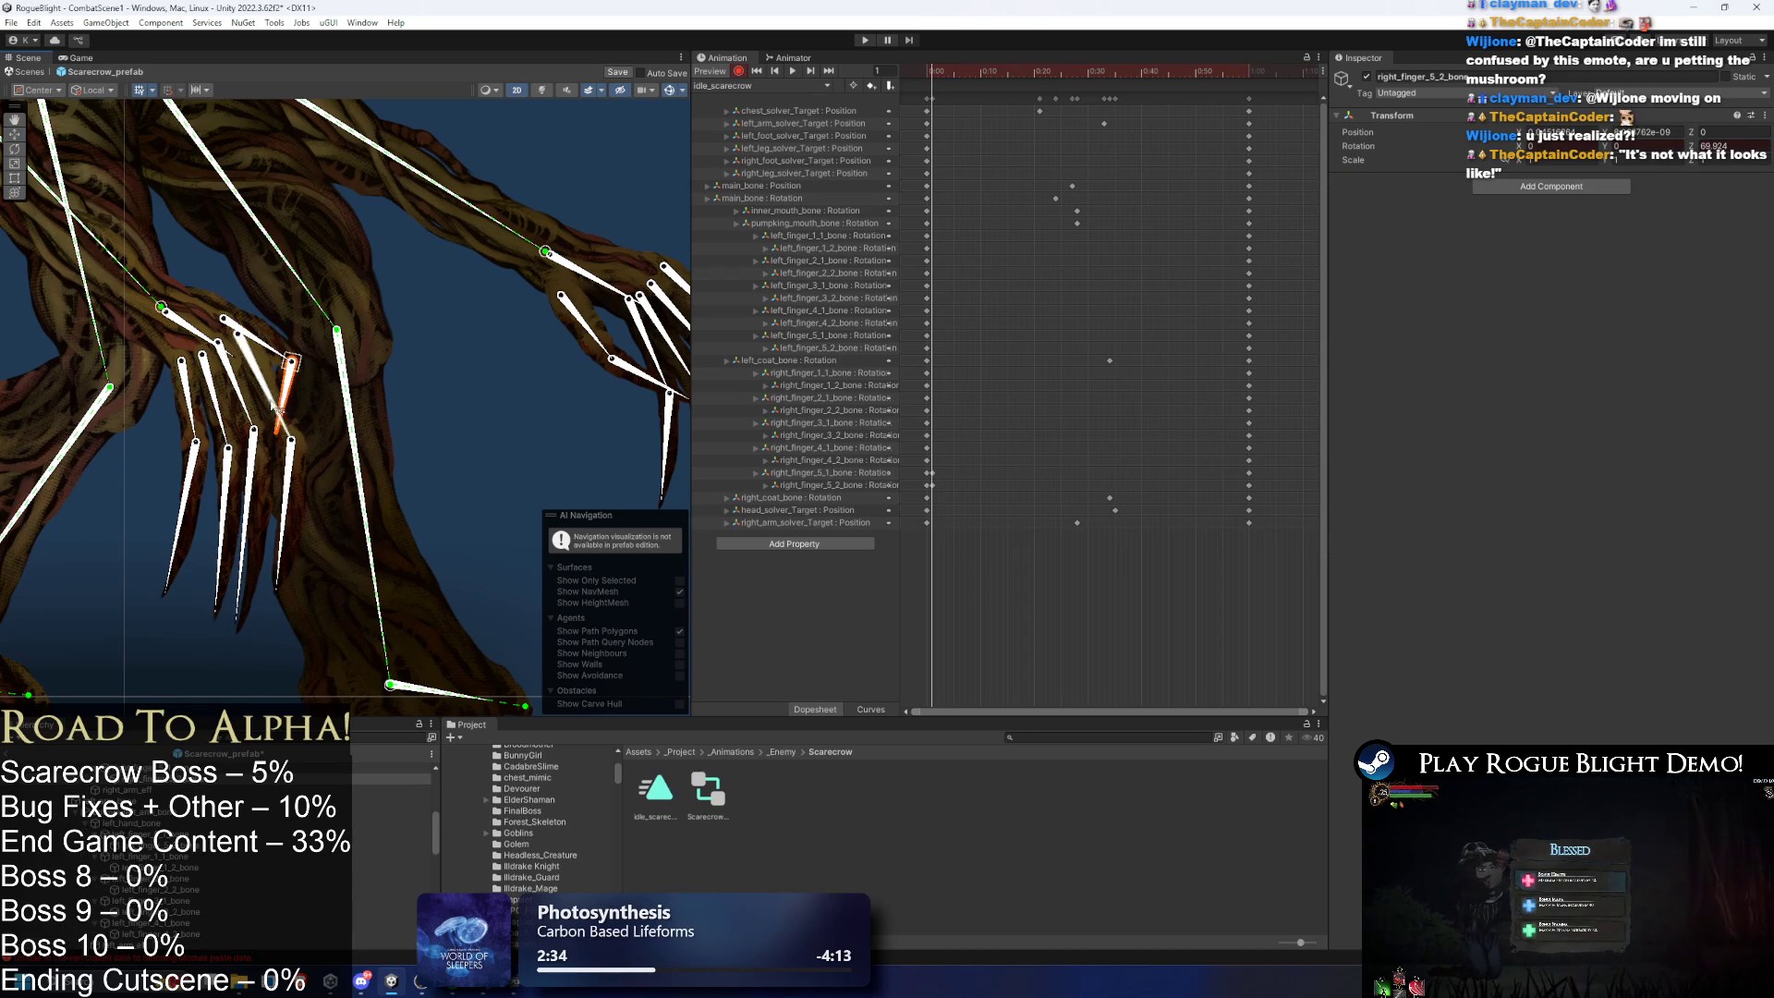
{"action": "left_click", "coordinate": [269, 405]}
{"action": "mouse_move", "coordinate": [202, 413]}
{"action": "left_mouse_down"}
{"action": "mouse_move", "coordinate": [148, 452]}
{"action": "mouse_move", "coordinate": [223, 421]}
{"action": "mouse_move", "coordinate": [313, 500]}
{"action": "mouse_move", "coordinate": [253, 488]}
{"action": "left_mouse_up"}
{"action": "left_click_drag", "start_coordinate": [261, 419], "coordinate": [252, 502]}
{"action": "left_click_drag", "start_coordinate": [269, 407], "coordinate": [258, 416]}
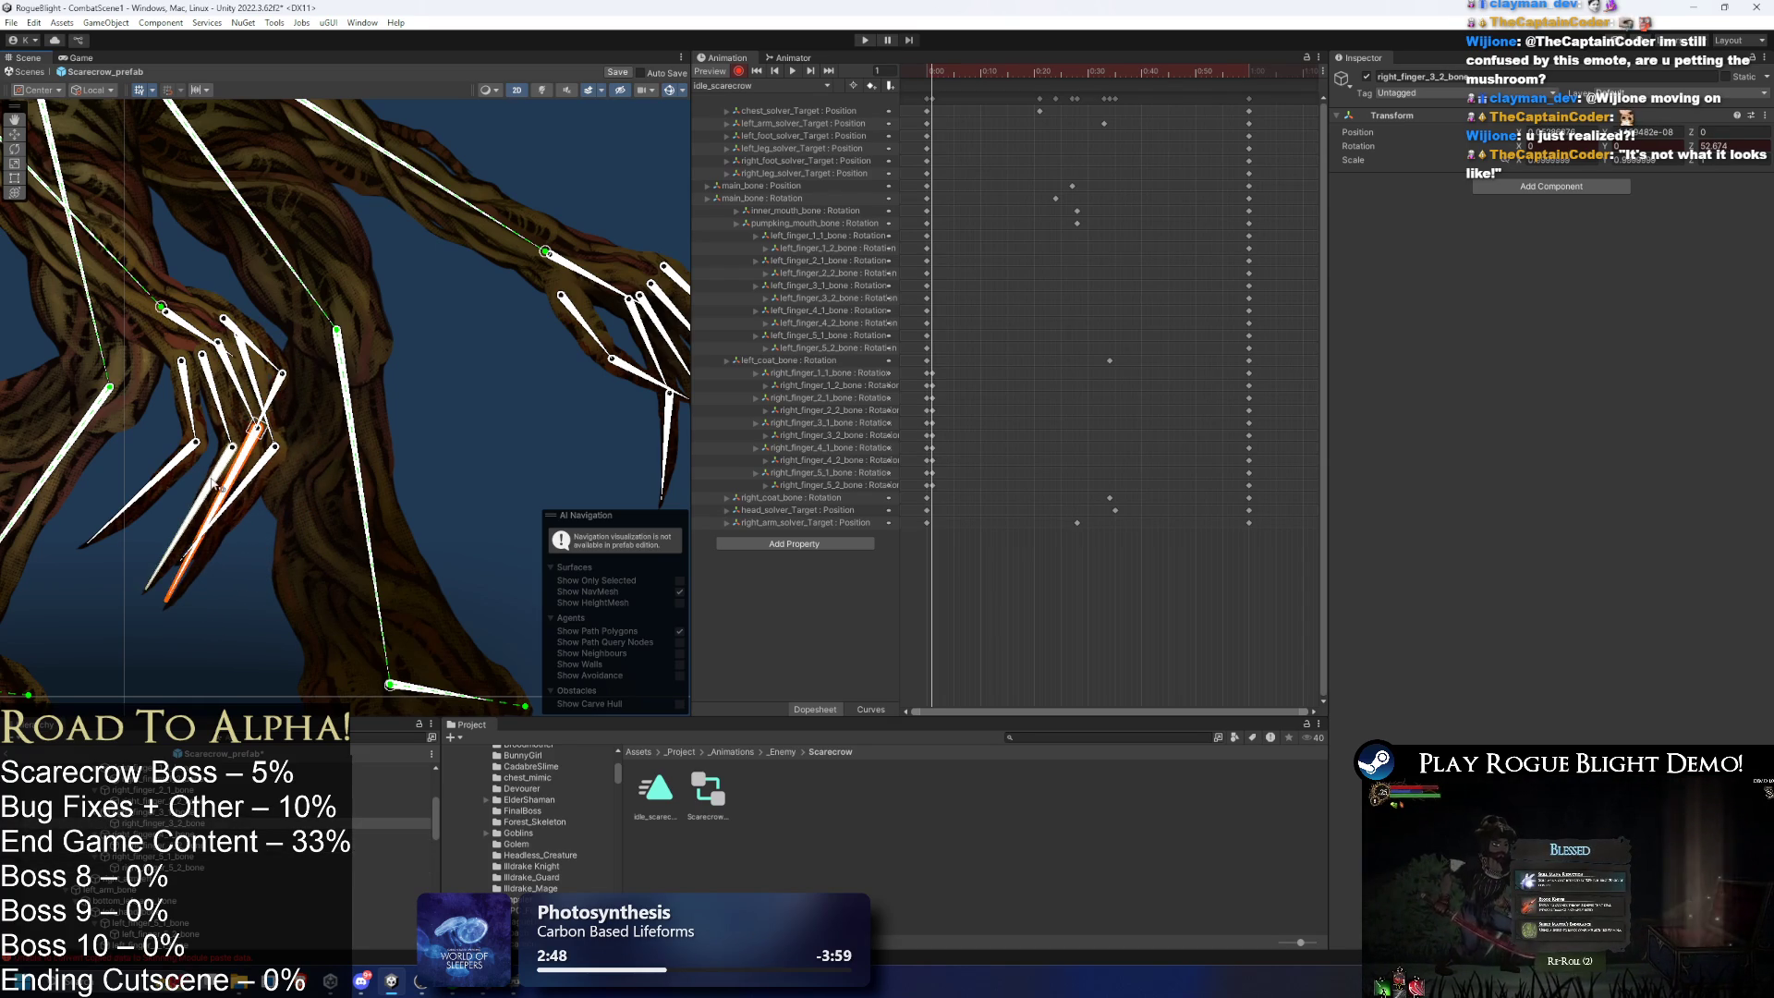
{"action": "left_click_drag", "start_coordinate": [214, 482], "coordinate": [184, 479]}
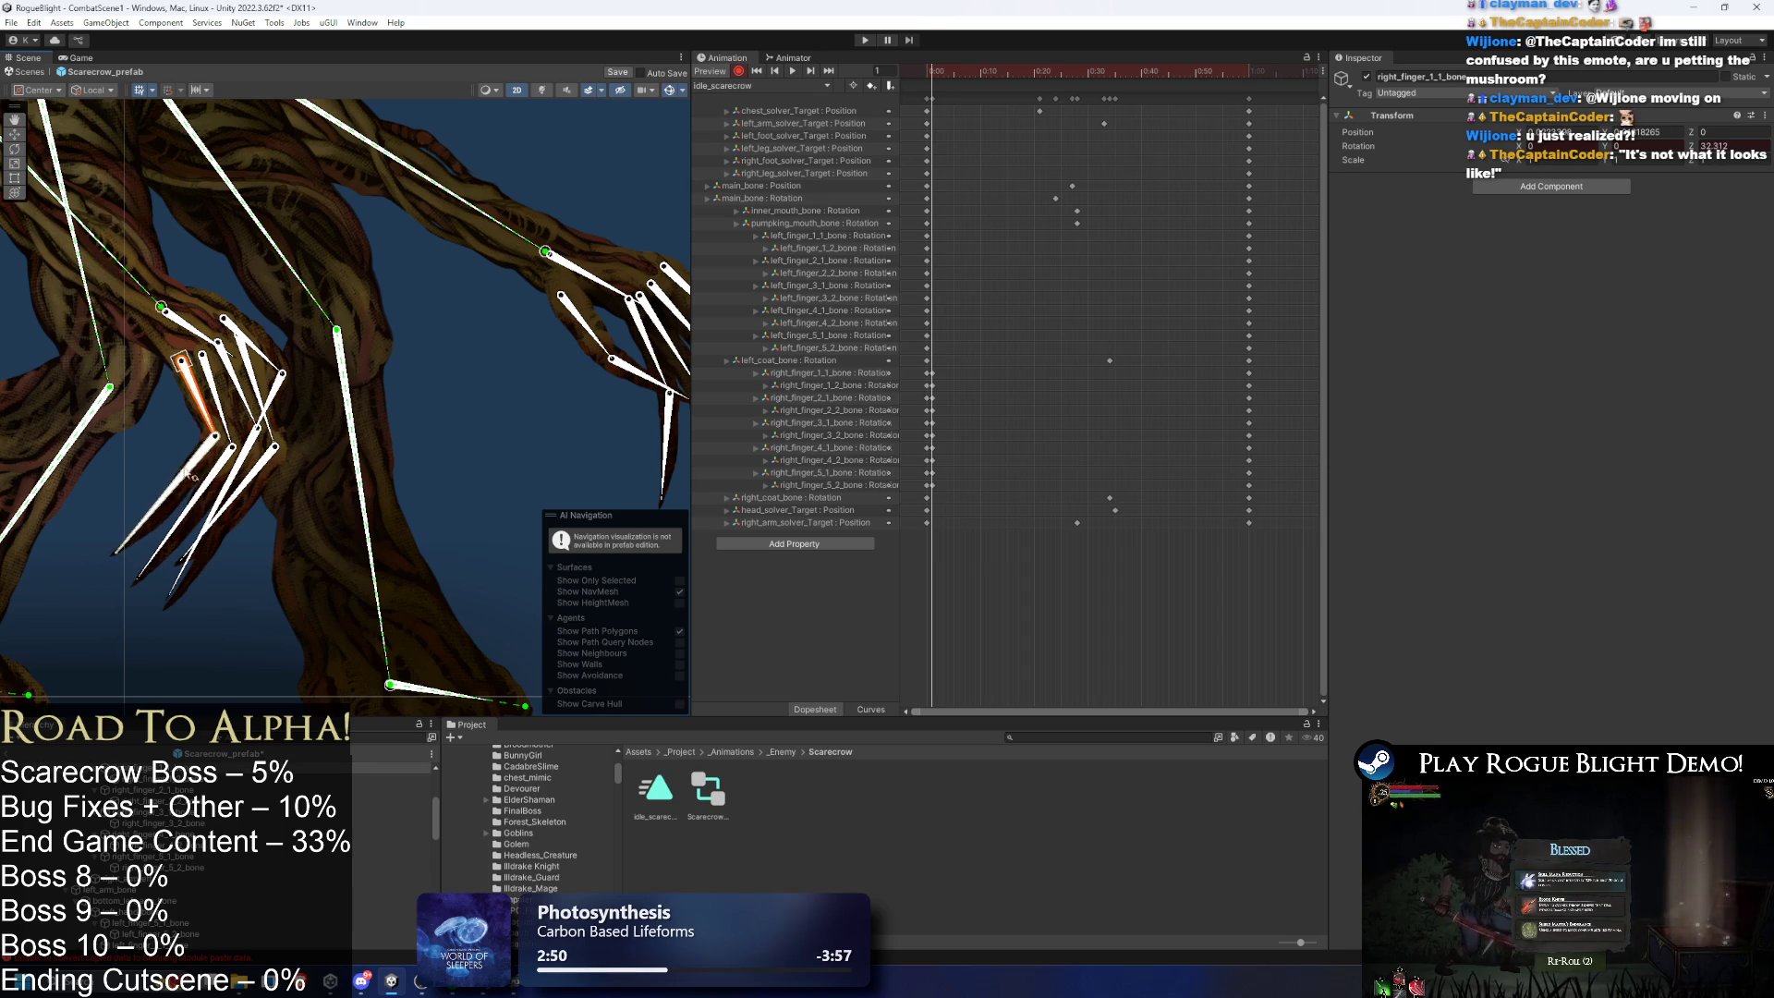
{"action": "left_click_drag", "start_coordinate": [215, 430], "coordinate": [207, 438]}
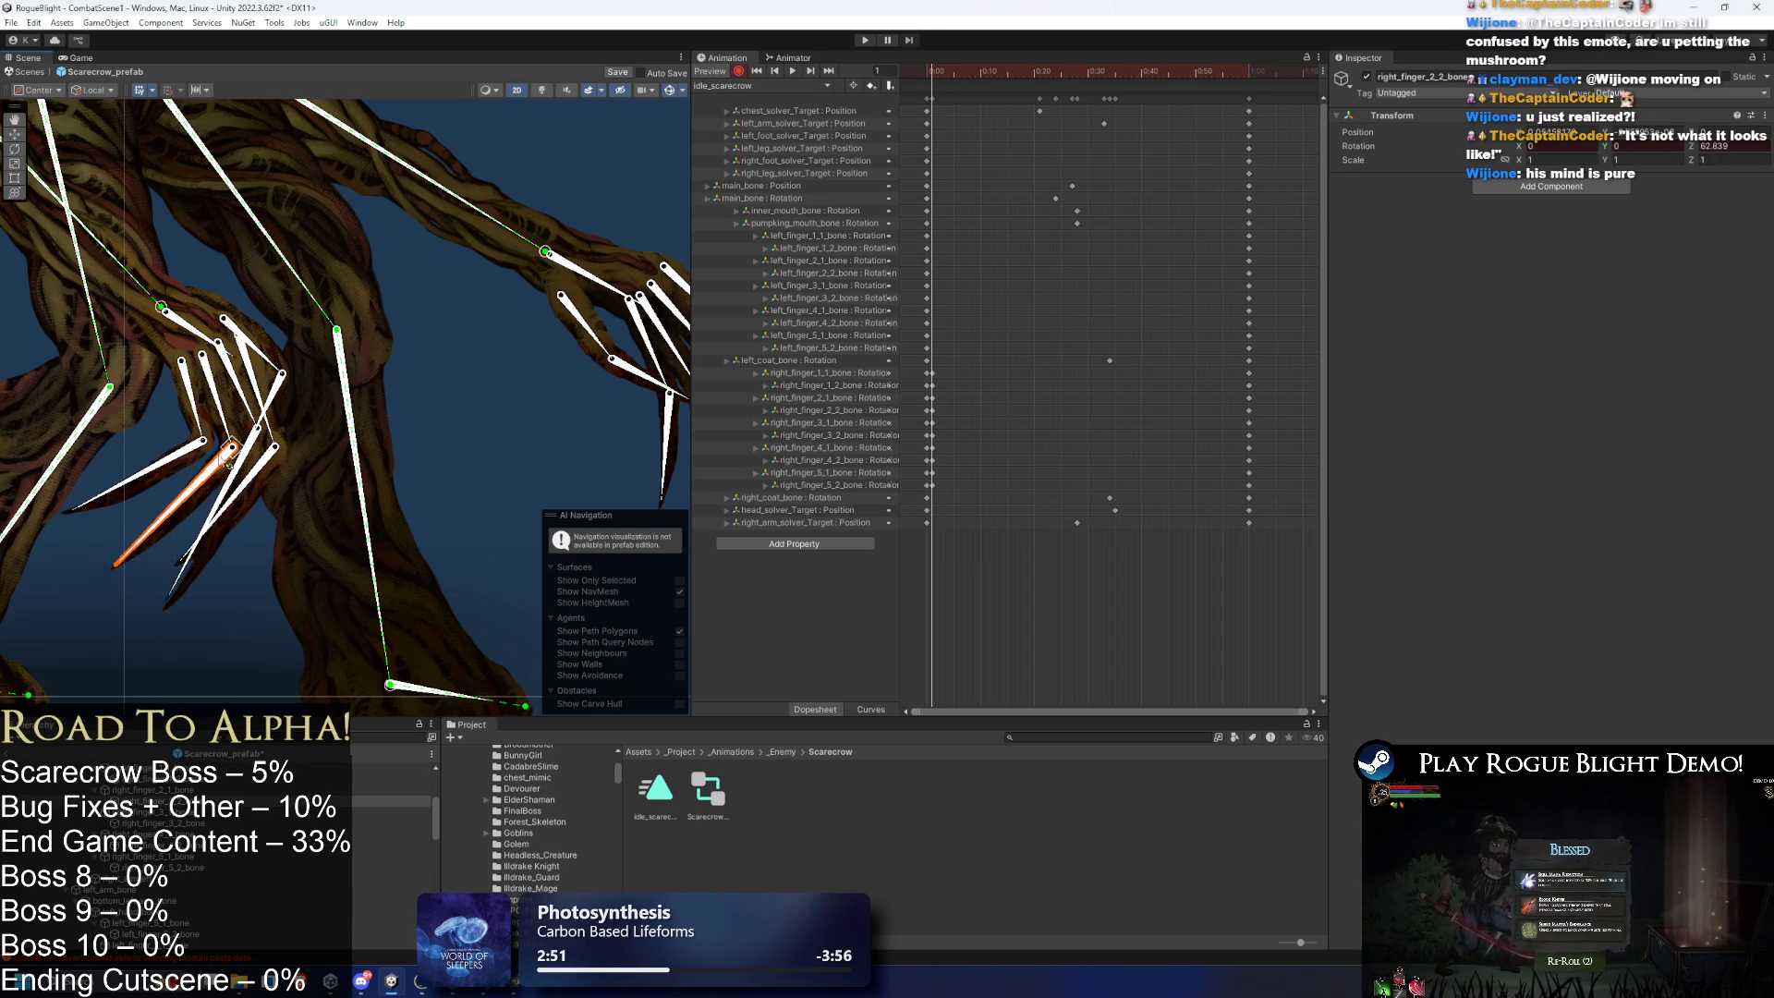
{"action": "left_click", "coordinate": [223, 442]}
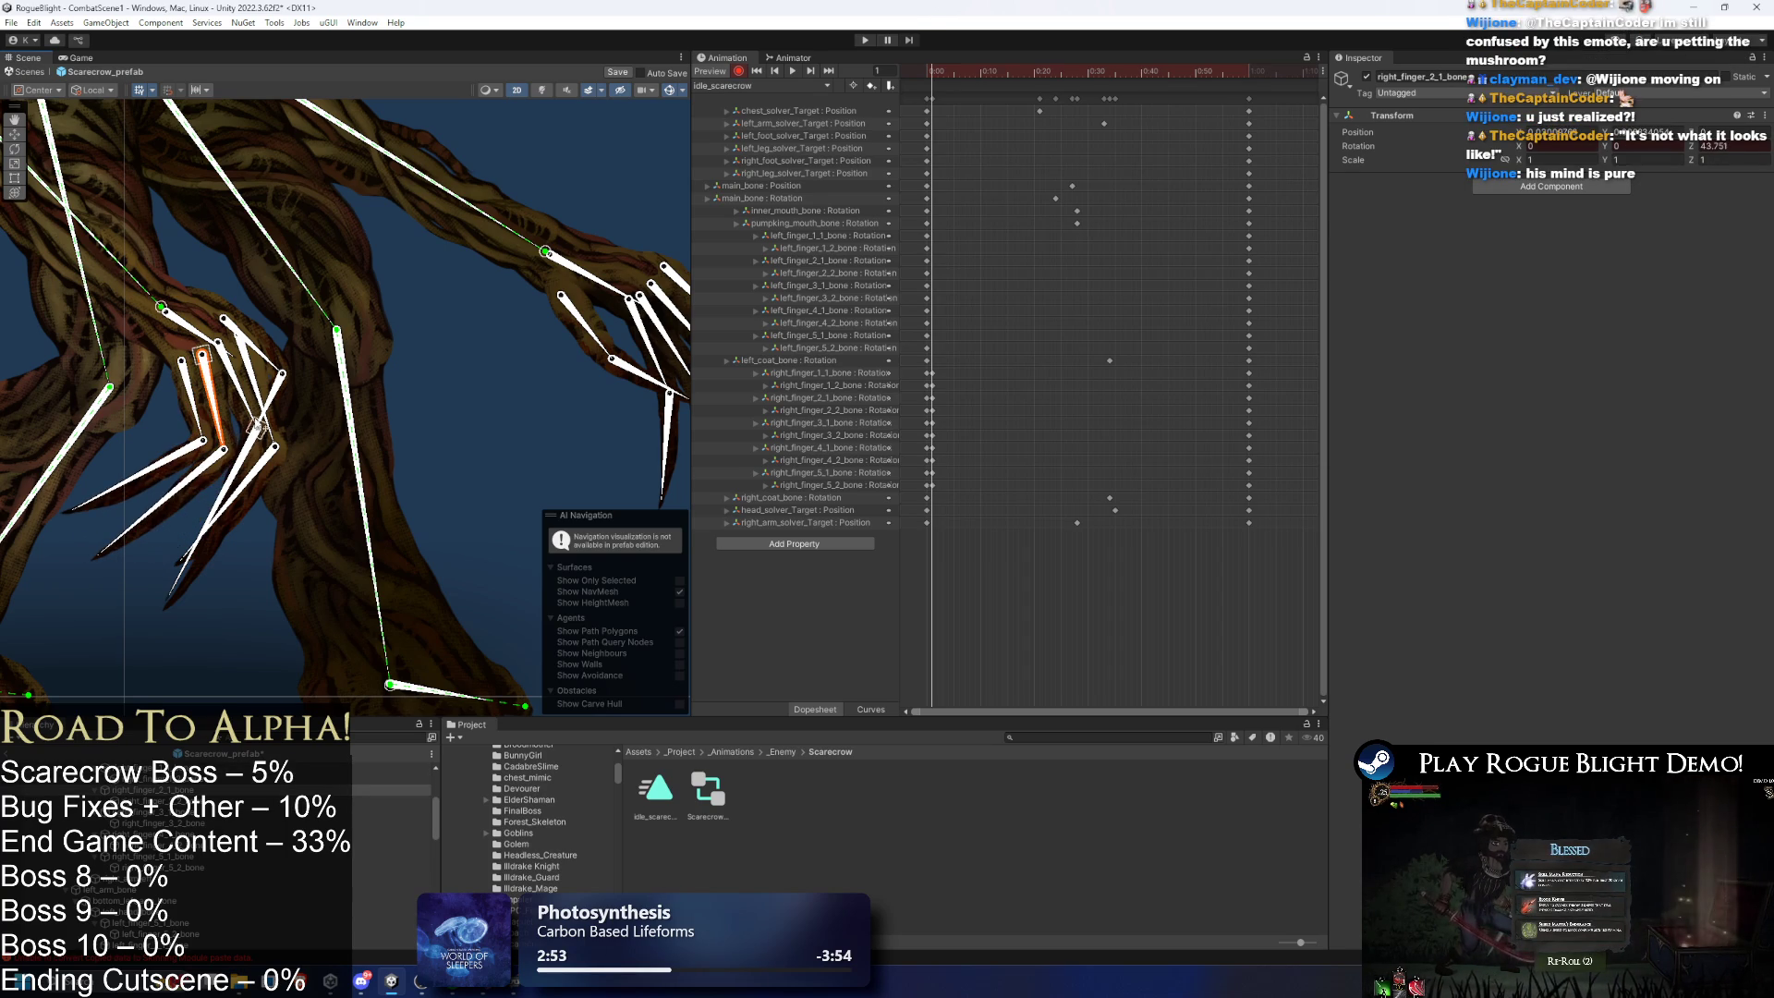
{"action": "left_click_drag", "start_coordinate": [247, 408], "coordinate": [245, 419]}
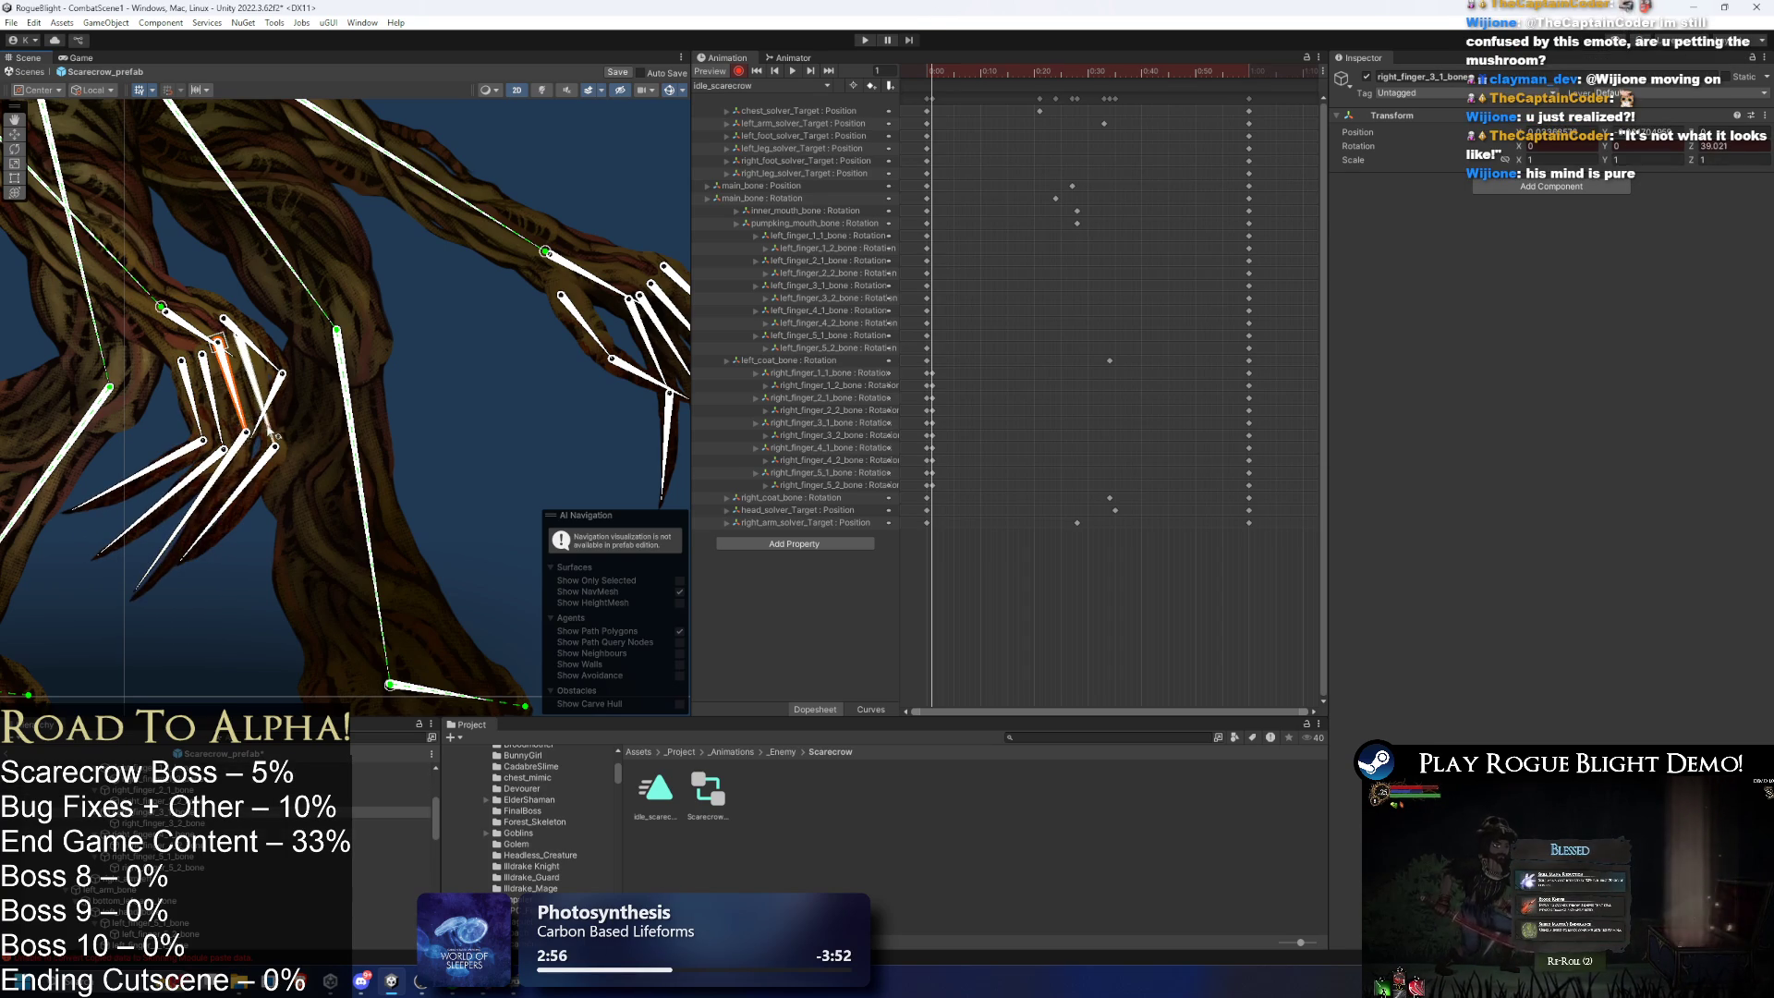
{"action": "left_click_drag", "start_coordinate": [265, 450], "coordinate": [271, 452]}
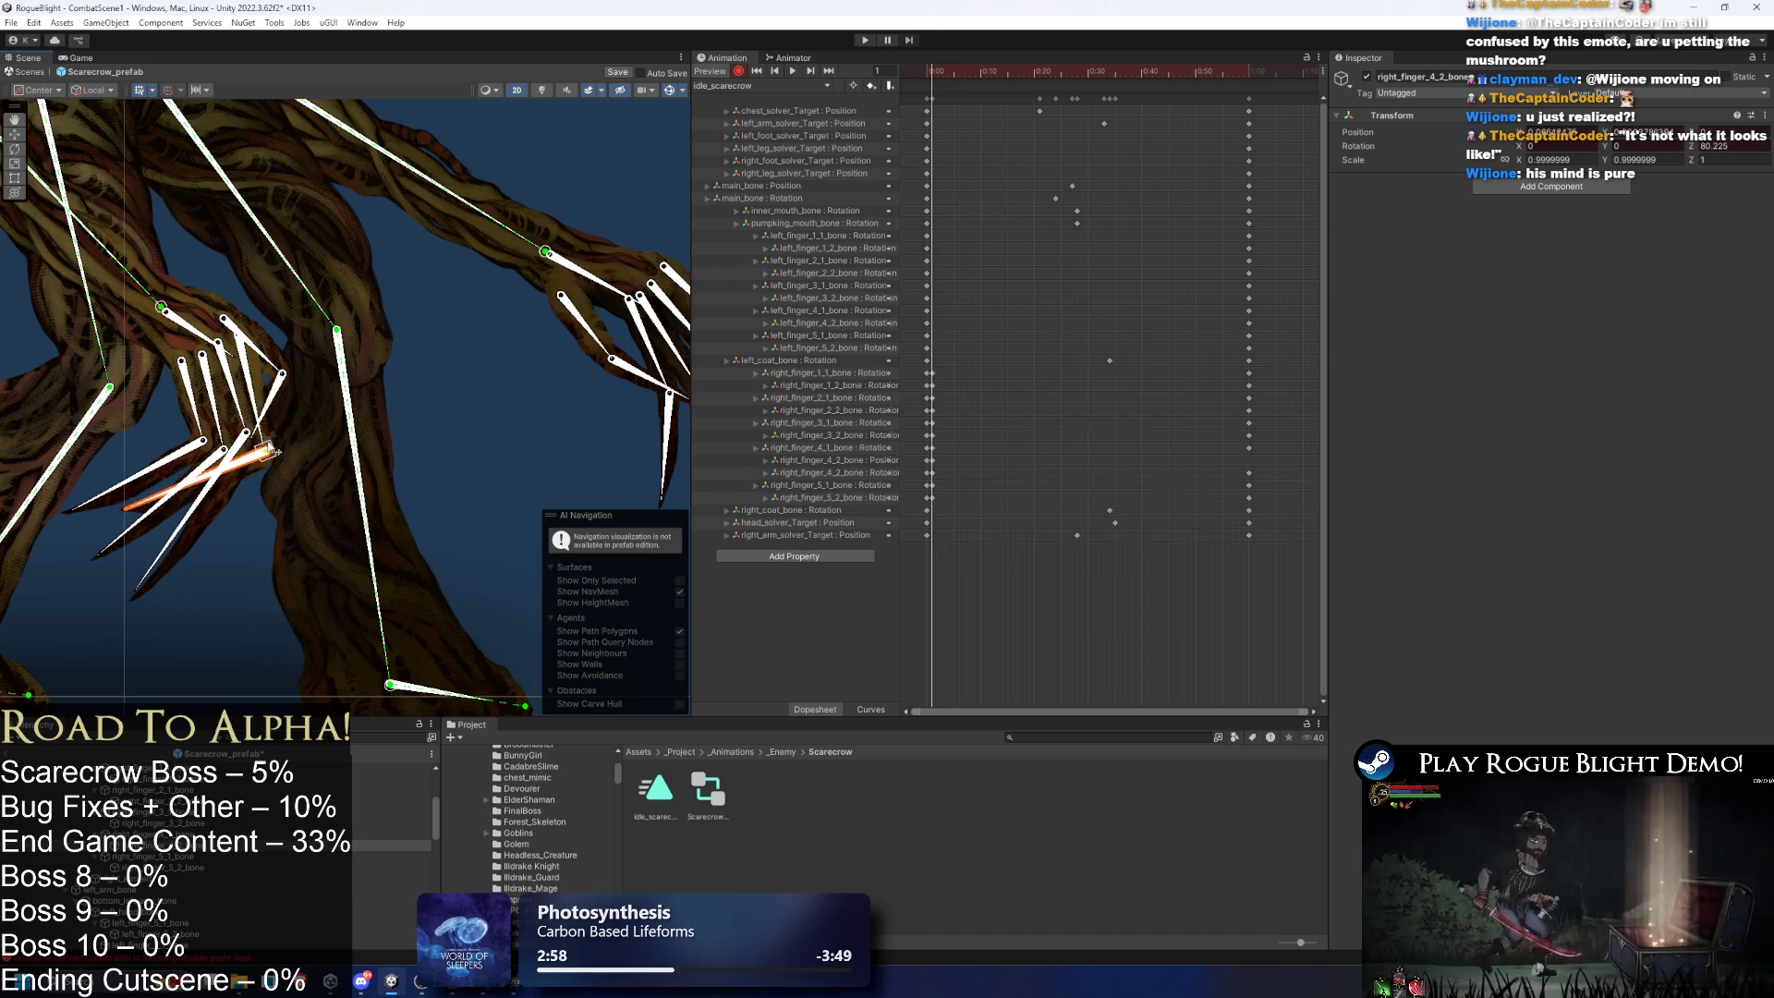
- Undo stray moves and bend the remaining right finger joints, including the fifth finger's base, downward
{"action": "key", "text": "ctrl+z"}
{"action": "left_click", "coordinate": [276, 394]}
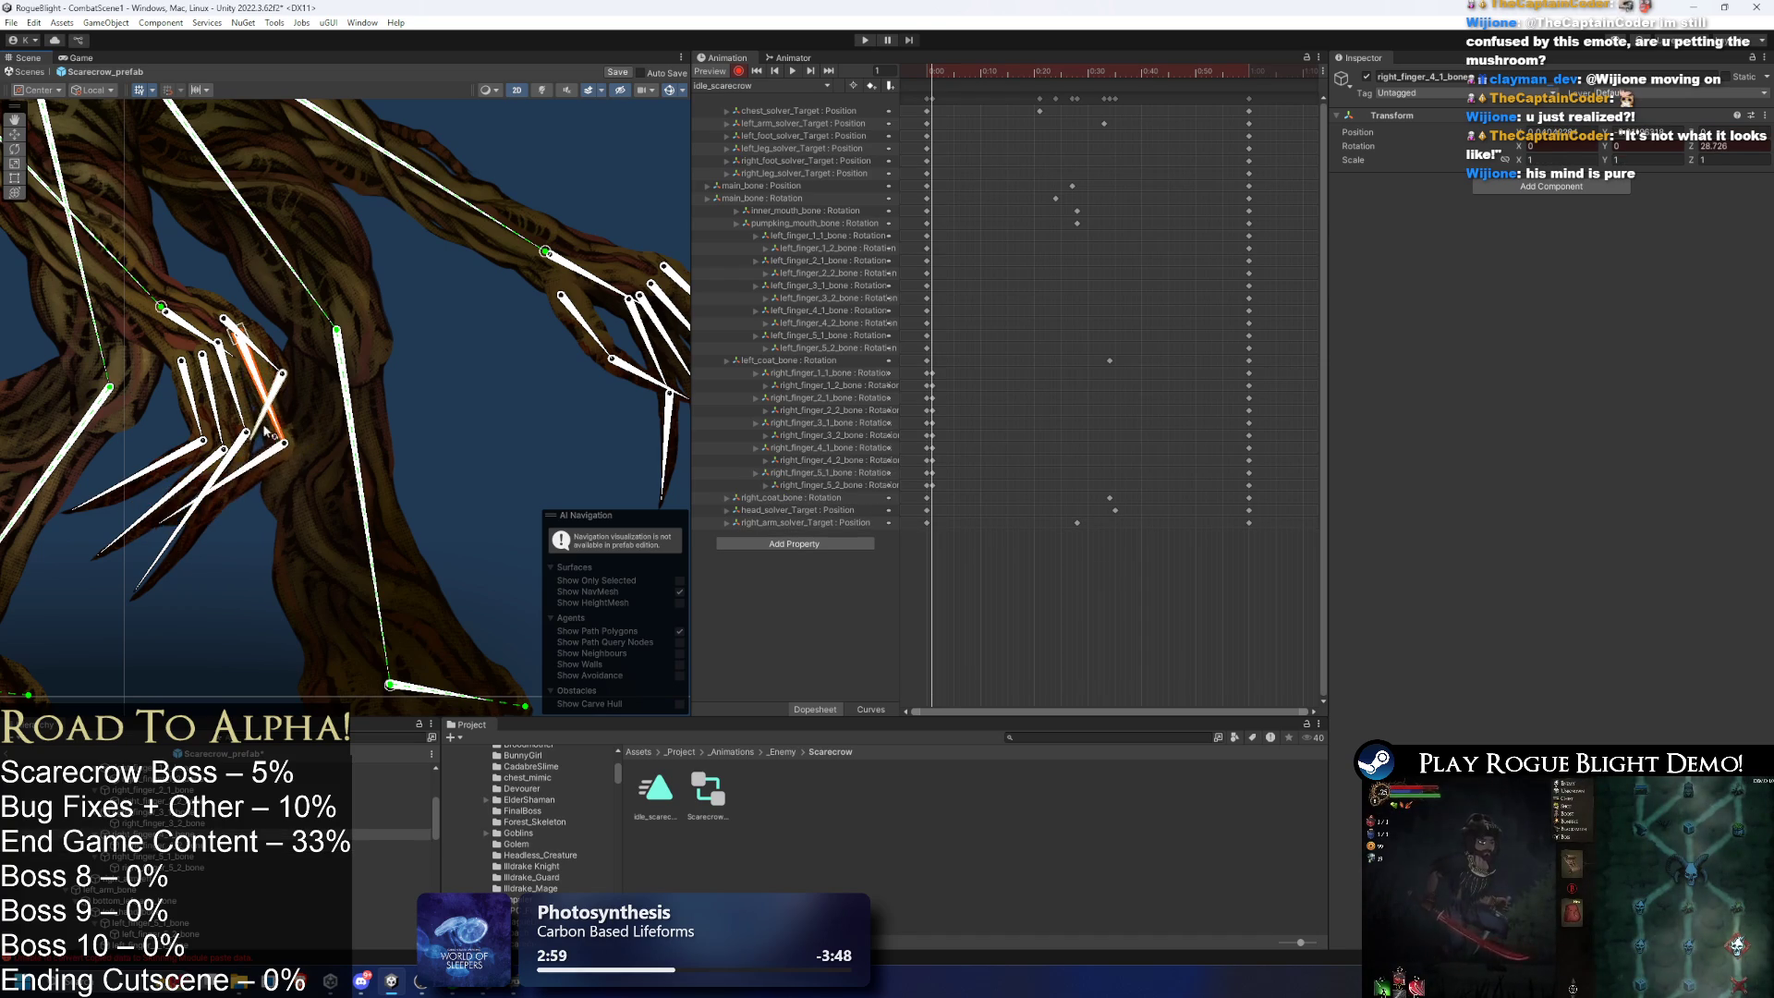
{"action": "left_click_drag", "start_coordinate": [251, 428], "coordinate": [239, 474]}
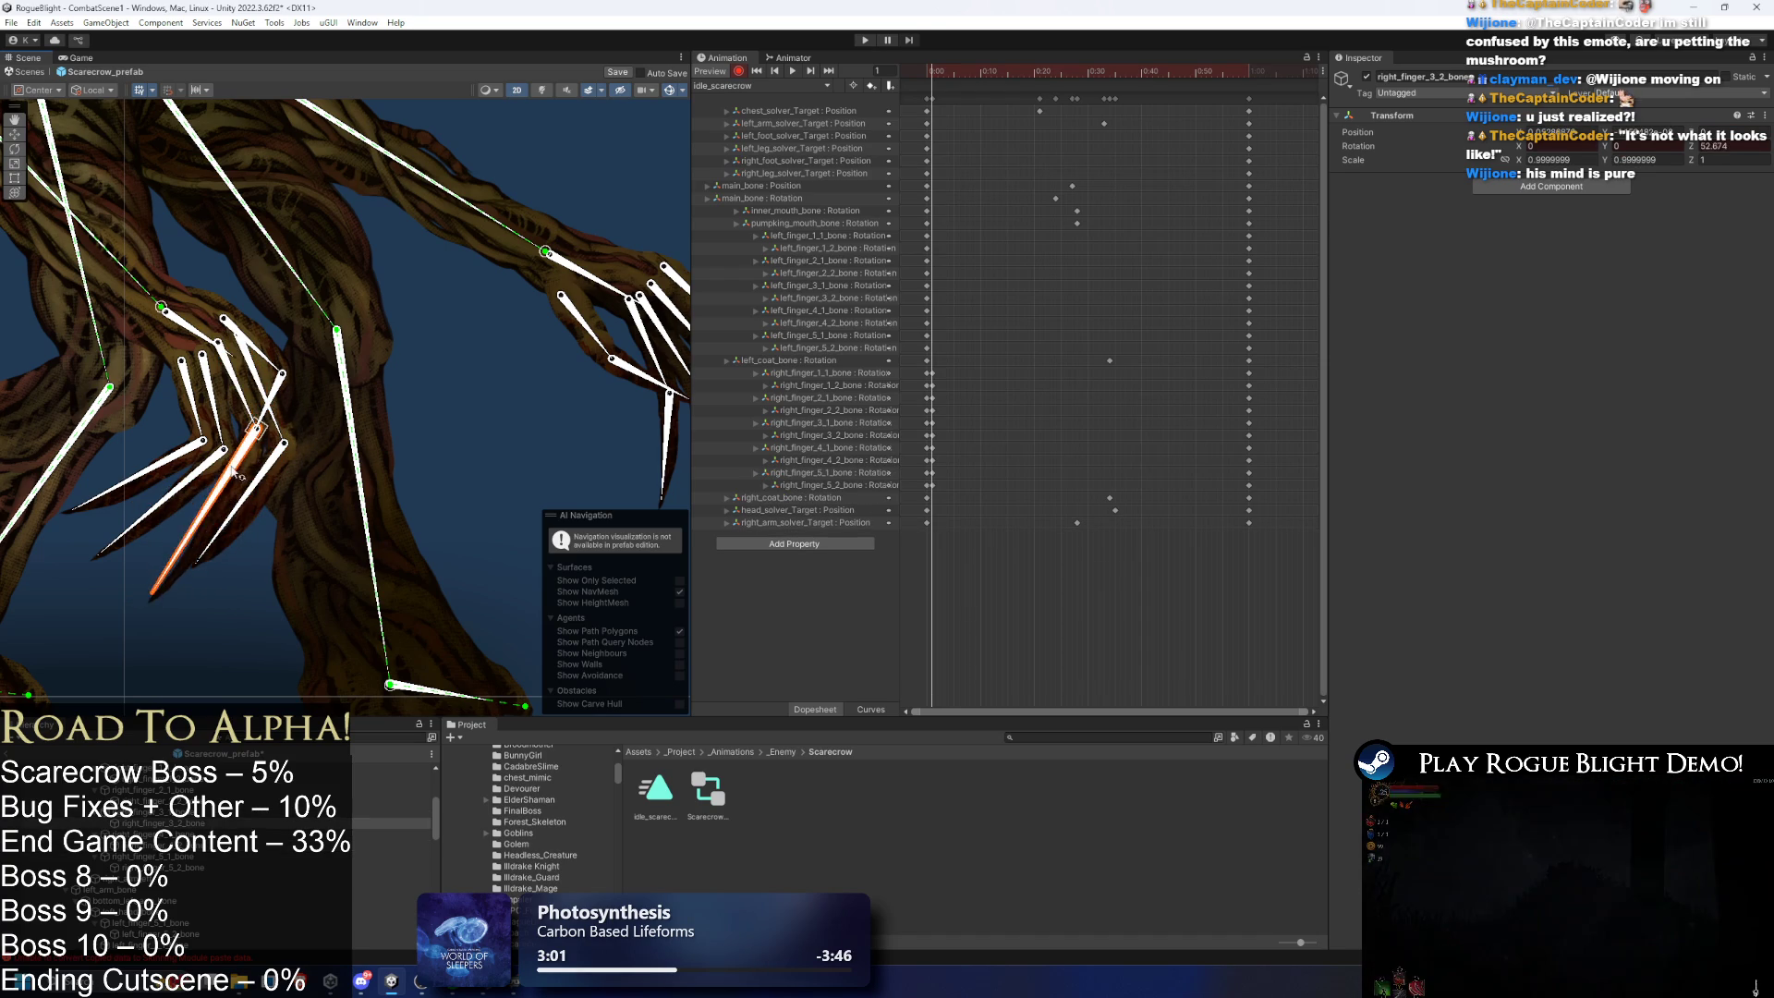
{"action": "left_click", "coordinate": [231, 435]}
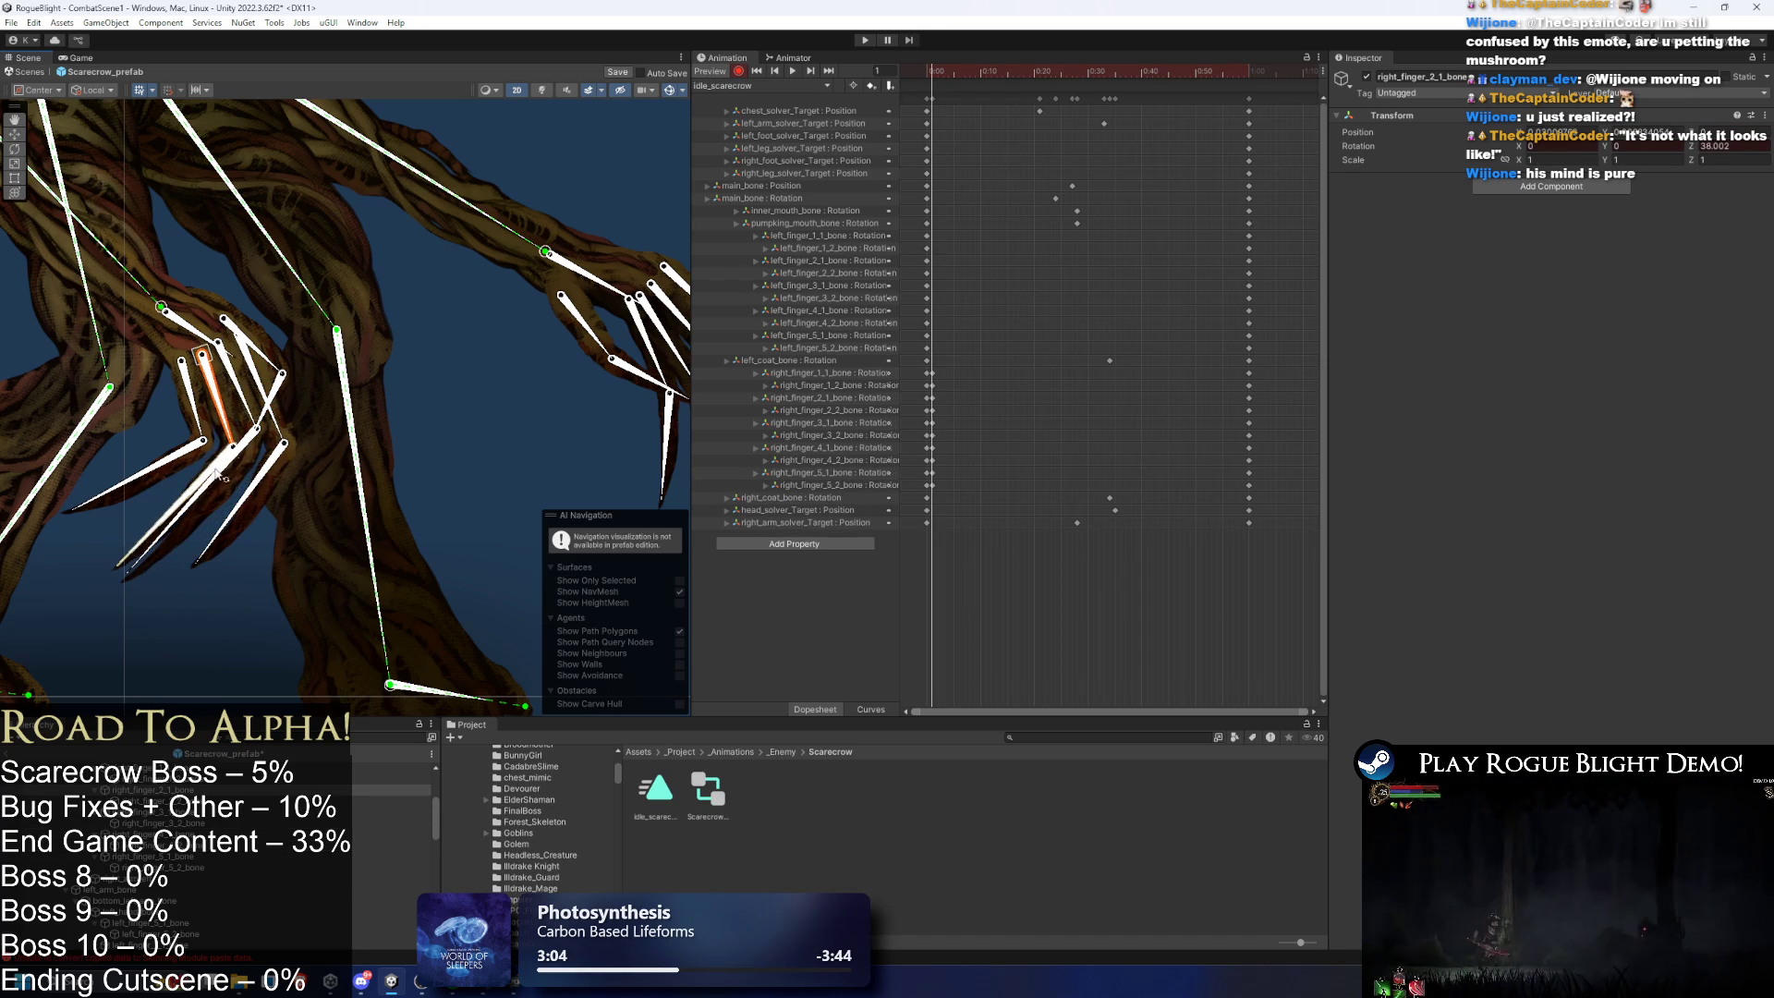
{"action": "scroll", "coordinate": [190, 497], "scroll_direction": "up", "scroll_amount": 1}
{"action": "left_click", "coordinate": [185, 504]}
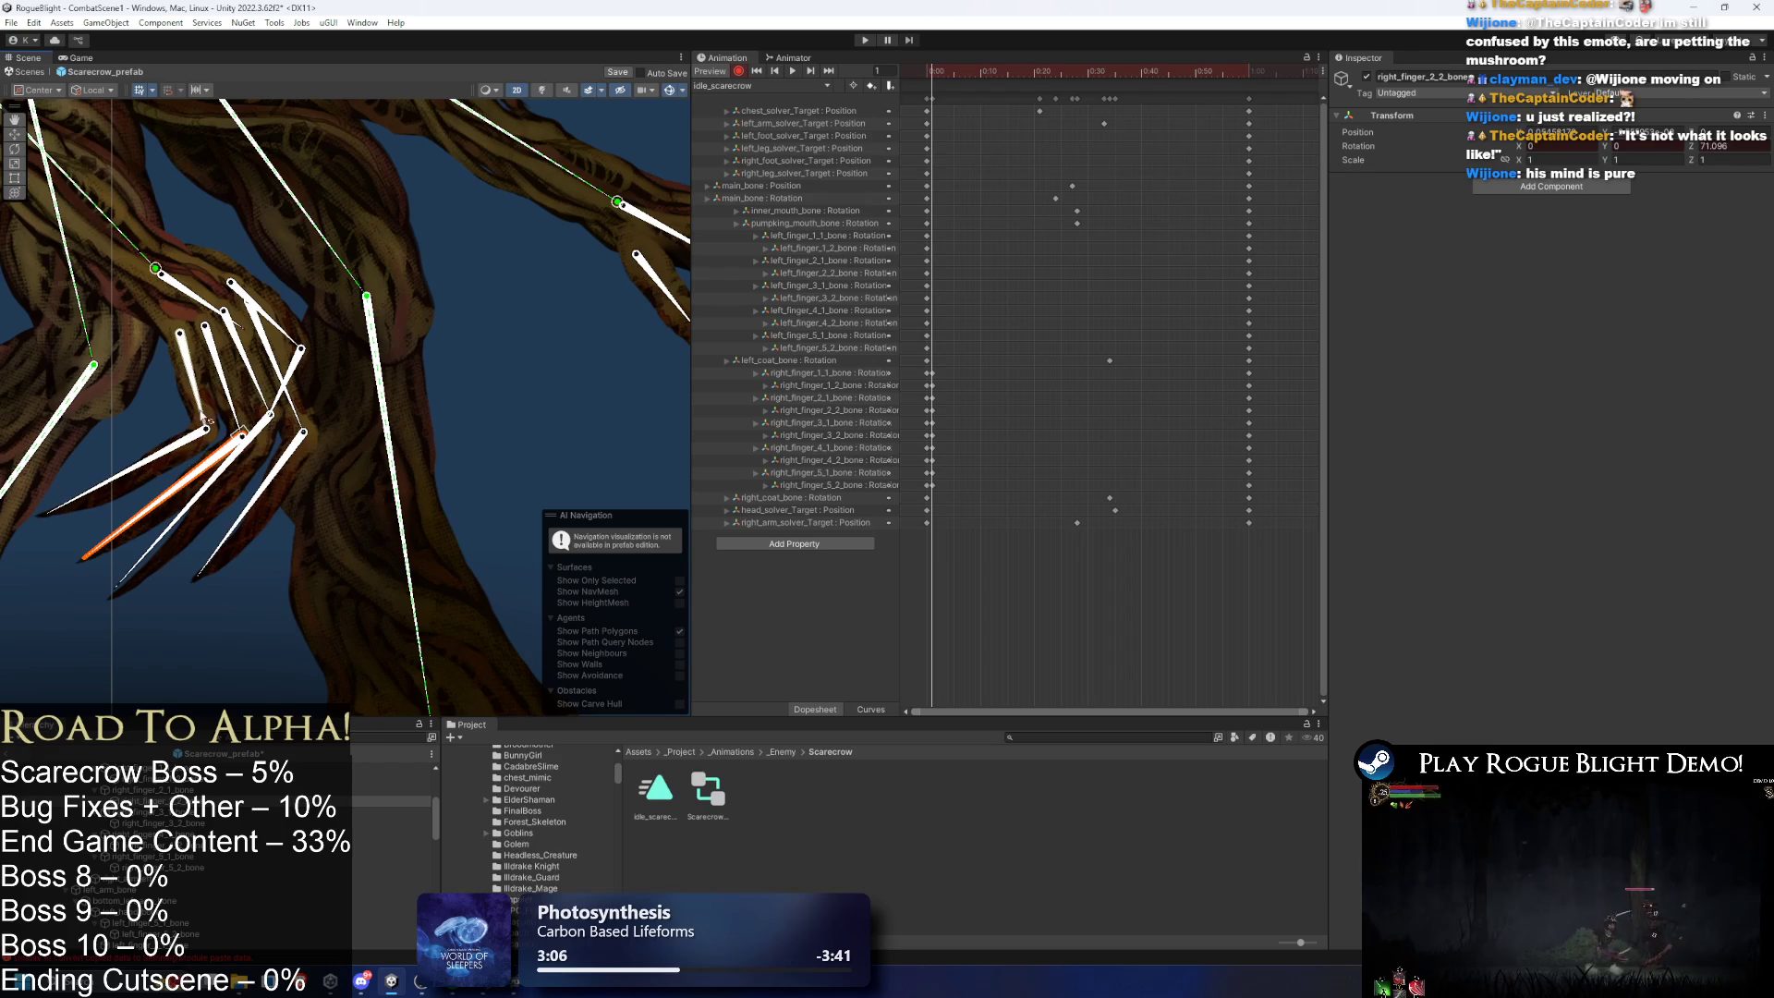
{"action": "left_click_drag", "start_coordinate": [194, 424], "coordinate": [222, 412]}
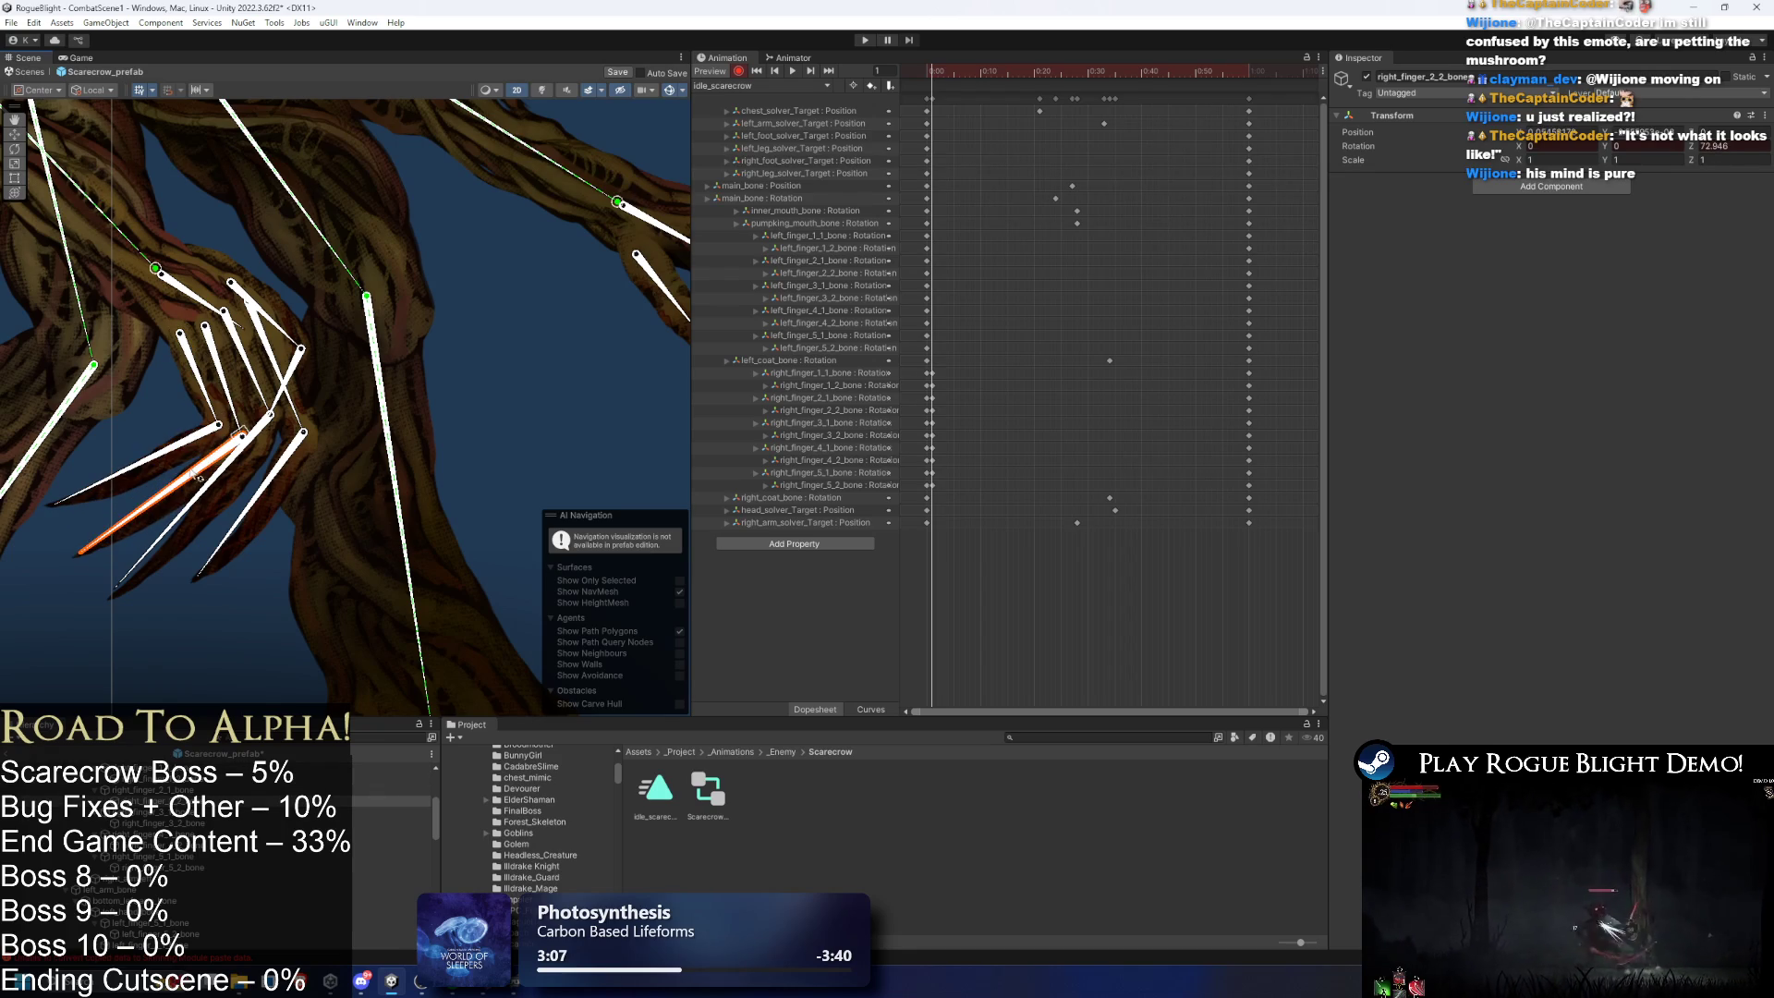
{"action": "mouse_move", "coordinate": [238, 432]}
{"action": "left_mouse_down"}
{"action": "mouse_move", "coordinate": [246, 453]}
{"action": "mouse_move", "coordinate": [222, 468]}
{"action": "left_mouse_up"}
{"action": "key", "text": "ctrl+z"}
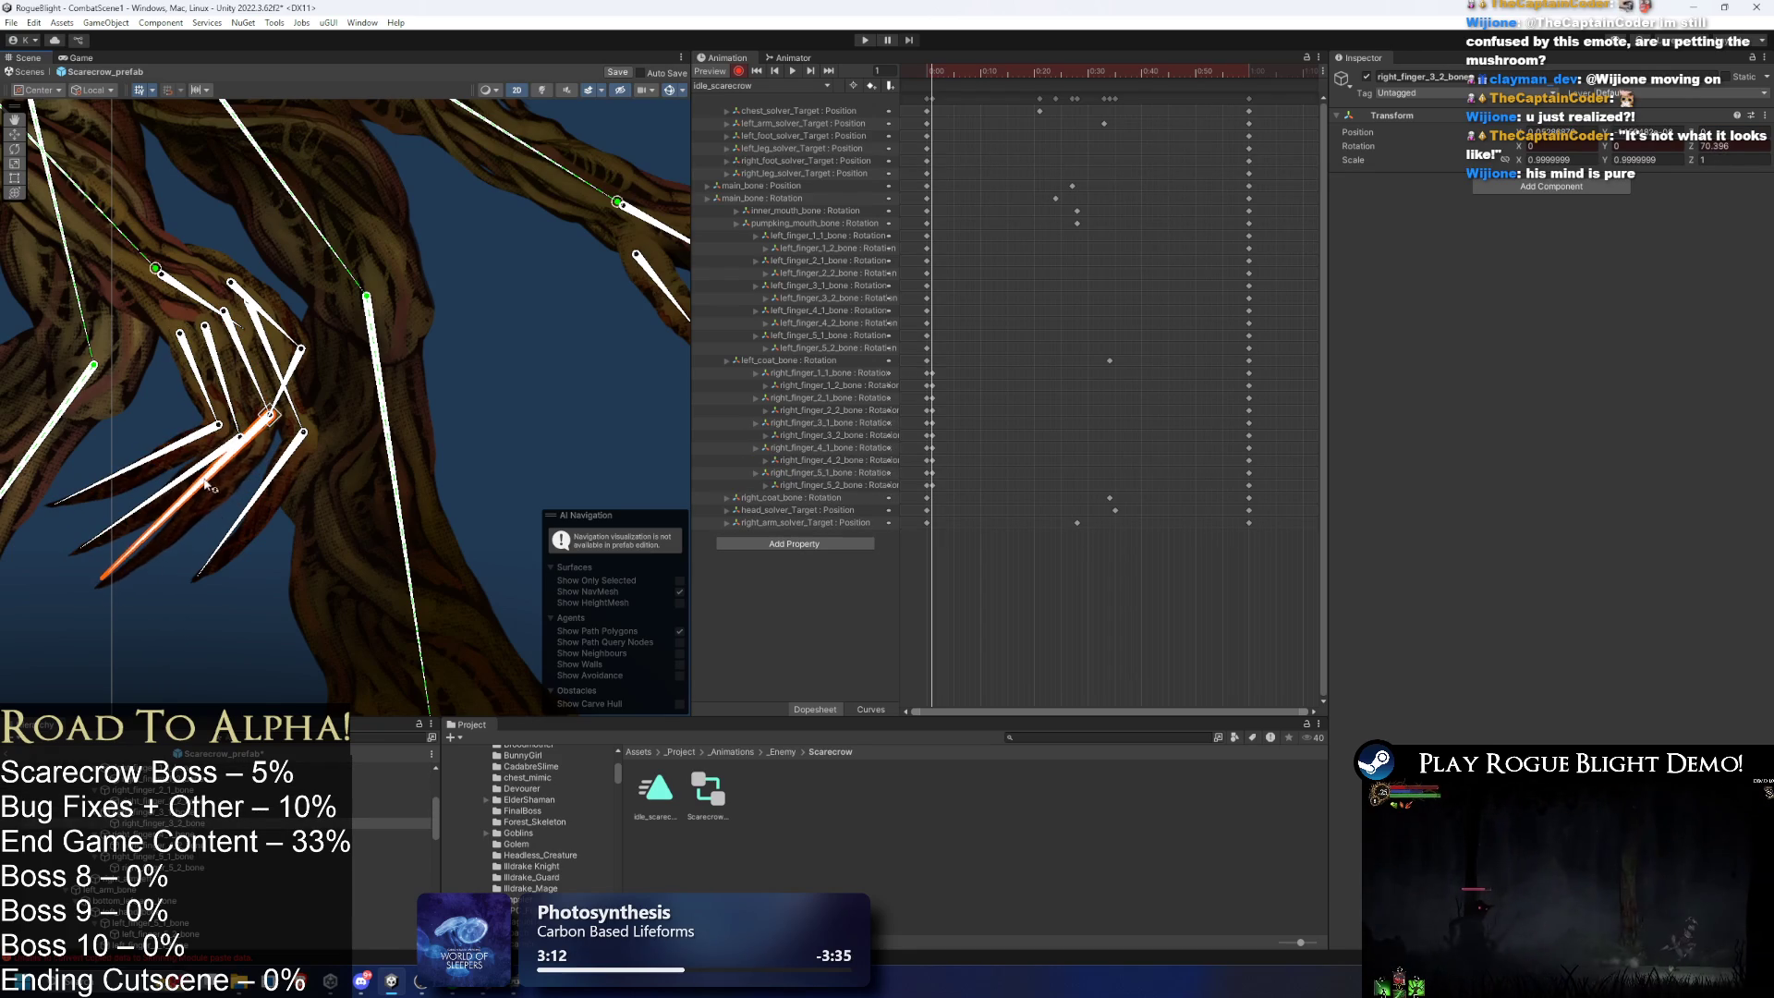
{"action": "left_click", "coordinate": [306, 428]}
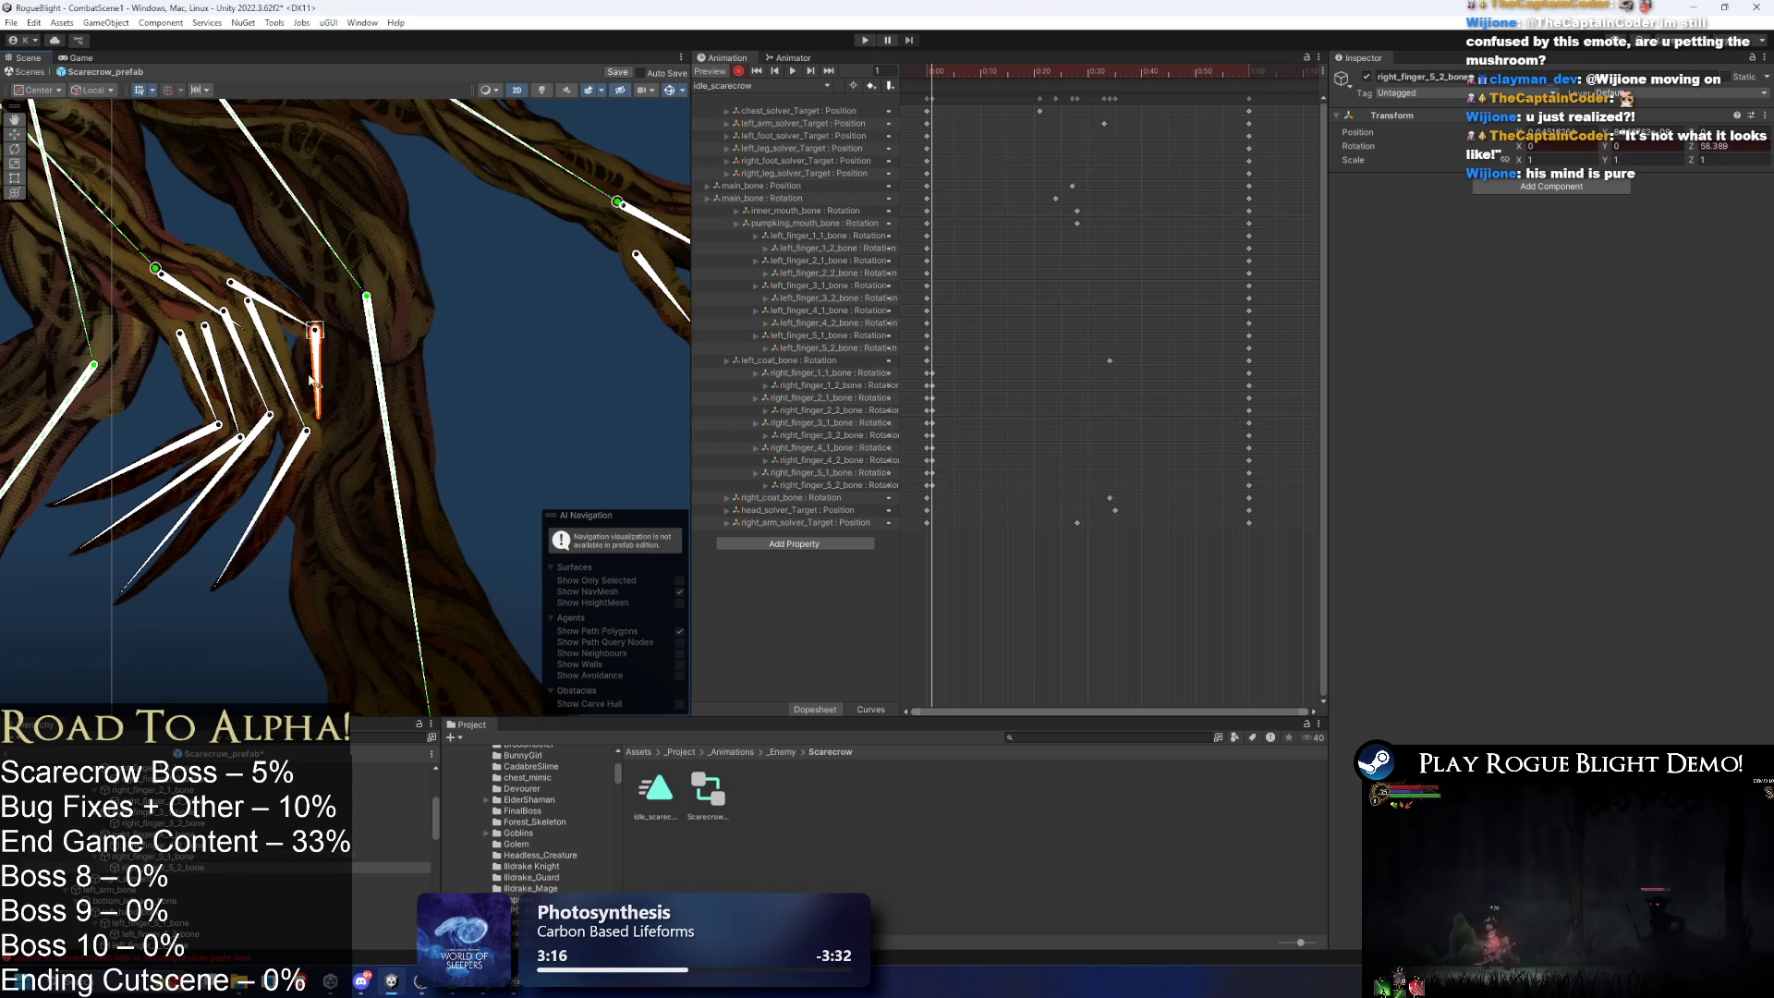
{"action": "left_click_drag", "start_coordinate": [289, 324], "coordinate": [279, 348]}
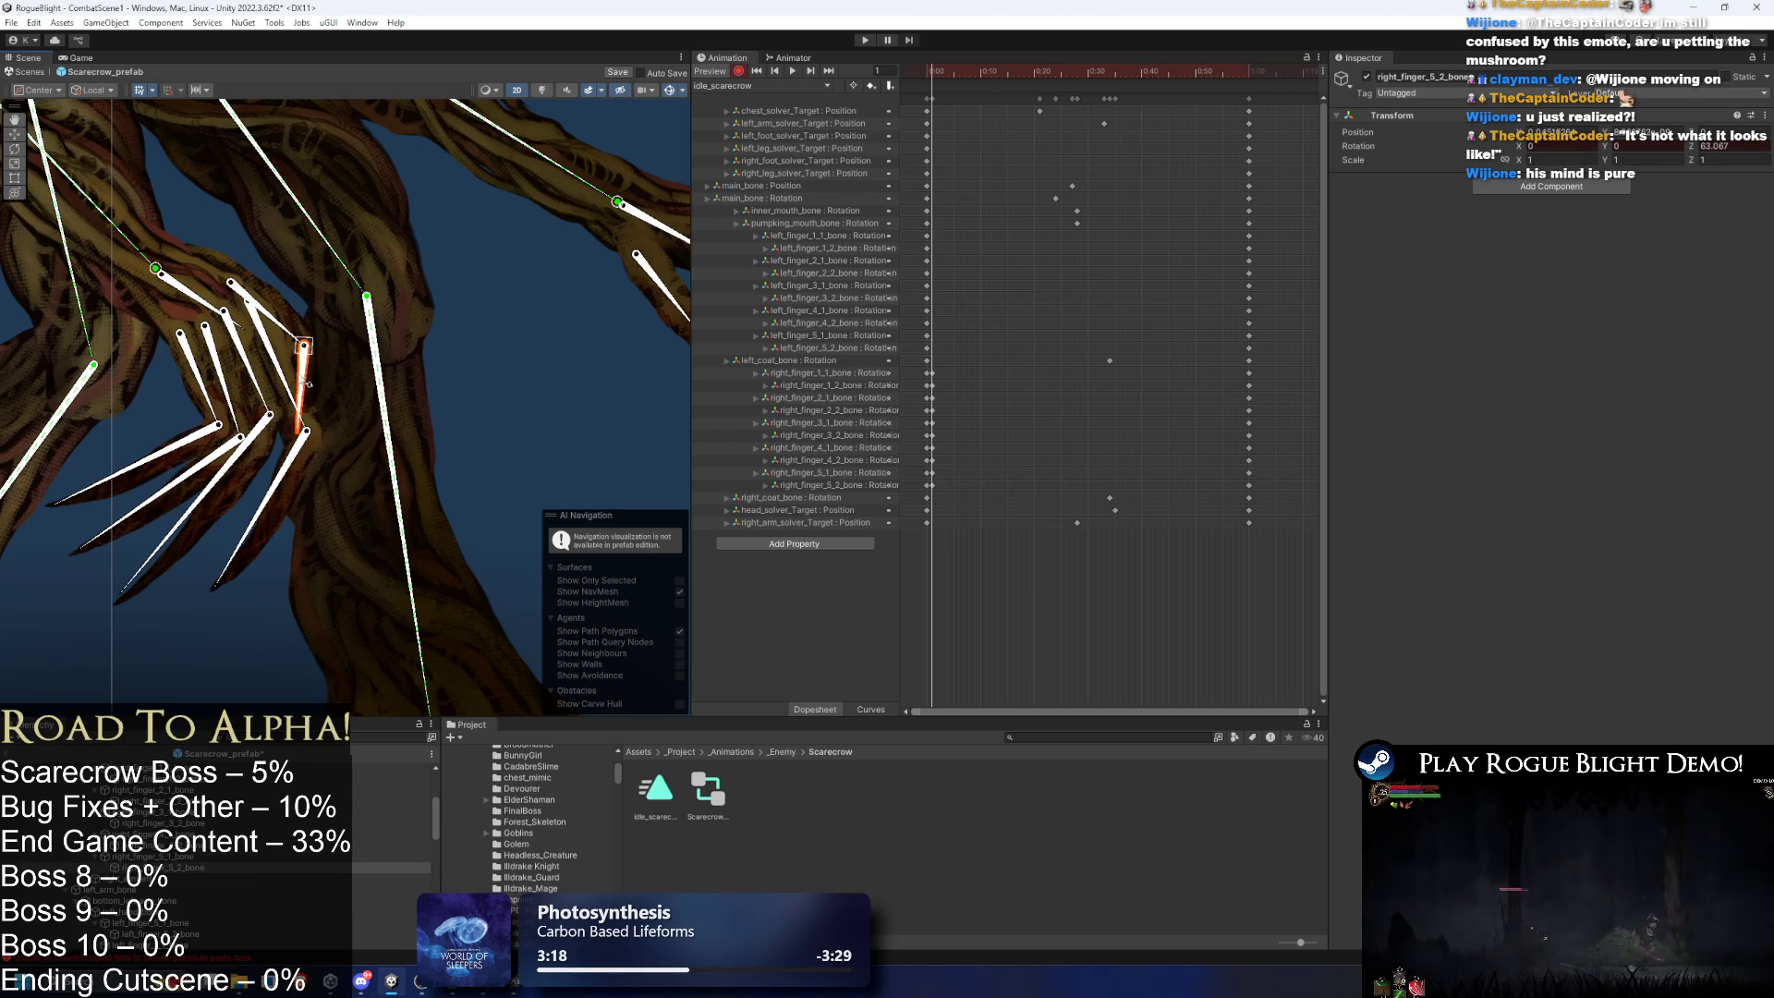
{"action": "scroll", "coordinate": [369, 356], "scroll_direction": "up", "scroll_amount": 3}
{"action": "scroll", "coordinate": [470, 325], "scroll_direction": "down", "scroll_amount": 3}
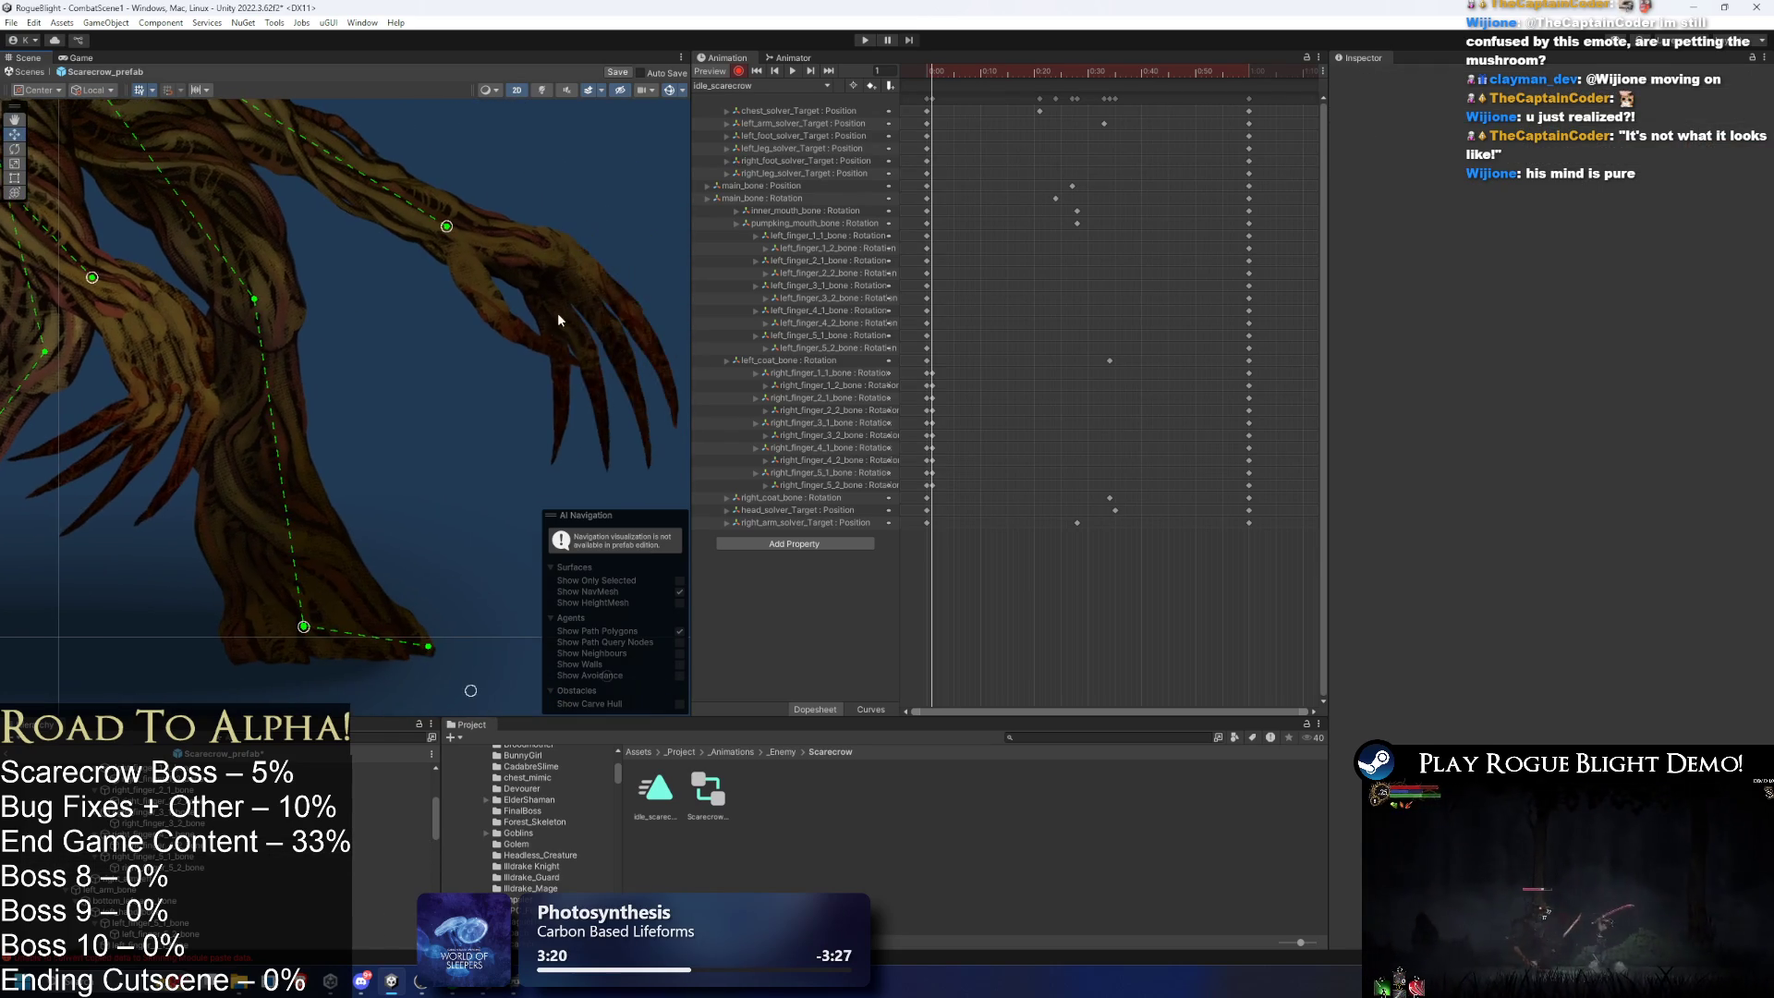
- Bring the left hand into view and bend its fifth finger's base bone downward at frame 0
{"action": "left_click", "coordinate": [557, 316]}
{"action": "left_click_drag", "start_coordinate": [560, 318], "coordinate": [426, 299]}
{"action": "mouse_move", "coordinate": [320, 309]}
{"action": "left_mouse_down"}
{"action": "mouse_move", "coordinate": [321, 333]}
{"action": "mouse_move", "coordinate": [402, 340]}
{"action": "mouse_move", "coordinate": [399, 319]}
{"action": "left_mouse_up"}
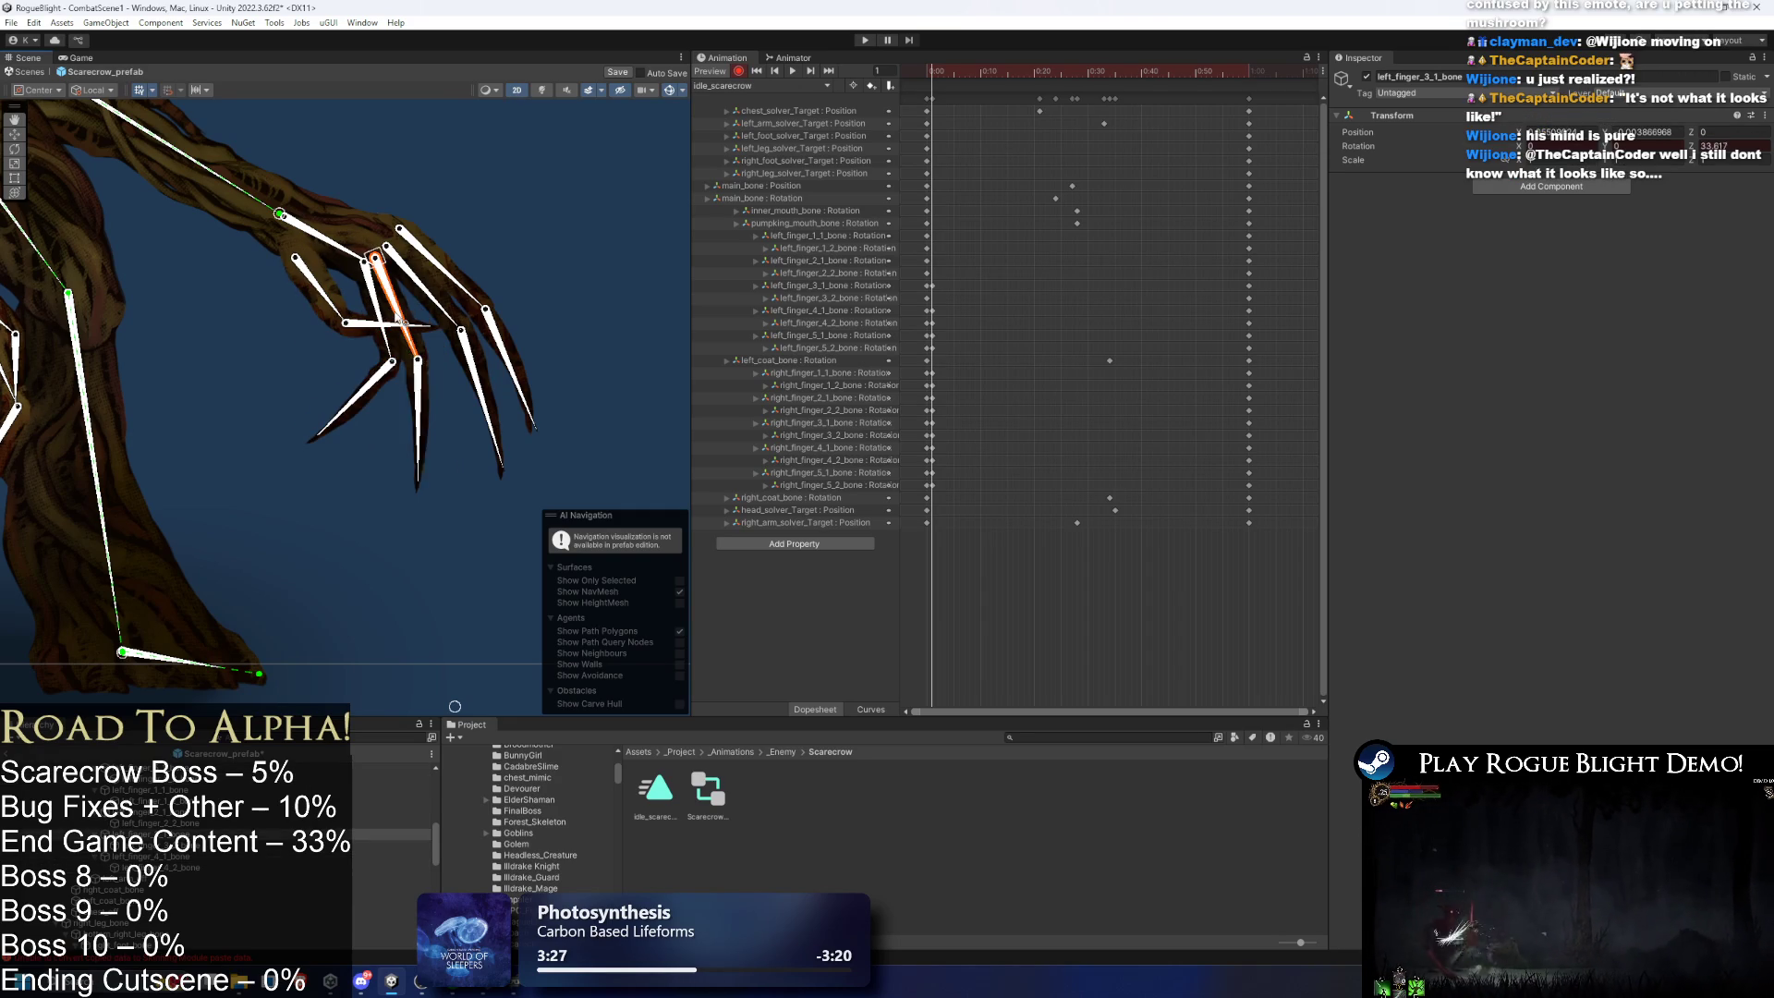
{"action": "left_click", "coordinate": [409, 425]}
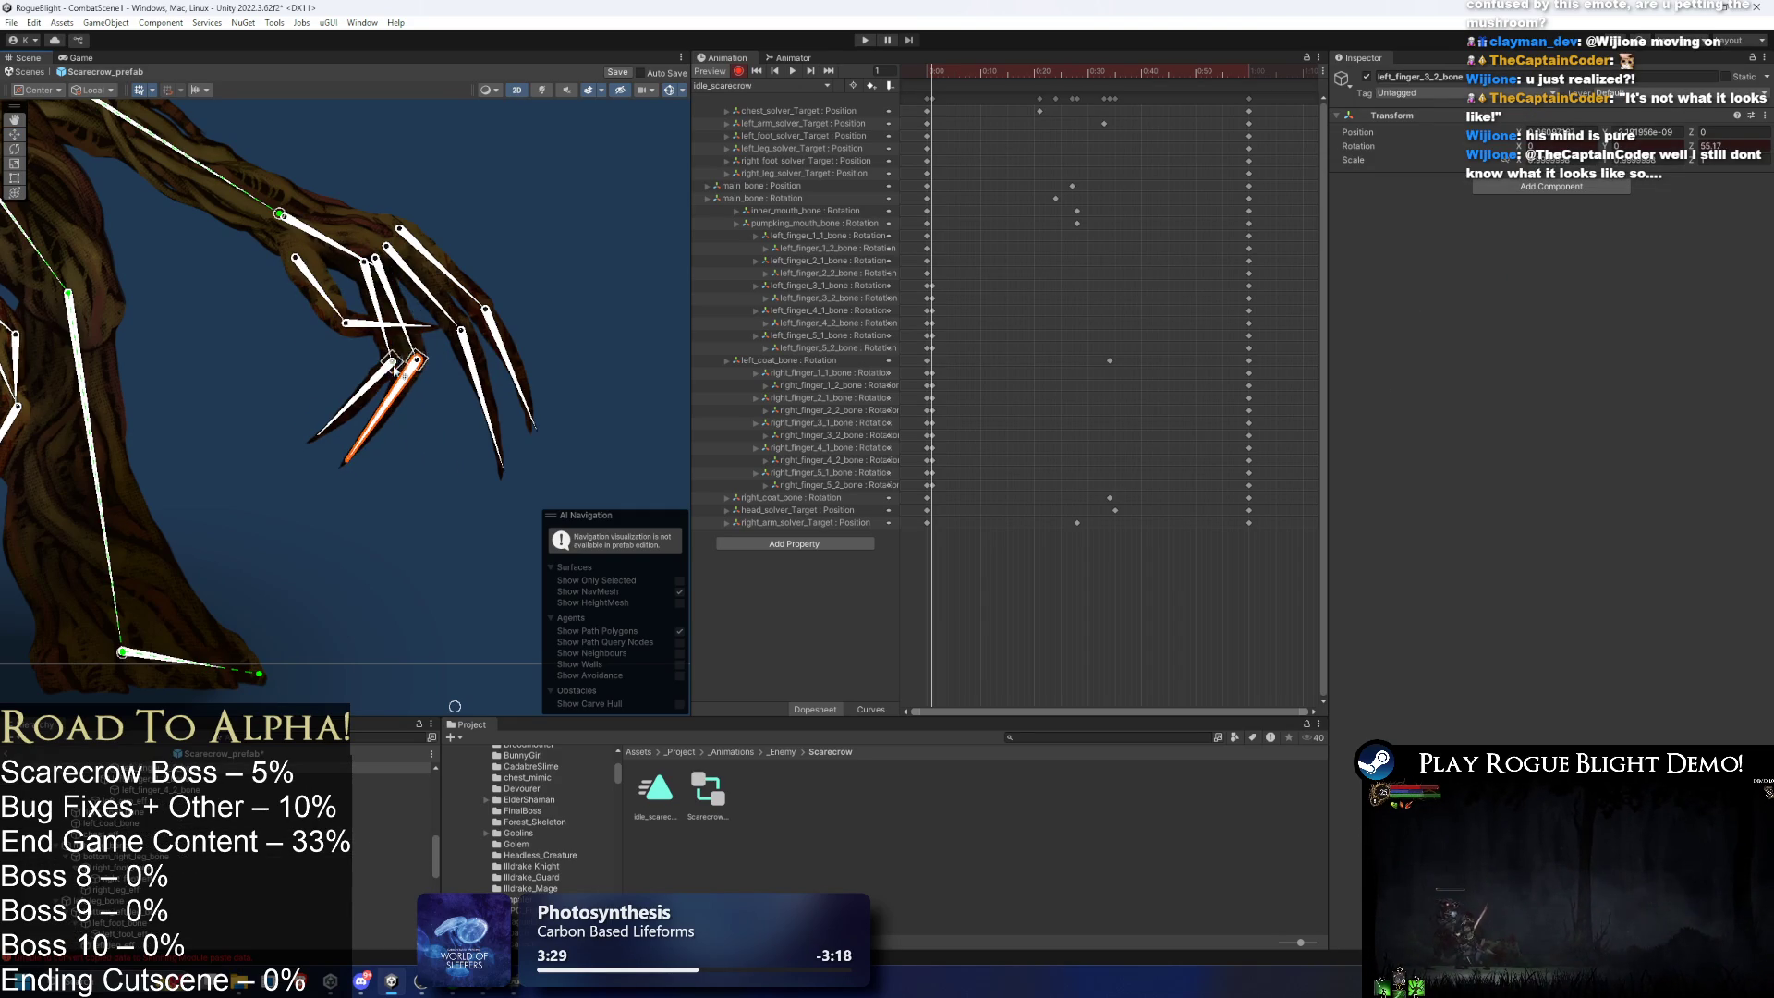
{"action": "scroll", "coordinate": [420, 307], "scroll_direction": "up", "scroll_amount": 2}
{"action": "left_click", "coordinate": [413, 250]}
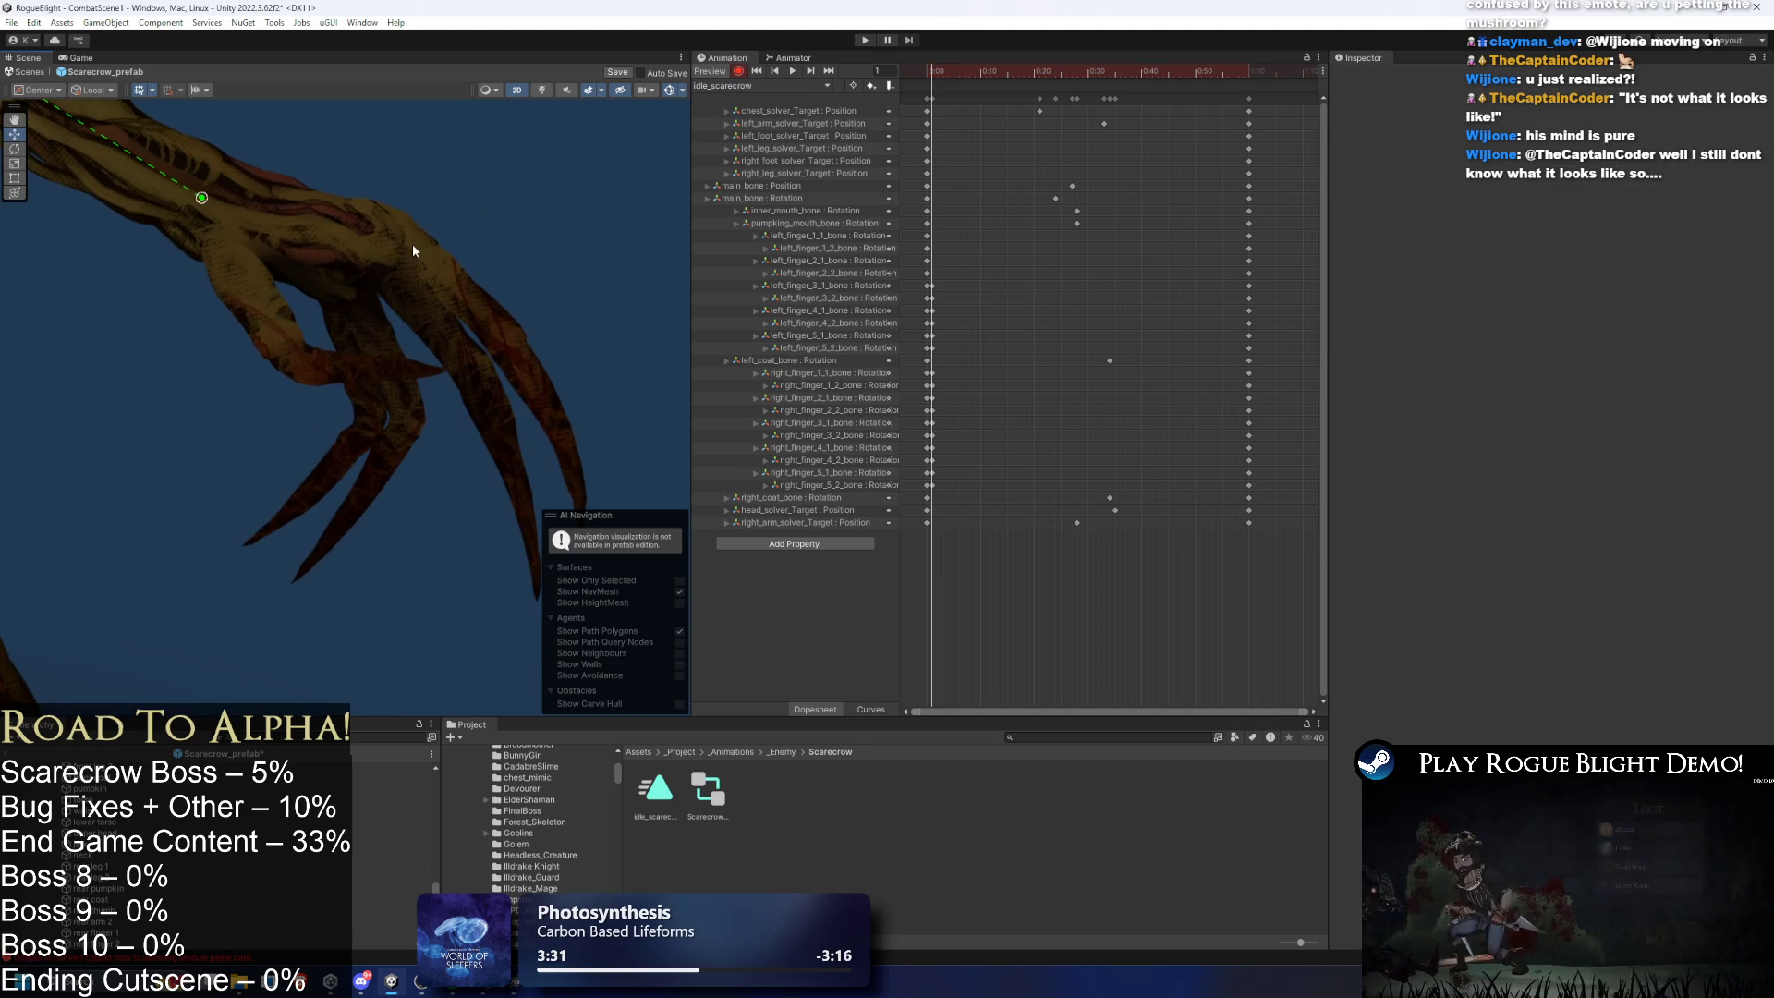
{"action": "left_click", "coordinate": [280, 316]}
{"action": "left_click", "coordinate": [386, 334]}
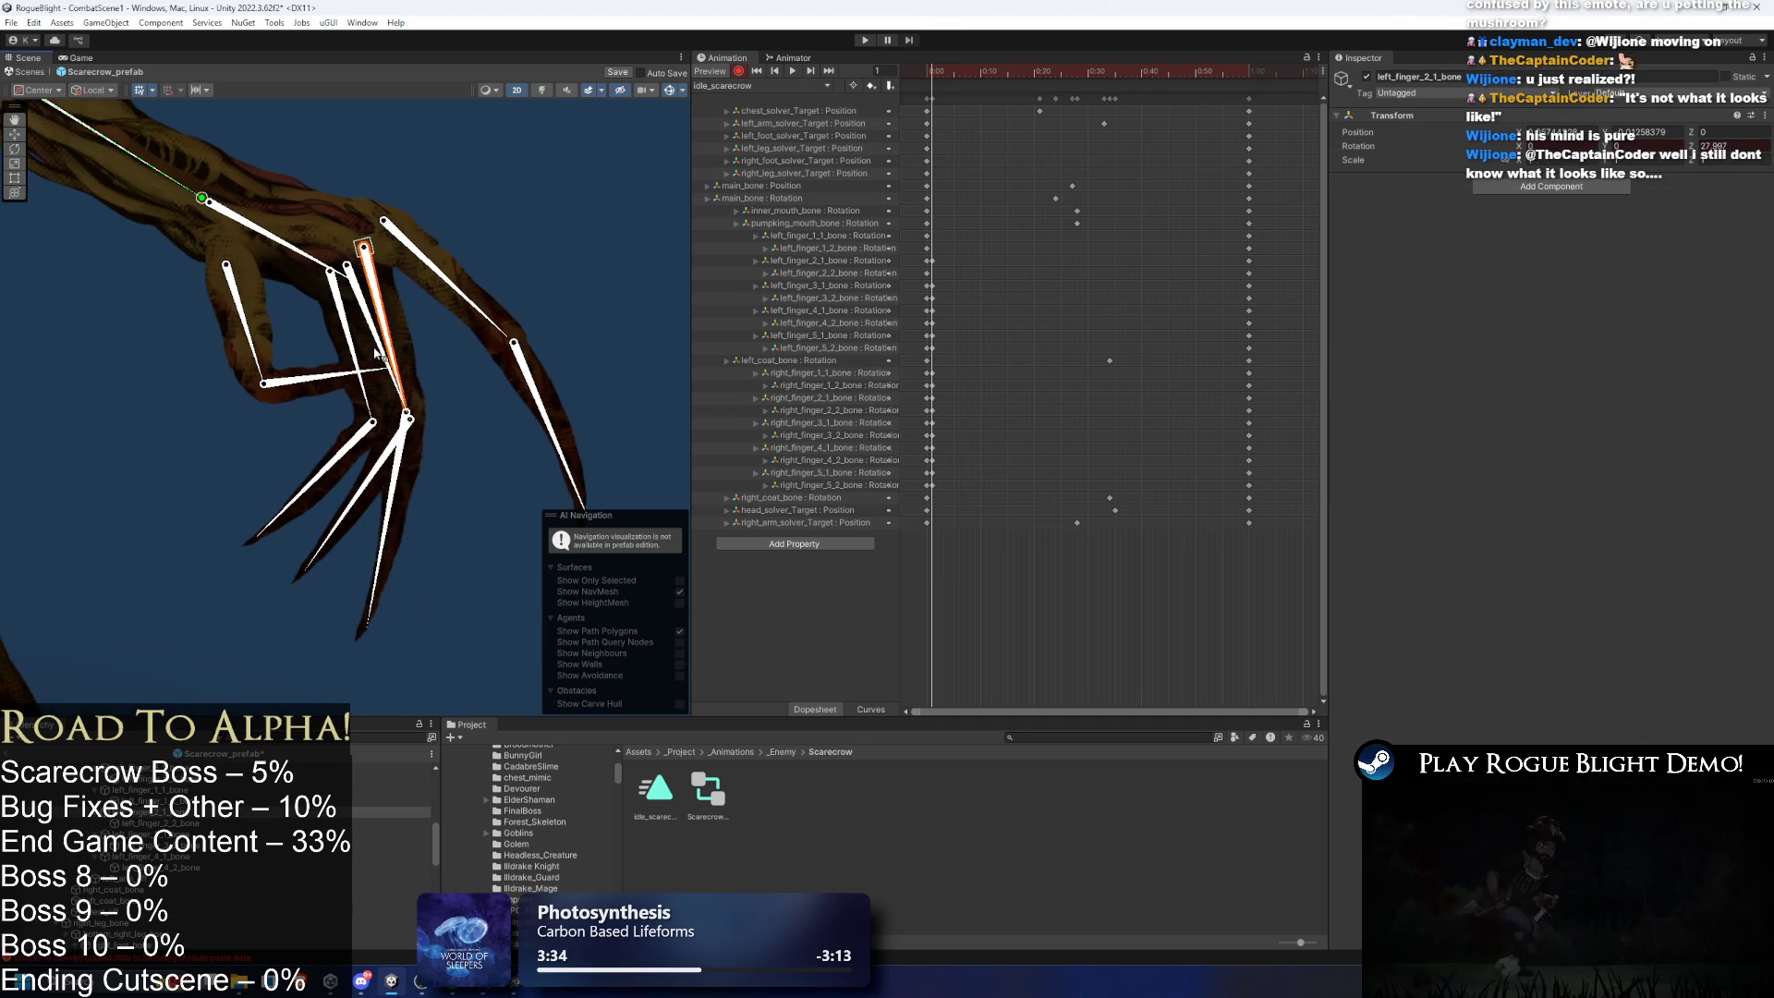
{"action": "left_click", "coordinate": [365, 448]}
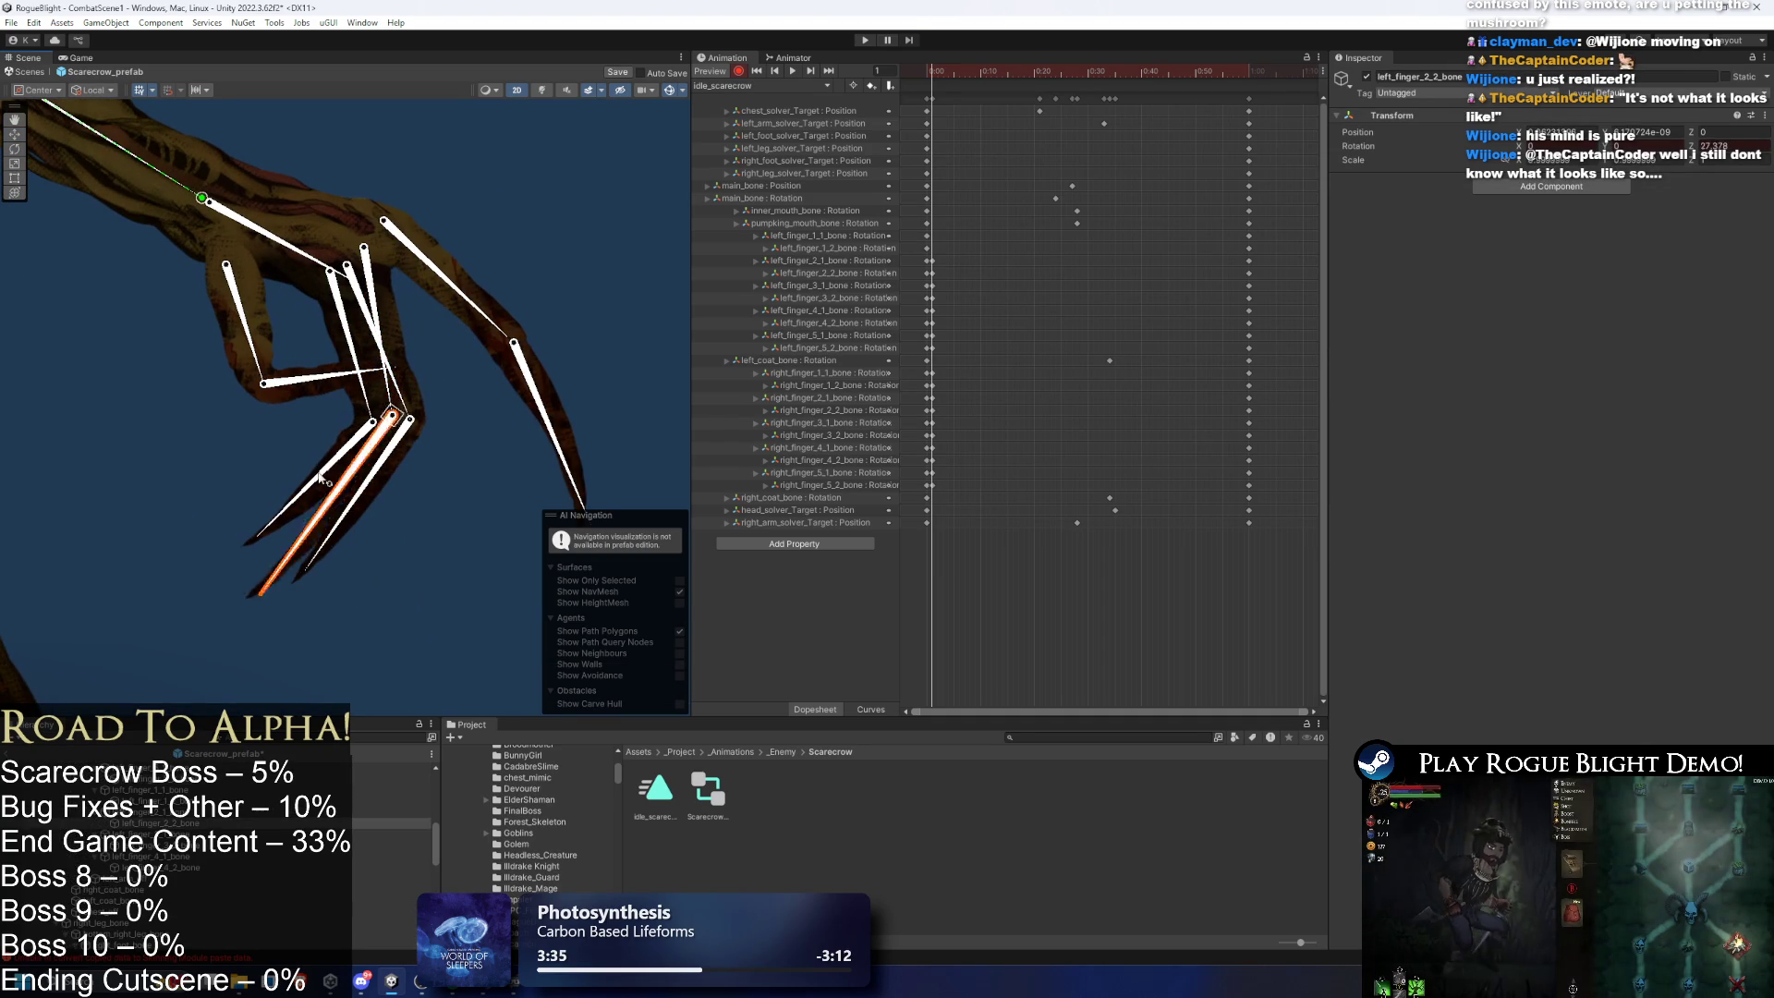
{"action": "left_click", "coordinate": [347, 365]}
{"action": "left_click", "coordinate": [522, 321]}
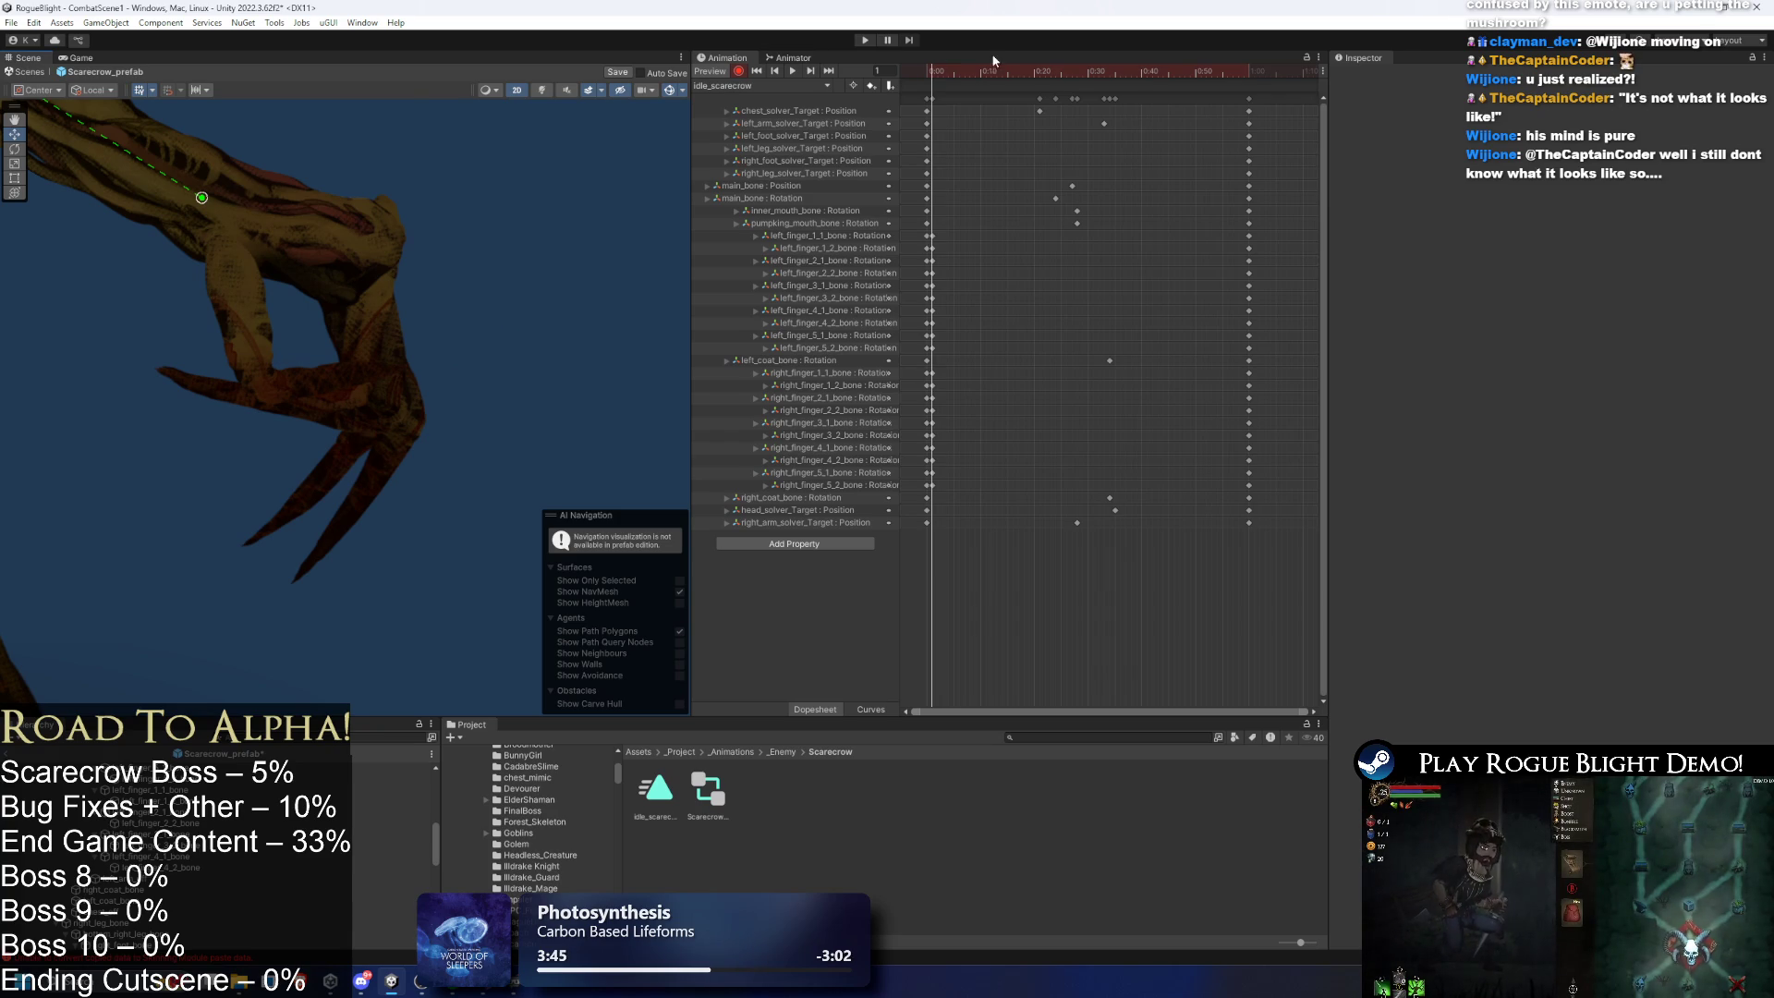
{"action": "key", "text": "ctrl+z"}
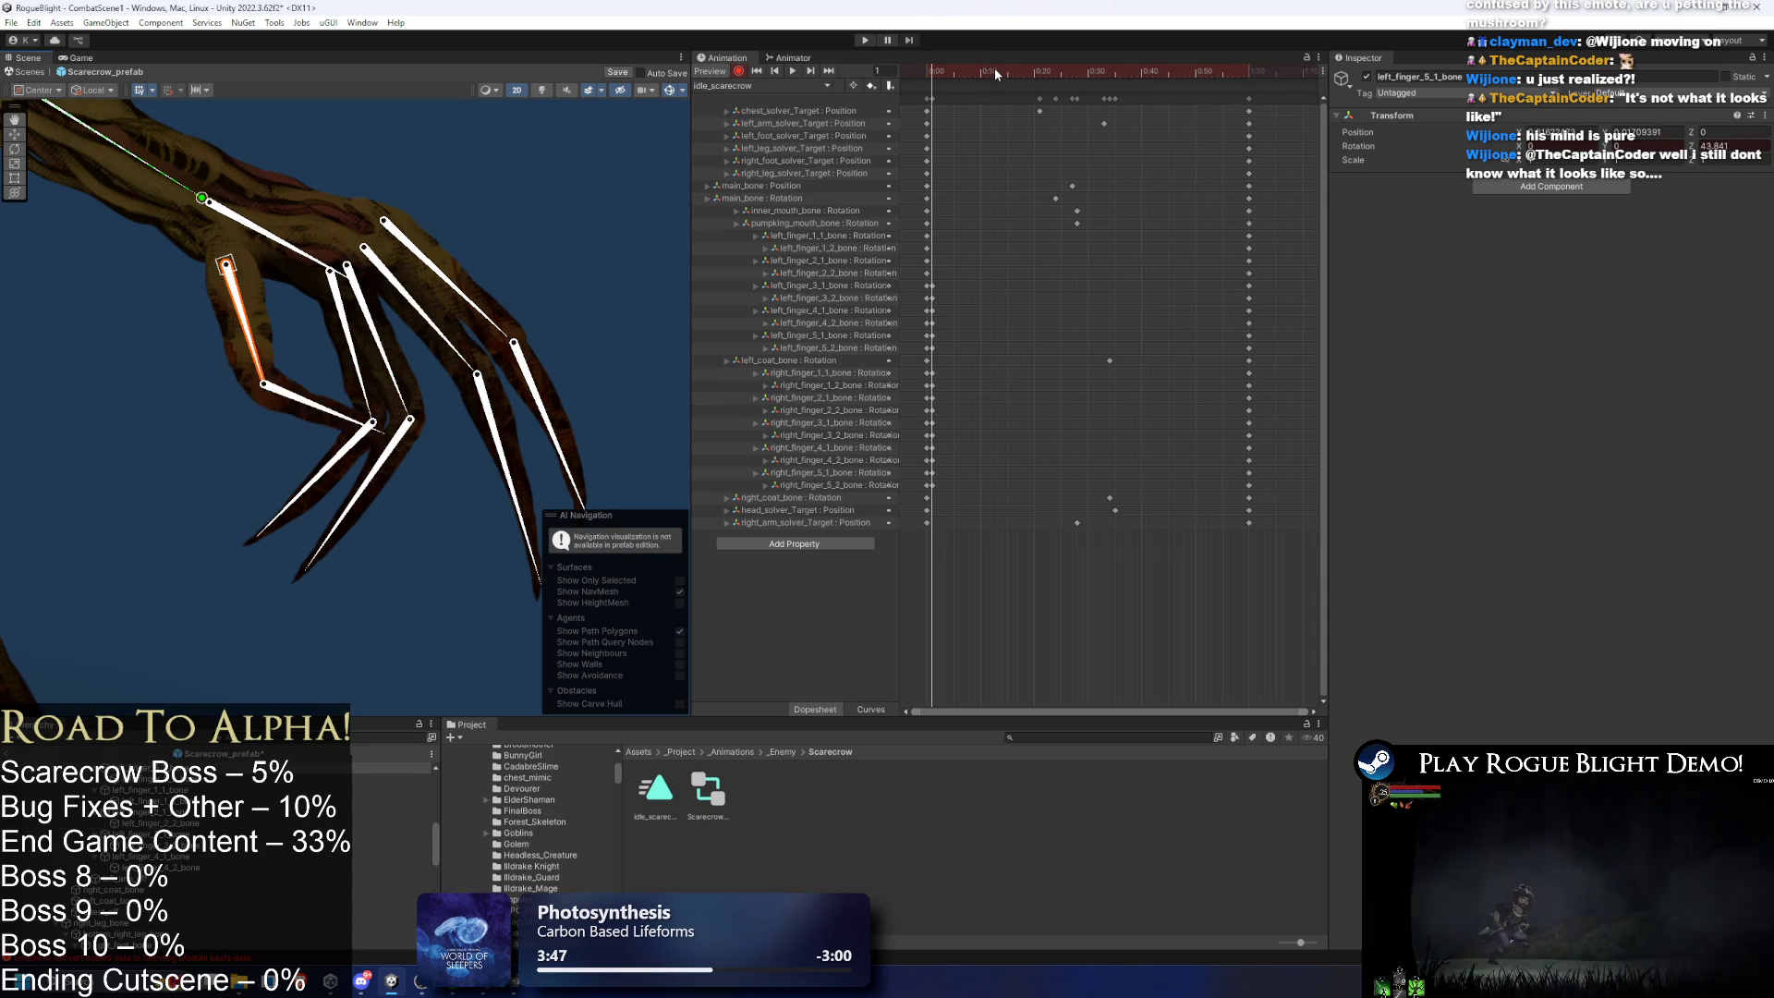
{"action": "key", "text": "ctrl+z"}
{"action": "key", "text": "ctrl+z"}
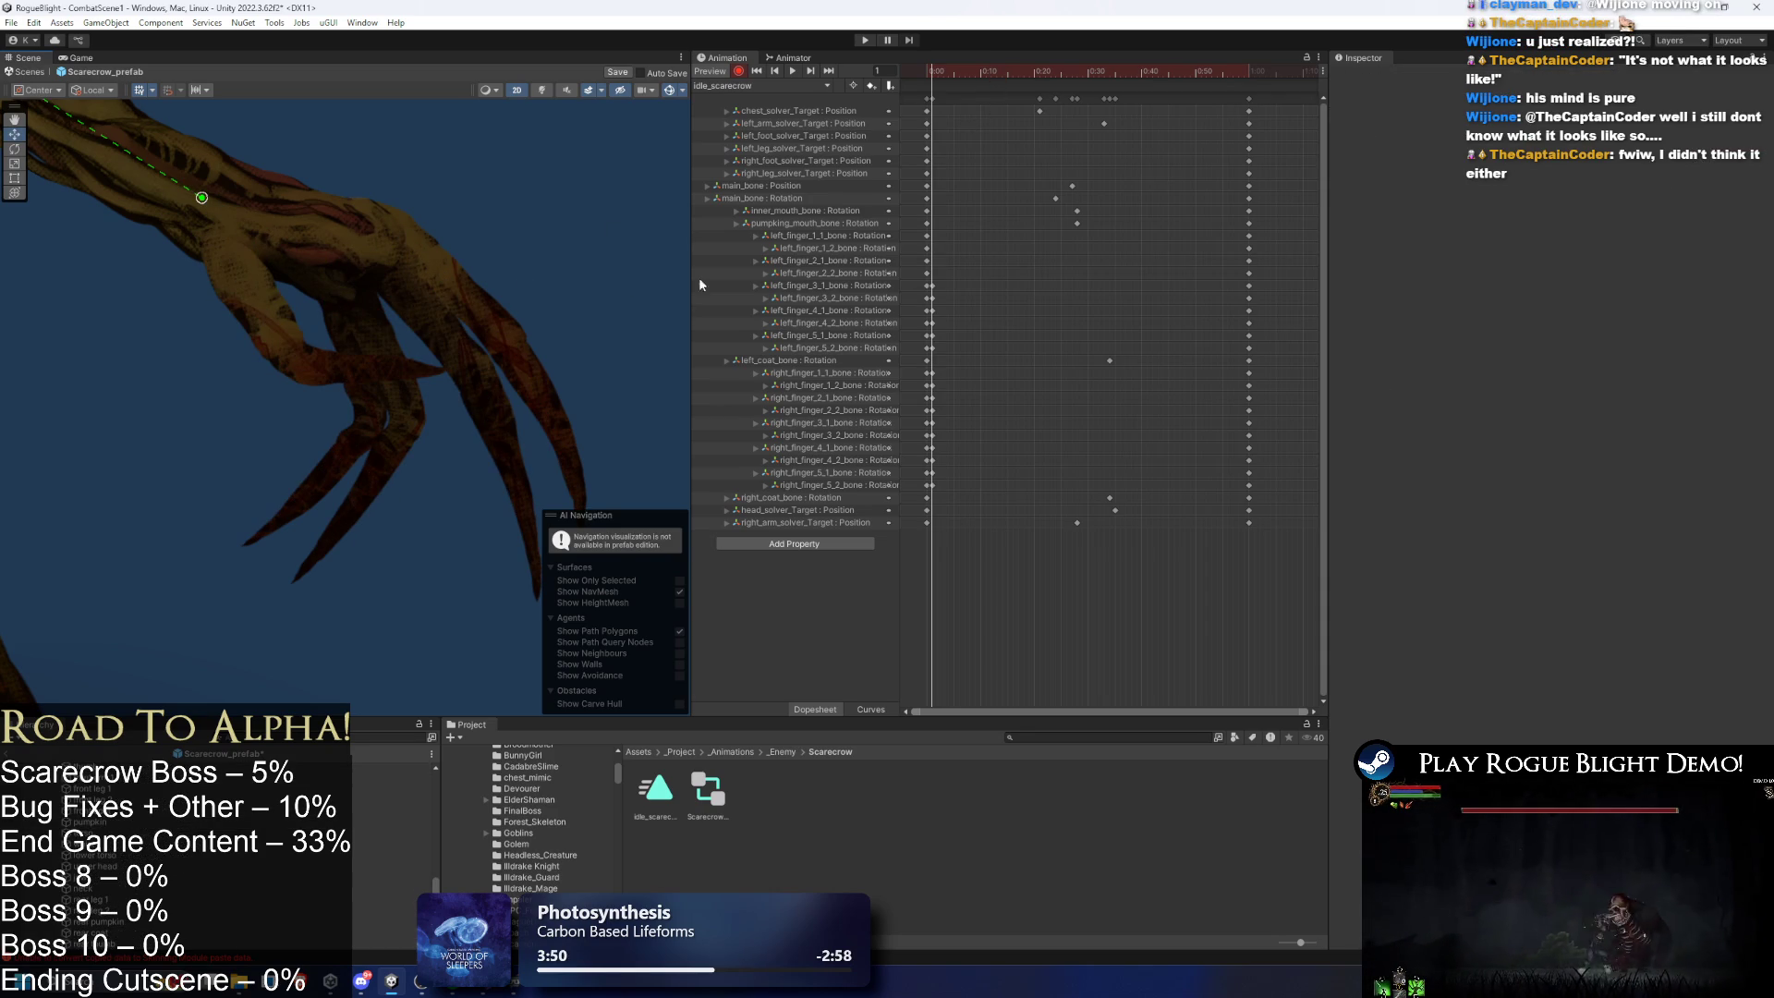
- Curl the left hand's first, second and third finger joints down-left, undoing a stray move
{"action": "left_click", "coordinate": [273, 328]}
{"action": "left_click", "coordinate": [273, 328]}
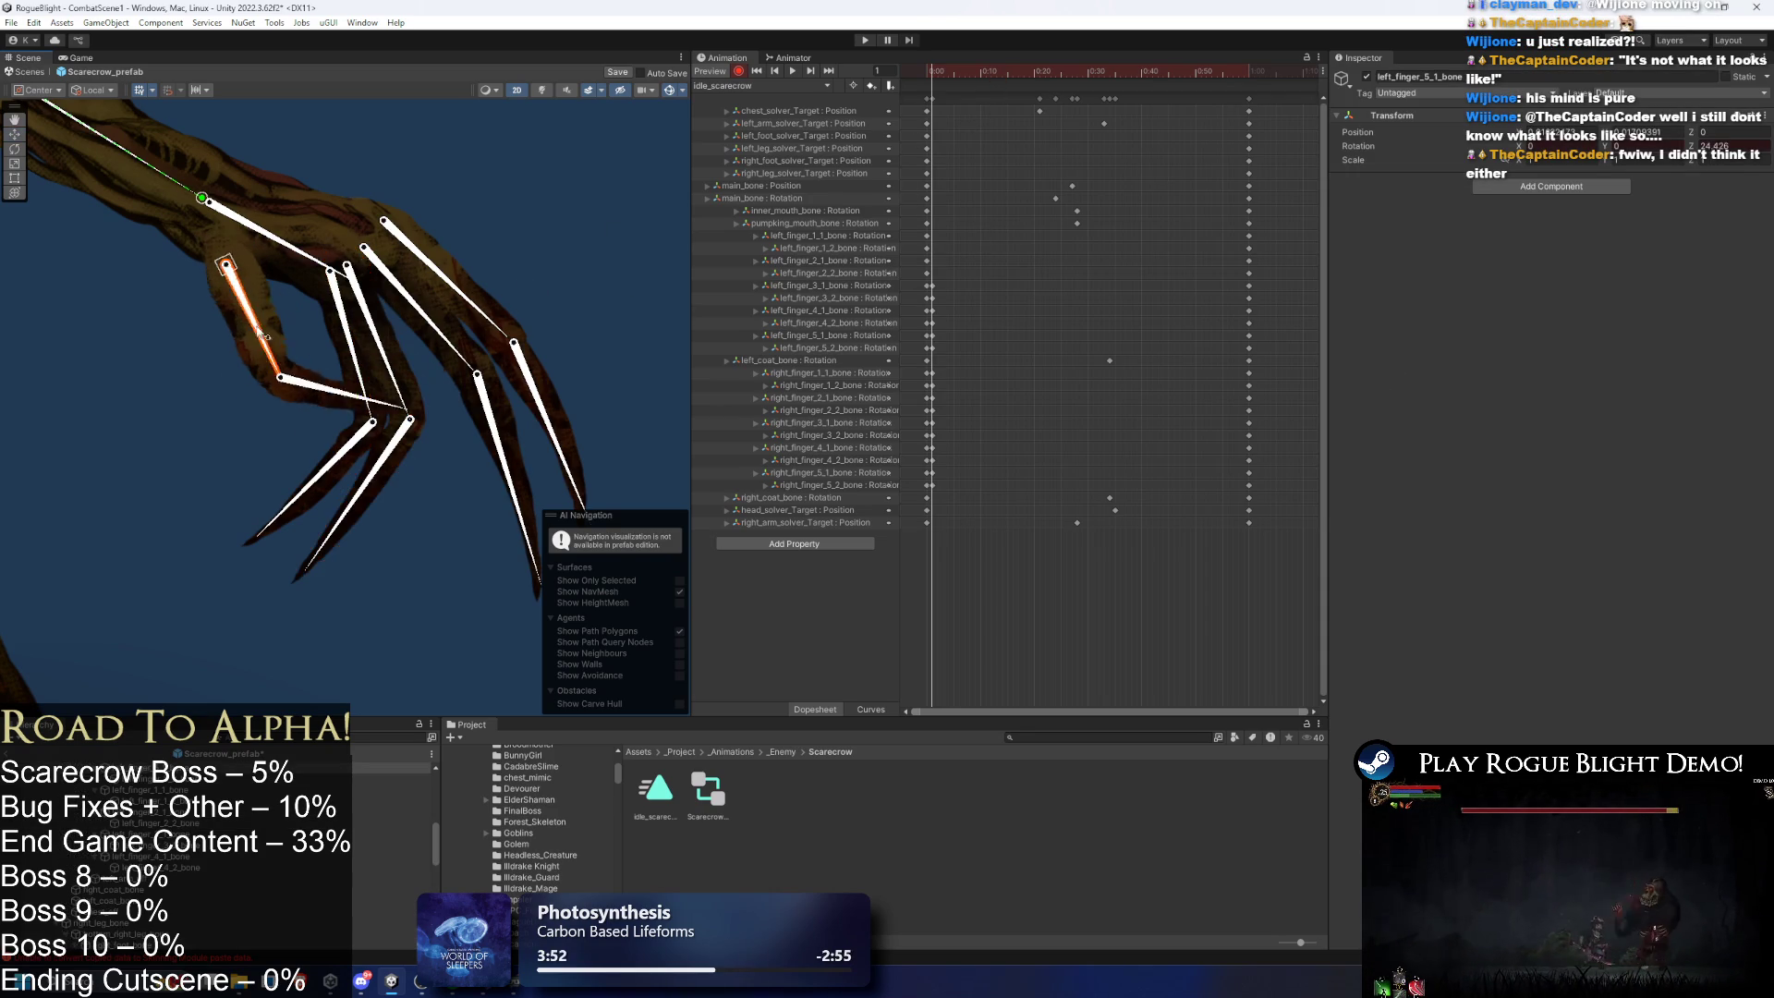
{"action": "left_click_drag", "start_coordinate": [405, 432], "coordinate": [390, 467]}
{"action": "left_click_drag", "start_coordinate": [463, 351], "coordinate": [415, 456]}
{"action": "left_click_drag", "start_coordinate": [442, 276], "coordinate": [445, 365]}
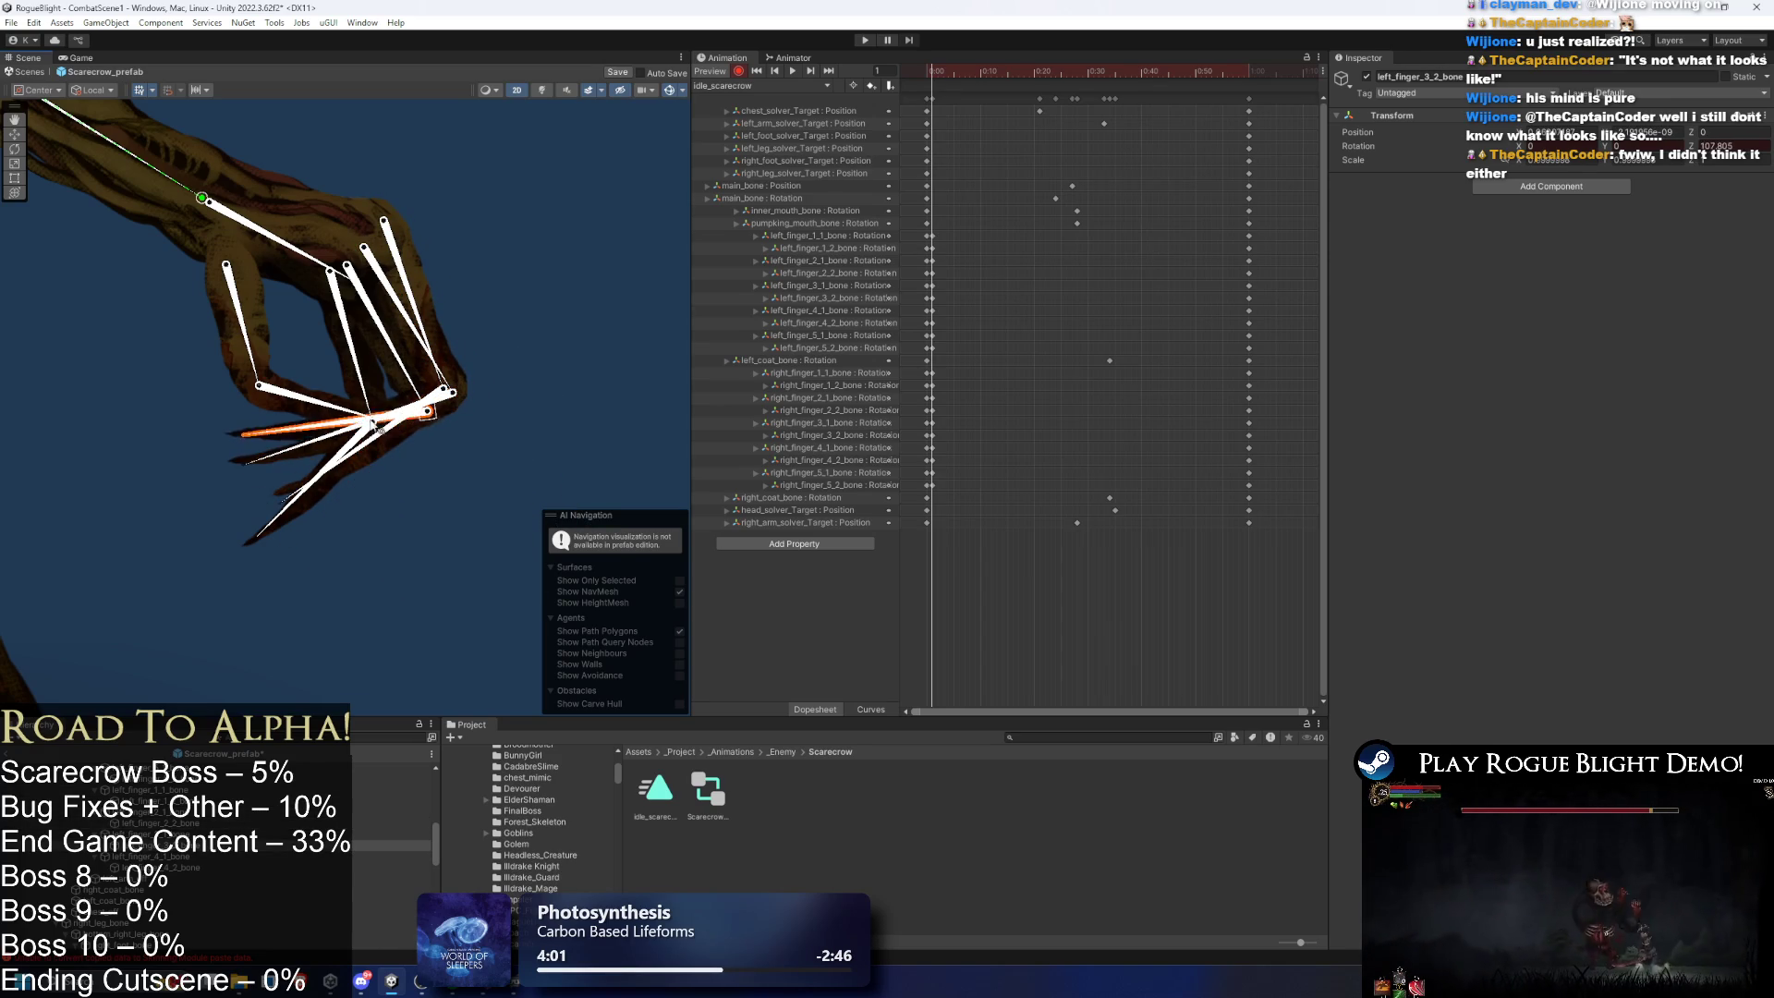
{"action": "left_click_drag", "start_coordinate": [344, 424], "coordinate": [343, 447]}
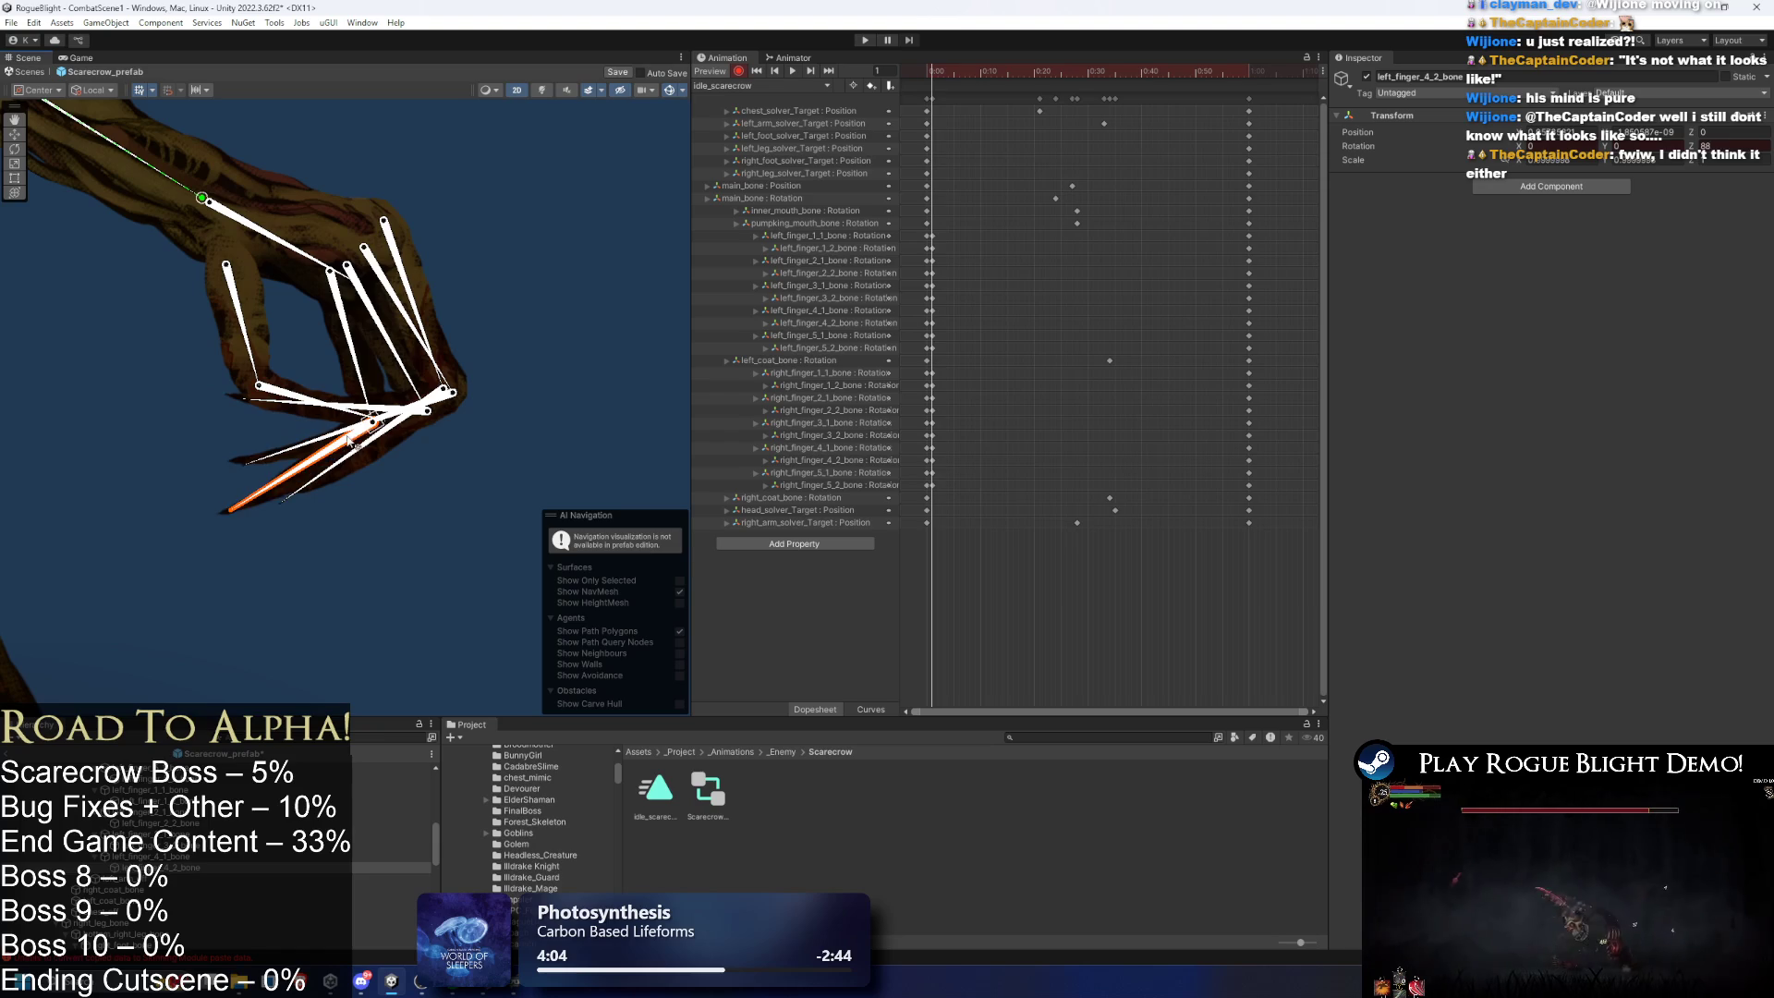
{"action": "left_click_drag", "start_coordinate": [431, 409], "coordinate": [444, 429]}
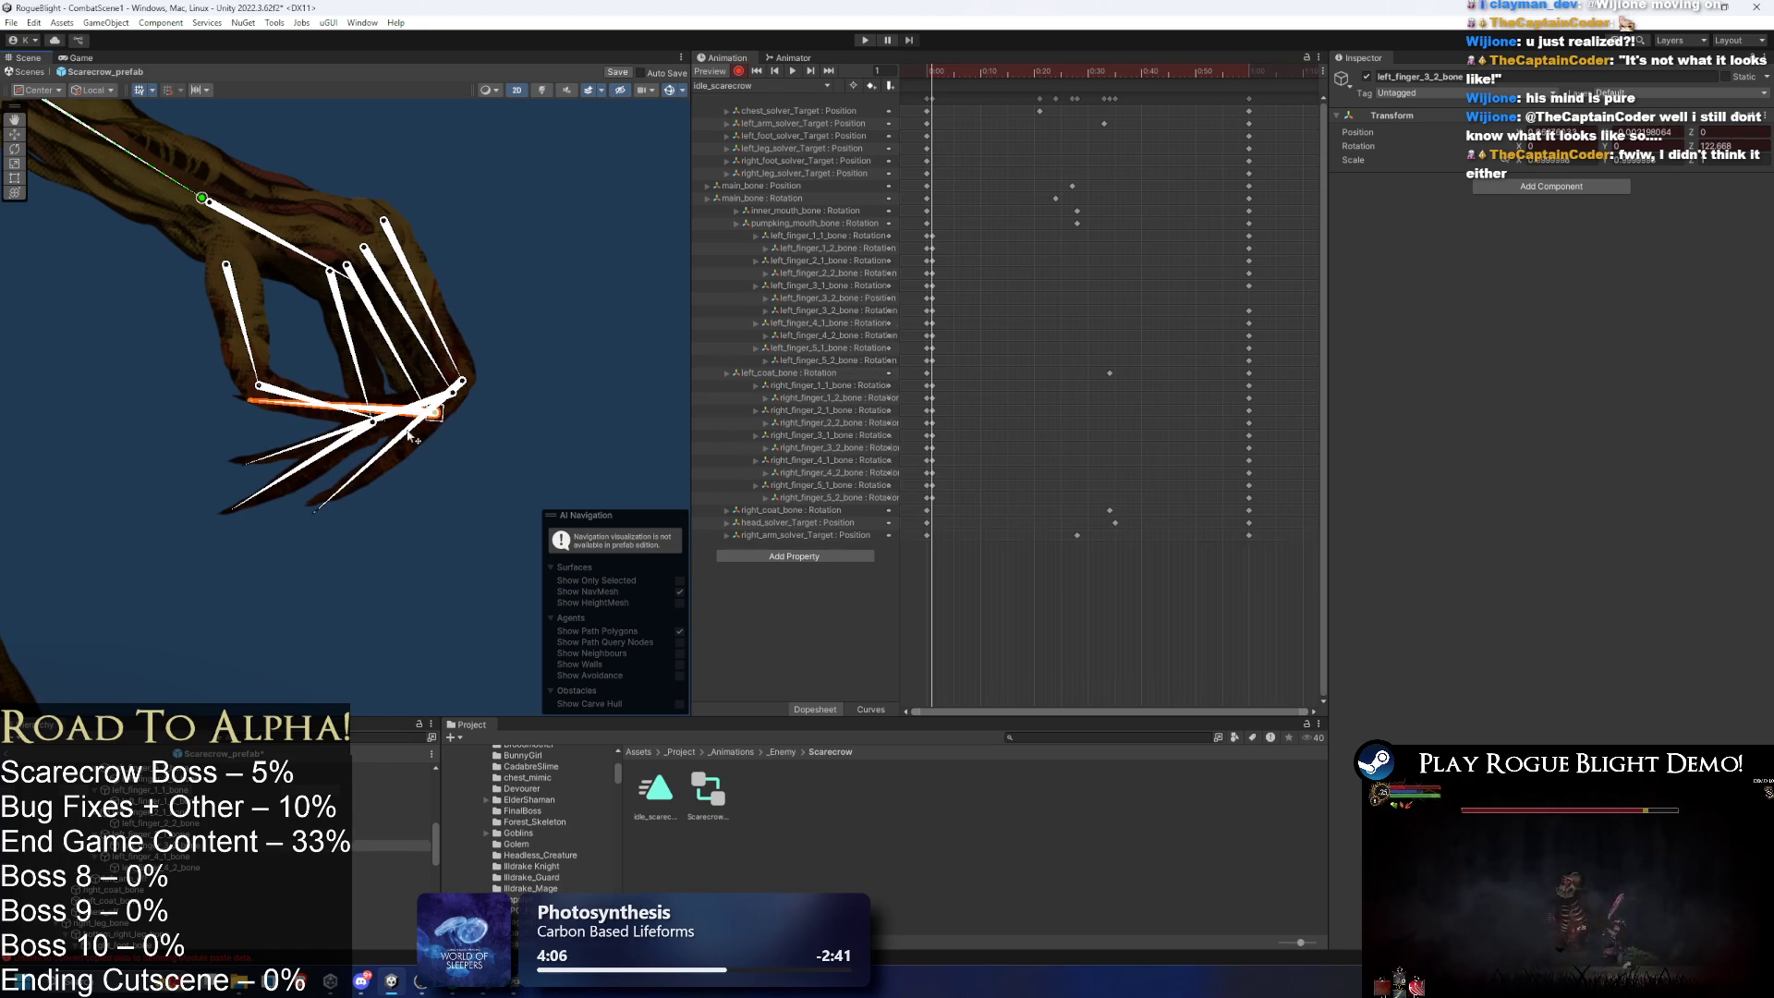
{"action": "key", "text": "ctrl+z"}
{"action": "key", "text": "ctrl+z"}
{"action": "key", "text": "ctrl+z"}
{"action": "left_click_drag", "start_coordinate": [332, 444], "coordinate": [363, 487]}
{"action": "mouse_move", "coordinate": [389, 409]}
{"action": "left_mouse_down"}
{"action": "mouse_move", "coordinate": [395, 442]}
{"action": "mouse_move", "coordinate": [304, 397]}
{"action": "mouse_move", "coordinate": [214, 317]}
{"action": "mouse_move", "coordinate": [349, 377]}
{"action": "left_mouse_up"}
{"action": "left_click", "coordinate": [477, 373]}
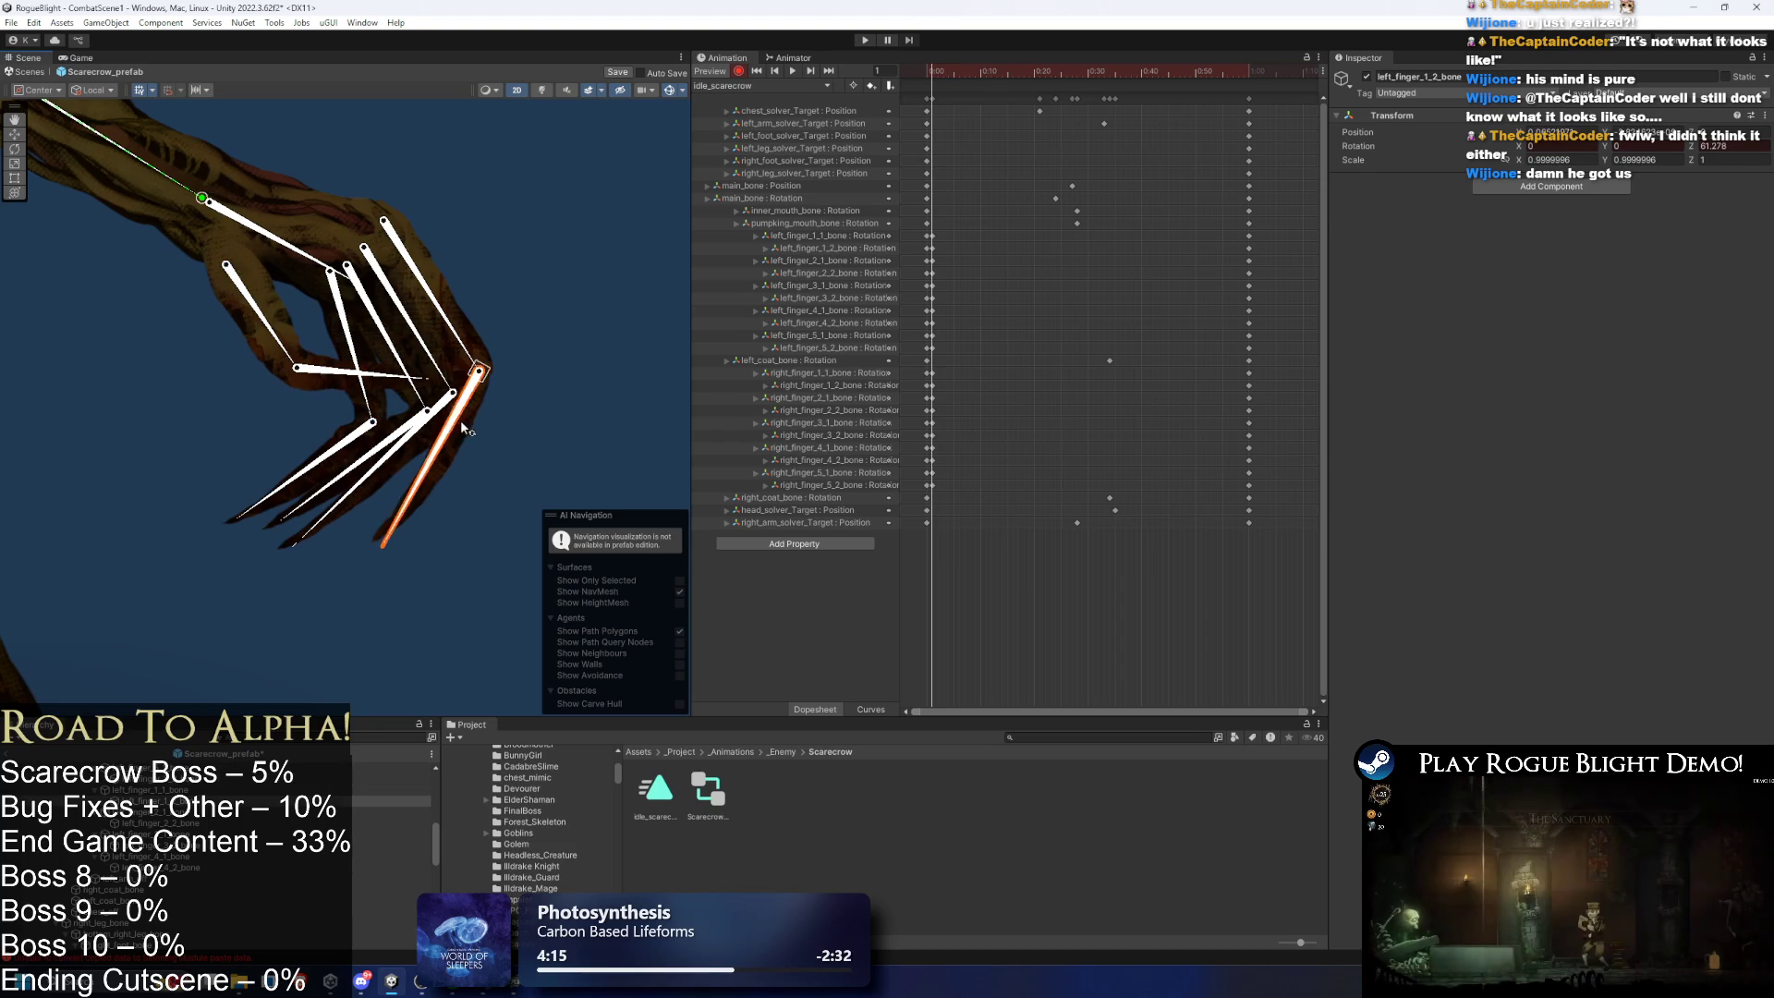
{"action": "mouse_move", "coordinate": [968, 229]}
{"action": "left_mouse_down"}
{"action": "mouse_move", "coordinate": [948, 499]}
{"action": "mouse_move", "coordinate": [923, 492]}
{"action": "left_mouse_up"}
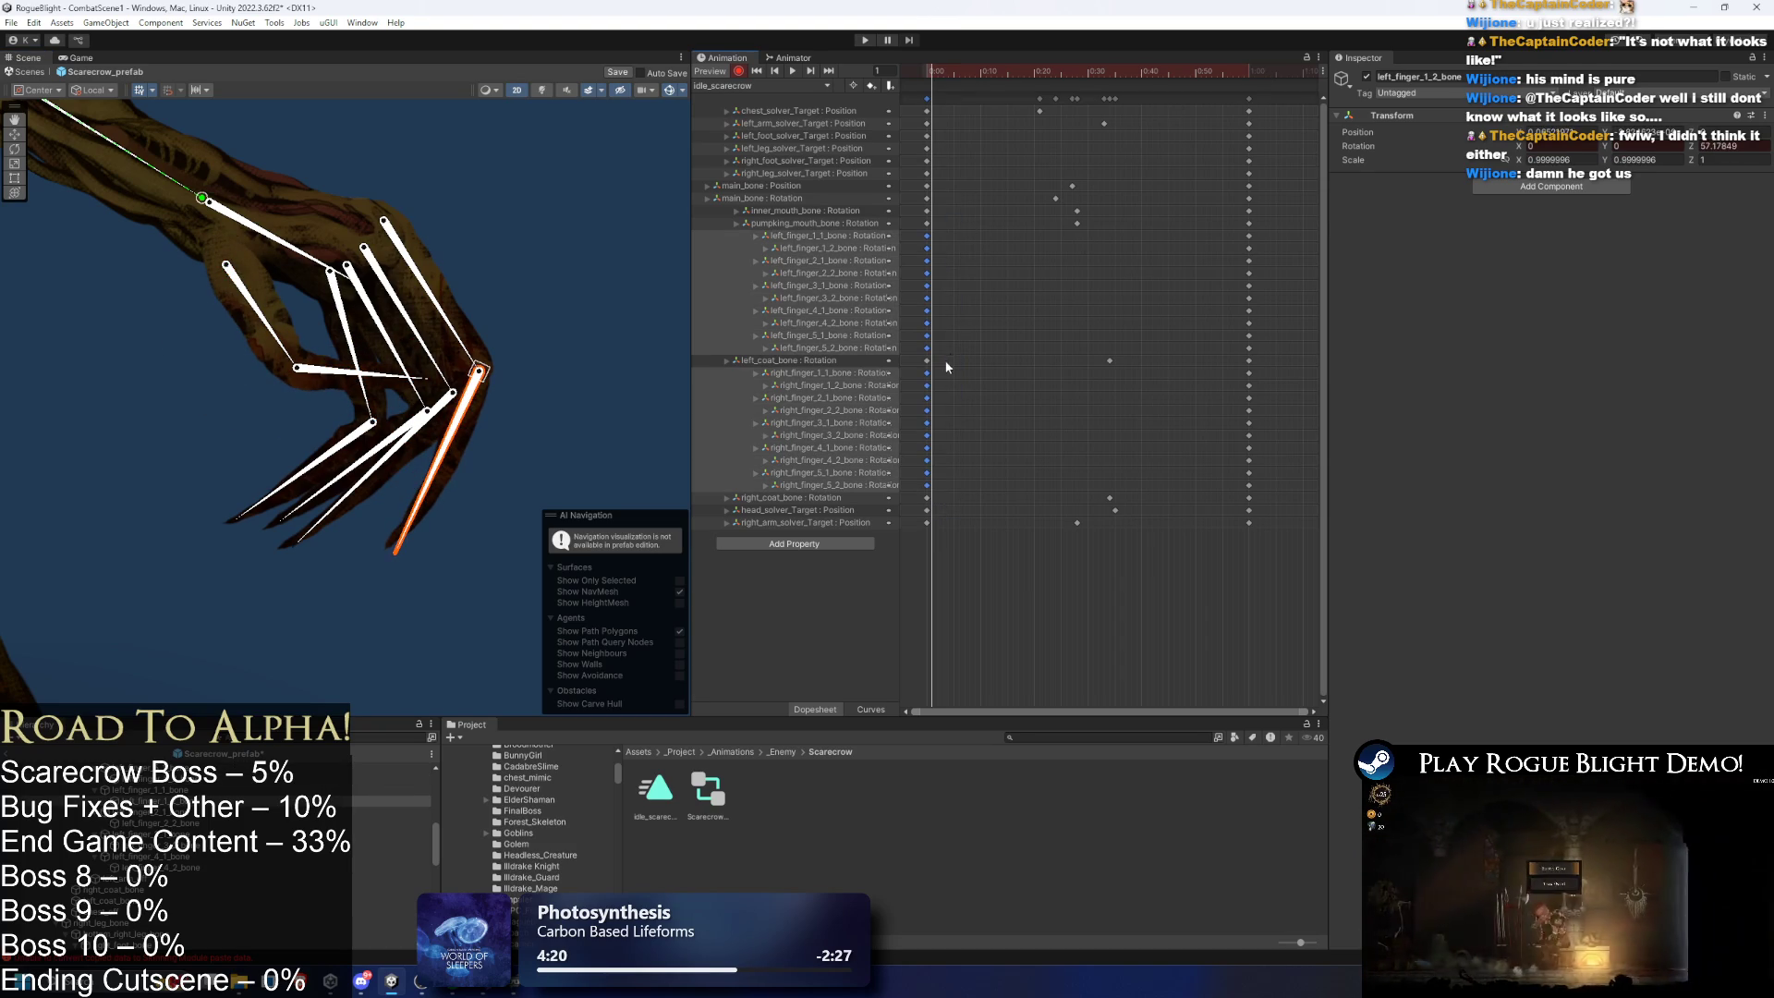
- At frame 30, rotate the first, fourth and fifth left finger bones downward
{"action": "left_click", "coordinate": [1019, 284]}
{"action": "left_click", "coordinate": [1249, 73]}
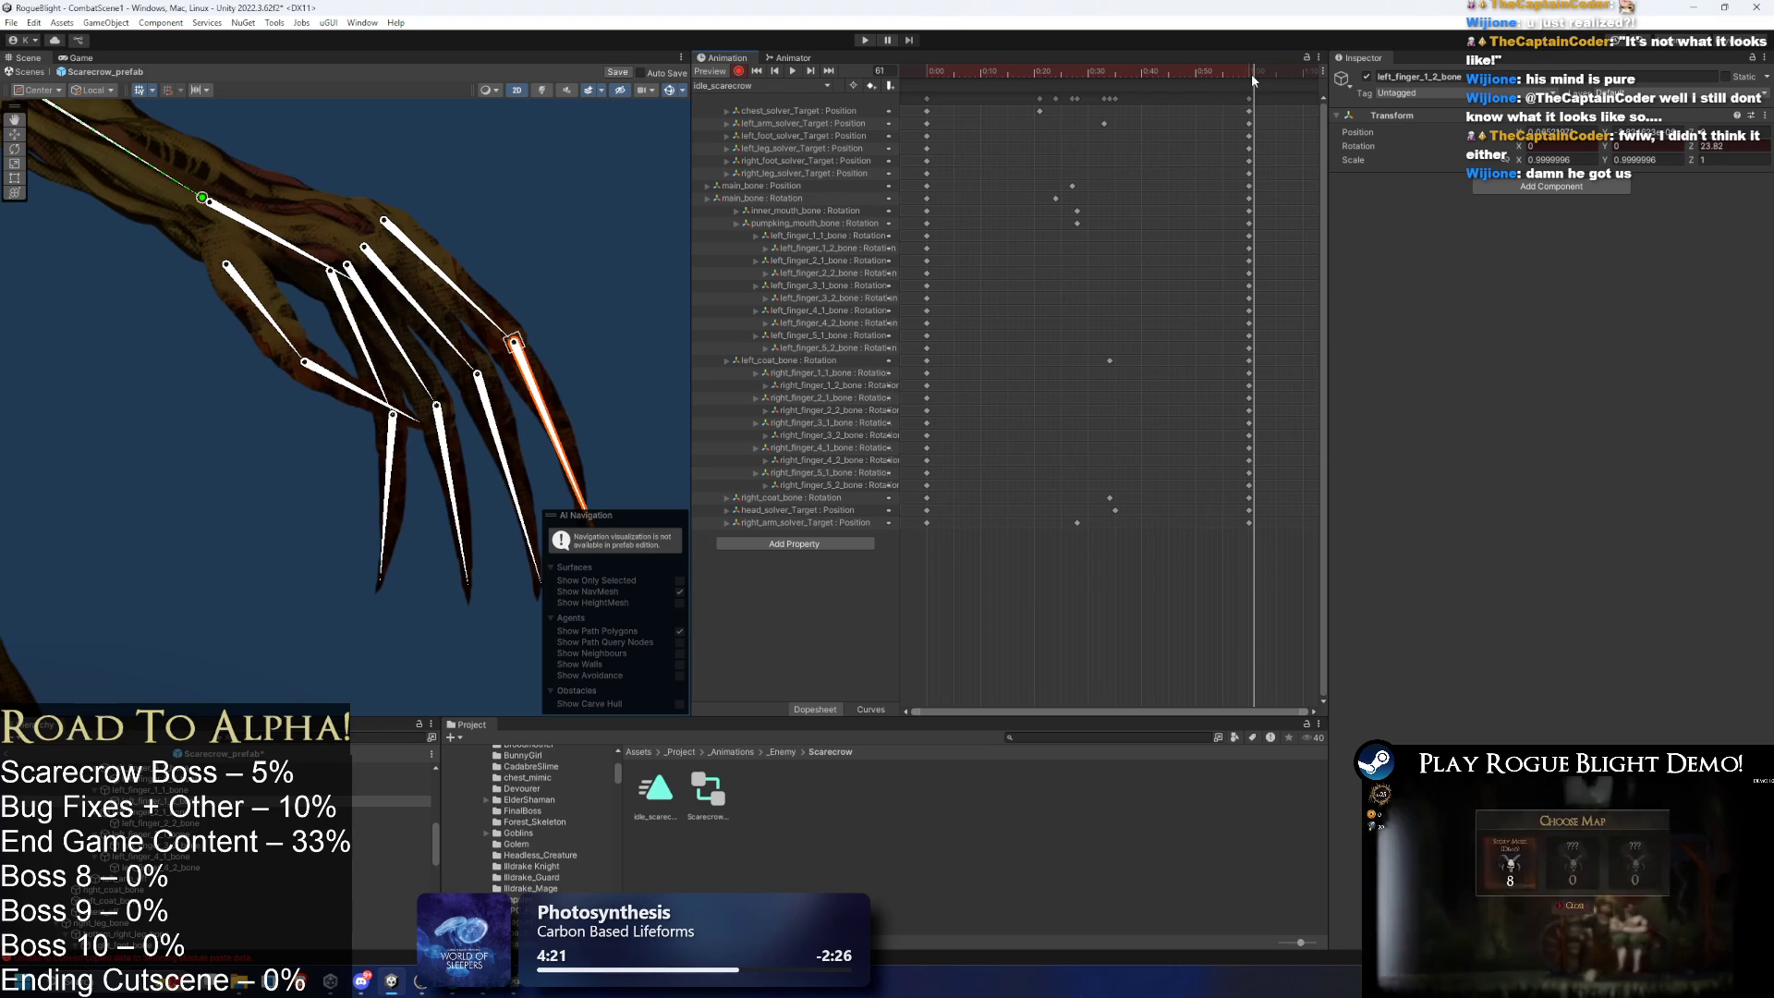
{"action": "mouse_move", "coordinate": [1252, 80]}
{"action": "left_mouse_down"}
{"action": "mouse_move", "coordinate": [994, 74]}
{"action": "mouse_move", "coordinate": [1049, 76]}
{"action": "mouse_move", "coordinate": [1007, 74]}
{"action": "mouse_move", "coordinate": [1009, 106]}
{"action": "mouse_move", "coordinate": [1071, 75]}
{"action": "left_mouse_up"}
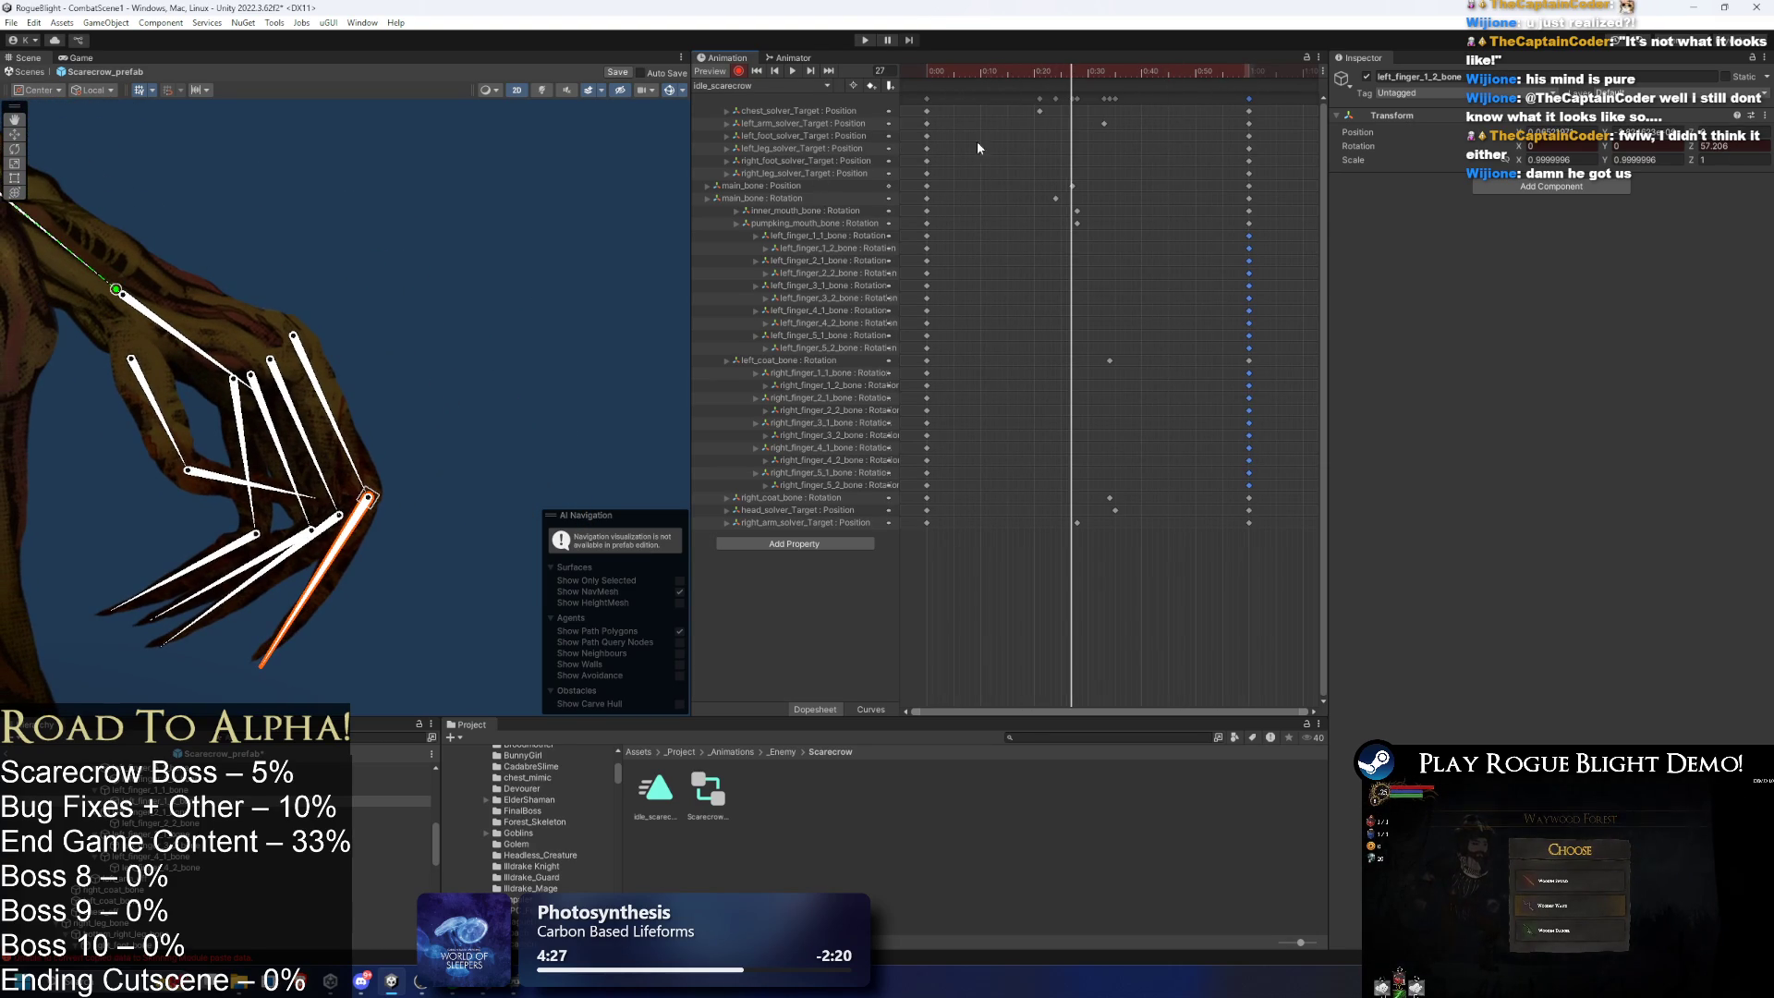
{"action": "left_click", "coordinate": [1087, 81]}
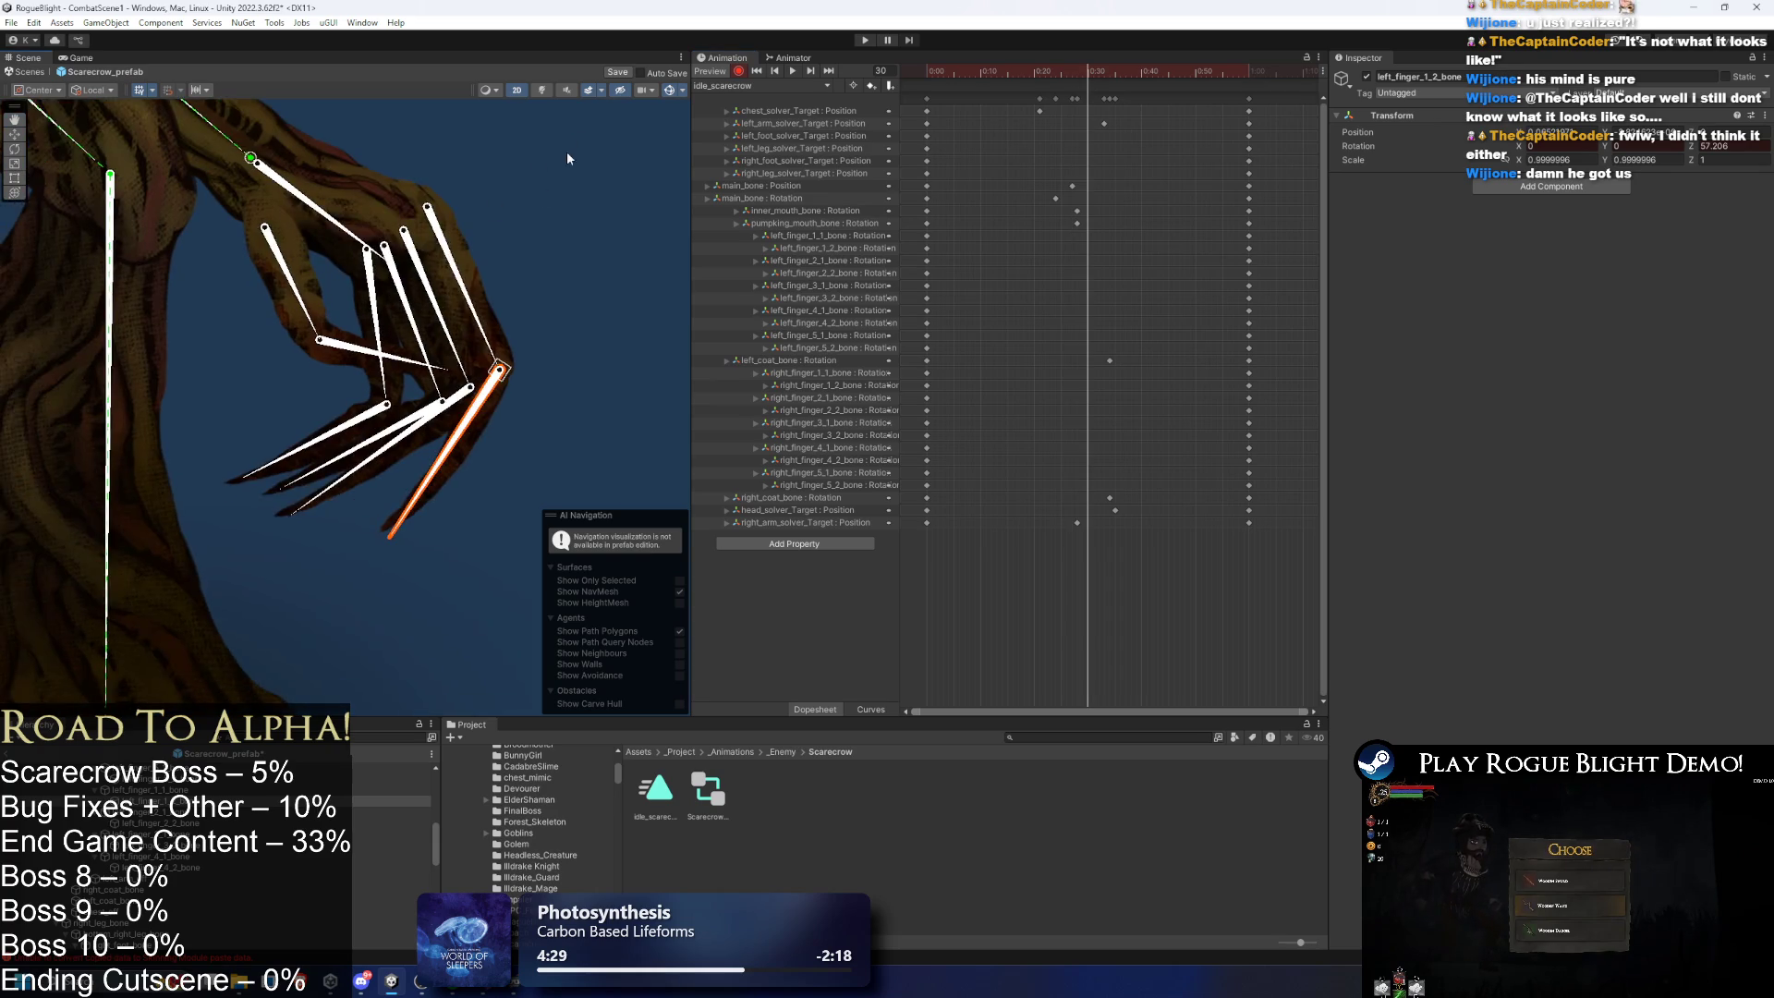
{"action": "scroll", "coordinate": [471, 351], "scroll_direction": "up", "scroll_amount": 2}
{"action": "mouse_move", "coordinate": [492, 332]}
{"action": "left_mouse_down"}
{"action": "mouse_move", "coordinate": [467, 368]}
{"action": "mouse_move", "coordinate": [481, 471]}
{"action": "mouse_move", "coordinate": [388, 481]}
{"action": "mouse_move", "coordinate": [370, 504]}
{"action": "left_mouse_up"}
{"action": "left_click_drag", "start_coordinate": [390, 348], "coordinate": [397, 356]}
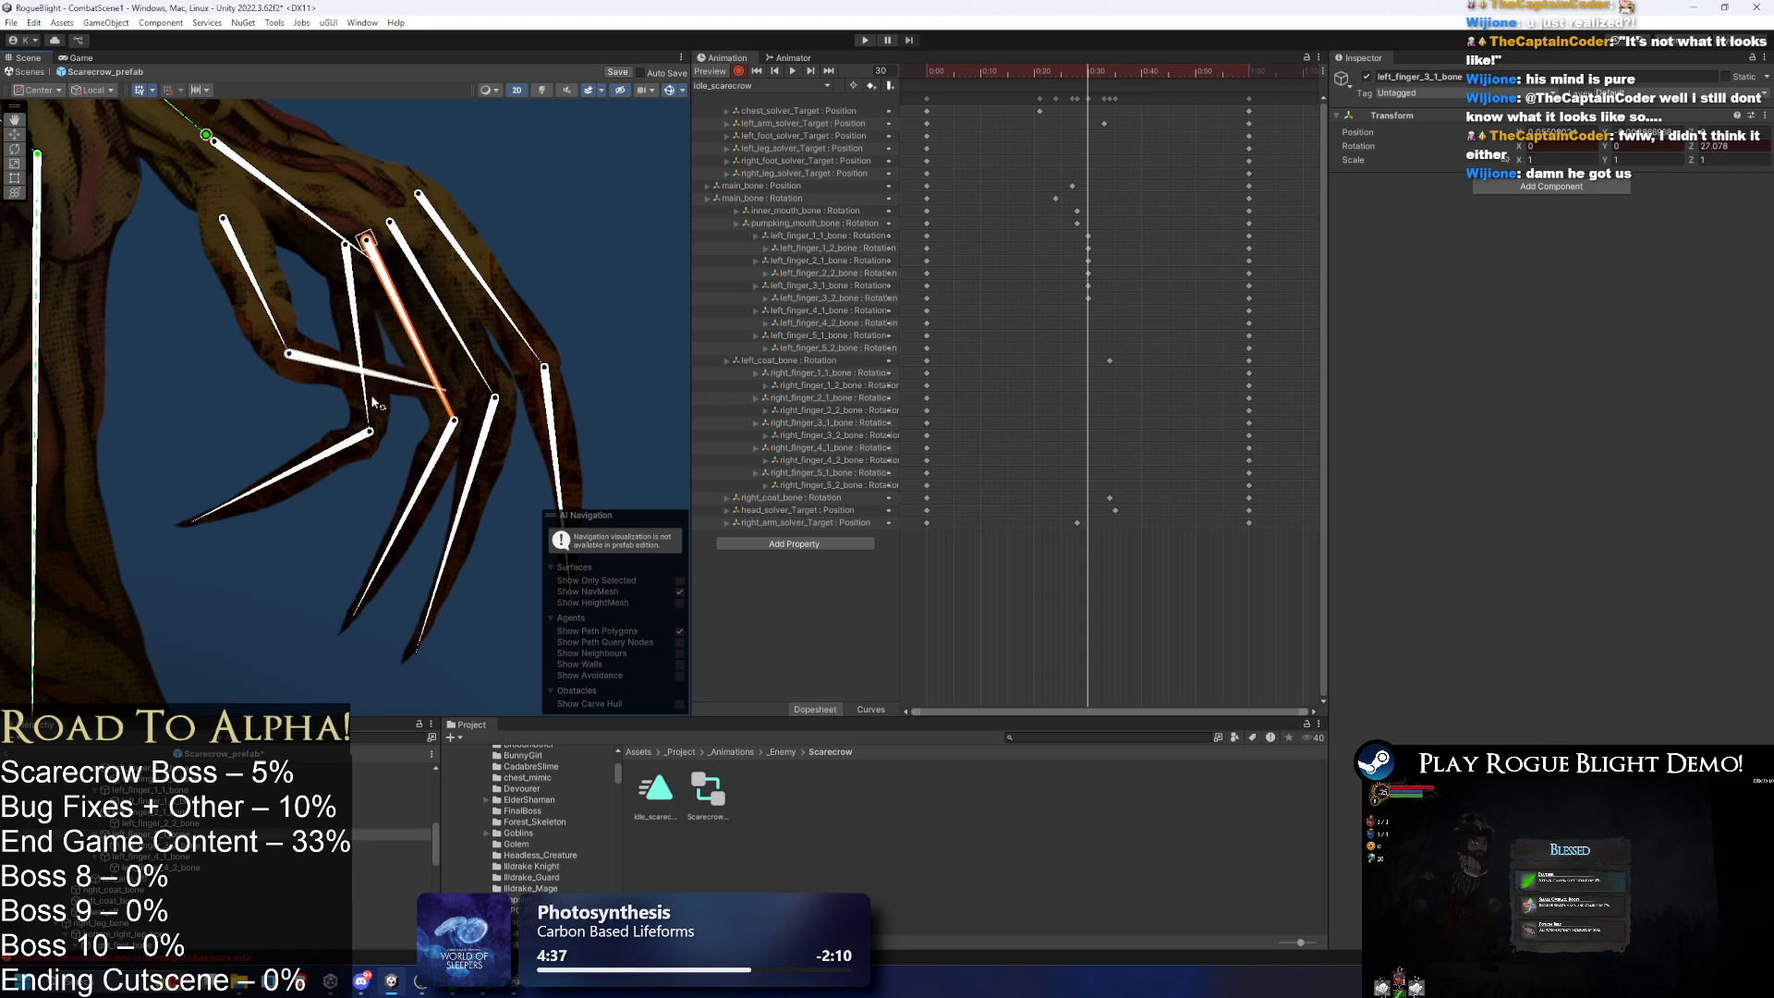
{"action": "left_click_drag", "start_coordinate": [357, 298], "coordinate": [395, 353]}
{"action": "mouse_move", "coordinate": [278, 330]}
{"action": "left_mouse_down"}
{"action": "mouse_move", "coordinate": [329, 394]}
{"action": "mouse_move", "coordinate": [258, 416]}
{"action": "mouse_move", "coordinate": [463, 582]}
{"action": "mouse_move", "coordinate": [270, 291]}
{"action": "left_mouse_up"}
{"action": "scroll", "coordinate": [301, 342], "scroll_direction": "up", "scroll_amount": 2}
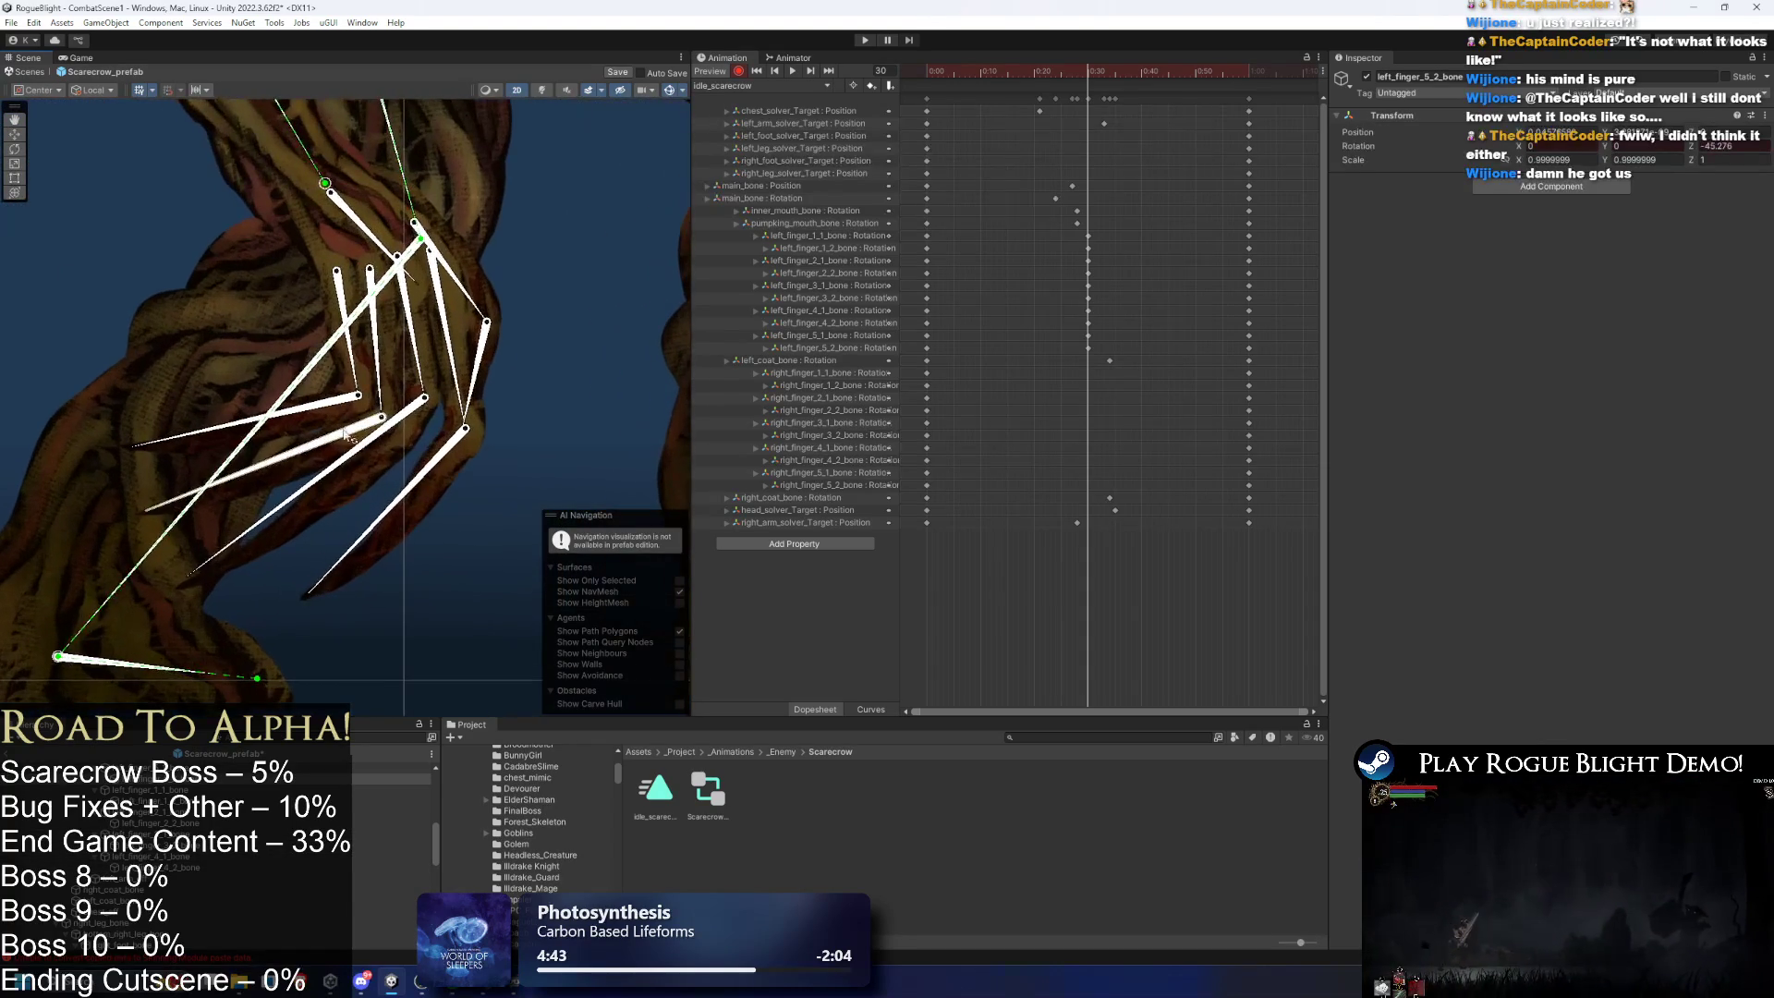
- Bend the right fourth, second and first finger bones downward, then zoom out to view the whole scarecrow
{"action": "left_click_drag", "start_coordinate": [481, 372], "coordinate": [483, 471]}
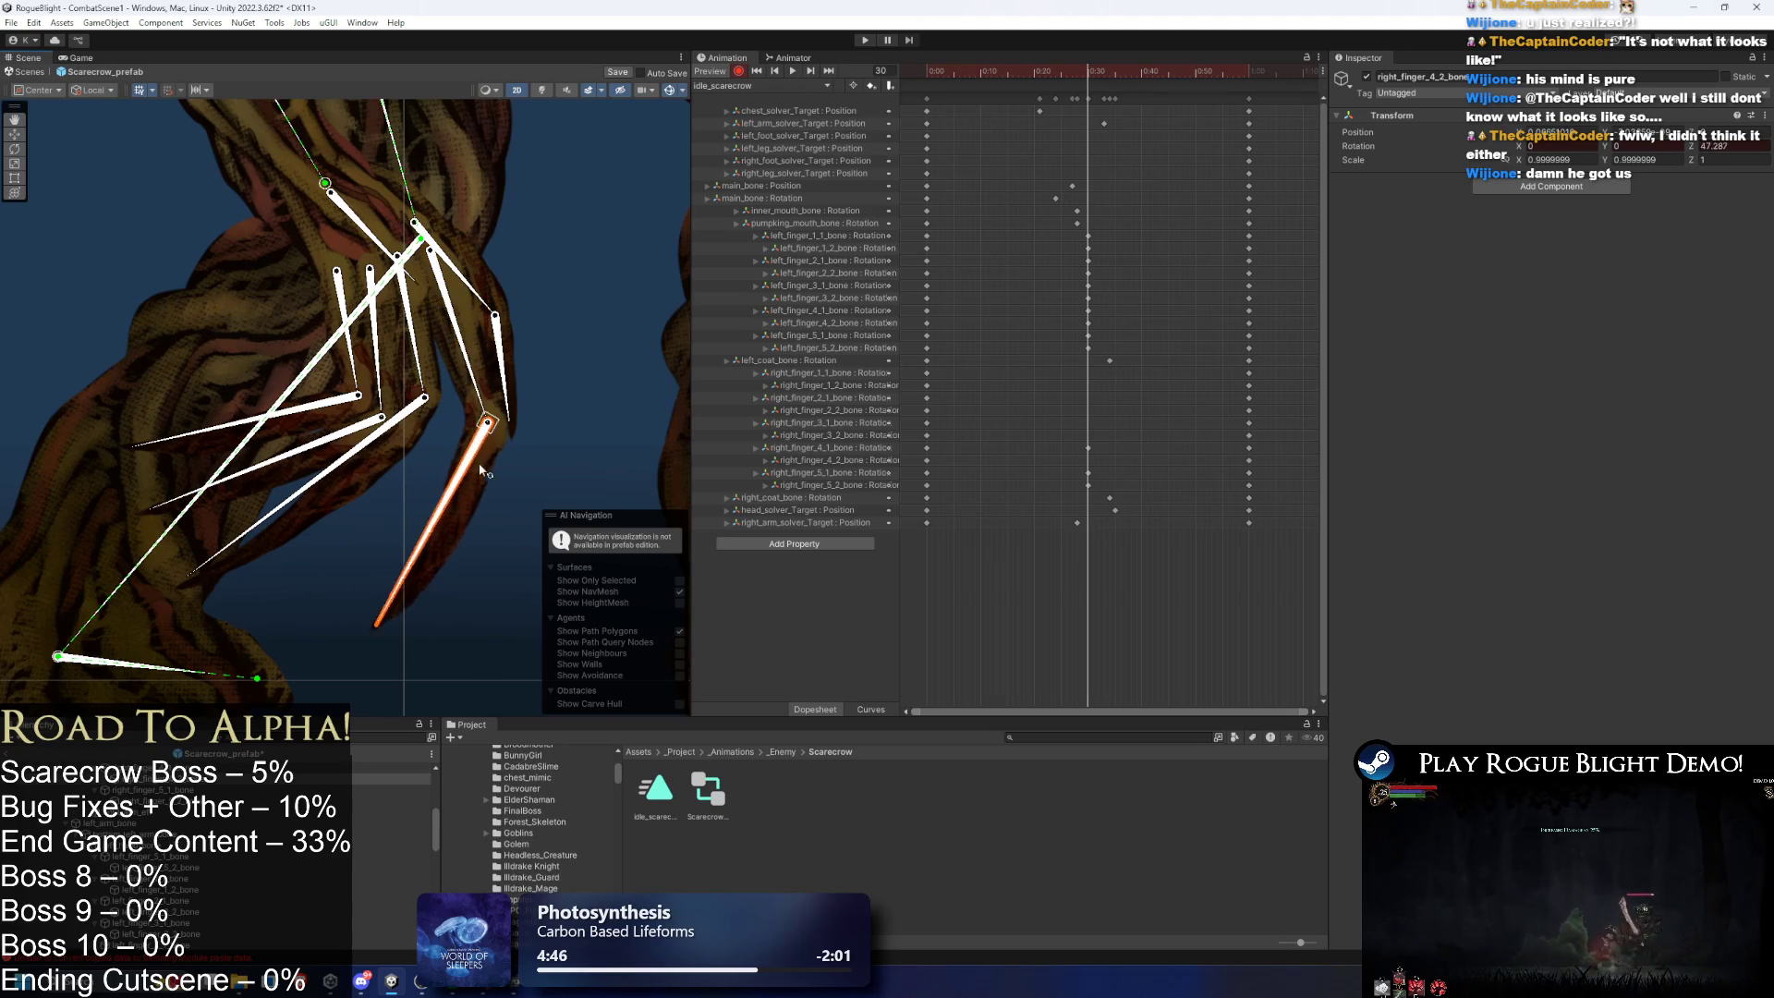
{"action": "left_click", "coordinate": [390, 466]}
{"action": "left_click", "coordinate": [362, 464]}
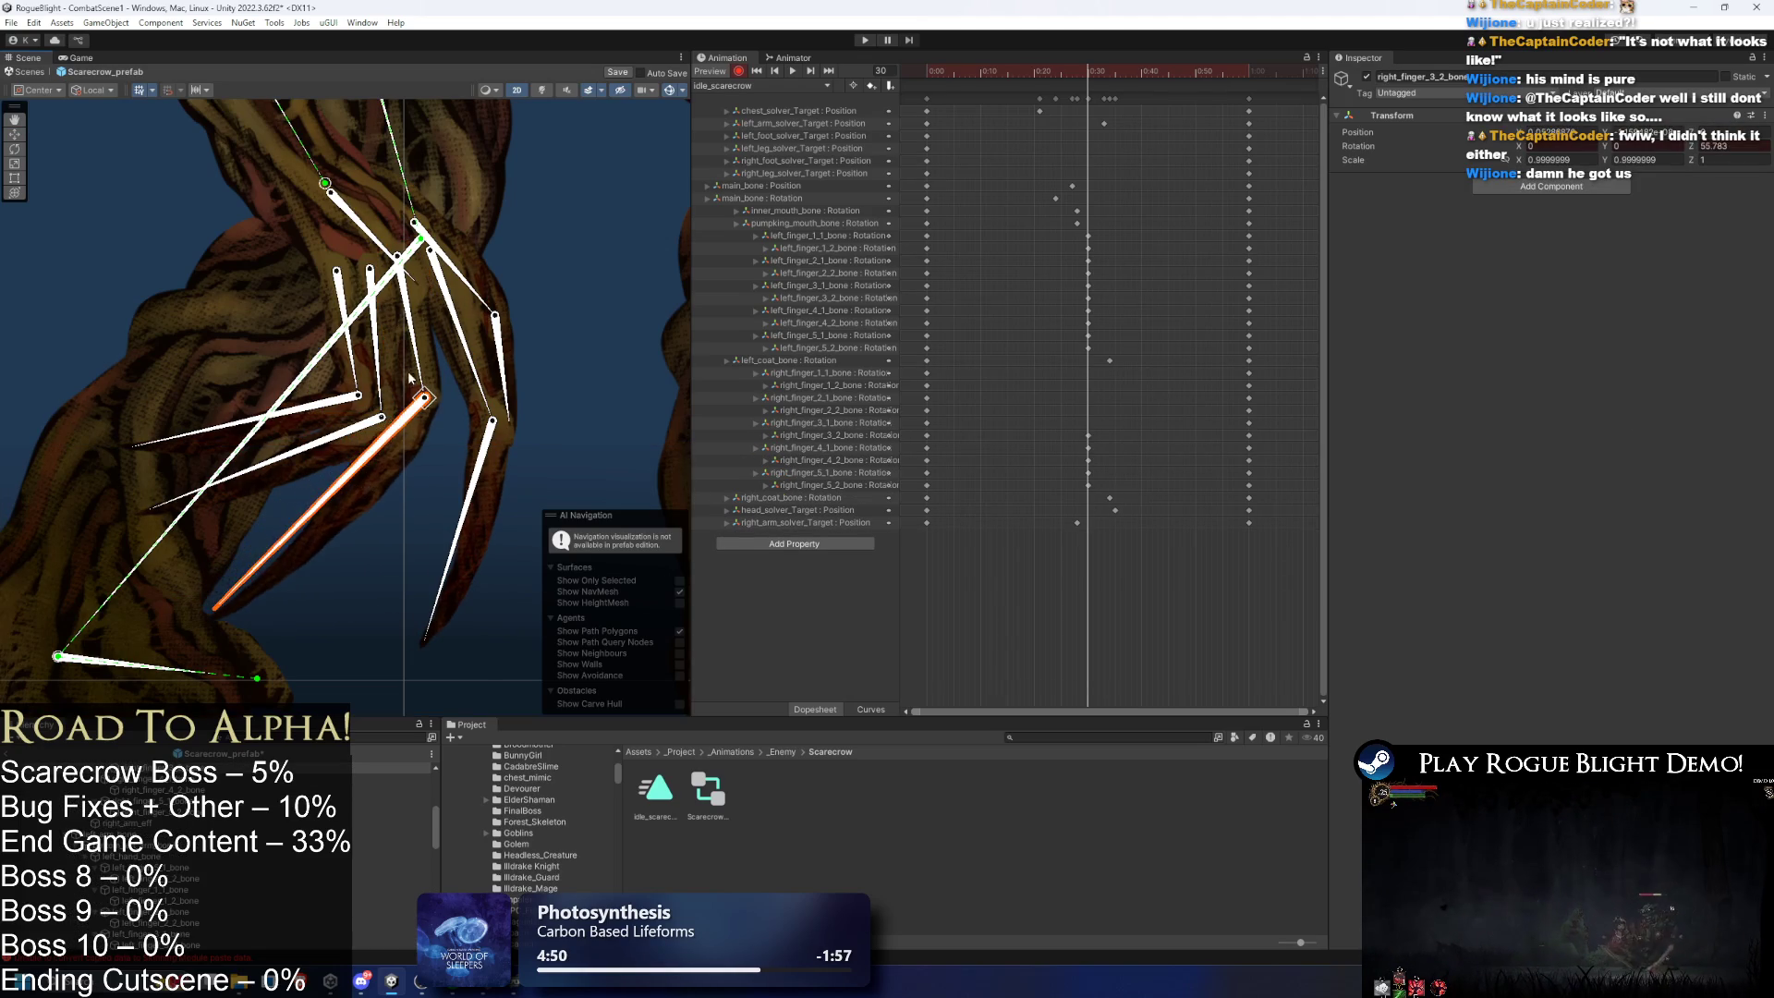
{"action": "left_click", "coordinate": [439, 377]}
{"action": "left_click", "coordinate": [422, 457]}
{"action": "left_click", "coordinate": [427, 425]}
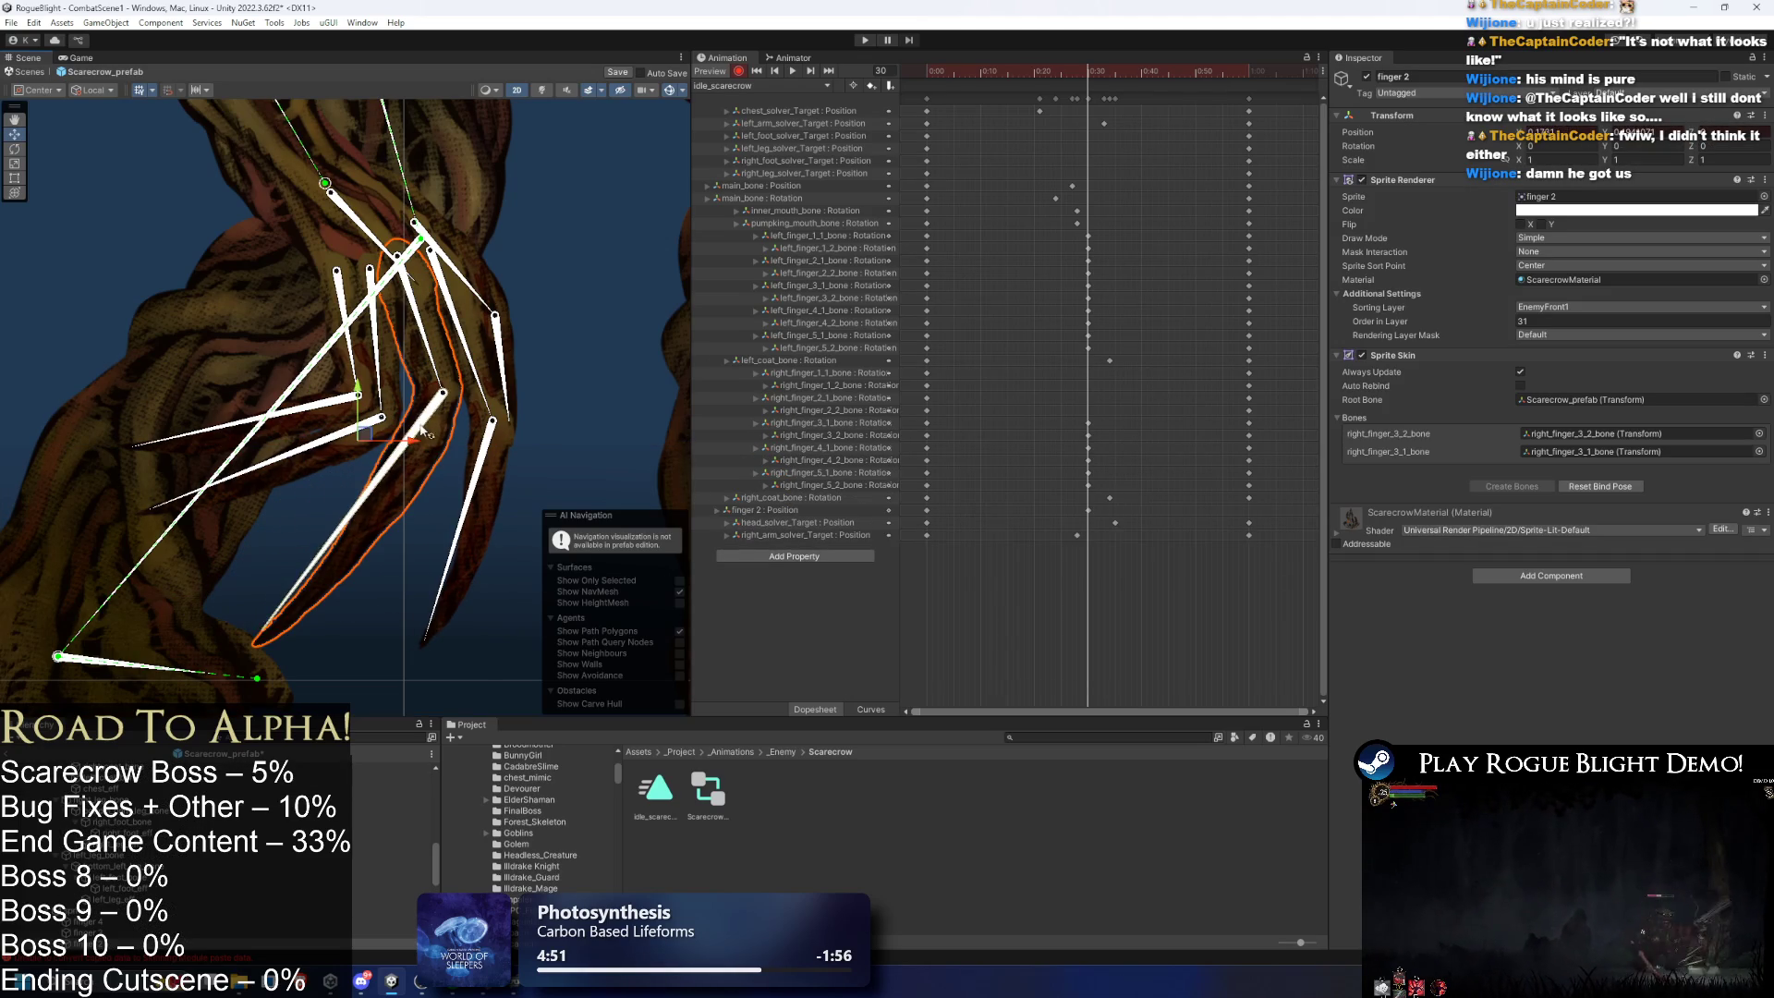
{"action": "left_click", "coordinate": [421, 413]}
{"action": "mouse_move", "coordinate": [374, 420]}
{"action": "left_mouse_down"}
{"action": "mouse_move", "coordinate": [295, 518]}
{"action": "mouse_move", "coordinate": [307, 406]}
{"action": "mouse_move", "coordinate": [240, 489]}
{"action": "left_mouse_up"}
{"action": "left_click", "coordinate": [359, 399]}
{"action": "left_click_drag", "start_coordinate": [359, 407], "coordinate": [305, 456]}
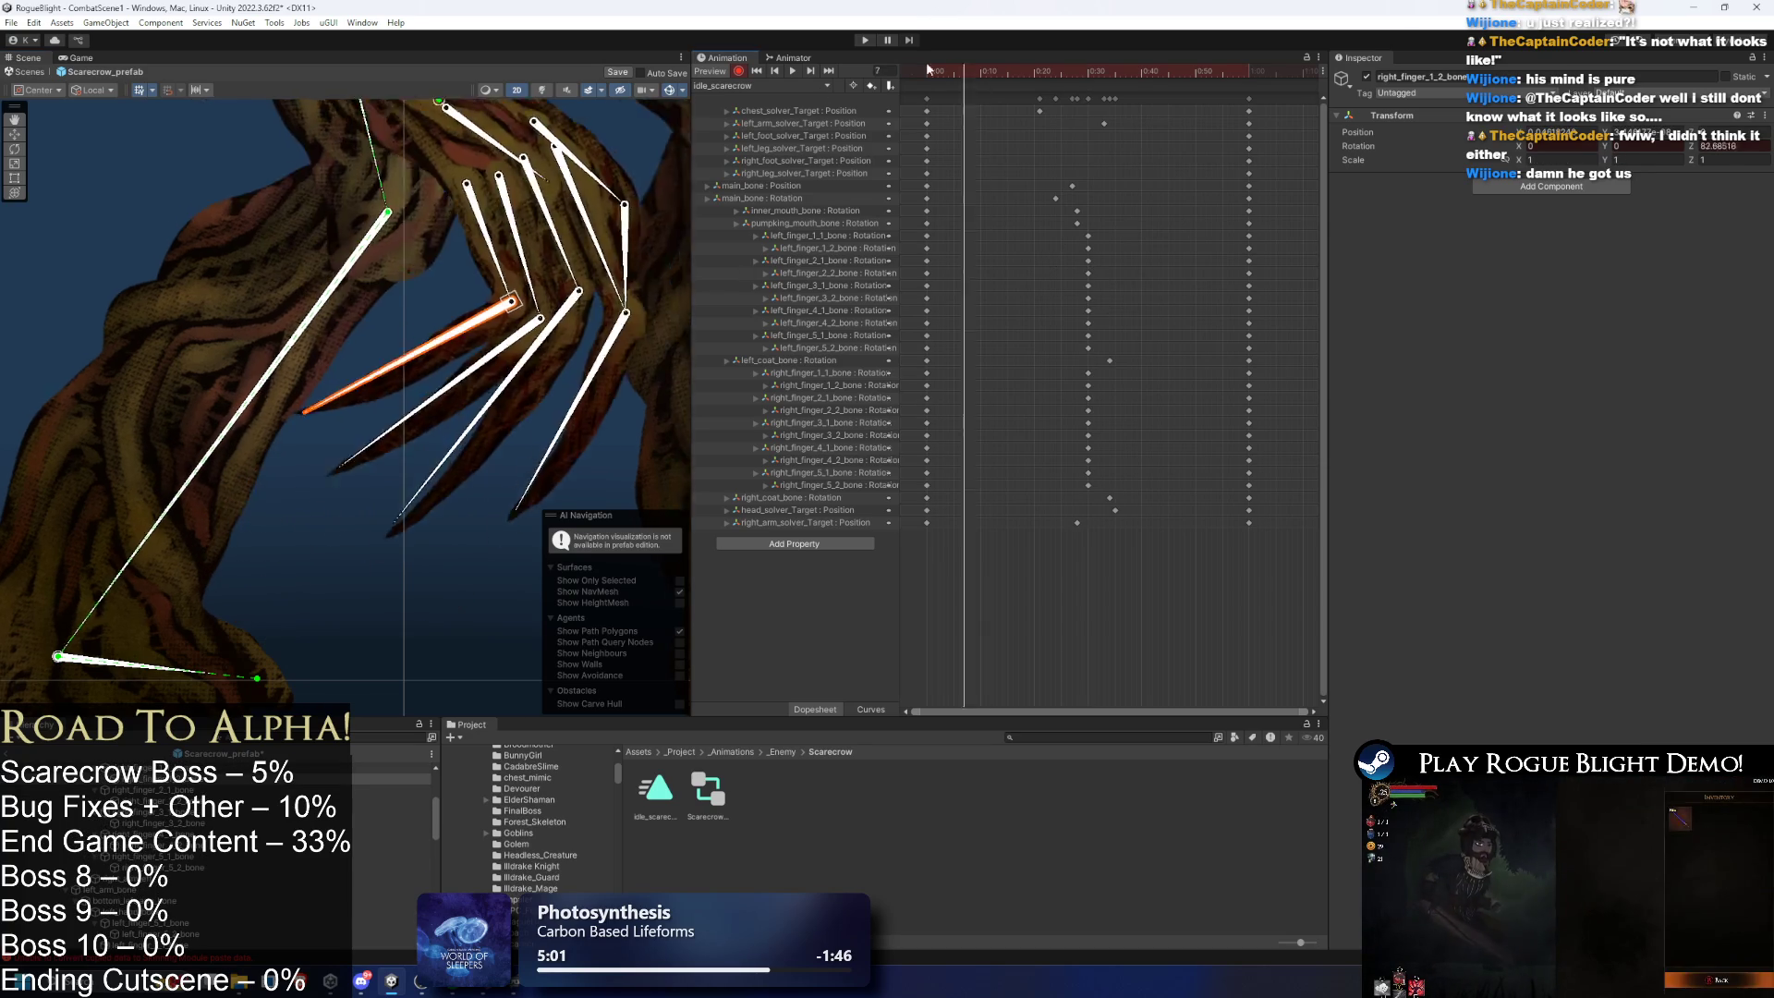
{"action": "scroll", "coordinate": [212, 263], "scroll_direction": "down", "scroll_amount": 5}
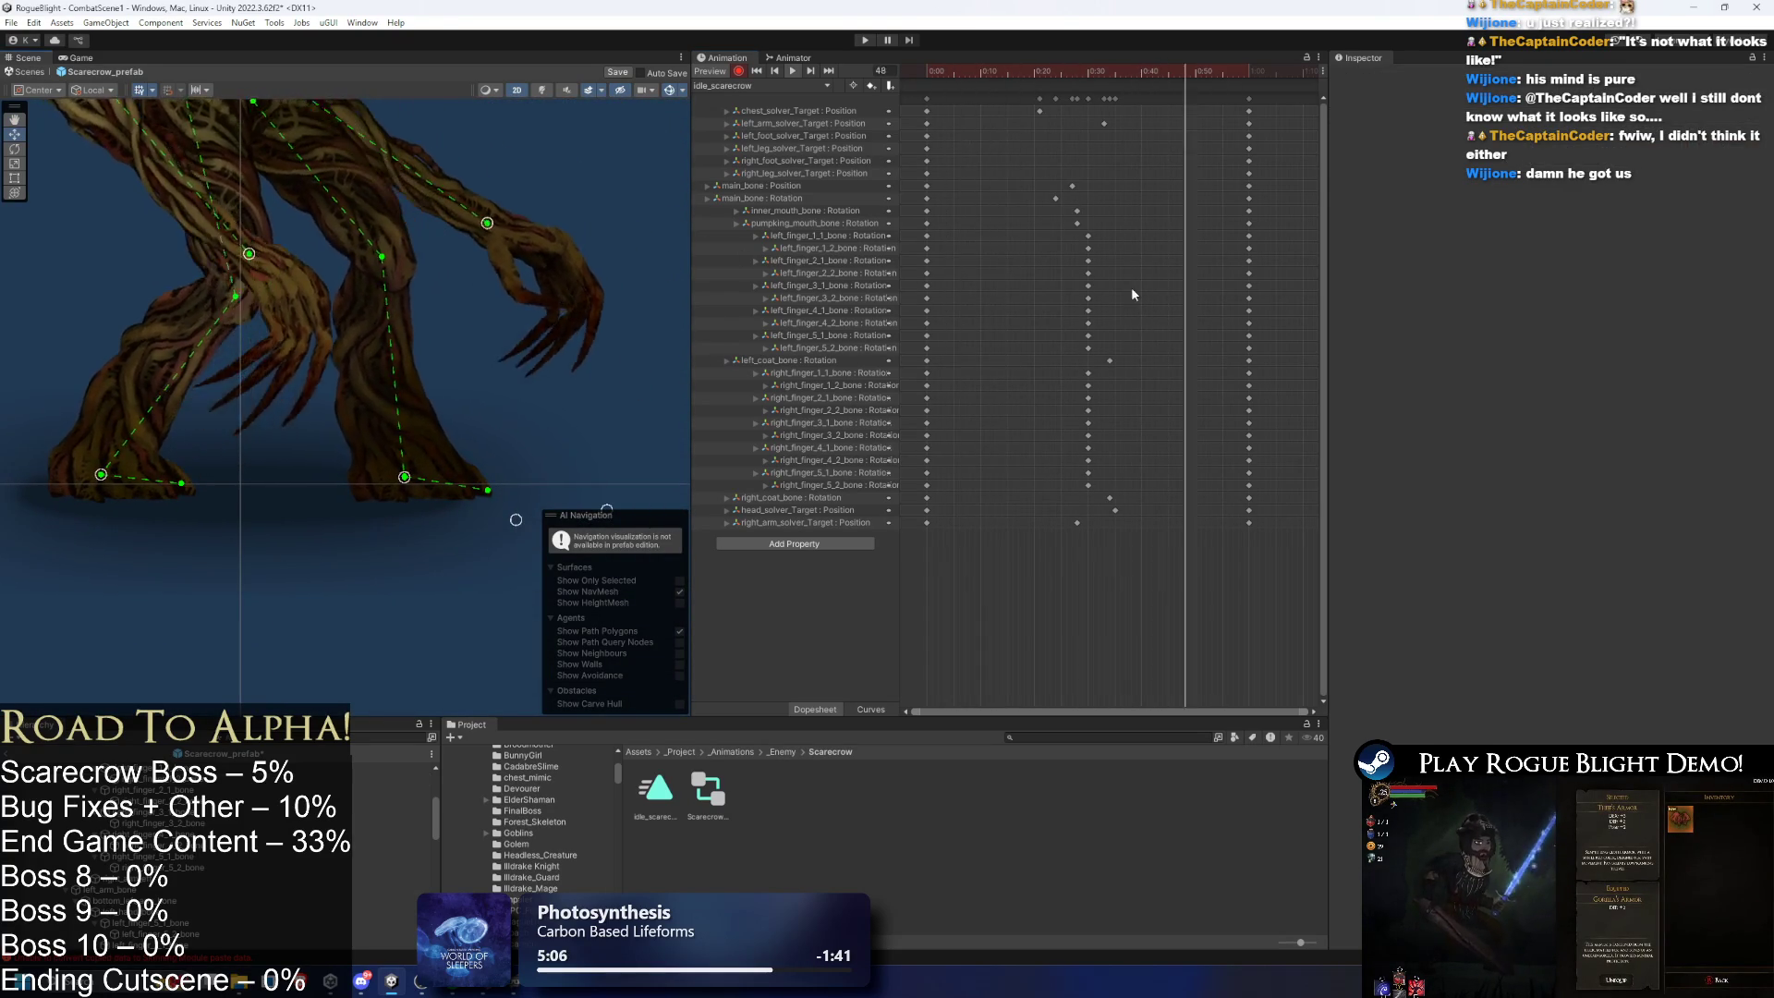
{"action": "scroll", "coordinate": [415, 259], "scroll_direction": "down", "scroll_amount": 3}
{"action": "scroll", "coordinate": [472, 251], "scroll_direction": "down", "scroll_amount": 2}
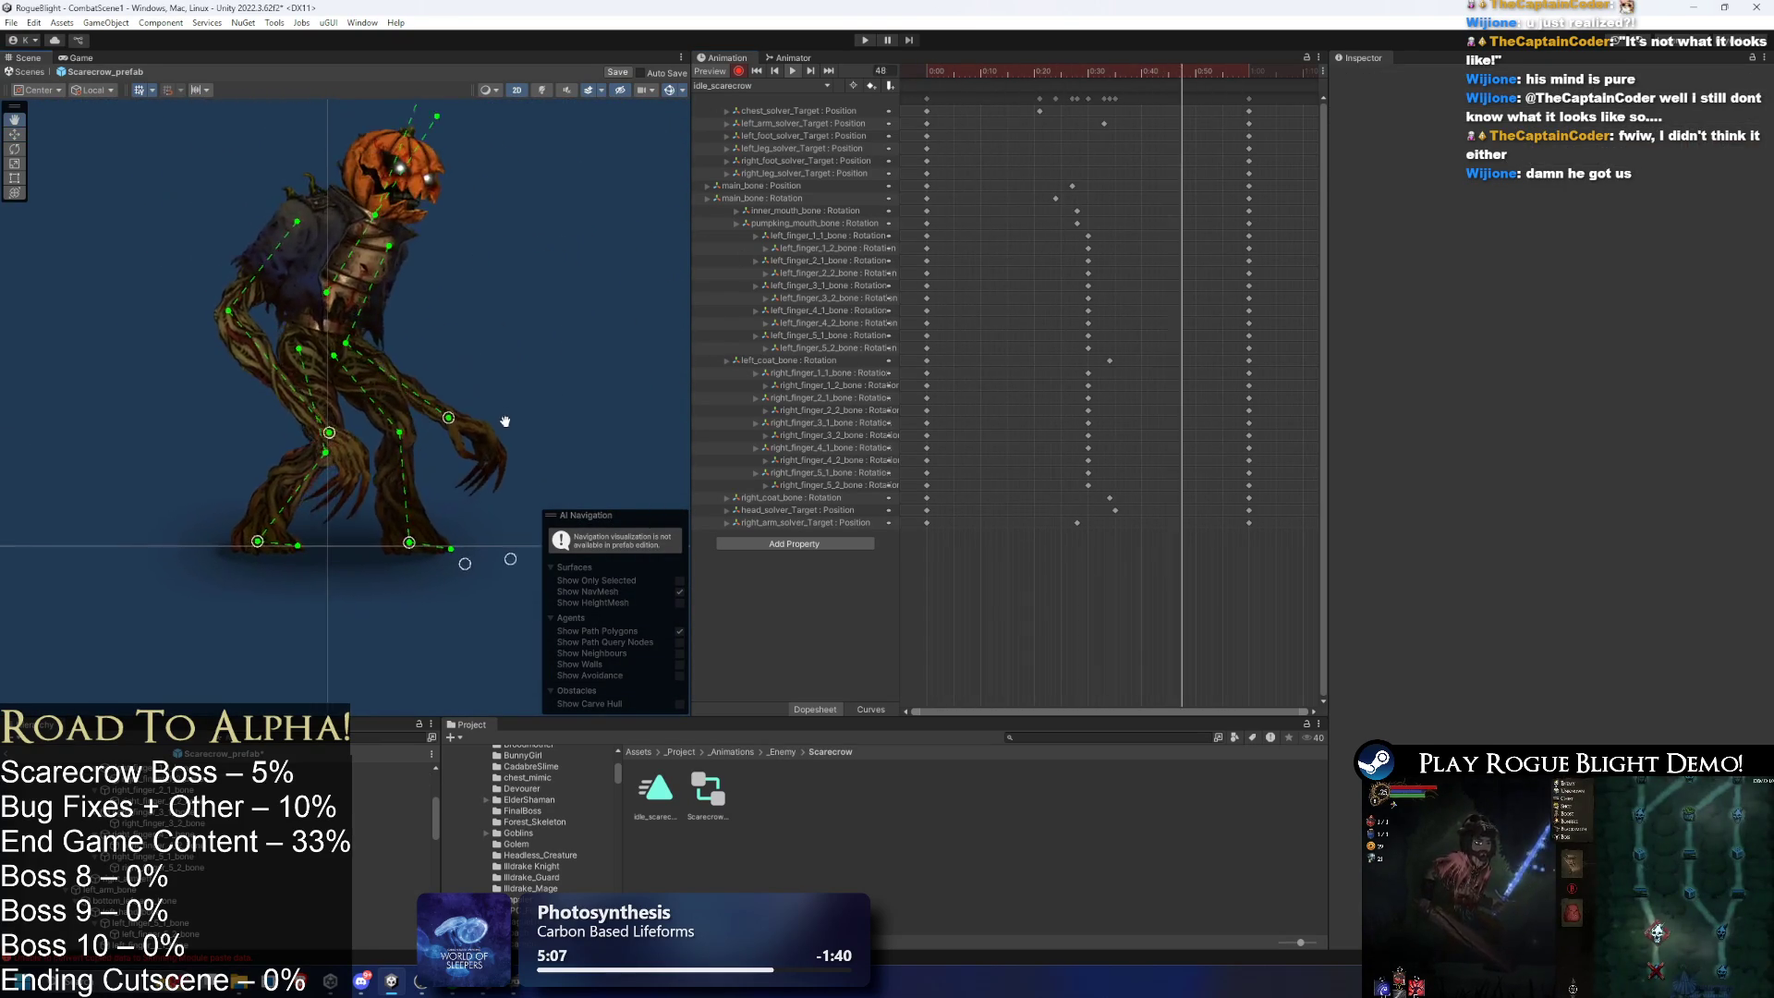
{"action": "scroll", "coordinate": [360, 490], "scroll_direction": "up", "scroll_amount": 5}
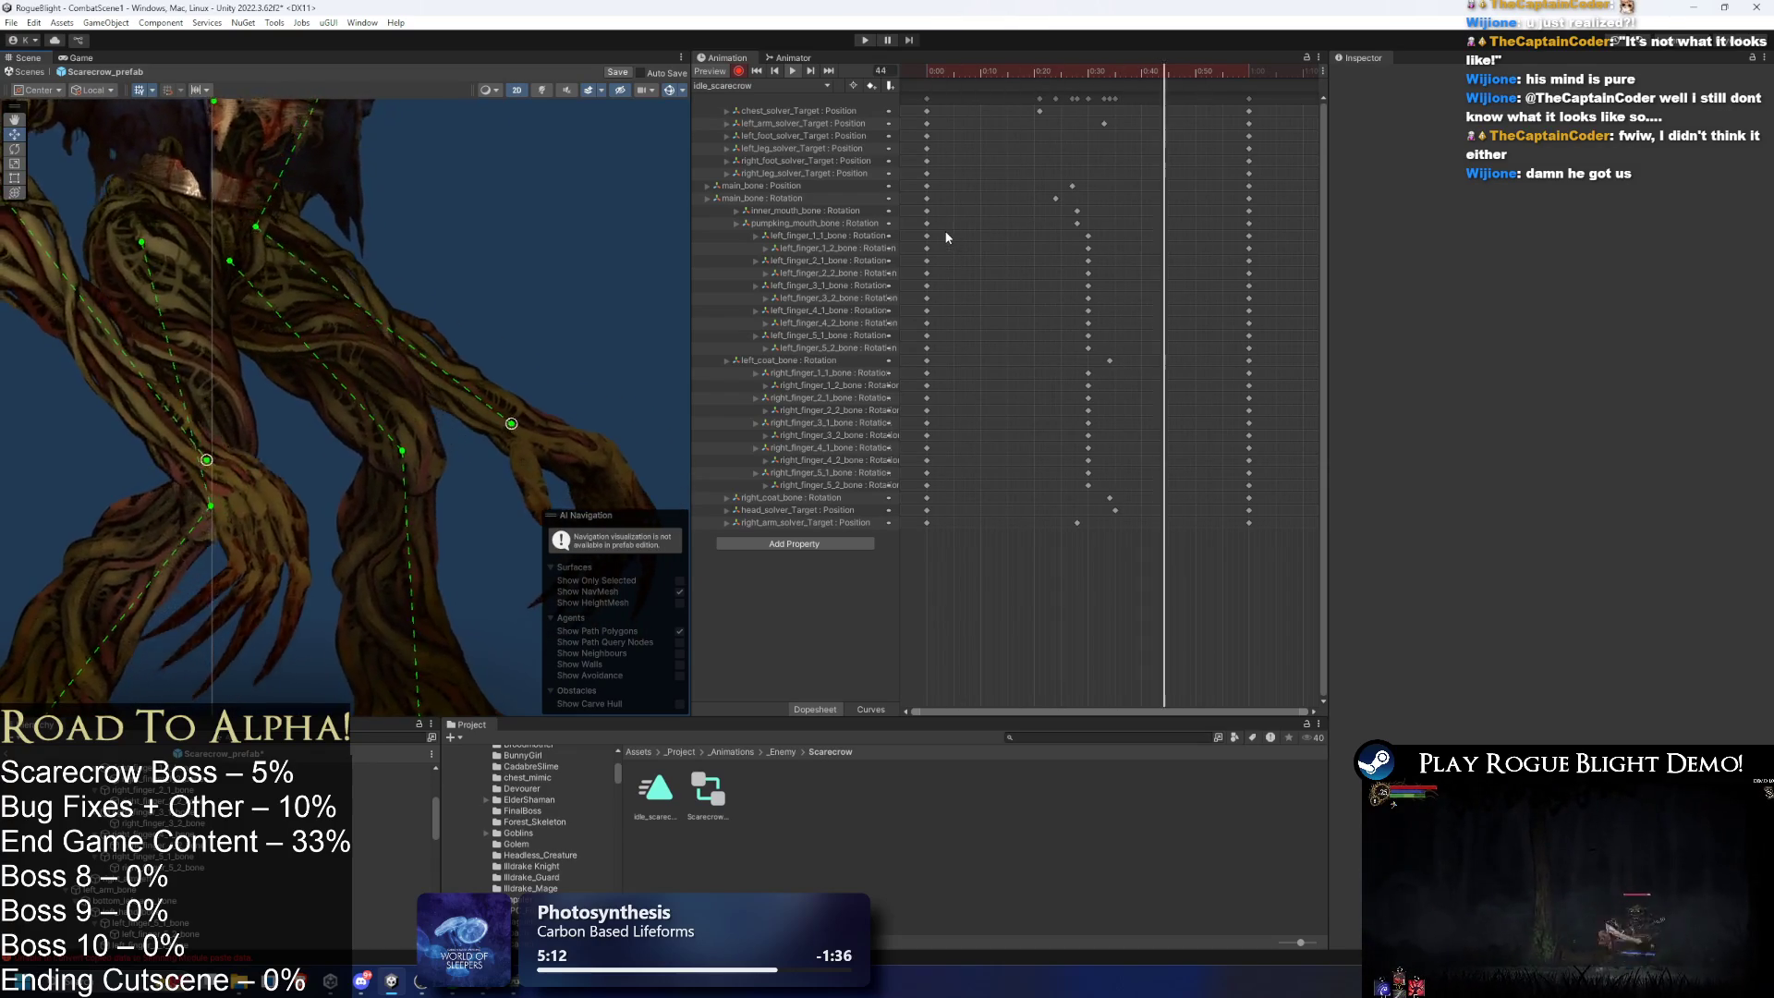
- Paste the left and right fingers' frame-0 keys at frame 21 and pick a key column to offset
{"action": "left_click_drag", "start_coordinate": [949, 231], "coordinate": [891, 350]}
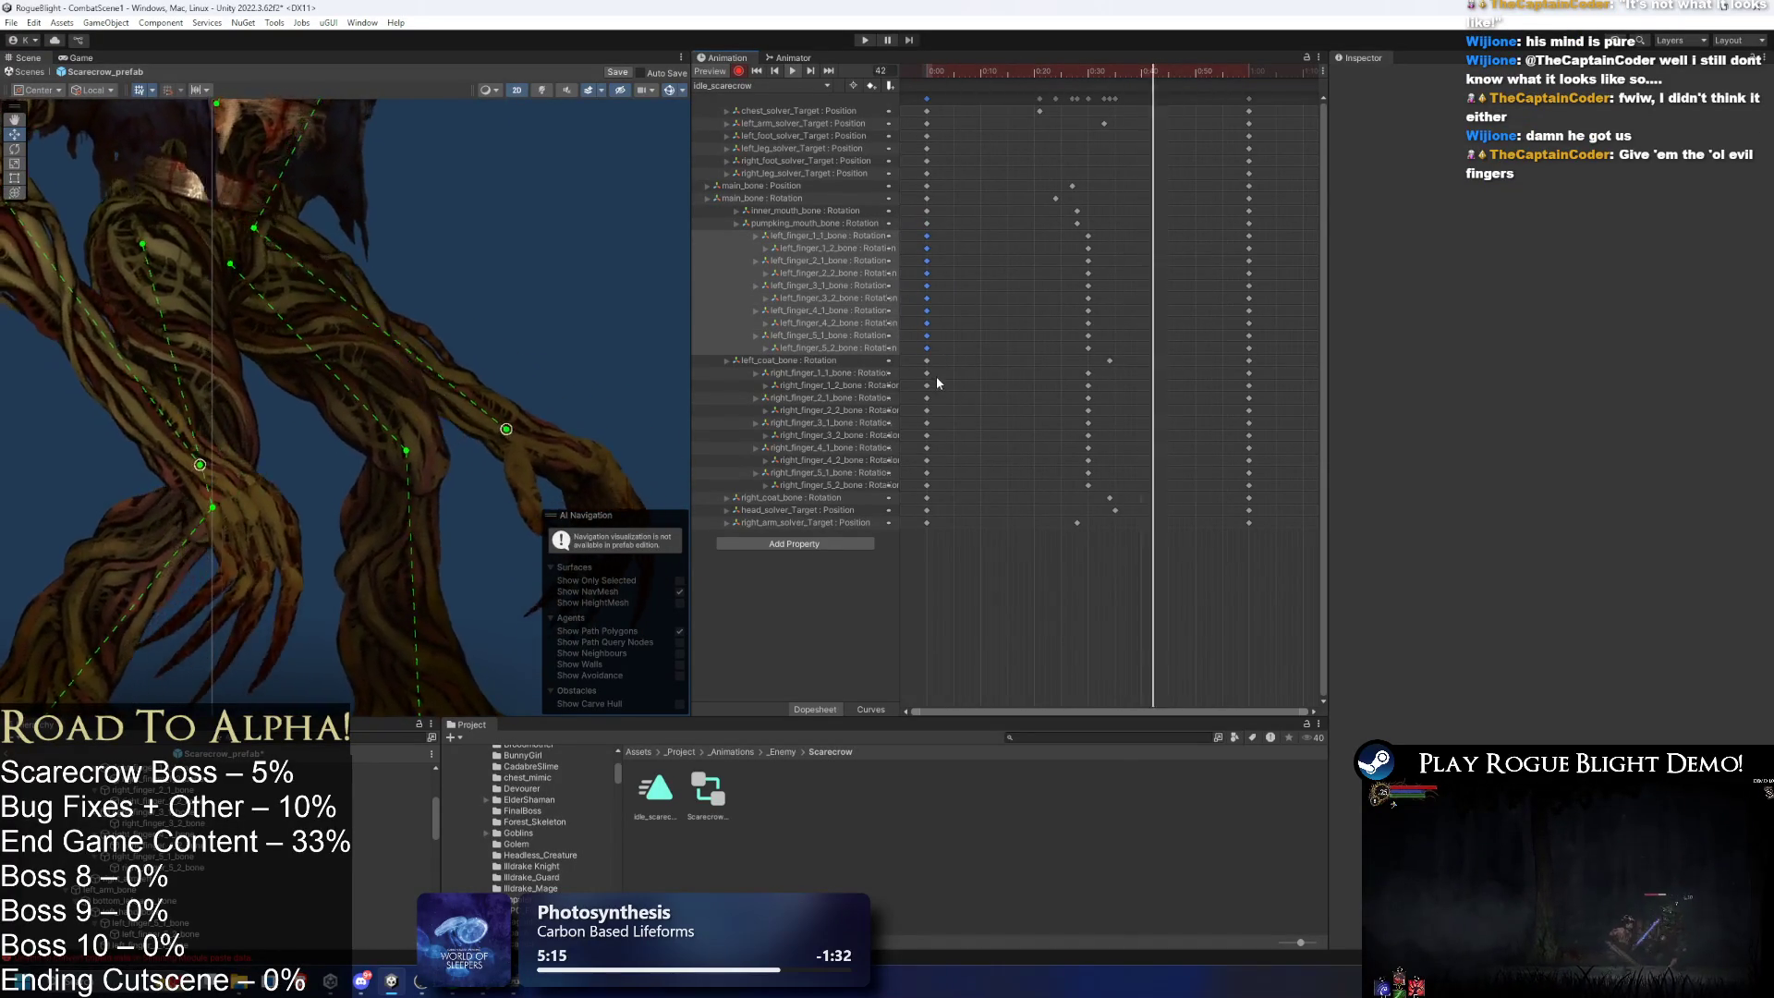
{"action": "left_click_drag", "start_coordinate": [942, 366], "coordinate": [915, 490], "text": "shift"}
{"action": "left_click_drag", "start_coordinate": [1136, 74], "coordinate": [1040, 84]}
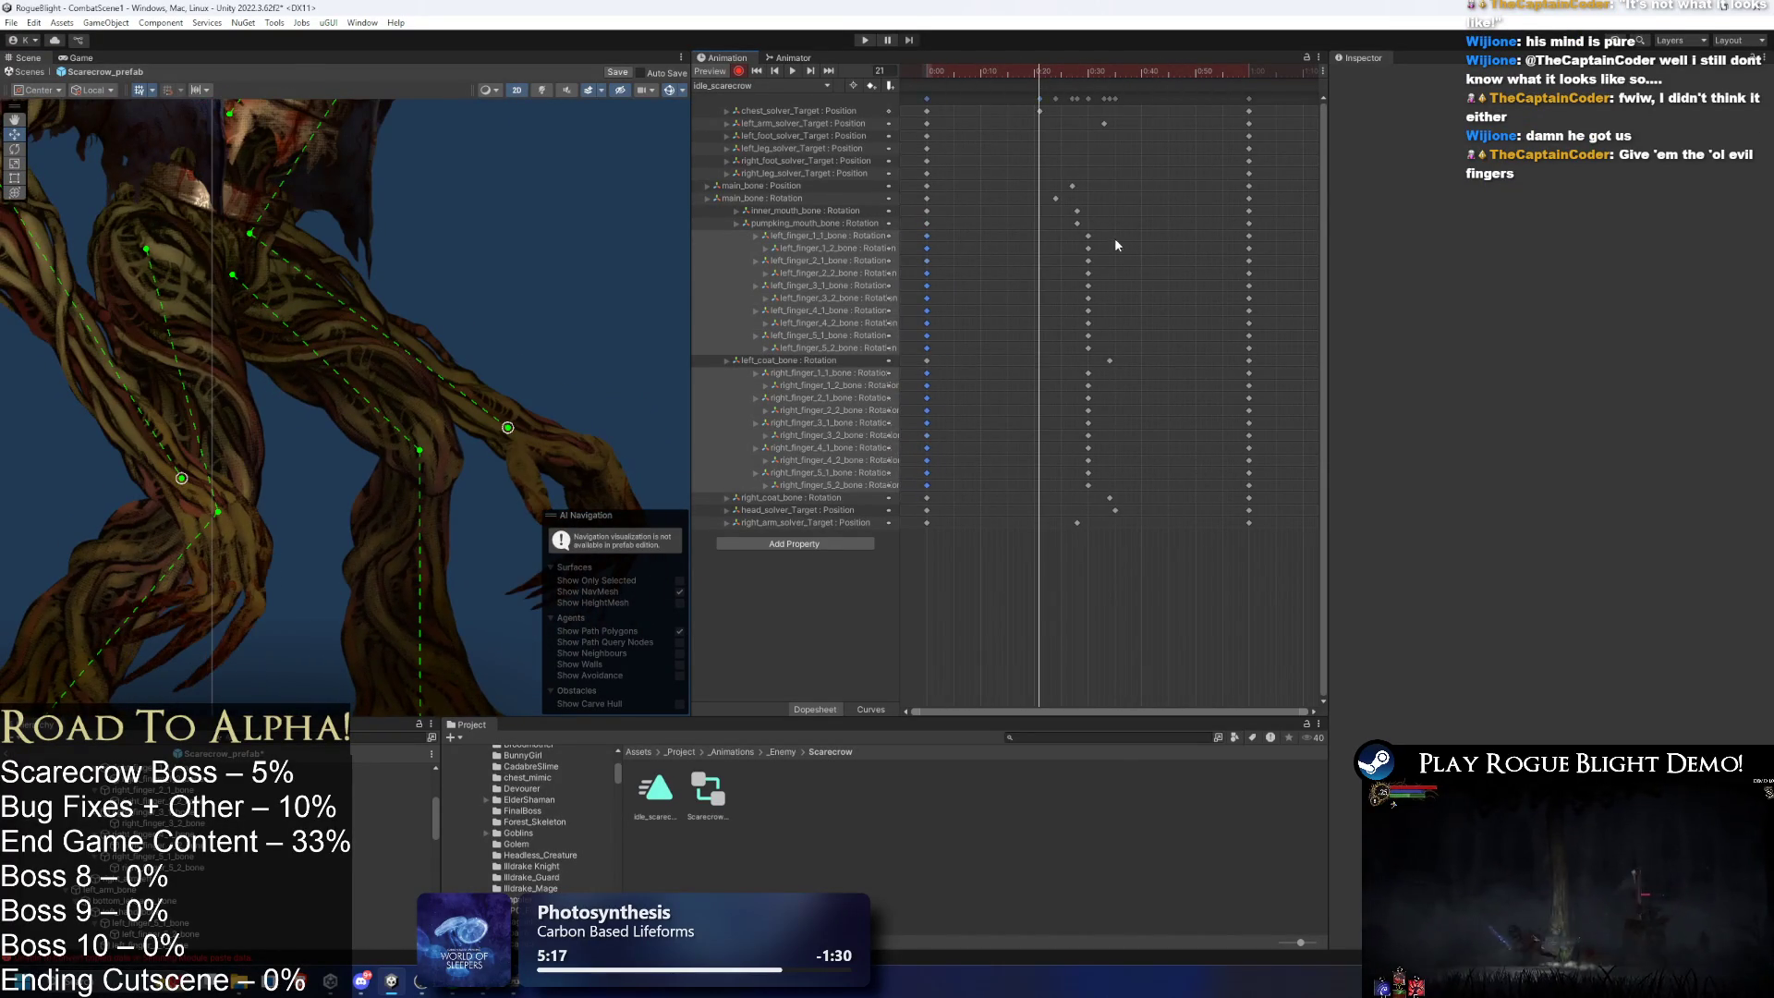
{"action": "key", "text": "ctrl+v"}
{"action": "left_click_drag", "start_coordinate": [1072, 231], "coordinate": [1091, 489]}
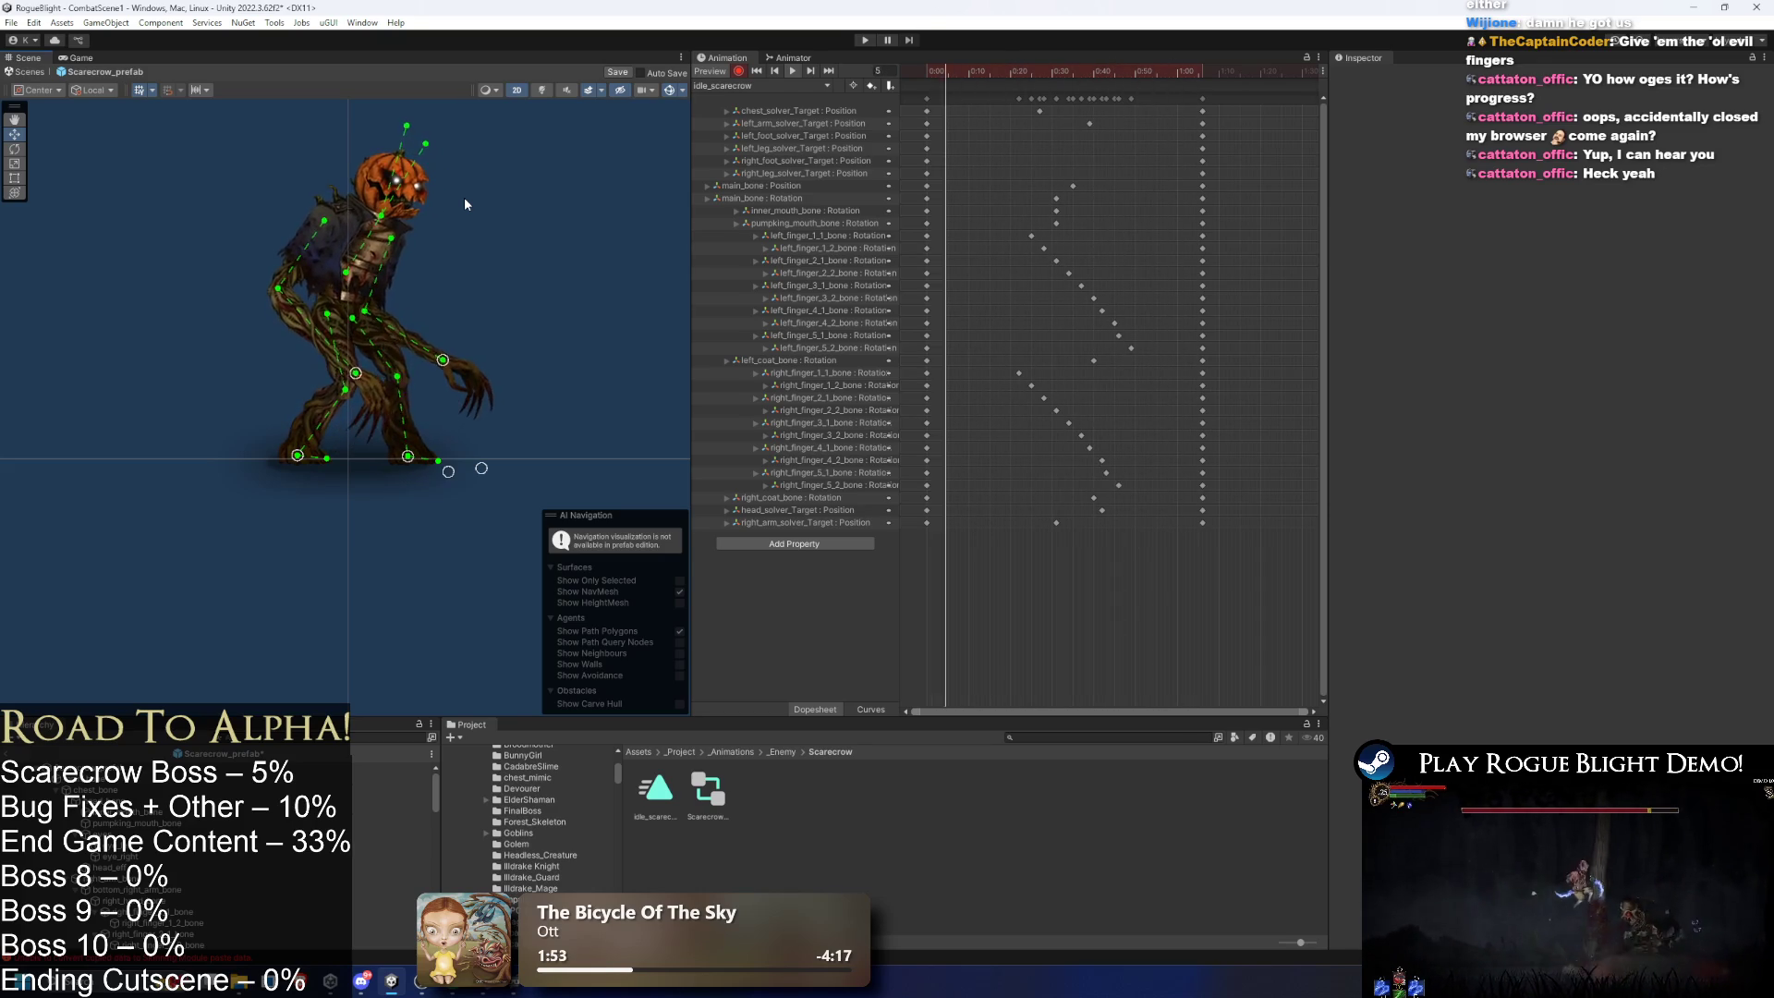
- Hide the skeleton gizmos to preview the idle loop, then exit Prefab Mode to CombatScene1
{"action": "left_click", "coordinate": [568, 233]}
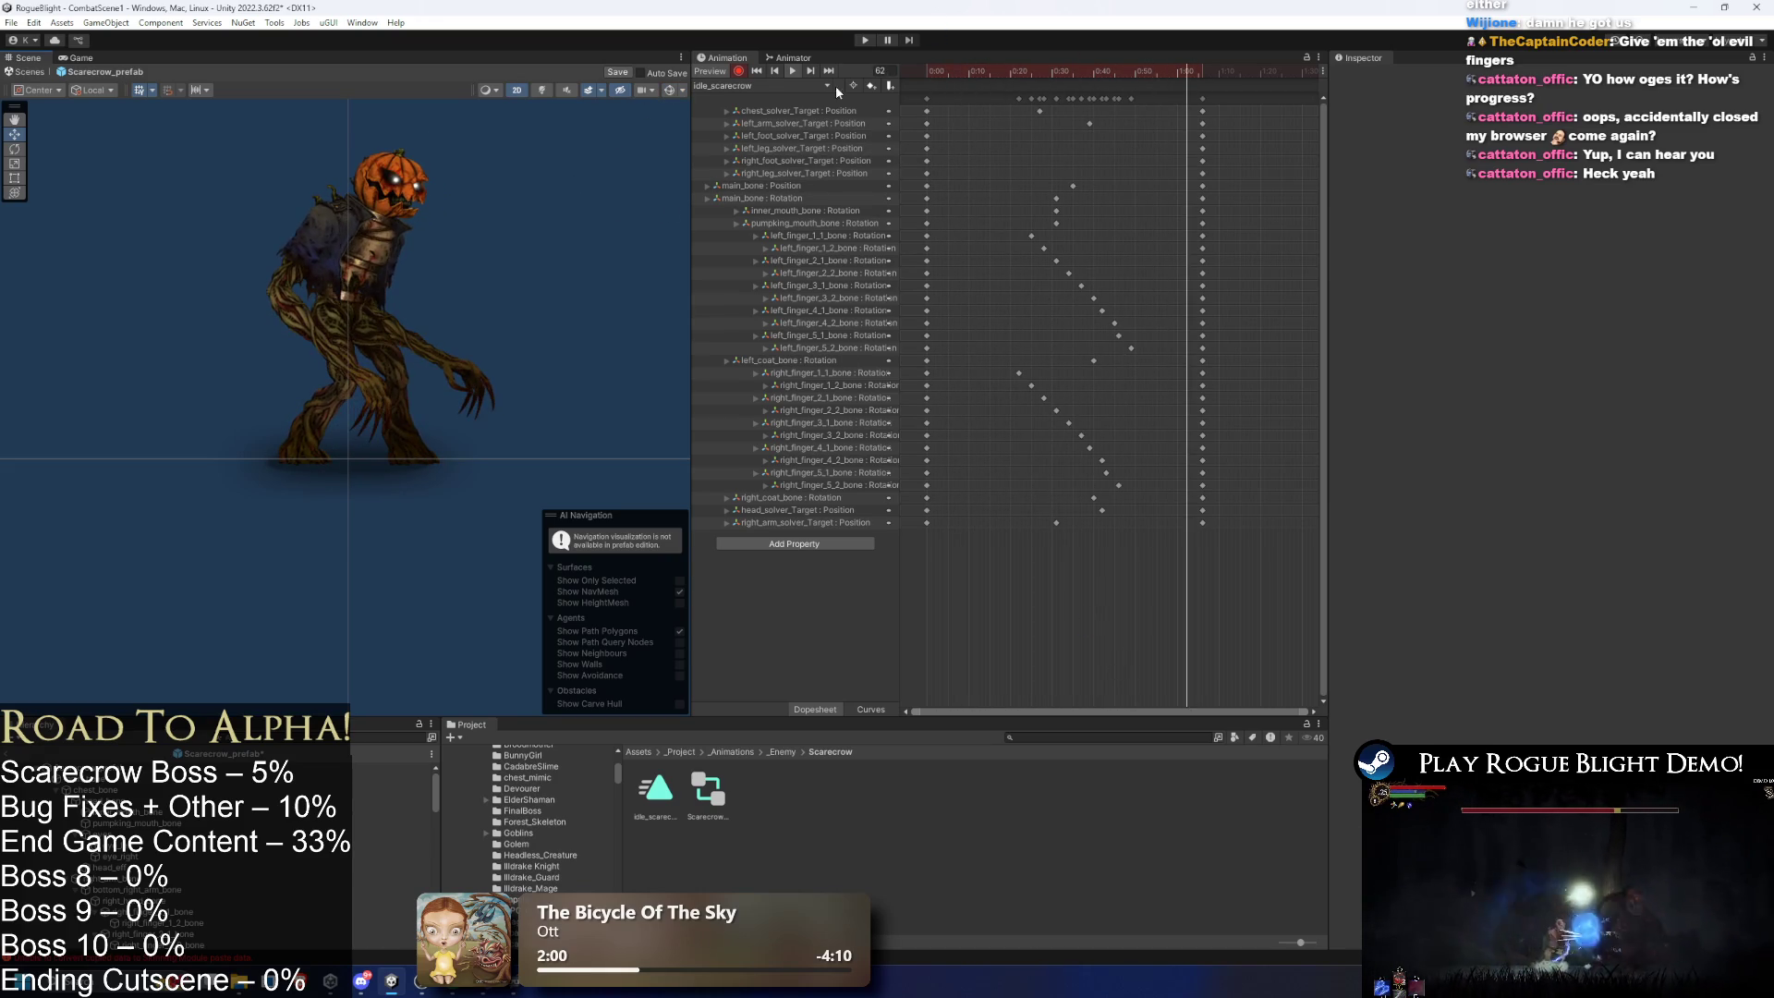
{"action": "left_click", "coordinate": [27, 71]}
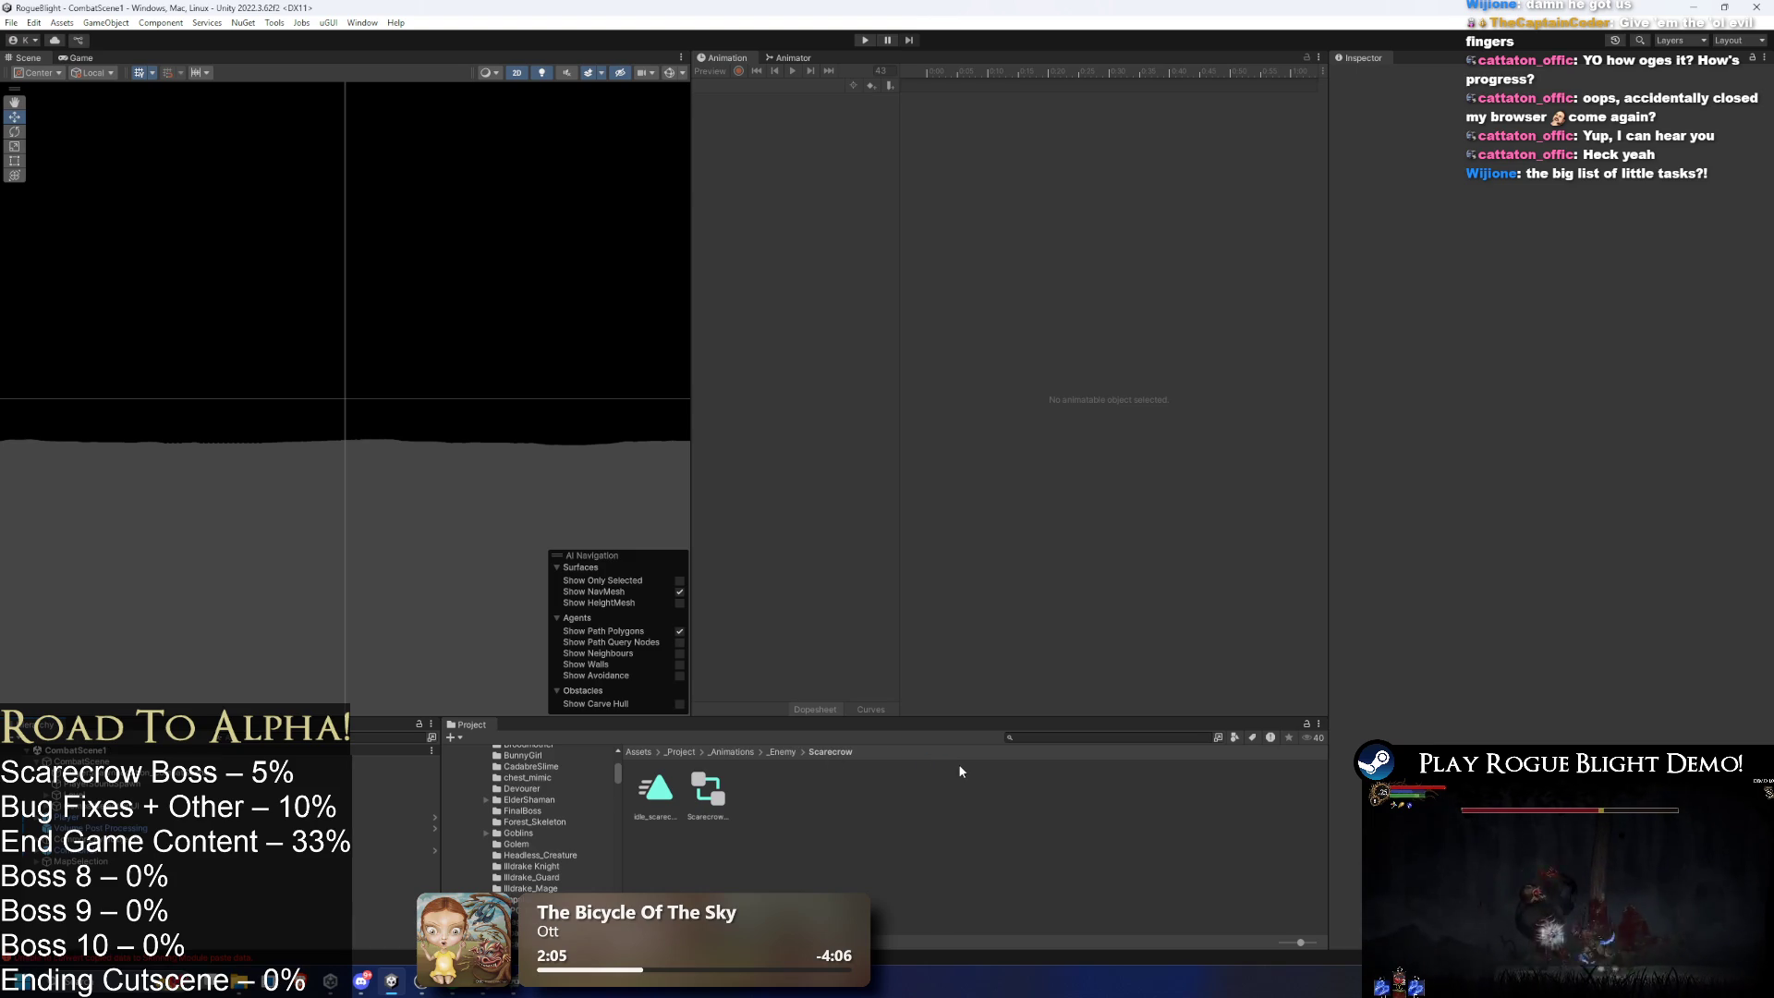
- Play CombatScene1, pause, and drop the Scarecrow prefab into the Waywood Forest level
{"action": "left_click", "coordinate": [866, 42]}
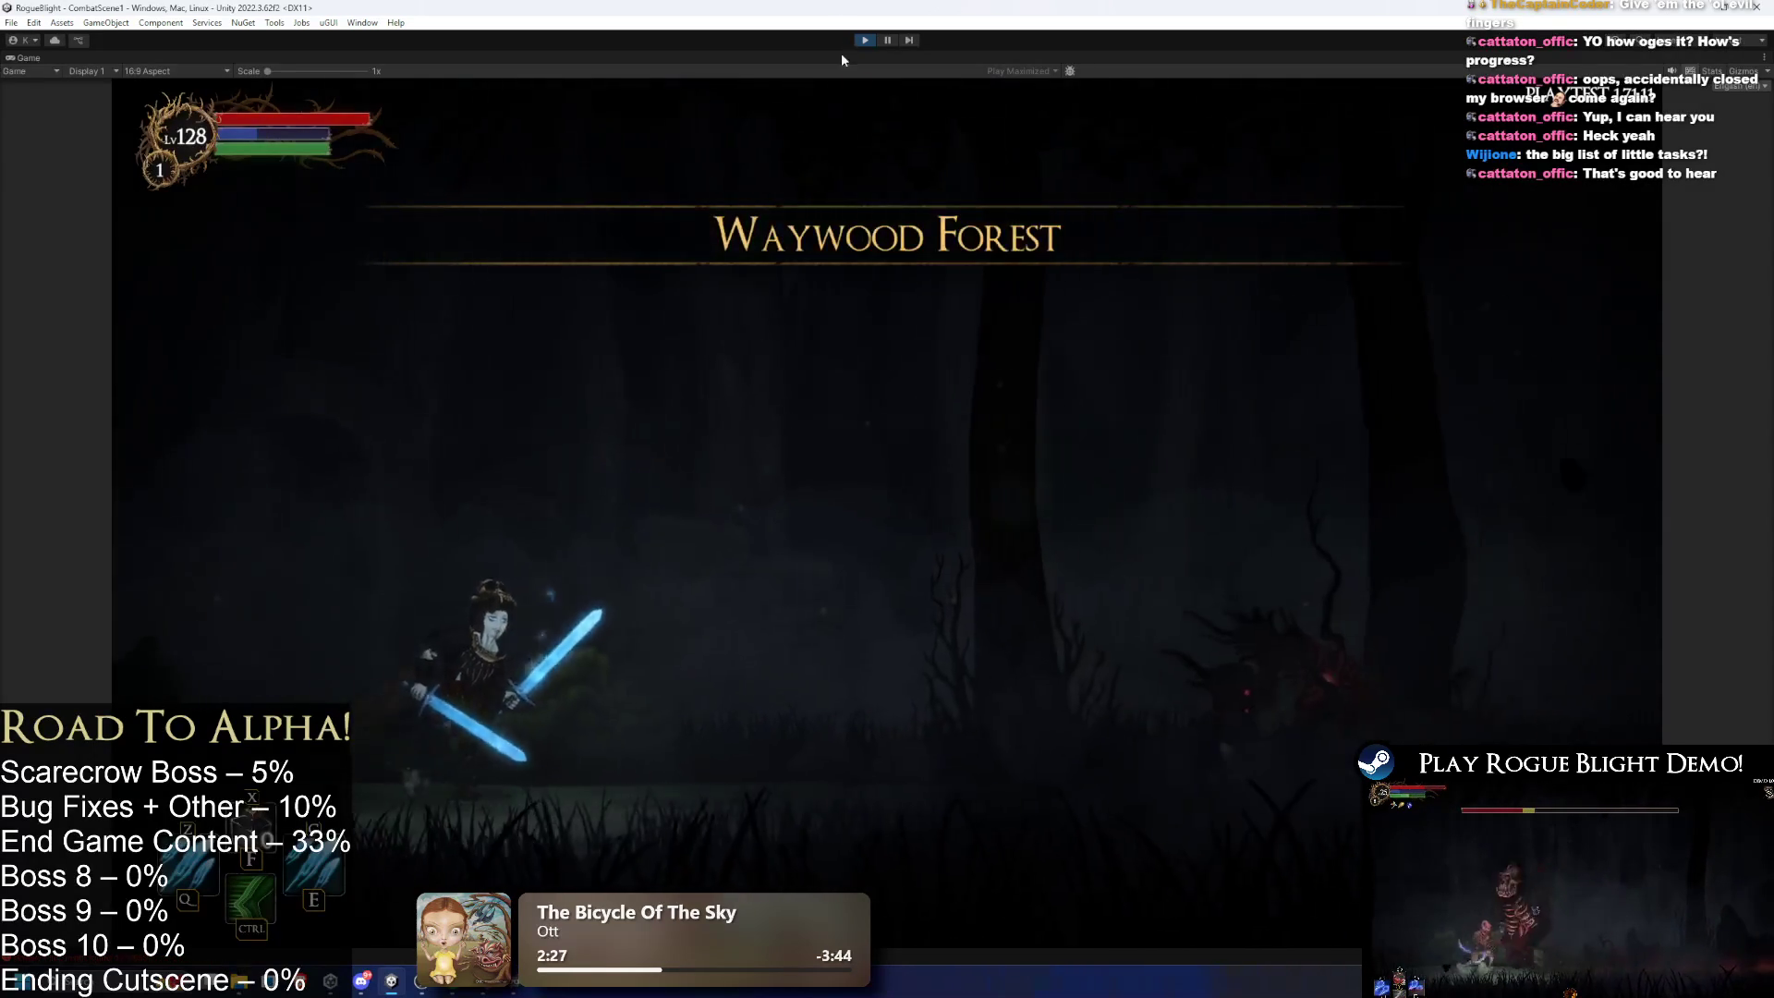
{"action": "key", "text": "a"}
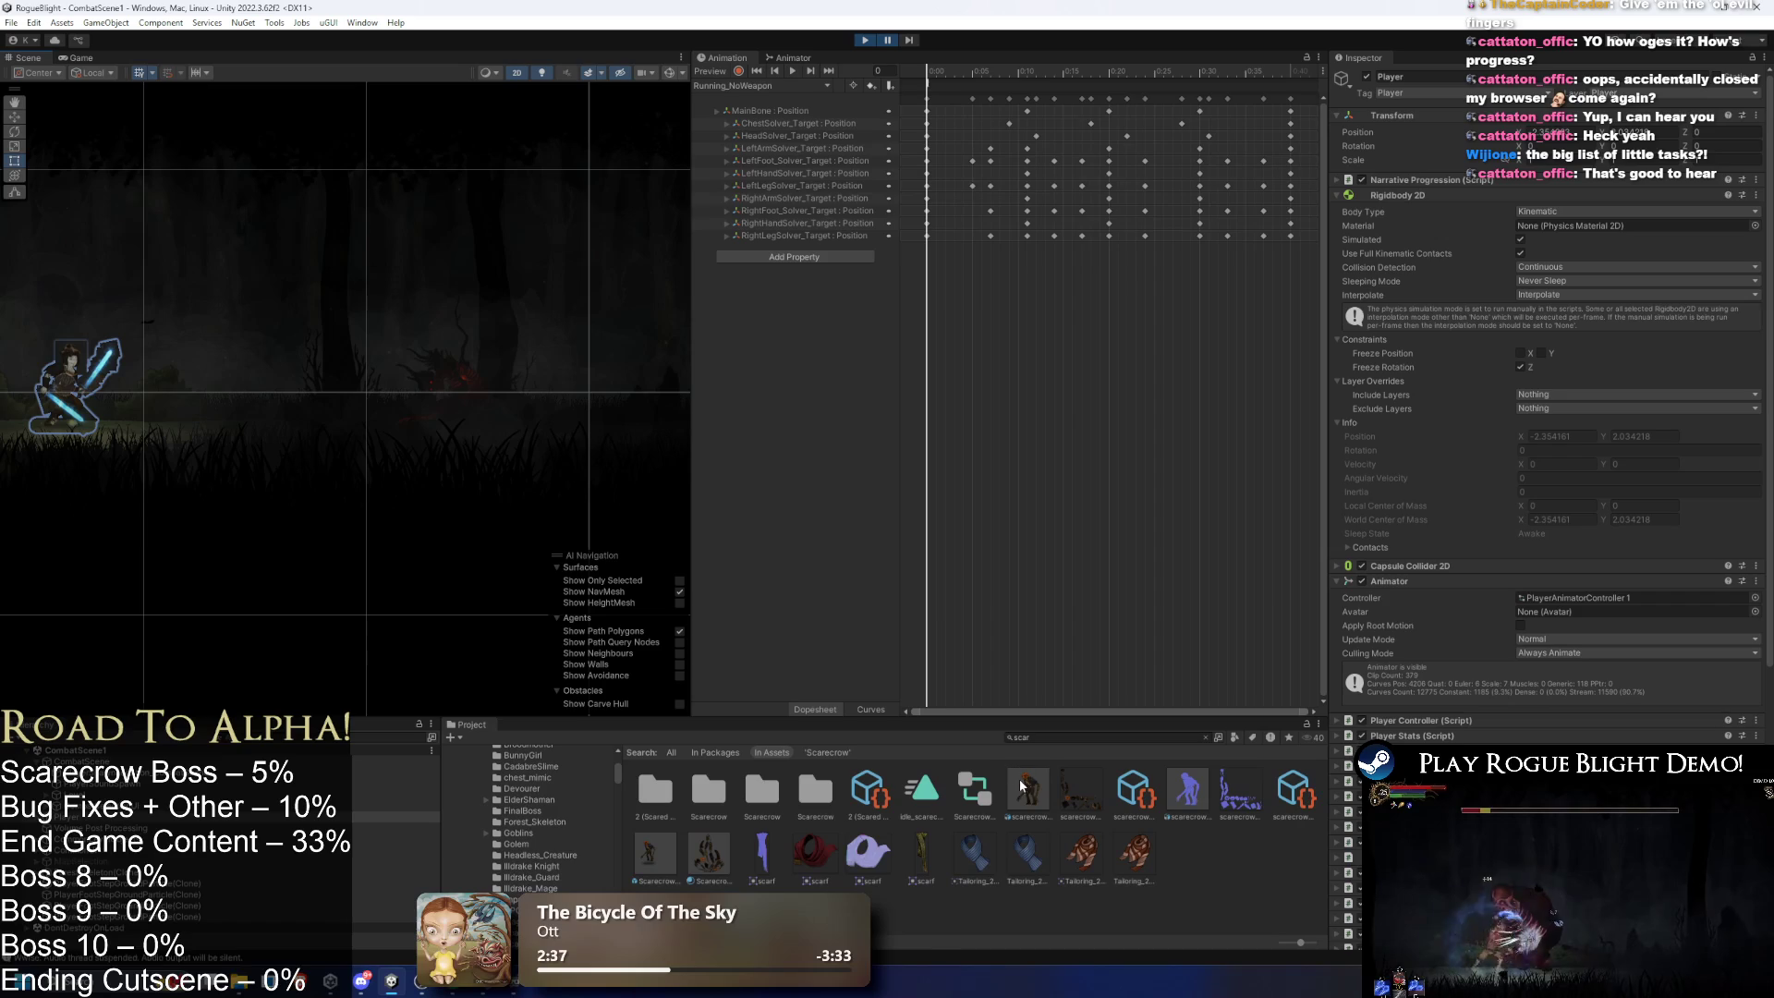
{"action": "left_click", "coordinate": [679, 836]}
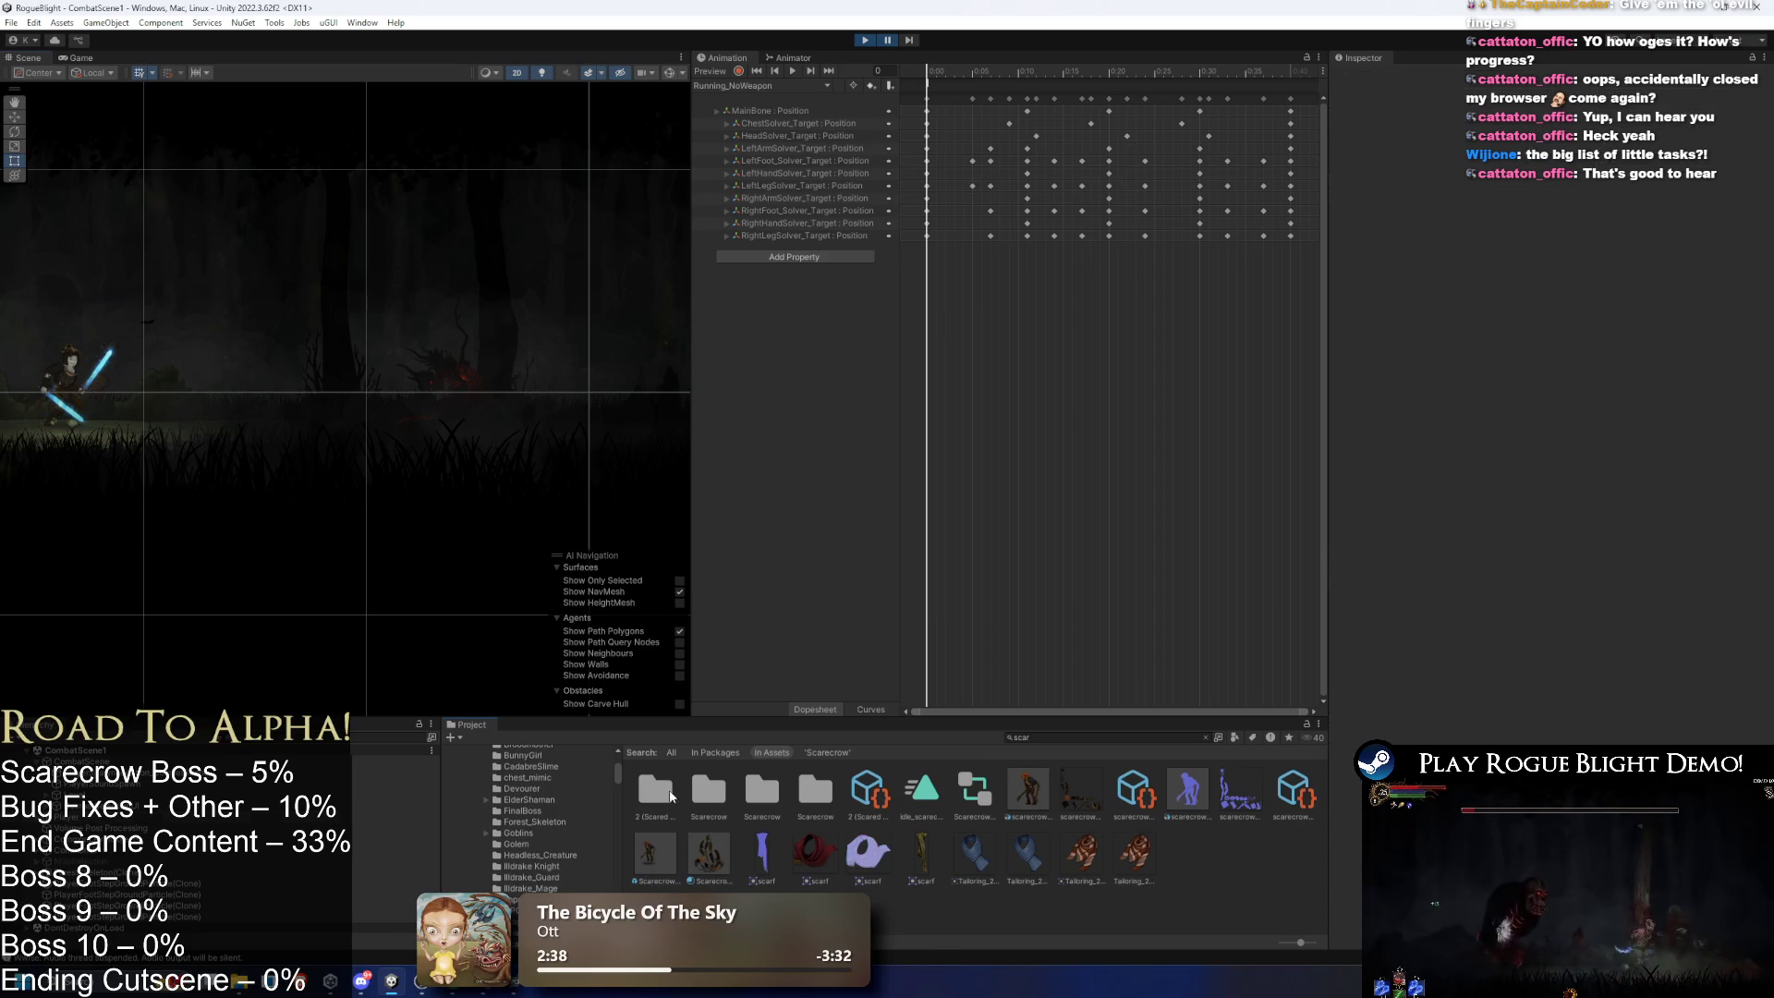
{"action": "left_click_drag", "start_coordinate": [539, 652], "coordinate": [254, 425]}
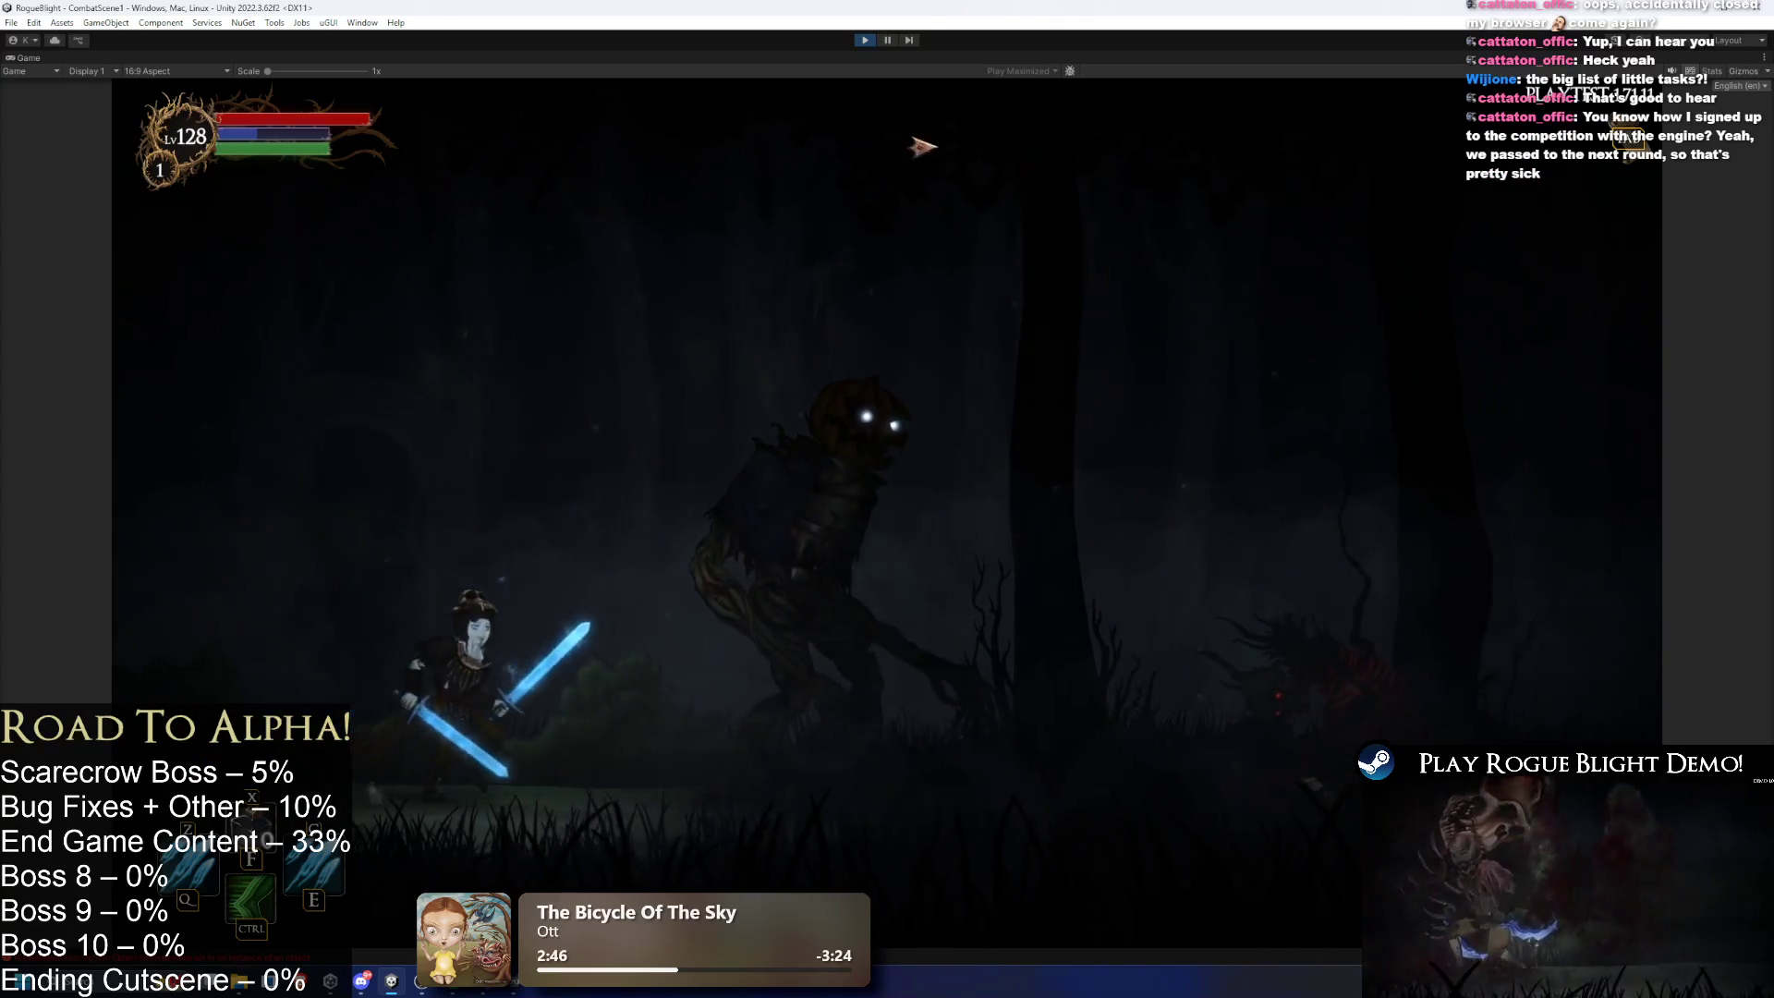
{"action": "key", "text": "space"}
{"action": "key", "text": "space"}
{"action": "key", "text": "a"}
{"action": "key", "text": "d"}
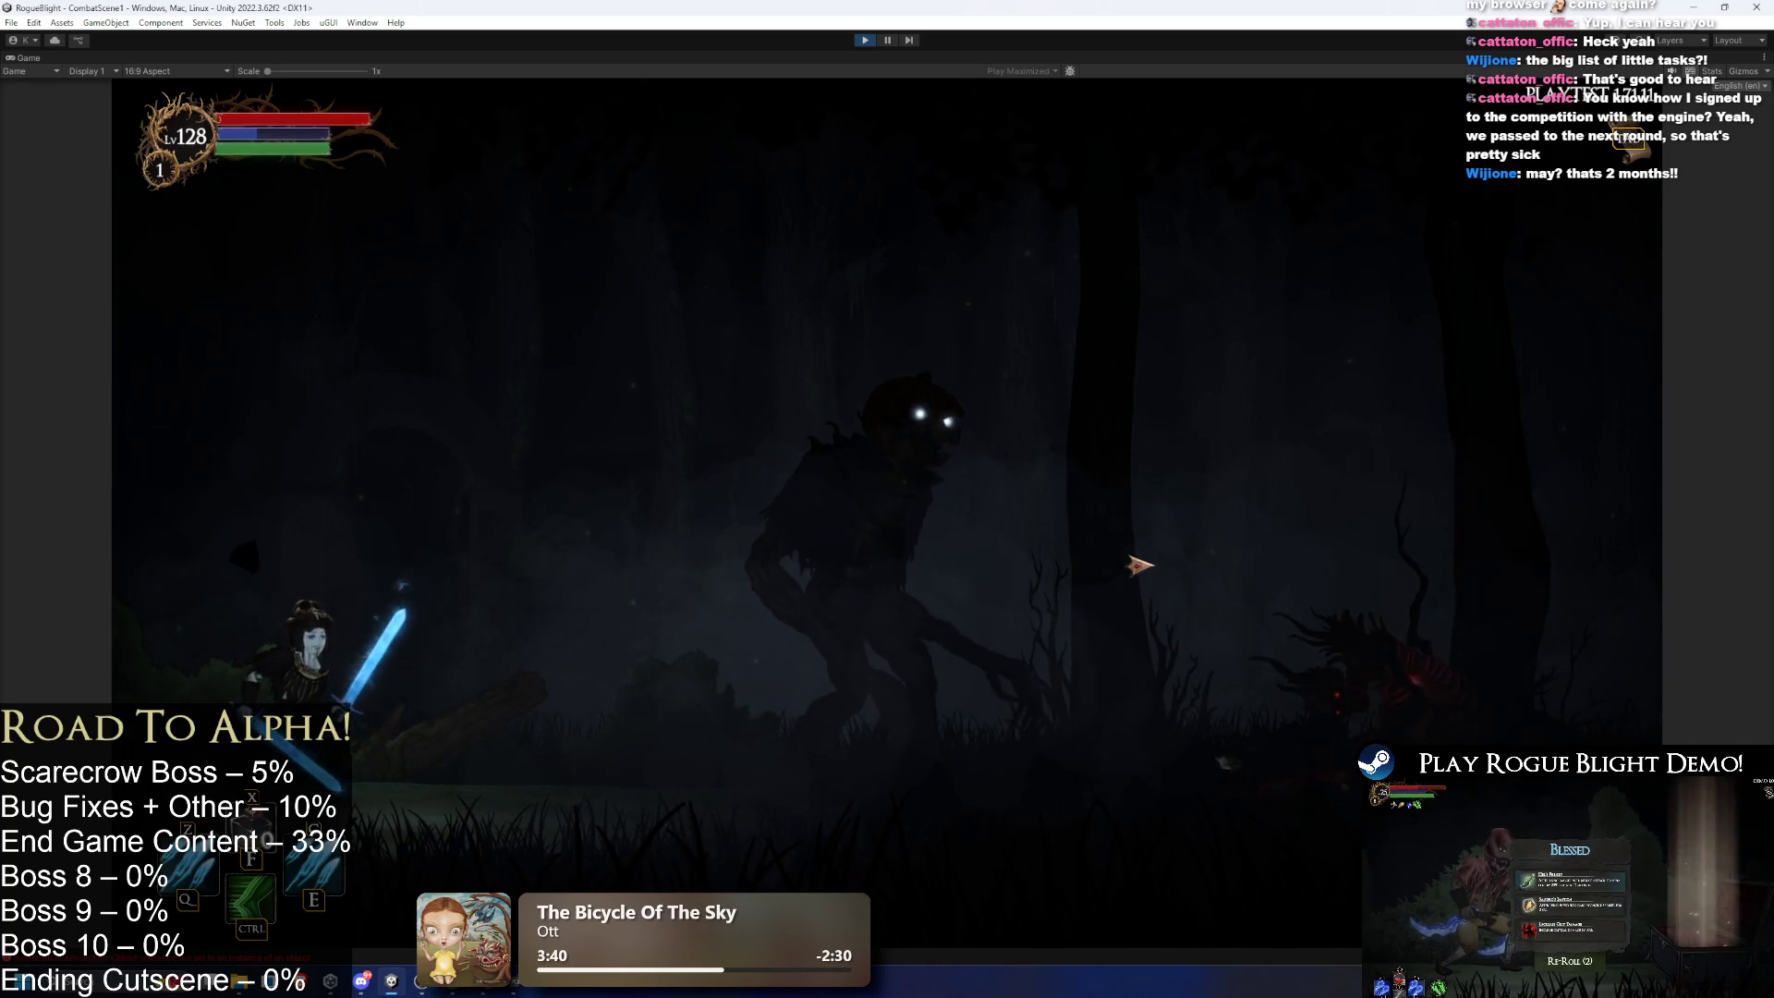
{"action": "key", "text": "d"}
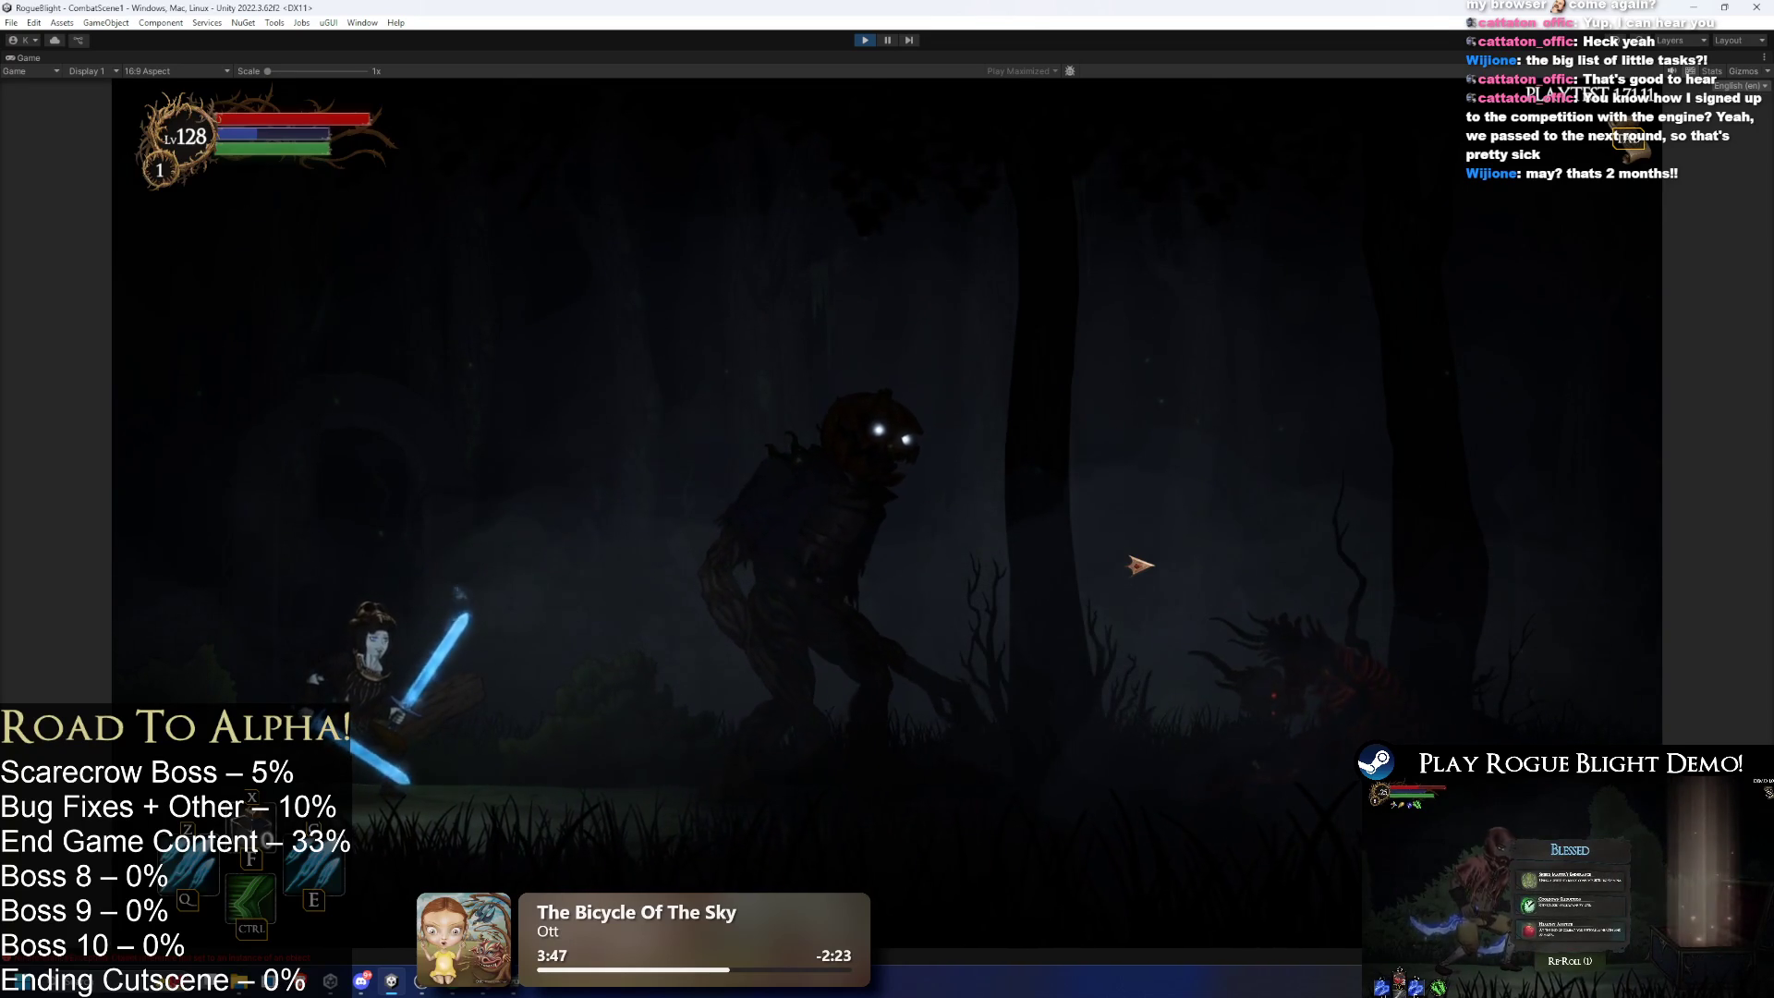
{"action": "key", "text": "a"}
{"action": "key", "text": "a"}
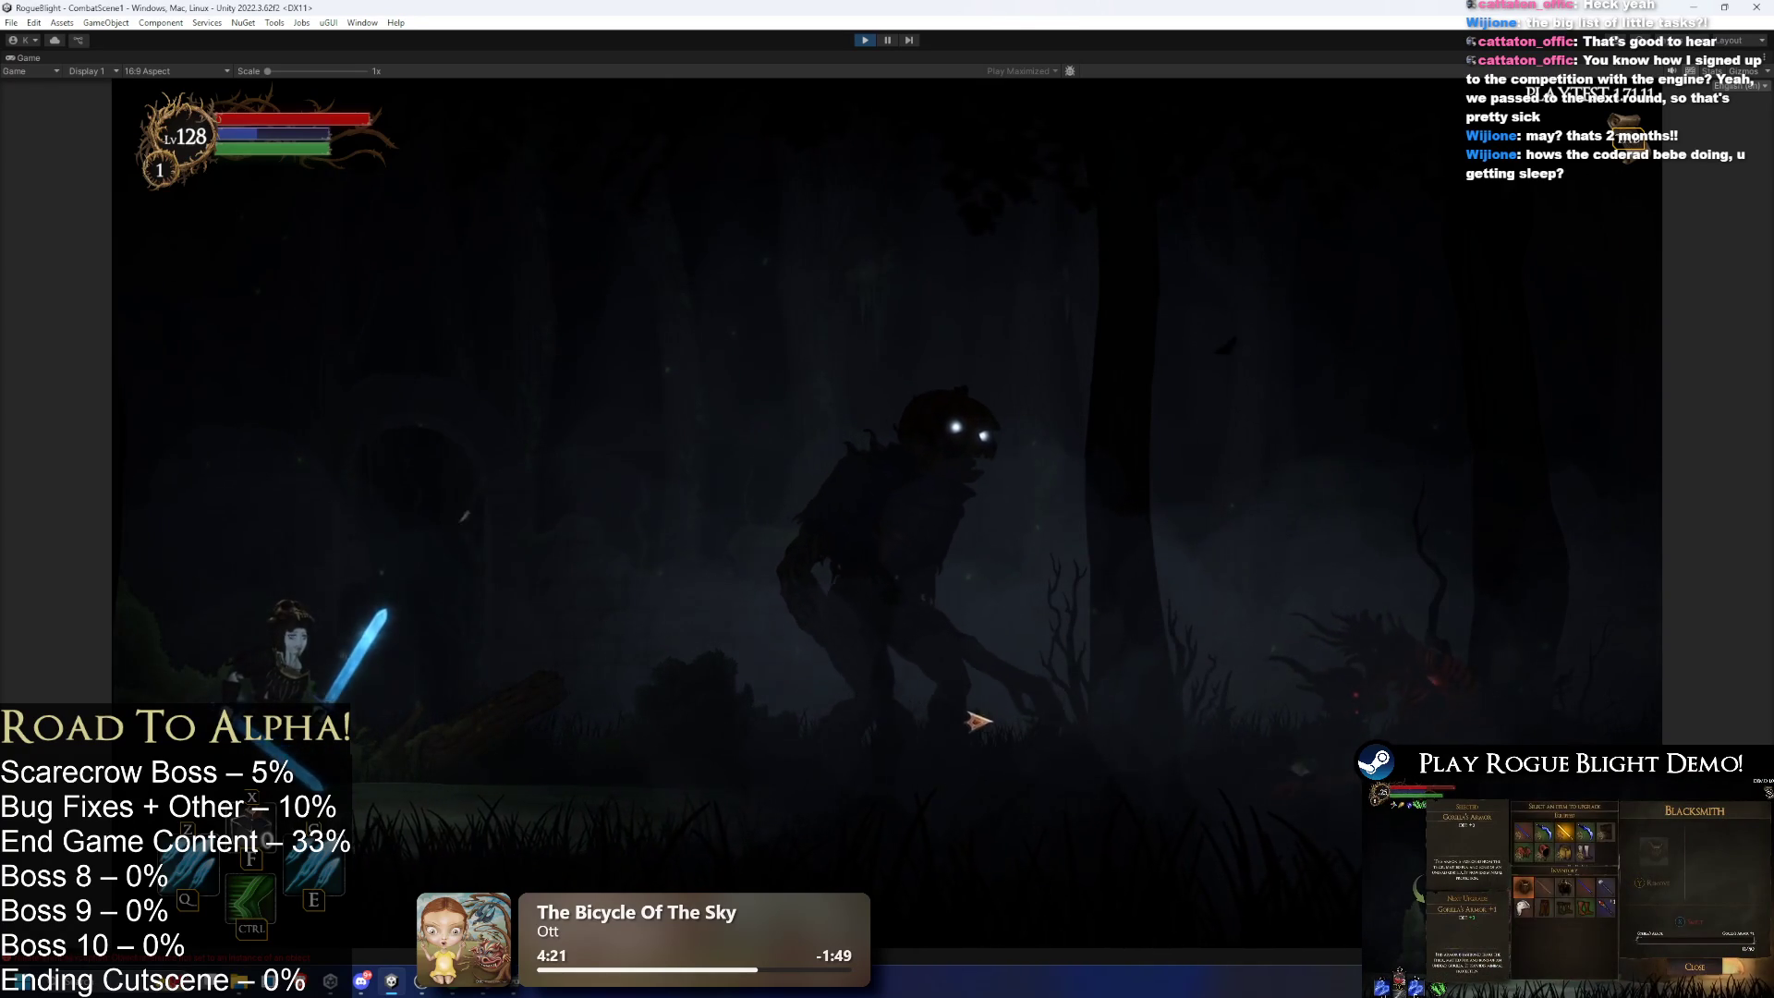
{"action": "key", "text": "d"}
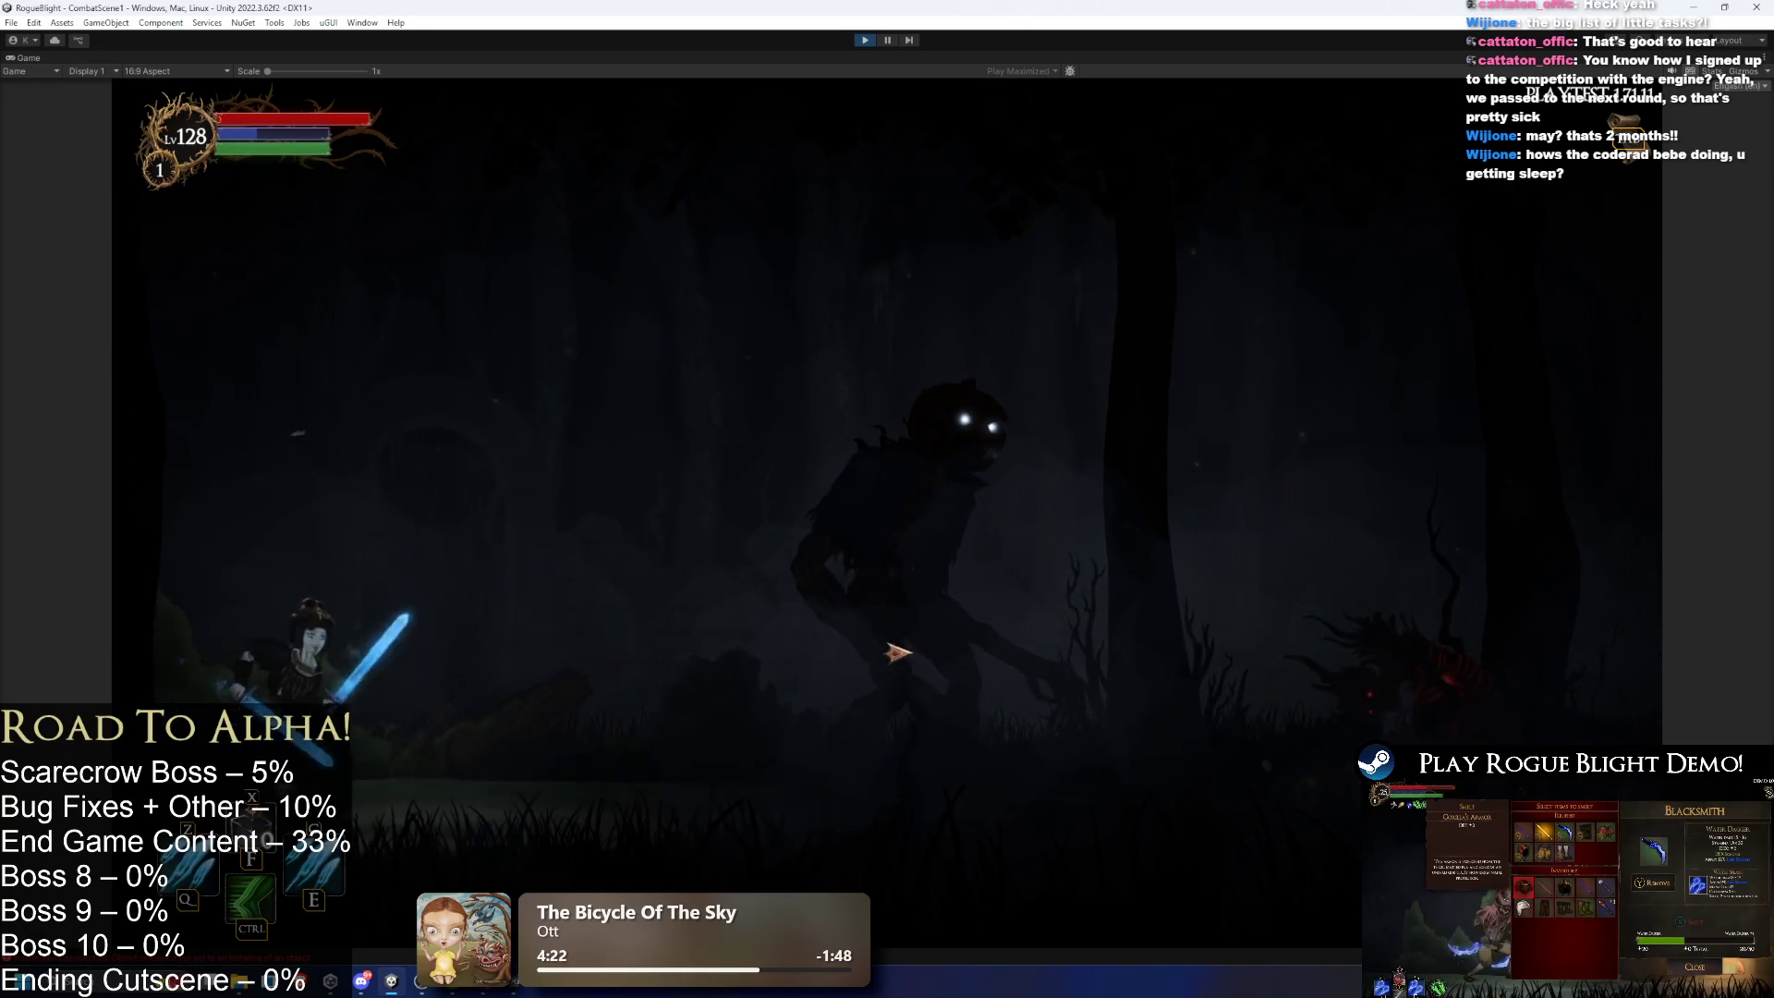
- Fight the pumpkin-headed scarecrow boss using movement, jumps, dashes and sword attacks
{"action": "left_click", "coordinate": [1009, 712]}
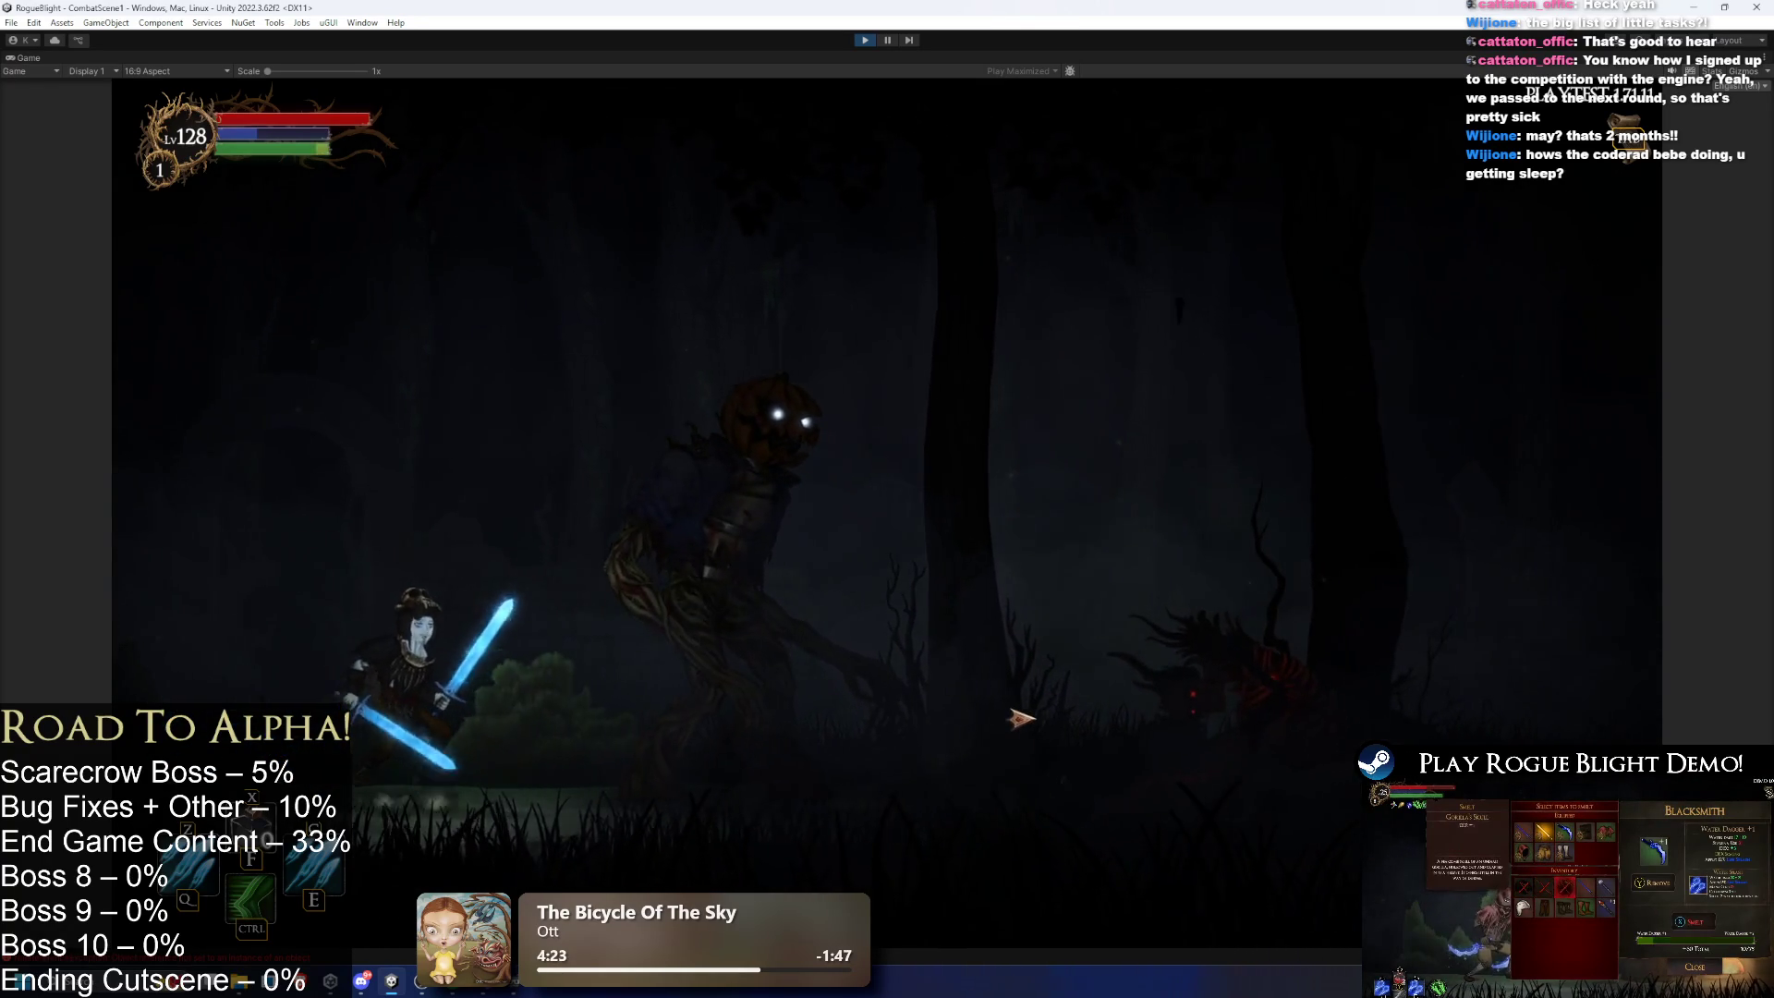
{"action": "key", "text": "a"}
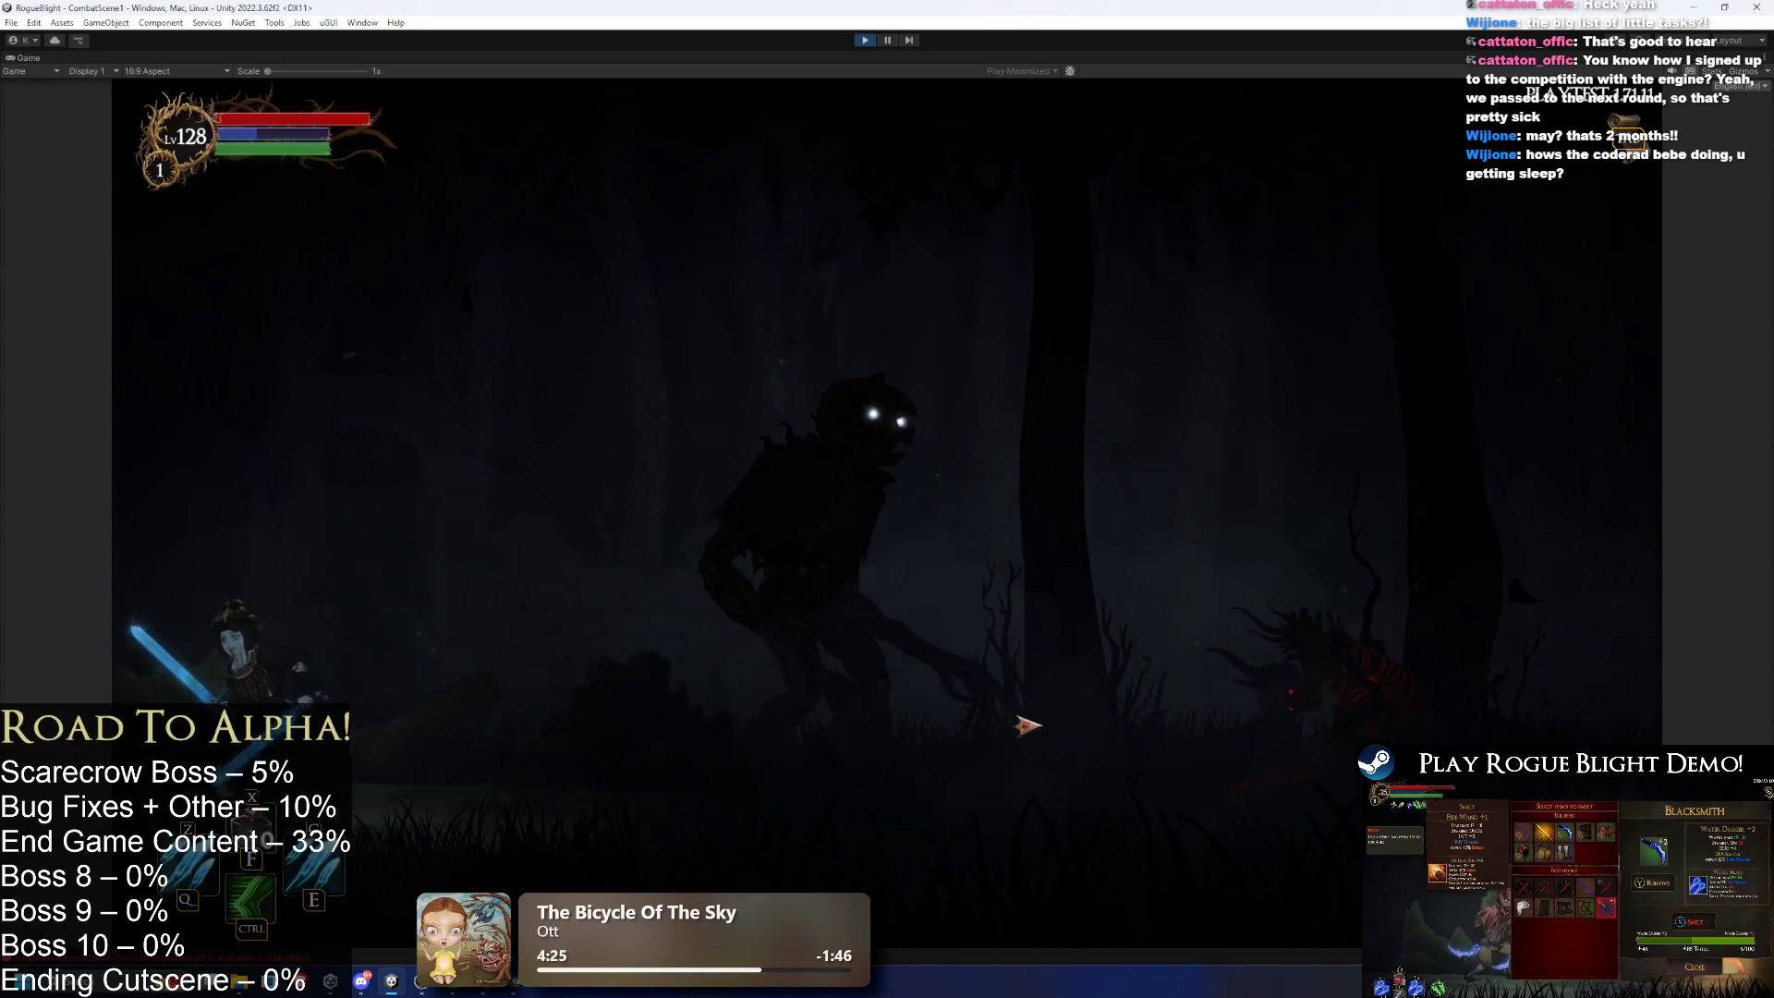
{"action": "key", "text": "d"}
{"action": "key", "text": "space"}
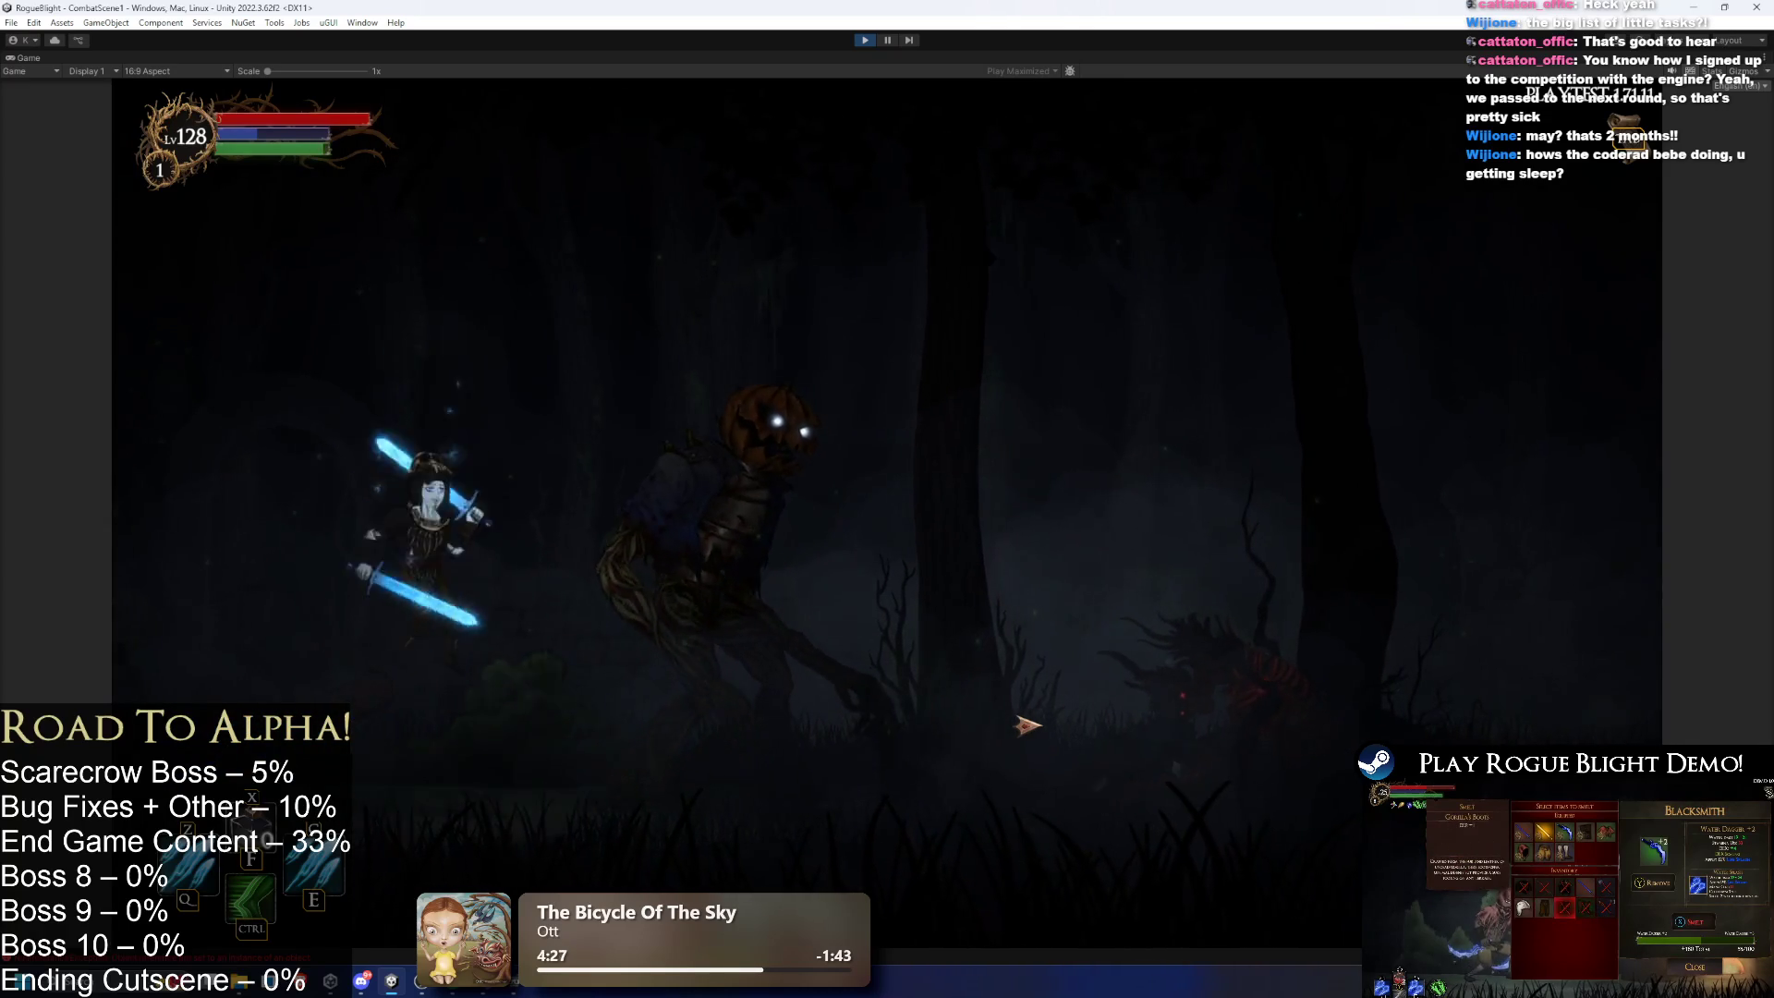
{"action": "key", "text": "a"}
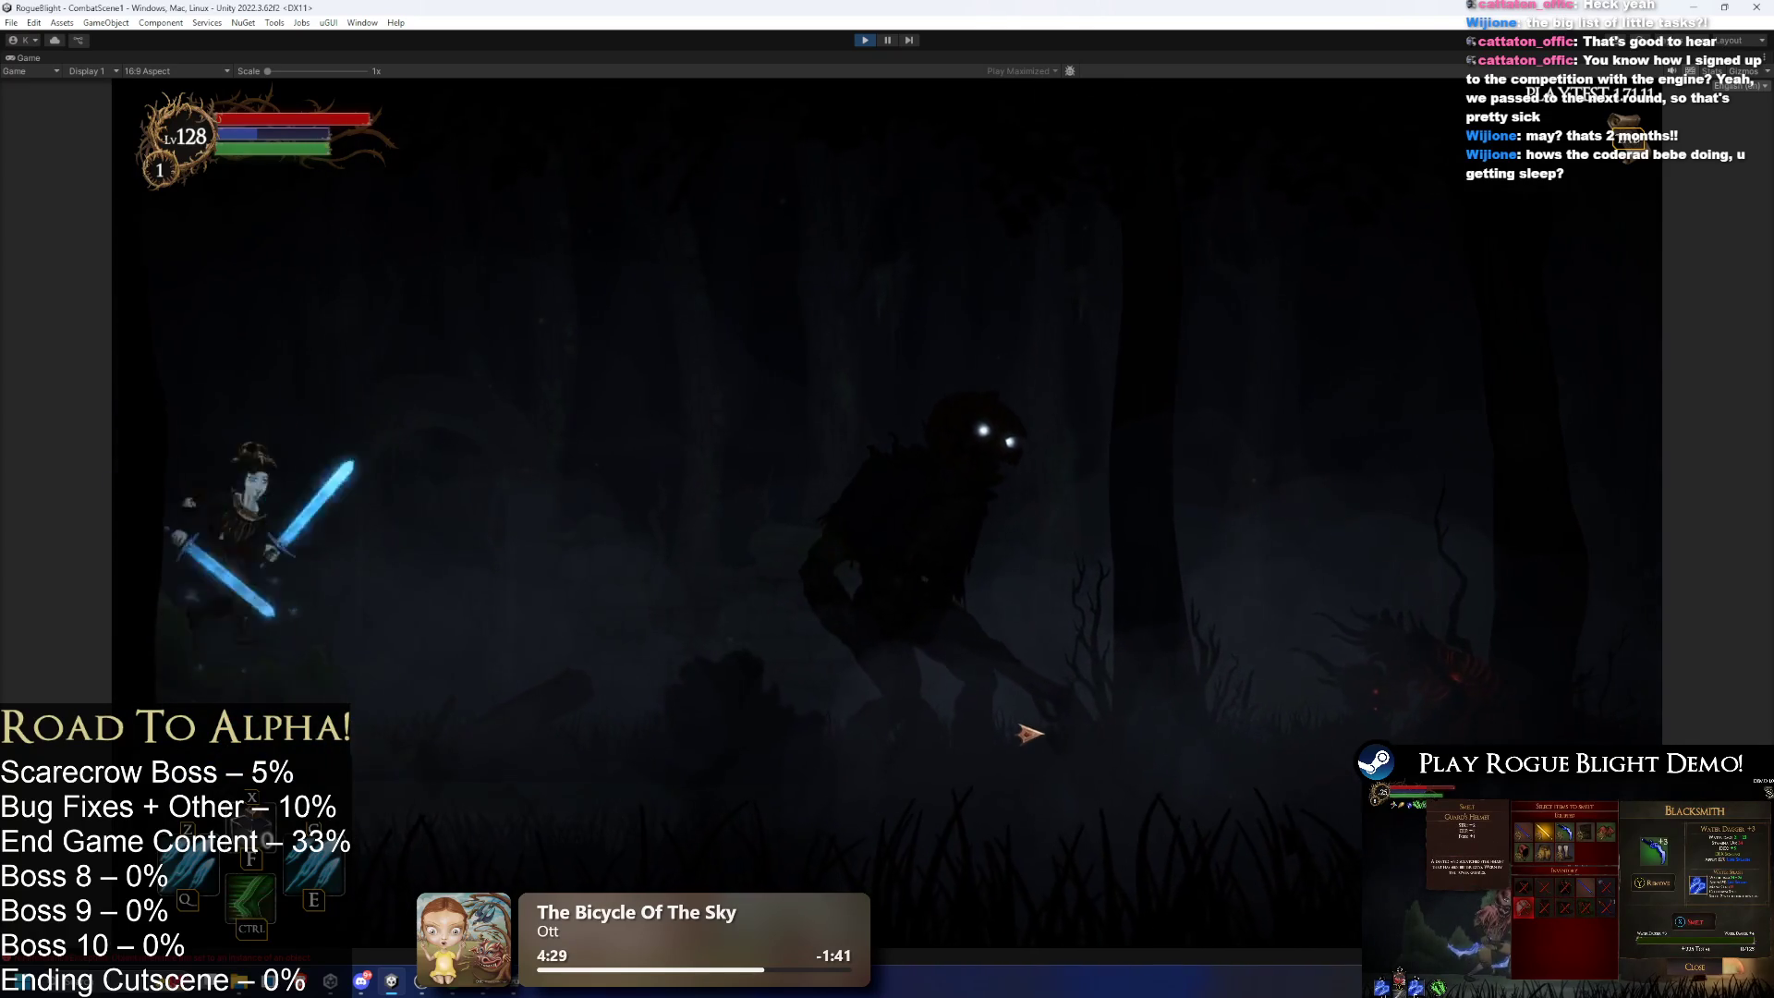
{"action": "key", "text": "d"}
{"action": "left_click", "coordinate": [1009, 699]}
{"action": "key", "text": "a"}
{"action": "key", "text": "d"}
{"action": "left_click", "coordinate": [1010, 707]}
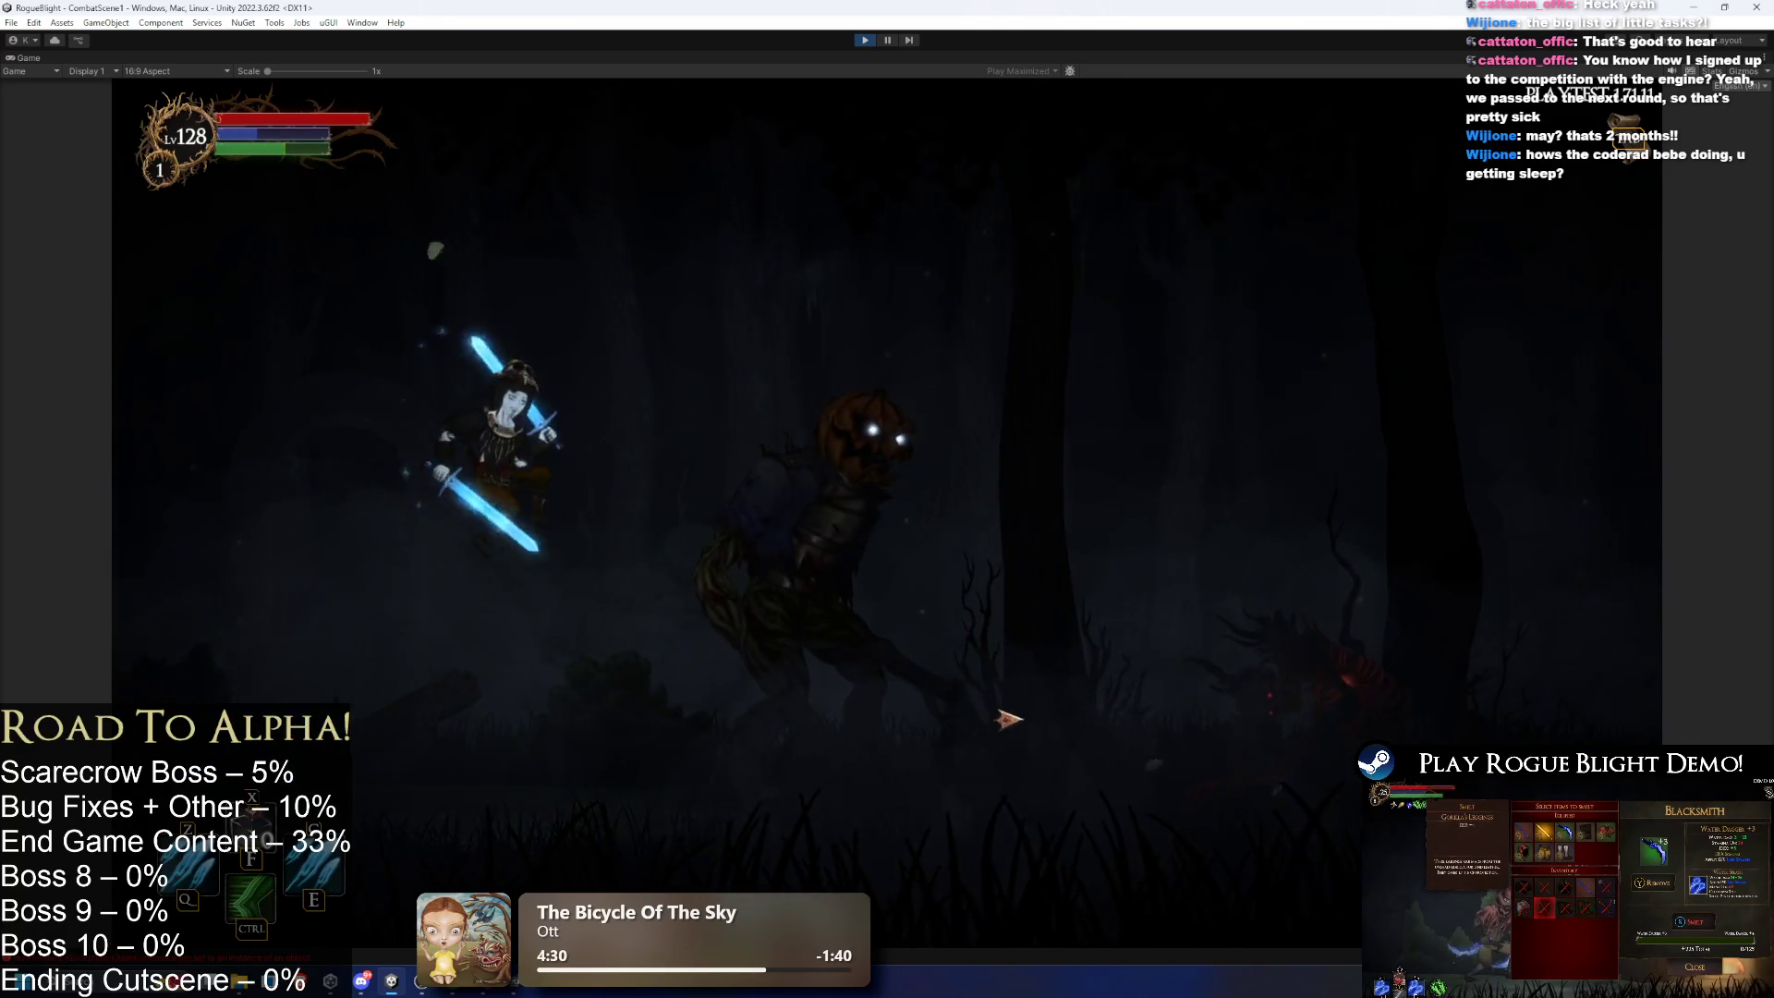
{"action": "key", "text": "a"}
{"action": "key", "text": "d"}
{"action": "key", "text": "space"}
{"action": "left_click", "coordinate": [1008, 721]}
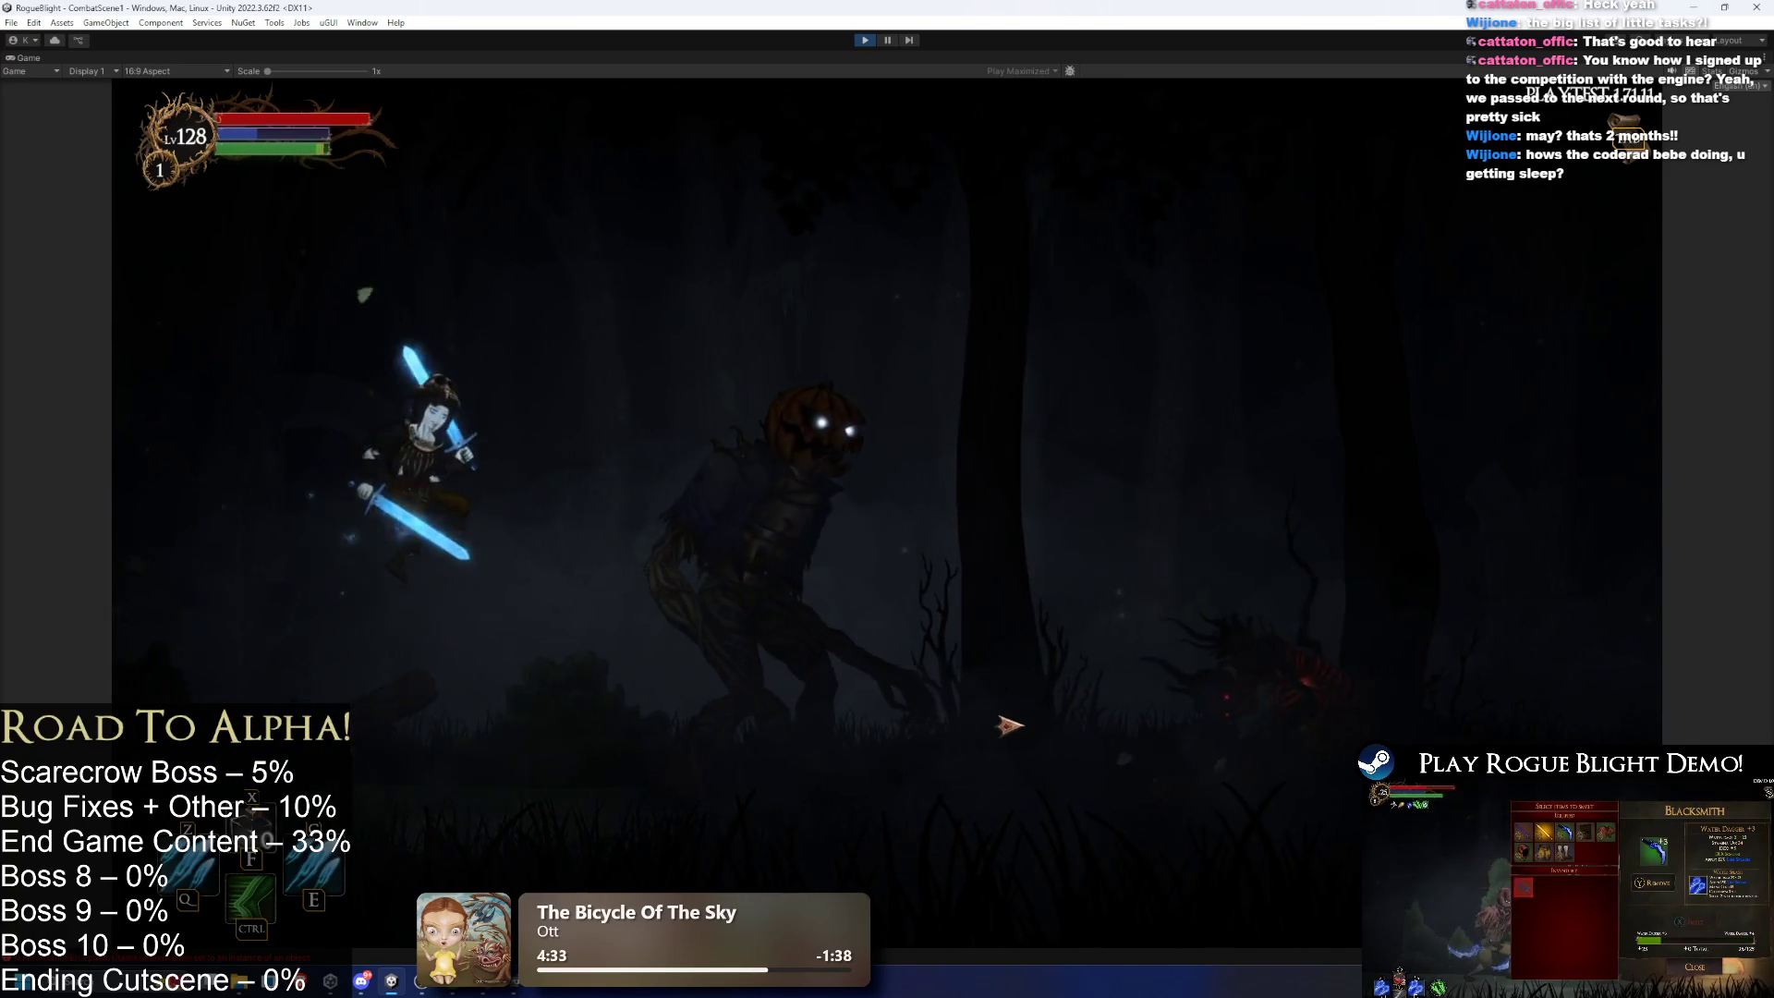
{"action": "key", "text": "space"}
{"action": "key", "text": "space"}
{"action": "key", "text": "a"}
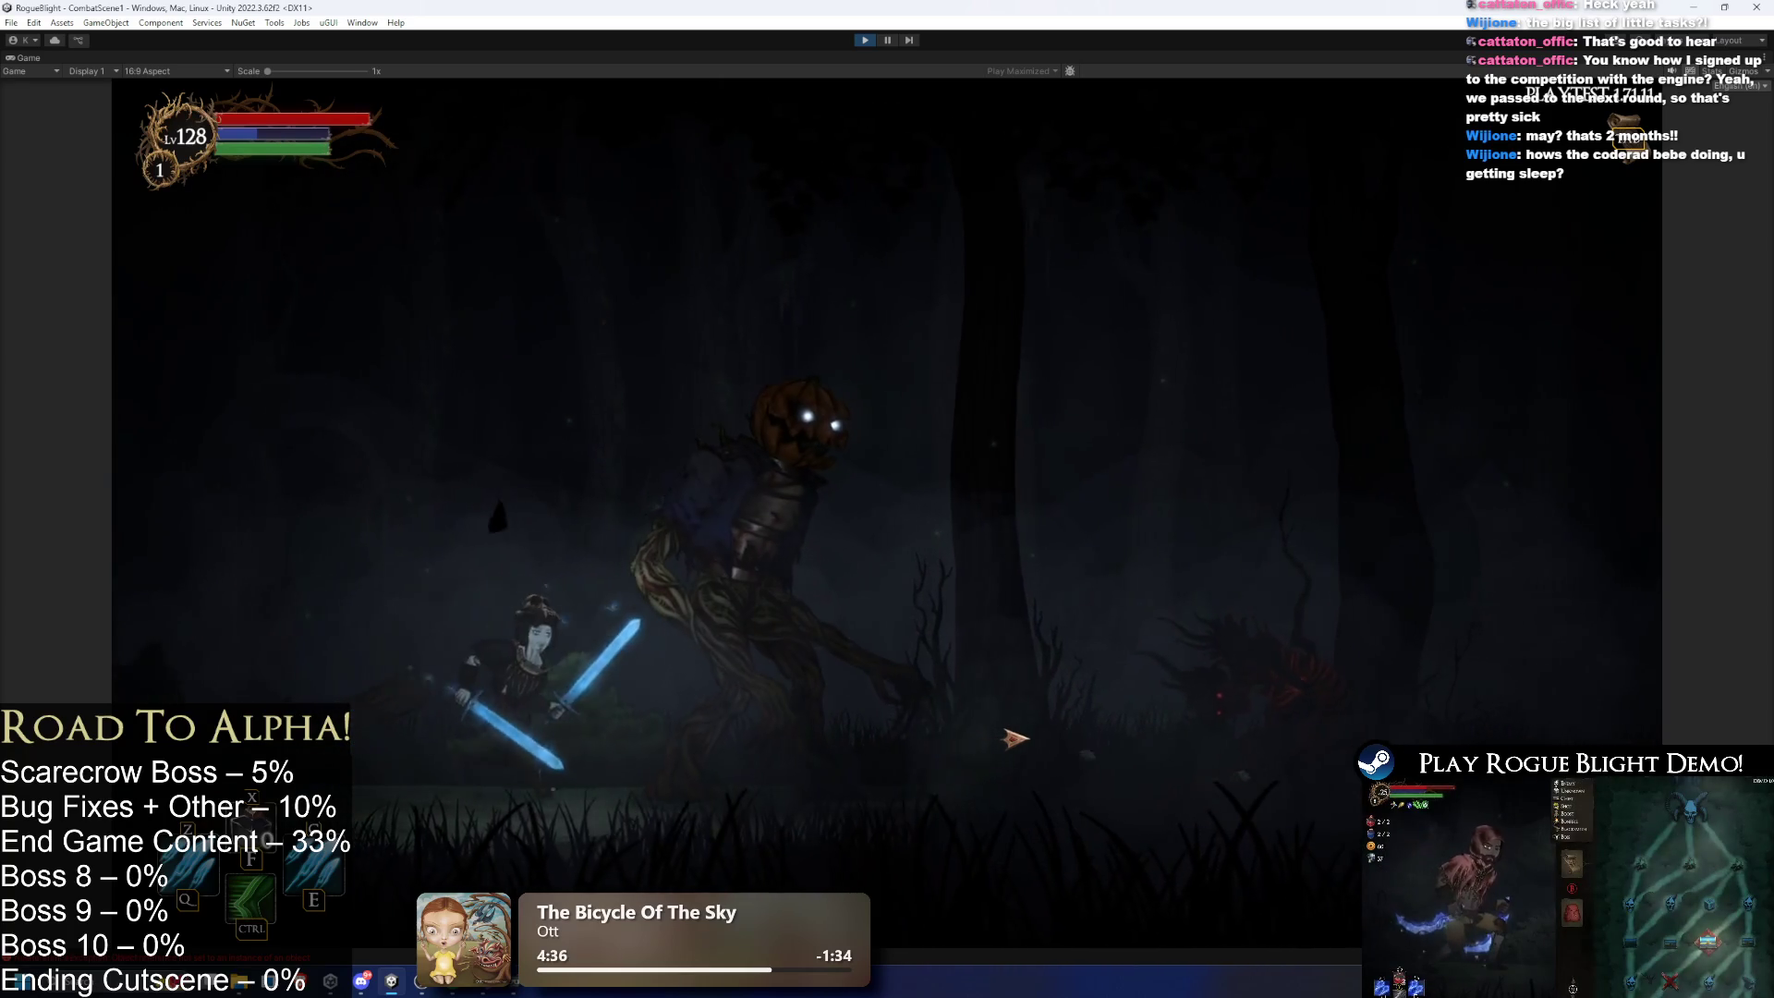
{"action": "key", "text": "space"}
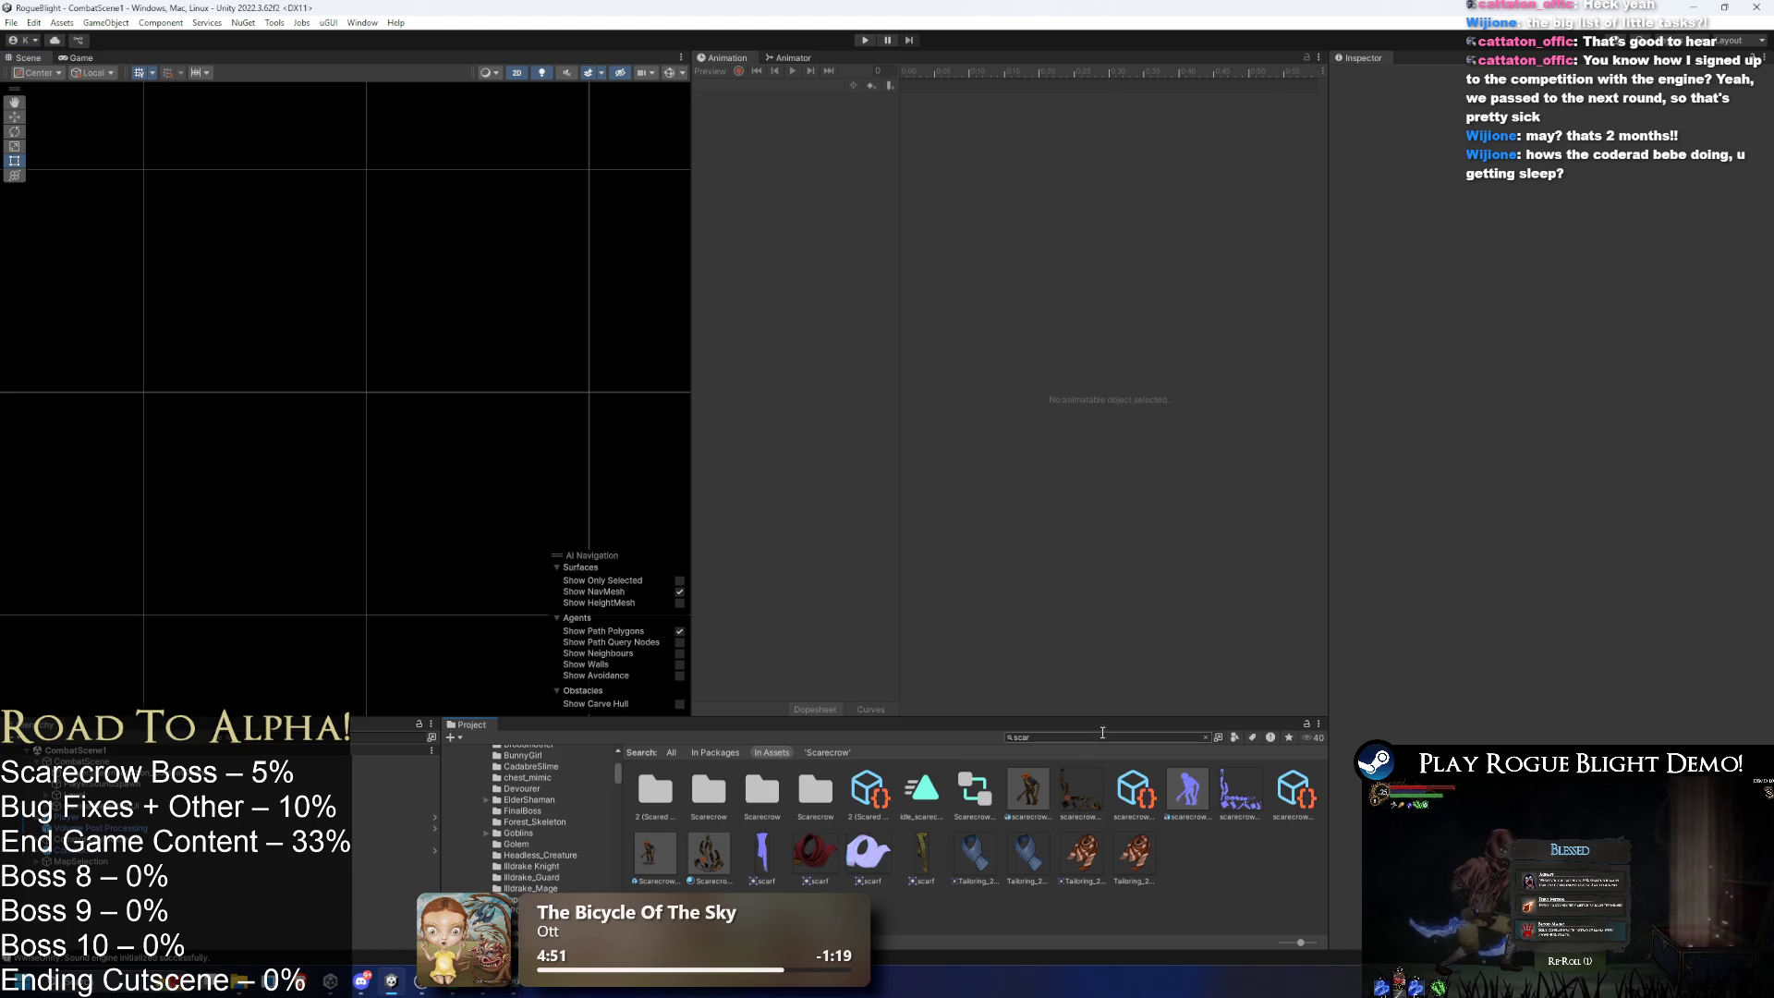
- Open Scarecrow_prefab and inspect its main_bone and Solver child objects
{"action": "double_click", "coordinate": [705, 839]}
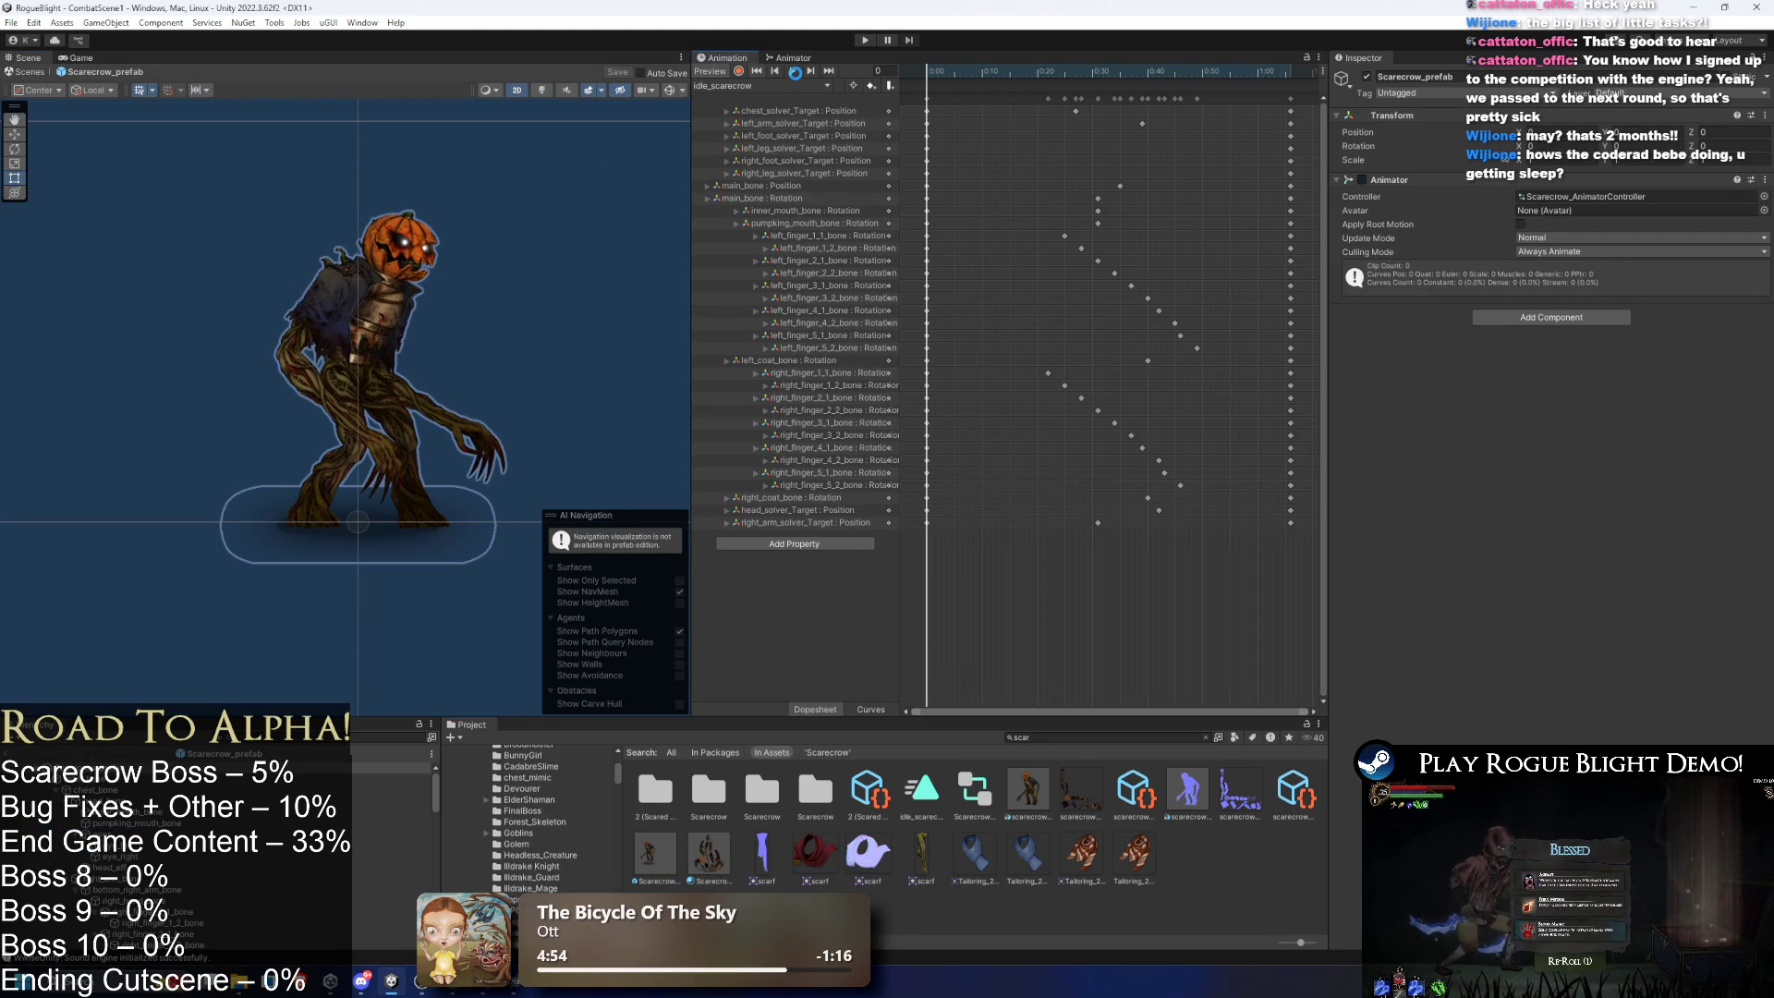
{"action": "left_click", "coordinate": [370, 789]}
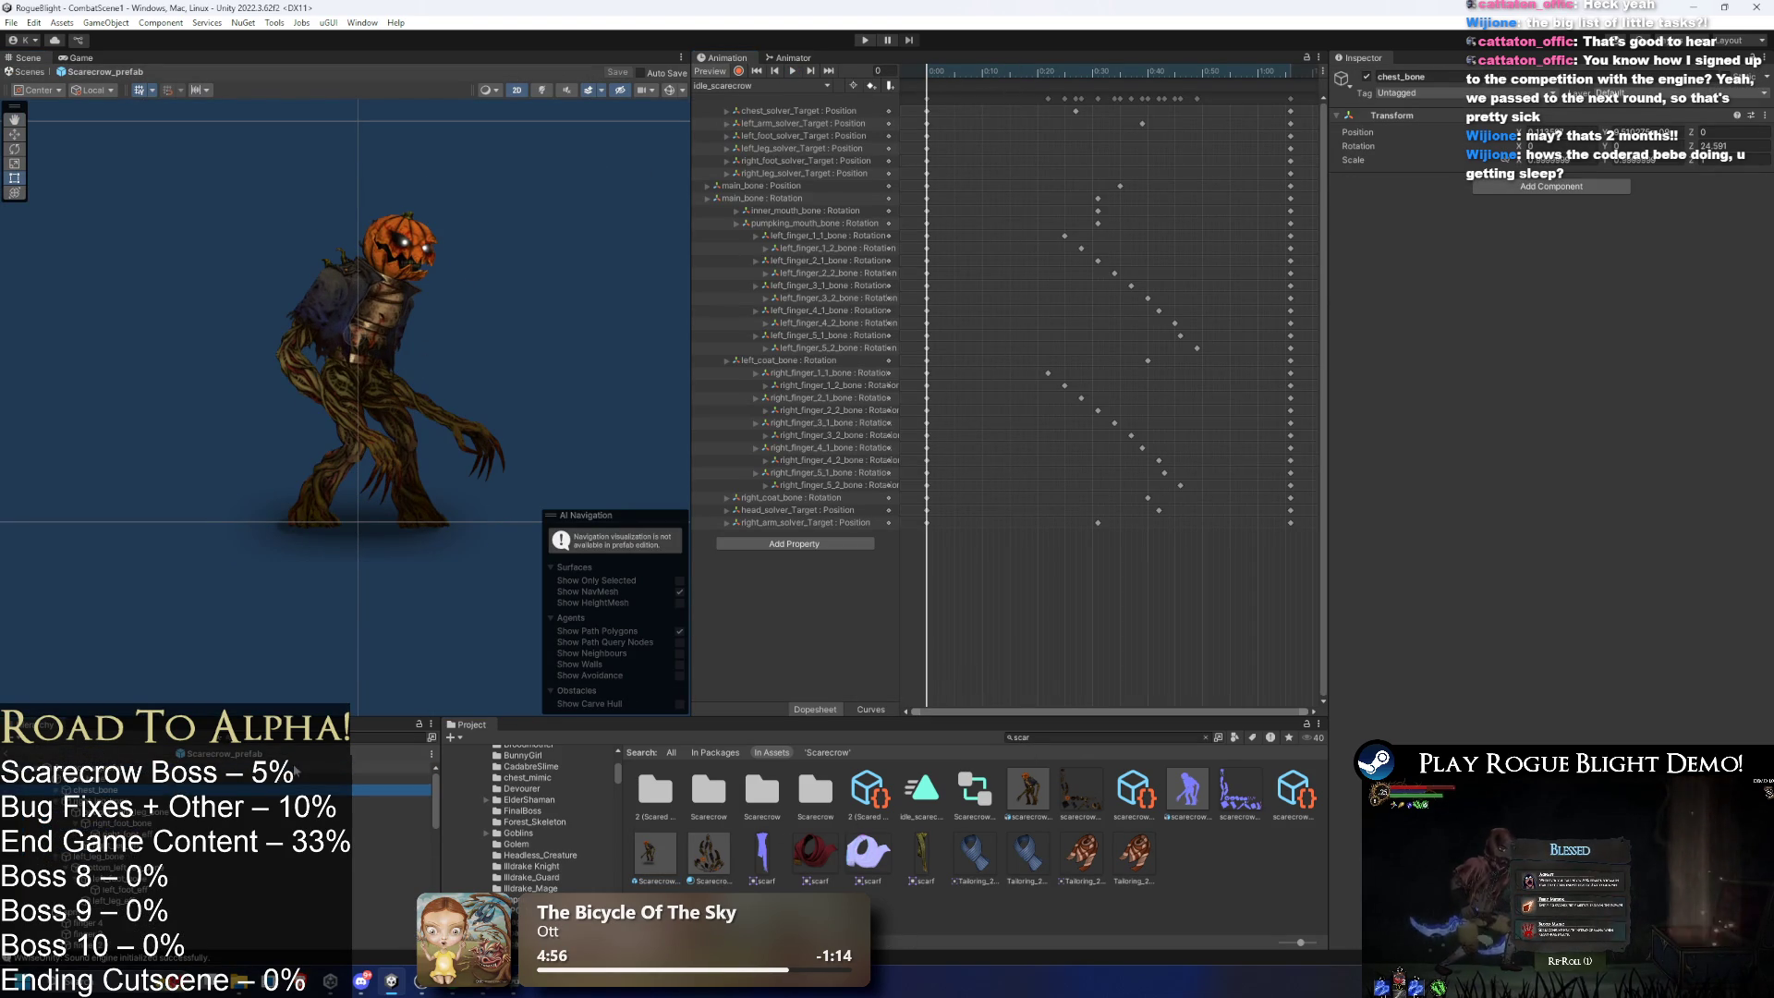
{"action": "left_click", "coordinate": [378, 800]}
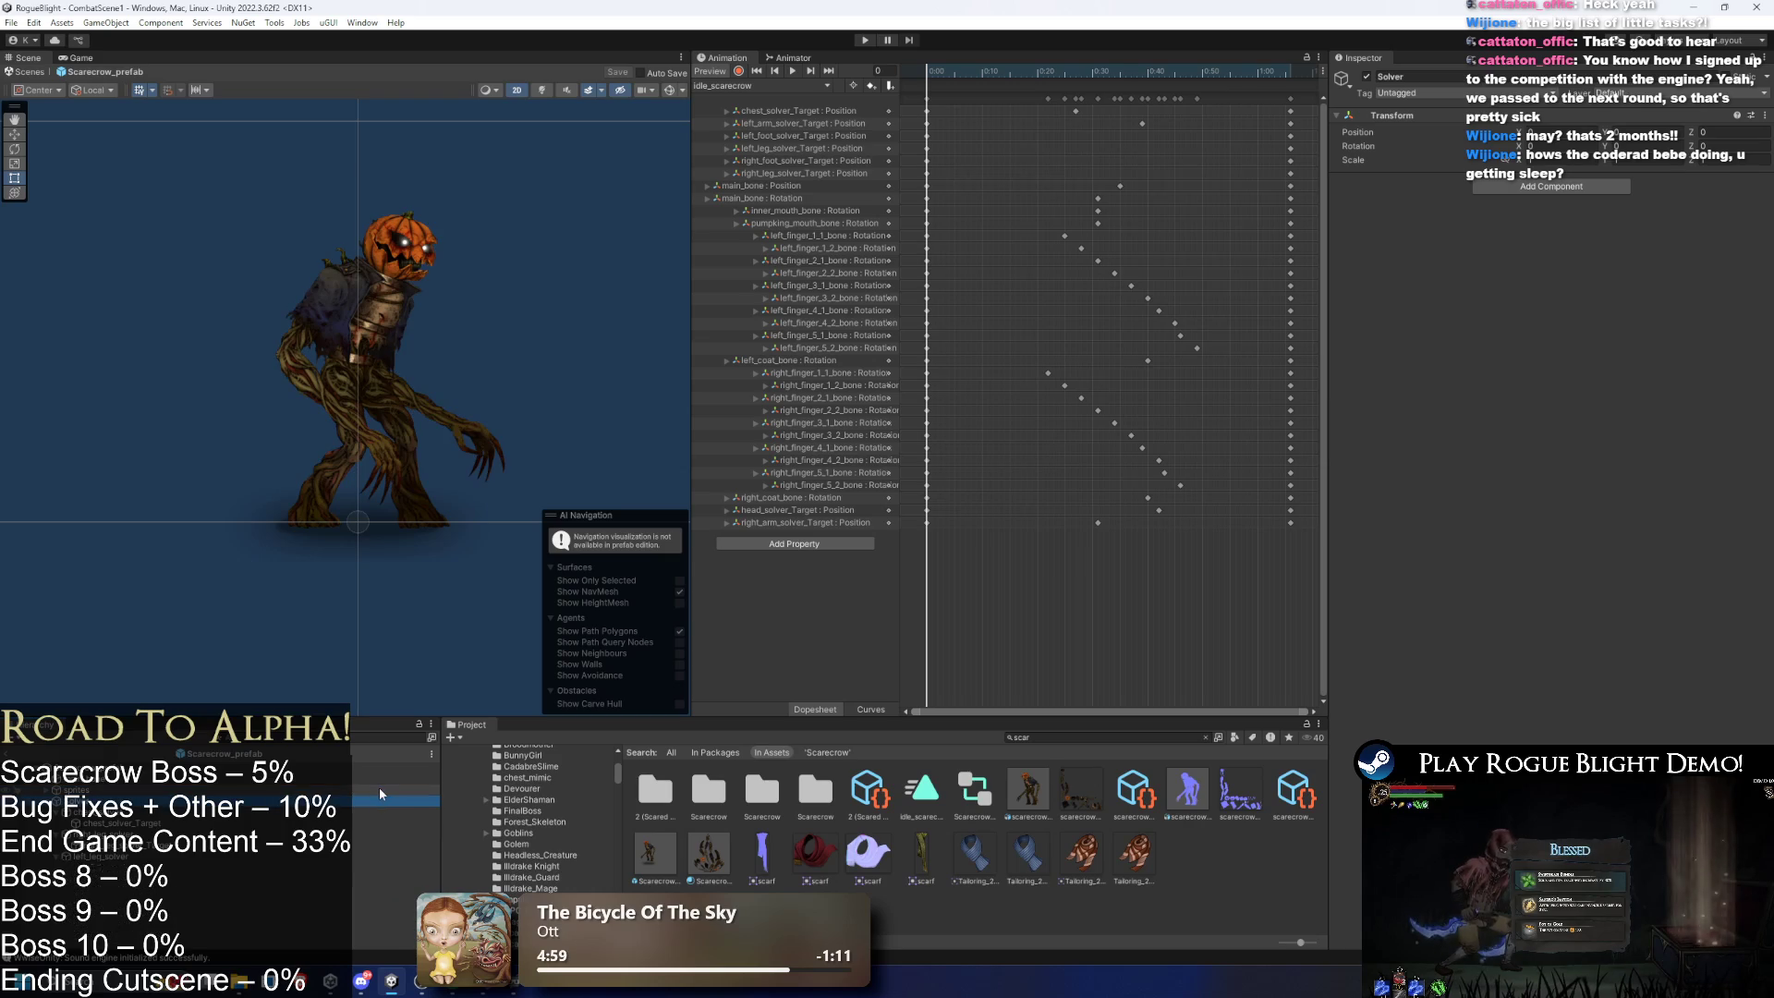
{"action": "left_click", "coordinate": [407, 779]}
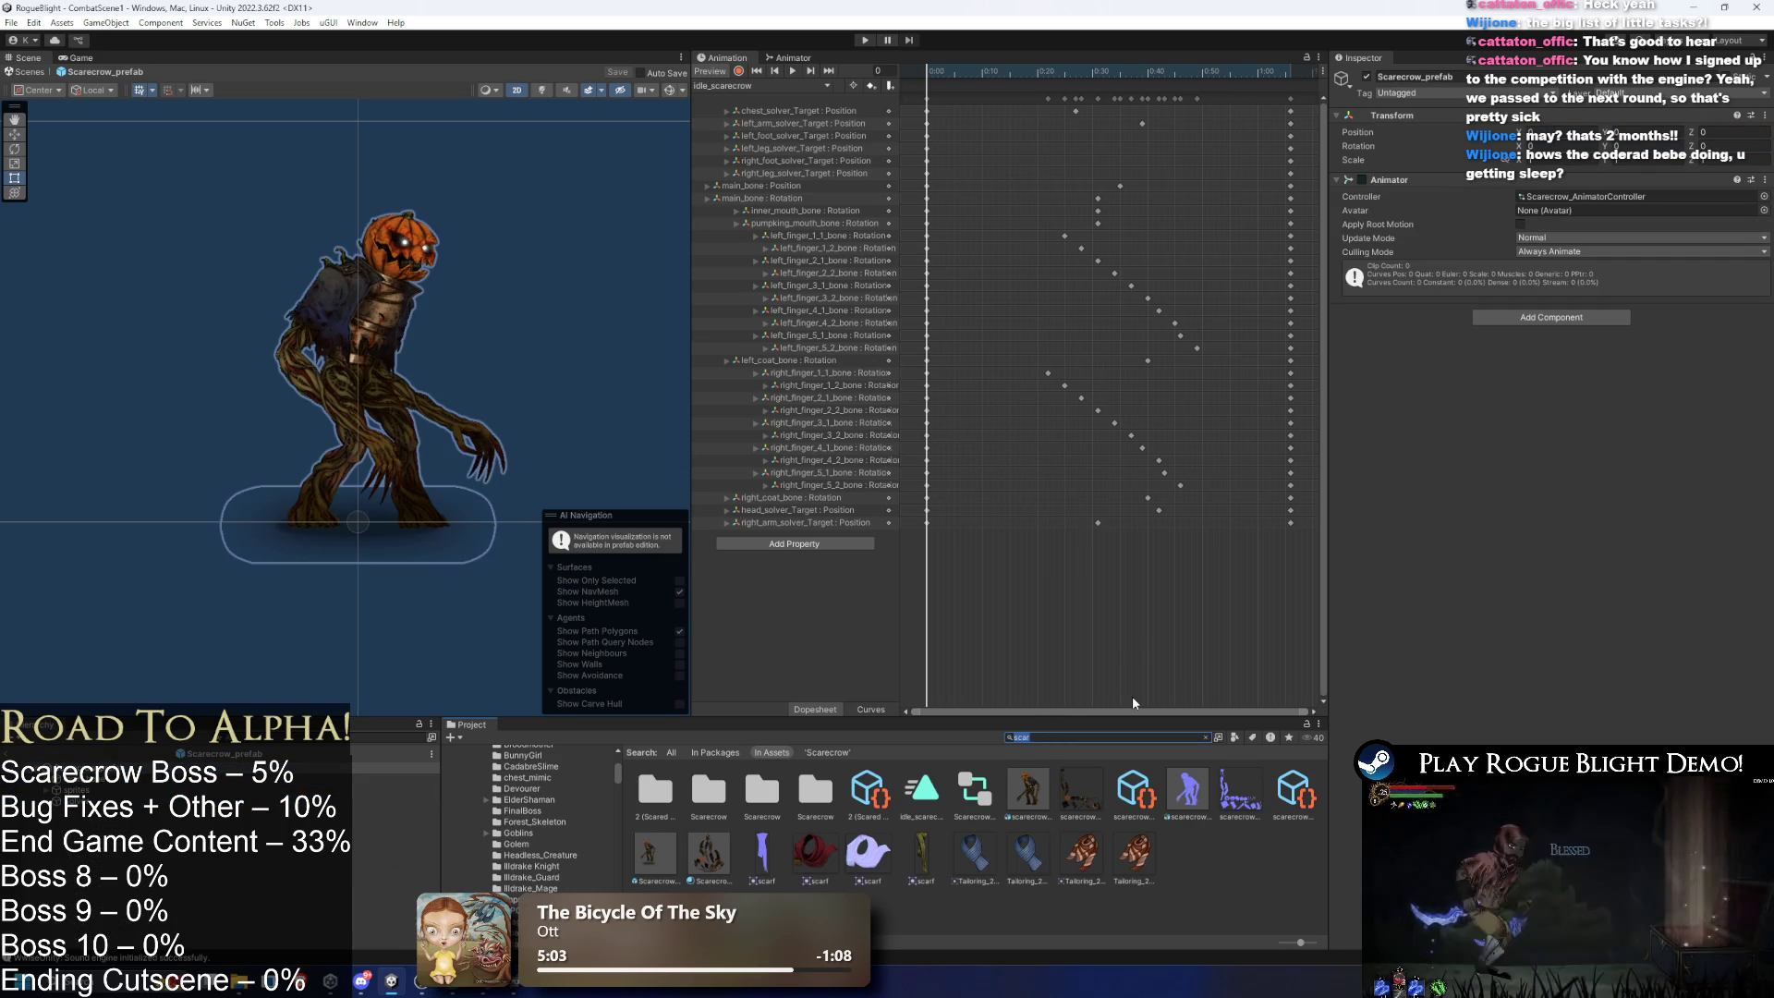
- Search the Project for 'gorilla' to find the SkullGorilla prefab, then reselect the Scarecrow root
{"action": "type", "text": "gori"}
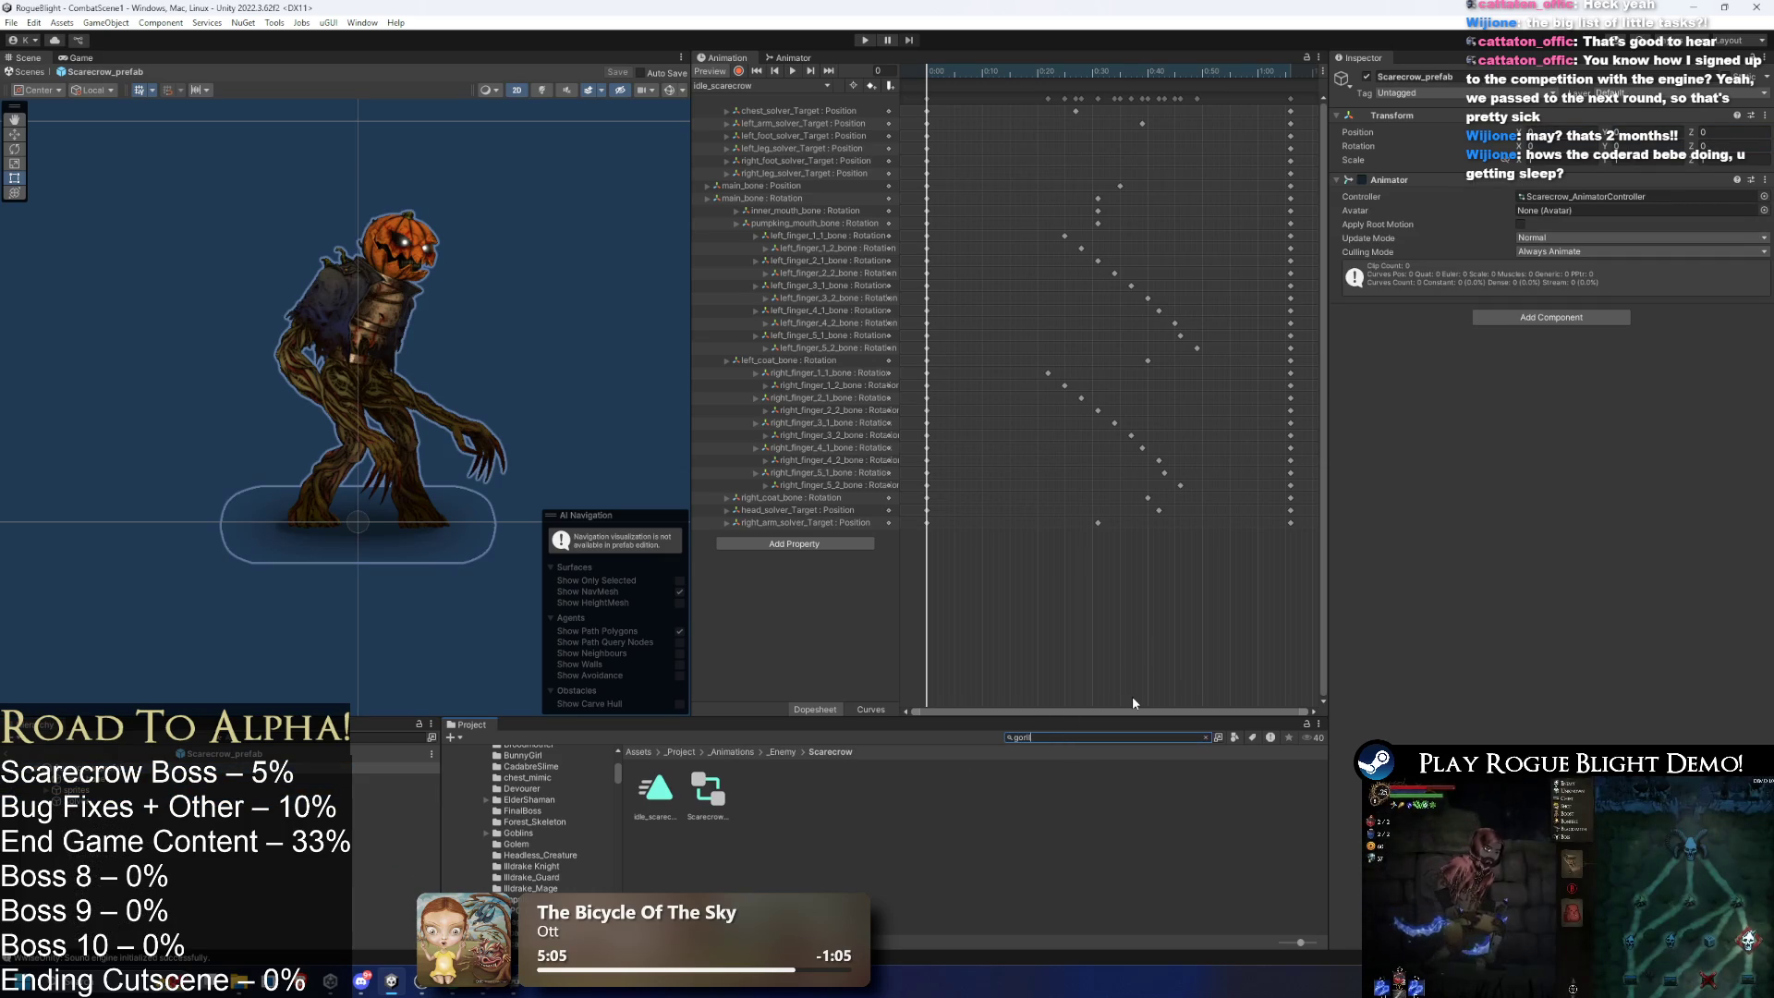
{"action": "type", "text": "lla"}
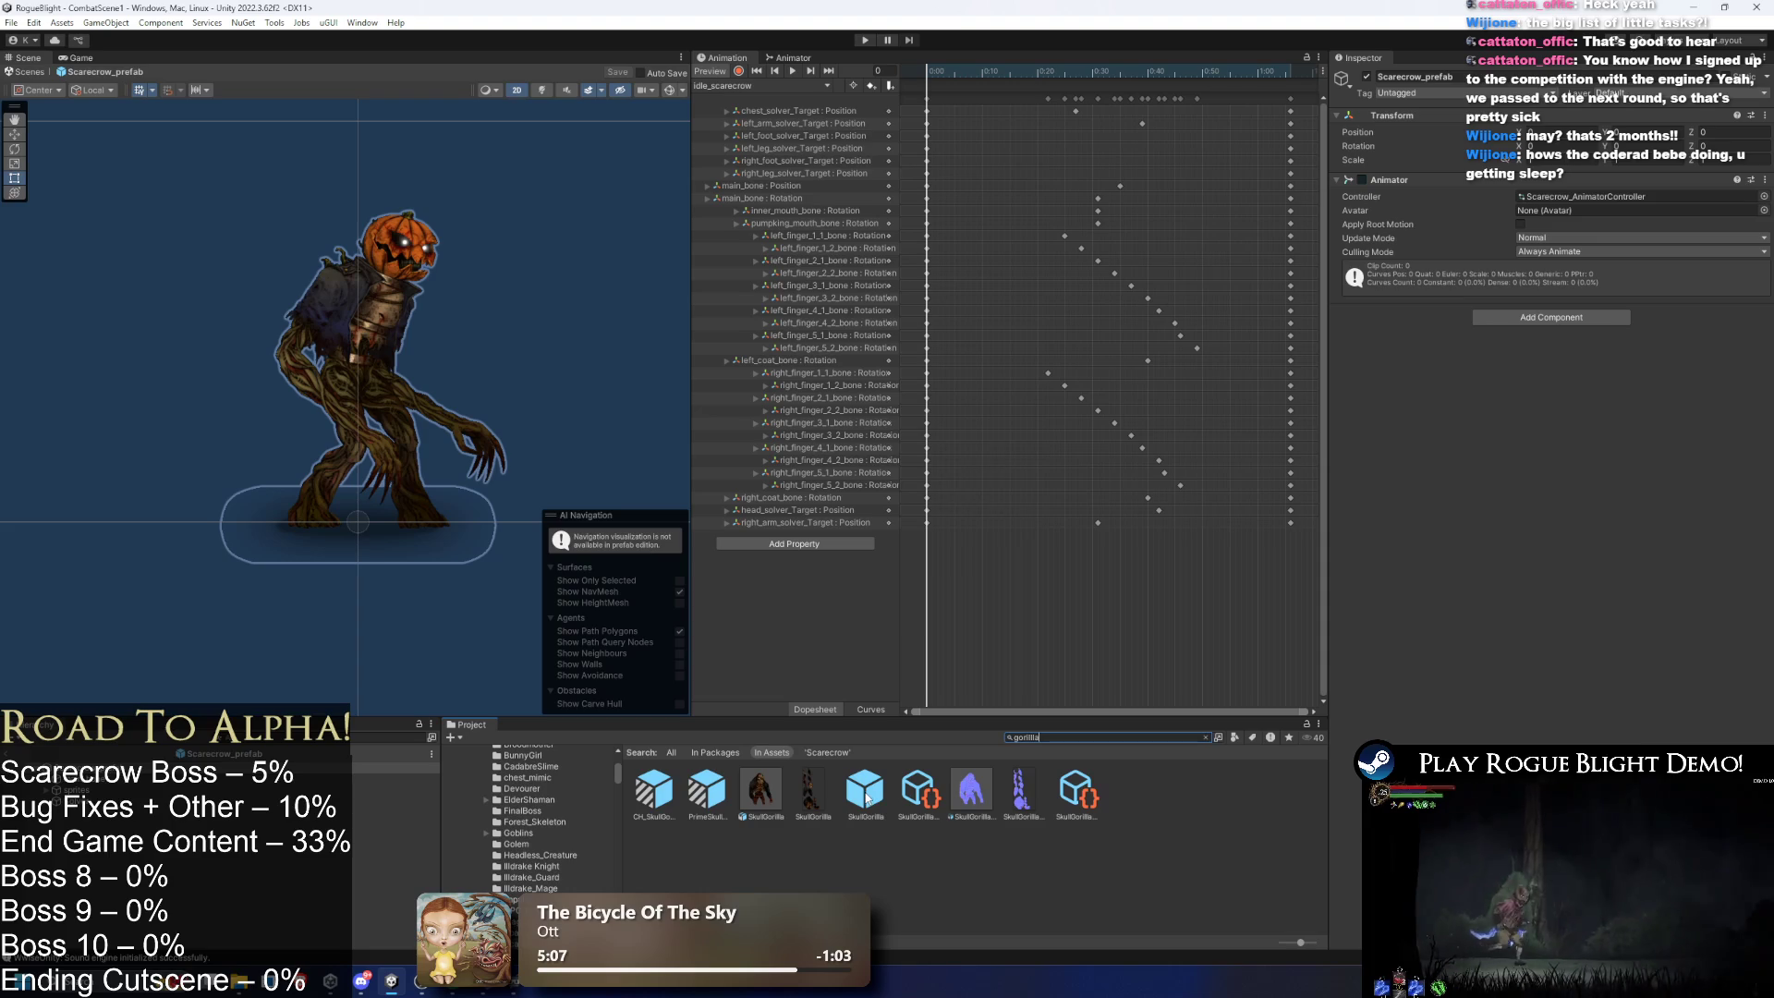
{"action": "right_click", "coordinate": [866, 797]}
{"action": "key", "text": "Escape"}
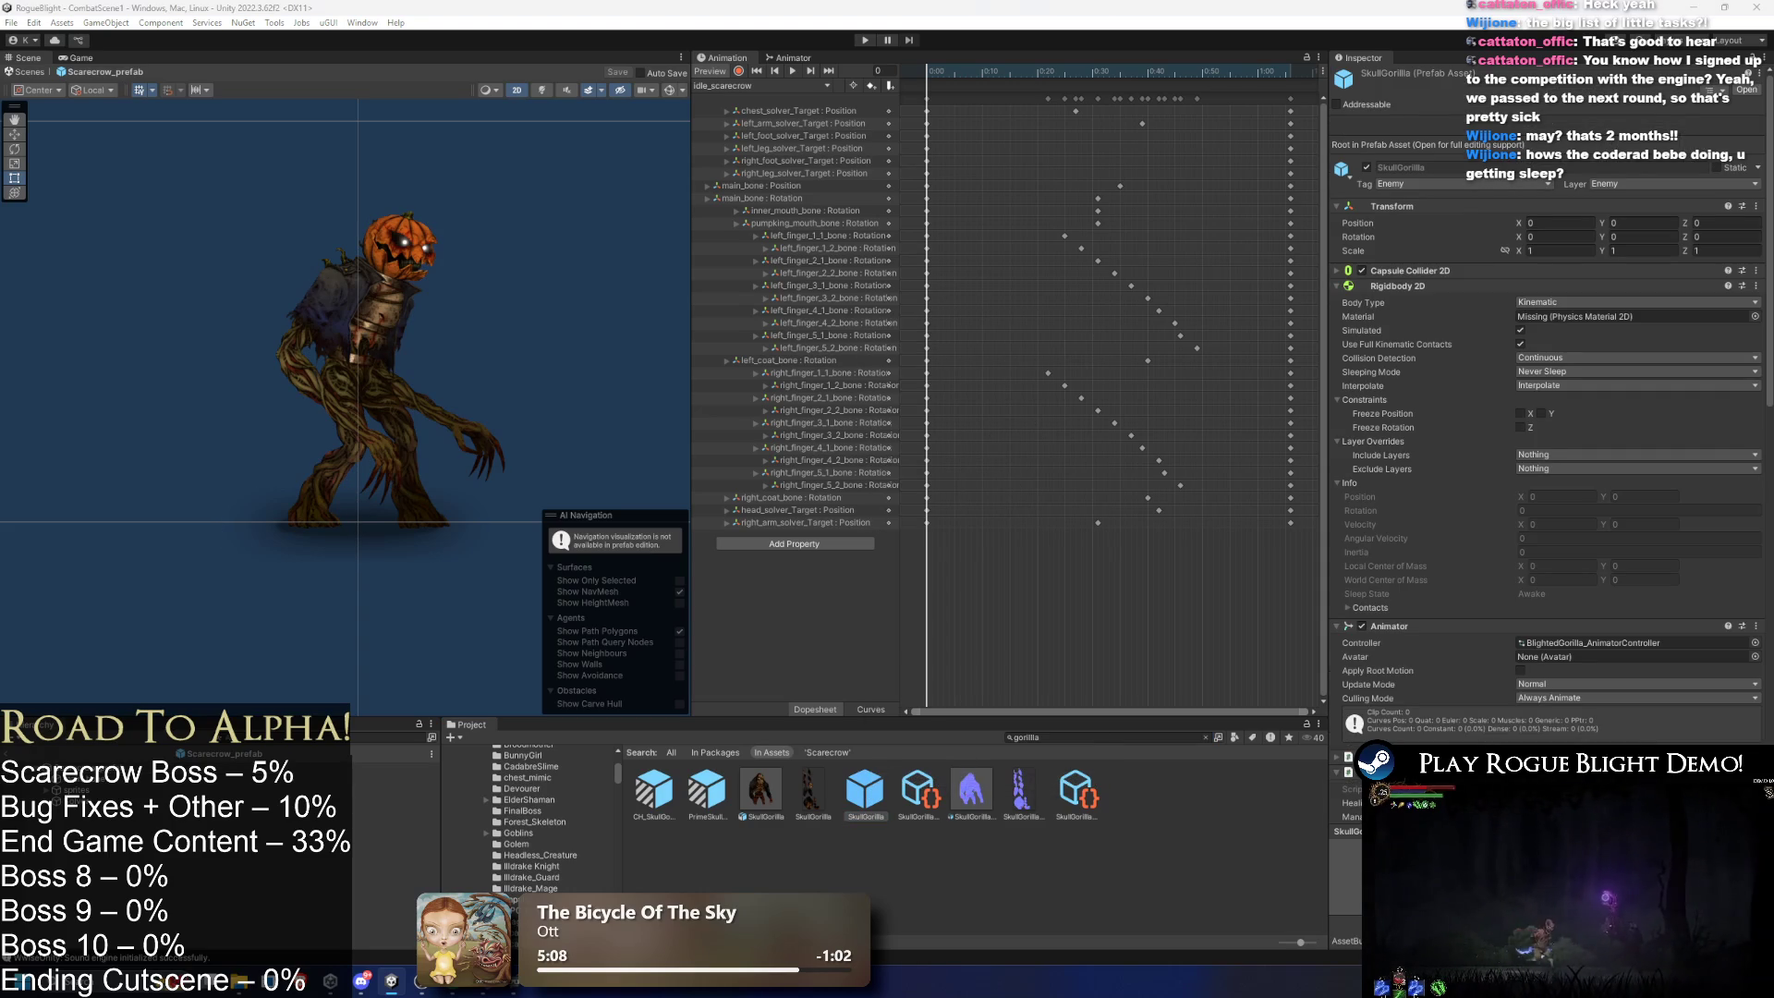
{"action": "left_click", "coordinate": [277, 767]}
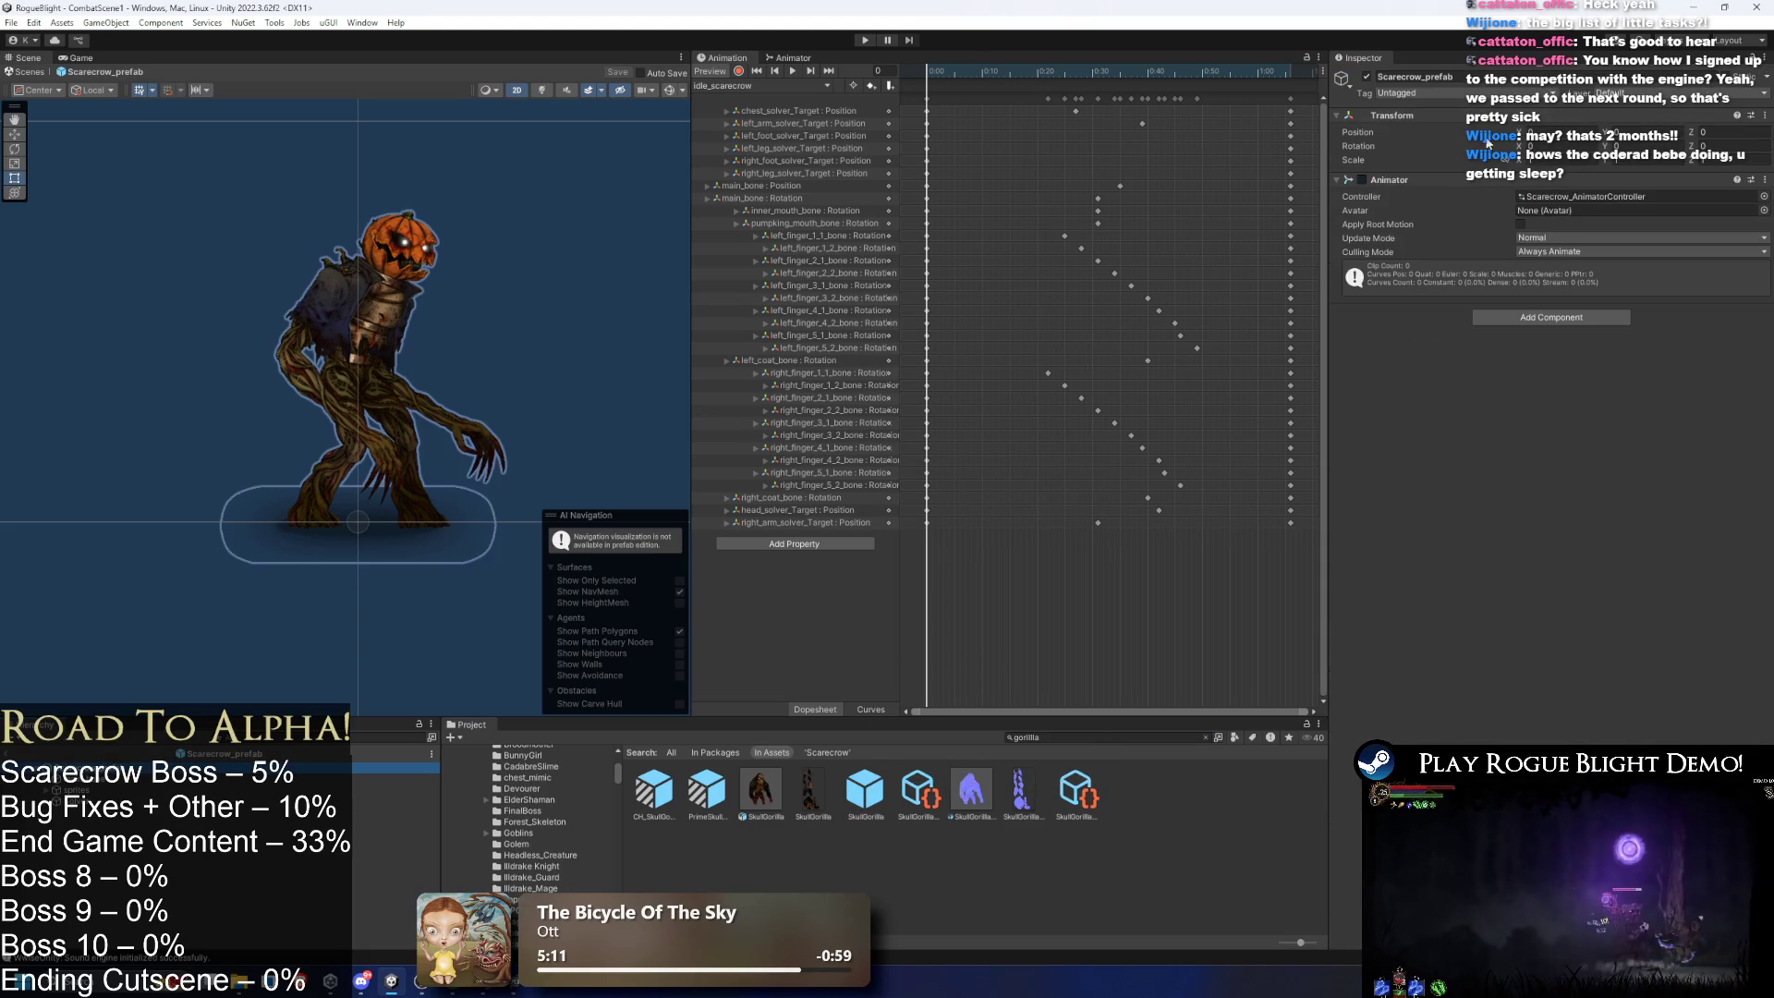
{"action": "left_click", "coordinate": [1414, 93]}
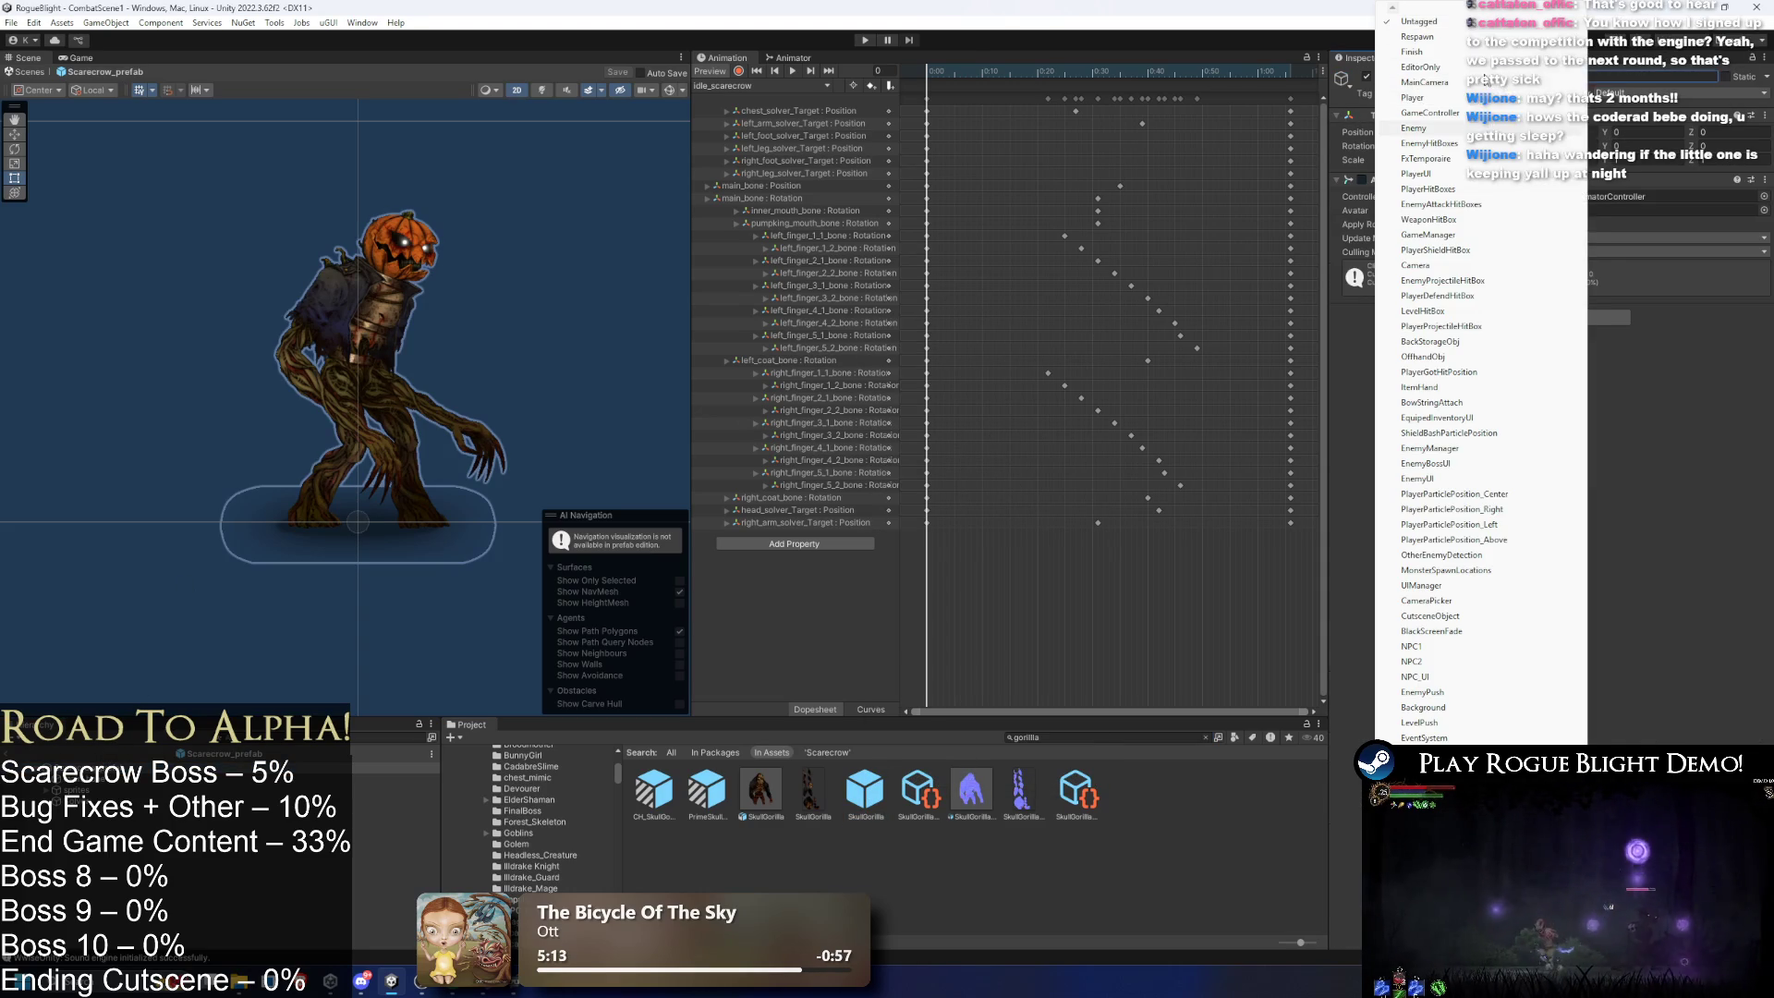
- Set the Scarecrow prefab's Tag and Layer to Enemy
{"action": "left_click", "coordinate": [1413, 128]}
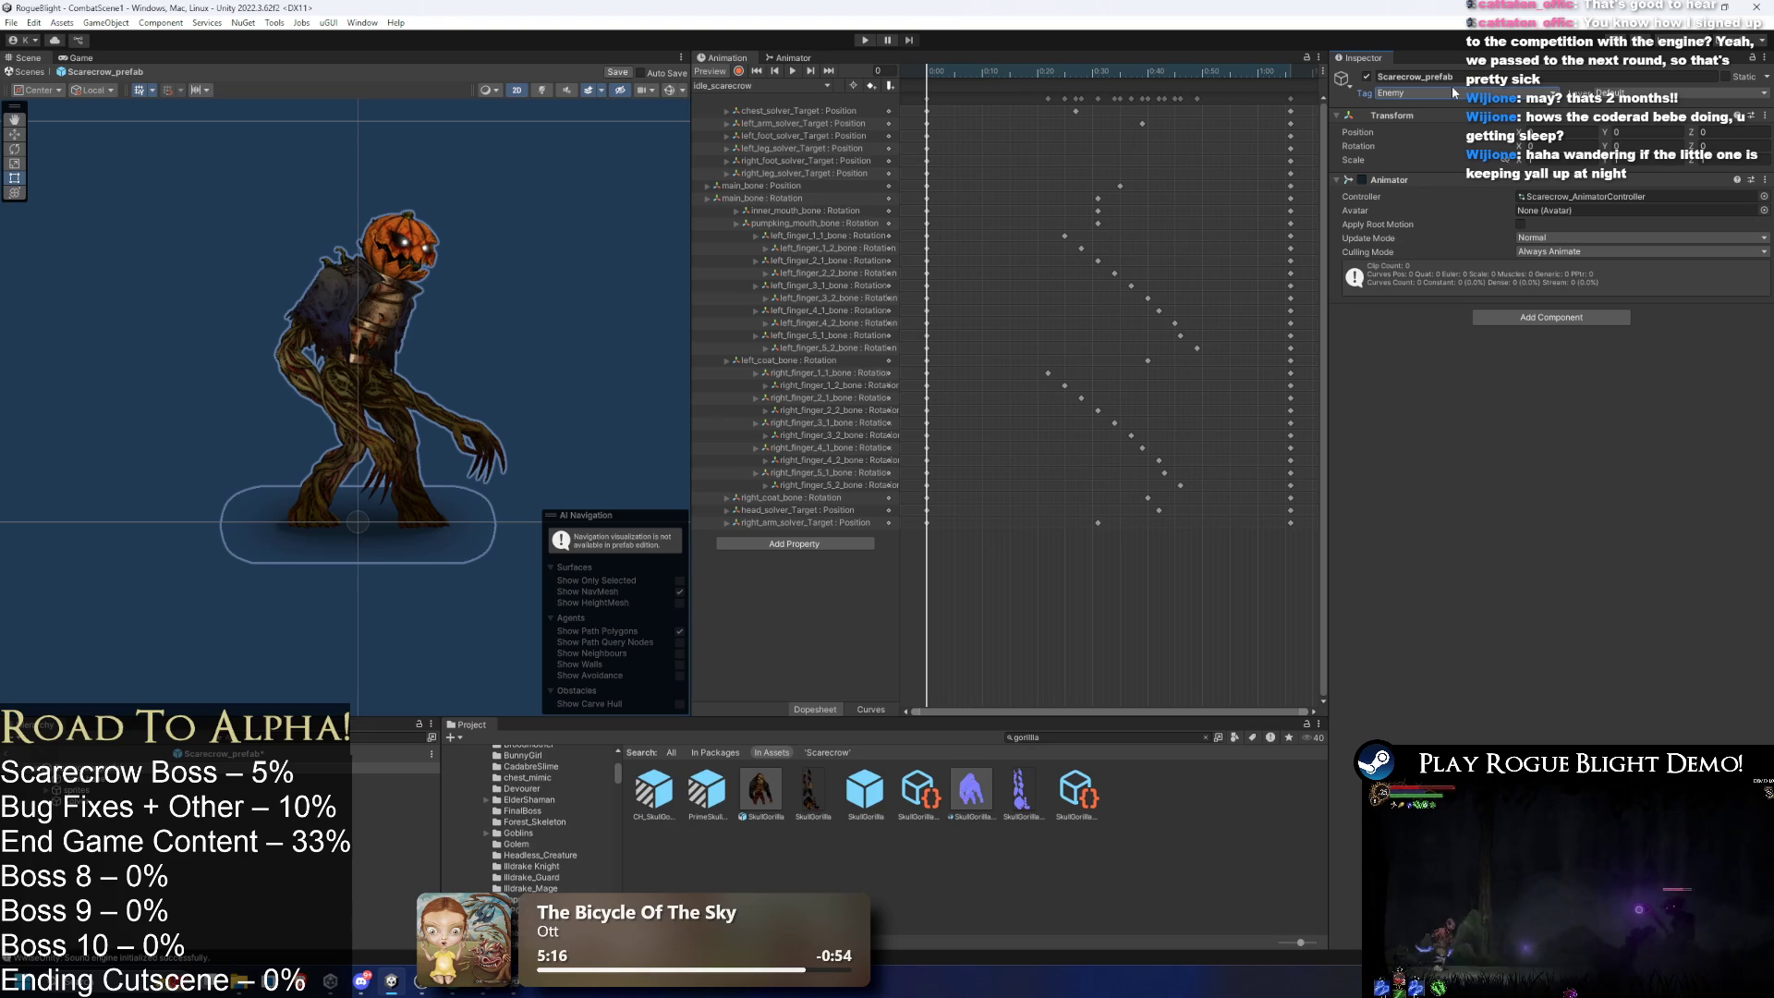
{"action": "left_click", "coordinate": [1607, 90]}
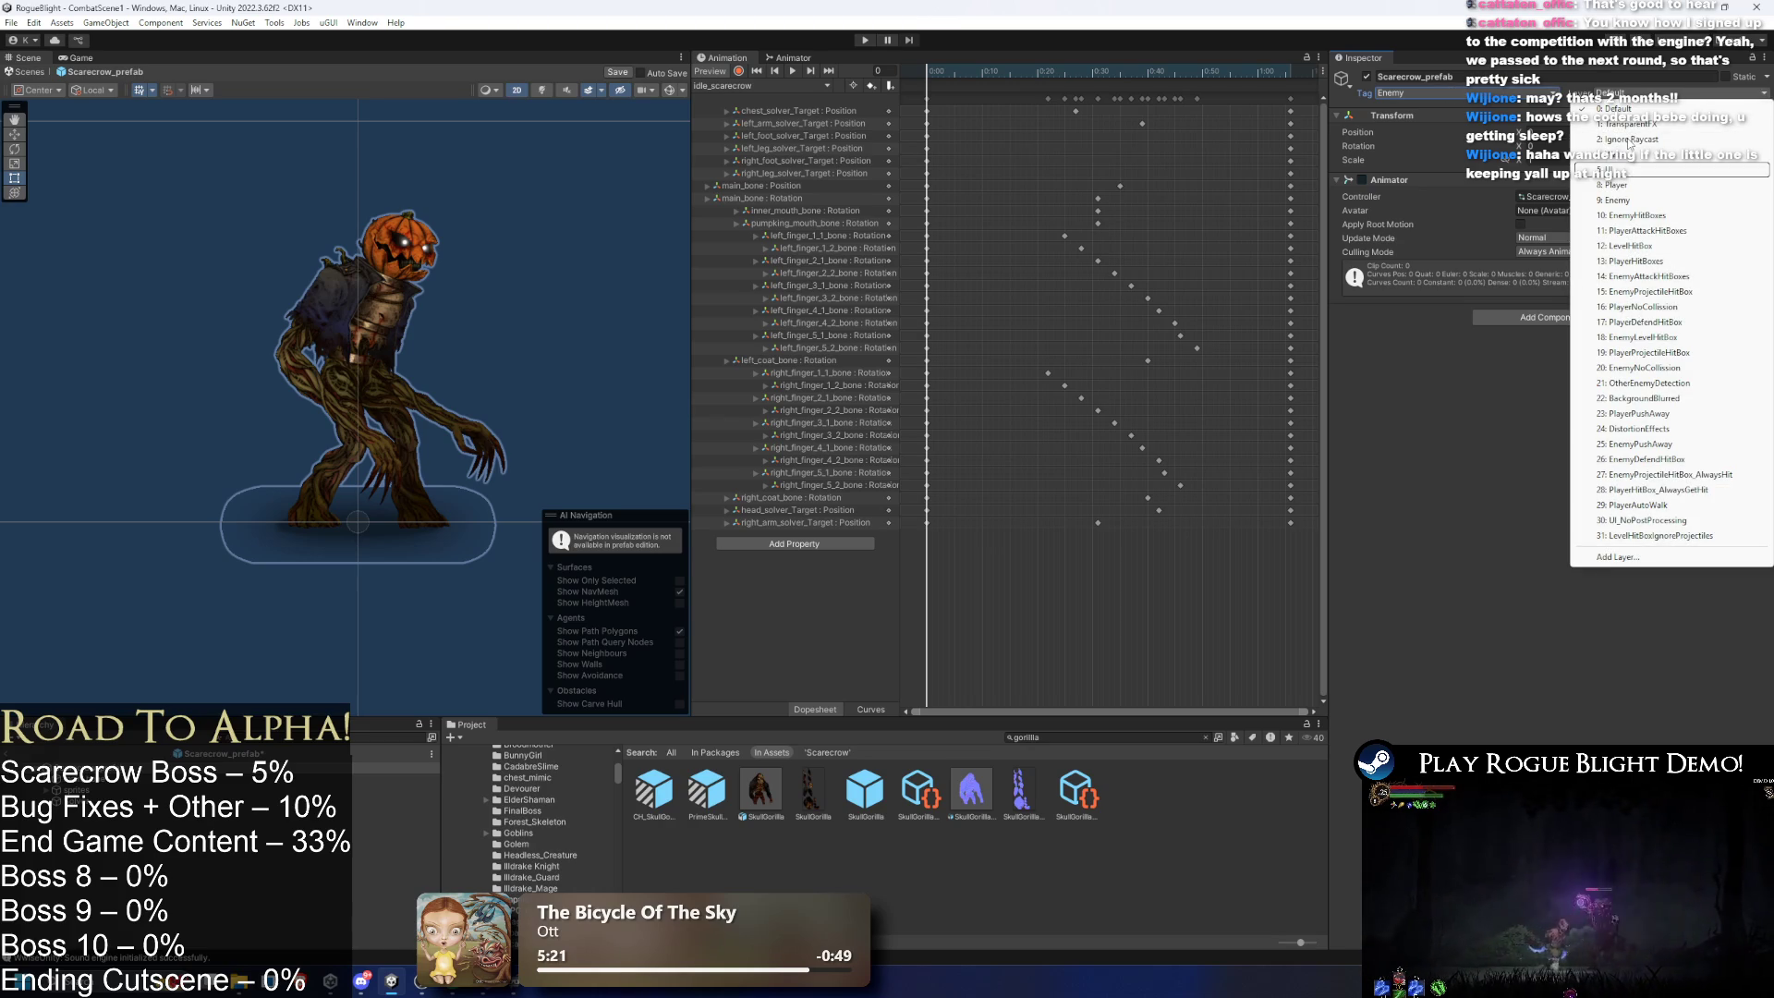
{"action": "left_click", "coordinate": [1617, 200]}
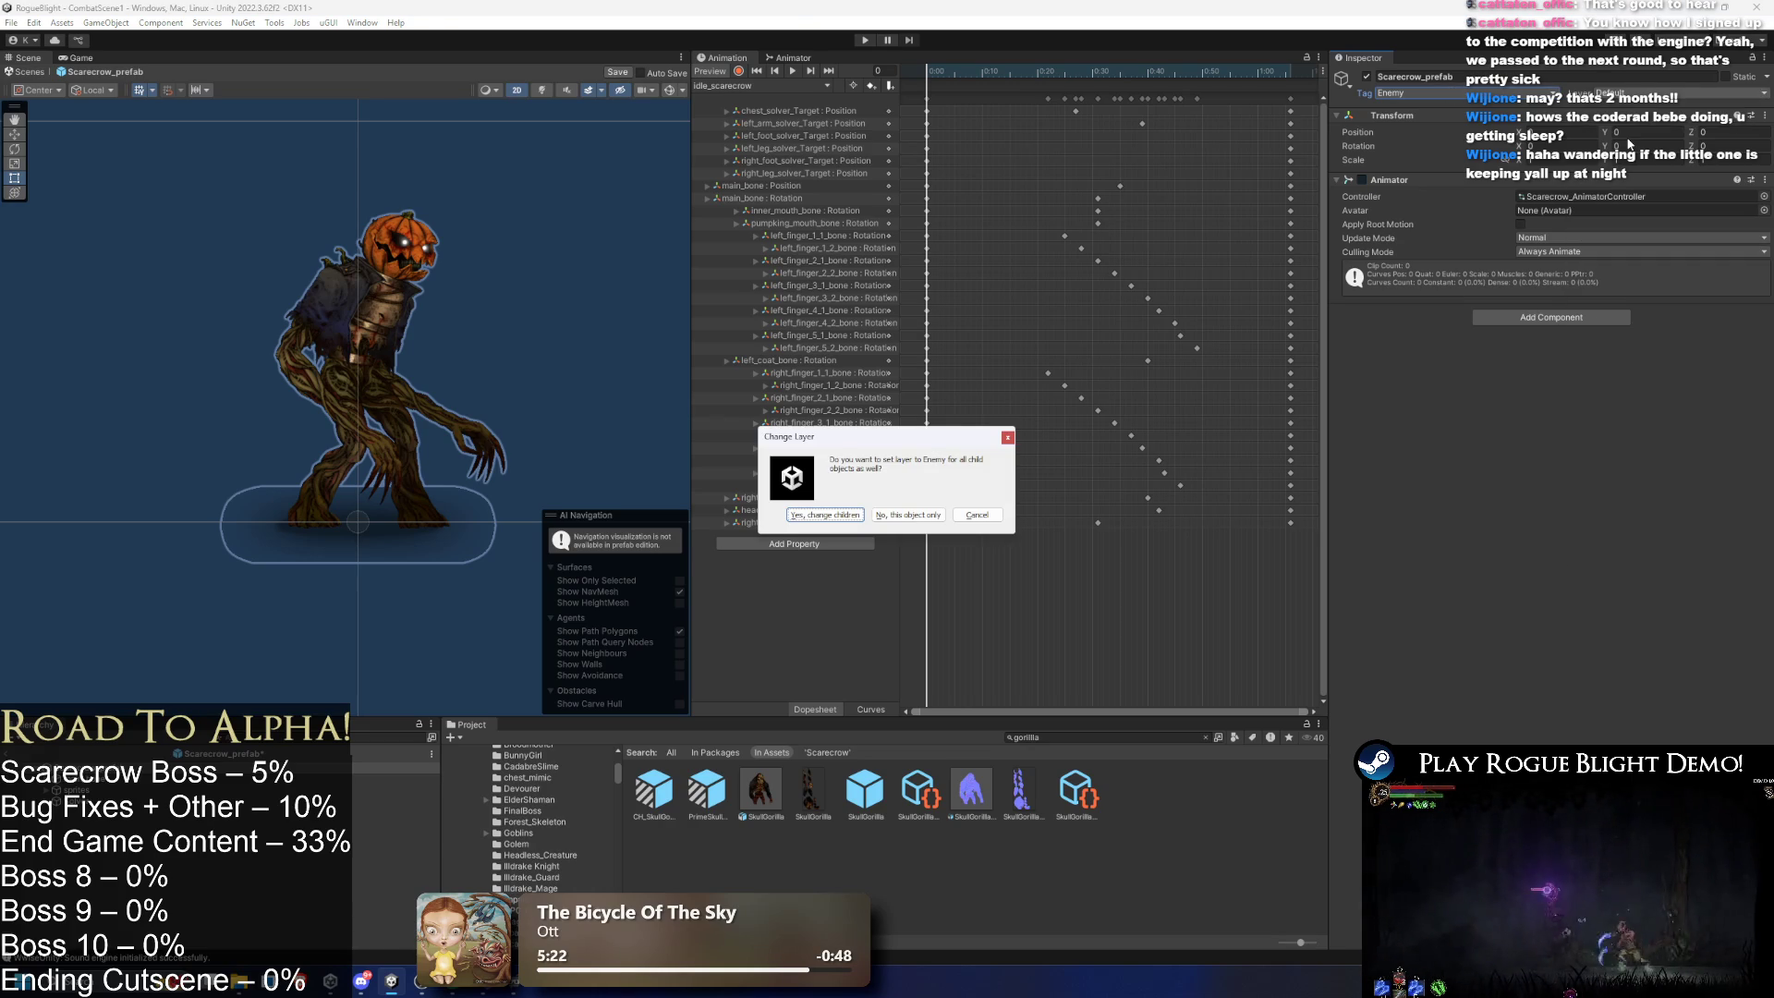
{"action": "left_click", "coordinate": [941, 516]}
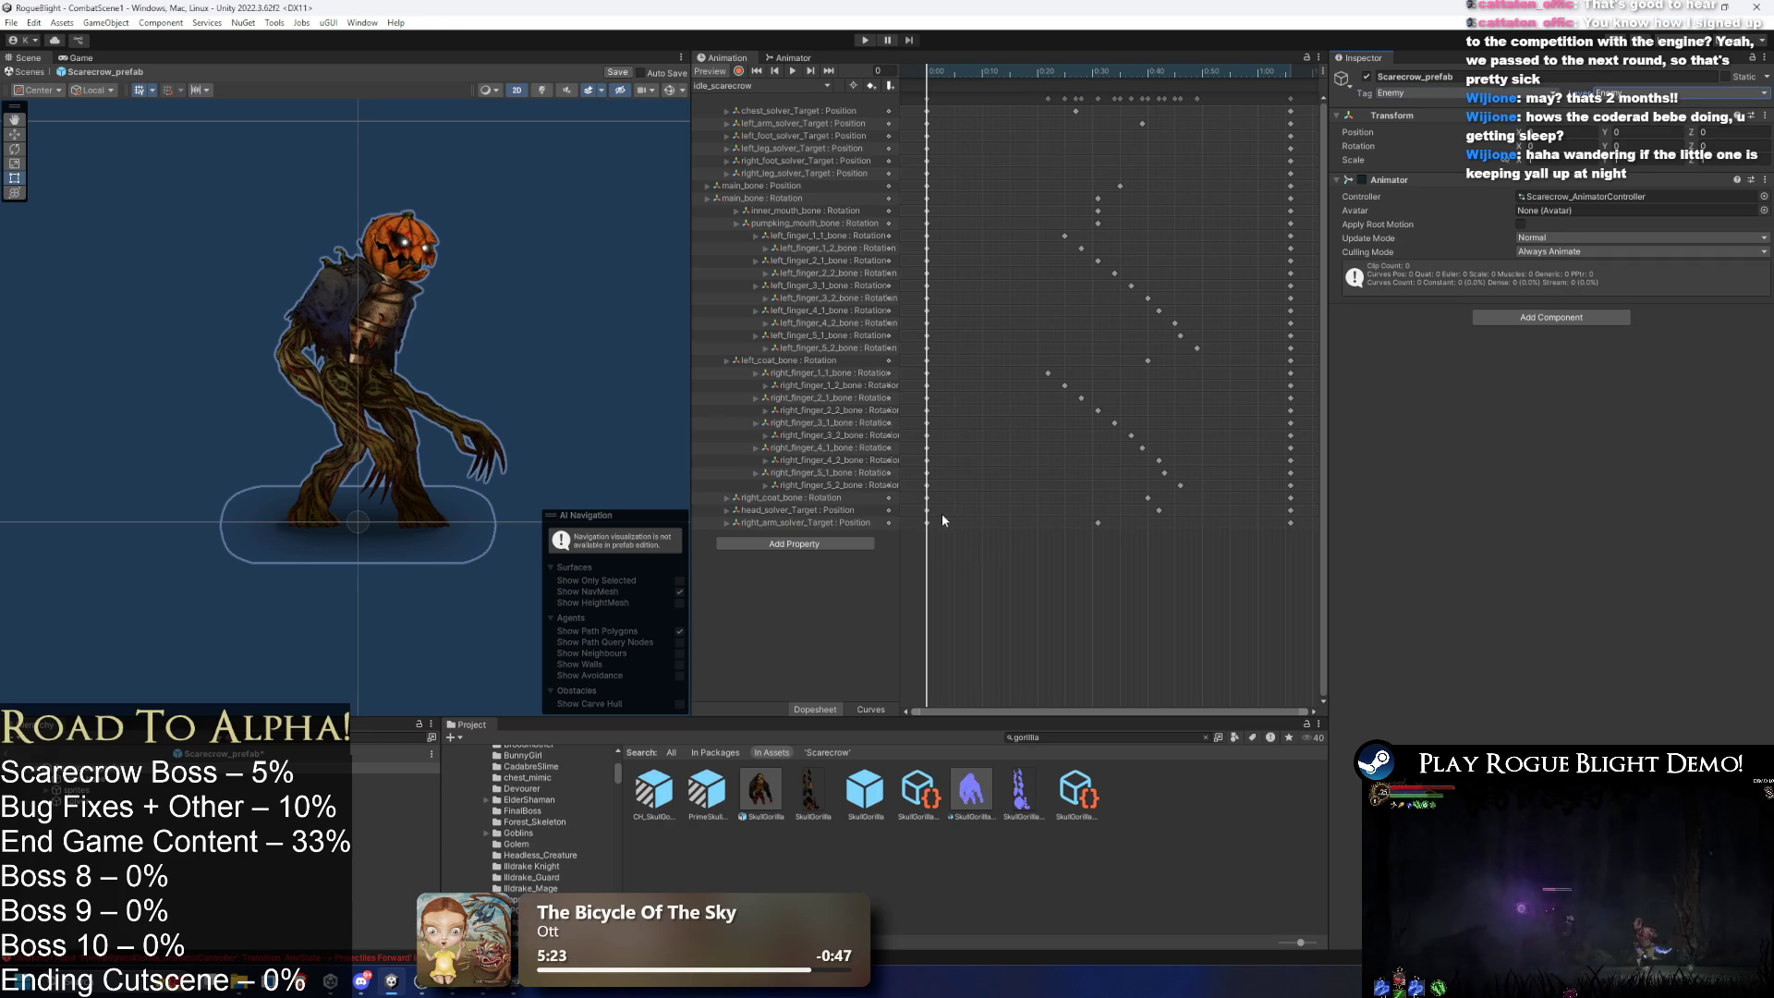
- Save the prefab and paste the gorilla's Capsule Collider 2D as a new component
{"action": "left_click", "coordinate": [1424, 180]}
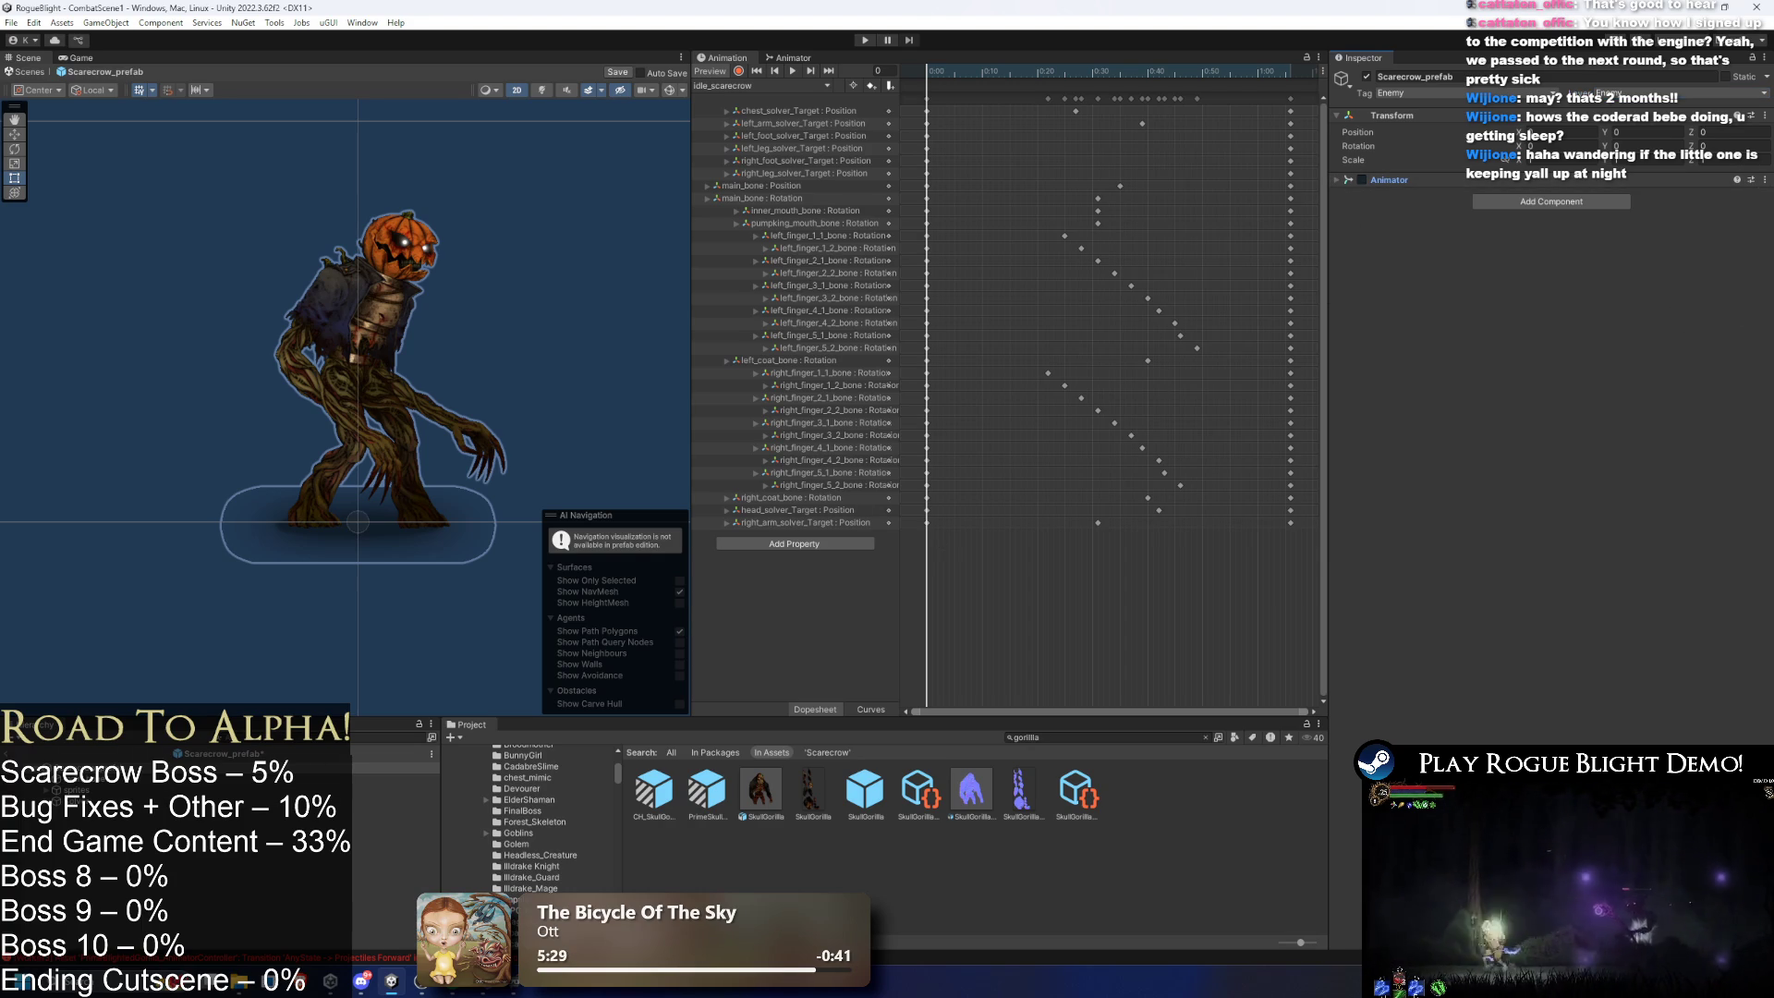
{"action": "key", "text": "ctrl+s"}
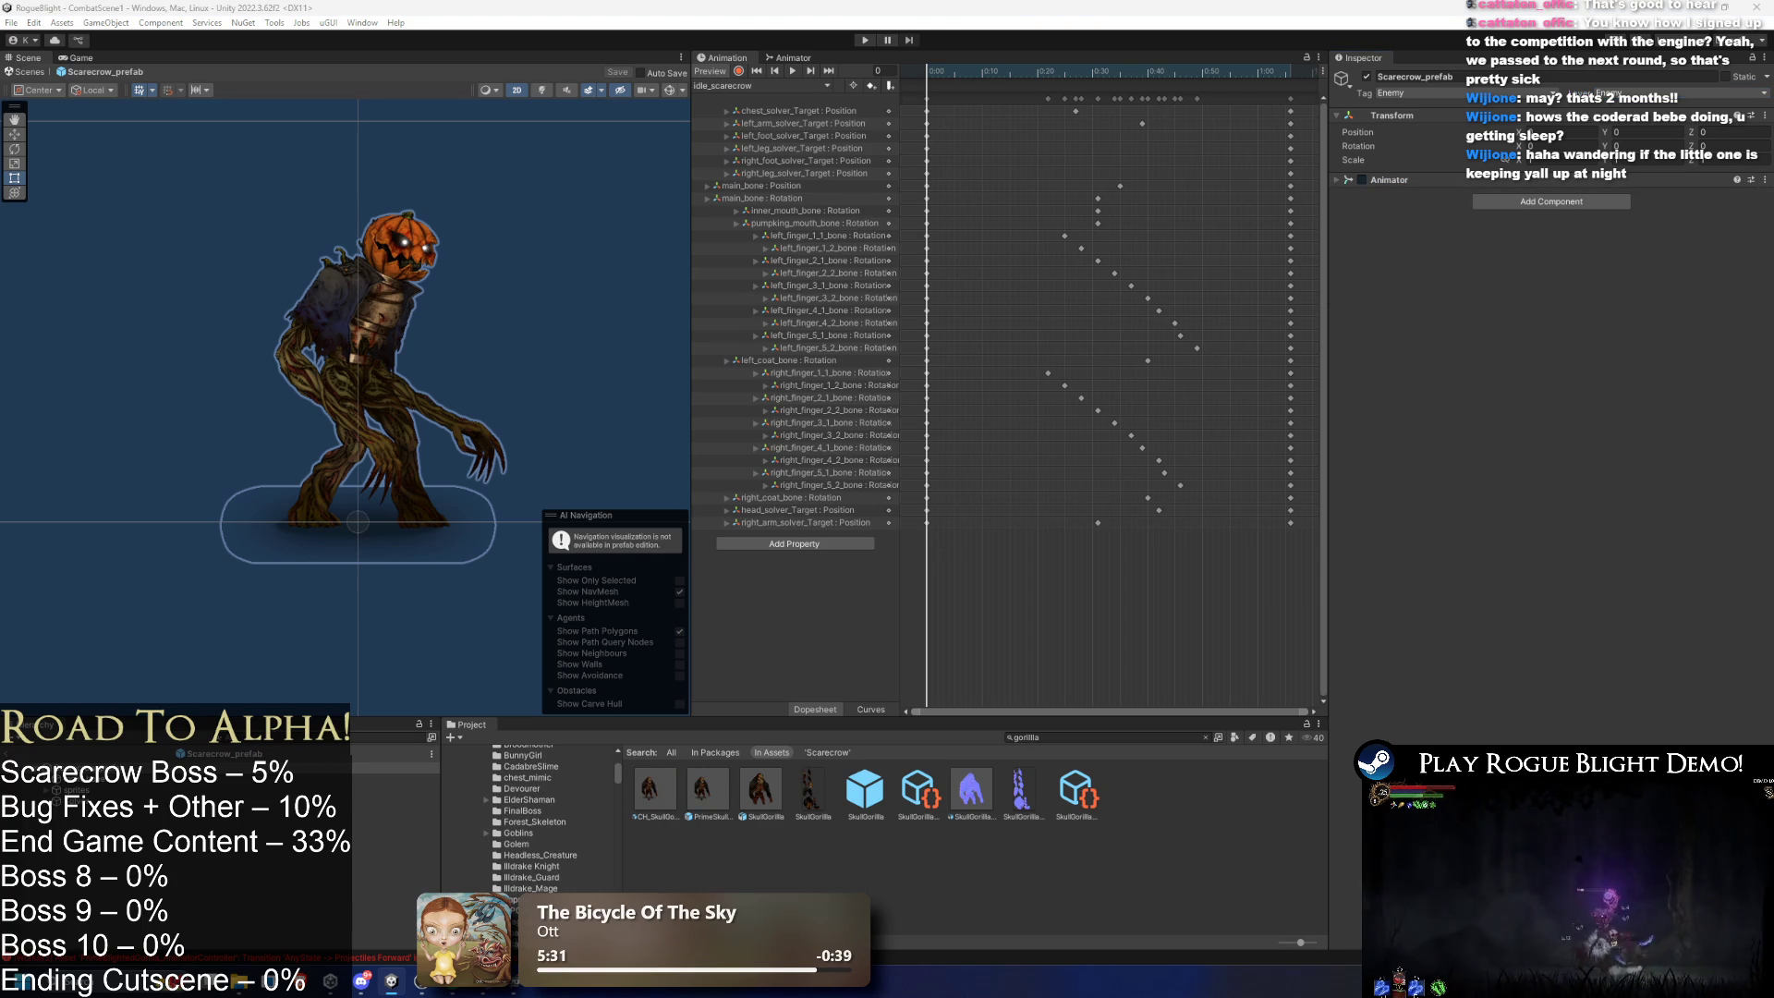
{"action": "right_click", "coordinate": [1407, 180]}
{"action": "left_click", "coordinate": [1480, 288]}
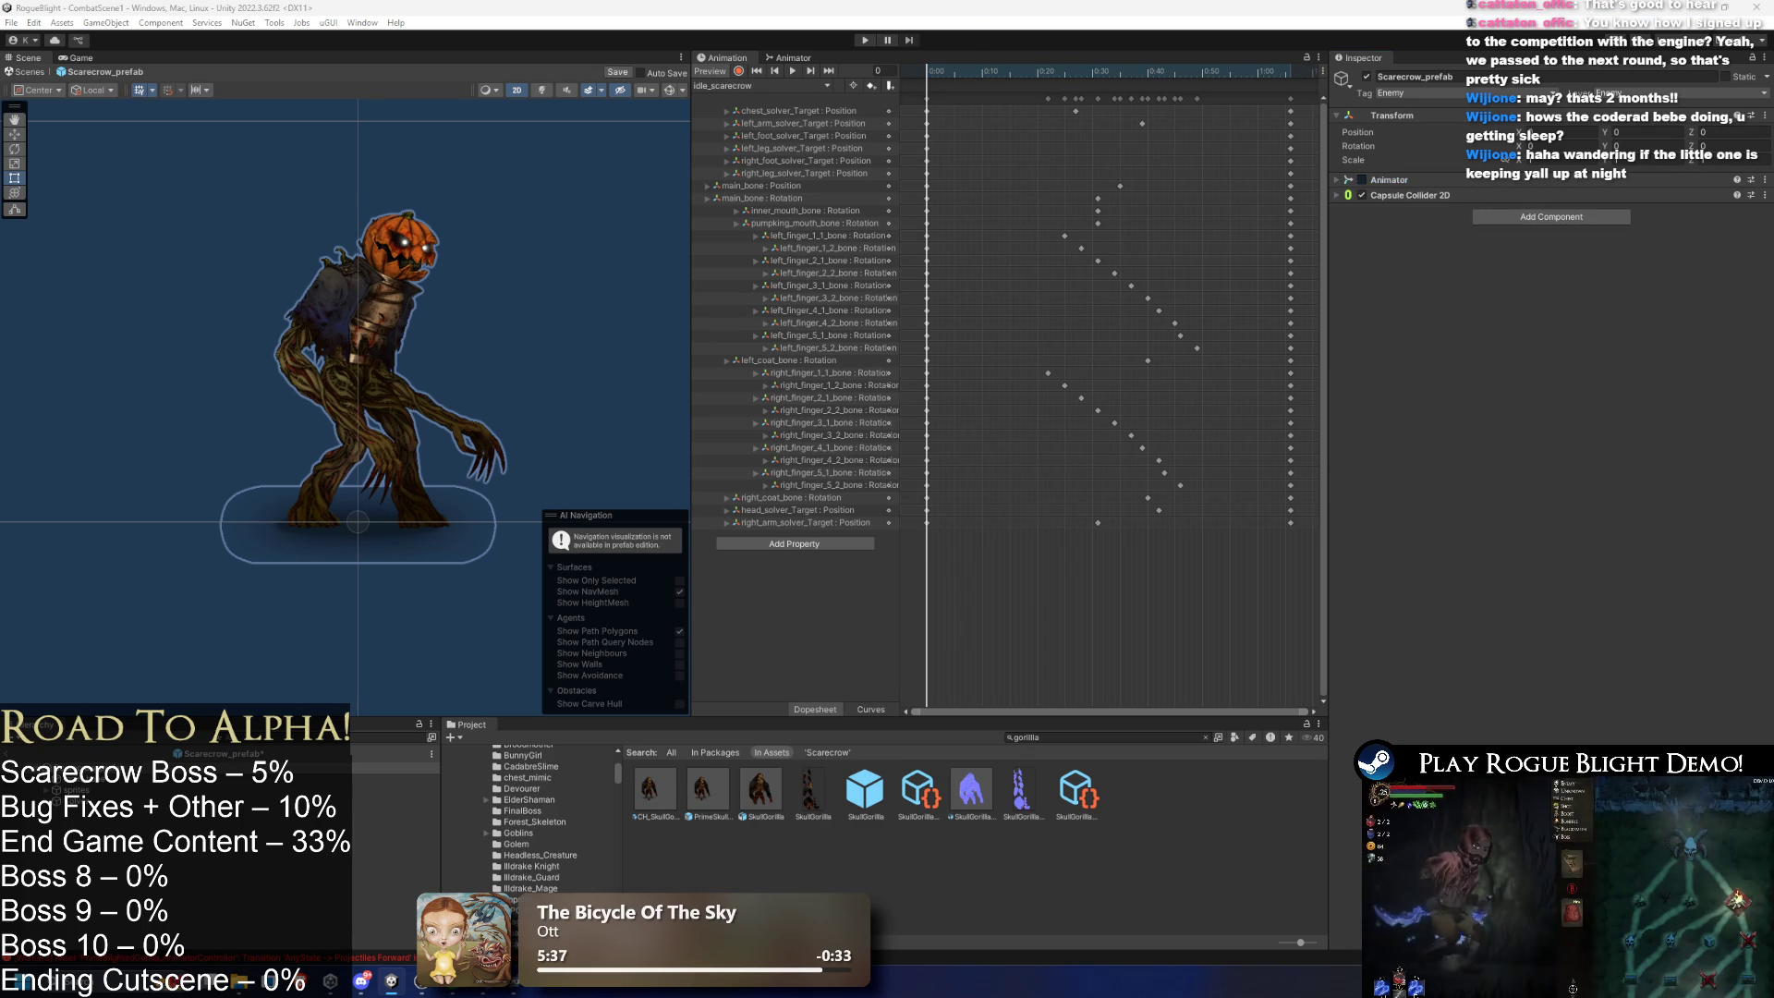
- Paste Rigidbody 2D, Enemy Controller, Enemy Stats and Enemy Action Controller onto the Scarecrow prefab as new components
{"action": "right_click", "coordinate": [1413, 195]}
{"action": "left_click", "coordinate": [1521, 302]}
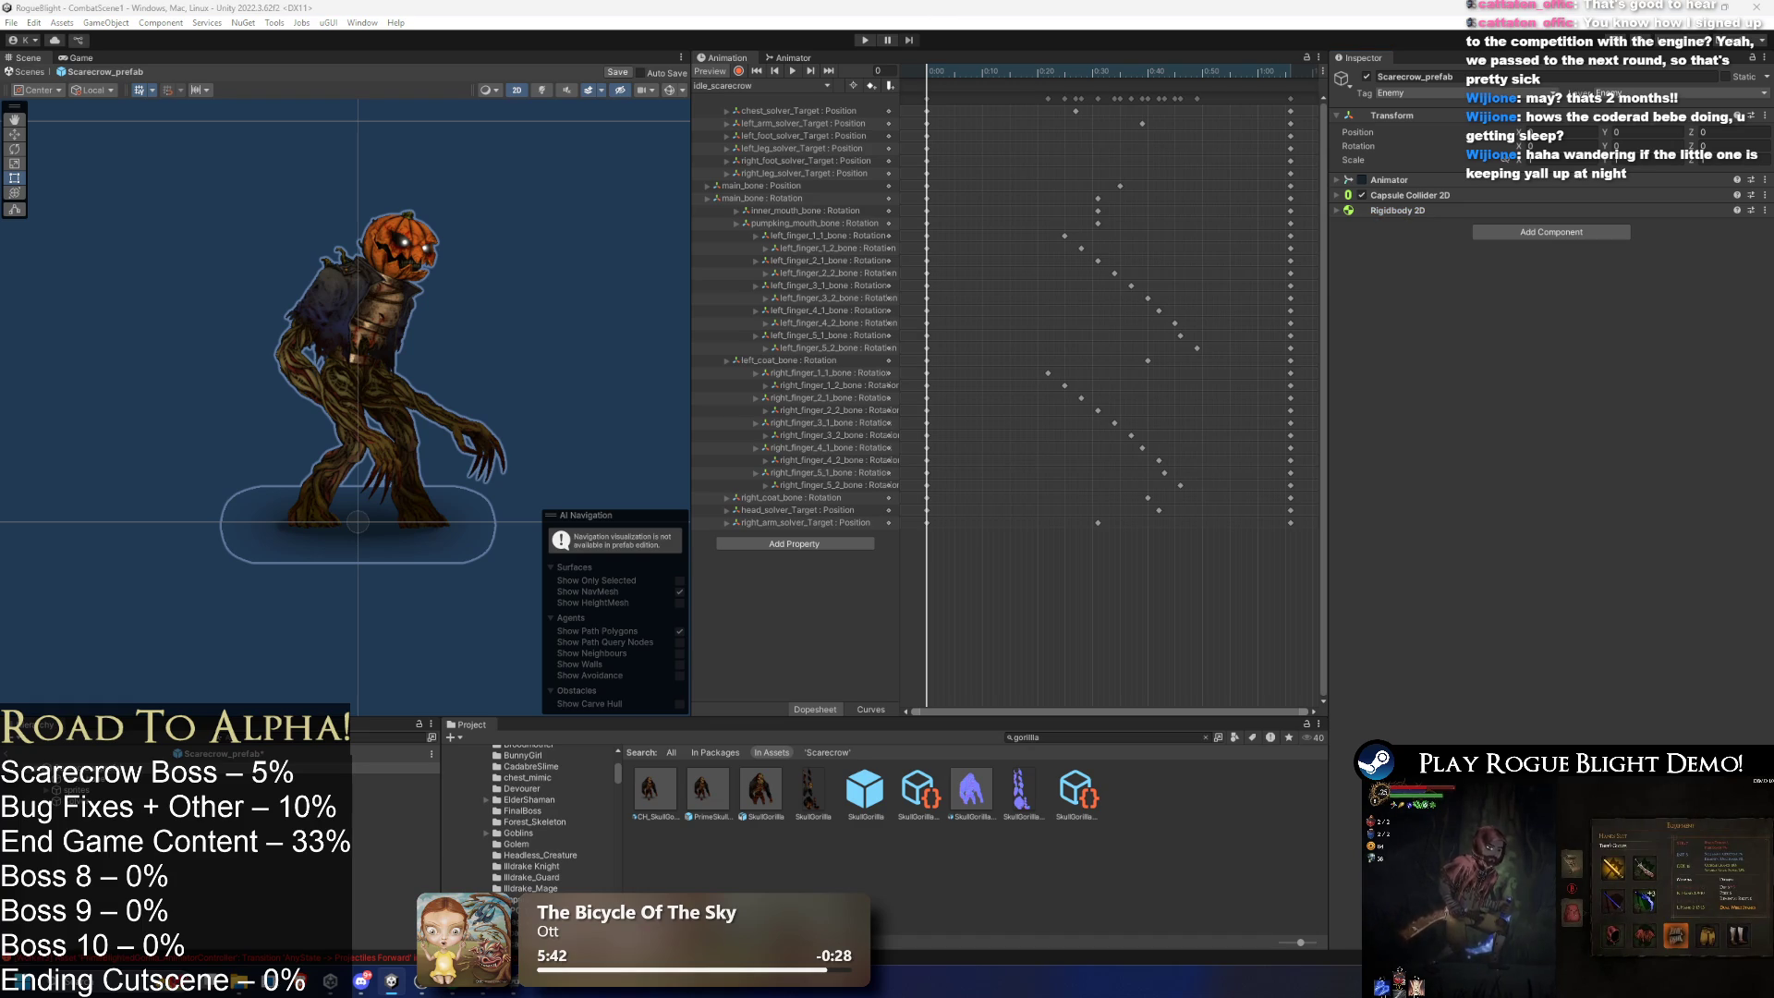
{"action": "right_click", "coordinate": [1413, 209]}
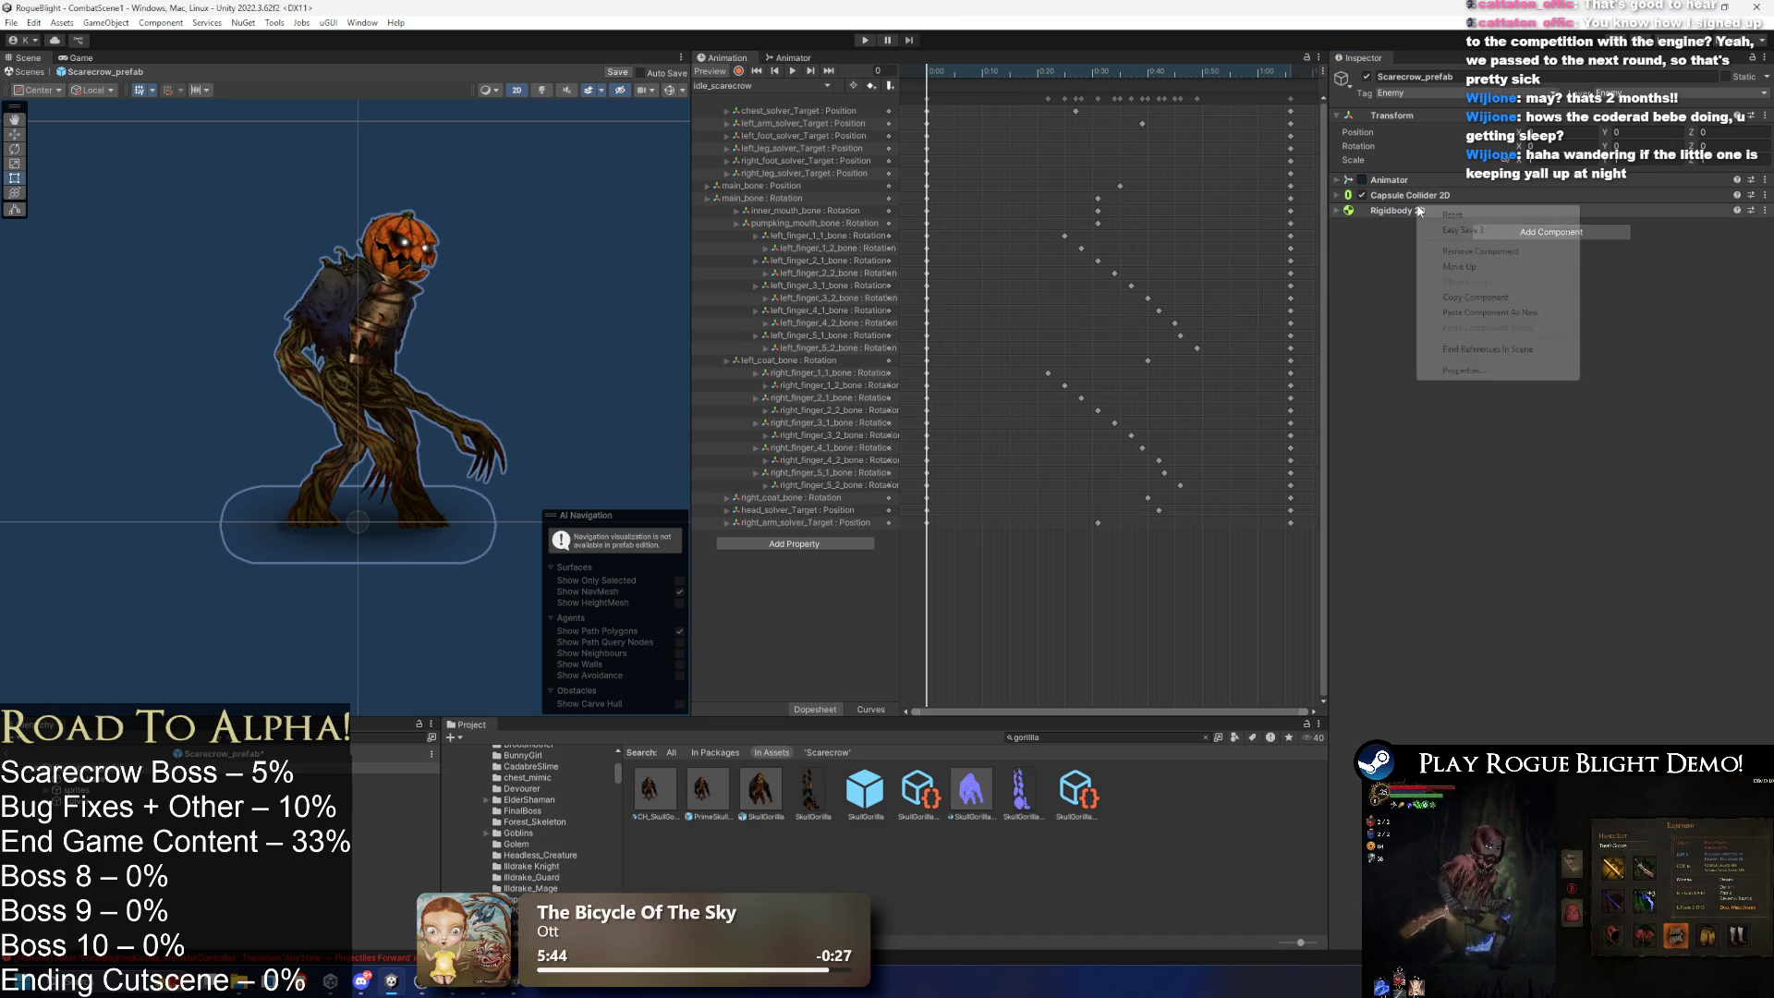
{"action": "left_click", "coordinate": [1533, 315]}
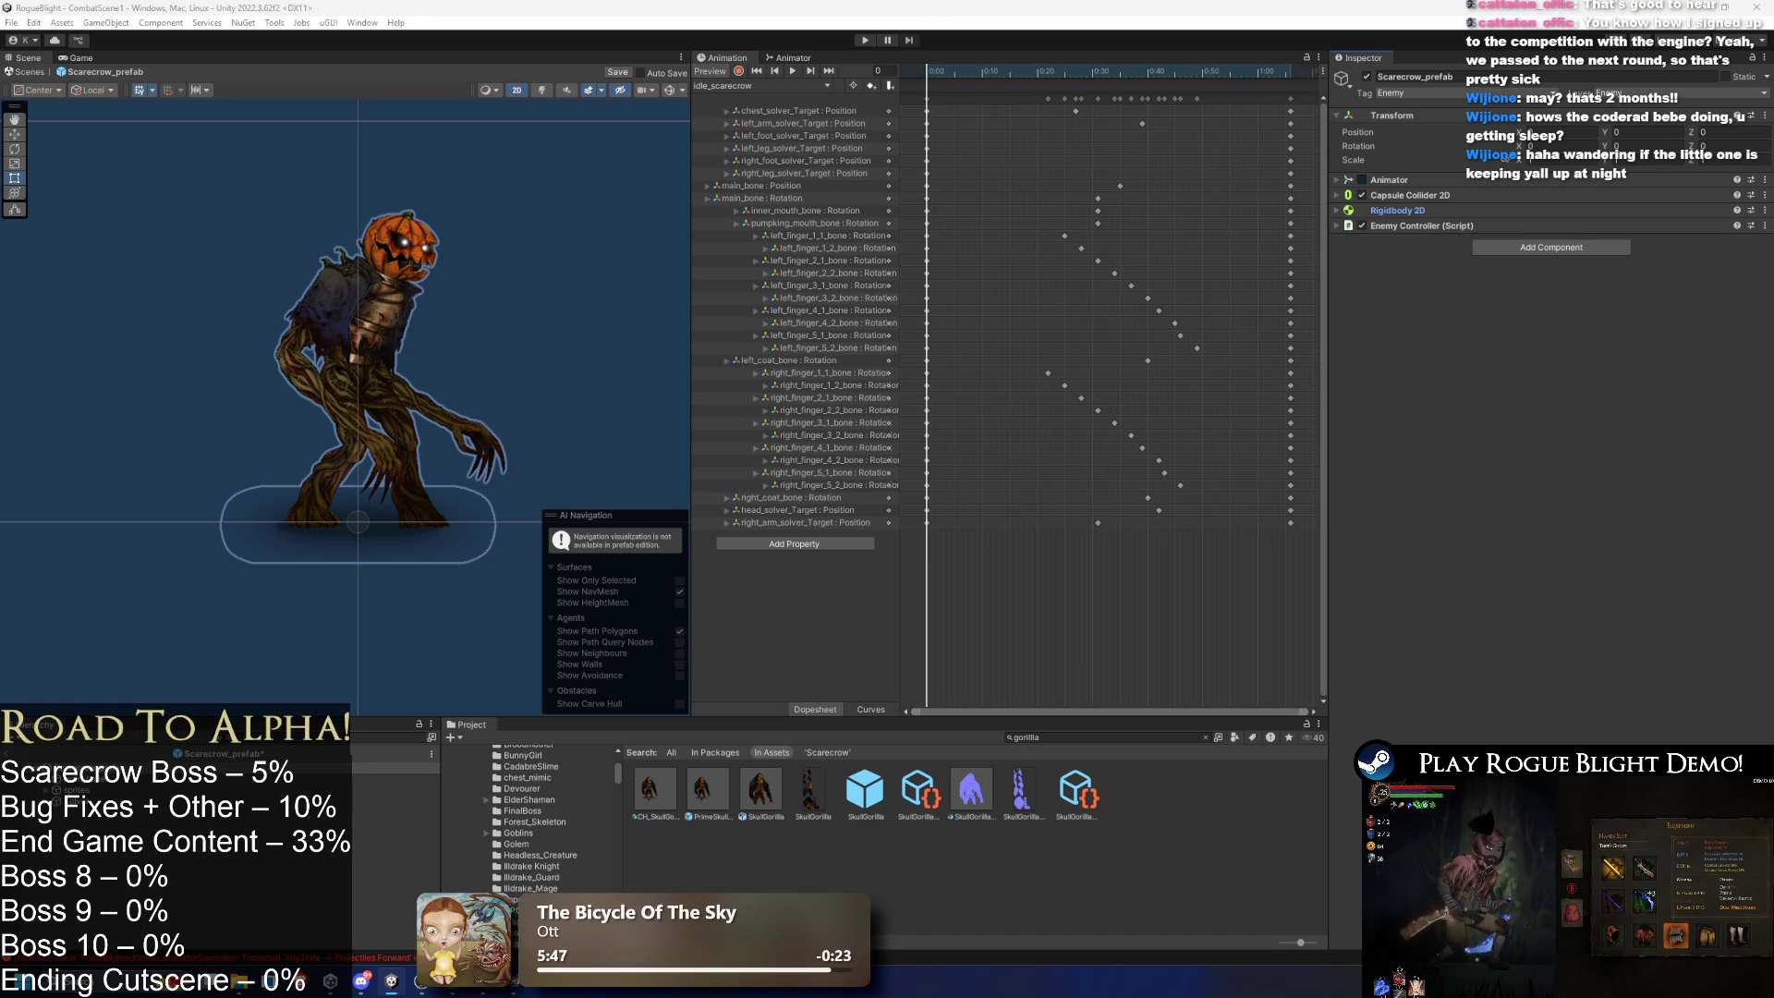
{"action": "right_click", "coordinate": [1398, 228]}
{"action": "left_click", "coordinate": [1506, 333]}
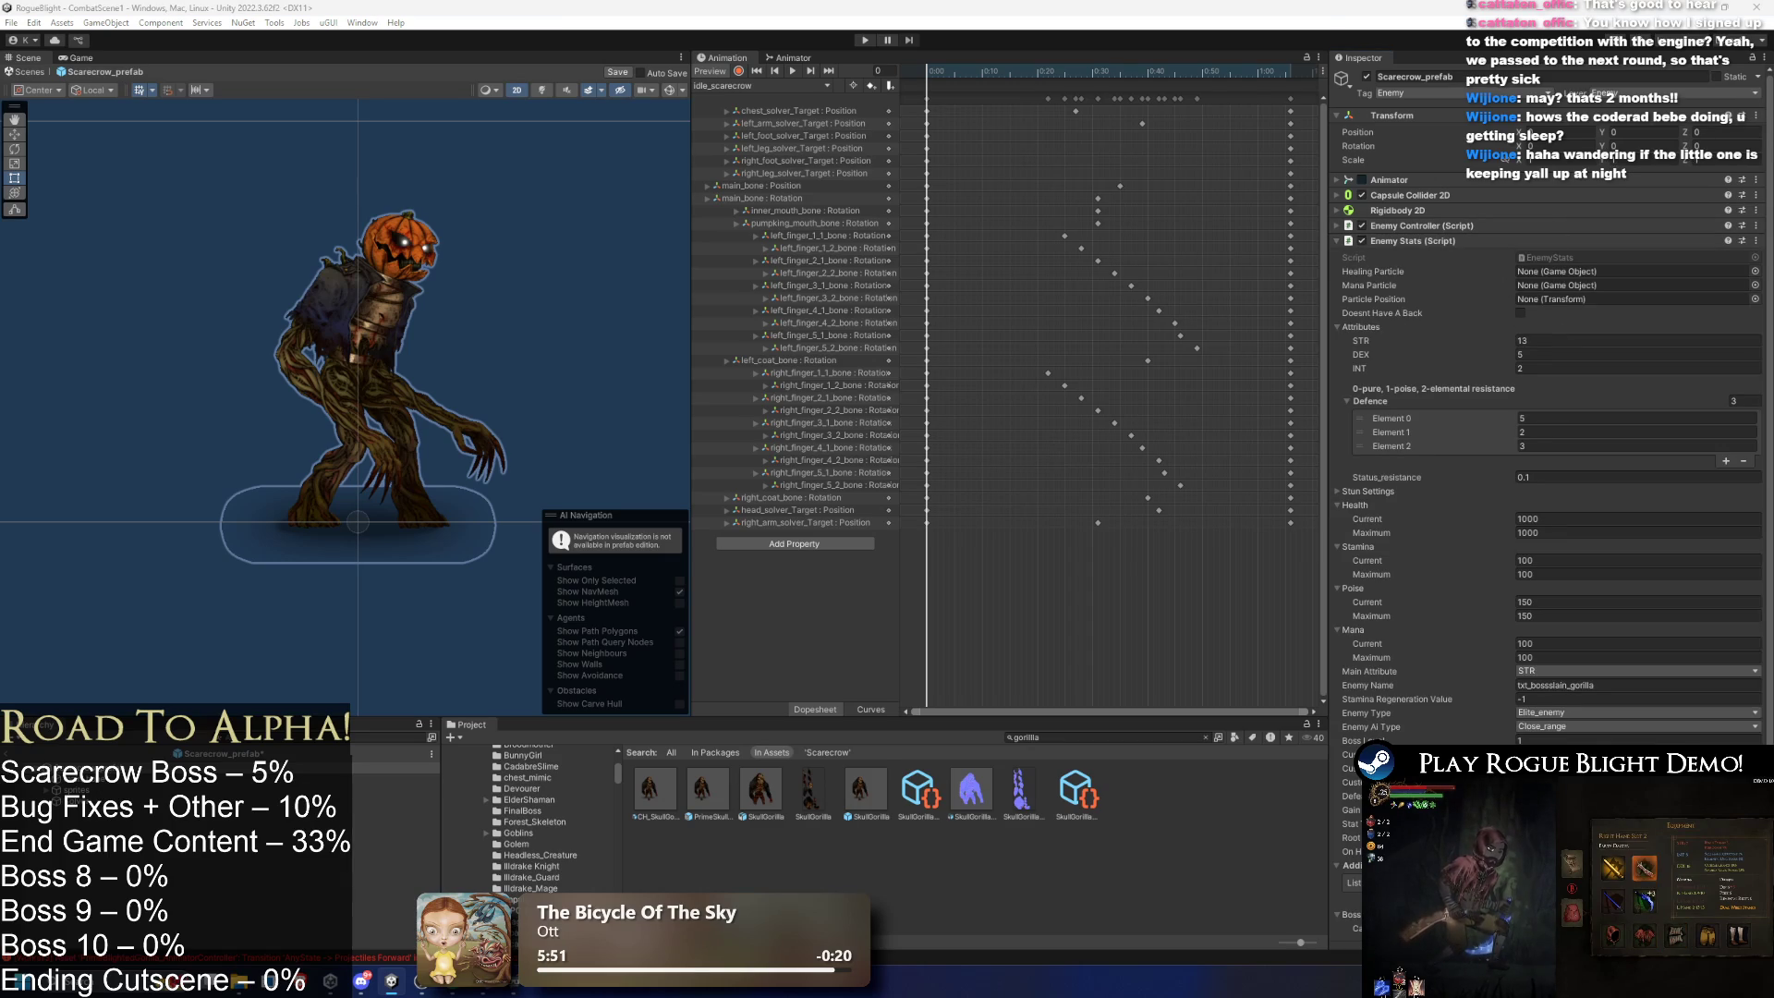
{"action": "left_click", "coordinate": [1427, 240]}
{"action": "right_click", "coordinate": [1427, 241]}
{"action": "left_click", "coordinate": [1478, 363]}
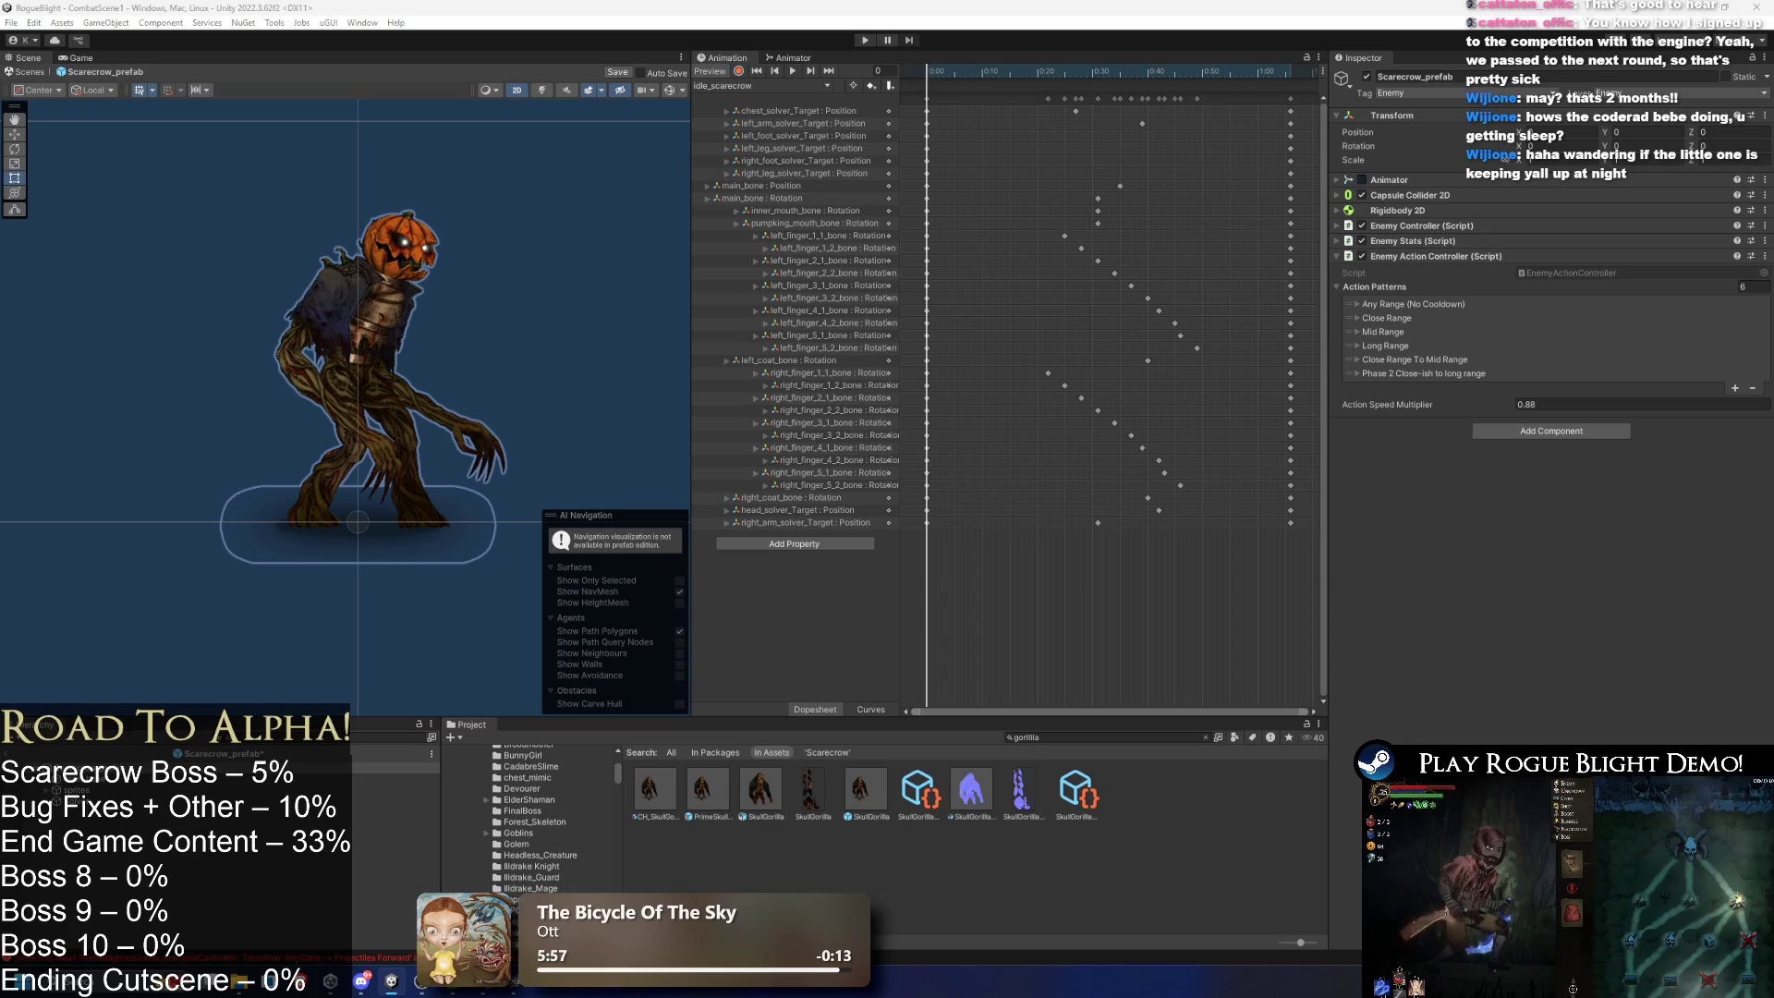
- Paste Screen Shake, Projectile Controller, Layering Controller and Enemy Death Fade as new components
{"action": "right_click", "coordinate": [1406, 259]}
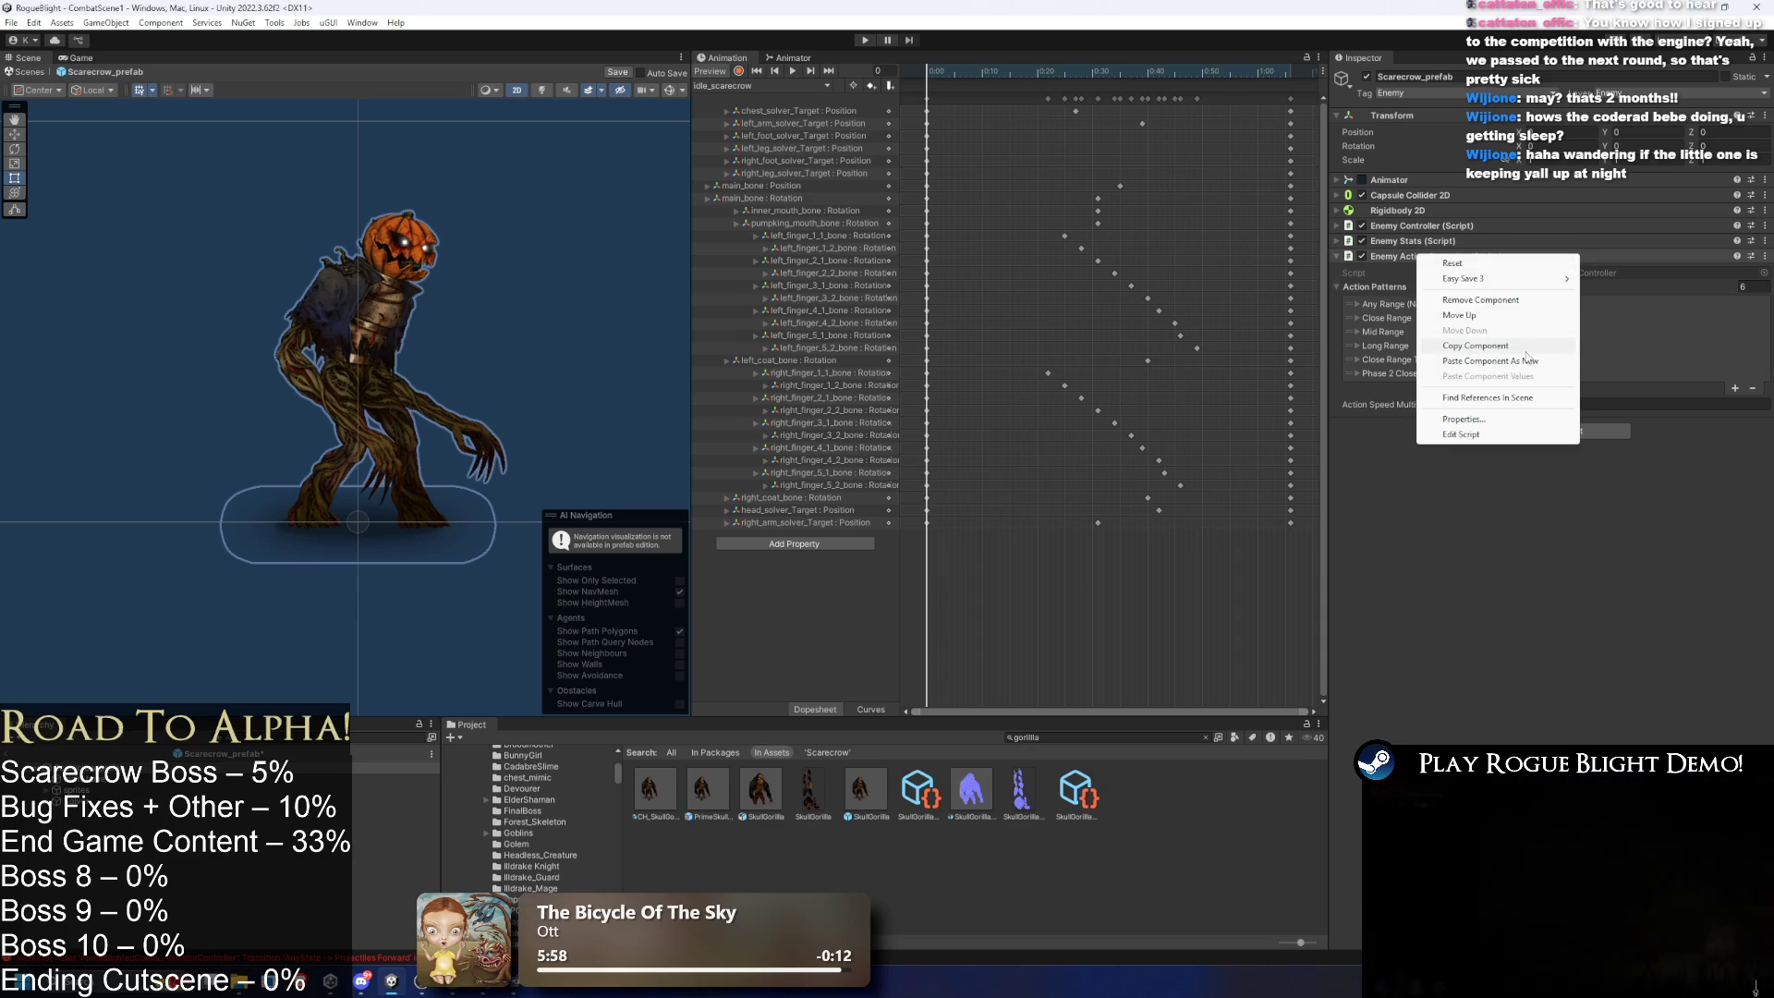
{"action": "left_click", "coordinate": [1492, 361]}
{"action": "left_click", "coordinate": [1438, 258]}
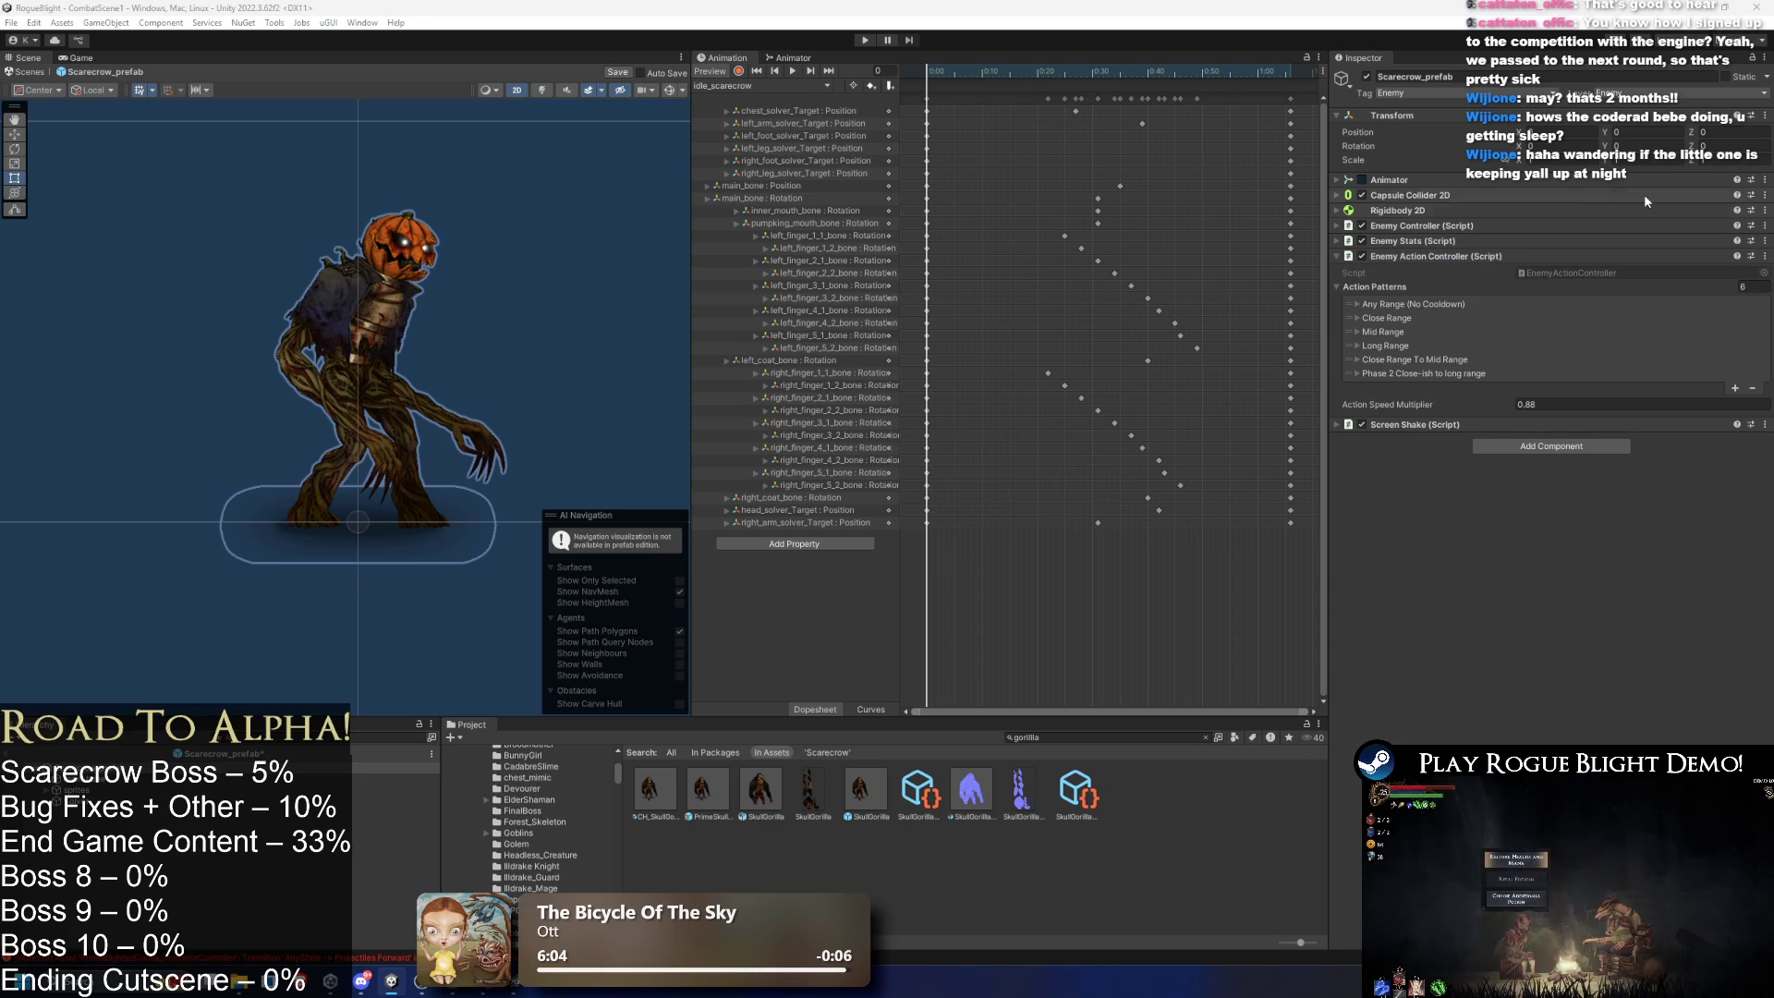
{"action": "left_click", "coordinate": [1437, 256]}
{"action": "right_click", "coordinate": [1426, 273]}
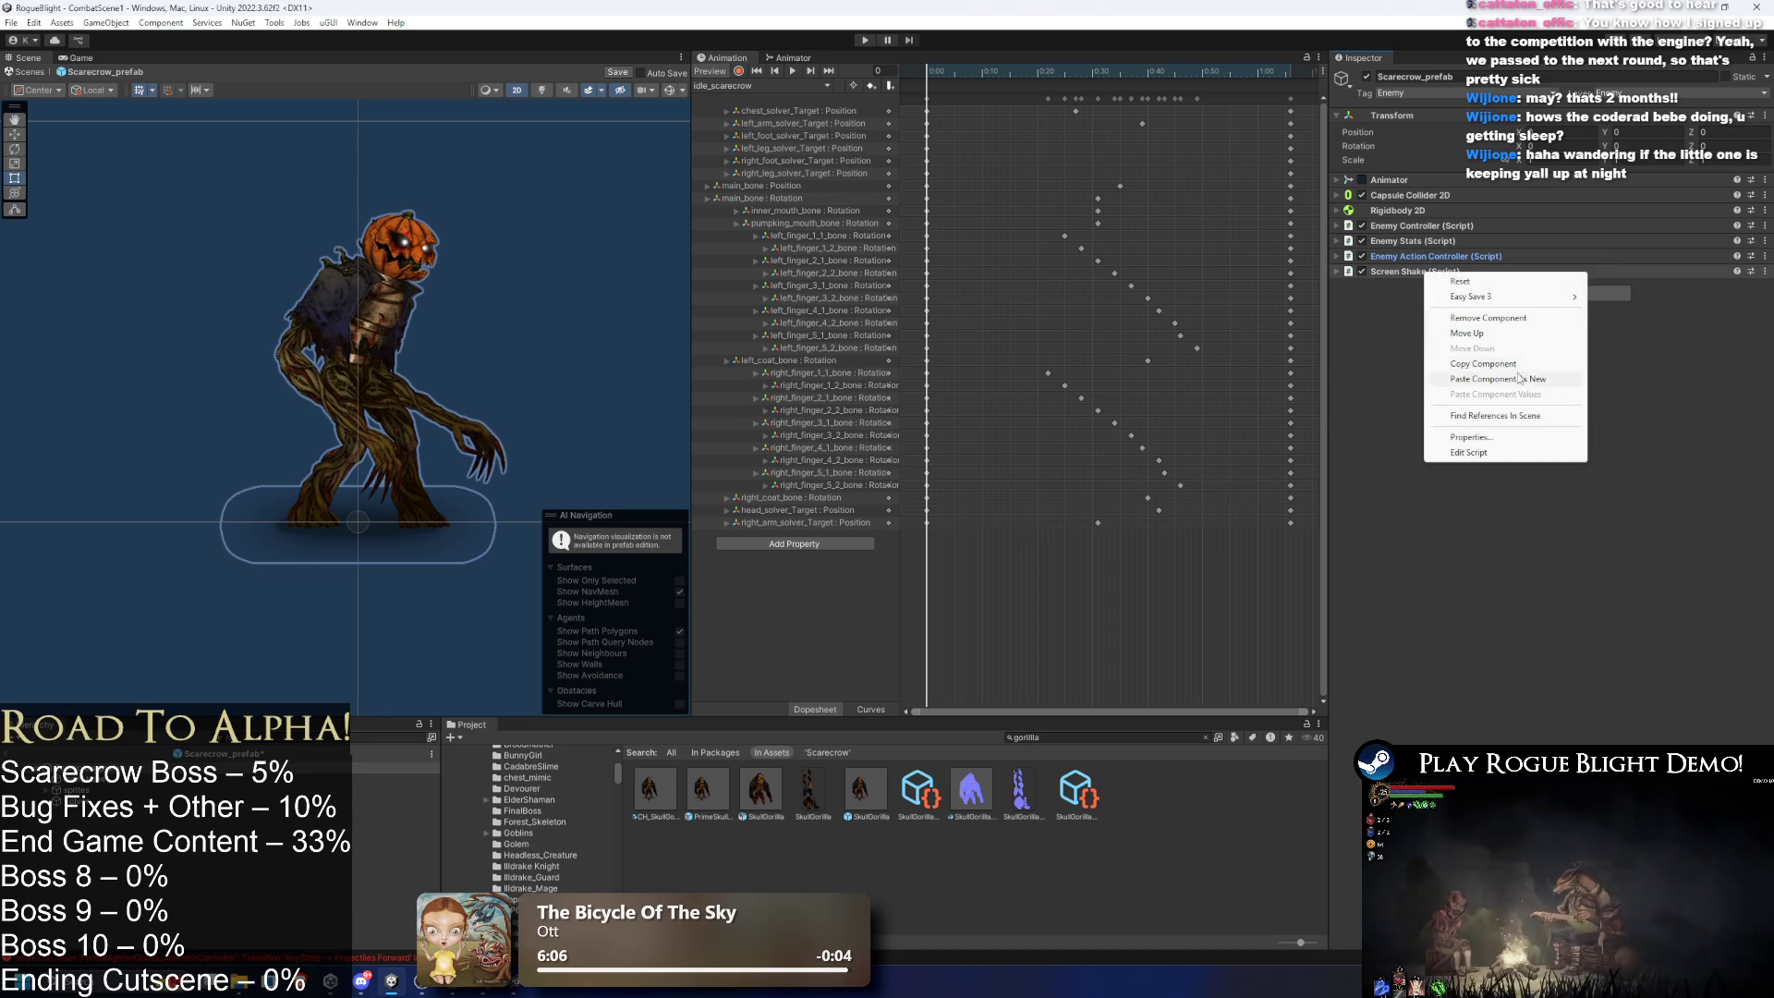
{"action": "left_click", "coordinate": [1488, 379]}
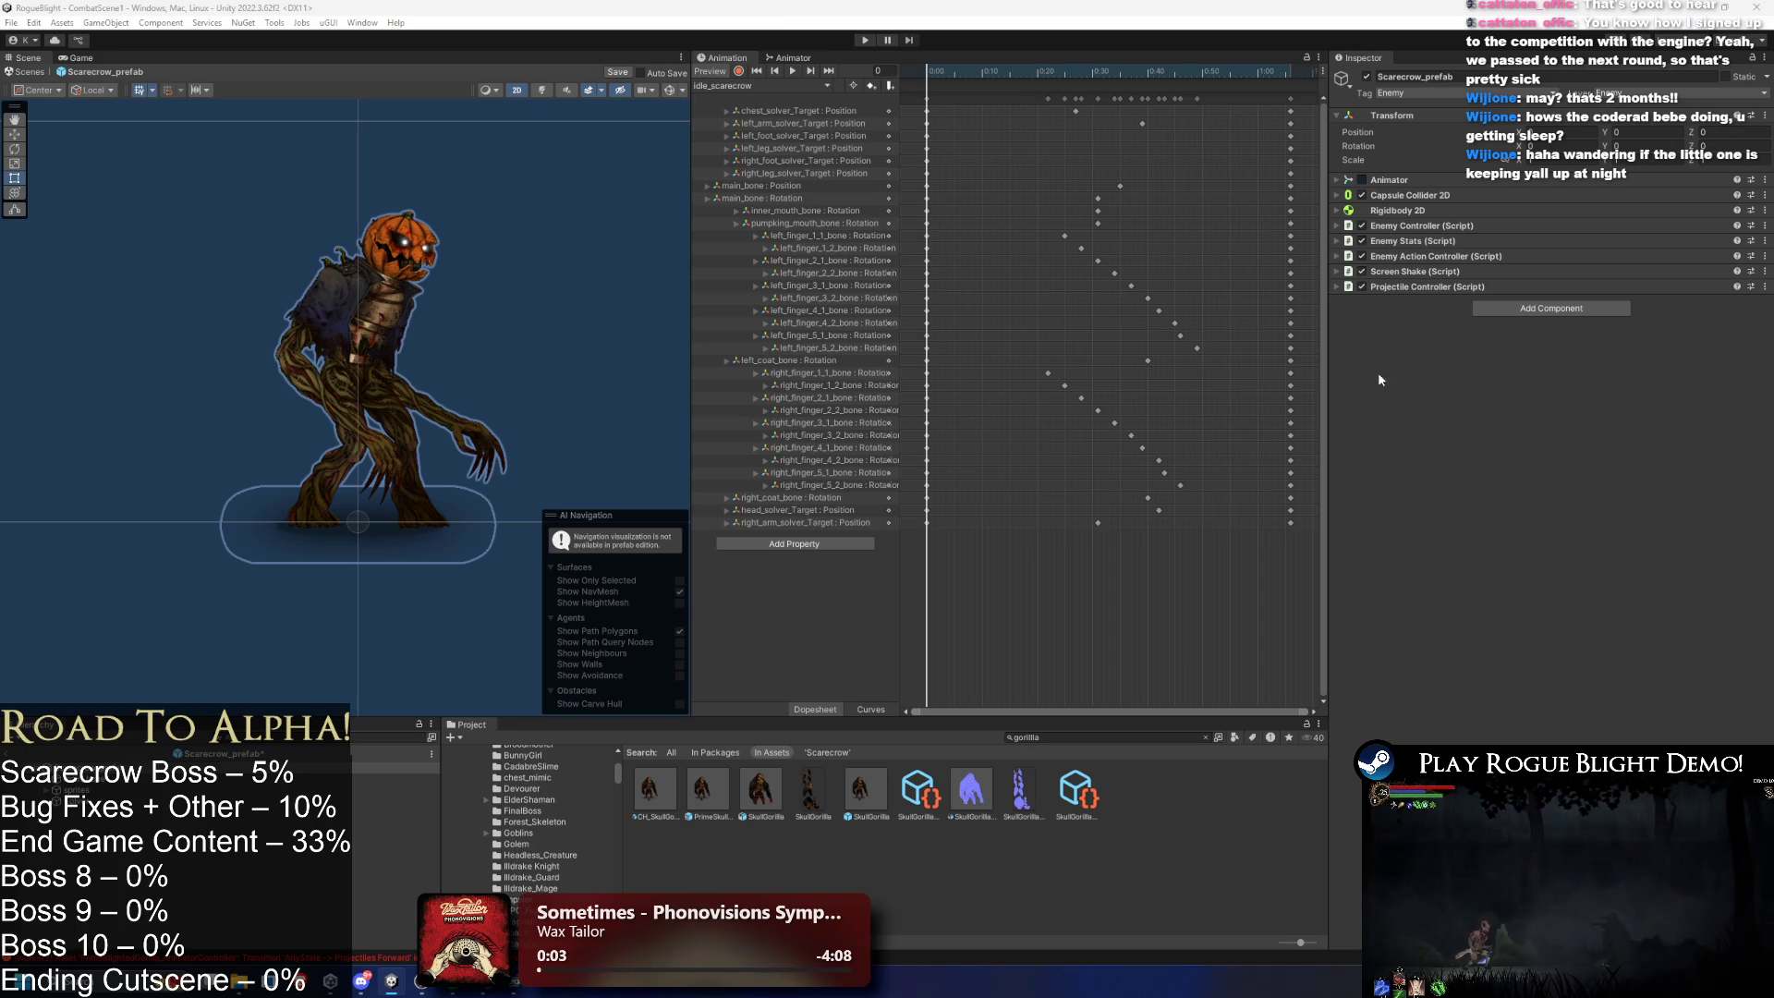
{"action": "right_click", "coordinate": [1418, 286]}
{"action": "left_click", "coordinate": [1515, 395]}
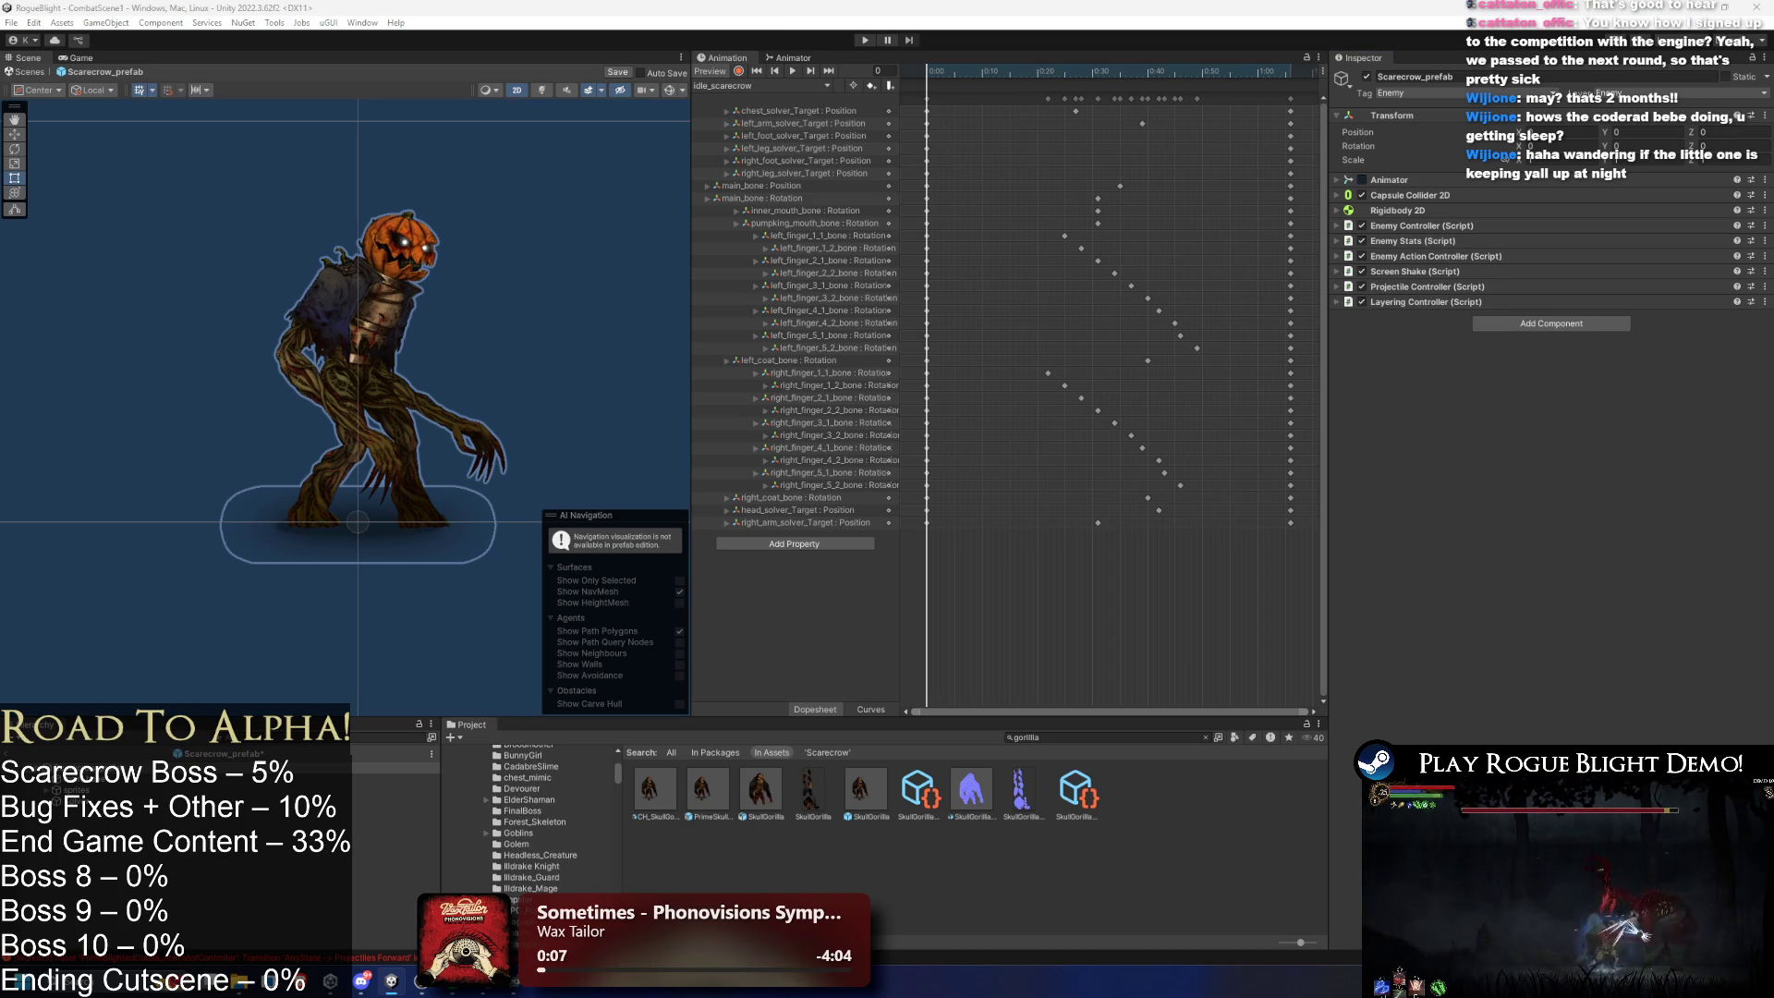
{"action": "right_click", "coordinate": [1418, 302]}
{"action": "left_click", "coordinate": [1520, 409]}
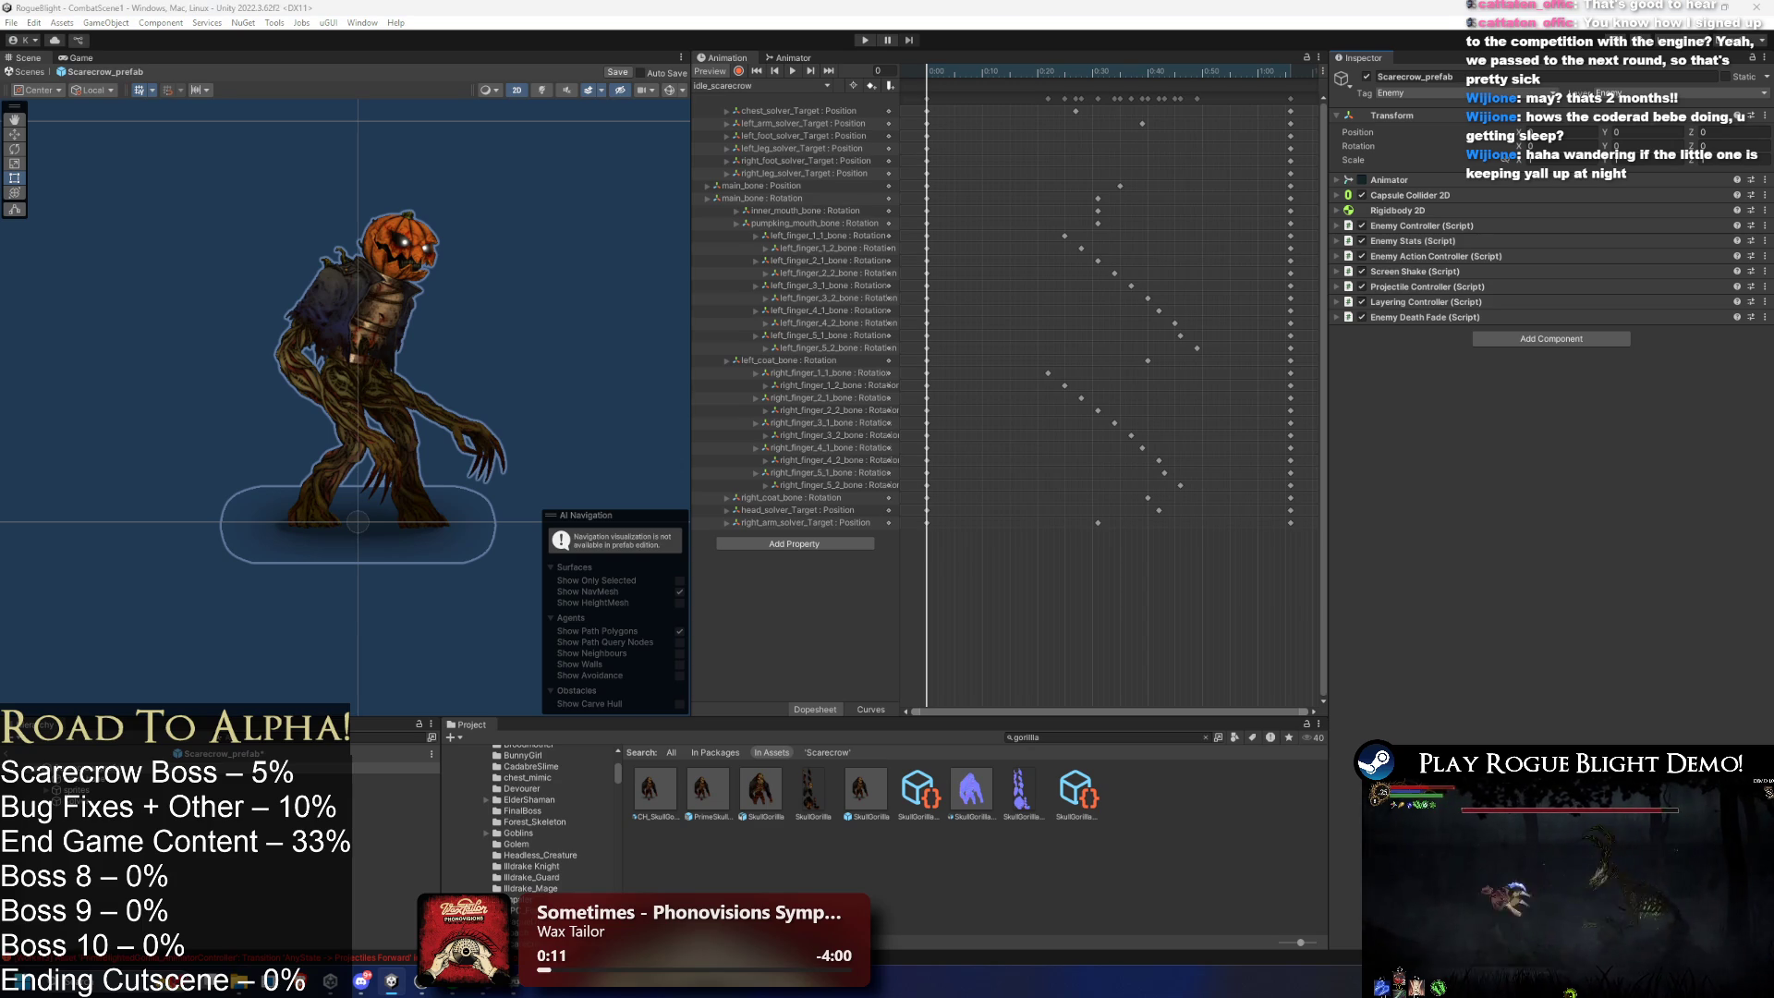
- Paste the item script, Enemy Collision Manager, Loot Manager, Common Particles To Spawn and Status Manager as new components
{"action": "right_click", "coordinate": [1410, 316]}
{"action": "left_click", "coordinate": [1507, 425]}
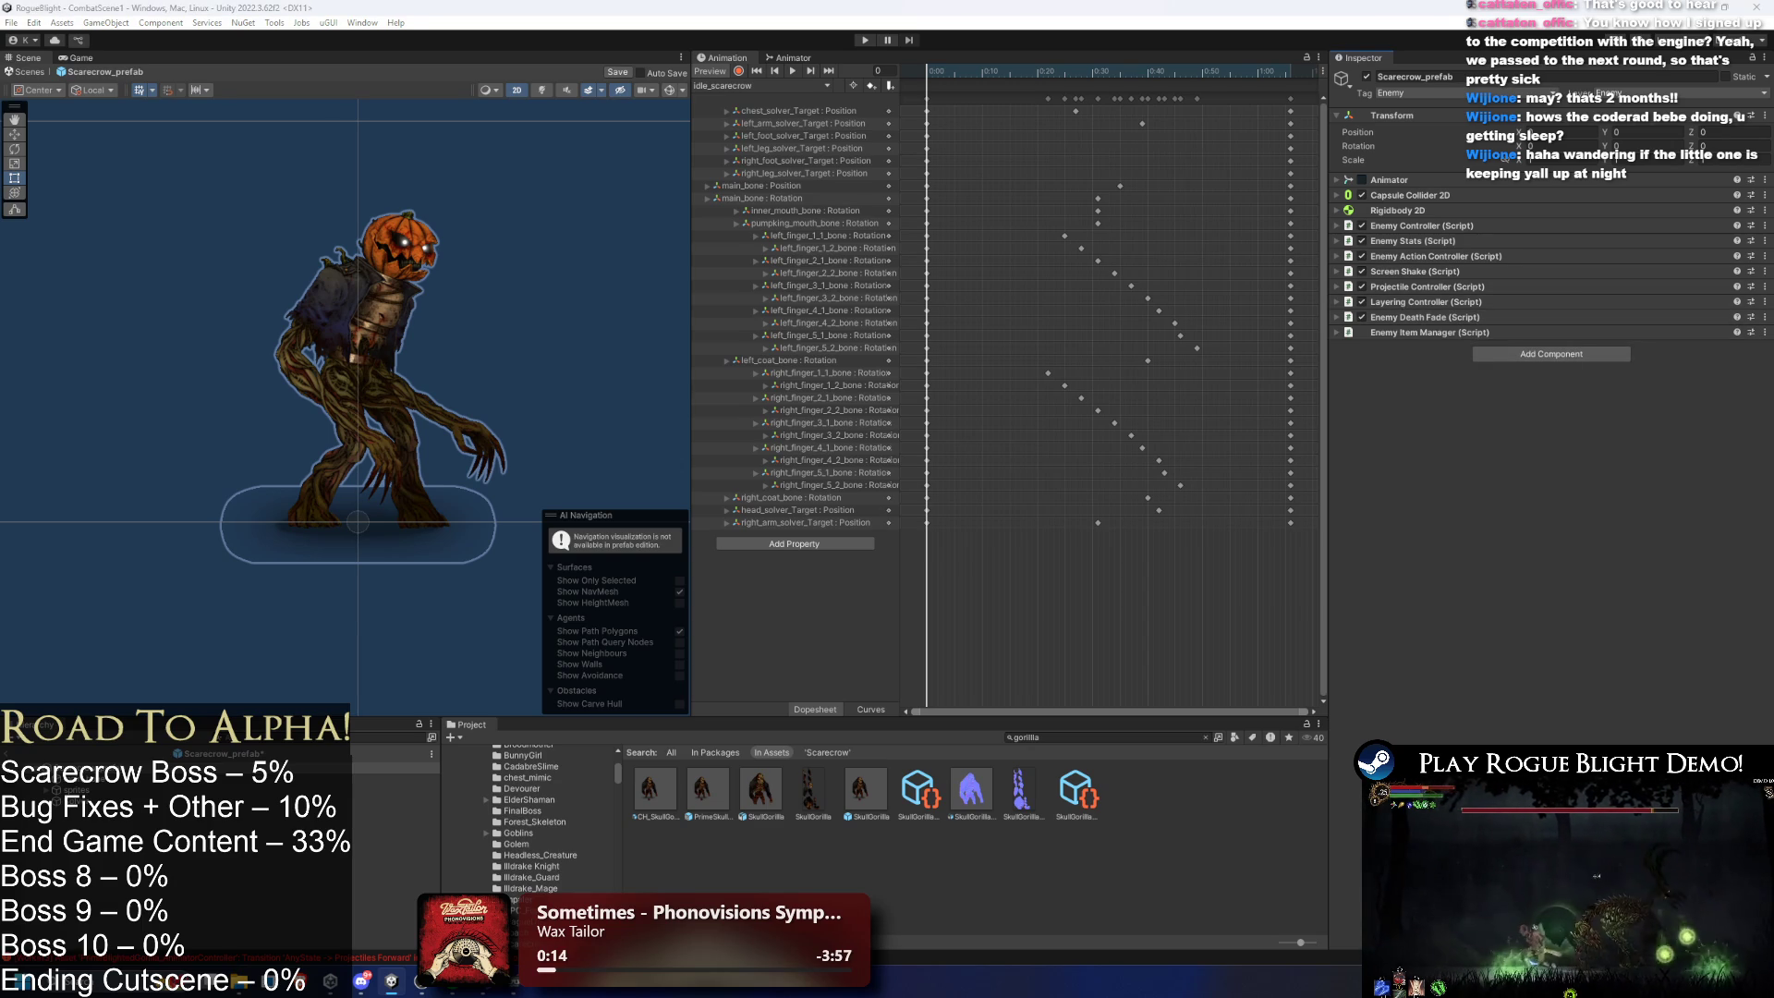
{"action": "right_click", "coordinate": [1412, 334]}
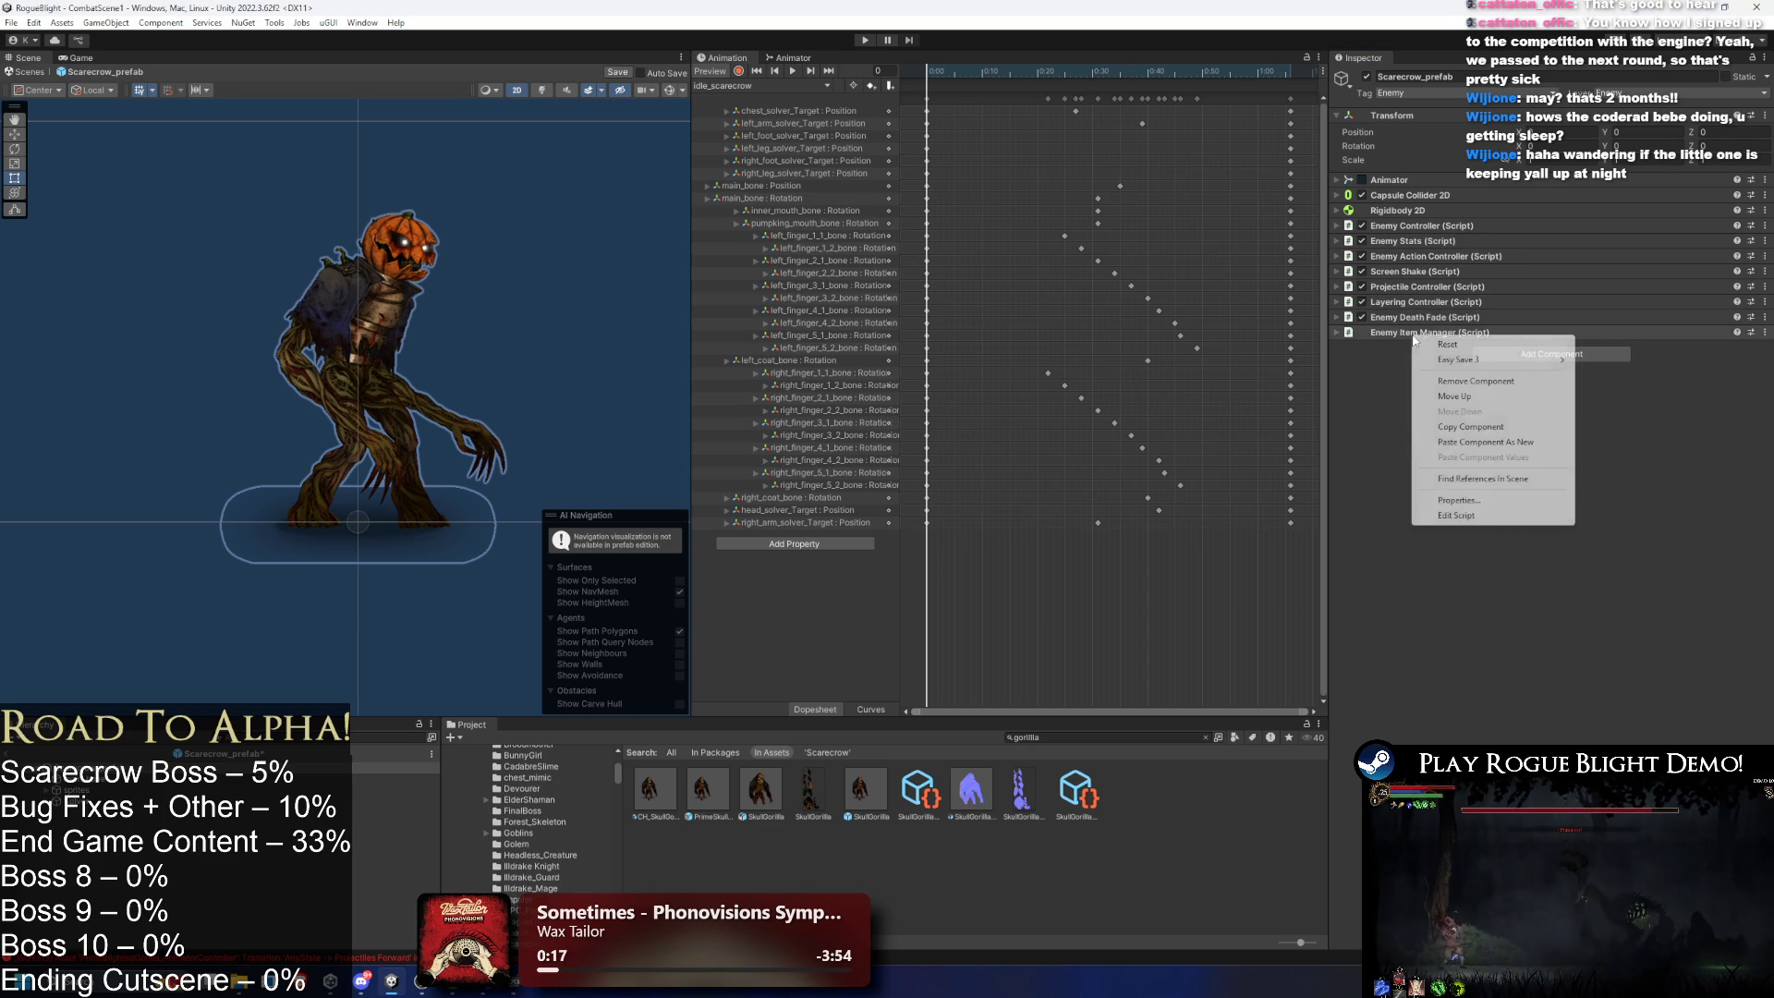
{"action": "left_click", "coordinate": [1485, 442]}
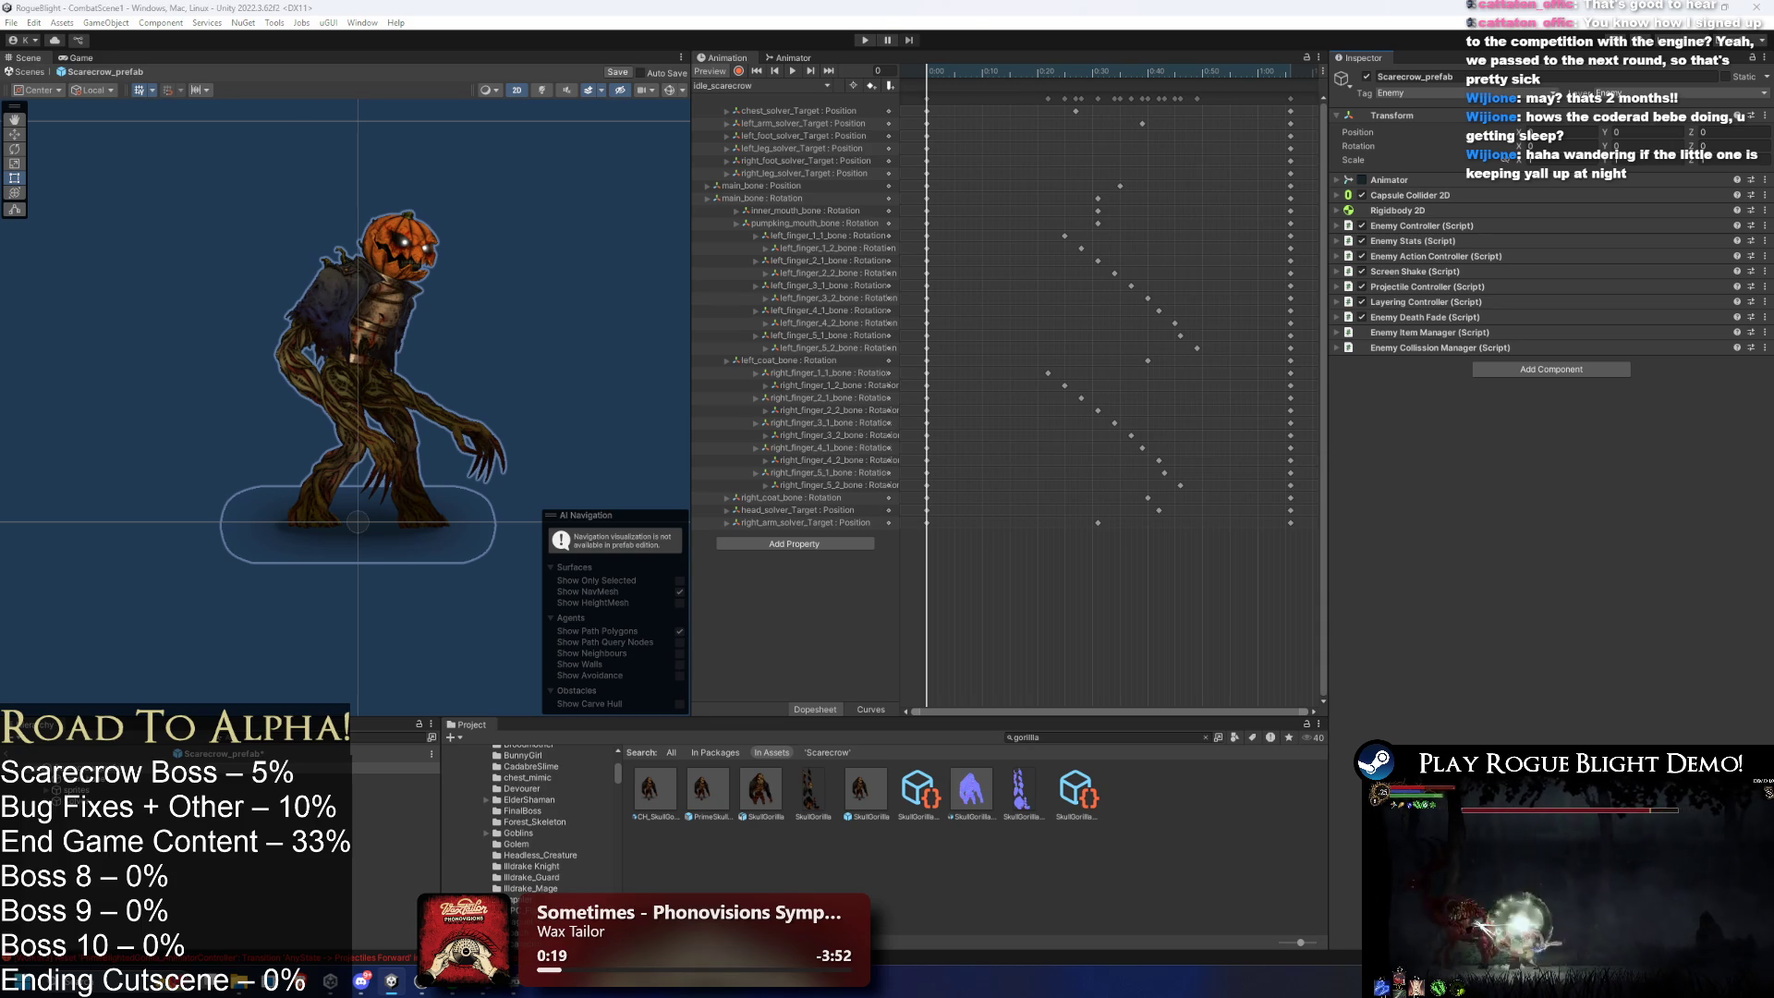
{"action": "right_click", "coordinate": [1412, 348]}
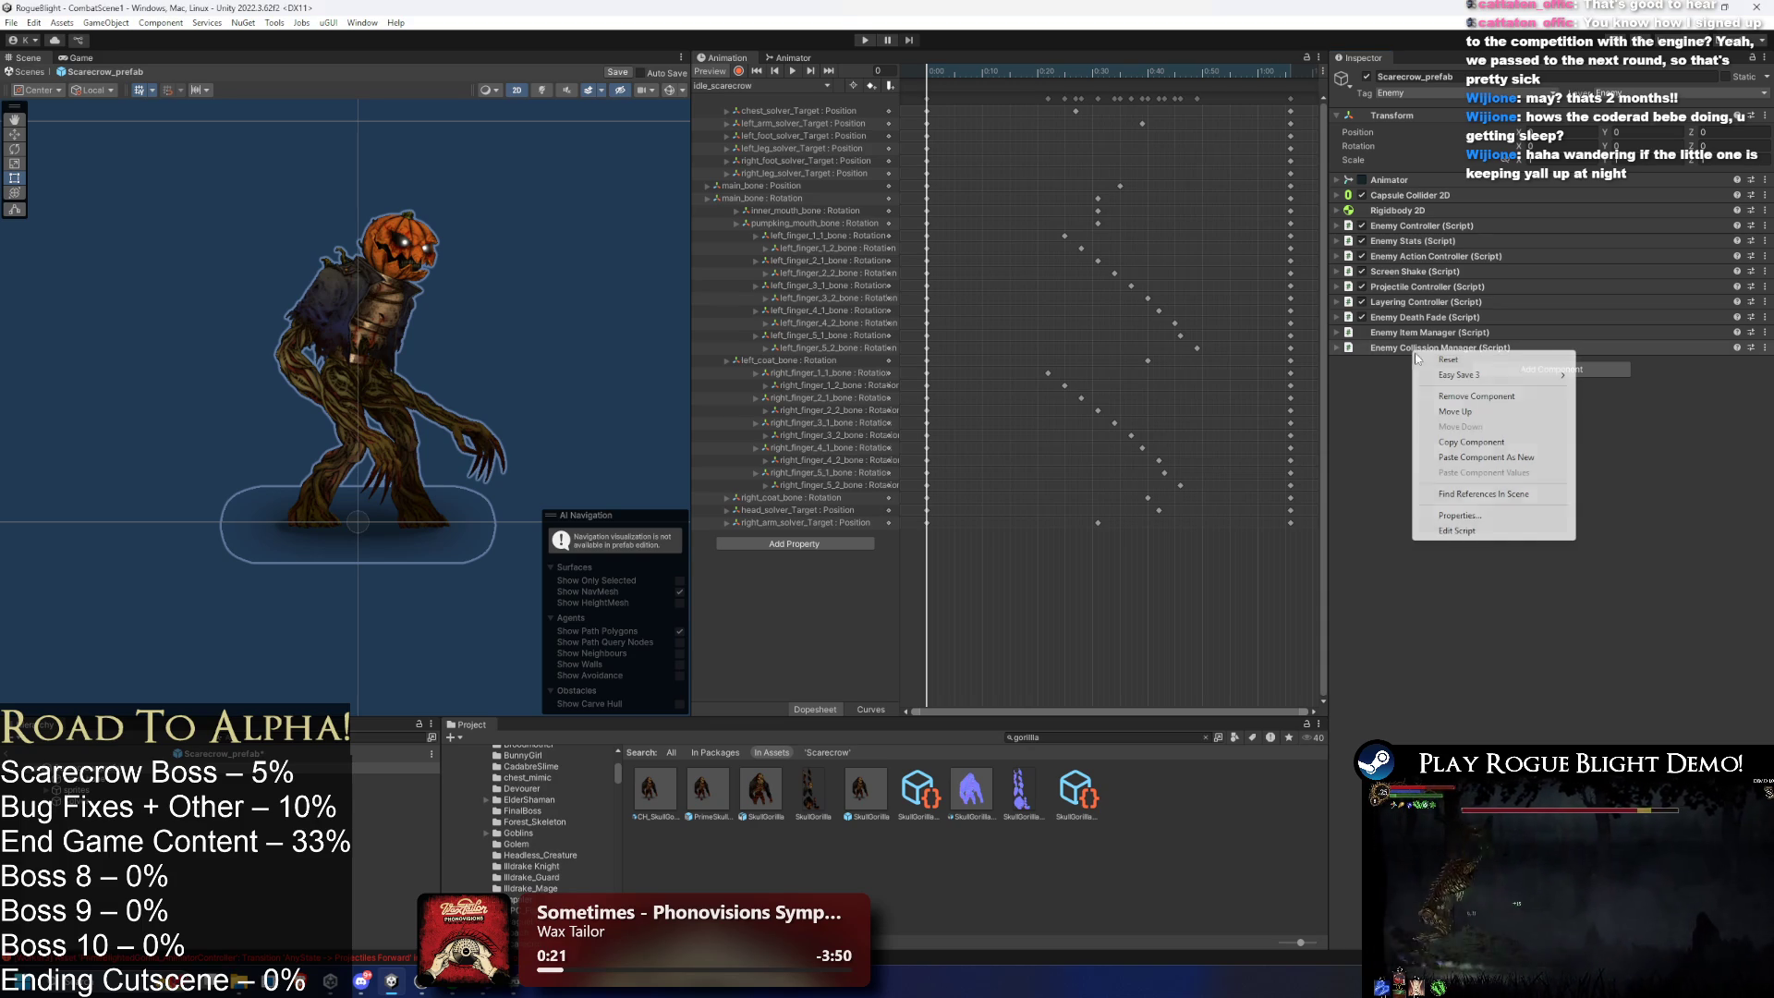
{"action": "left_click", "coordinate": [1520, 457]}
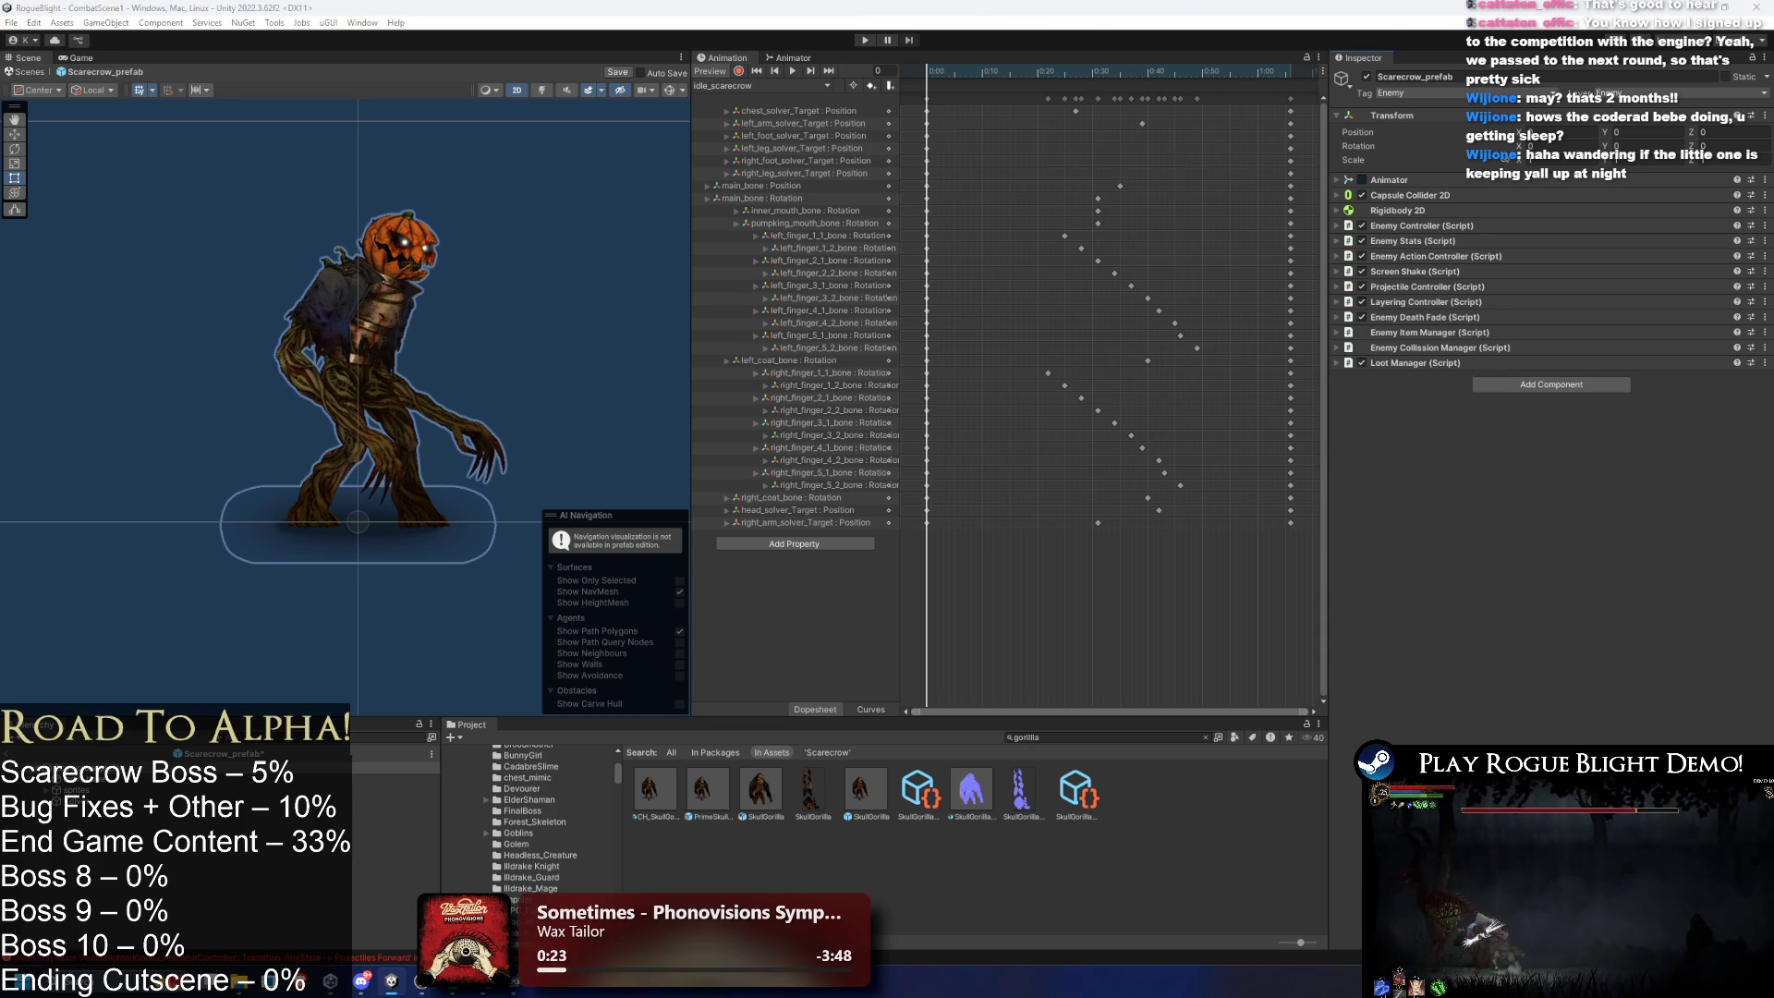
{"action": "right_click", "coordinate": [1386, 362]}
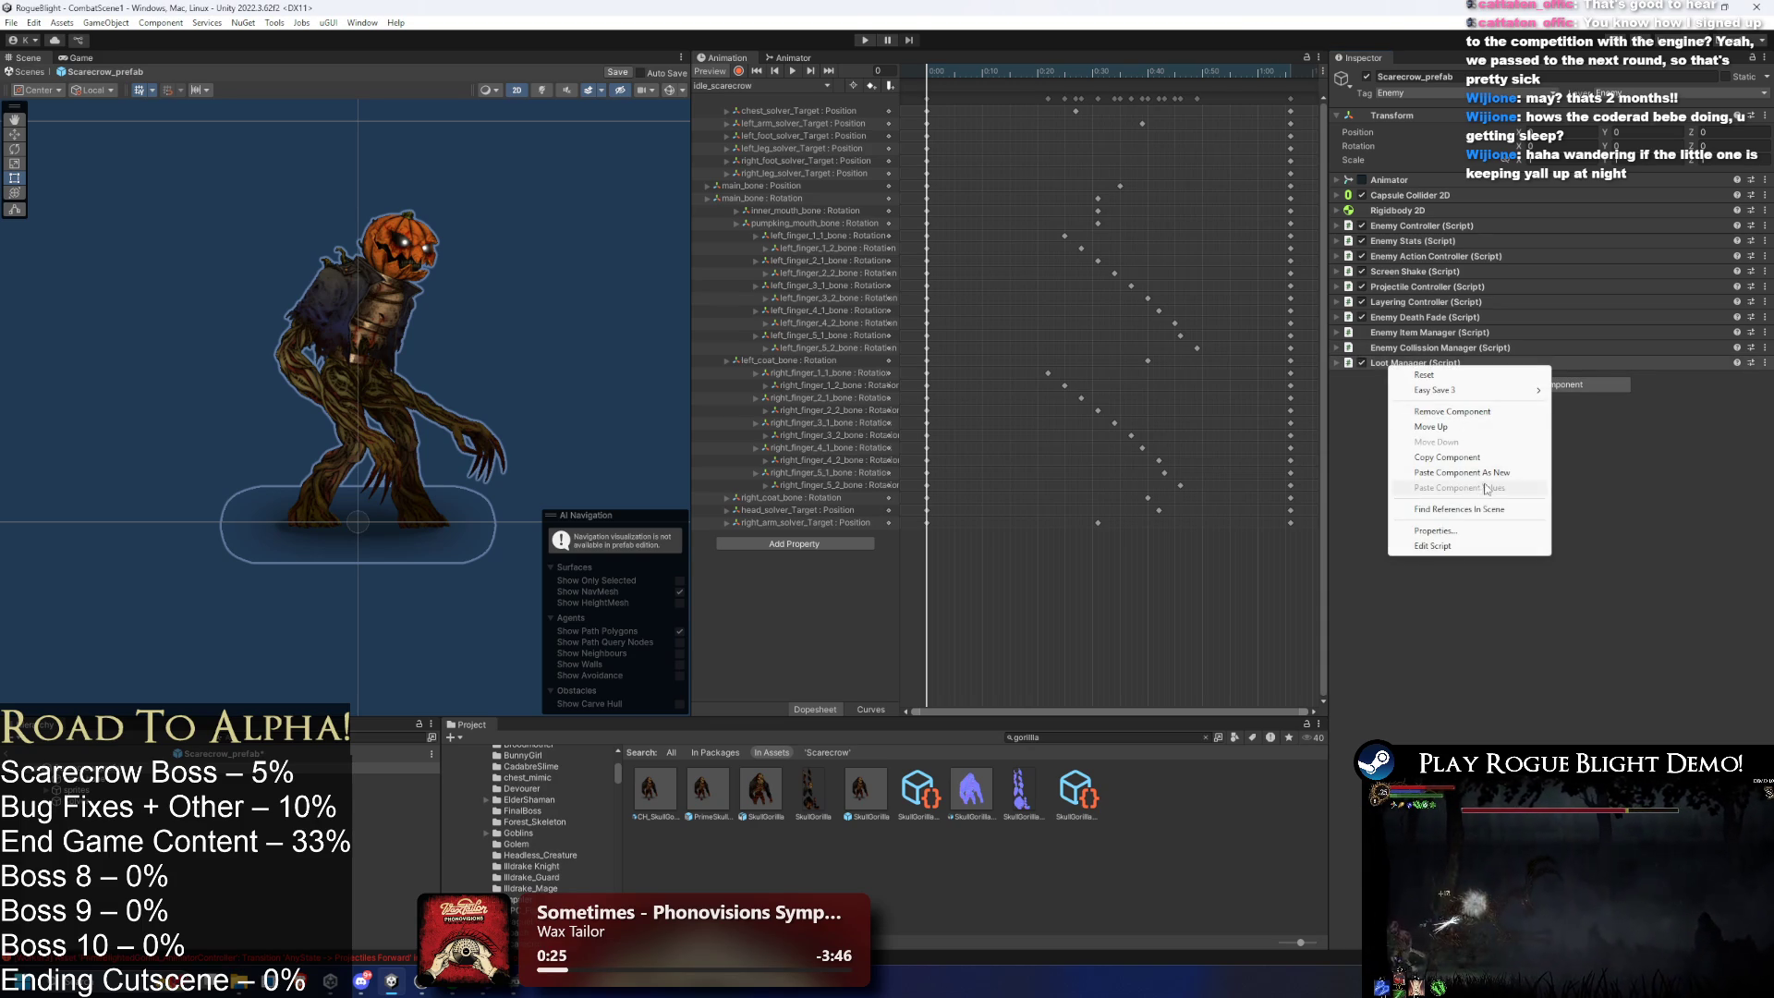
{"action": "left_click", "coordinate": [1515, 472]}
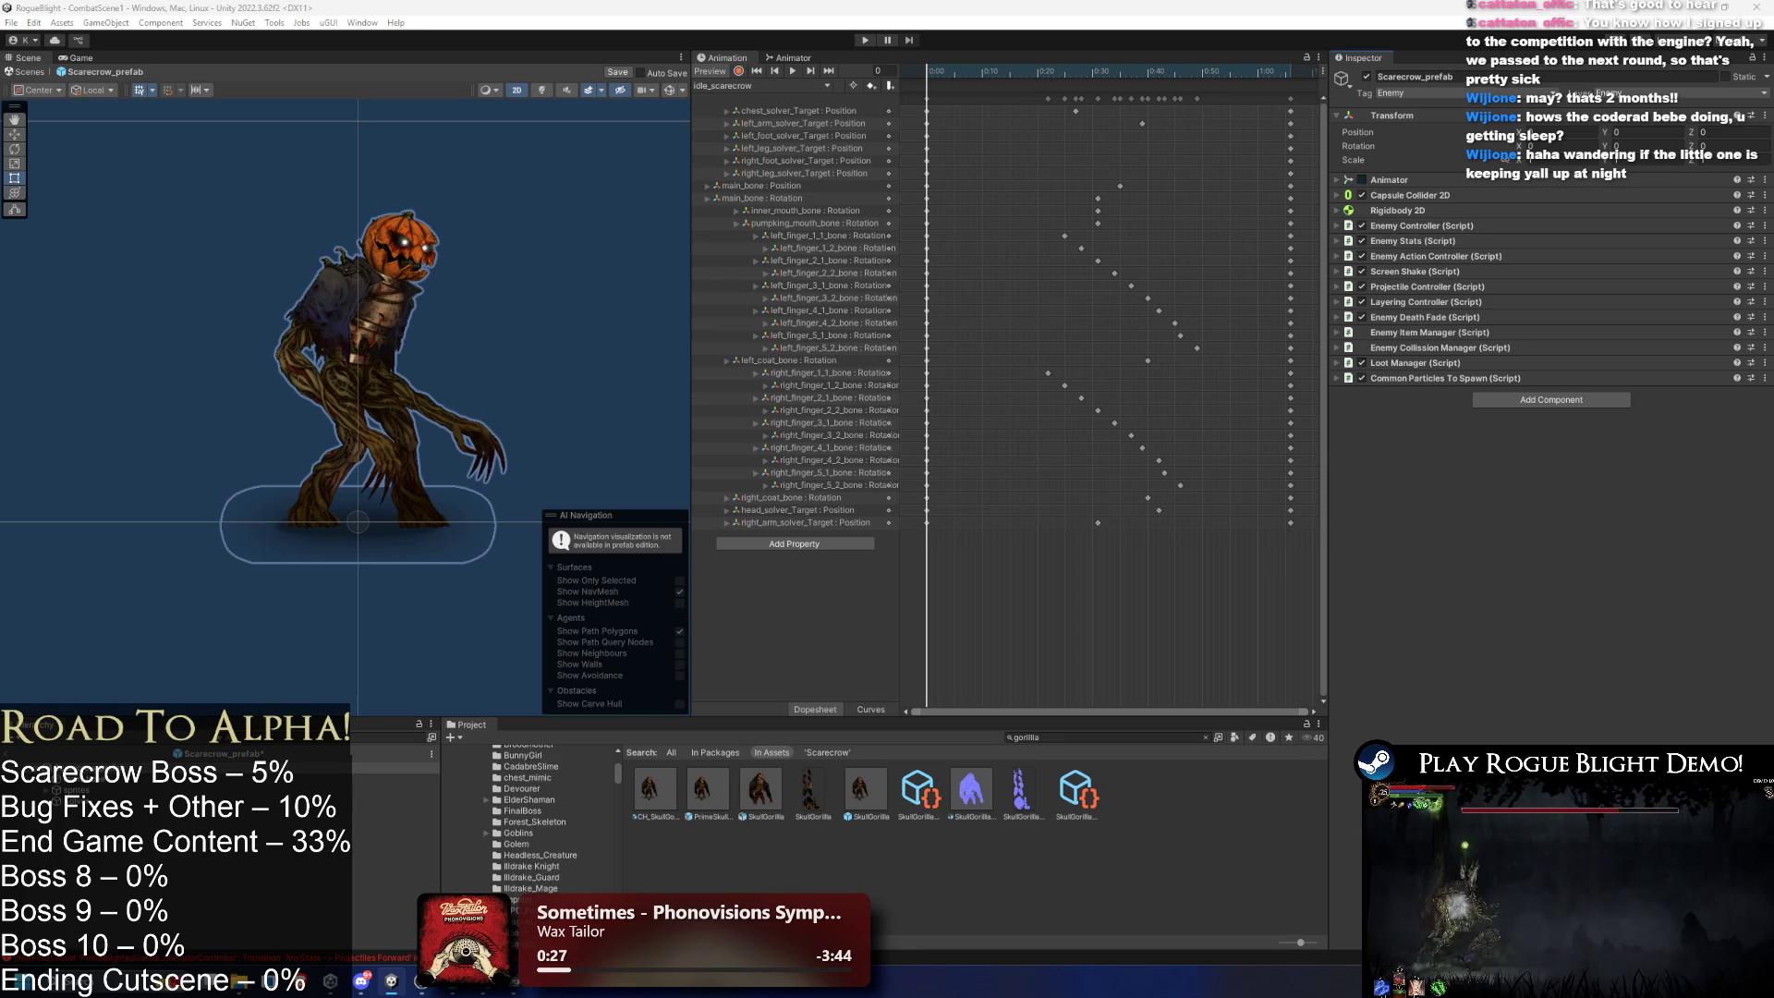
{"action": "right_click", "coordinate": [1406, 375]}
{"action": "left_click", "coordinate": [1519, 473]}
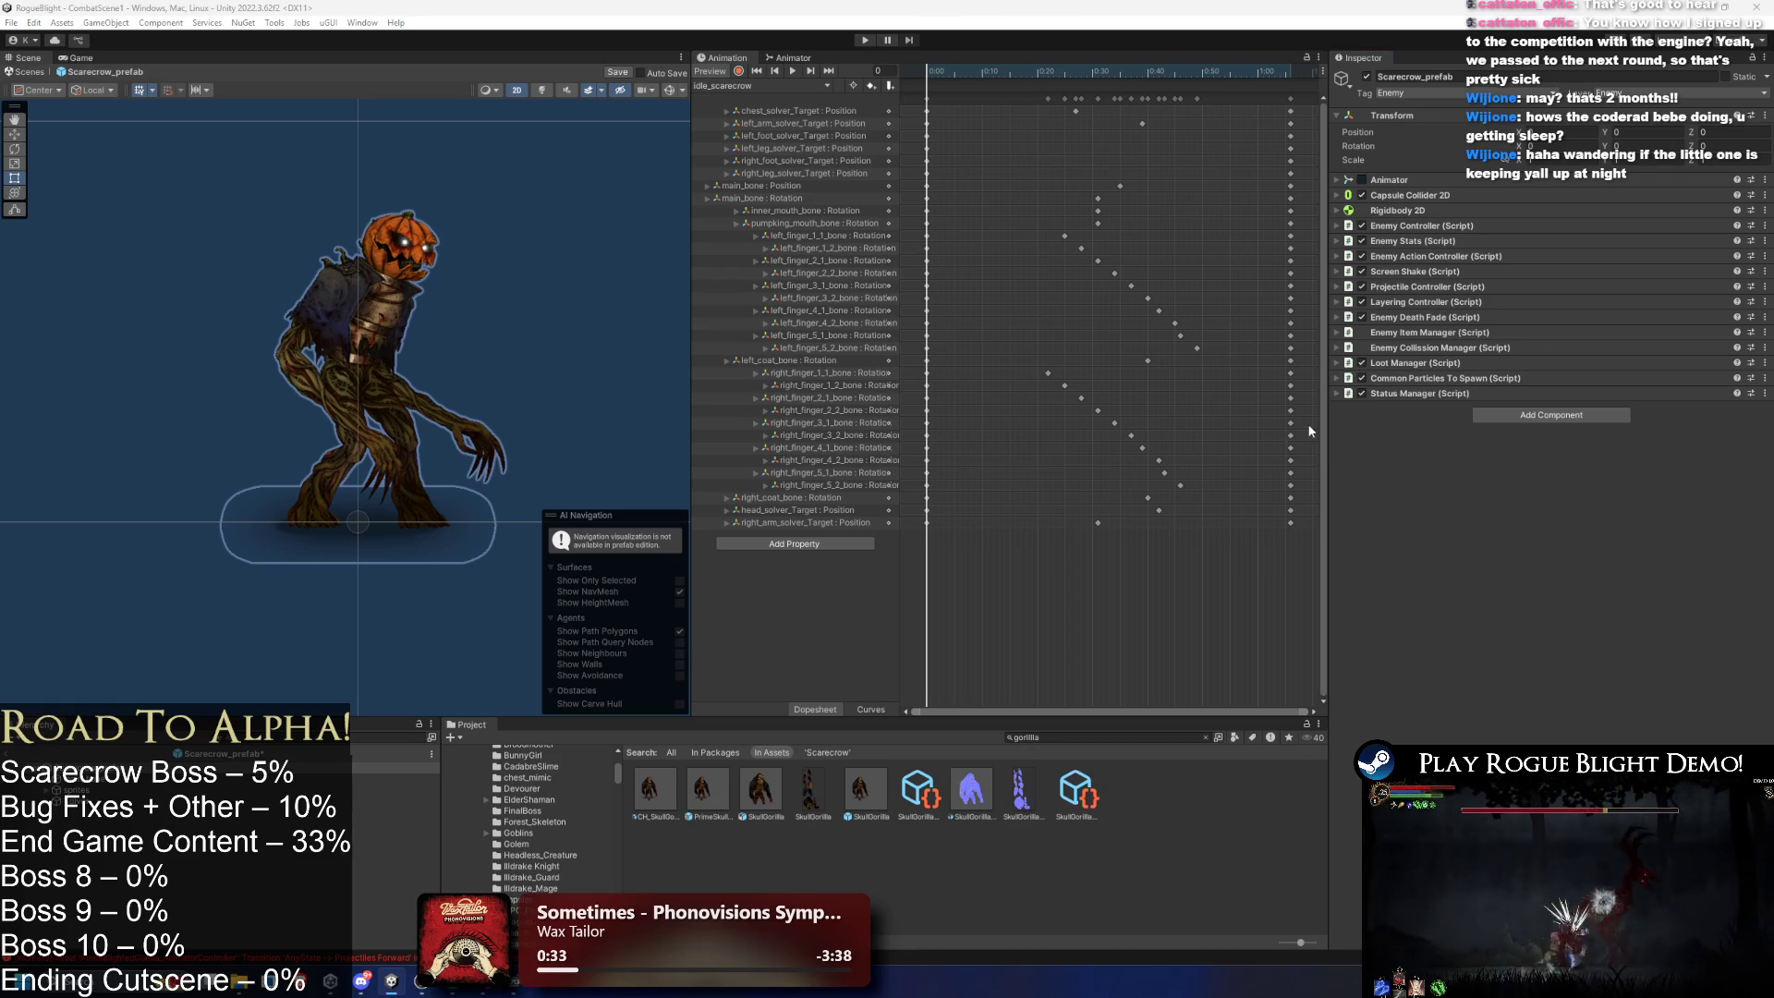
- Paste Skin, Sound Manager Enemy, Upgrade State, Custom Scale Tween, Difficulty Modifier and Environment Light Event Send as new components
{"action": "right_click", "coordinate": [1449, 393]}
{"action": "left_click", "coordinate": [1547, 498]}
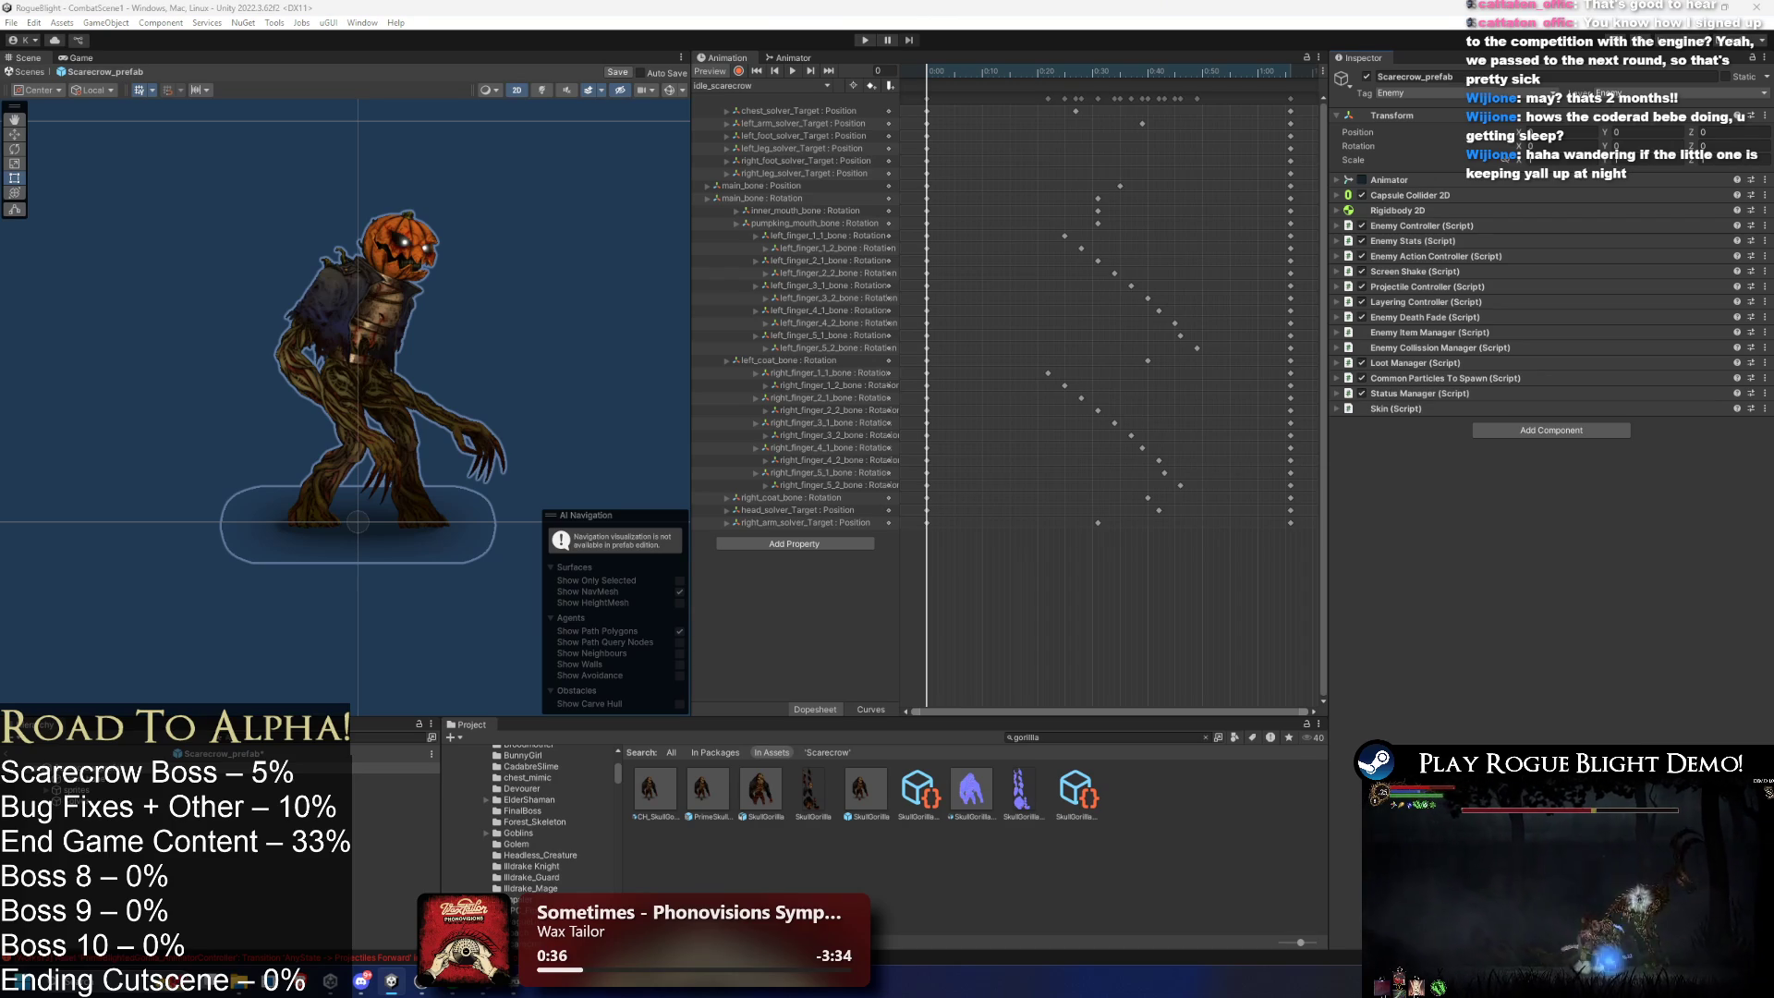
{"action": "right_click", "coordinate": [1397, 408]}
{"action": "left_click", "coordinate": [1525, 515]}
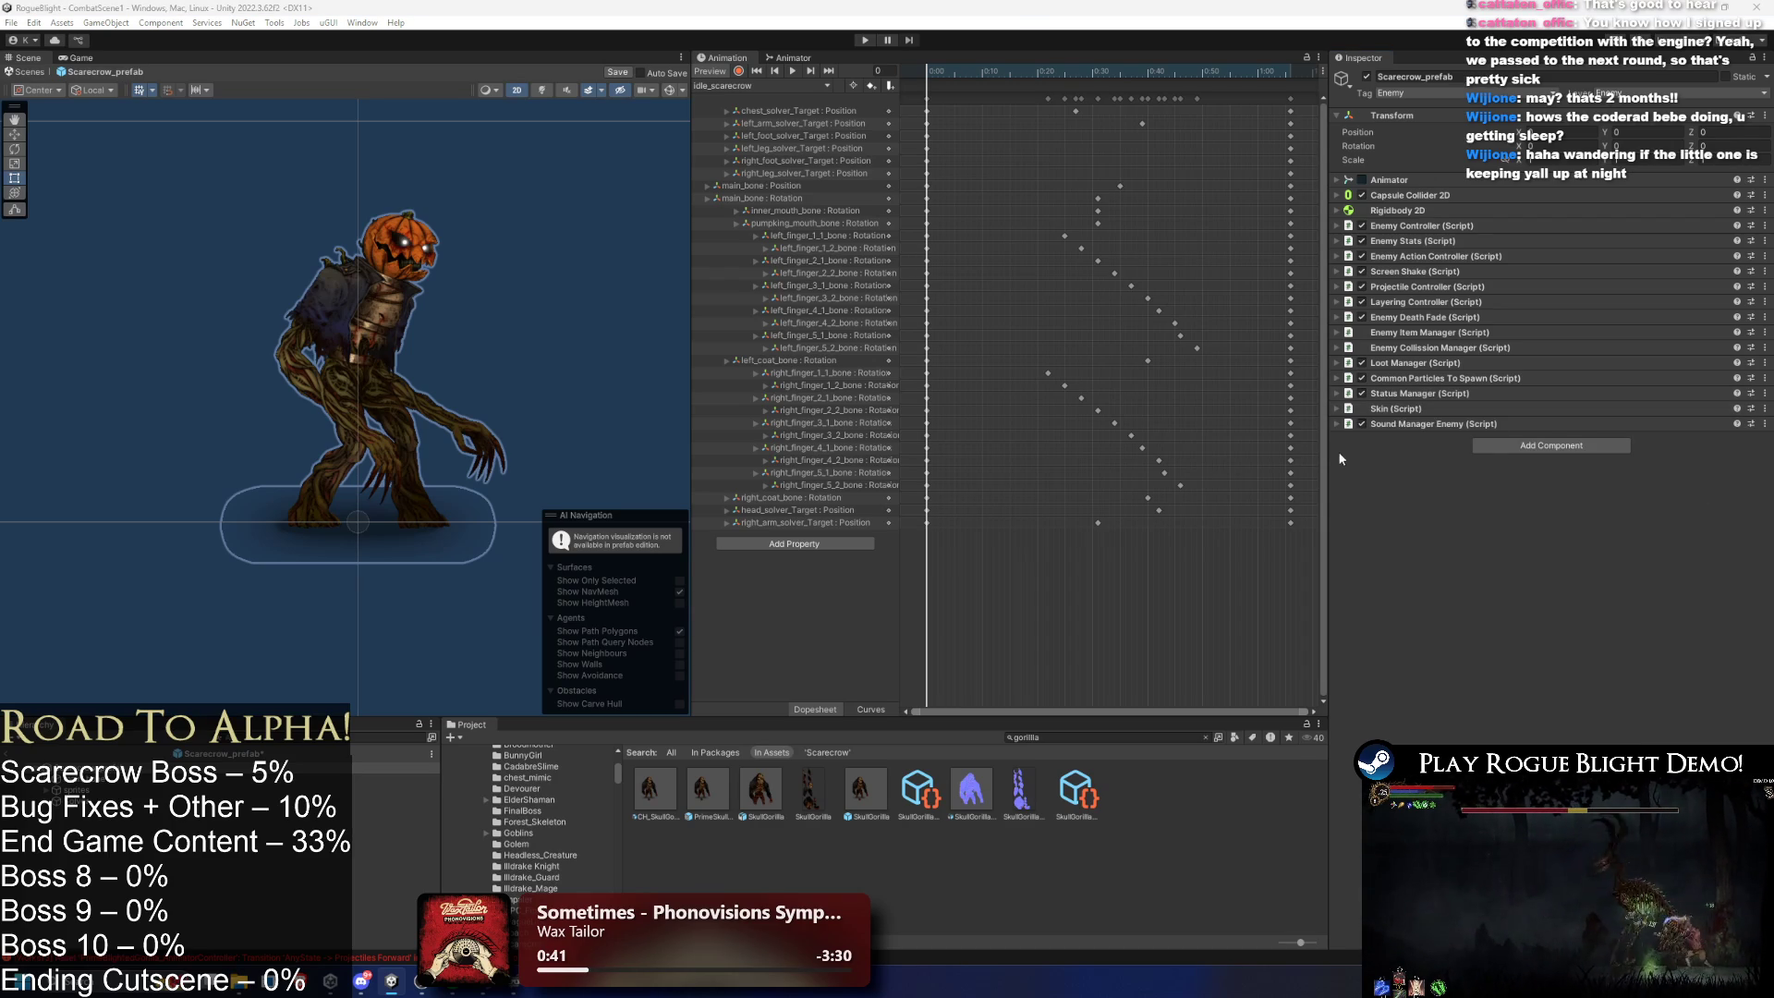
{"action": "right_click", "coordinate": [1395, 424]}
{"action": "left_click", "coordinate": [1496, 534]}
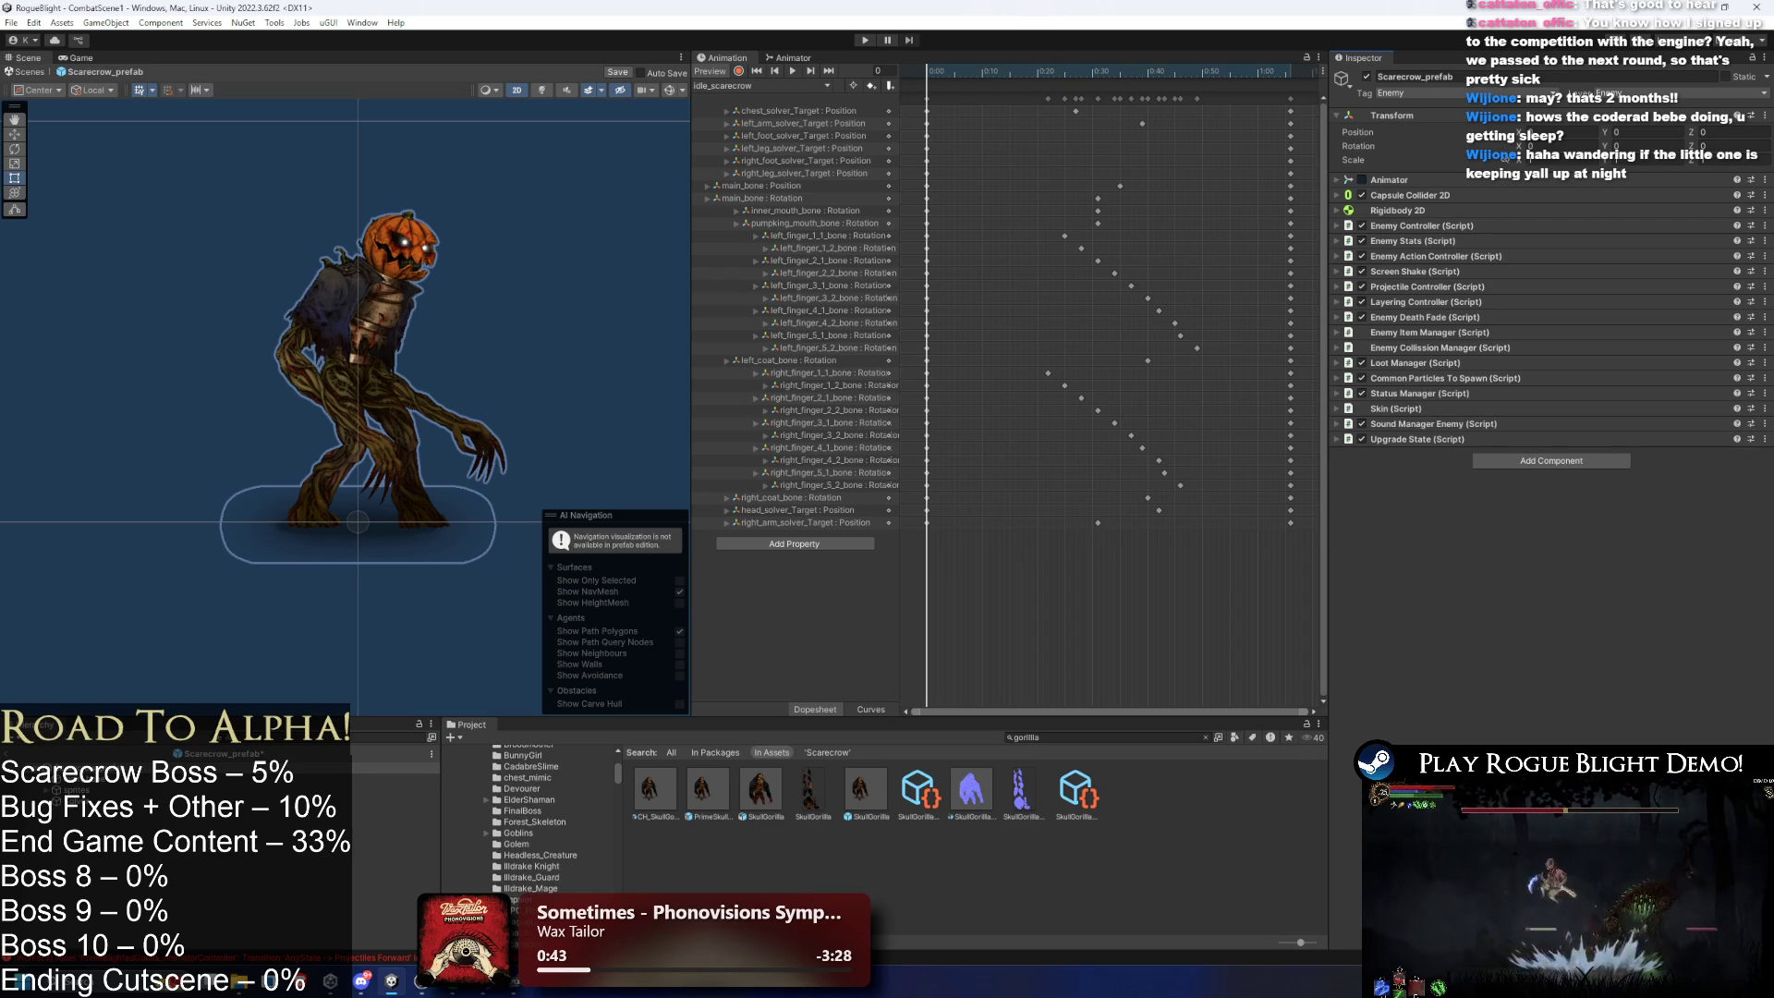
{"action": "right_click", "coordinate": [1423, 440]}
{"action": "left_click", "coordinate": [1474, 547]}
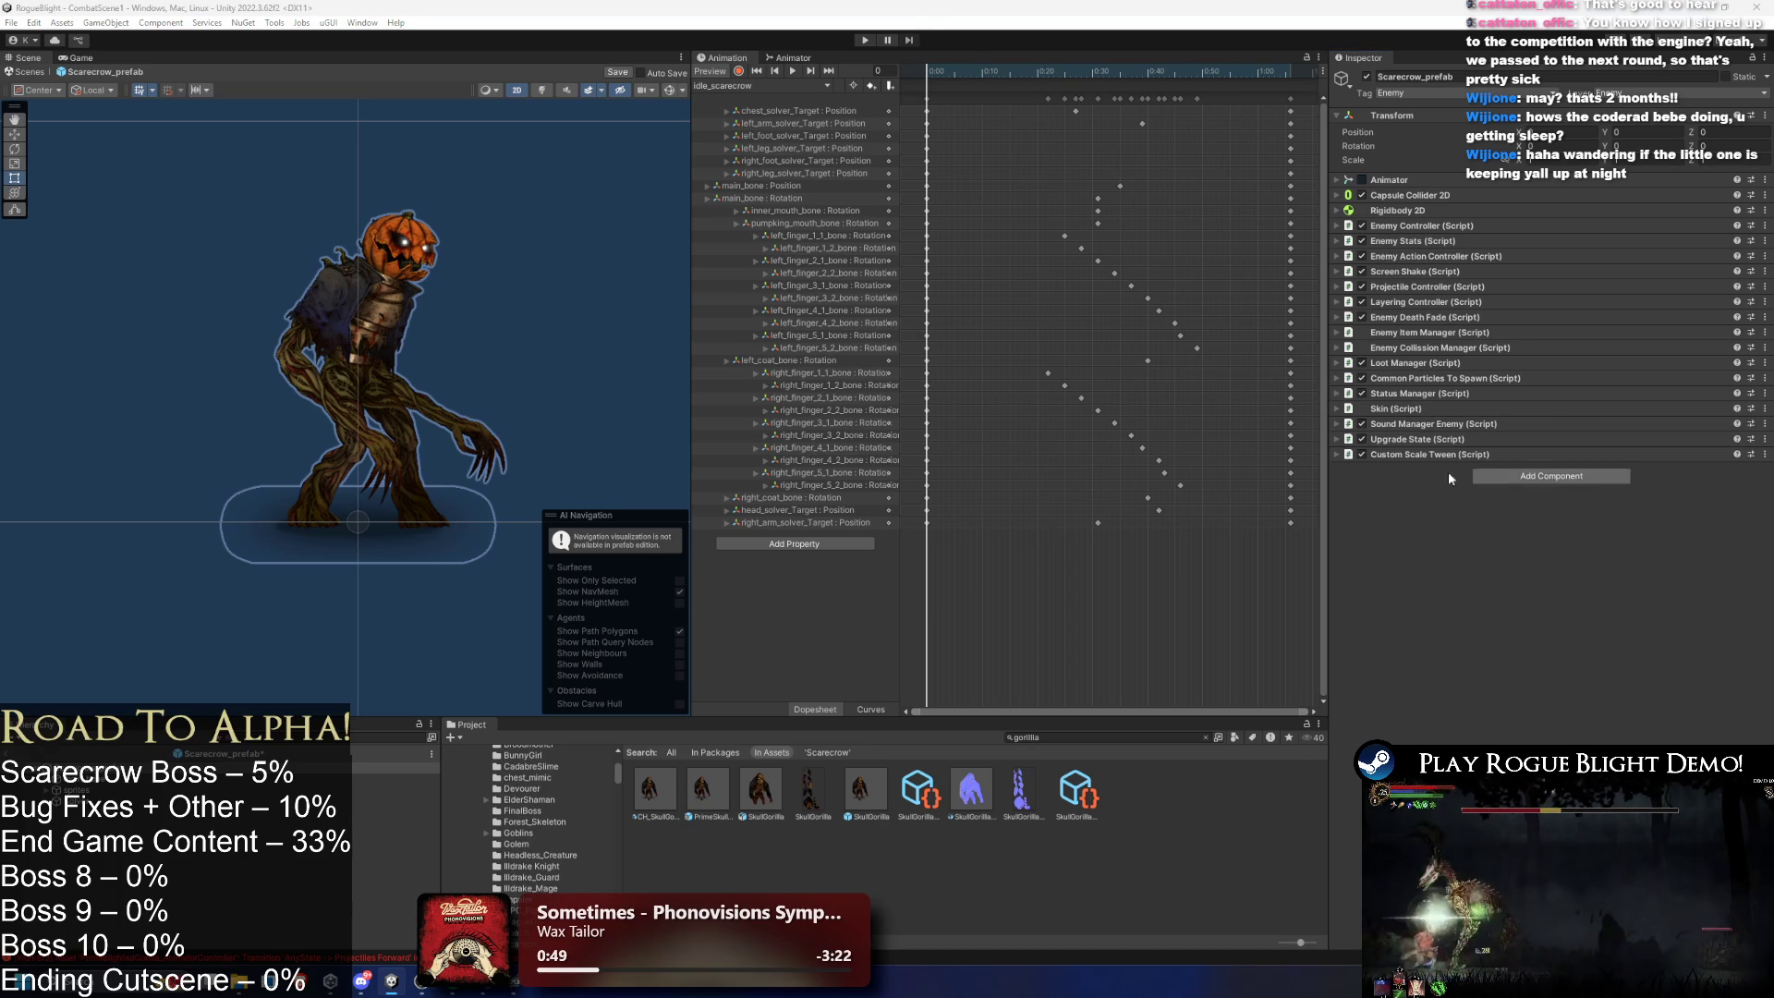
{"action": "right_click", "coordinate": [1408, 454]}
{"action": "left_click", "coordinate": [1479, 560]}
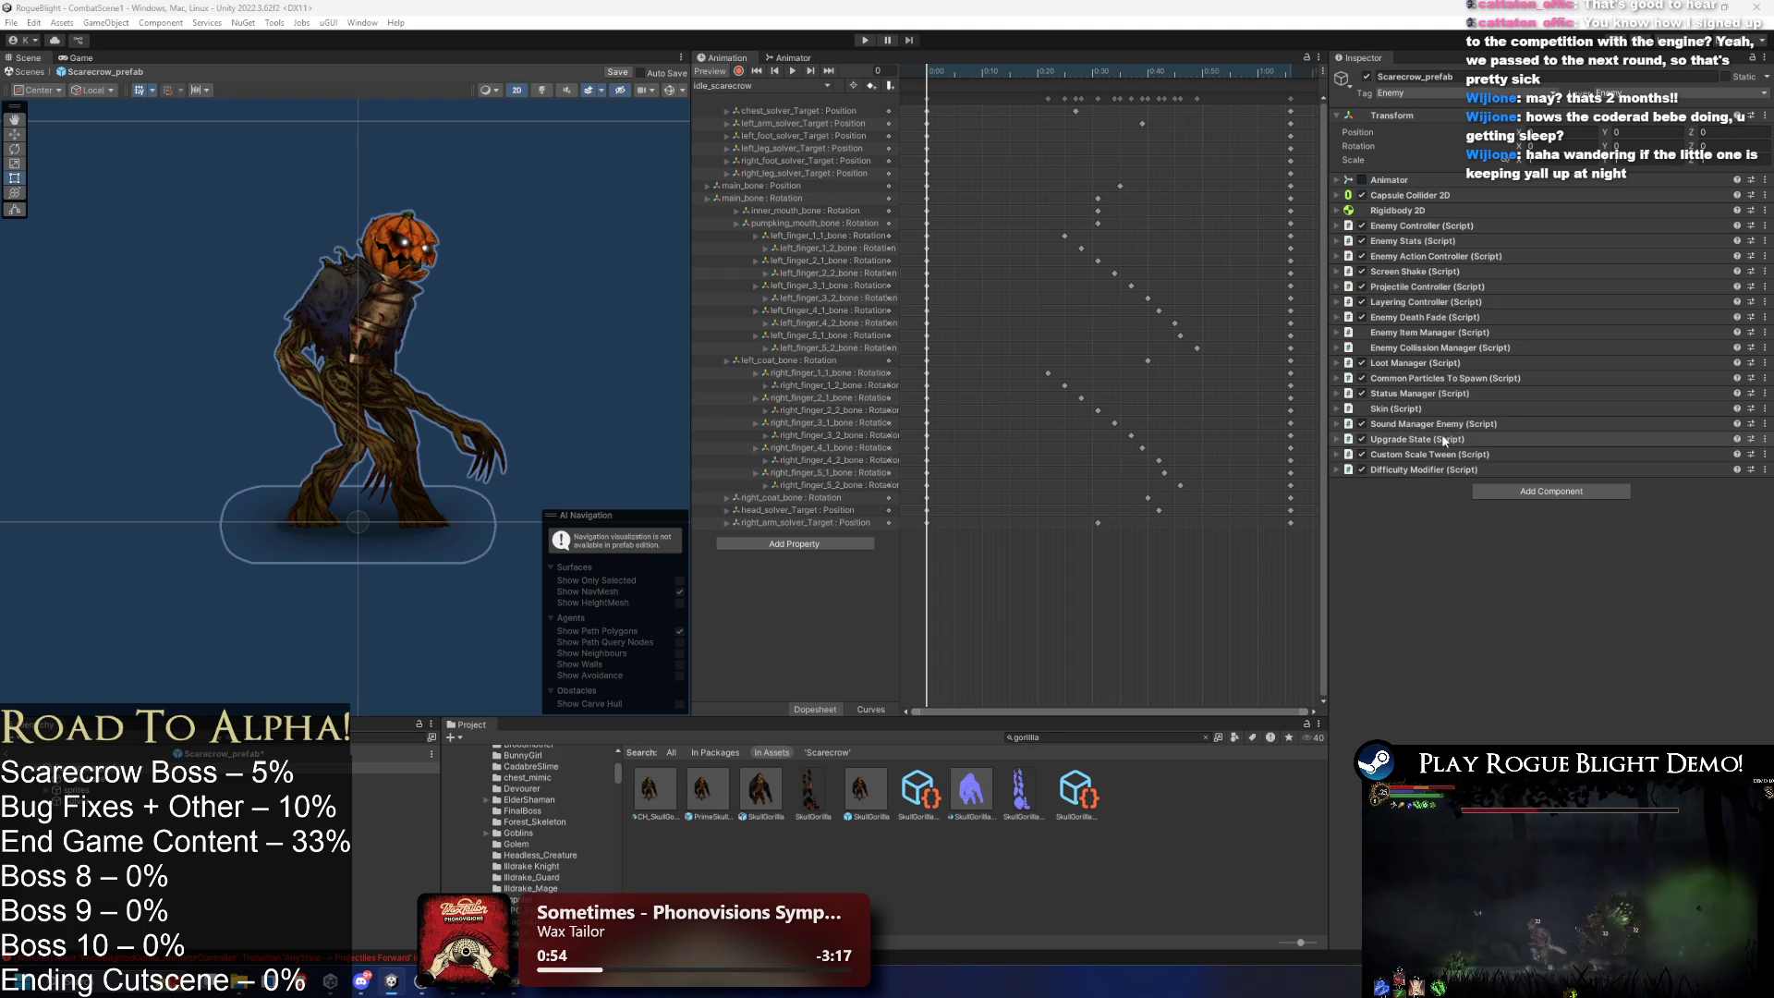
{"action": "right_click", "coordinate": [1405, 471]}
{"action": "left_click", "coordinate": [1472, 573]}
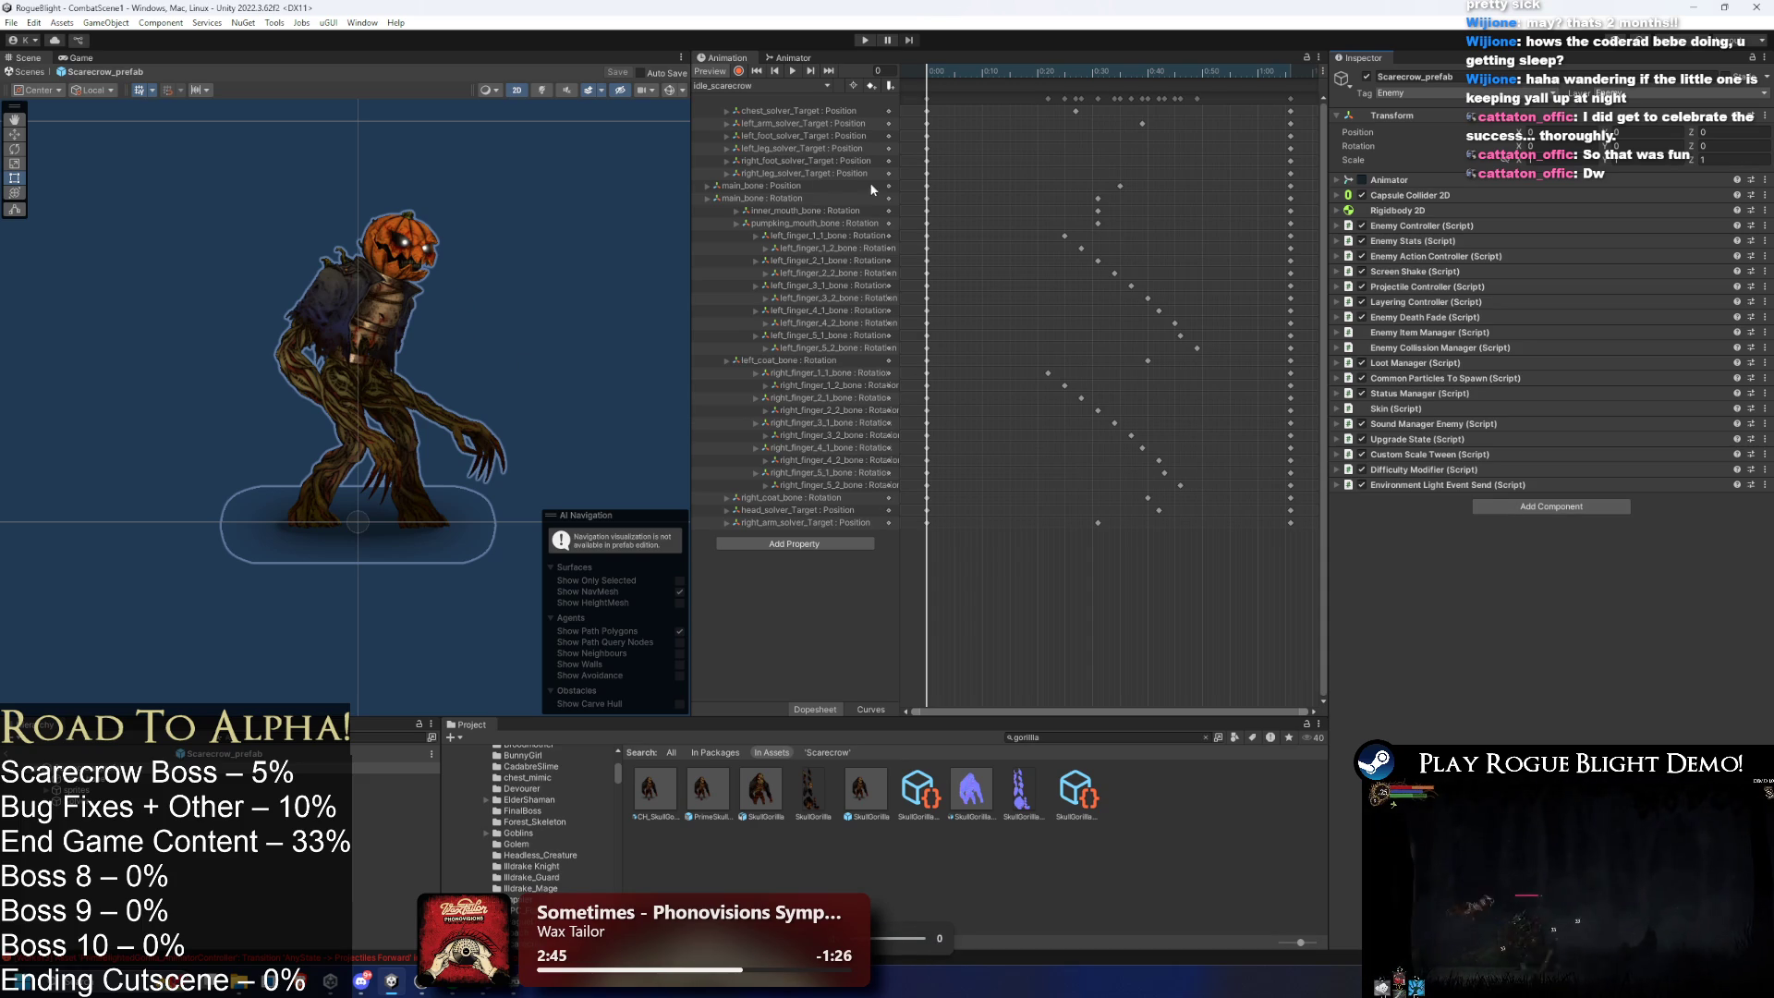
- Play the scarecrow's idle animation preview, then stop it and scrub back to frame 9
{"action": "left_click", "coordinate": [790, 70]}
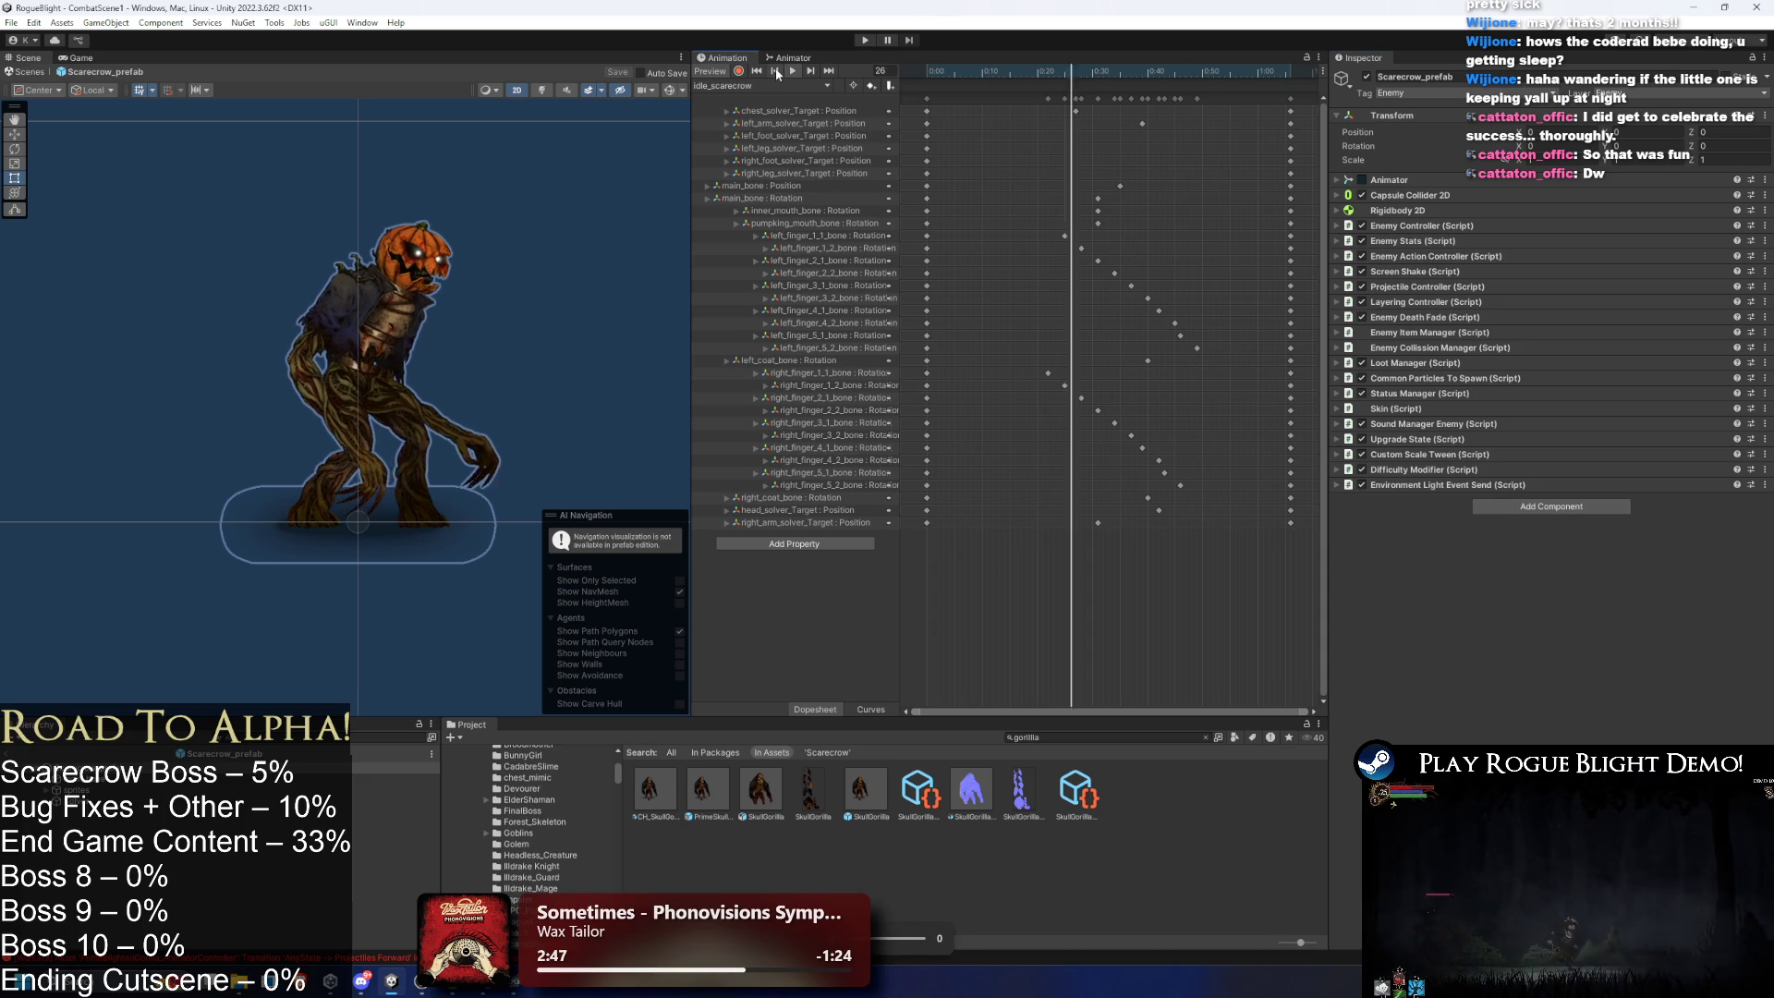
{"action": "left_click", "coordinate": [480, 314]}
{"action": "scroll", "coordinate": [524, 324], "scroll_direction": "up", "scroll_amount": 2}
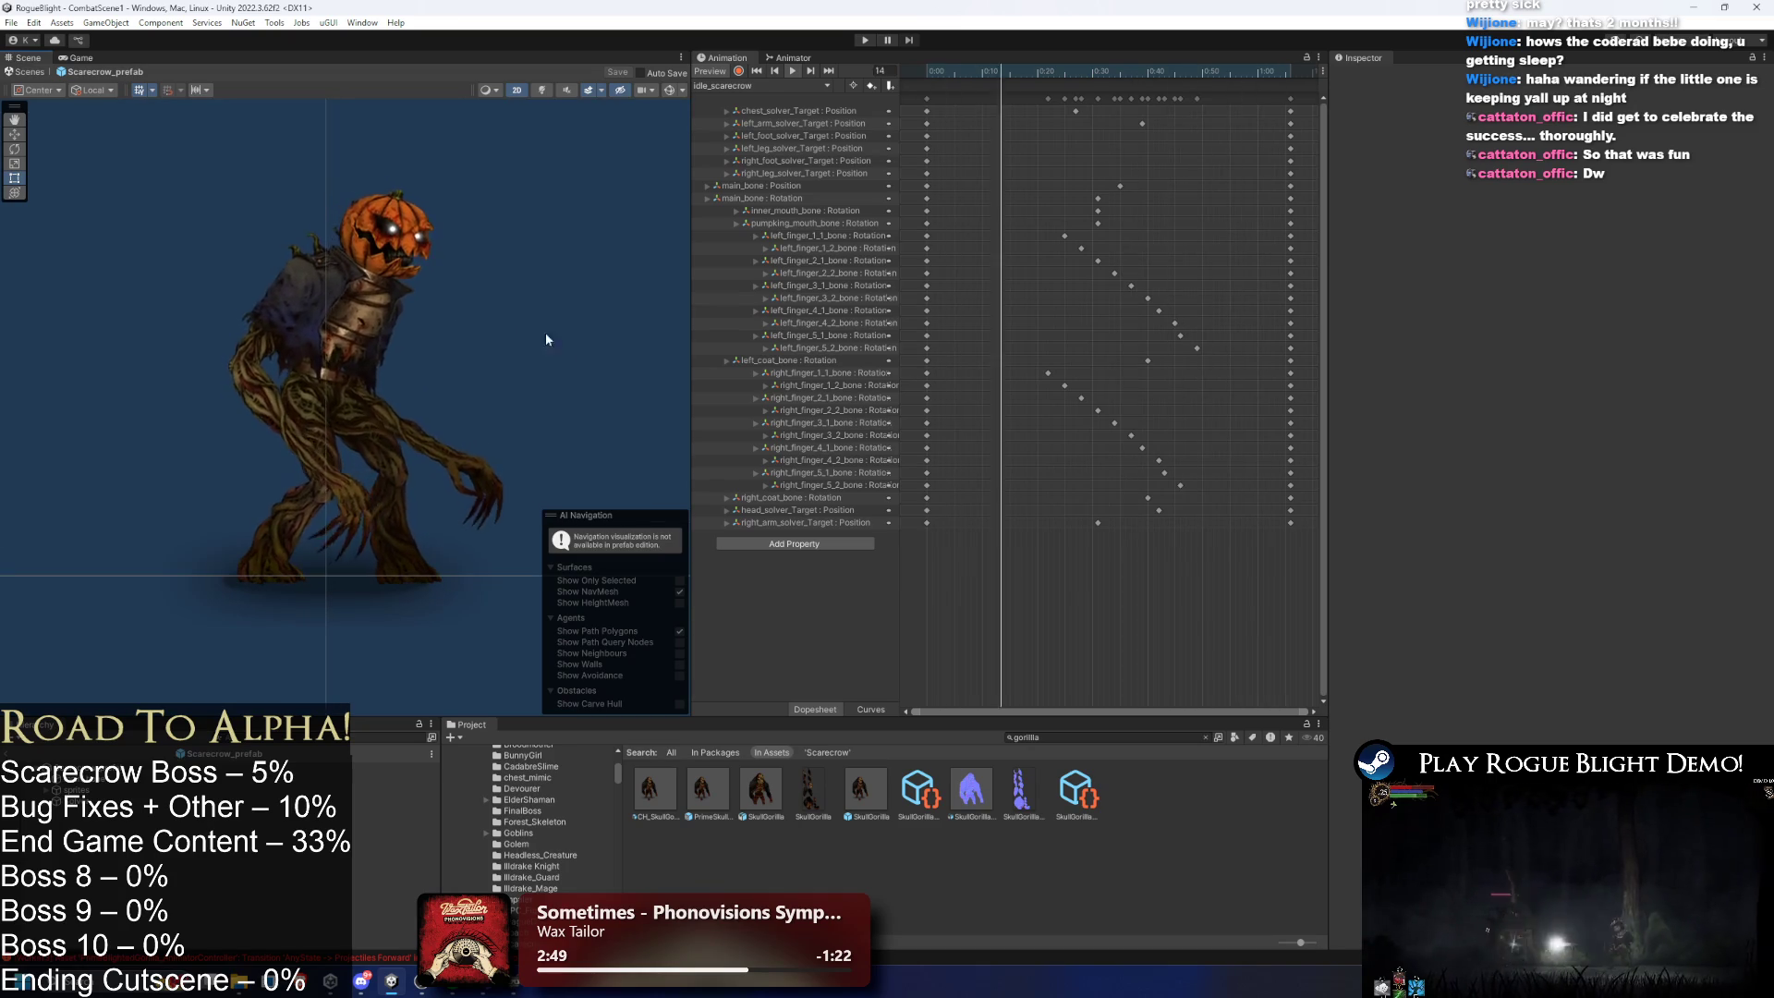
{"action": "left_click", "coordinate": [393, 767]}
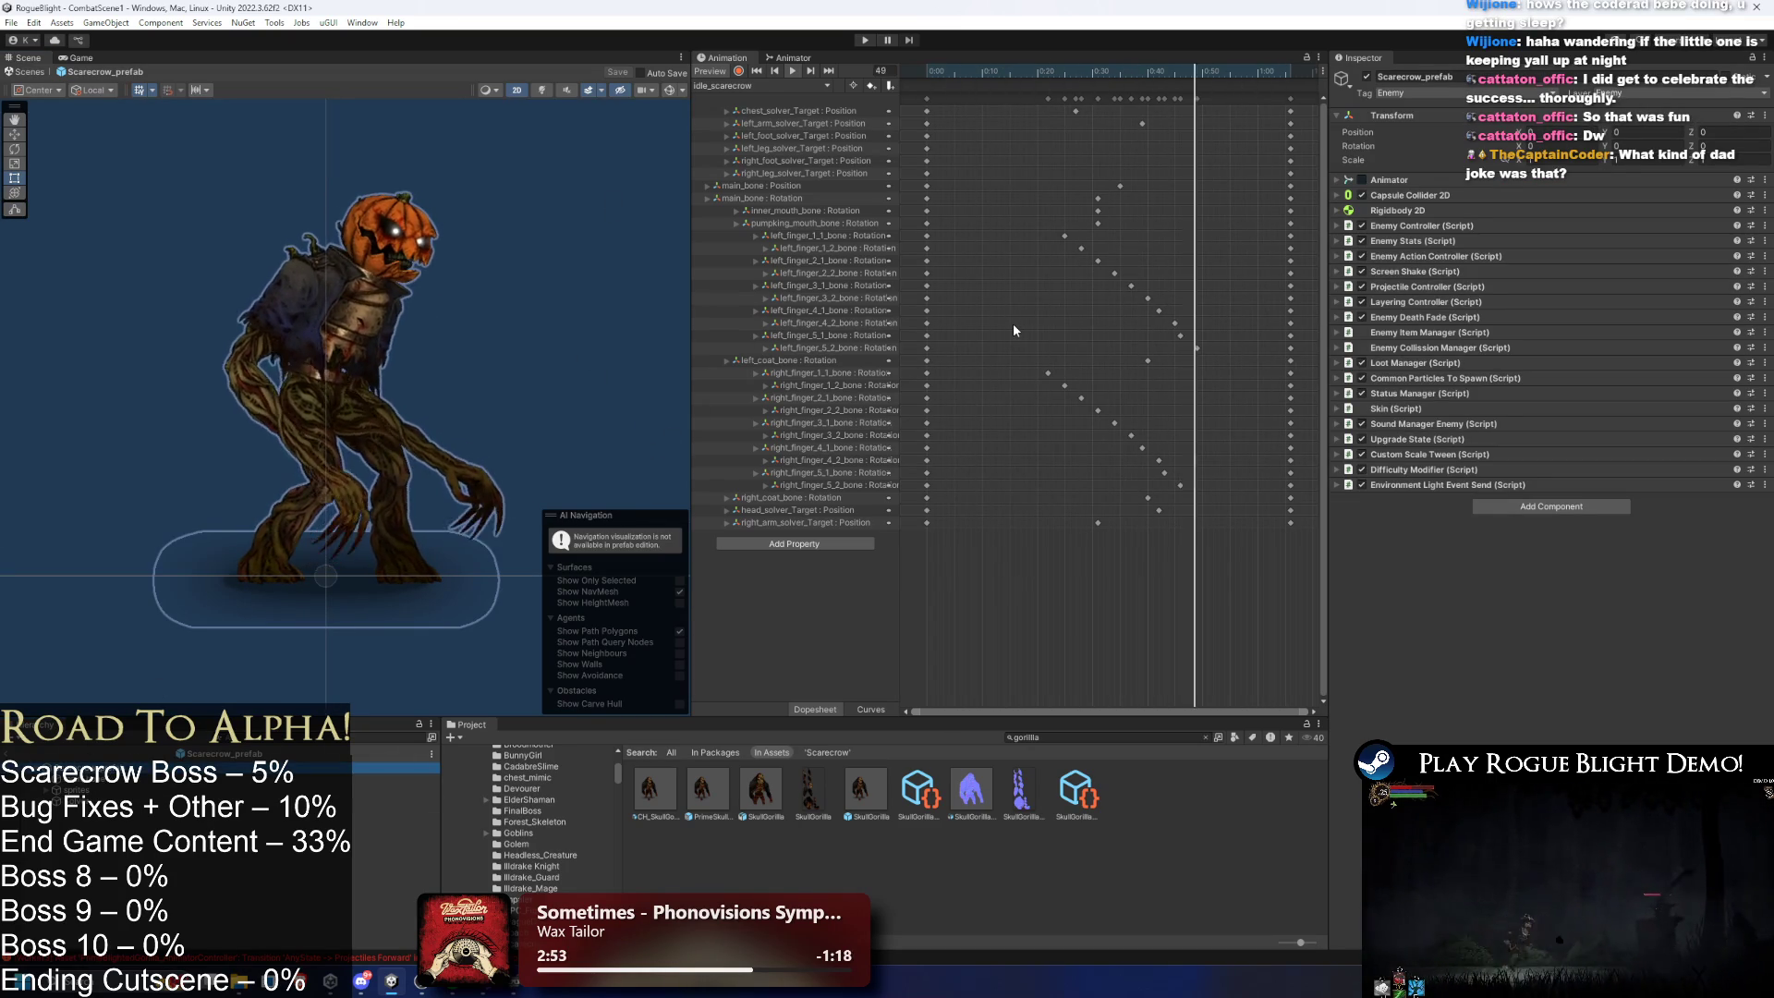
{"action": "left_click_drag", "start_coordinate": [1049, 73], "coordinate": [983, 89]}
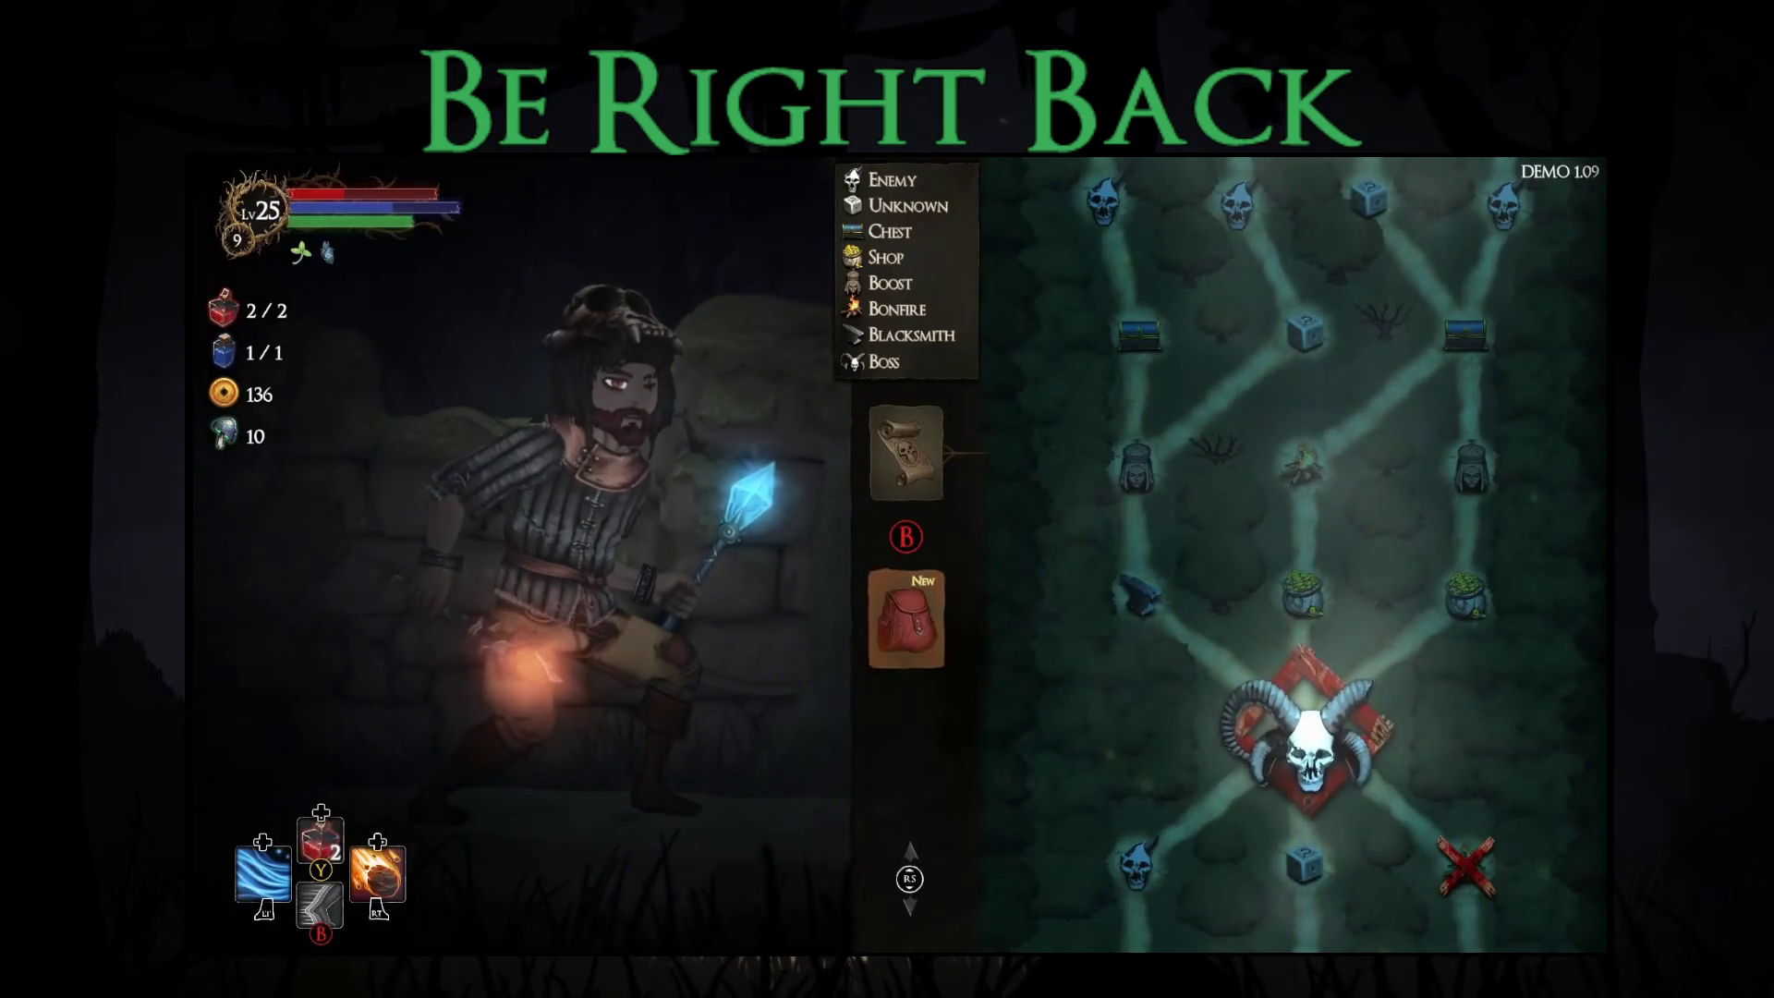
- Equip the Ice Wand in Right Hand Slot 2 and close the map
{"action": "key", "text": "Down"}
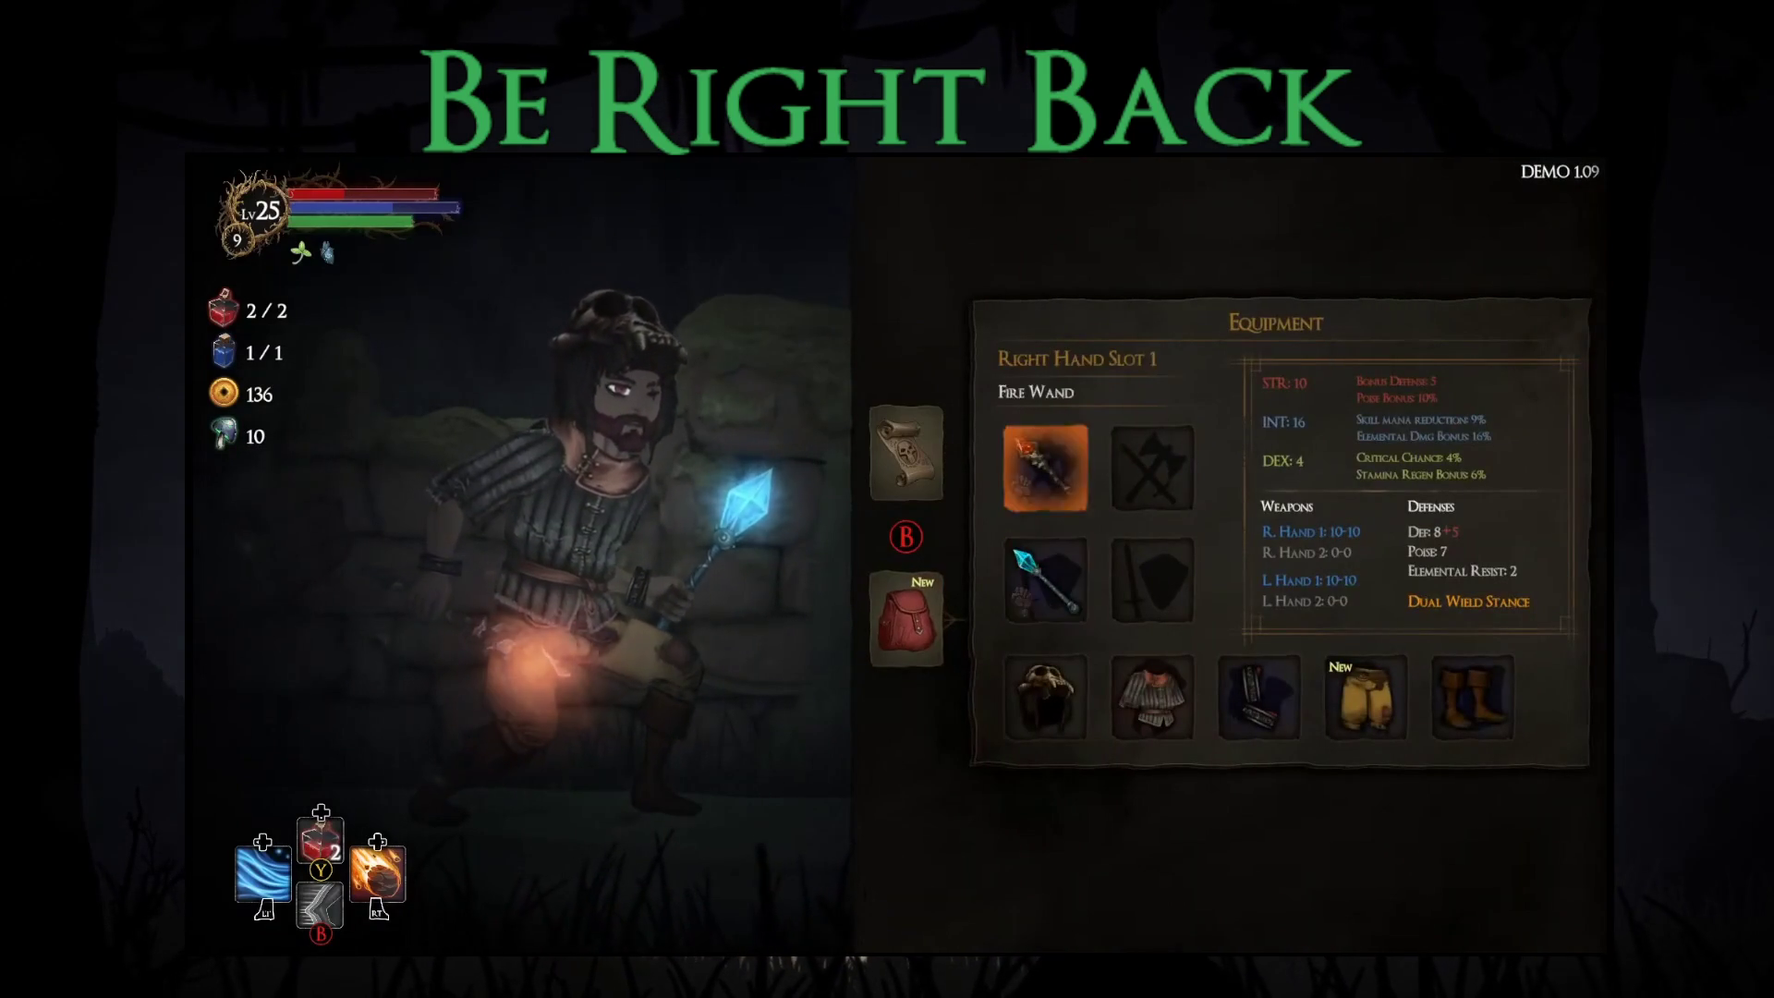
{"action": "key", "text": "Right"}
{"action": "key", "text": "Return"}
{"action": "key", "text": "Right"}
{"action": "key", "text": "Return"}
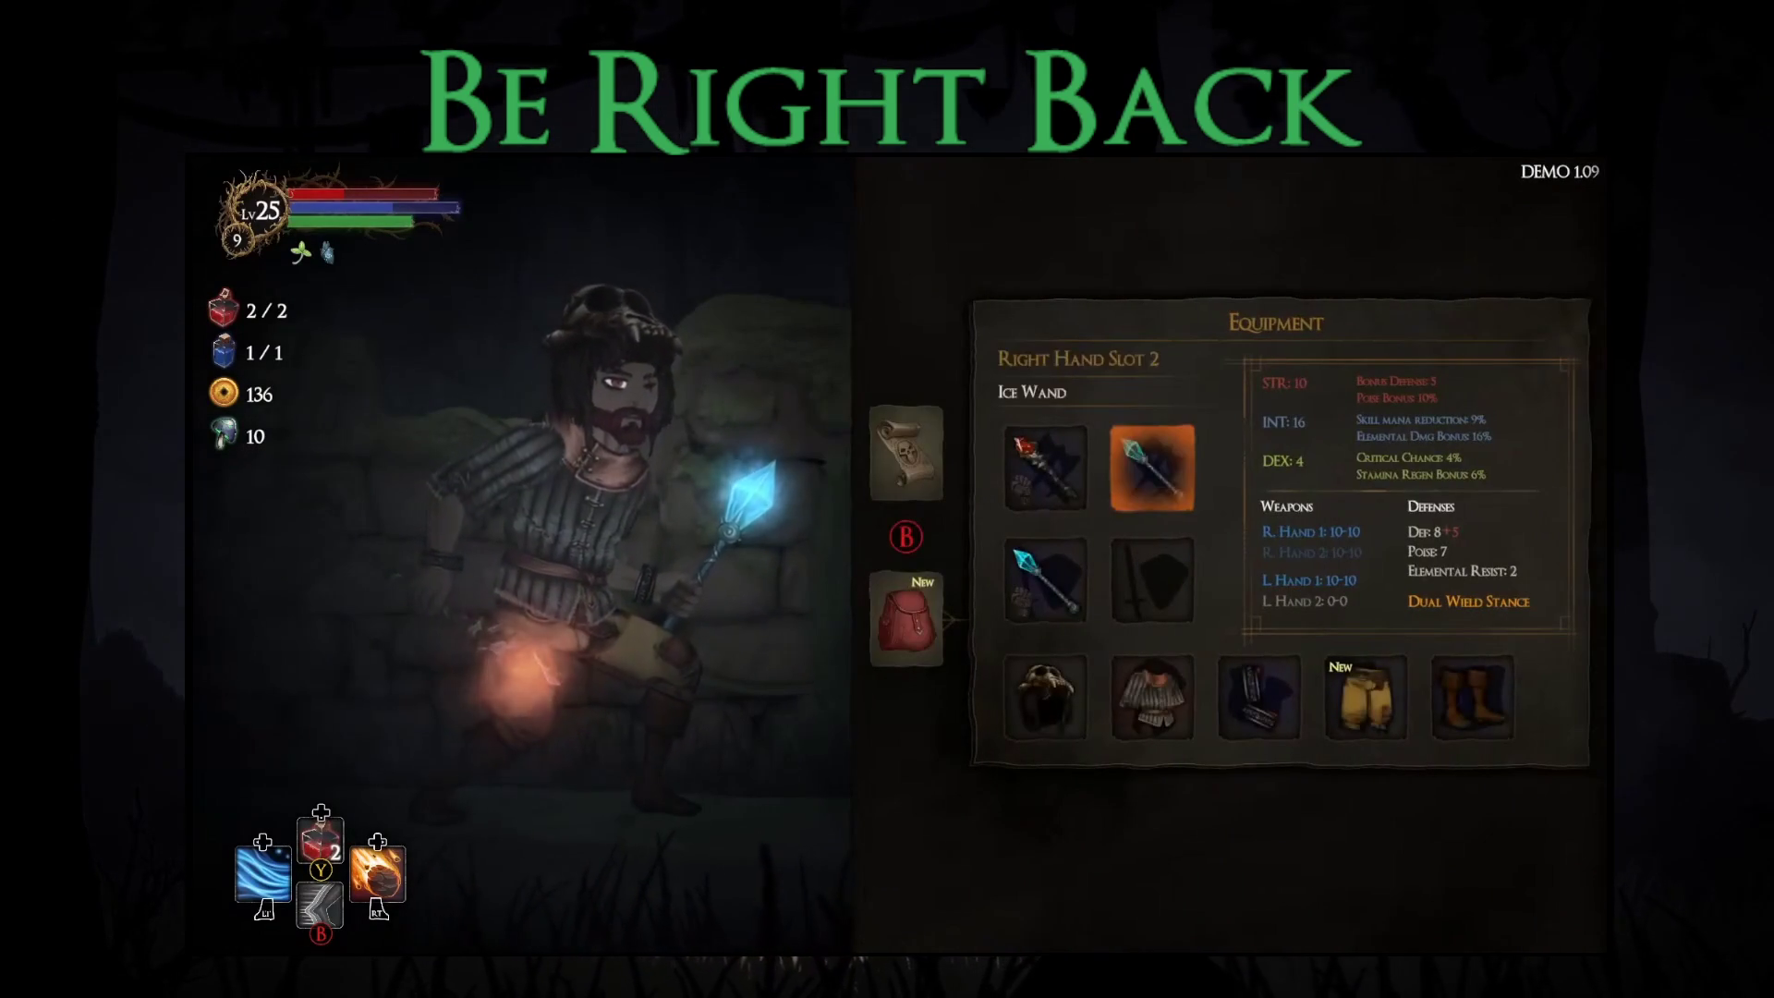
{"action": "key", "text": "Up"}
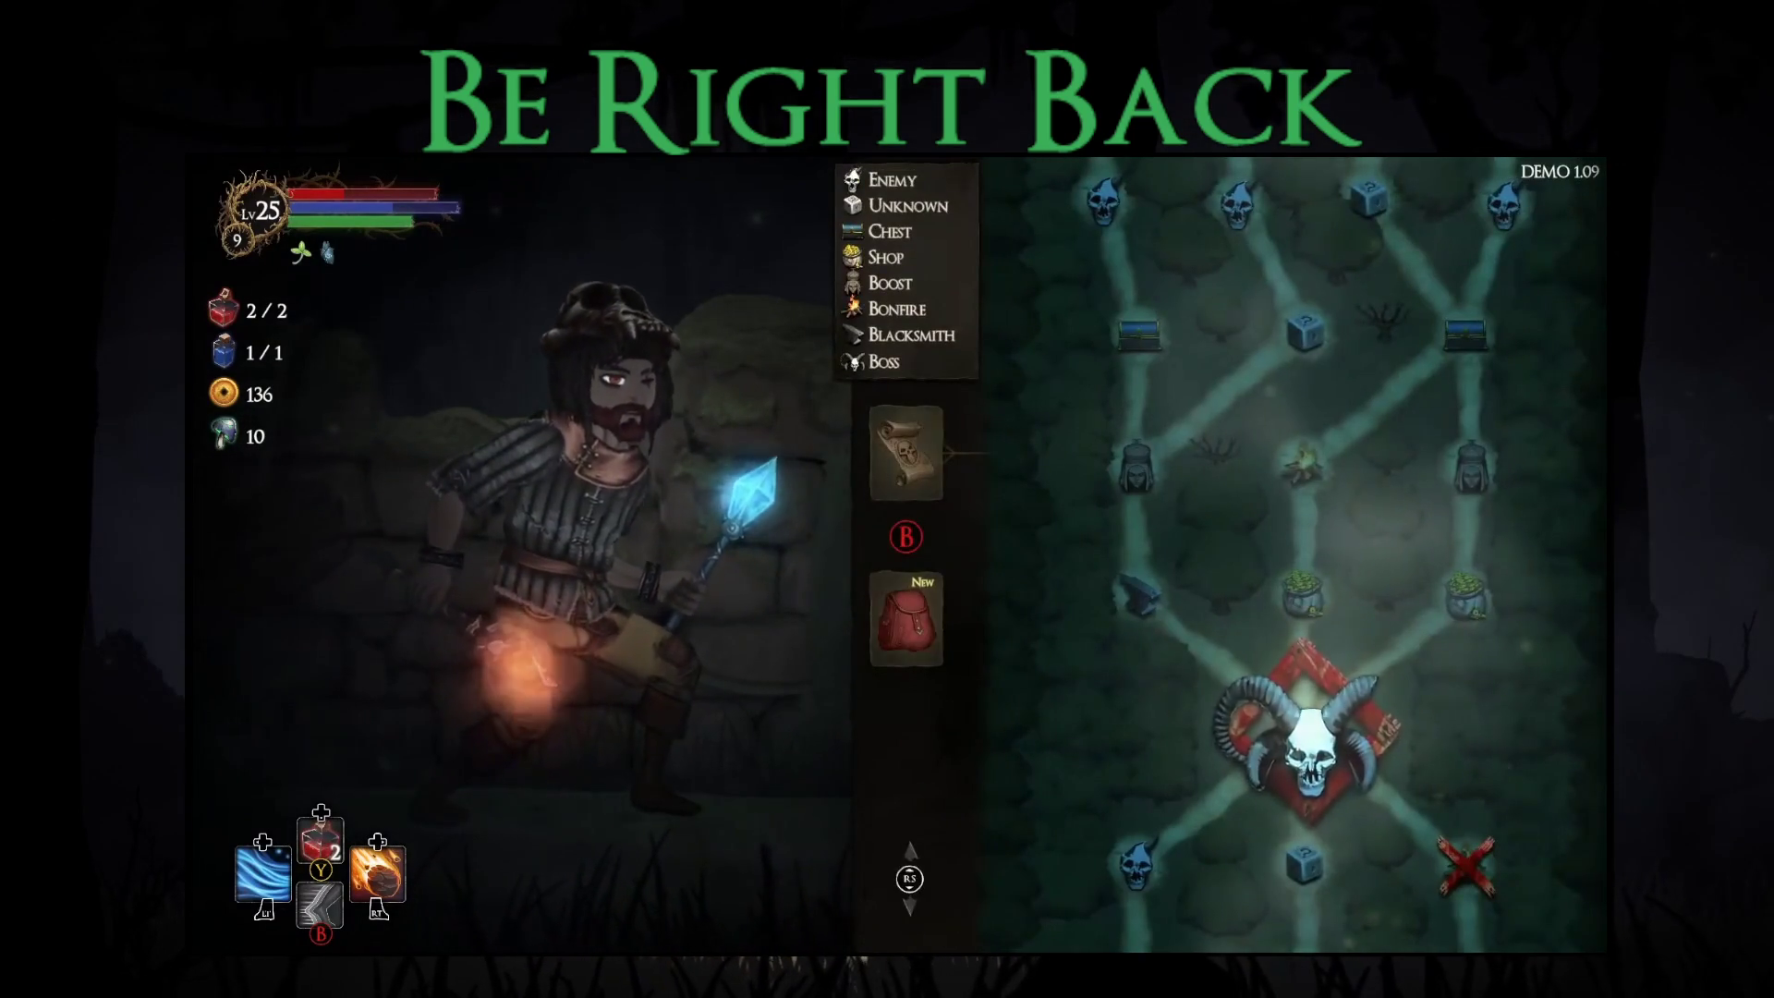
{"action": "key", "text": "Escape"}
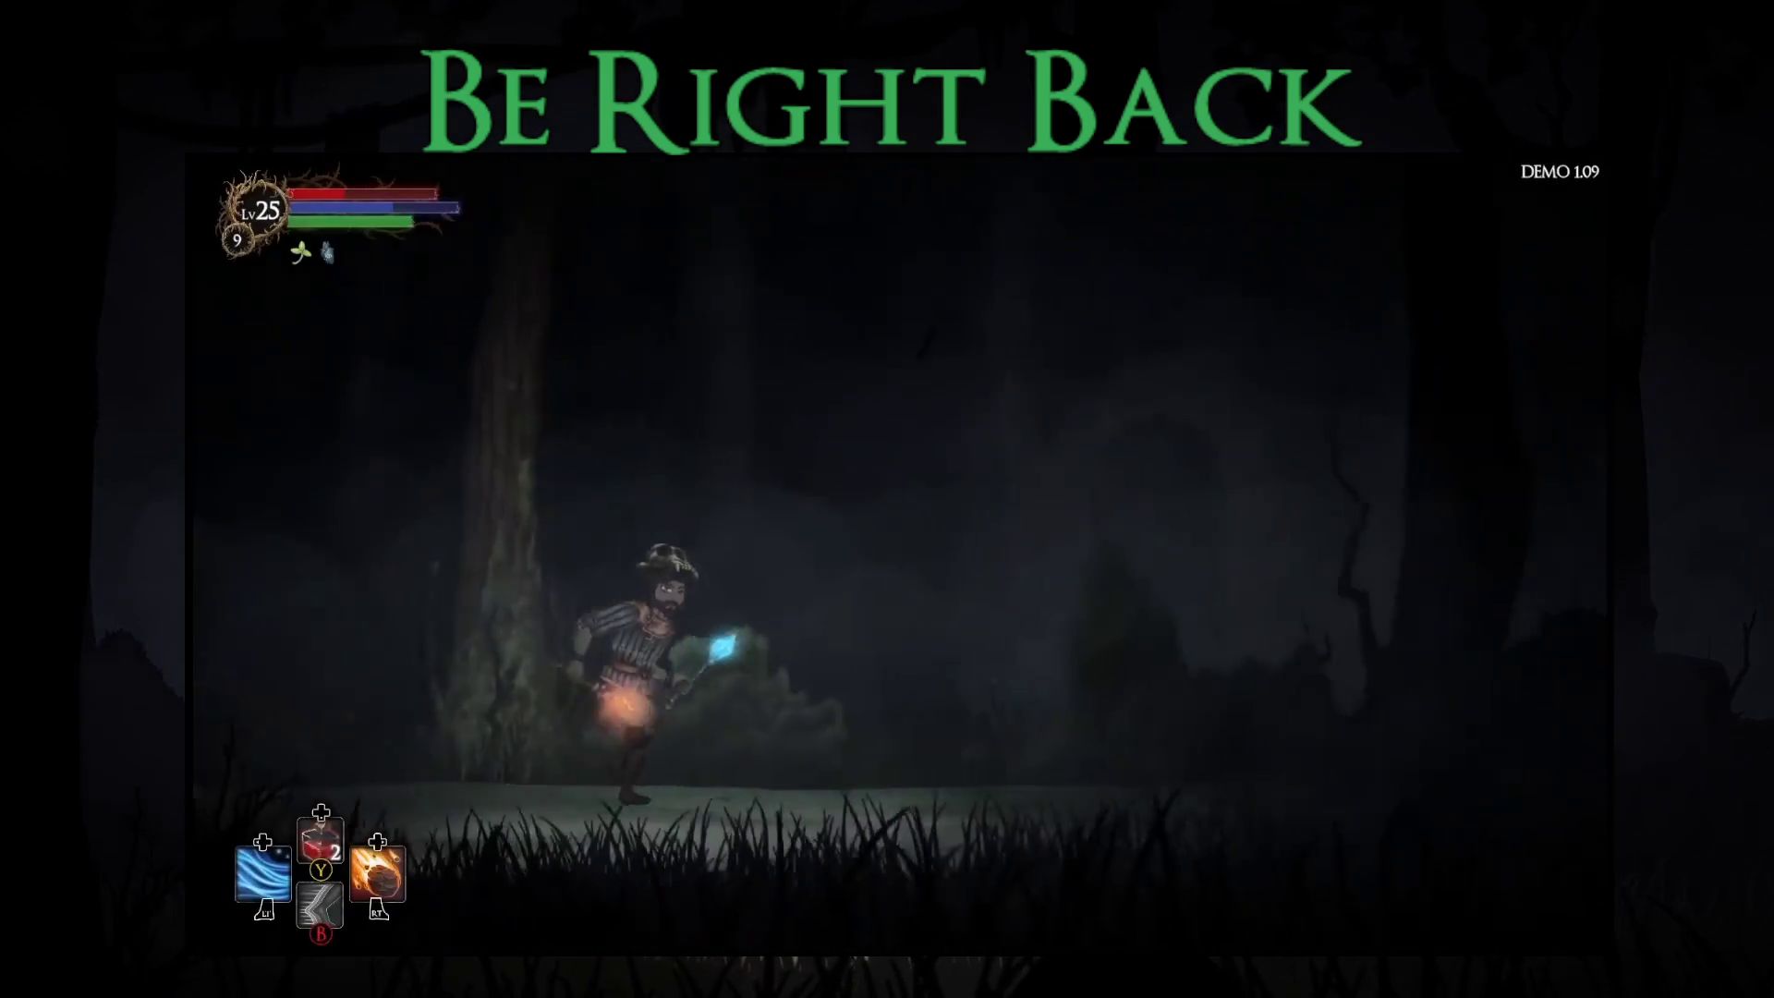
- Drink a healing potion and attack the red beast boss with ice spells
{"action": "key", "text": "Left"}
{"action": "key", "text": "y"}
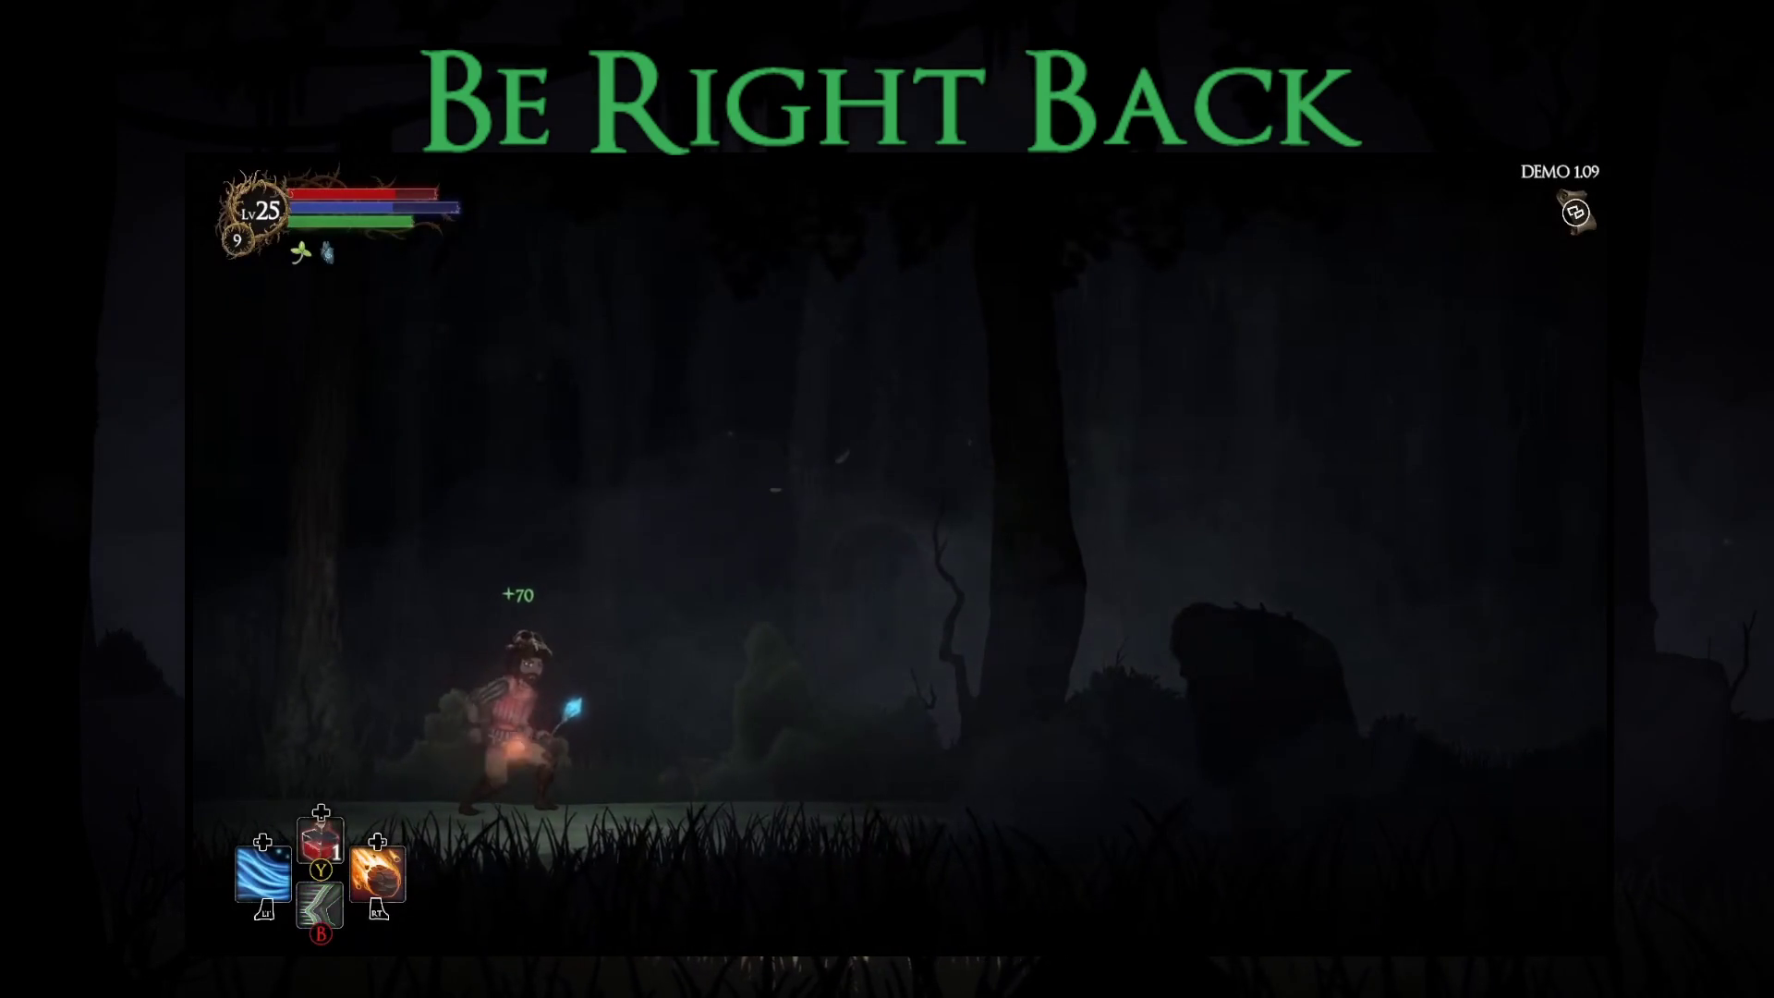
{"action": "key", "text": "Right"}
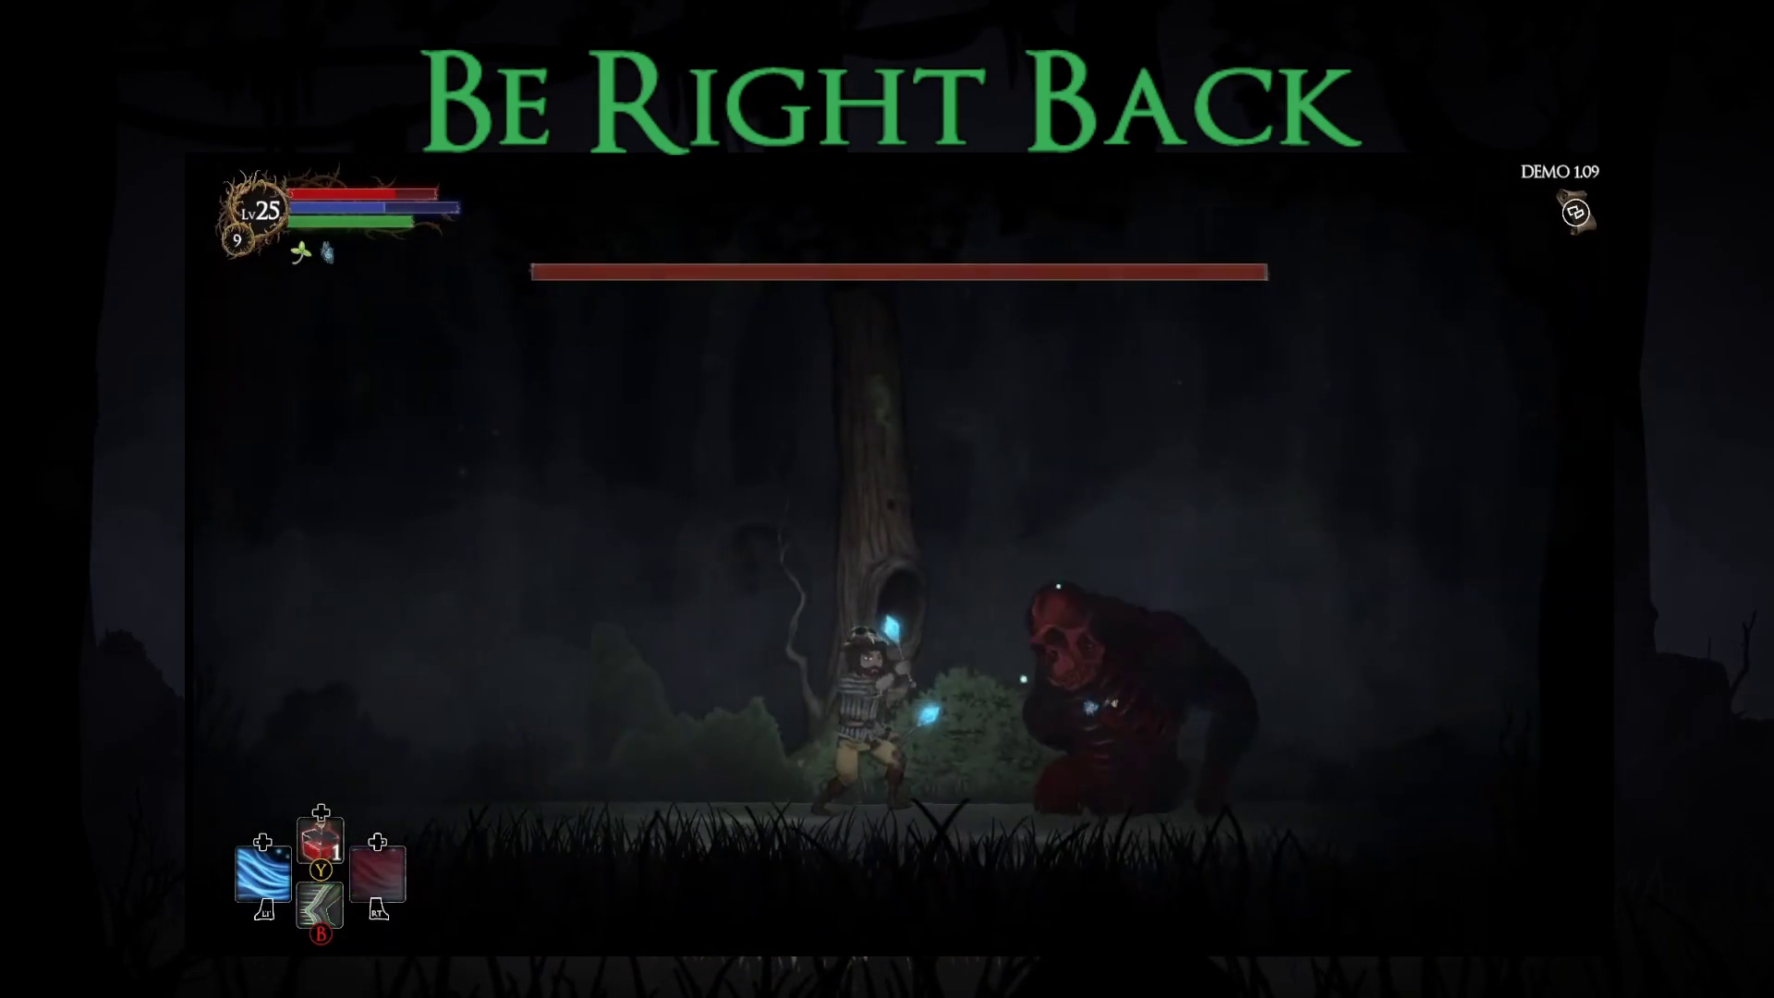
{"action": "key", "text": "q"}
{"action": "key", "text": "Right"}
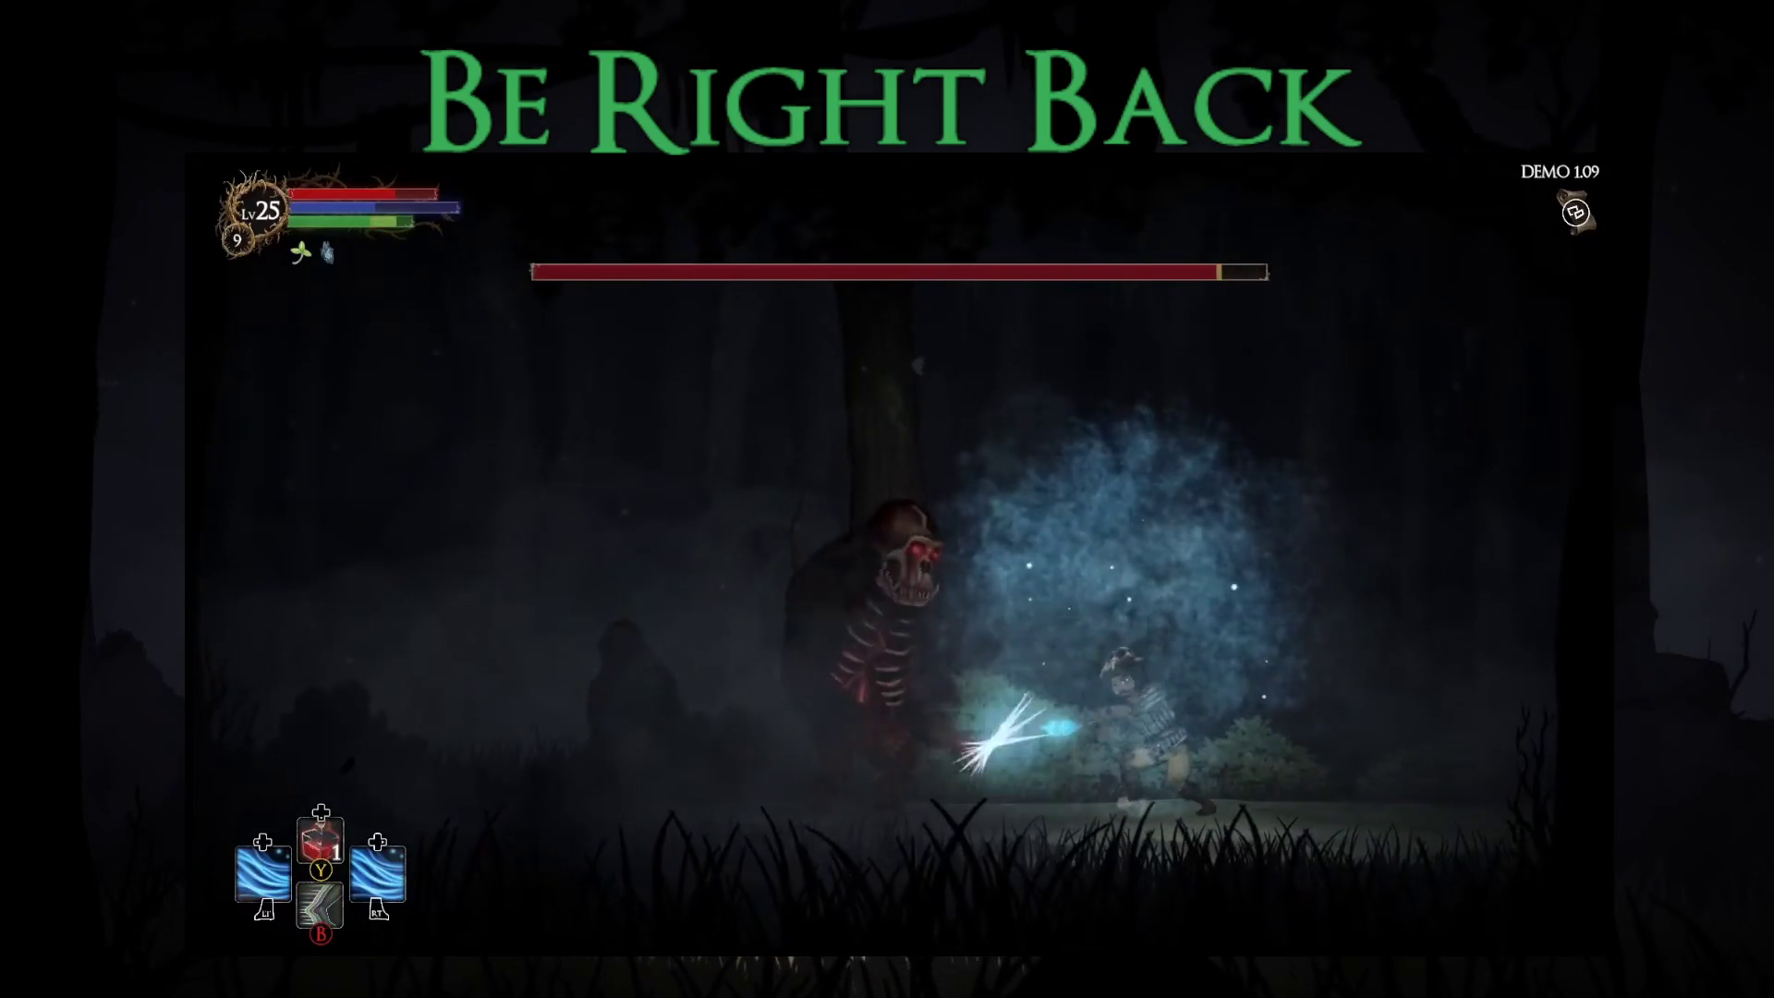
{"action": "key", "text": "Left"}
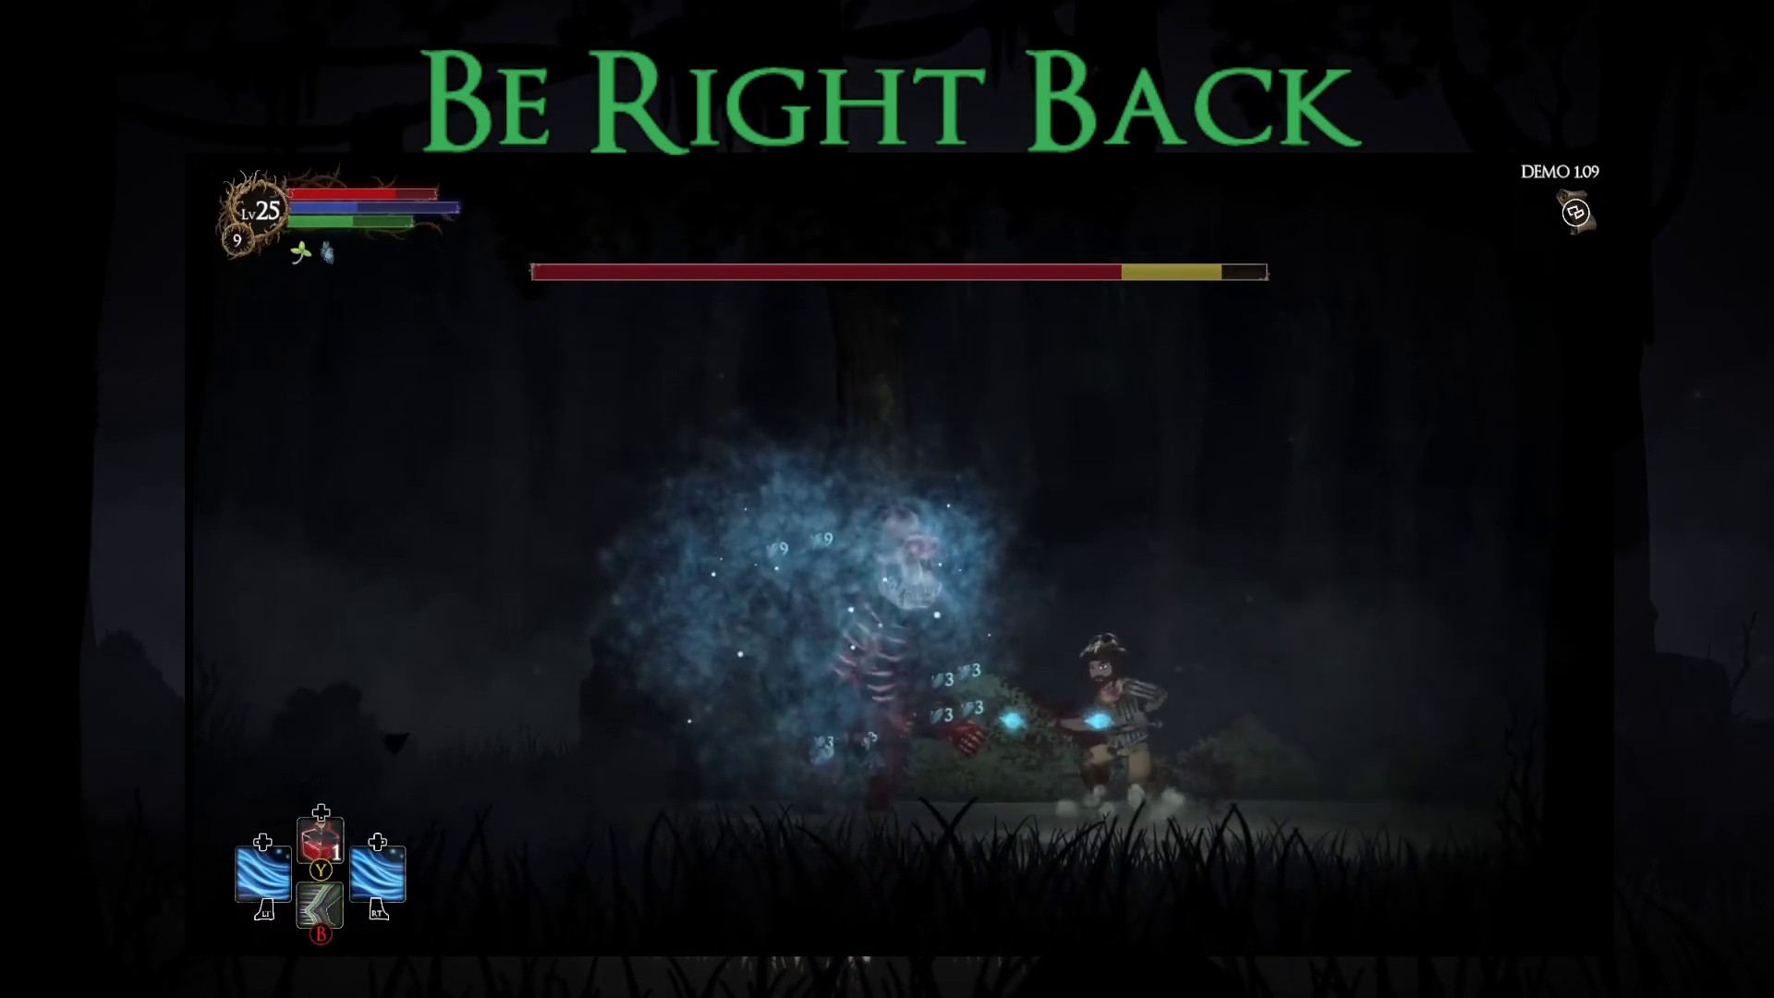
{"action": "key", "text": "Left"}
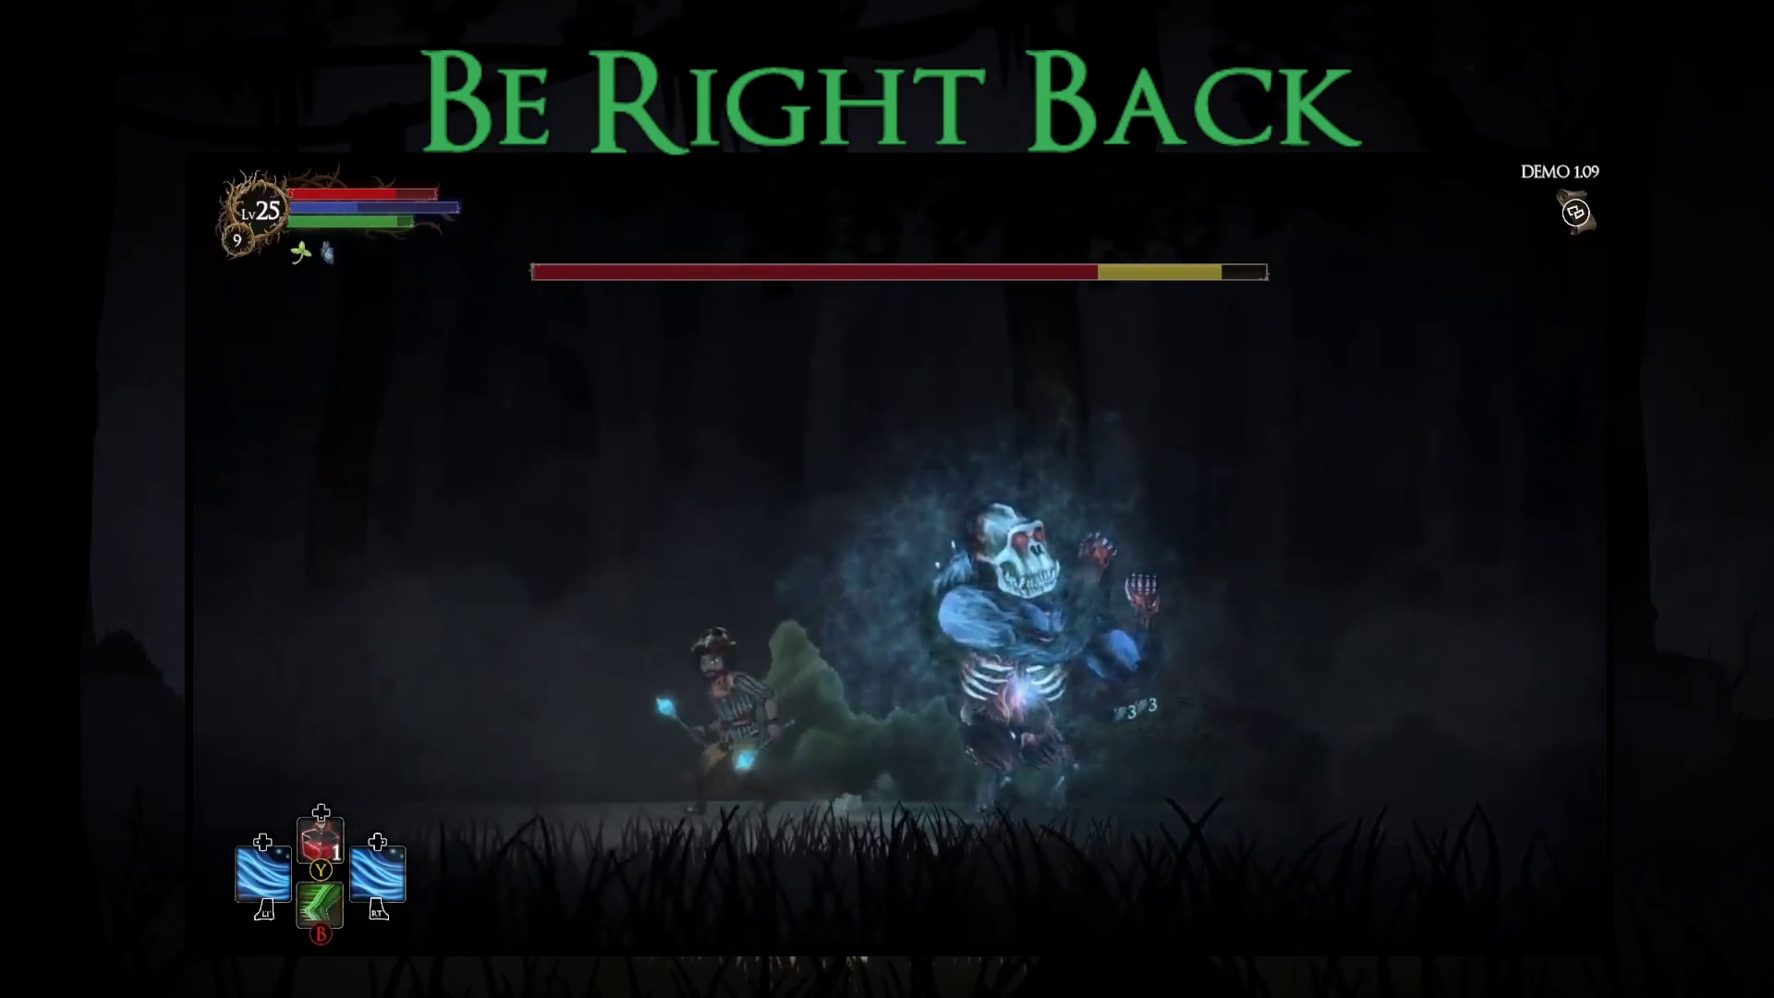